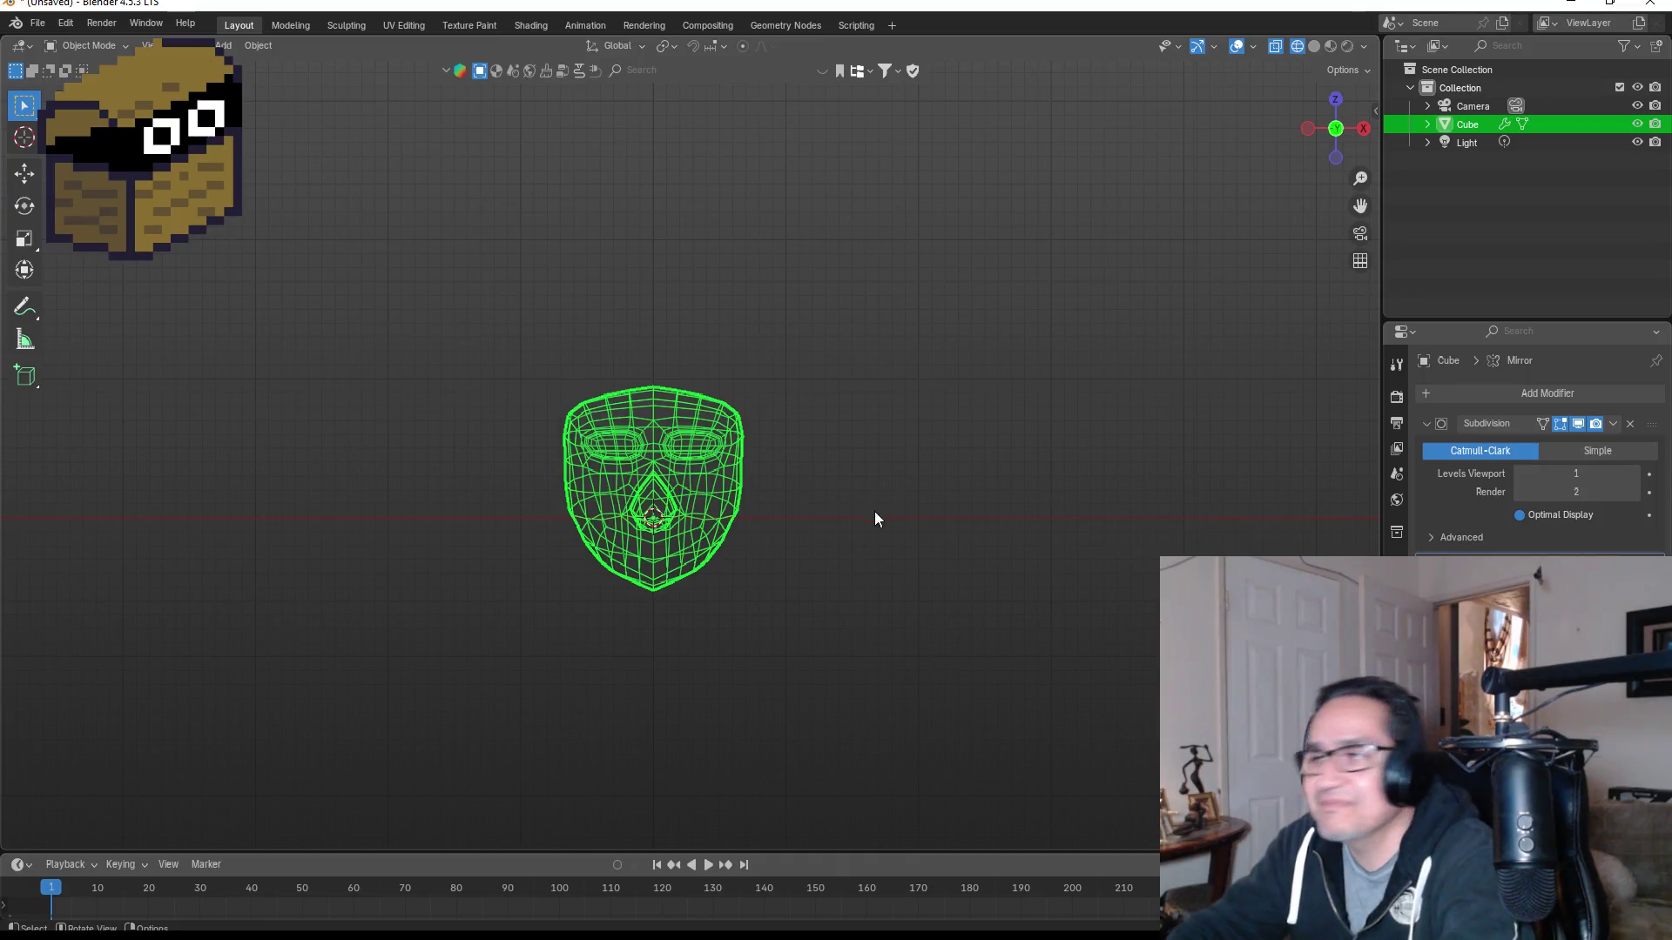
Step: In right side view Edit Mode, scale the first beak edge loop down slightly
mouse_move(810, 492)
middle_mouse_down()
mouse_move(954, 523)
mouse_move(808, 484)
middle_mouse_up()
key("KP_1")
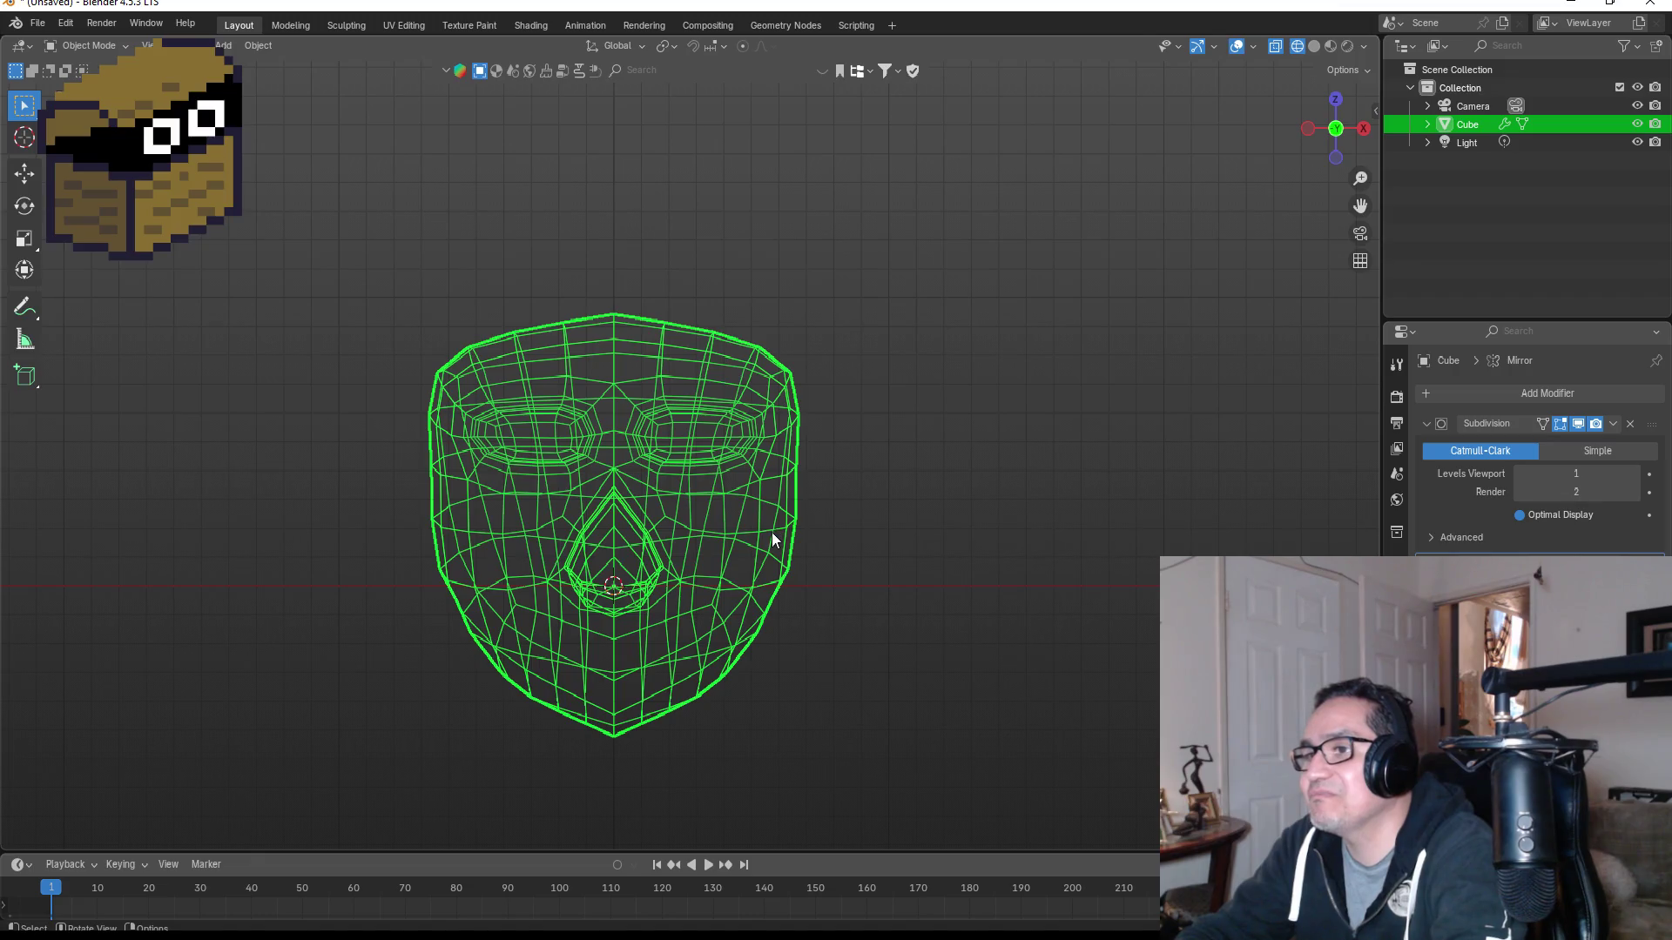
key("Tab")
key("Tab")
mouse_move(917, 473)
middle_mouse_down()
mouse_move(771, 473)
mouse_move(565, 529)
middle_mouse_up()
key("KP_1")
key("KP_3")
scroll(415, 537, "up", 2)
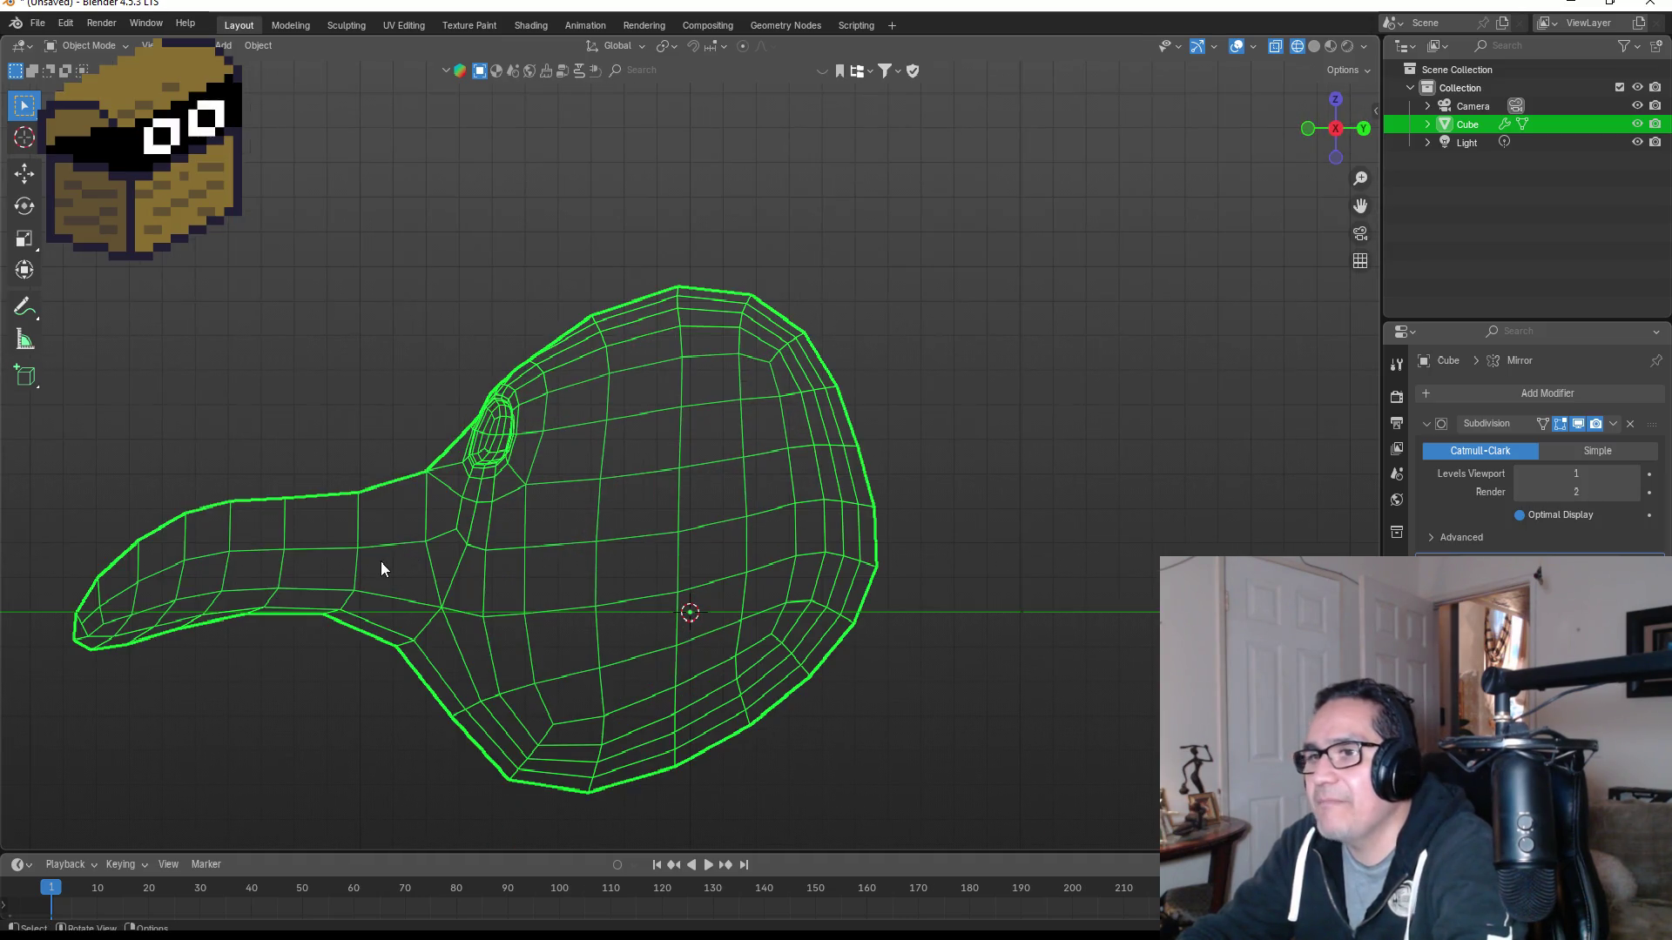
key("Tab")
left_click_drag(277, 469, 391, 662)
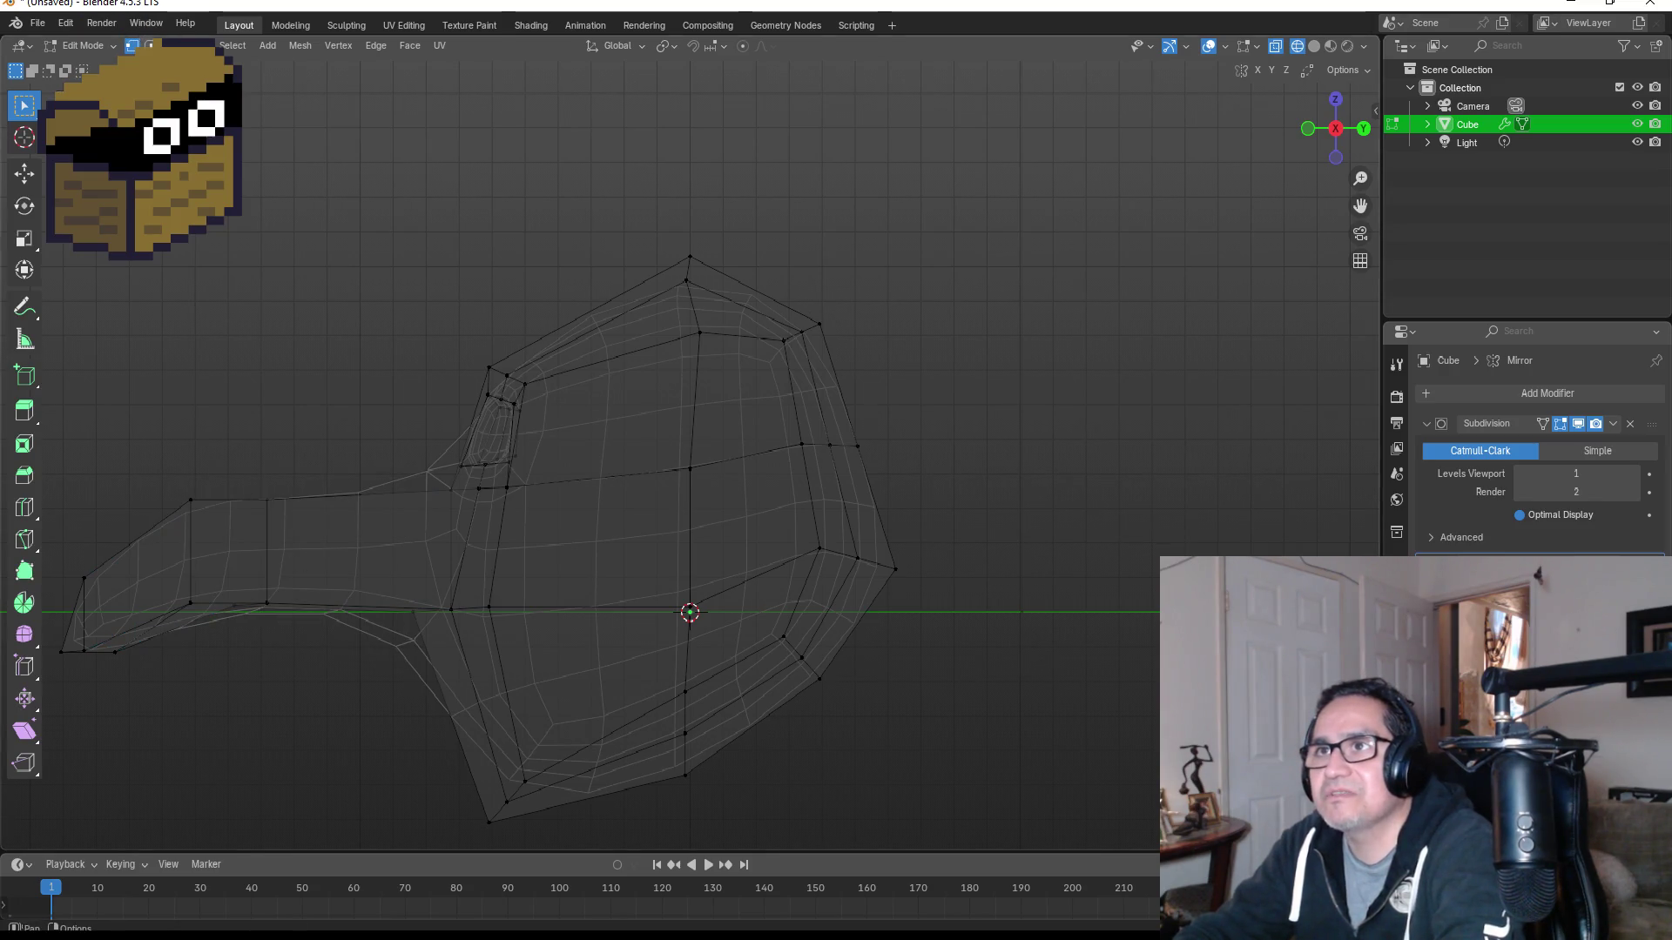
left_click_drag(230, 457, 413, 671)
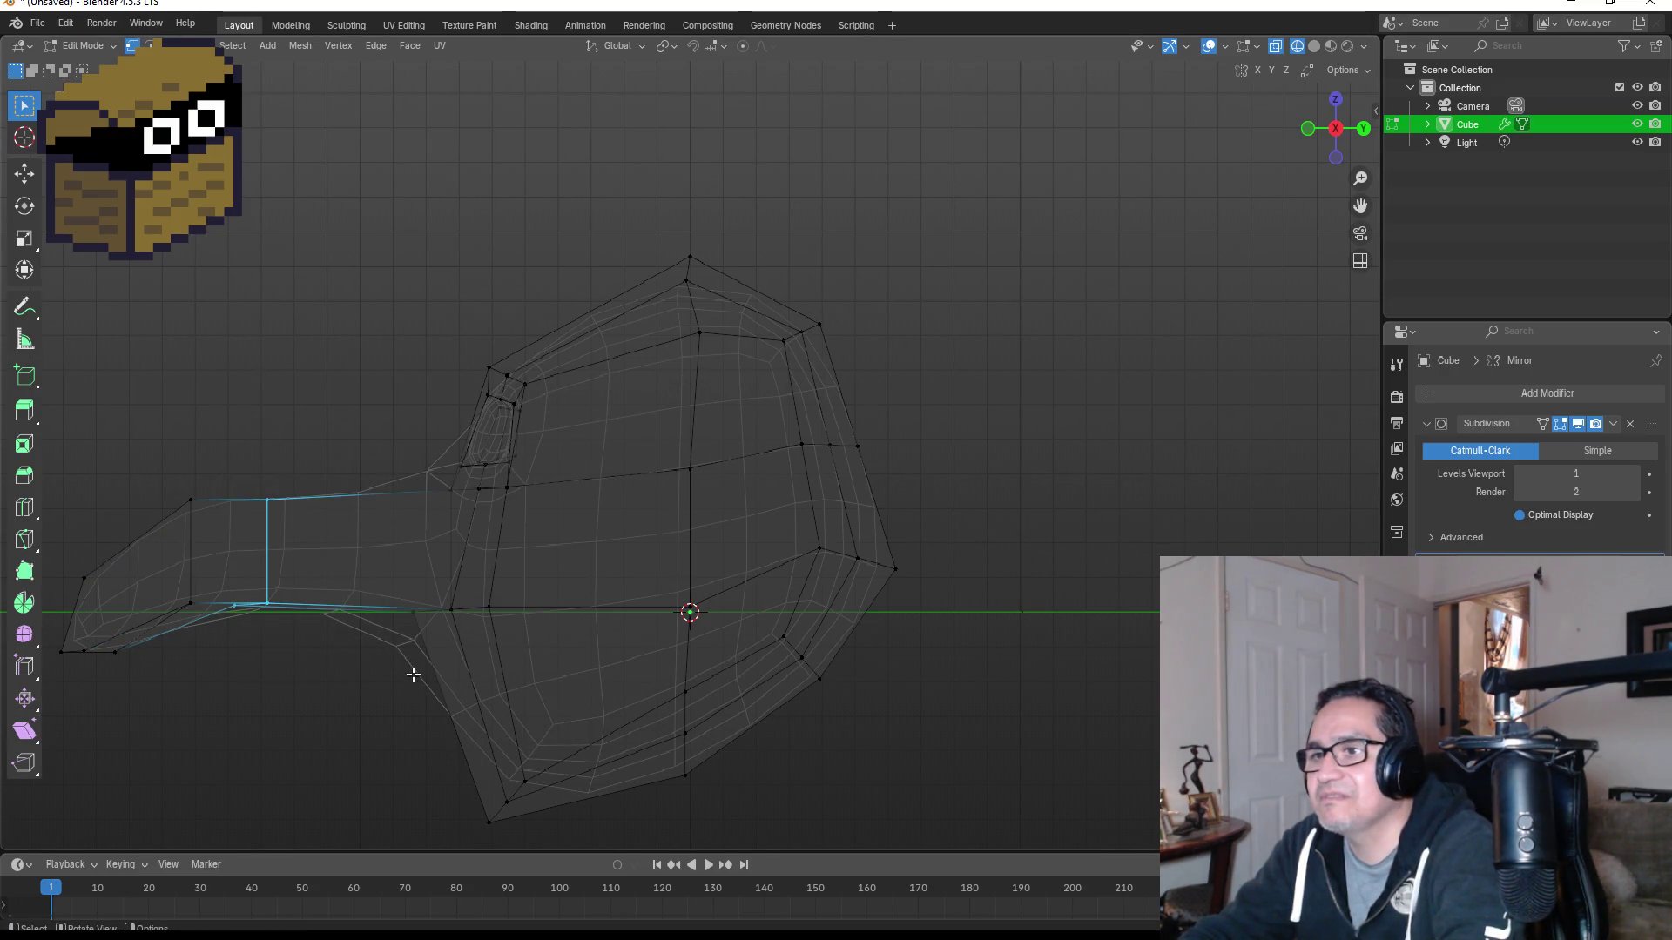
key("s")
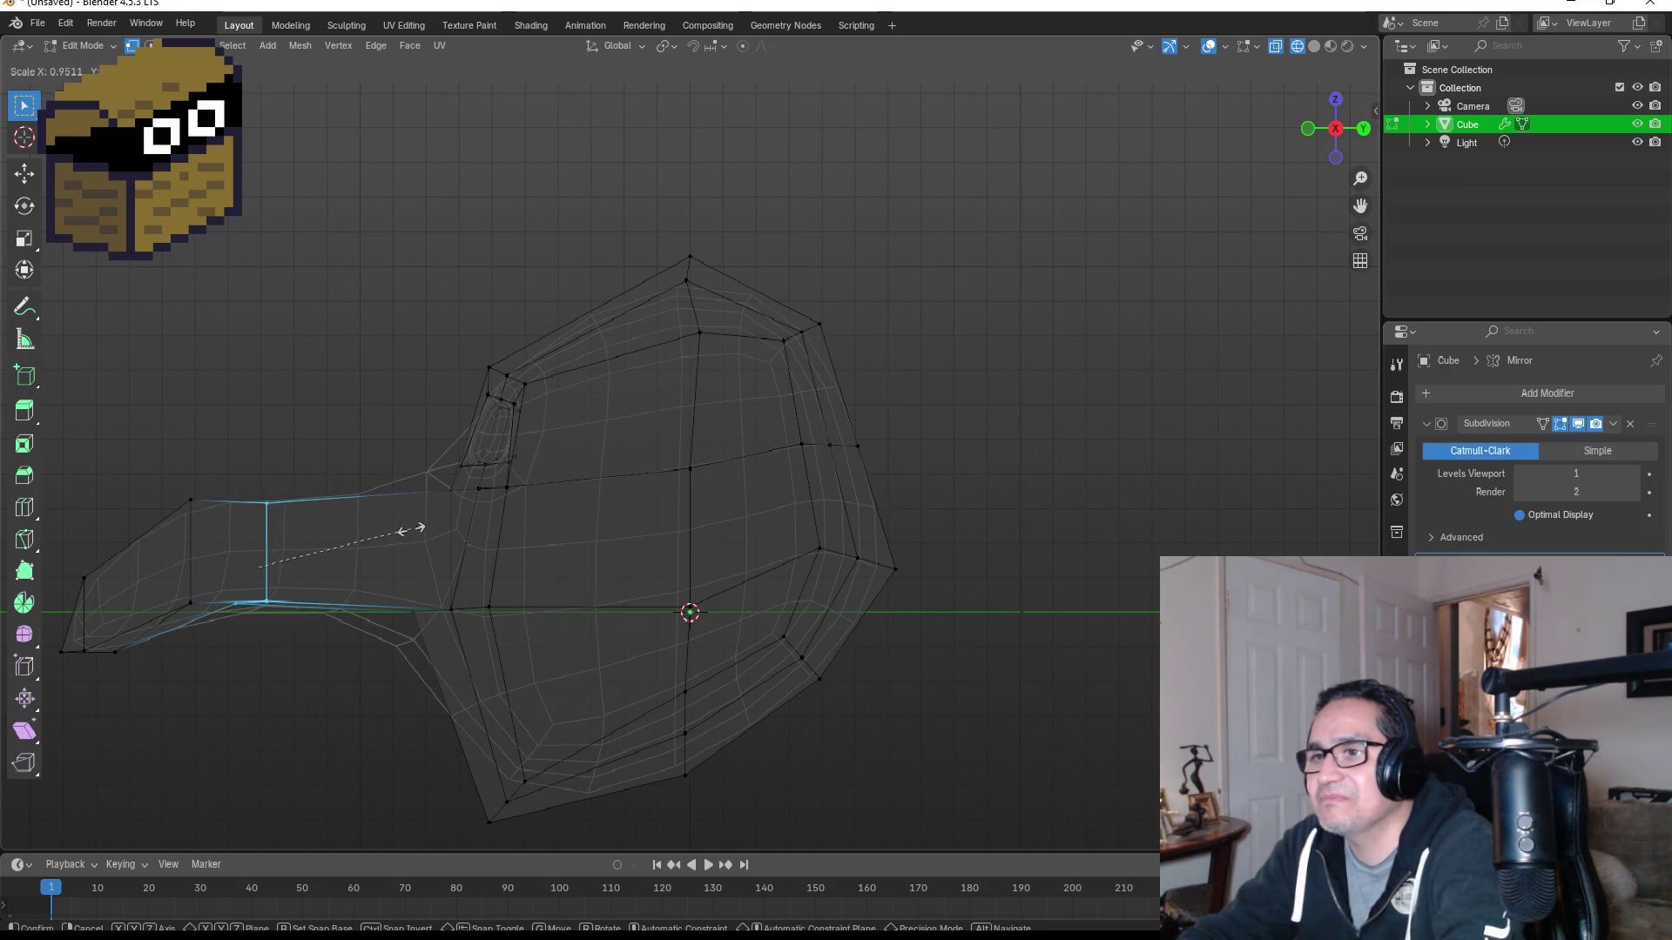
left_click(422, 525)
Step: Shrink a second beak edge loop slightly, then inspect the tapered head in Object Mode
left_click(392, 534)
left_click_drag(360, 462, 462, 666)
key("s")
left_click(490, 620)
middle_click_drag(490, 620, 1033, 701)
key("Tab")
mouse_move(1056, 619)
middle_mouse_down()
mouse_move(963, 610)
mouse_move(891, 630)
mouse_move(942, 551)
mouse_move(833, 535)
middle_mouse_up()
mouse_move(847, 399)
middle_mouse_down()
mouse_move(762, 410)
mouse_move(802, 500)
middle_mouse_up()
scroll(858, 564, "up", 3)
mouse_move(859, 564)
middle_mouse_down()
mouse_move(902, 552)
mouse_move(792, 545)
mouse_move(833, 661)
middle_mouse_up()
scroll(828, 625, "down", 3)
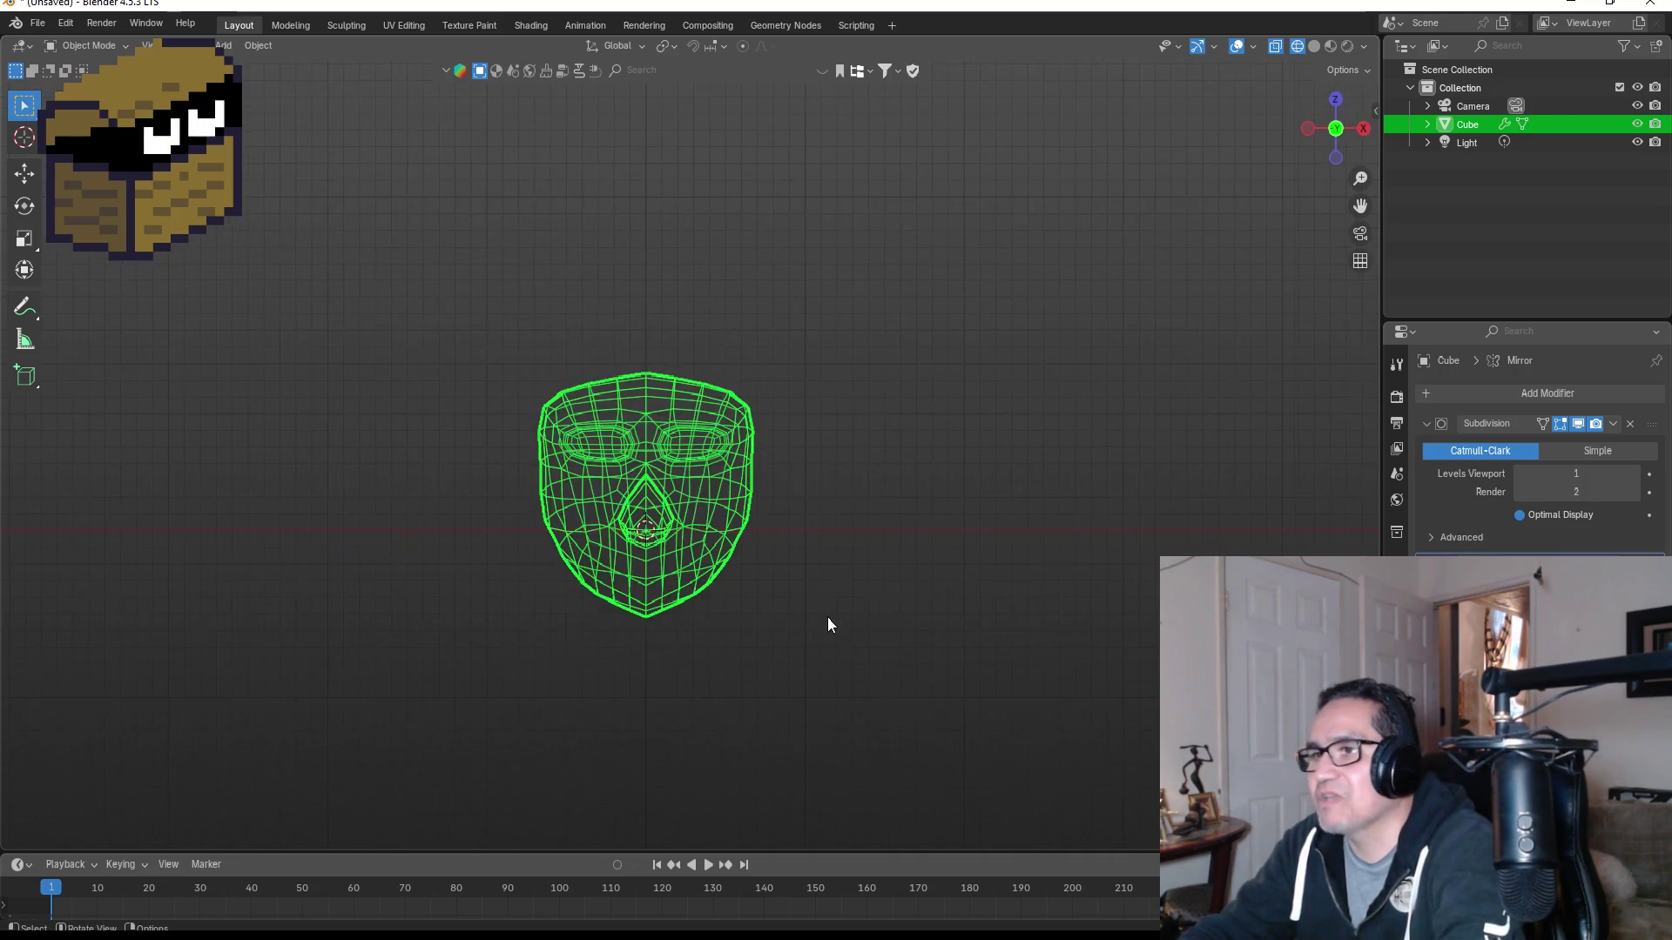
mouse_move(862, 597)
middle_mouse_down()
mouse_move(653, 586)
mouse_move(741, 602)
middle_mouse_up()
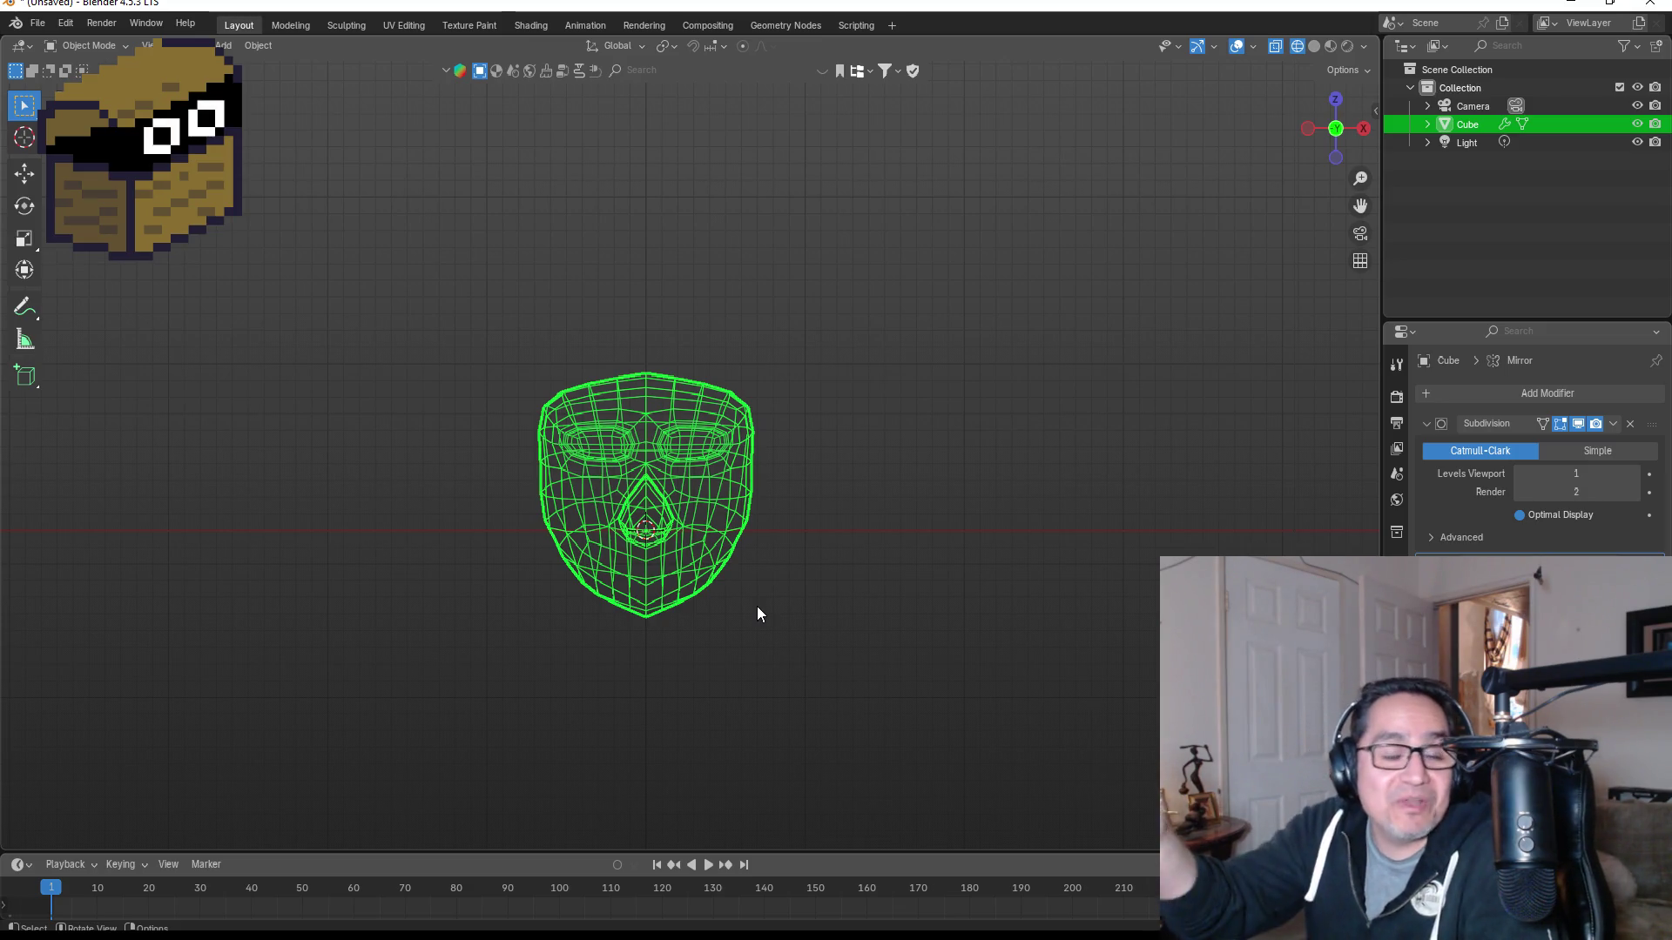
scroll(784, 592, "up", 5)
scroll(880, 631, "down", 5)
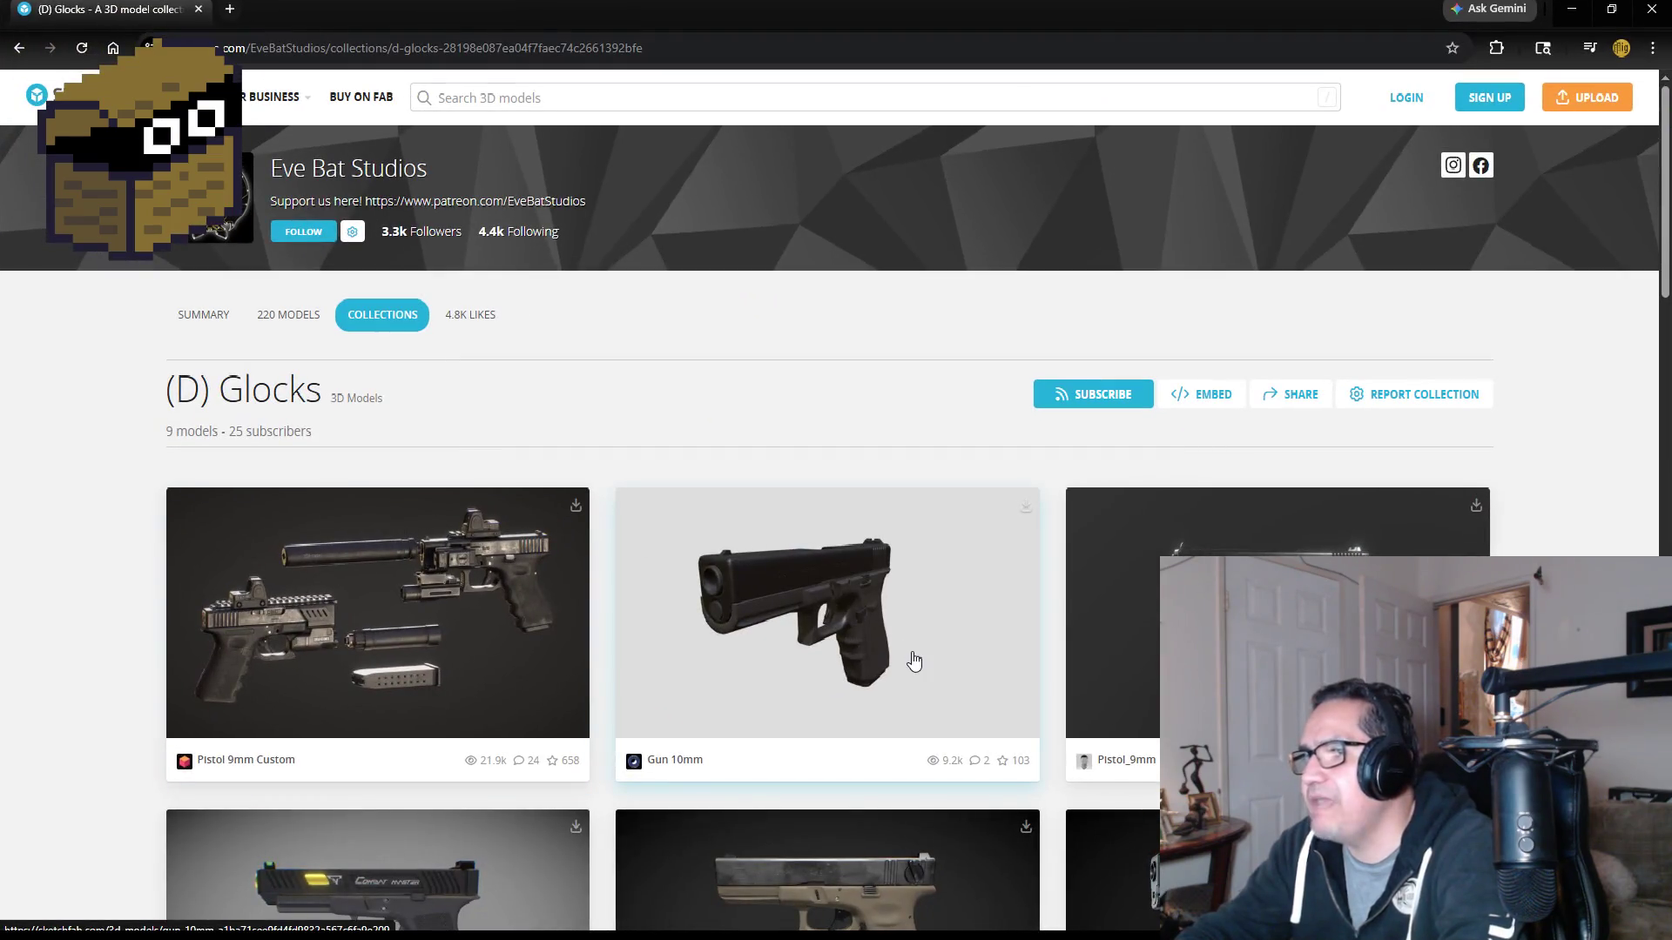
Step: Open the Gun 10mm 3D viewer and orbit the pistol around its sides and slide top
left_click(914, 662)
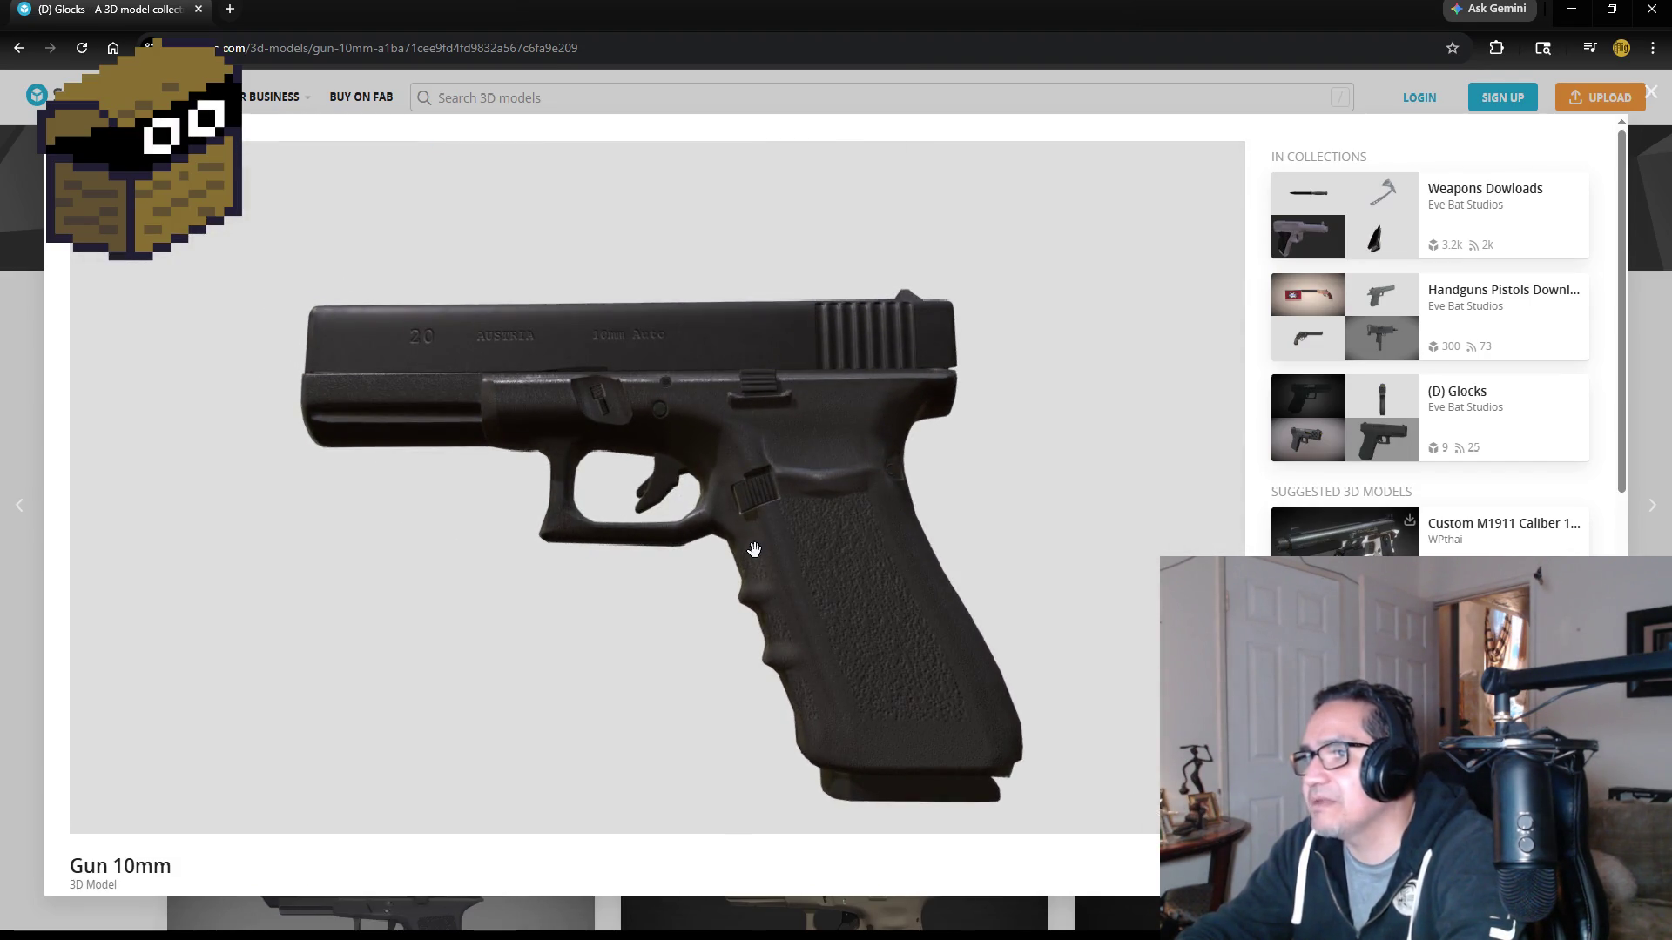
left_click_drag(609, 484, 914, 512)
mouse_move(855, 322)
left_mouse_down()
mouse_move(956, 321)
mouse_move(949, 425)
left_mouse_up()
mouse_move(553, 408)
left_mouse_down()
mouse_move(658, 357)
mouse_move(640, 383)
mouse_move(645, 311)
left_mouse_up()
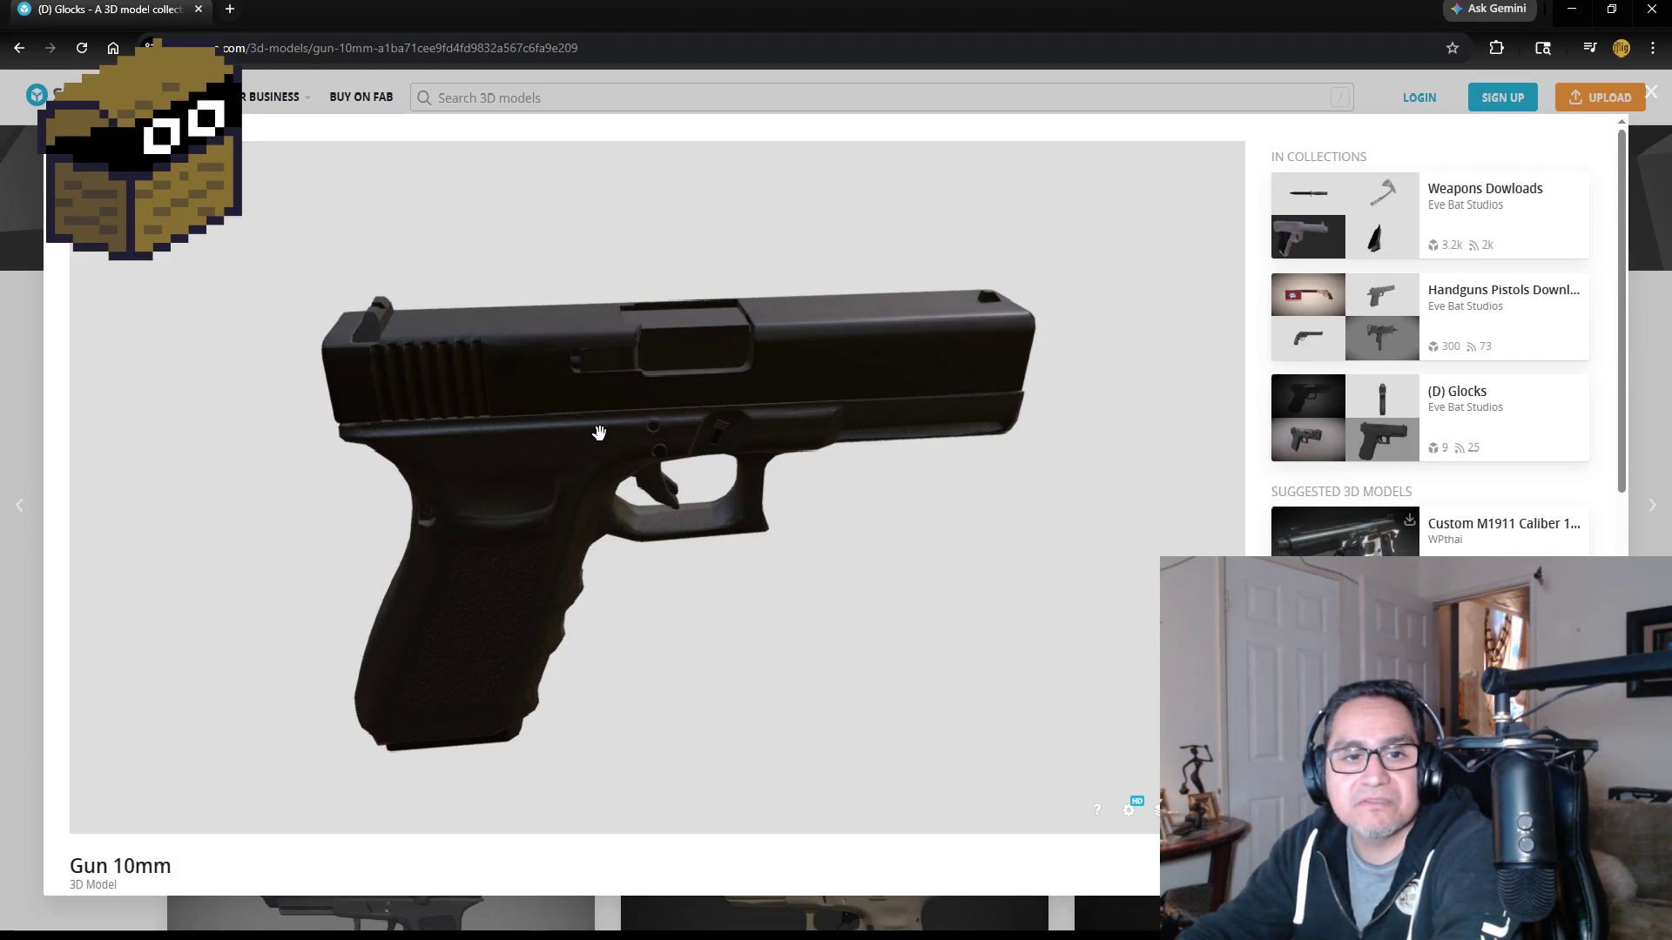
mouse_move(569, 448)
left_mouse_down()
mouse_move(836, 433)
mouse_move(541, 421)
mouse_move(853, 434)
mouse_move(791, 392)
mouse_move(810, 400)
mouse_move(692, 451)
mouse_move(940, 462)
mouse_move(855, 458)
left_mouse_up()
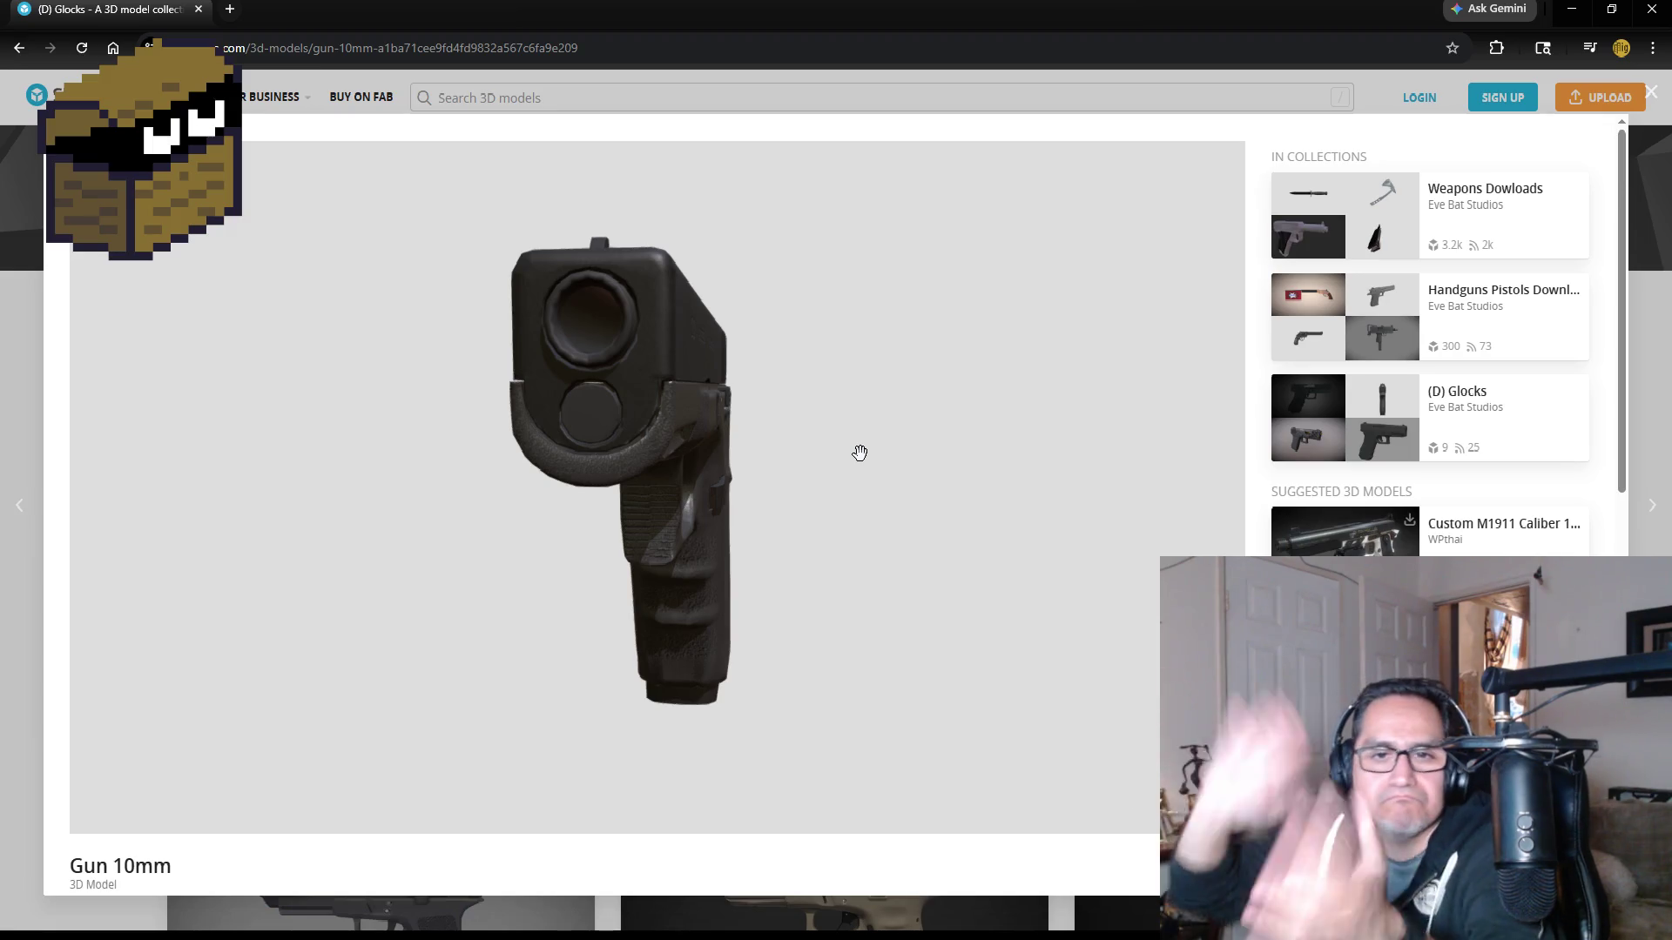
mouse_move(746, 454)
left_mouse_down()
mouse_move(502, 408)
mouse_move(653, 485)
mouse_move(796, 452)
mouse_move(565, 430)
mouse_move(655, 361)
mouse_move(530, 317)
mouse_move(694, 343)
mouse_move(857, 318)
mouse_move(852, 446)
left_mouse_up()
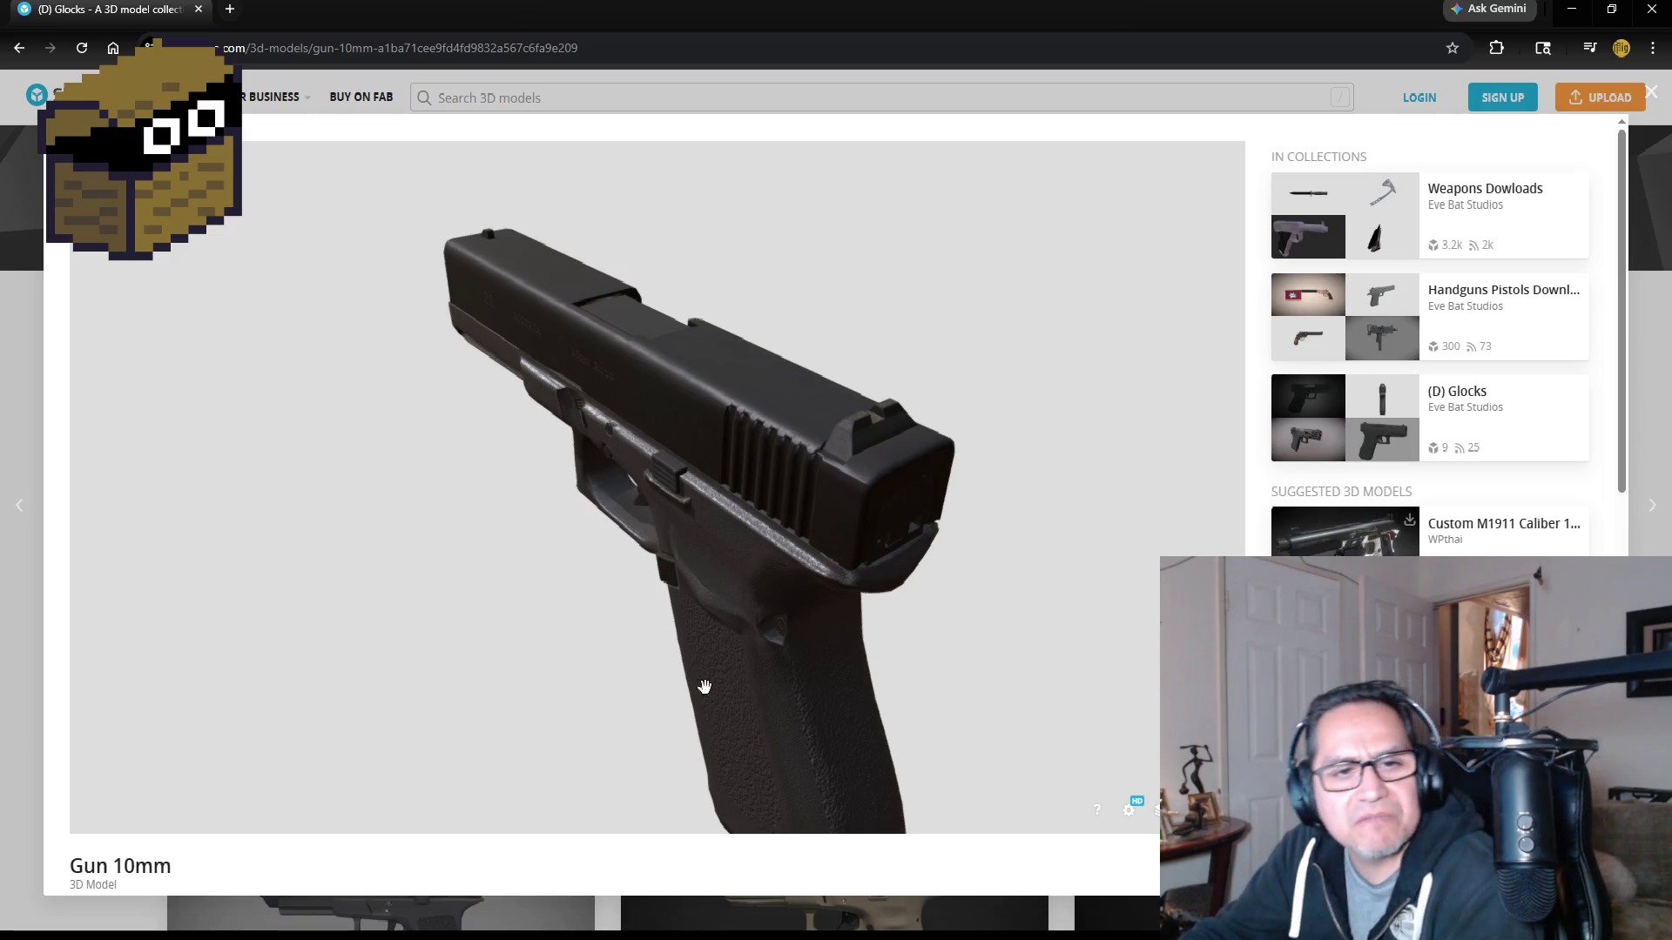
mouse_move(740, 718)
left_mouse_down()
mouse_move(764, 627)
mouse_move(762, 470)
left_mouse_up()
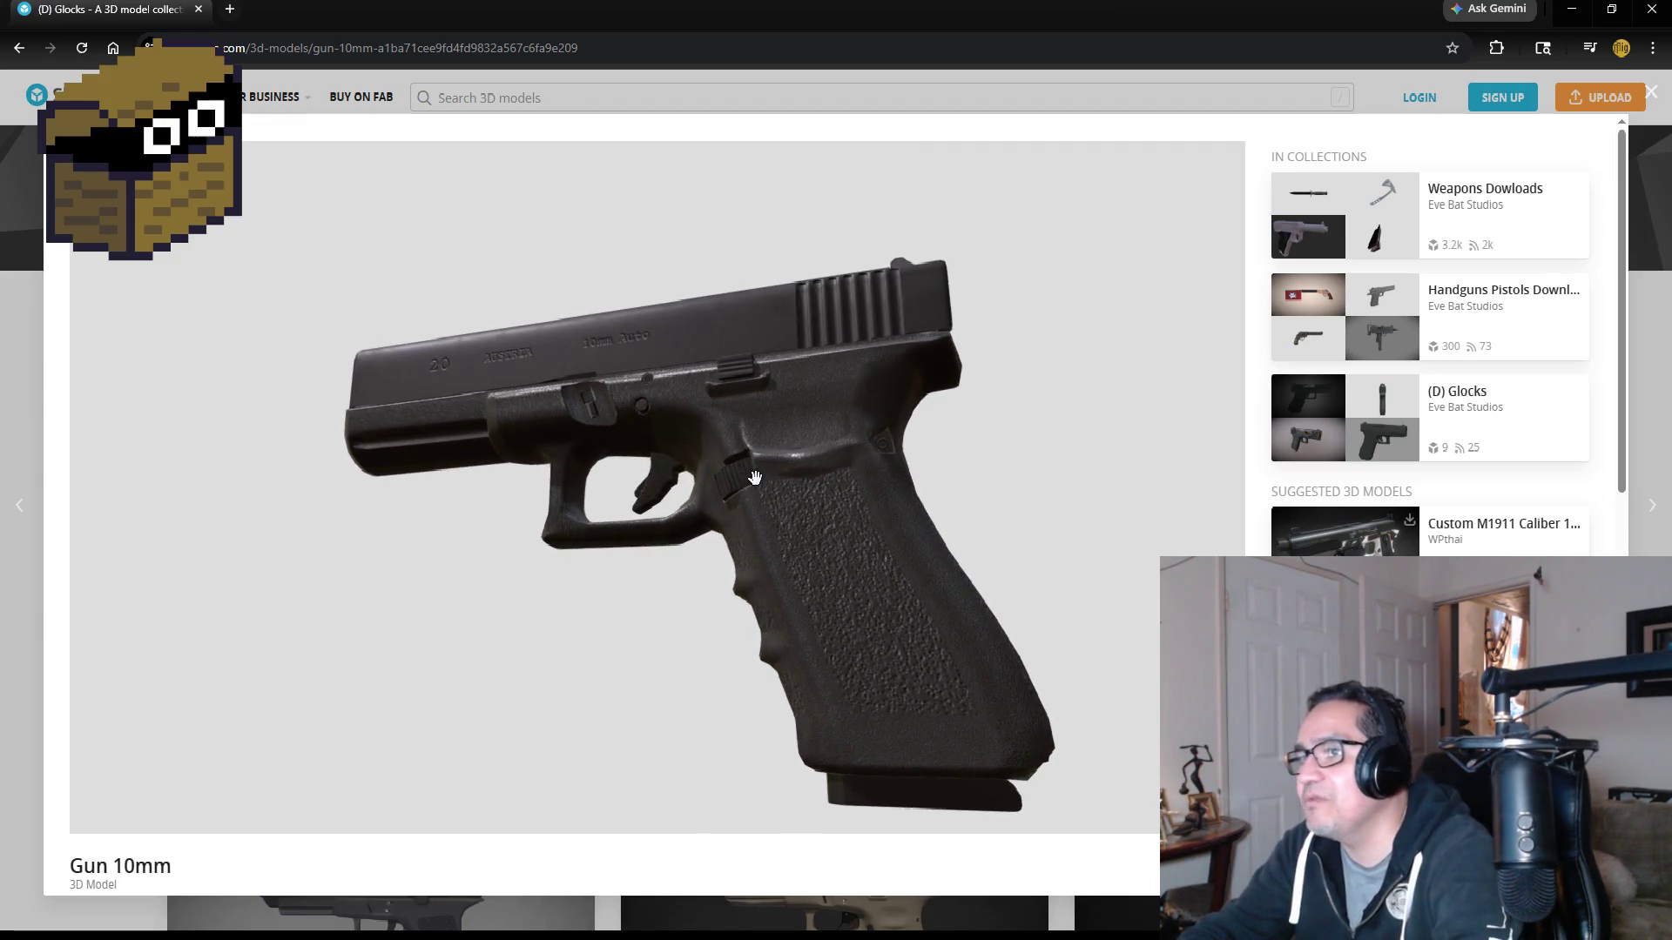
mouse_move(870, 506)
left_mouse_down()
mouse_move(840, 531)
mouse_move(810, 514)
left_mouse_up()
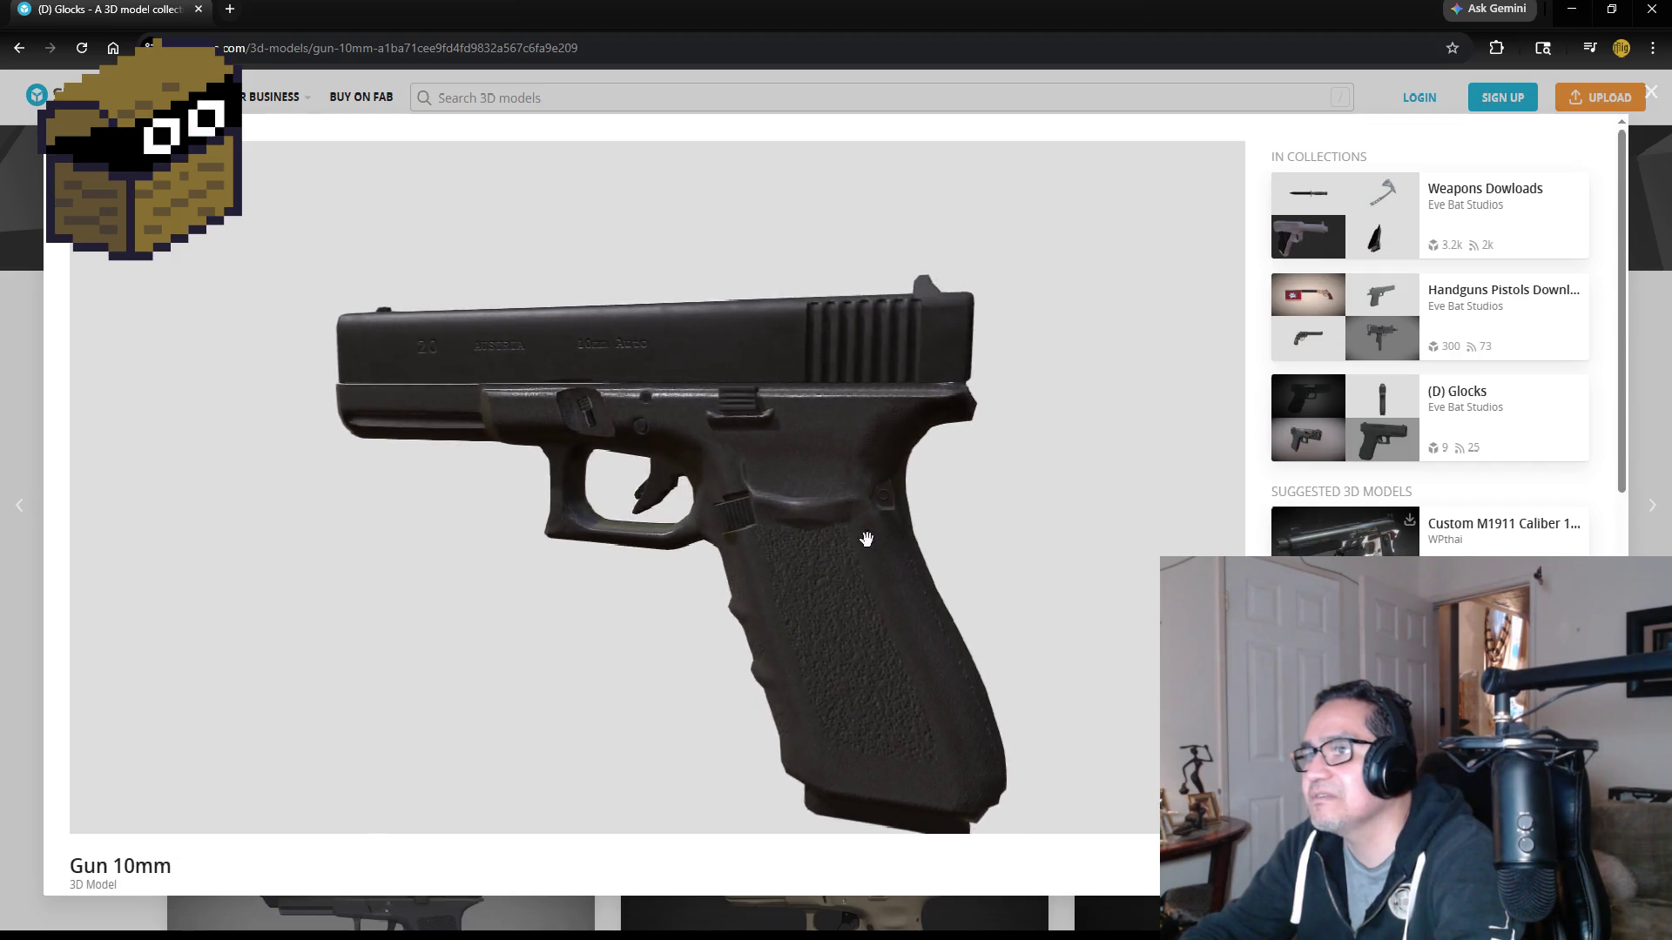
mouse_move(747, 424)
left_mouse_down()
mouse_move(851, 552)
mouse_move(929, 526)
mouse_move(797, 450)
mouse_move(580, 443)
mouse_move(736, 450)
left_mouse_up()
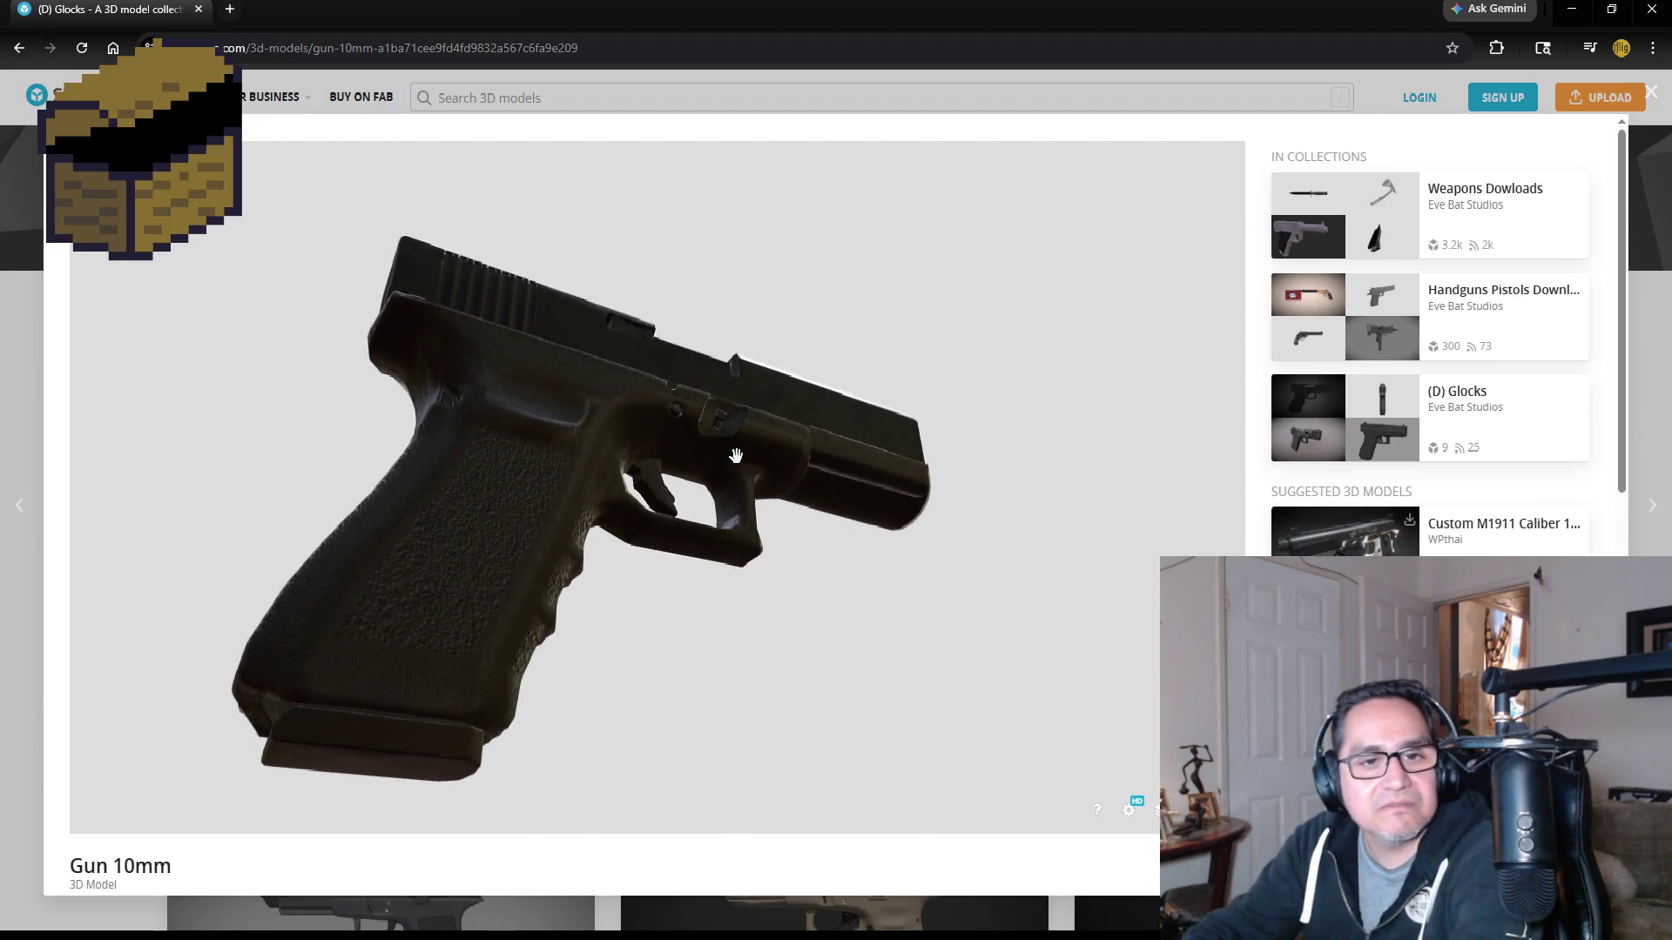
Step: Study the pistol's rear, grip underside and muzzle, then close the browser
mouse_move(652, 535)
left_mouse_down()
mouse_move(687, 567)
mouse_move(720, 560)
left_mouse_up()
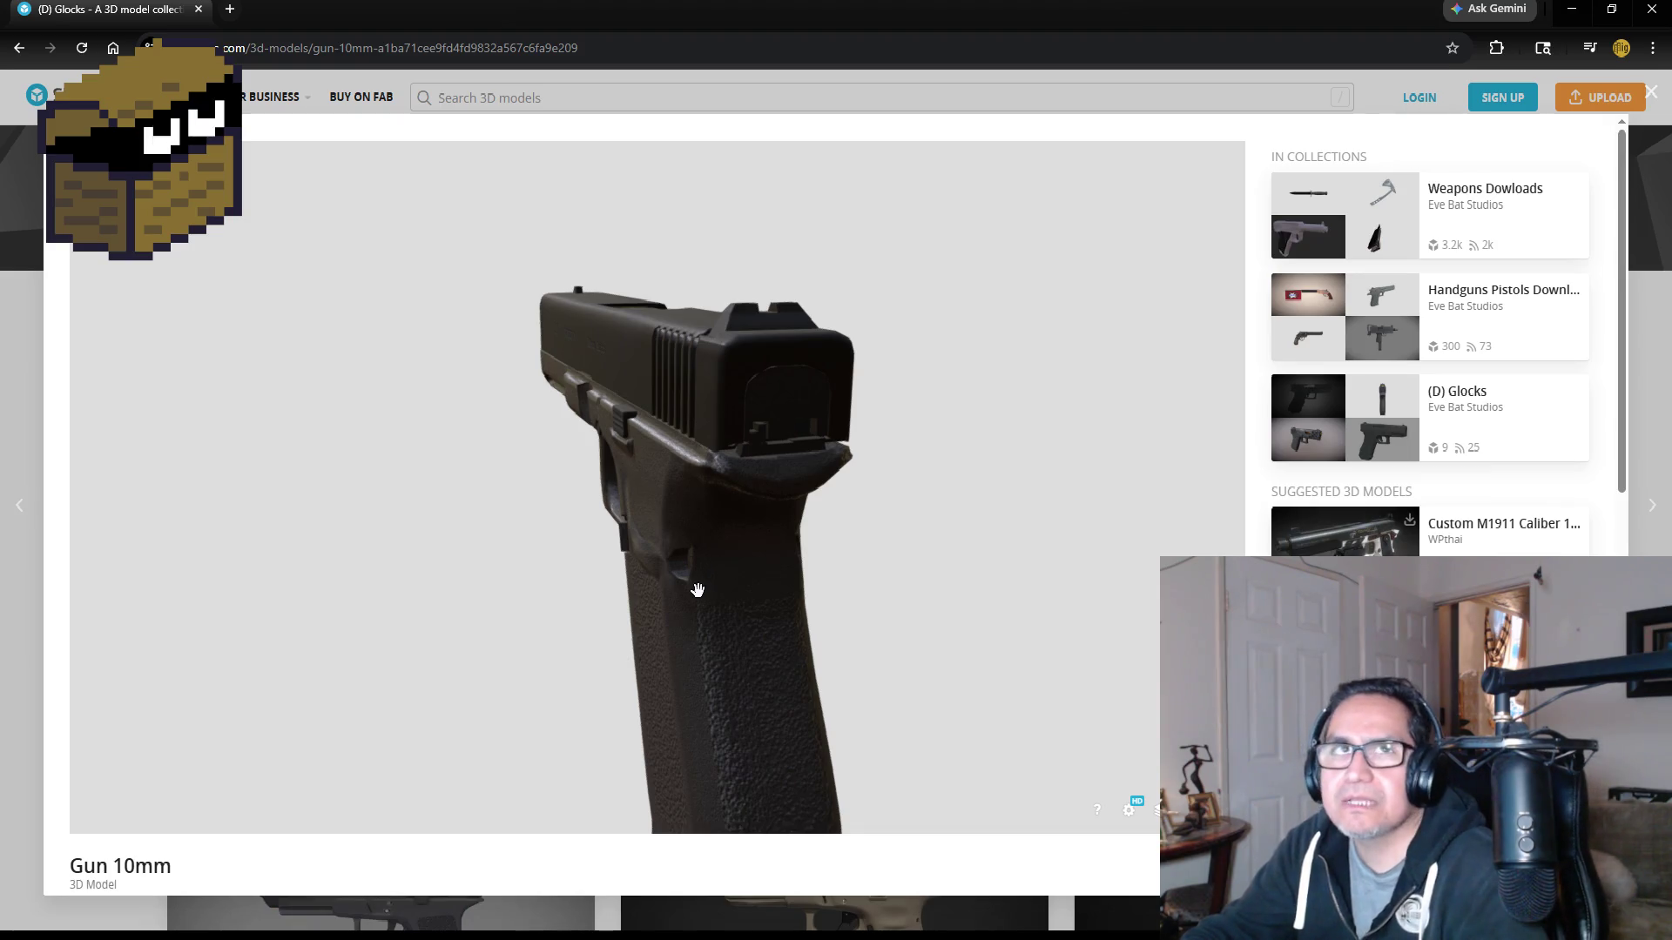
mouse_move(791, 605)
left_mouse_down()
mouse_move(635, 609)
mouse_move(769, 608)
left_mouse_up()
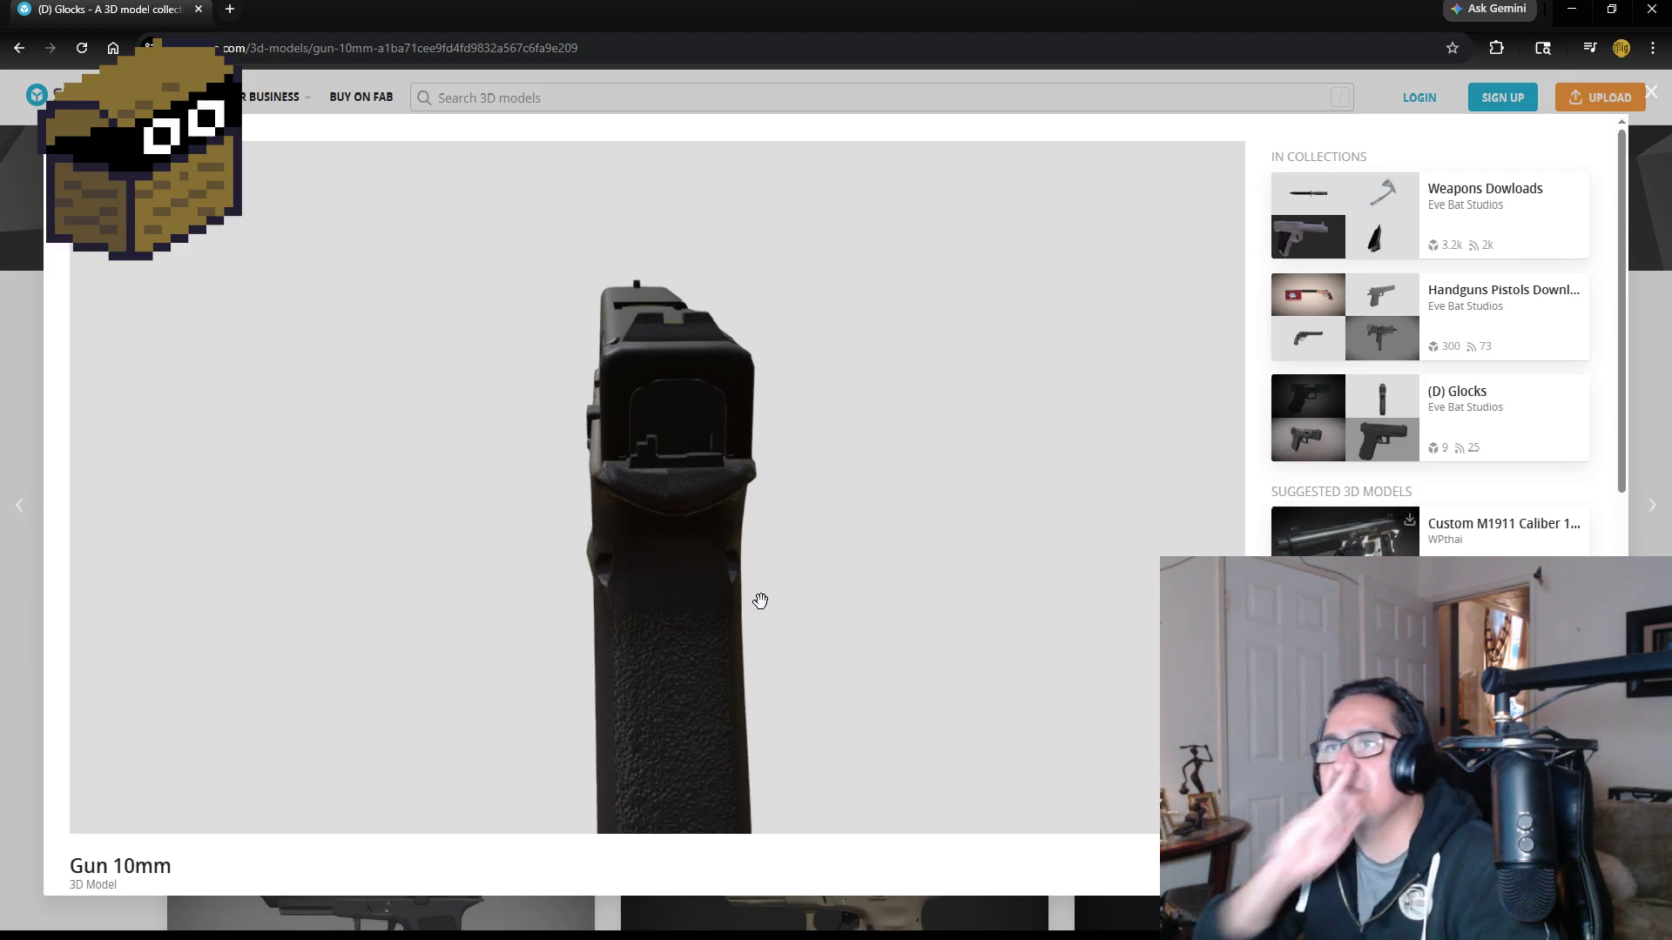
mouse_move(762, 531)
left_mouse_down()
mouse_move(813, 511)
mouse_move(859, 523)
mouse_move(888, 486)
mouse_move(847, 489)
left_mouse_up()
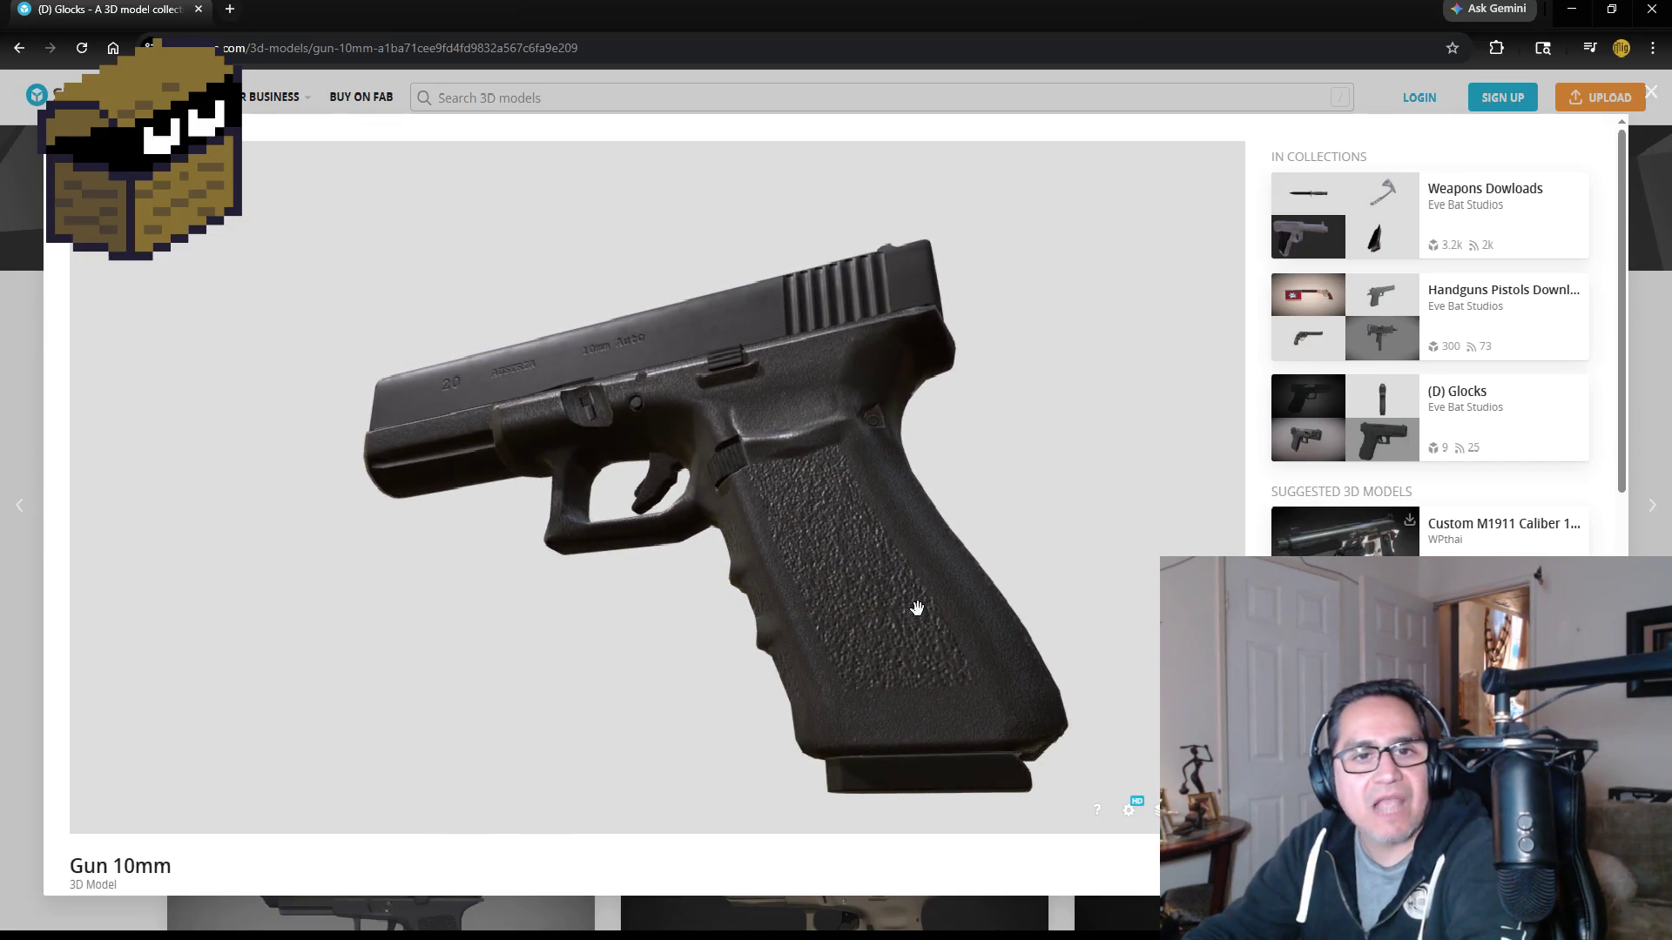
mouse_move(966, 555)
left_mouse_down()
mouse_move(836, 549)
mouse_move(568, 384)
mouse_move(951, 375)
left_mouse_up()
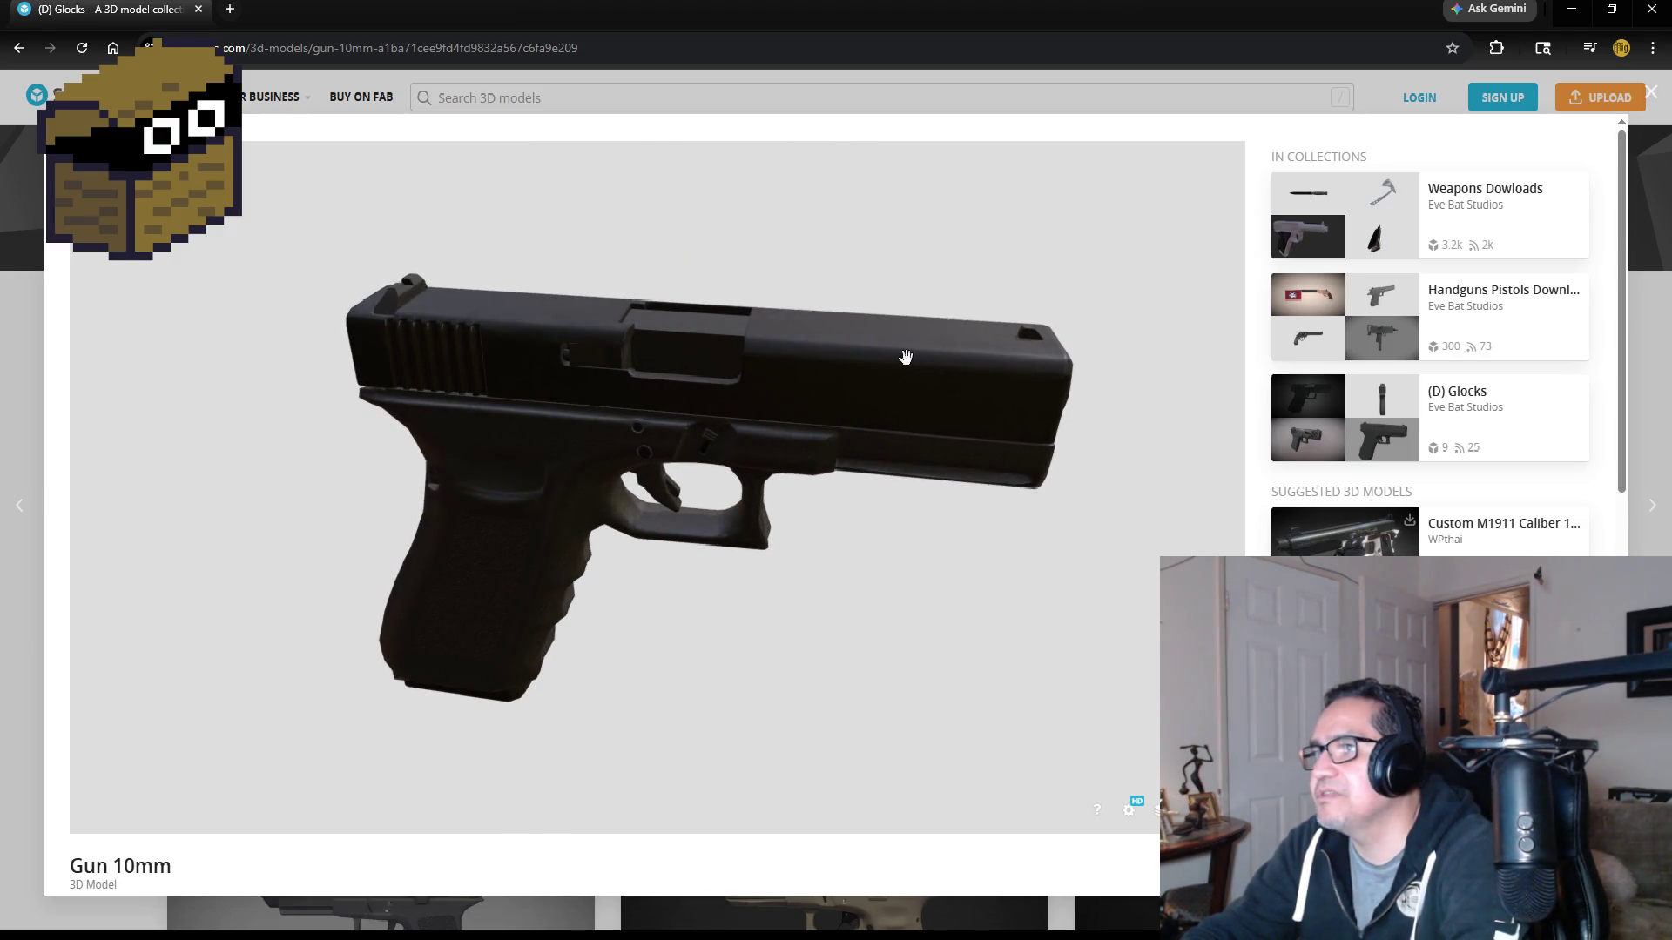
mouse_move(1158, 374)
left_mouse_down()
mouse_move(1004, 328)
mouse_move(790, 386)
mouse_move(627, 348)
mouse_move(698, 343)
mouse_move(688, 357)
mouse_move(750, 403)
mouse_move(719, 474)
mouse_move(858, 452)
mouse_move(825, 436)
mouse_move(850, 421)
mouse_move(830, 403)
mouse_move(929, 380)
mouse_move(896, 388)
mouse_move(720, 328)
mouse_move(989, 380)
mouse_move(922, 321)
mouse_move(618, 341)
left_mouse_up()
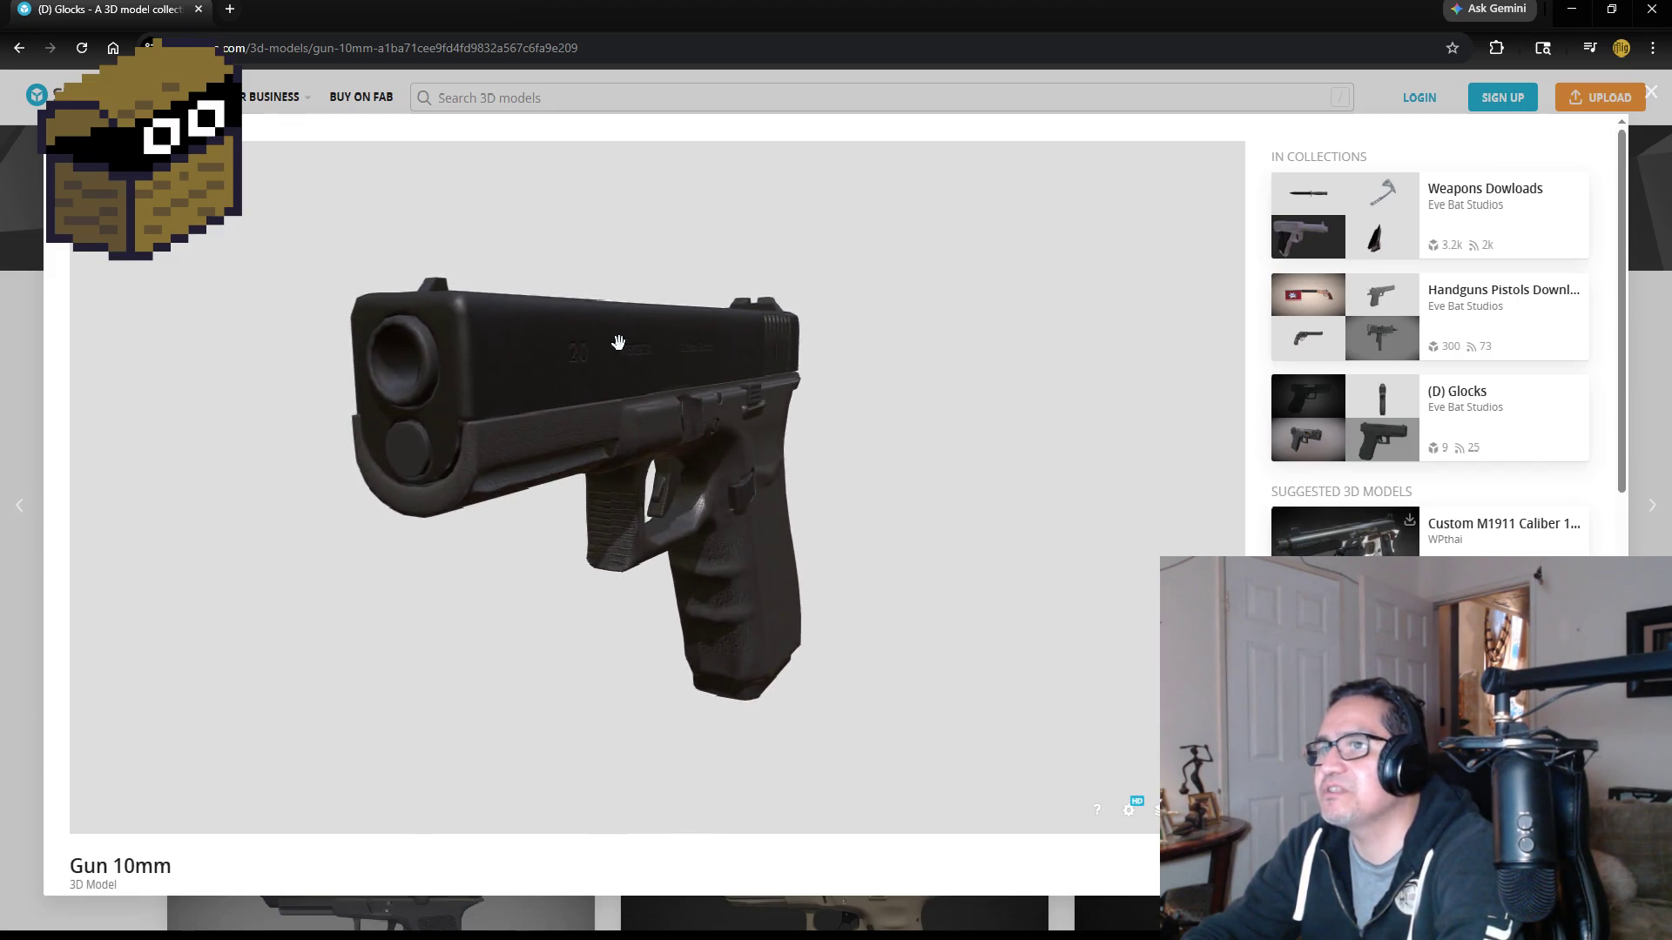
mouse_move(486, 303)
left_mouse_down()
mouse_move(834, 275)
mouse_move(794, 298)
left_mouse_up()
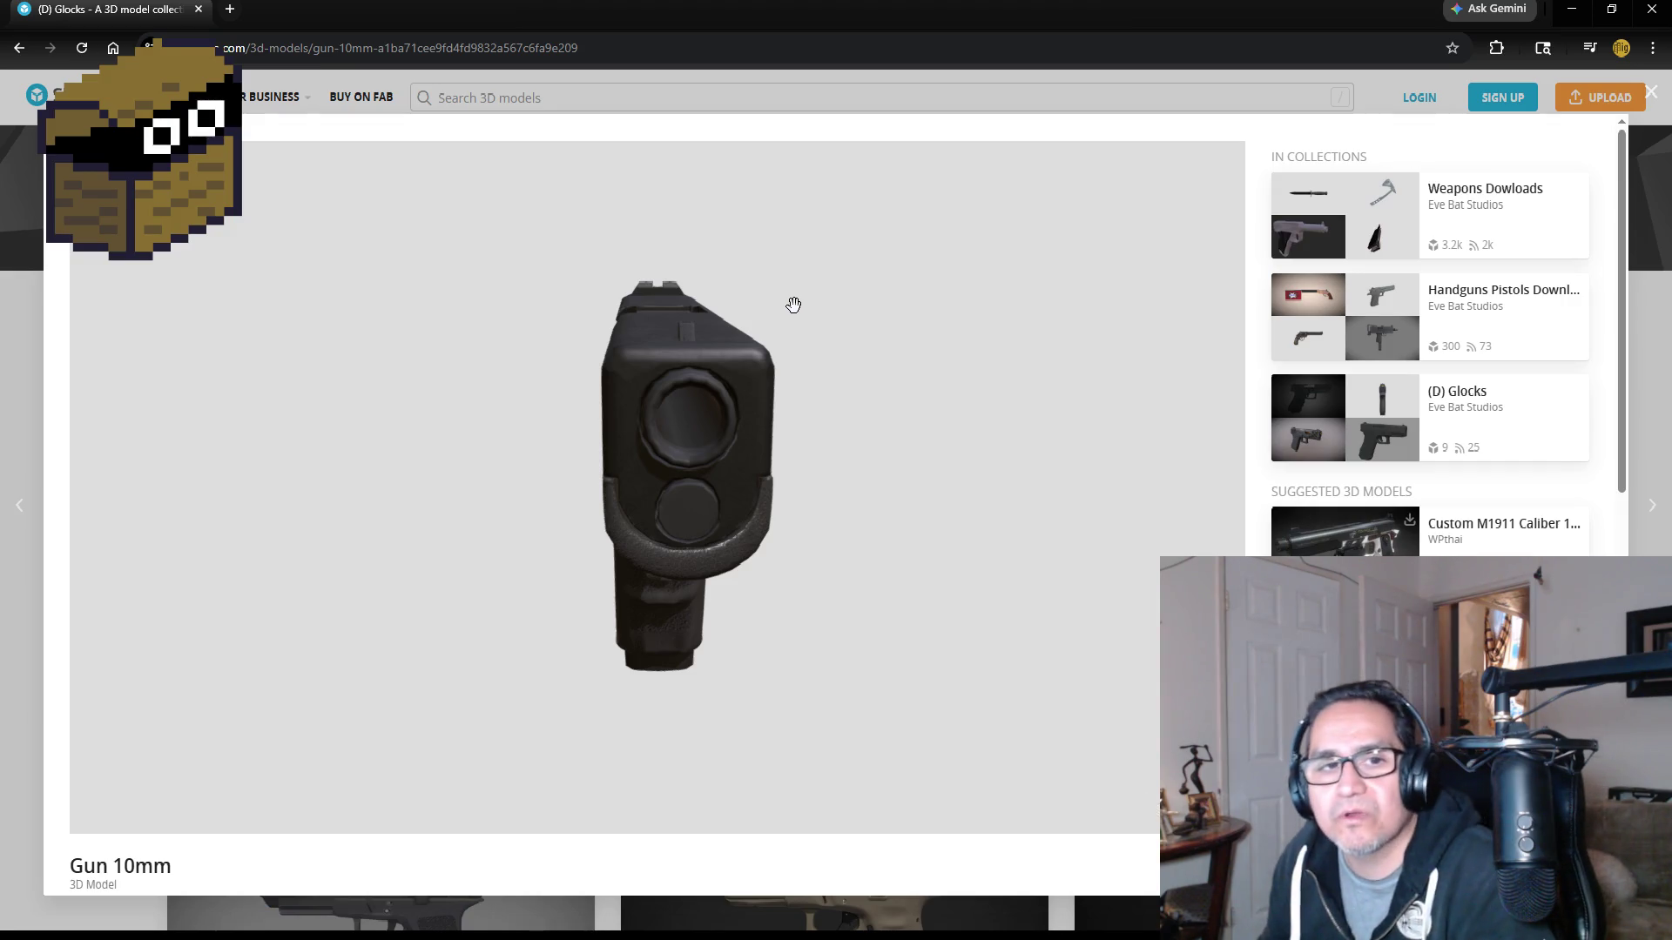
mouse_move(828, 400)
left_mouse_down()
mouse_move(794, 434)
mouse_move(597, 414)
left_mouse_up()
mouse_move(1005, 463)
left_mouse_down()
mouse_move(865, 478)
mouse_move(900, 487)
left_mouse_up()
left_click_drag(976, 494, 1019, 519)
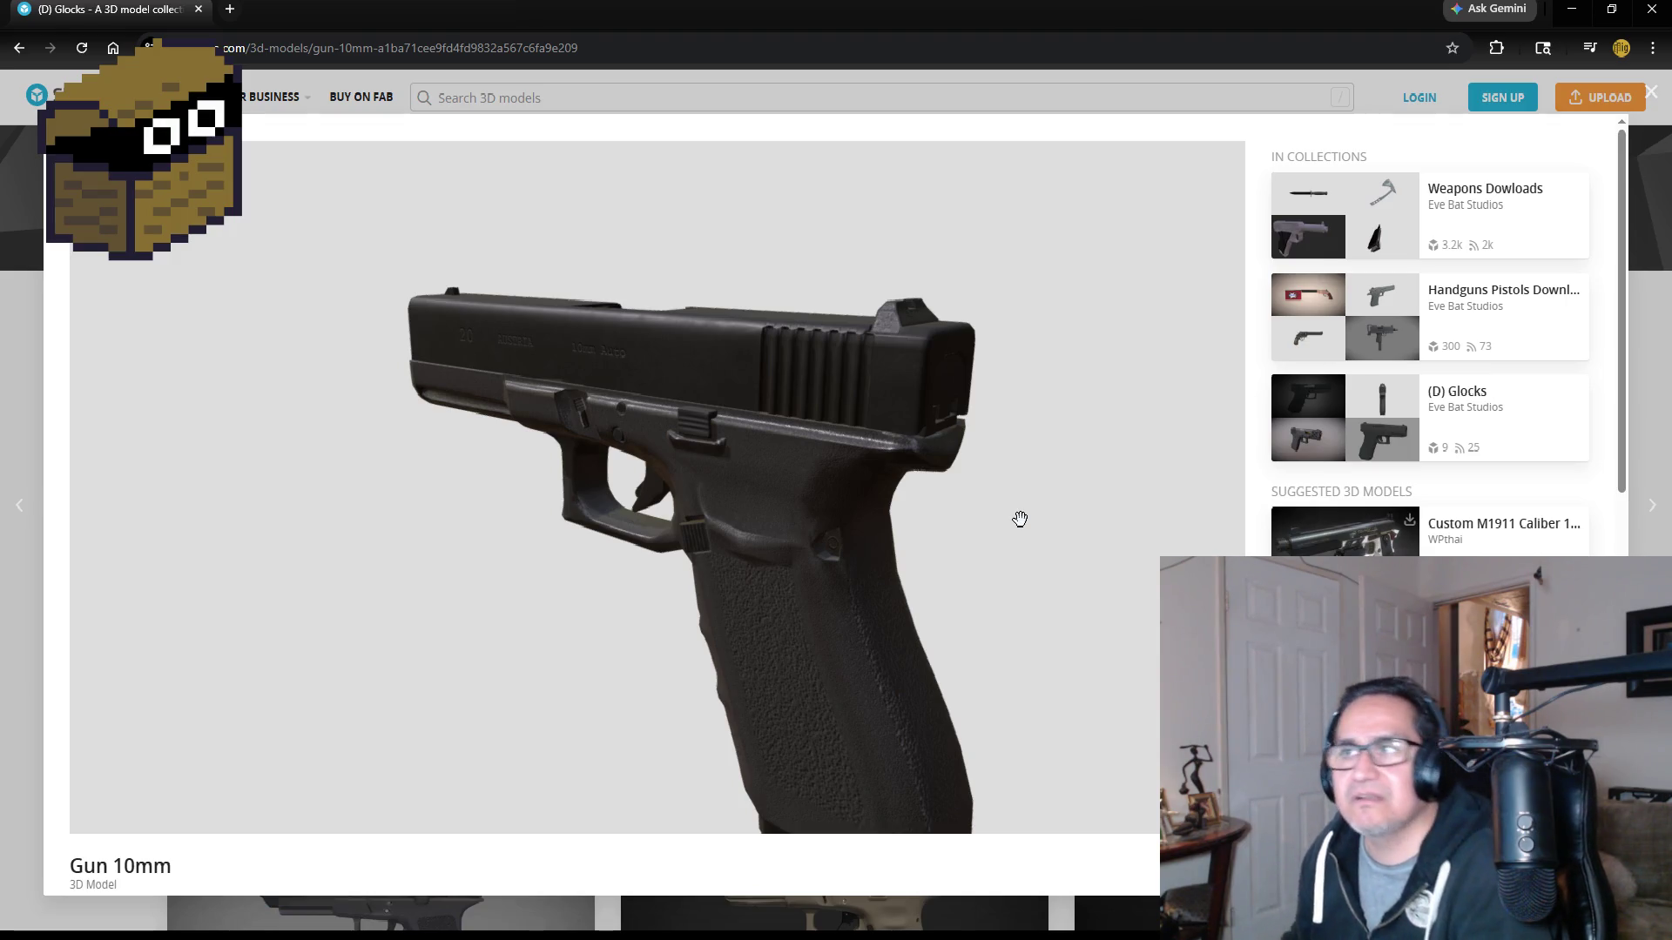
mouse_move(955, 437)
left_mouse_down()
mouse_move(958, 397)
mouse_move(905, 402)
mouse_move(944, 366)
mouse_move(866, 515)
left_mouse_up()
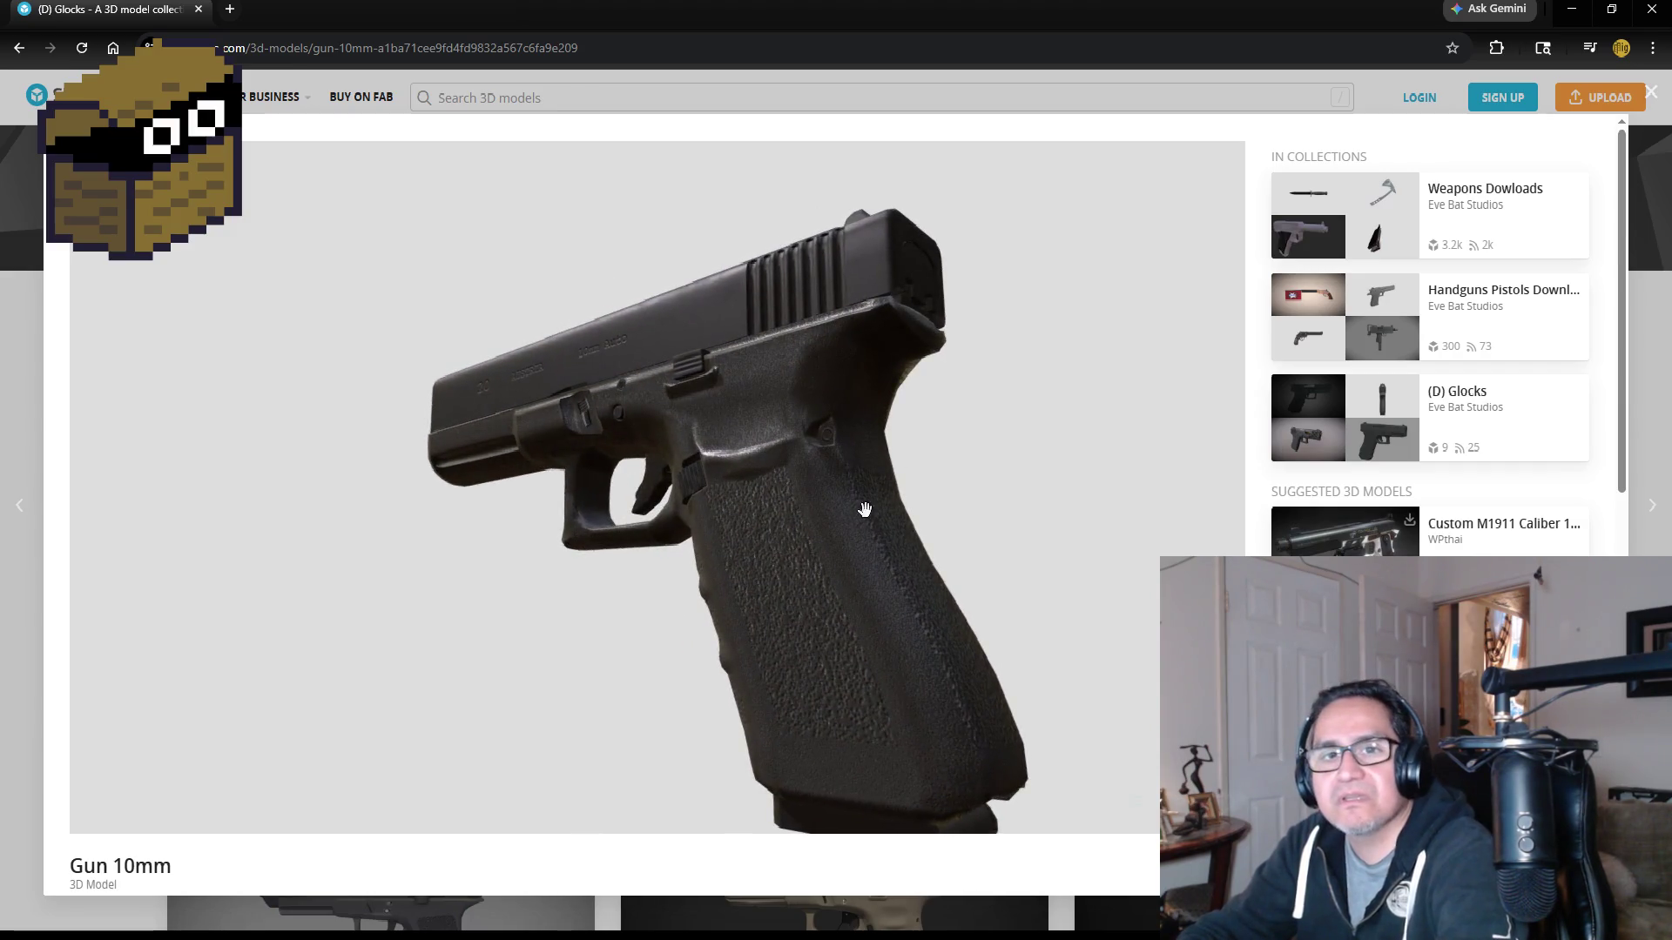
mouse_move(747, 473)
left_mouse_down()
mouse_move(809, 468)
mouse_move(588, 422)
mouse_move(656, 388)
mouse_move(683, 417)
mouse_move(792, 413)
mouse_move(911, 362)
mouse_move(758, 377)
mouse_move(771, 383)
left_mouse_up()
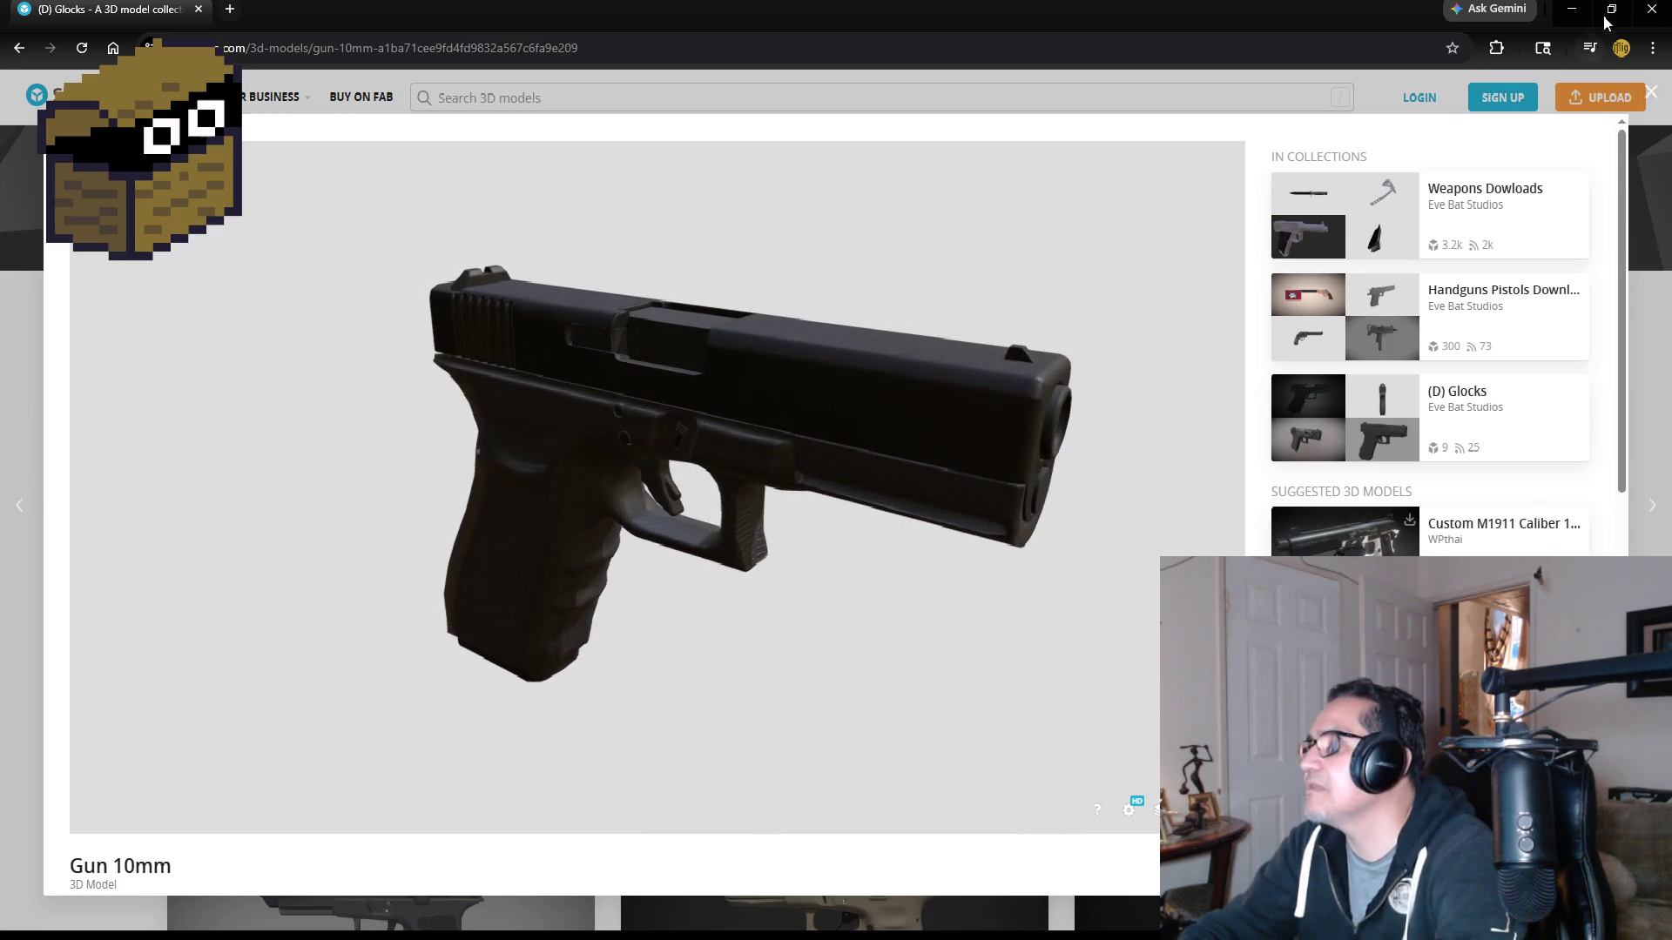
left_click(1652, 12)
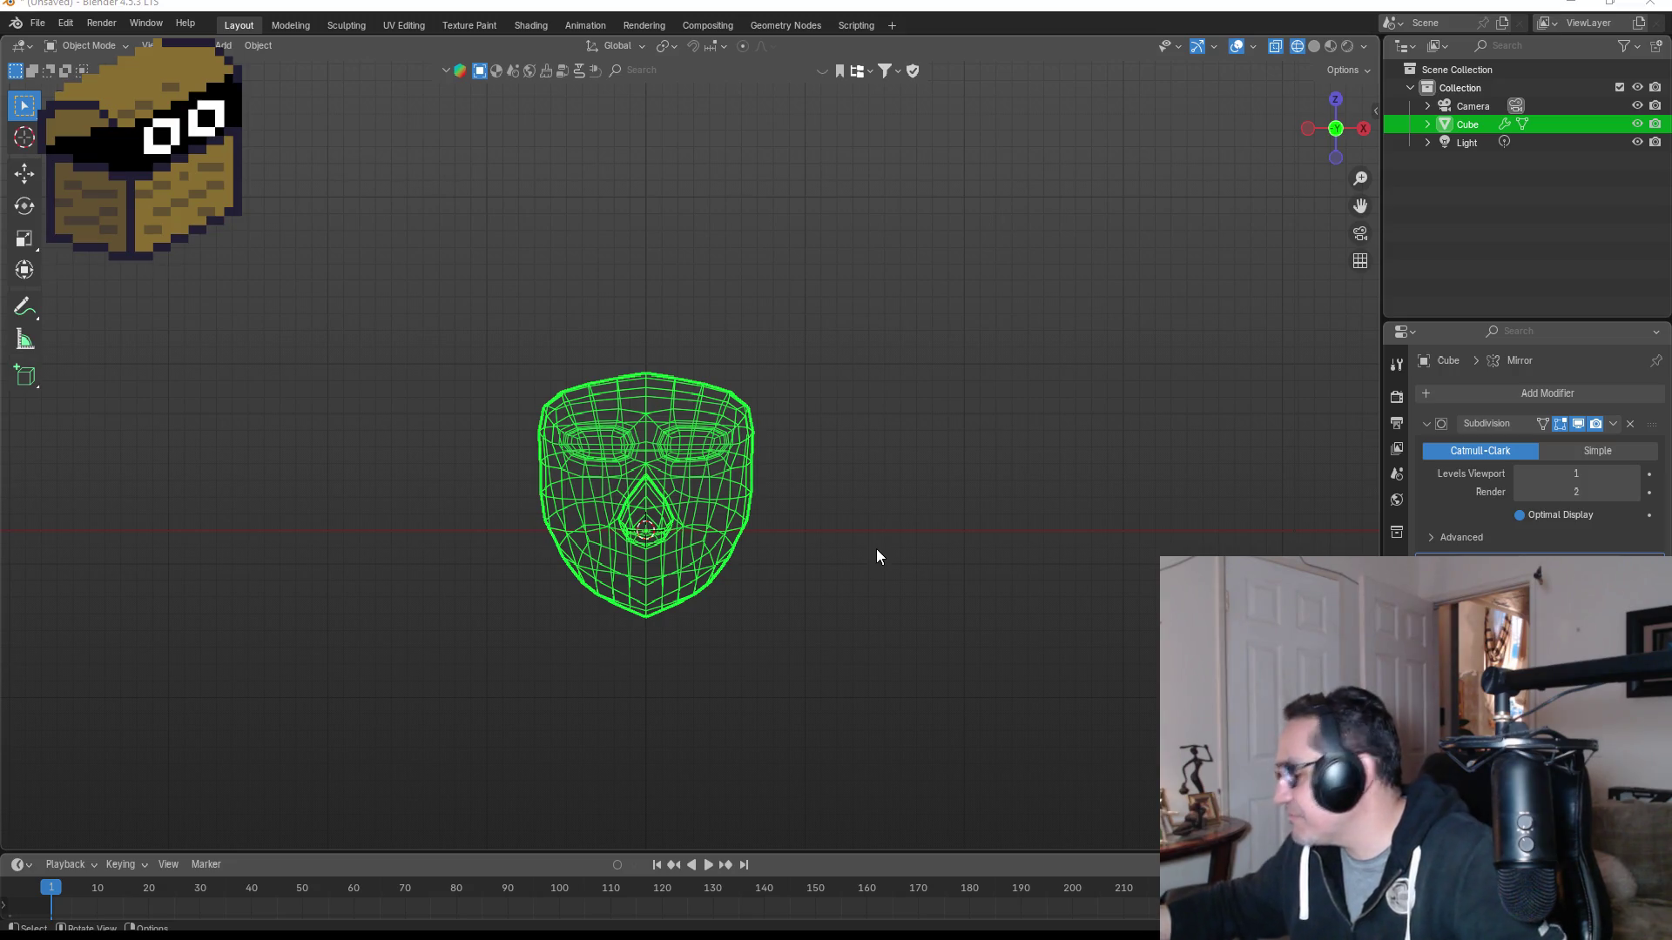
Step: Bring the head back to a front view in Edit Mode and select its top vertex
scroll(875, 547, "up", 4)
mouse_move(896, 538)
middle_mouse_down()
mouse_move(918, 498)
mouse_move(896, 501)
middle_mouse_up()
middle_click_drag(881, 369, 888, 377)
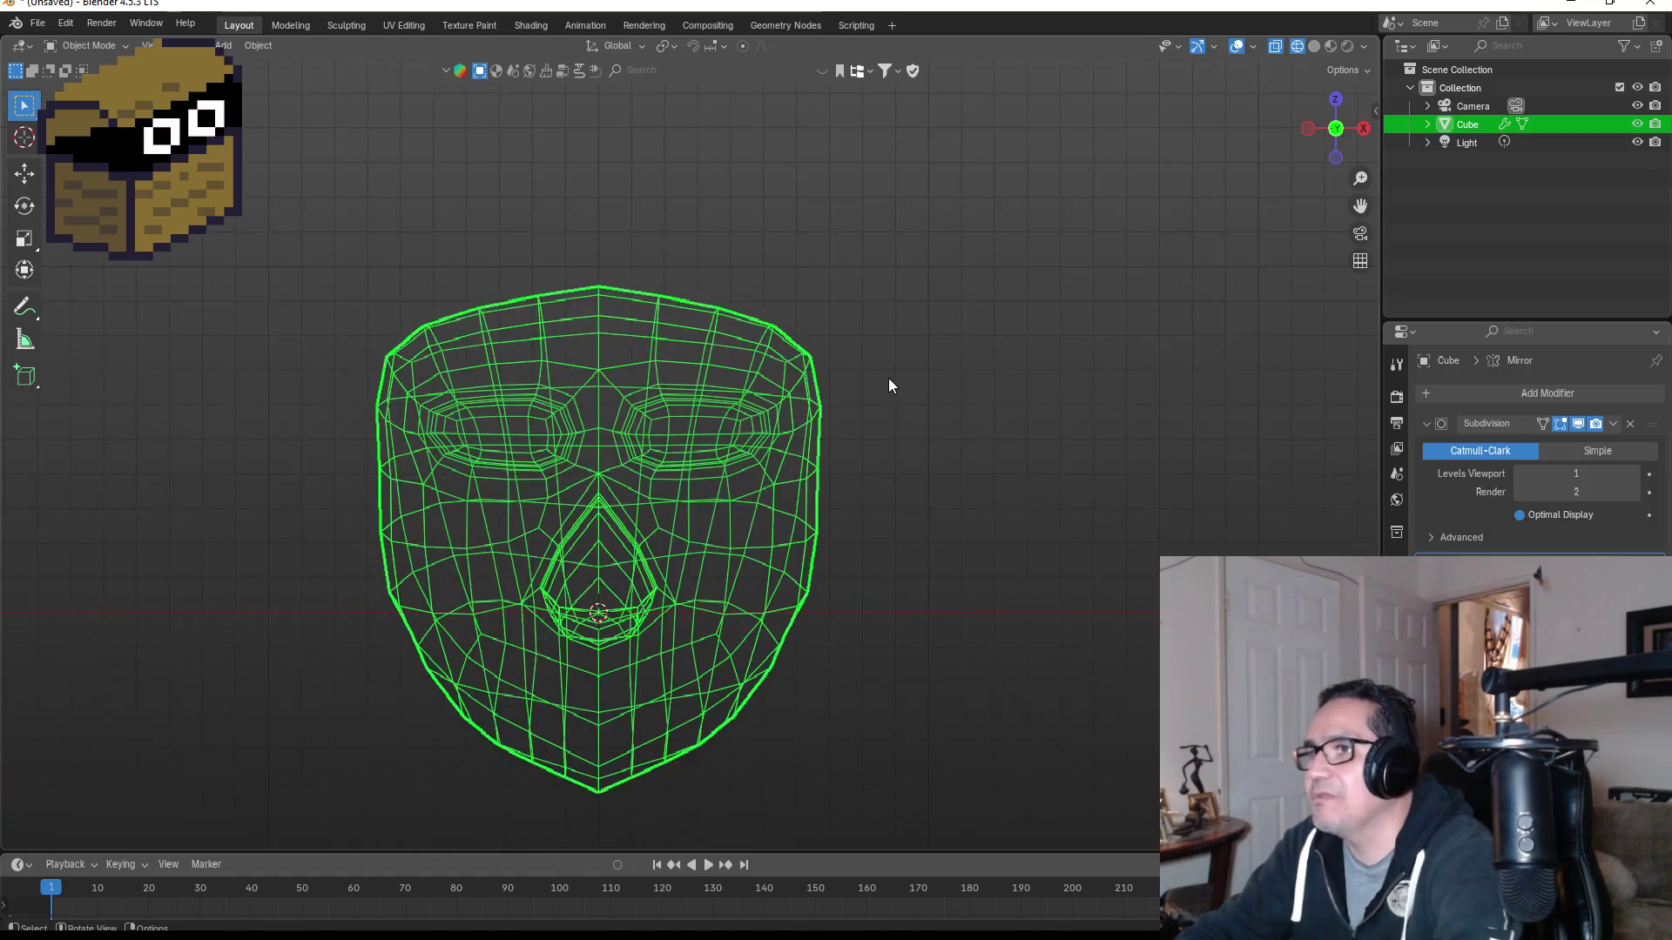
key("Tab")
left_click(731, 283)
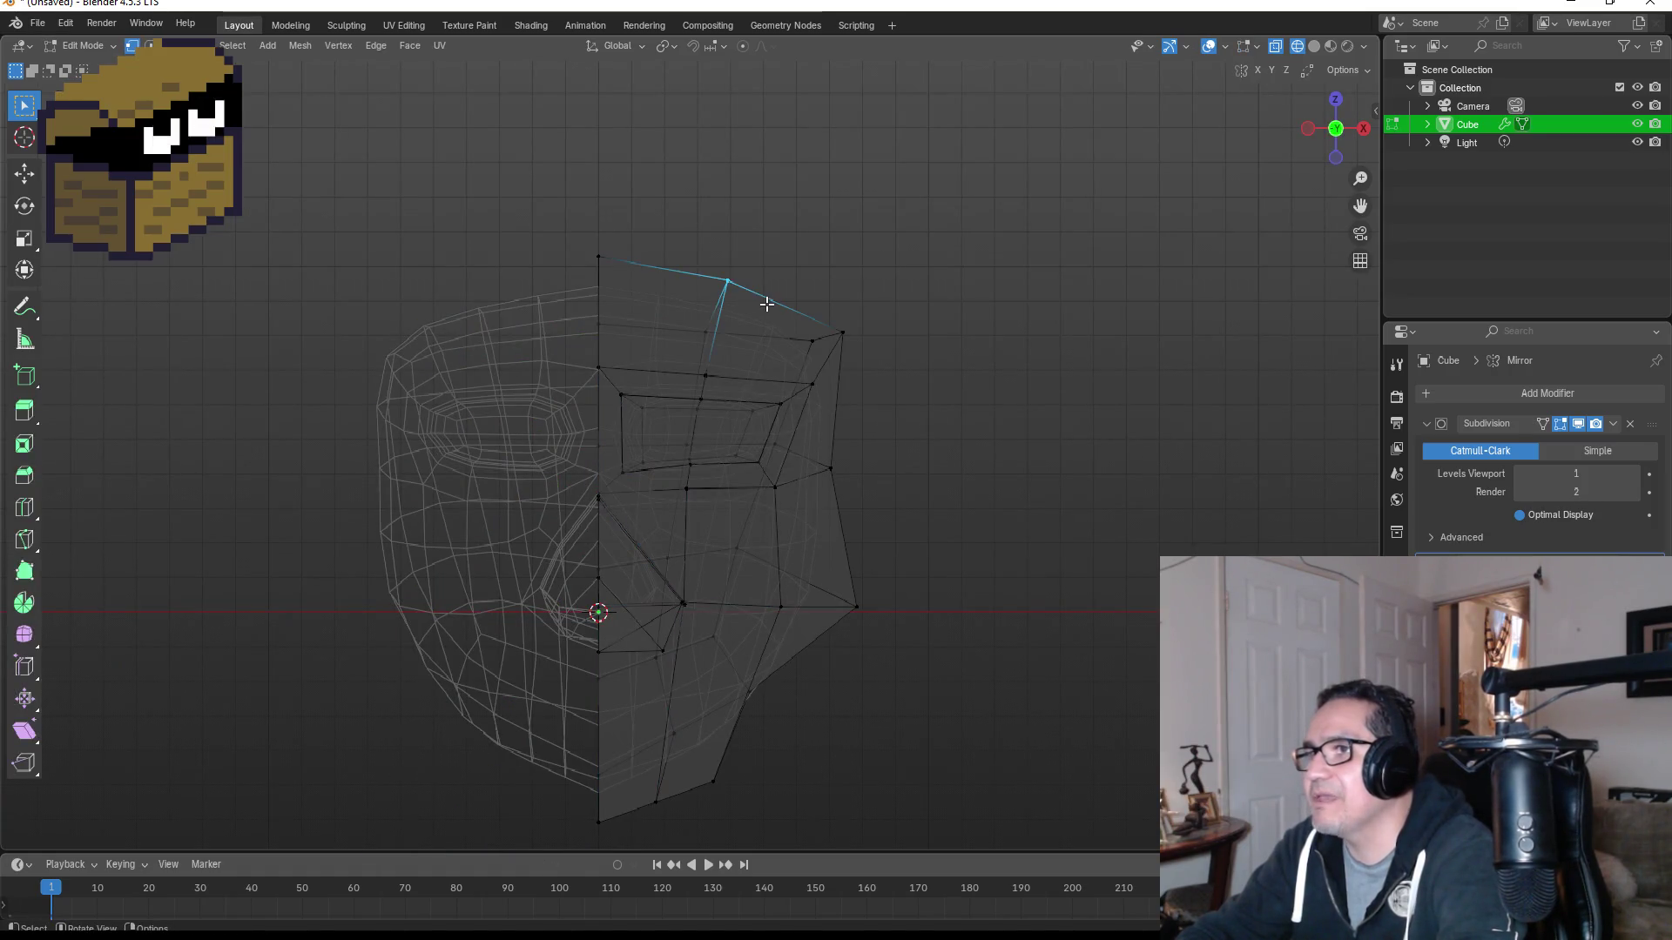
Step: Select the head's upper crown vertices and move them while viewing from the back
key("g")
key("Escape")
left_click_drag(644, 256, 784, 322)
mouse_move(784, 322)
middle_mouse_down()
mouse_move(885, 276)
mouse_move(713, 288)
mouse_move(821, 299)
middle_mouse_up()
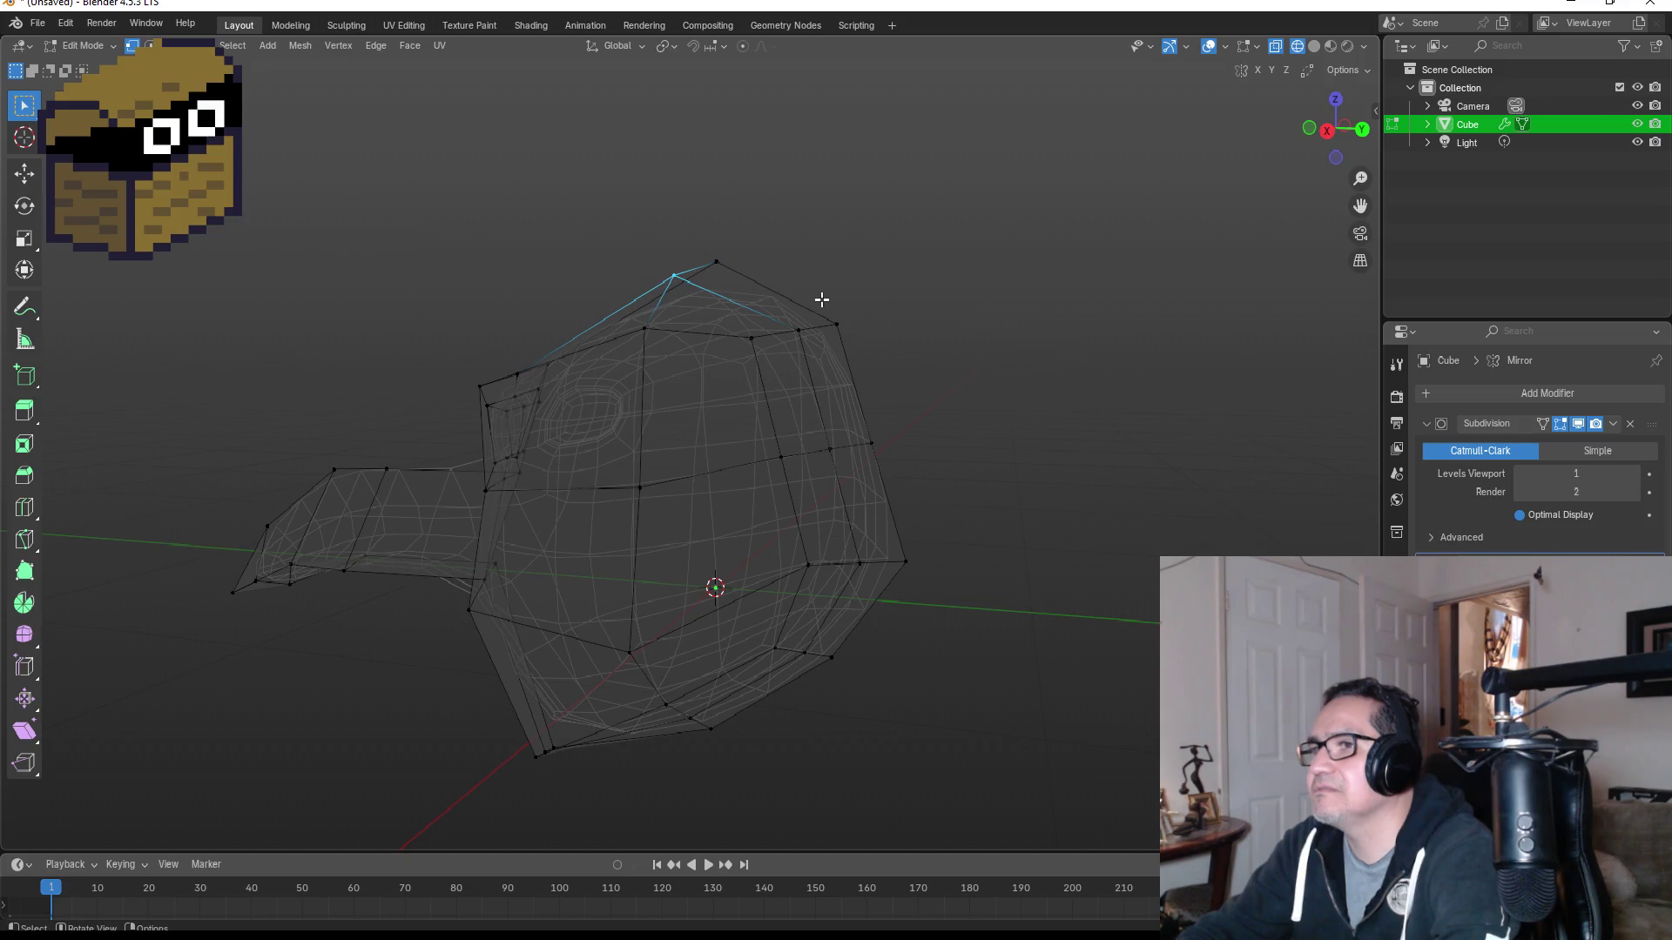
left_click_drag(716, 317, 788, 356)
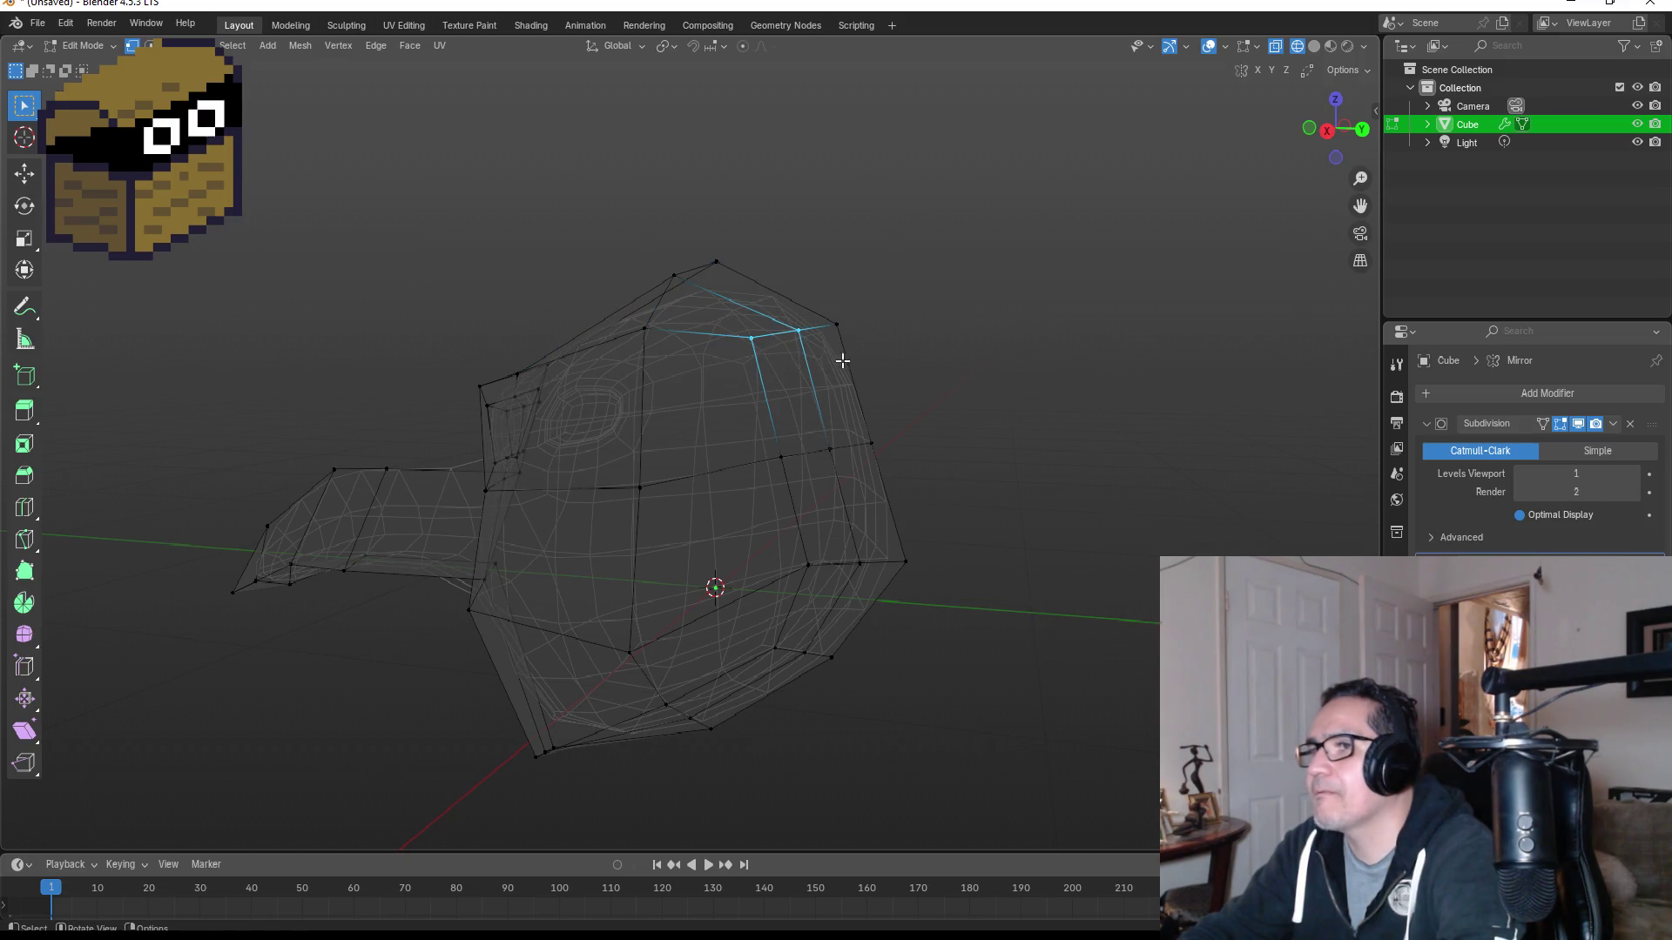
middle_click_drag(839, 362, 842, 348)
key("KP_3")
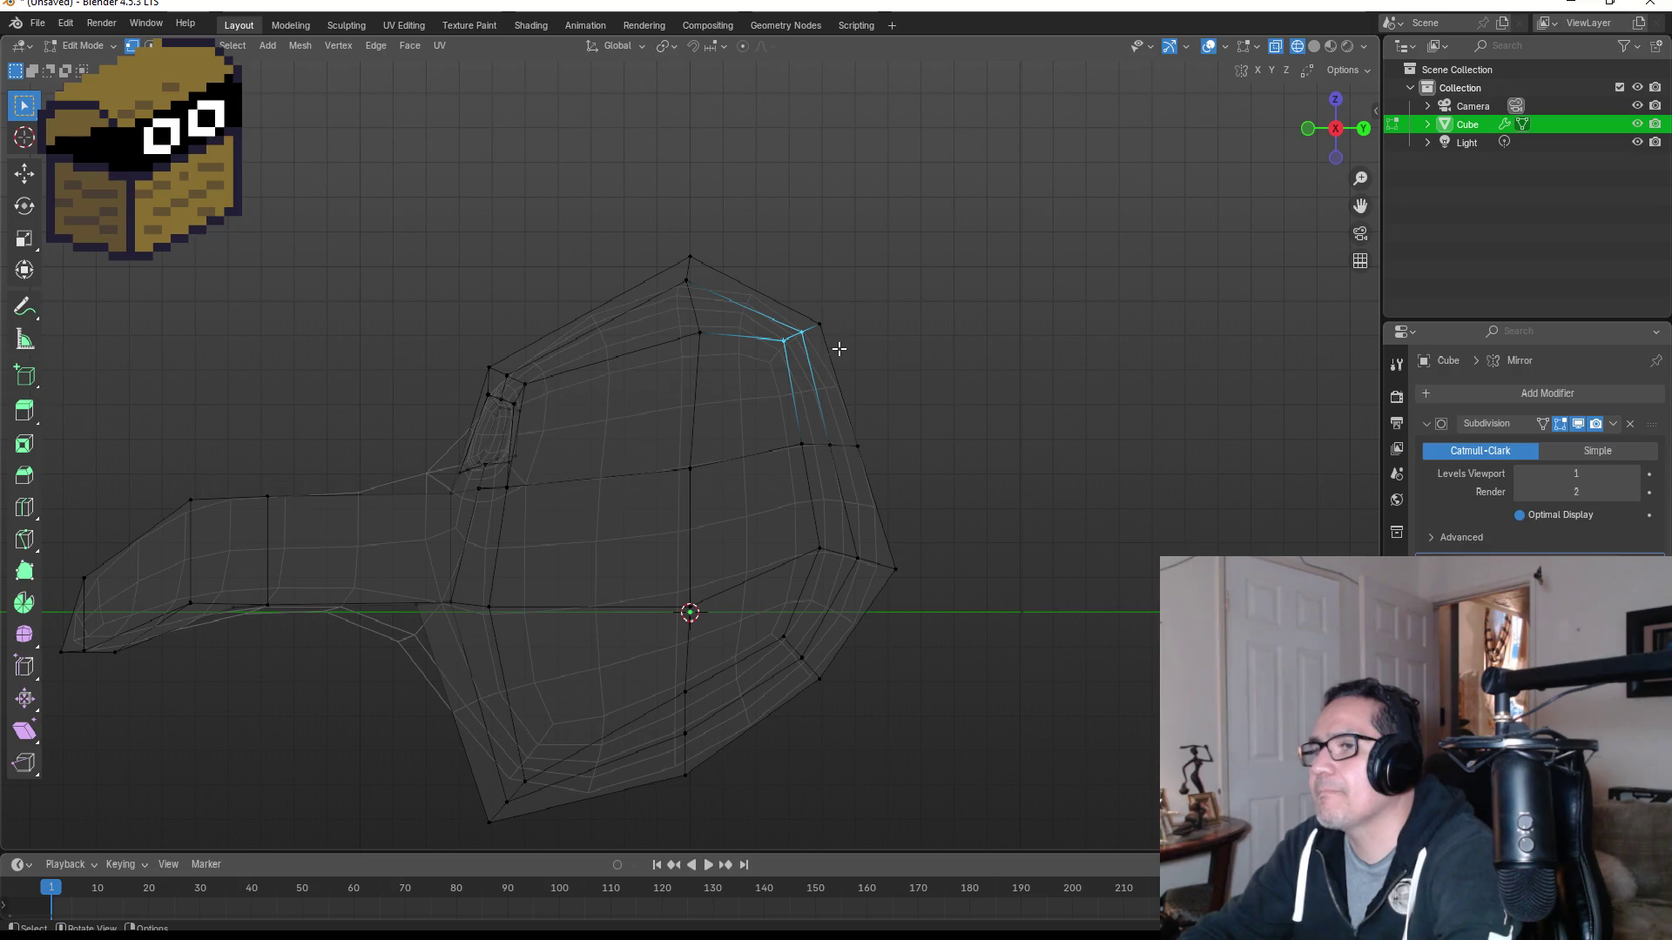
key("grave")
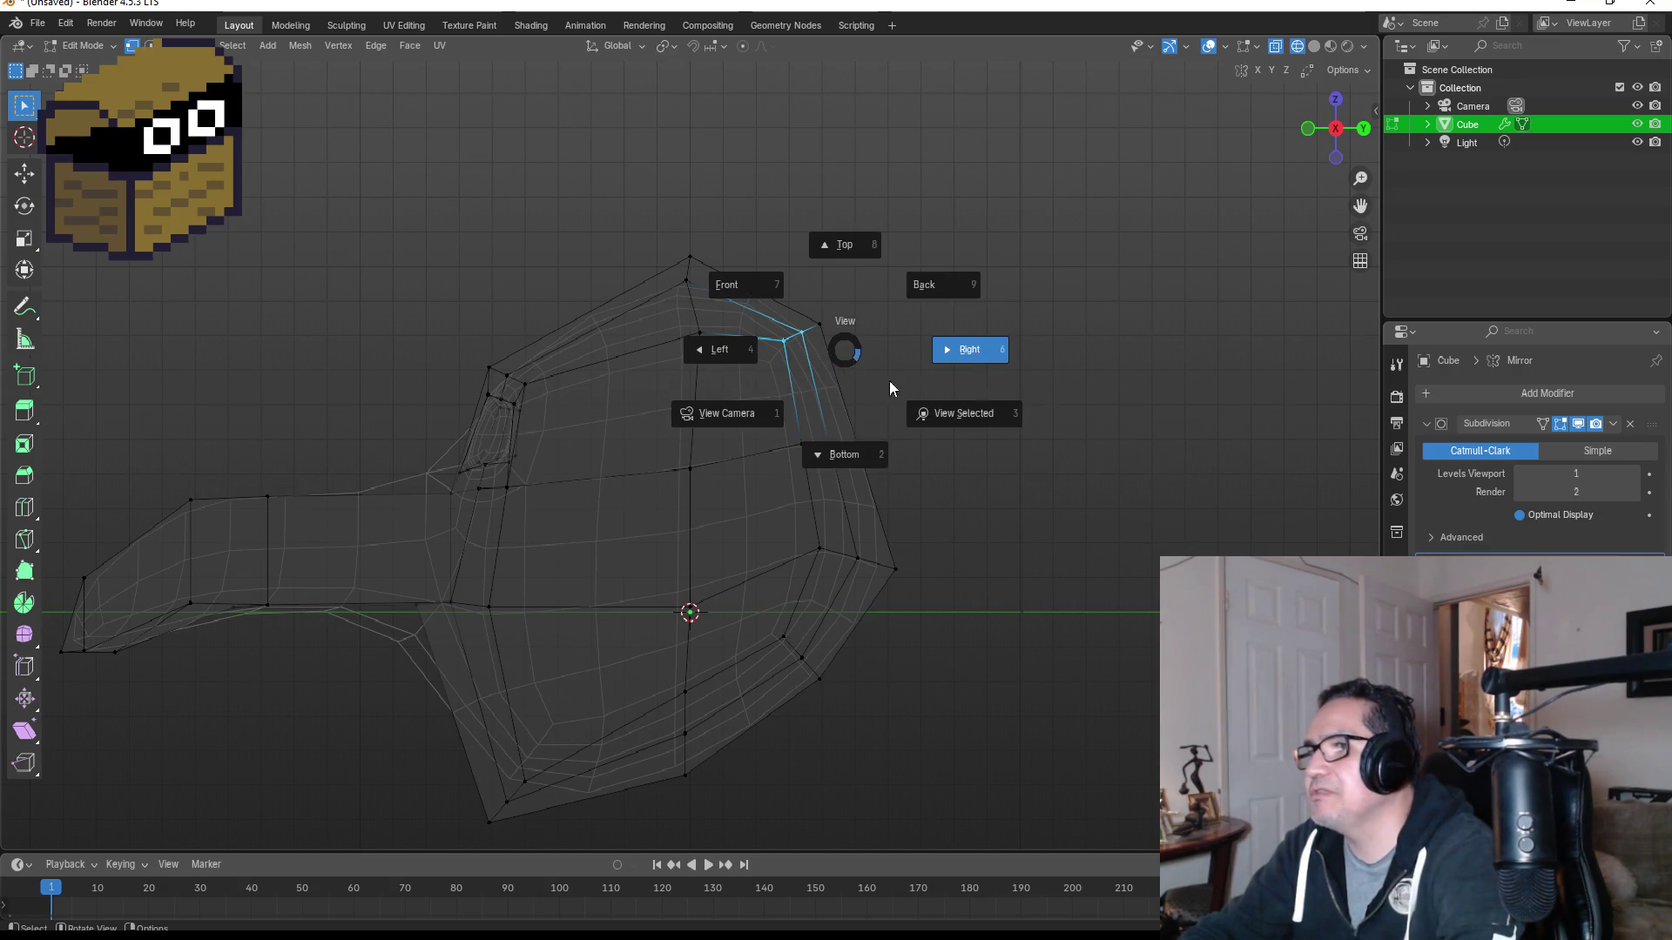
left_click(910, 375)
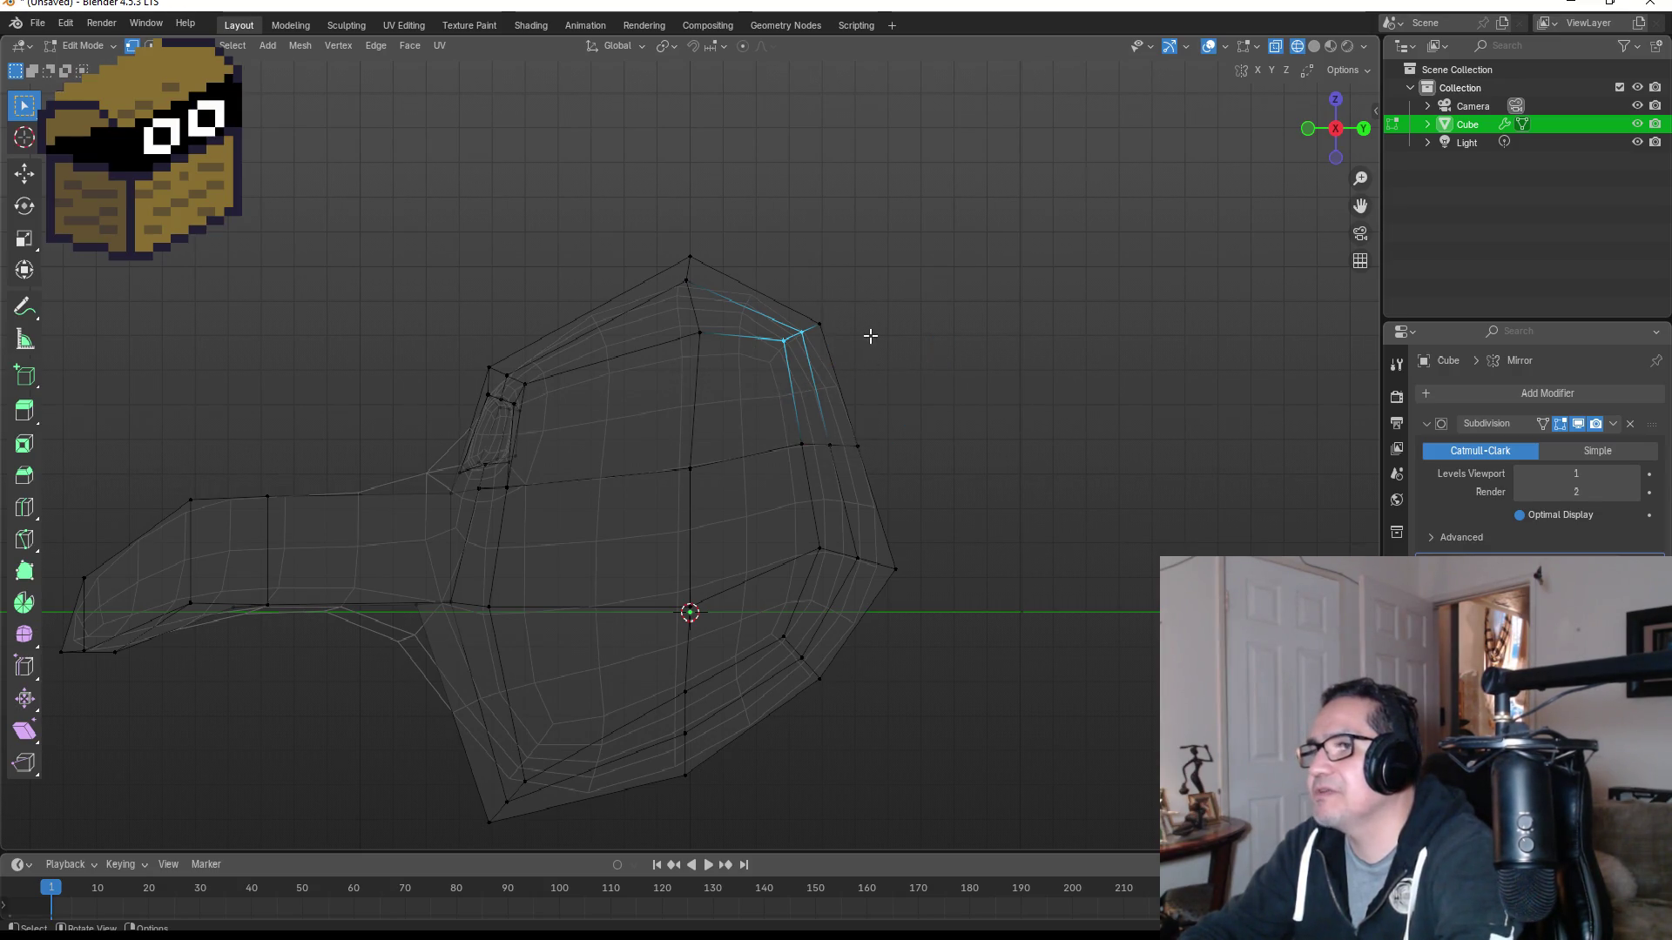
key("grave")
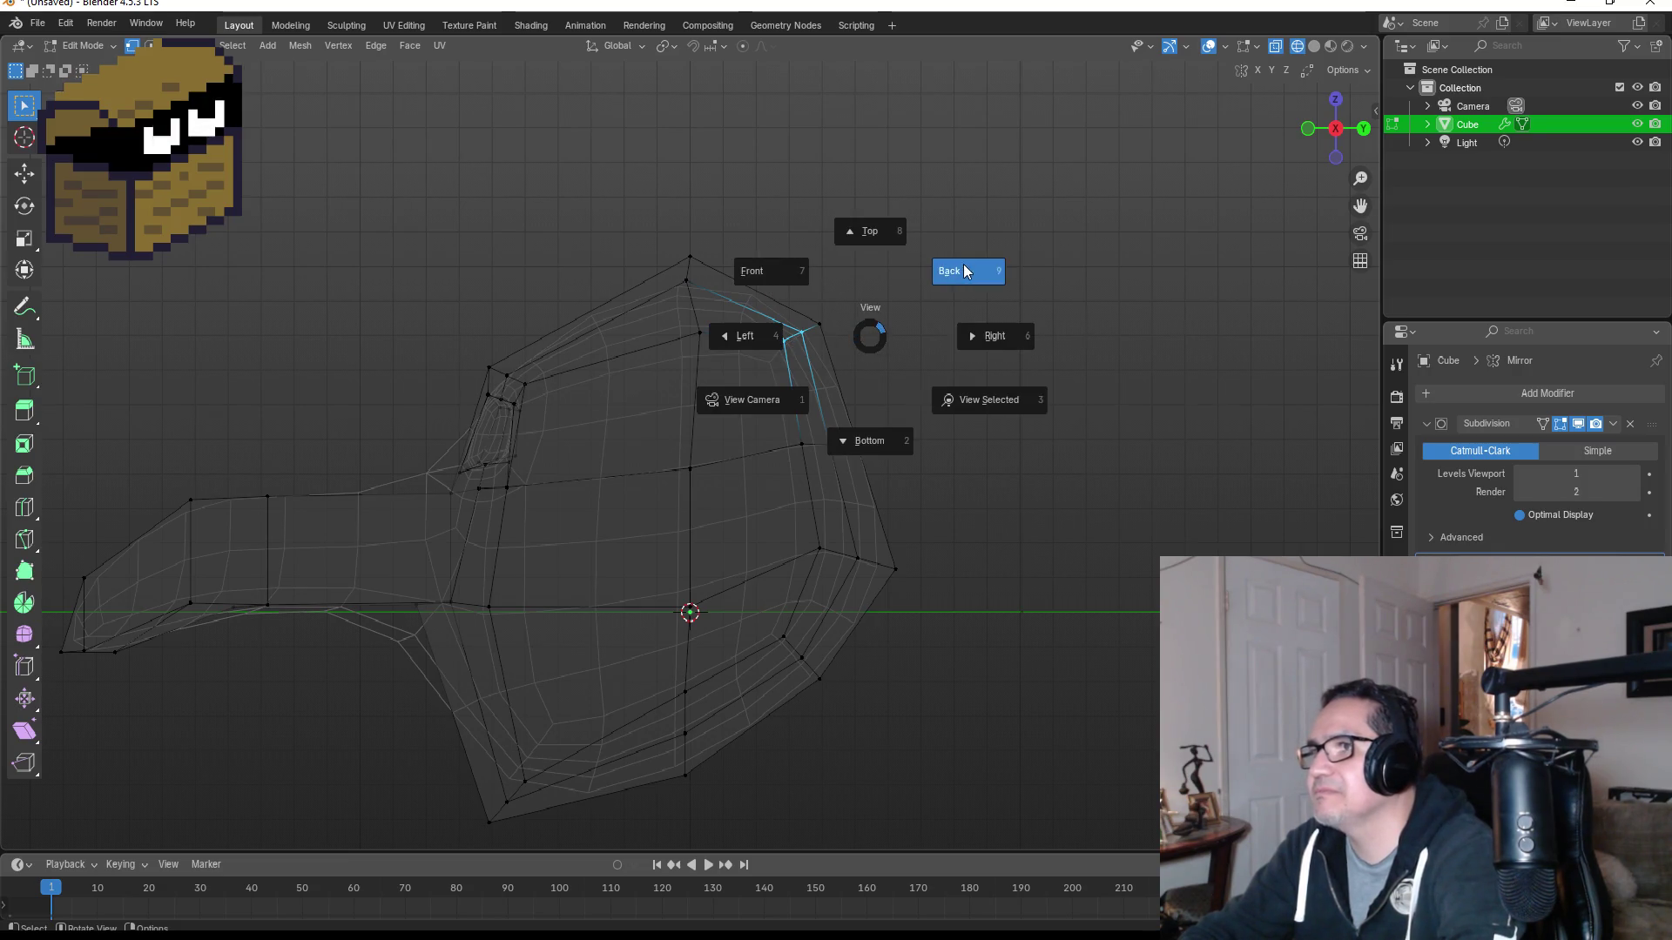
left_click(964, 271)
key("g")
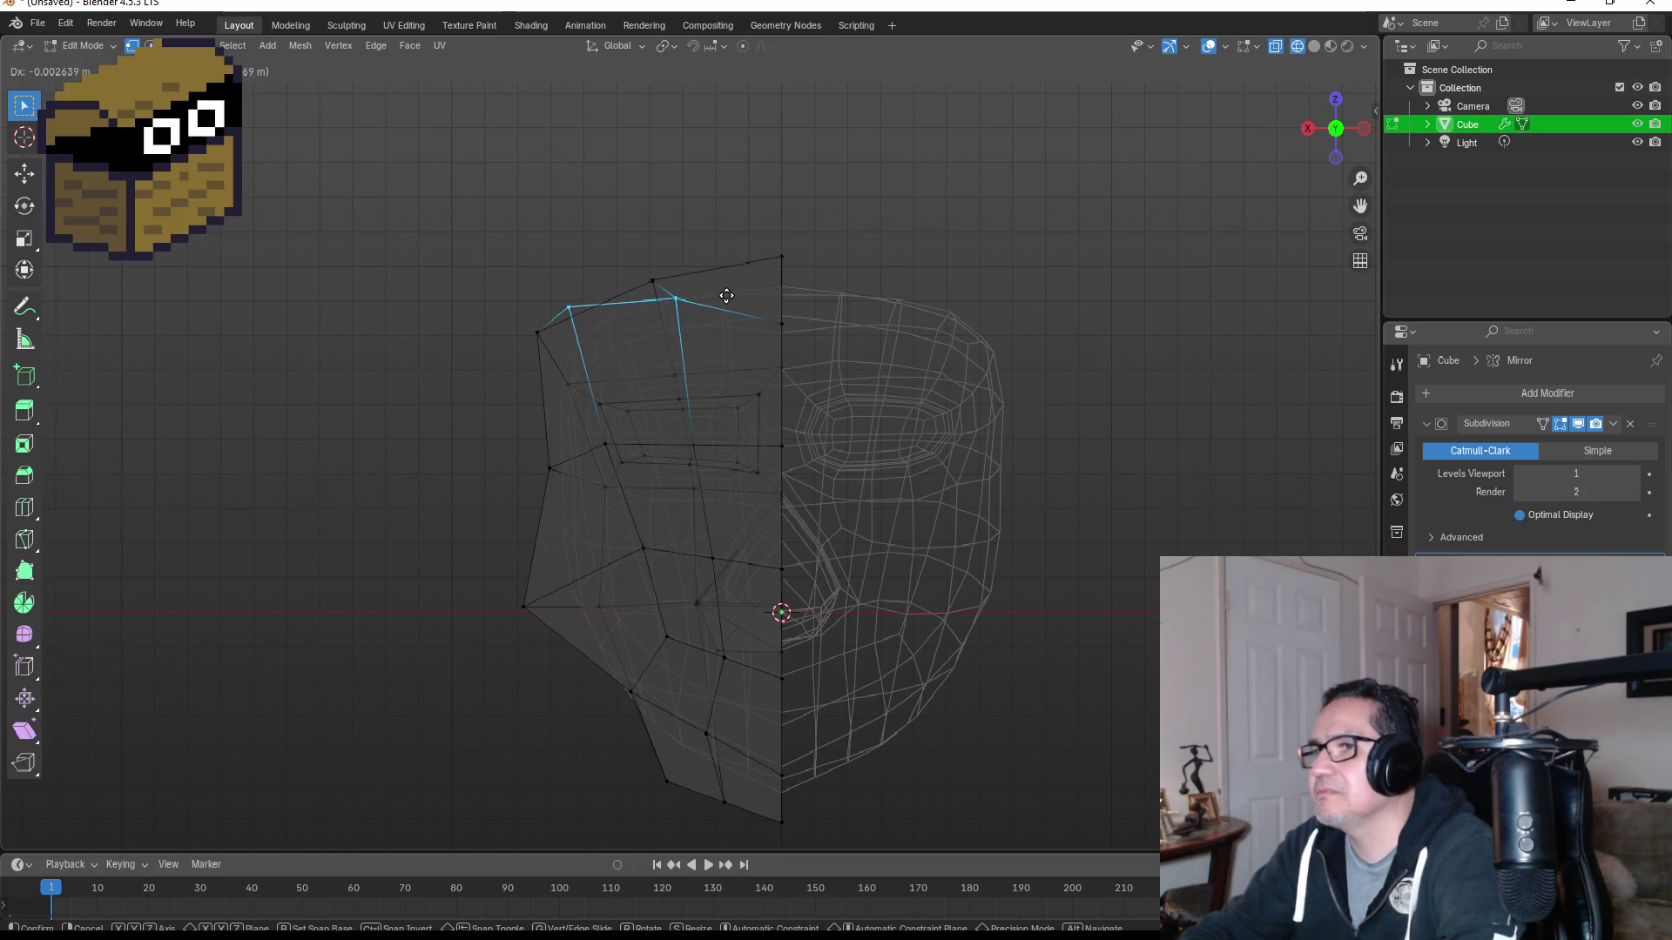
left_click(727, 295)
Step: Raise the head's top vertex and nudge it into place from the front view
mouse_move(970, 325)
middle_mouse_down()
mouse_move(1085, 369)
mouse_move(1205, 365)
mouse_move(1172, 400)
middle_mouse_up()
left_click(1049, 396)
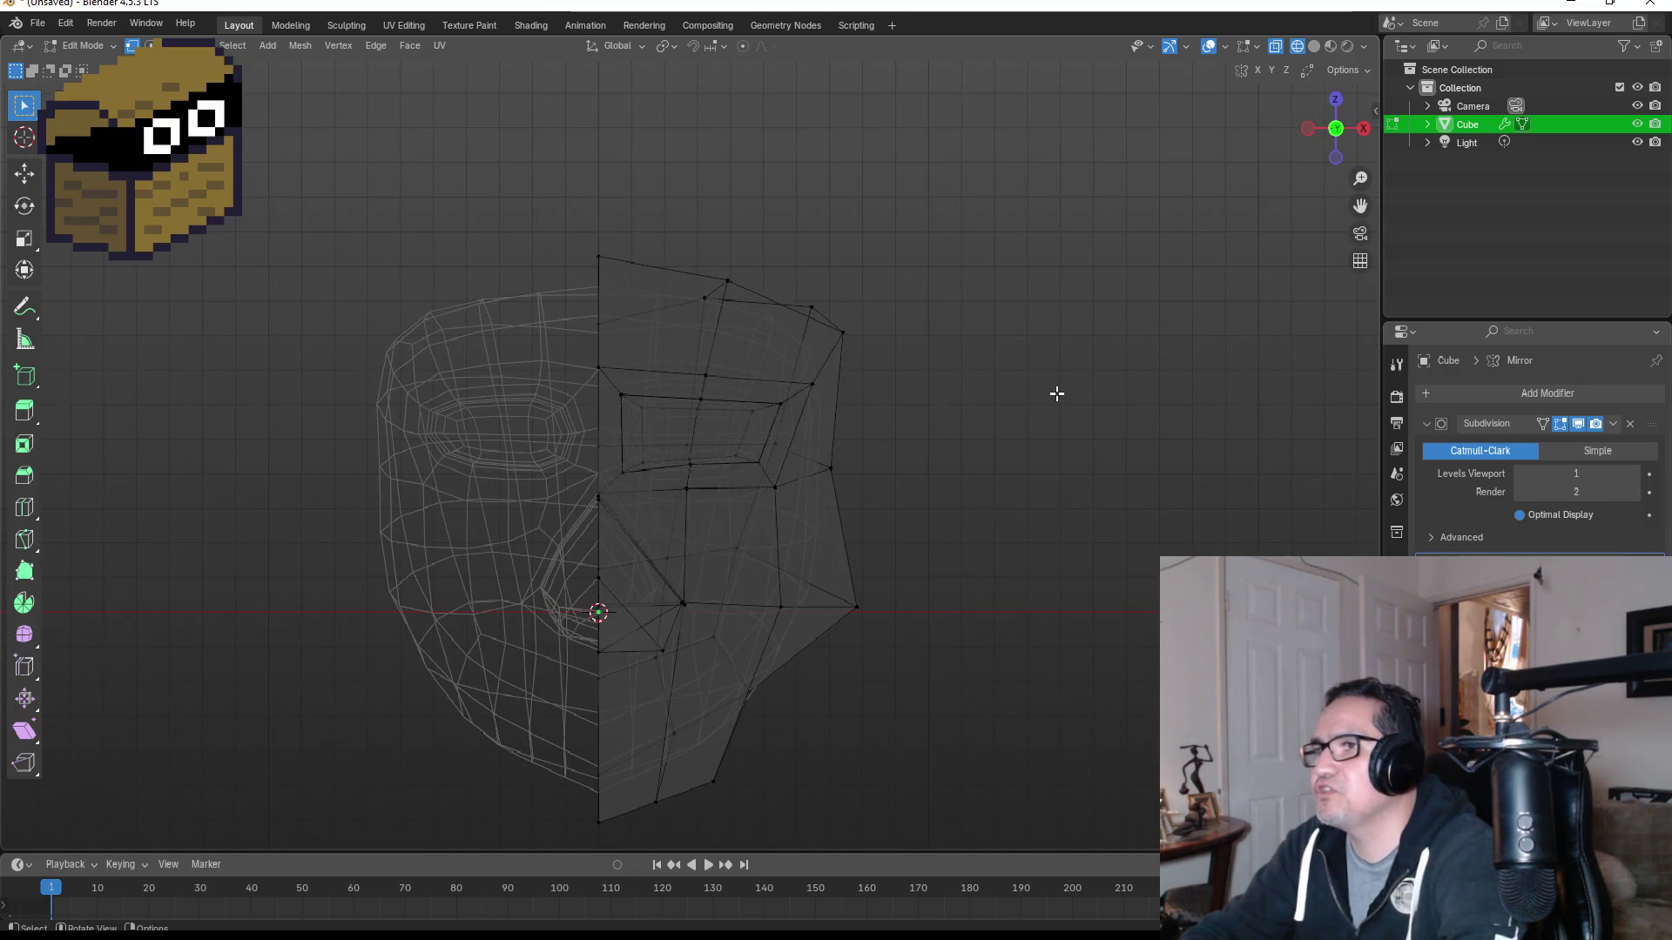
mouse_move(777, 250)
middle_mouse_down()
mouse_move(784, 310)
mouse_move(731, 258)
middle_mouse_up()
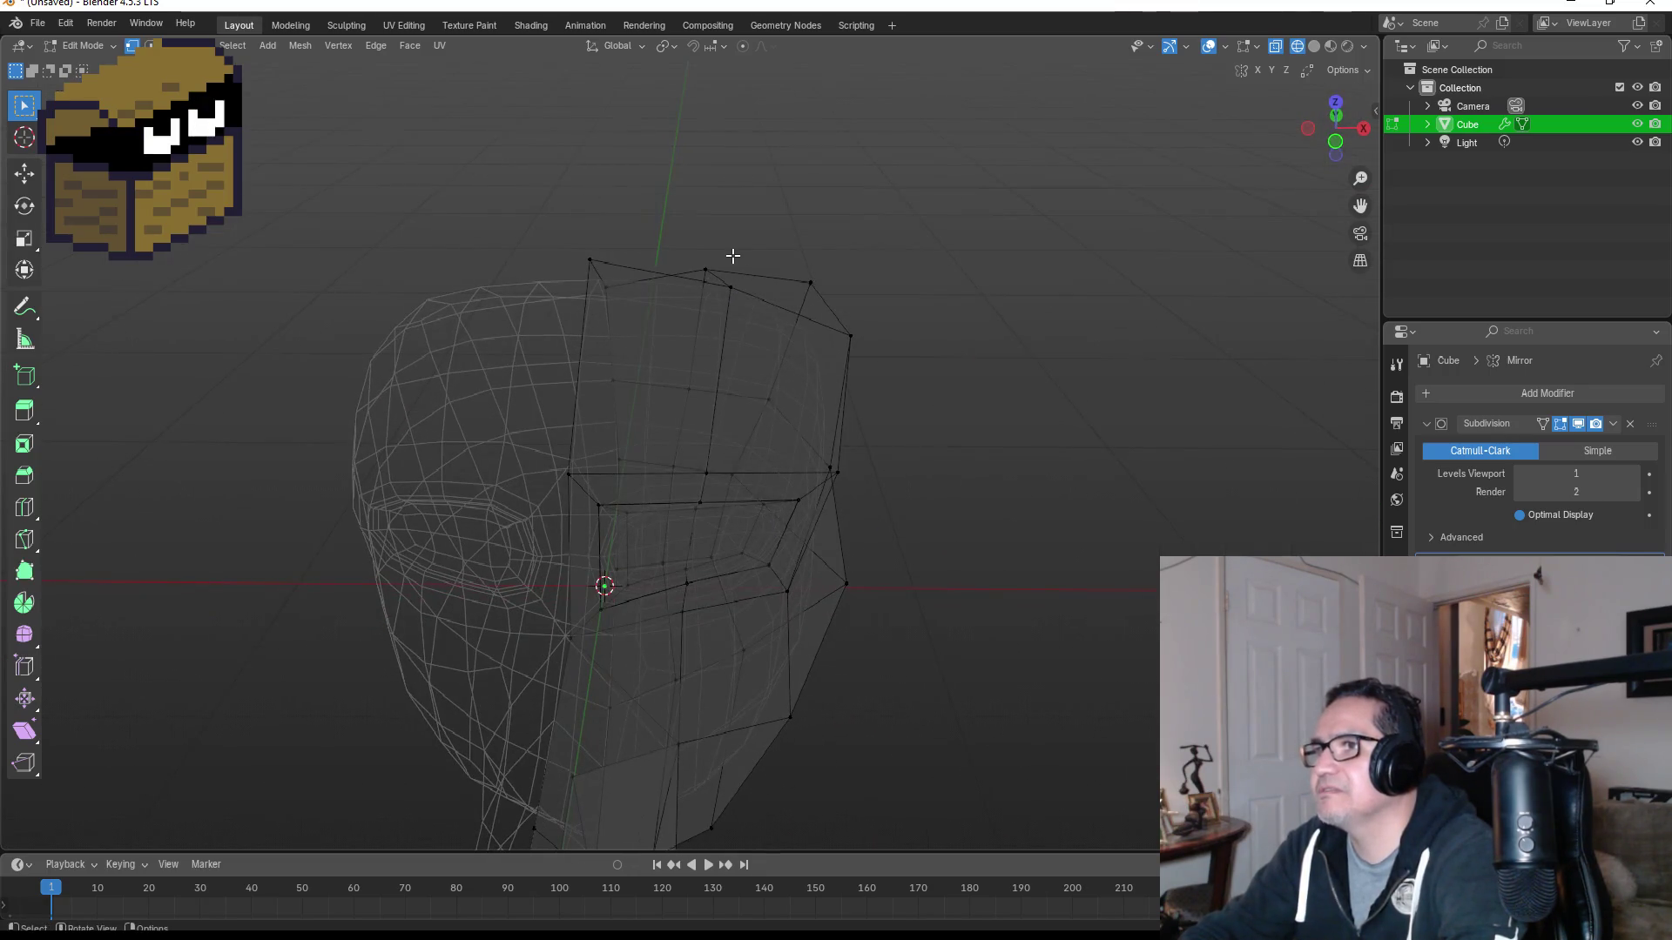
left_click(722, 272)
key("g")
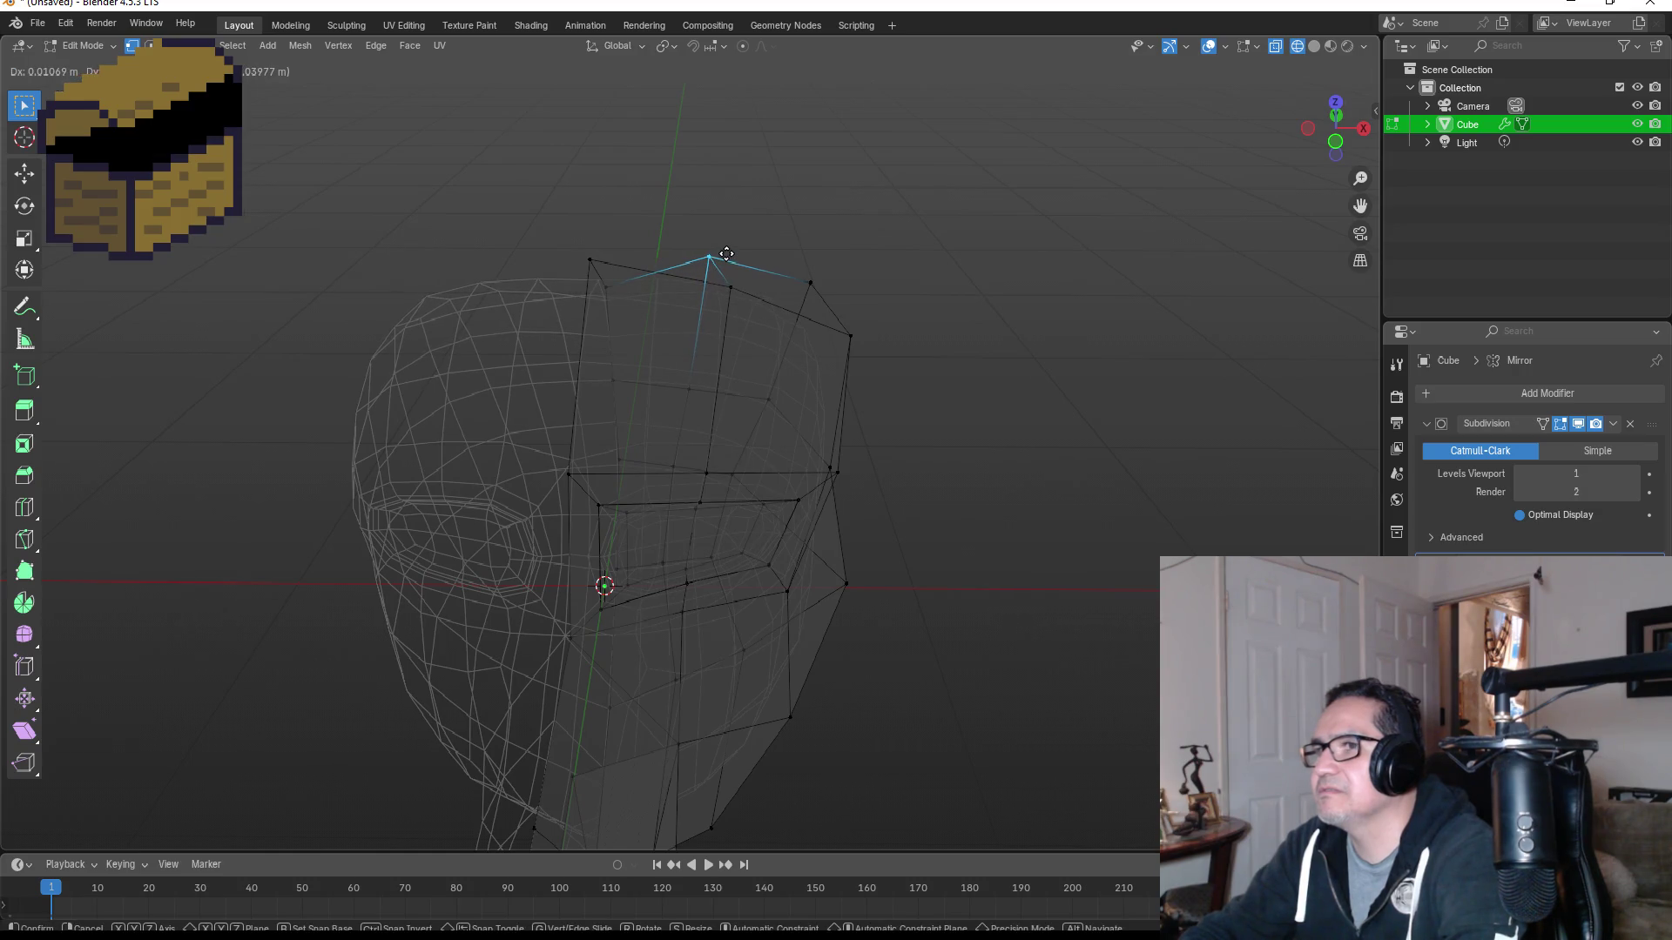
left_click(644, 264)
key("KP_1")
mouse_move(995, 304)
middle_mouse_down()
mouse_move(925, 328)
mouse_move(655, 355)
mouse_move(821, 336)
middle_mouse_up()
key("g")
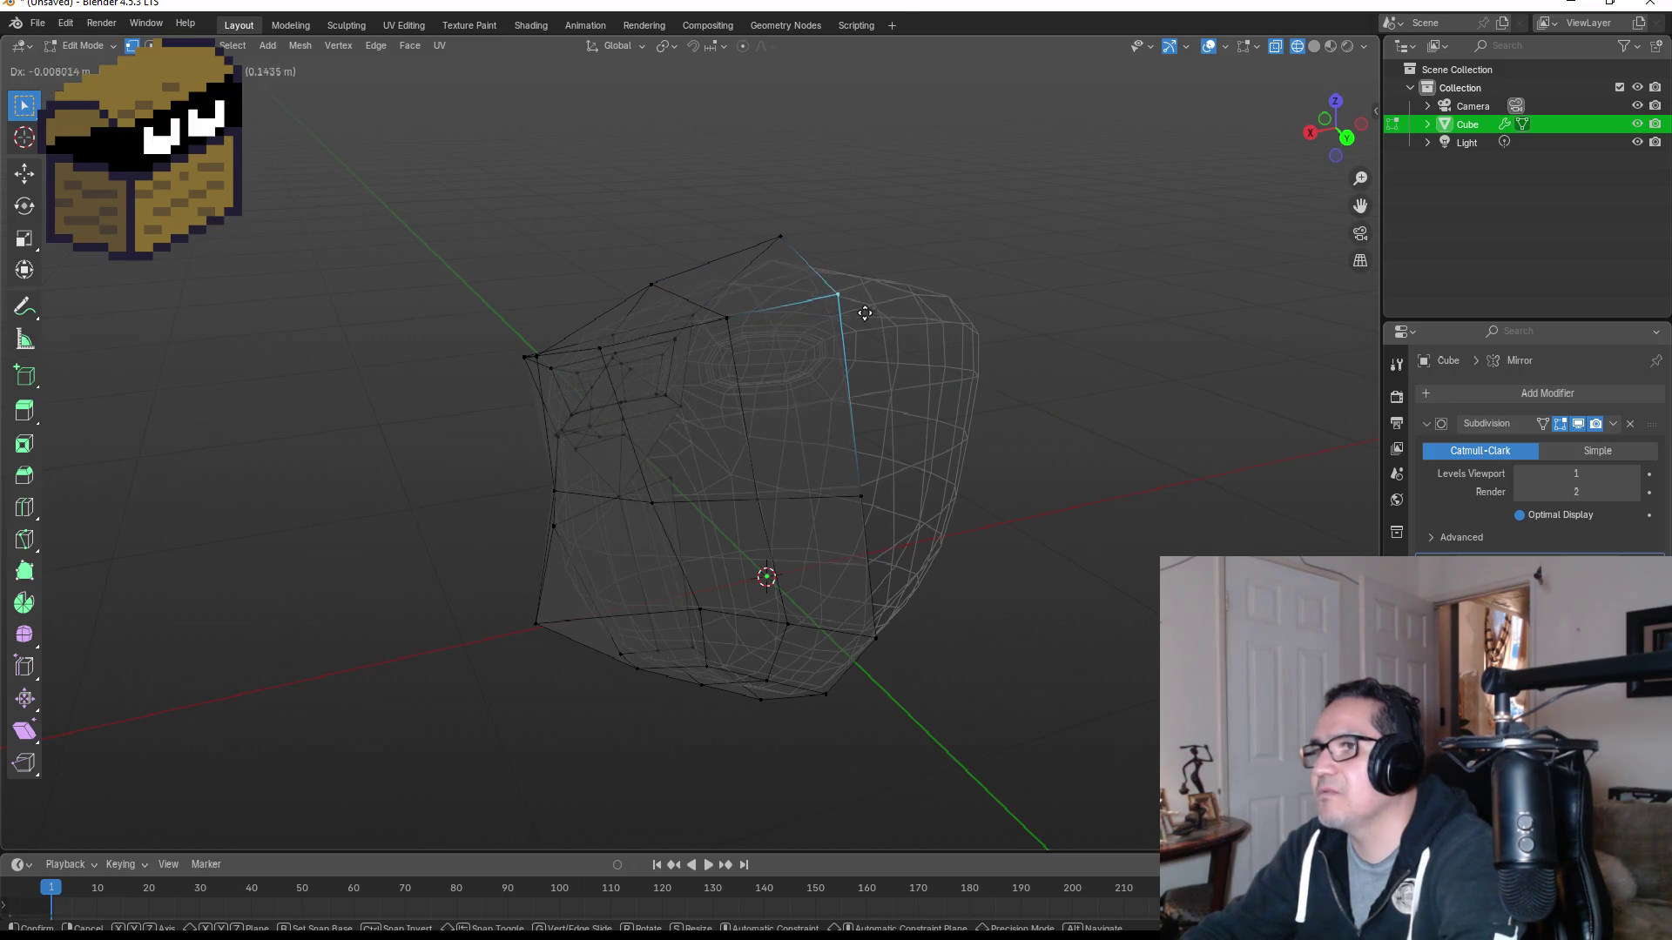
left_click(862, 302)
key("KP_1")
key("Tab")
Step: Move the two top-back corner vertices in right side view and check the face
mouse_move(993, 437)
middle_mouse_down()
mouse_move(1076, 427)
mouse_move(947, 420)
mouse_move(869, 437)
mouse_move(900, 436)
middle_mouse_up()
key("KP_1")
key("KP_3")
key("Tab")
left_click_drag(772, 260, 849, 306)
key("g")
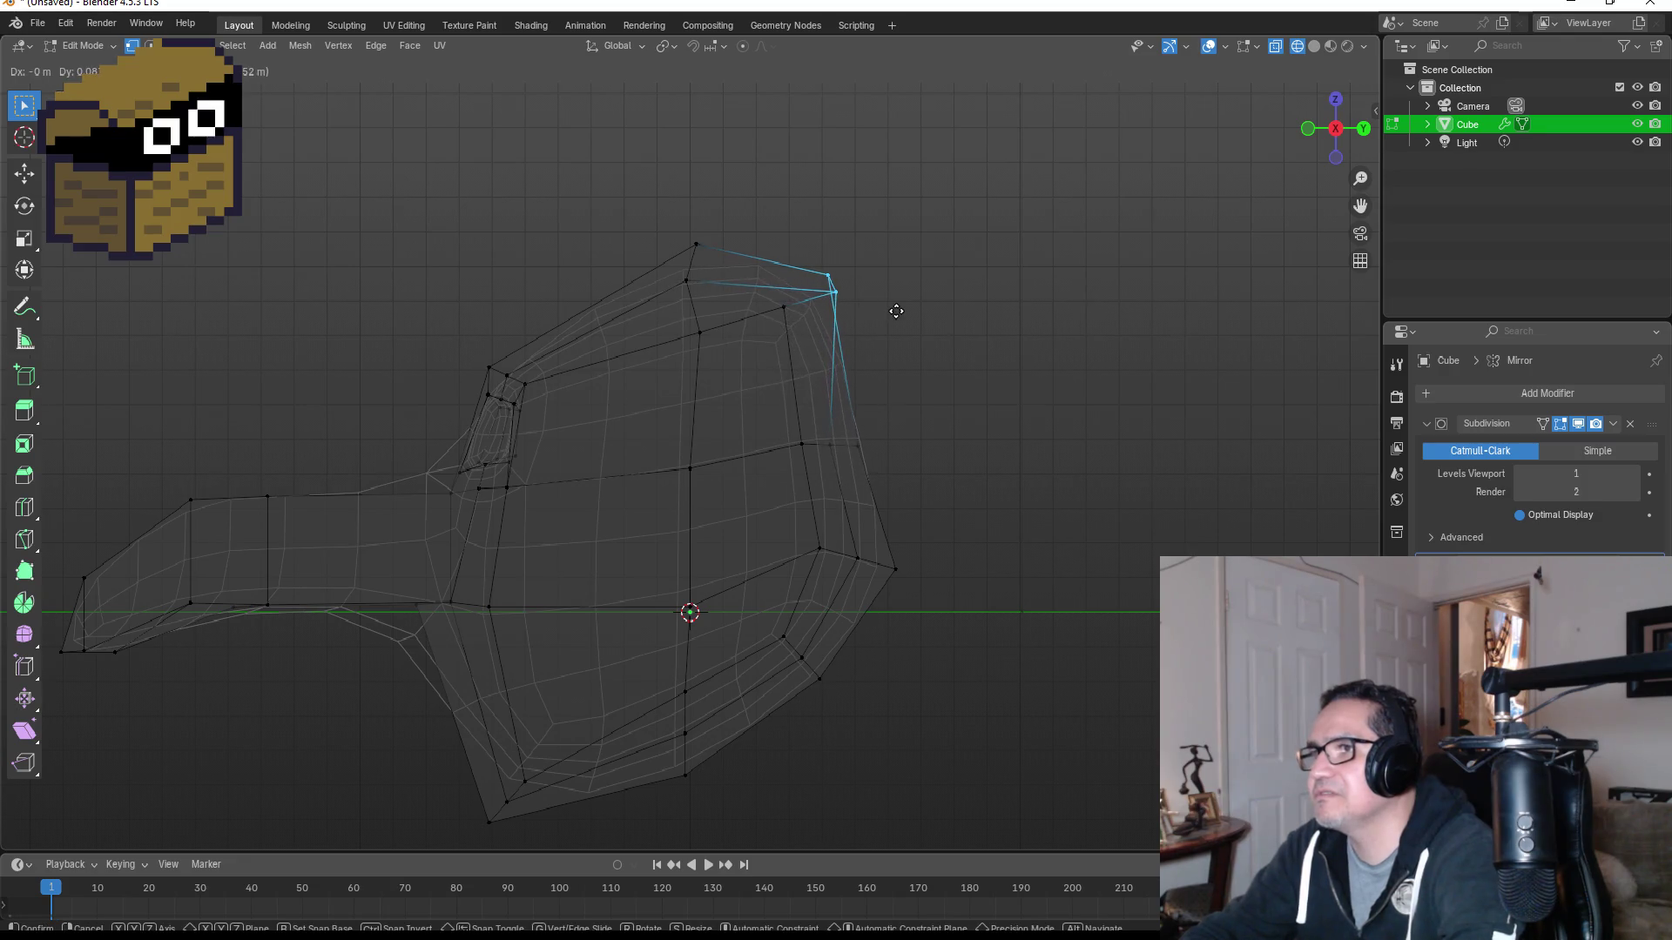
left_click(897, 312)
key("KP_1")
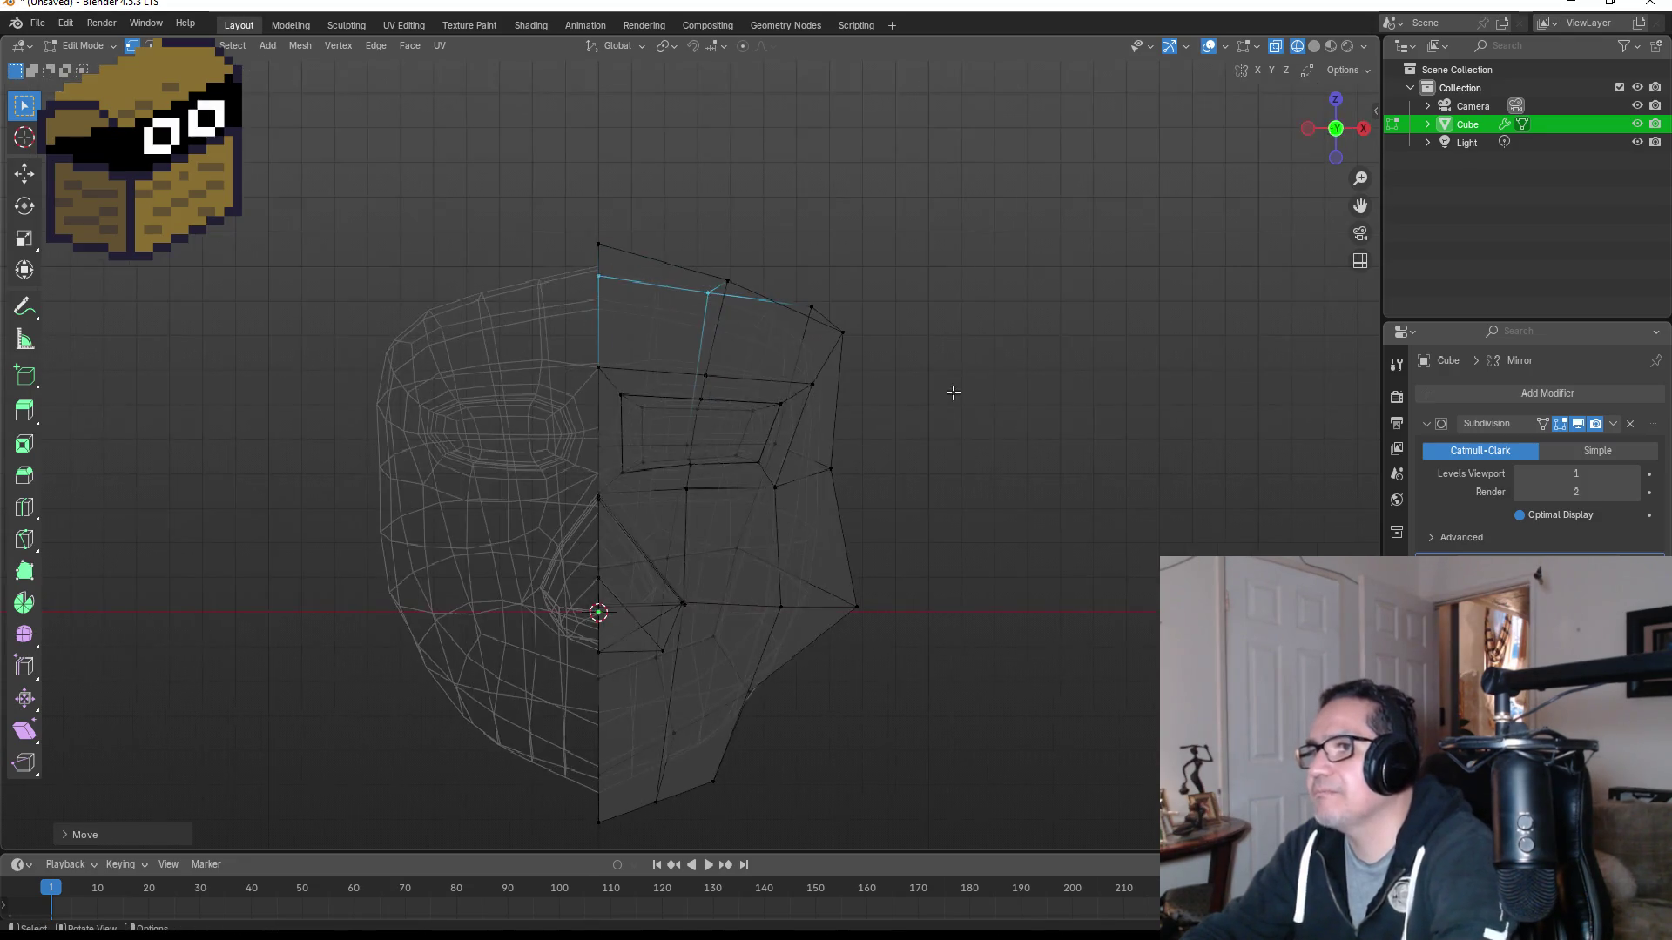
key("Tab")
mouse_move(952, 401)
middle_mouse_down()
mouse_move(978, 448)
mouse_move(824, 441)
mouse_move(832, 474)
middle_mouse_up()
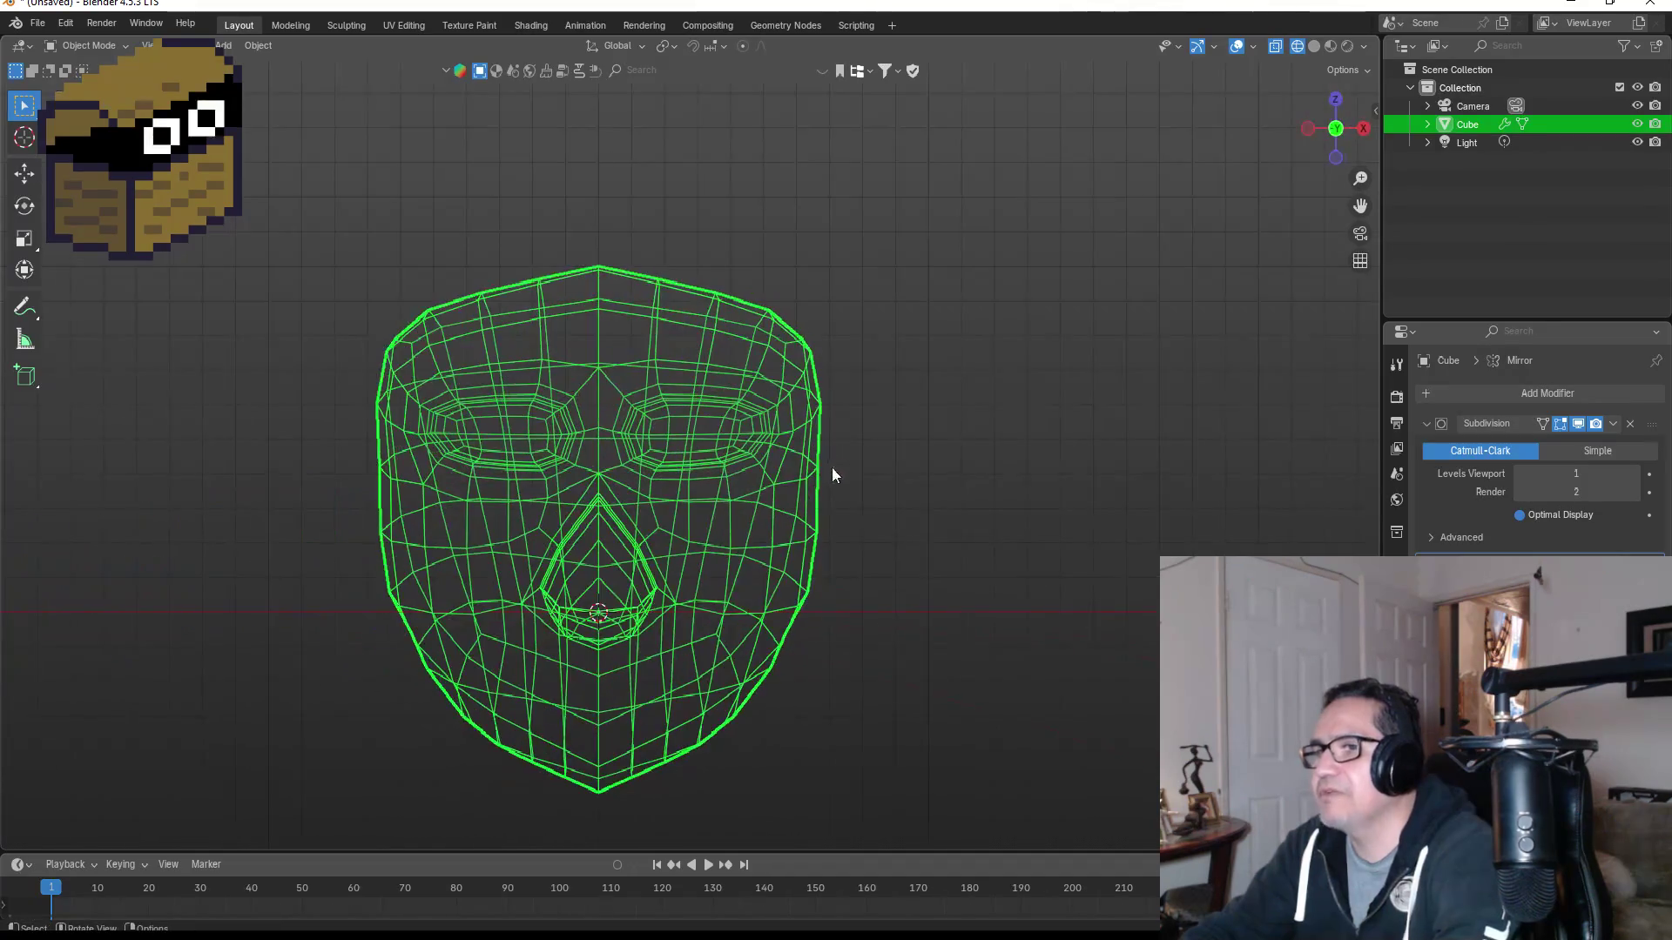
scroll(844, 505, "down", 3)
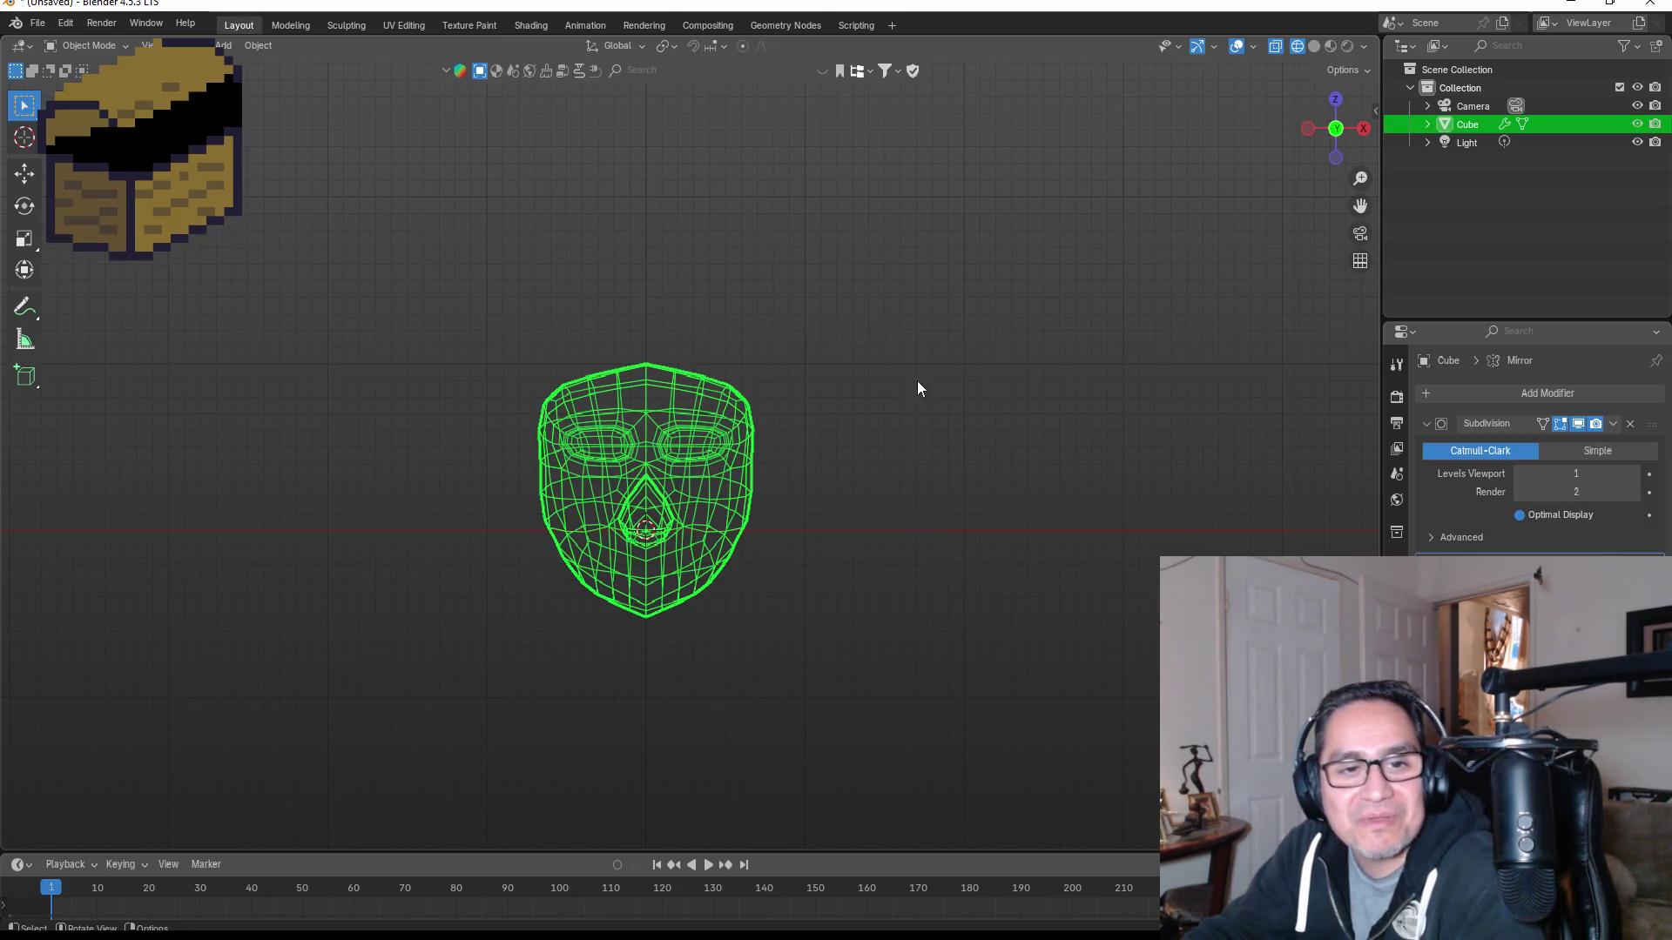
scroll(877, 479, "up", 3)
mouse_move(880, 477)
middle_mouse_down()
mouse_move(936, 515)
mouse_move(829, 498)
mouse_move(737, 515)
middle_mouse_up()
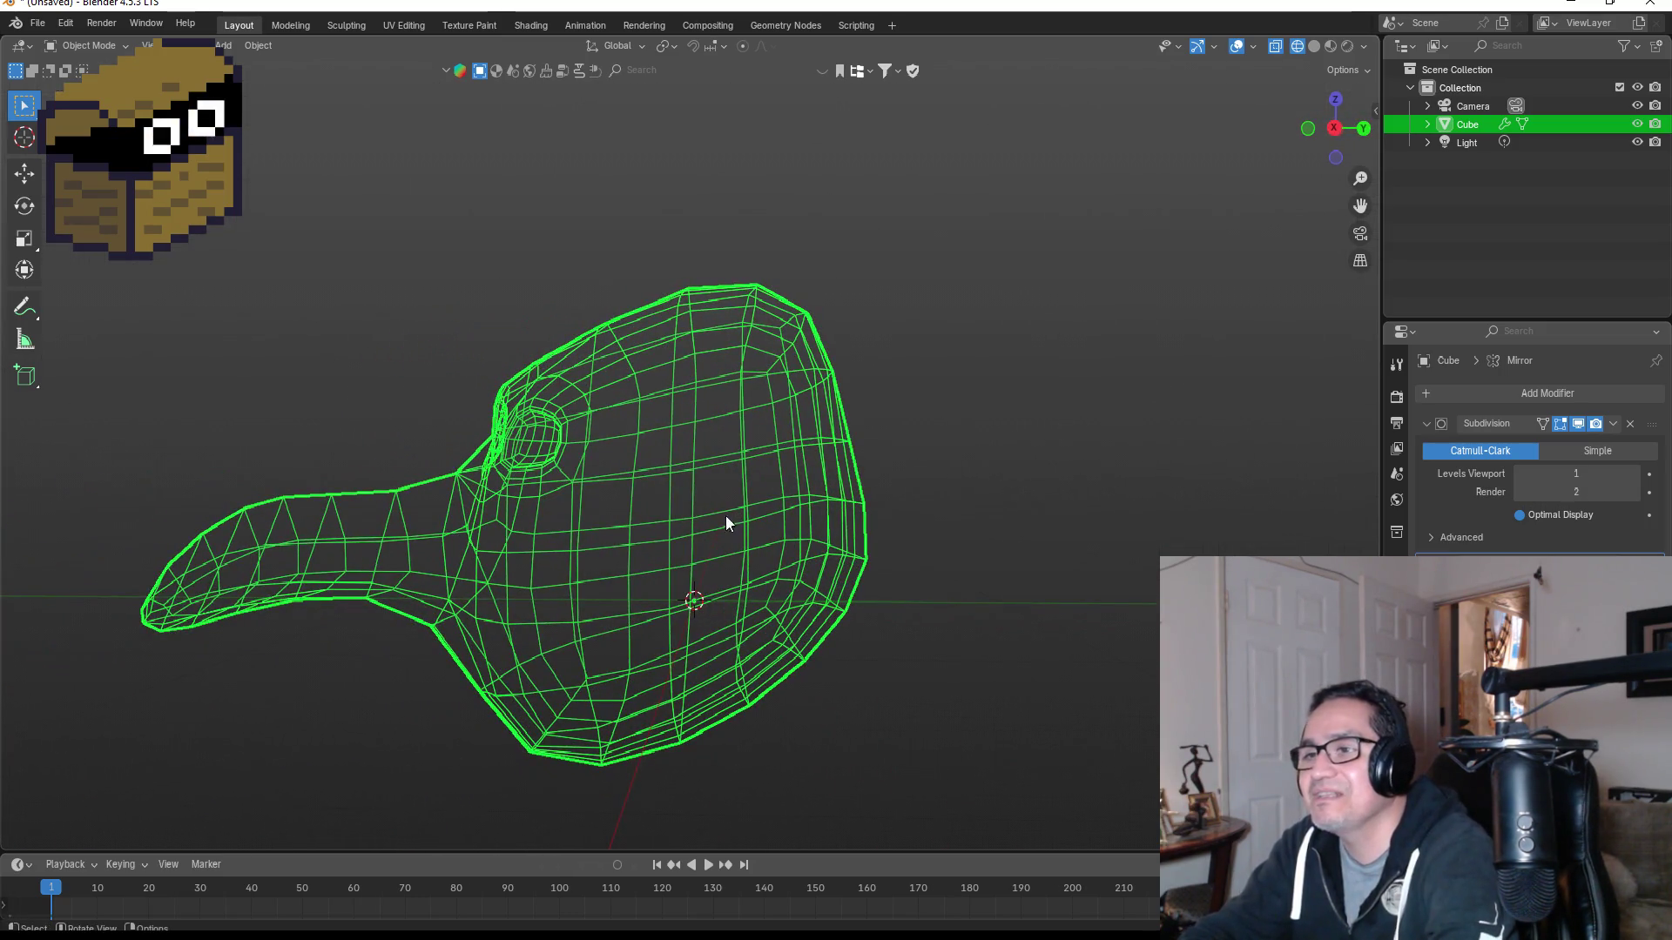
key("KP_3")
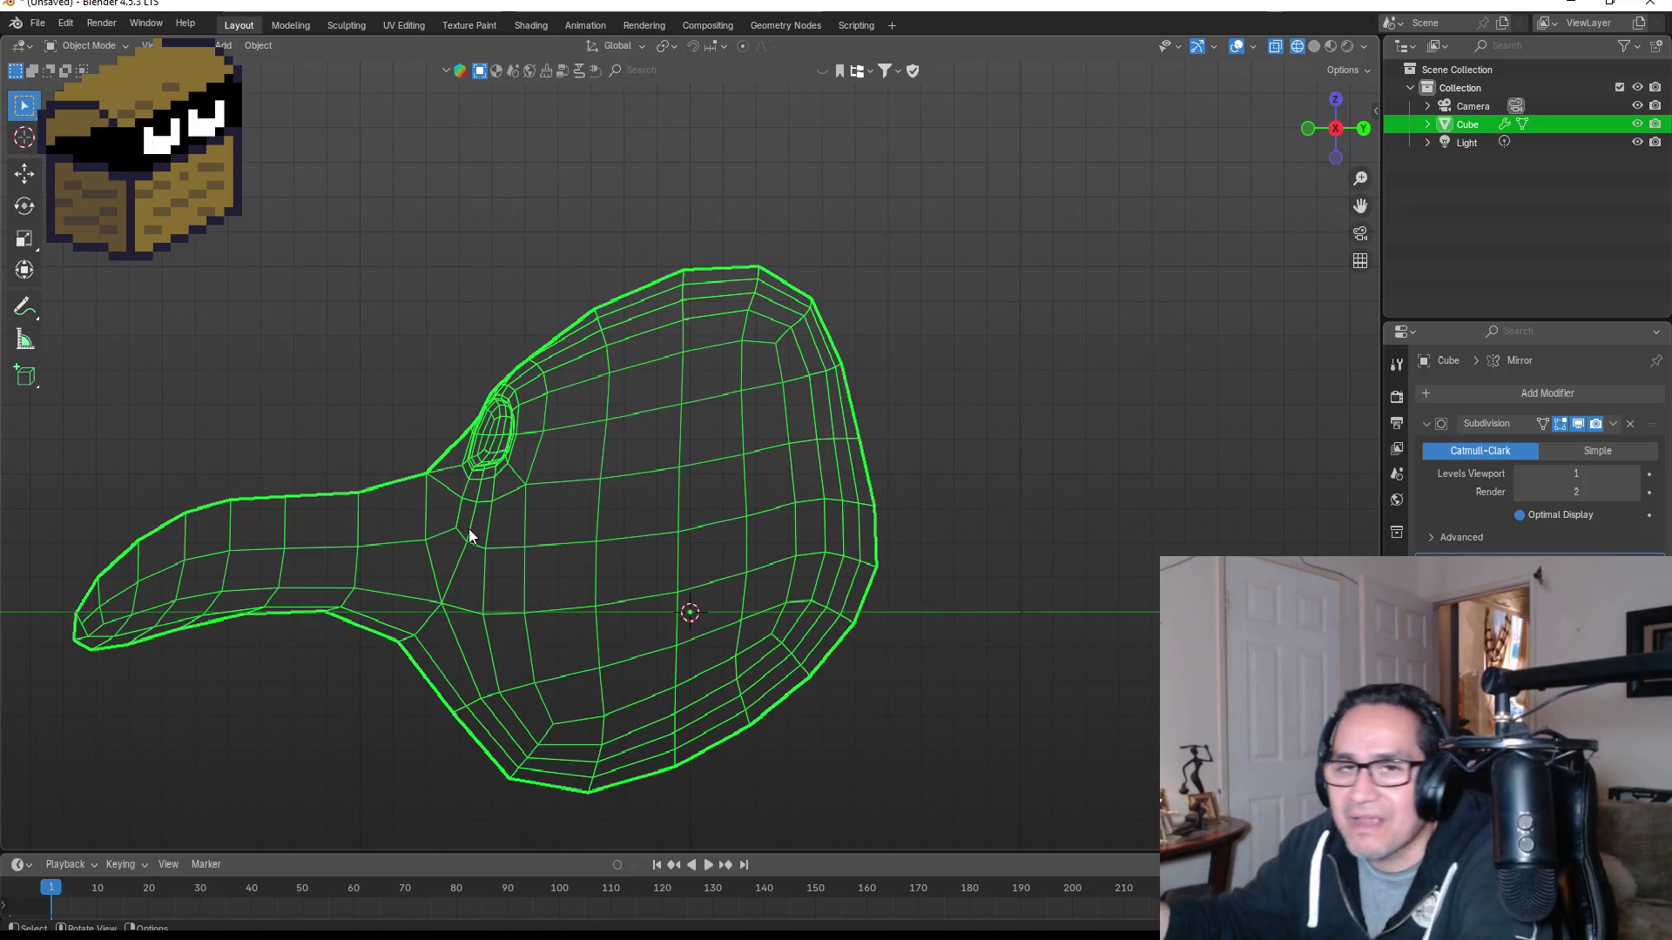
Step: Pull the beak tip vertices slightly shorter, then return to Object Mode front view
key("Tab")
scroll(411, 560, "down", 3)
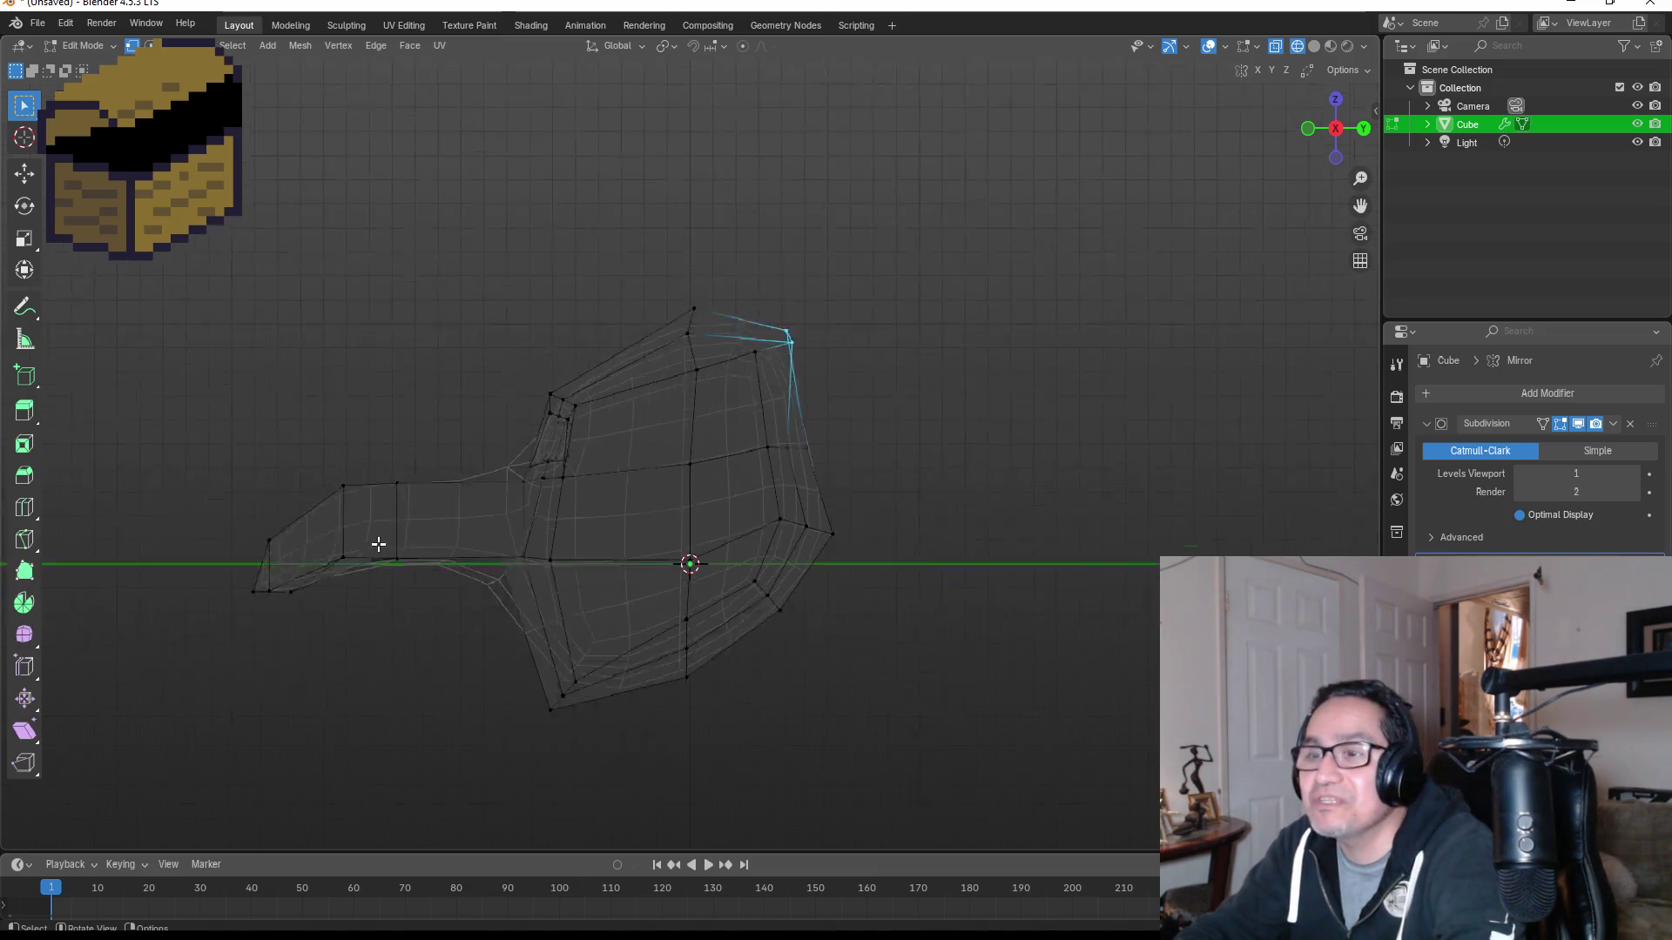
left_click_drag(270, 407, 479, 622)
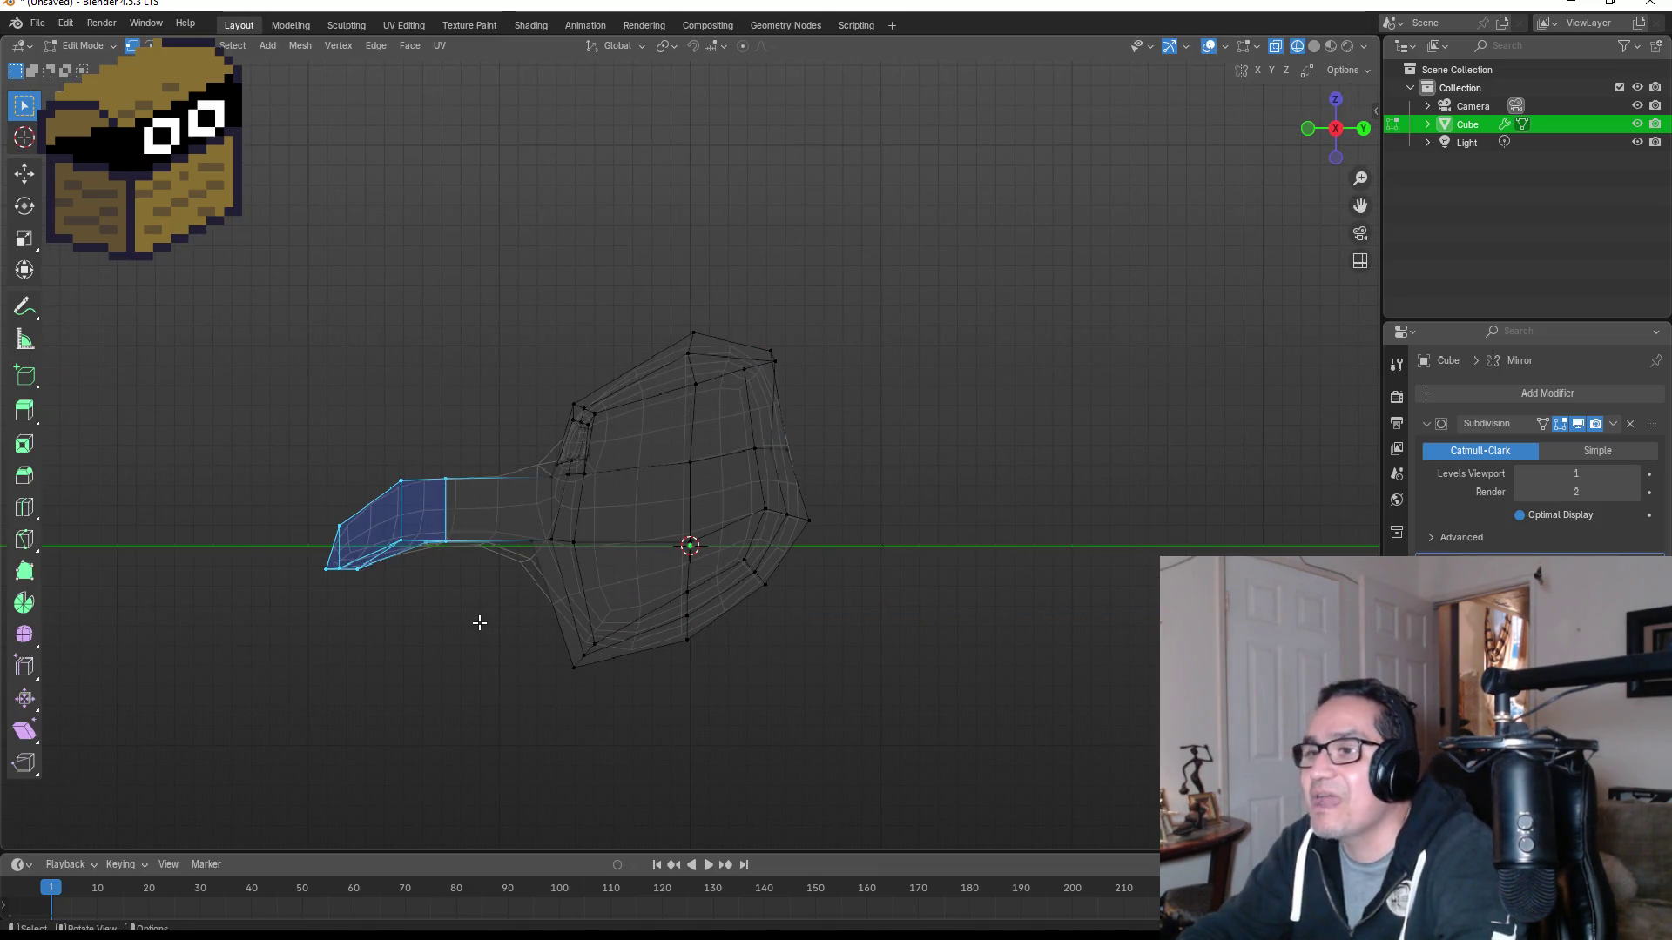
key("g")
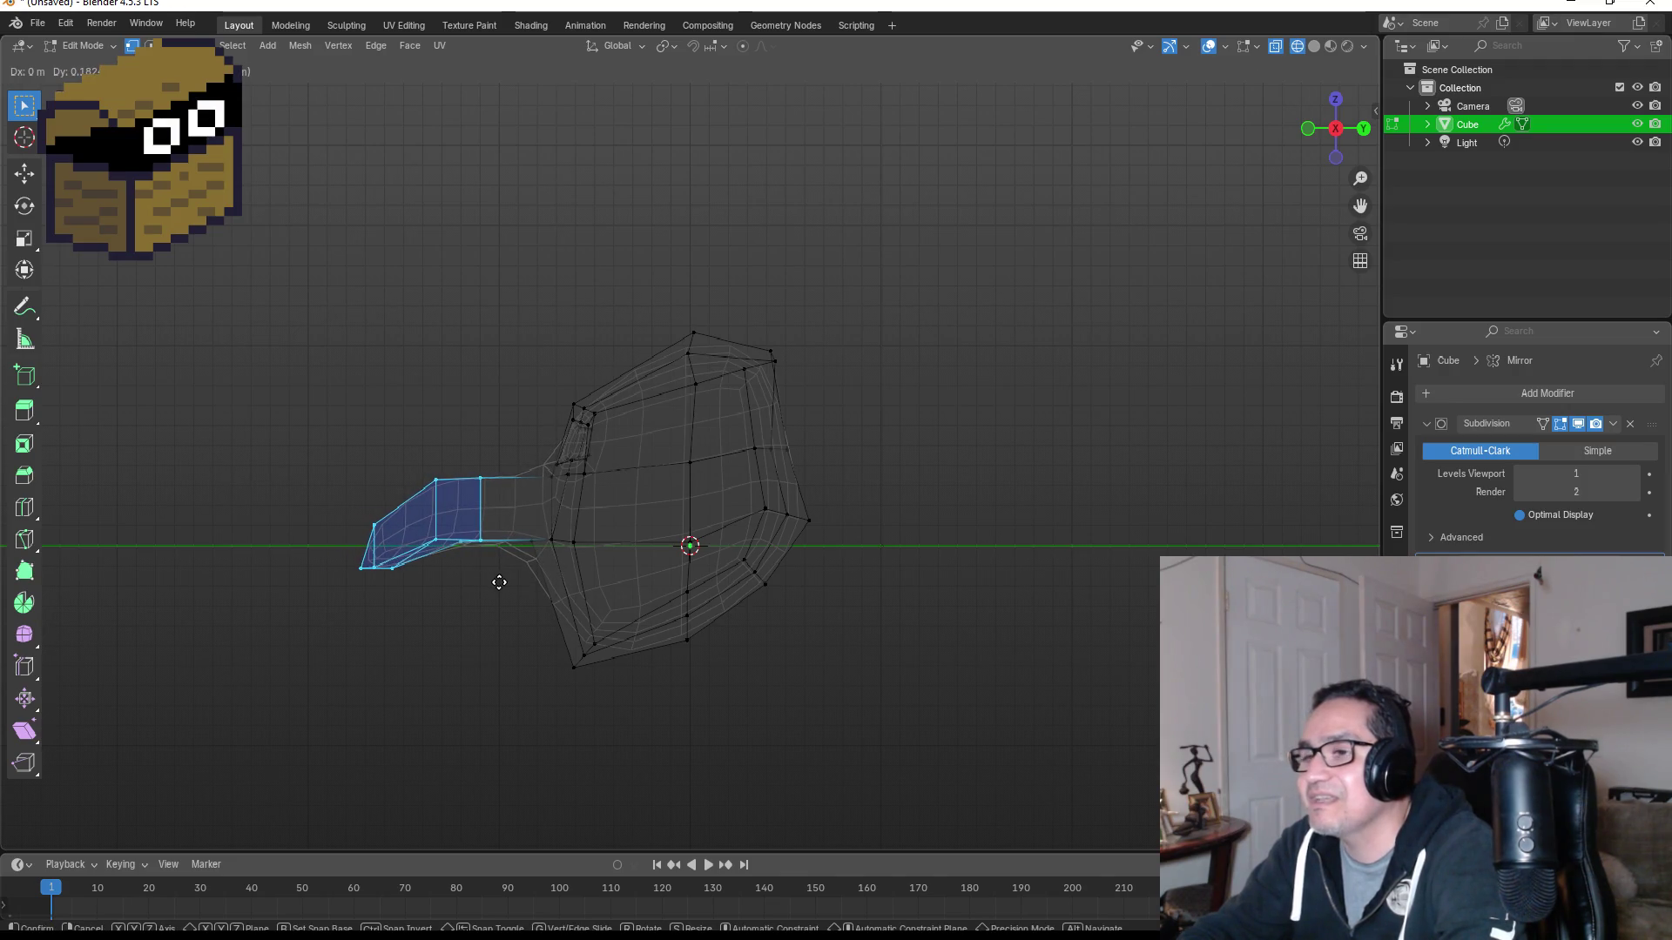
left_click(499, 582)
middle_click_drag(839, 552, 1045, 535)
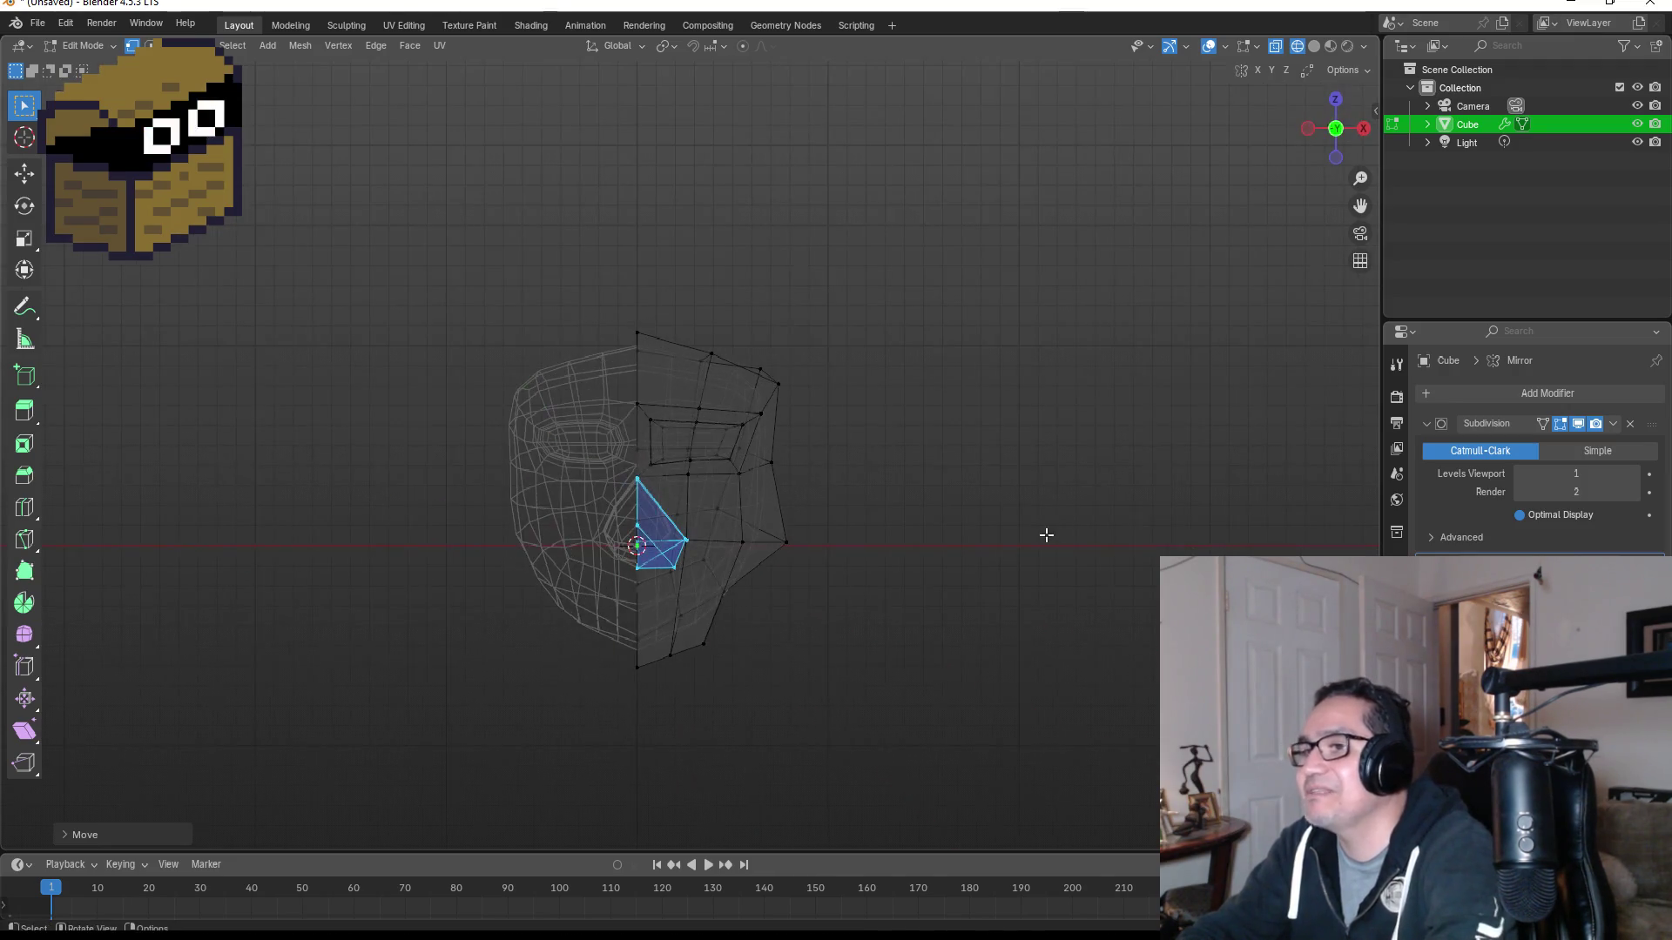
key("Tab")
mouse_move(836, 552)
middle_mouse_down()
mouse_move(900, 552)
mouse_move(810, 551)
middle_mouse_up()
key("ctrl+KP_1")
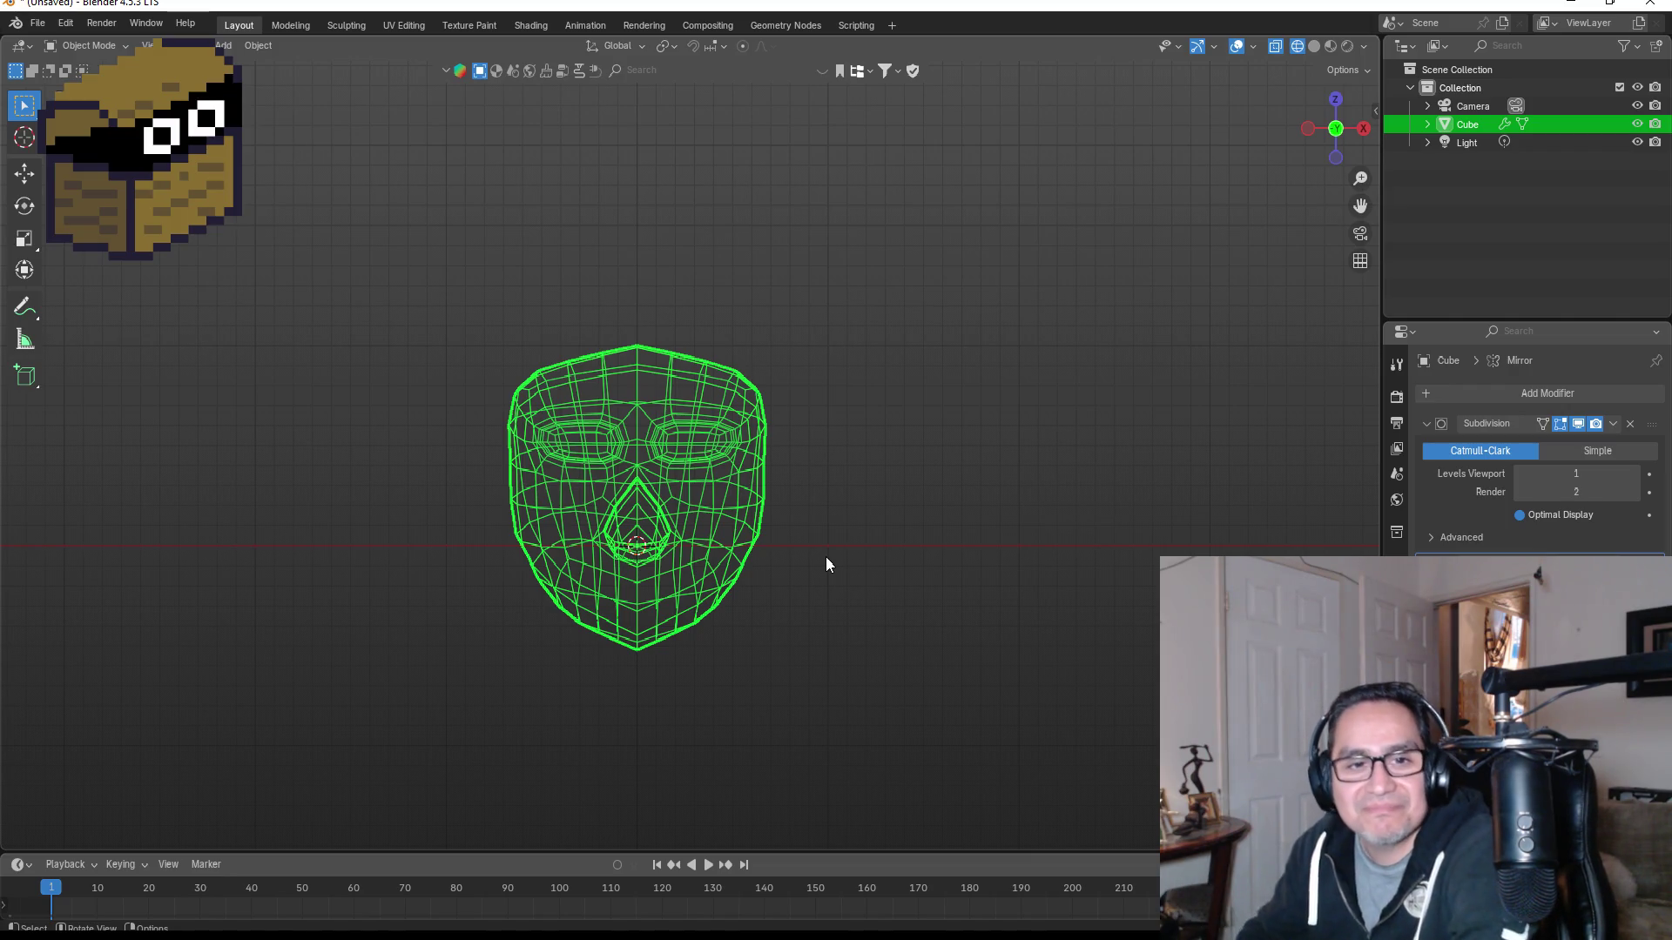
scroll(838, 496, "up", 3)
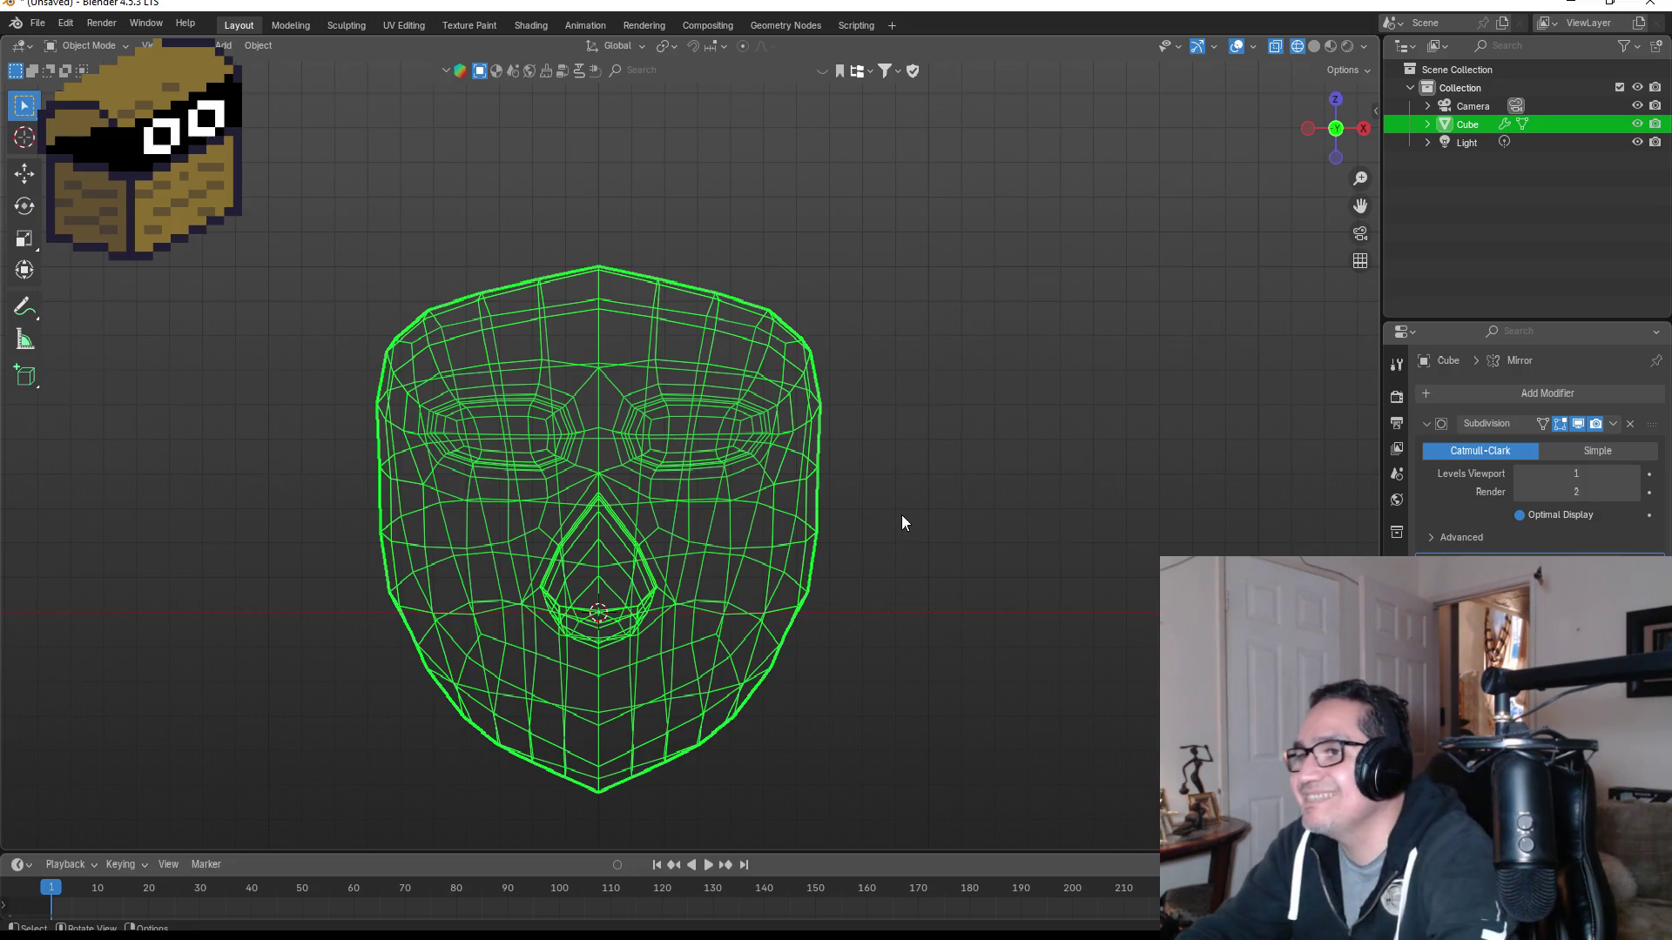
scroll(897, 514, "down", 3)
Step: Switch the viewport to Solid shading and look over the head from side and front
key("z")
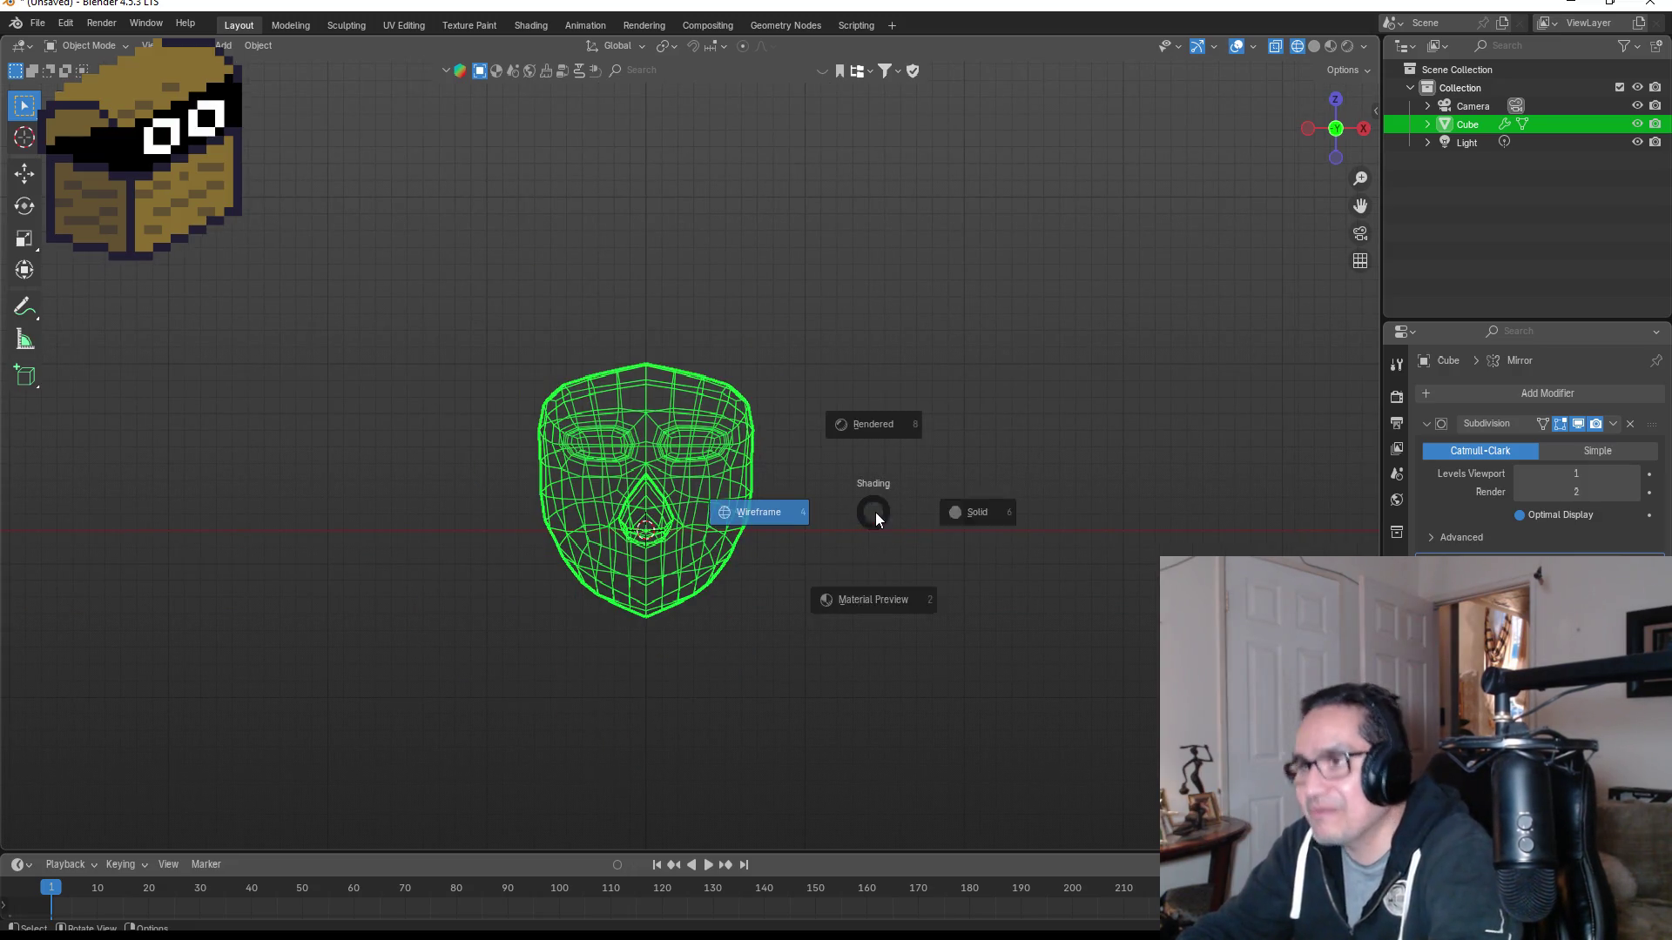
left_click(989, 515)
mouse_move(964, 511)
middle_mouse_down()
mouse_move(925, 489)
mouse_move(801, 488)
mouse_move(693, 448)
mouse_move(758, 458)
mouse_move(645, 462)
mouse_move(911, 529)
middle_mouse_up()
scroll(724, 437, "up", 7)
mouse_move(916, 511)
middle_mouse_down()
mouse_move(803, 489)
mouse_move(653, 494)
mouse_move(650, 509)
mouse_move(865, 531)
mouse_move(709, 519)
middle_mouse_up()
key("KP_1")
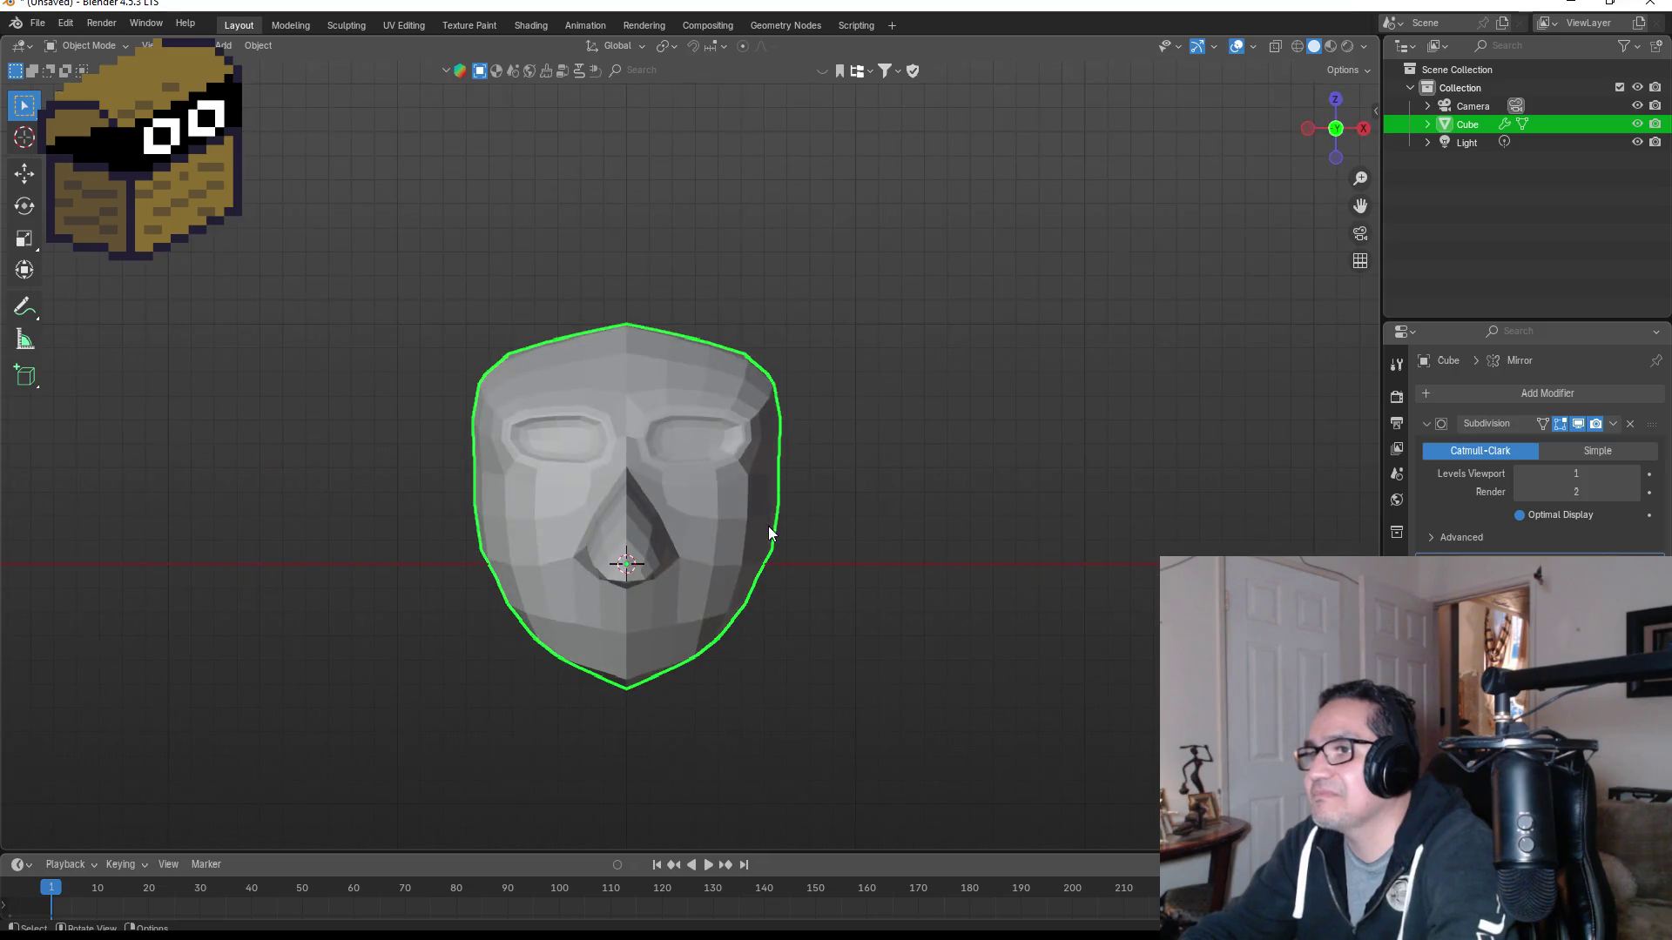
scroll(686, 430, "up", 2)
Step: Inspect the eye in Edit Mode, then deselect everything and bring up the Add menu
key("Tab")
scroll(689, 410, "up", 5)
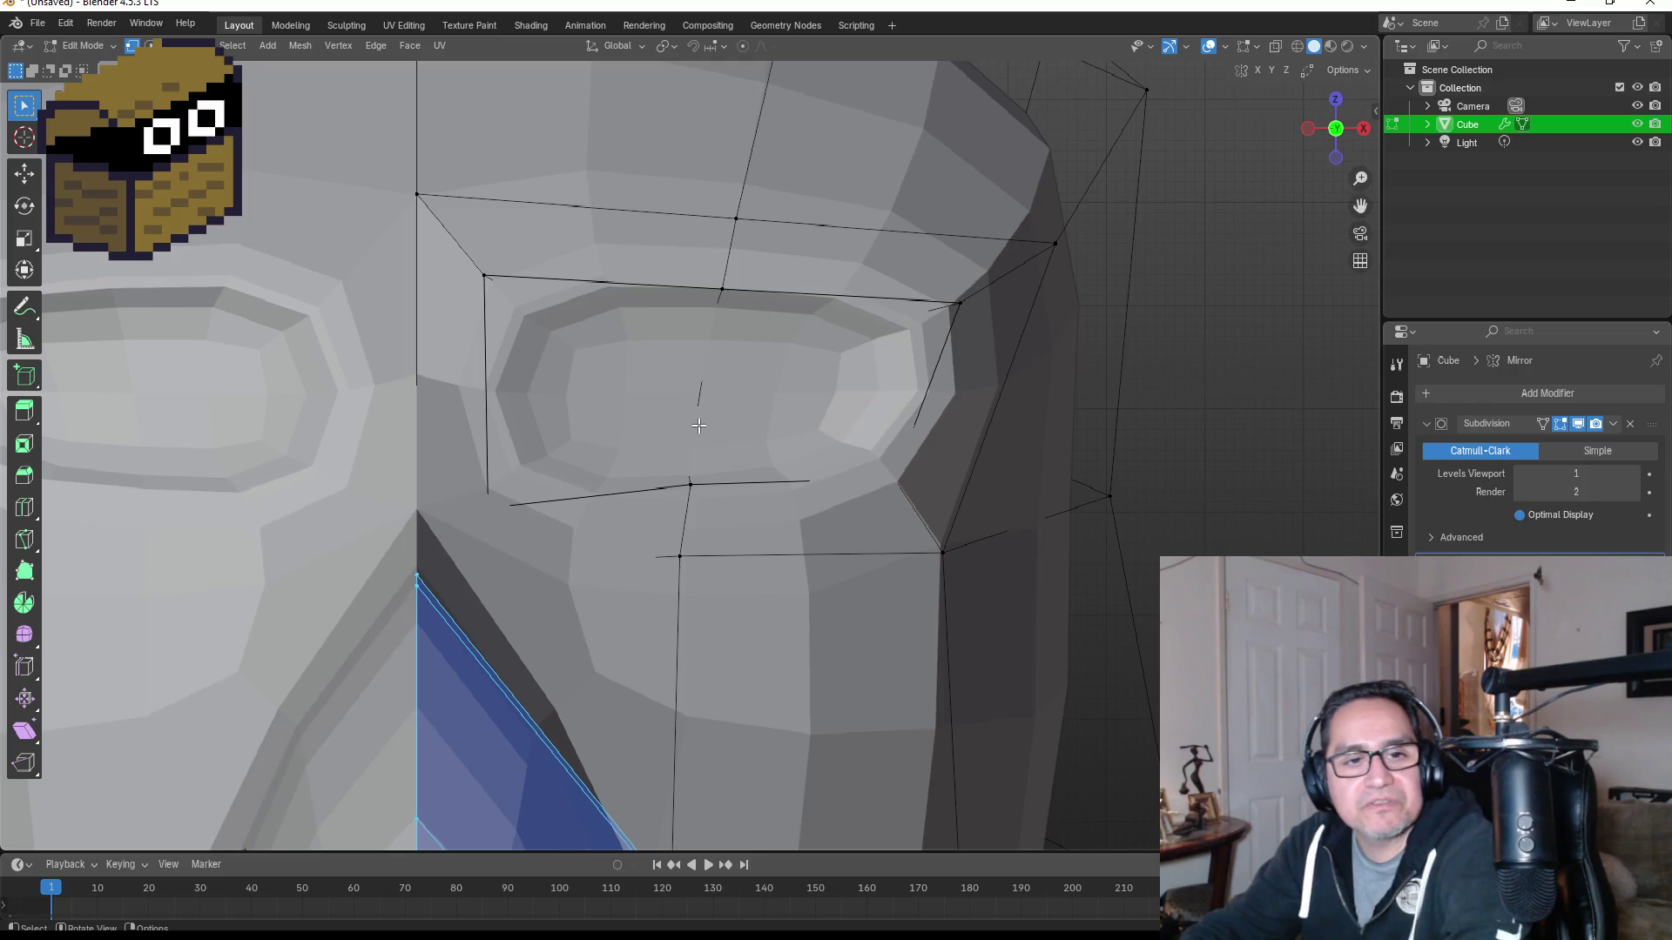
scroll(715, 401, "down", 10)
mouse_move(999, 504)
middle_mouse_down()
mouse_move(854, 474)
mouse_move(811, 498)
middle_mouse_up()
key("KP_1")
key("KP_3")
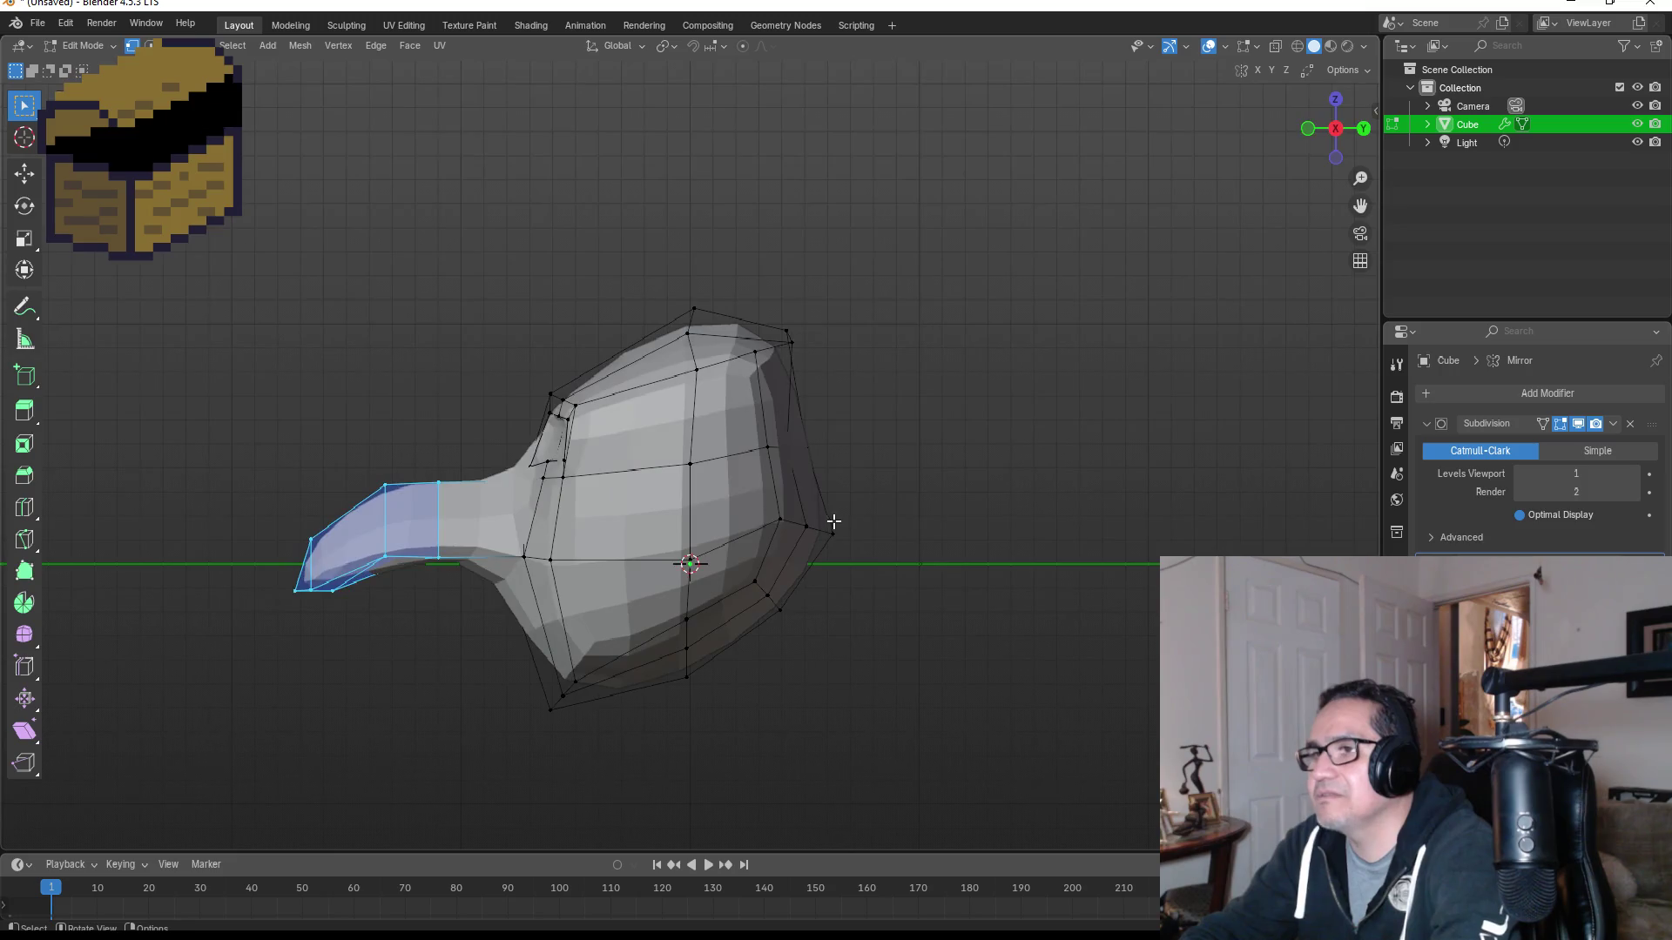
key("Tab")
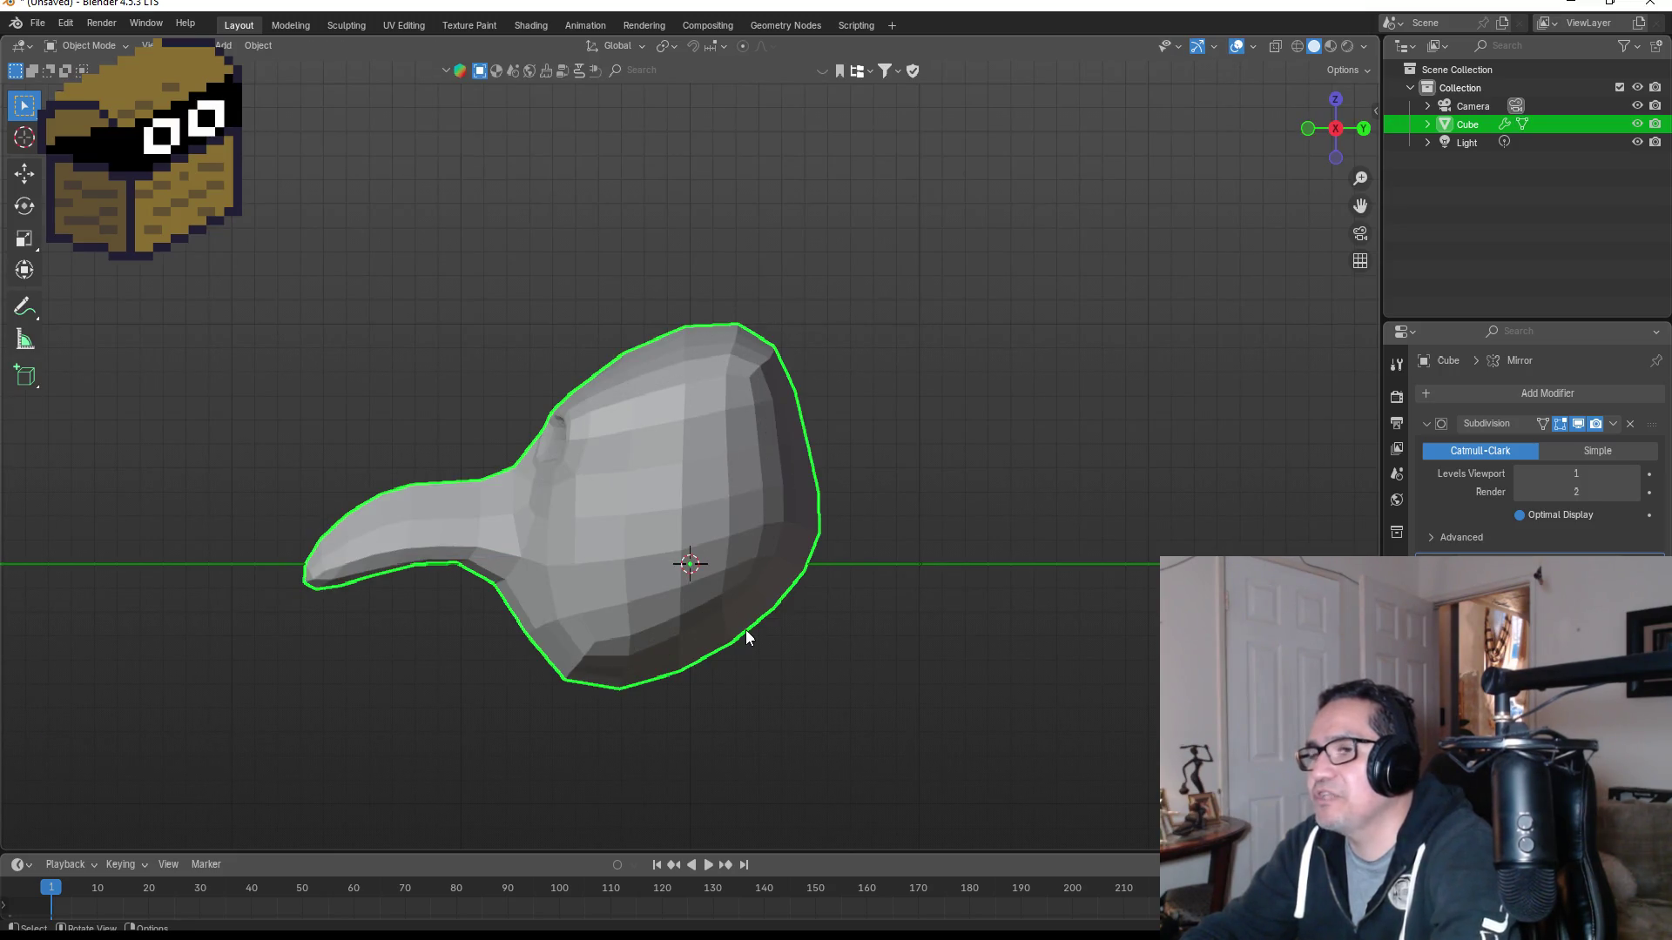
key("KP_1")
scroll(724, 516, "down", 4)
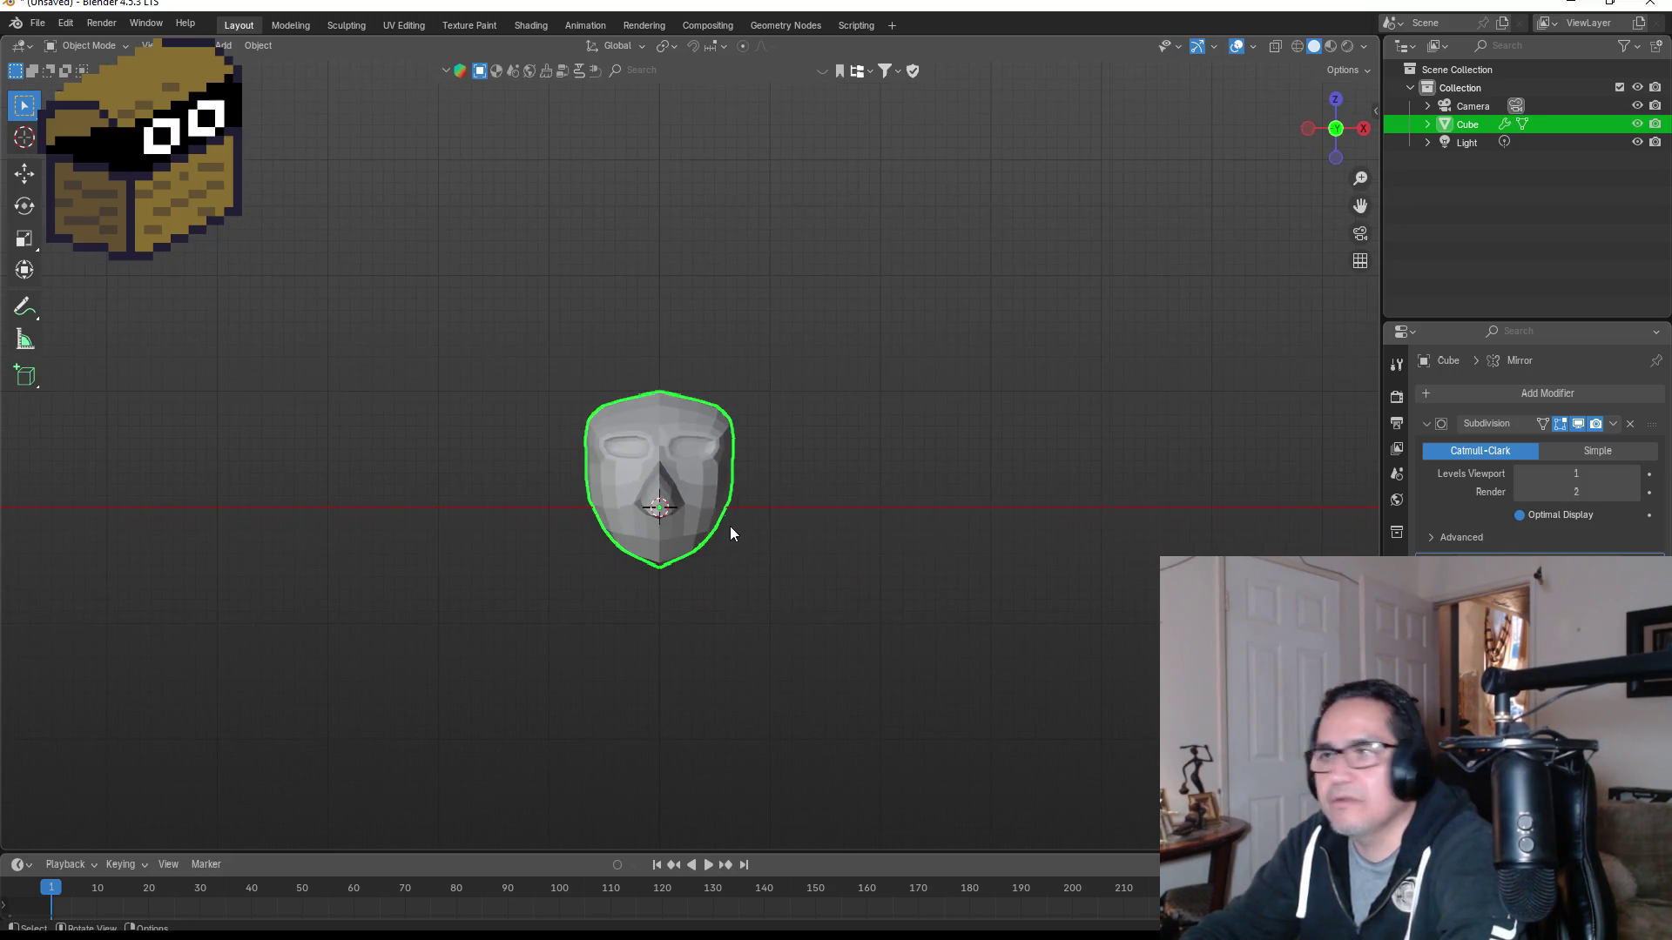
key("alt+a")
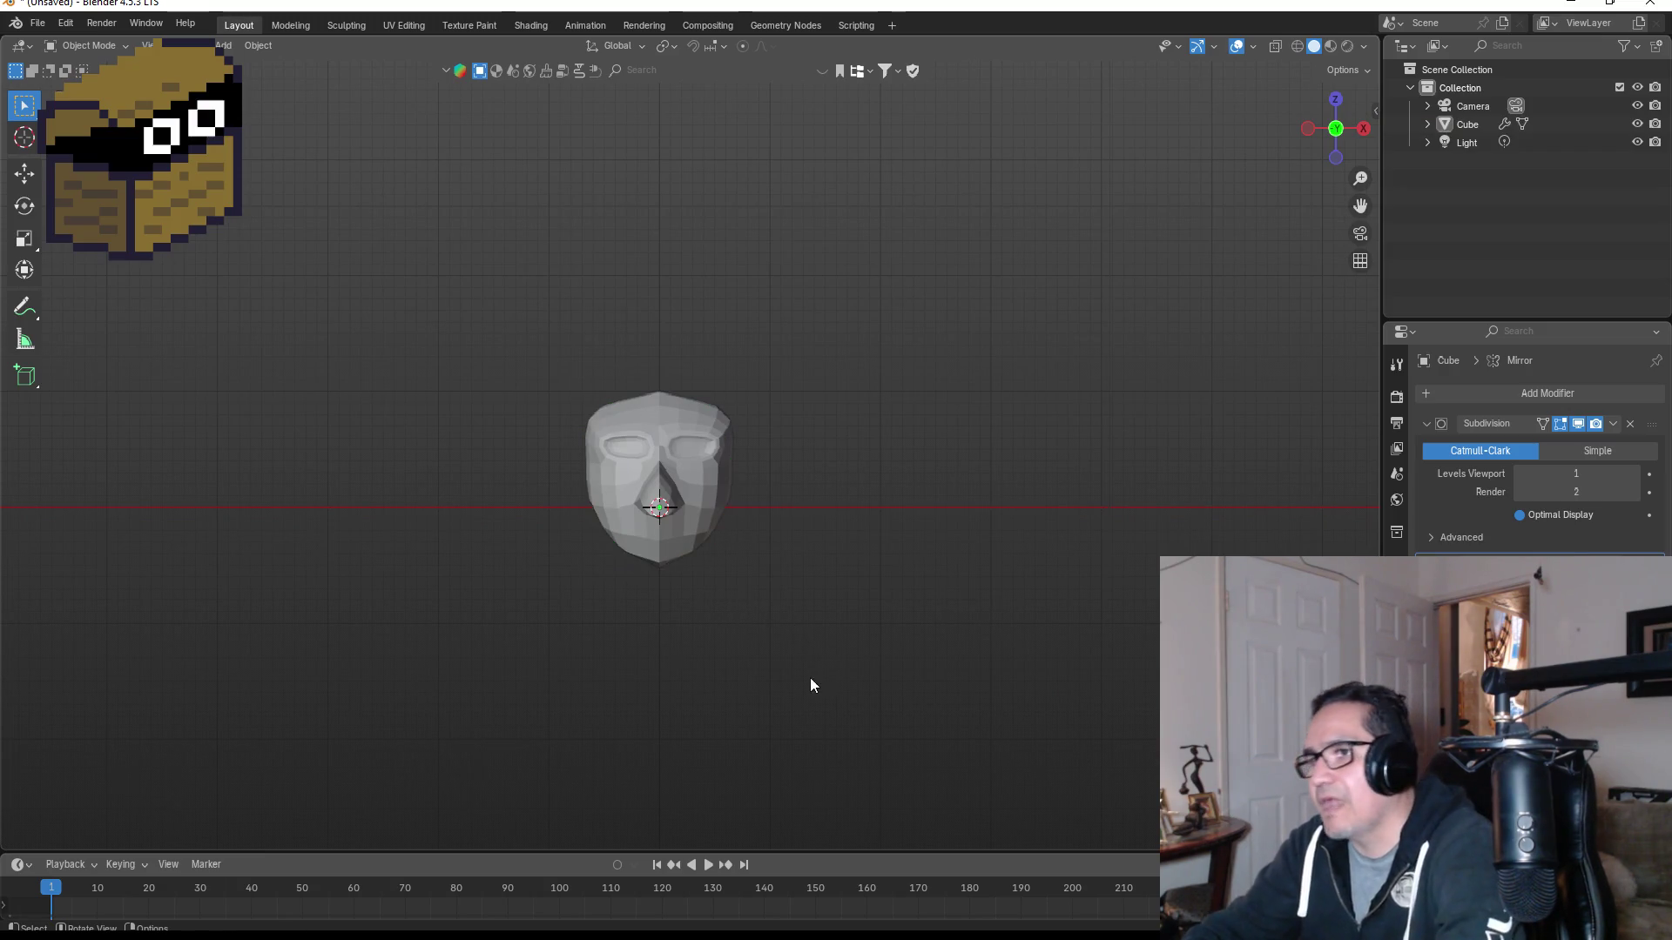
key("shift+a")
Step: Add a cube, move it down along Z below the head and resize it
mouse_move(745, 560)
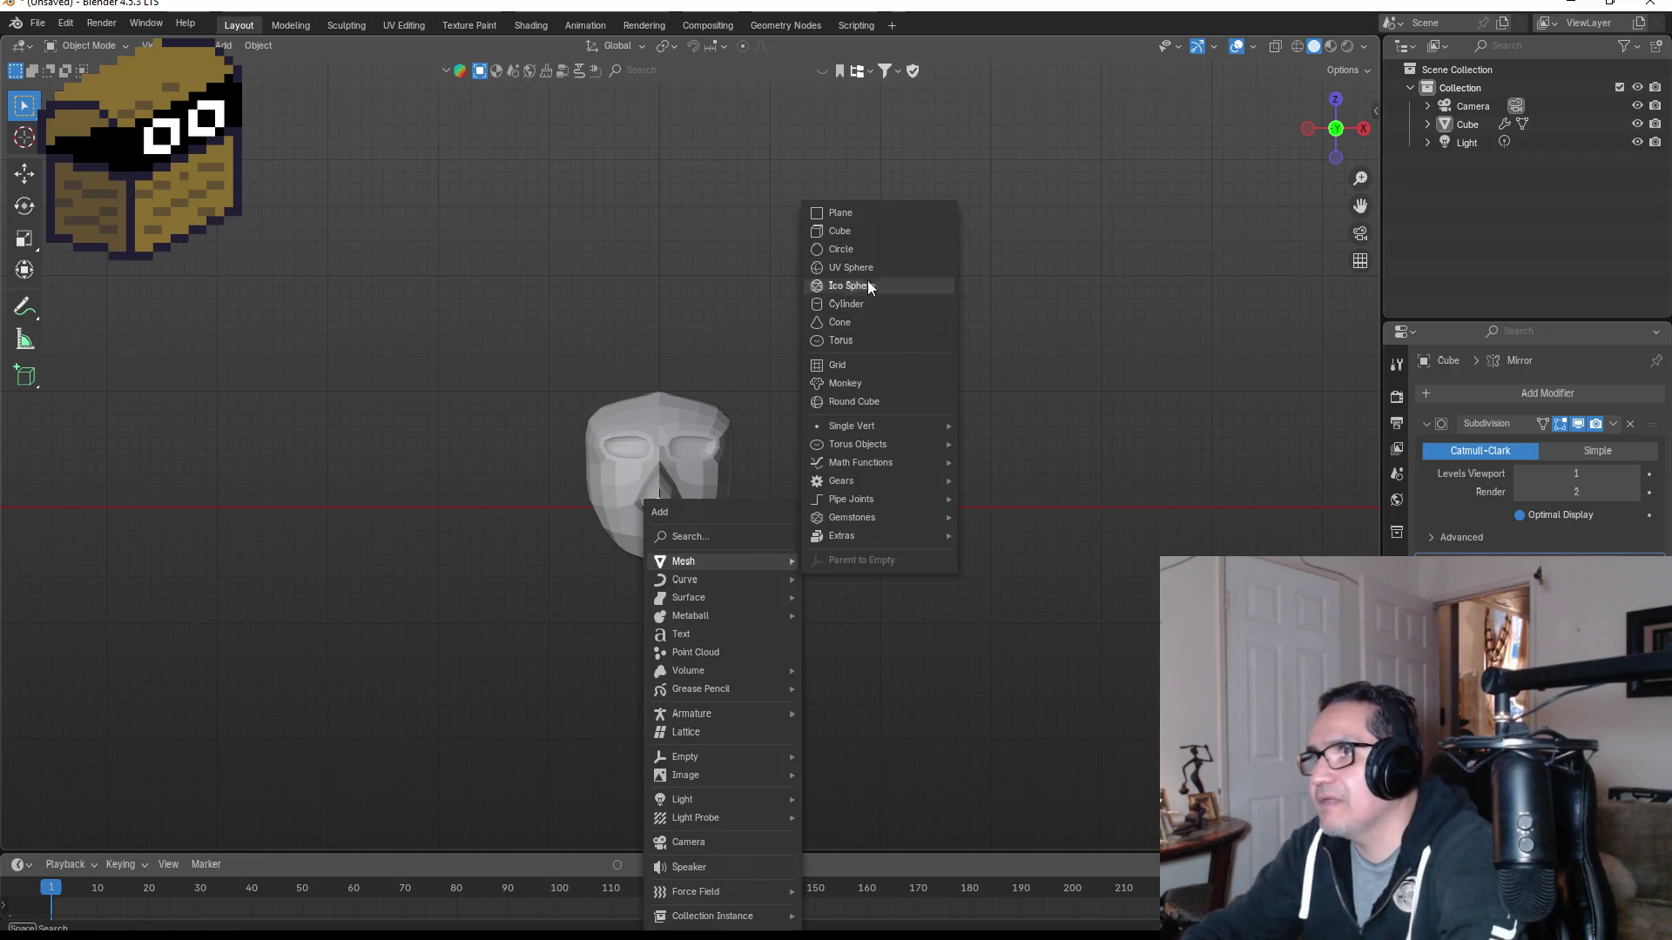
left_click(857, 229)
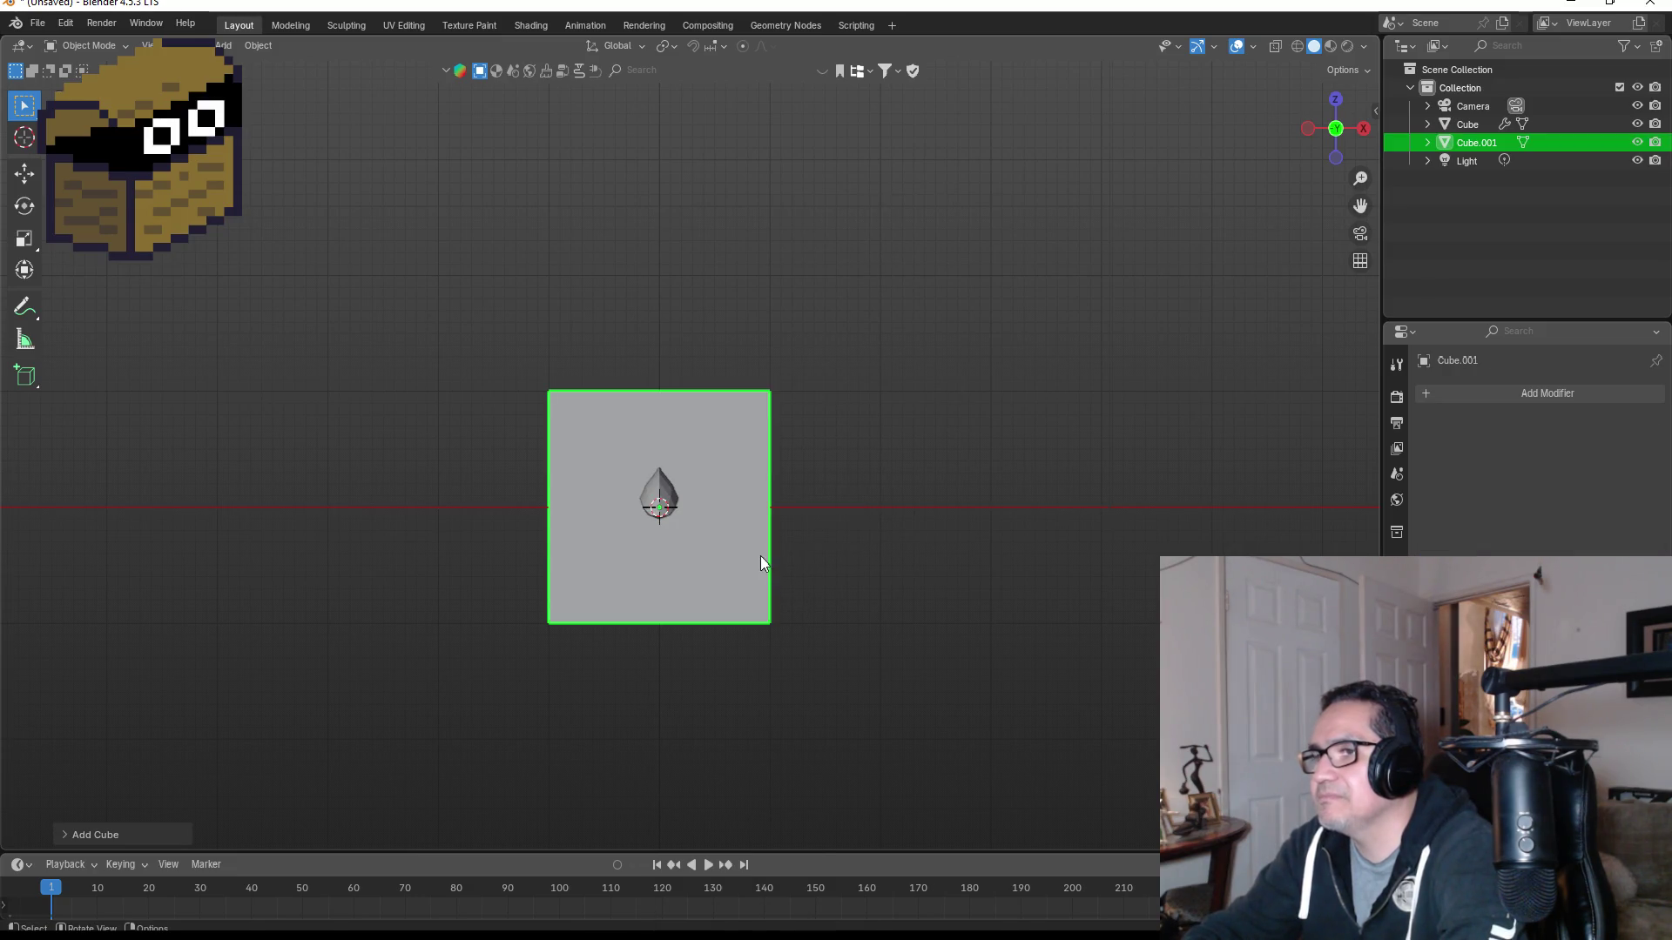
key("g")
key("z")
left_click(738, 703)
key("s")
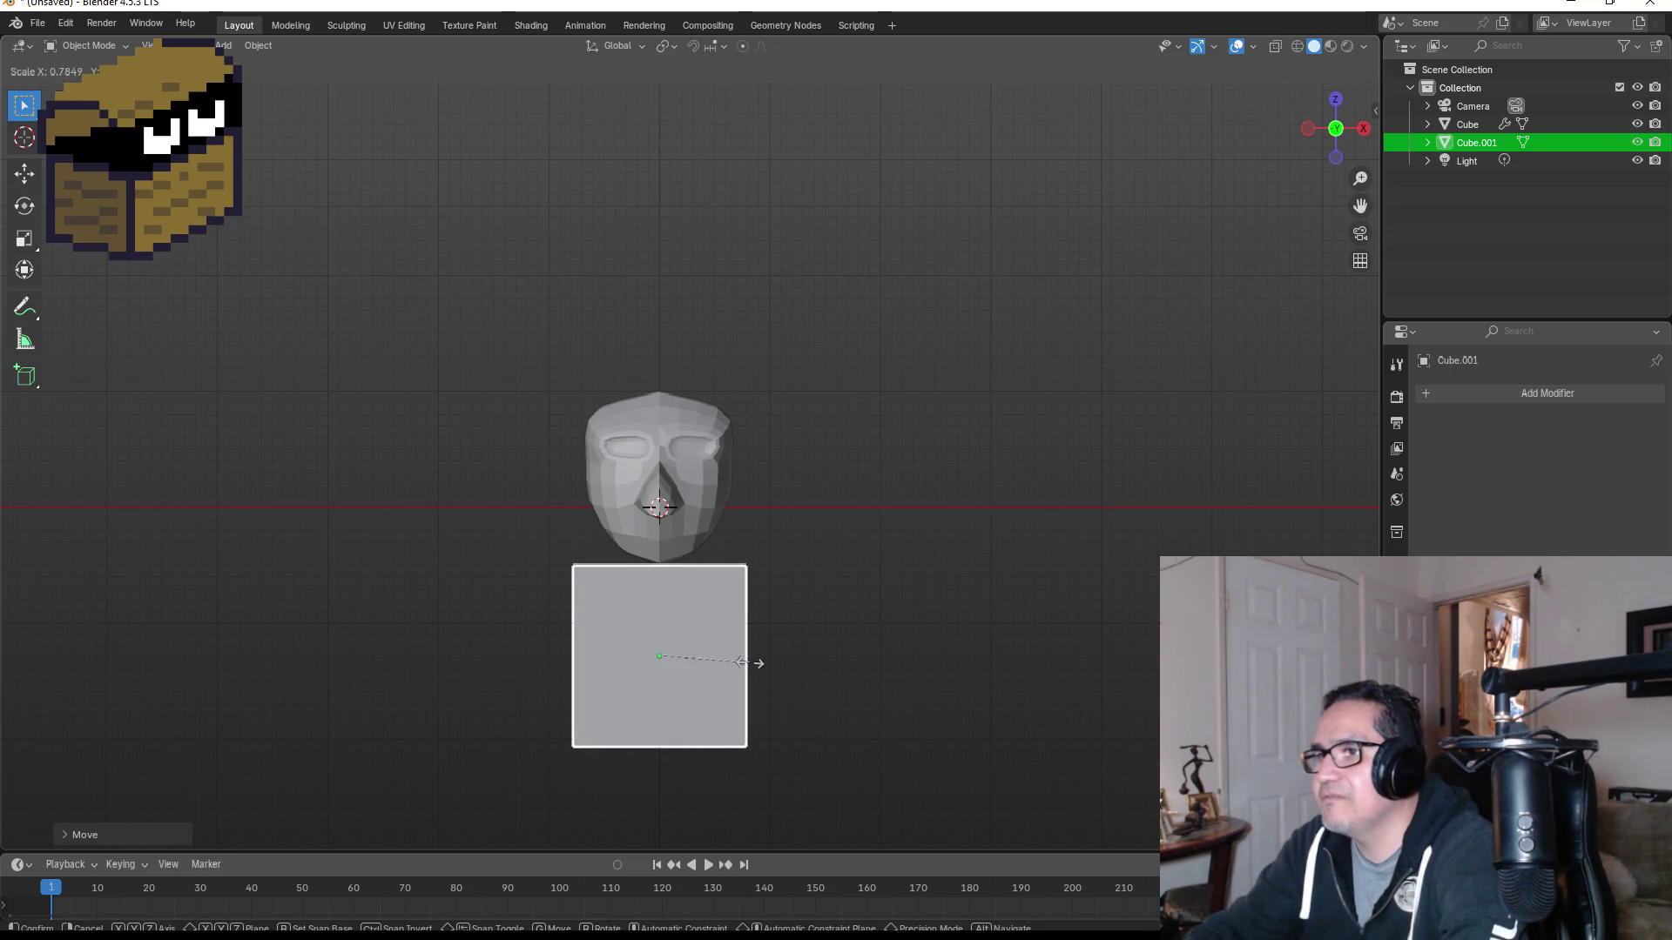
left_click(766, 666)
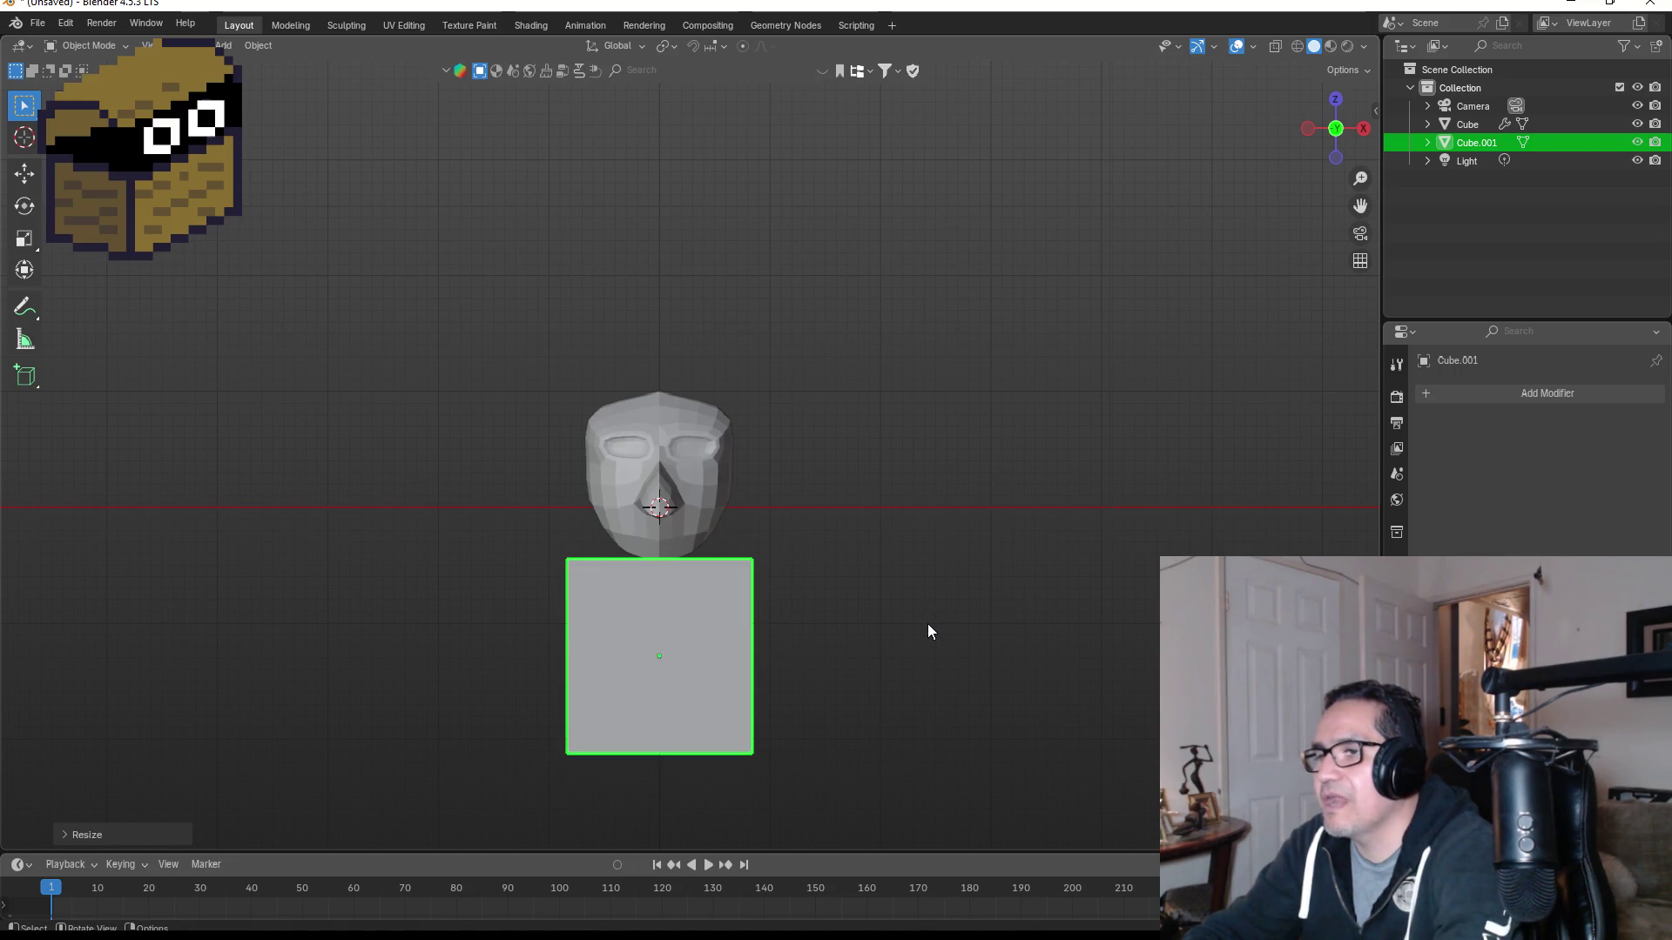
Step: In side view, shift Cube.001 along Y, shrink it and raise it just under the head
key("KP_3")
key("g")
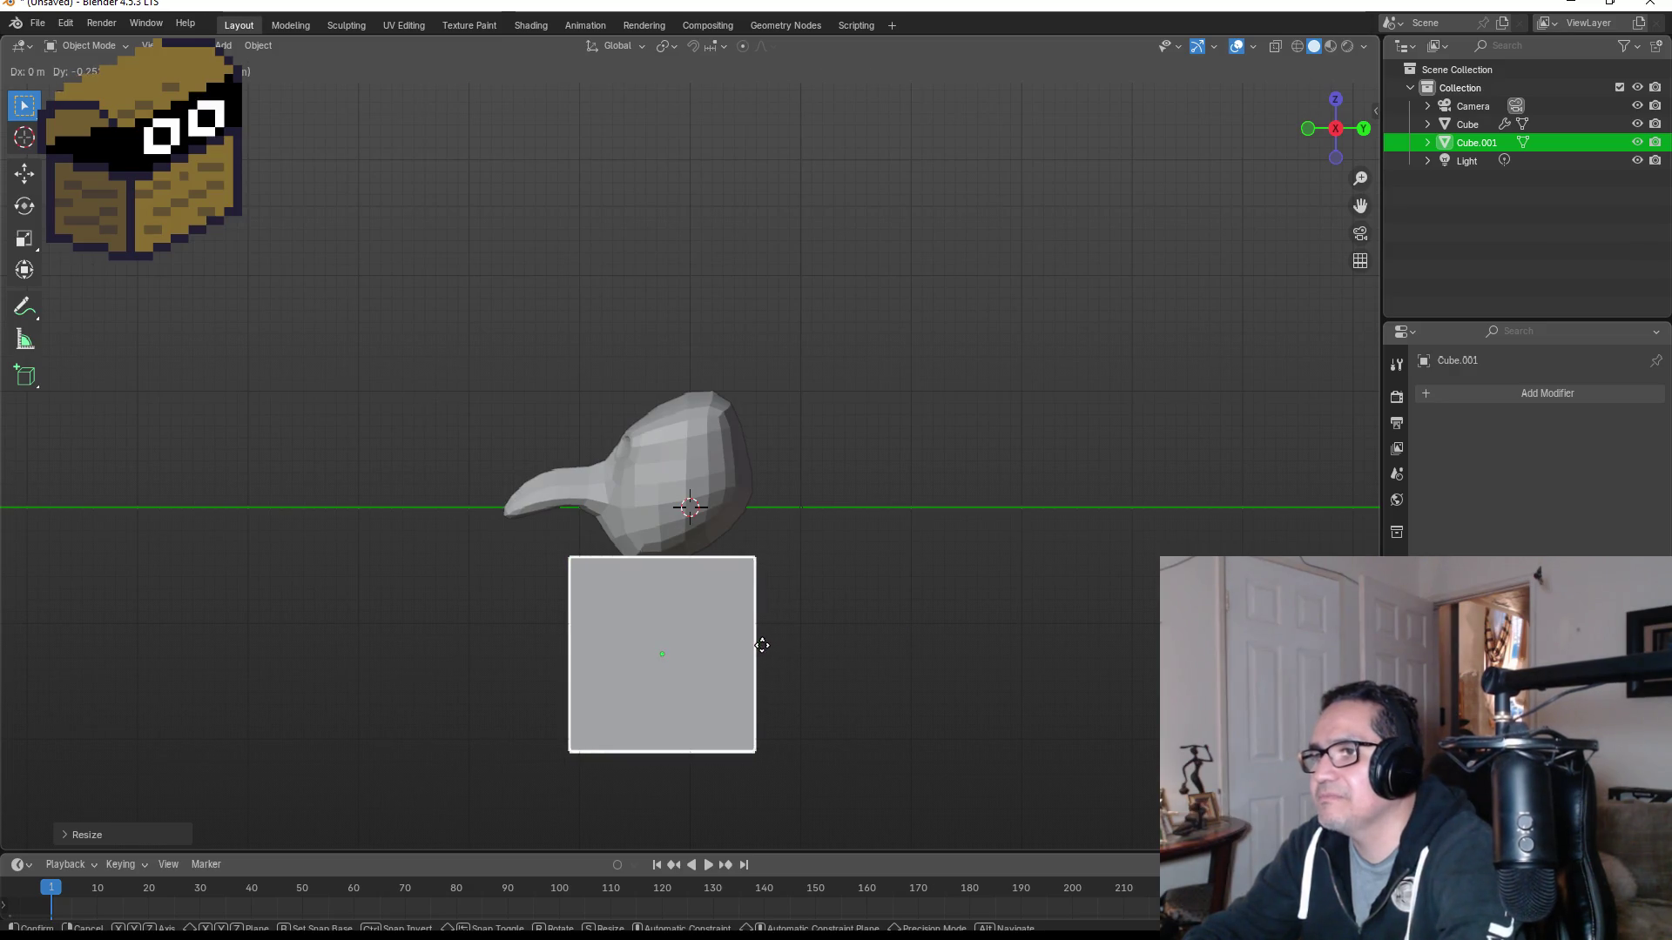
key("y")
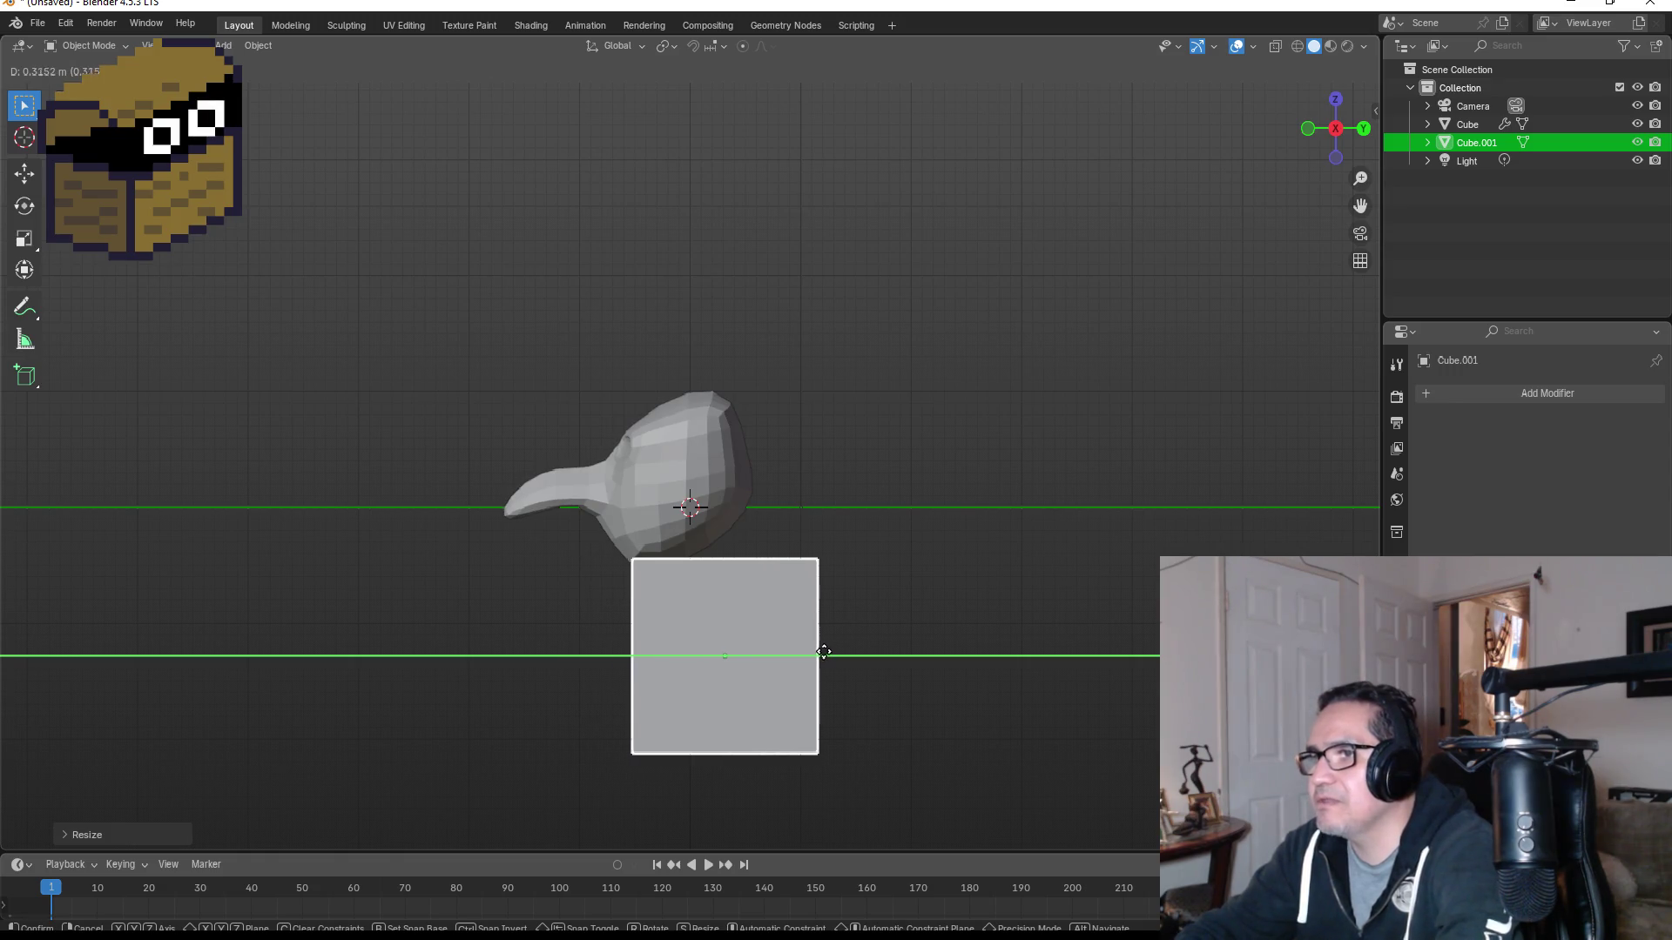
left_click(812, 660)
key("s")
left_click(796, 639)
key("g")
key("z")
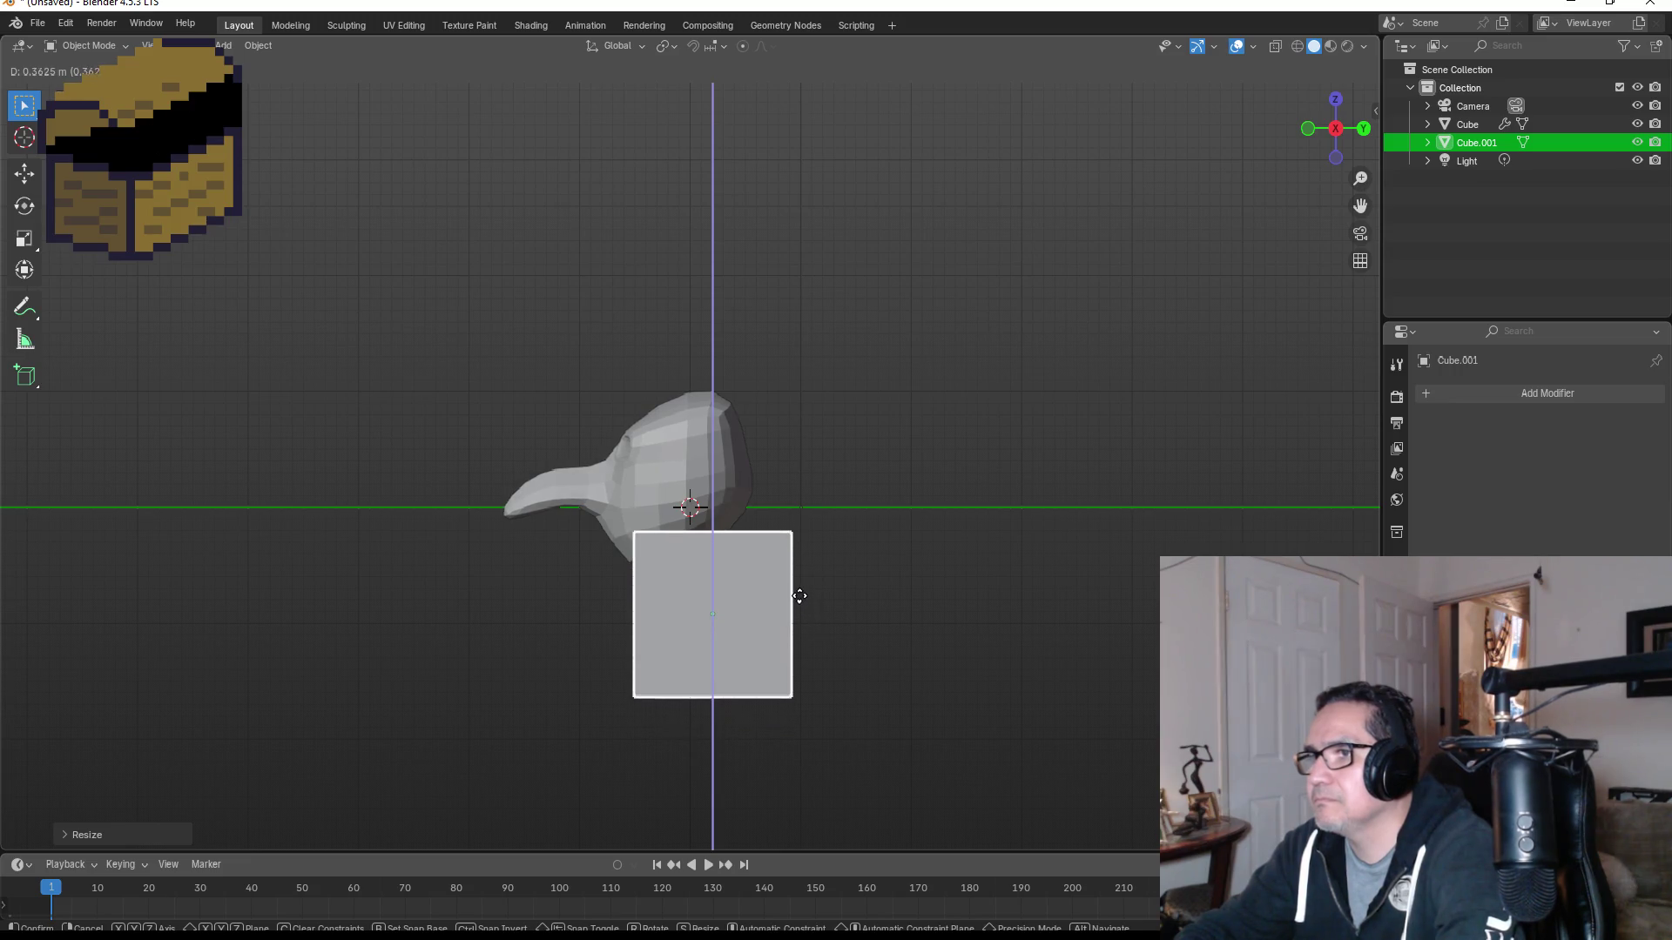
left_click(799, 600)
key("KP_1")
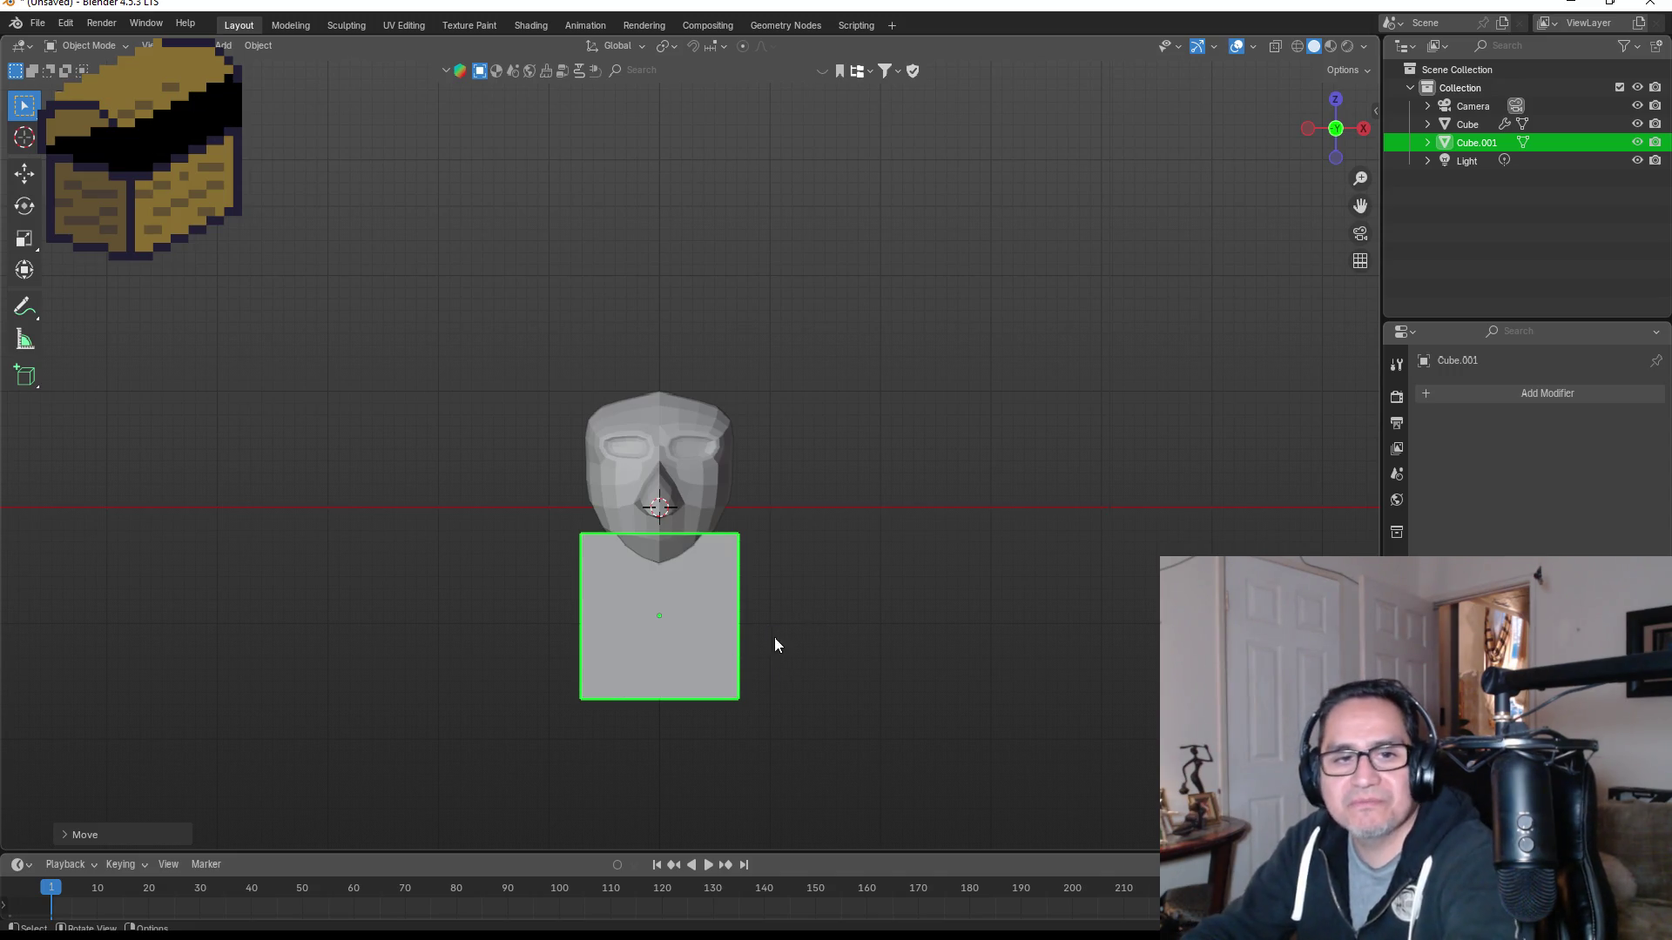
scroll(794, 636, "up", 3)
middle_click_drag(887, 634, 749, 635)
key("KP_1")
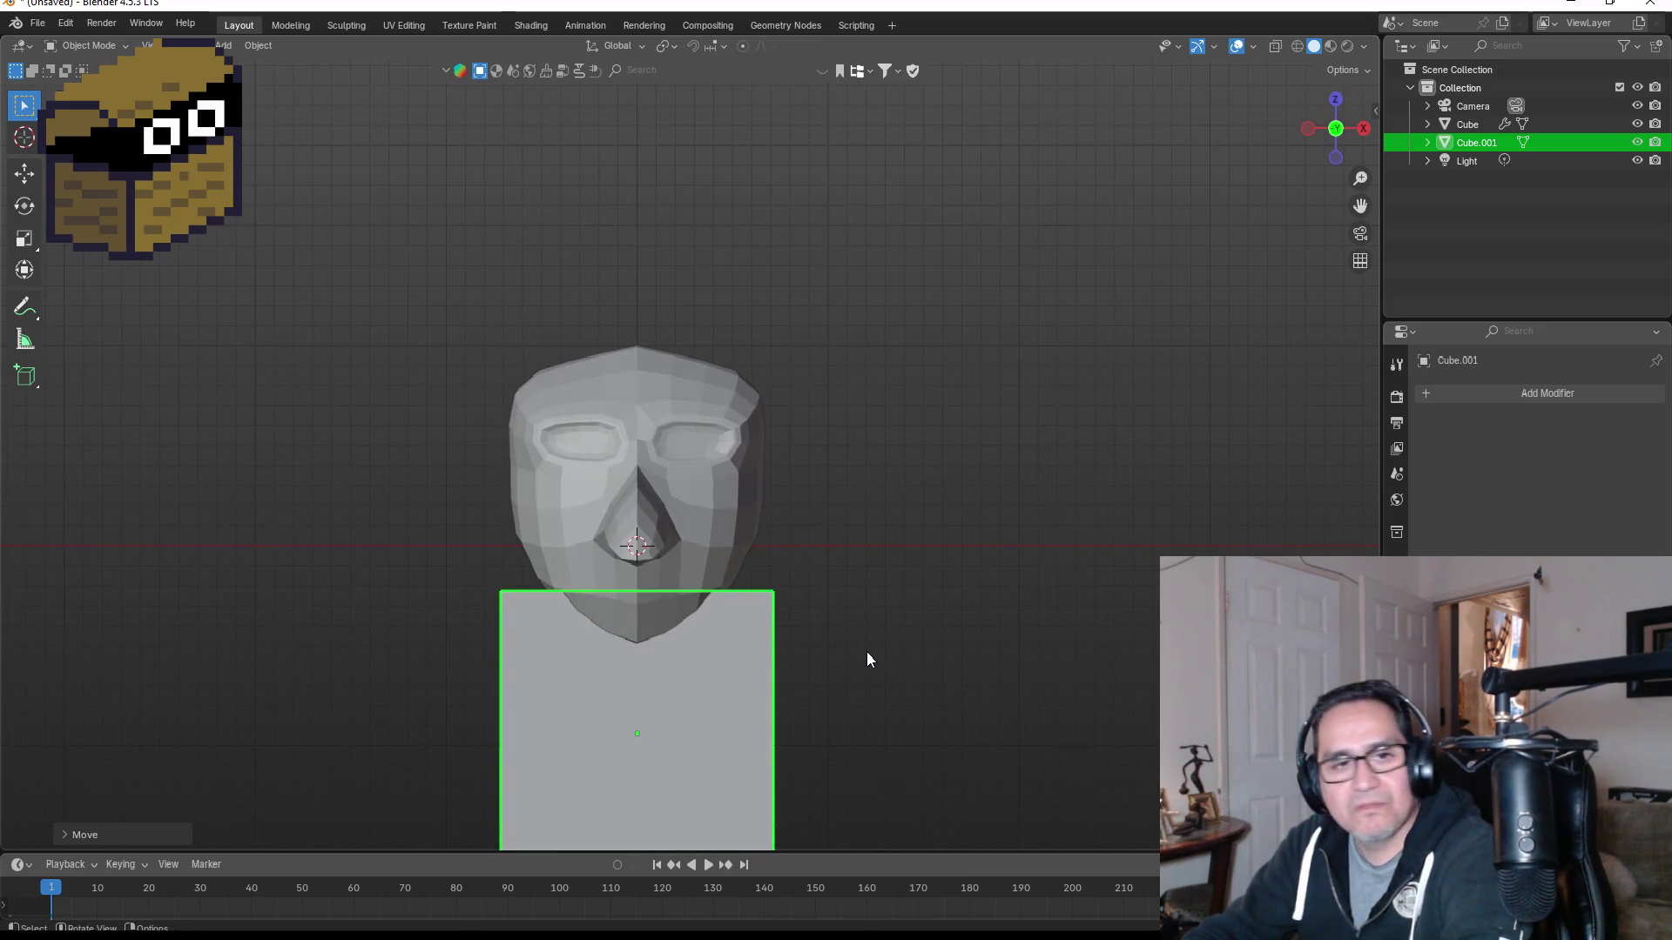
scroll(862, 666, "down", 3)
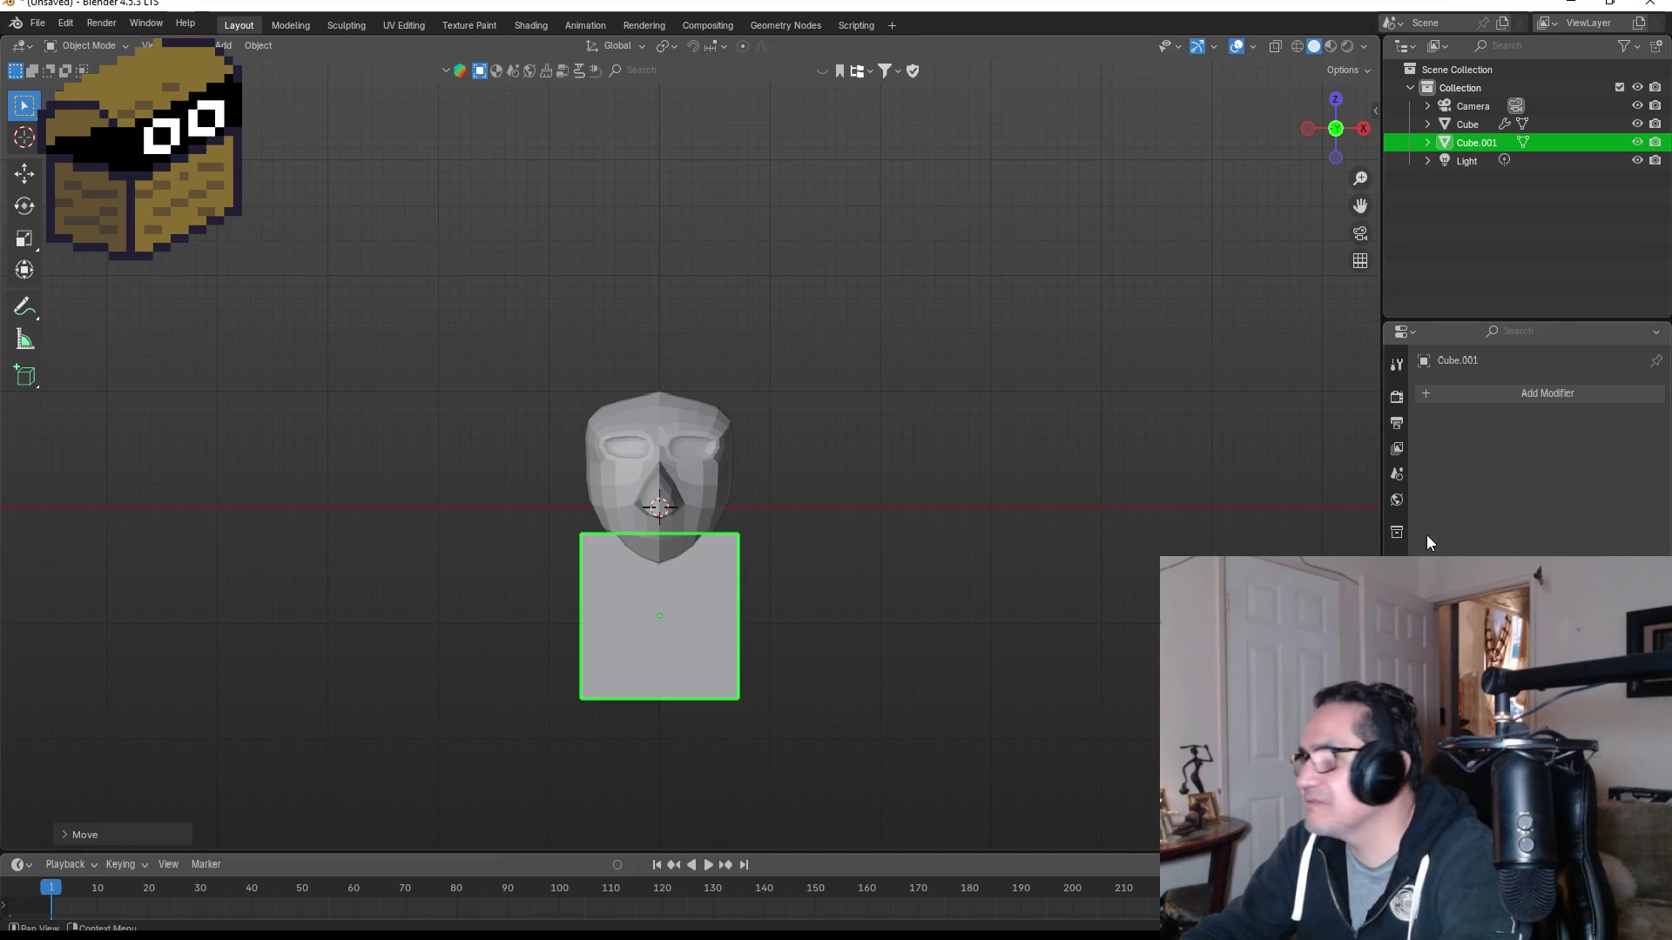
Step: Add and apply a Subdivision Surface modifier to the body cube, then add a second one
left_click(1509, 393)
left_click(1509, 393)
type("su")
left_click(1375, 449)
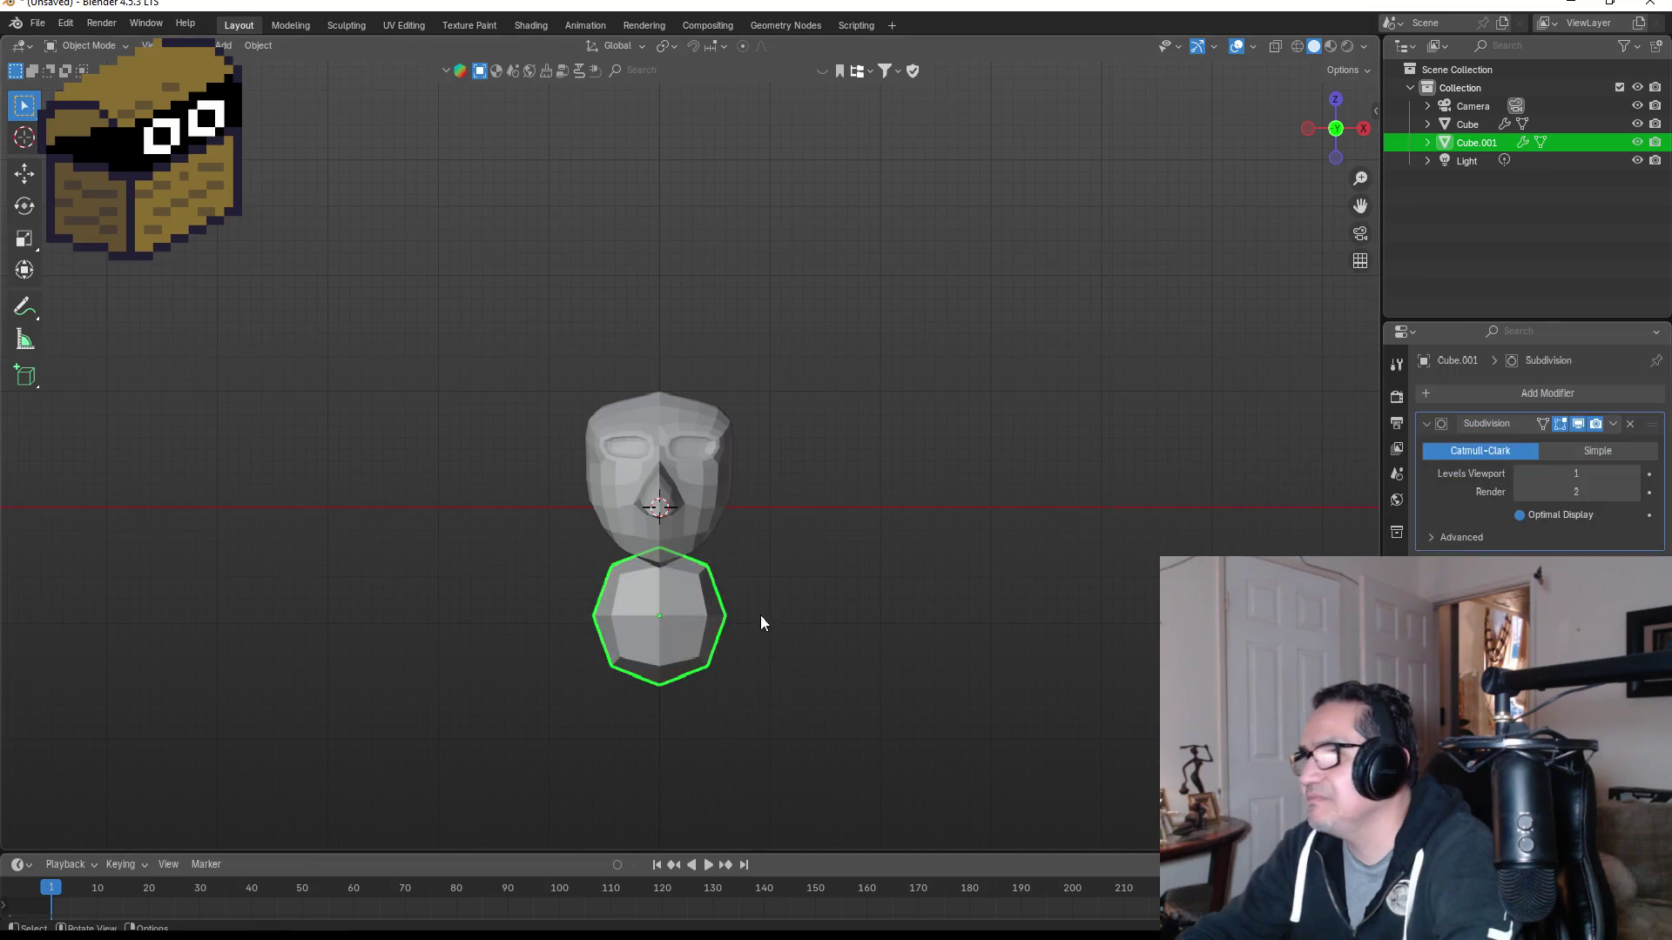
left_click(1616, 424)
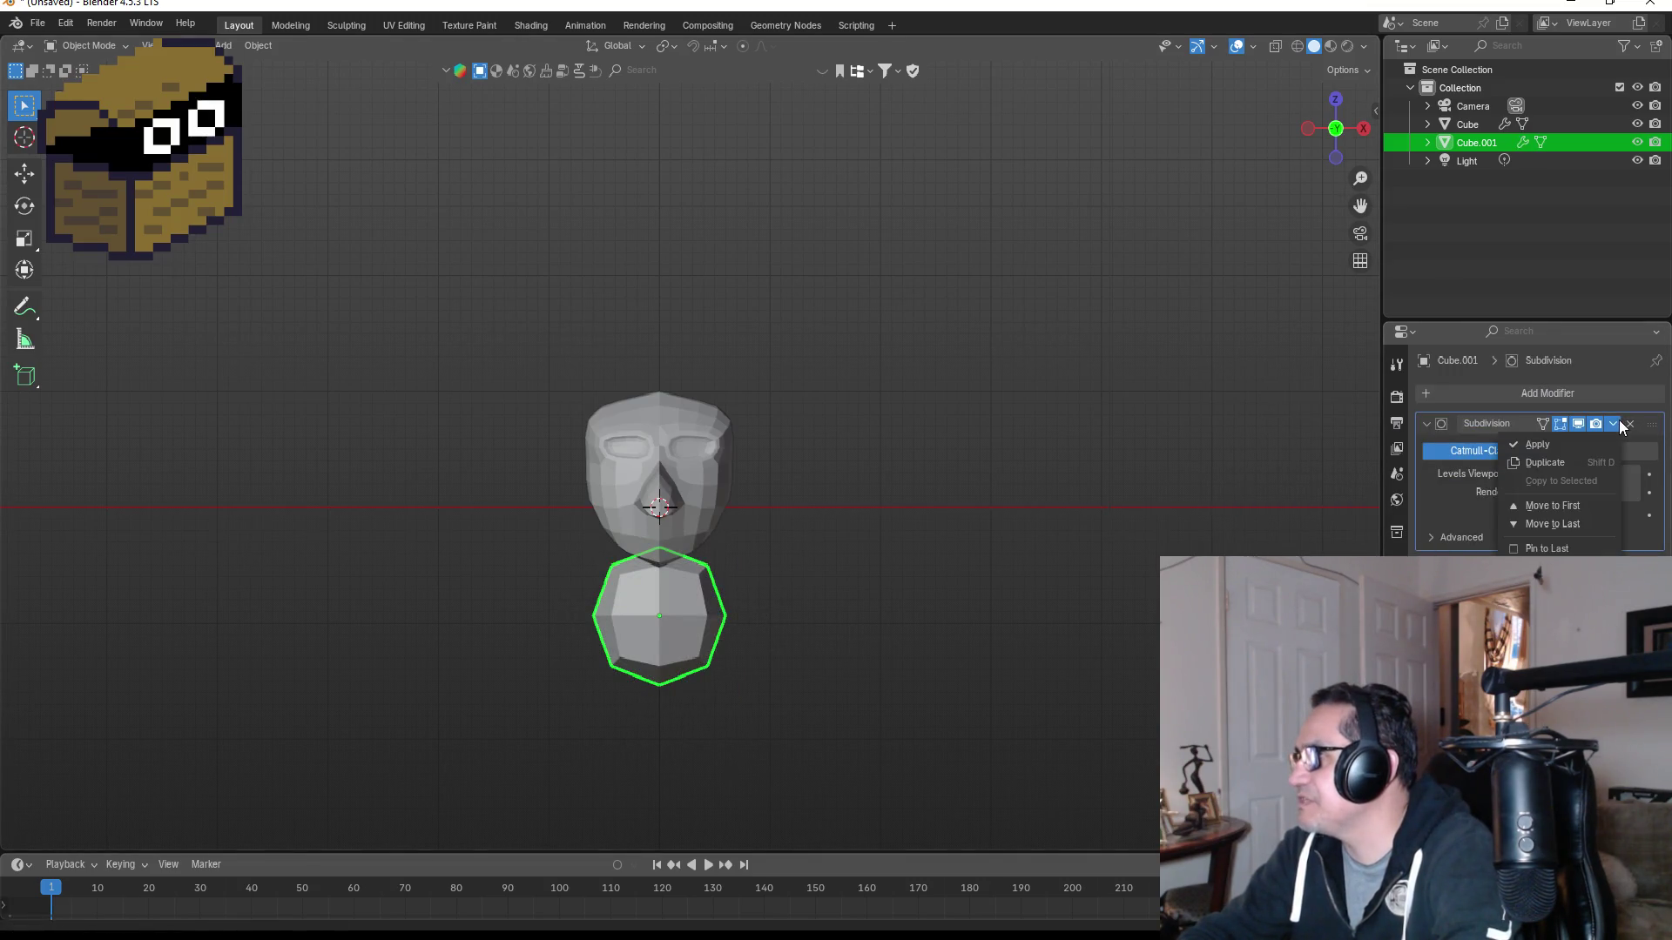
left_click(1573, 444)
left_click(1515, 392)
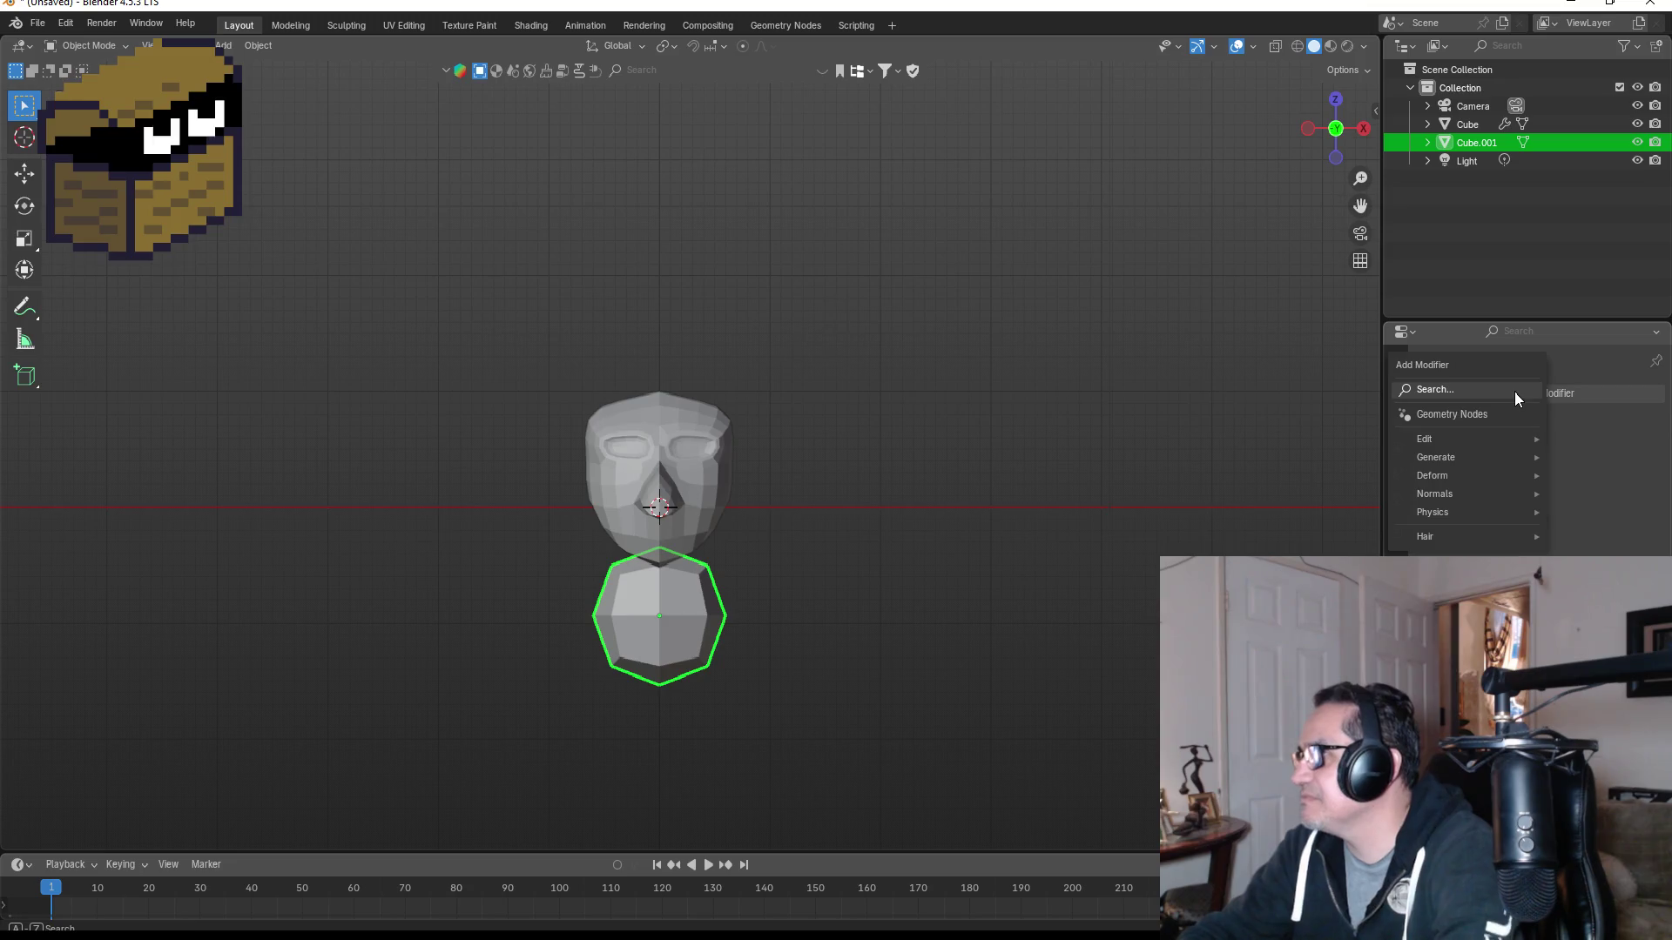
type("sus")
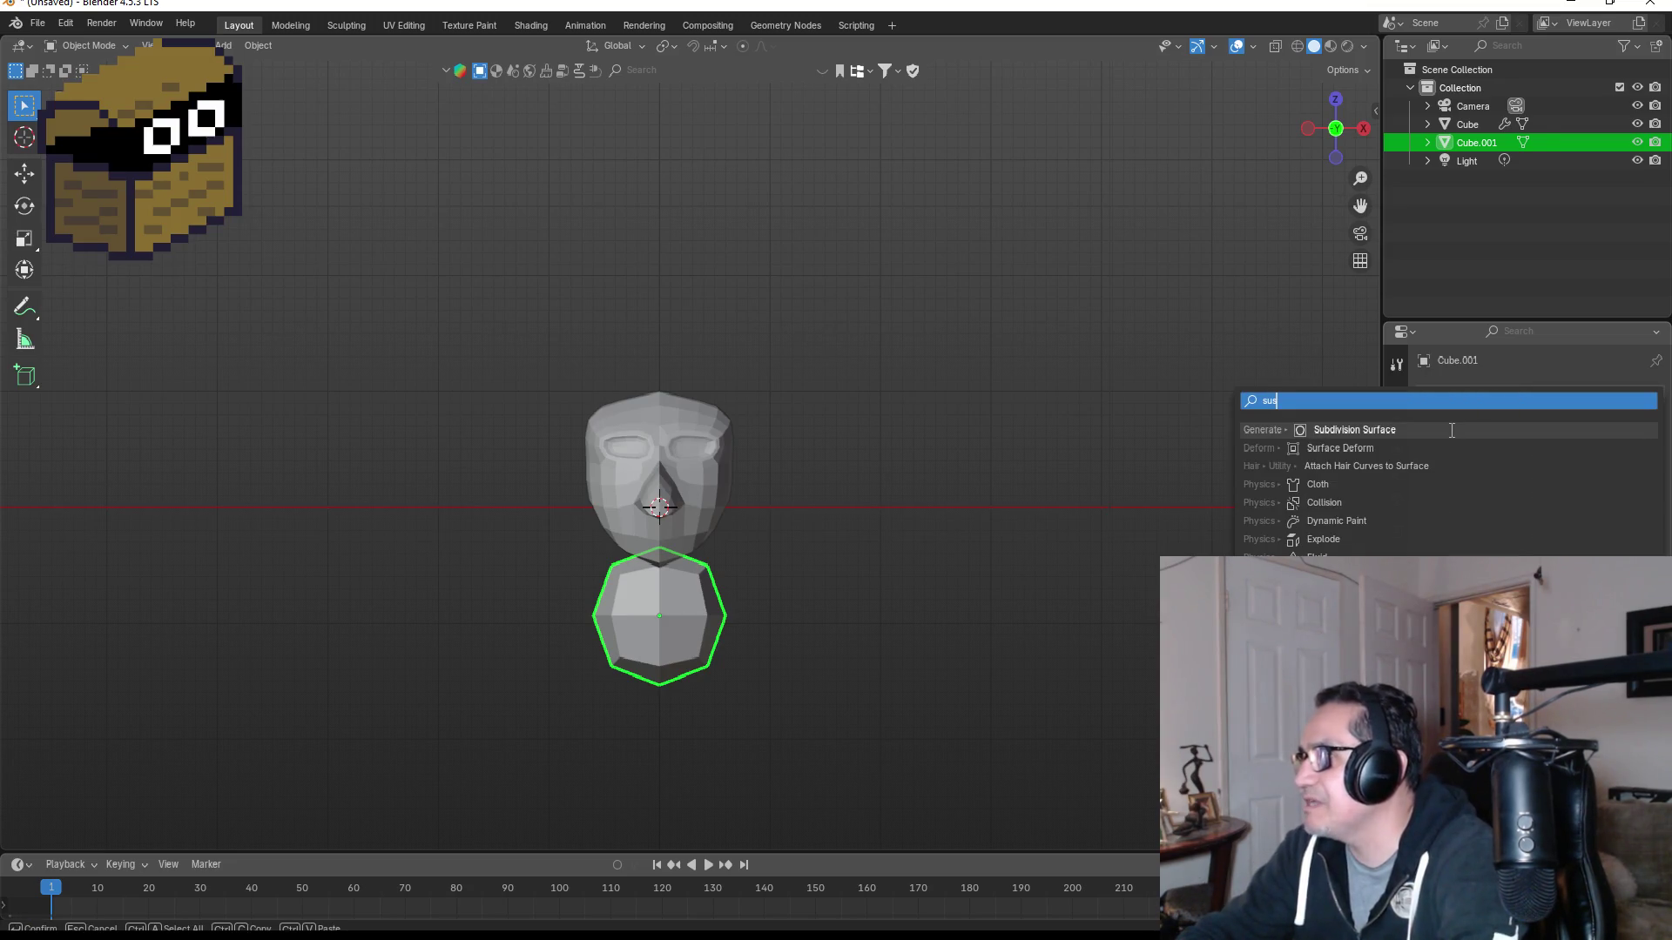
left_click(1452, 430)
Step: In Right view, raise the sphere along Z so it sits just under the head
scroll(693, 702, "up", 2)
middle_click_drag(746, 697, 759, 672)
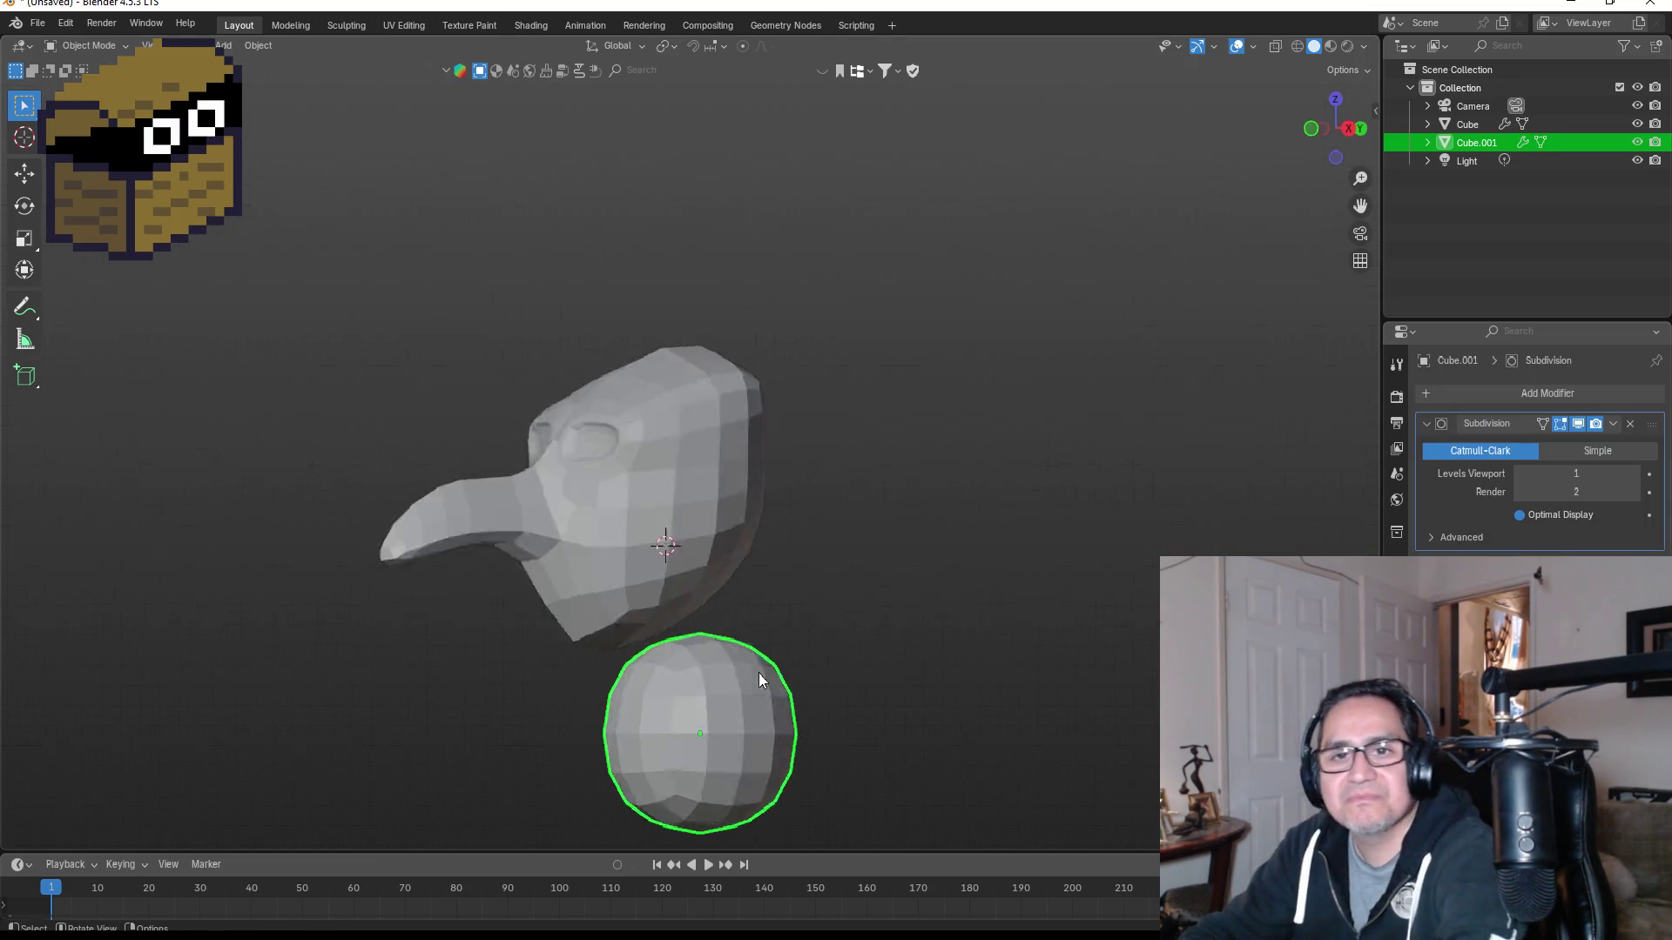
key("KP_3")
key("g")
key("z")
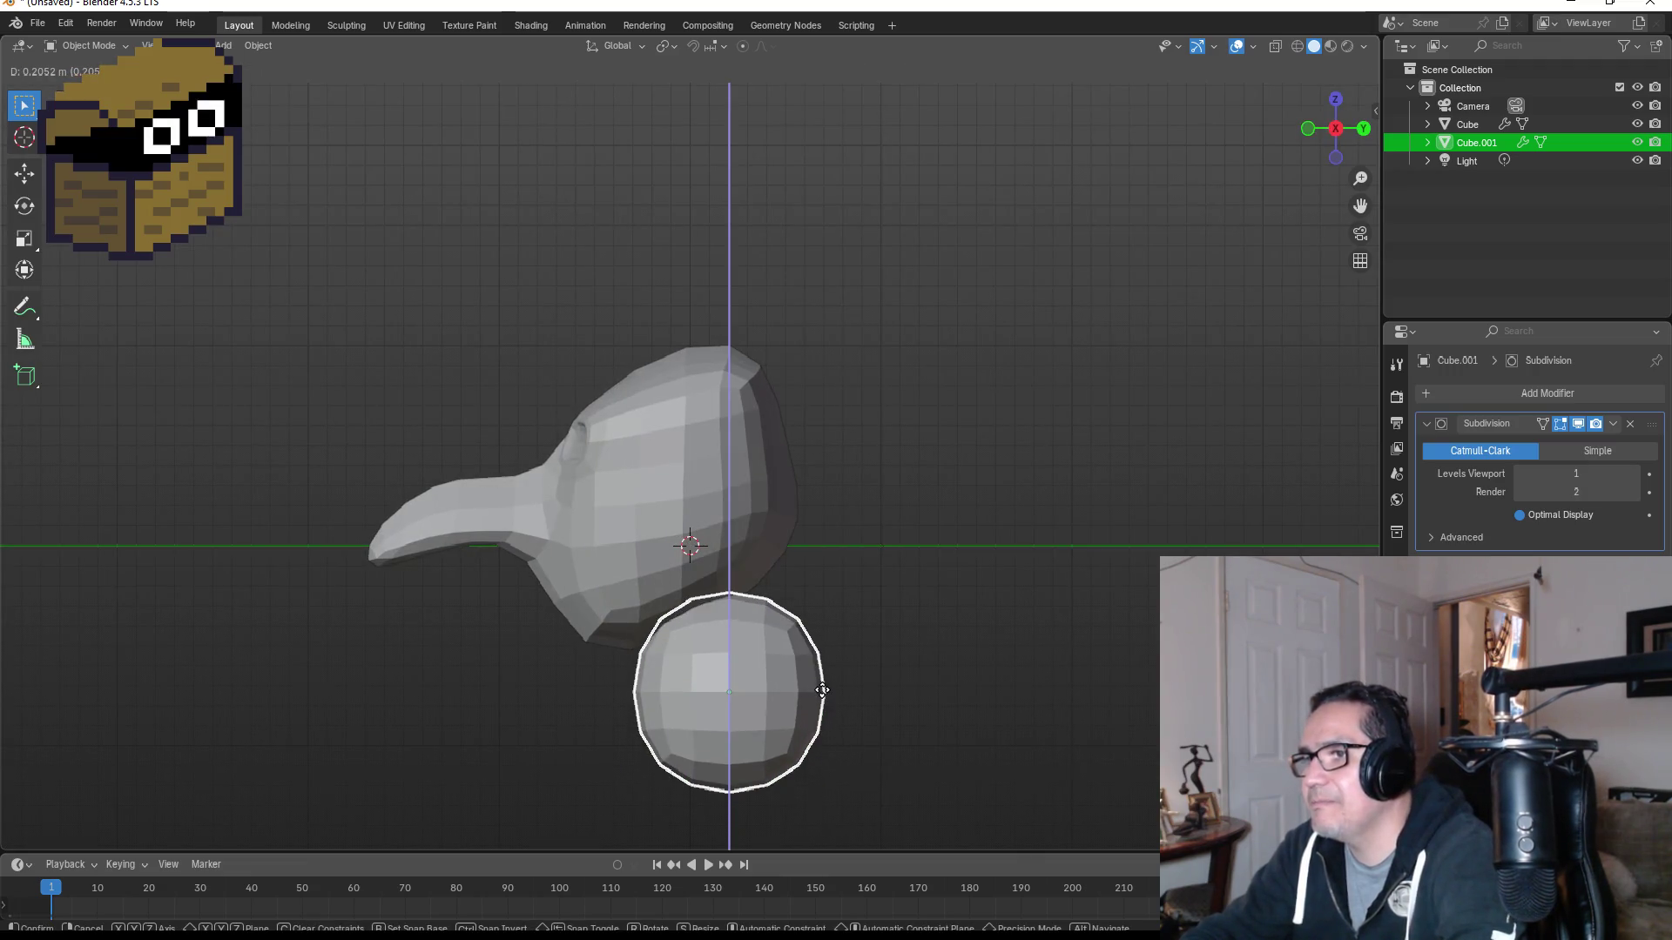
left_click(822, 690)
key("KP_1")
Step: Enter Edit Mode on the body sphere
scroll(825, 710, "down", 2)
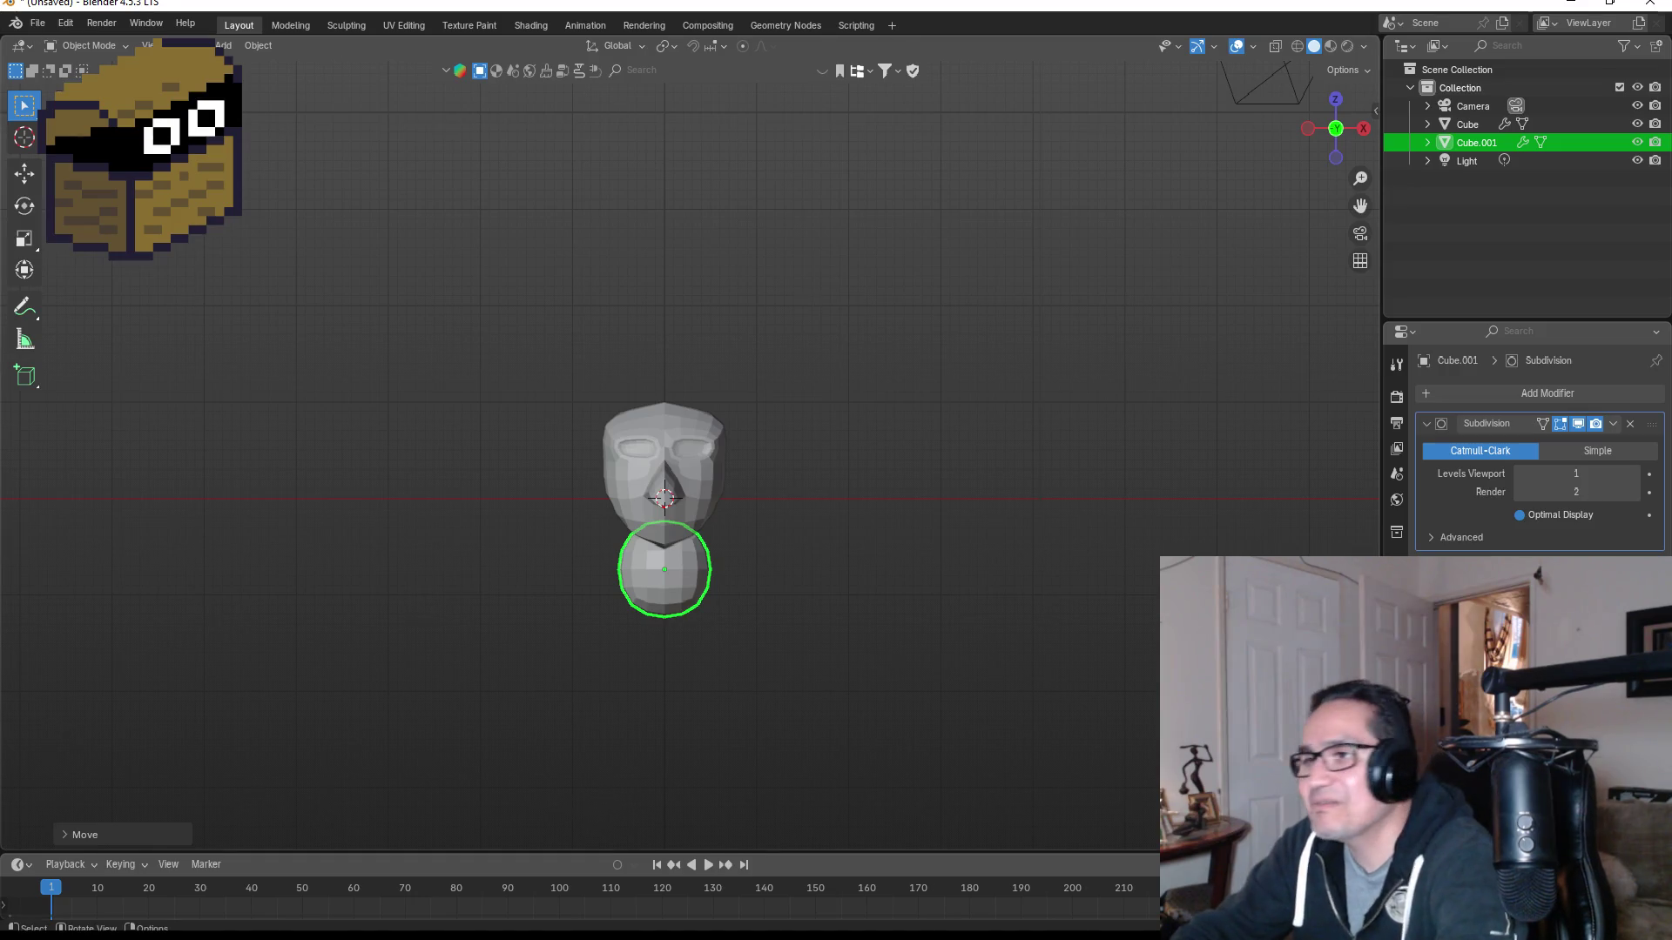
scroll(731, 644, "up", 5)
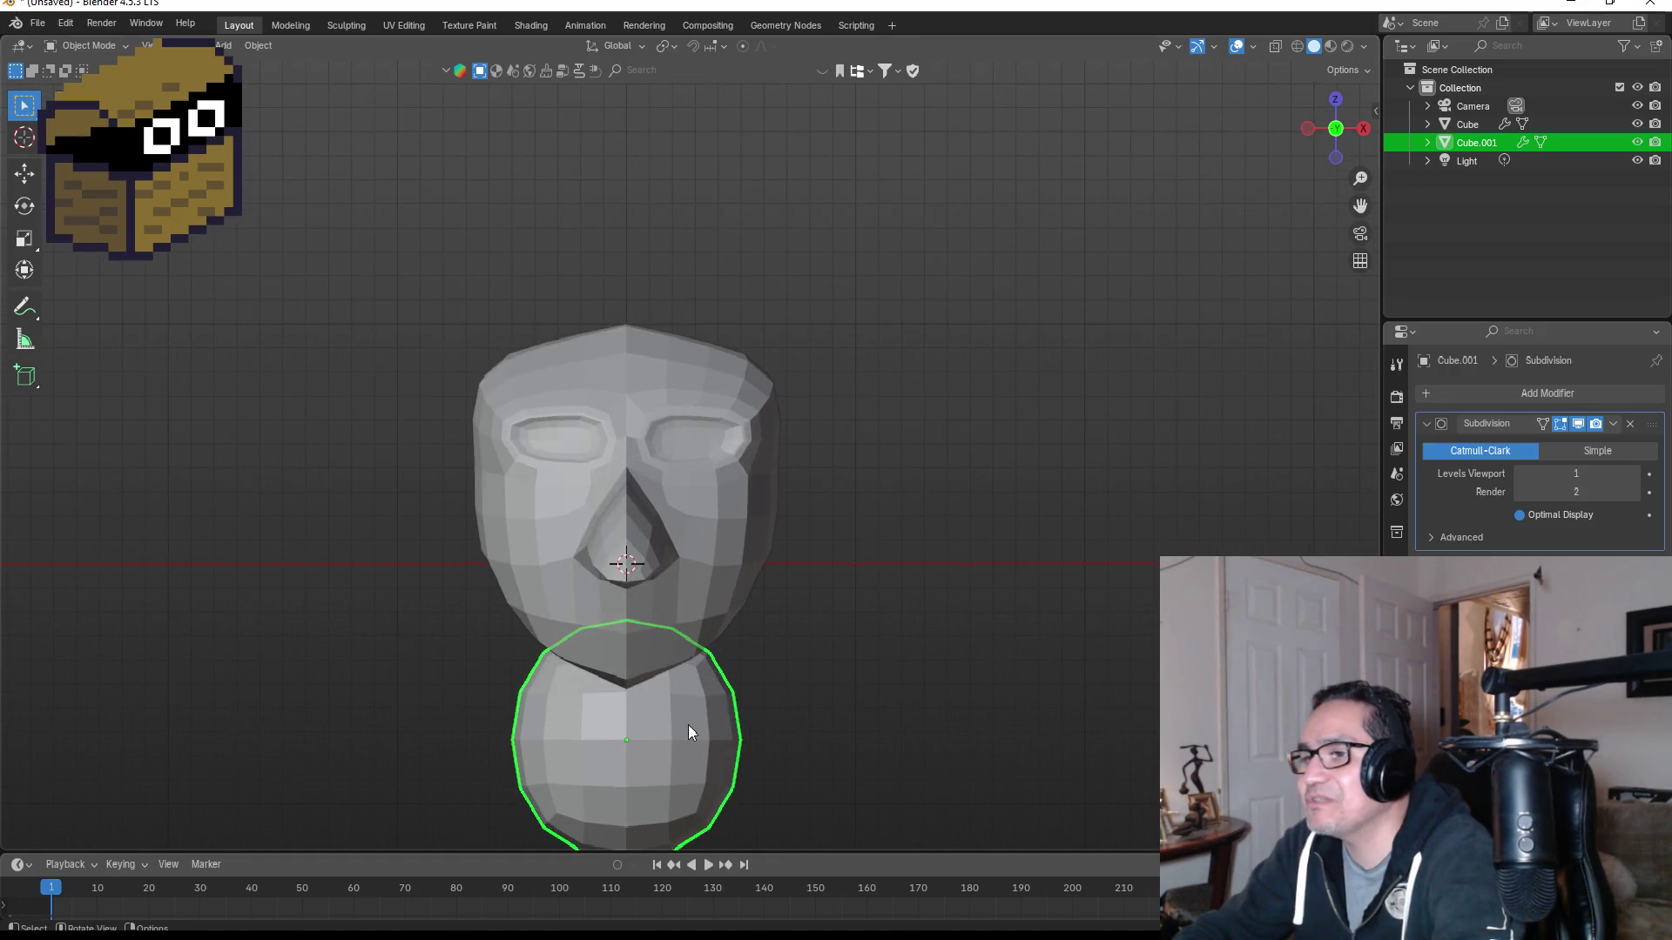
scroll(688, 731, "down", 2)
key("Tab")
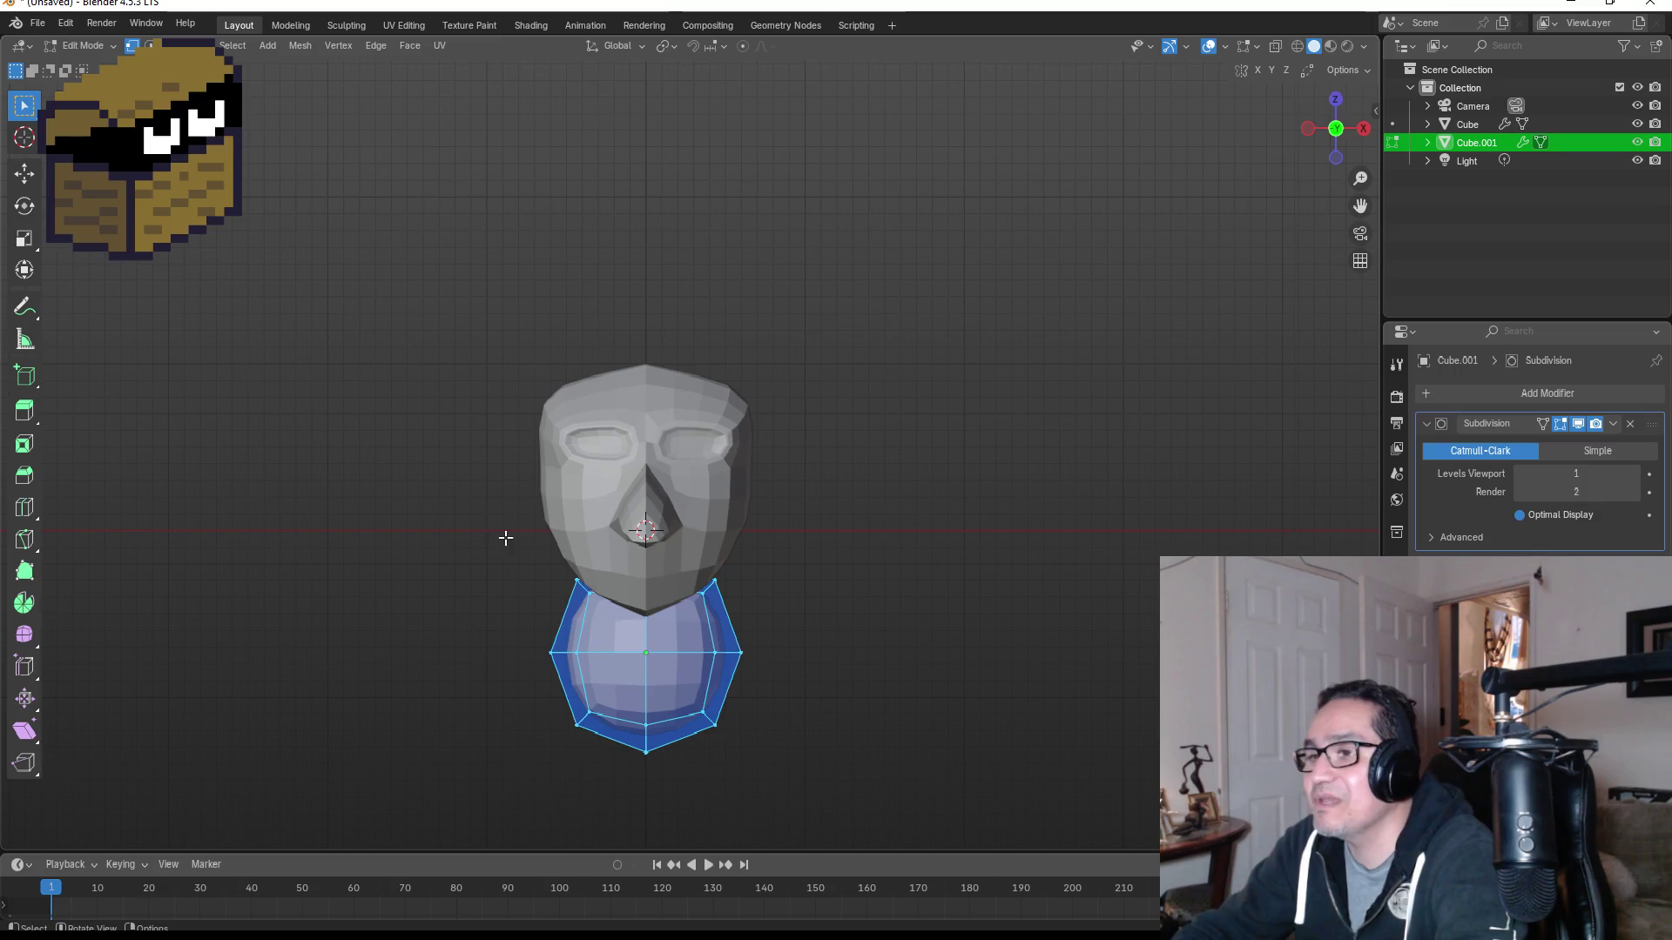
Step: In wireframe shading, delete the sphere's left-half vertices and return to Object Mode
key("z")
left_click(290, 564)
mouse_move(411, 493)
left_mouse_down()
mouse_move(626, 710)
mouse_move(633, 768)
left_mouse_up()
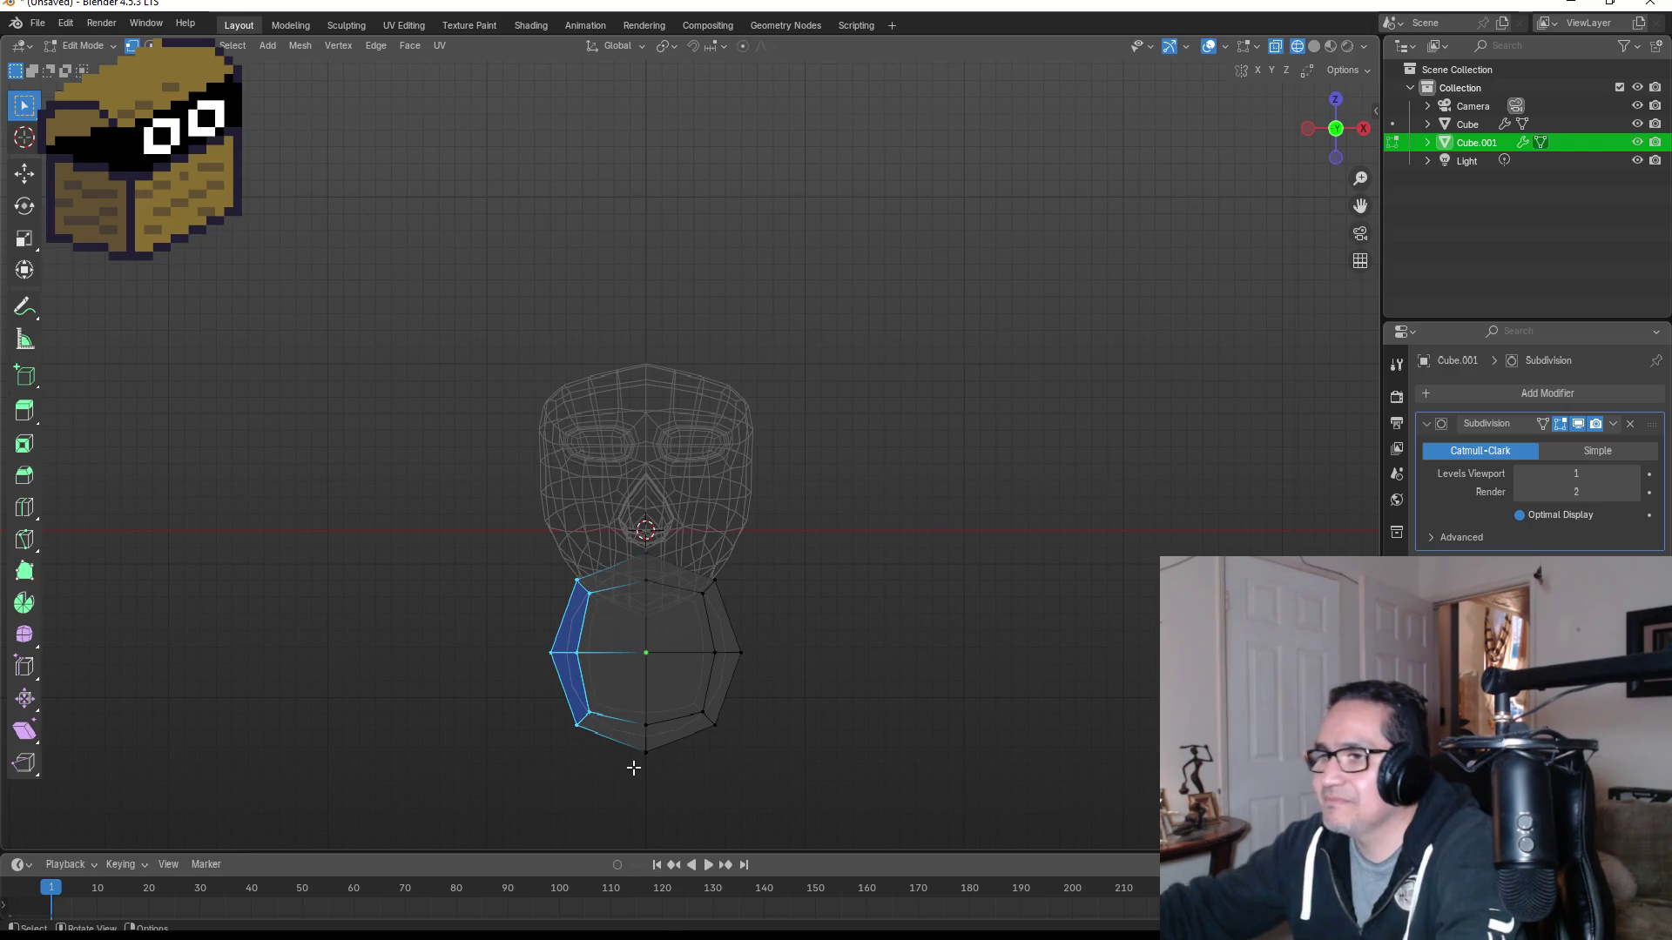
key("x")
left_click(596, 707)
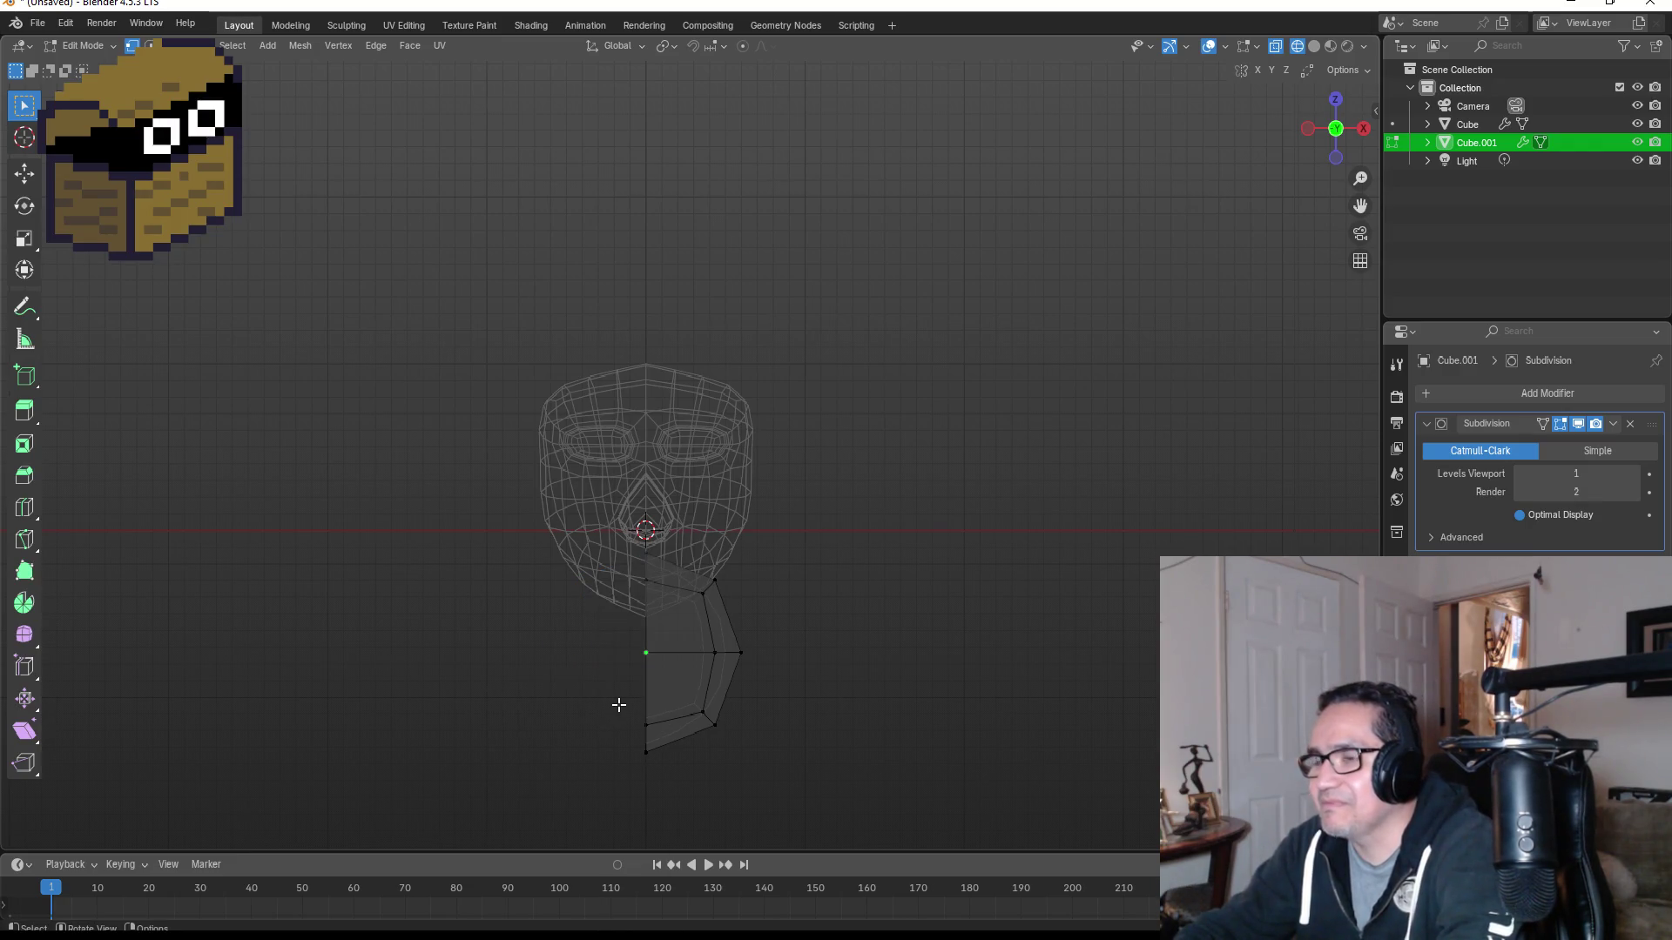
key("Tab")
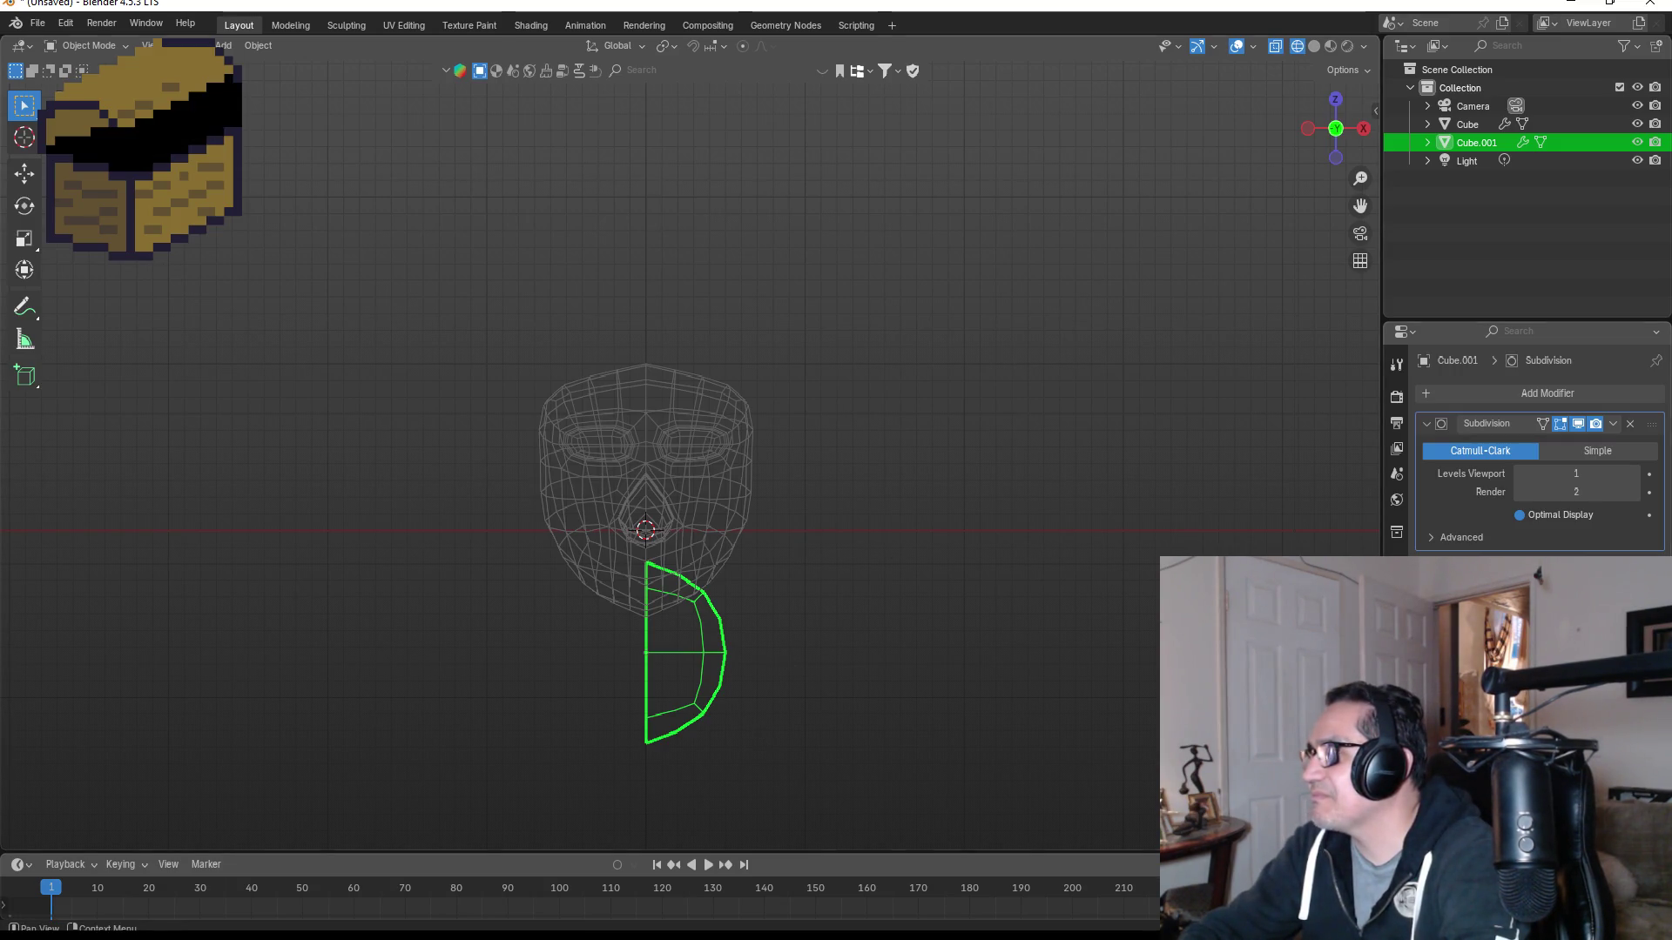
Step: Add a Mirror modifier to the half sphere
left_click(1549, 394)
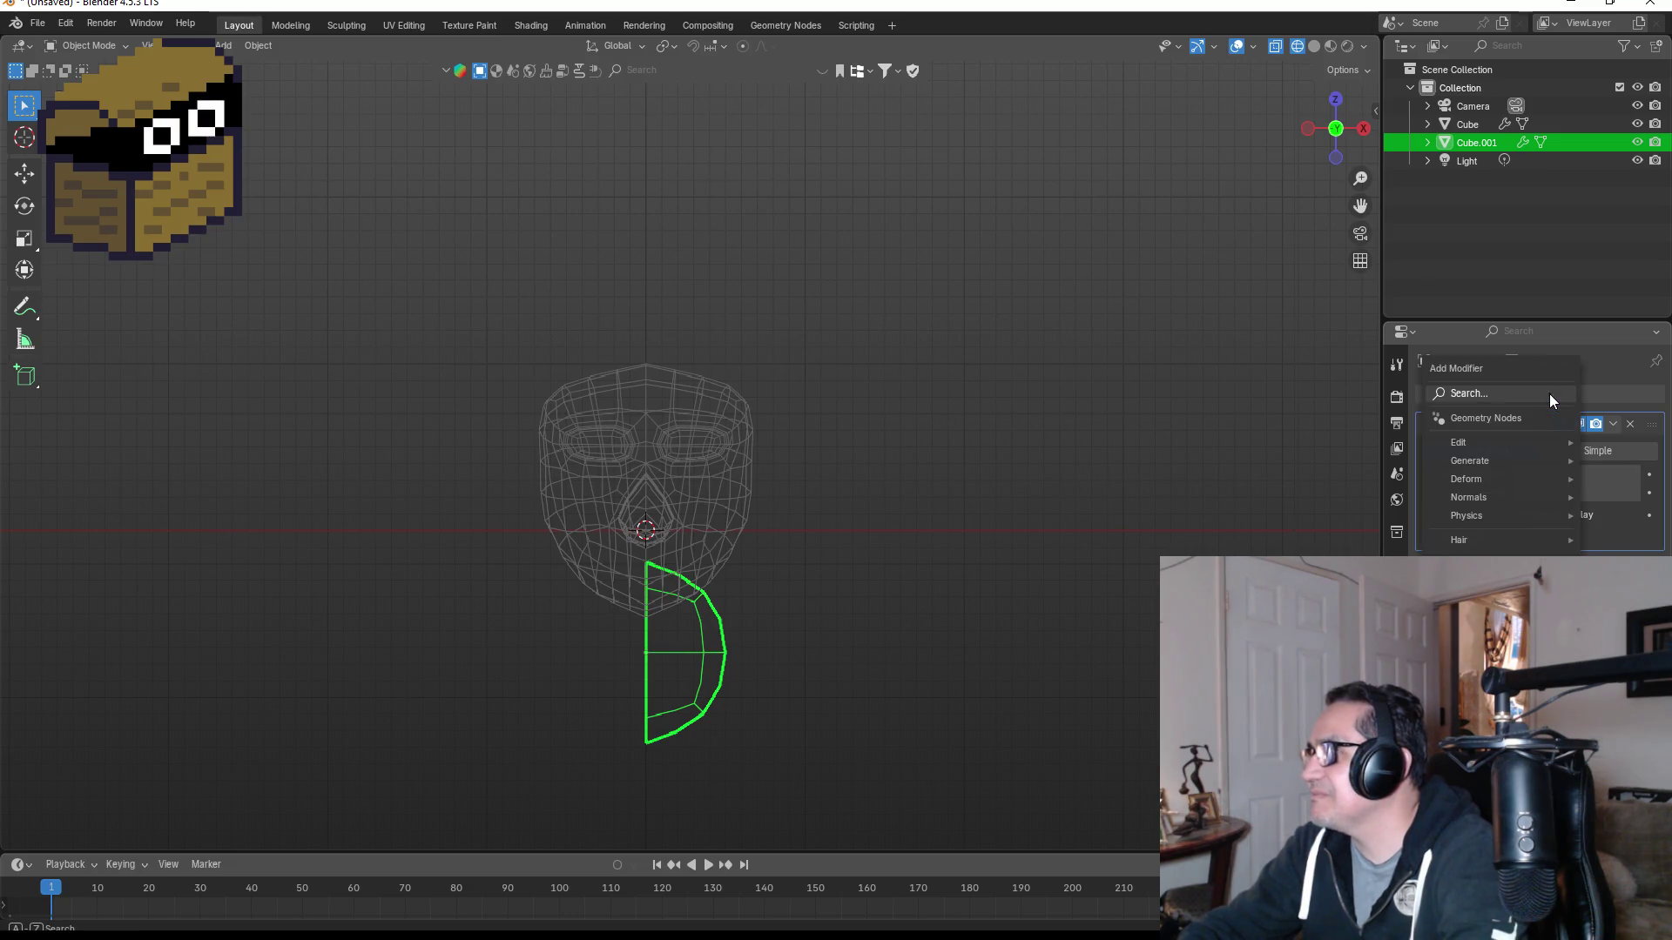
type("mn")
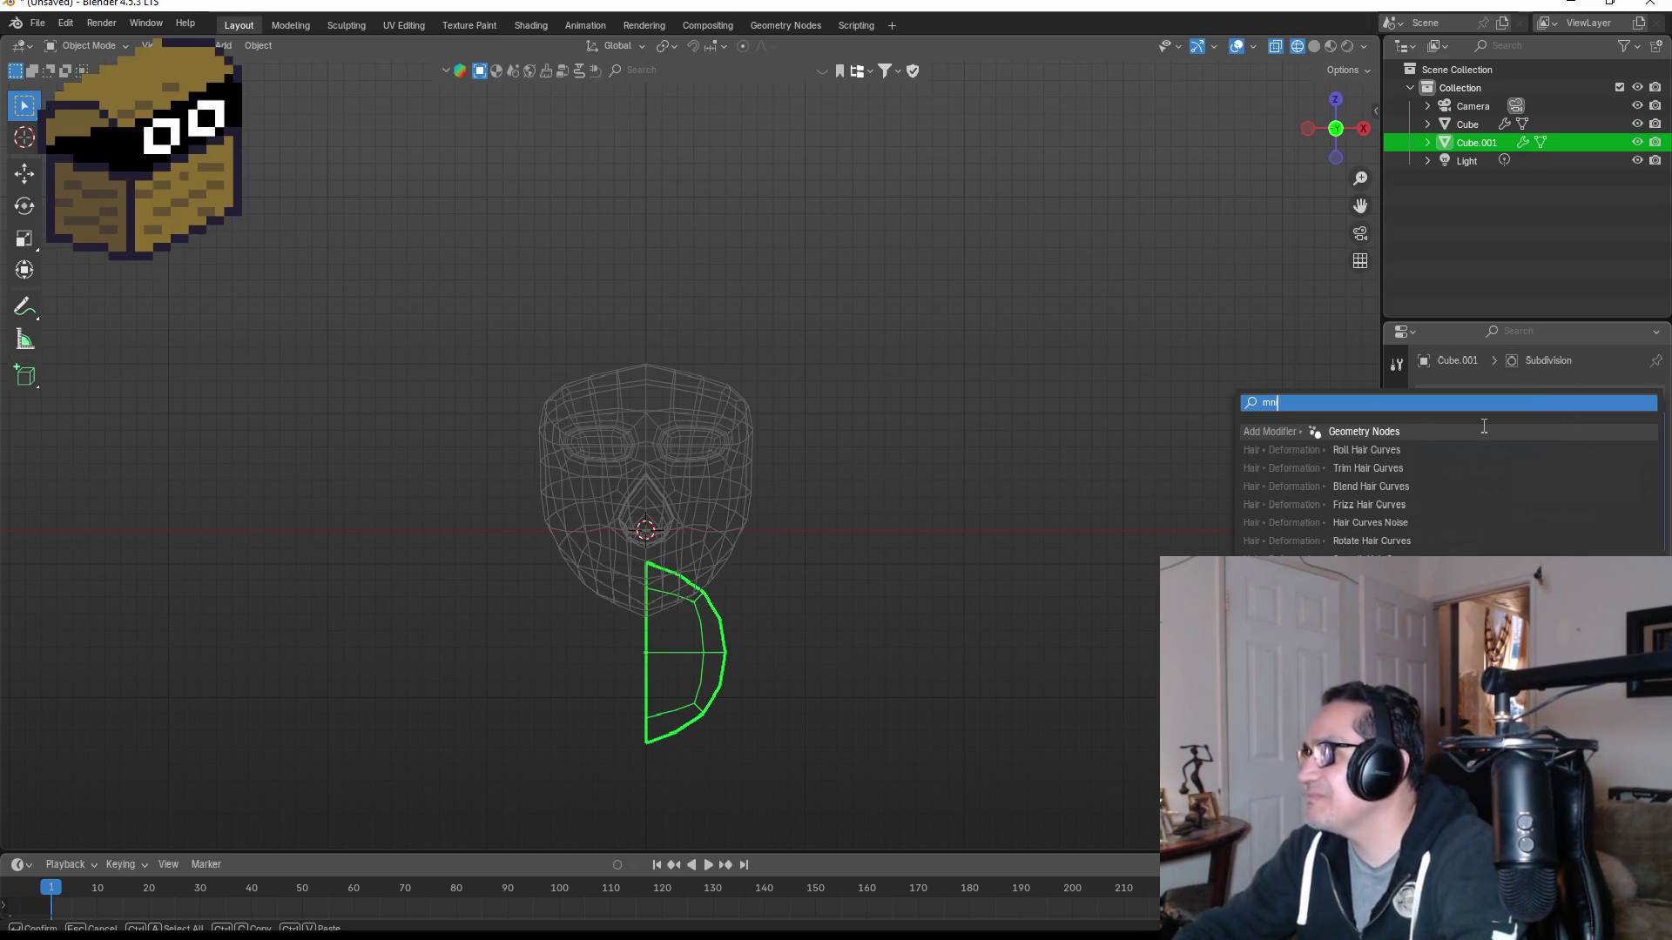
key("BackSpace")
type("ir")
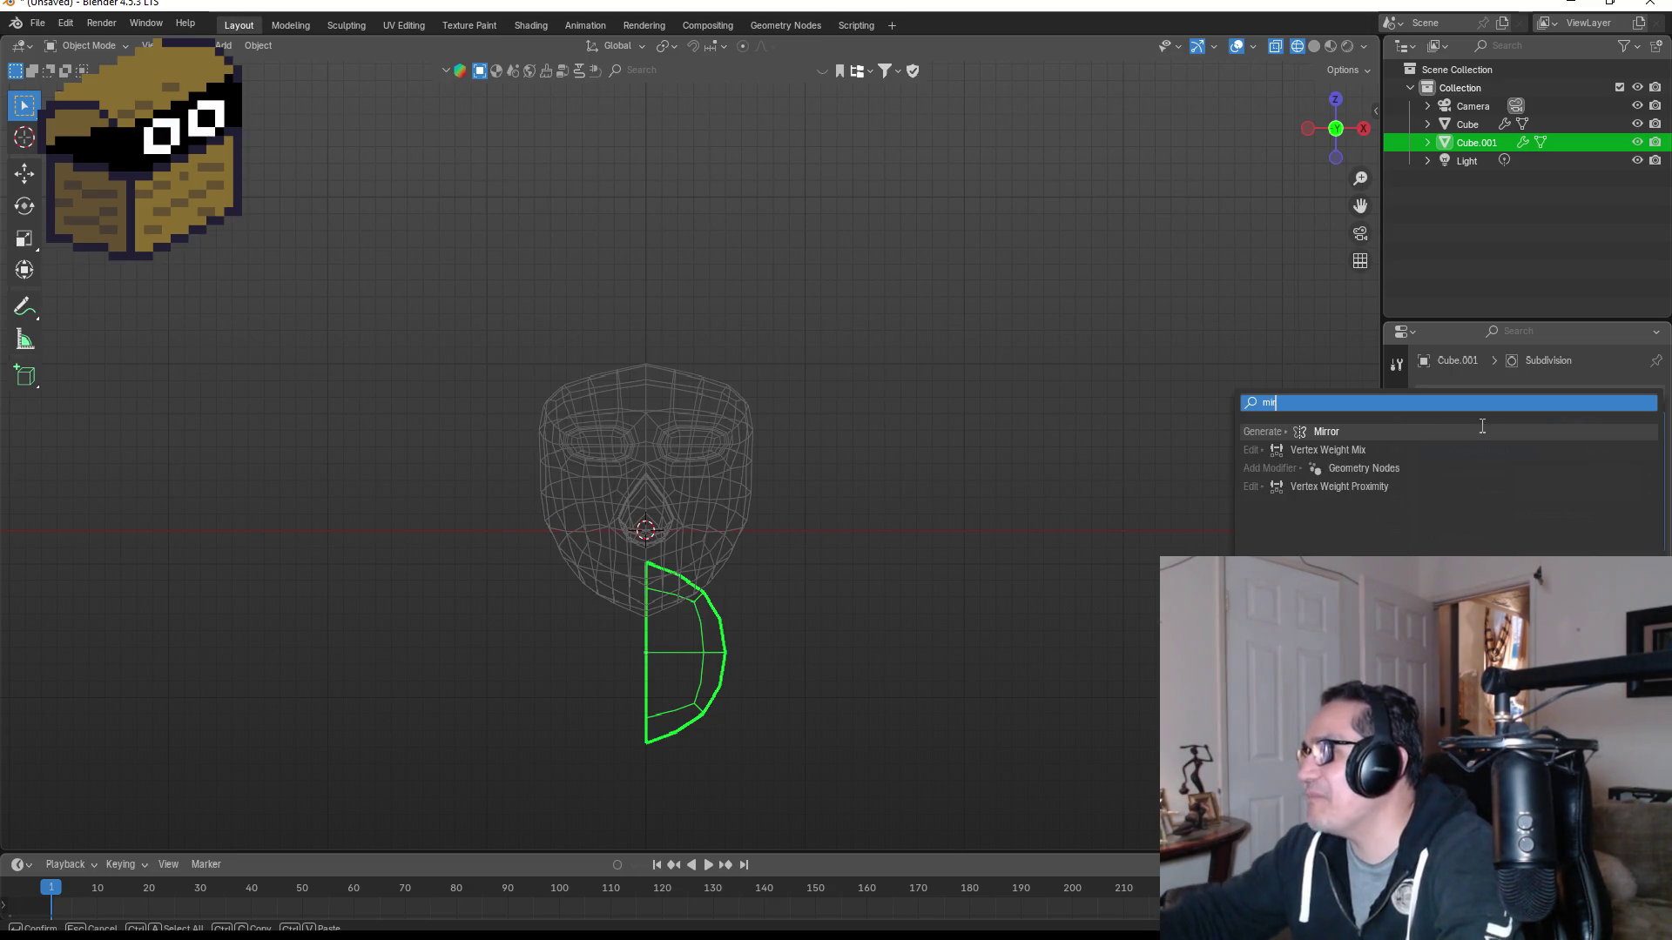
key("Return")
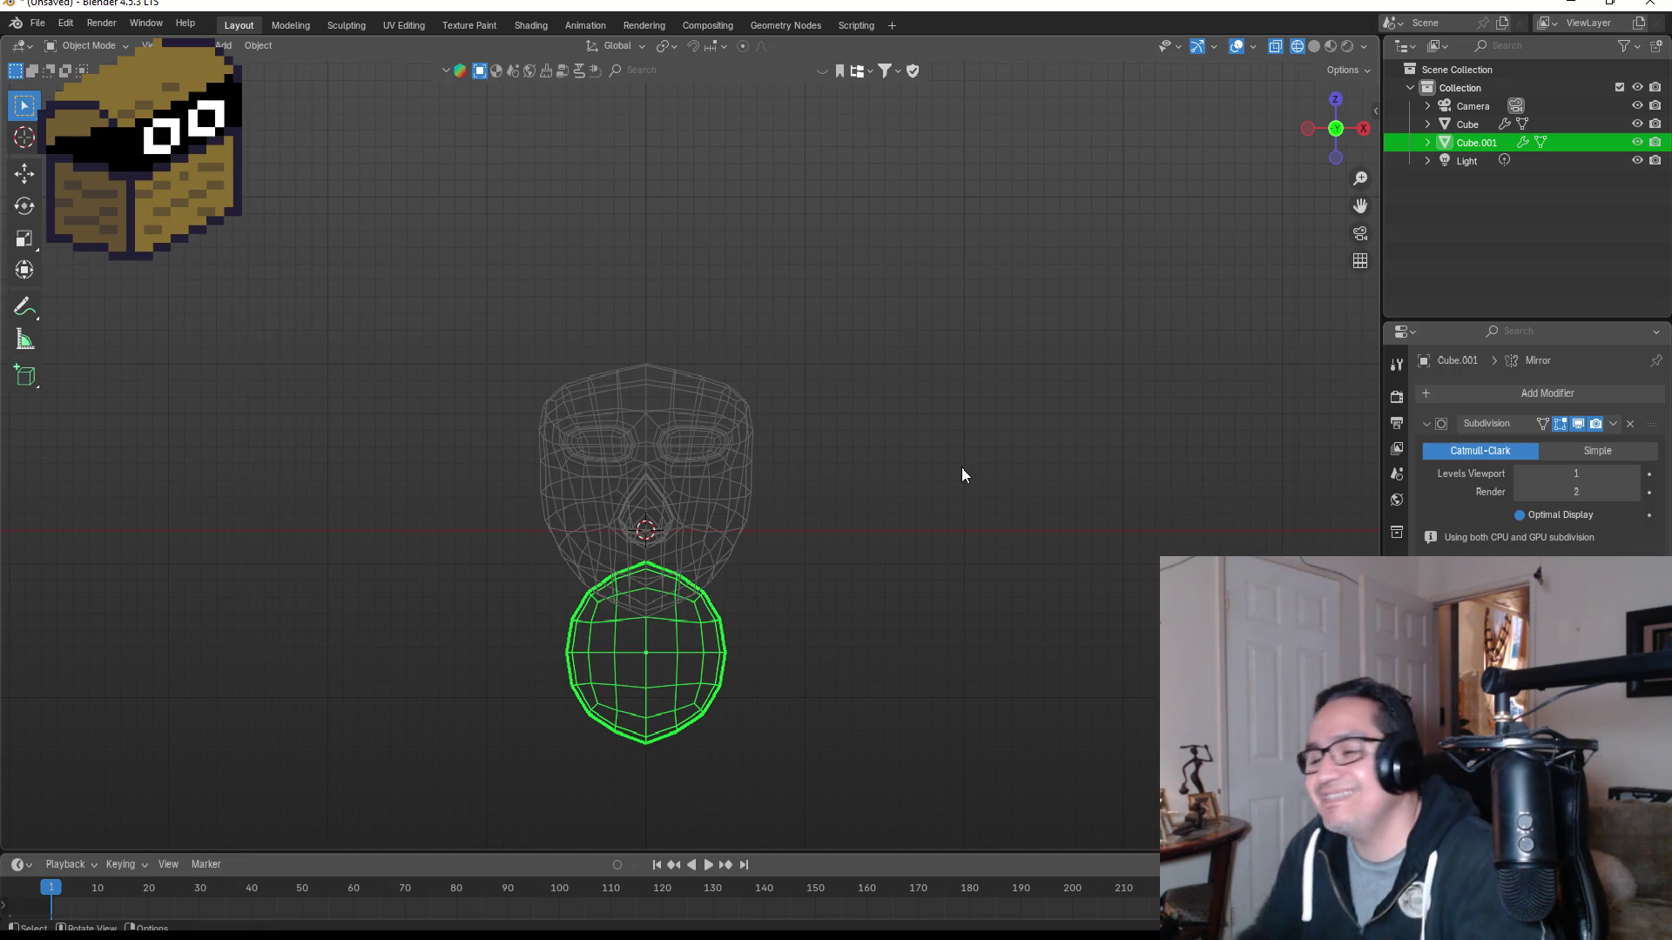
scroll(833, 693, "up", 3)
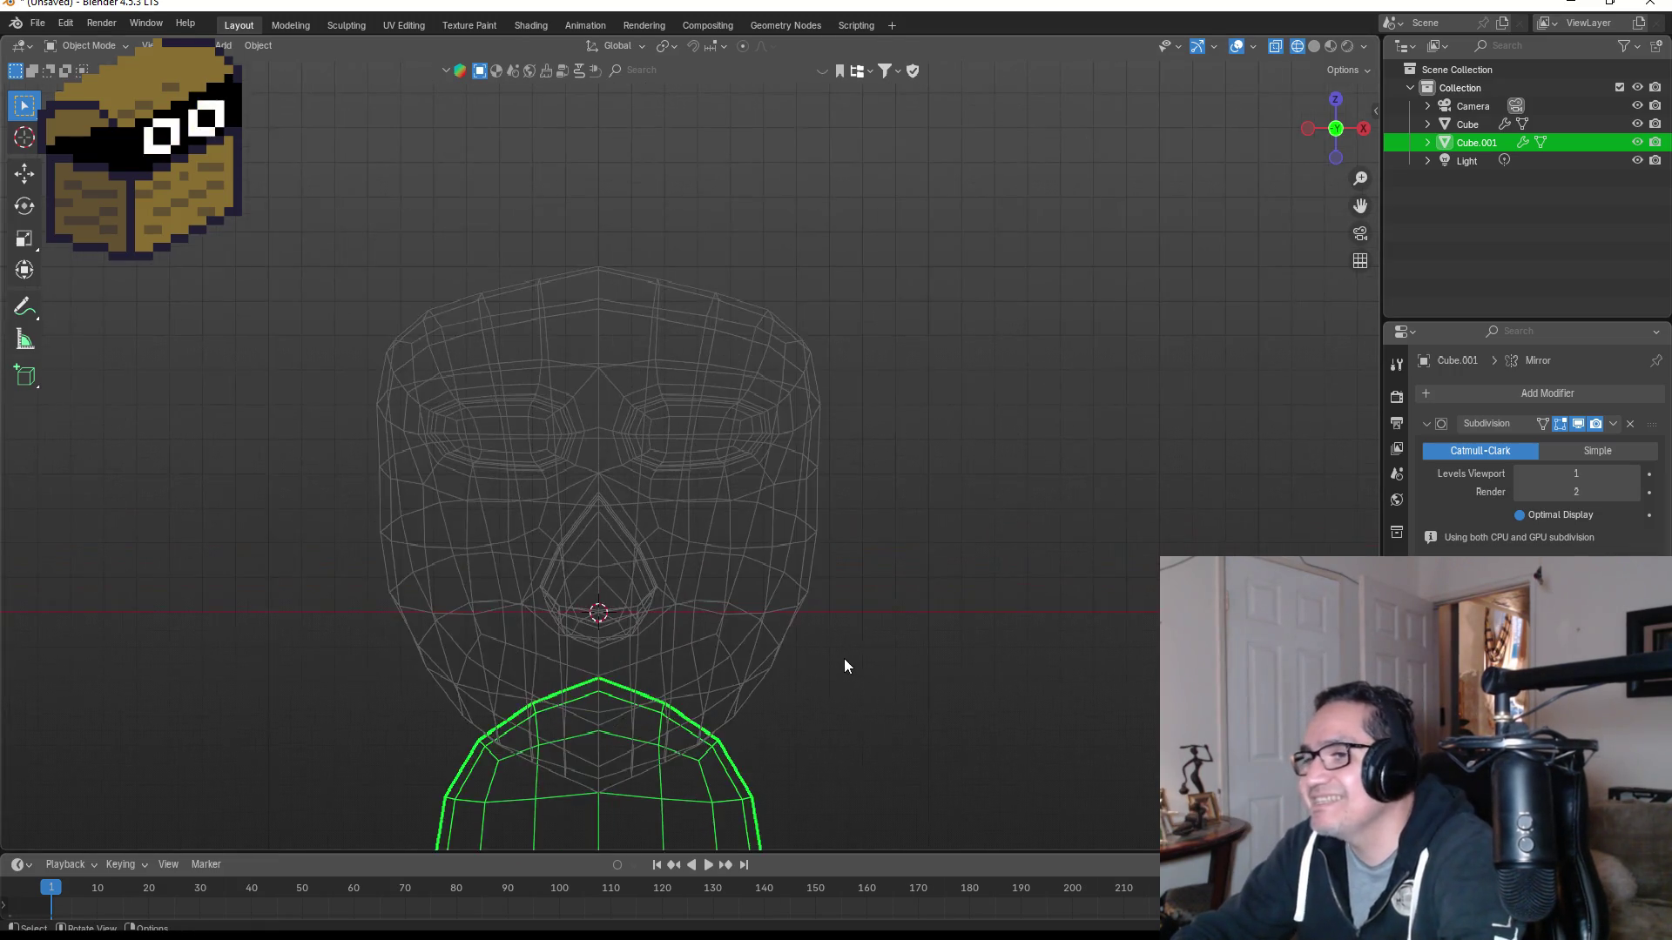
Step: Enter Edit Mode on the body and select its outer-side faces
scroll(844, 659, "down", 2)
key("Tab")
mouse_move(839, 683)
middle_mouse_down()
mouse_move(870, 641)
mouse_move(787, 634)
middle_mouse_up()
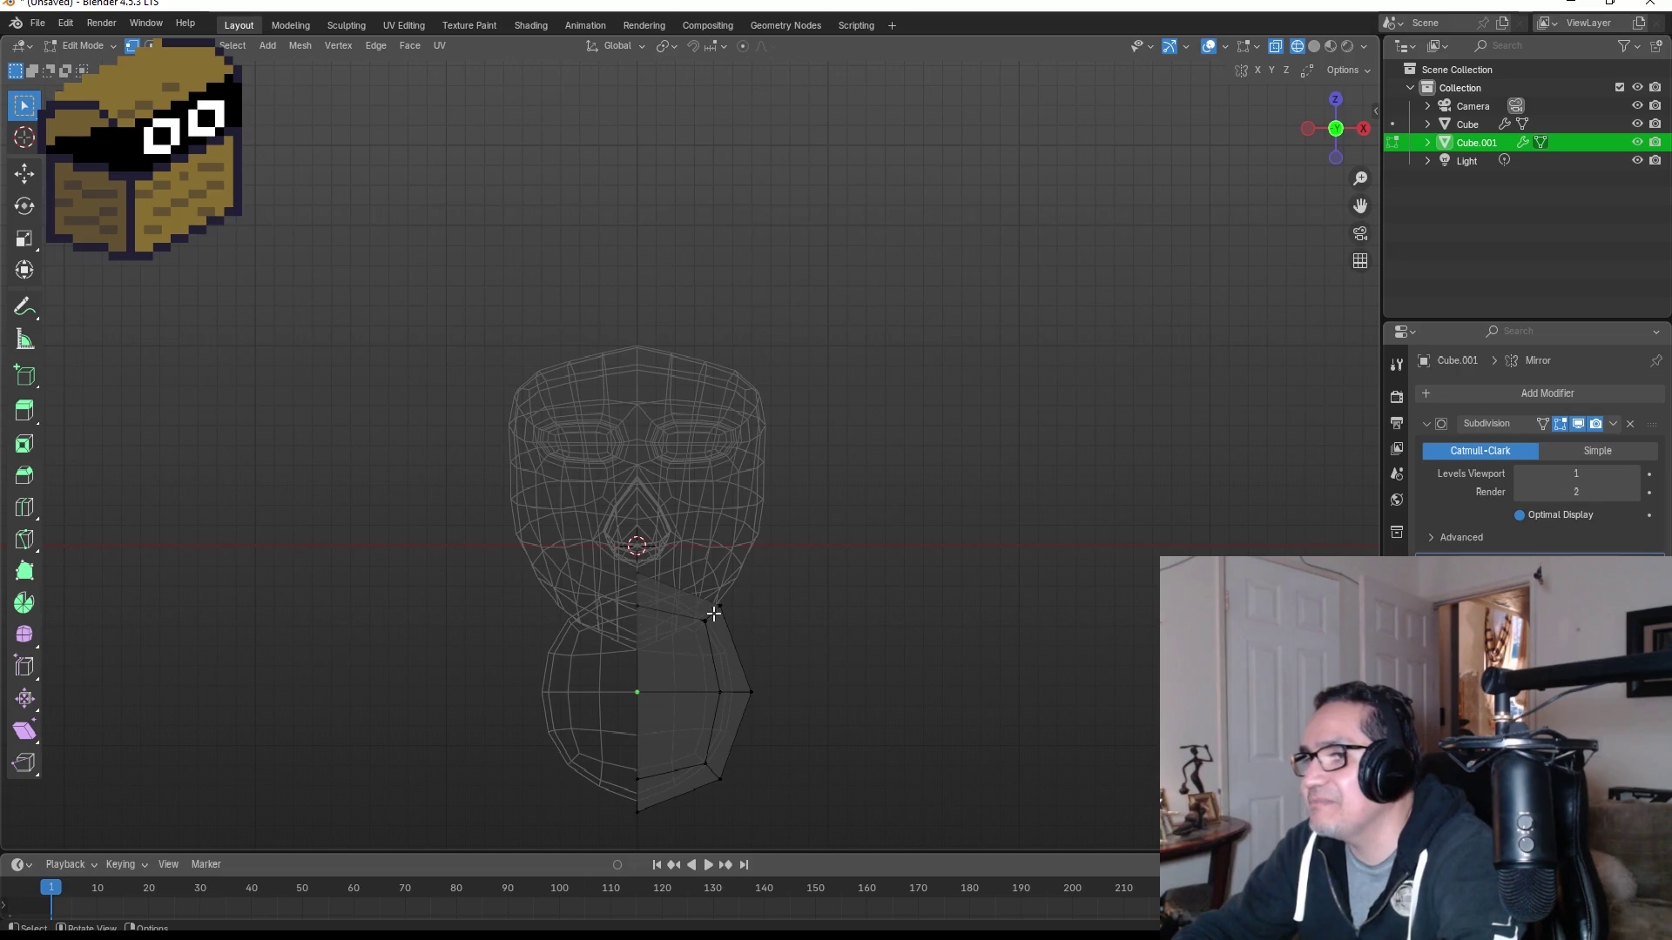
mouse_move(679, 571)
left_mouse_down()
mouse_move(828, 792)
mouse_move(861, 796)
left_mouse_up()
scroll(858, 788, "down", 5)
mouse_move(894, 633)
middle_mouse_down()
mouse_move(863, 605)
mouse_move(672, 665)
middle_mouse_up()
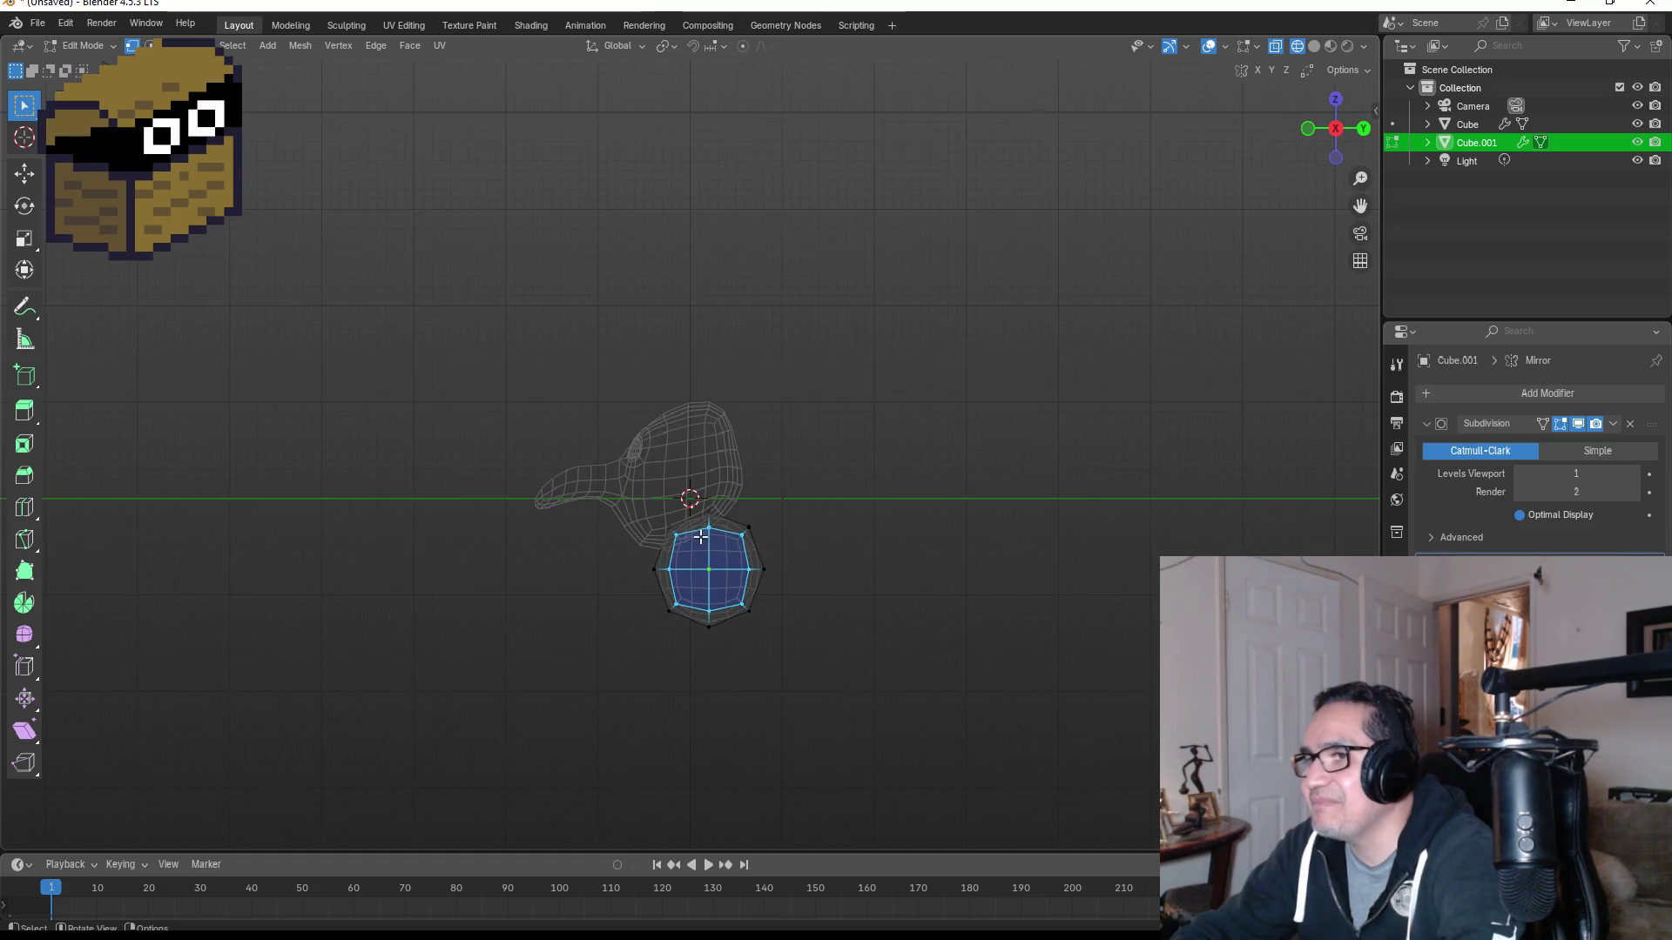
scroll(671, 665, "up", 3)
left_click_drag(585, 595, 649, 687)
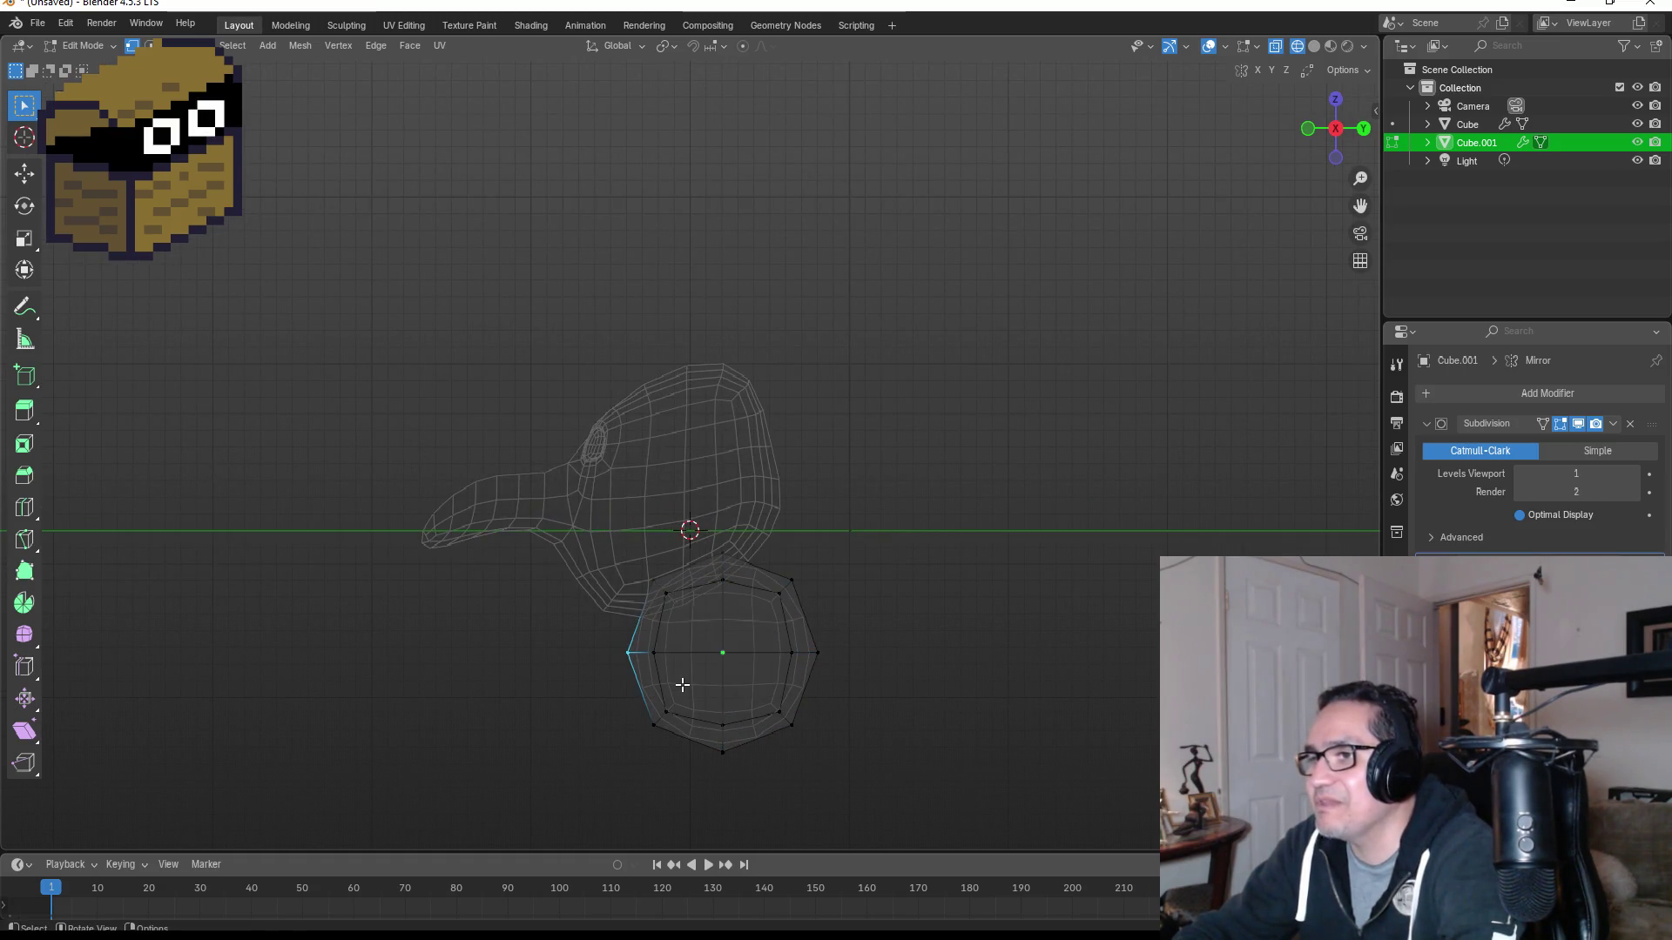
key("KP_1")
Step: Add two centred horizontal edge loops to the body
key("ctrl+r")
left_click(766, 703)
right_click(766, 704)
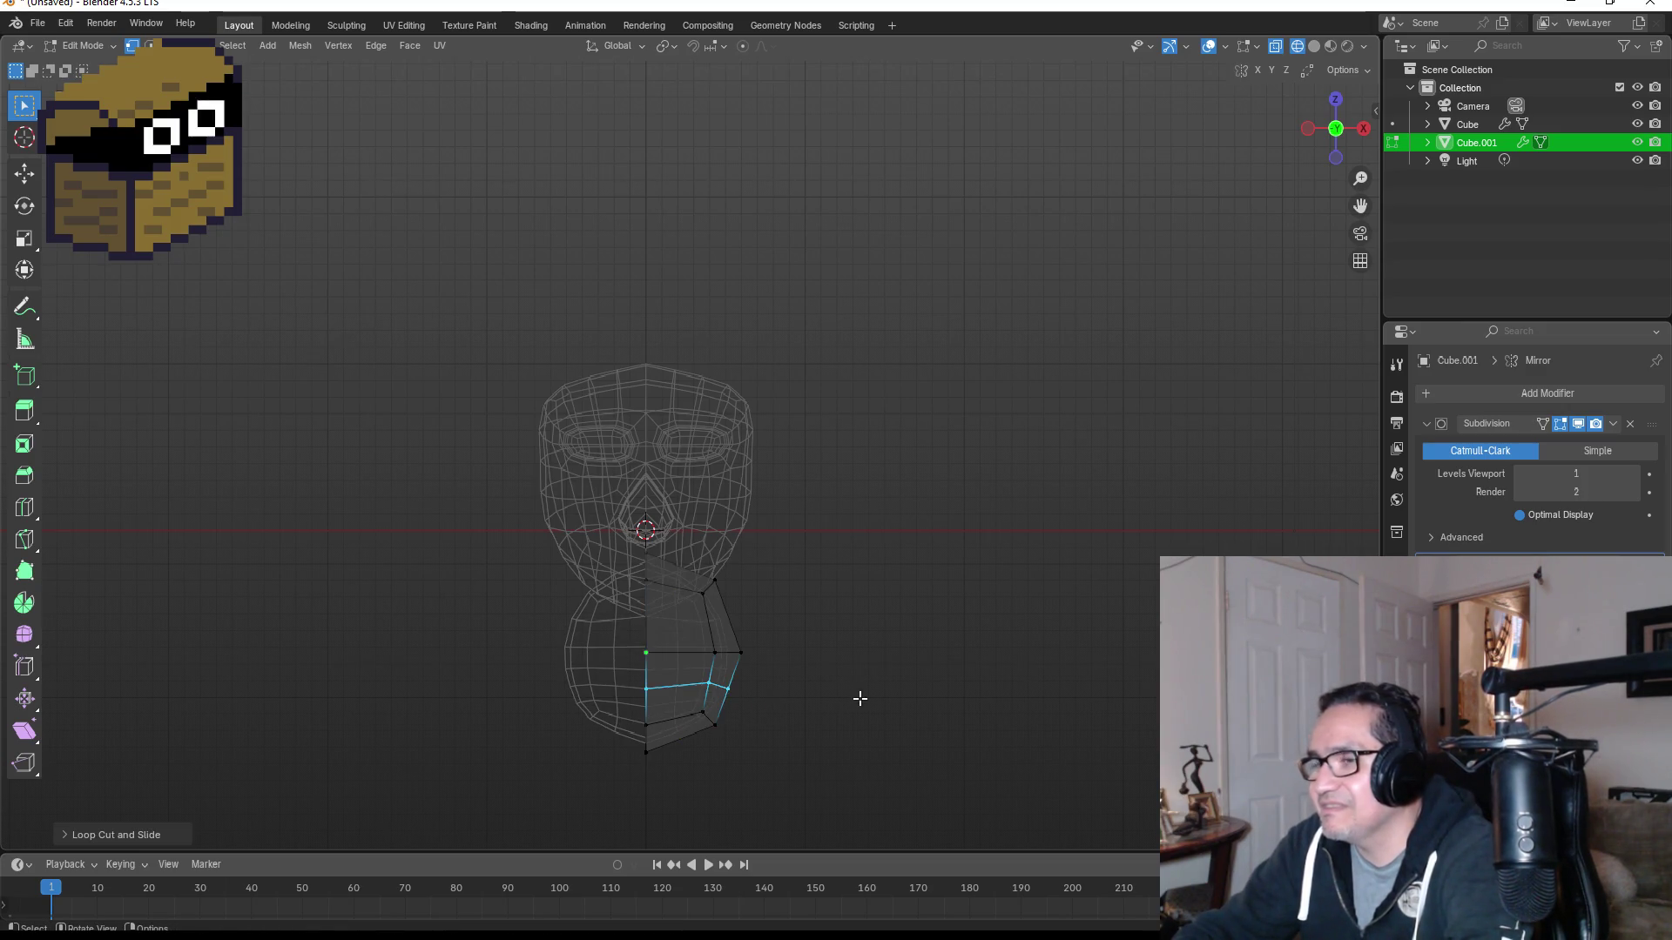
key("ctrl+r")
left_click(725, 617)
right_click(725, 617)
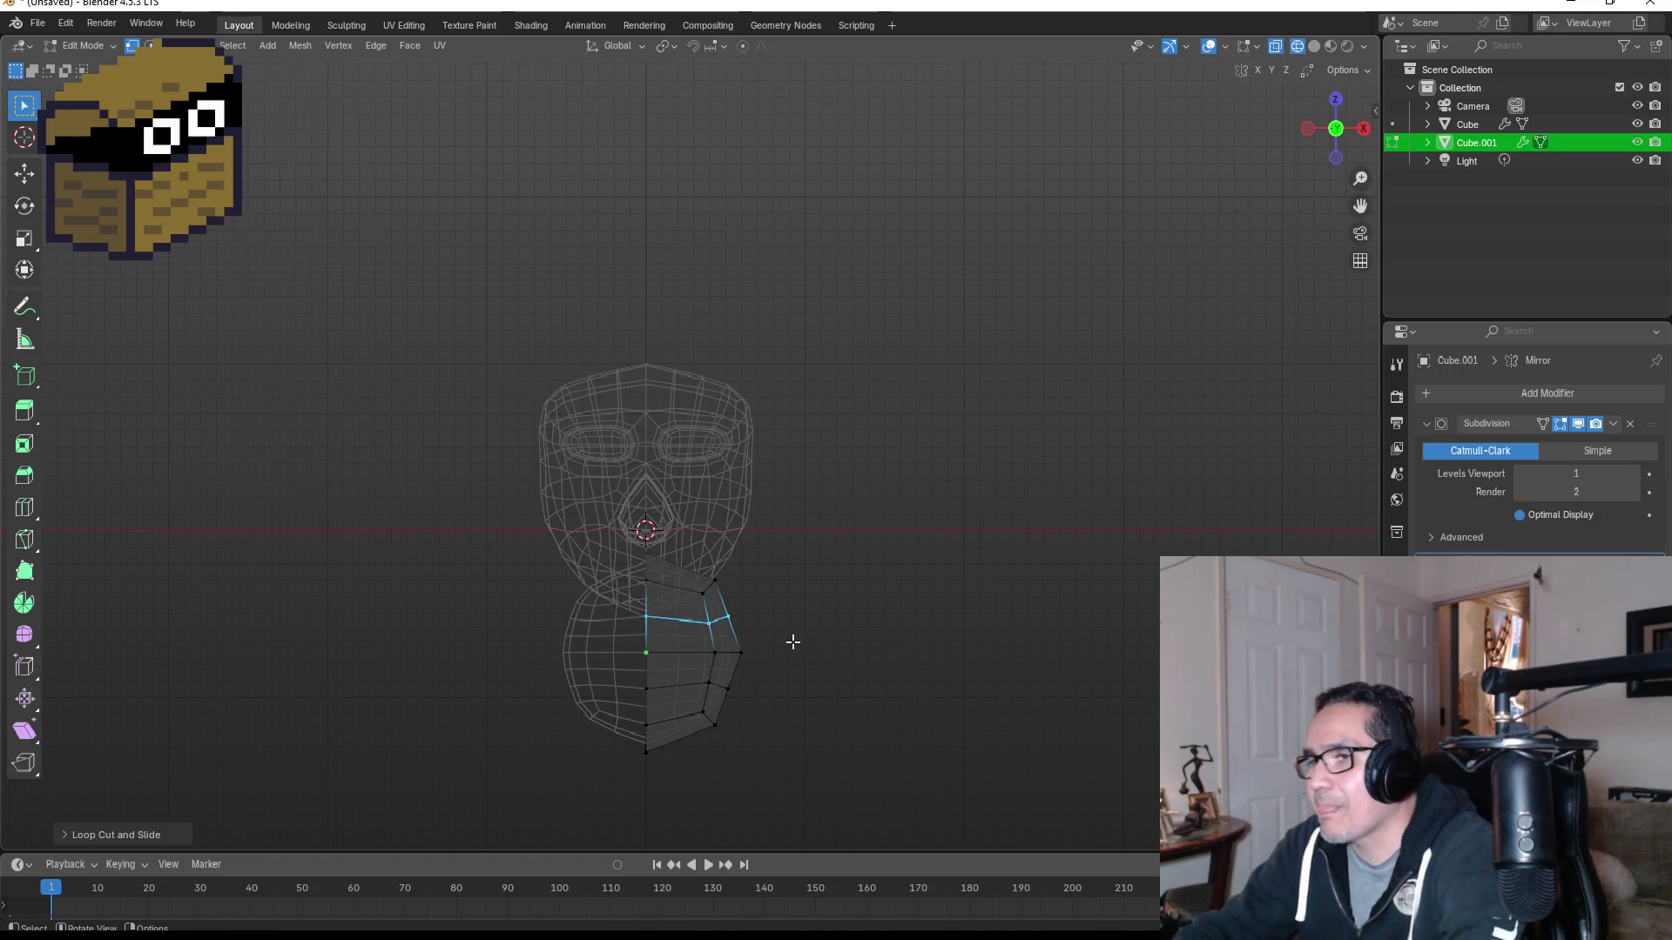
Step: Pull the upper and lower outer faces of the body outward
left_click_drag(675, 567, 788, 684)
key("g")
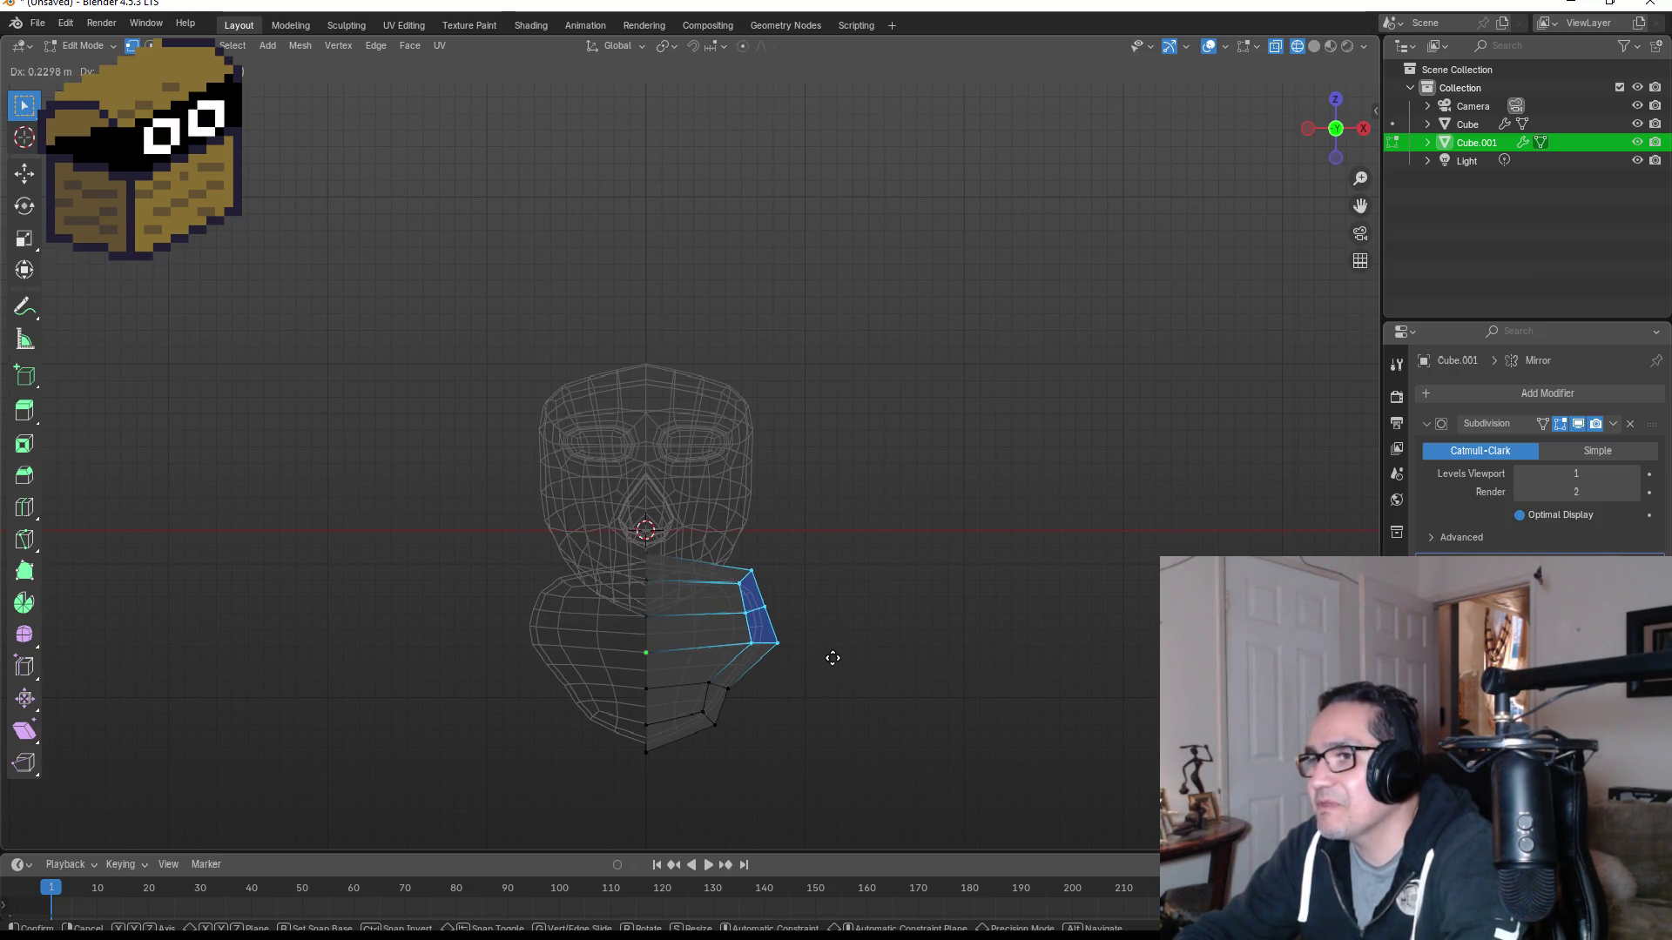
key("Escape")
left_click_drag(669, 576, 772, 640)
key("g")
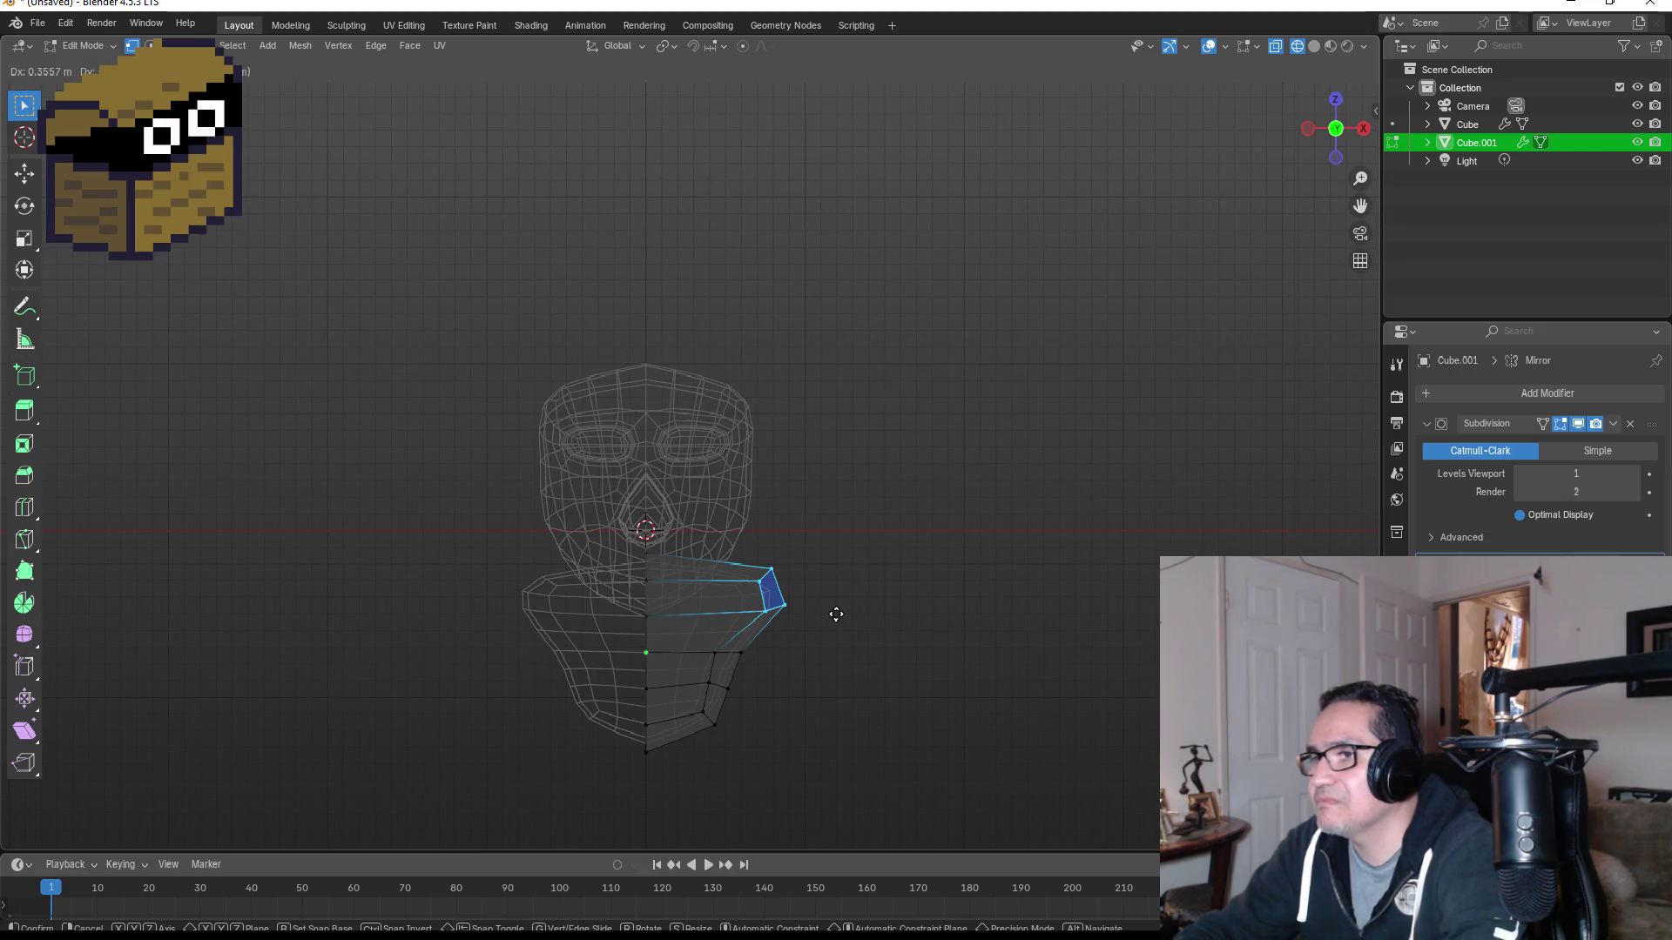
left_click(836, 615)
left_click_drag(680, 635, 812, 762)
key("g")
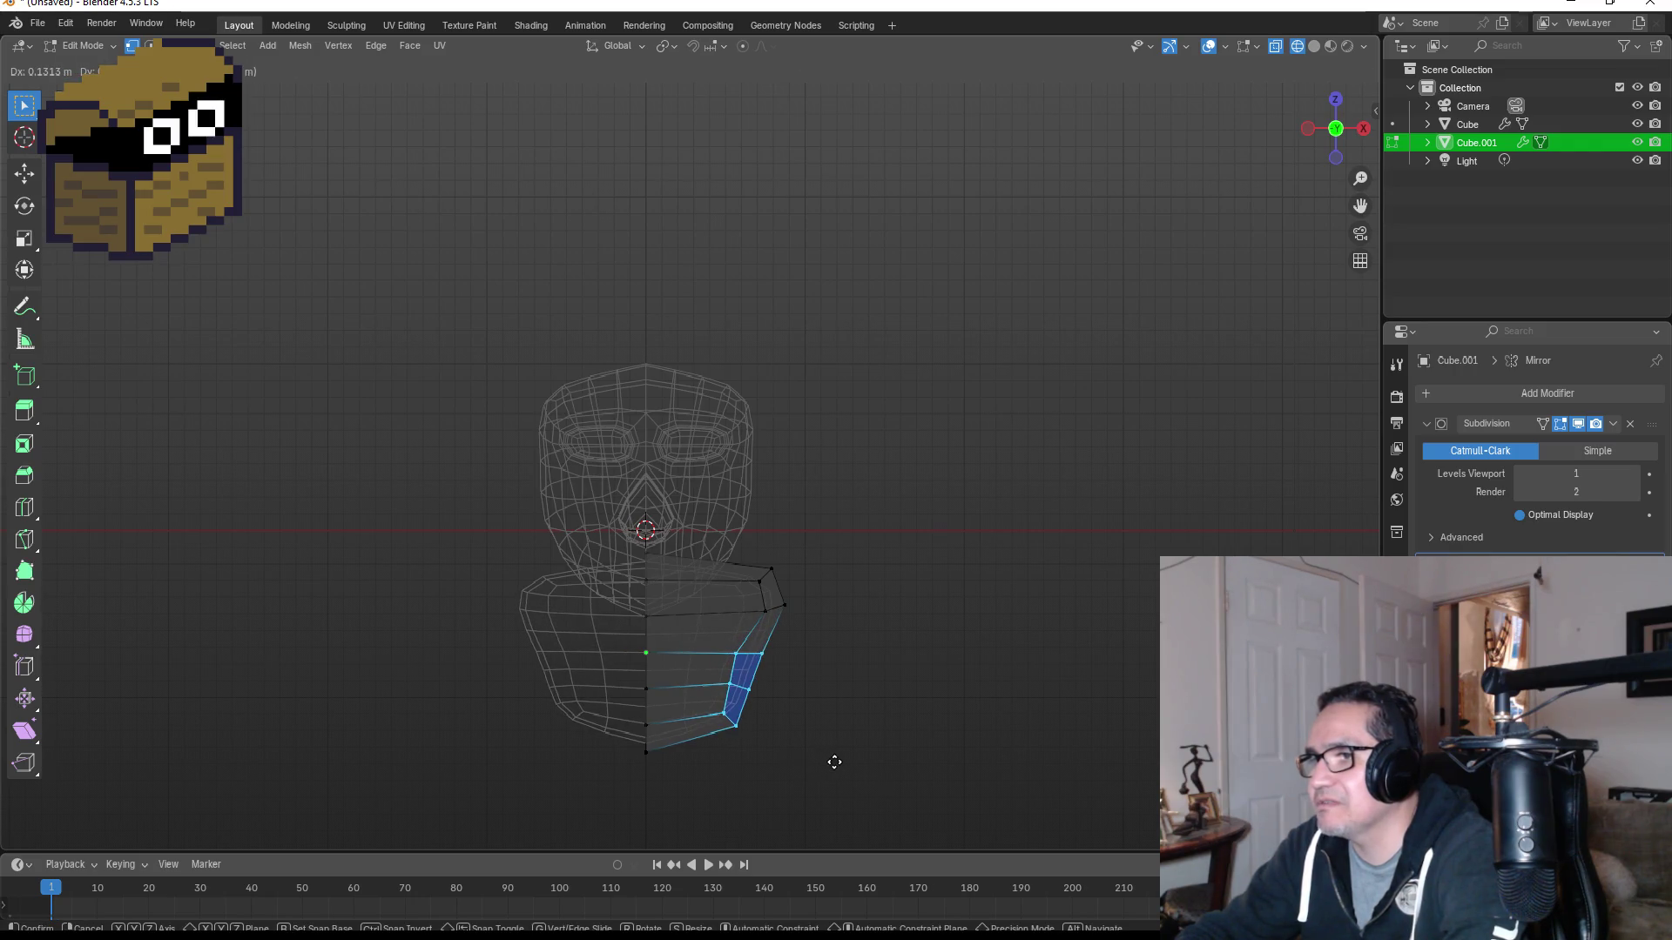
left_click(835, 761)
middle_click_drag(936, 698, 766, 691)
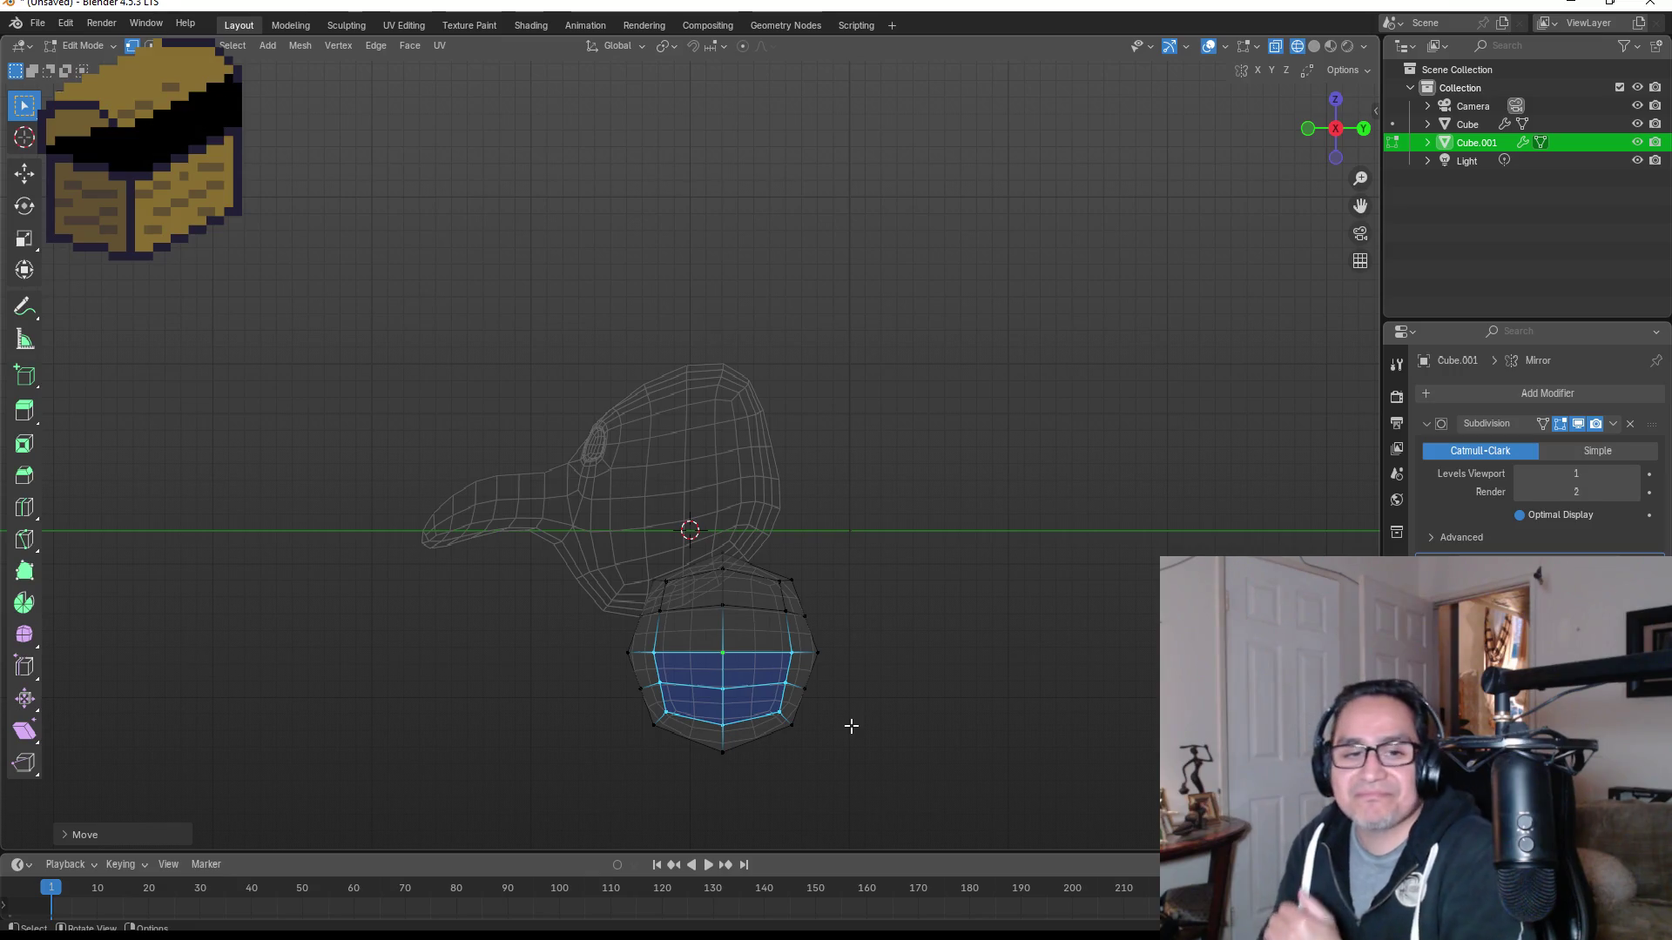
Step: Return to the front view of the figure
key("KP_1")
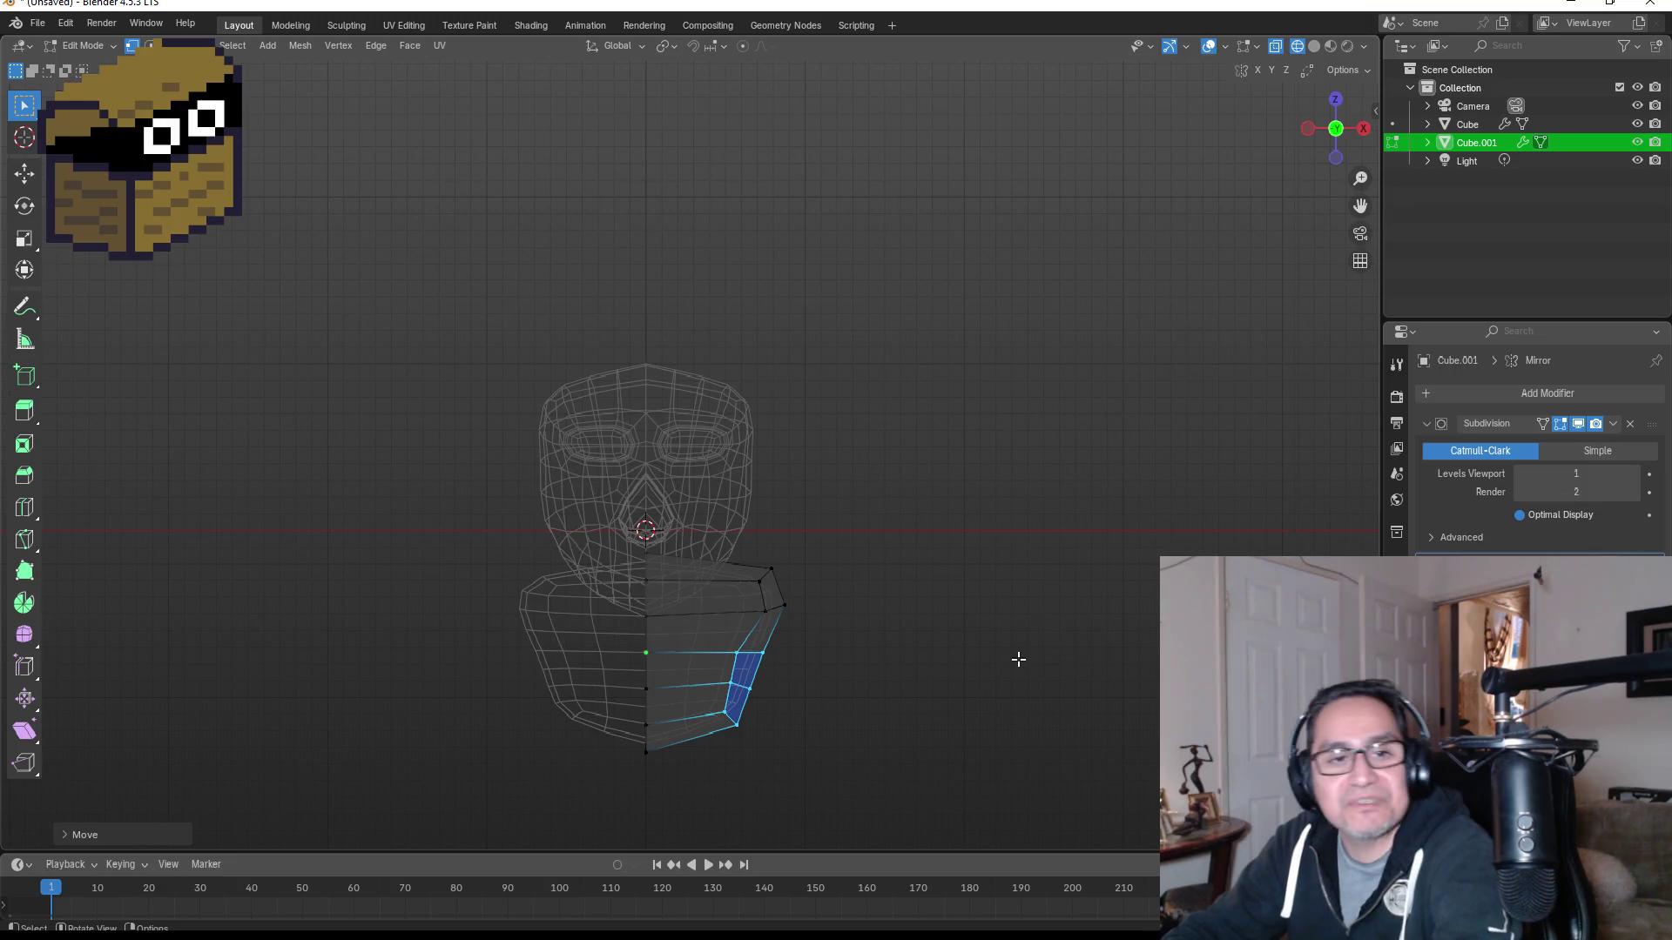
Step: Move the selected torso faces to the right in front view
middle_click_drag(1023, 653, 844, 642)
key("KP_1")
key("g")
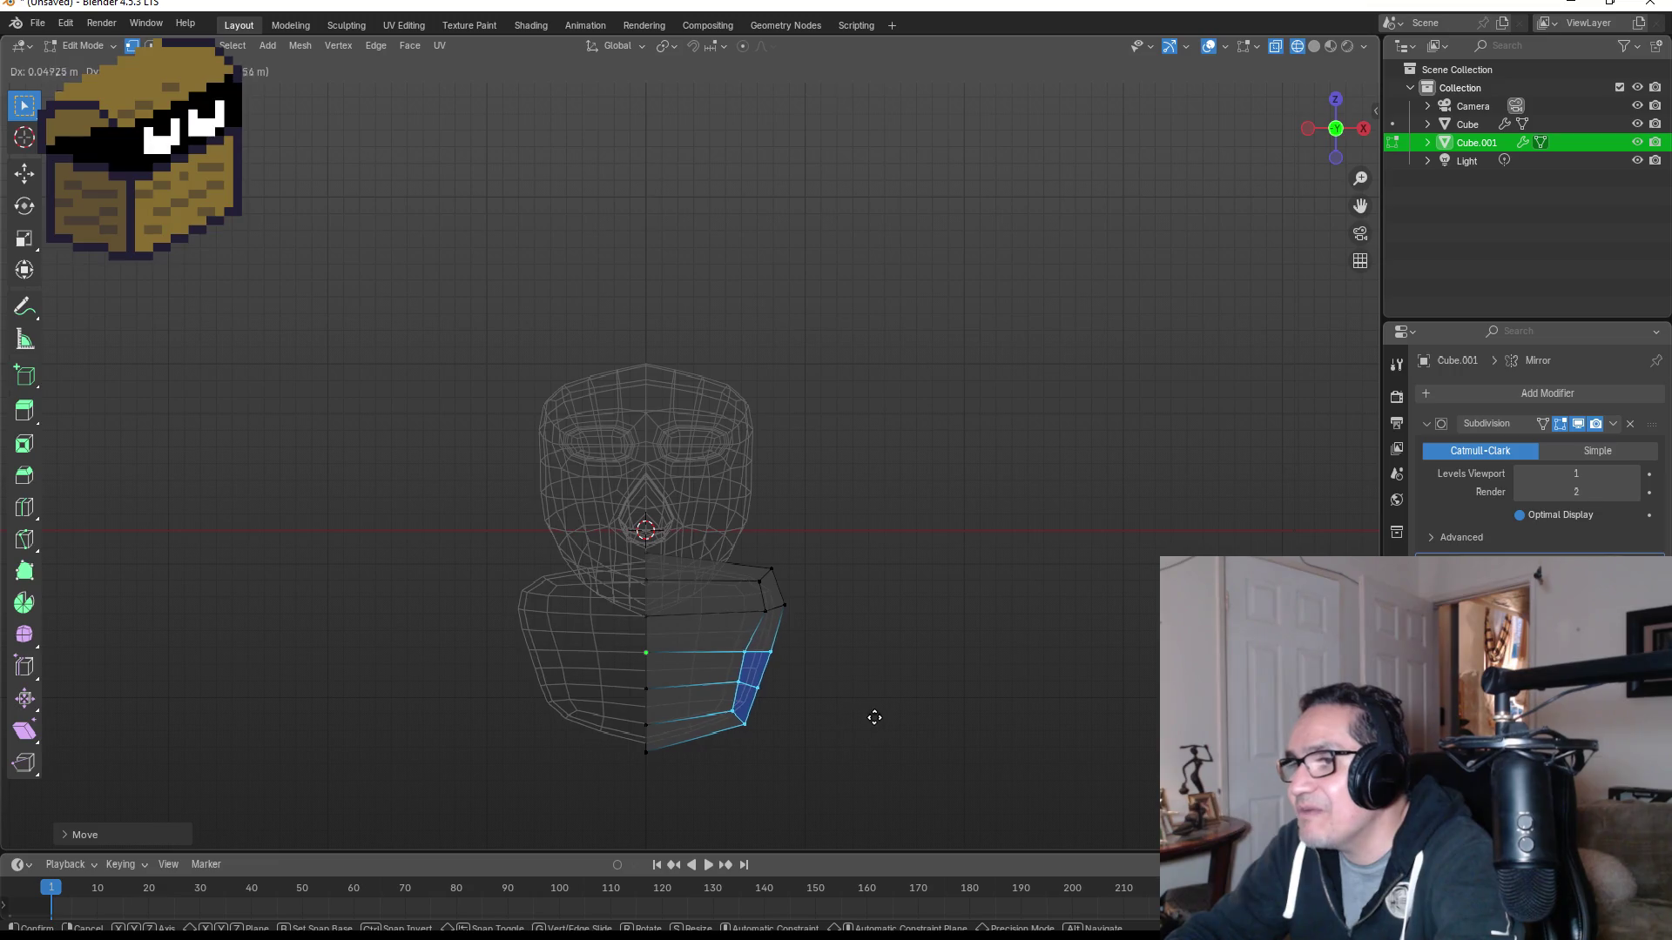
left_click(874, 715)
middle_click_drag(918, 676, 790, 659)
Step: Add a vertical edge loop on the torso at its default position
key("ctrl+r")
left_click(840, 649)
right_click(840, 649)
mouse_move(950, 702)
middle_mouse_down()
mouse_move(989, 687)
mouse_move(772, 685)
mouse_move(762, 711)
mouse_move(828, 676)
mouse_move(715, 688)
middle_mouse_up()
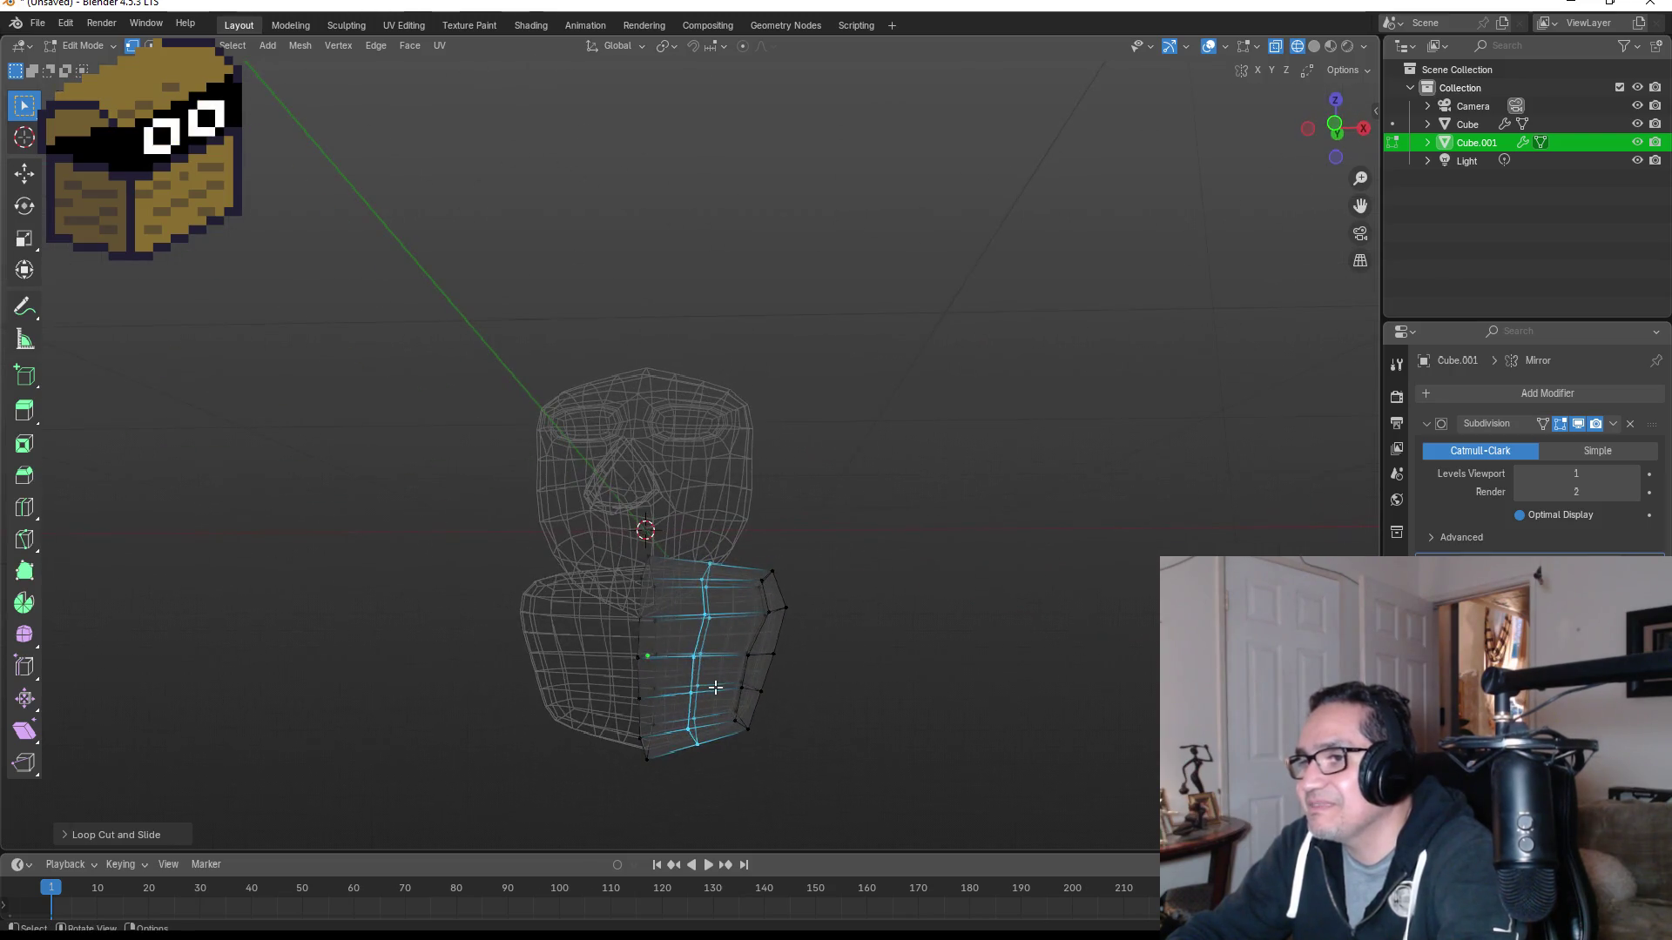
Step: Select torso front faces and an edge loop, then move them left
mouse_move(604, 598)
left_mouse_down()
mouse_move(734, 679)
mouse_move(738, 720)
left_mouse_up()
mouse_move(748, 707)
middle_mouse_down()
mouse_move(835, 676)
mouse_move(638, 676)
mouse_move(601, 645)
mouse_move(865, 665)
middle_mouse_up()
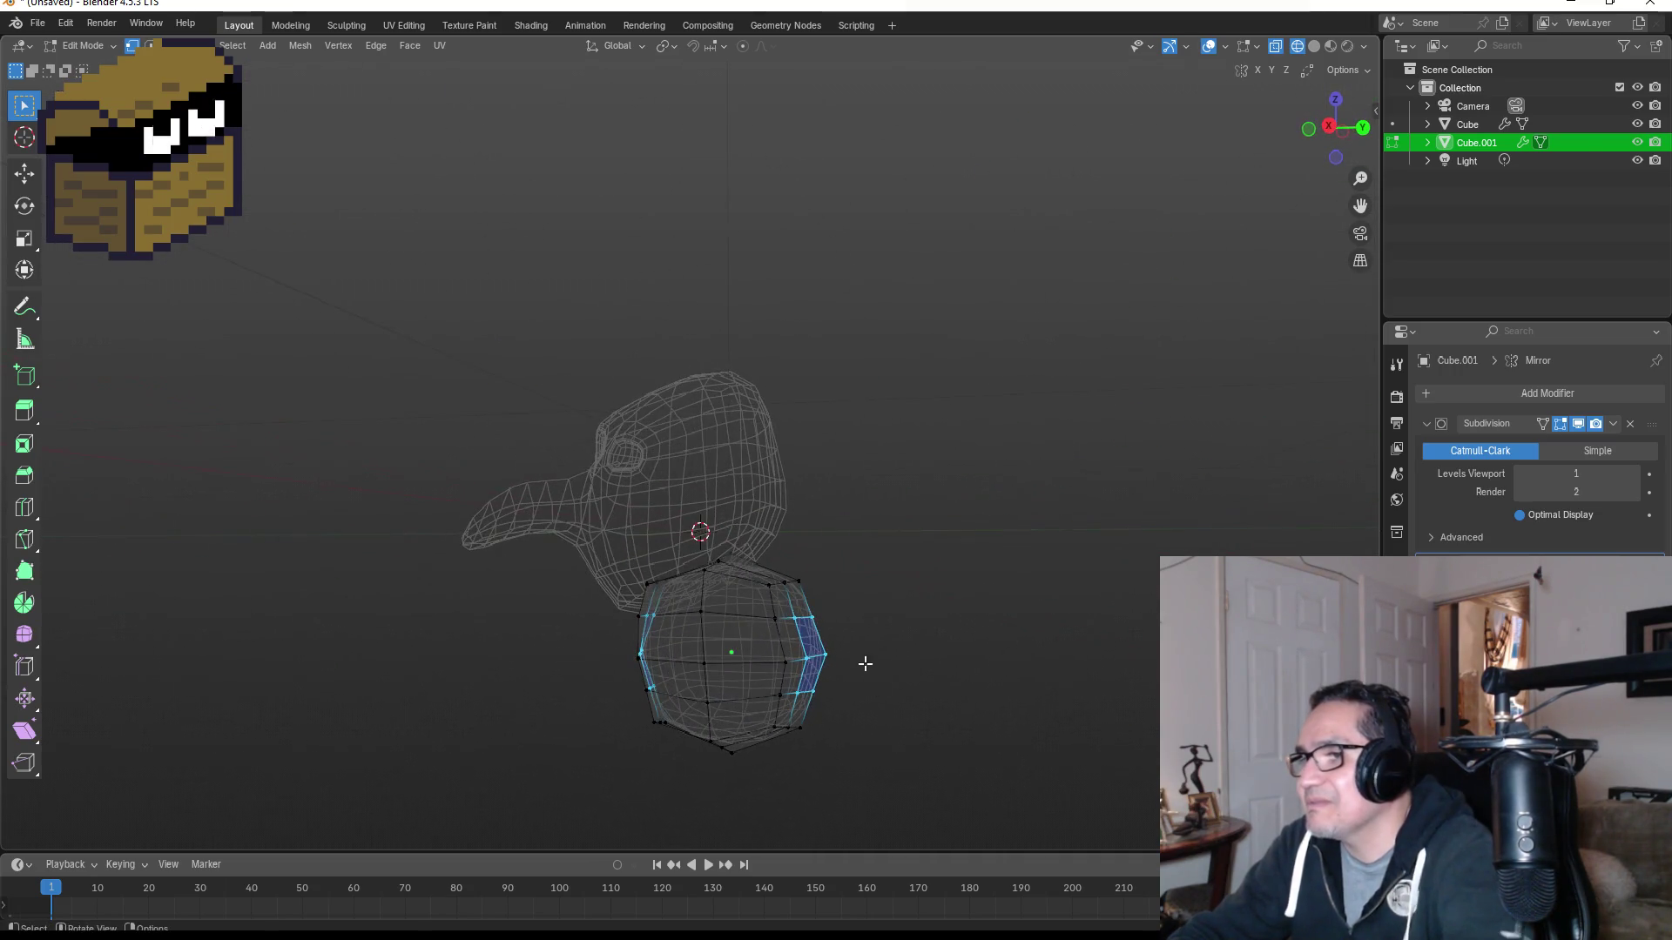
left_click(825, 655, "ctrl")
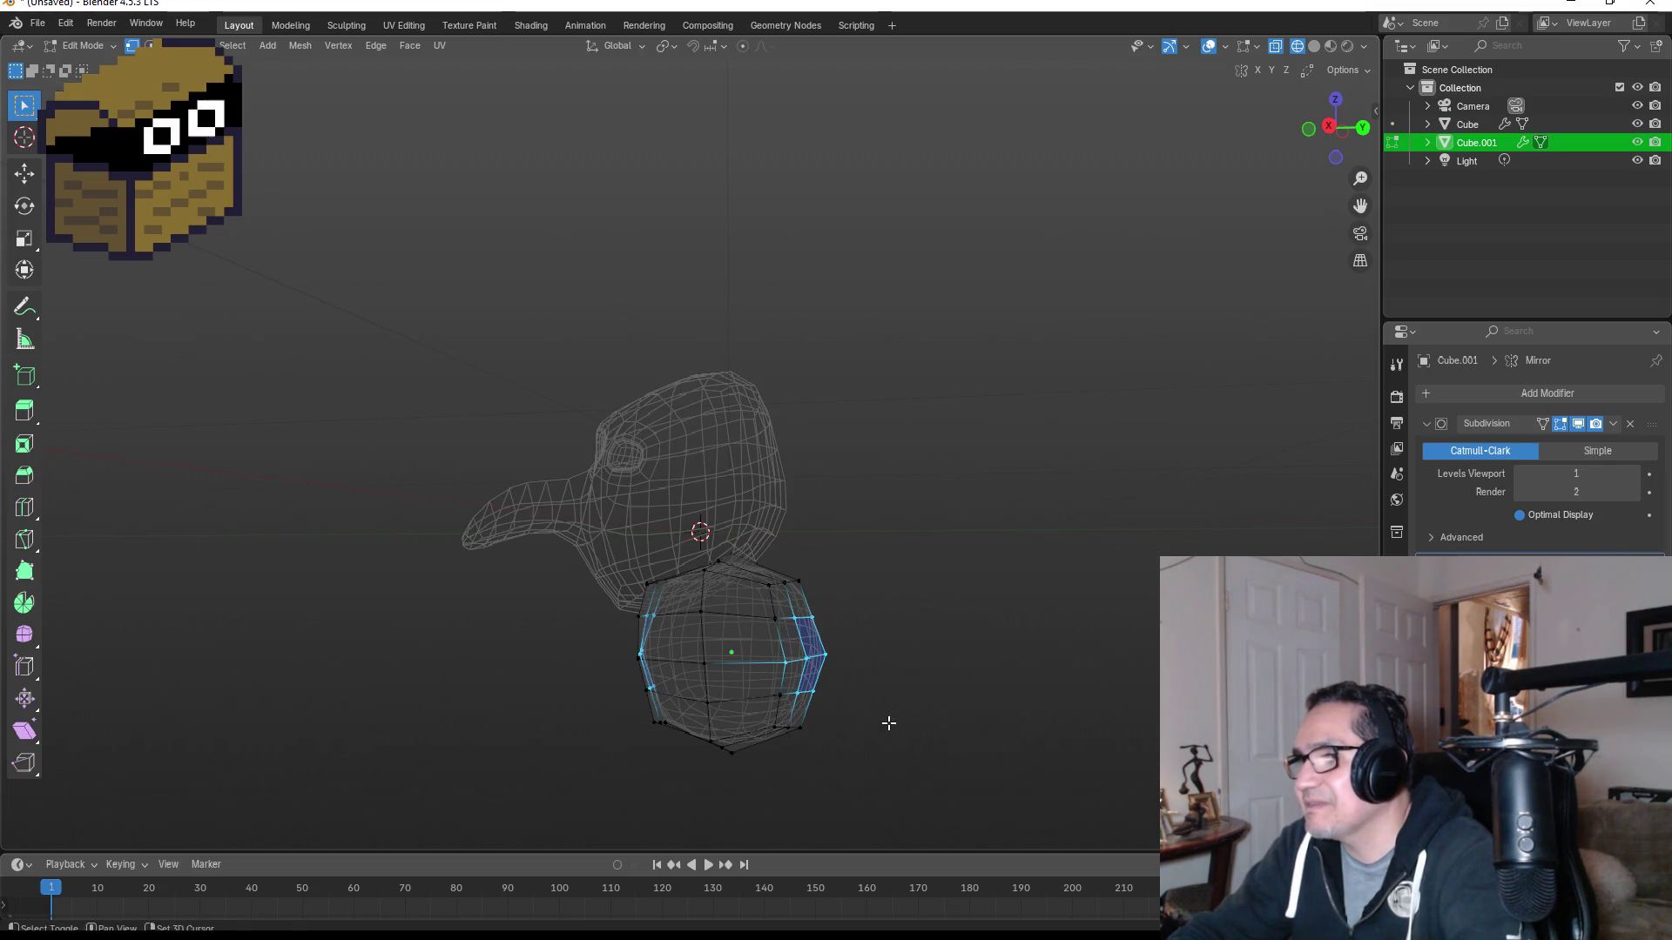
mouse_move(728, 590)
left_mouse_down()
mouse_move(906, 697)
mouse_move(952, 758)
left_mouse_up()
mouse_move(922, 671)
middle_mouse_down()
mouse_move(1063, 676)
mouse_move(583, 711)
middle_mouse_up()
key("g")
left_click(629, 655)
mouse_move(802, 683)
middle_mouse_down()
mouse_move(899, 712)
mouse_move(965, 677)
mouse_move(795, 664)
mouse_move(899, 699)
middle_mouse_up()
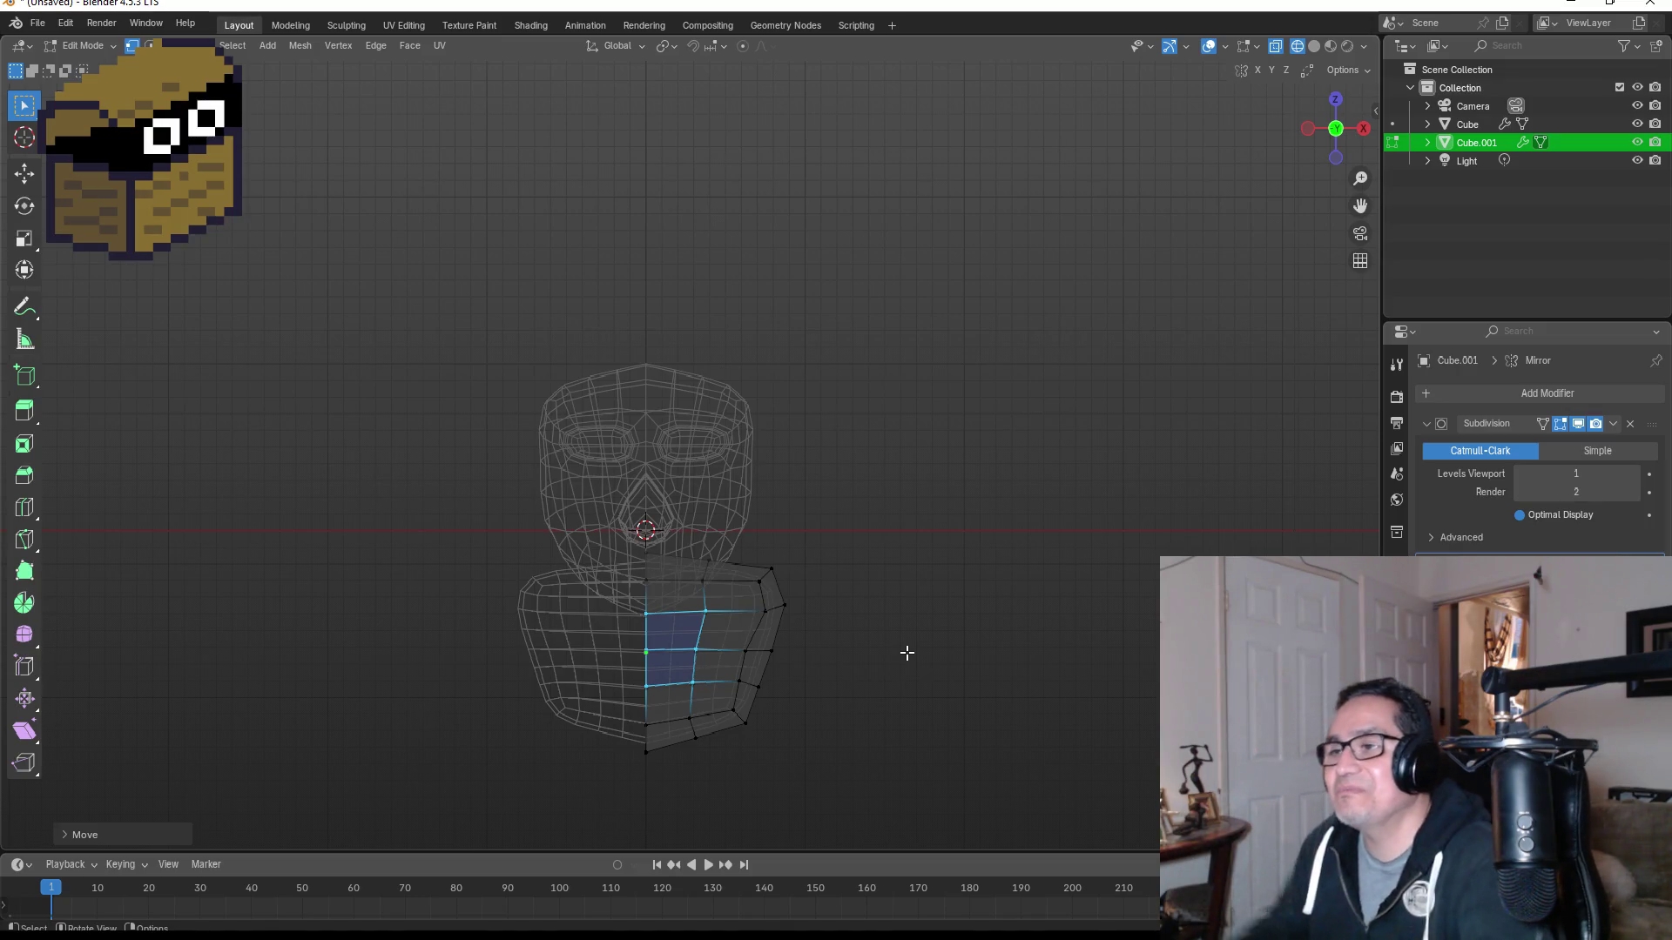
Step: Switch the viewport to Solid shading
mouse_move(958, 601)
middle_mouse_down()
mouse_move(787, 635)
mouse_move(851, 694)
middle_mouse_up()
scroll(922, 644, "up", 2)
mouse_move(1017, 662)
middle_mouse_down()
mouse_move(862, 624)
mouse_move(844, 705)
mouse_move(806, 747)
mouse_move(900, 735)
mouse_move(951, 761)
middle_mouse_up()
scroll(817, 754, "down", 2)
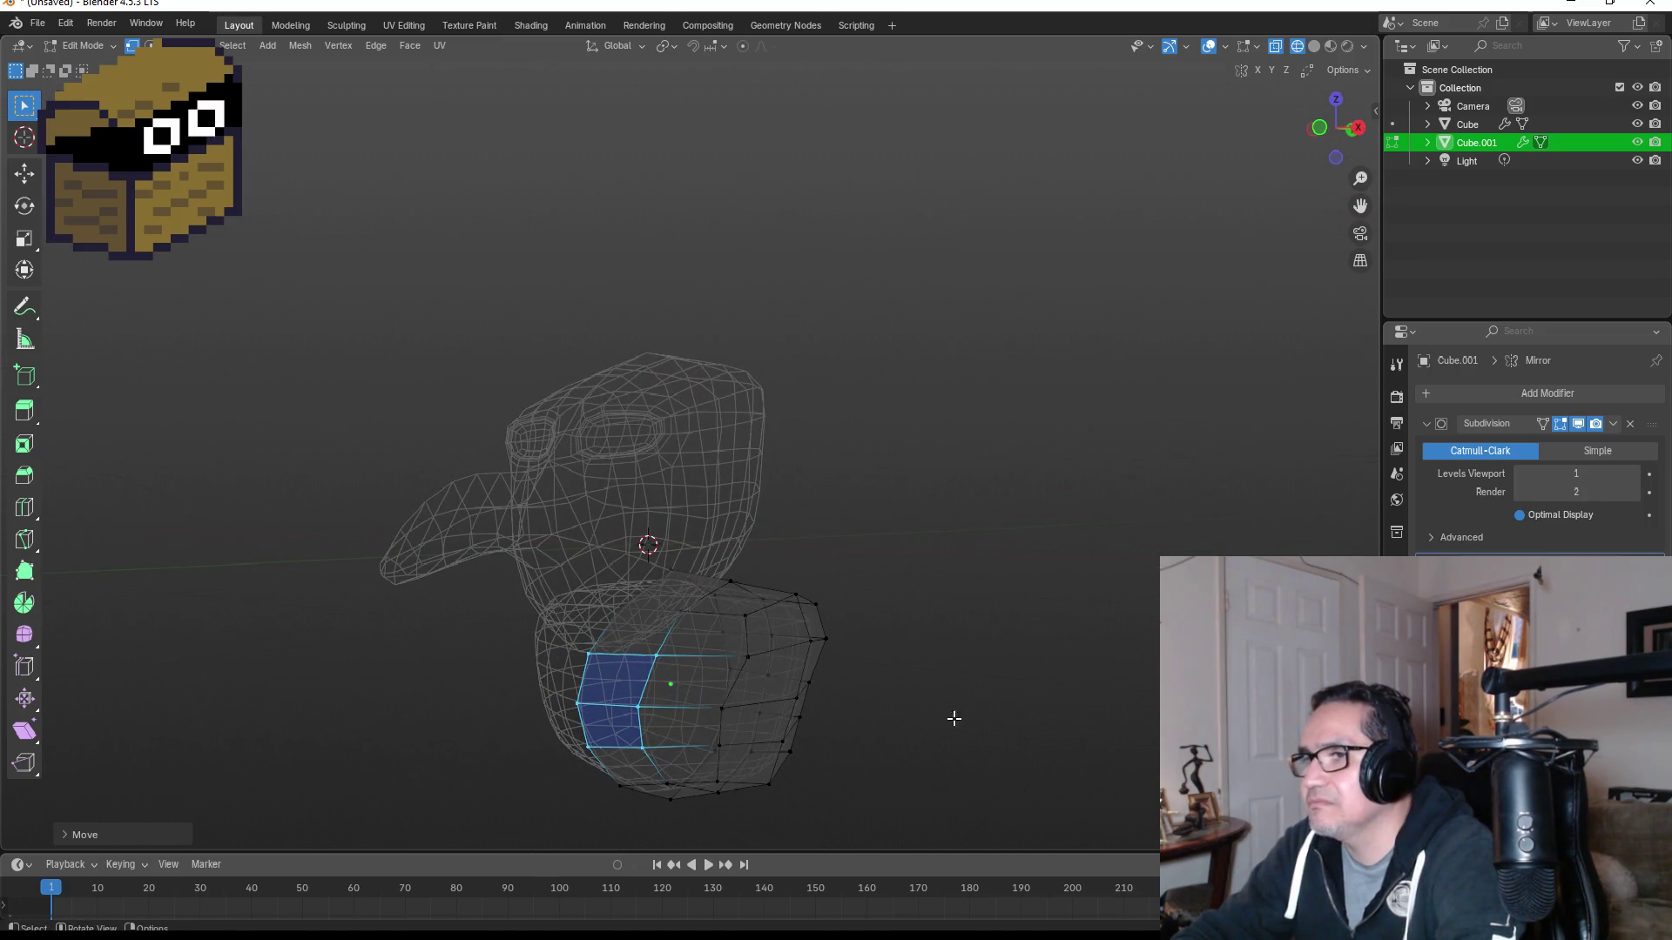
key("z")
left_click(1058, 721)
middle_click_drag(1056, 656, 914, 645)
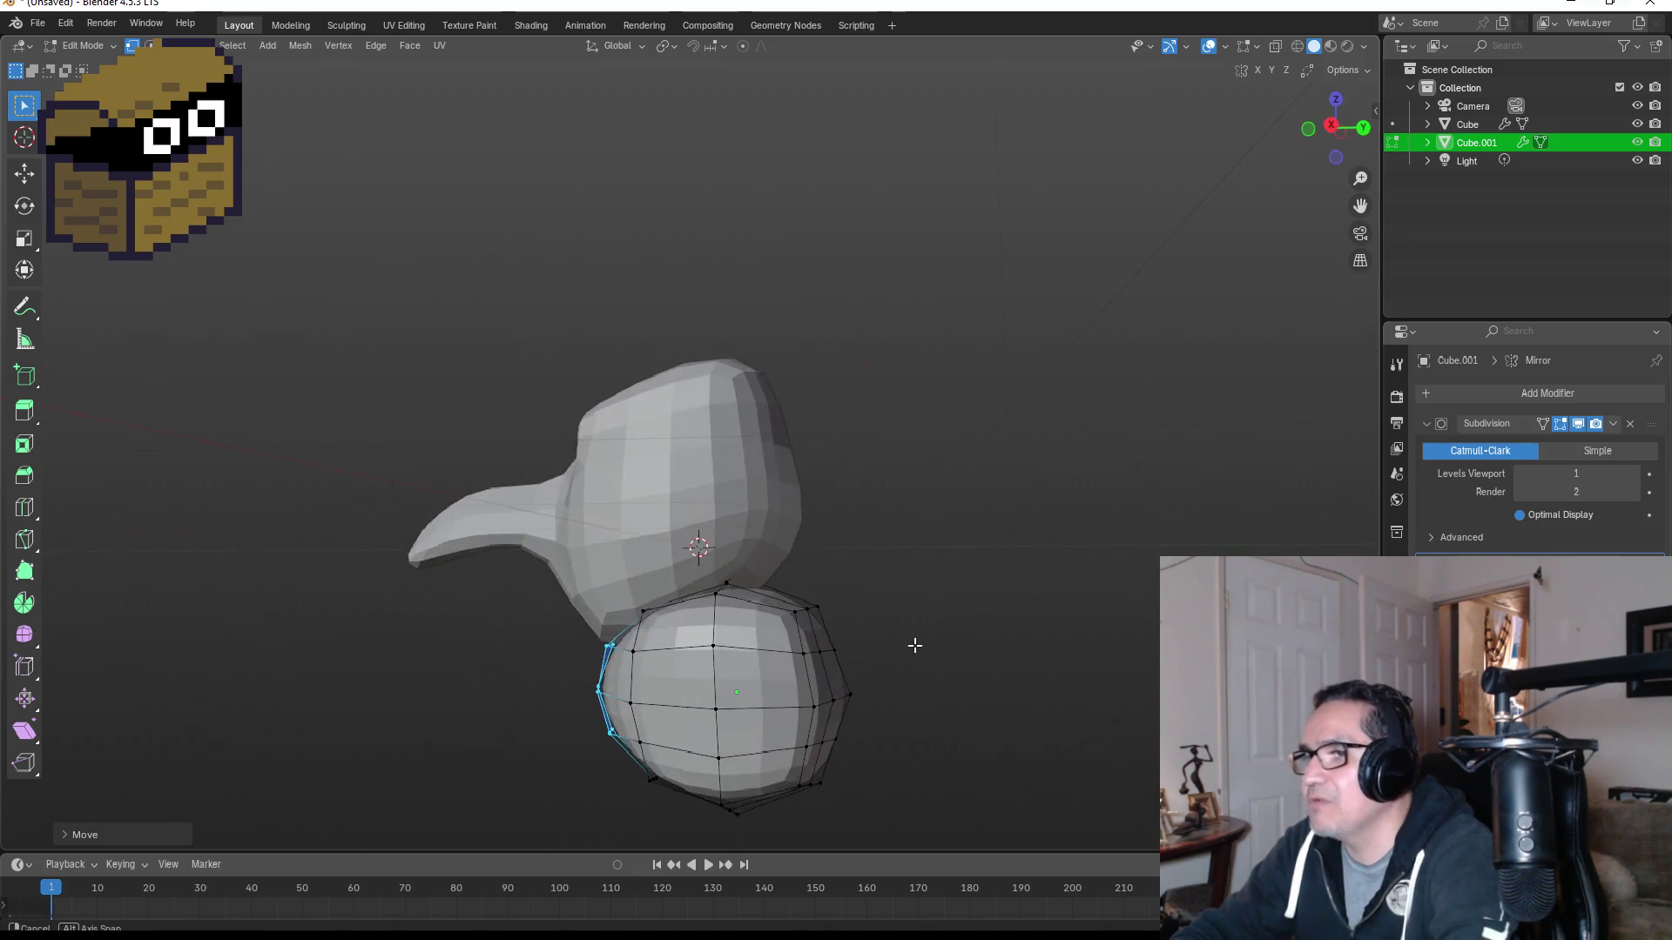
Step: Select the four shoulder faces and extrude them outward into an arm
left_click(690, 649, "alt")
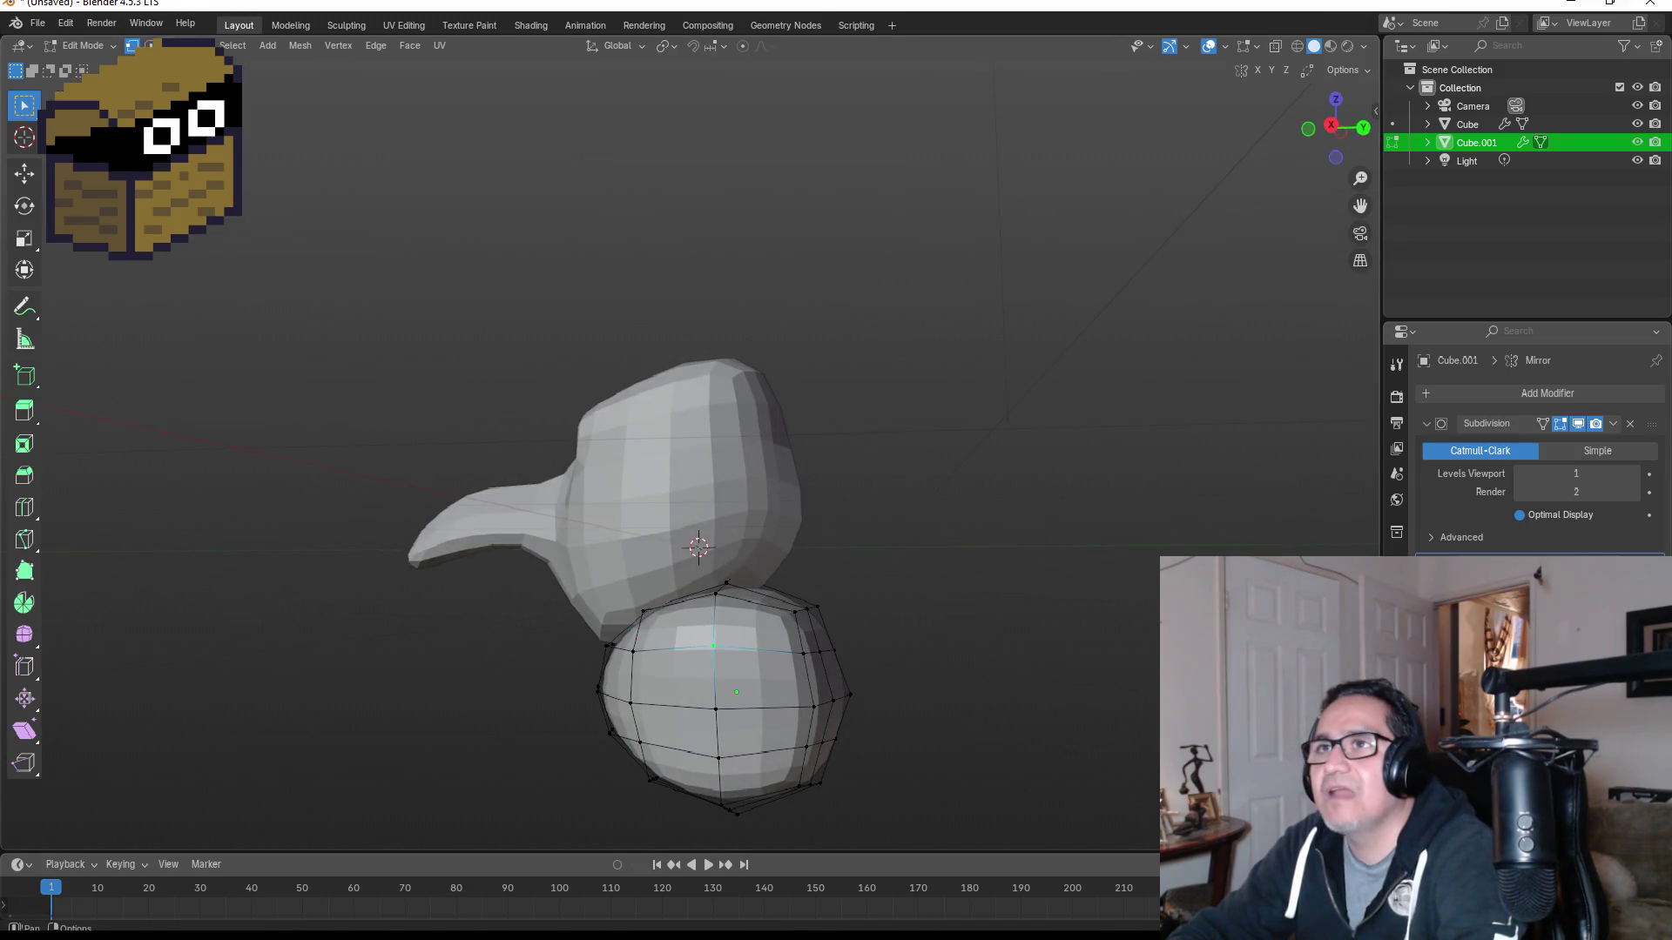
key("3")
left_click(672, 622)
left_click(672, 679, "shift")
left_click(763, 679, "shift")
left_click(794, 638, "shift")
mouse_move(794, 637)
middle_mouse_down()
mouse_move(985, 660)
mouse_move(1034, 627)
middle_mouse_up()
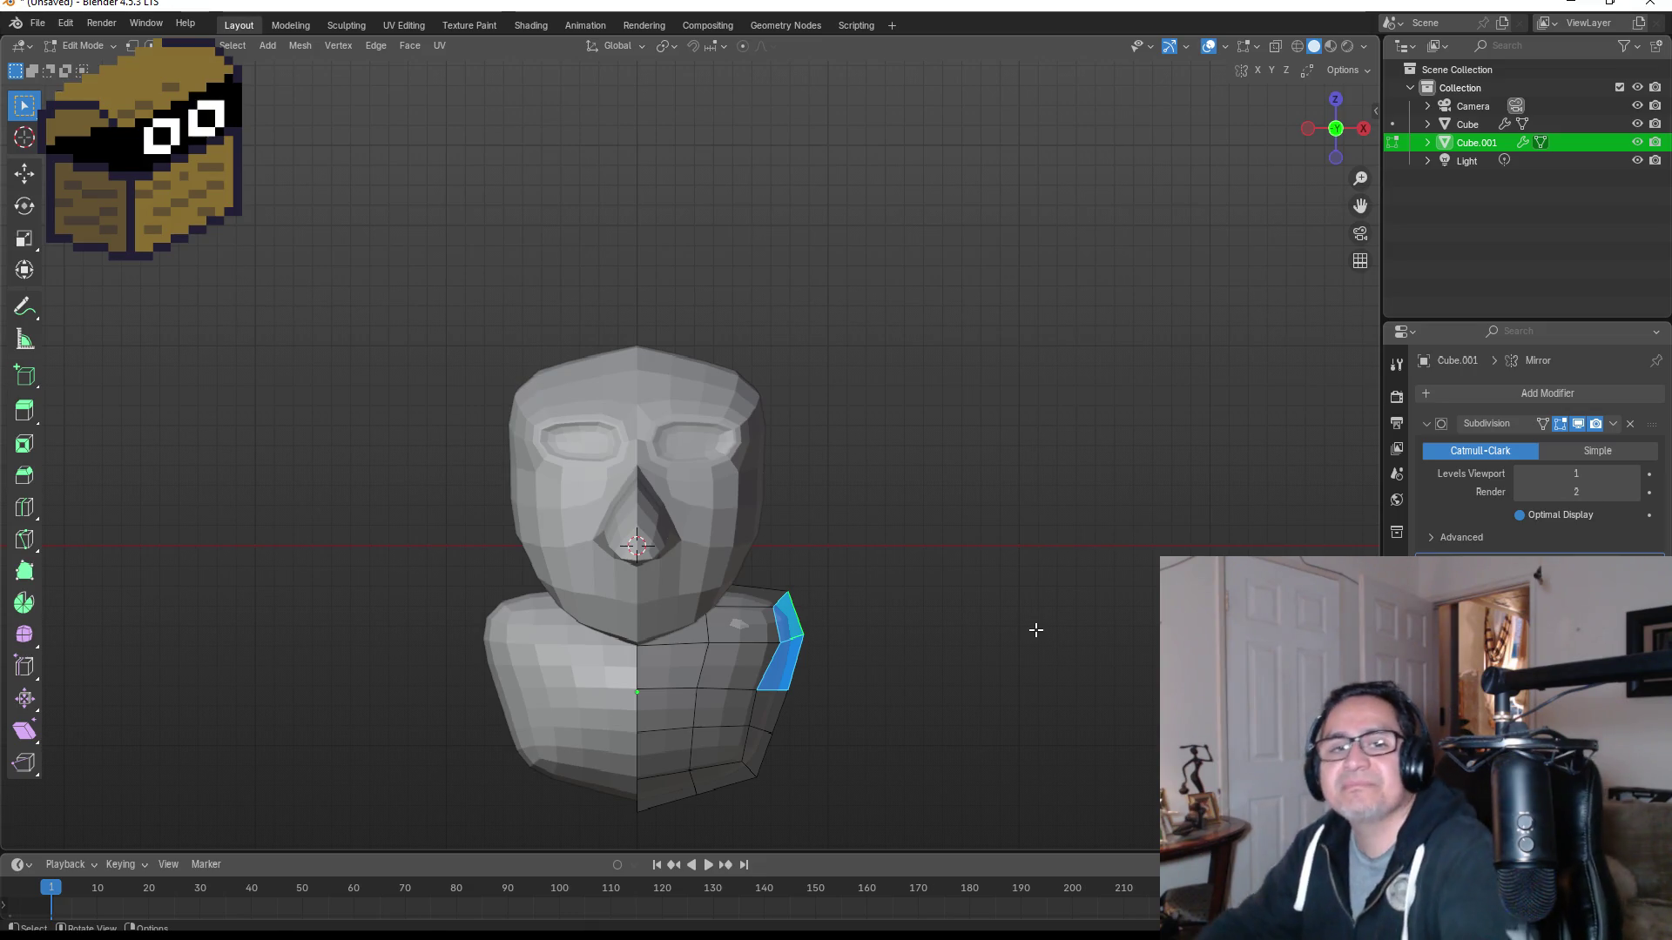
scroll(1015, 627, "down", 3)
key("e")
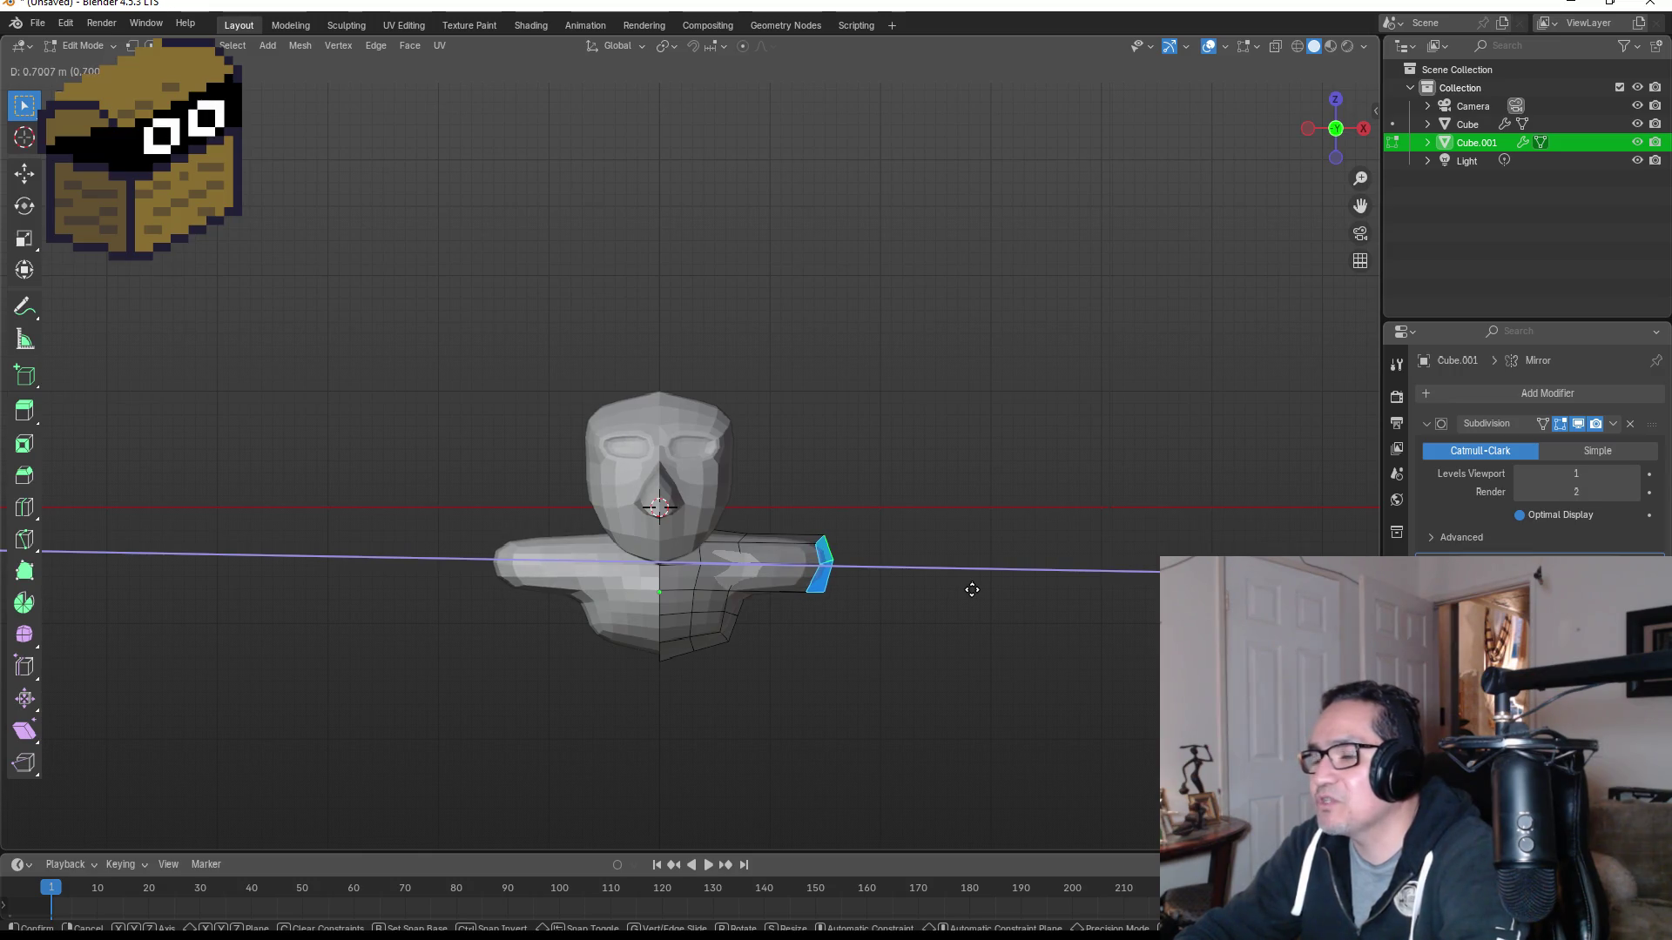
Step: Confirm the extrusion, then flatten the arm end vertically in wireframe
left_click(972, 589)
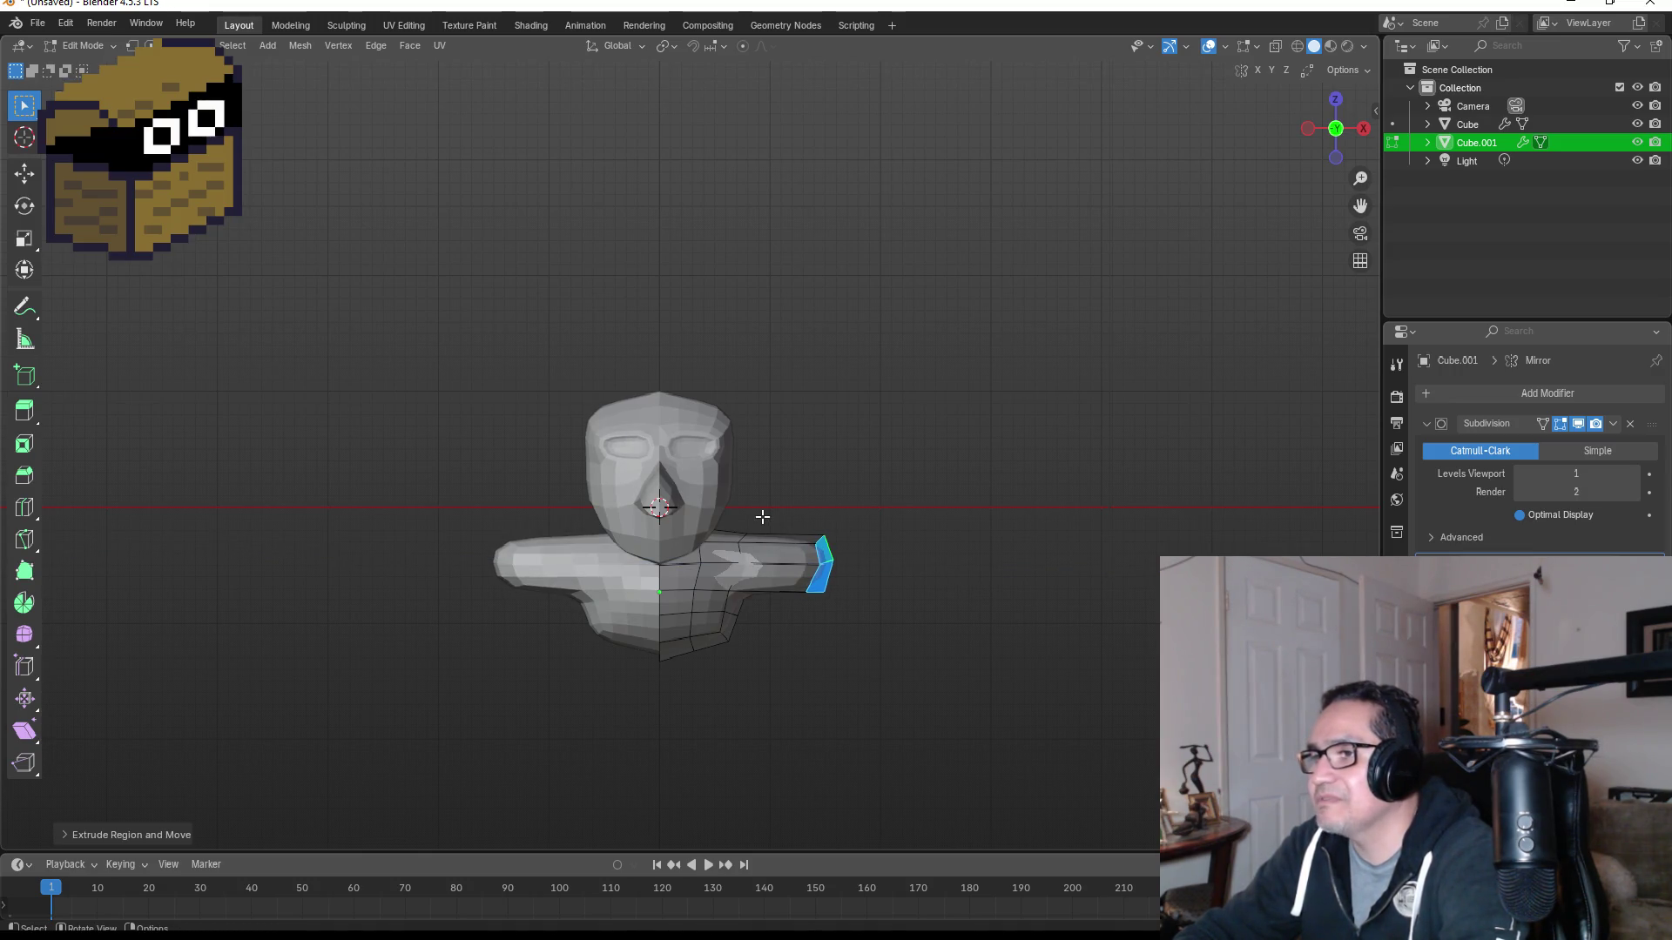
key("1")
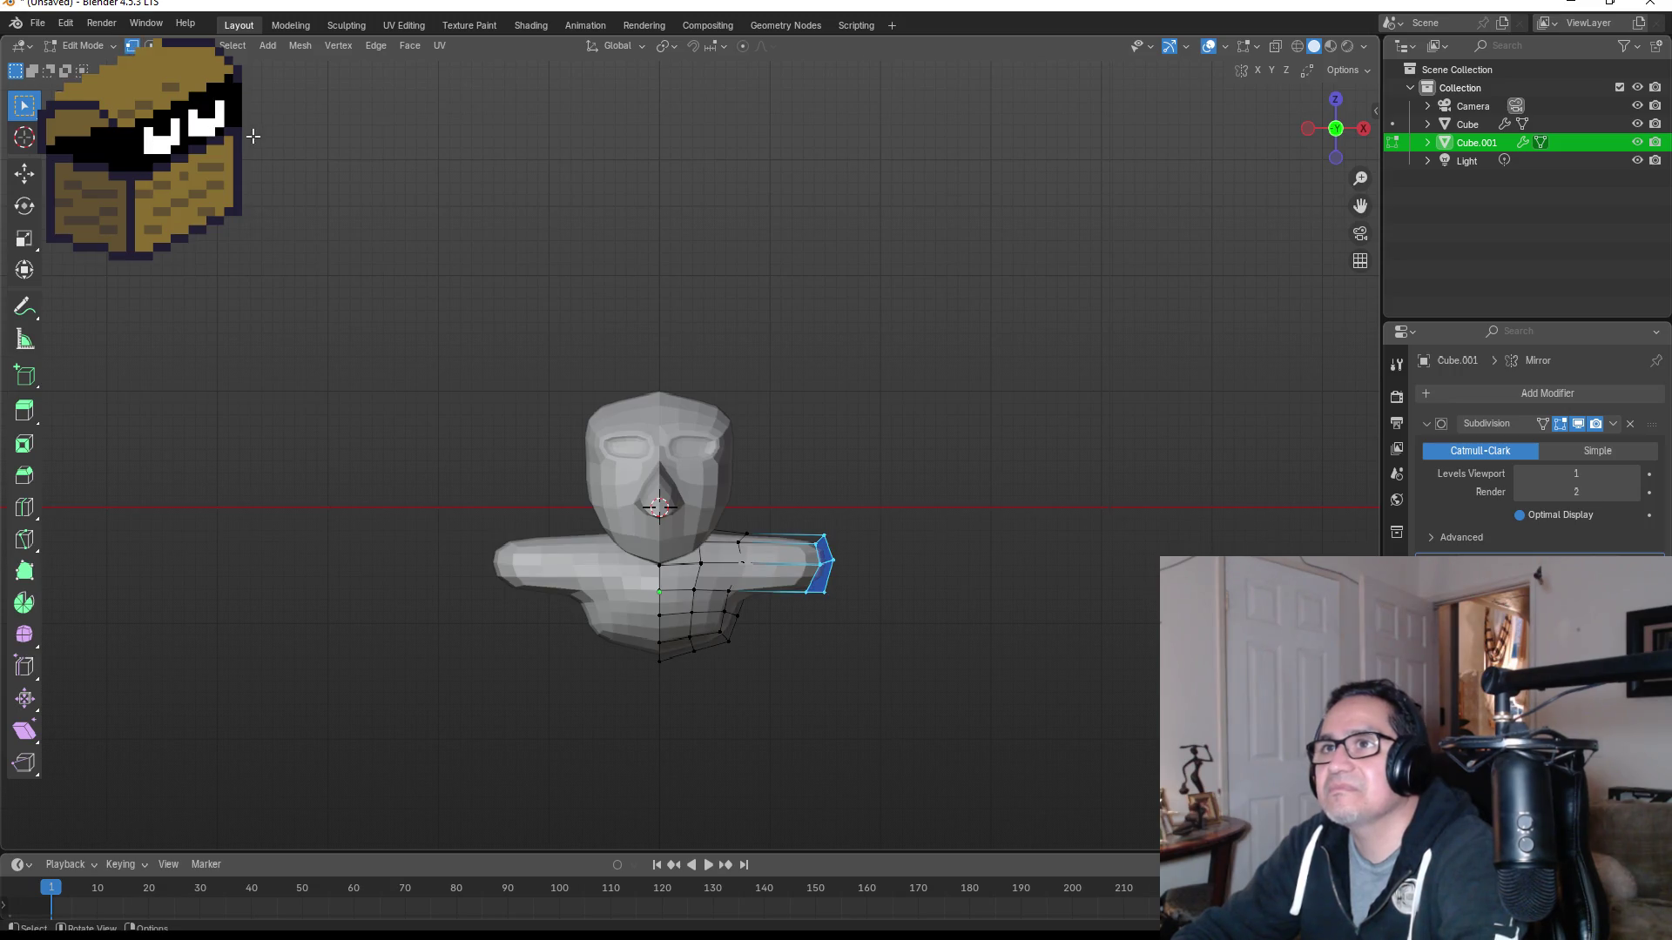
left_click_drag(785, 505, 894, 661)
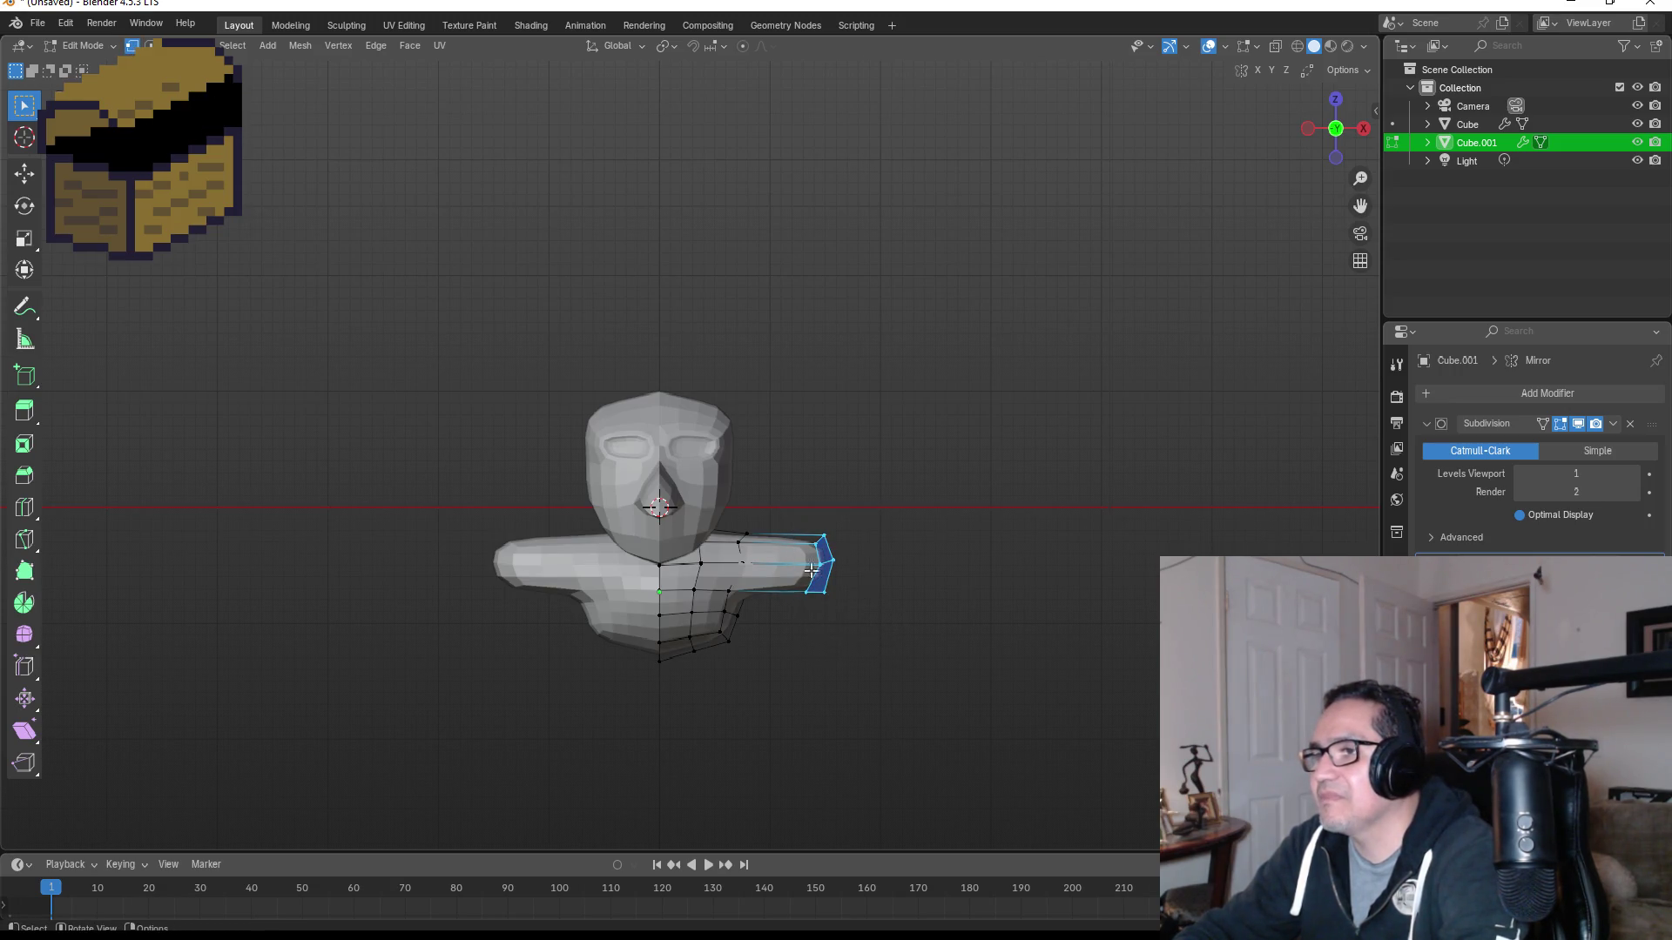
left_click_drag(757, 512, 914, 622)
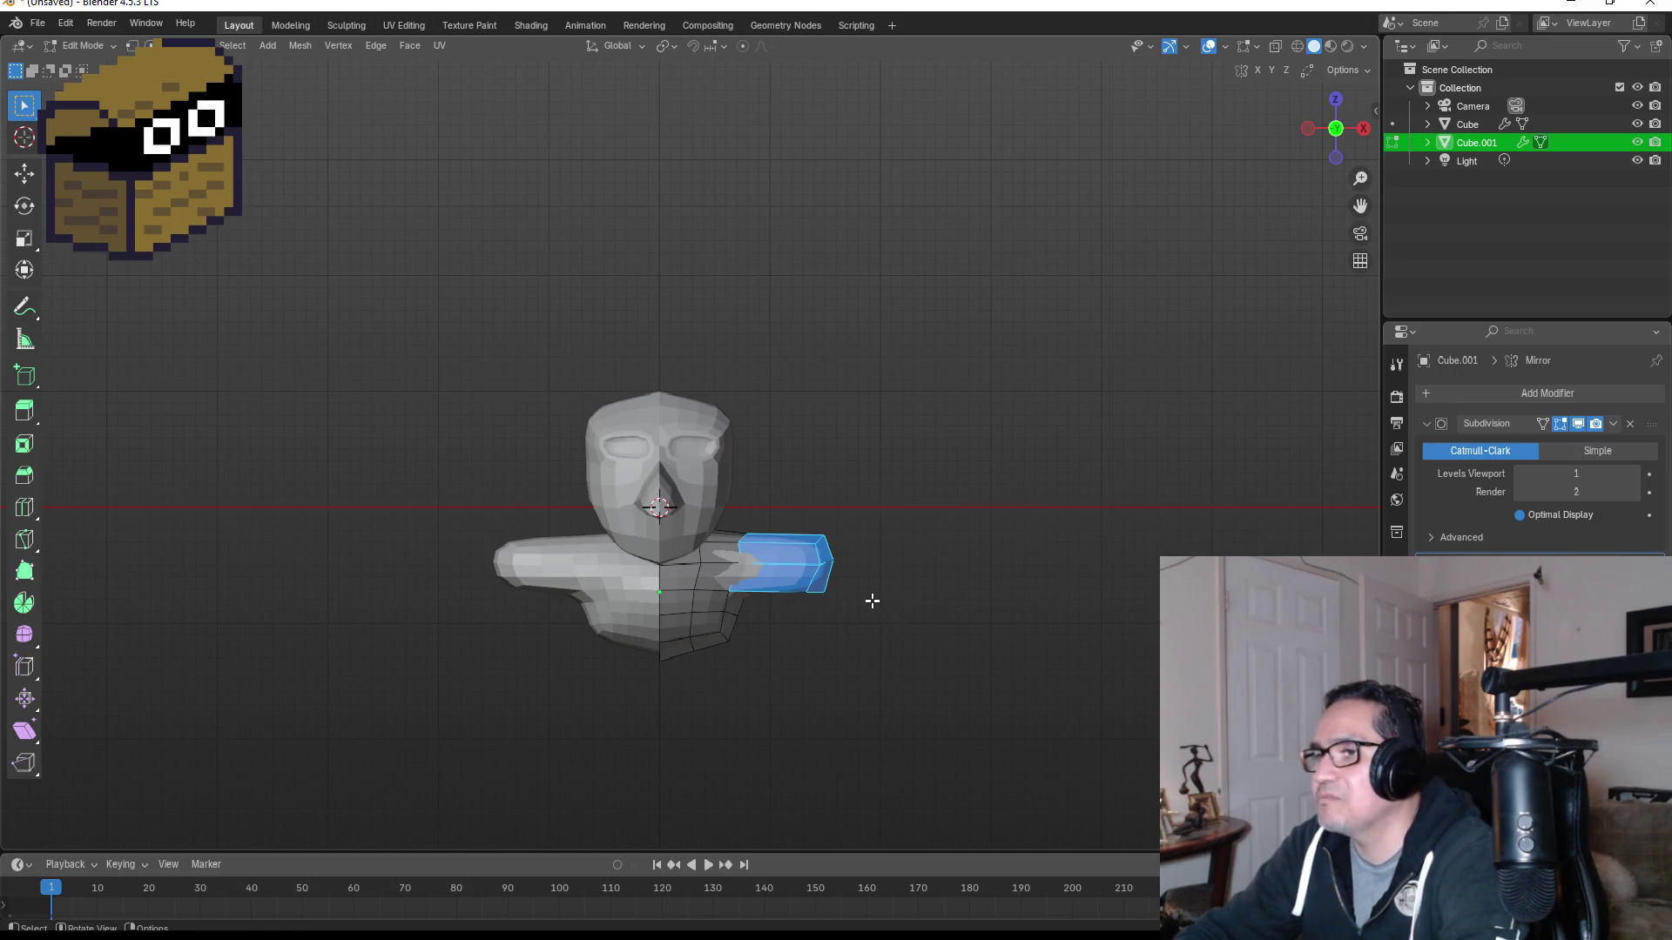
key("z")
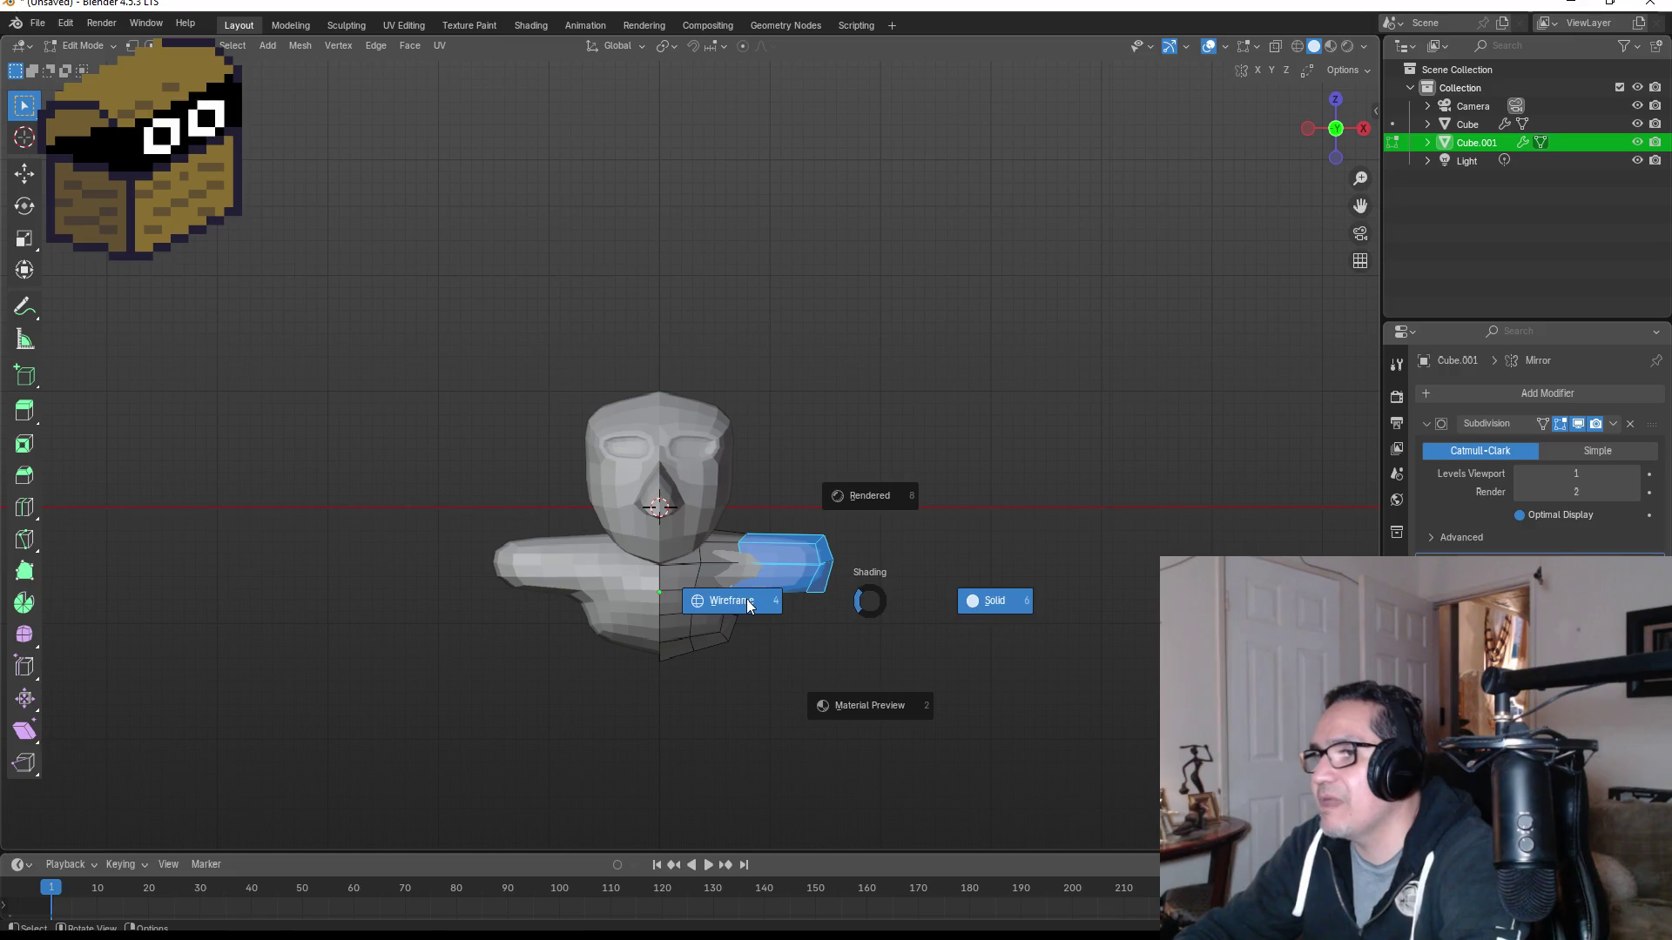
left_click(749, 607)
mouse_move(768, 502)
left_mouse_down()
mouse_move(871, 620)
mouse_move(953, 640)
left_mouse_up()
key("s")
key("z")
left_click(788, 417)
Step: Enlarge the selected arm-end faces
key("s")
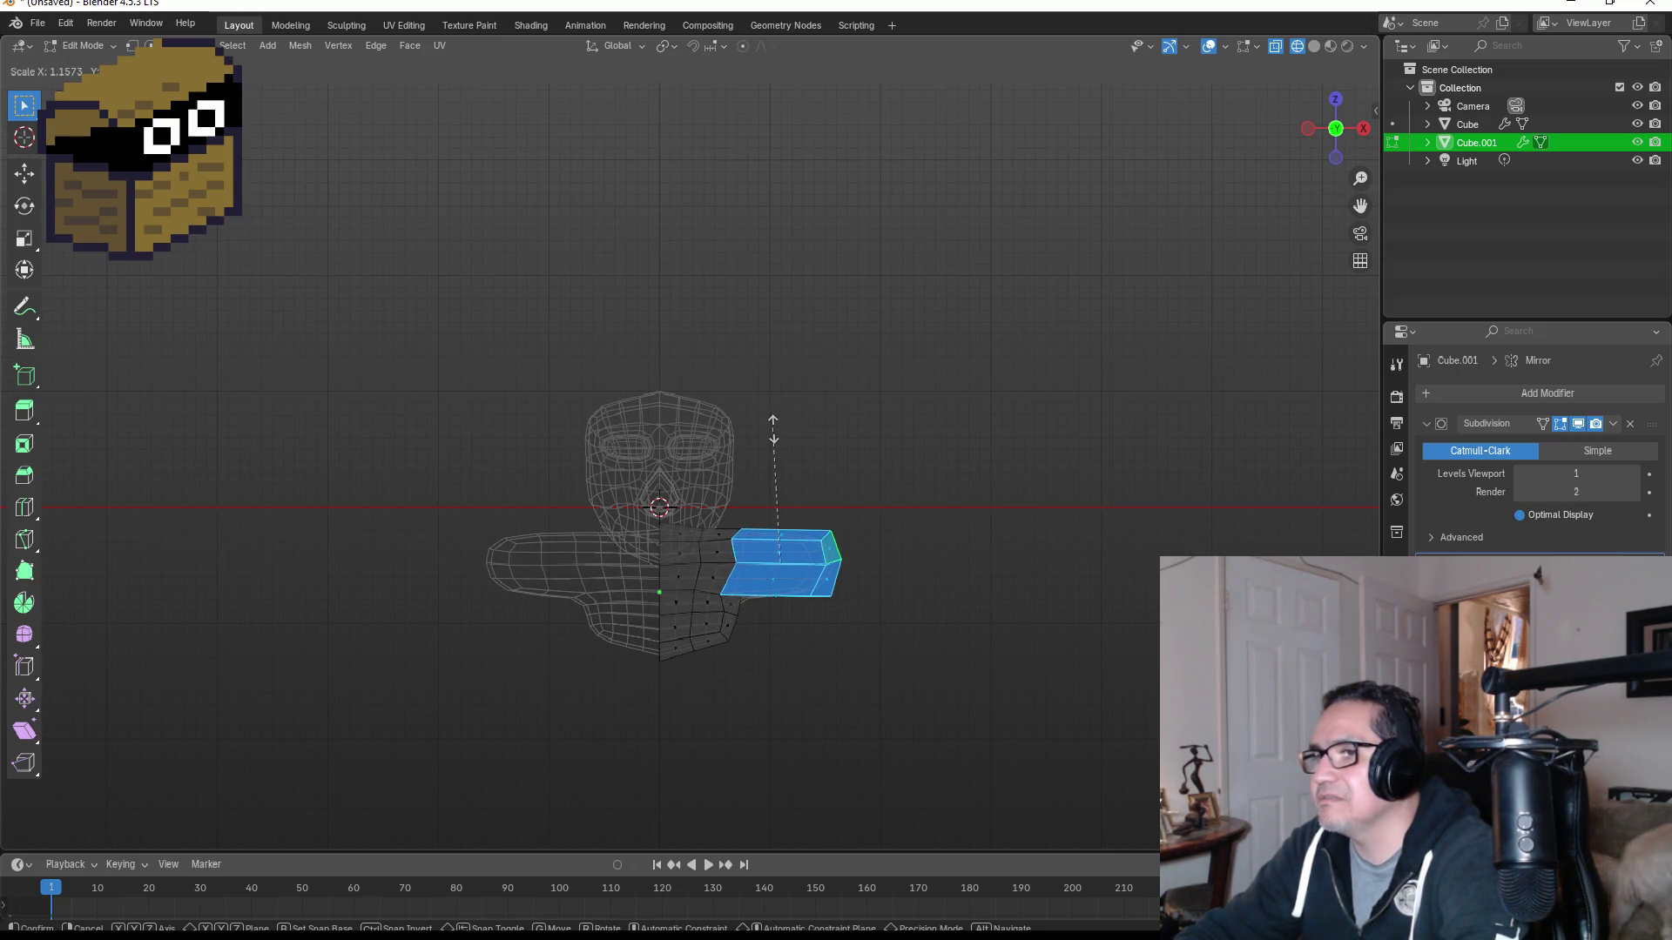
left_click(773, 426)
mouse_move(925, 545)
middle_mouse_down()
mouse_move(933, 583)
mouse_move(754, 620)
middle_mouse_up()
key("KP_1")
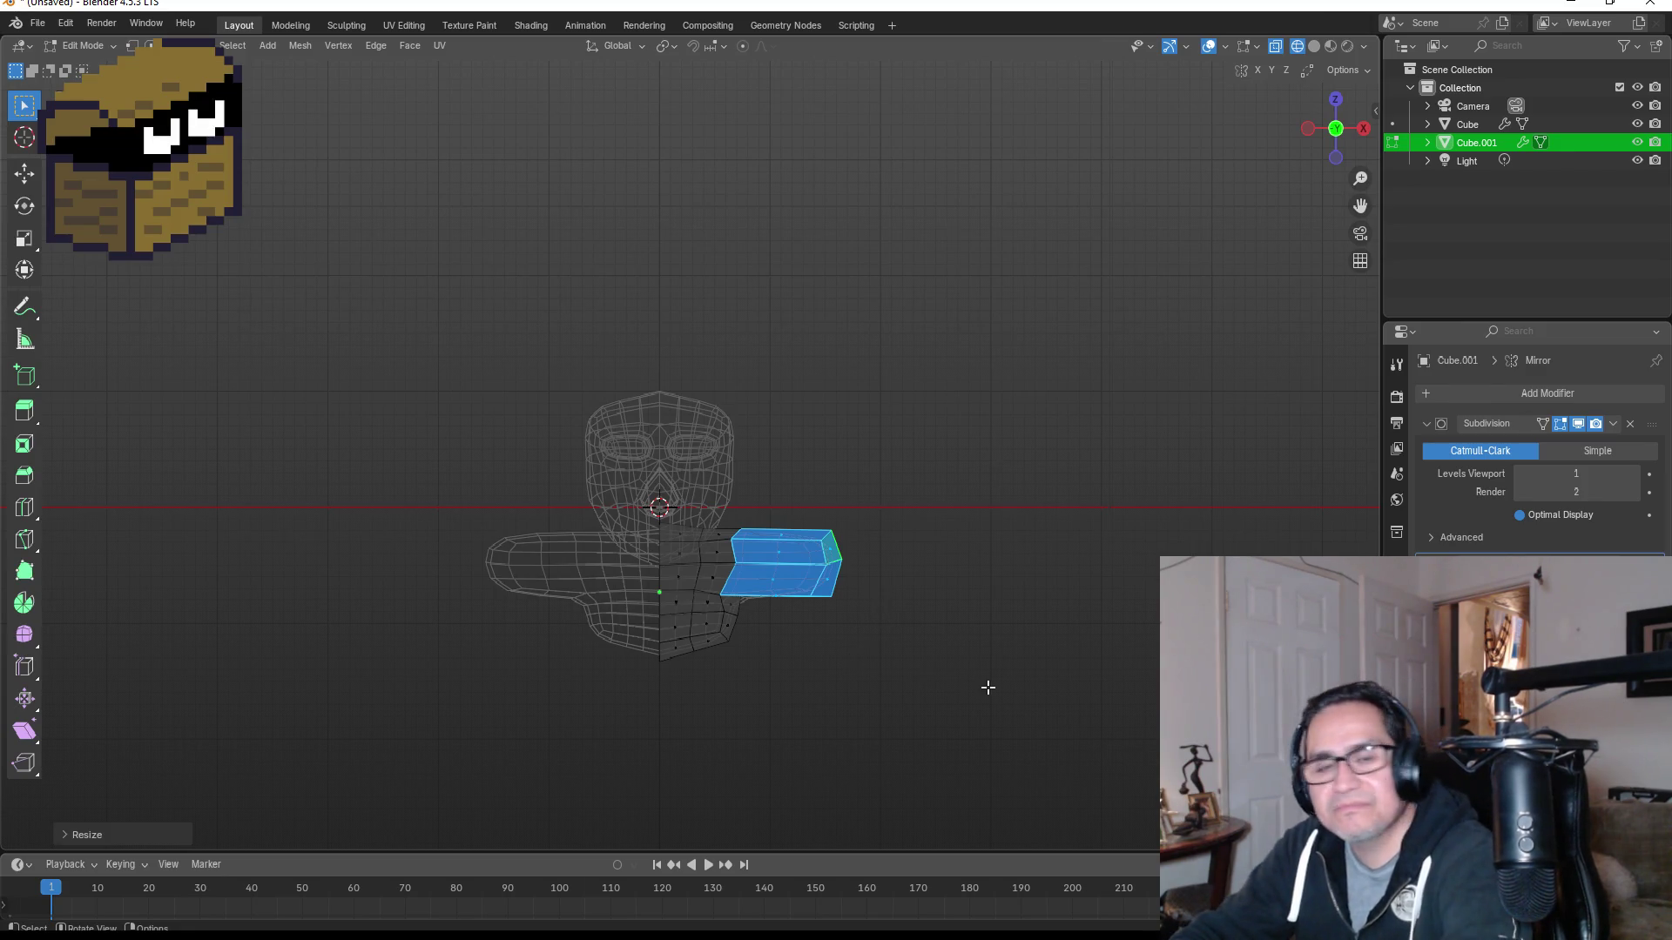
mouse_move(902, 619)
middle_mouse_down()
mouse_move(840, 662)
mouse_move(814, 609)
middle_mouse_up()
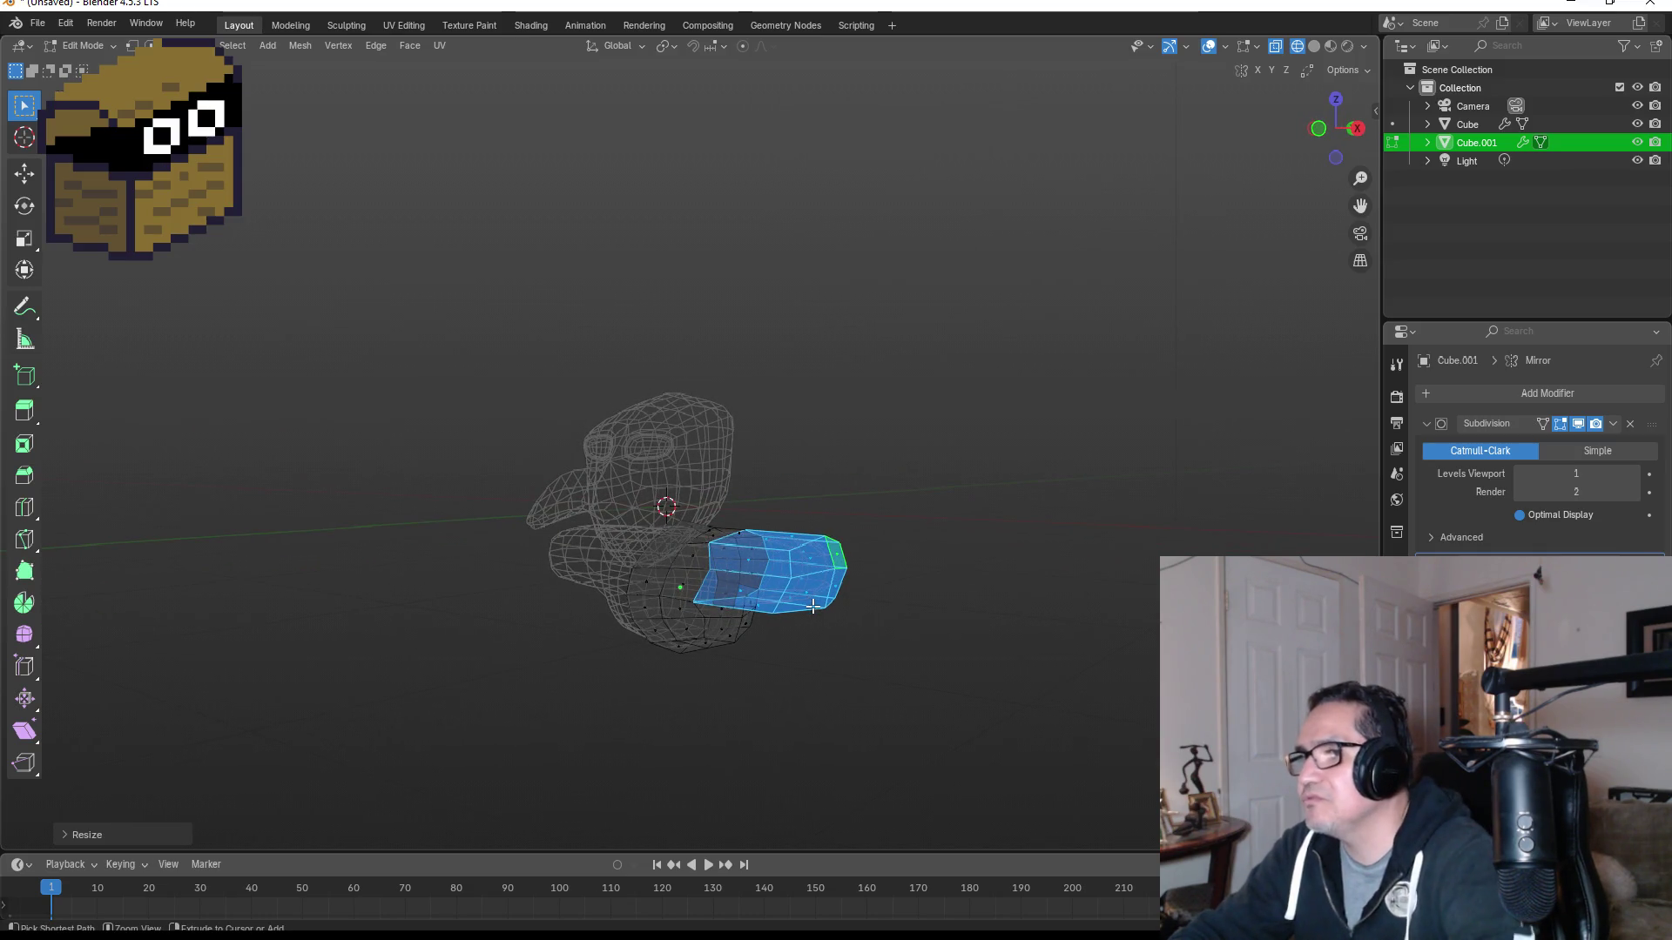
Step: Shrink the selection to the arm's end ring in face select mode
key("1")
key("ctrl+KP_Subtract")
key("ctrl+KP_Subtract")
key("ctrl+KP_Subtract")
key("3")
middle_click_drag(840, 608, 557, 597)
scroll(740, 592, "up", 4)
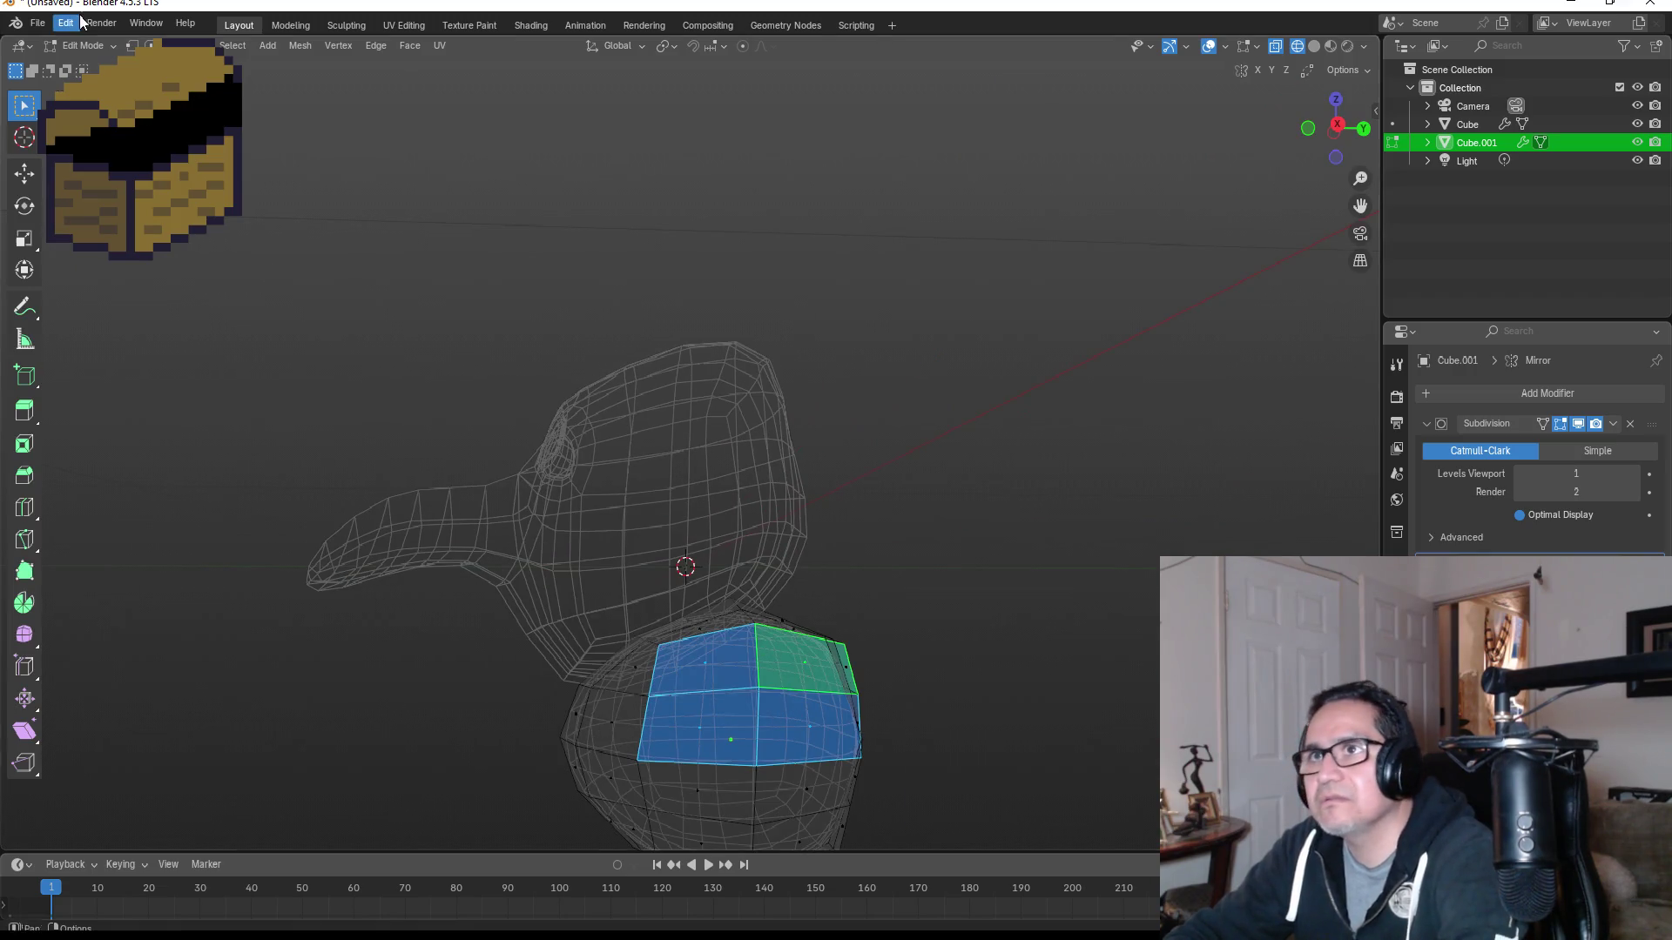
Step: Round the arm-end vertices into a circle
left_click(132, 46)
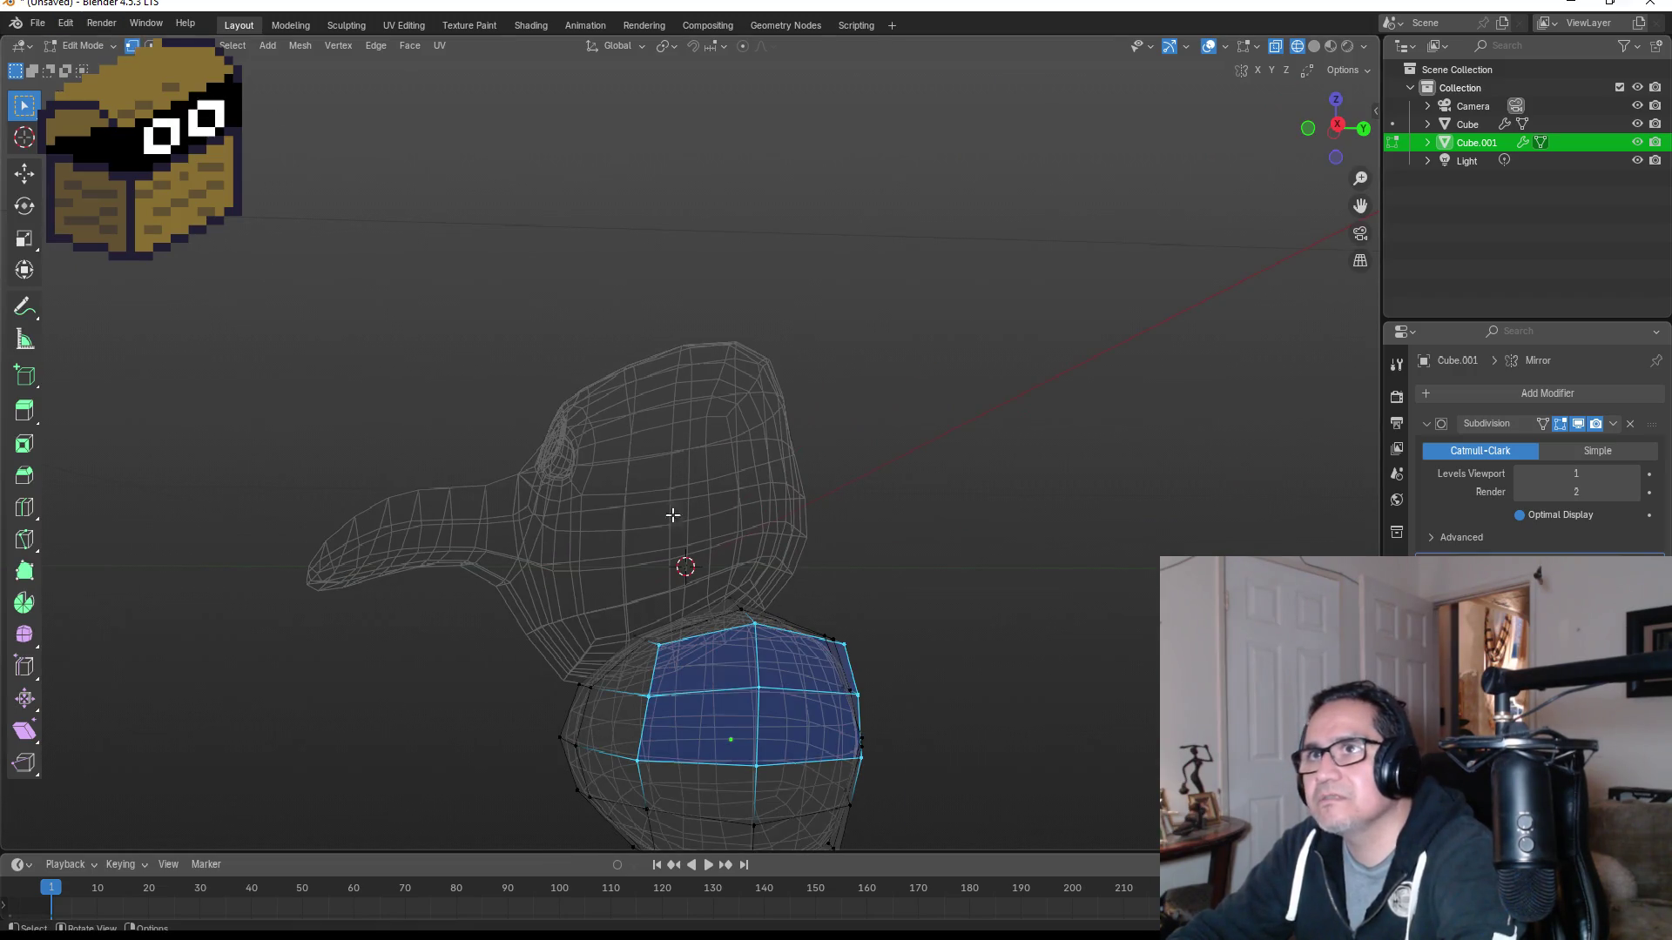
right_click(750, 669)
mouse_move(672, 461)
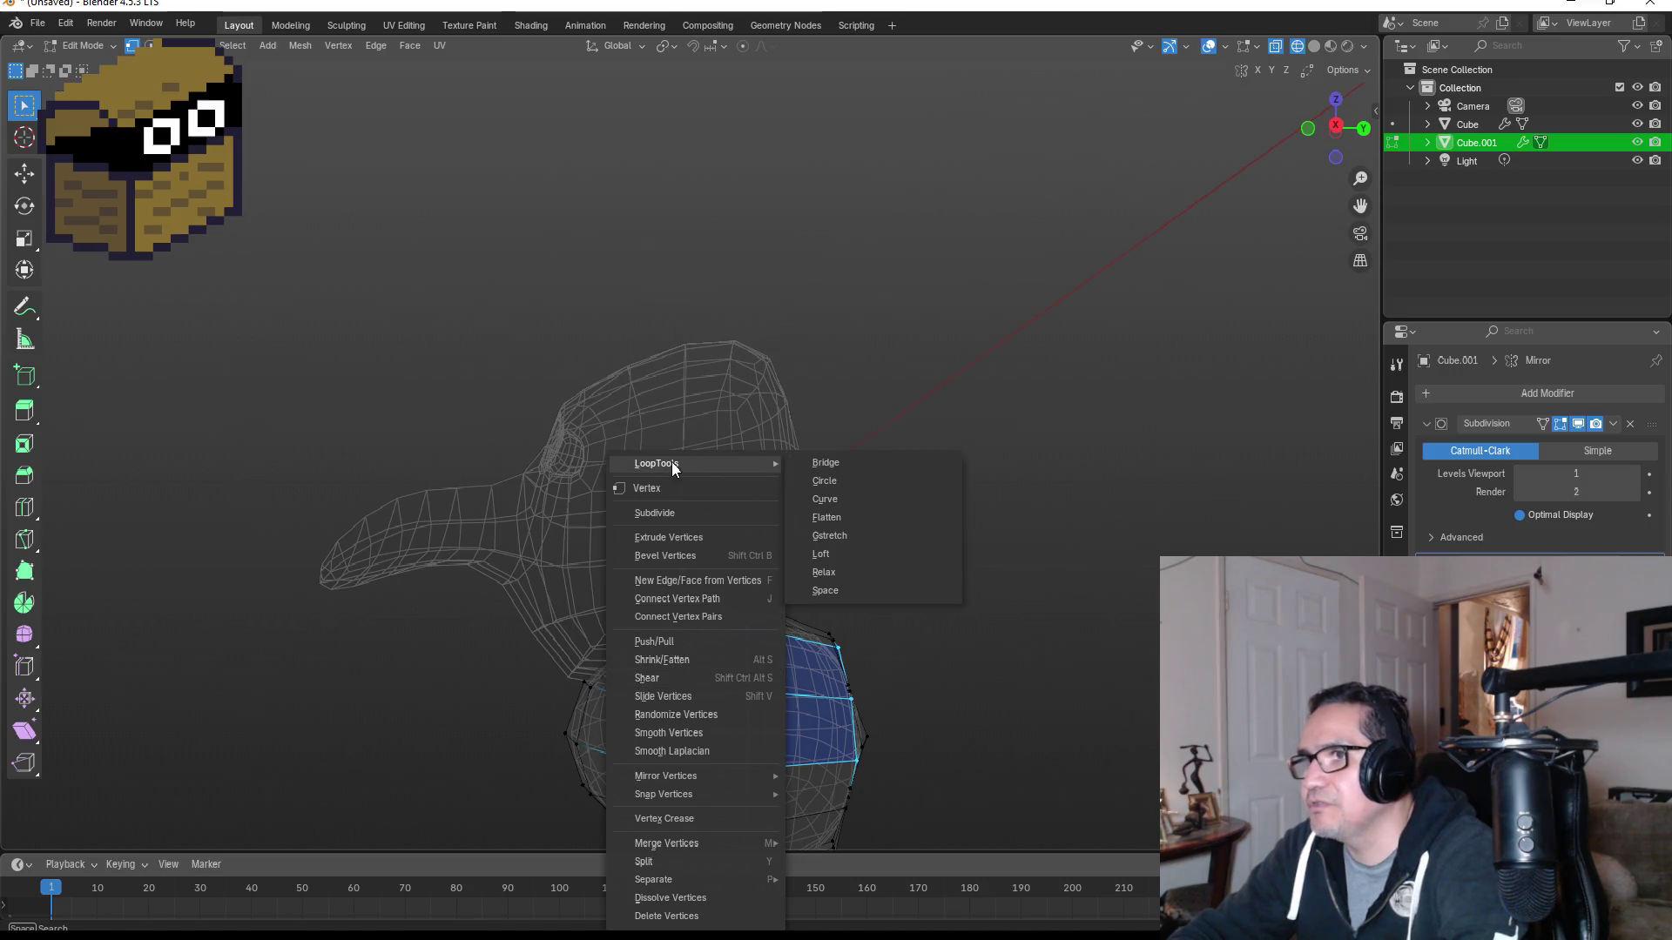
left_click(826, 482)
mouse_move(891, 739)
middle_mouse_down()
mouse_move(947, 705)
mouse_move(1086, 709)
mouse_move(1123, 691)
mouse_move(1056, 698)
mouse_move(973, 760)
middle_mouse_up()
scroll(973, 761, "down", 3)
Step: Extrude the arm end outward along the X axis
key("g")
key("x")
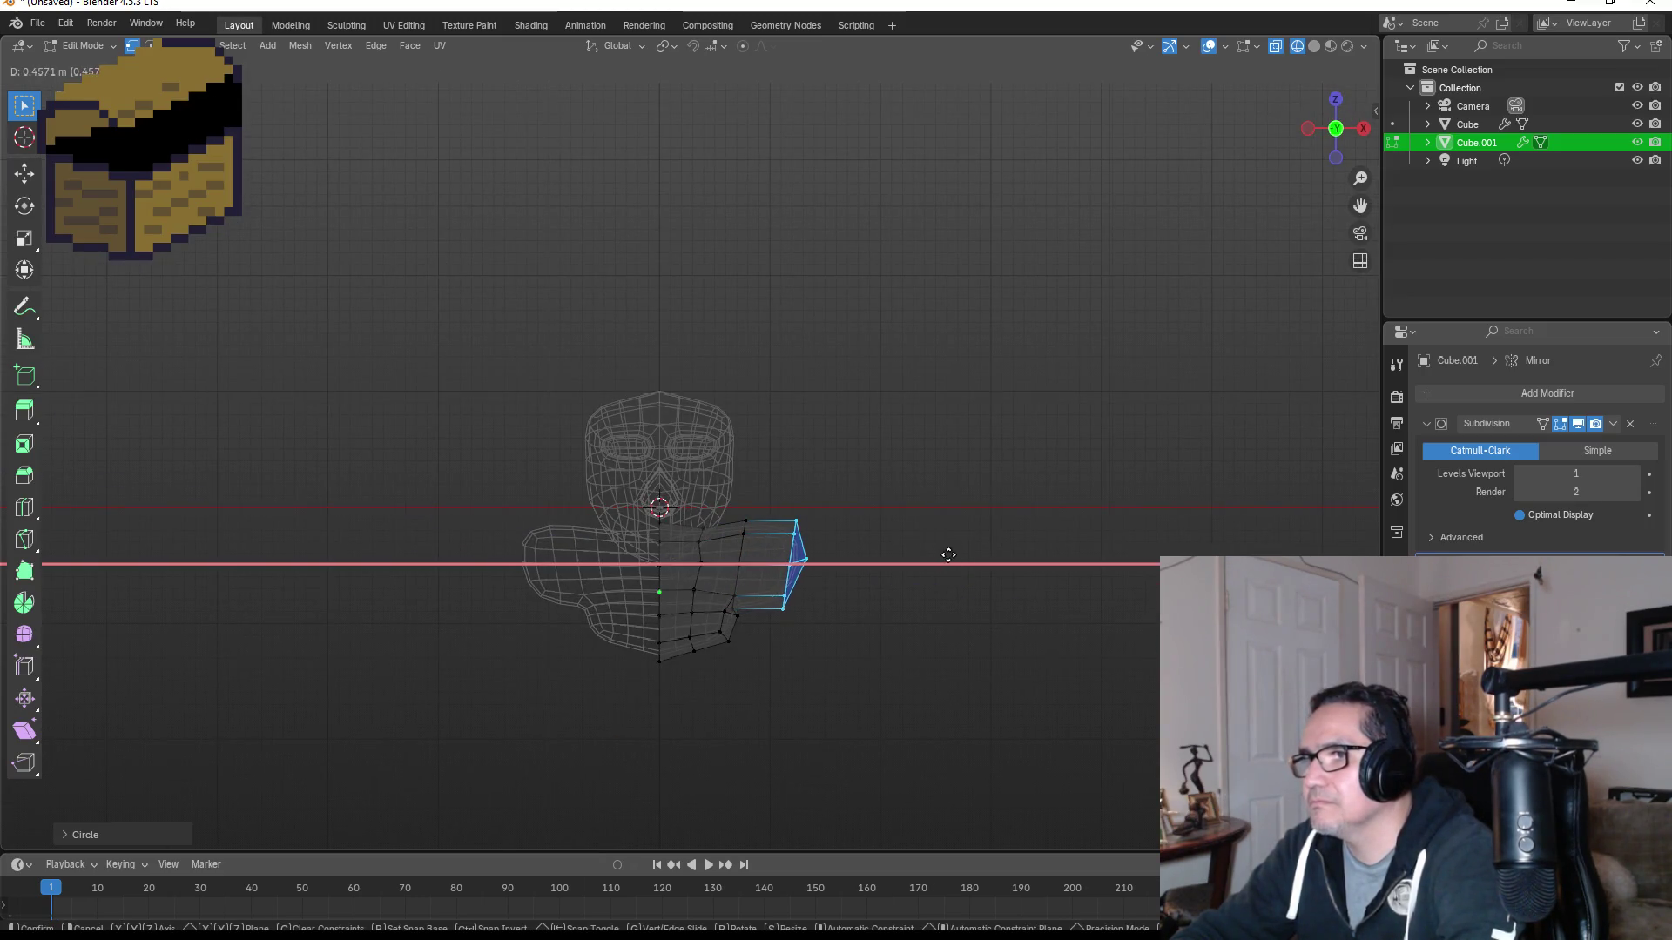
key("x")
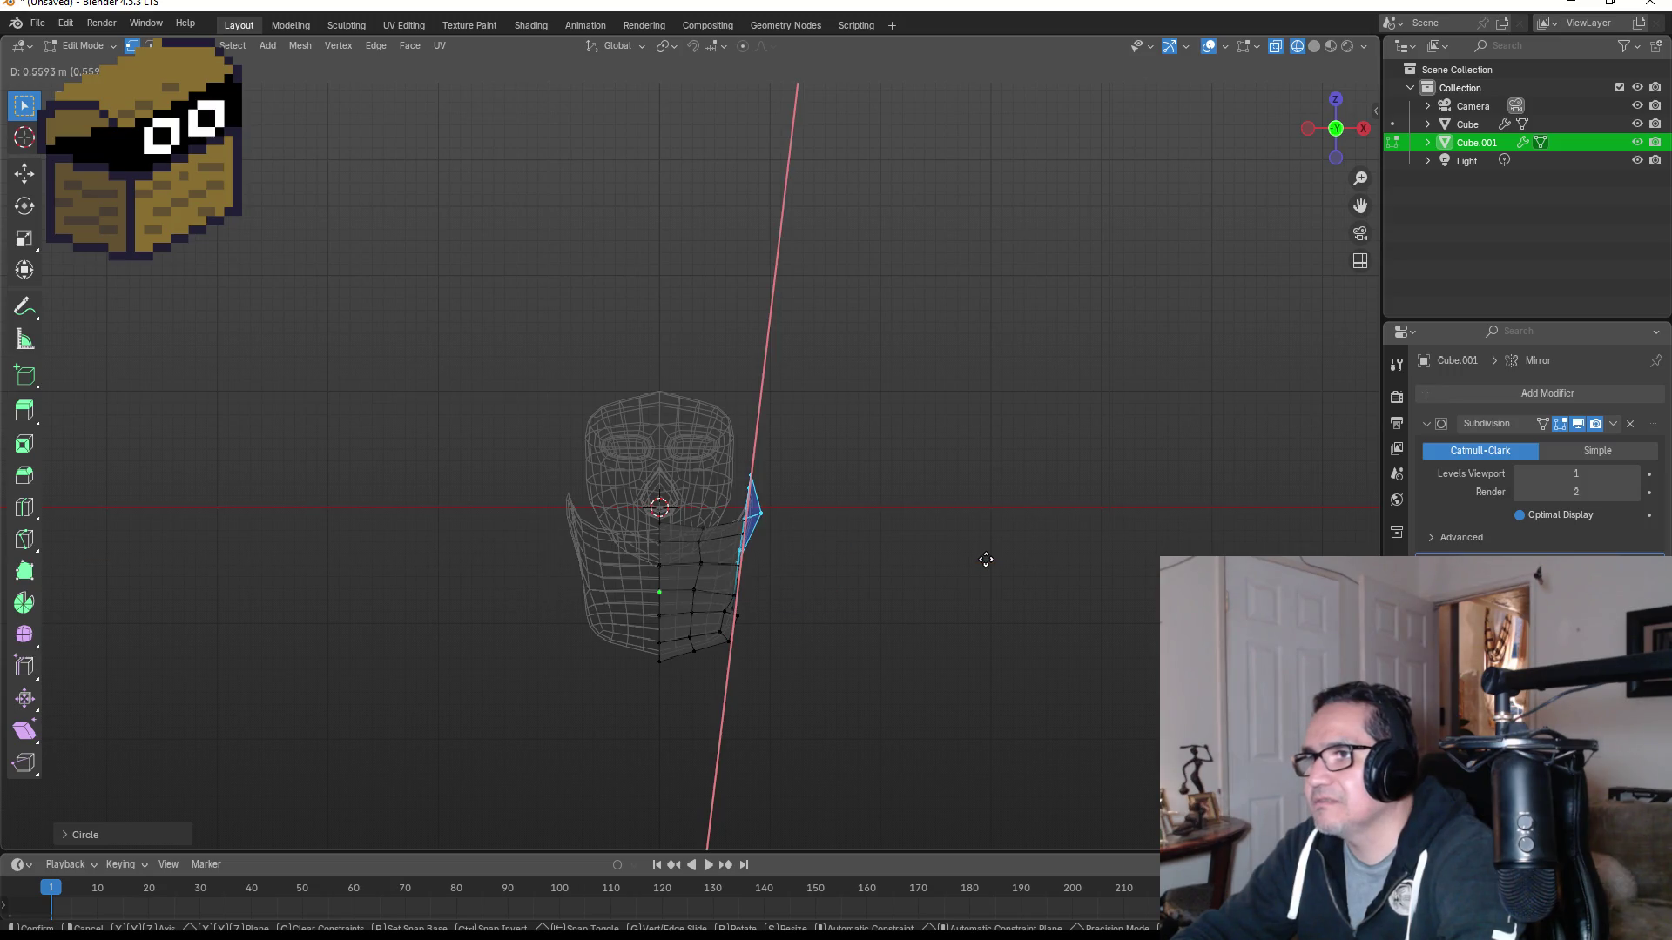
key("Escape")
key("e")
key("x")
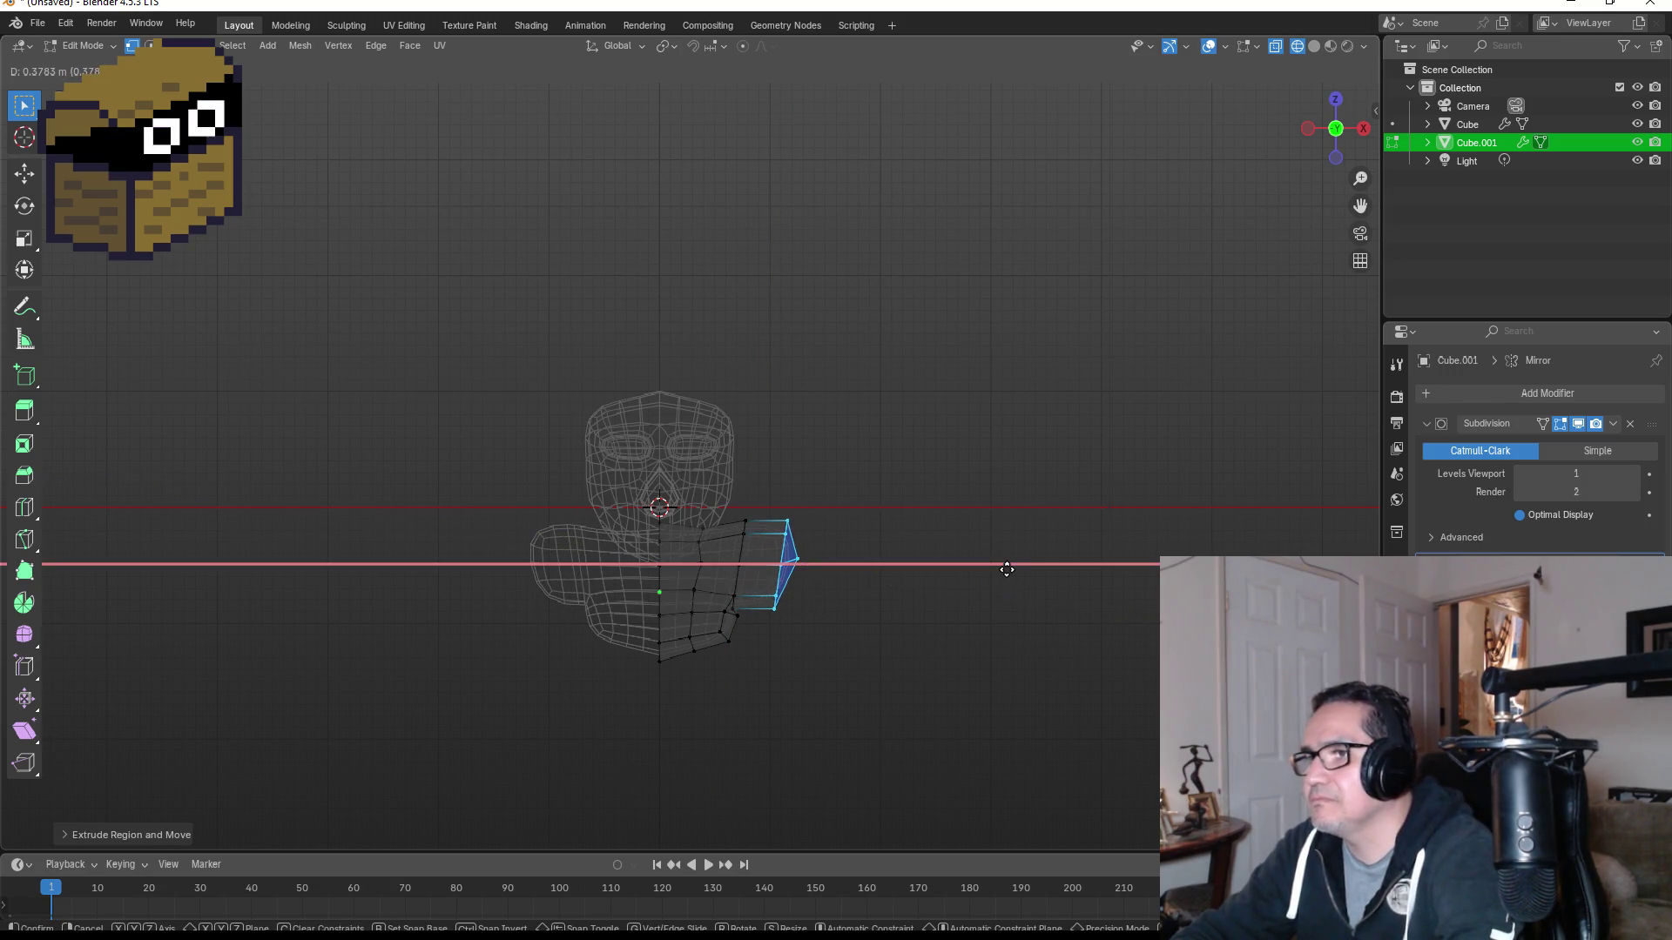
left_click(1065, 570)
scroll(1019, 587, "down", 3)
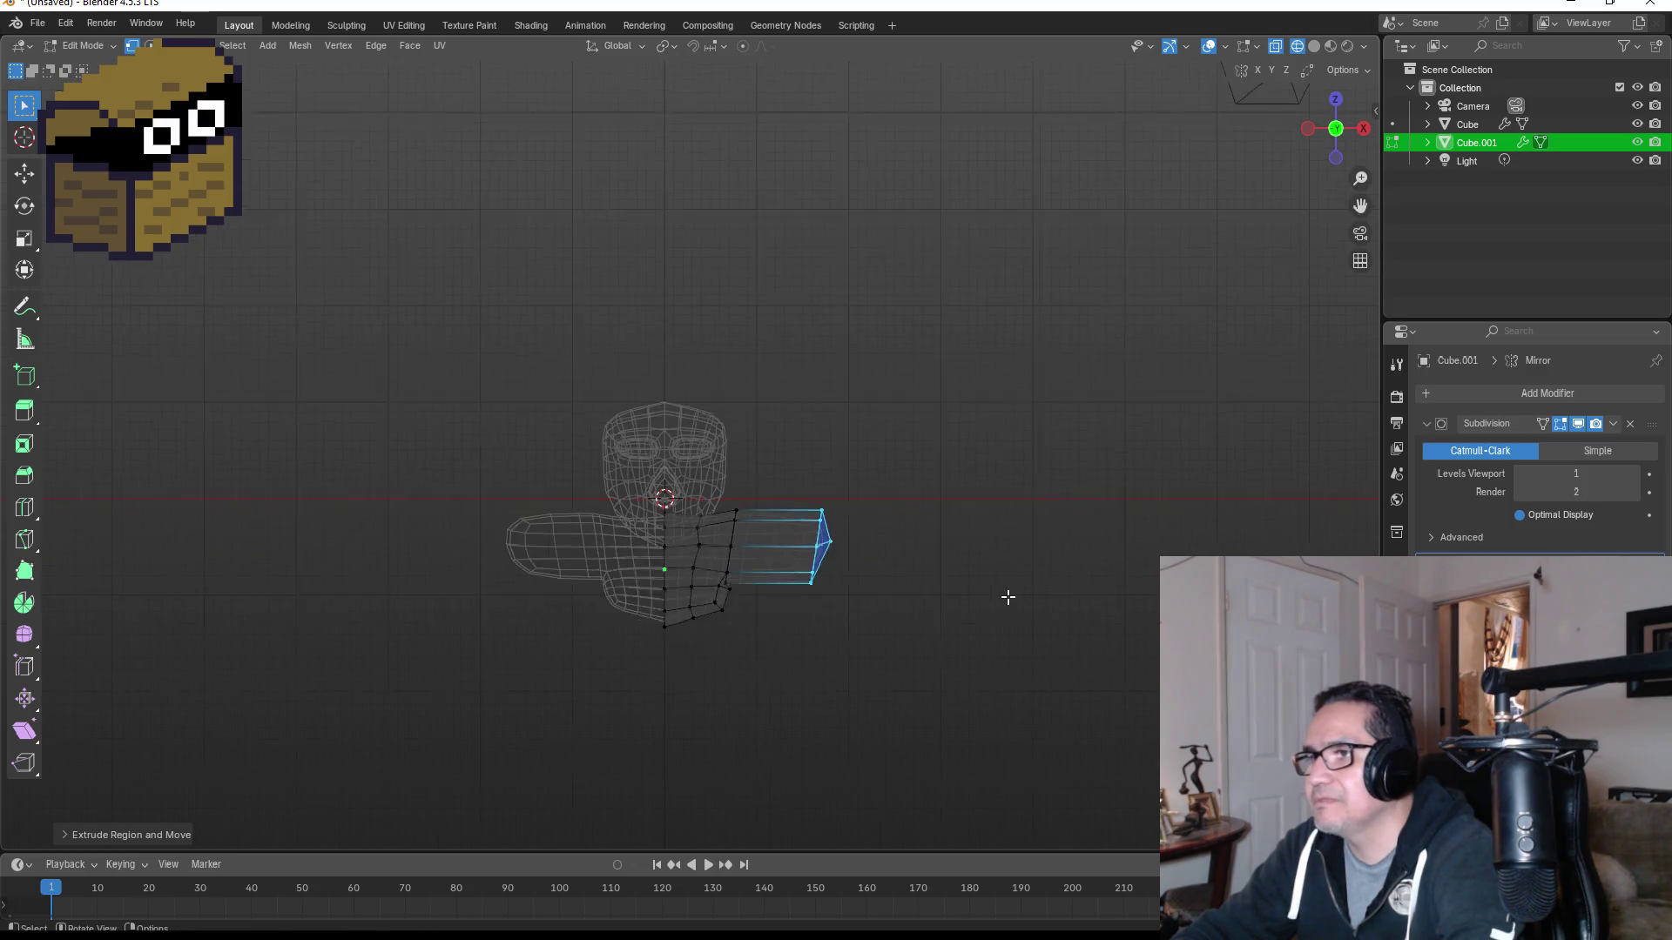
Step: Extrude two more arm sections along X, keeping the model in wireframe shading
key("e")
key("x")
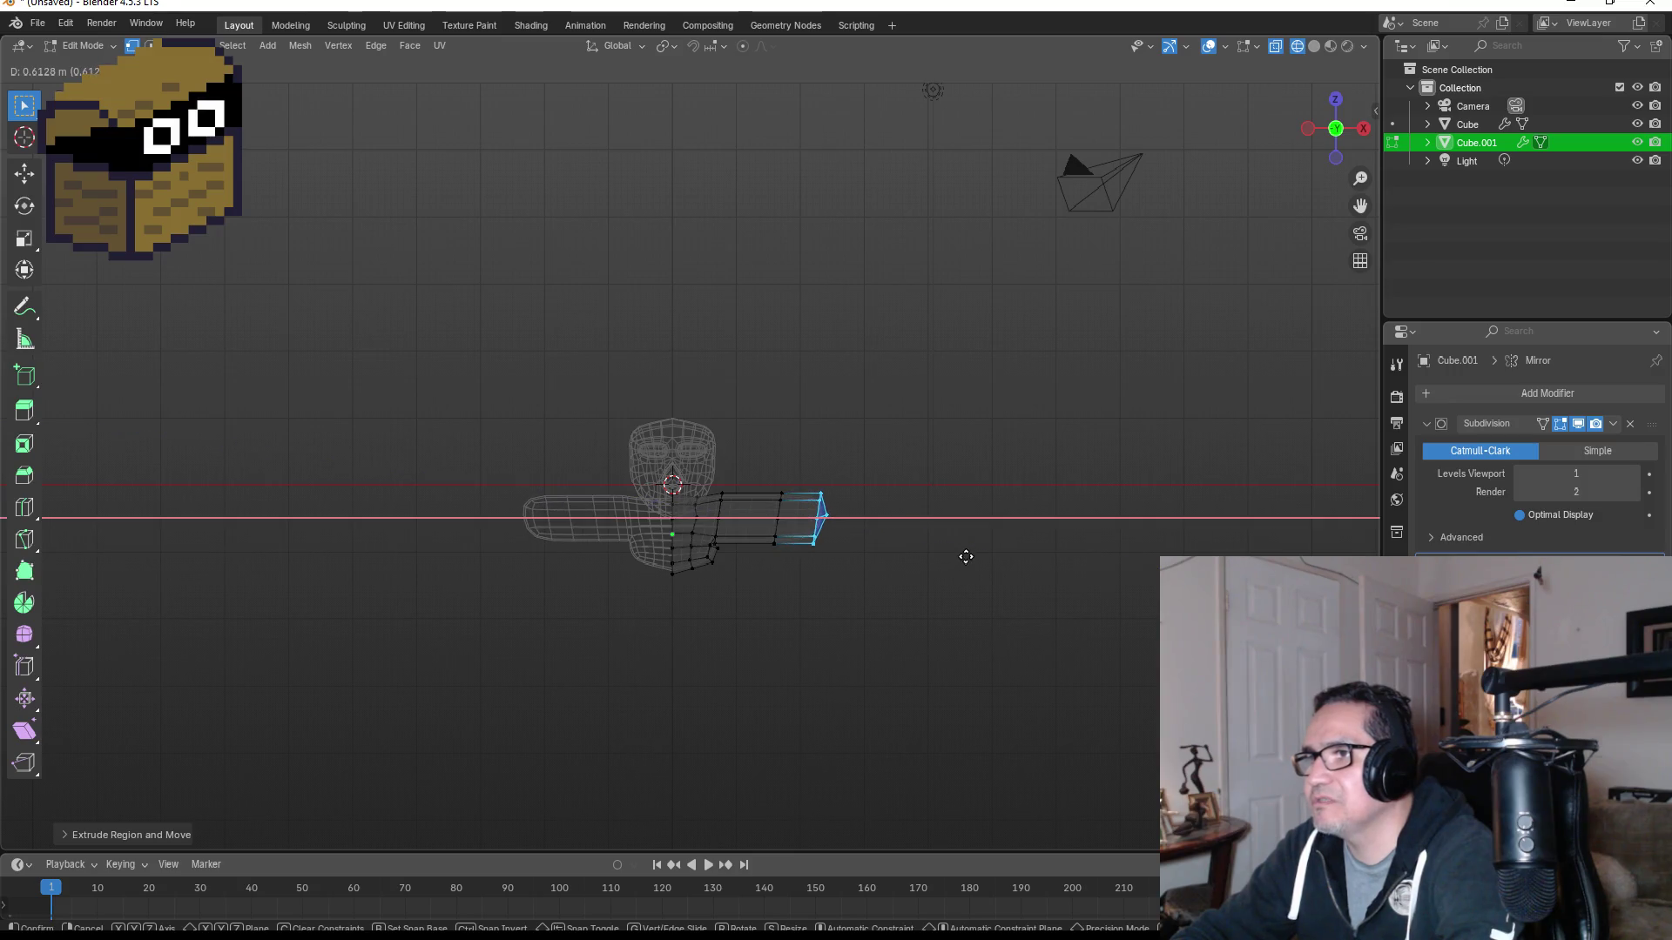
left_click(1000, 554)
key("z")
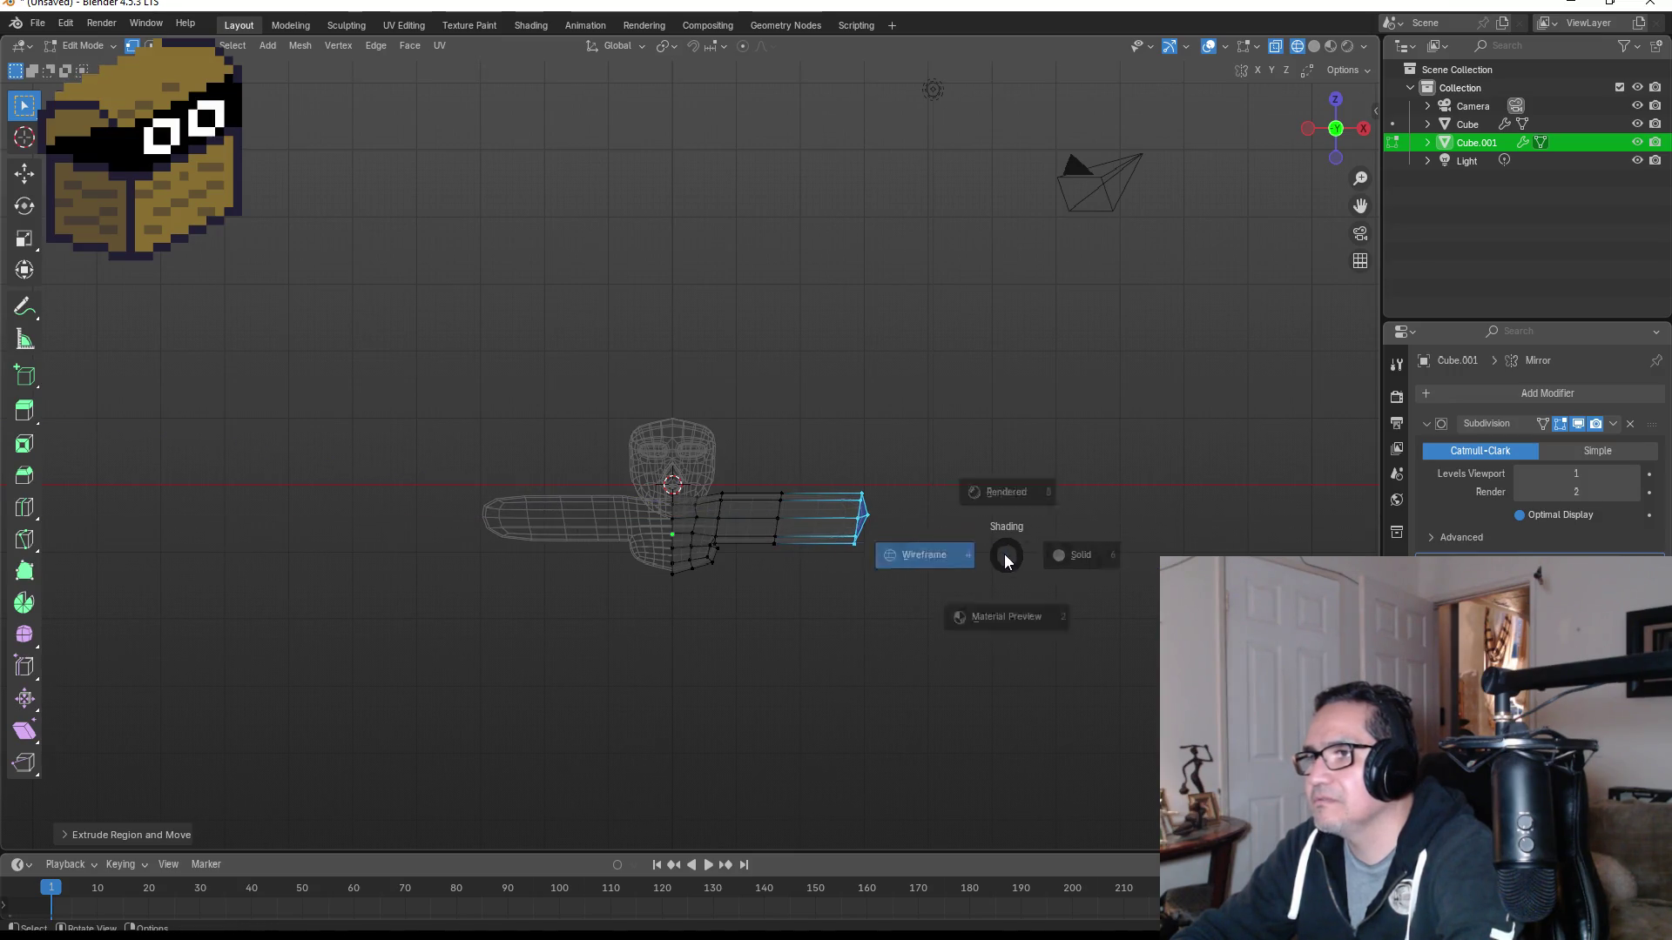
left_click(925, 522)
scroll(925, 522, "up", 5)
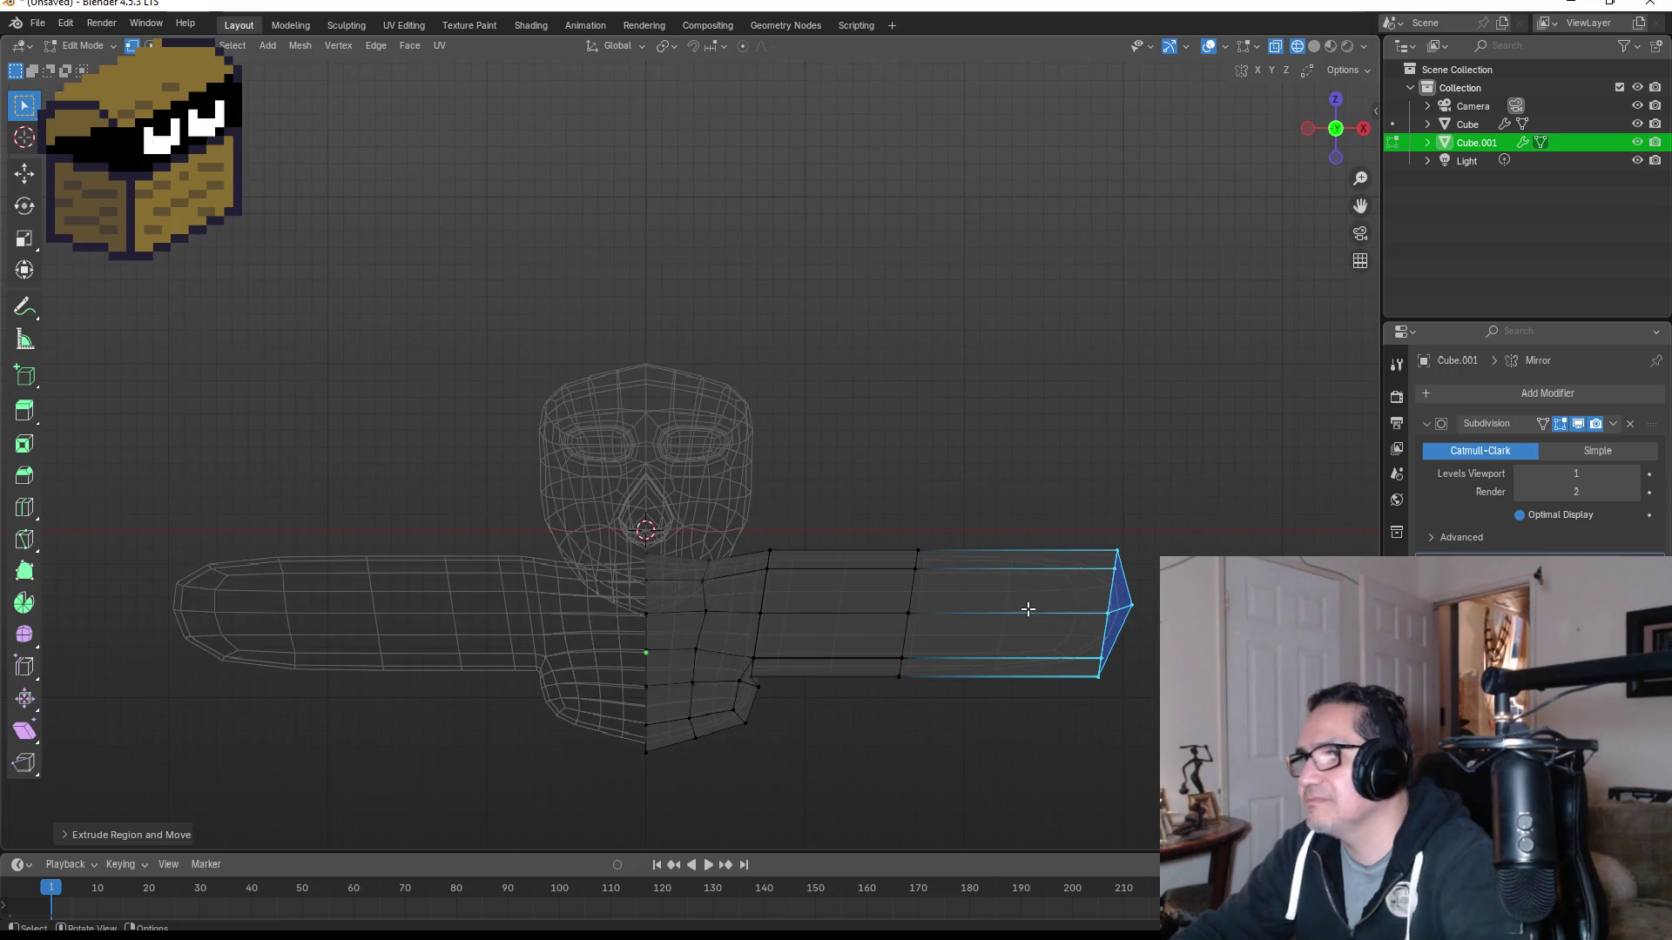
key("e")
key("x")
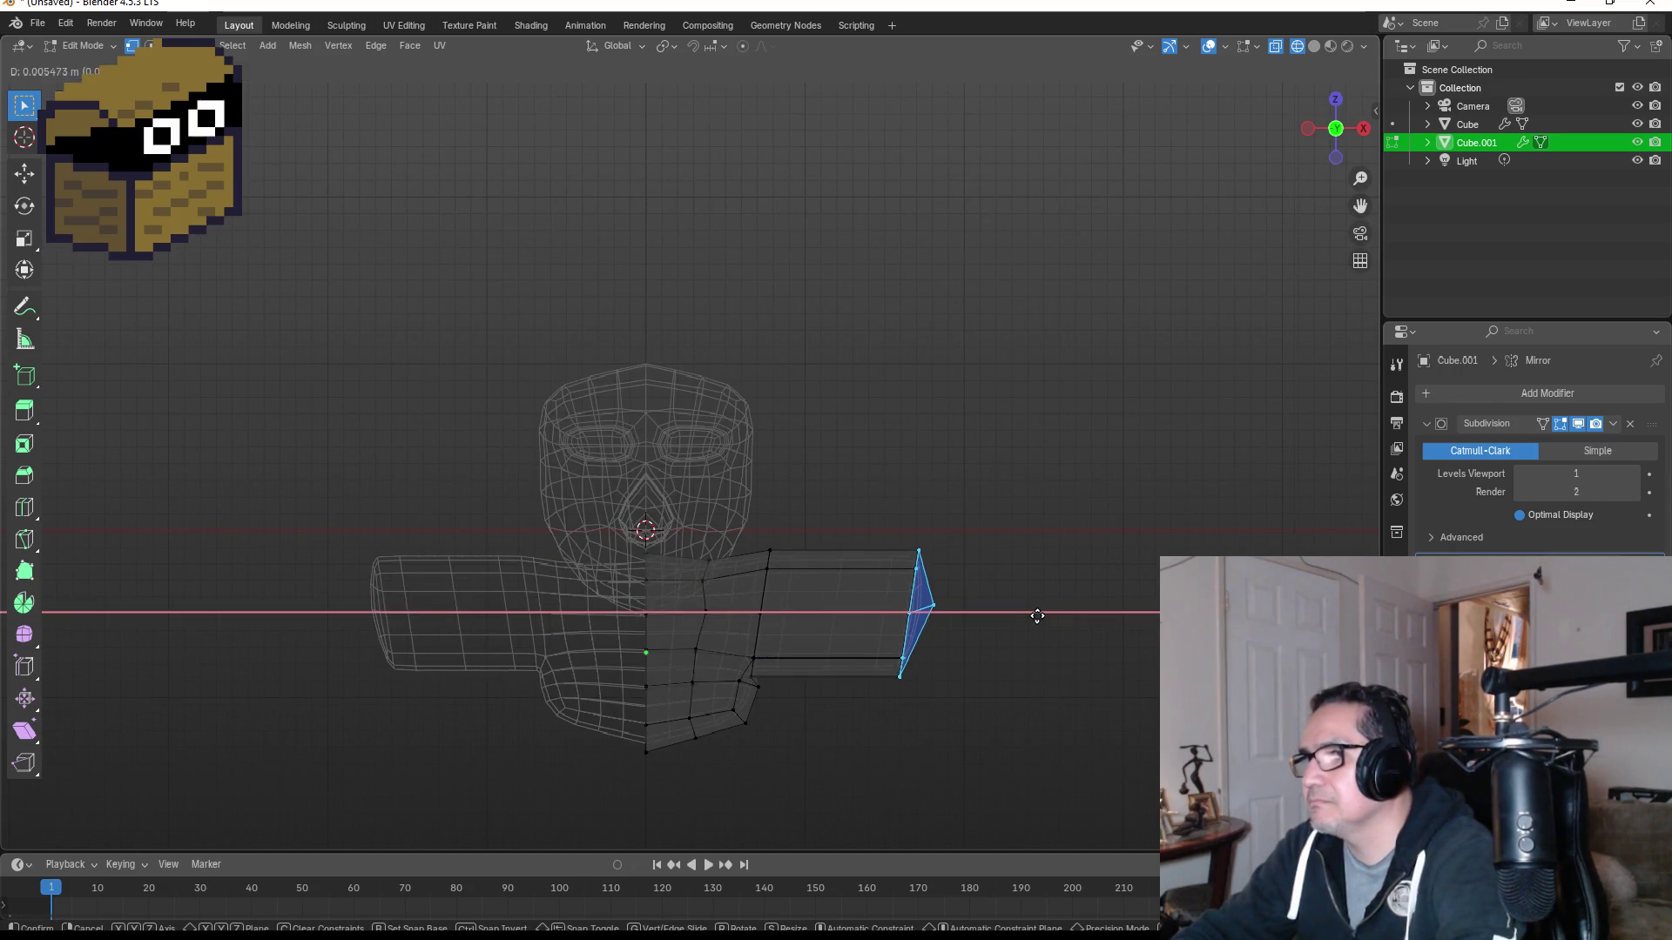
key("Return")
Step: Box-select the arm's end faces and narrow them along X, then preview the smoothed mesh
key("s")
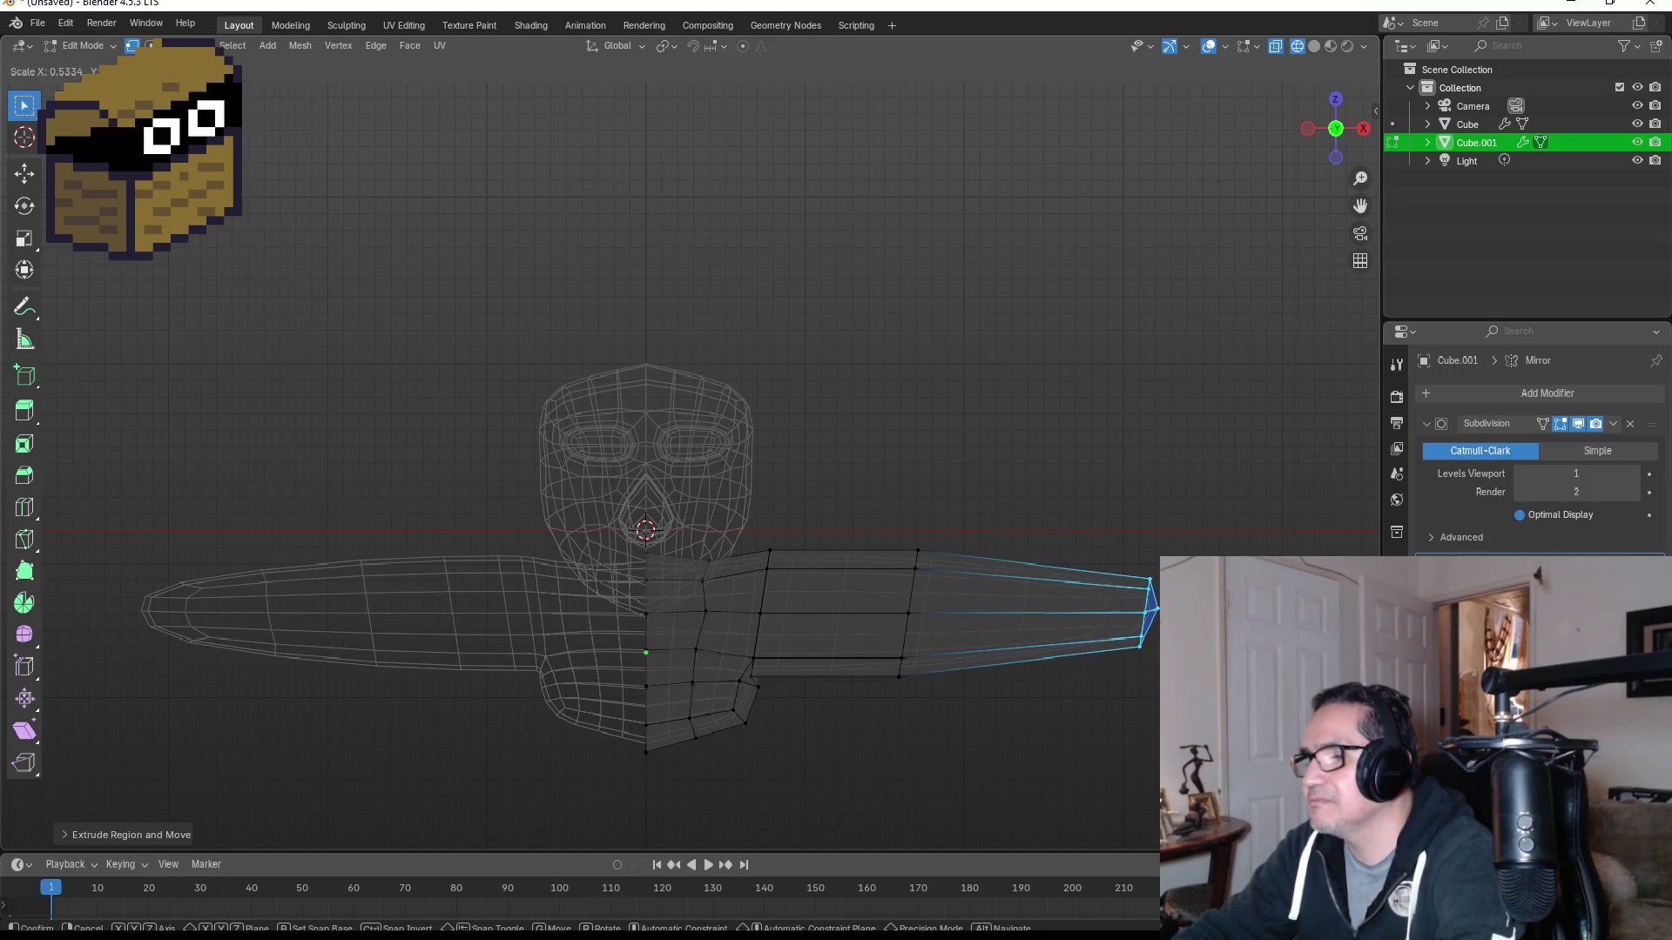
key("Escape")
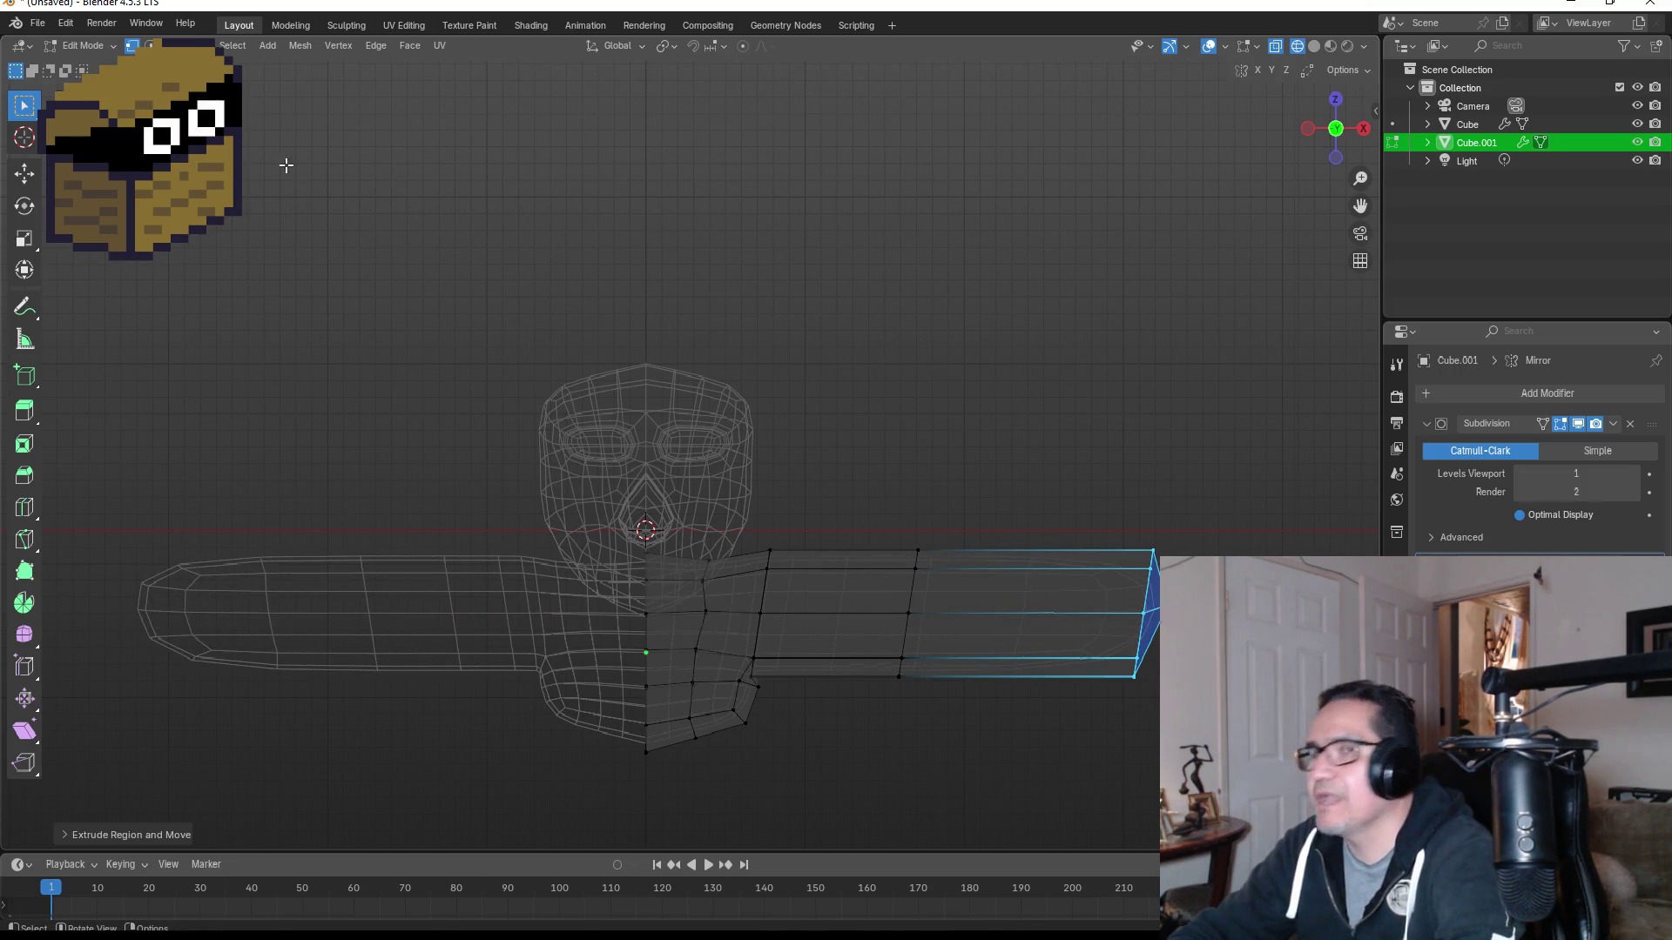
key("3")
left_click_drag(955, 507, 1194, 674)
key("s")
key("x")
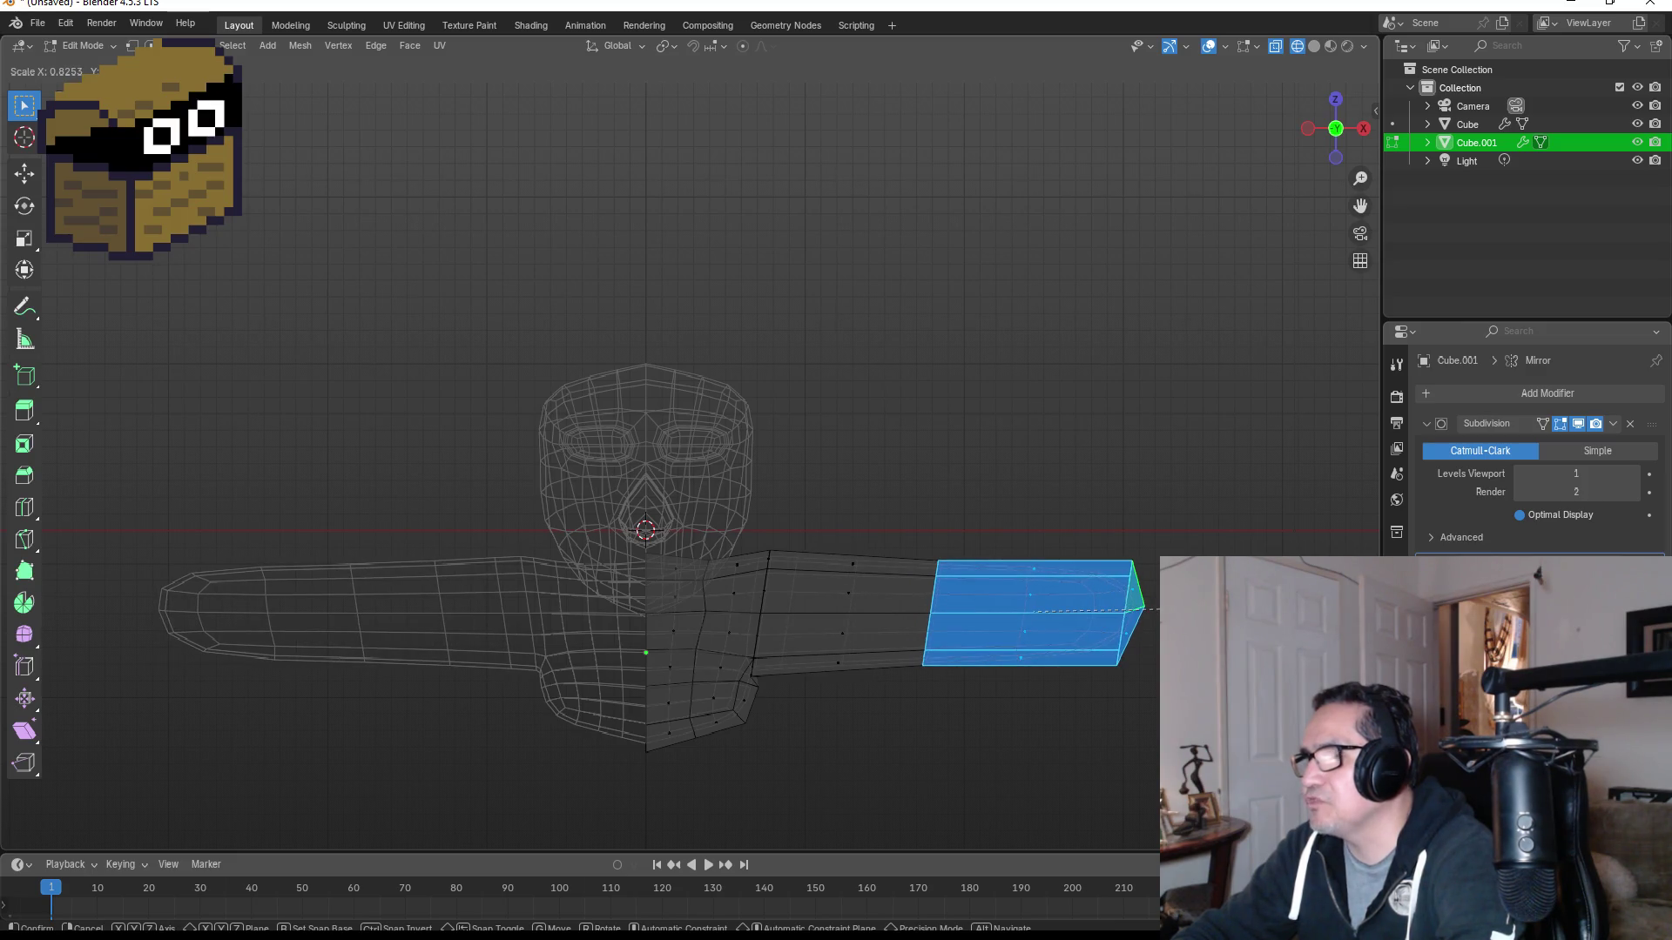
left_click(1151, 610)
scroll(1050, 633, "down", 4)
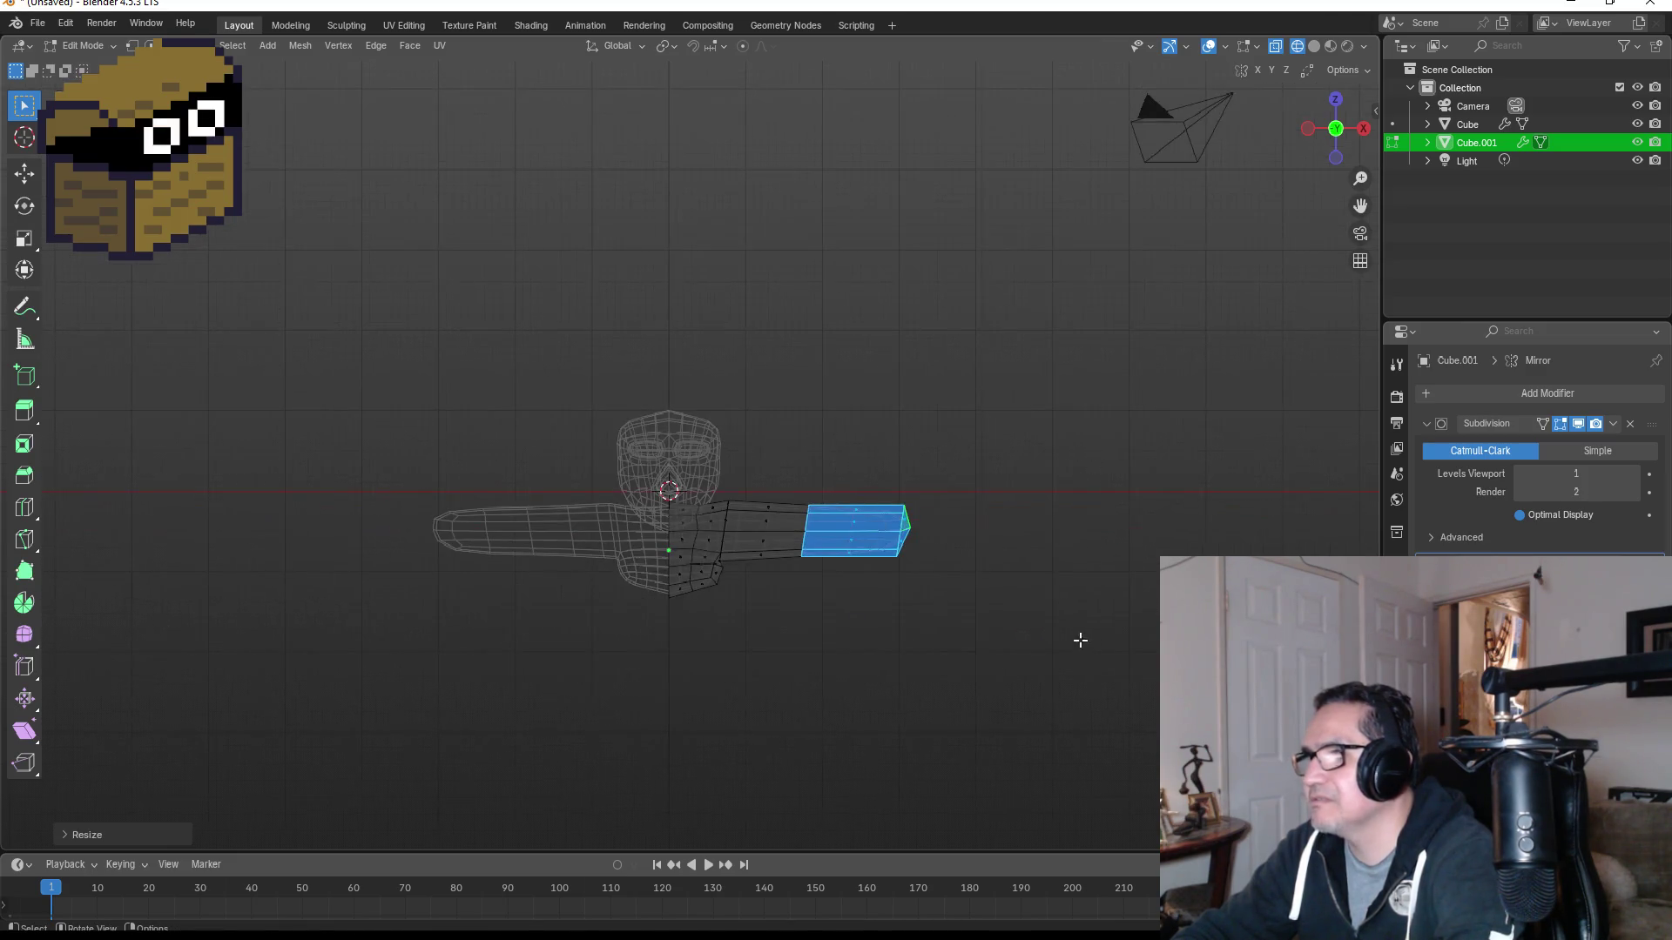
key("Tab")
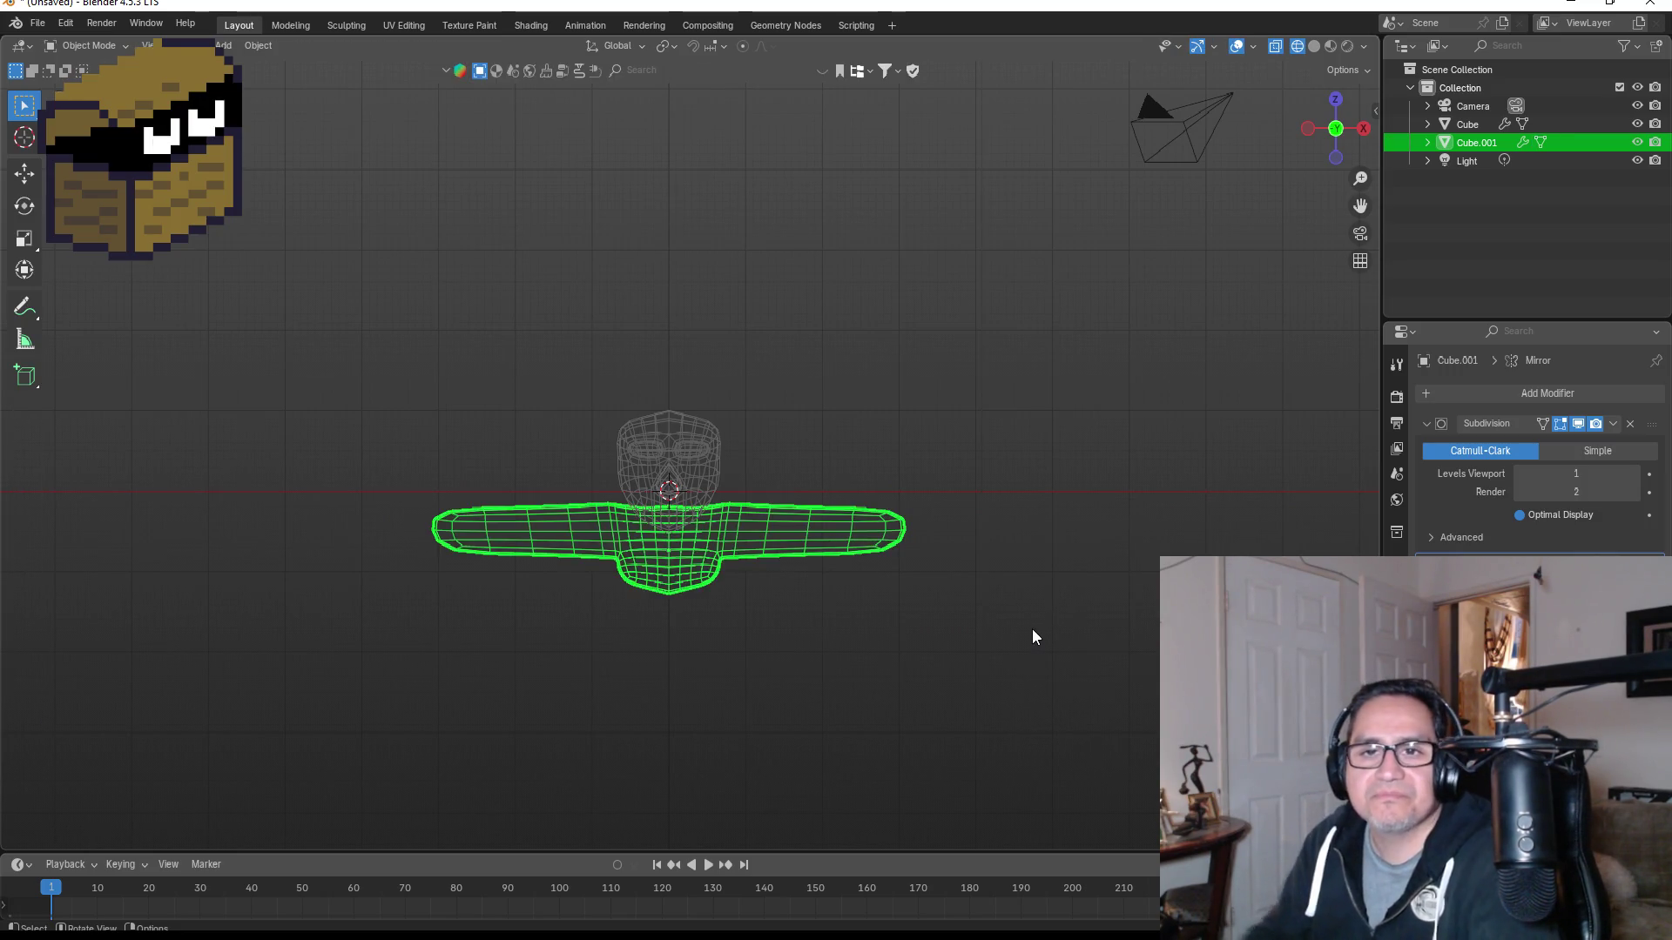
key("Tab")
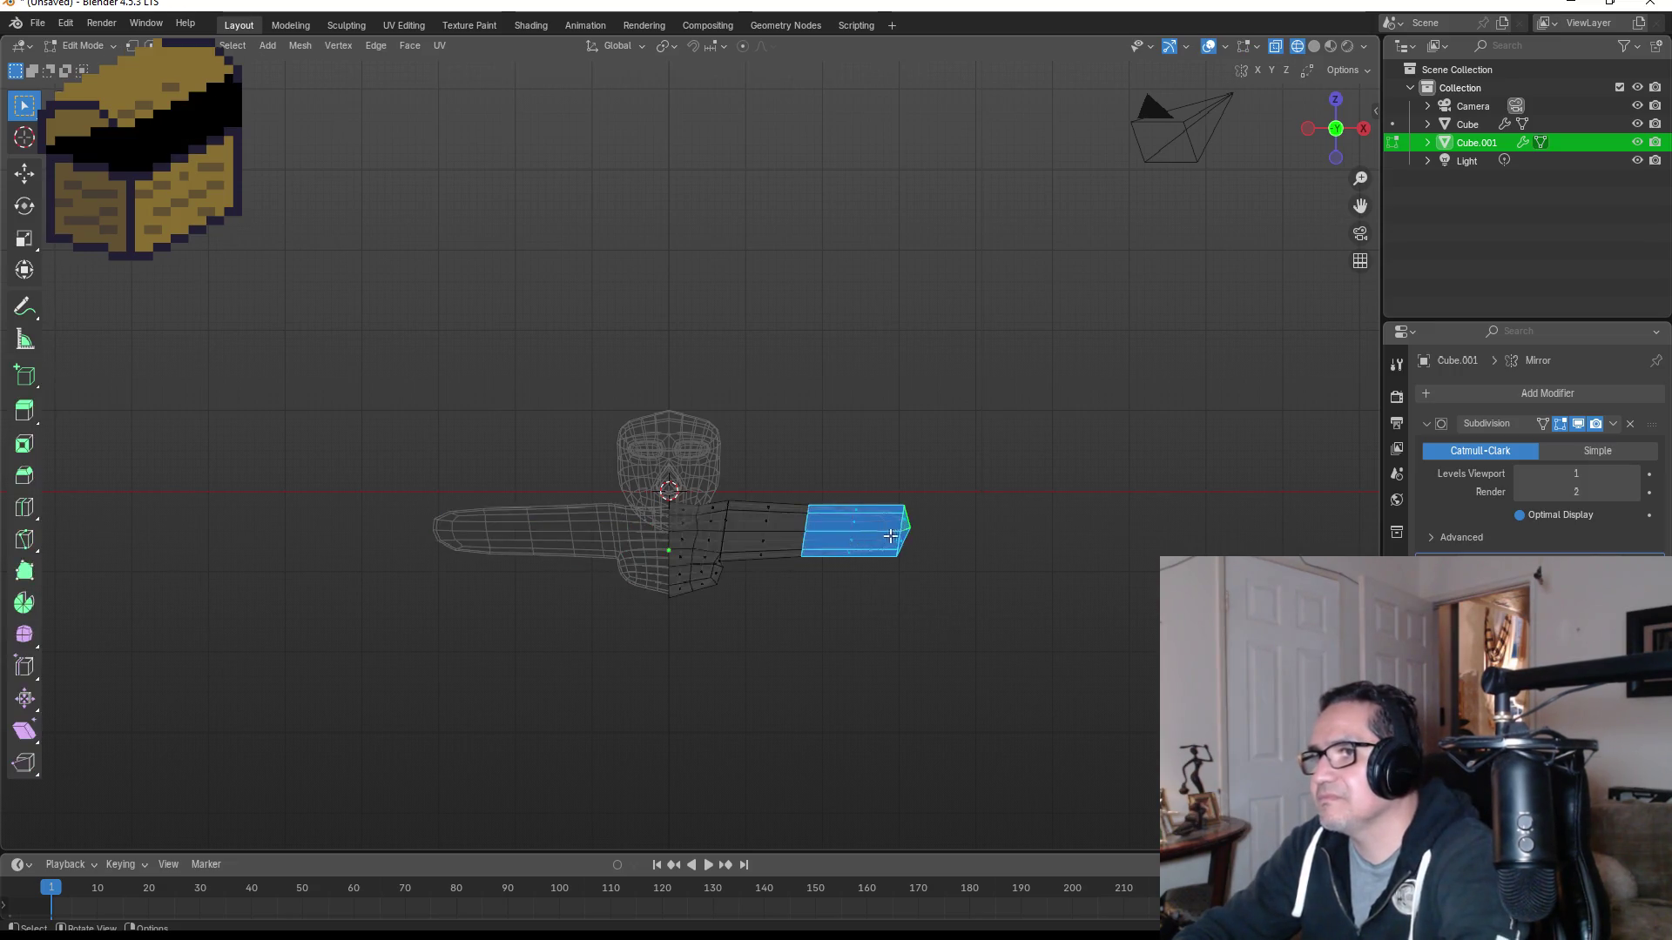
Step: Extrude the arm's tip faces further out along X and save as GymGoblin.blend
scroll(1021, 613, "up", 2)
left_click(995, 540)
mouse_move(1001, 582)
middle_mouse_down()
mouse_move(1033, 540)
mouse_move(929, 526)
mouse_move(798, 541)
mouse_move(931, 600)
mouse_move(1083, 591)
middle_mouse_up()
left_click(794, 523, "shift")
left_click(831, 540, "shift")
left_click(835, 548, "shift")
key("e")
key("x")
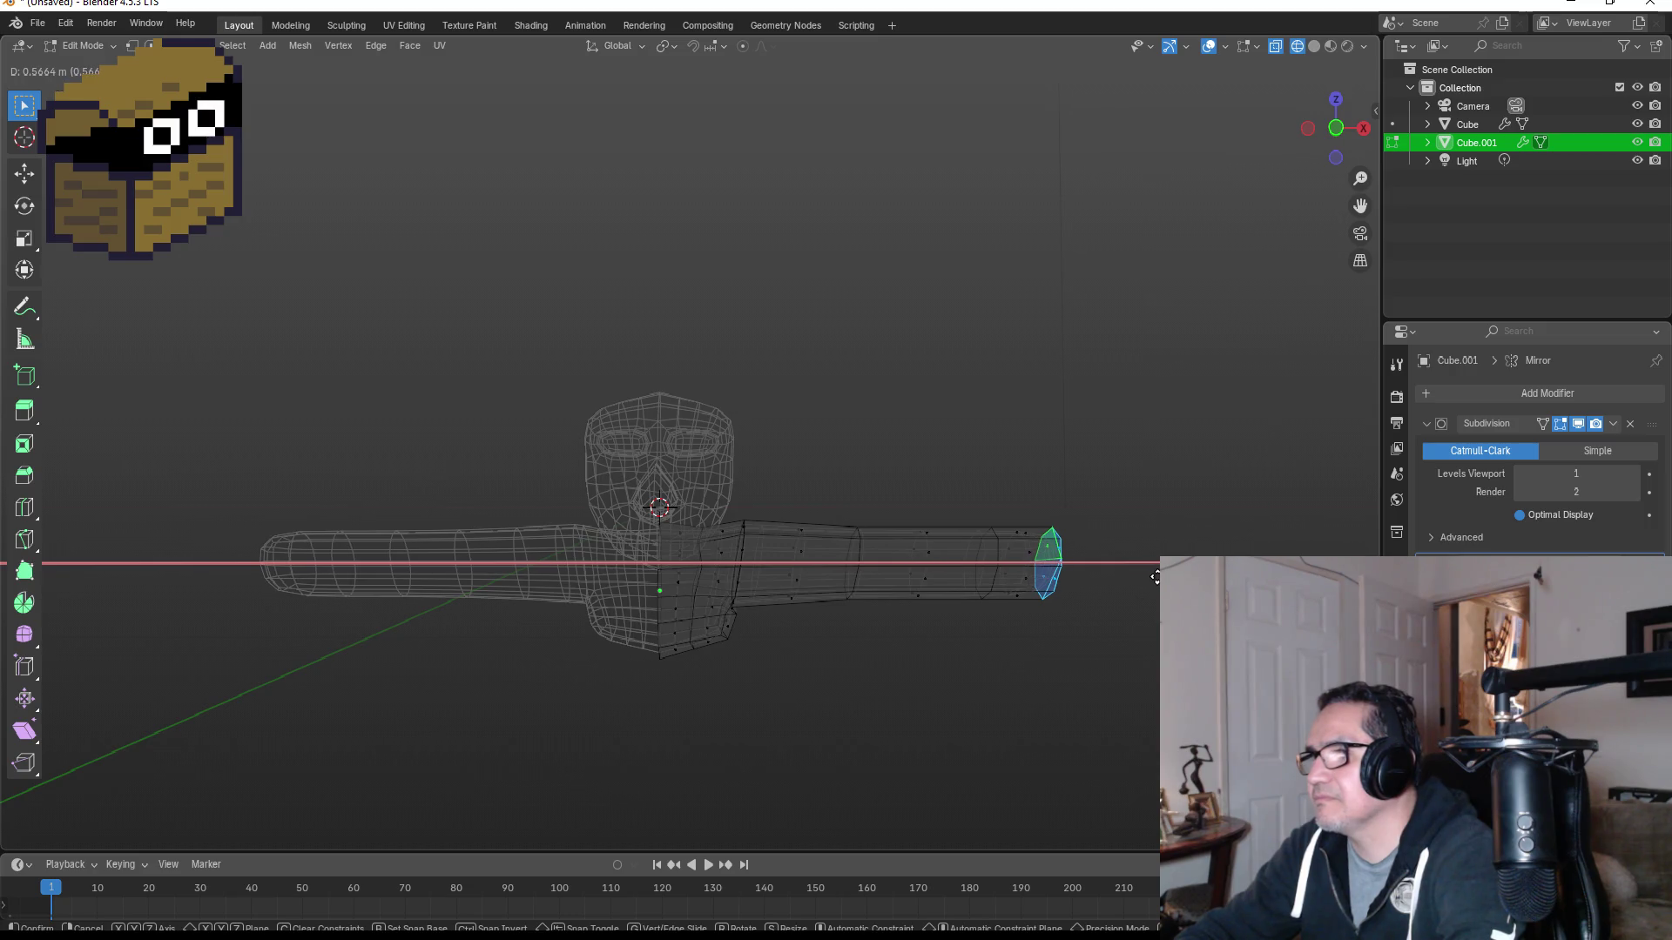
left_click(1132, 569)
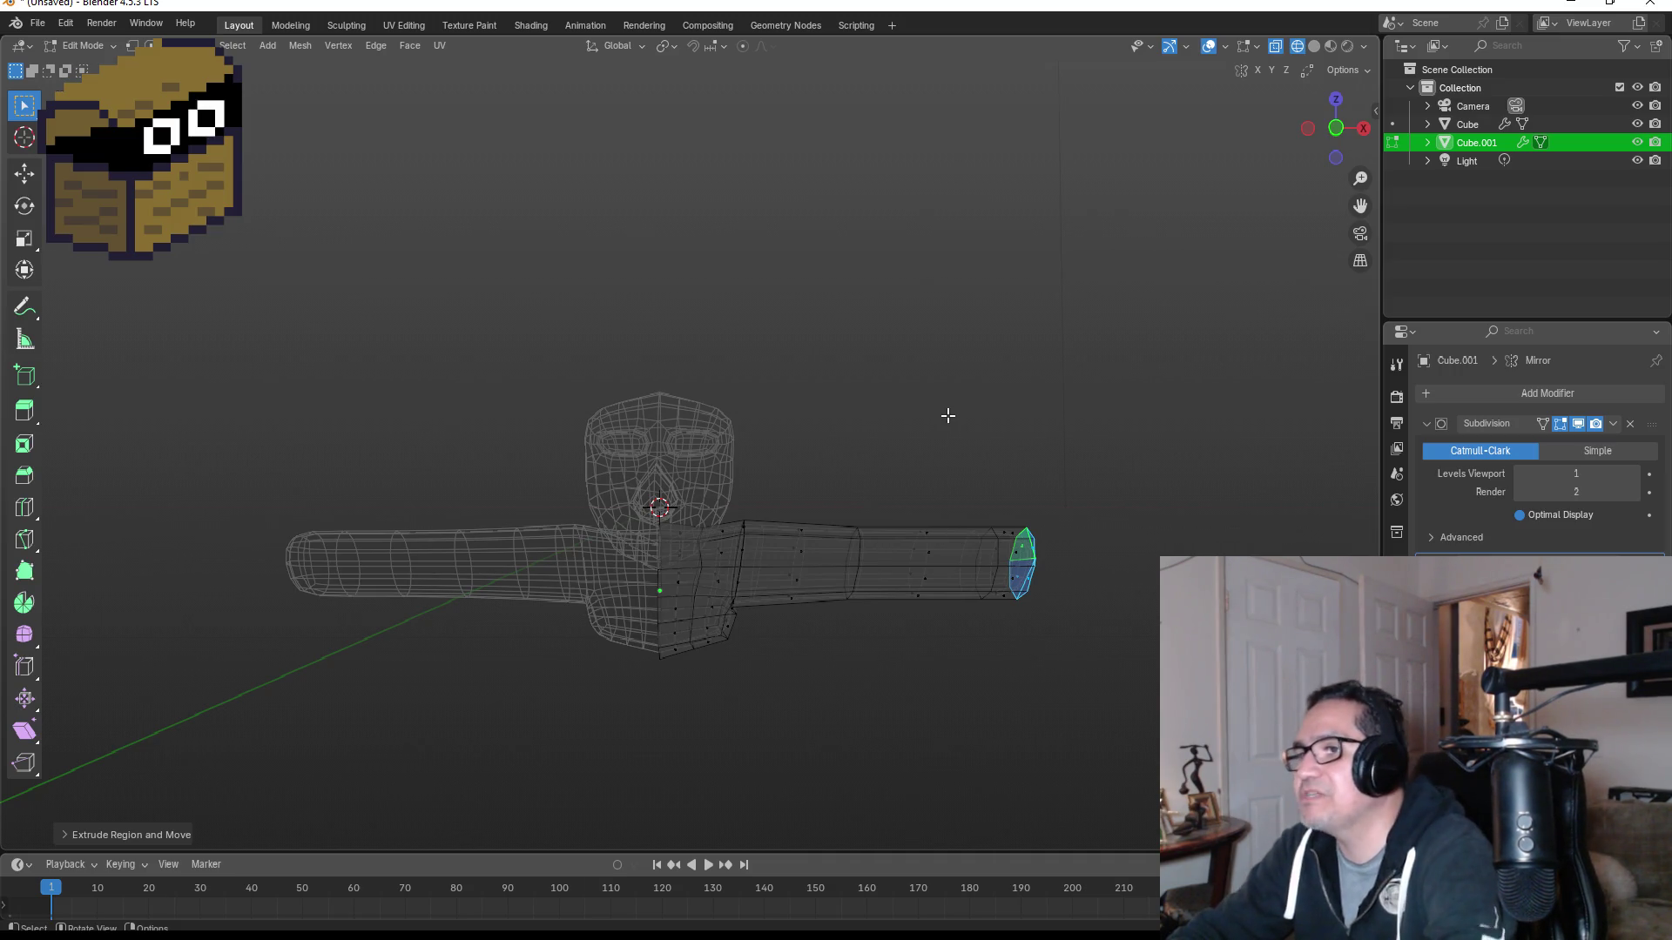
key("ctrl+o")
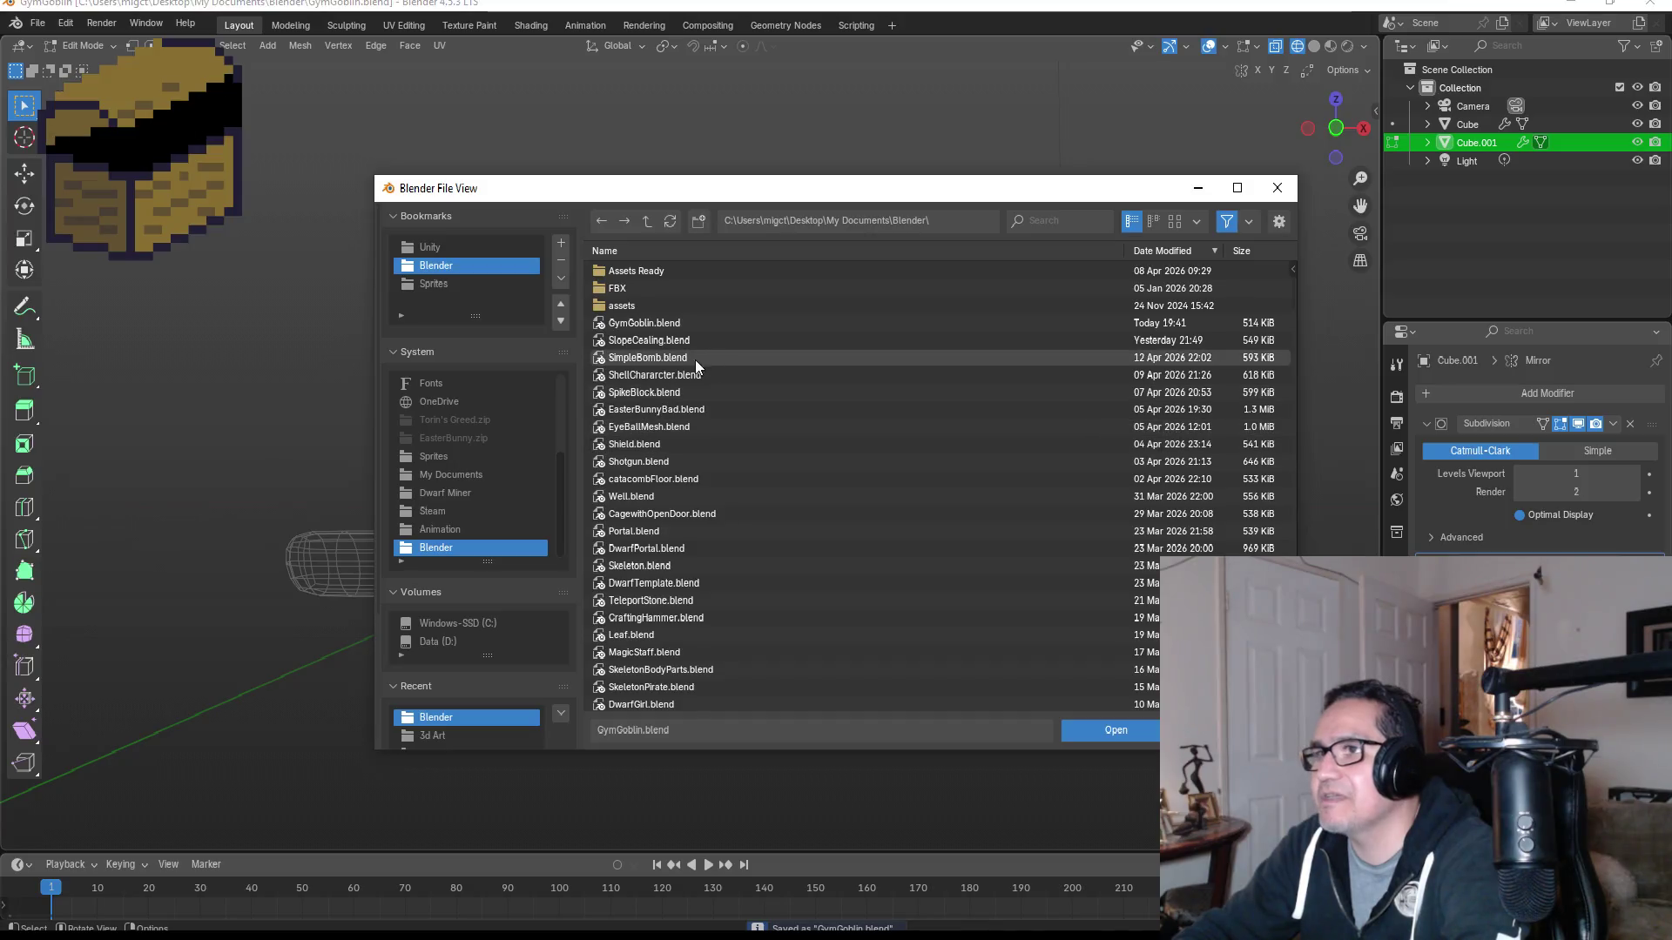
Step: Filter the file list by 'go' and open Goblin.blend
scroll(644, 470, "down", 3)
scroll(923, 305, "up", 3)
left_click(1042, 223)
type("go")
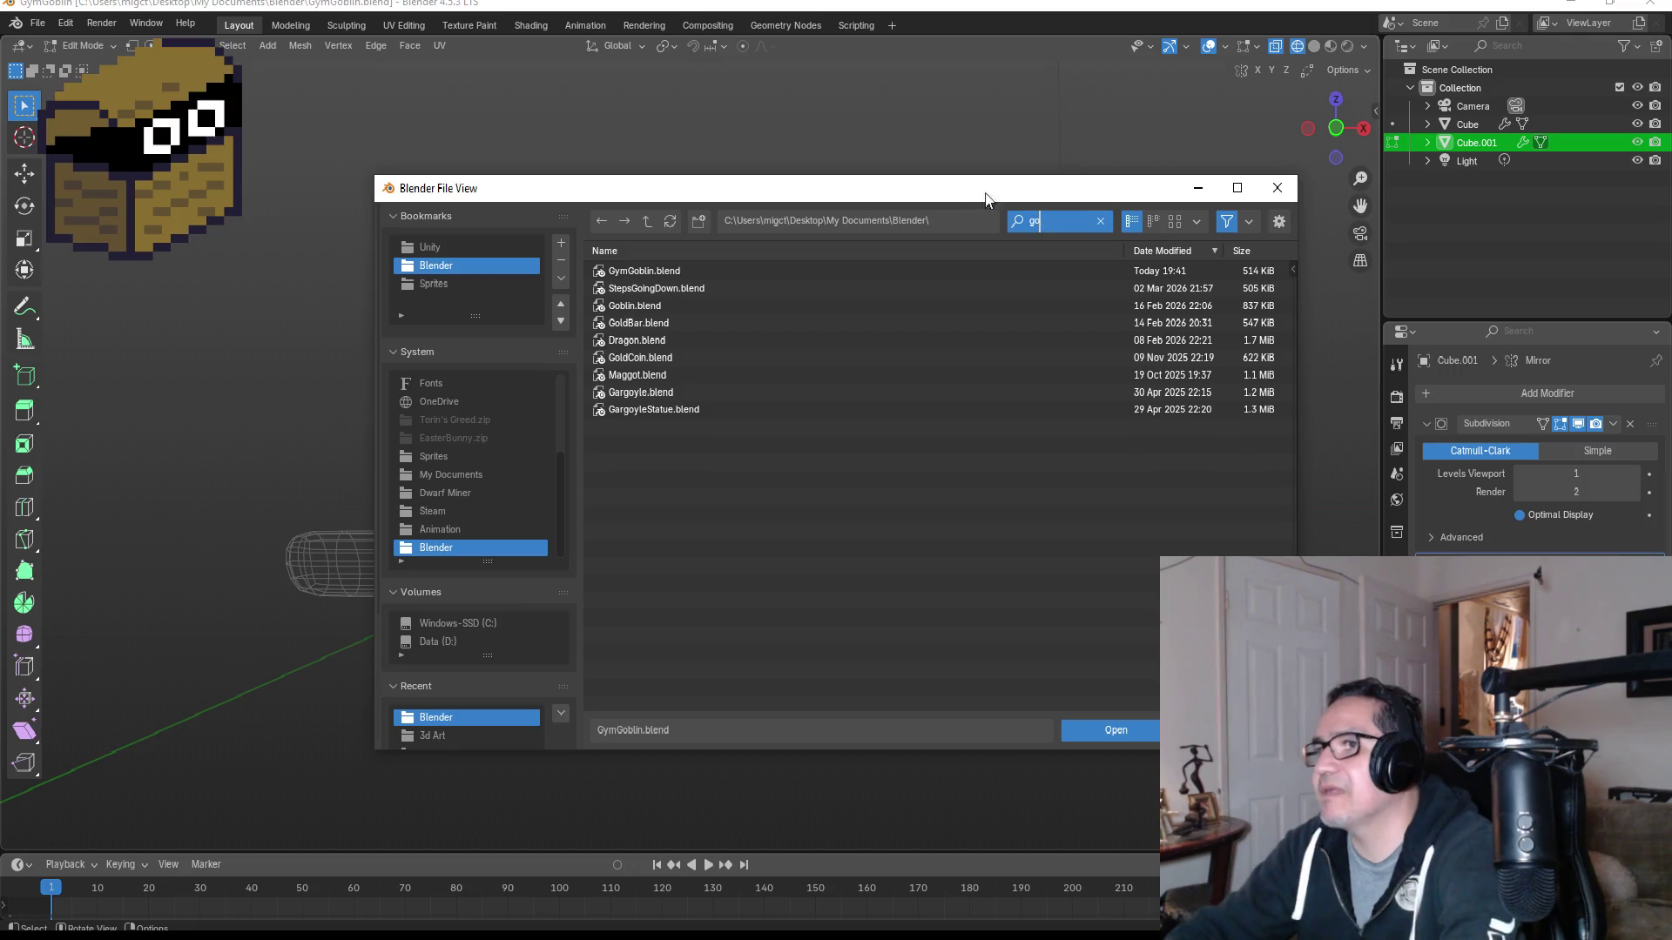
left_click(684, 305)
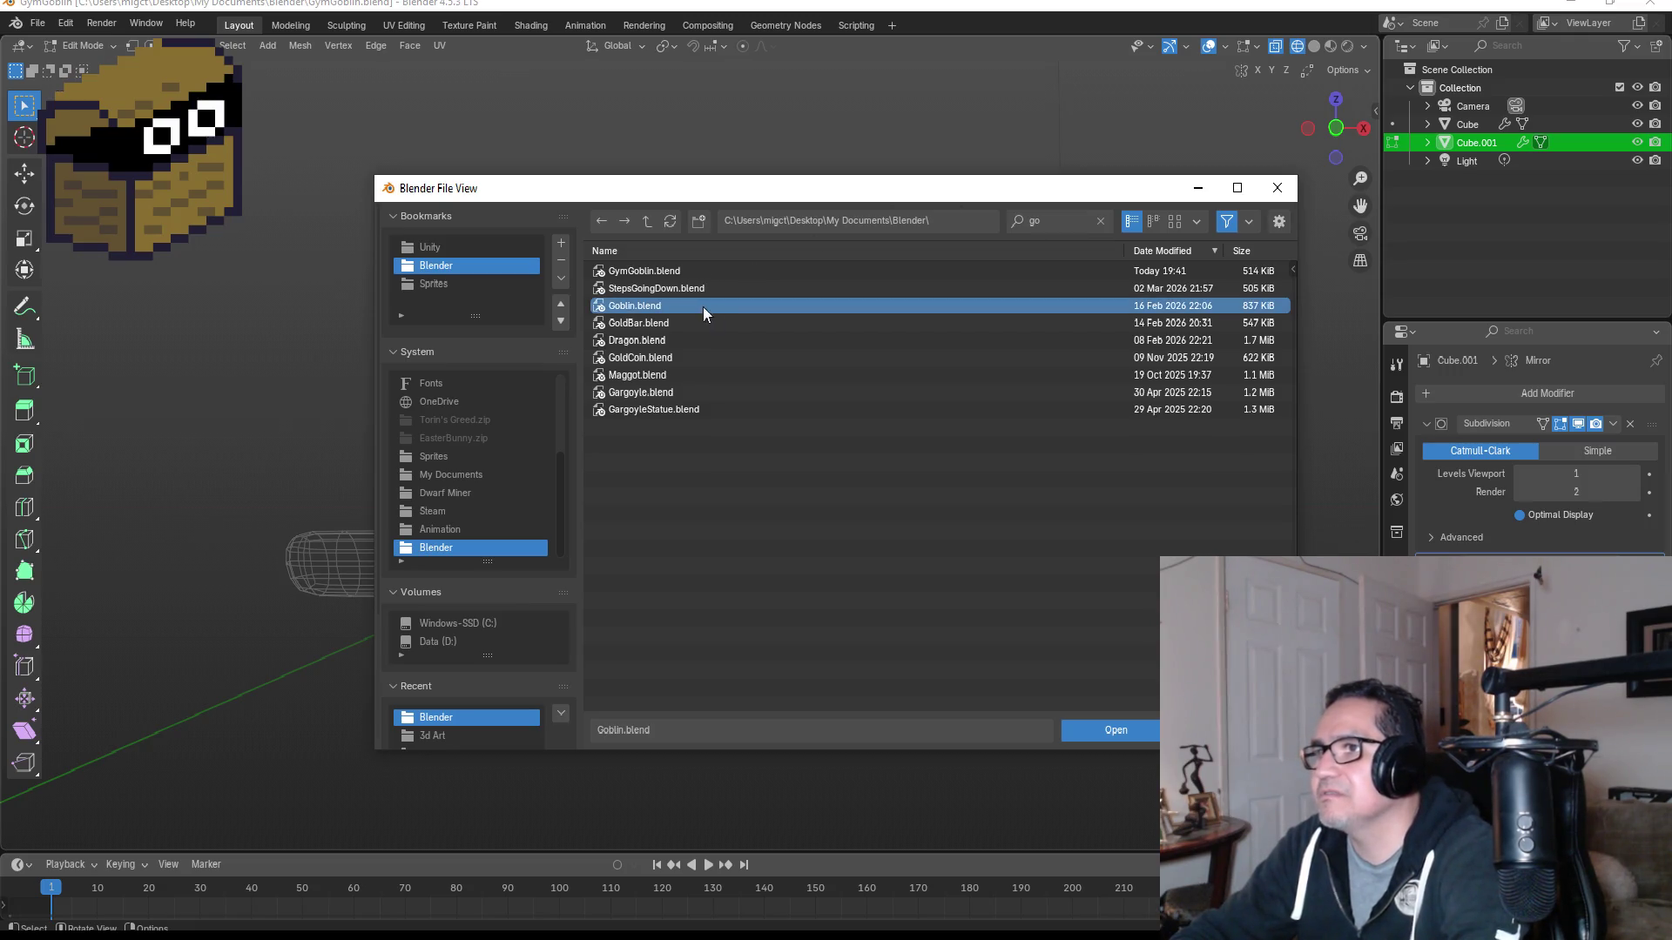
double_click(685, 301)
Step: Orbit around the rigged goblin, ending in the front and right side views
mouse_move(919, 473)
middle_mouse_down()
mouse_move(703, 437)
mouse_move(629, 479)
mouse_move(815, 526)
middle_mouse_up()
scroll(872, 516, "up", 3)
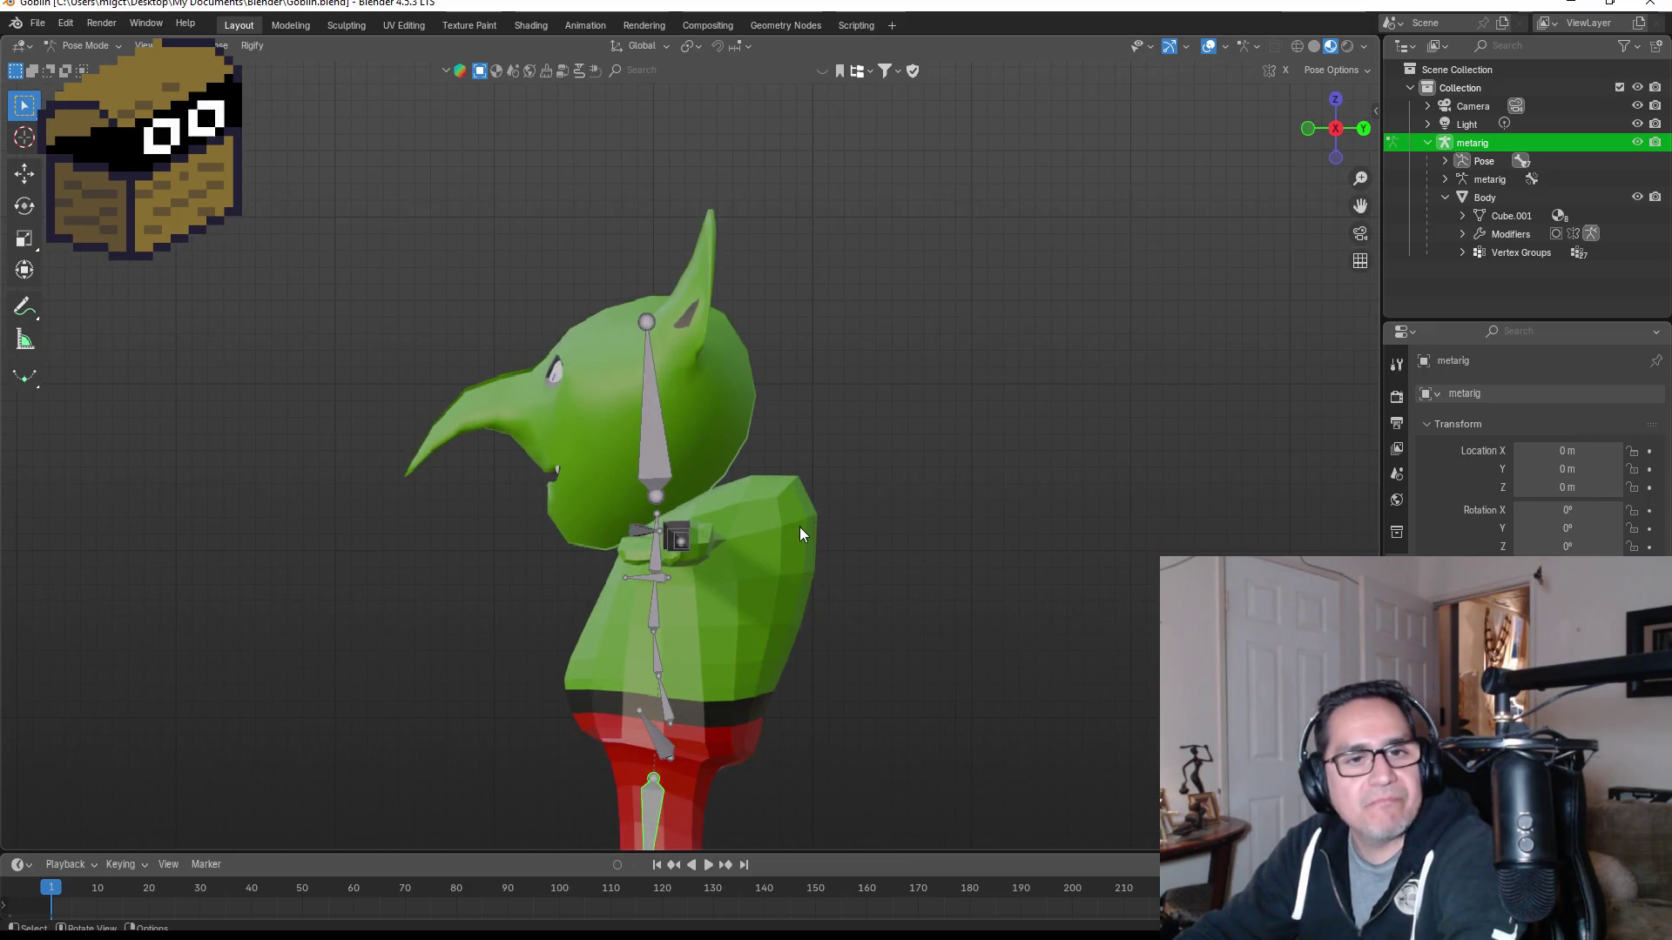
mouse_move(879, 545)
middle_mouse_down()
mouse_move(792, 556)
mouse_move(1016, 541)
middle_mouse_up()
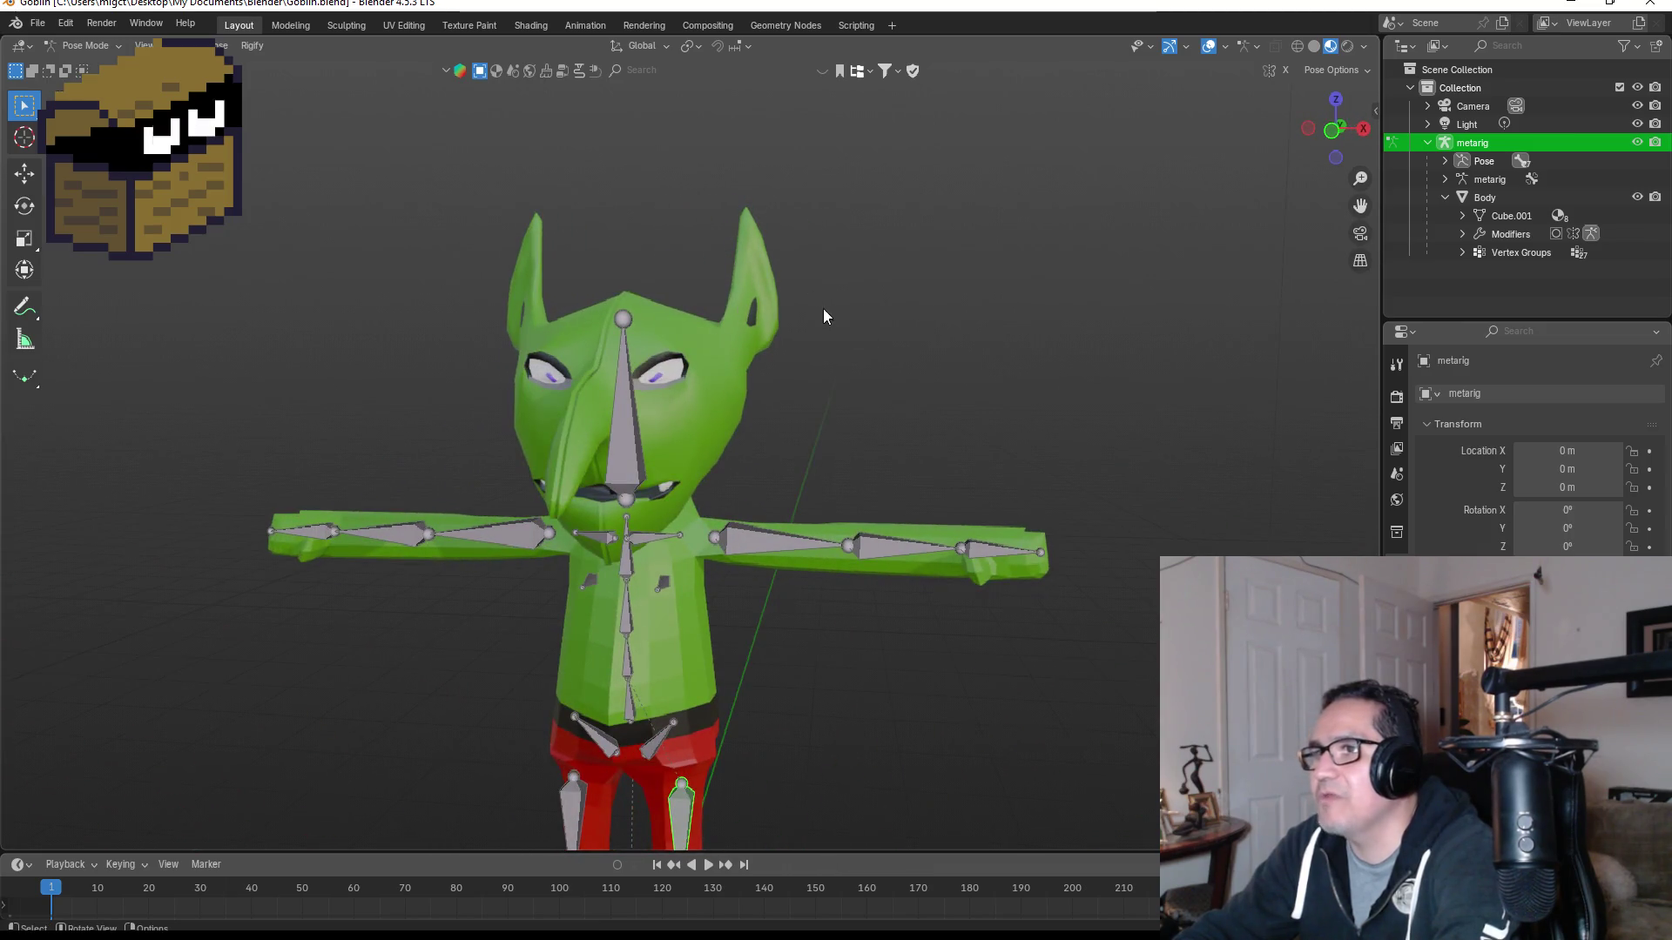
scroll(871, 314, "down", 3)
mouse_move(900, 317)
middle_mouse_down("alt")
mouse_move(869, 325)
mouse_move(848, 452)
middle_mouse_up("alt")
scroll(832, 410, "down", 2)
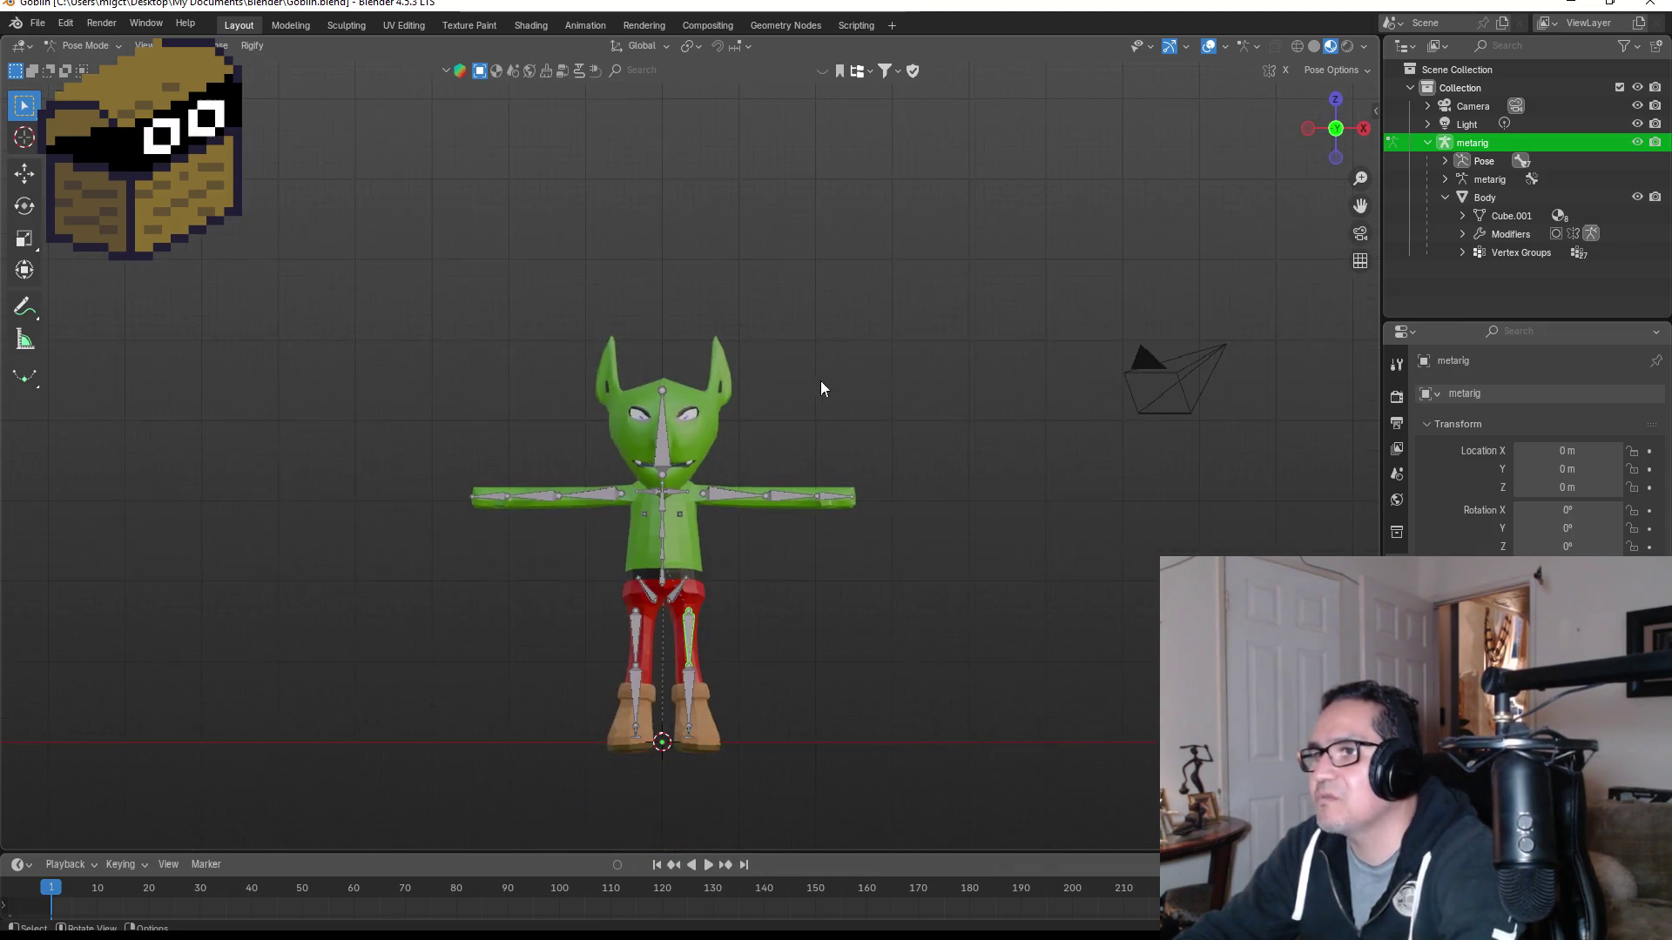
scroll(820, 381, "up", 6)
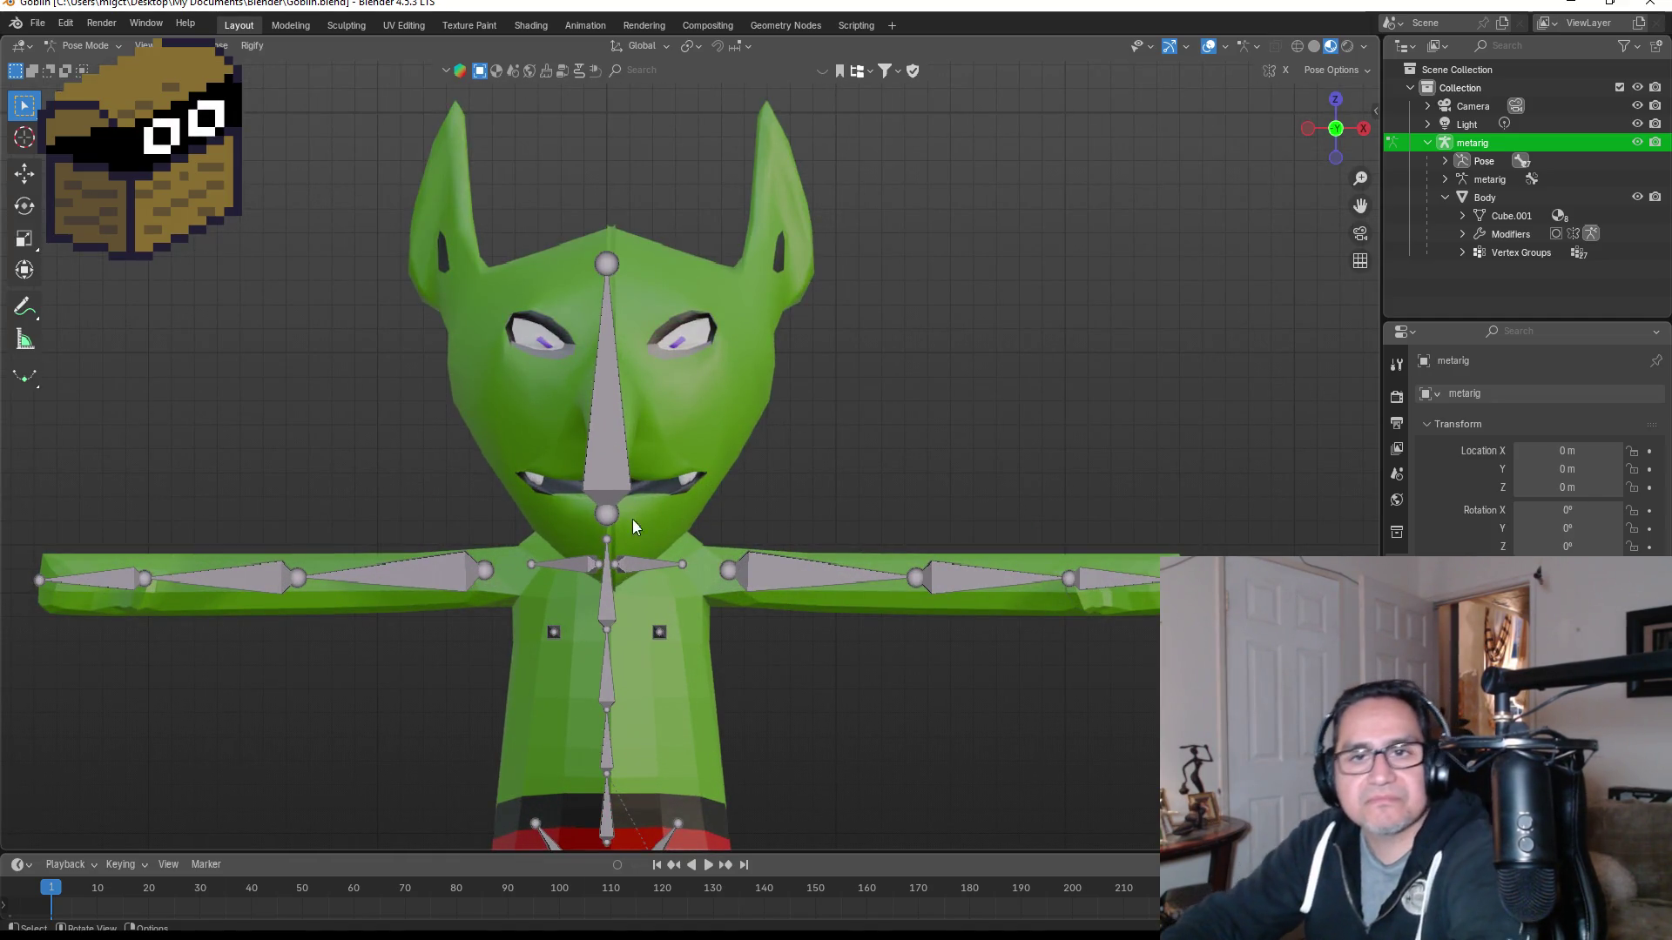
scroll(728, 535, "down", 3)
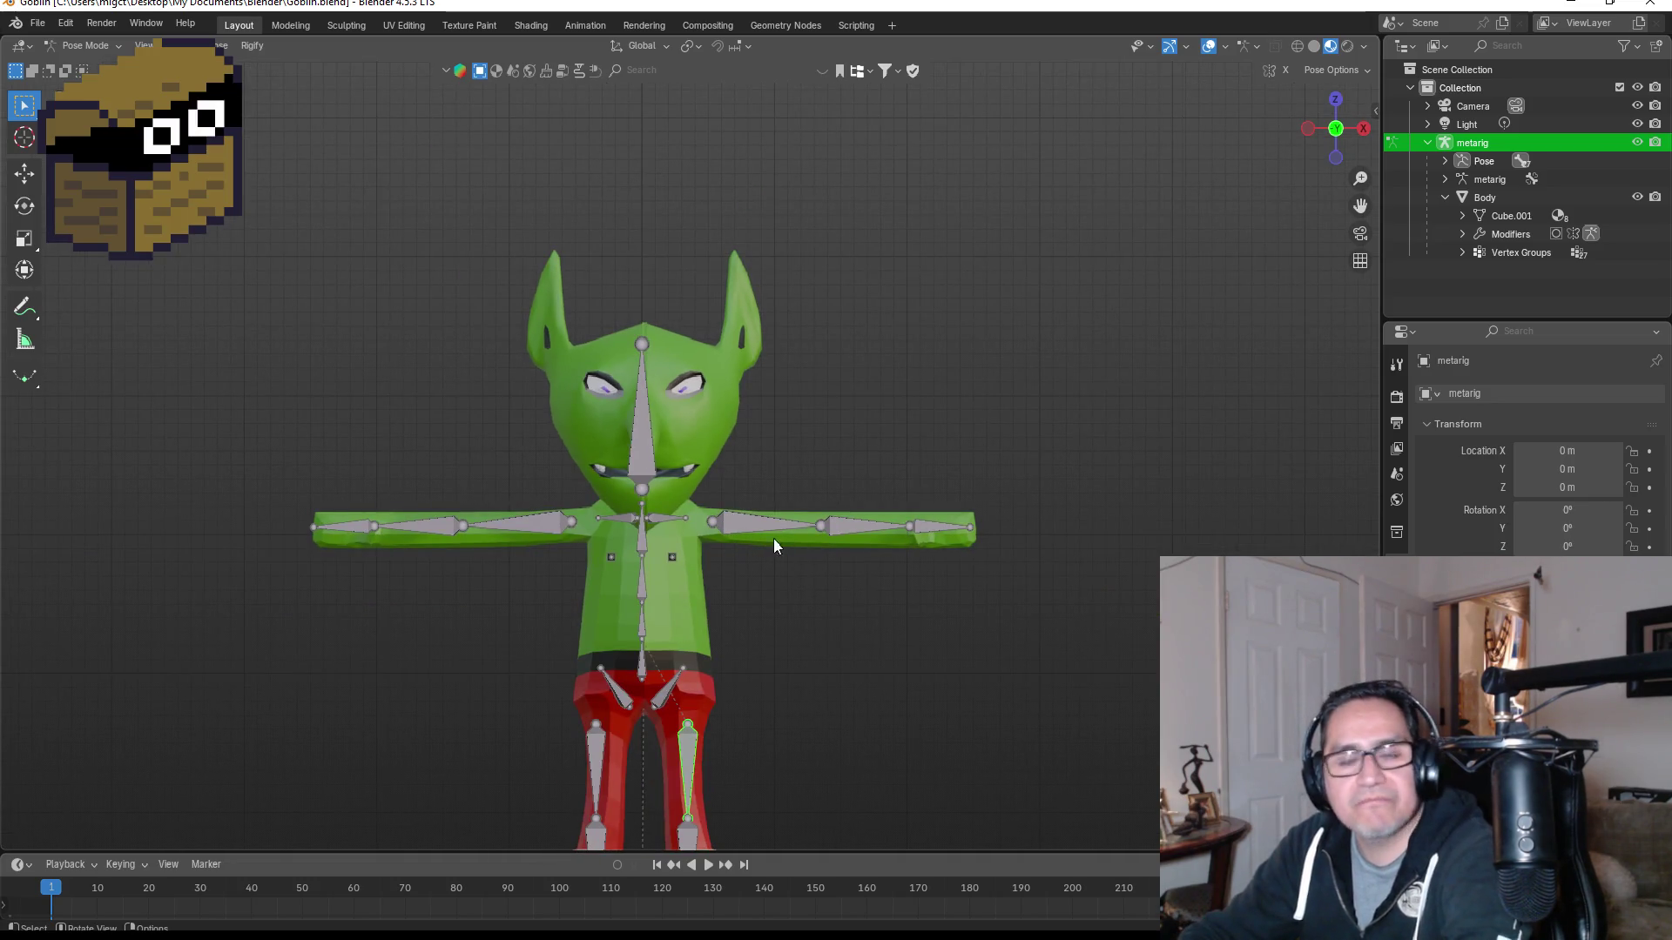
middle_click_drag(1034, 498, 782, 491)
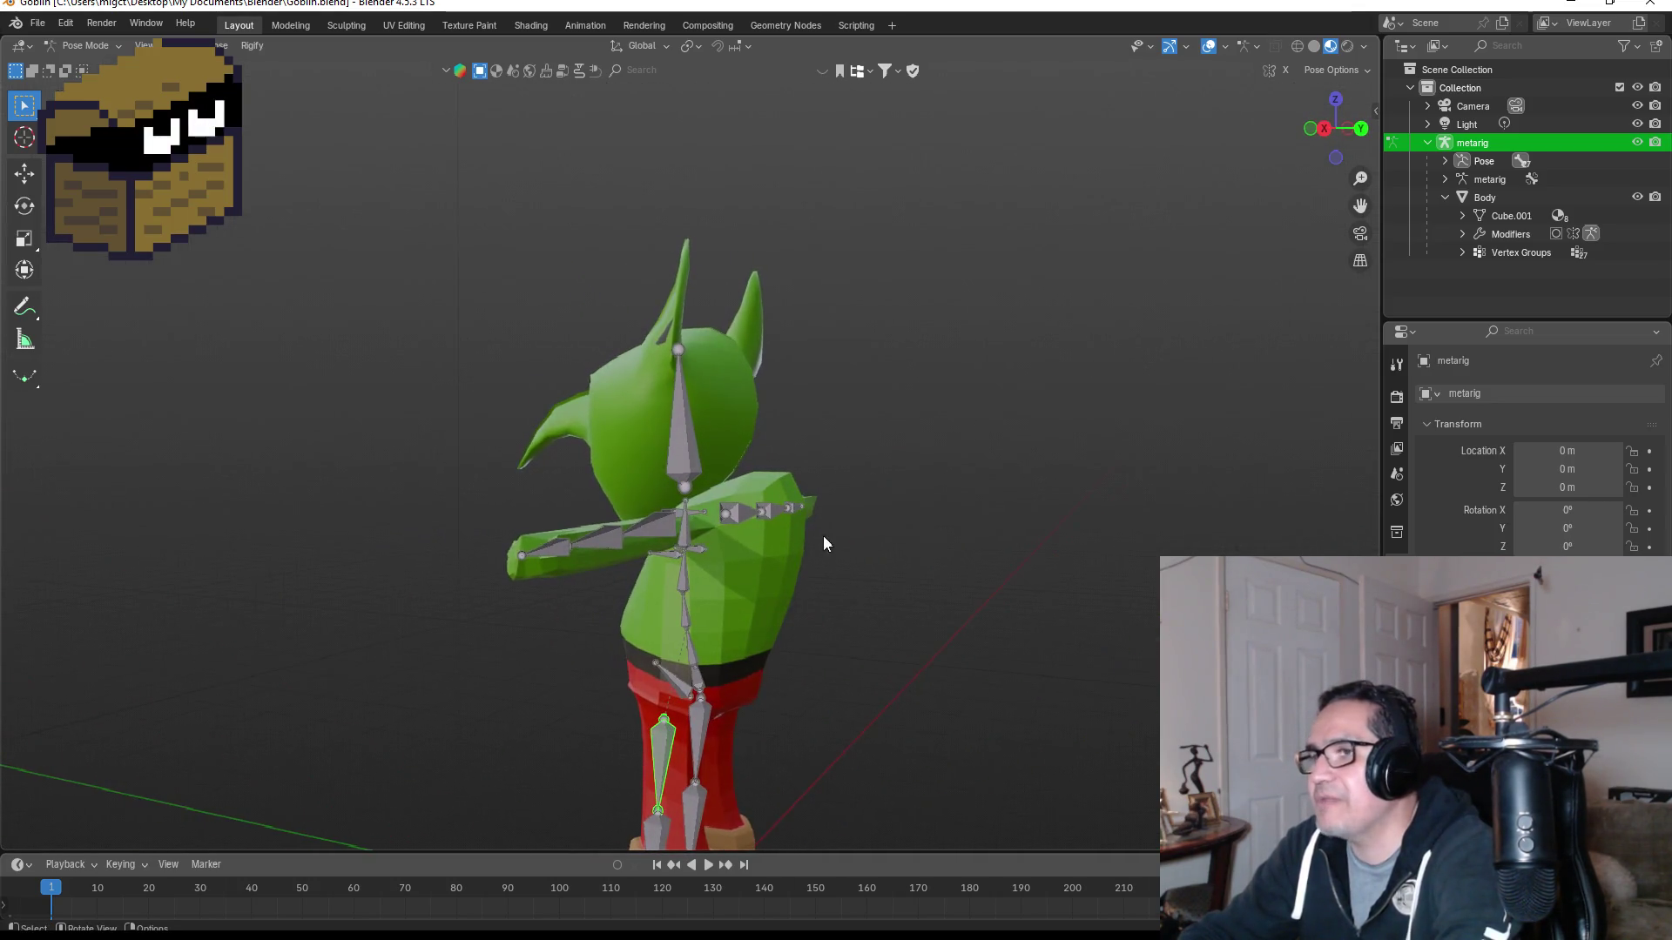
key("KP_1")
key("KP_3")
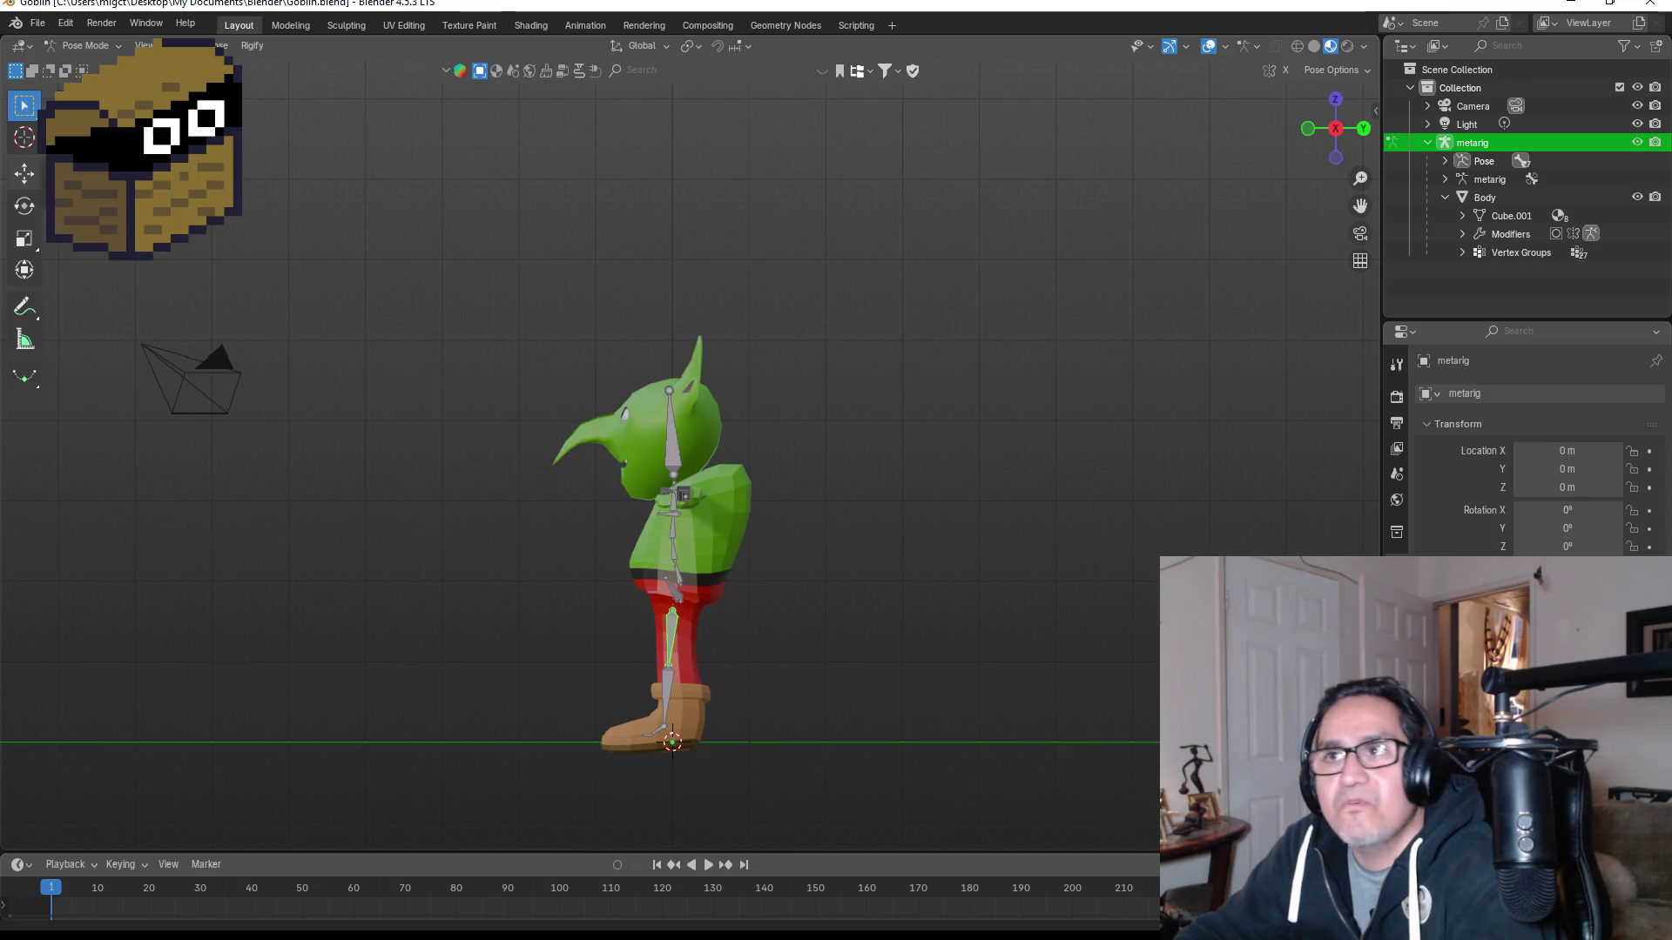
Step: Reopen GymGoblin.blend from File > Open, then switch to the browser's merchant search
left_click(38, 23)
left_click(65, 62)
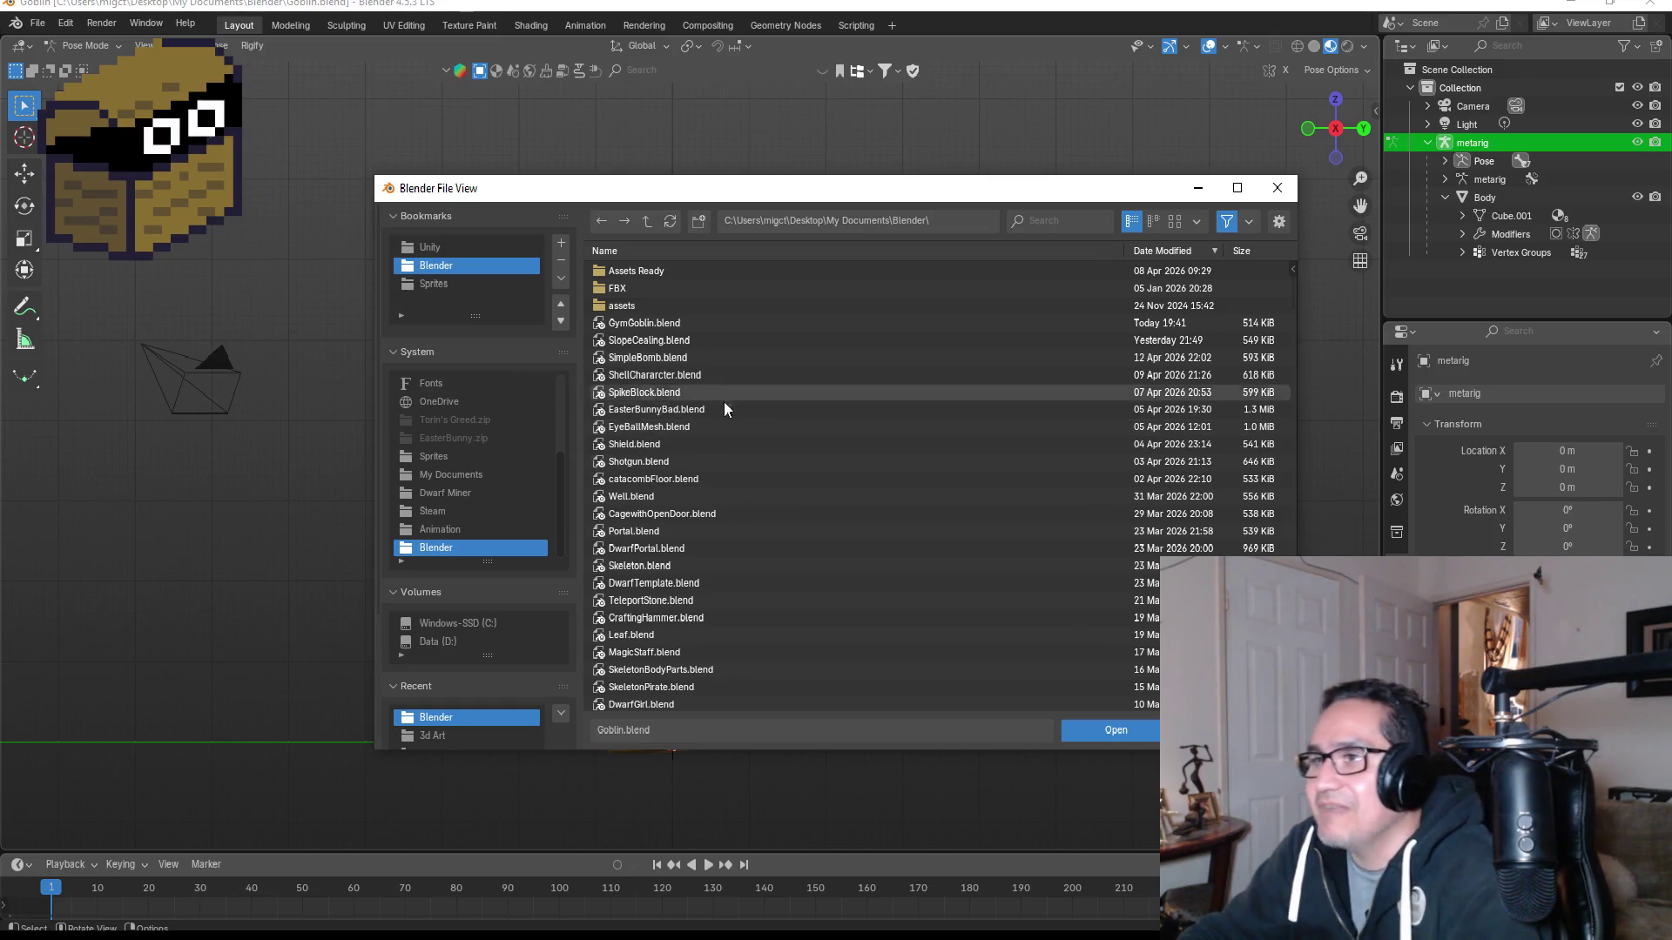
double_click(667, 324)
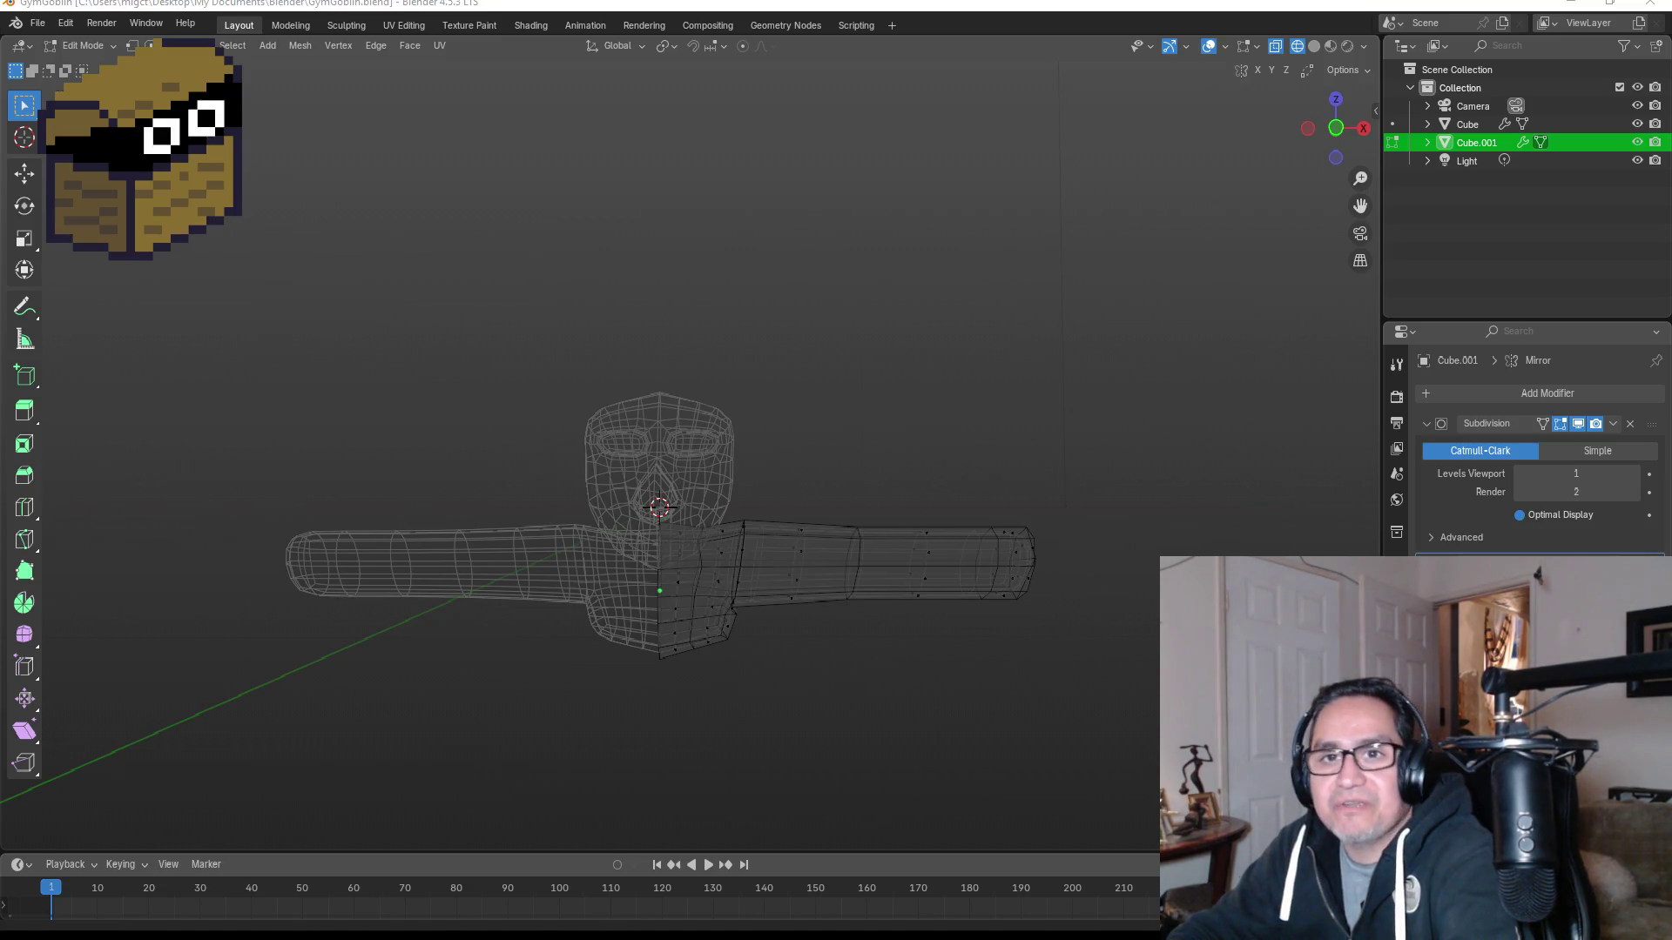
key("alt+Tab")
scroll(362, 604, "down", 2)
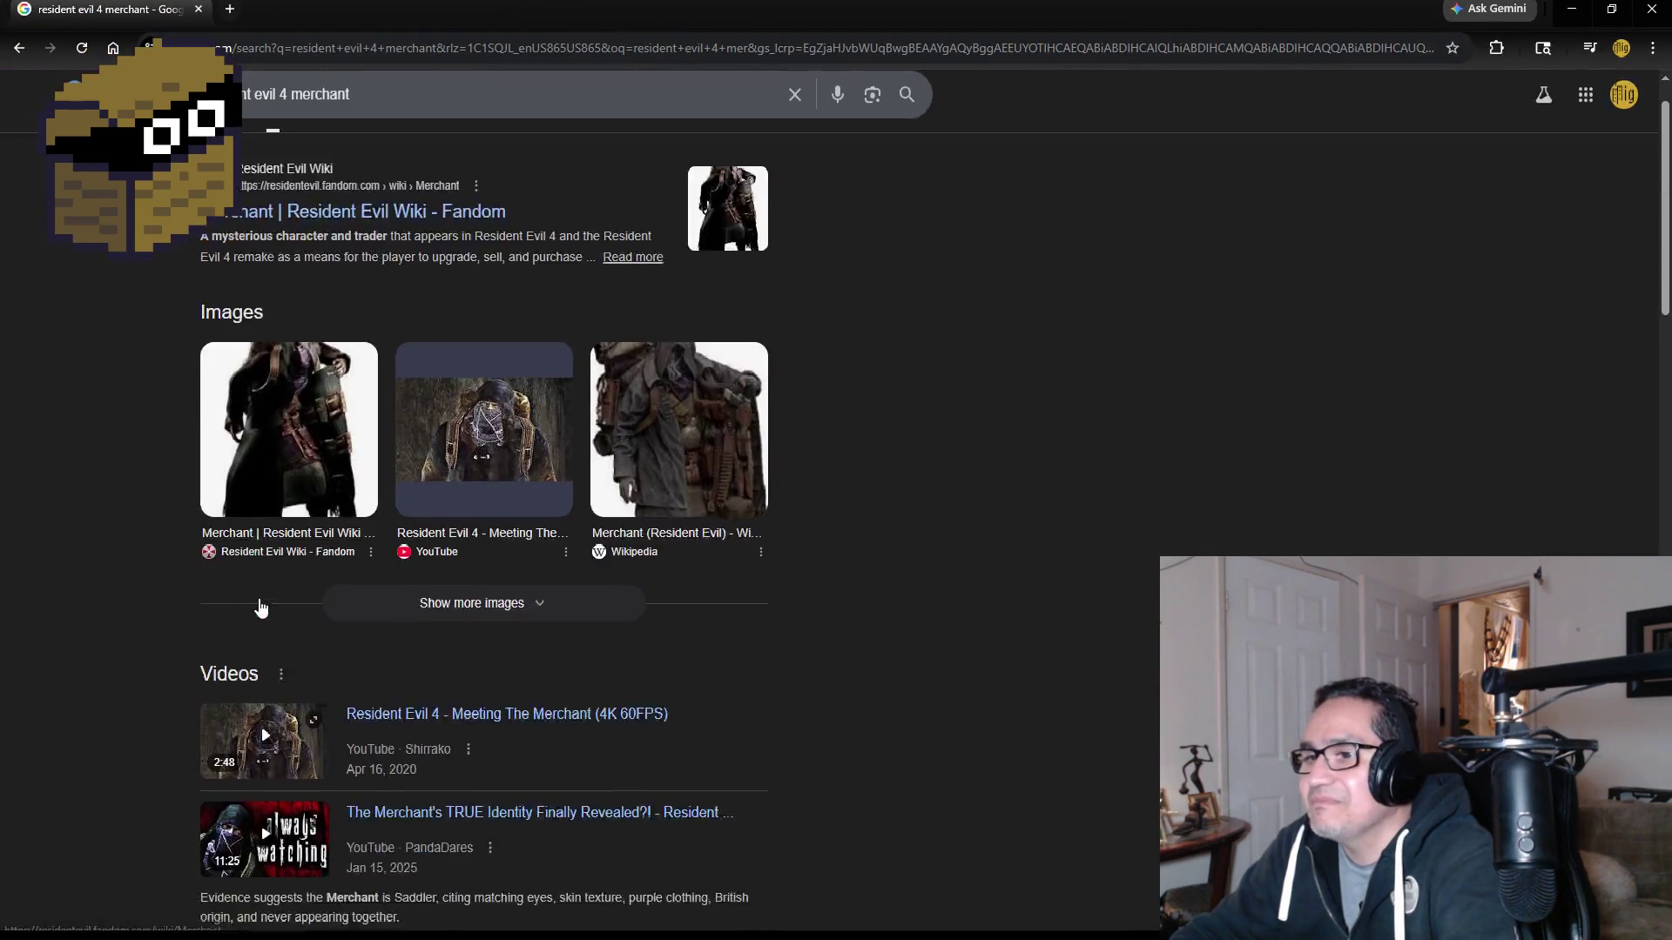
Step: Show image results for 'resident evil 4 merchant' and preview the IGN image
scroll(220, 494, "up", 2)
left_click(322, 176)
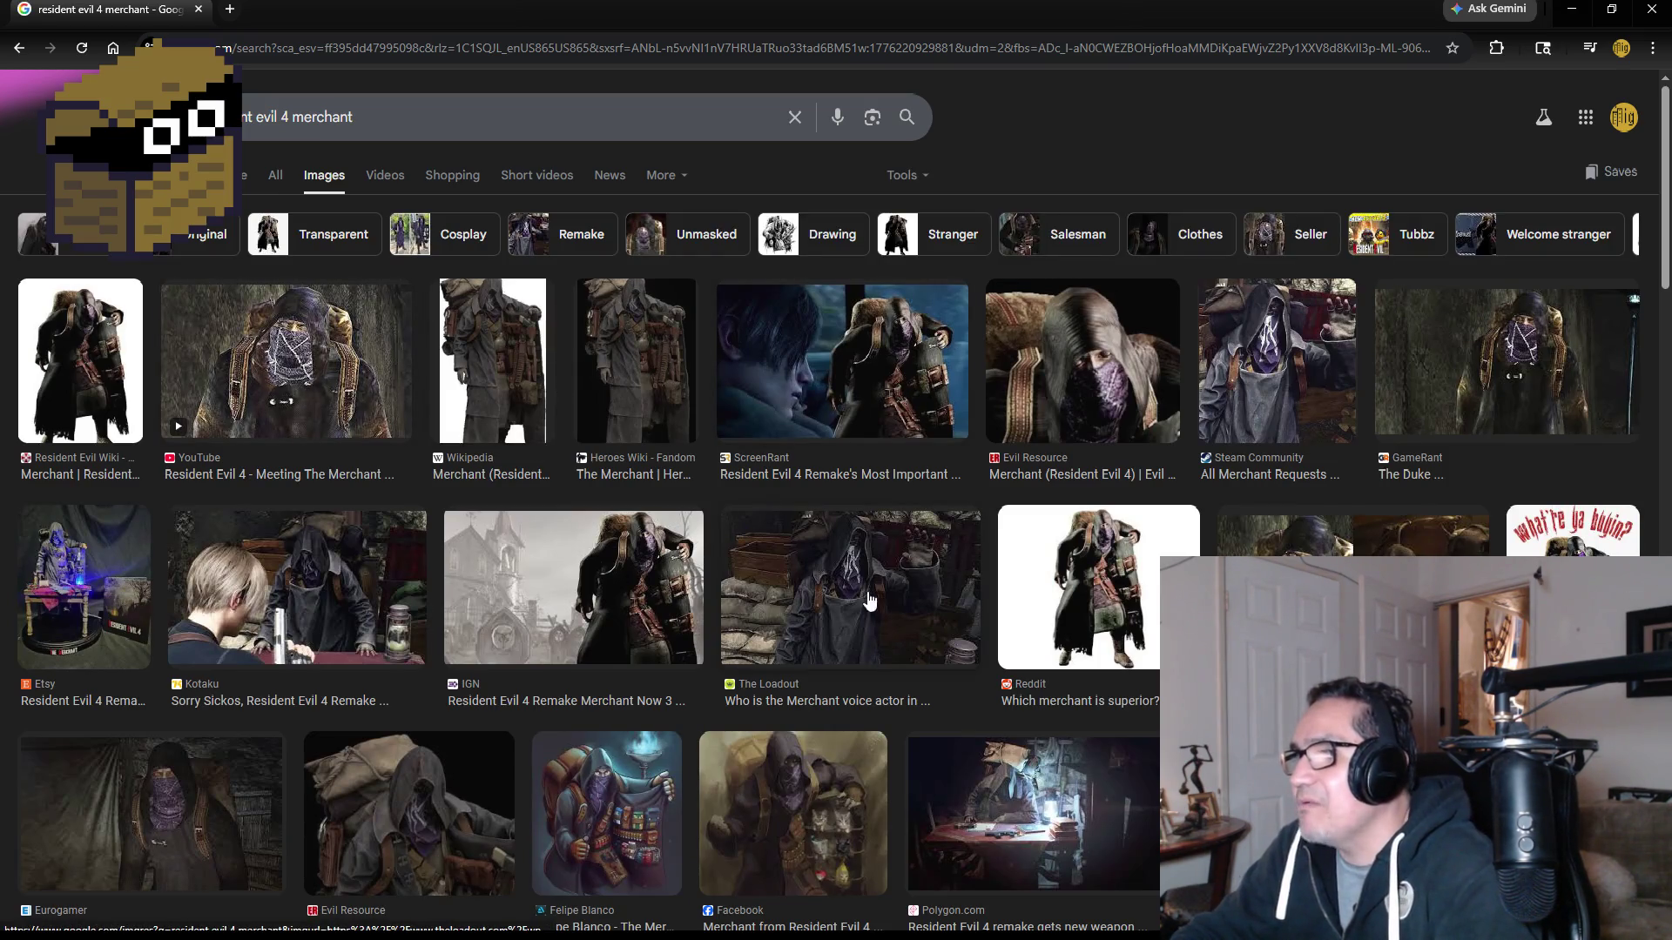
left_click(649, 592)
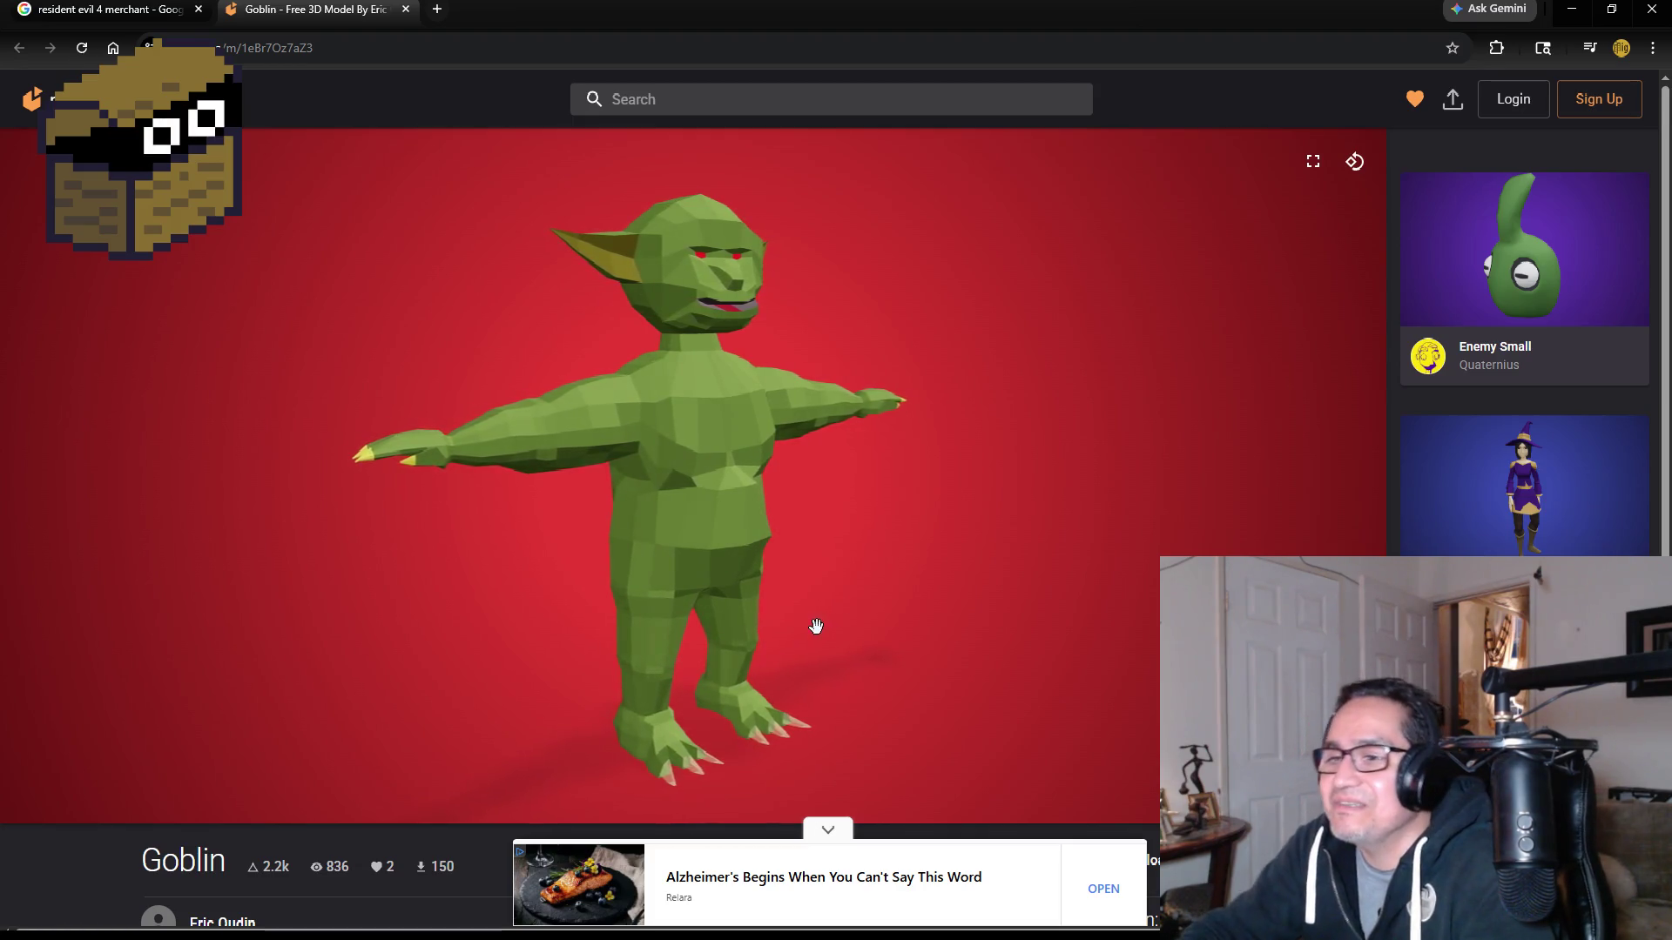
Step: Rotate the Sketchfab Goblin through back, side and front views, then close its page
mouse_move(812, 493)
left_mouse_down()
mouse_move(336, 474)
mouse_move(874, 494)
mouse_move(720, 486)
left_mouse_up()
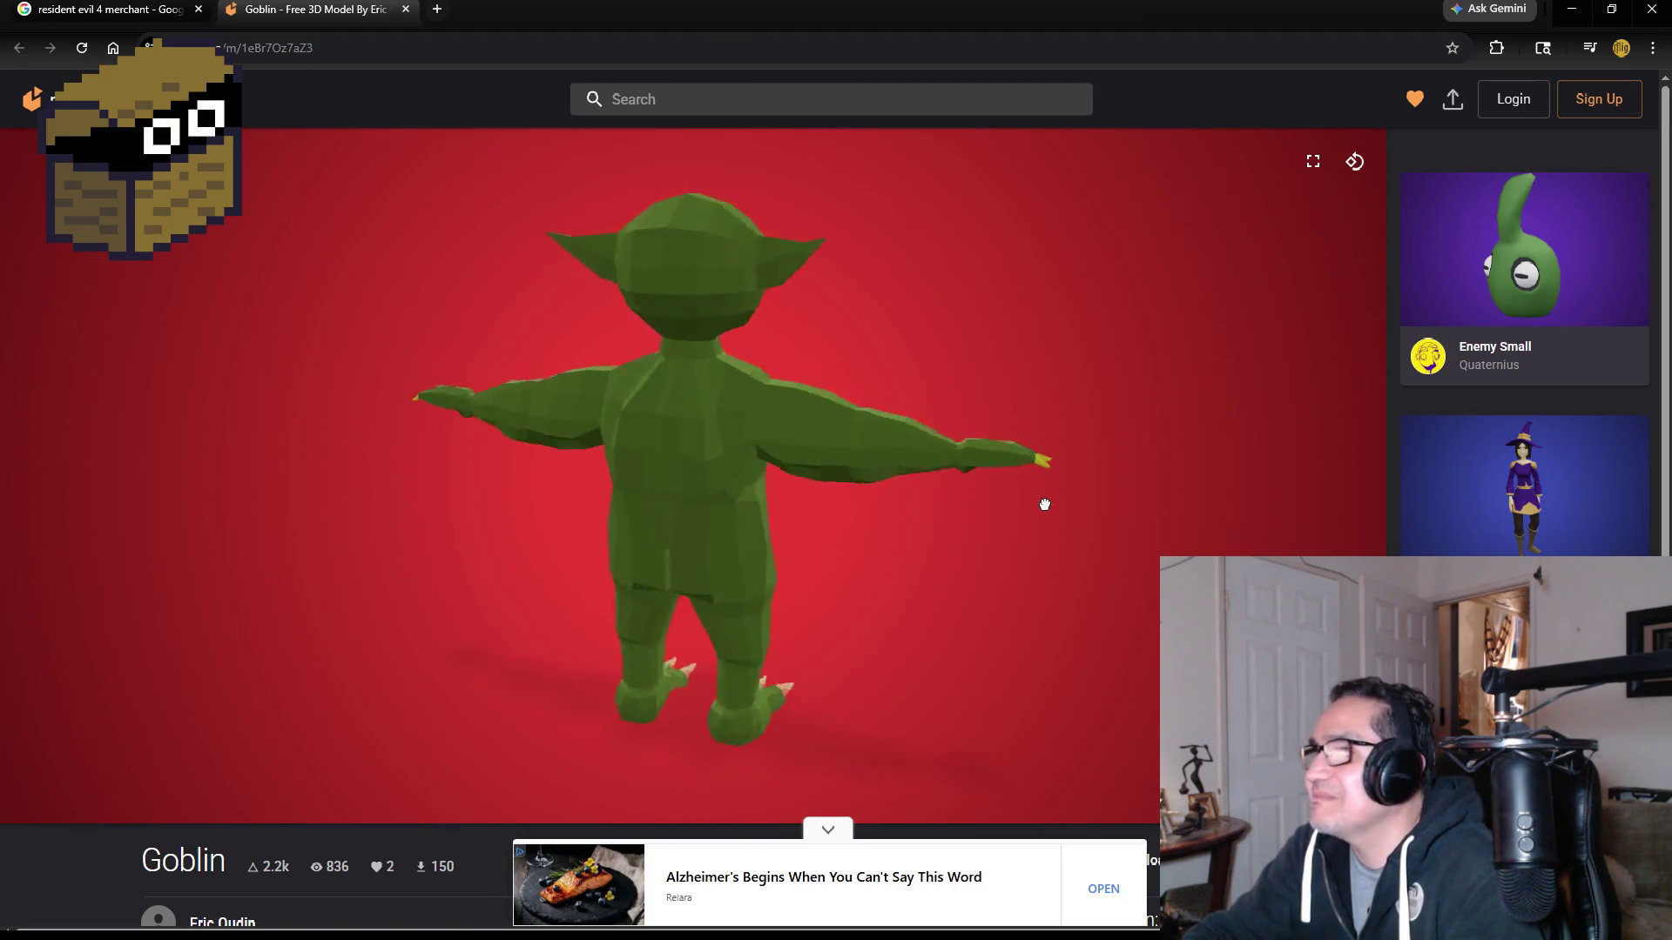
left_click_drag(1045, 505, 900, 497)
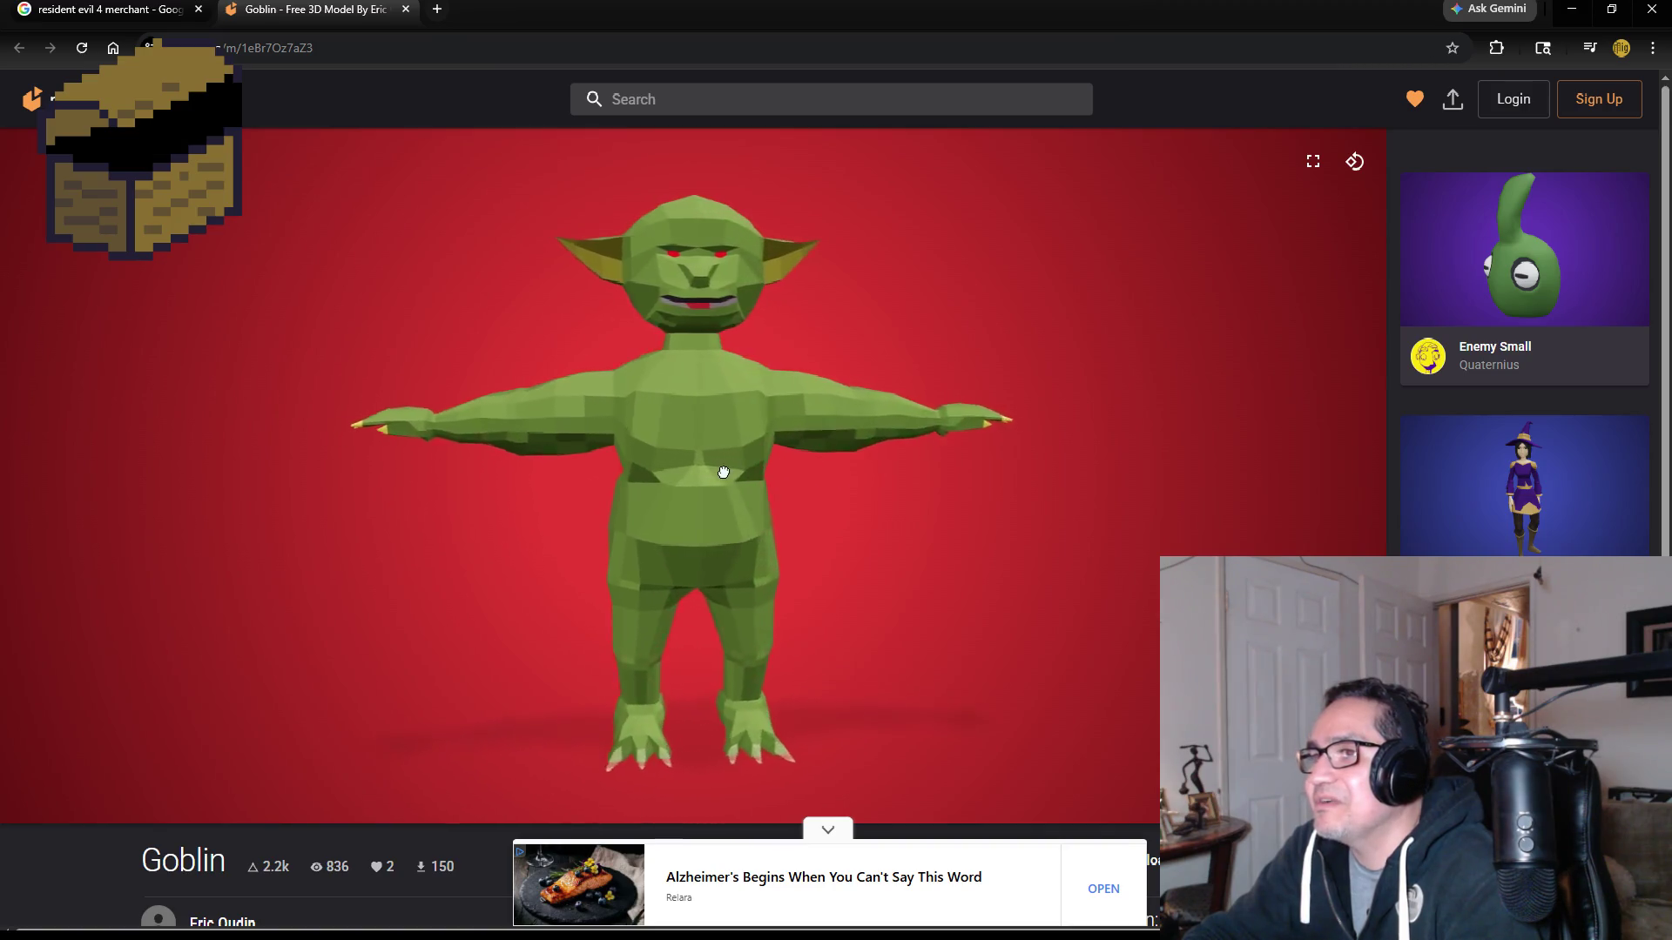
left_click_drag(710, 472, 441, 478)
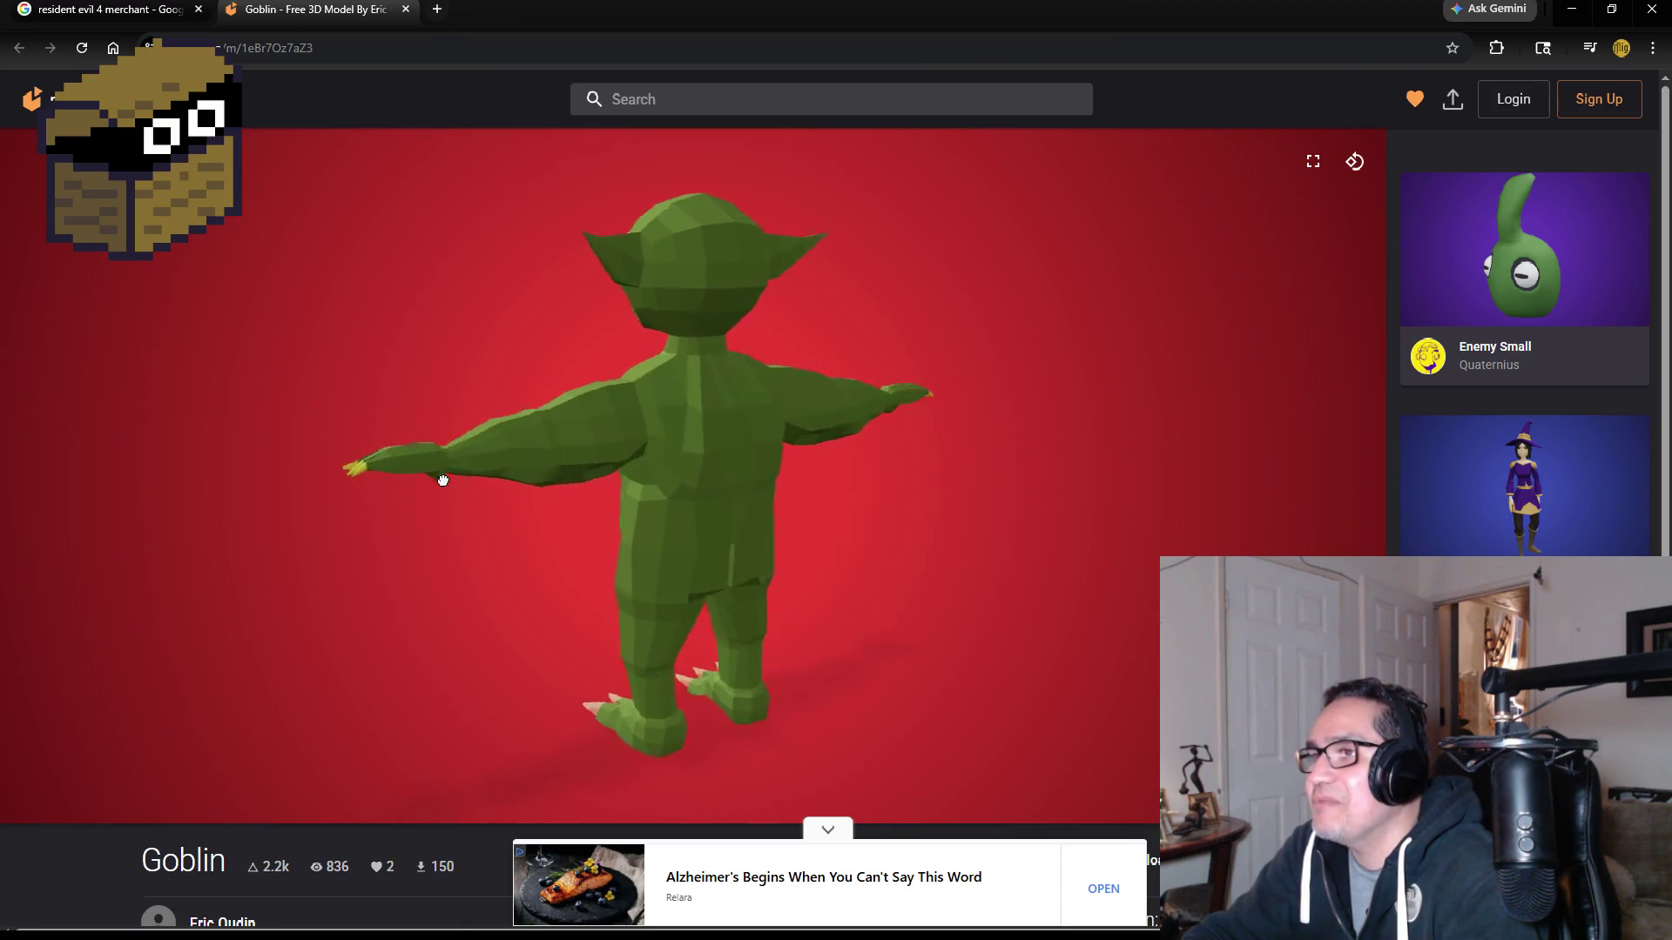
mouse_move(615, 464)
left_mouse_down()
mouse_move(795, 474)
mouse_move(664, 489)
mouse_move(742, 500)
mouse_move(772, 452)
mouse_move(657, 354)
left_mouse_up()
mouse_move(926, 388)
left_mouse_down()
mouse_move(765, 400)
mouse_move(757, 288)
mouse_move(722, 308)
left_mouse_up()
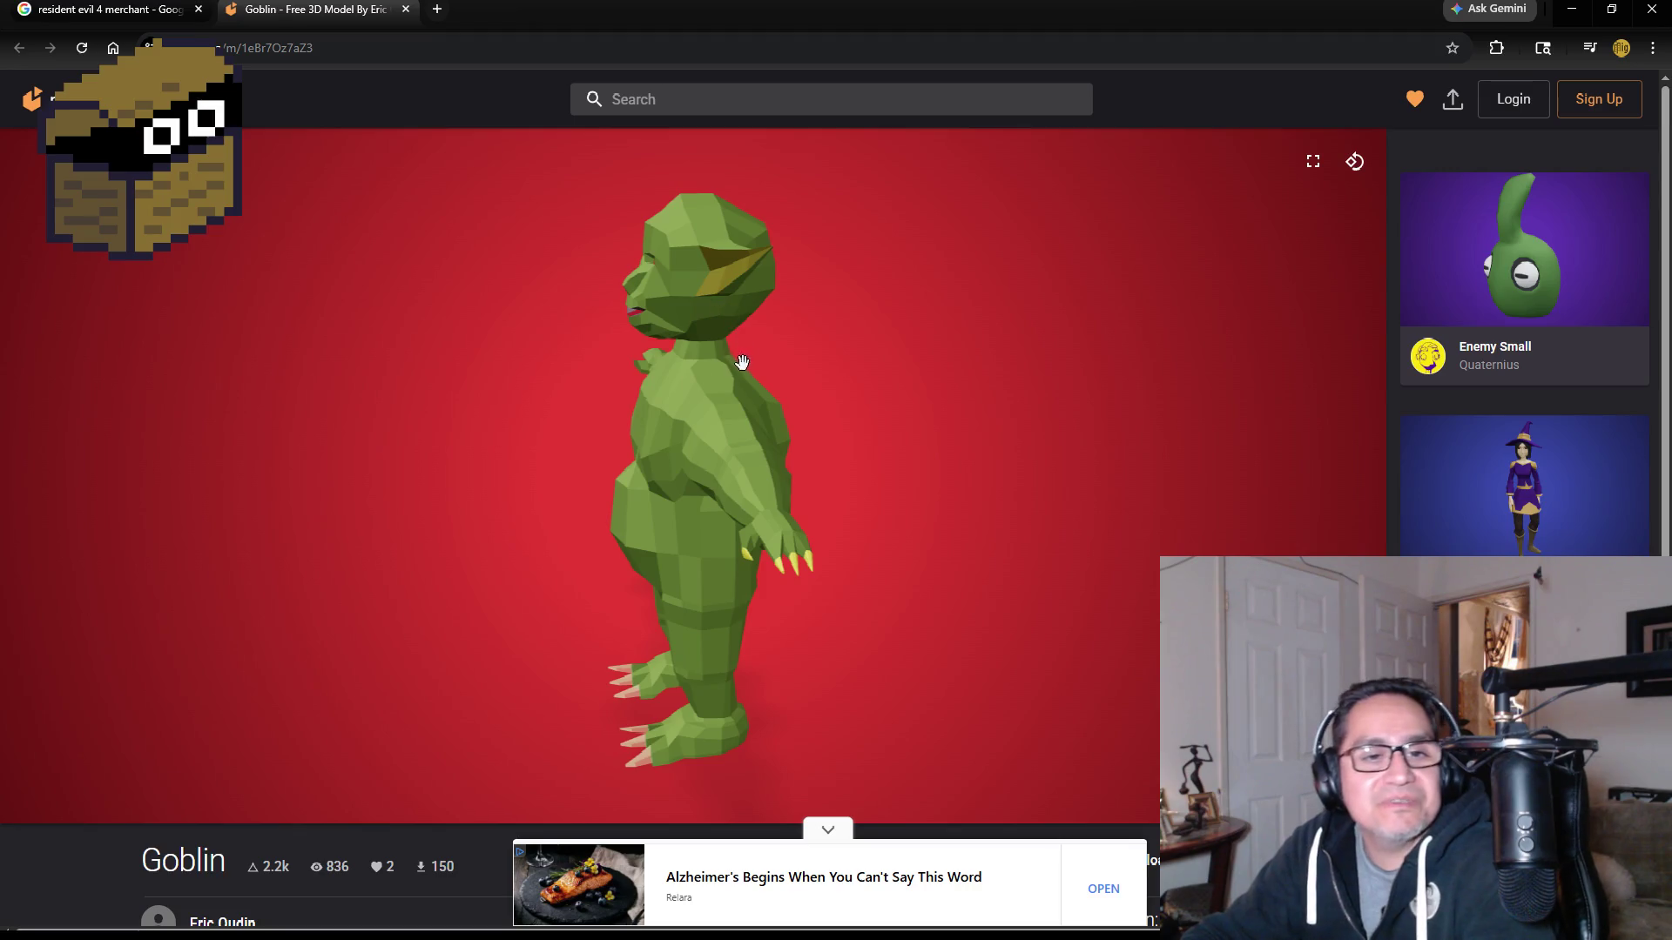
left_click_drag(557, 443, 696, 442)
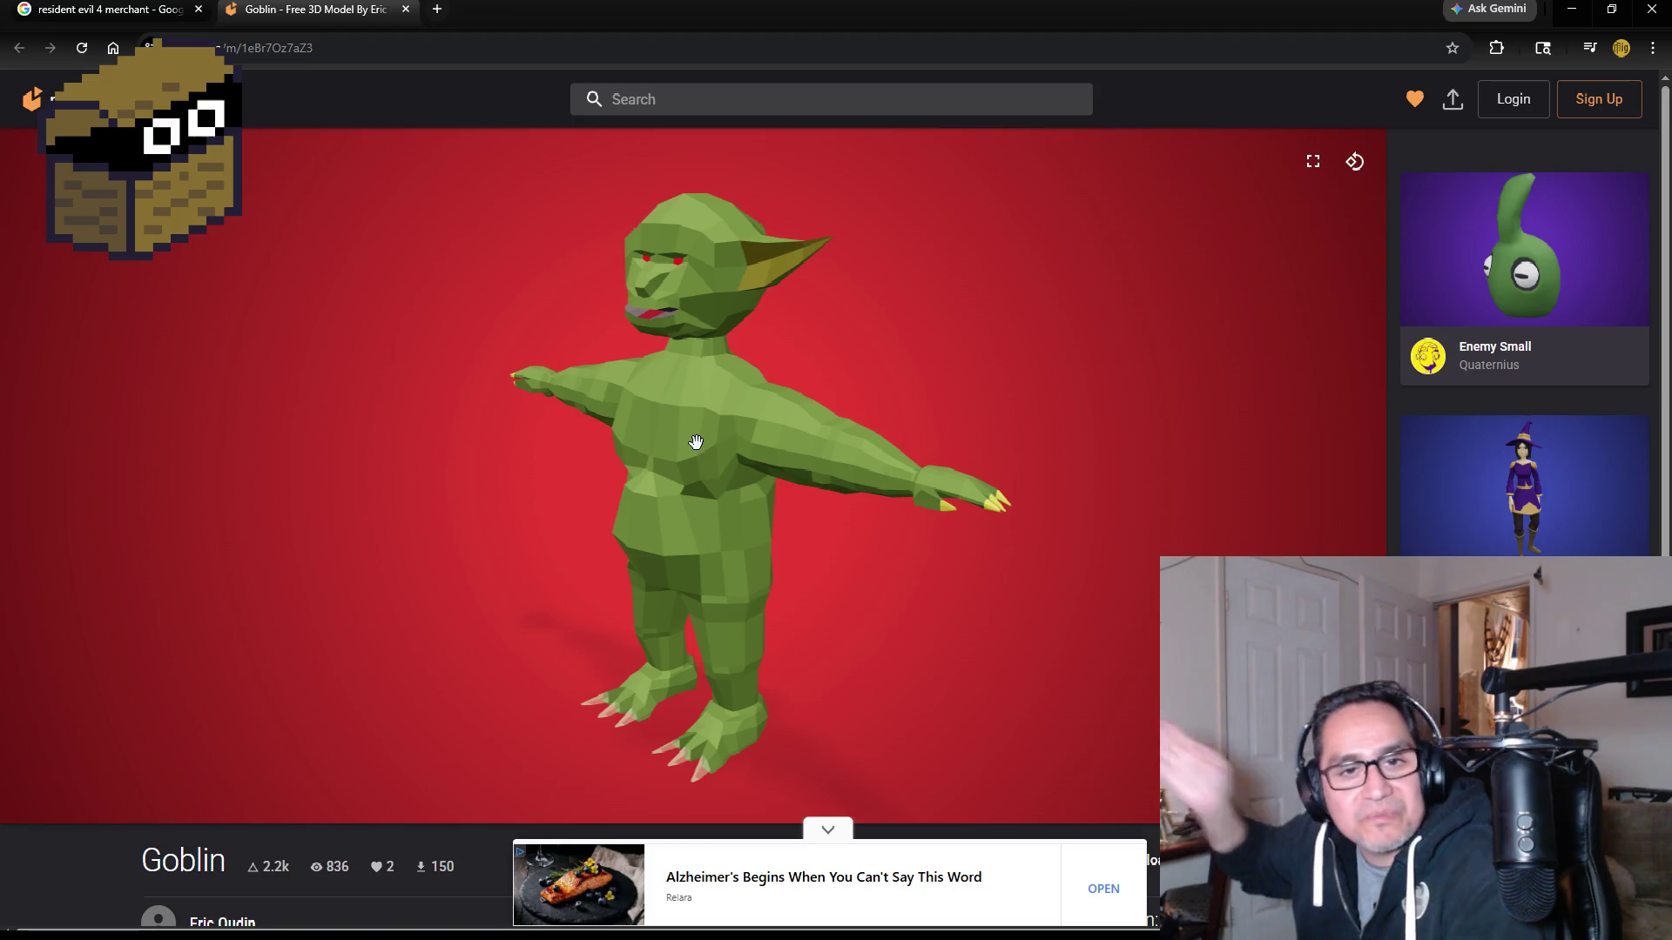
mouse_move(695, 442)
left_mouse_down()
mouse_move(627, 444)
mouse_move(680, 446)
mouse_move(664, 485)
mouse_move(552, 522)
left_mouse_up()
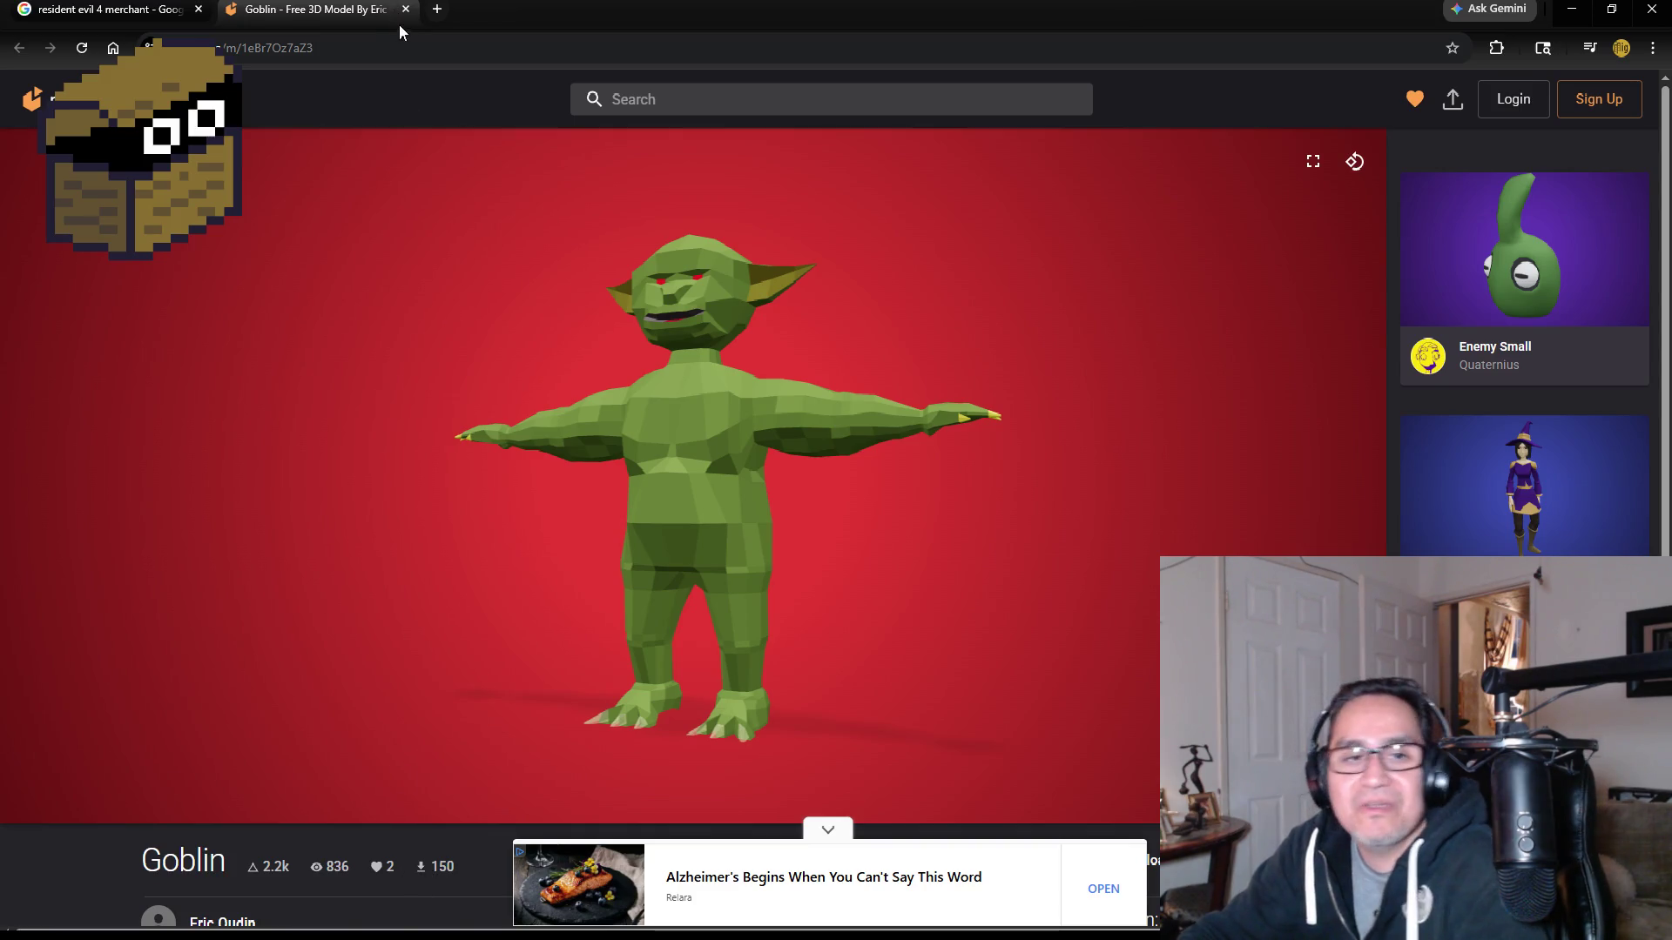
mouse_move(749, 441)
left_mouse_down()
mouse_move(862, 452)
mouse_move(623, 452)
mouse_move(855, 478)
mouse_move(722, 471)
left_mouse_up()
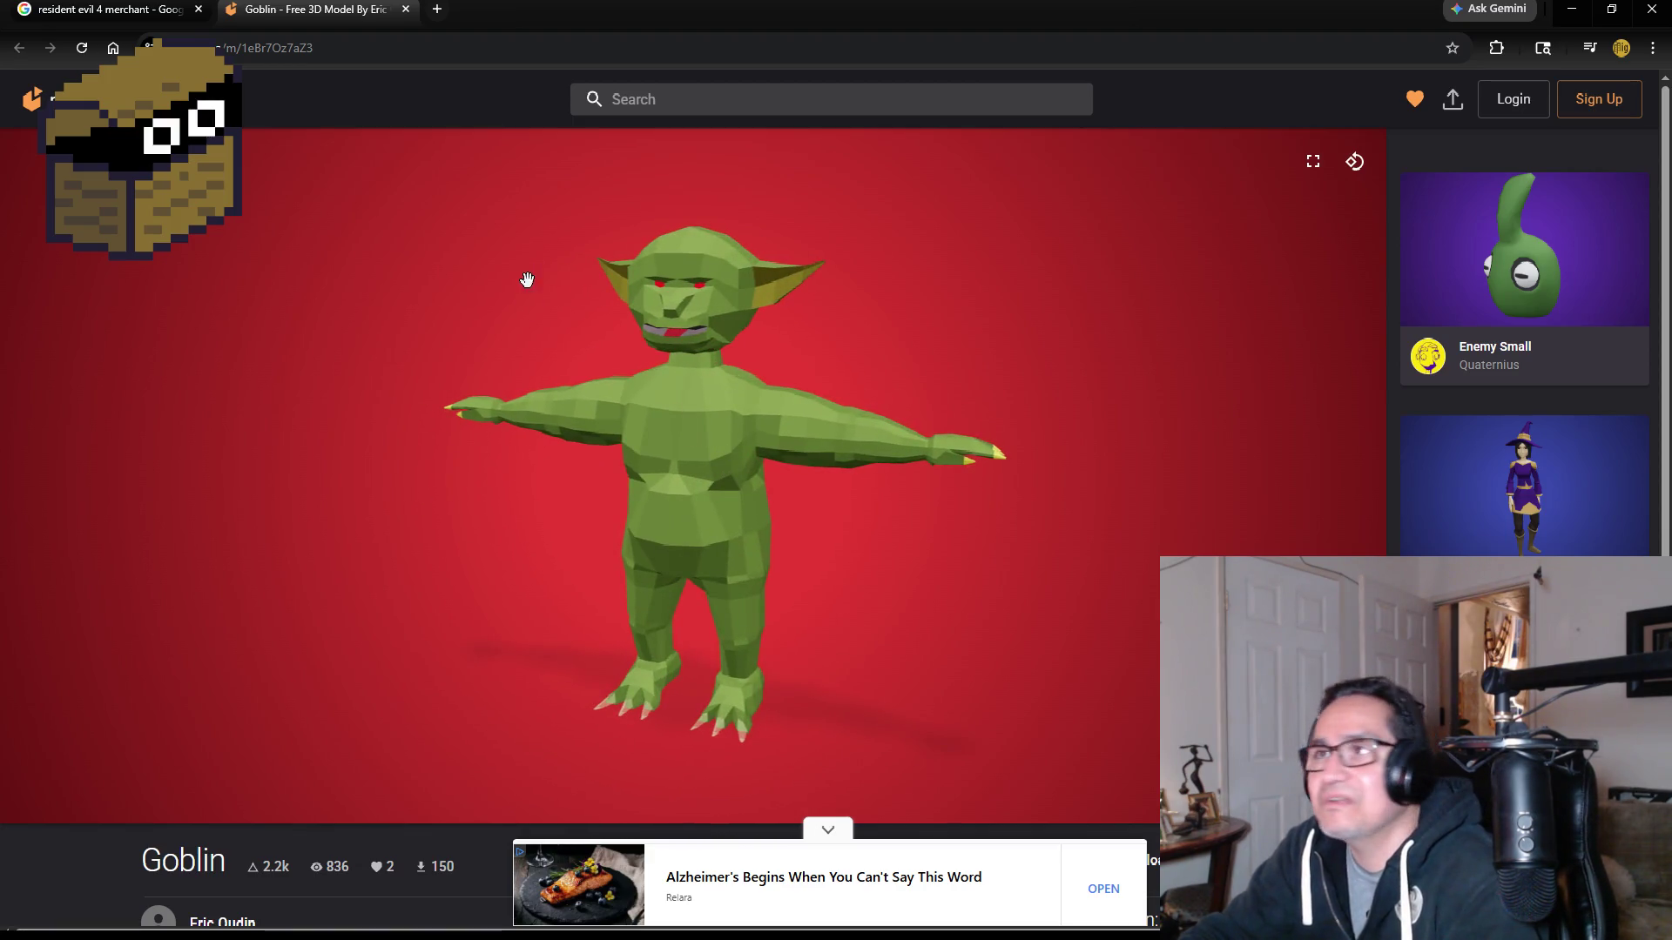
left_click(405, 8)
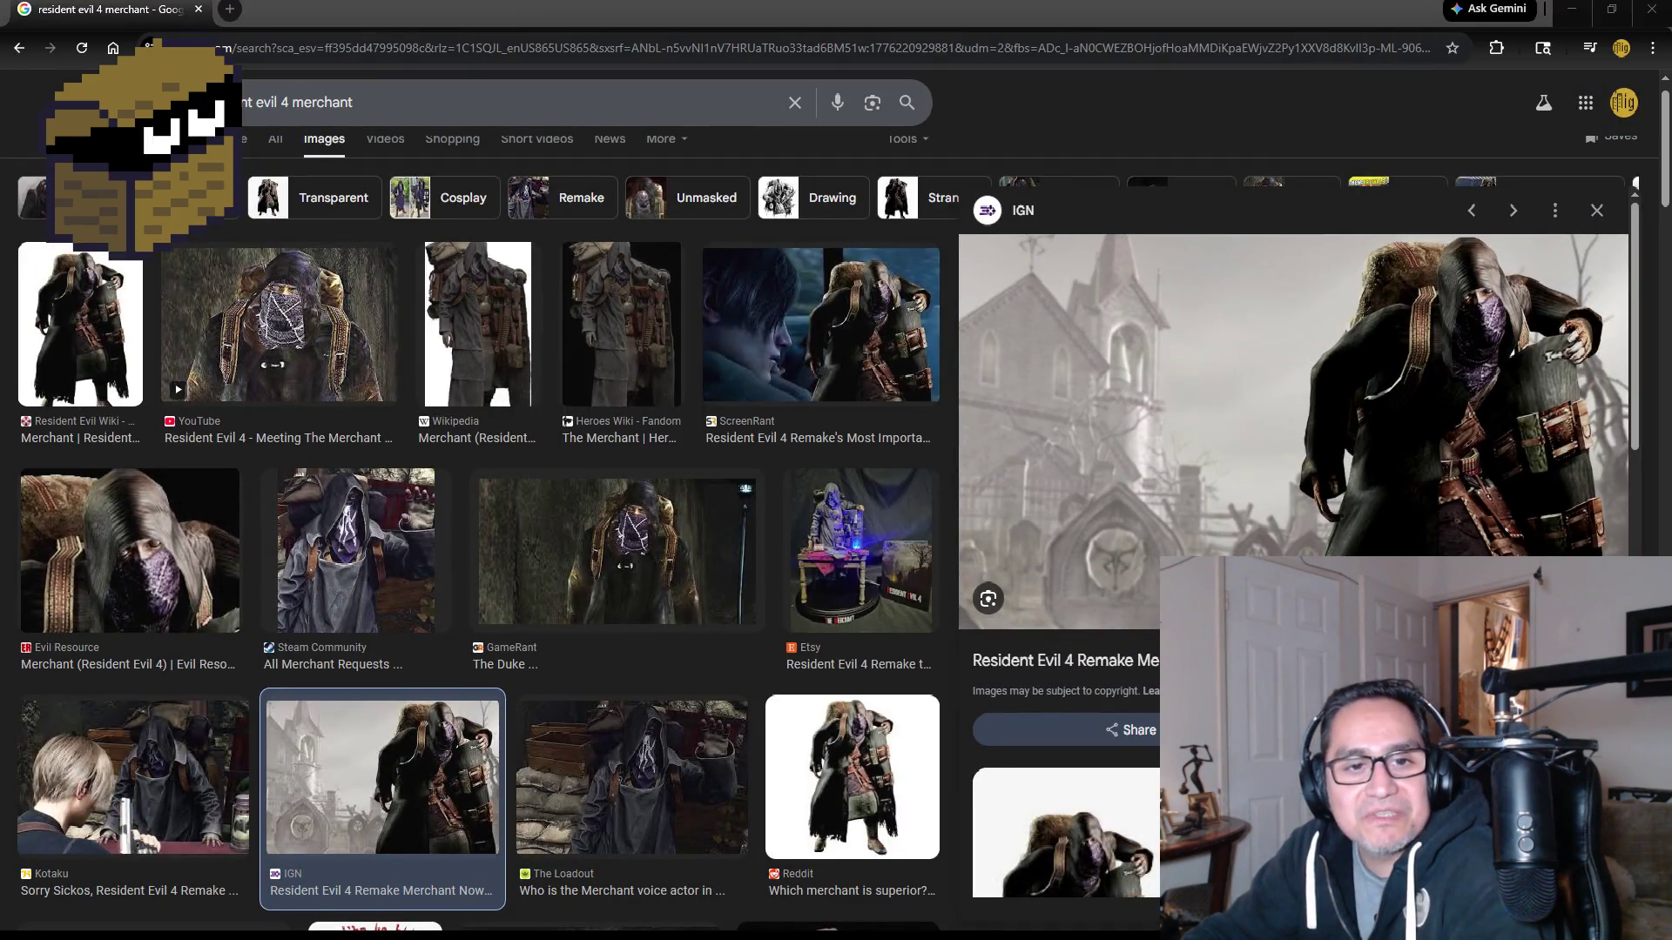
Step: Reopen the Goblin page, orbit it to its side and back, then close the tab and browser
key("ctrl+shift+t")
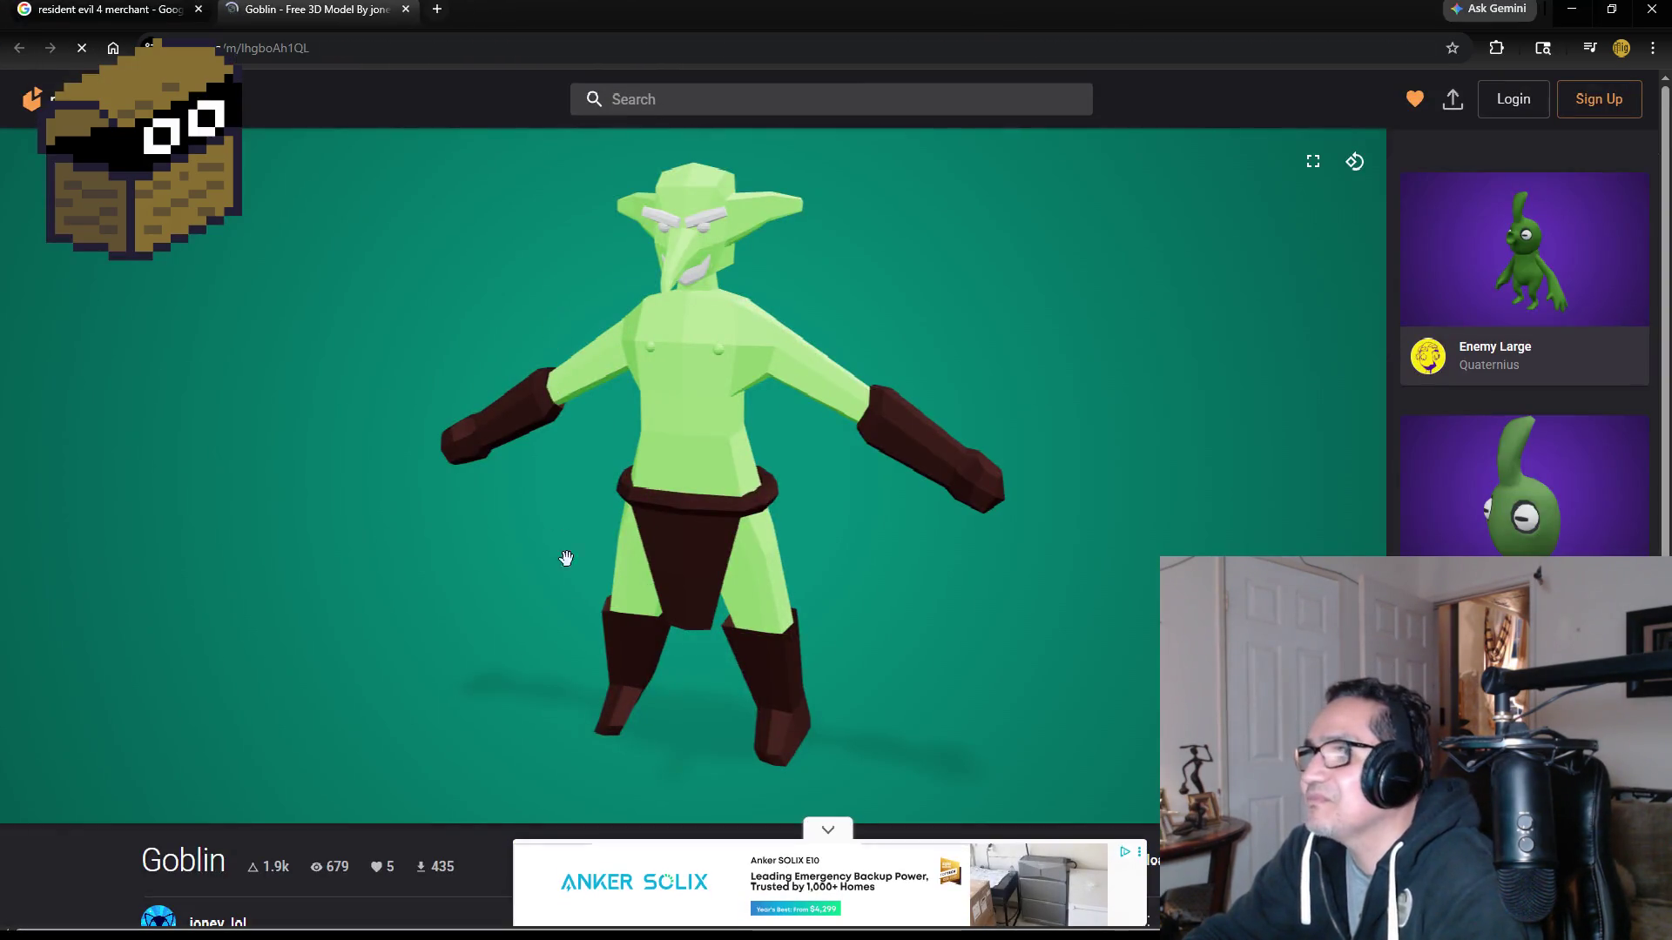
mouse_move(885, 340)
left_mouse_down()
mouse_move(836, 344)
mouse_move(906, 348)
mouse_move(813, 343)
mouse_move(1041, 339)
mouse_move(963, 348)
mouse_move(682, 302)
mouse_move(1001, 325)
mouse_move(938, 319)
left_mouse_up()
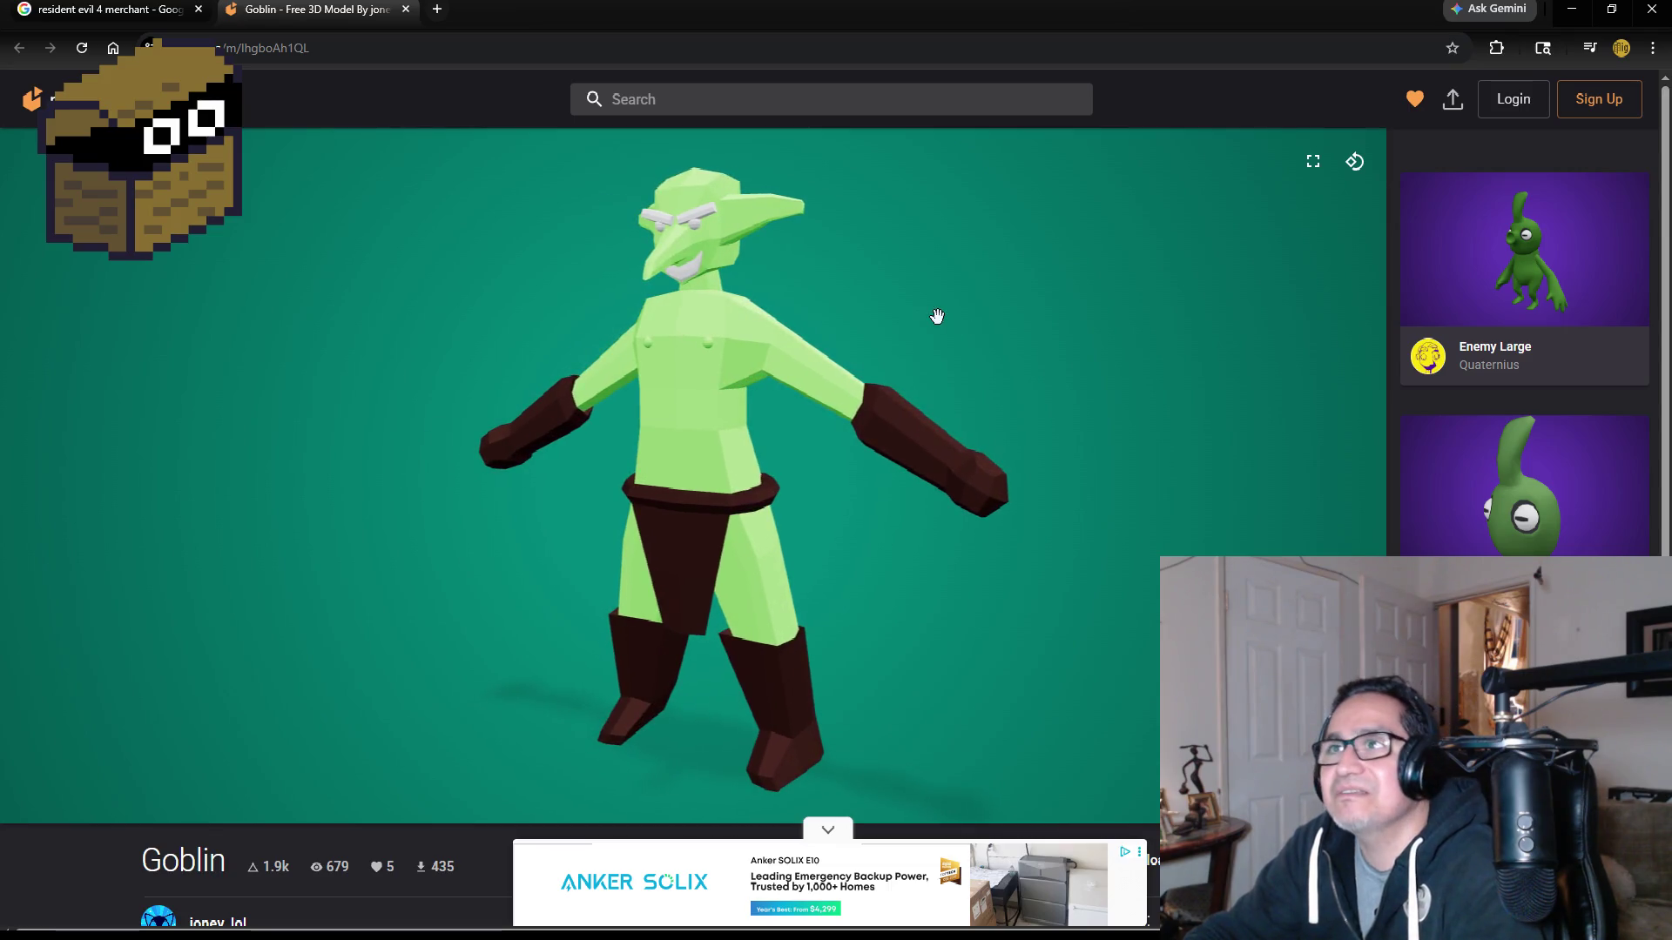
mouse_move(767, 377)
left_mouse_down()
mouse_move(1131, 395)
mouse_move(633, 364)
mouse_move(1056, 388)
mouse_move(737, 367)
left_mouse_up()
scroll(738, 368, "up", 5)
scroll(717, 339, "down", 5)
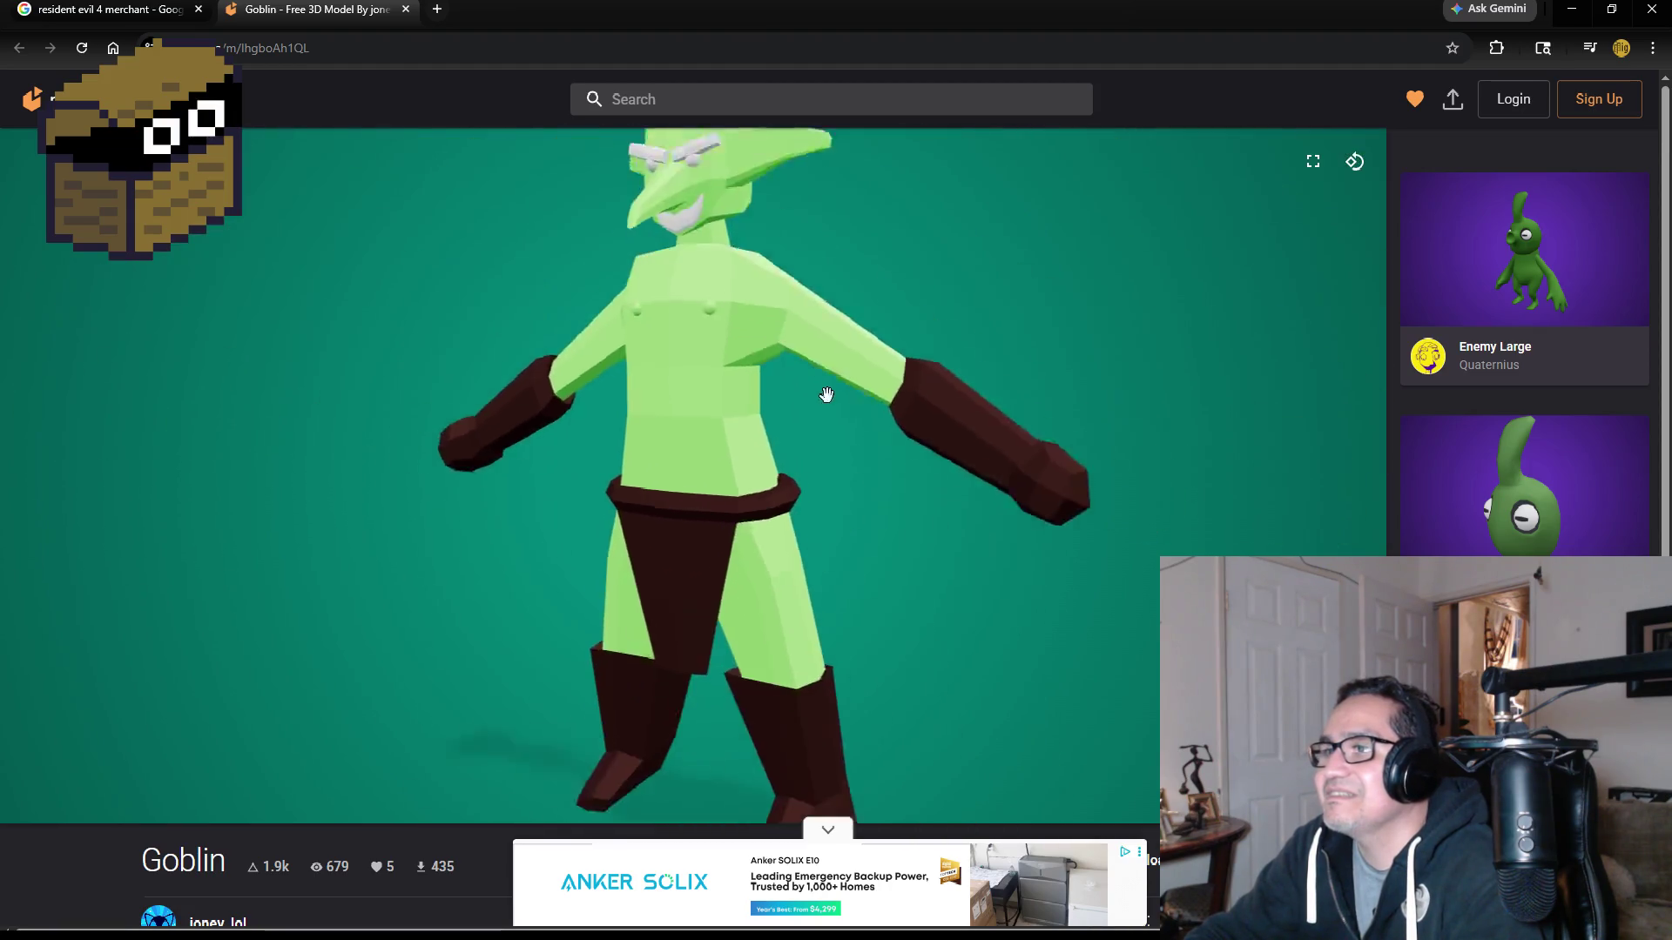
left_click_drag(861, 394, 592, 383)
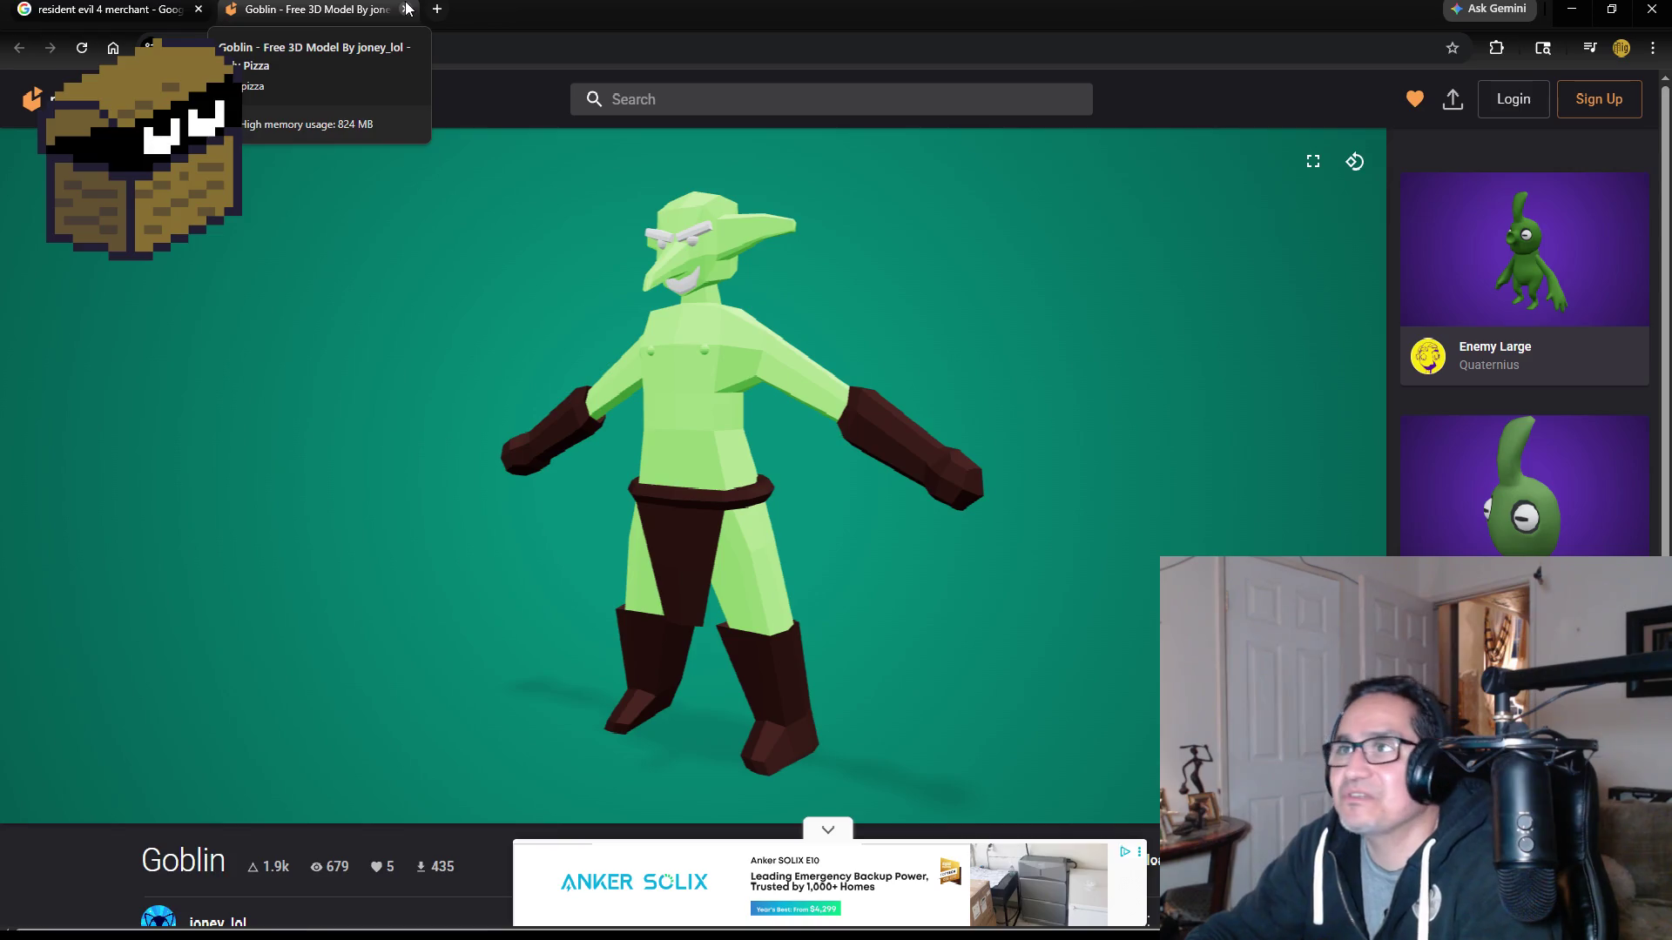
left_click(405, 9)
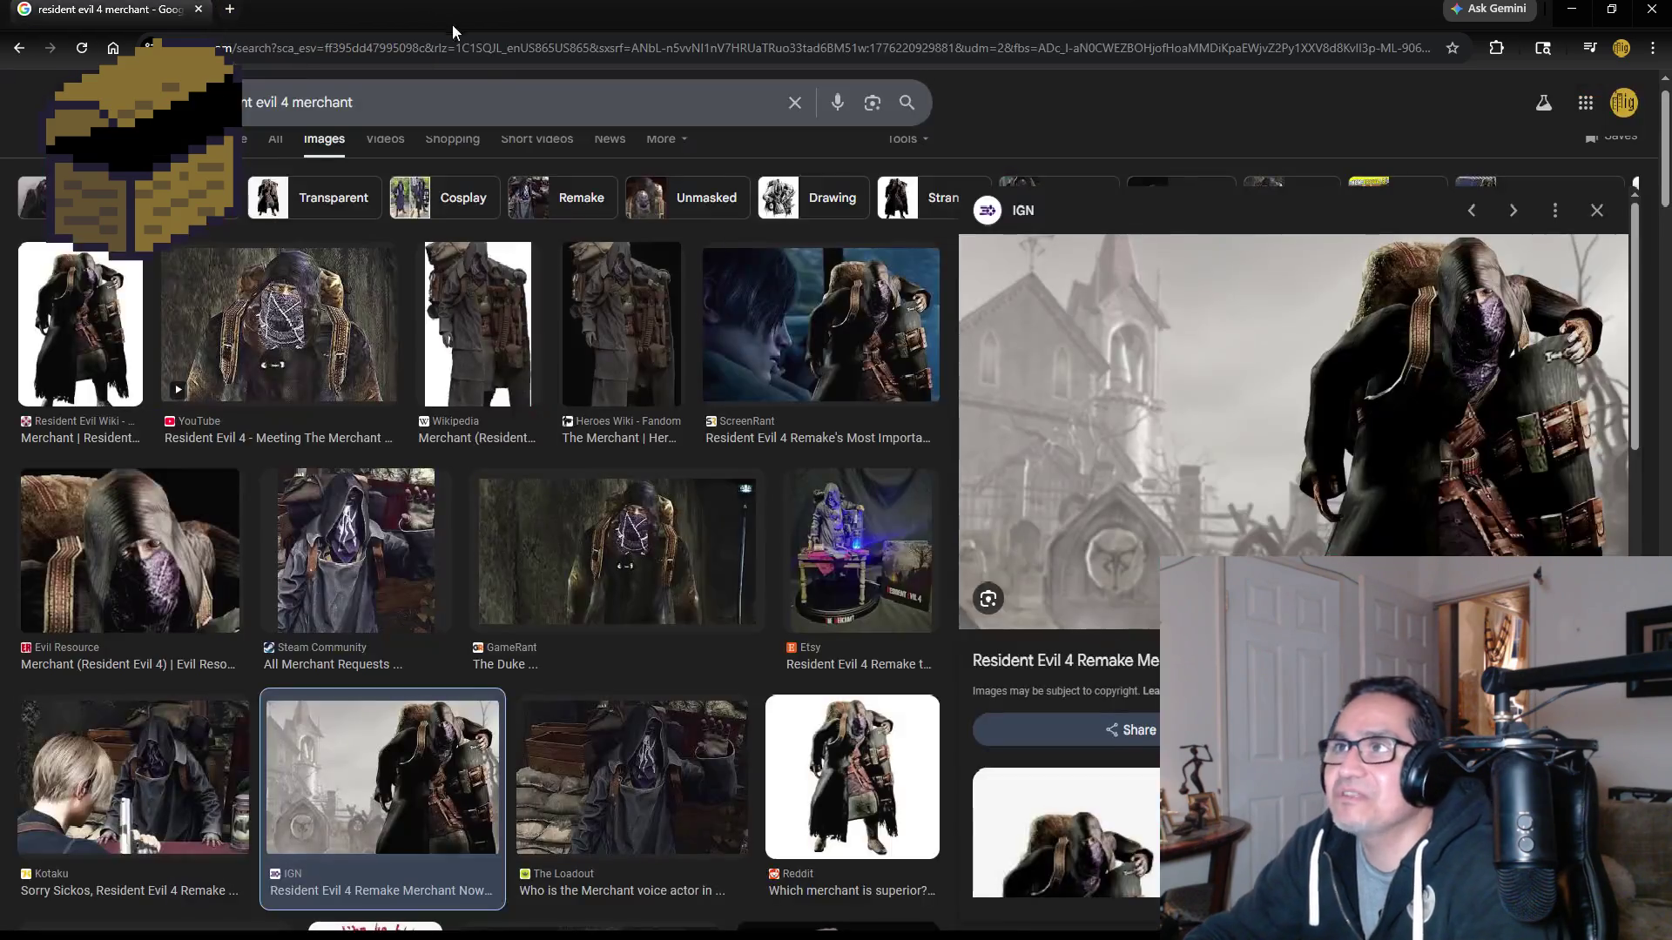
left_click(1652, 10)
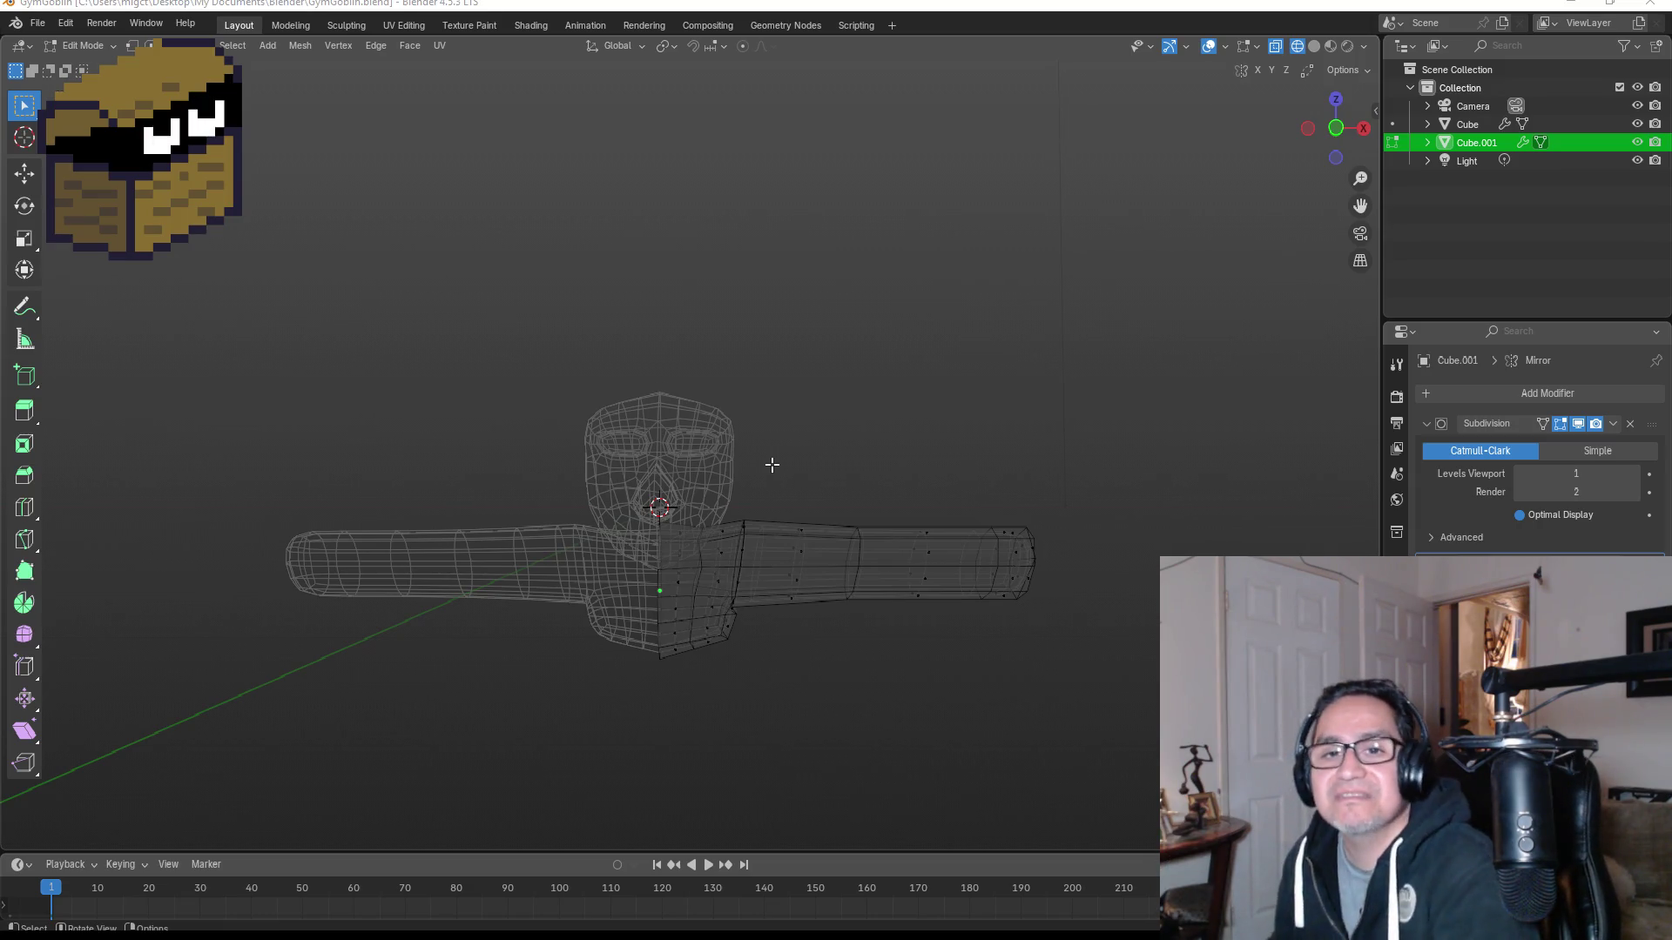
Step: Extrude the right arm's end faces outward and scale them down slightly
mouse_move(819, 507)
middle_mouse_down()
mouse_move(992, 500)
mouse_move(980, 638)
middle_mouse_up()
left_click_drag(937, 511, 1056, 627)
left_click_drag(891, 474, 1015, 644)
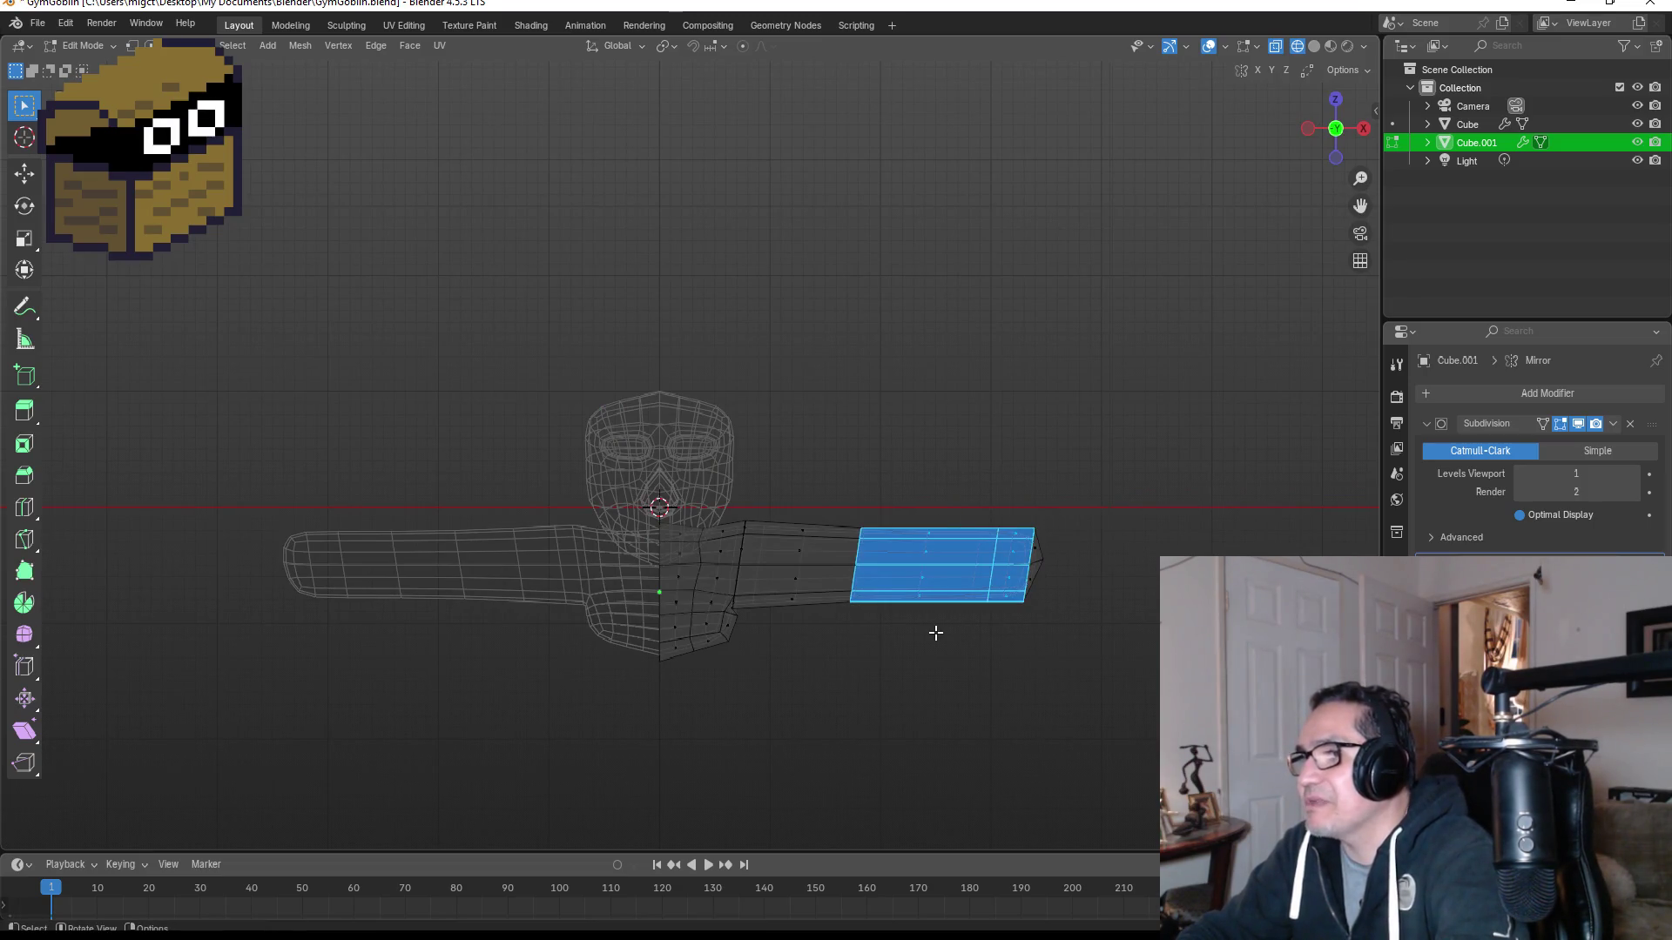
mouse_move(1127, 584)
middle_mouse_down()
mouse_move(903, 564)
mouse_move(965, 588)
mouse_move(1105, 567)
mouse_move(888, 635)
middle_mouse_up()
left_click(1026, 592)
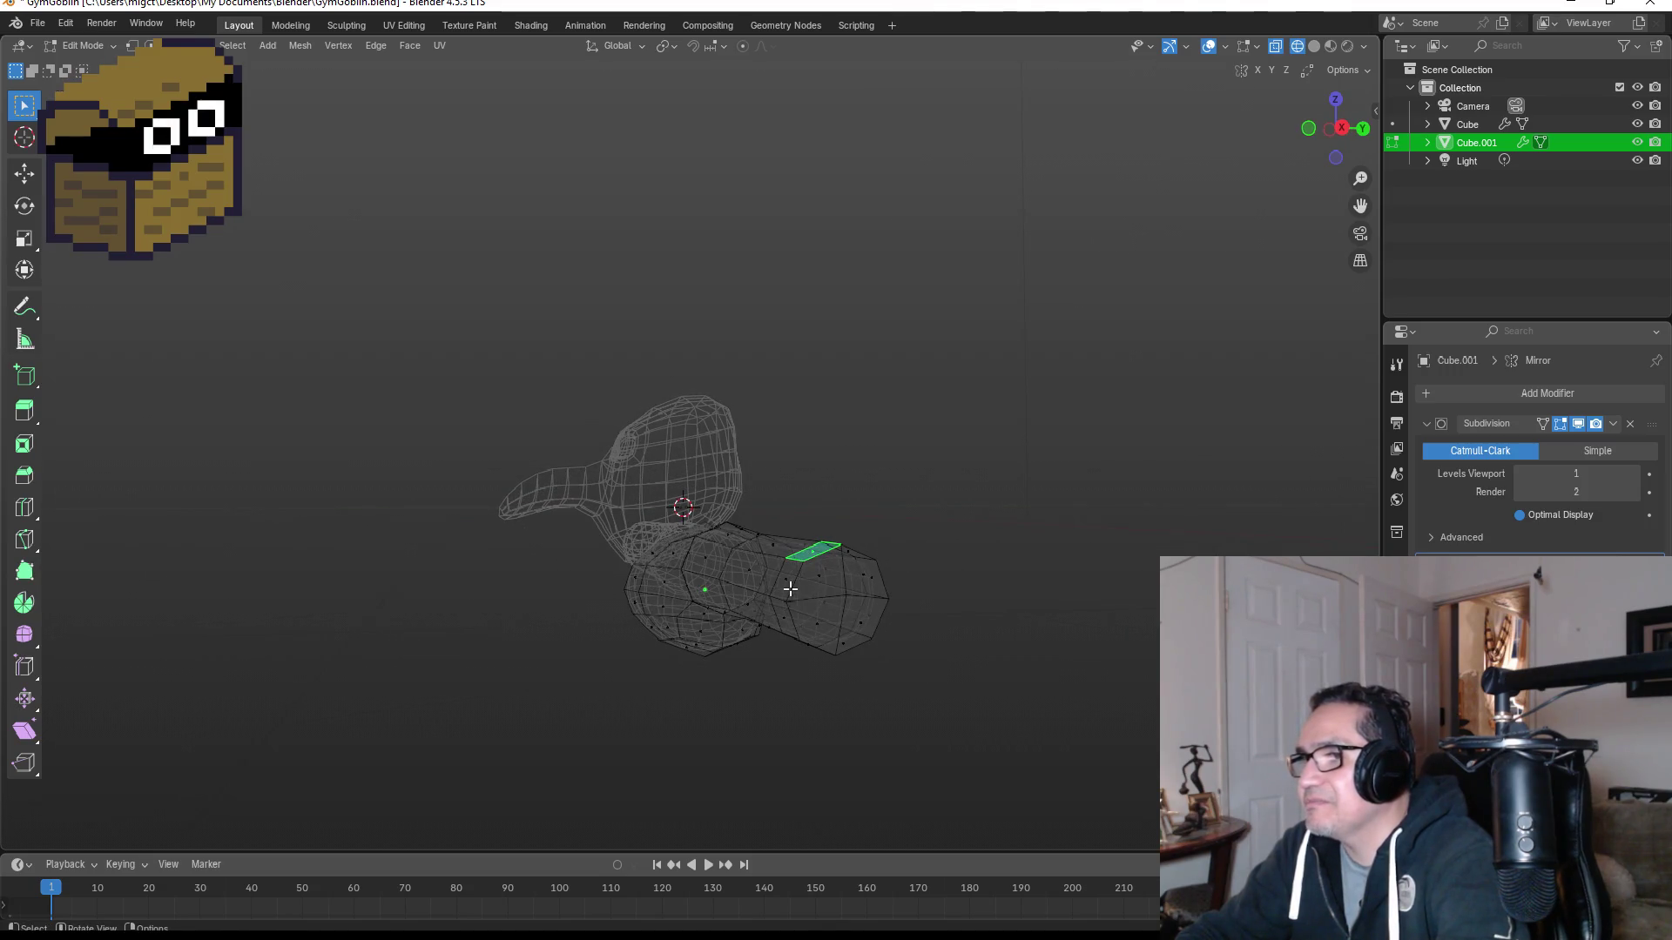
left_click(783, 615, "shift")
mouse_move(959, 593)
middle_mouse_down()
mouse_move(891, 578)
mouse_move(856, 617)
middle_mouse_up()
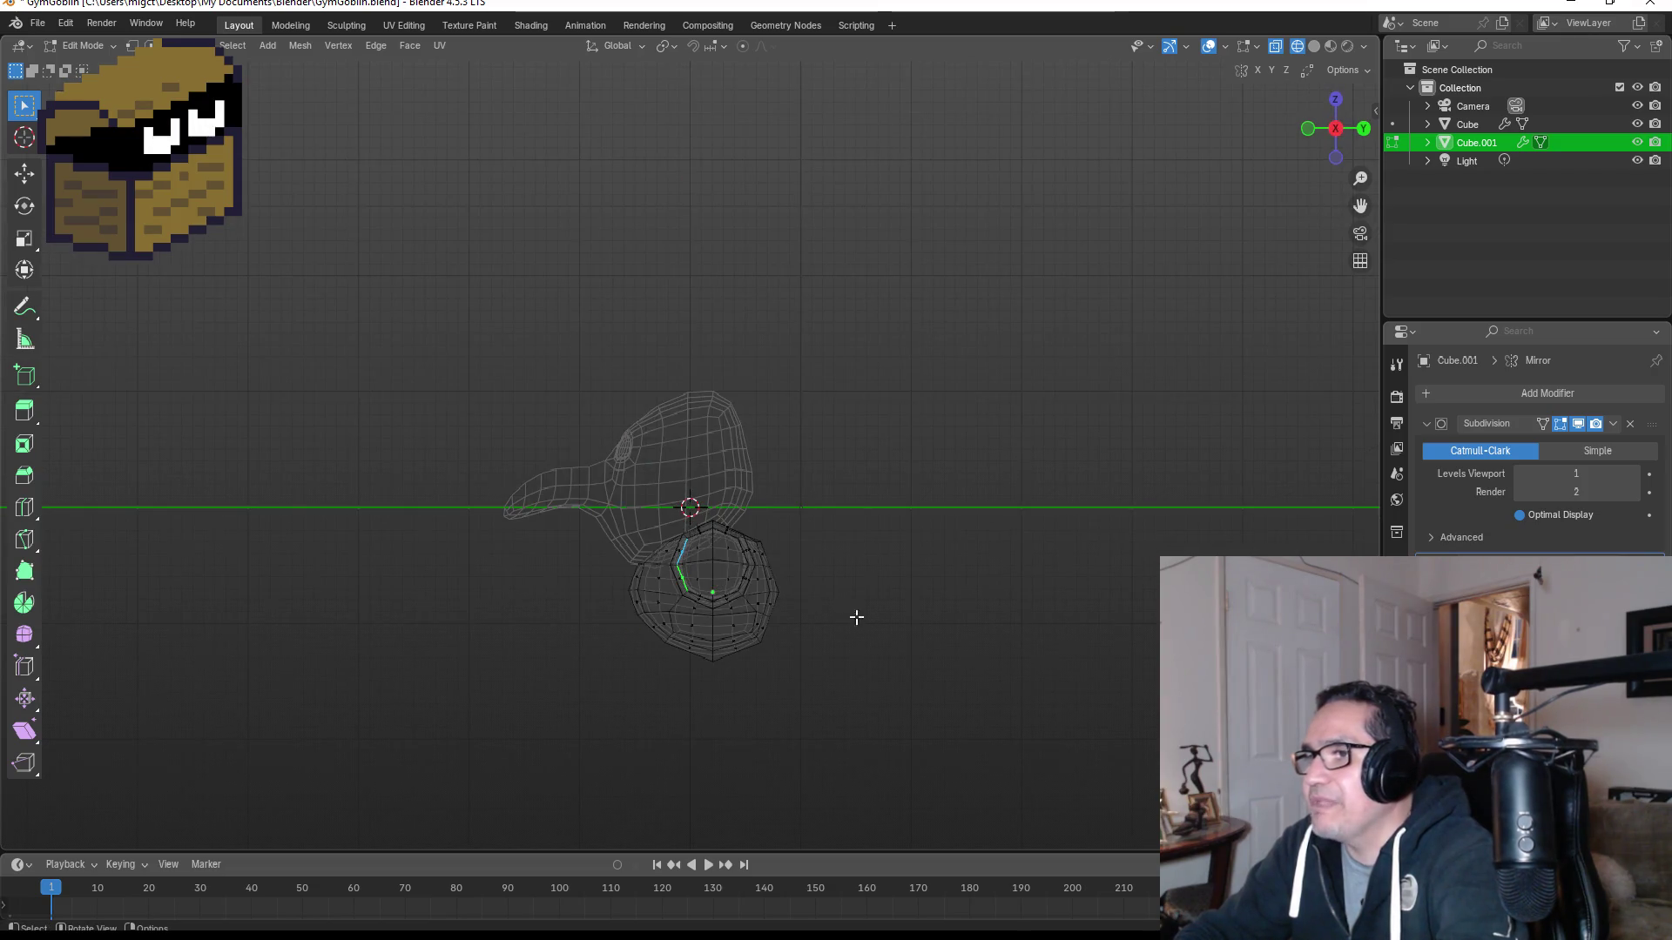
key("e")
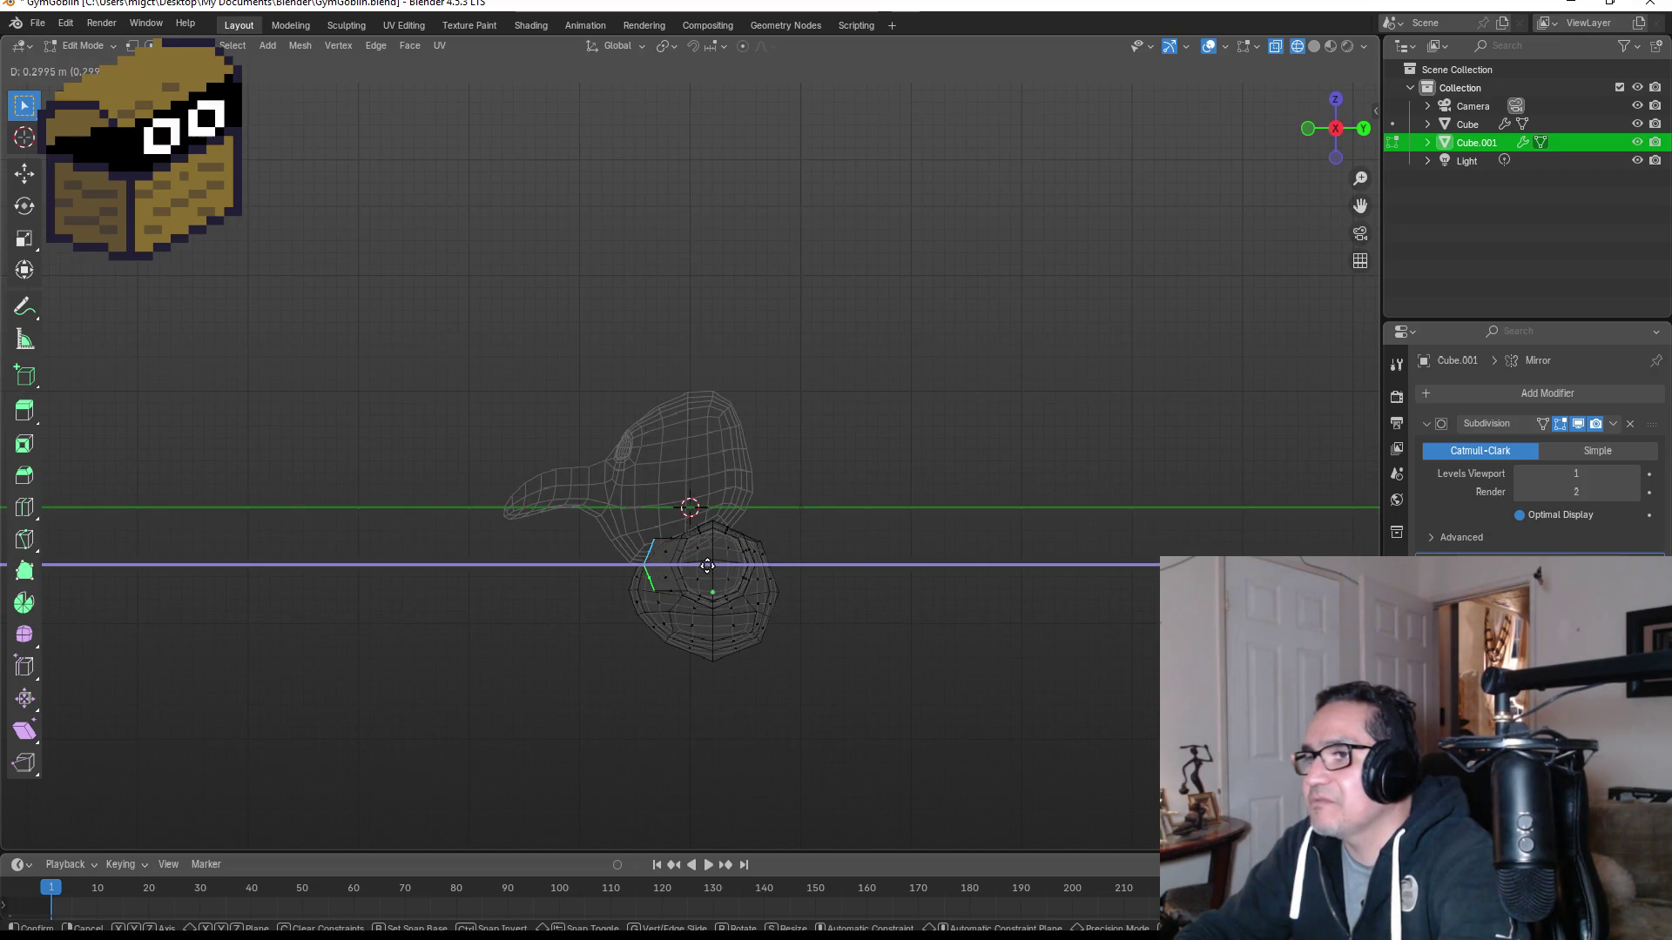
left_click(707, 566)
middle_click_drag(851, 577, 919, 591)
key("s")
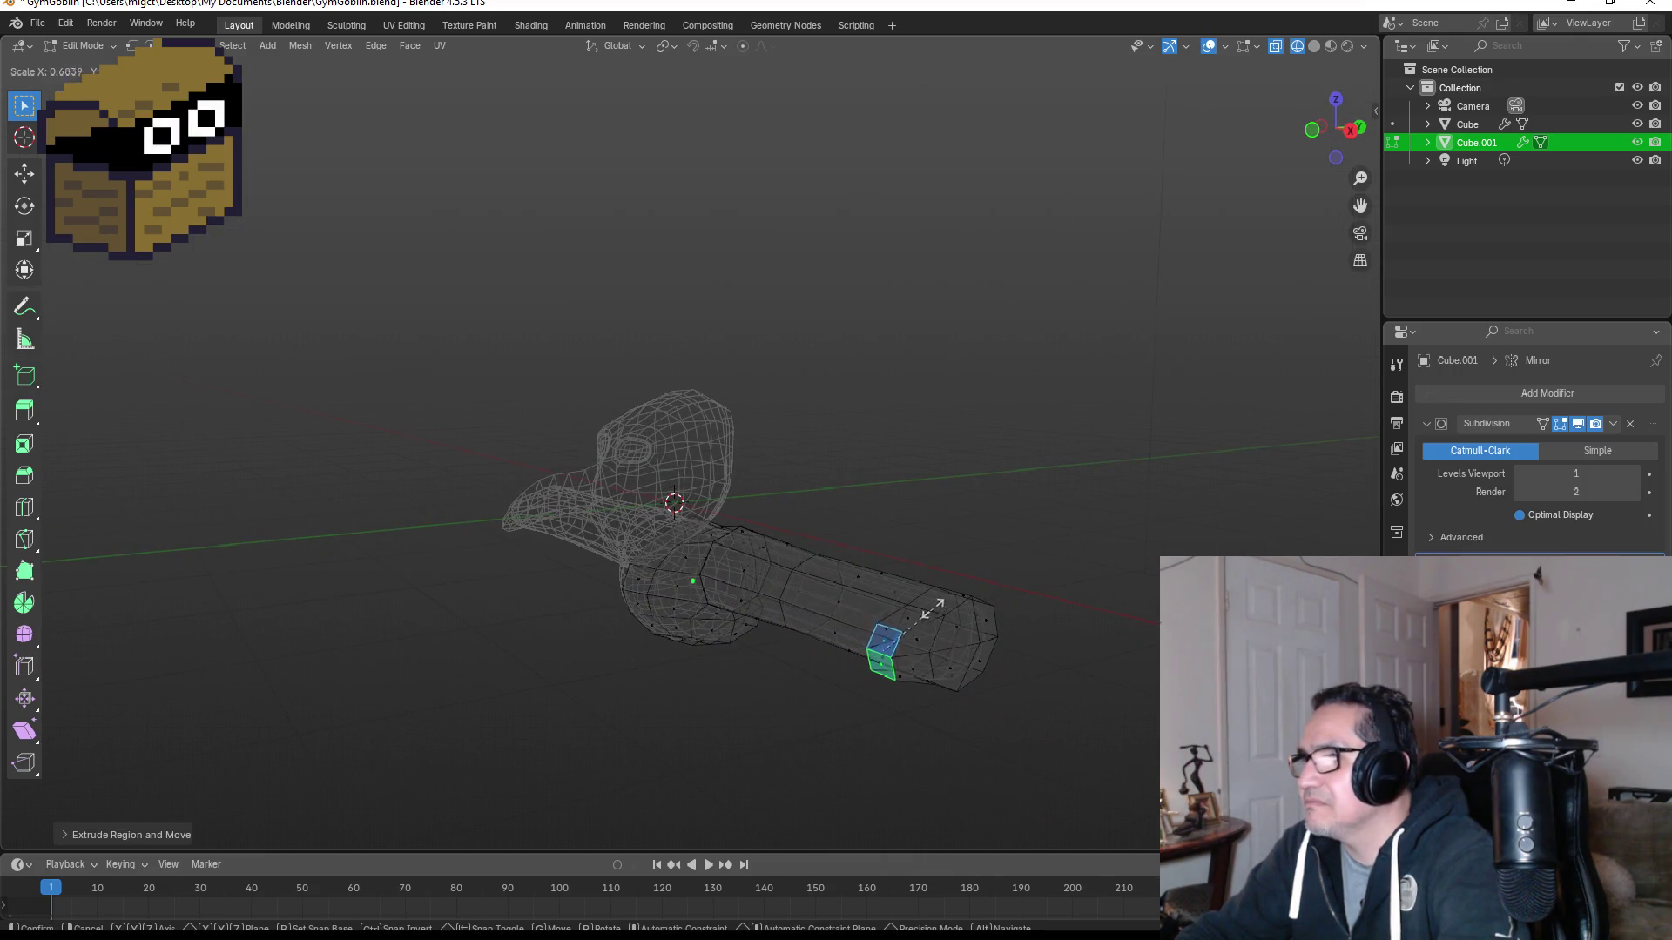
left_click(912, 618)
Step: Select the arm's end-cap faces, filling the selection along the shortest path
mouse_move(1094, 627)
middle_mouse_down()
mouse_move(1028, 644)
mouse_move(1131, 665)
mouse_move(1060, 612)
middle_mouse_up()
left_click(910, 601)
left_click(940, 641, "shift")
left_click(928, 649, "shift")
left_click(950, 602, "shift")
mouse_move(950, 601)
middle_mouse_down()
mouse_move(1082, 627)
mouse_move(922, 526)
mouse_move(614, 599)
mouse_move(776, 578)
mouse_move(911, 604)
middle_mouse_up()
left_click(612, 592, "ctrl")
Step: In front view, move the end cap further out along X and scale it into a narrow tip
middle_click_drag(1045, 622, 1080, 617)
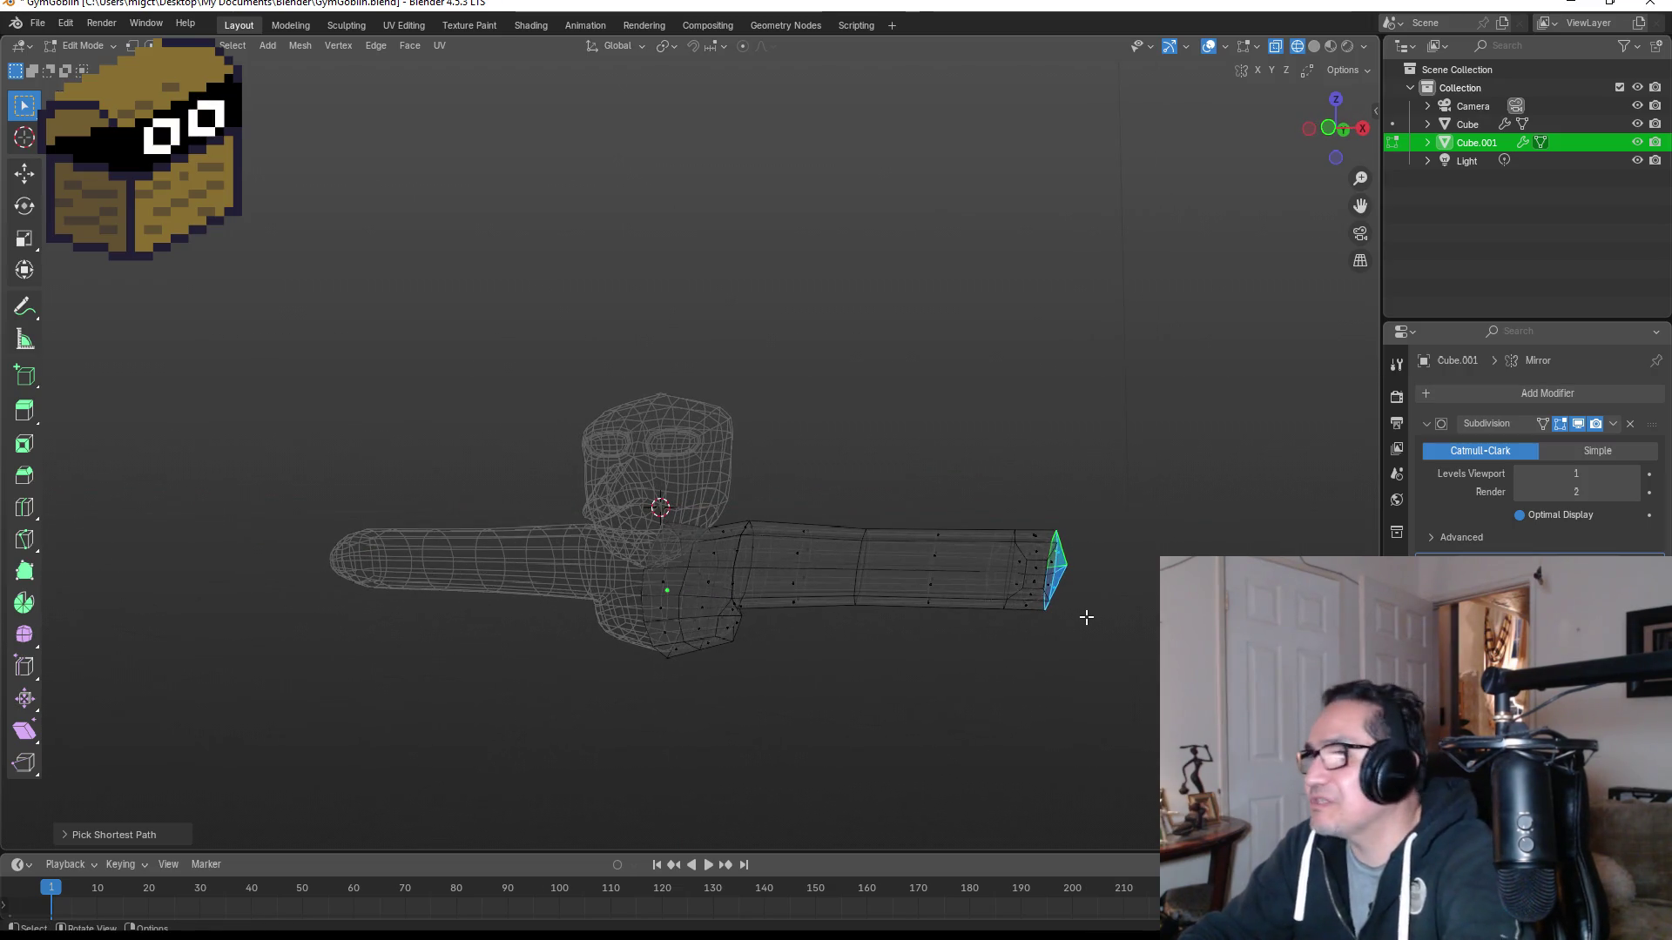
key("KP_1")
key("g")
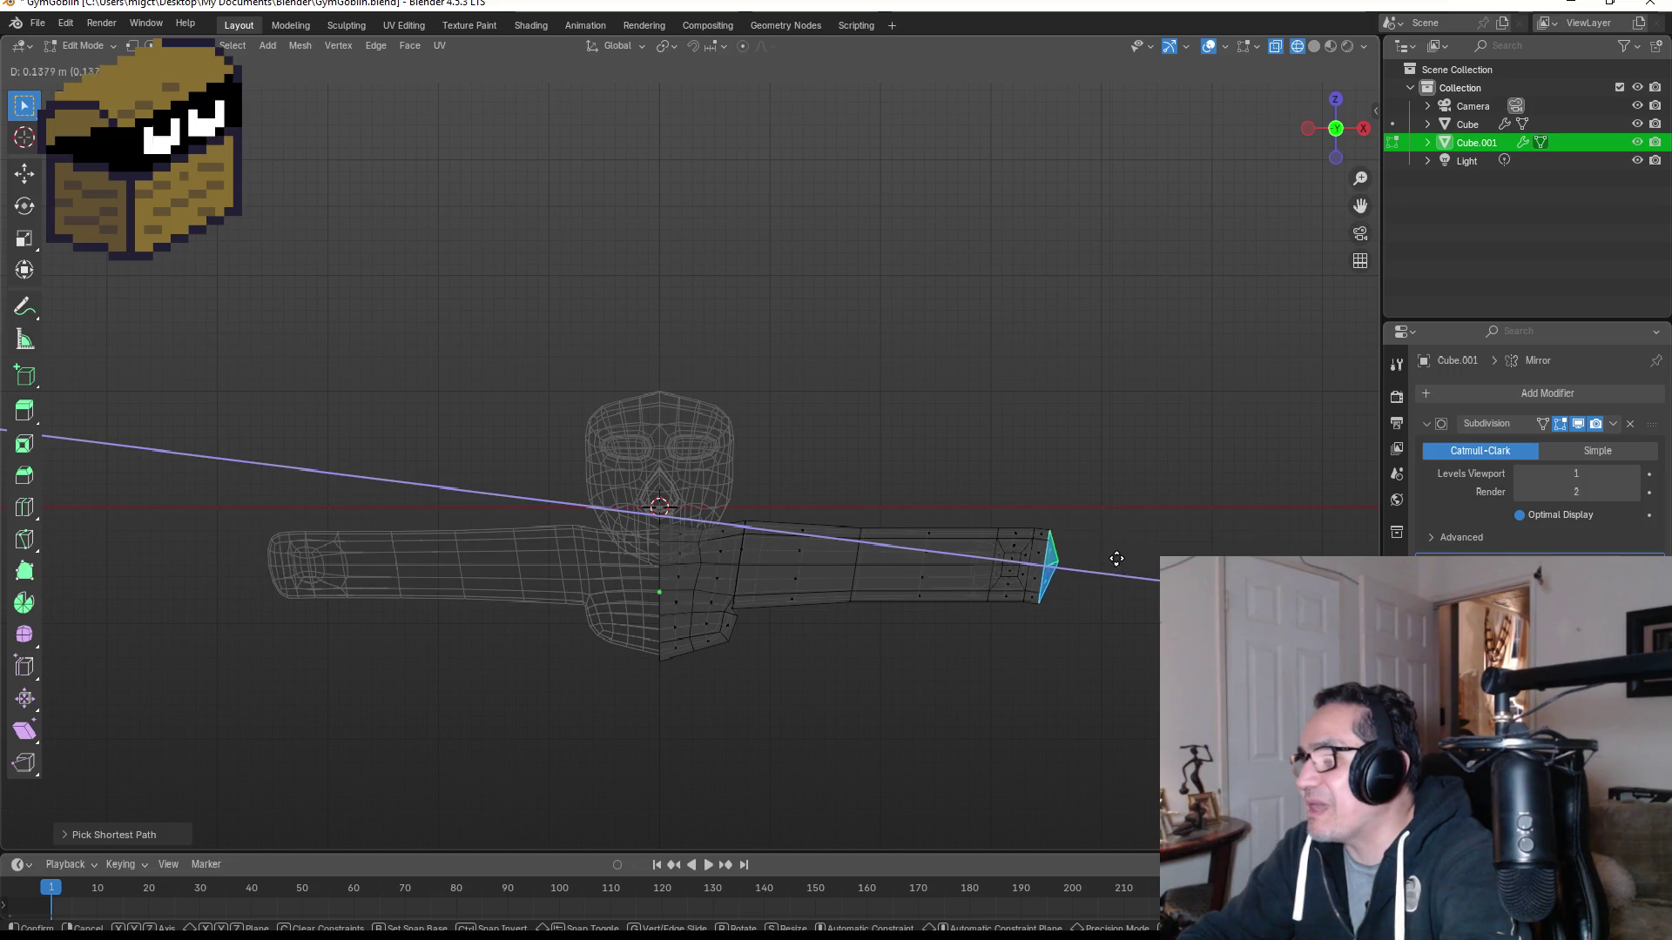
key("x")
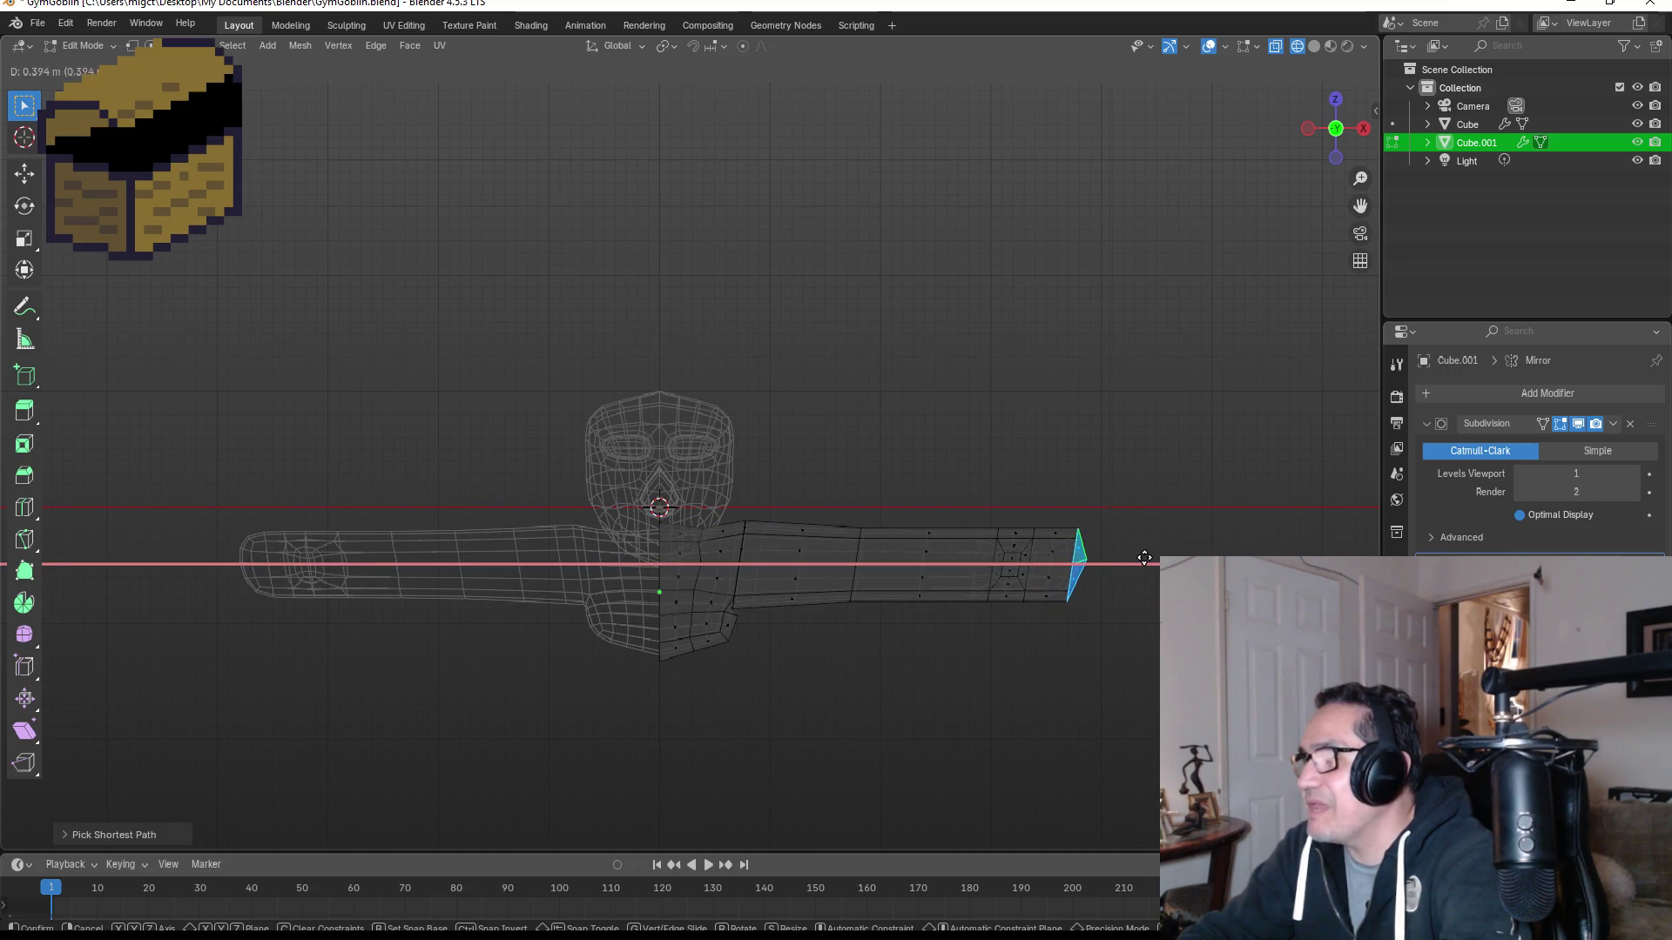
left_click(1143, 559)
key("s")
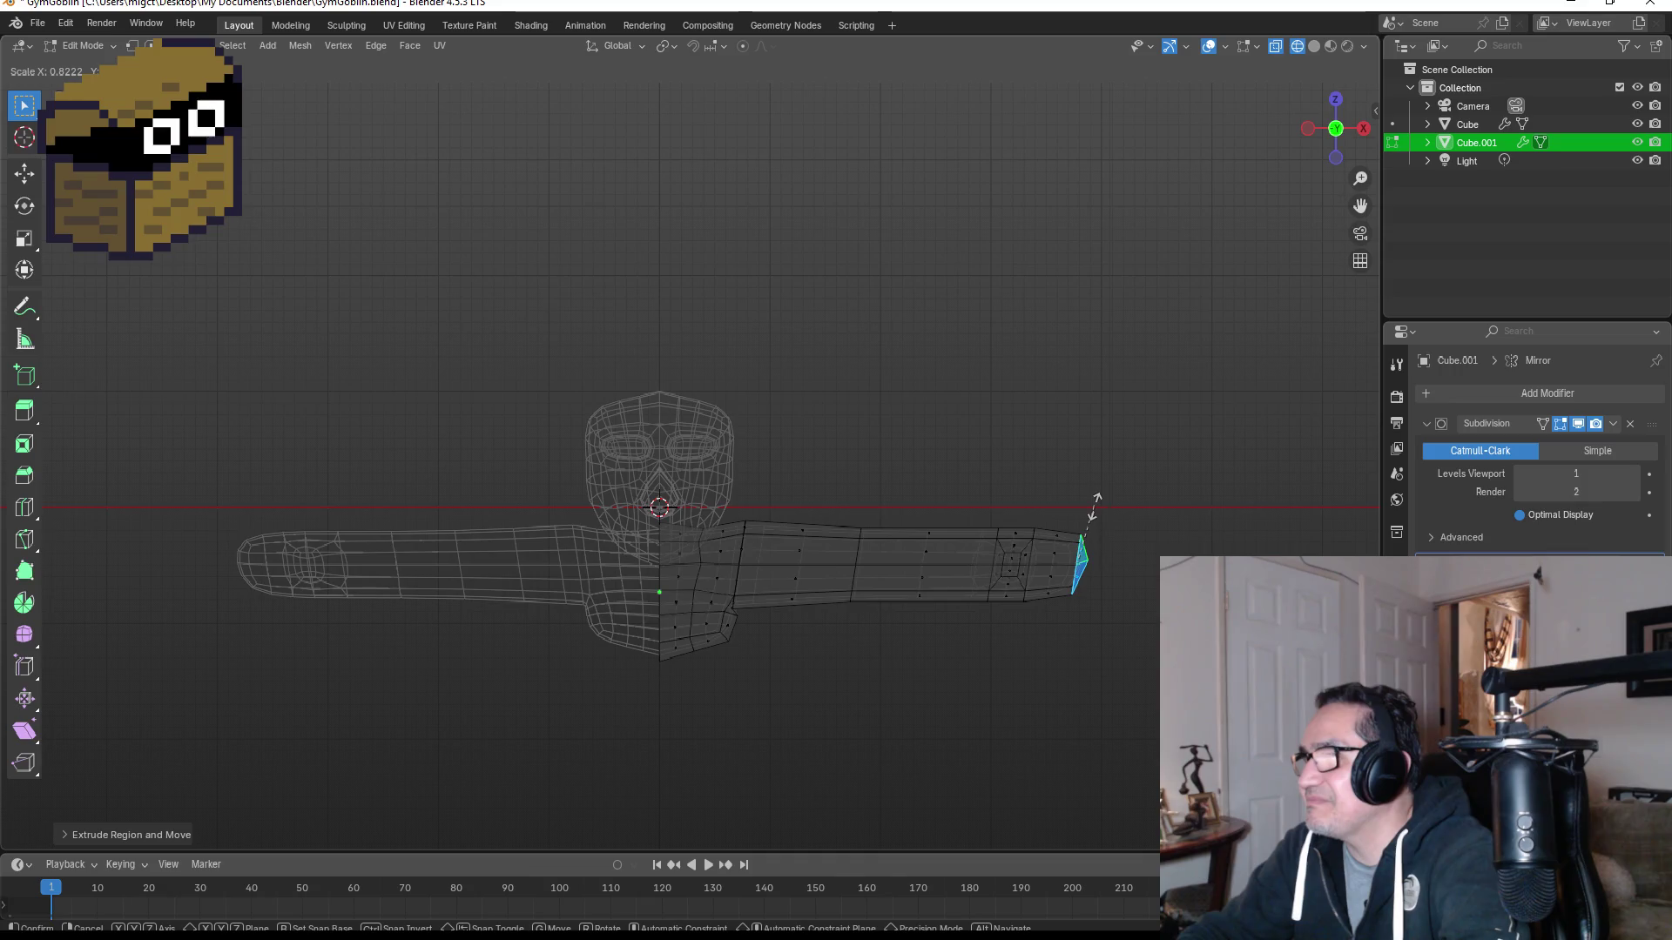
left_click(1096, 510)
mouse_move(1112, 462)
middle_mouse_down()
mouse_move(1057, 456)
mouse_move(1051, 473)
middle_mouse_up()
mouse_move(892, 439)
middle_mouse_down()
mouse_move(1022, 429)
mouse_move(806, 425)
mouse_move(838, 437)
mouse_move(787, 541)
mouse_move(694, 616)
mouse_move(702, 670)
middle_mouse_up()
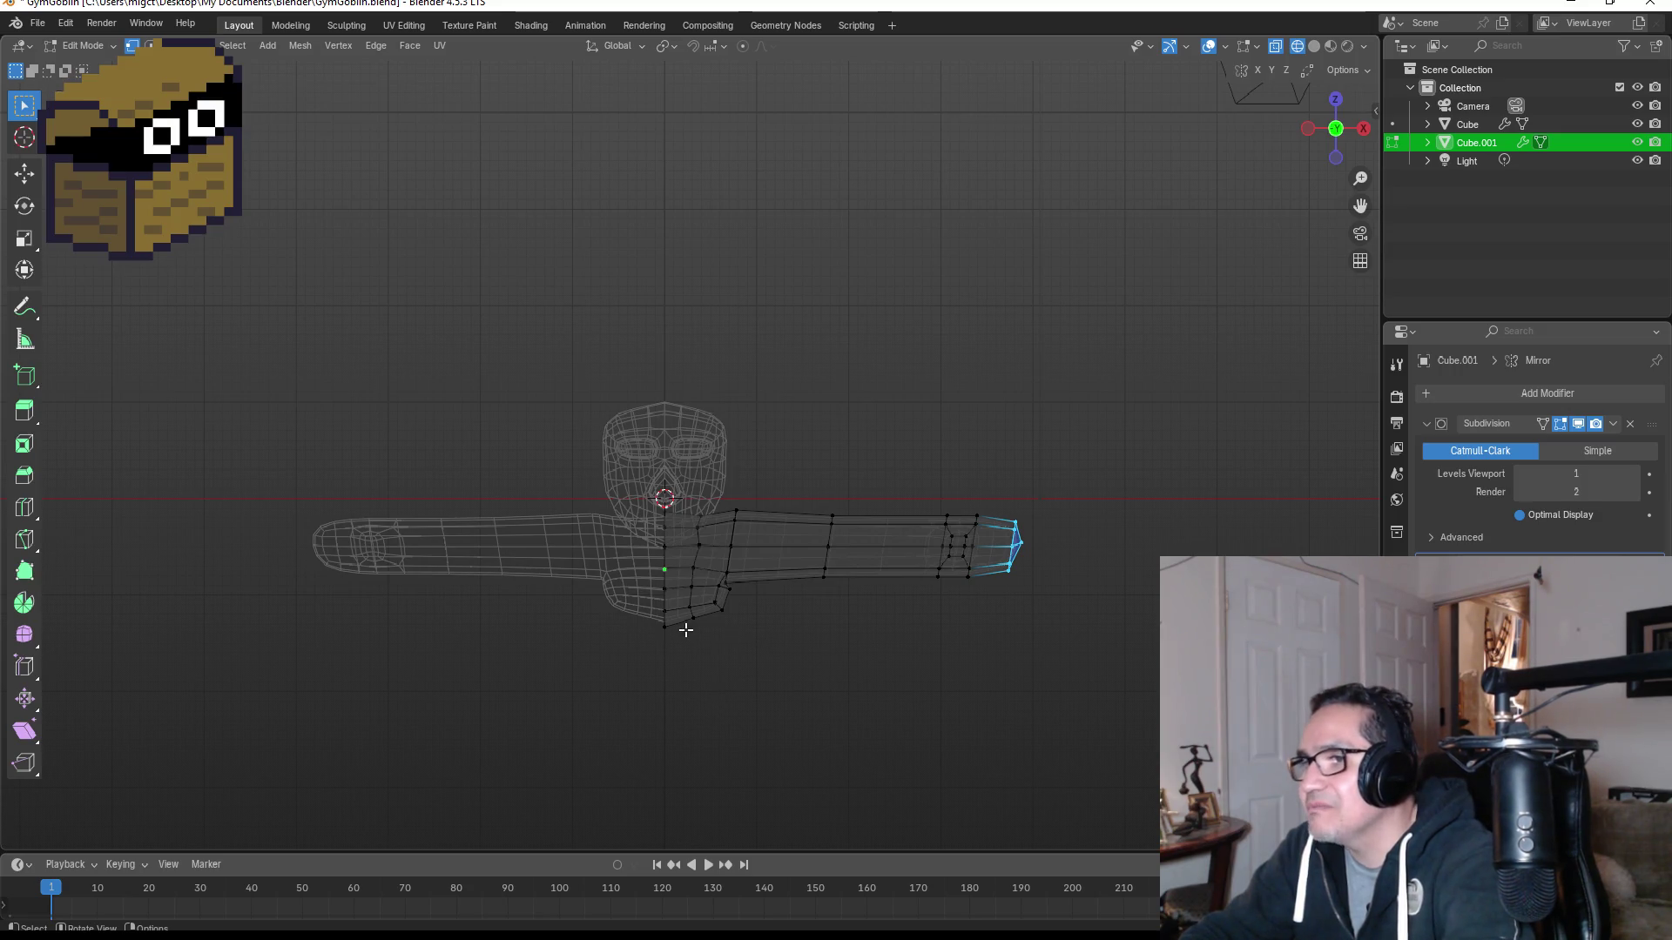
Step: Extrude the faces under the shoulders downward into a torso
left_click_drag(638, 598, 758, 648)
mouse_move(810, 656)
middle_mouse_down()
mouse_move(821, 608)
mouse_move(703, 561)
mouse_move(612, 586)
mouse_move(778, 655)
middle_mouse_up()
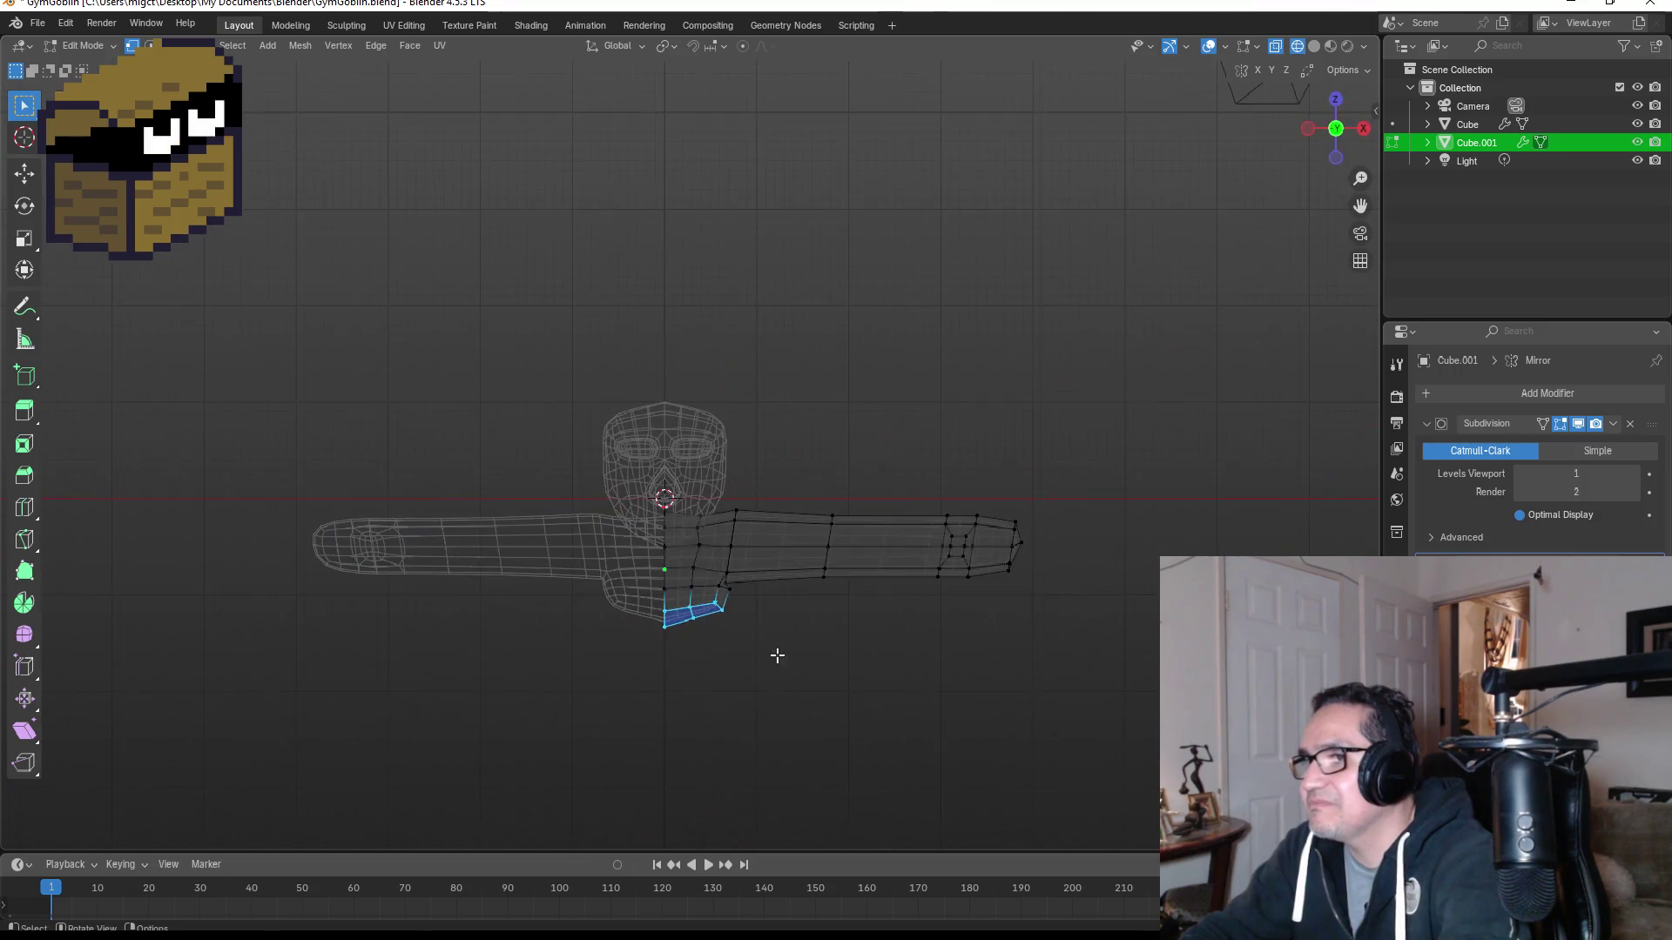
key("e")
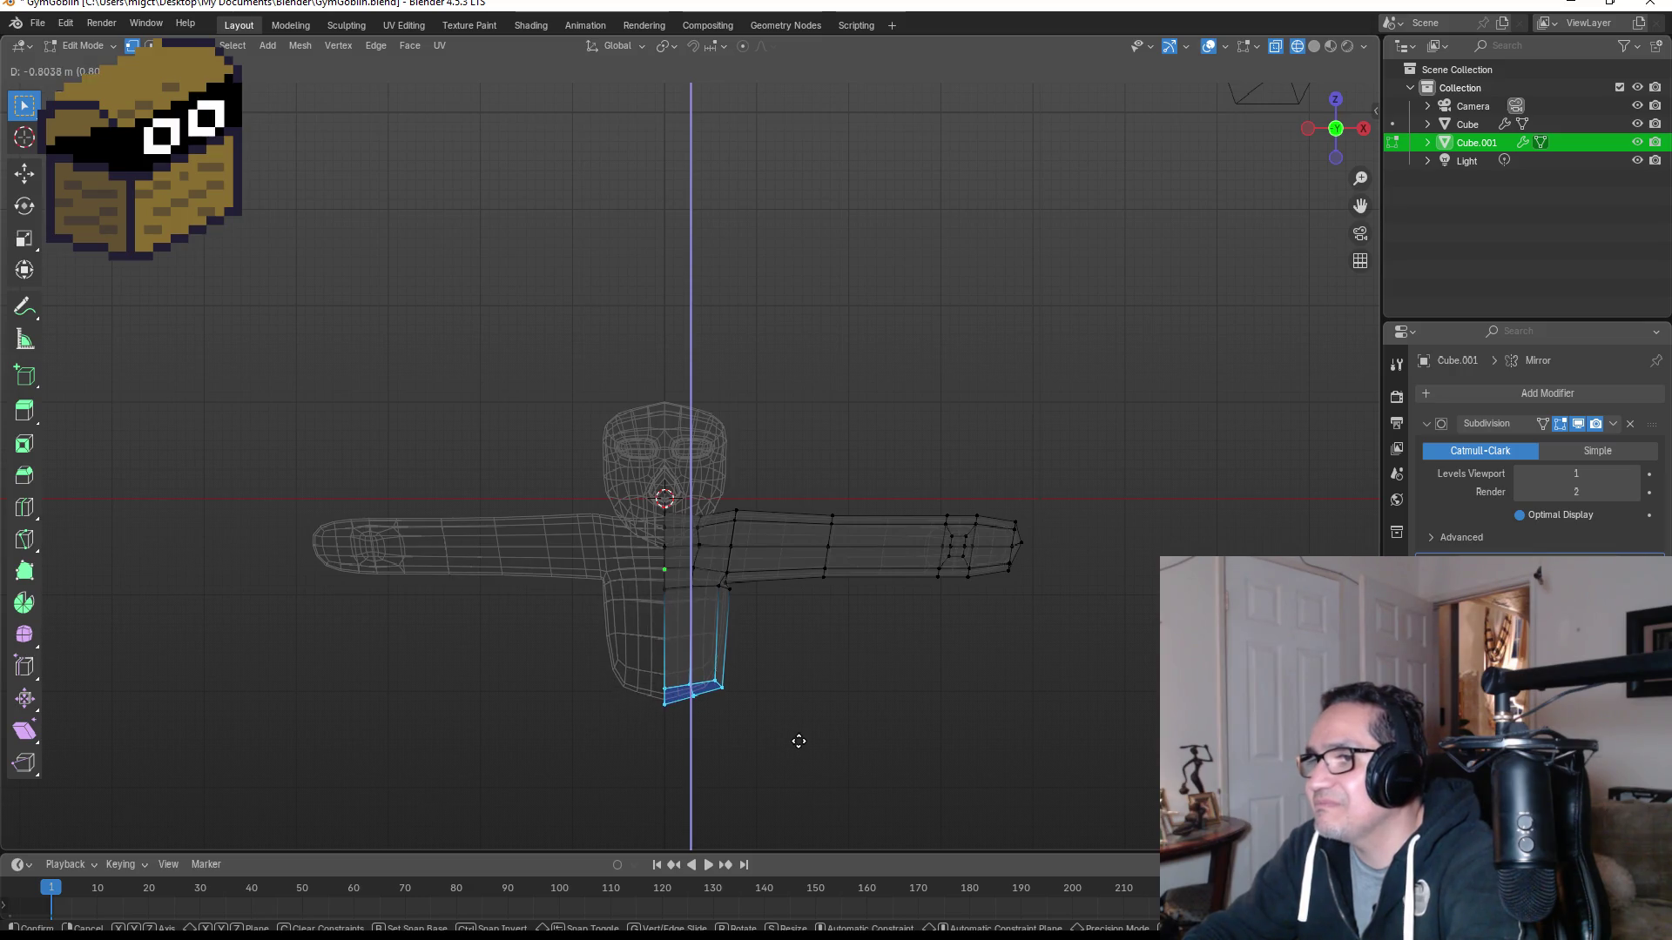
left_click(798, 740)
middle_click_drag(859, 697, 676, 684)
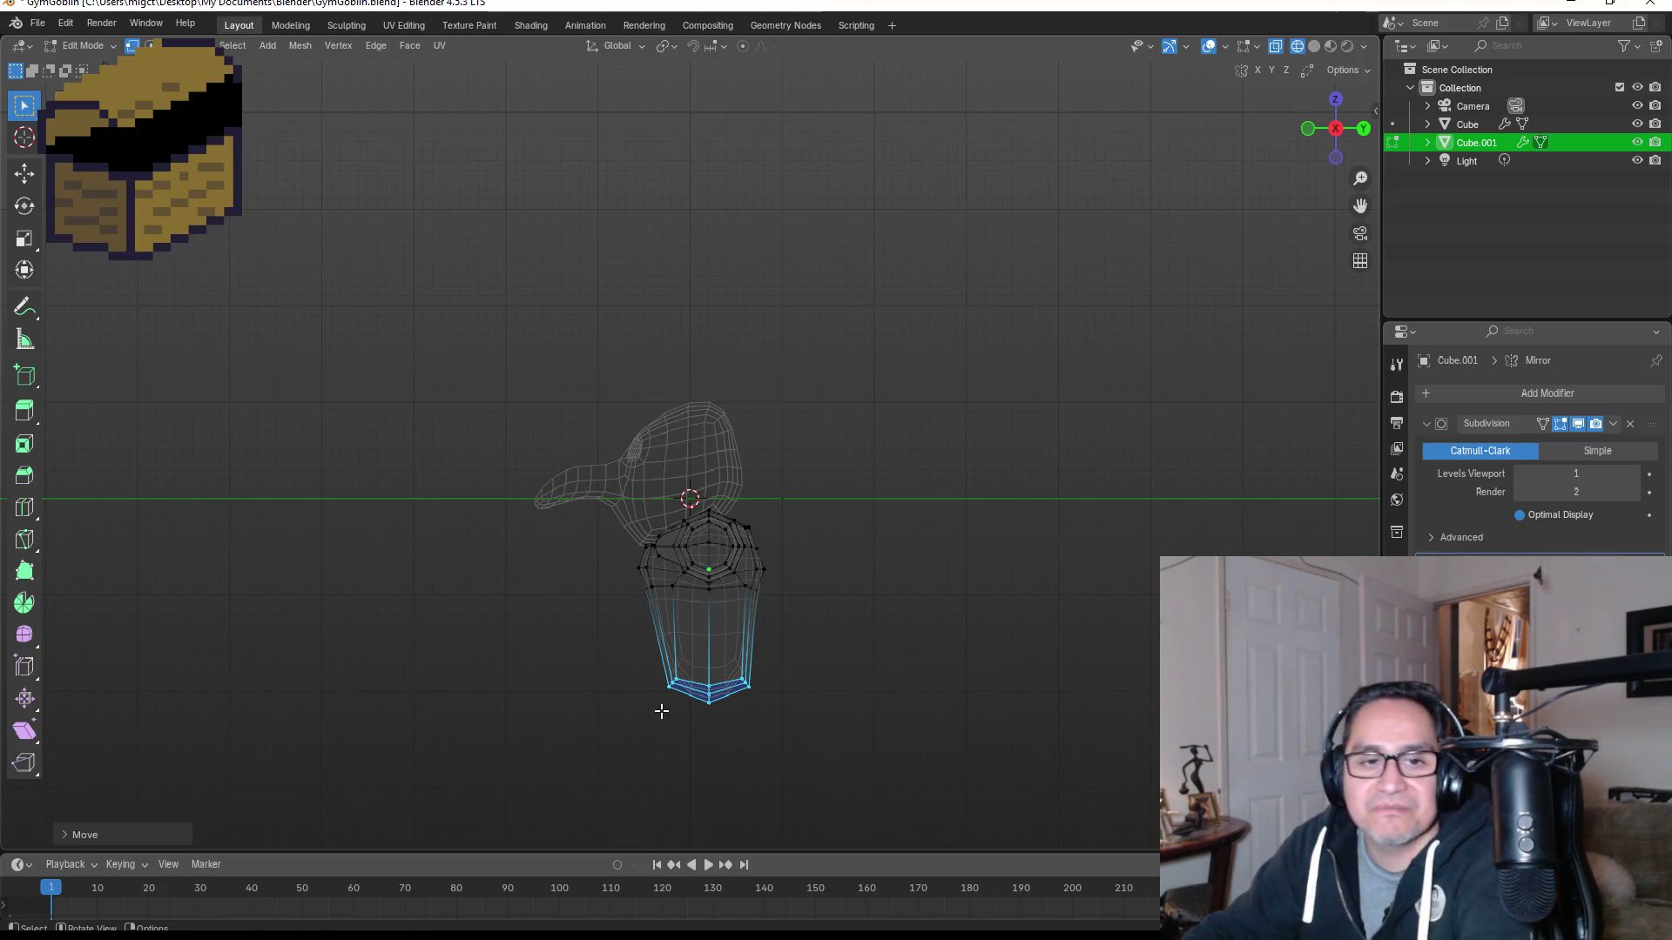
middle_click_drag(626, 694, 824, 656)
Step: Add two edge loops across the torso
key("ctrl+r")
left_click(753, 673)
left_click(752, 673)
key("ctrl+r")
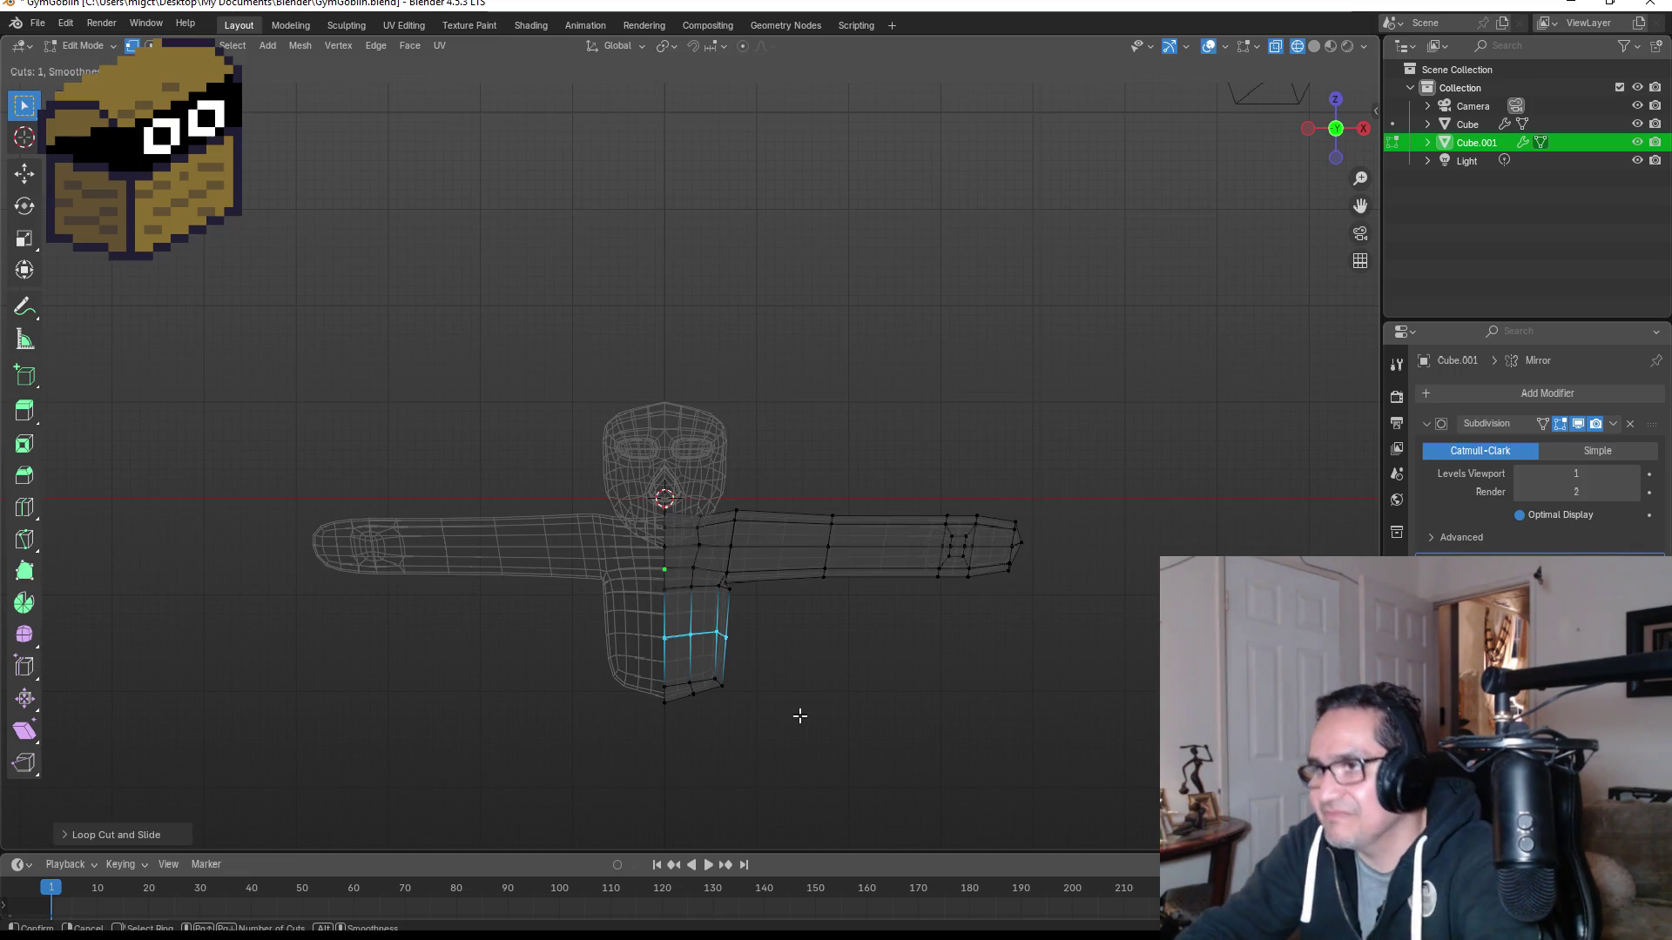
left_click(754, 673)
left_click(747, 664)
middle_click_drag(792, 691, 627, 664)
Step: Push the torso's left-edge vertices outward, then return to Object Mode
left_click_drag(627, 625, 695, 704)
mouse_move(728, 695)
middle_mouse_down()
mouse_move(713, 678)
mouse_move(765, 675)
mouse_move(709, 677)
middle_mouse_up()
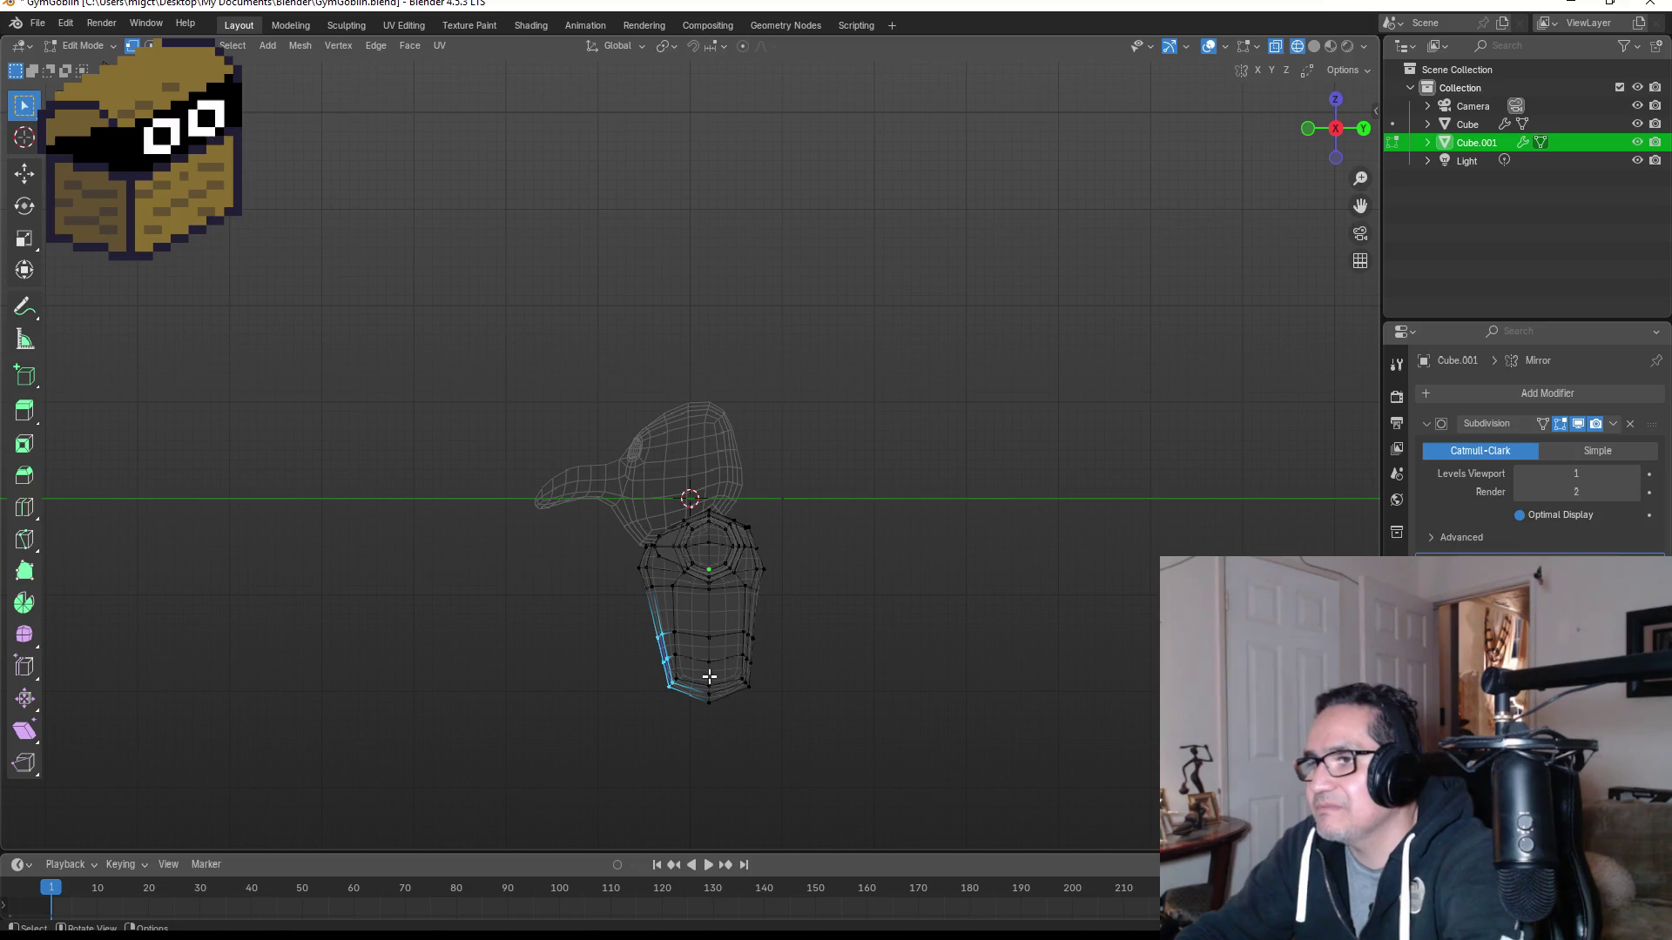
key("g")
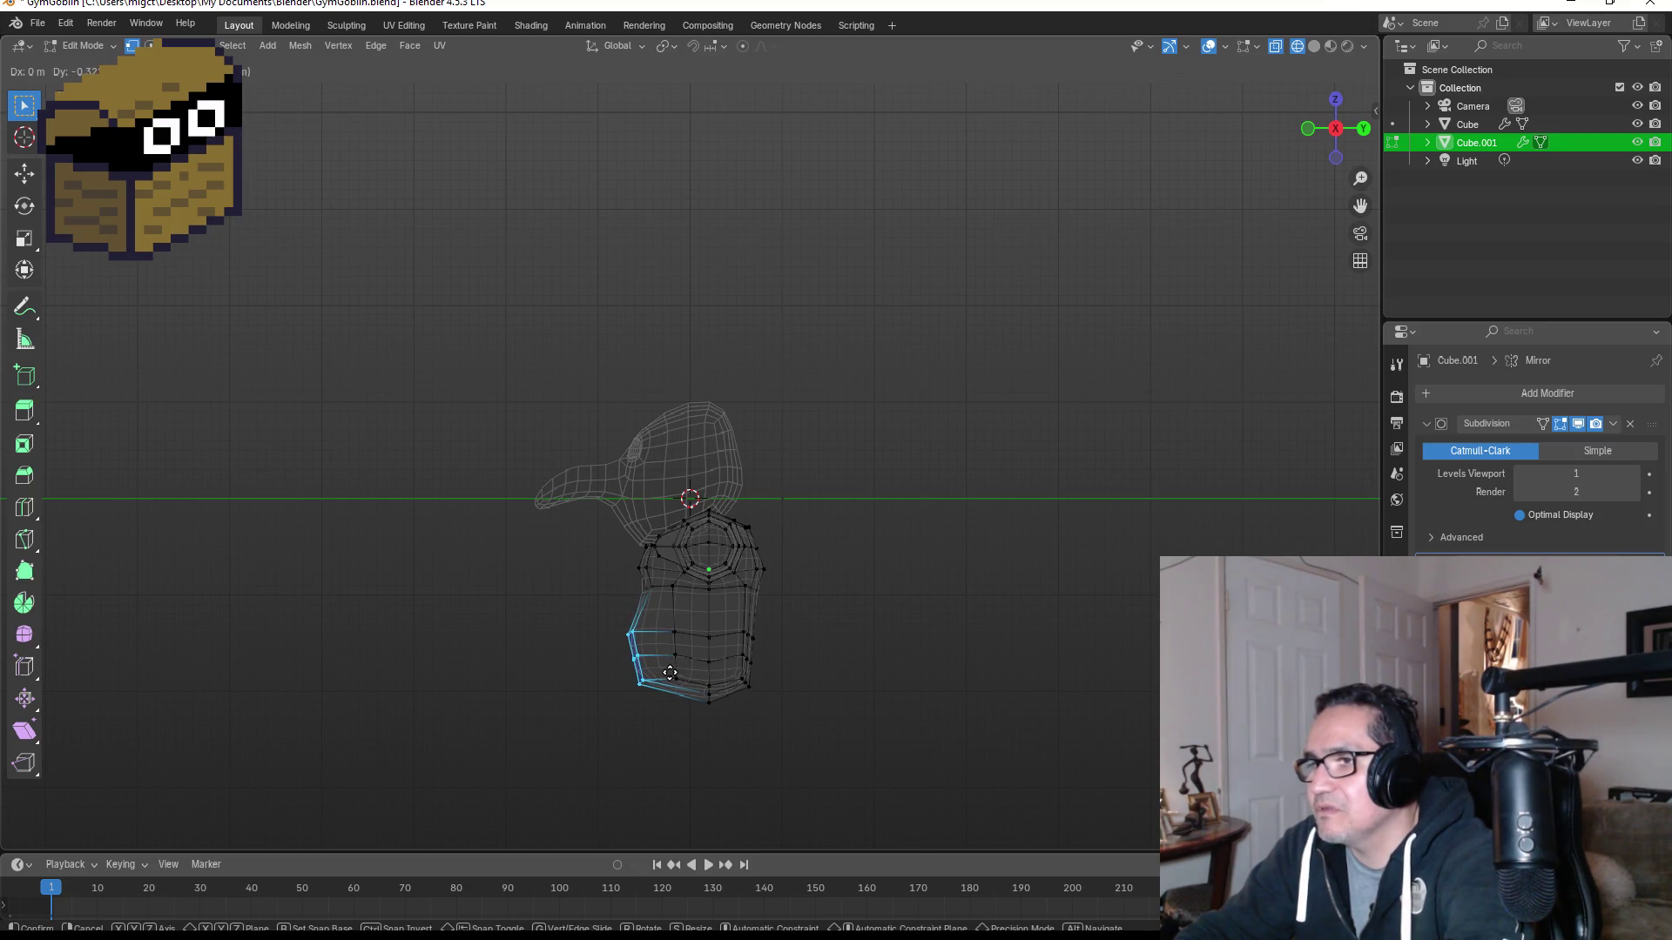
left_click(677, 680)
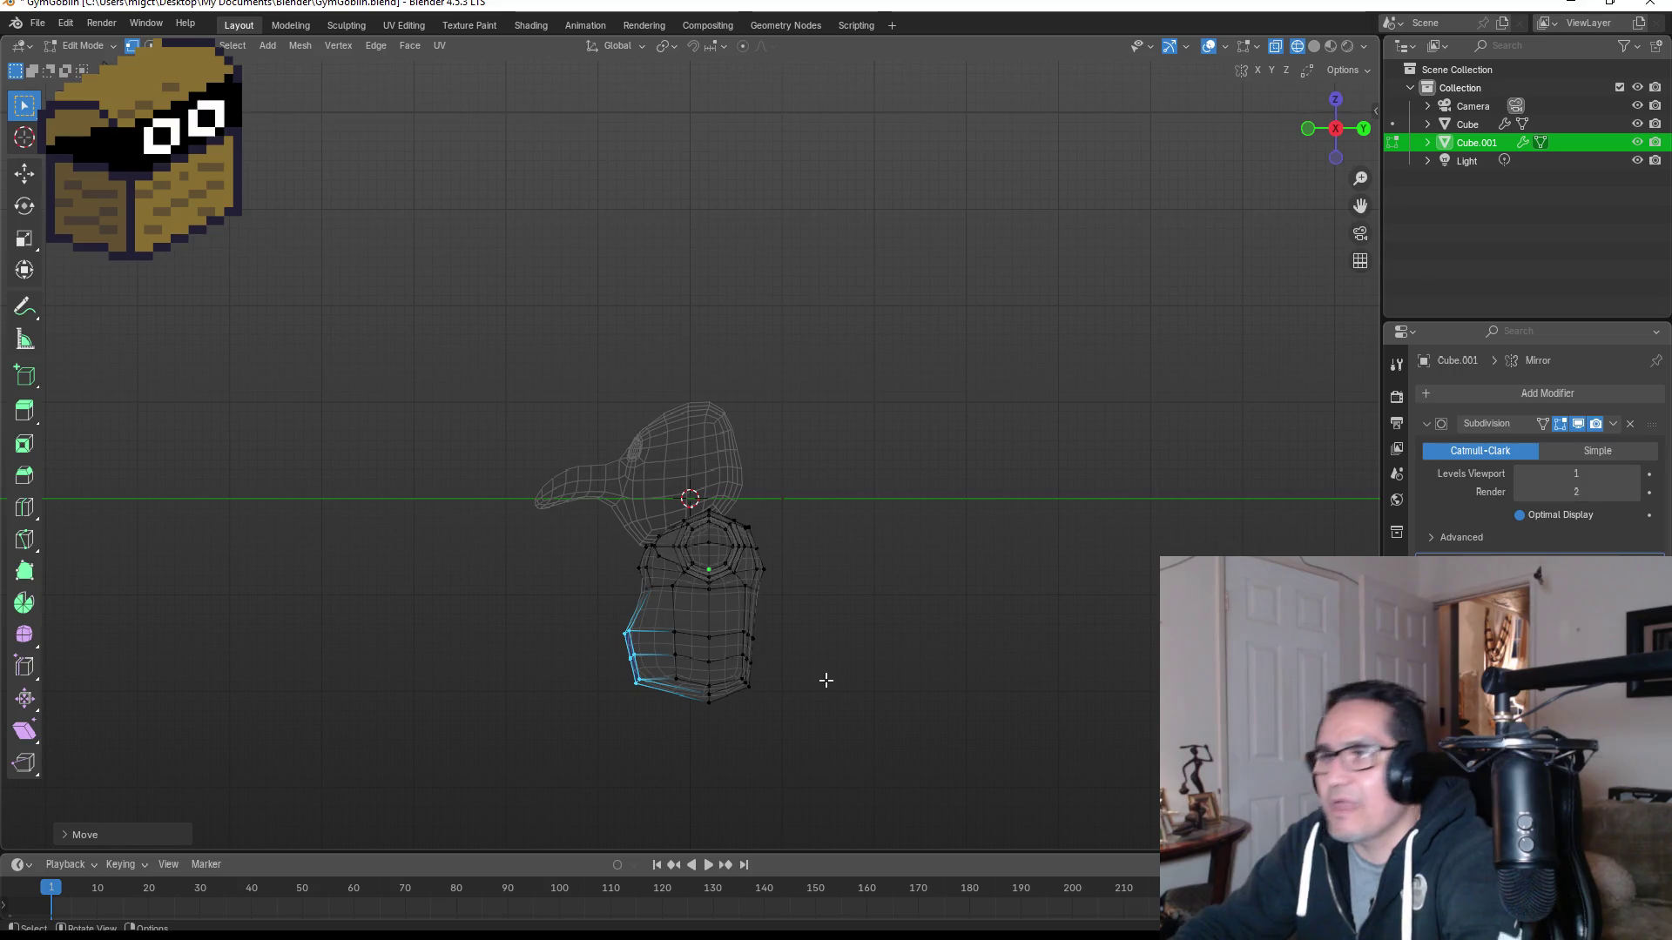
key("grave")
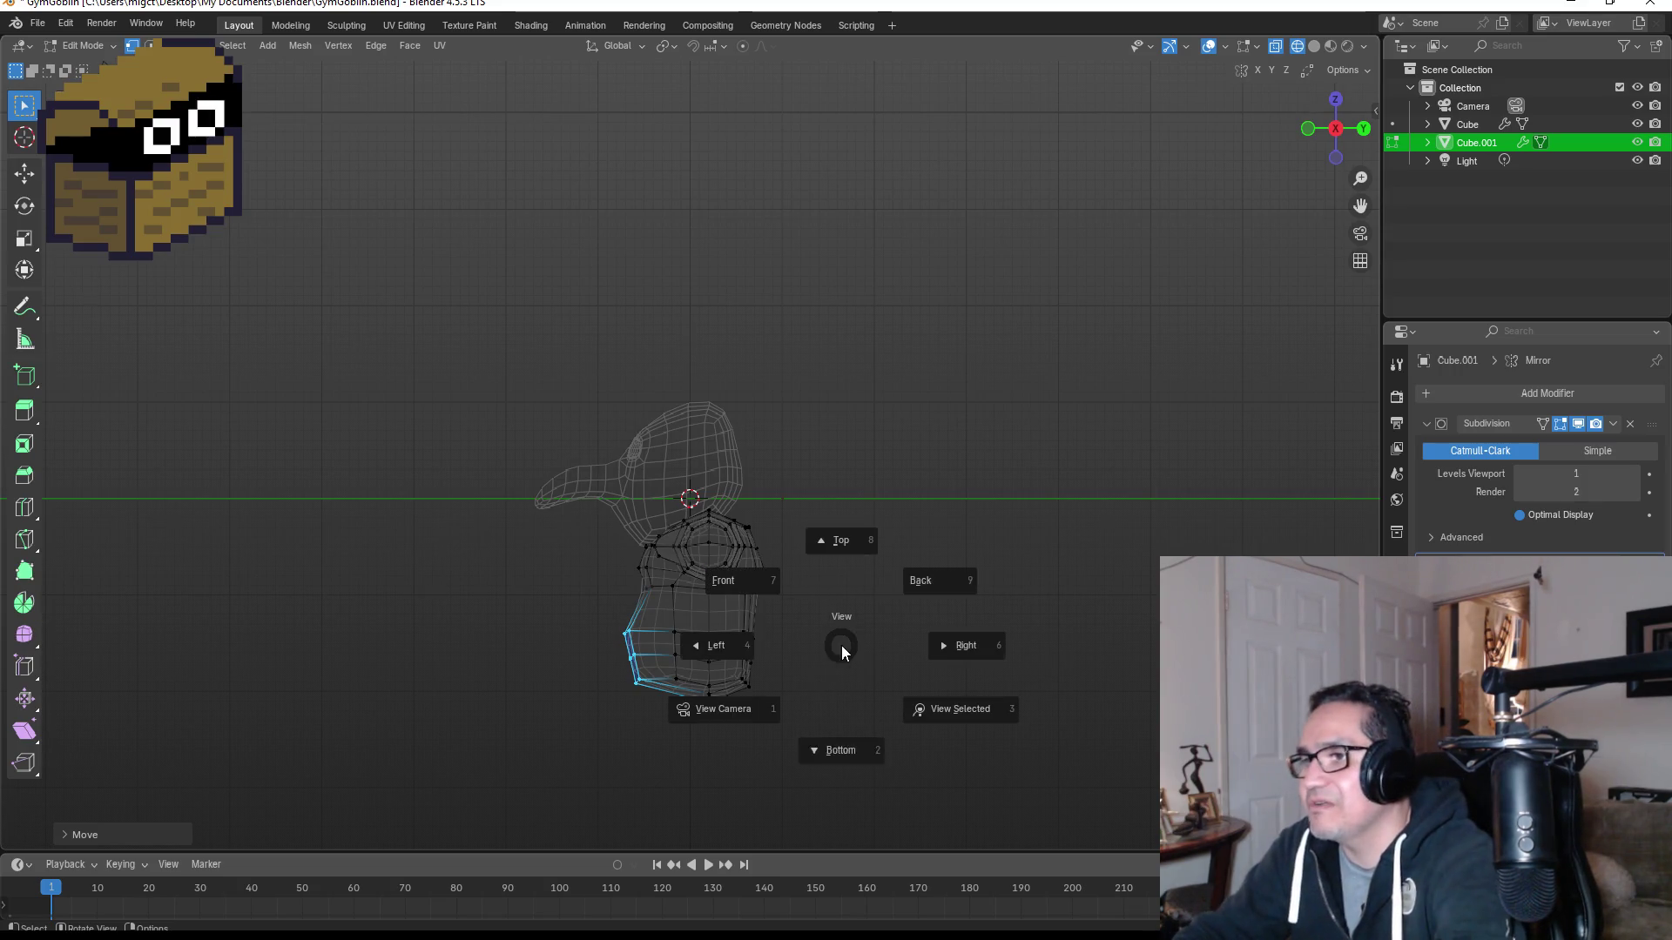
left_click(841, 542)
middle_click_drag(873, 426, 854, 481)
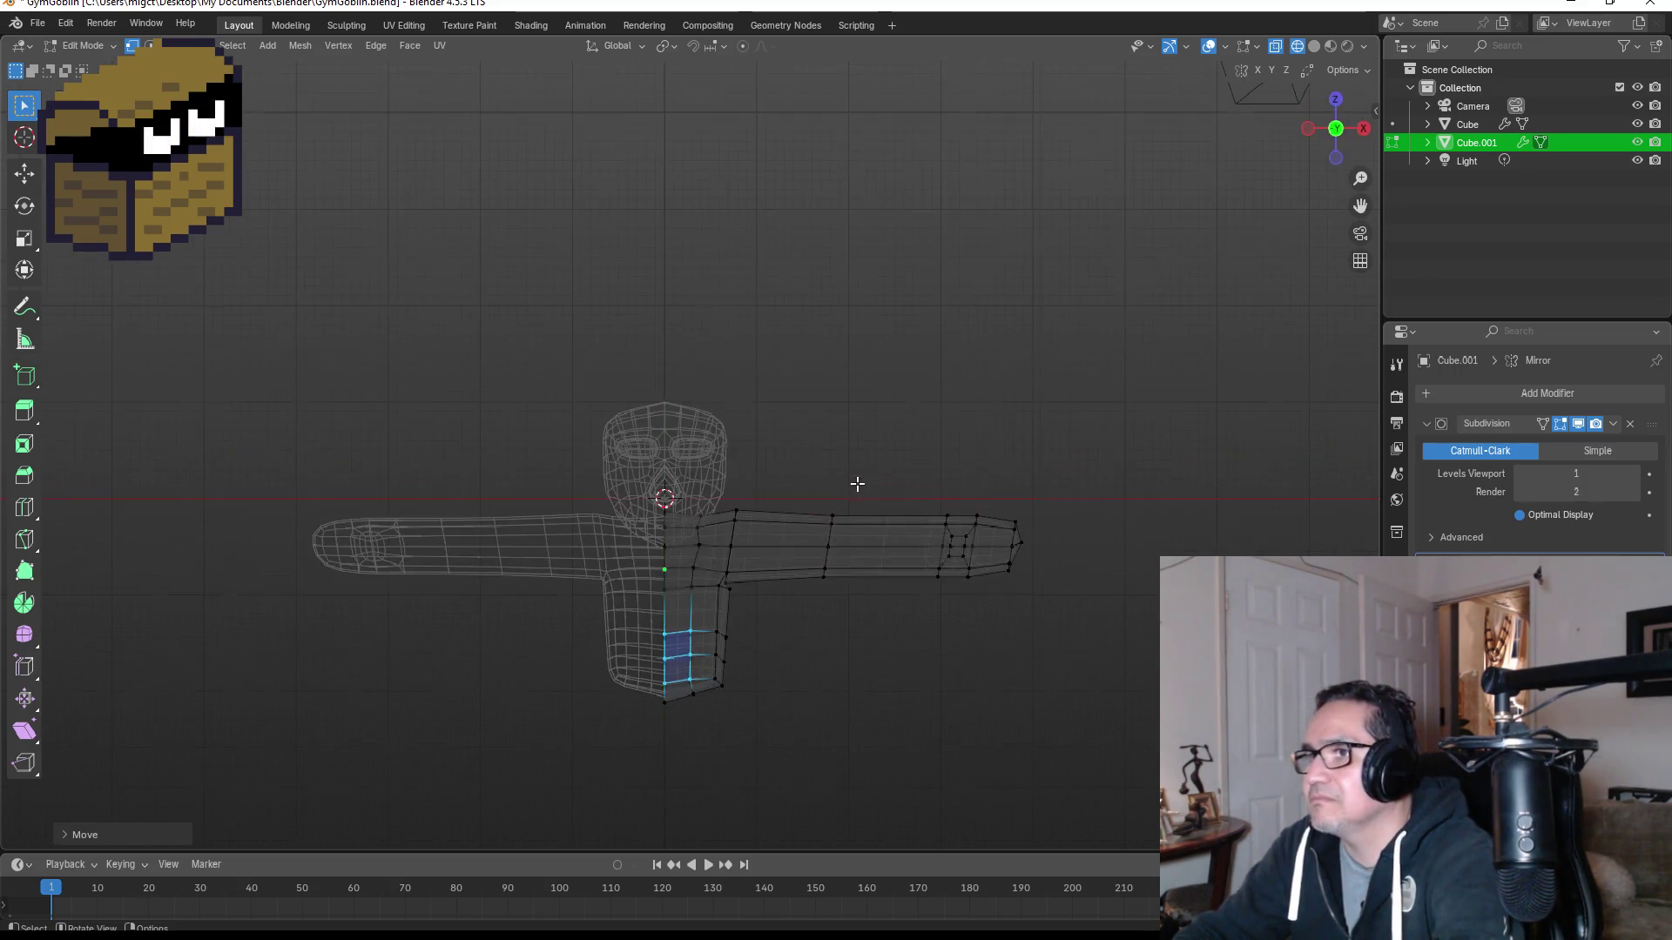
key("Tab")
mouse_move(817, 653)
middle_mouse_down()
mouse_move(834, 627)
mouse_move(629, 603)
mouse_move(723, 670)
middle_mouse_up()
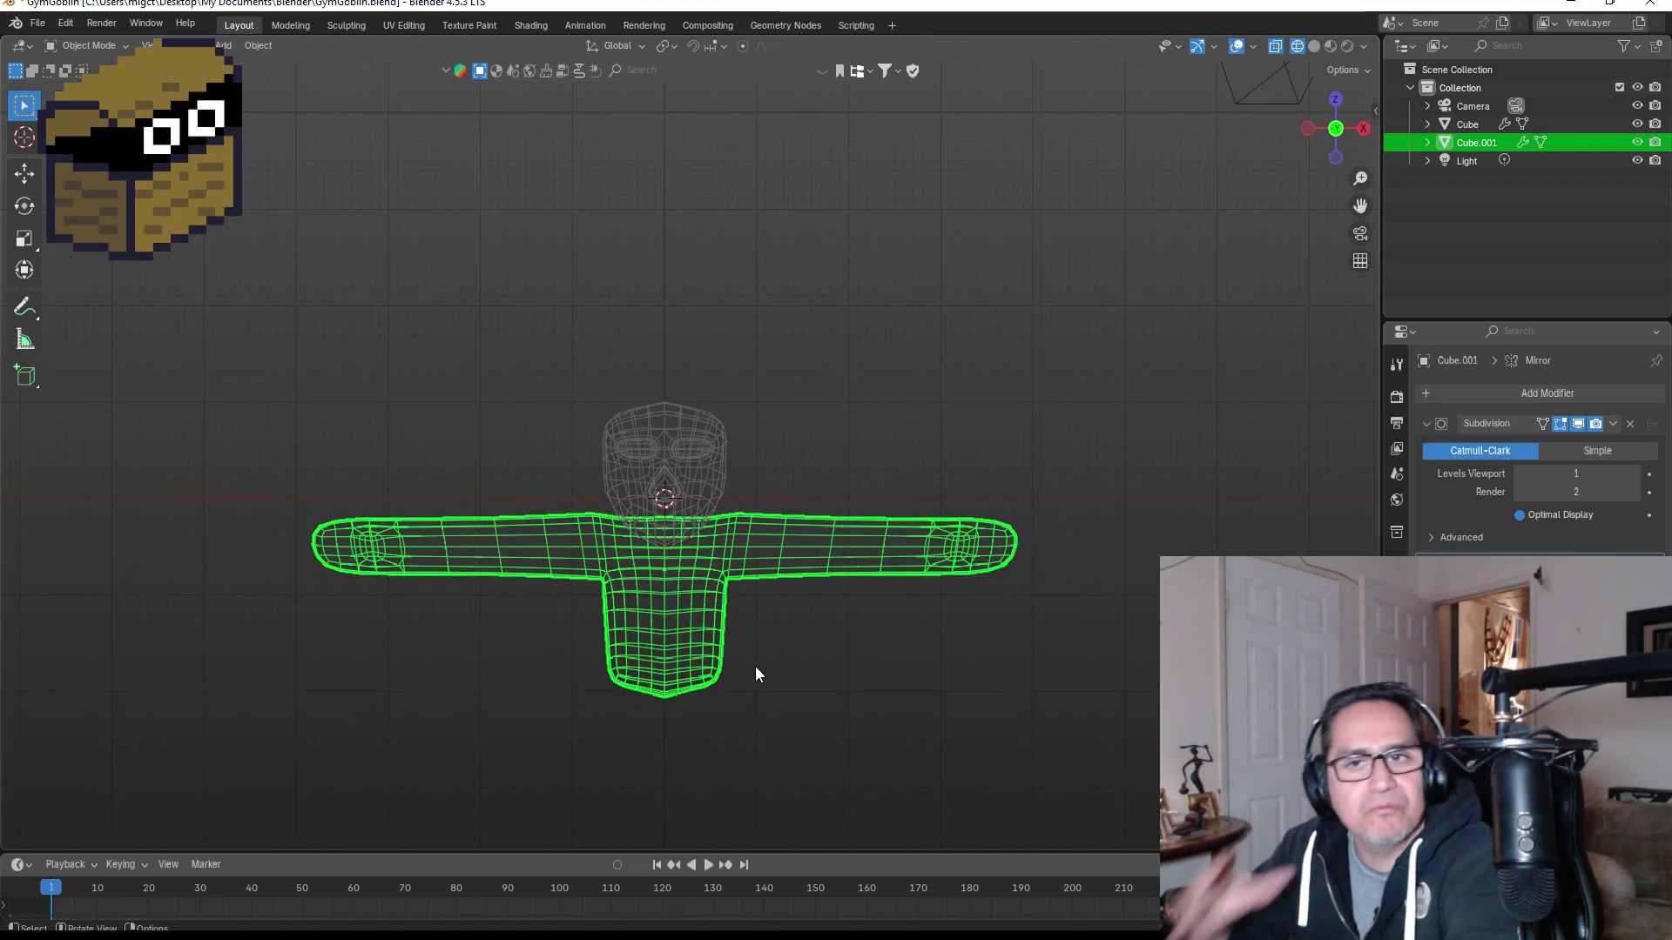
scroll(836, 670, "up", 3)
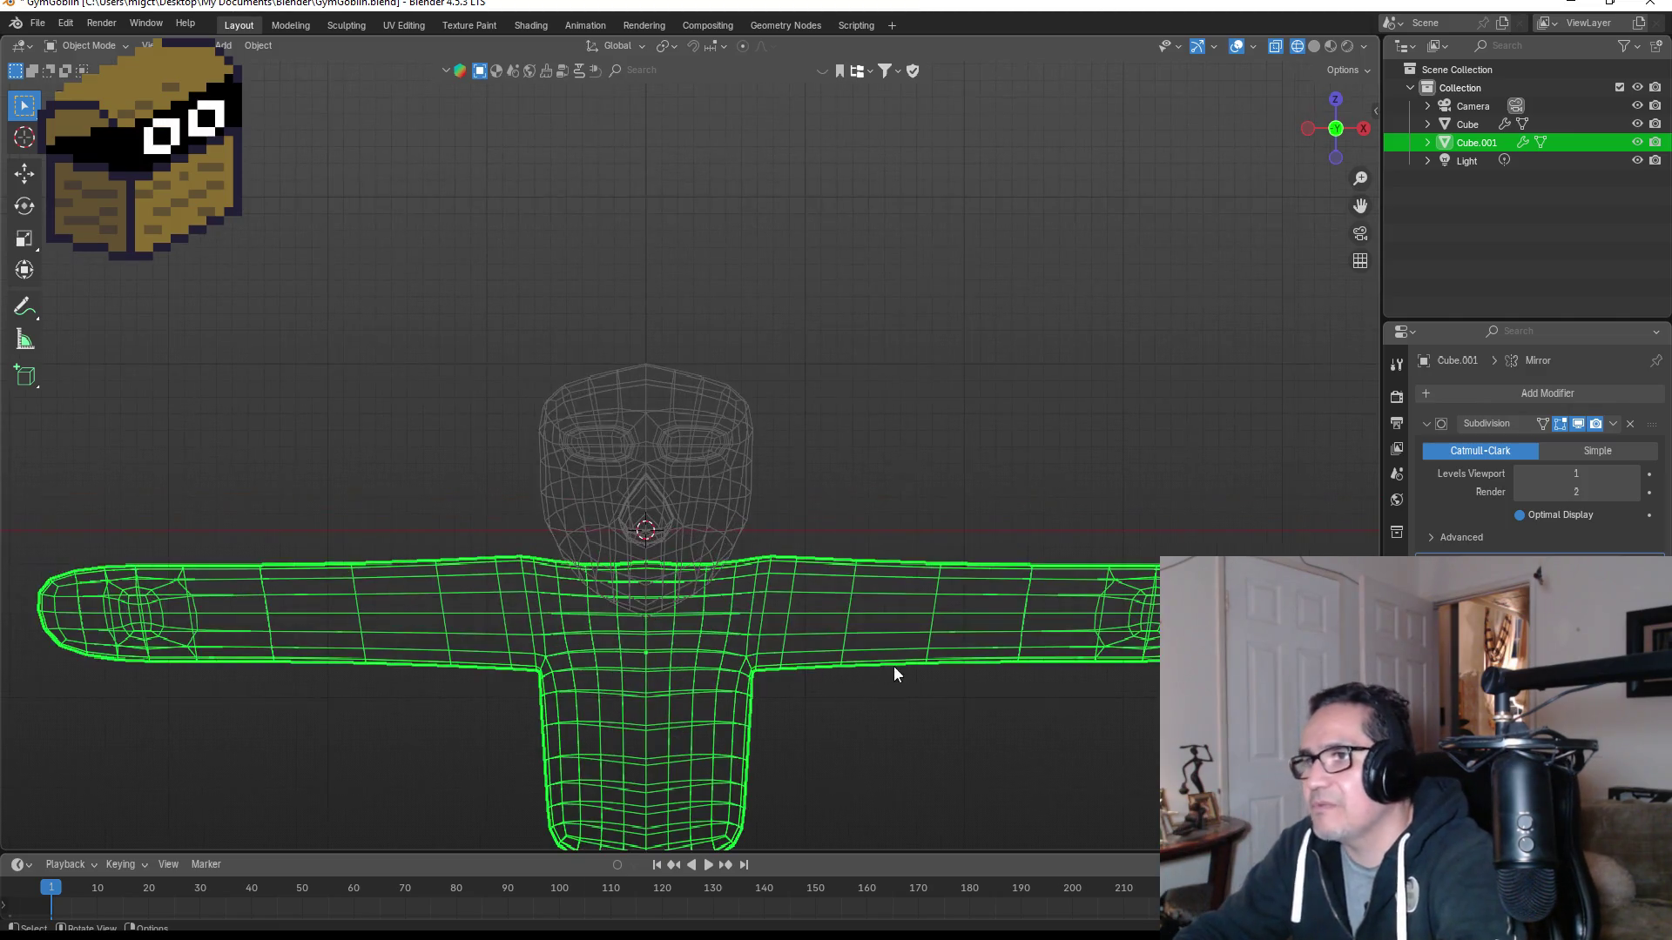
mouse_move(877, 466)
middle_mouse_down()
mouse_move(783, 466)
mouse_move(848, 488)
middle_mouse_up()
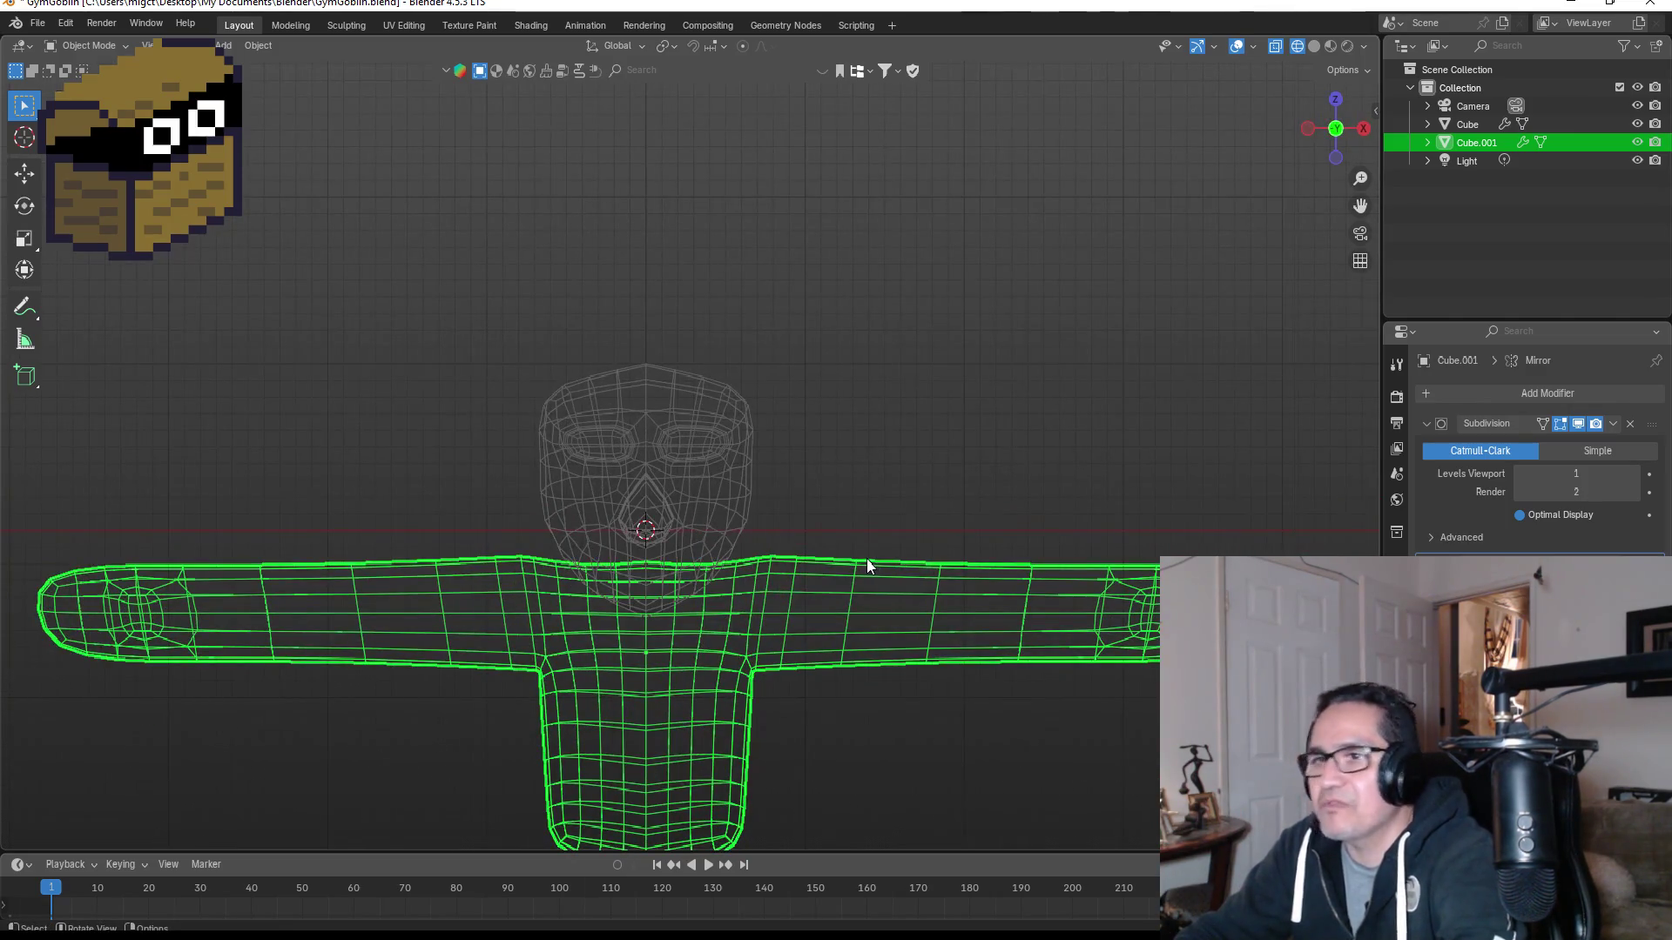
middle_click_drag(871, 563, 970, 489)
right_click(977, 438)
left_click(975, 437)
key("z")
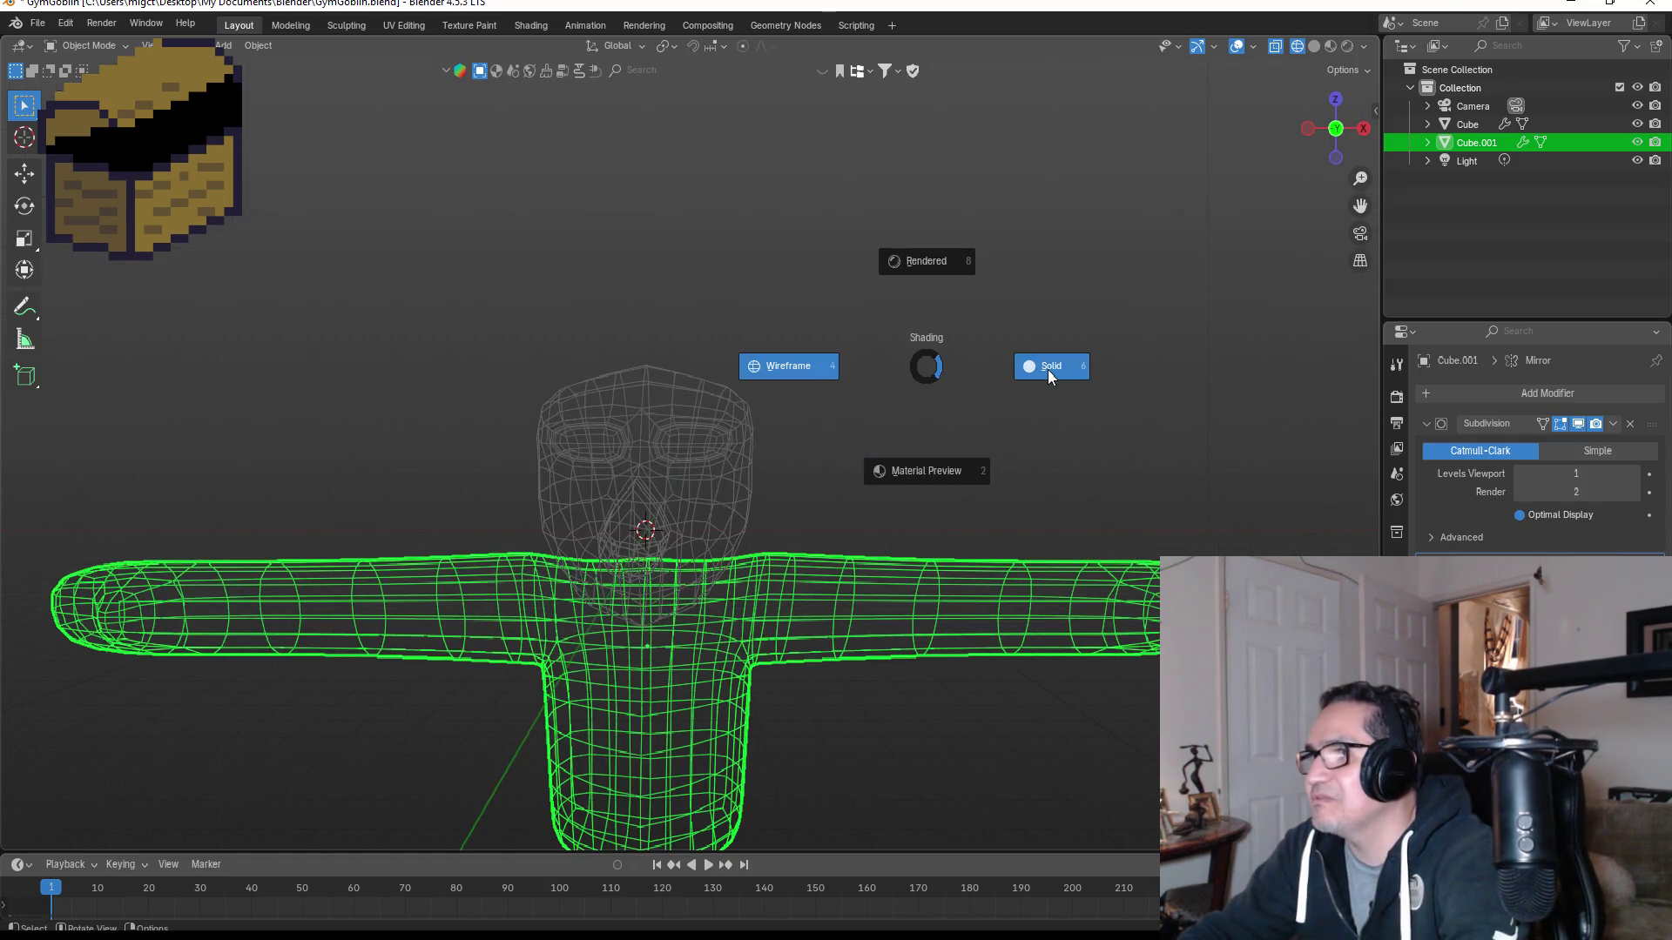
left_click(1048, 368)
mouse_move(1120, 421)
middle_mouse_down()
mouse_move(1008, 422)
mouse_move(1015, 455)
mouse_move(1141, 432)
mouse_move(1099, 421)
middle_mouse_up()
scroll(949, 518, "down", 3)
mouse_move(949, 518)
middle_mouse_down()
mouse_move(791, 515)
mouse_move(773, 407)
mouse_move(768, 521)
middle_mouse_up()
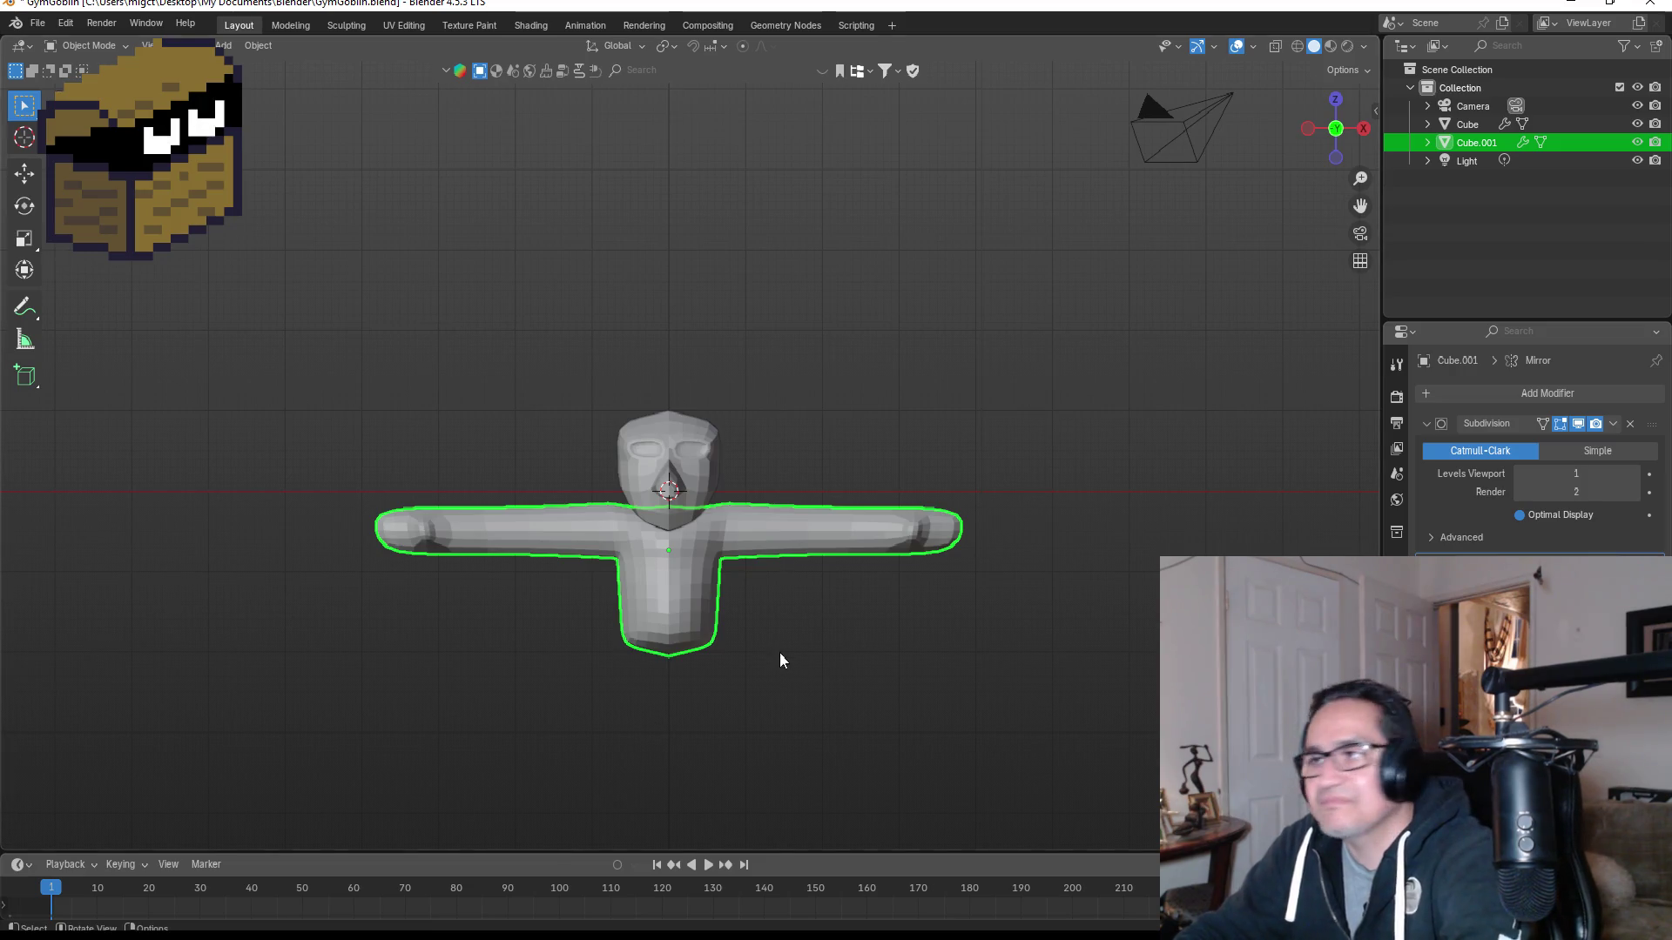
scroll(780, 651, "up", 6)
mouse_move(937, 672)
middle_mouse_down()
mouse_move(904, 503)
mouse_move(735, 509)
mouse_move(828, 683)
mouse_move(697, 661)
mouse_move(627, 676)
mouse_move(780, 786)
middle_mouse_up()
scroll(818, 681, "down", 4)
scroll(749, 700, "up", 3)
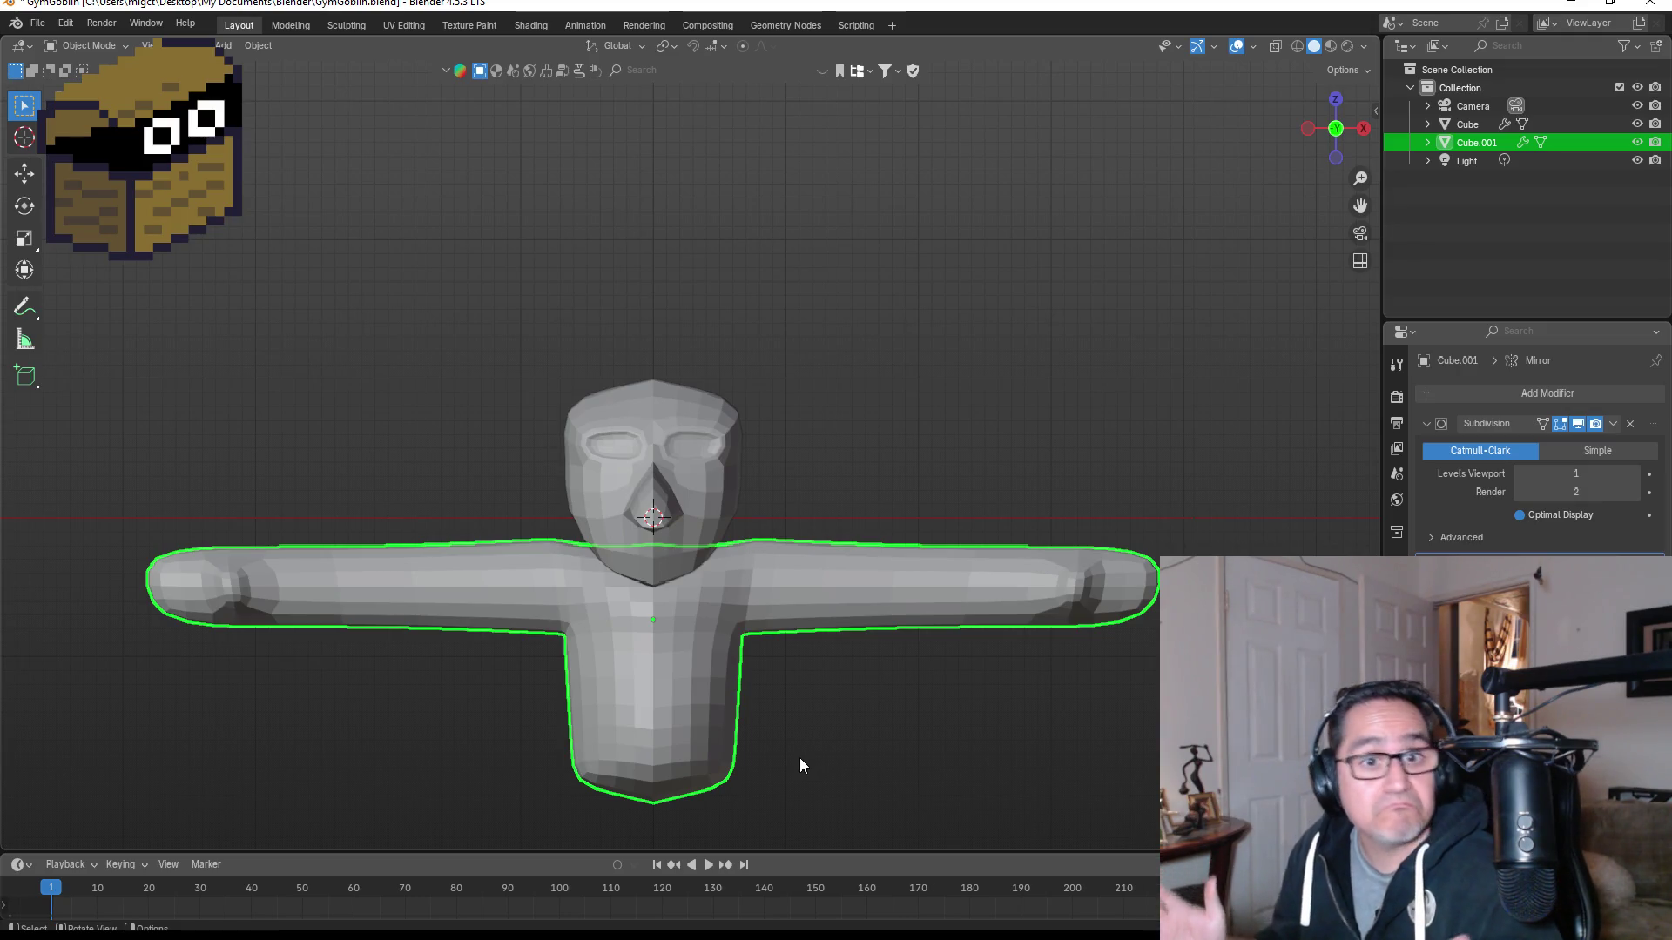
scroll(824, 687, "down", 2)
scroll(816, 627, "down", 1)
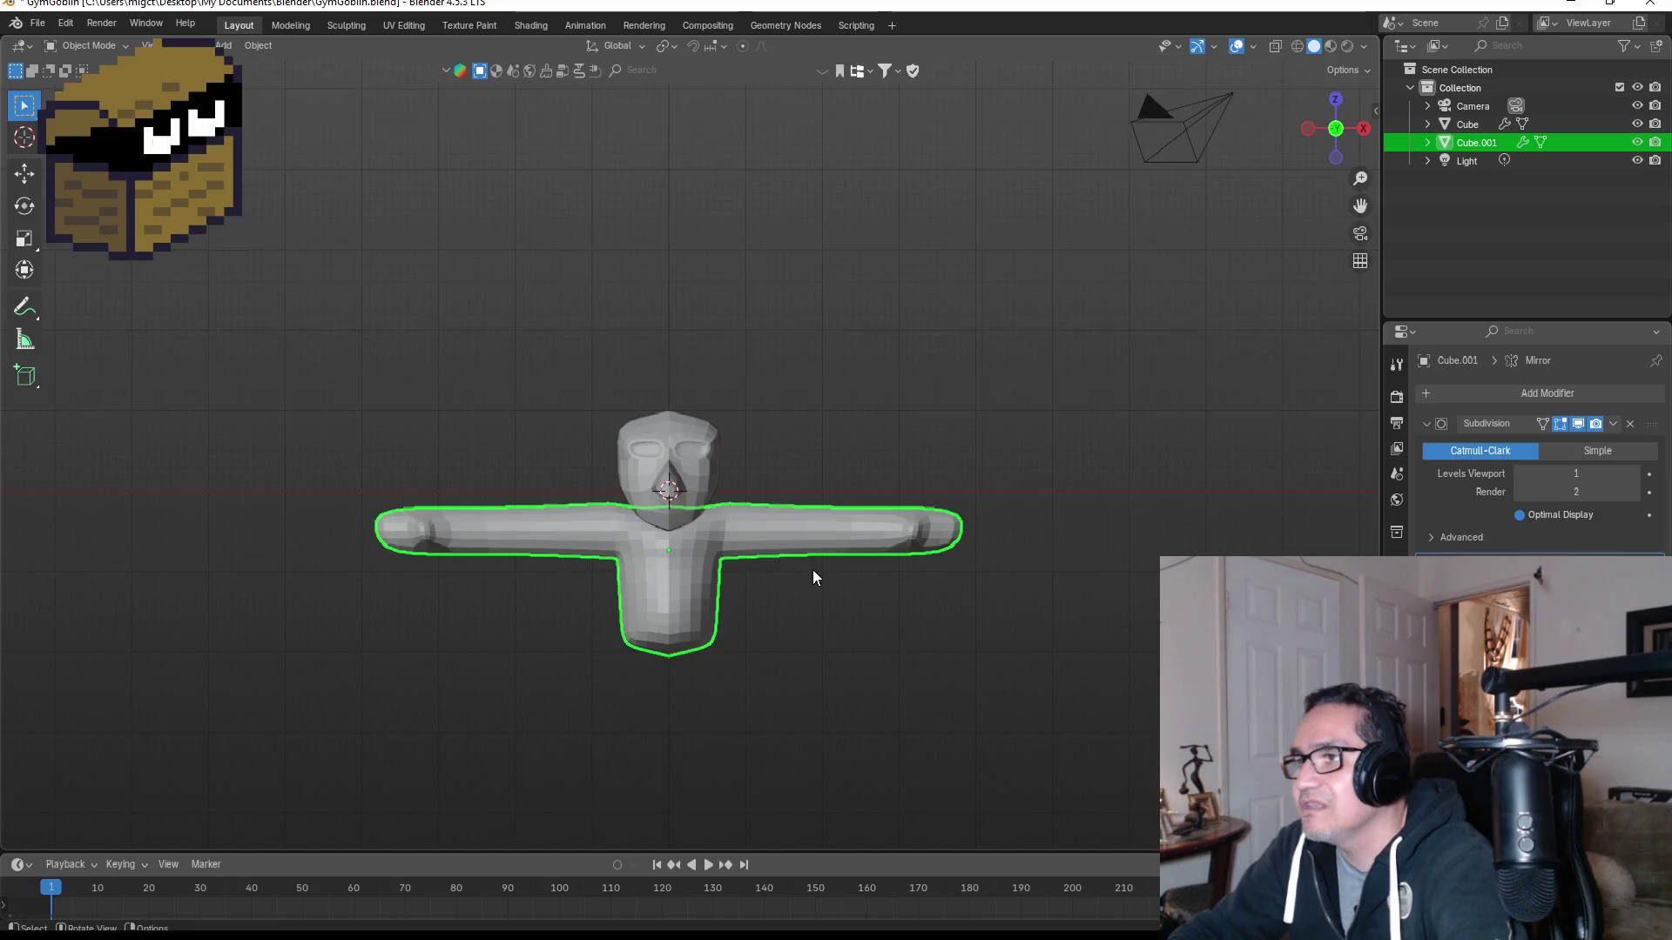
scroll(812, 569, "up", 4)
mouse_move(948, 568)
middle_mouse_down()
mouse_move(985, 520)
mouse_move(838, 531)
mouse_move(897, 556)
middle_mouse_up()
scroll(641, 632, "down", 3)
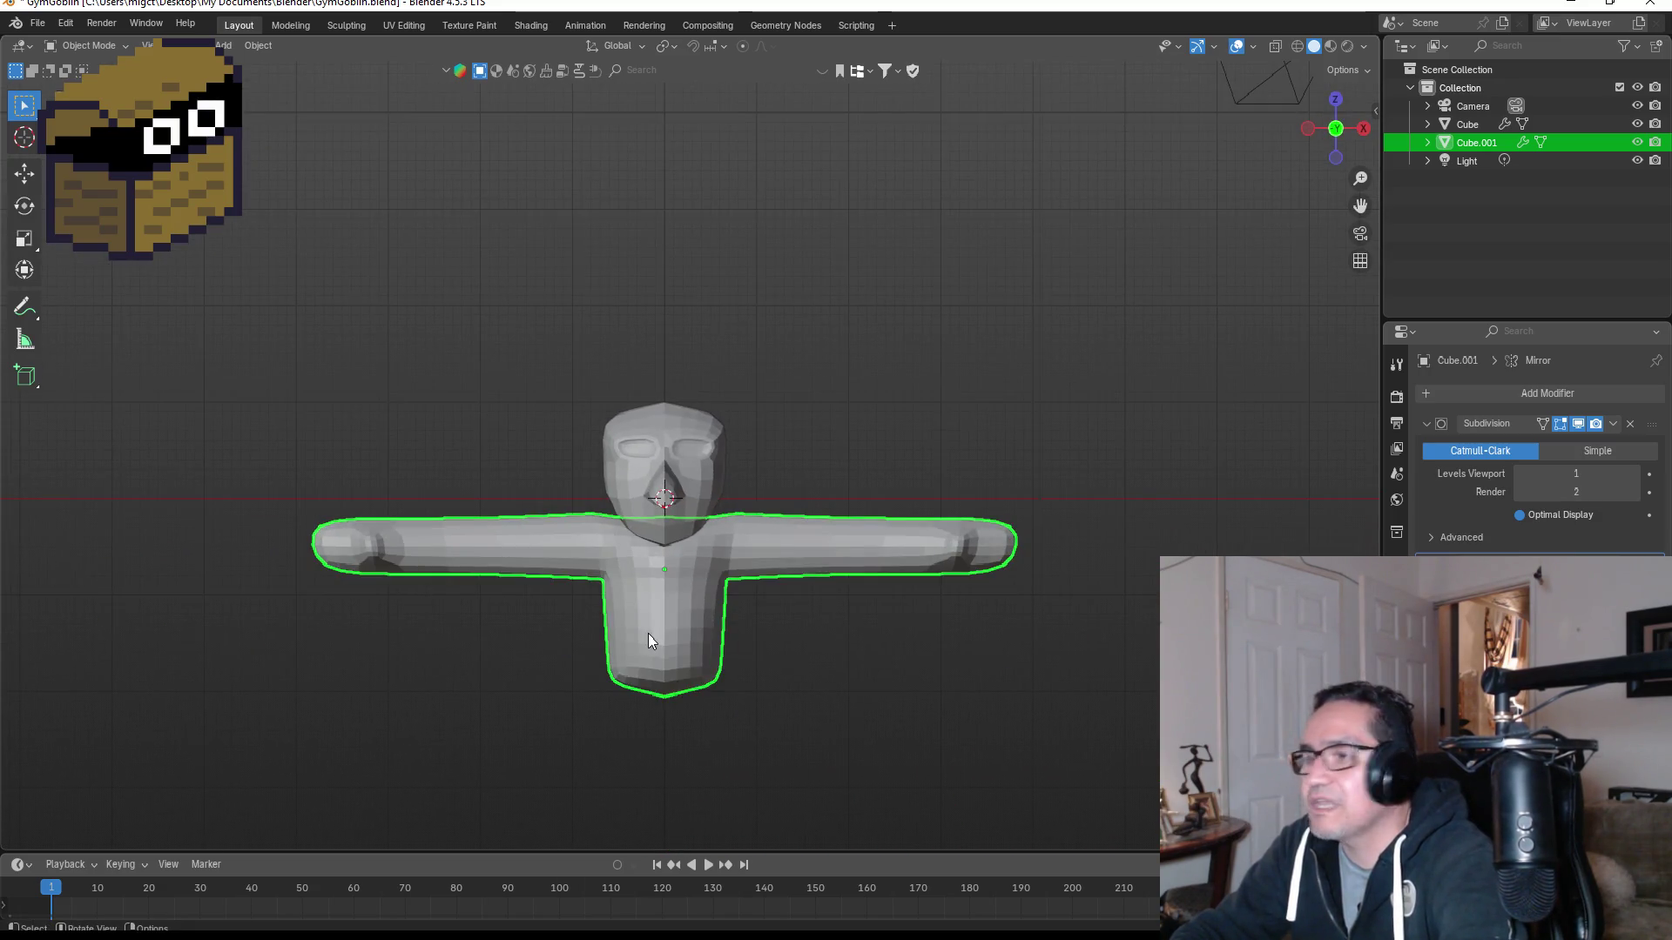
Step: Enter Edit Mode and add a centred edge loop around the upper arm
key("Tab")
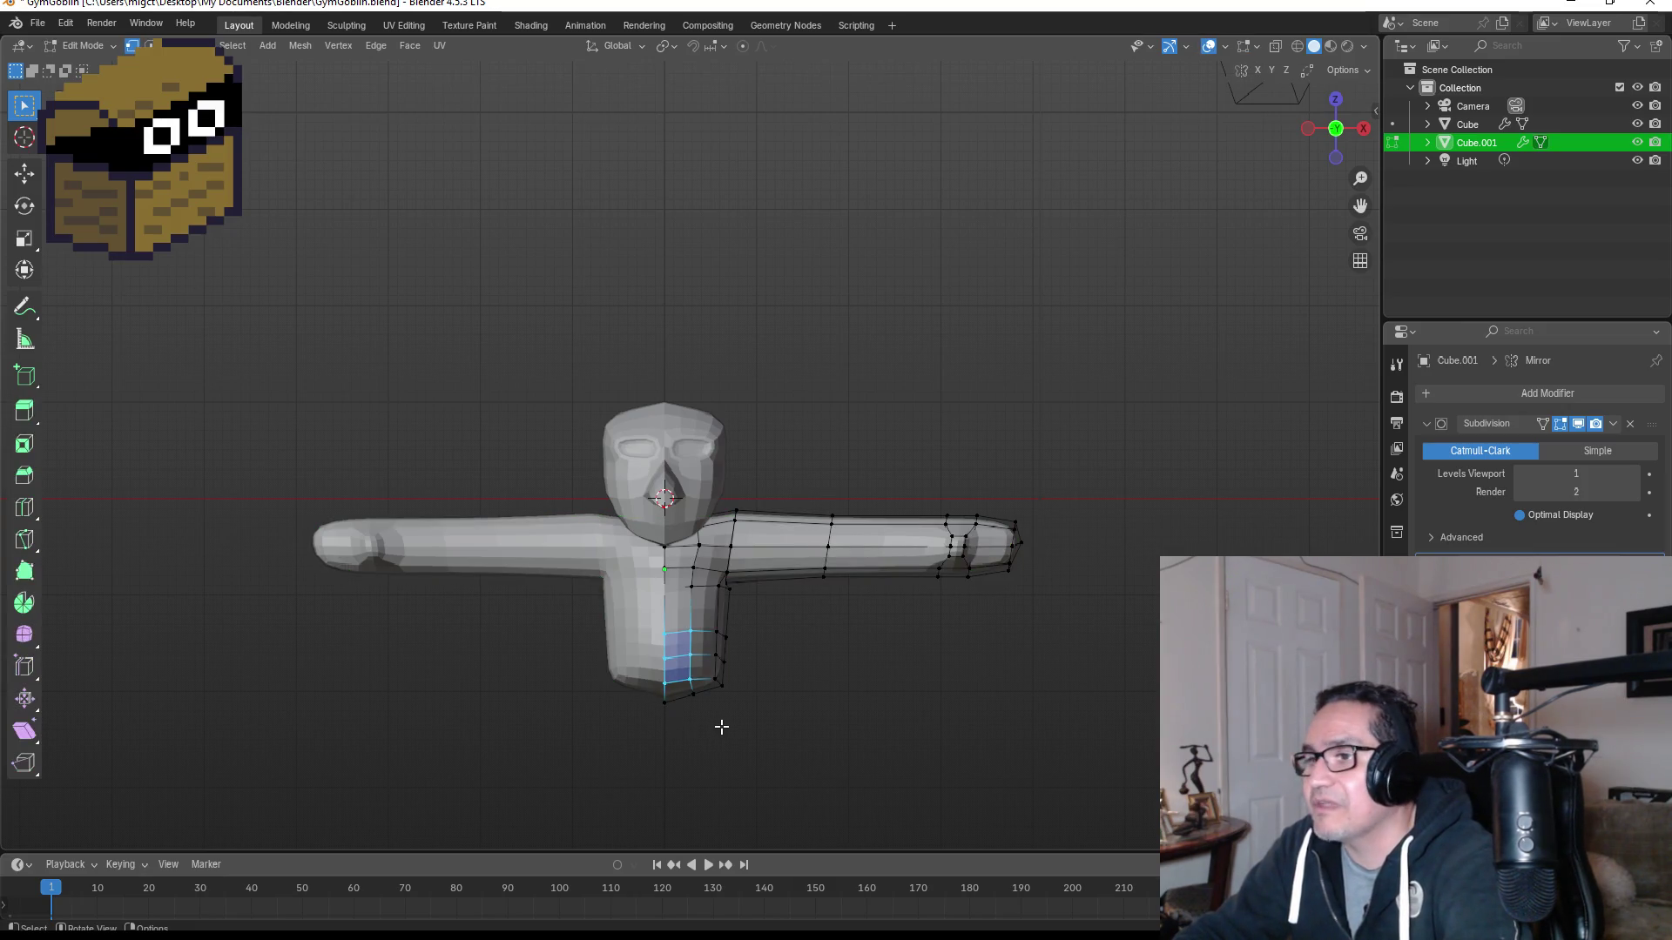
mouse_move(888, 703)
middle_mouse_down()
mouse_move(792, 666)
mouse_move(750, 673)
middle_mouse_up()
key("KP_1")
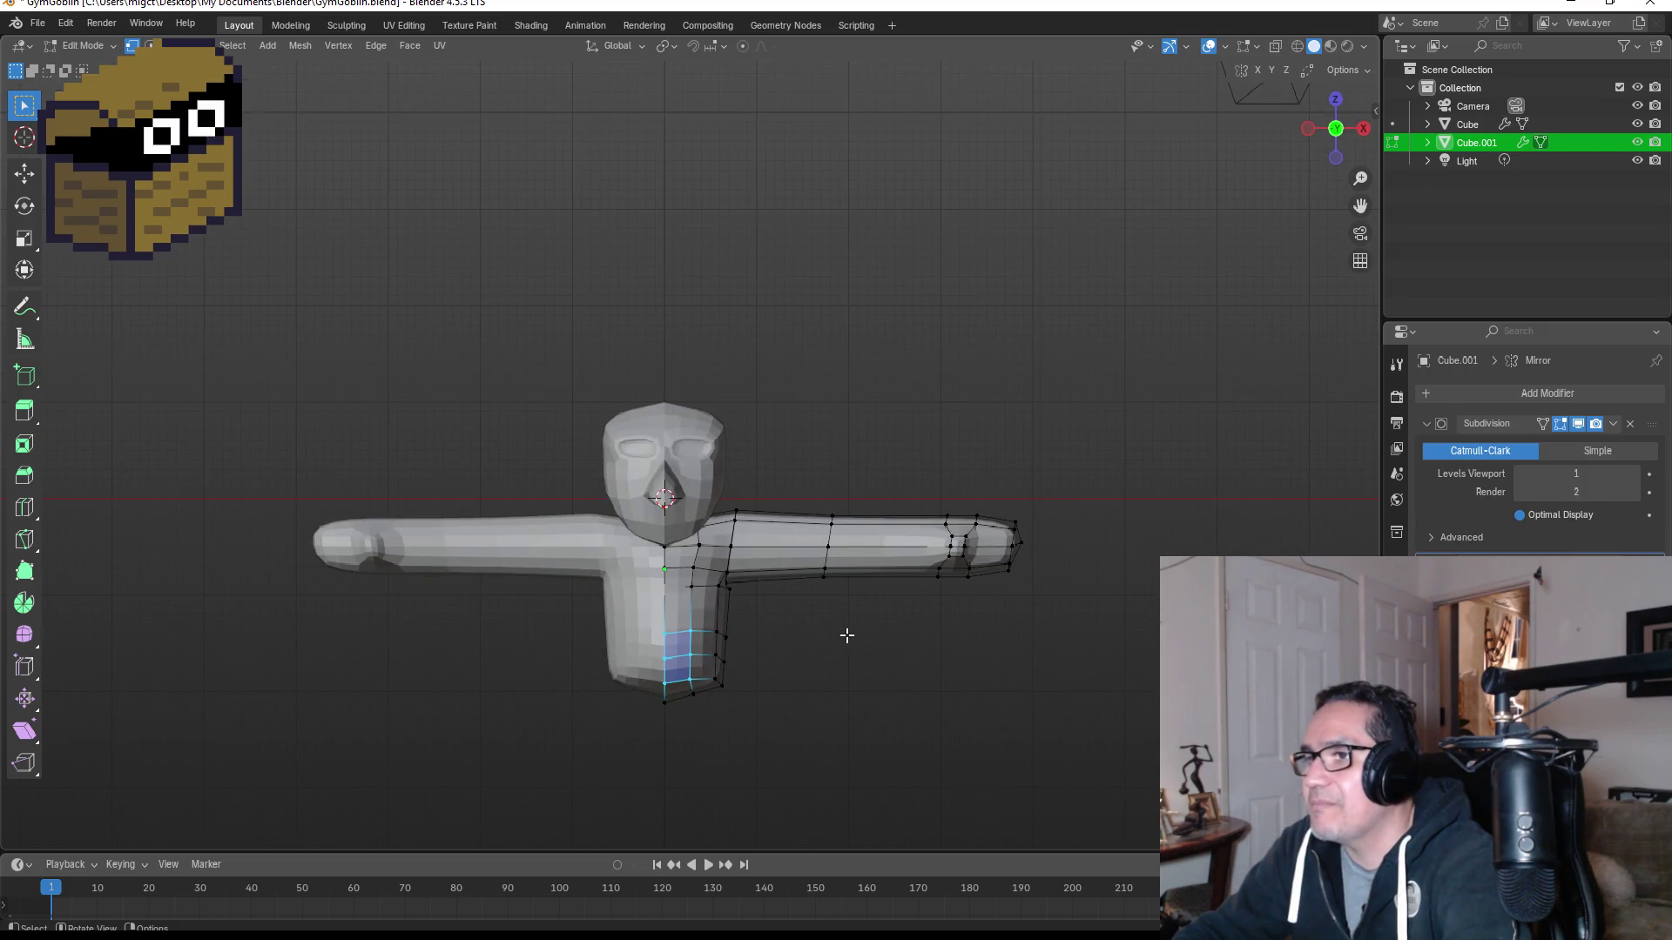
mouse_move(849, 542)
middle_mouse_down()
mouse_move(870, 496)
mouse_move(835, 539)
middle_mouse_up()
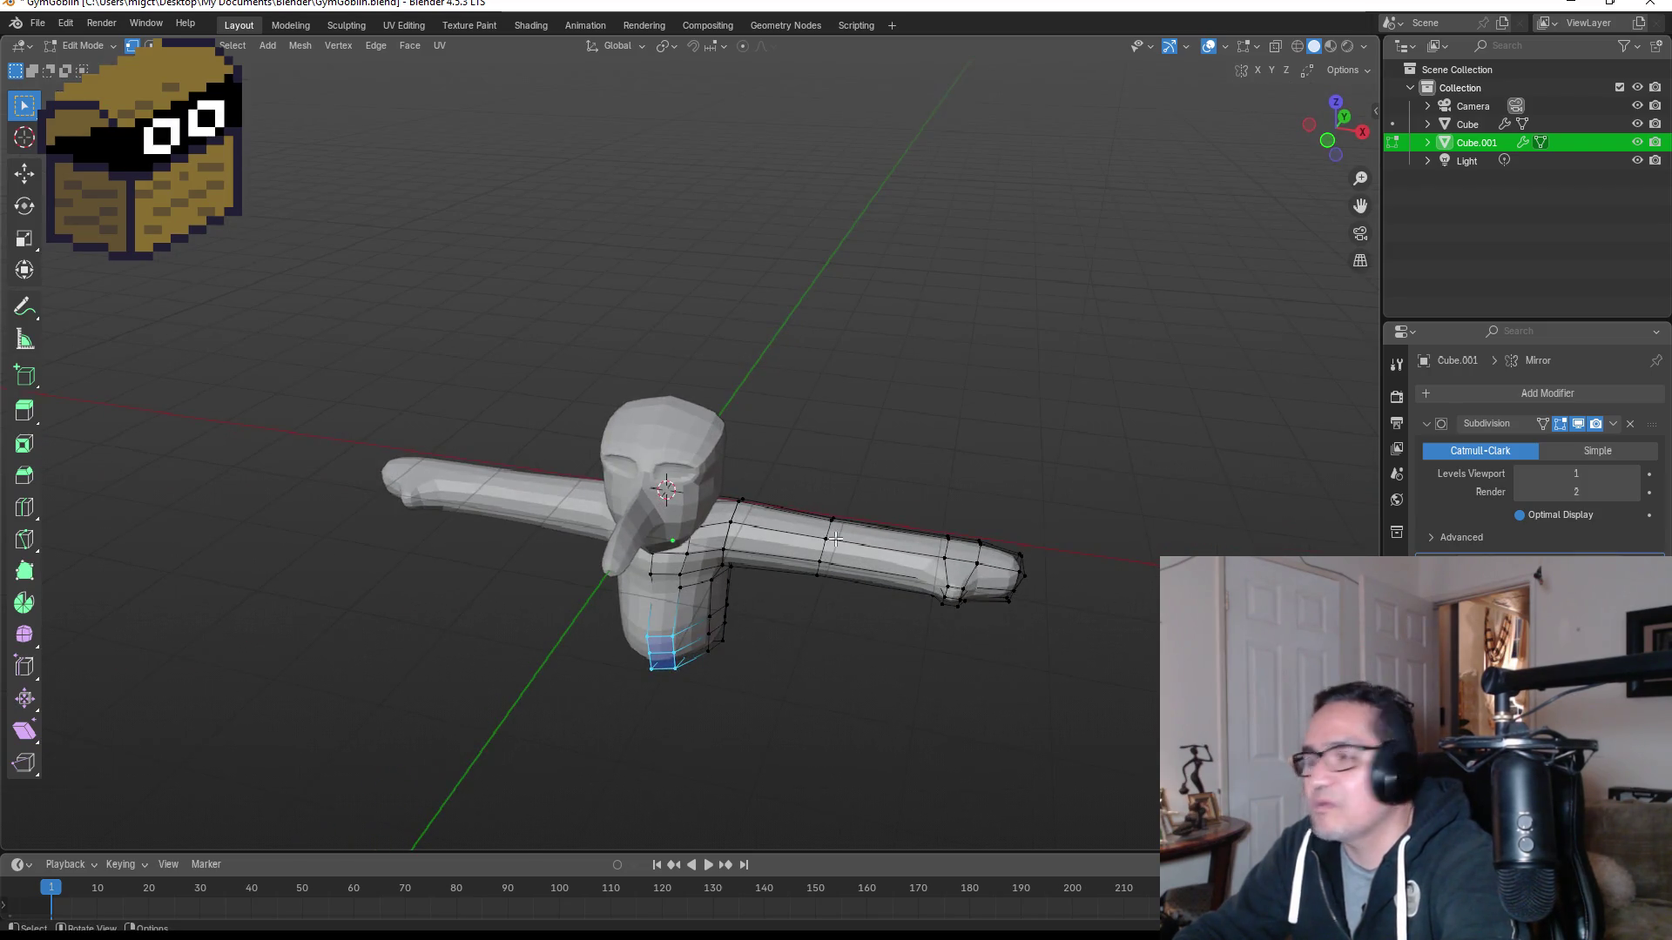
key("ctrl+r")
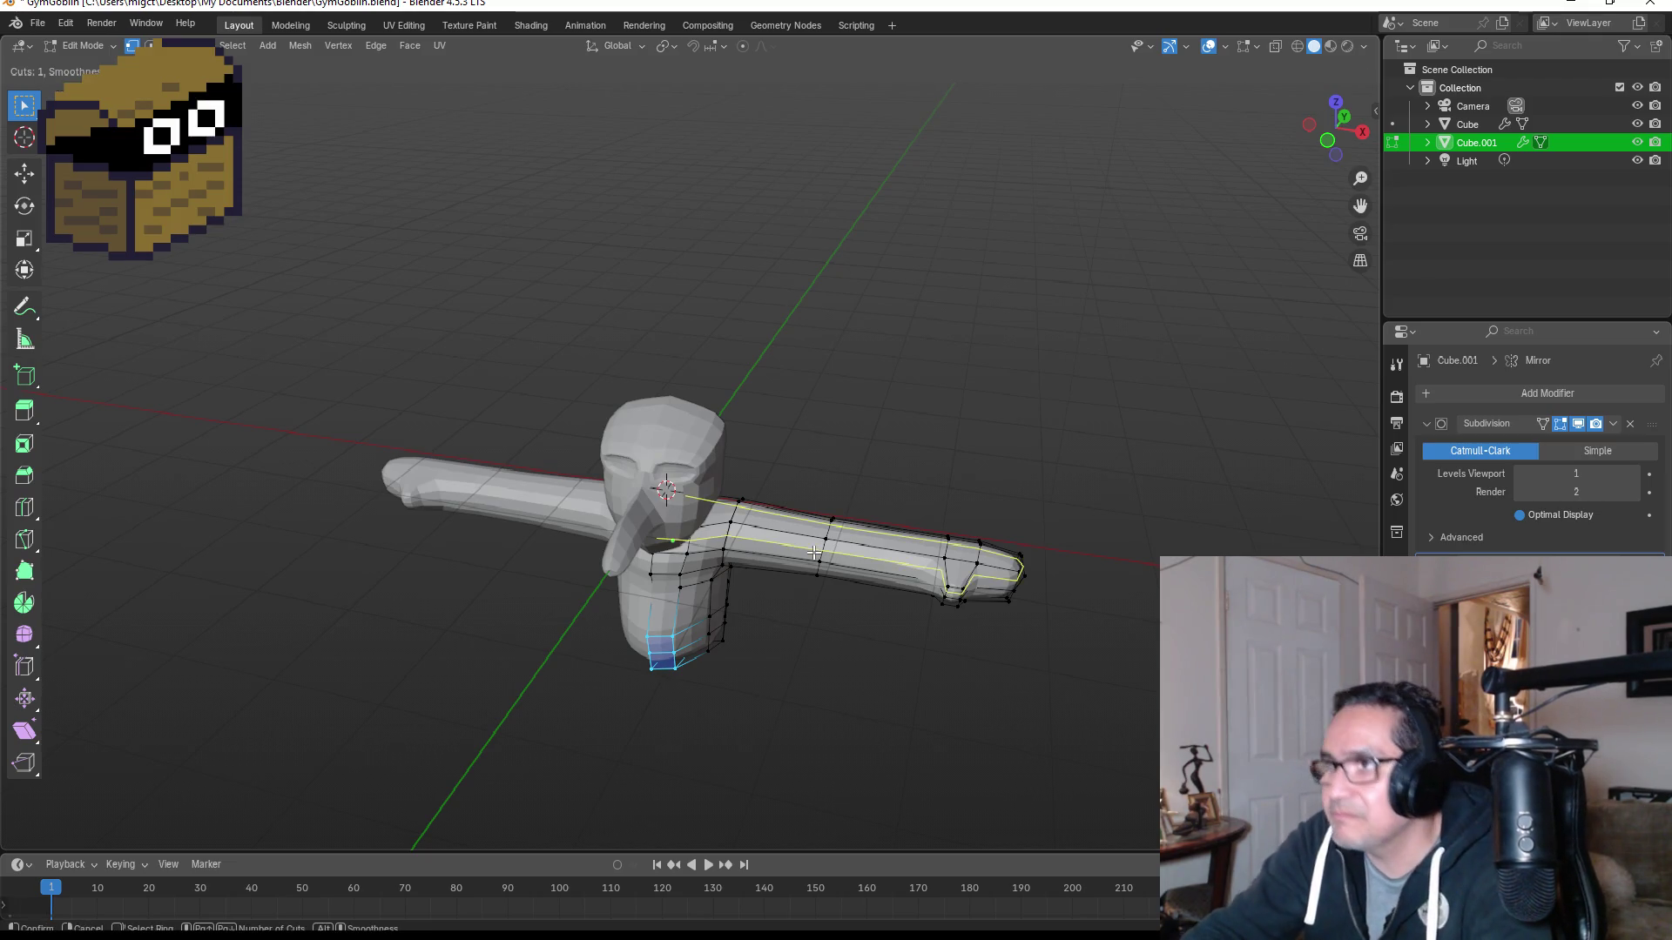
left_click(810, 544)
right_click(906, 566)
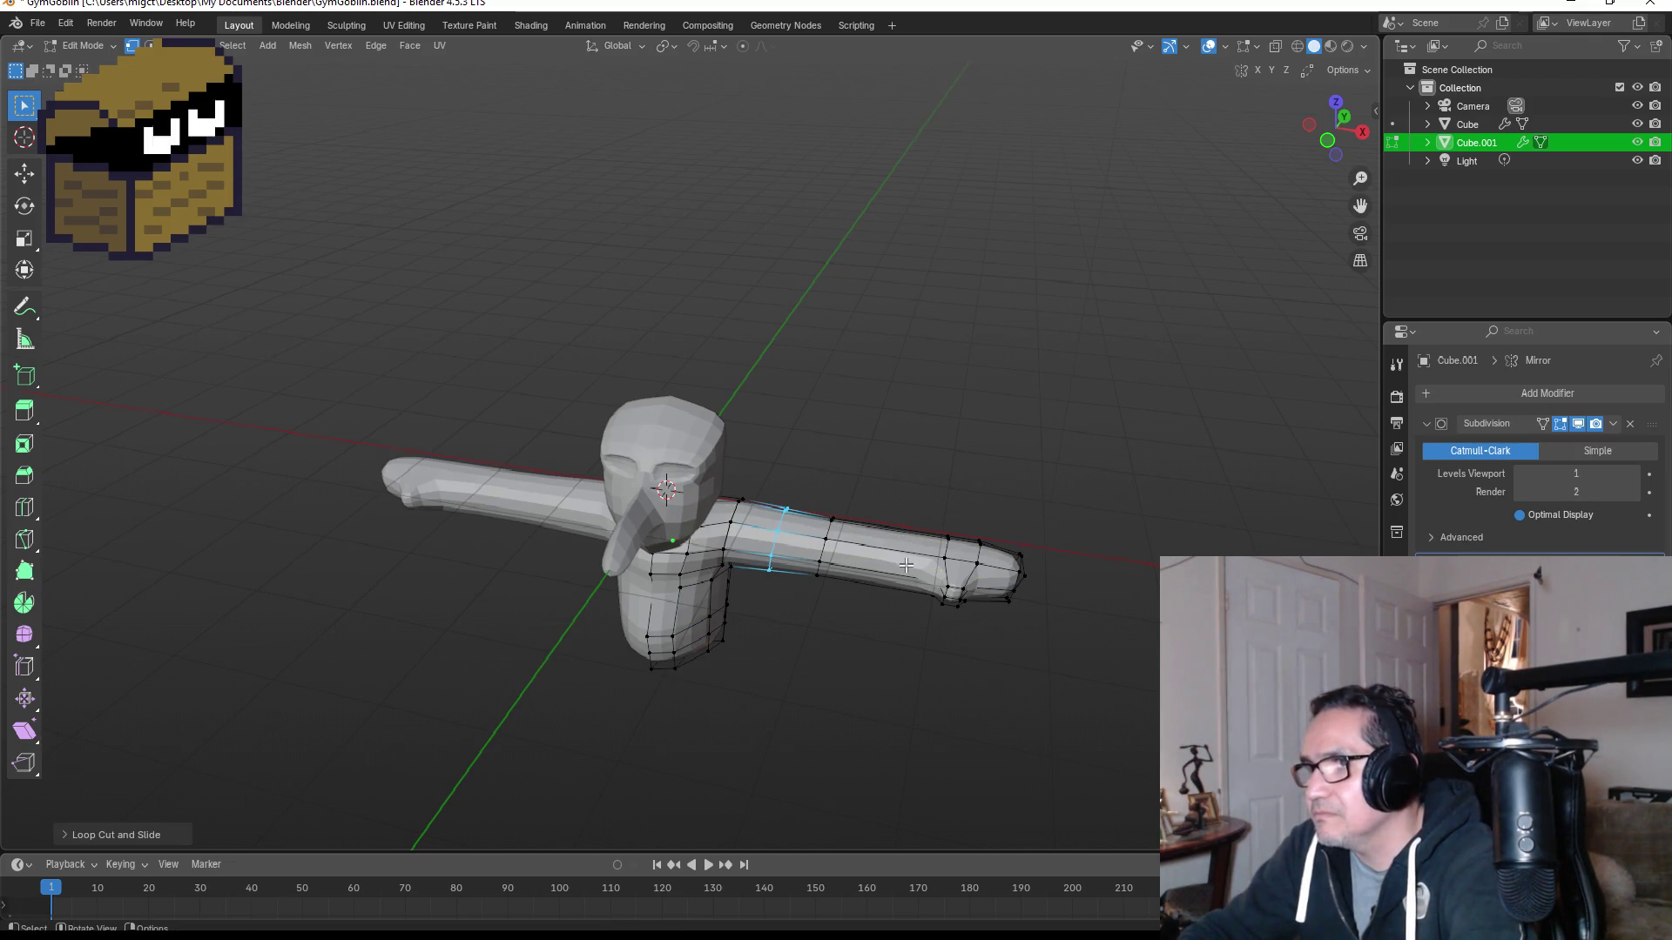
Step: Add a second centred edge loop on the forearm and return to Object Mode
key("ctrl+r")
left_click(901, 566)
right_click(901, 567)
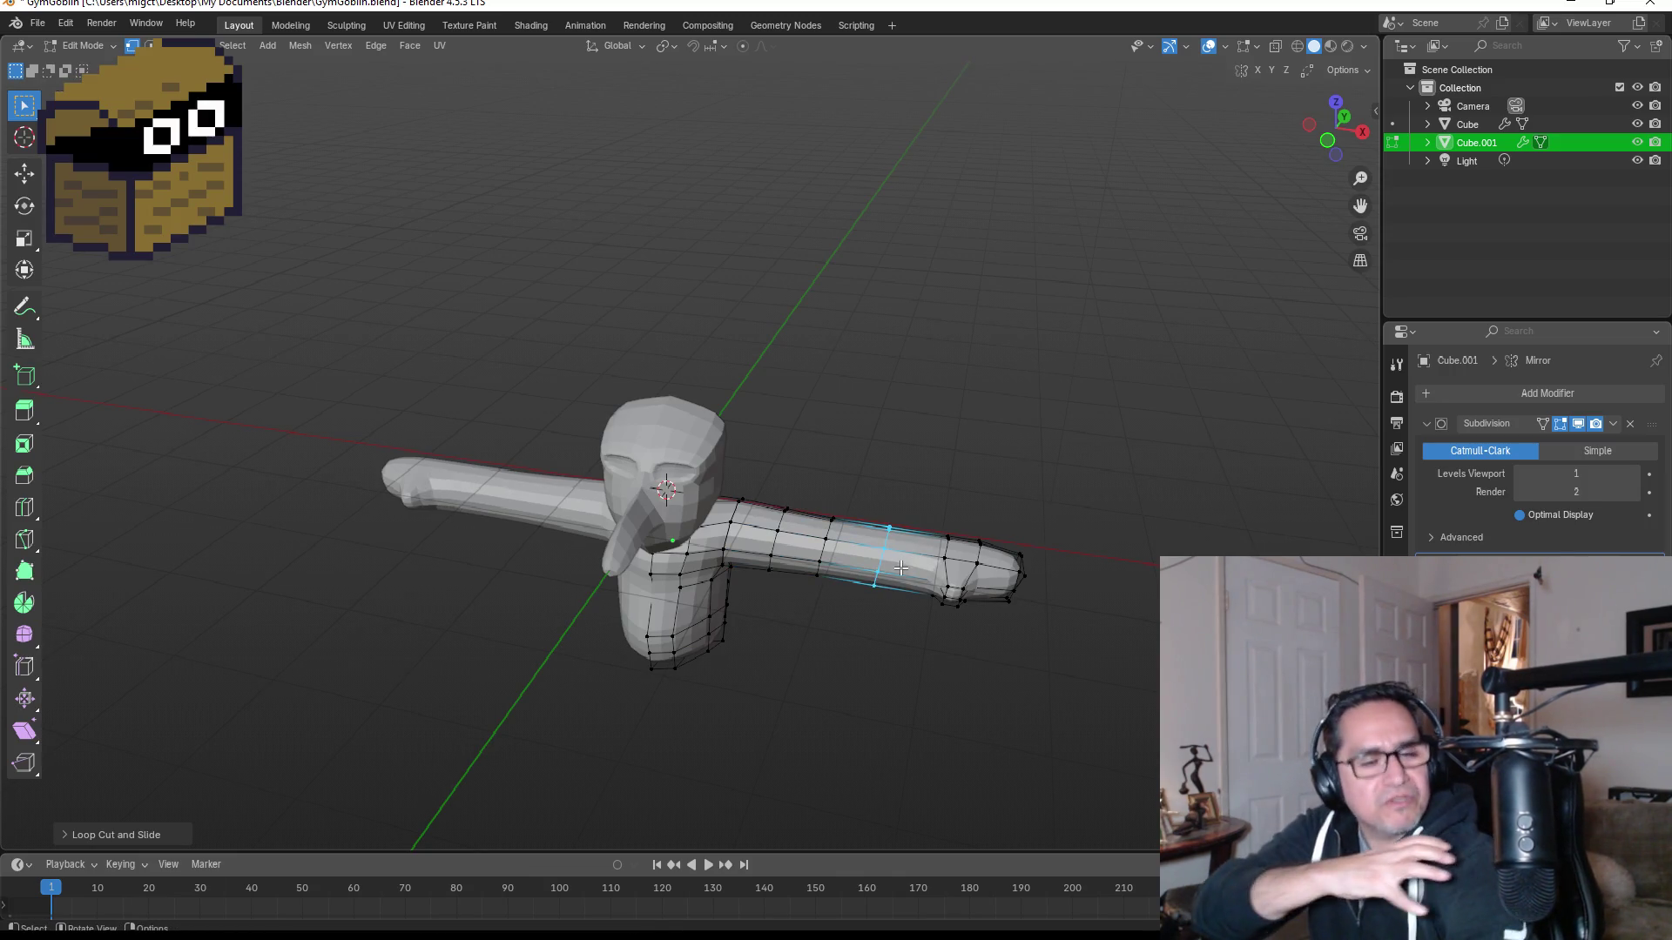
key("KP_1")
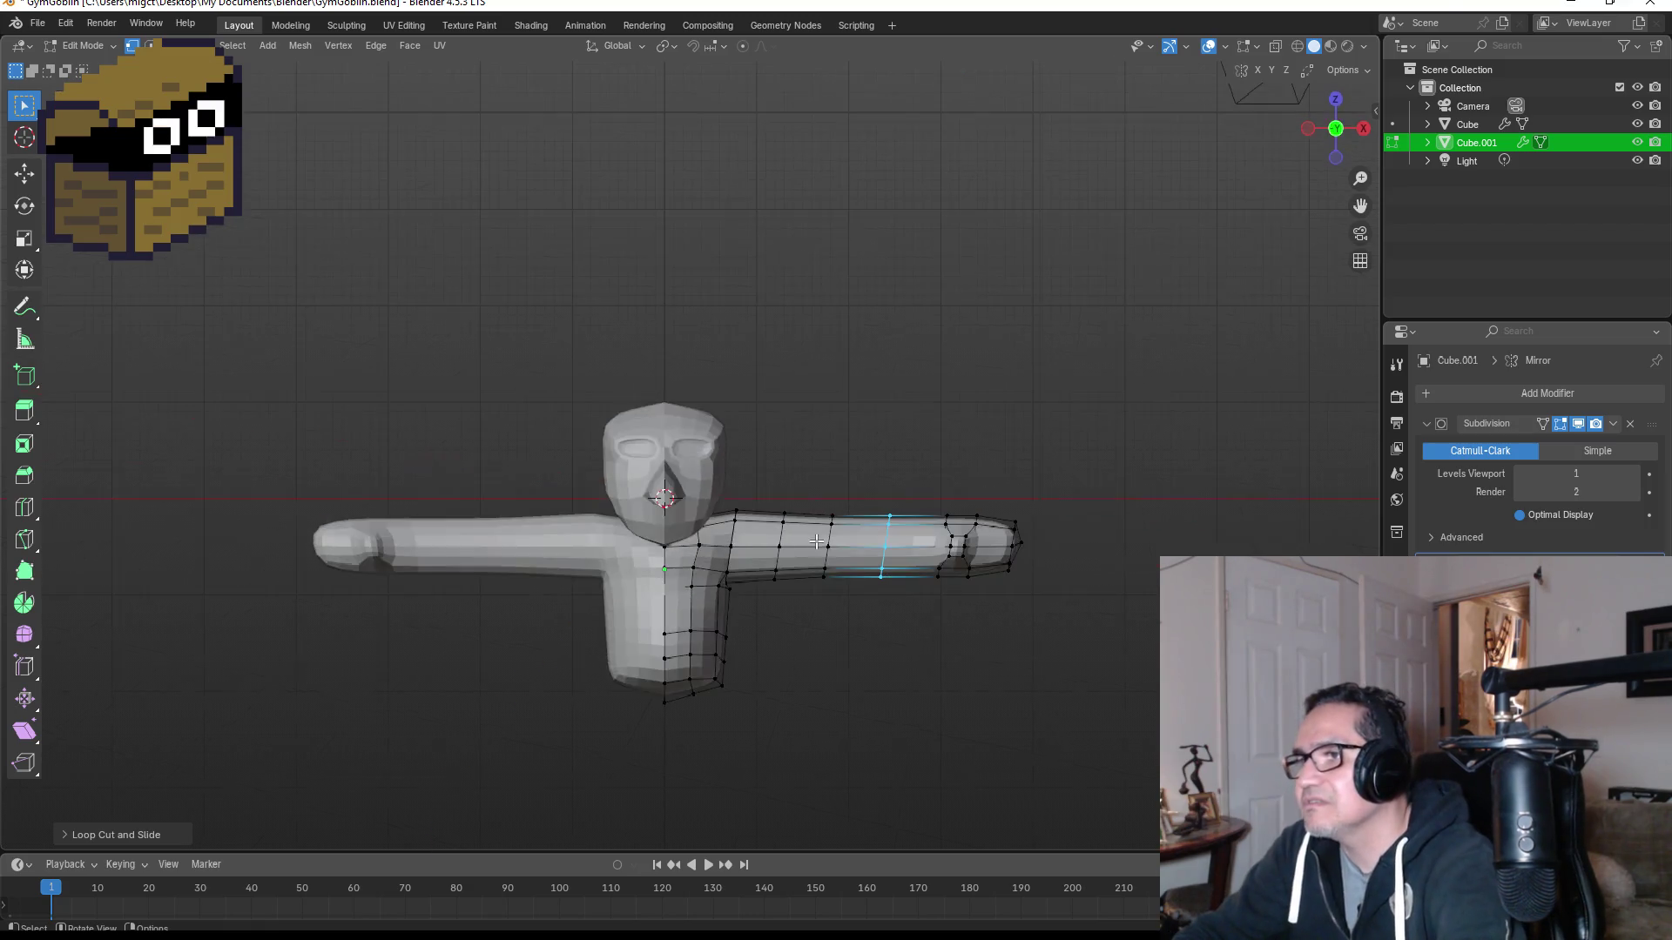
scroll(826, 633, "up", 2)
middle_click_drag(859, 765, 865, 694)
key("KP_1")
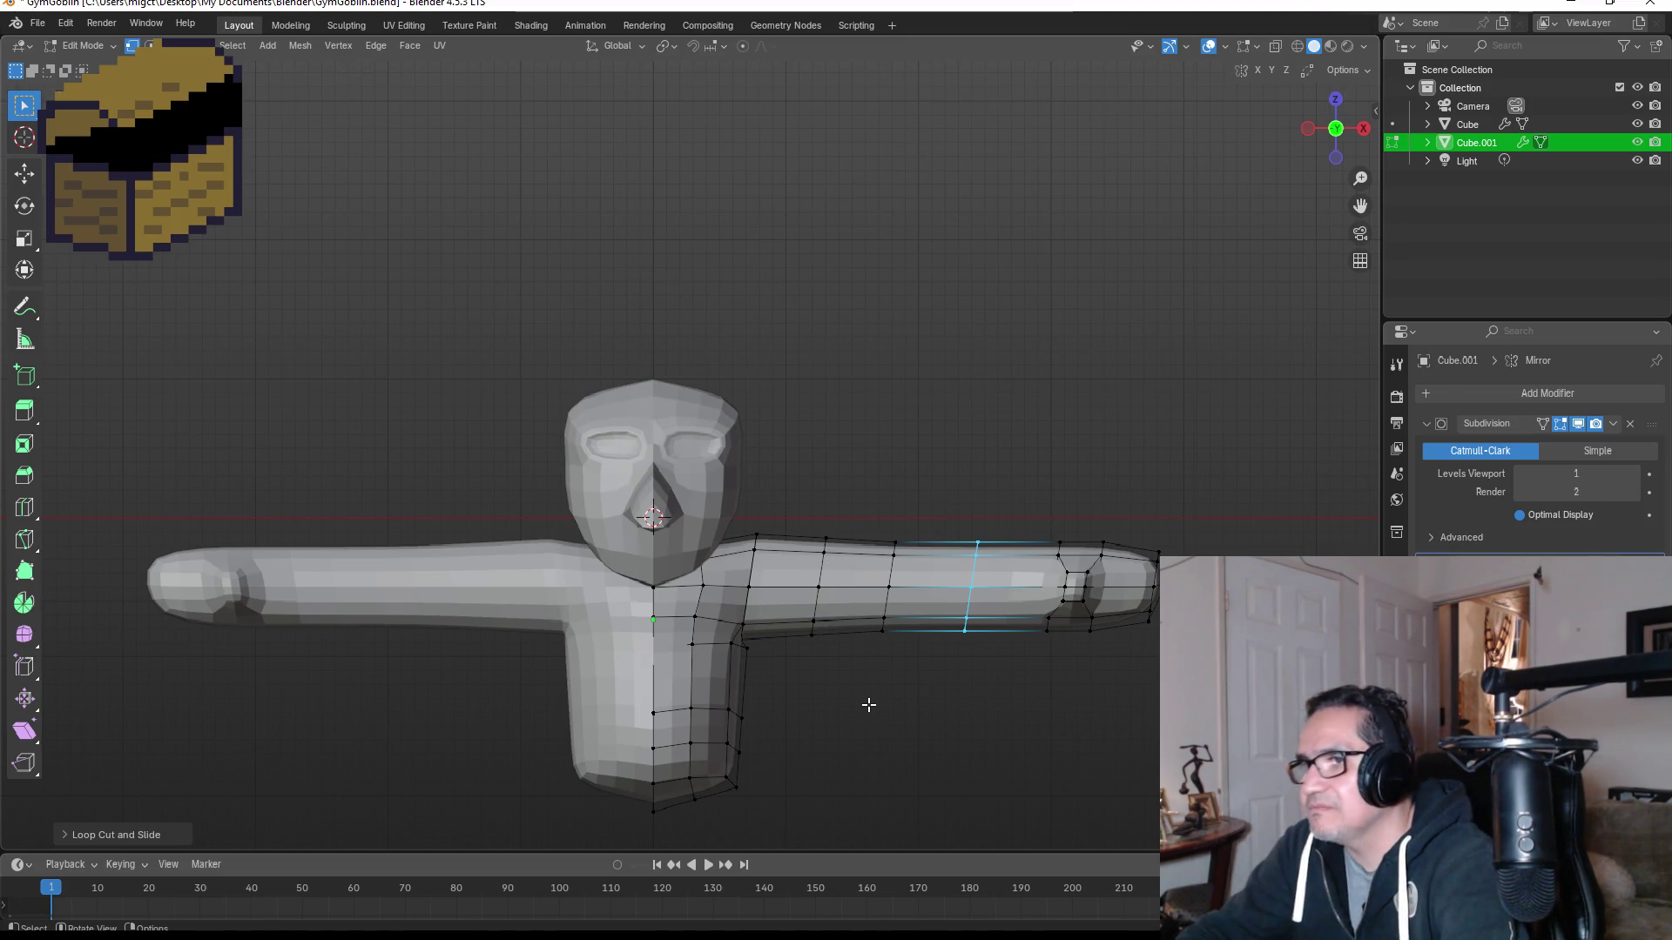
key("Tab")
mouse_move(849, 714)
middle_mouse_down()
mouse_move(864, 649)
mouse_move(792, 704)
middle_mouse_up()
key("KP_1")
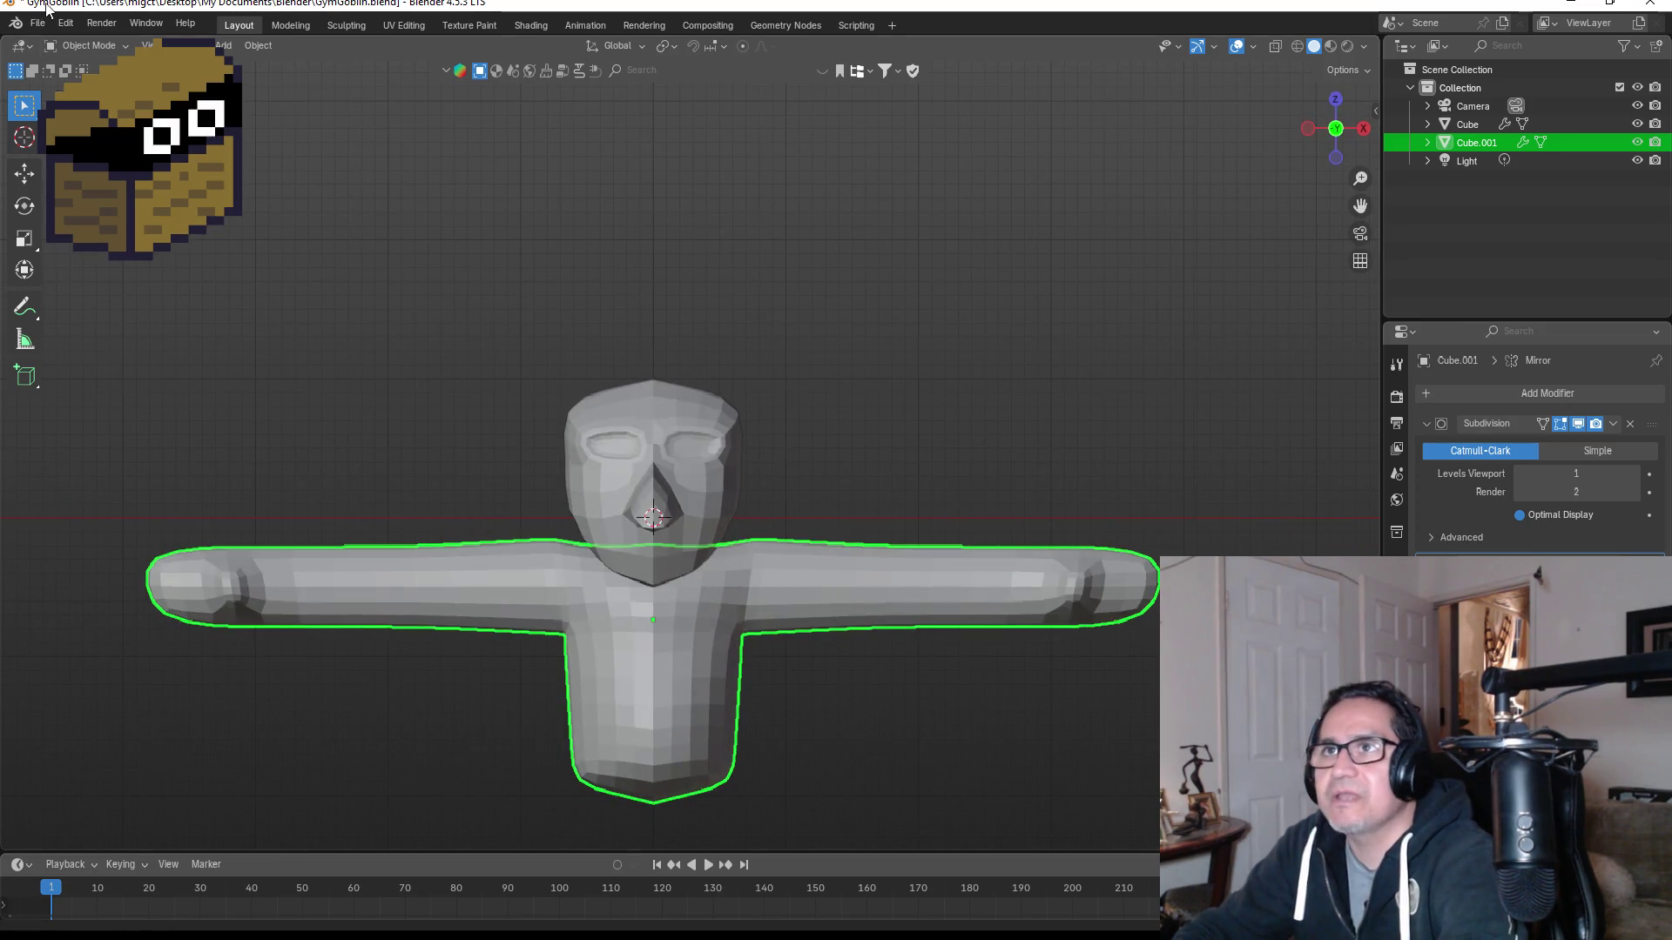
Step: Save GymGoblin.blend via File > Save, then switch the T-shaped body into Sculpt Mode
left_click(37, 23)
left_click(61, 141)
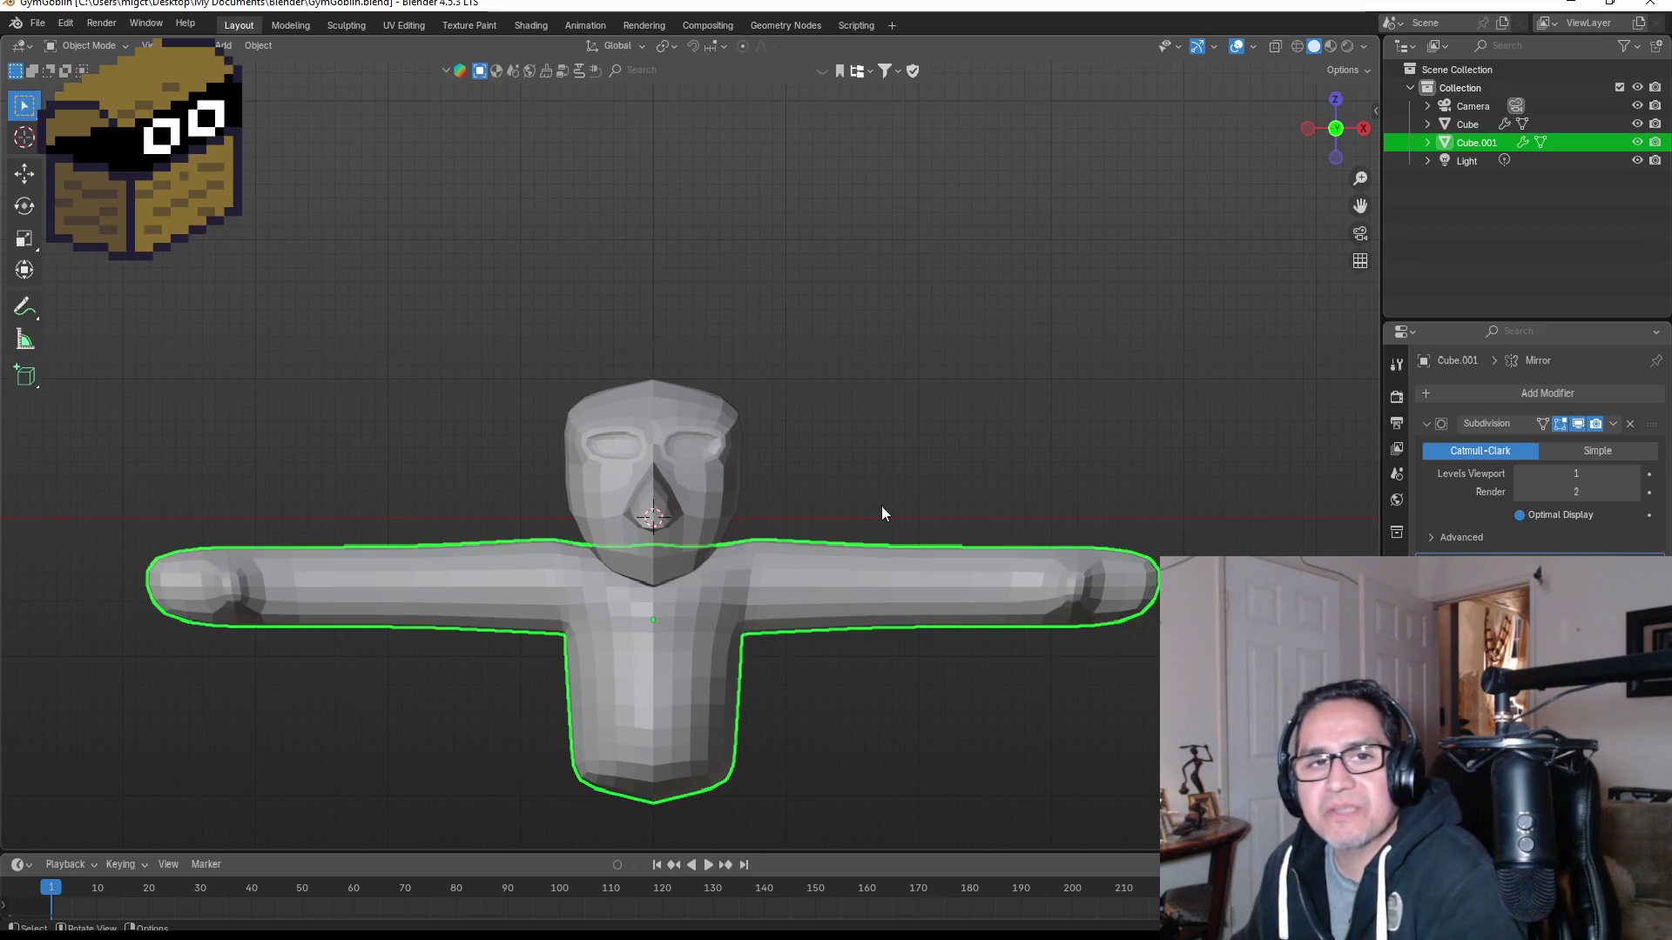
scroll(867, 706, "down", 2)
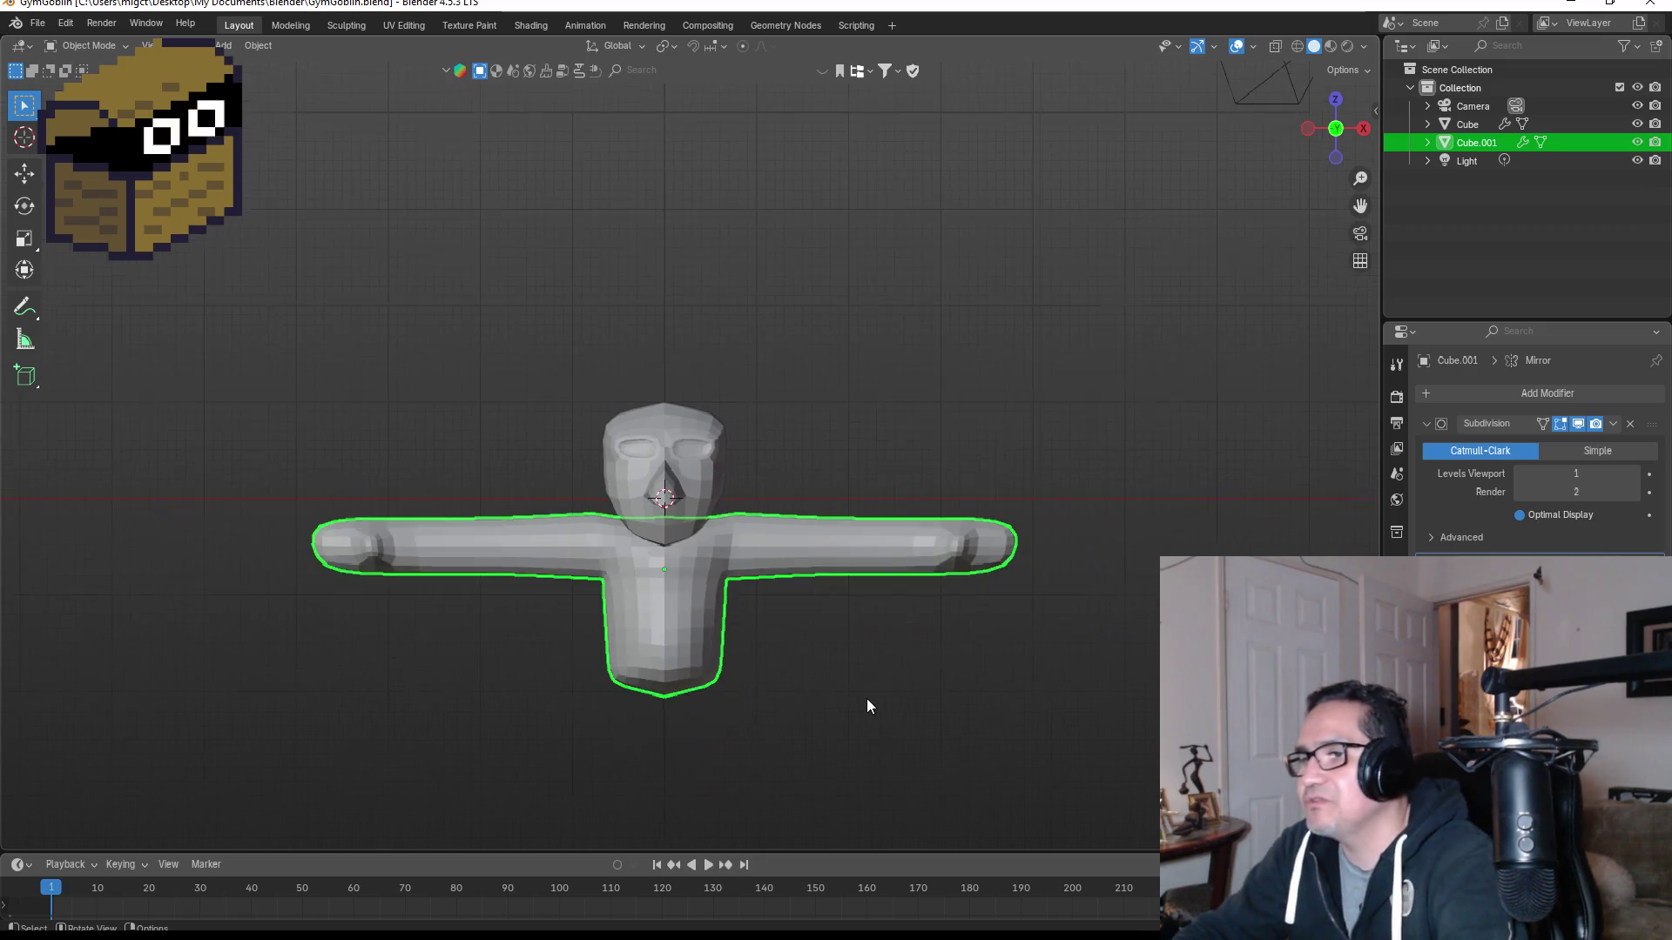
scroll(863, 698, "down", 1)
mouse_move(909, 430)
middle_mouse_down()
mouse_move(863, 378)
mouse_move(797, 371)
mouse_move(827, 444)
mouse_move(785, 559)
middle_mouse_up()
scroll(875, 609, "up", 3)
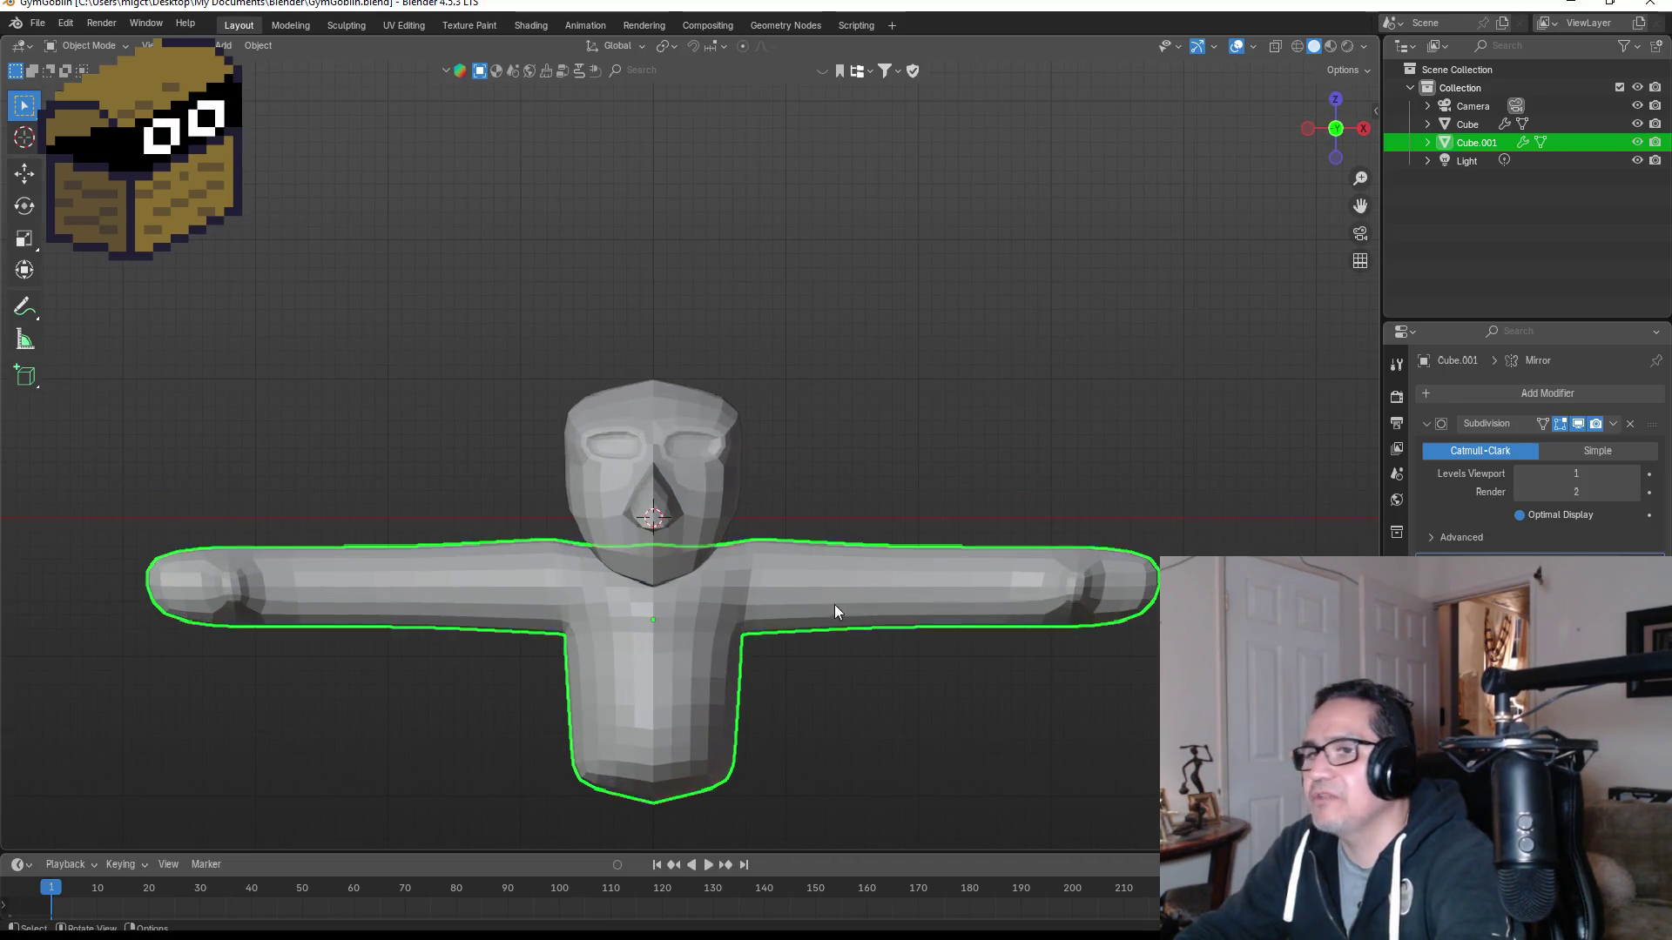
left_click(87, 45)
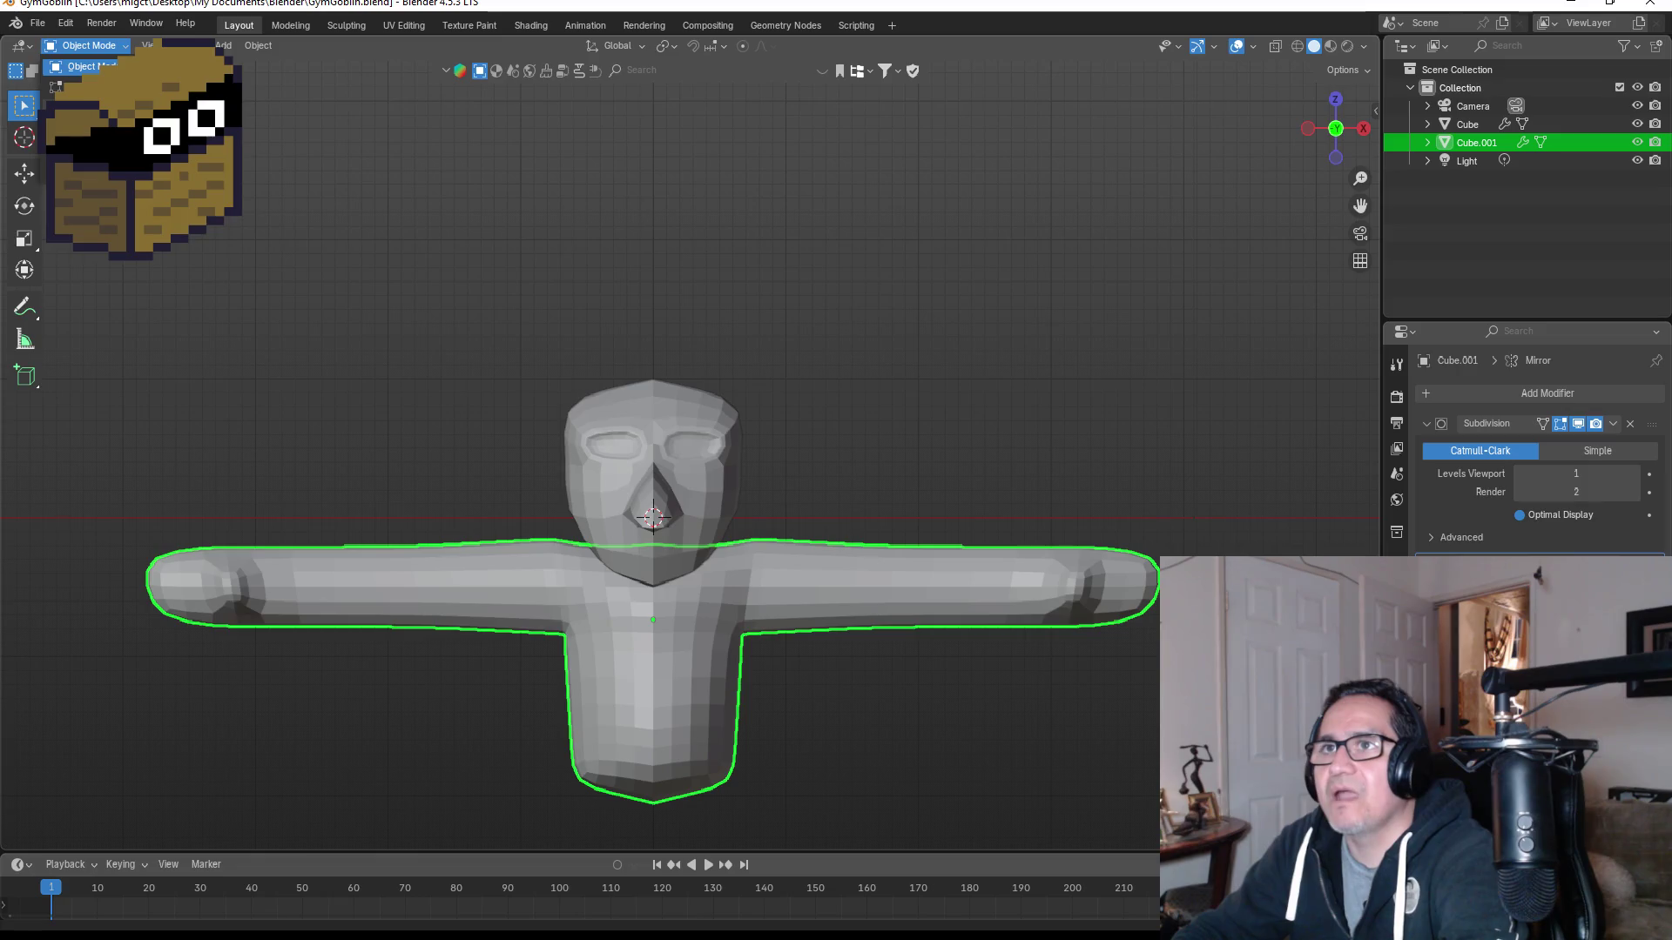
left_click(87, 105)
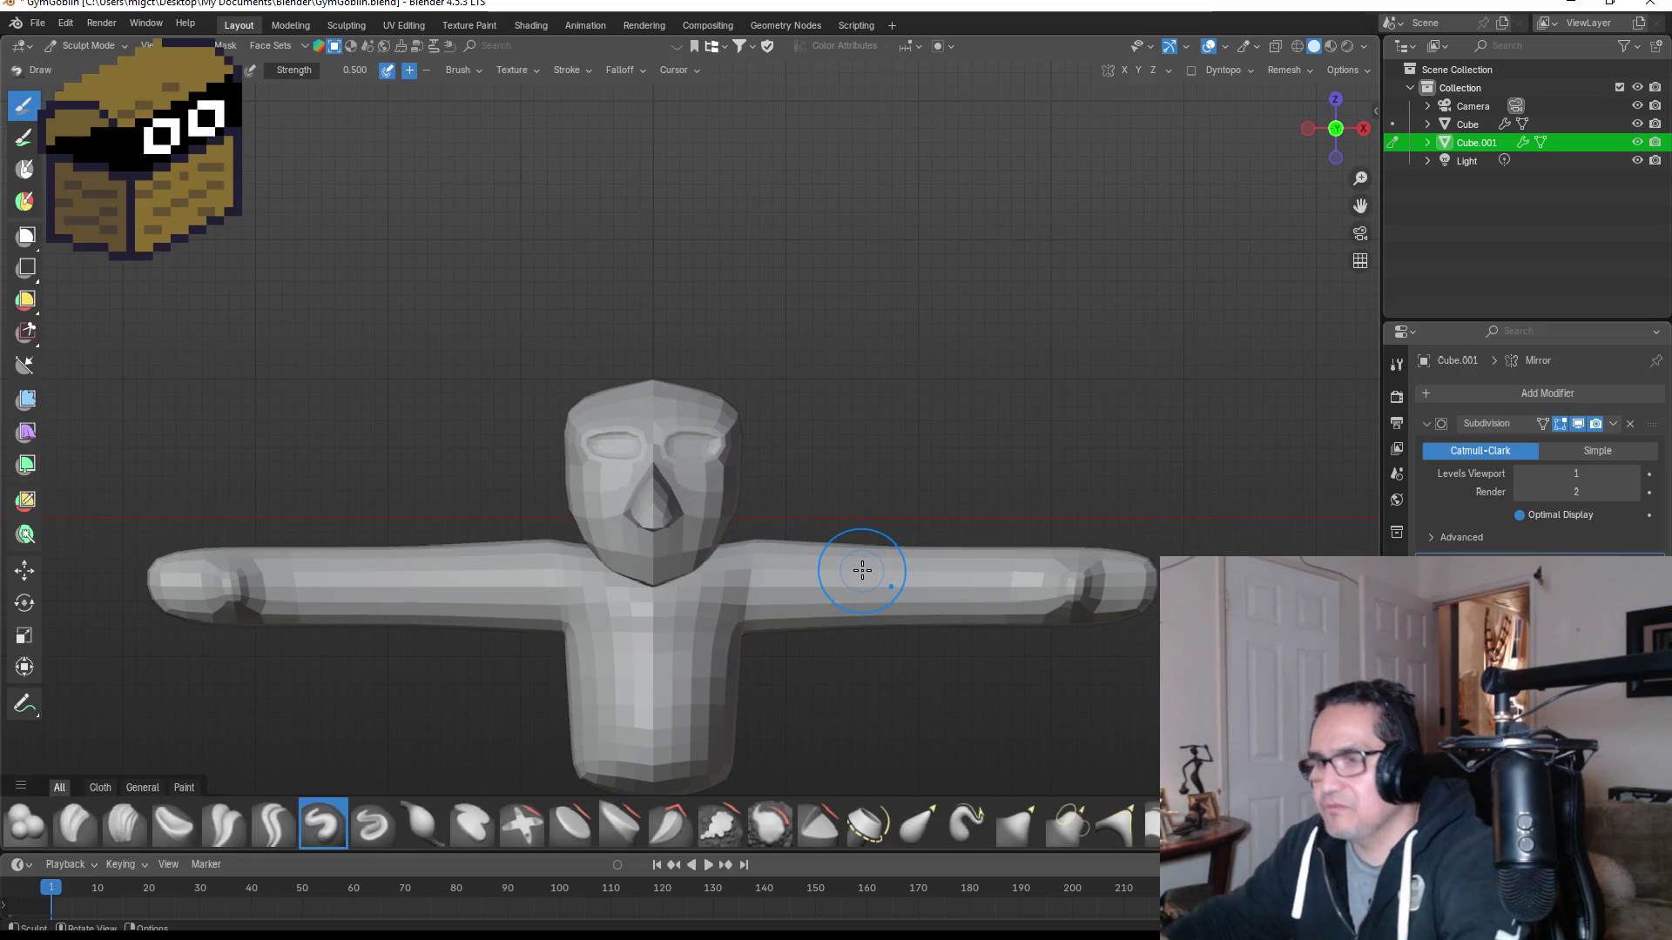
key("n")
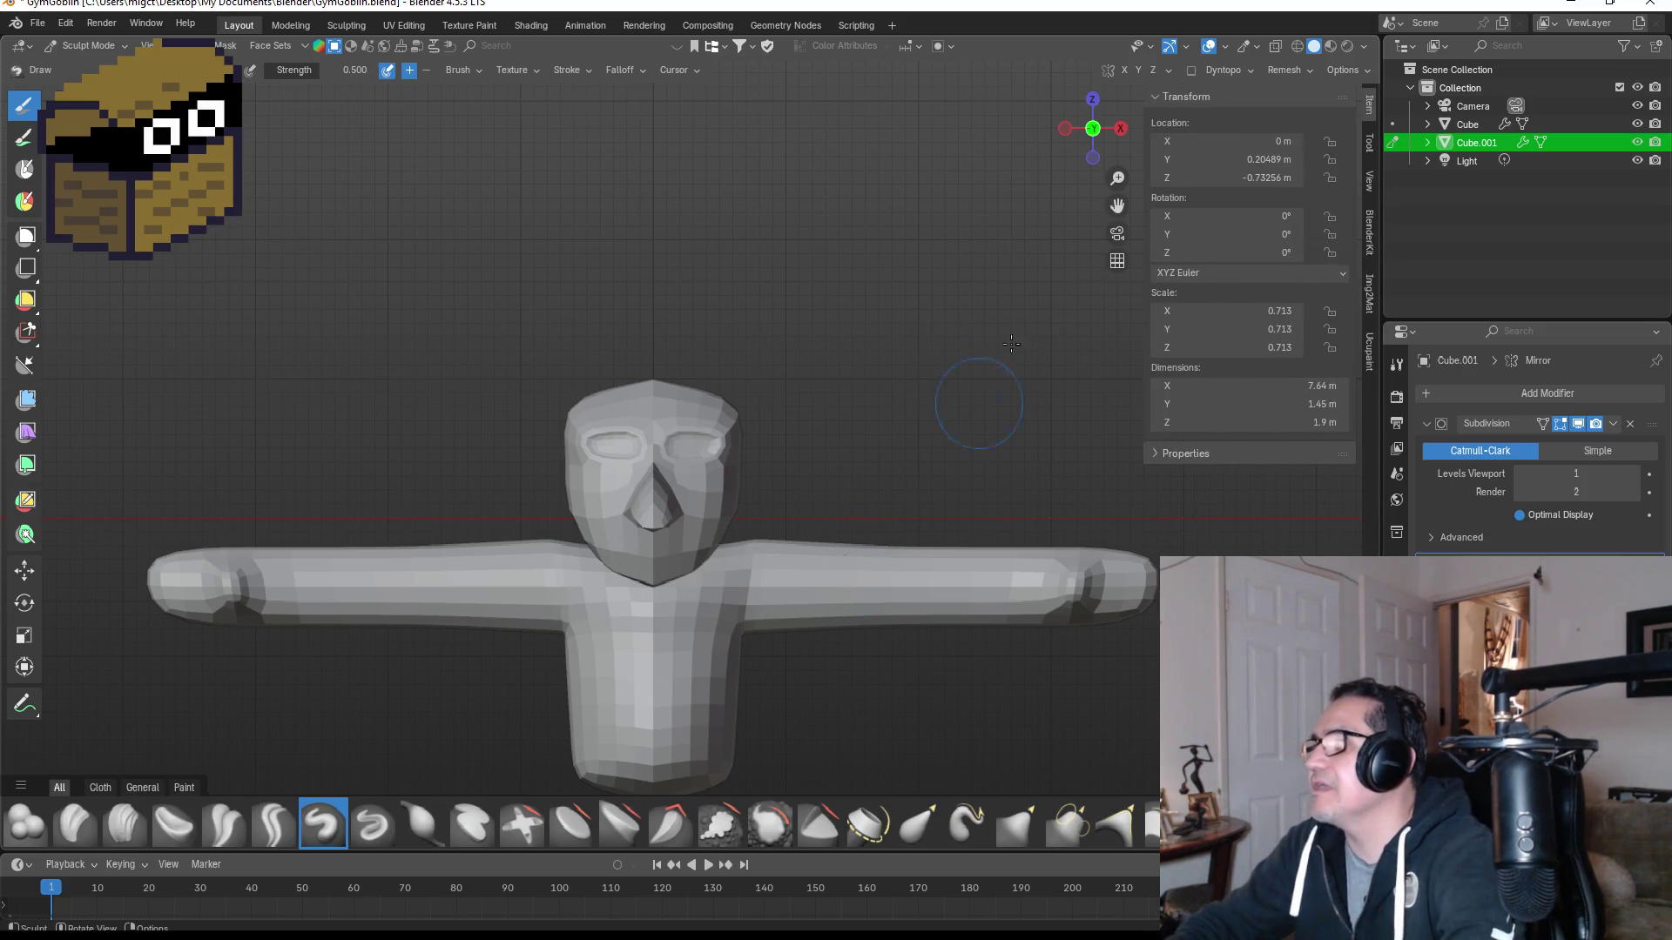
key("n")
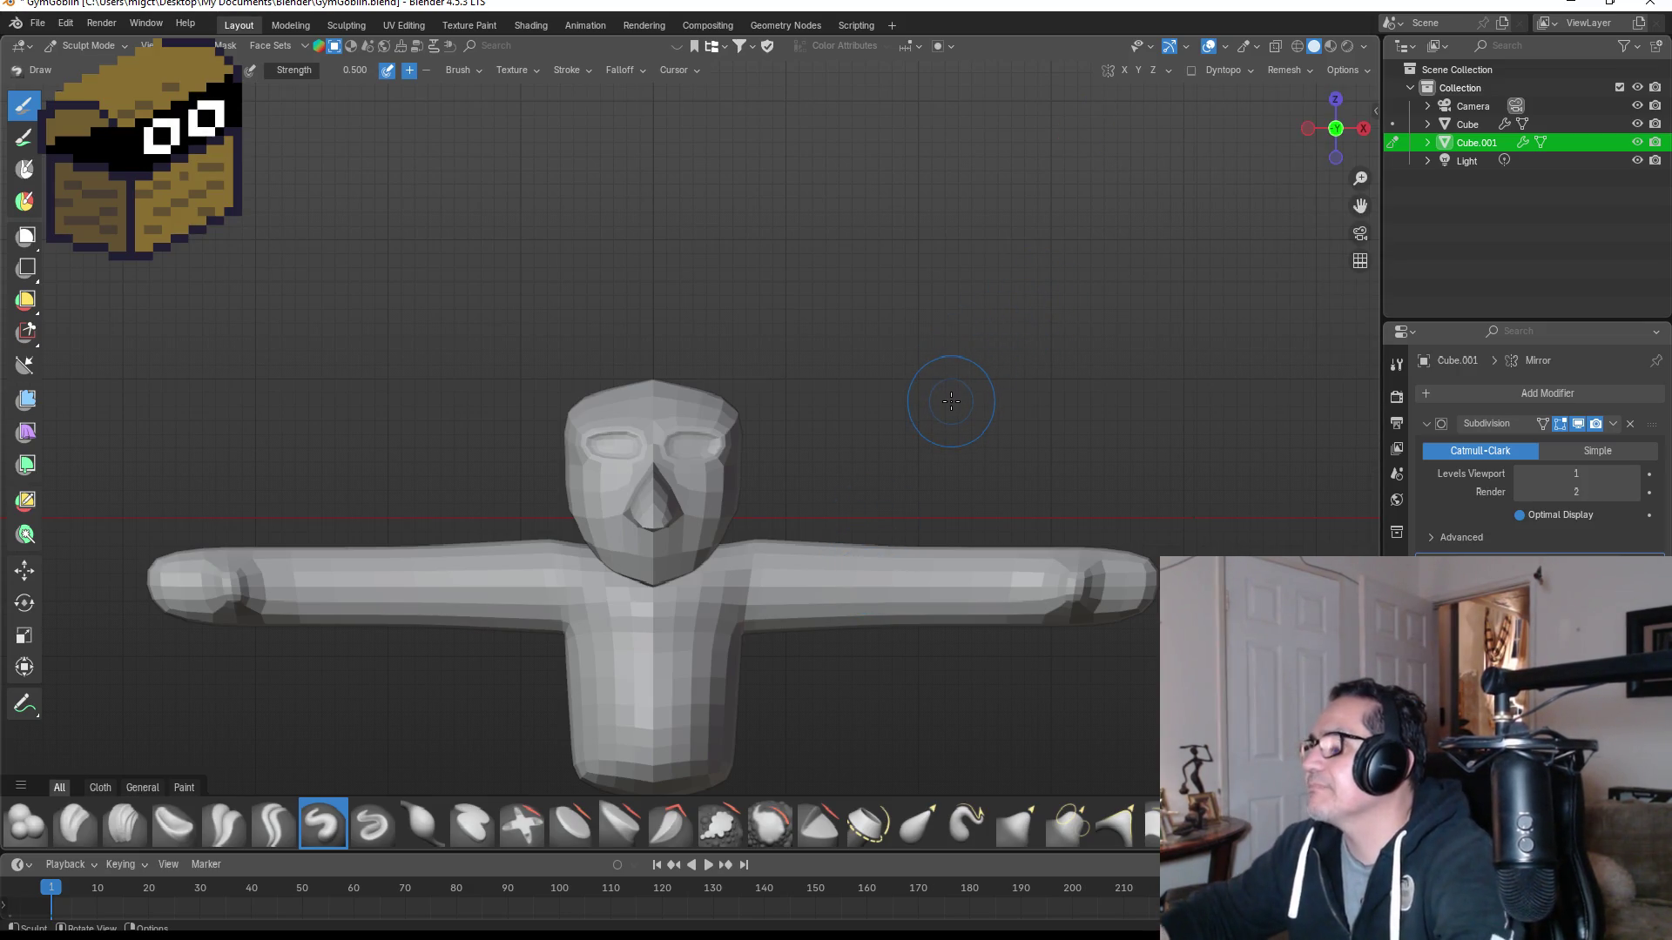
key("alt+a")
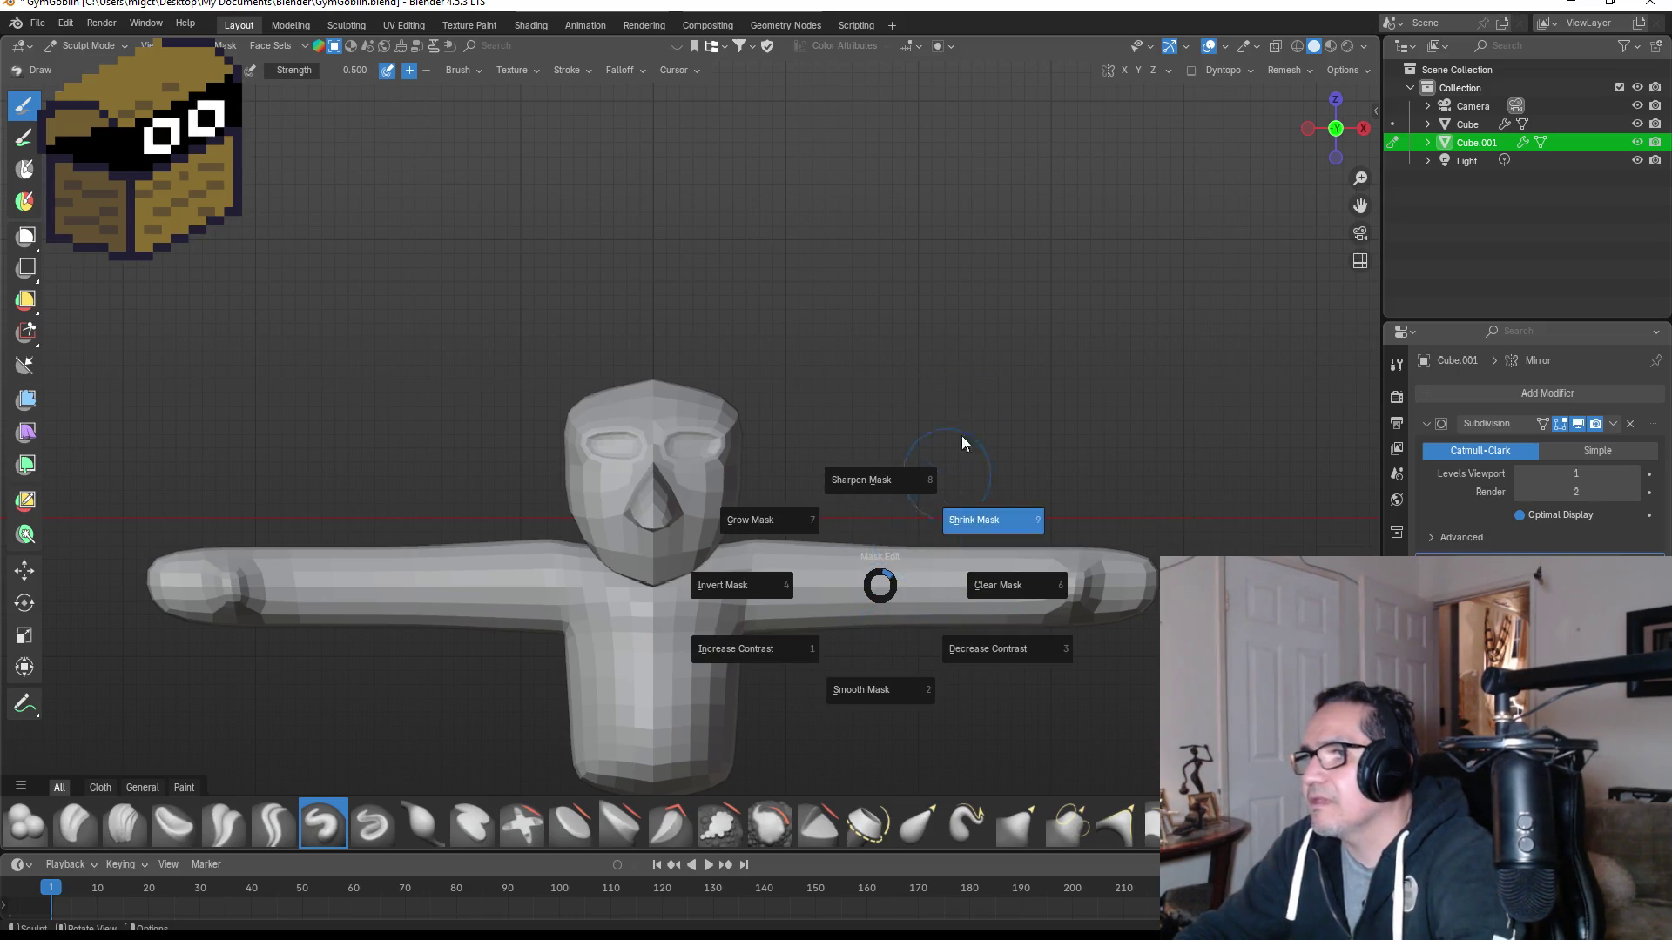
left_click(969, 326)
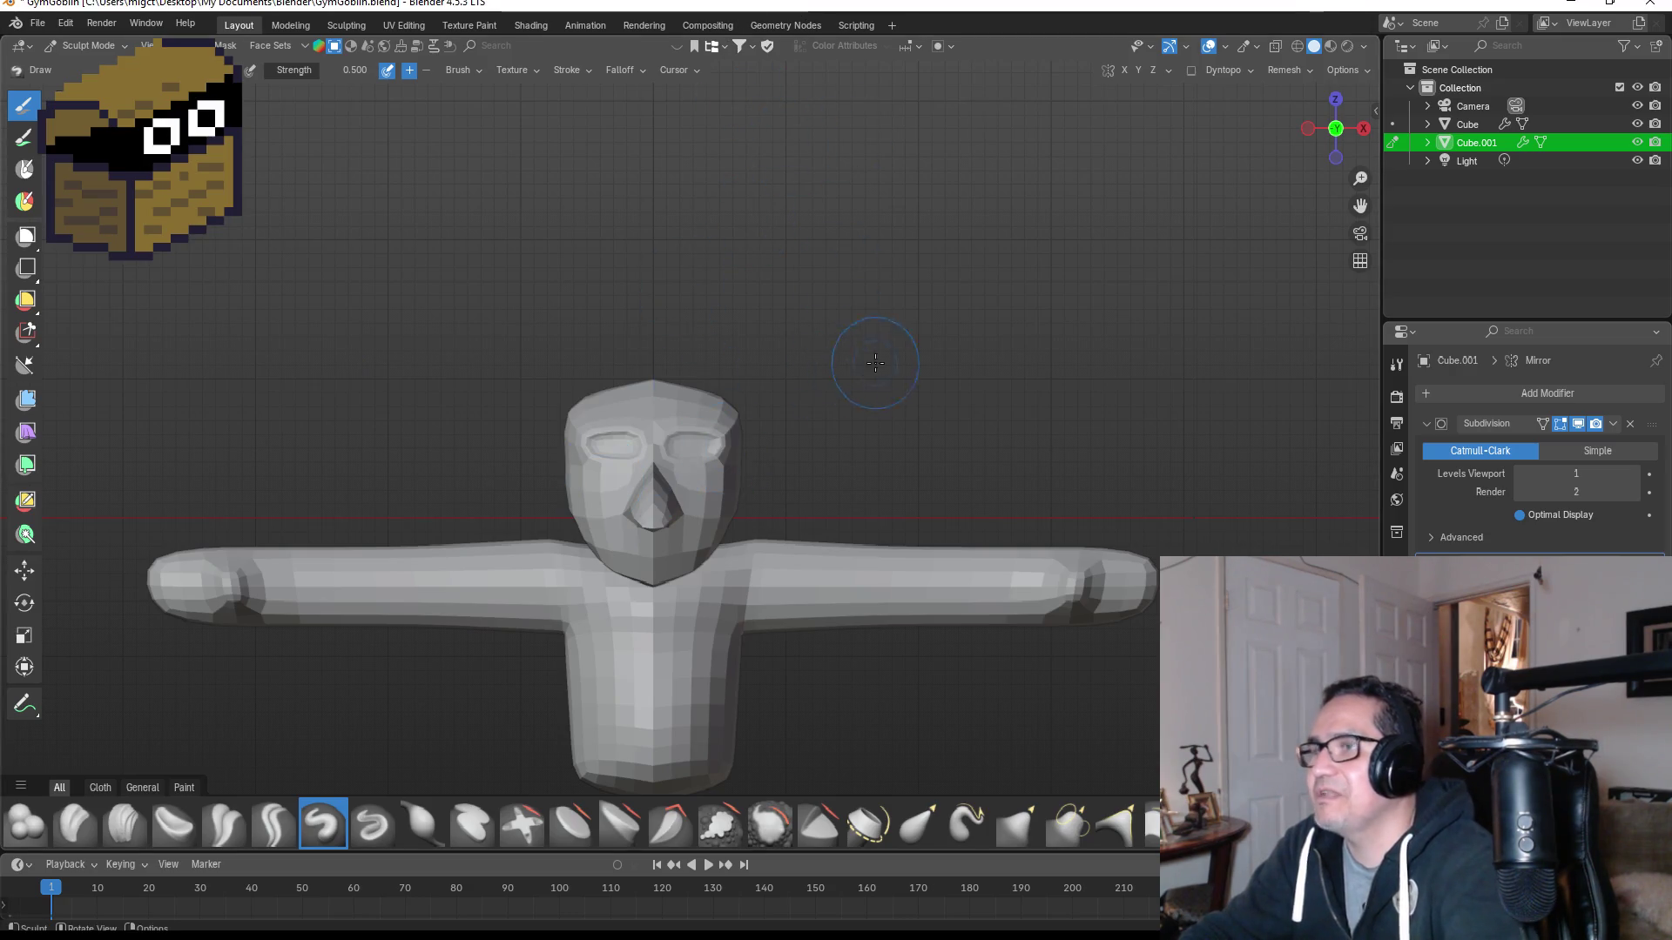
key("ctrl+z")
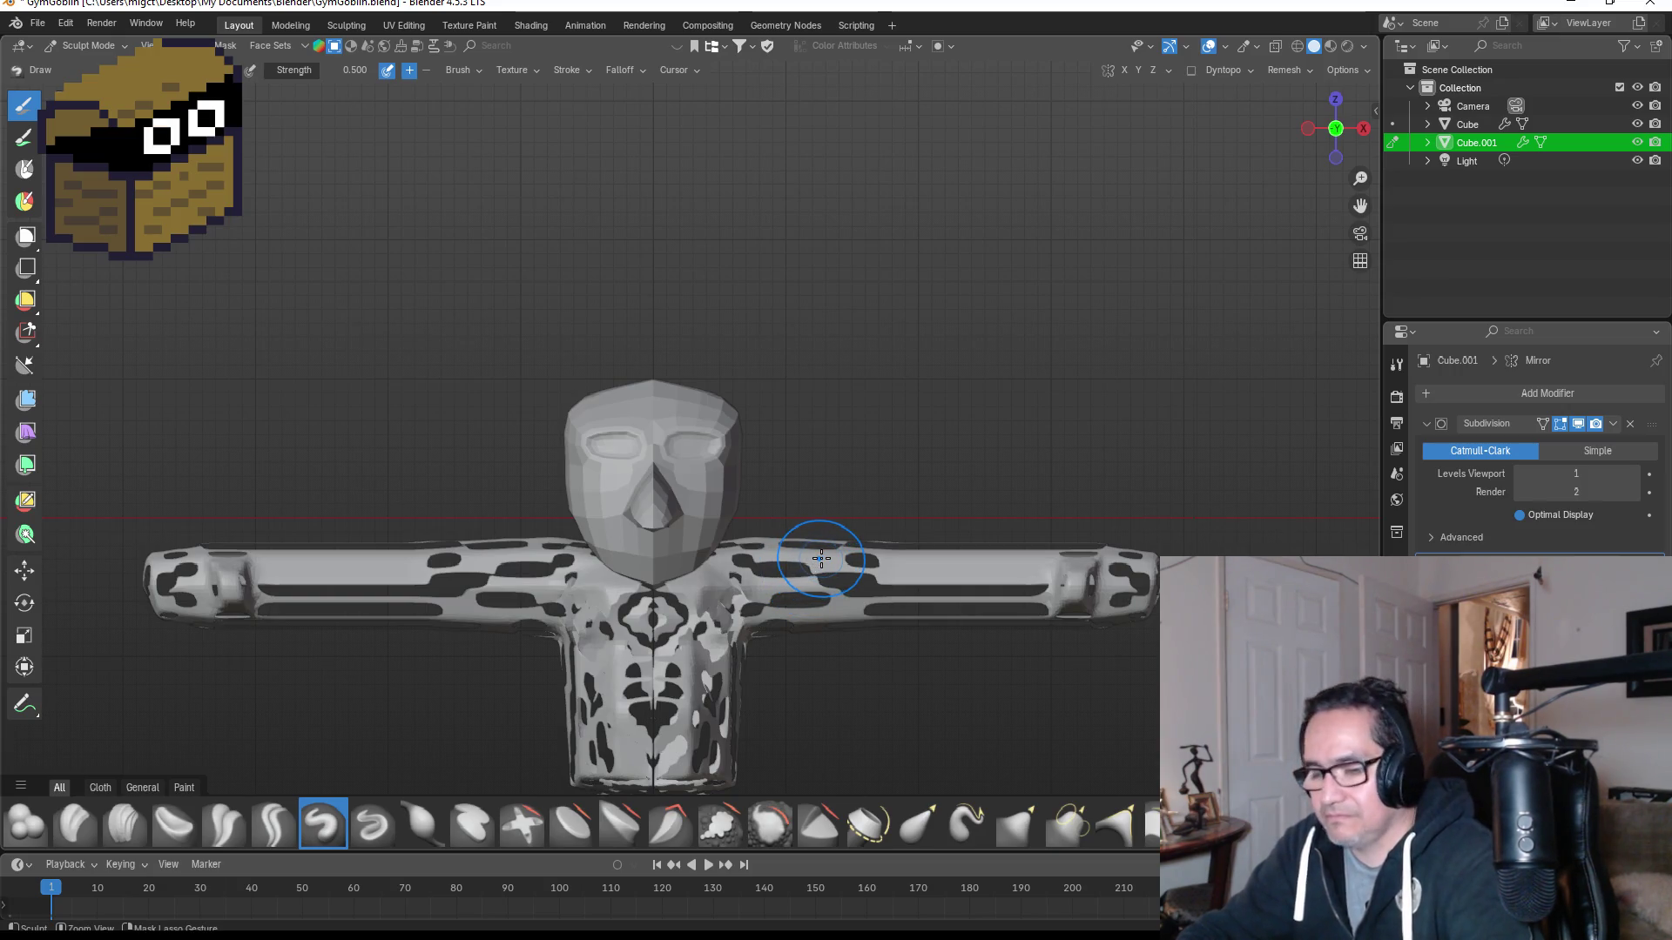
Step: Undo the mask on the body and set a smaller remesh voxel size
key("ctrl+z")
key("r")
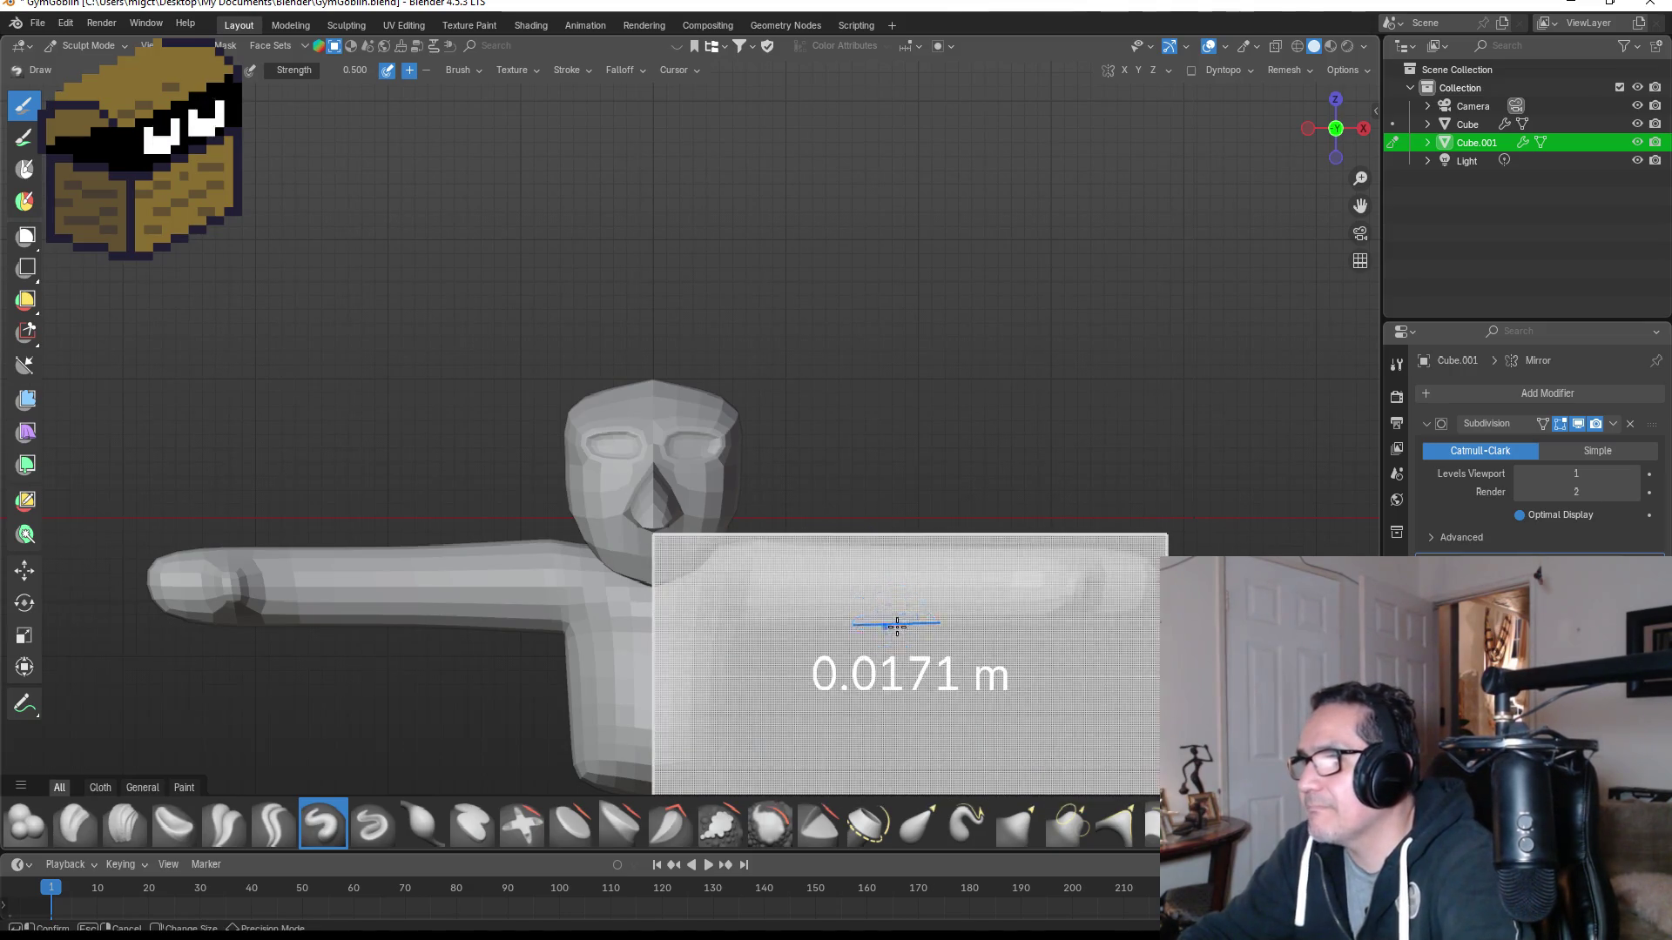
mouse_move(937, 685)
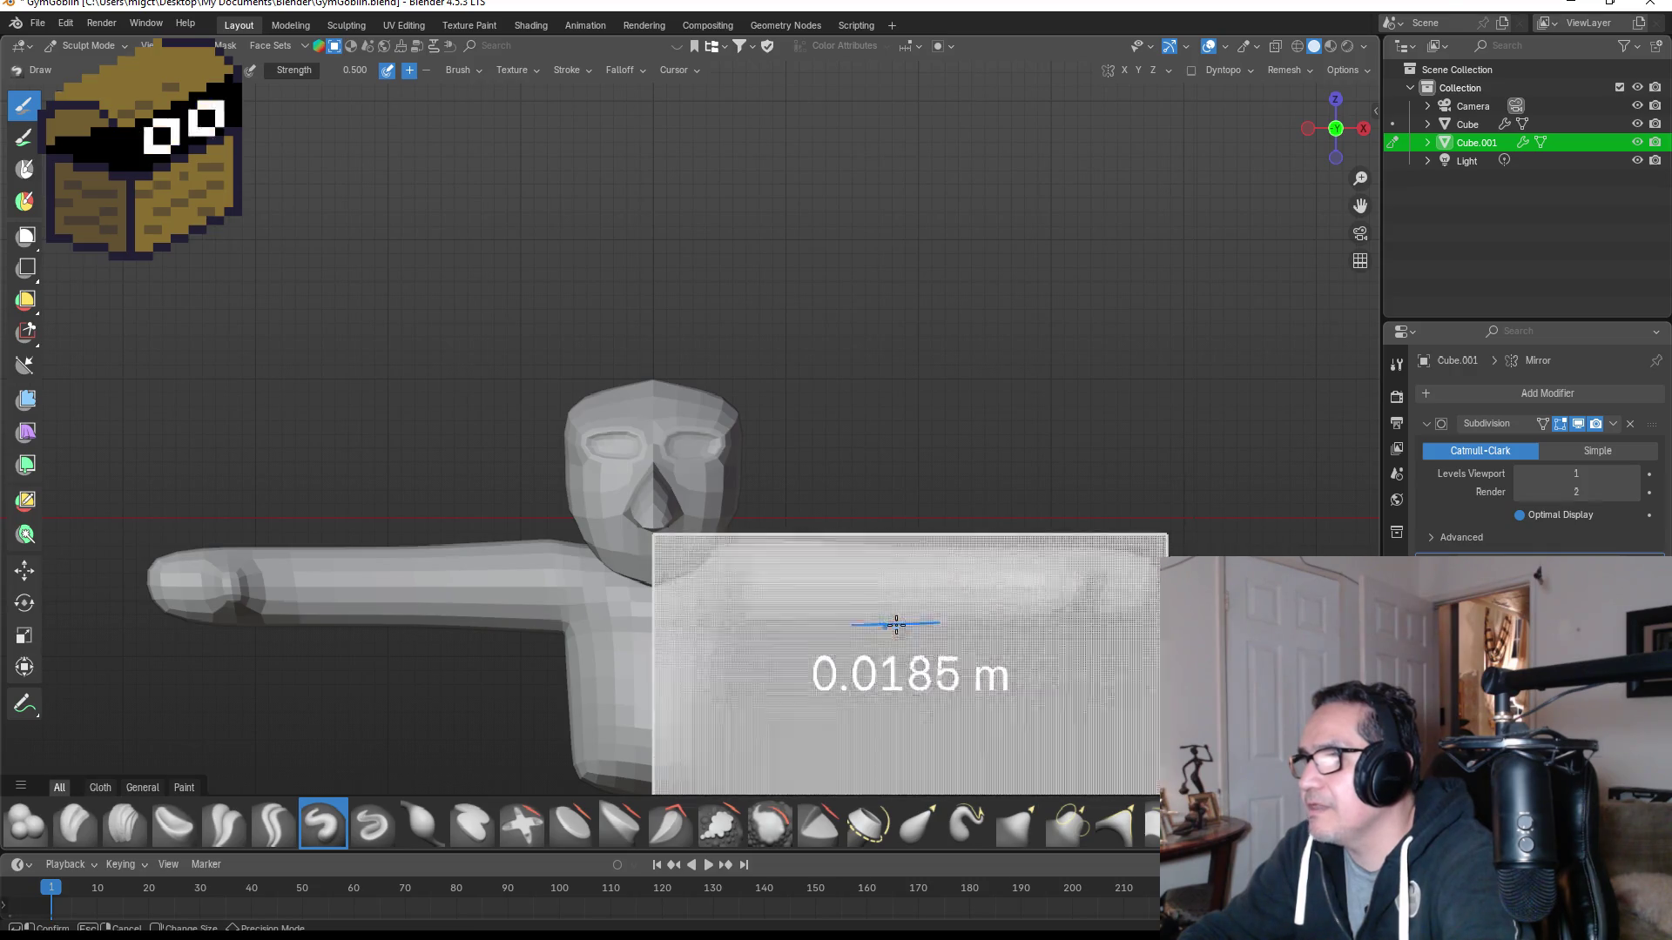
left_click(926, 662)
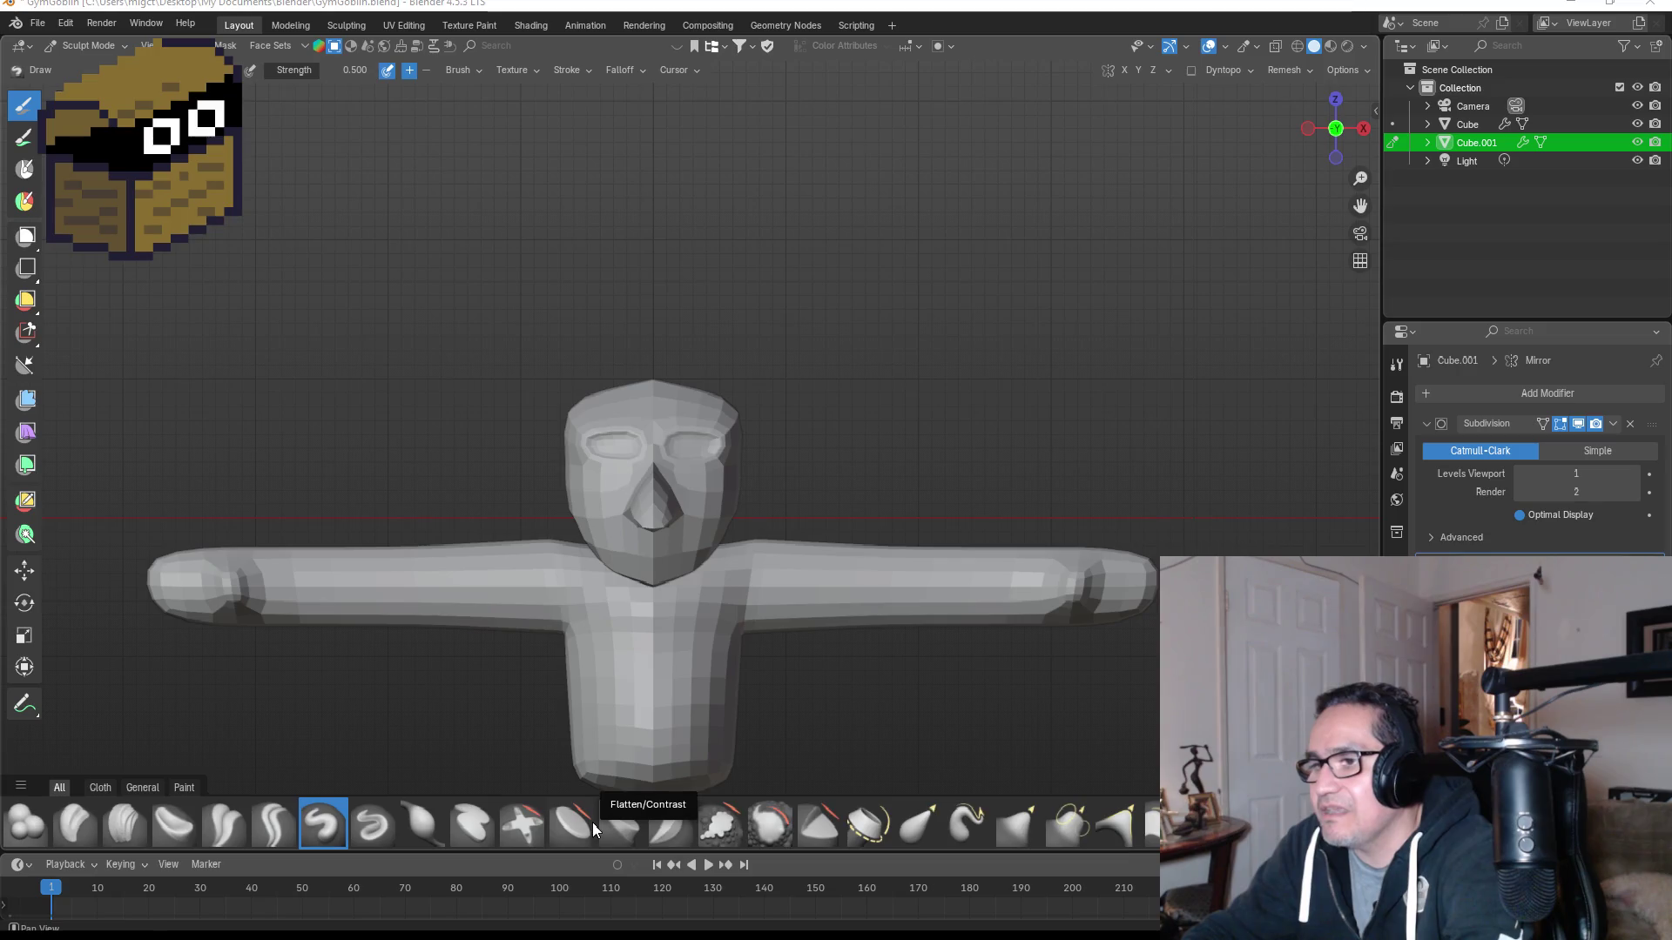
Step: Try the Clay Thumb brush, then switch to Scrape/Fill and expand the brush collection
left_click(182, 824)
mouse_move(803, 554)
middle_mouse_down()
mouse_move(877, 571)
mouse_move(857, 568)
middle_mouse_up()
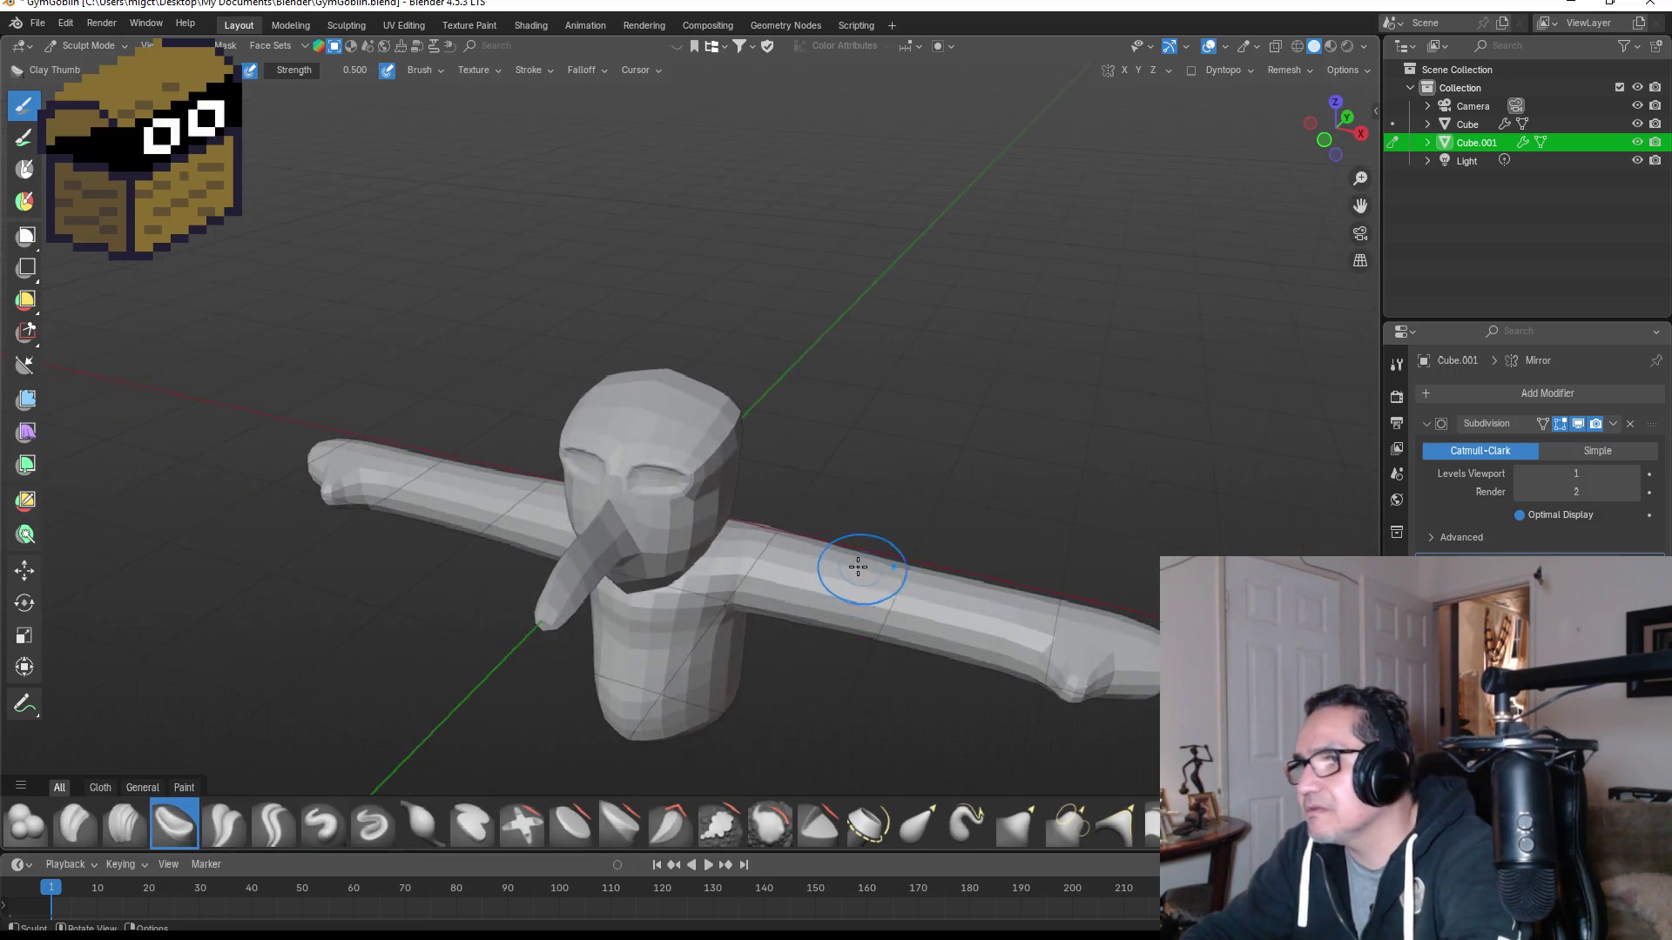
scroll(857, 568, "up", 3)
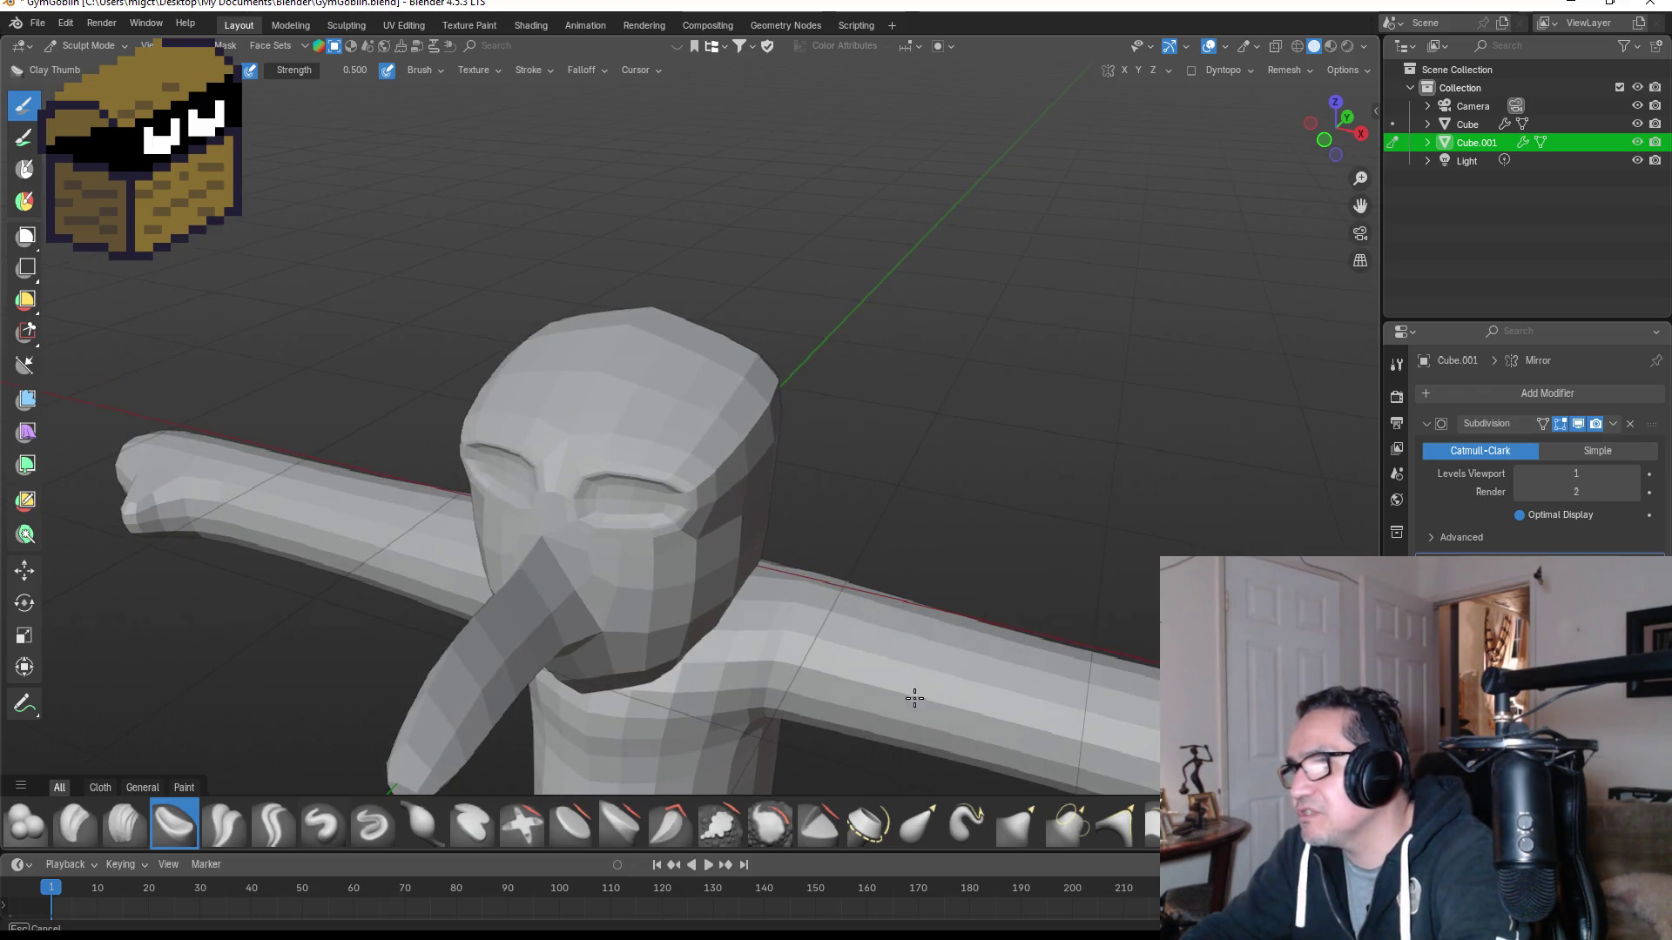
middle_click_drag(880, 701, 943, 652)
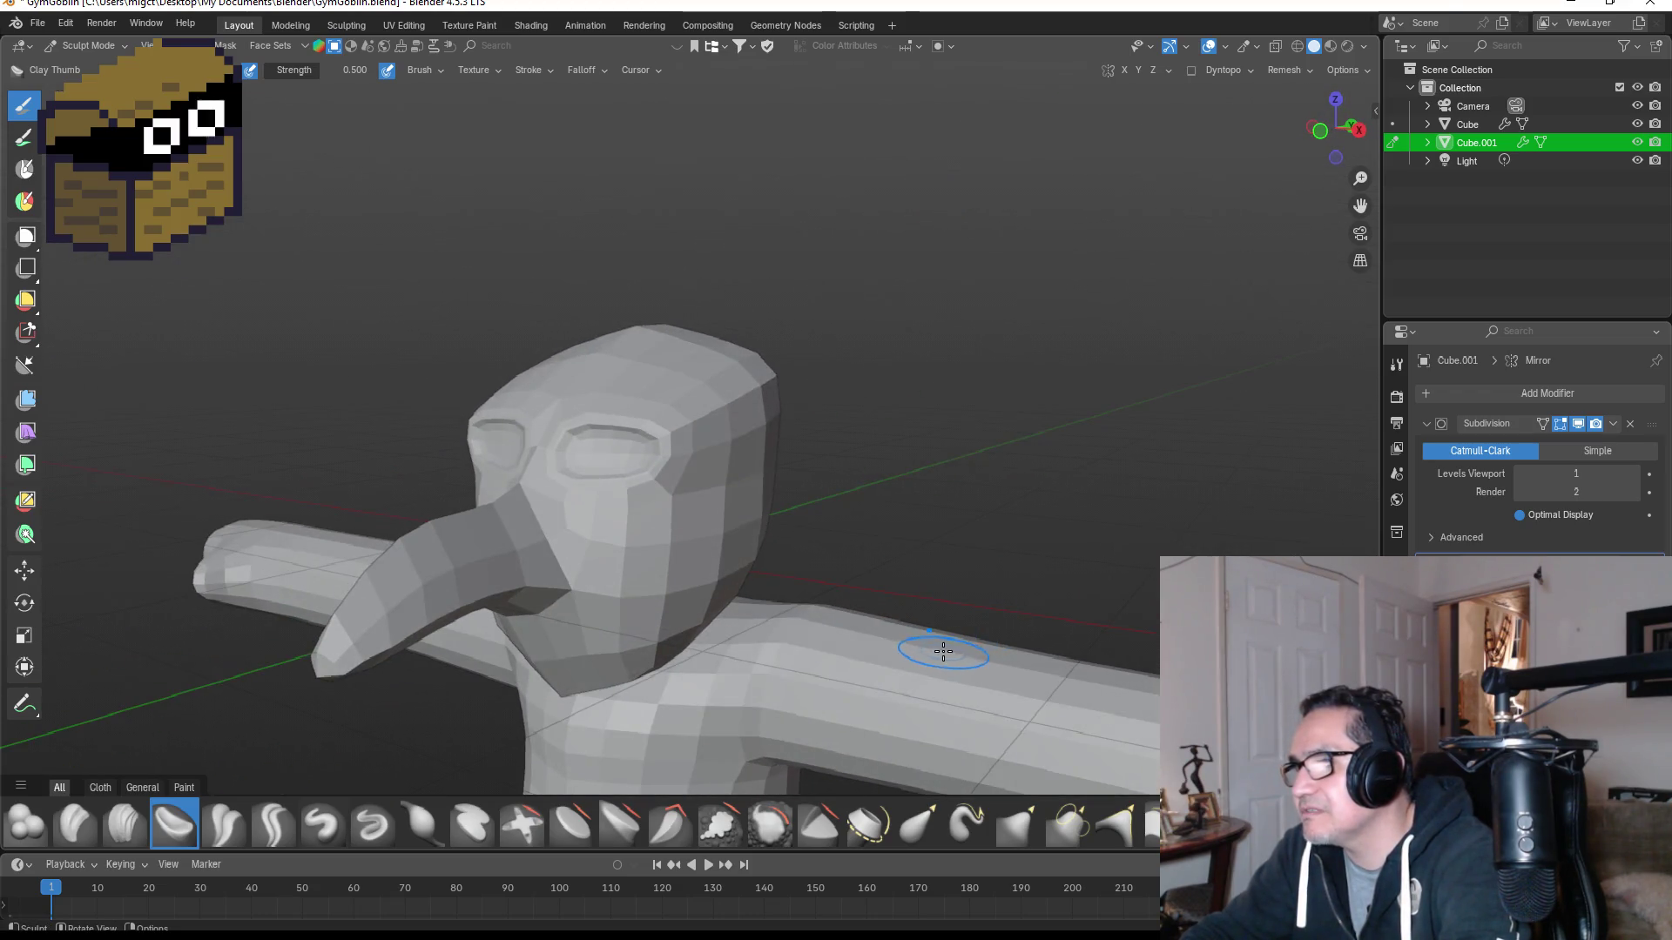
mouse_move(952, 708)
middle_mouse_down()
mouse_move(989, 661)
mouse_move(953, 661)
mouse_move(963, 677)
mouse_move(1071, 645)
mouse_move(999, 595)
middle_mouse_up()
left_click(723, 827)
mouse_move(1014, 663)
middle_mouse_down()
mouse_move(1045, 653)
mouse_move(957, 513)
mouse_move(1018, 496)
mouse_move(835, 594)
mouse_move(462, 625)
middle_mouse_up()
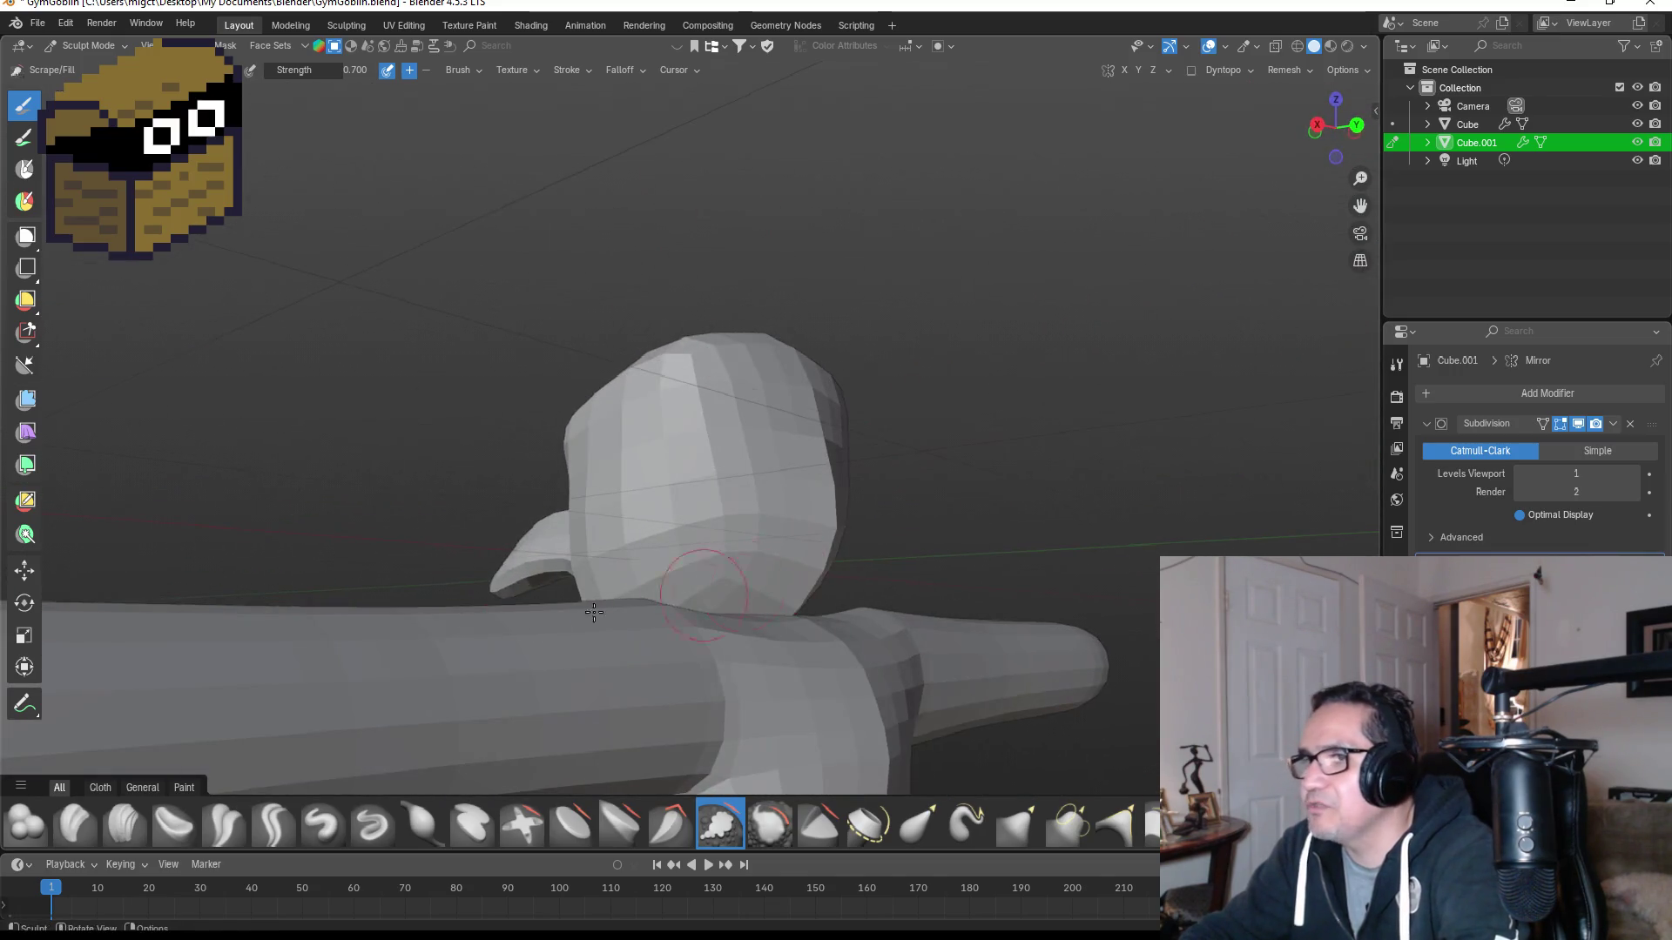
mouse_move(467, 698)
middle_mouse_down()
mouse_move(730, 589)
mouse_move(828, 653)
middle_mouse_up()
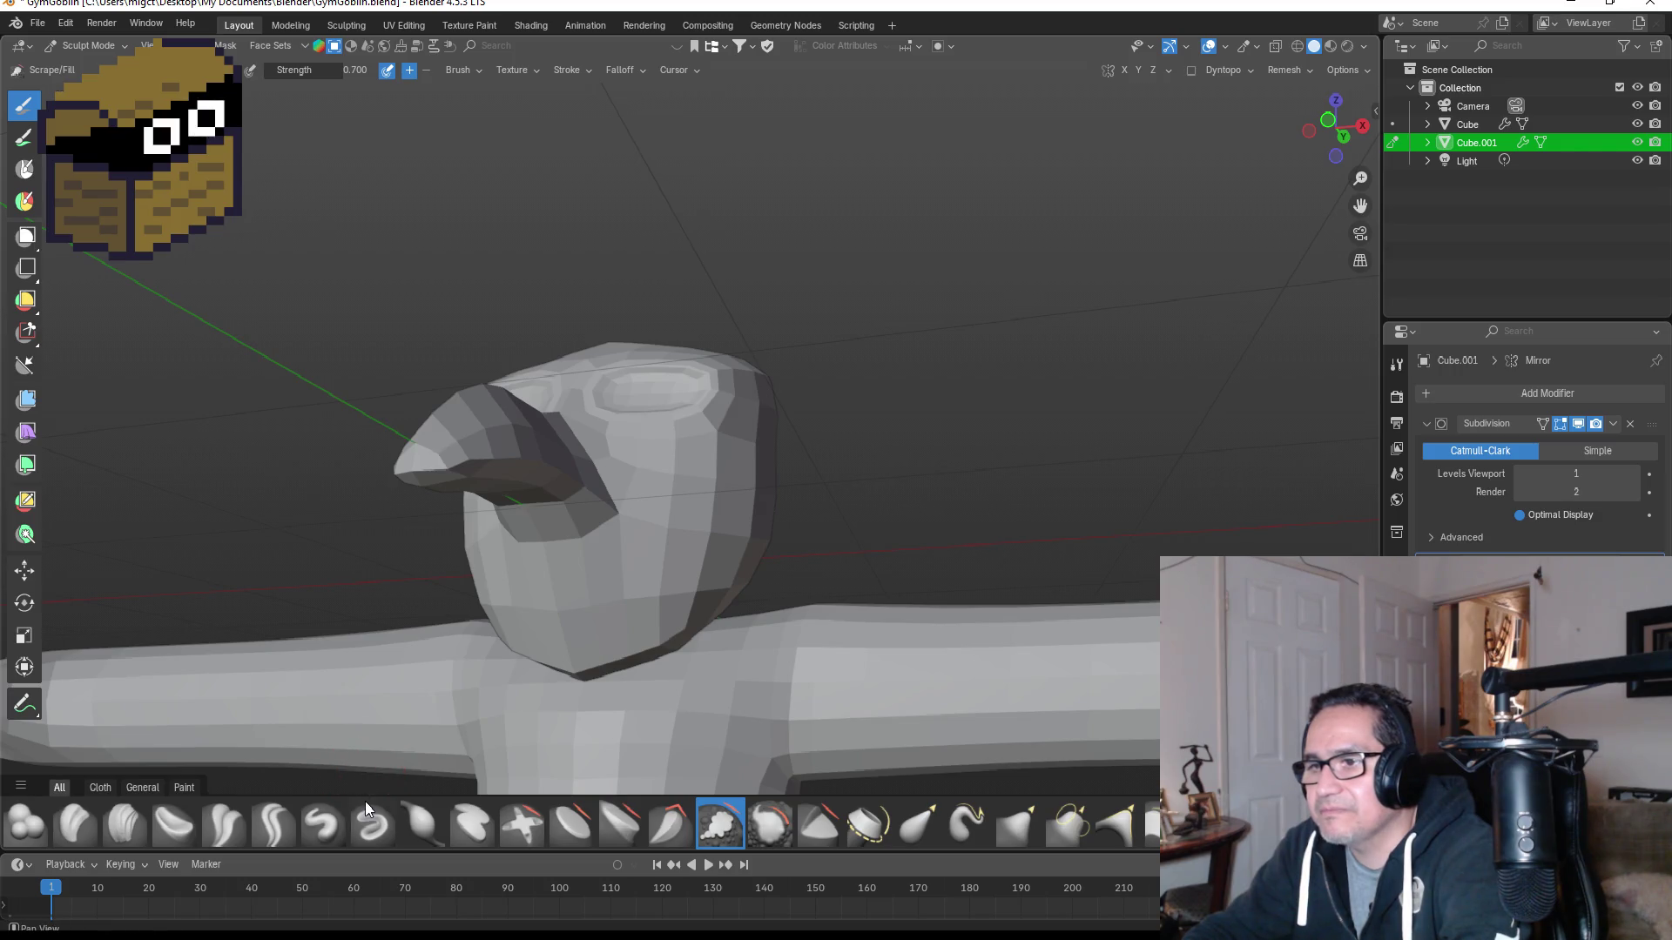
left_click_drag(370, 795, 383, 690)
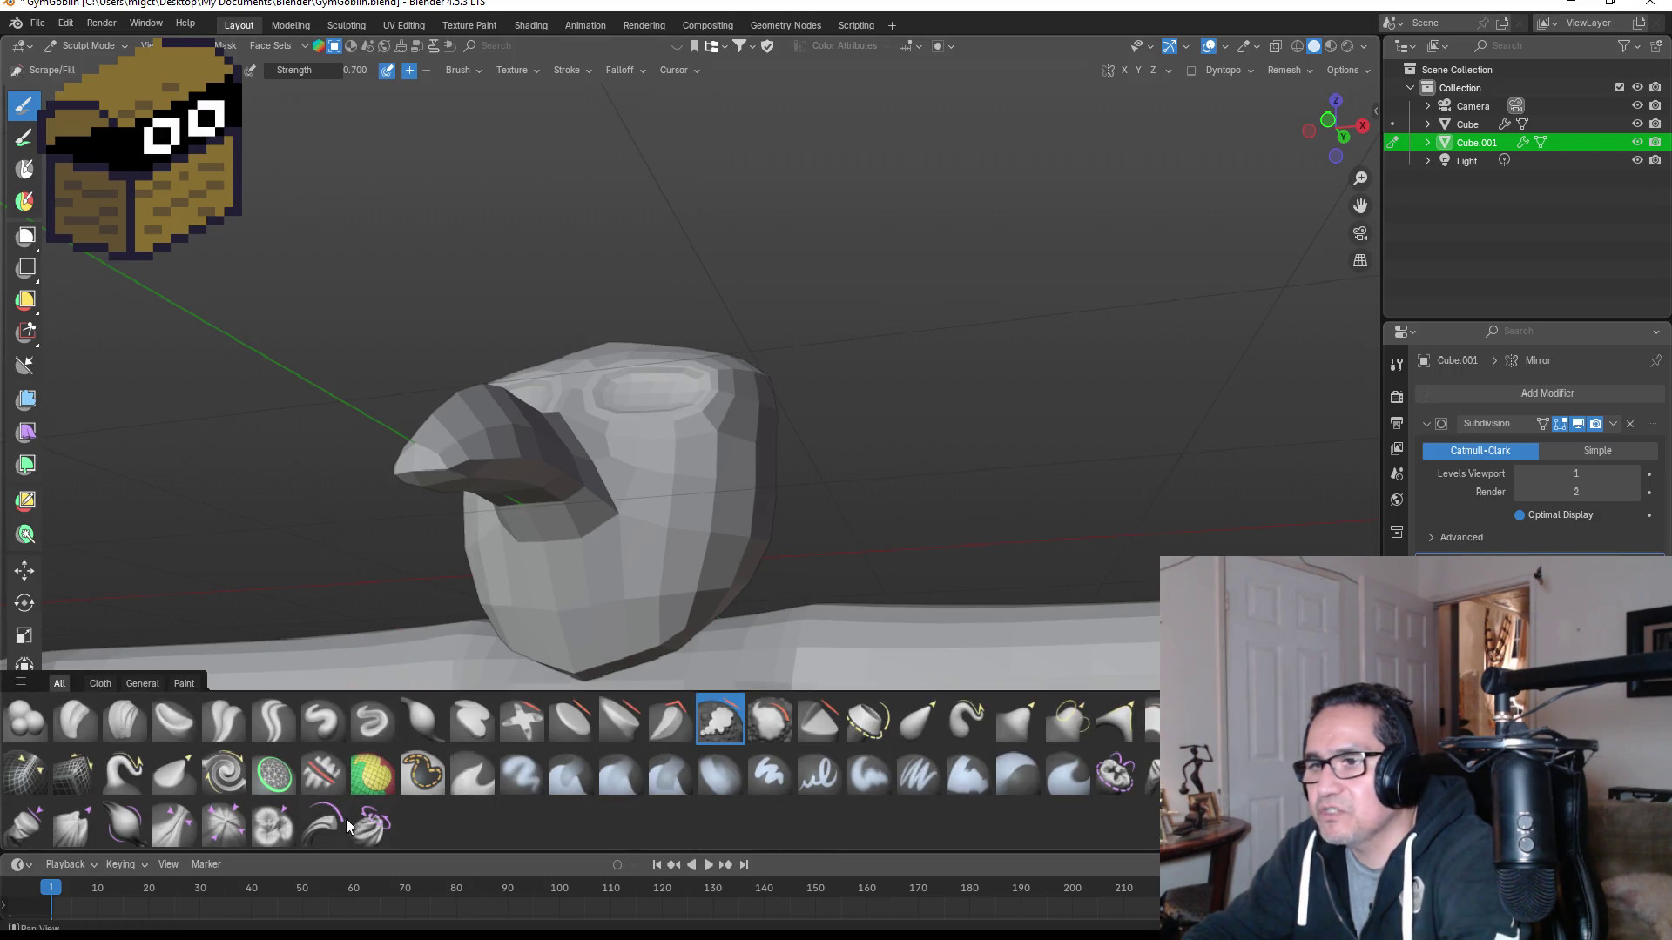
Step: Switch to the Thumb brush and set a new brush radius with F
left_click(175, 768)
middle_click_drag(767, 610, 936, 653)
mouse_move(970, 598)
middle_mouse_down()
mouse_move(975, 566)
mouse_move(886, 407)
mouse_move(833, 441)
middle_mouse_up()
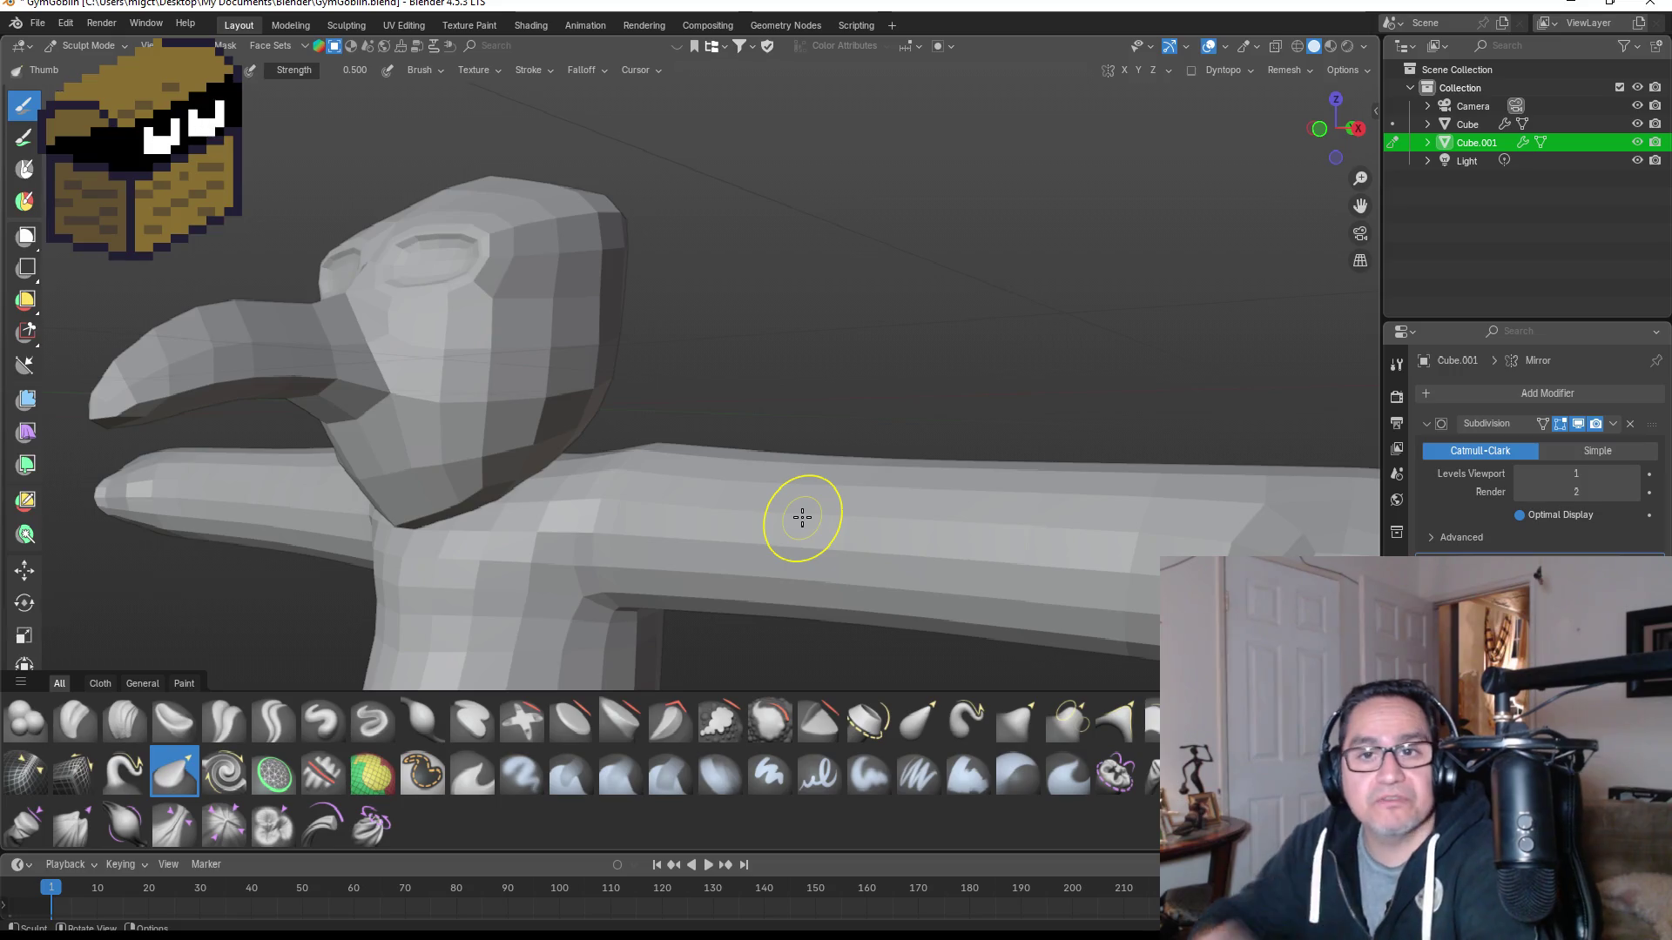
key("f")
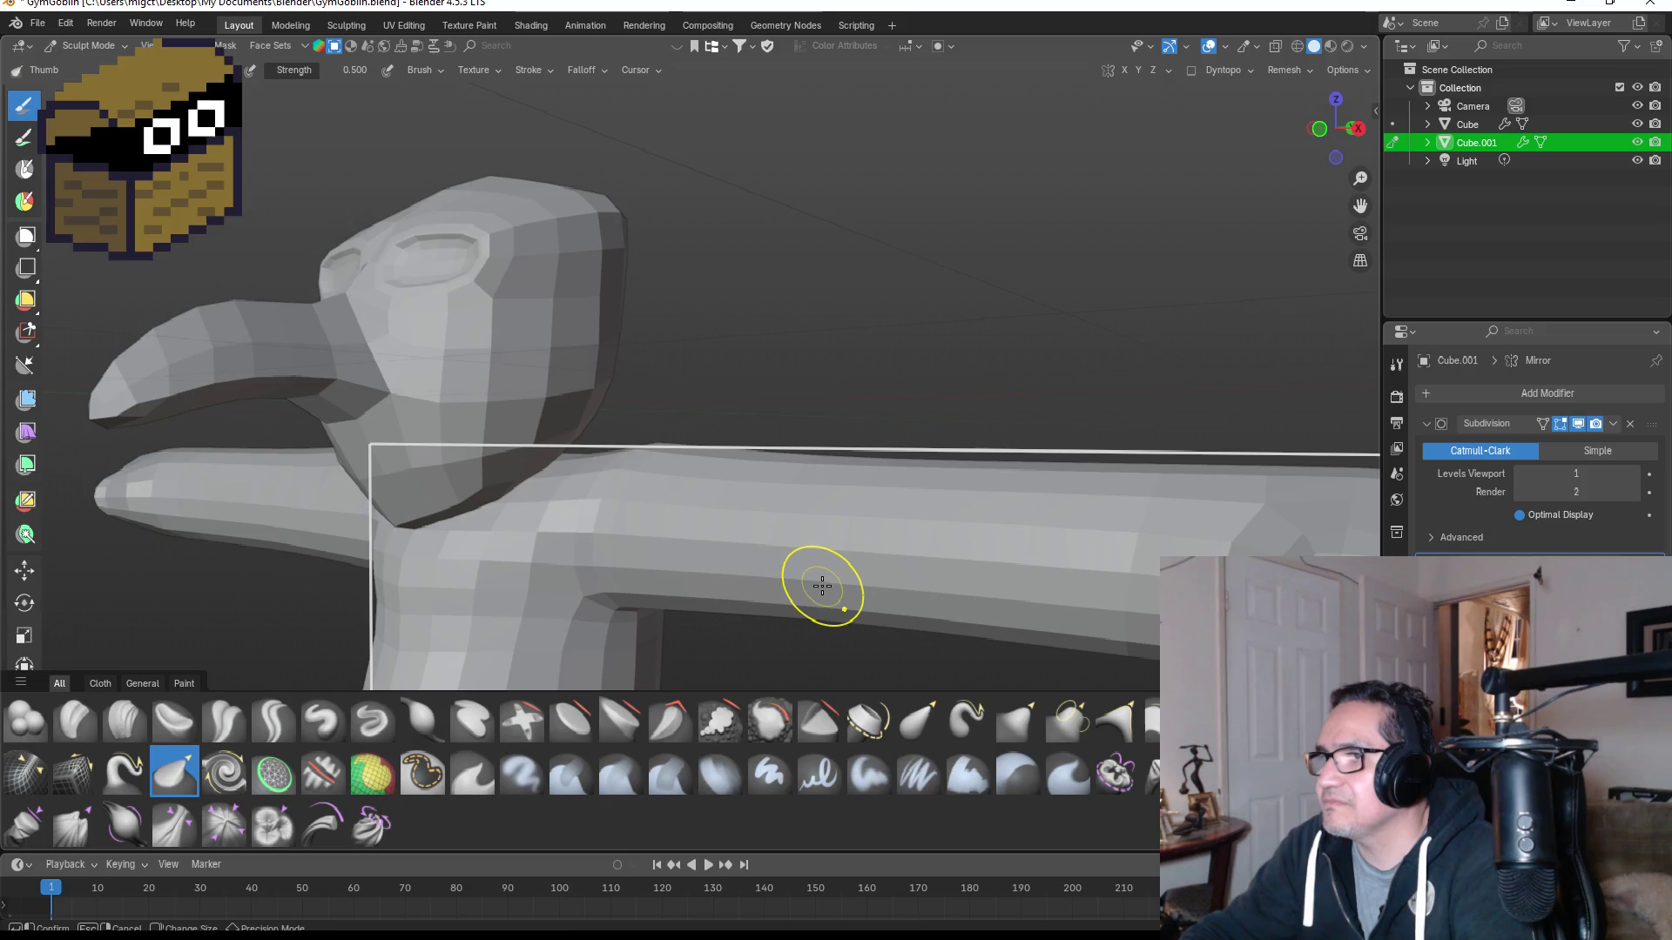
left_click(822, 586)
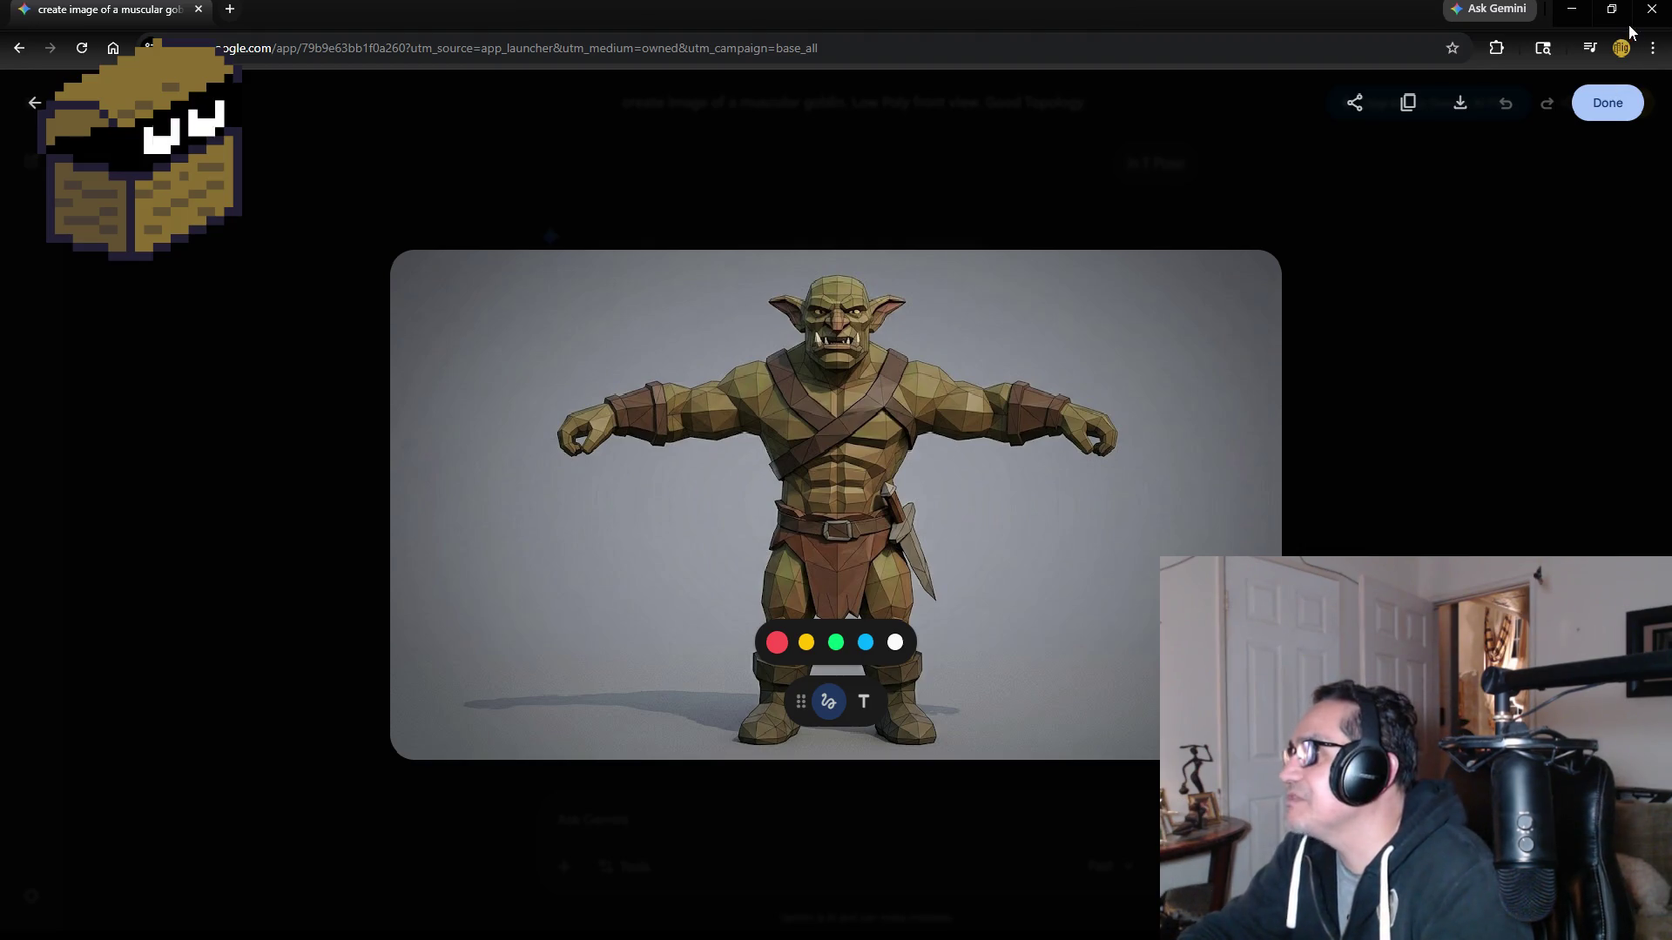
Step: Drag the Chrome window showing the goblin image off the screen
mouse_move(170, 12)
left_mouse_down()
mouse_move(287, 113)
mouse_move(0, 261)
mouse_move(0, 17)
left_mouse_up()
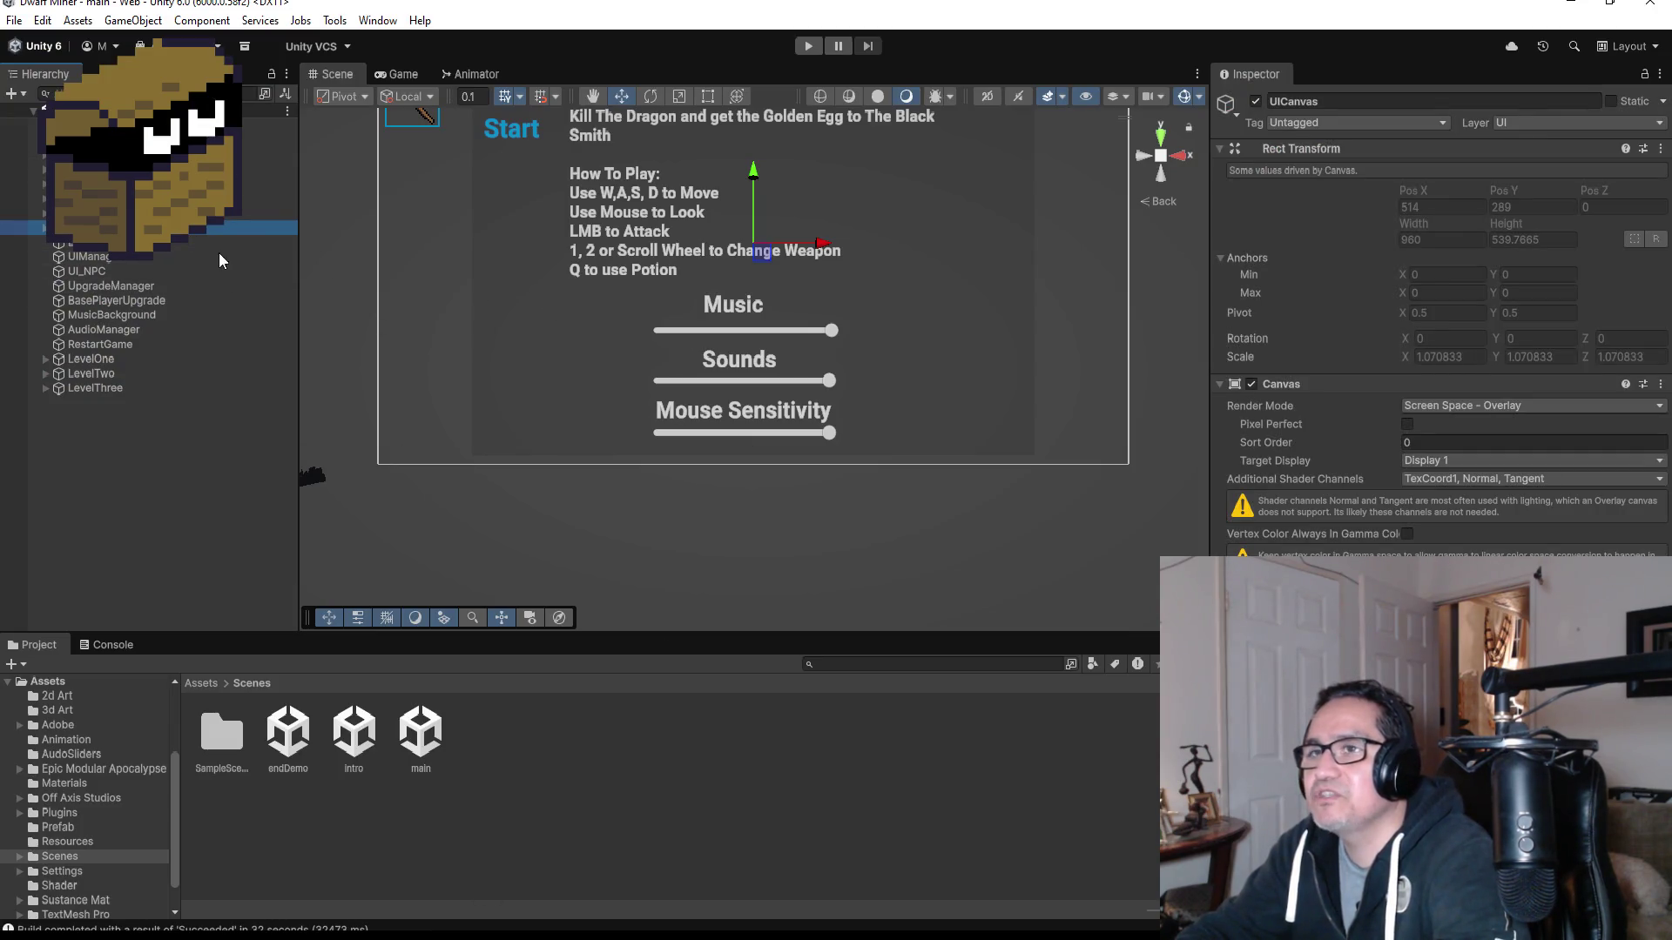
Step: Frame the UI canvas and inspect the UIManager and TeleportManager objects
scroll(357, 278, "down", 1)
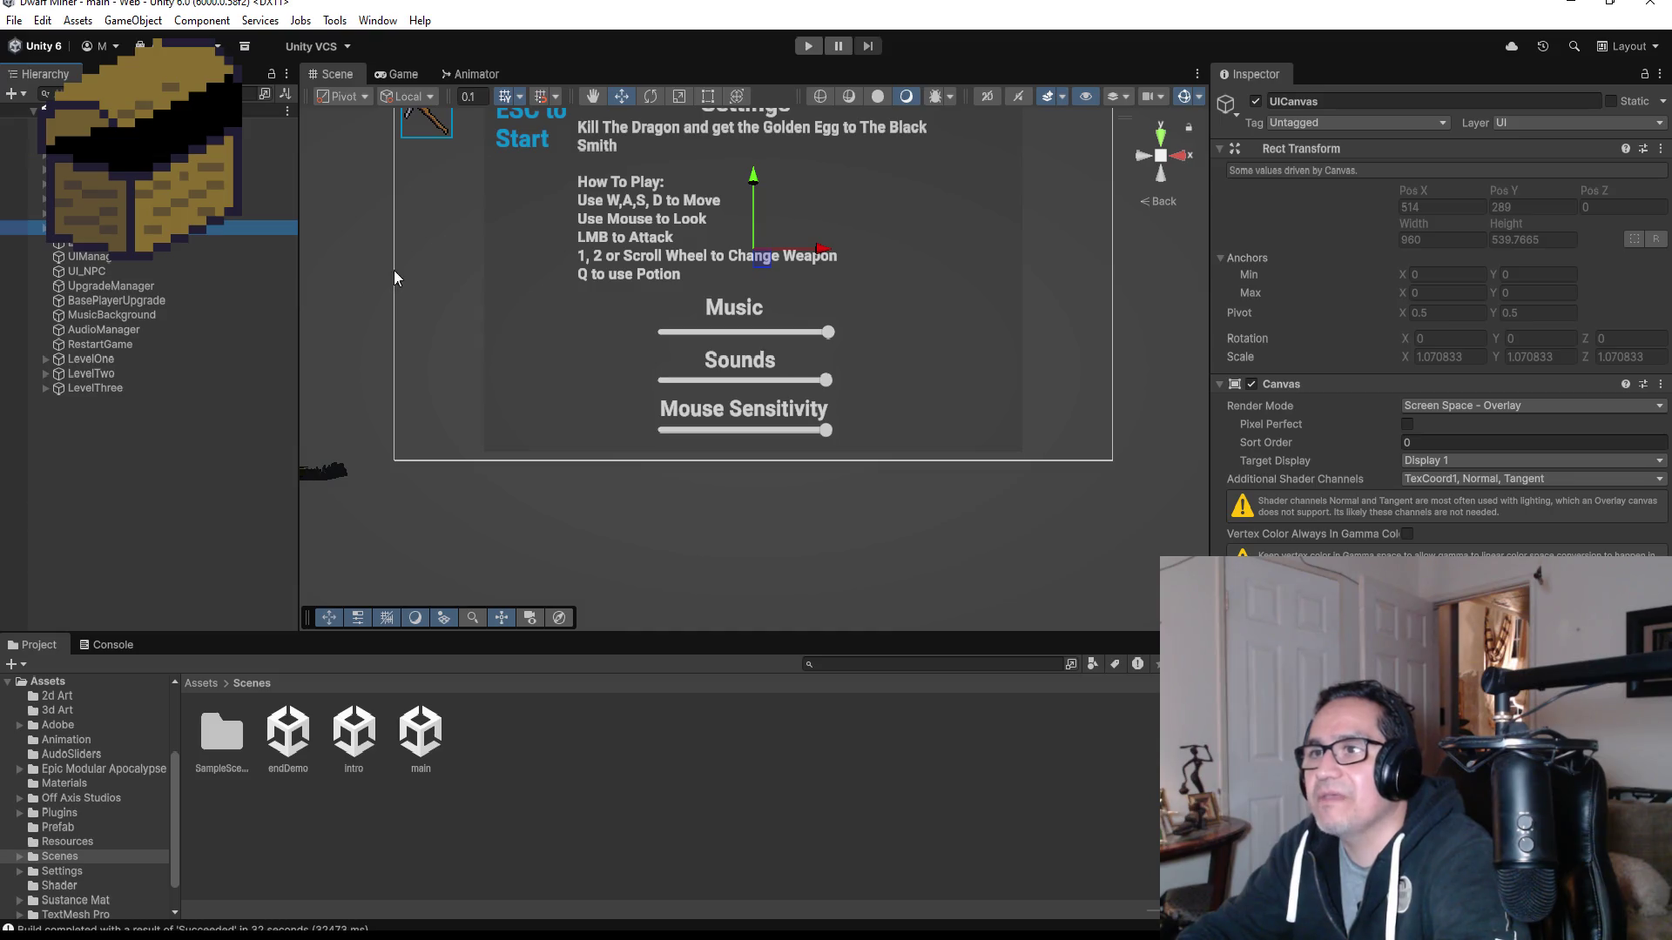
key("f")
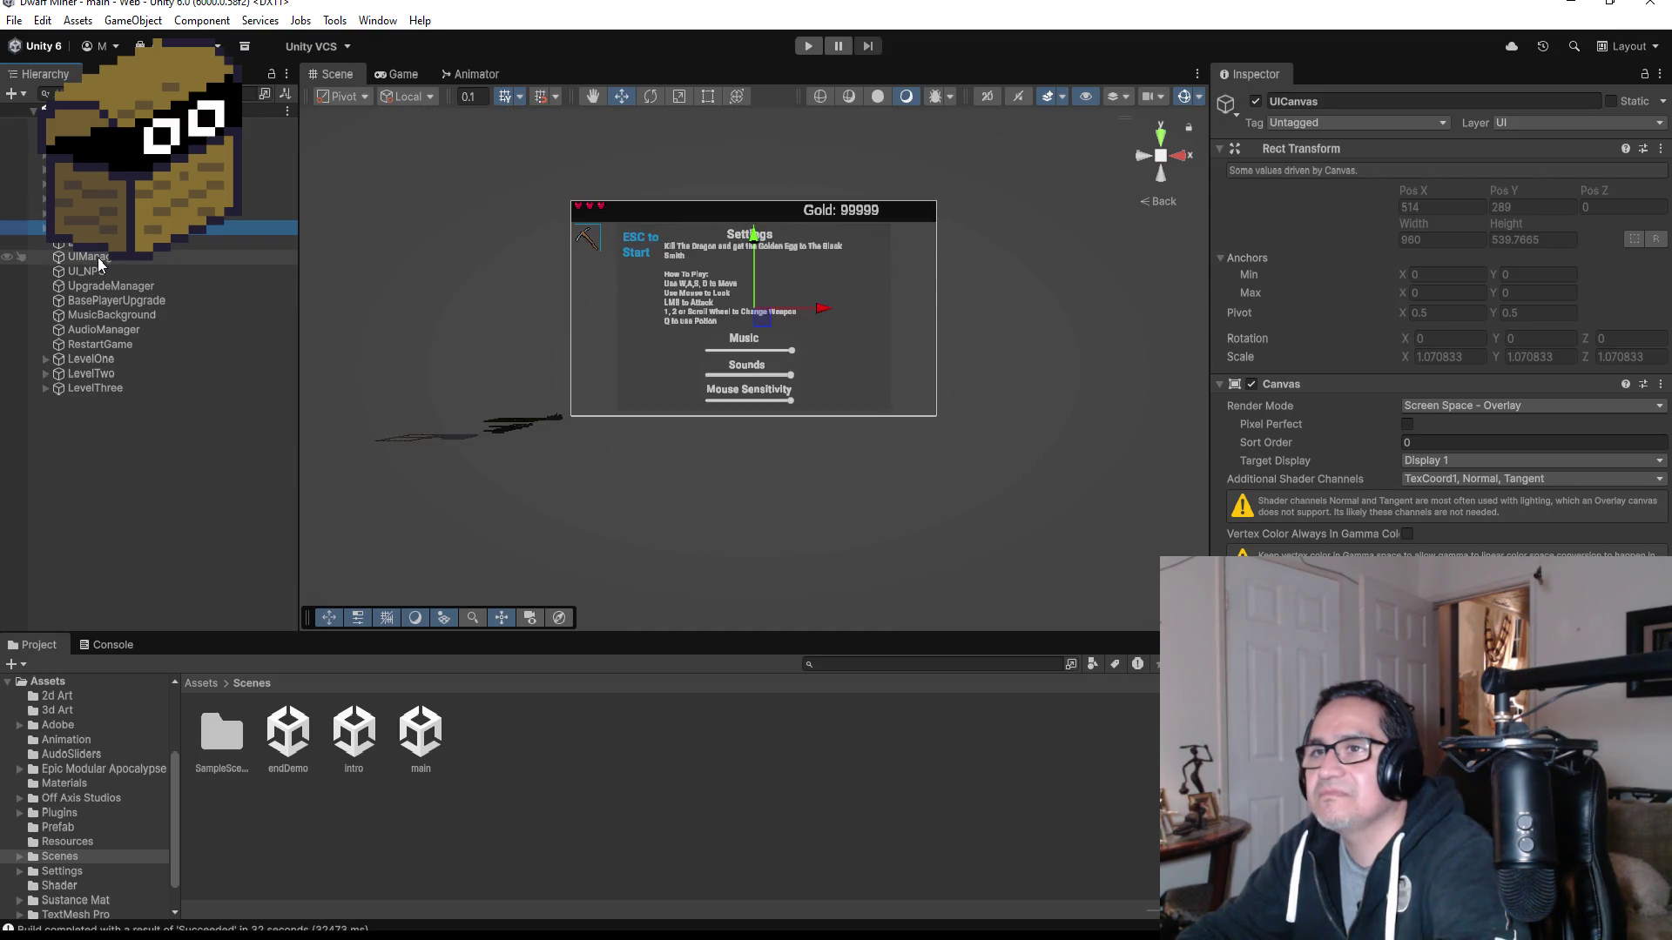
left_click(96, 258)
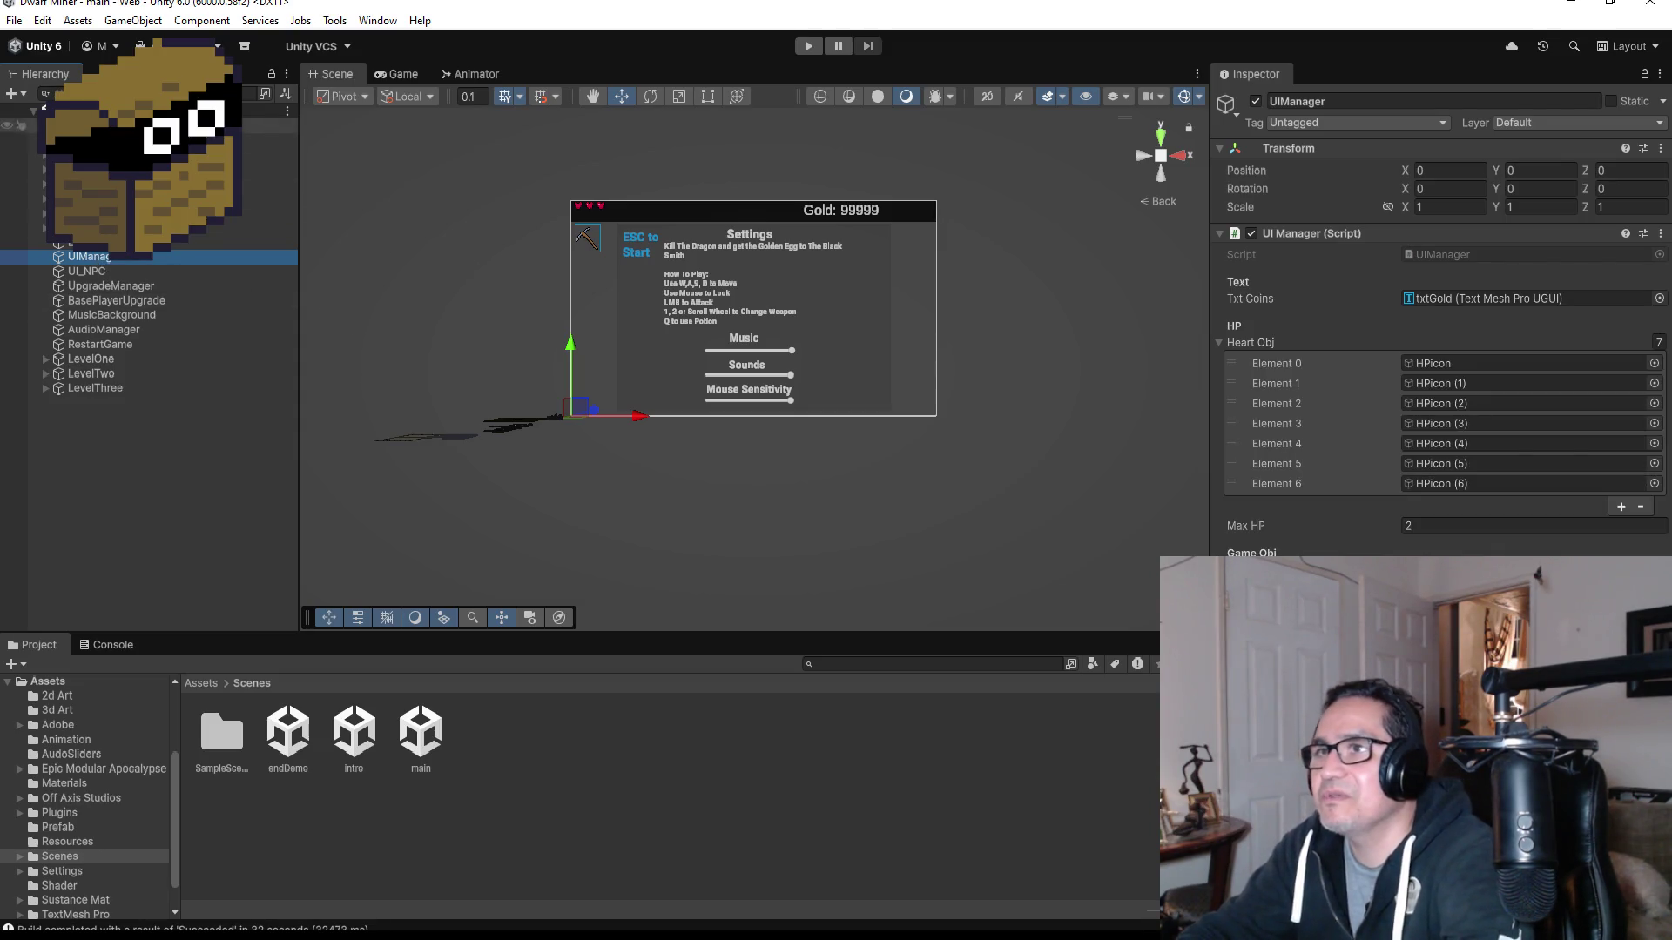
left_click(13, 20)
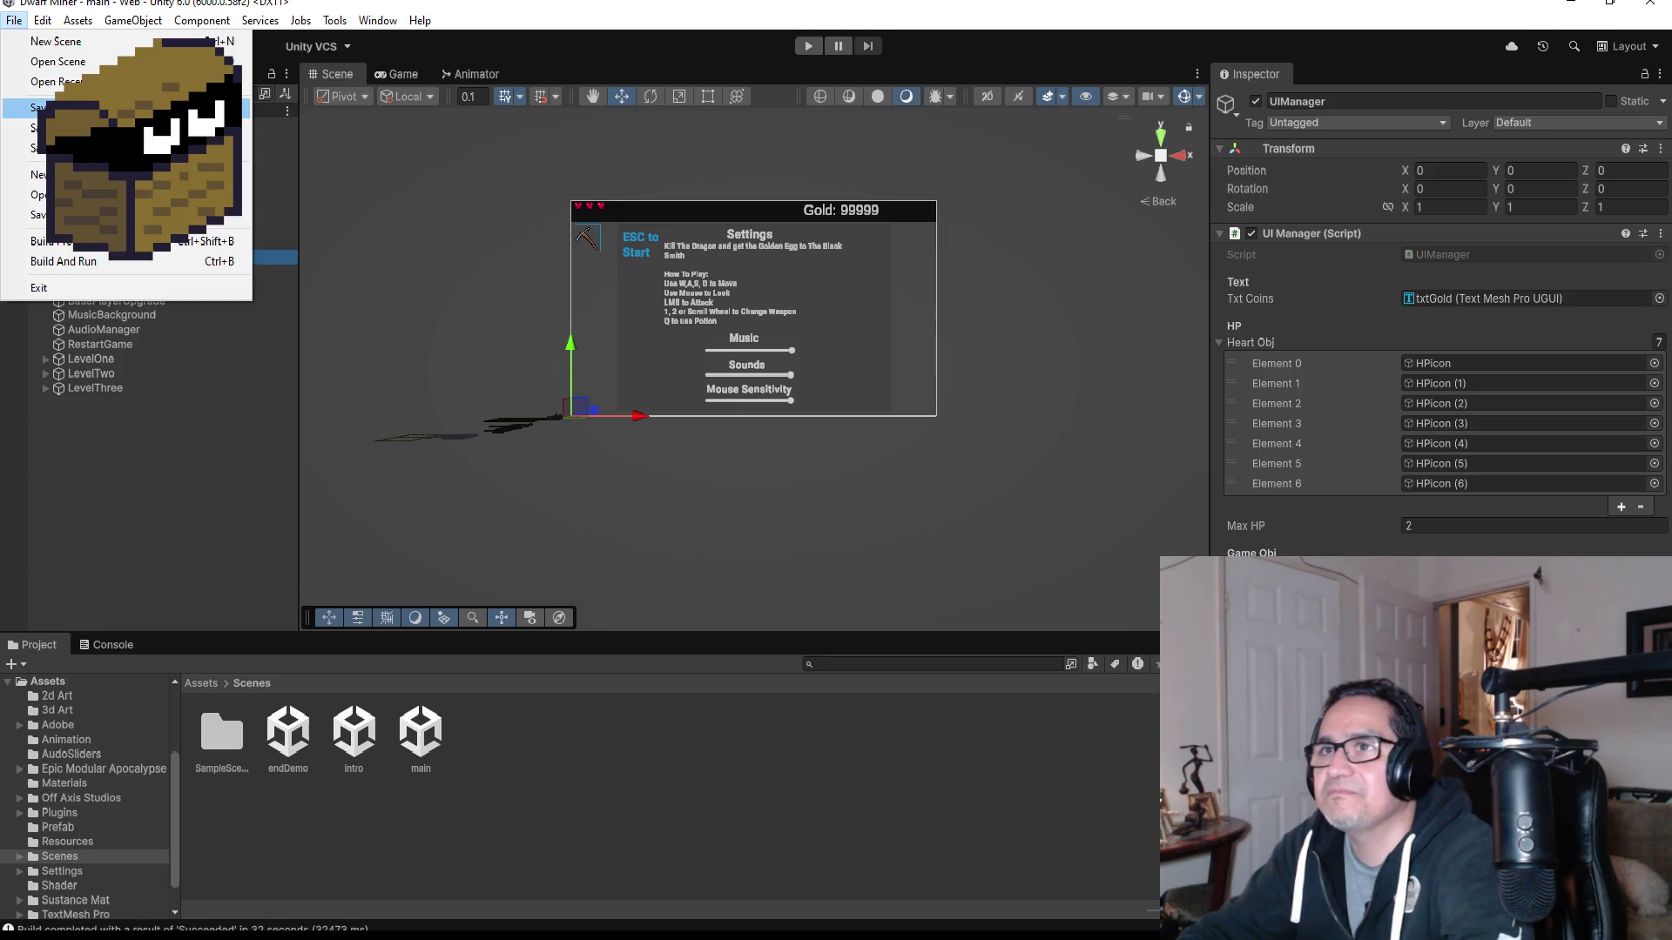
left_click(253, 244)
left_click(105, 168)
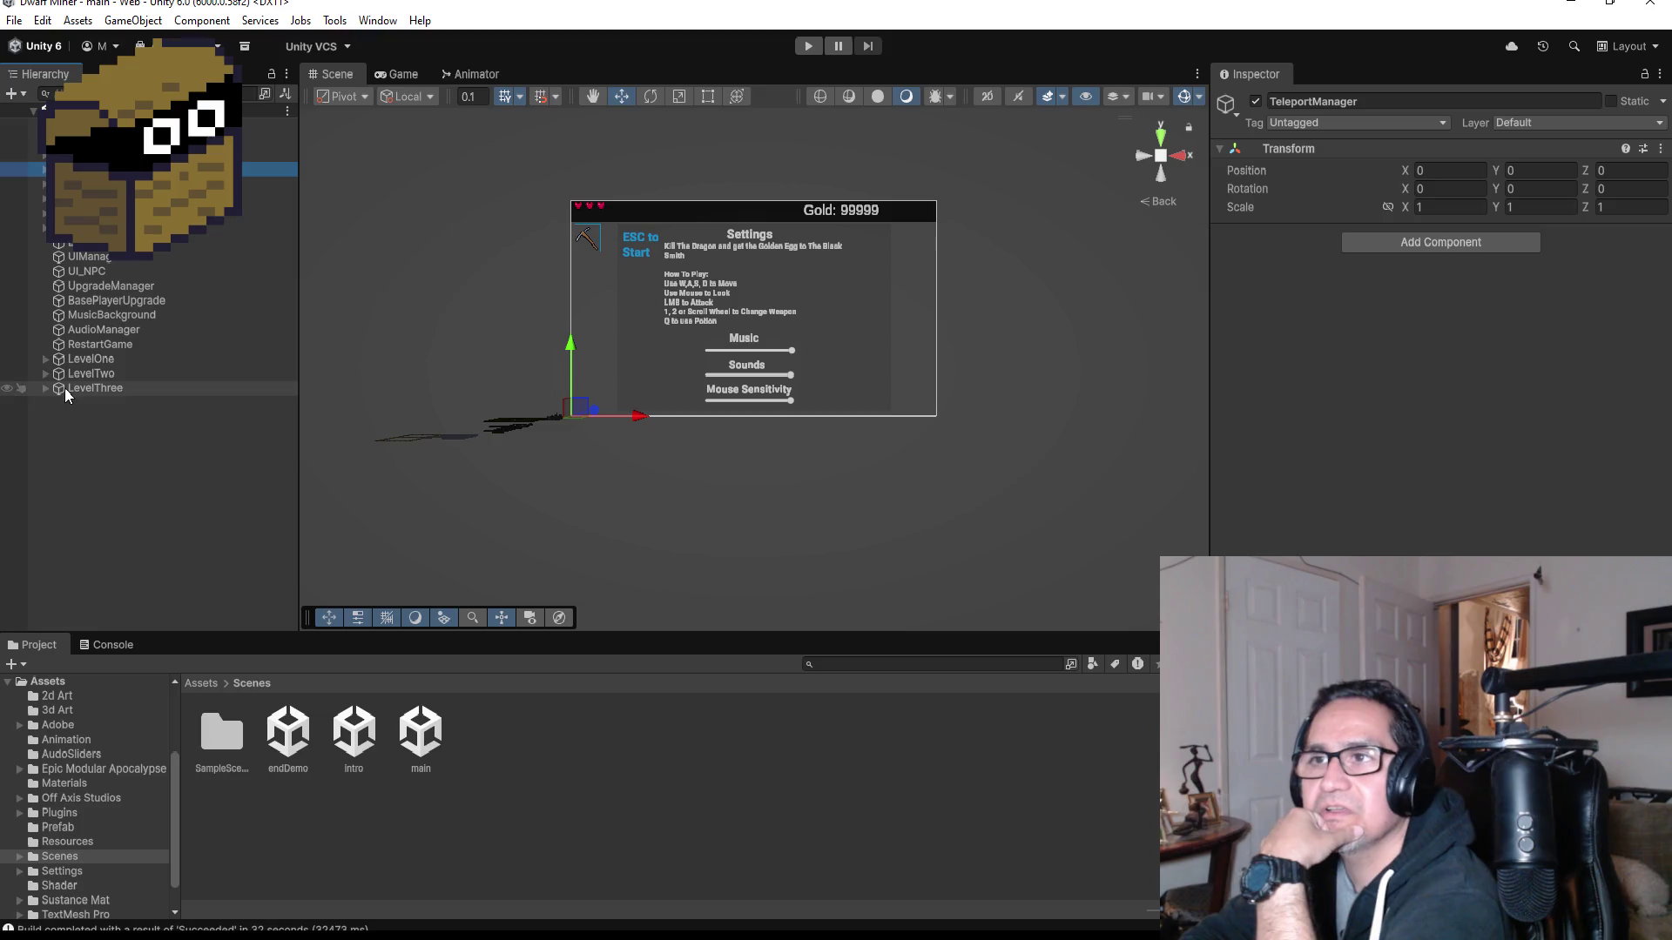
Step: Expand LevelThree to show its children and bring up its context menu
left_click(45, 389)
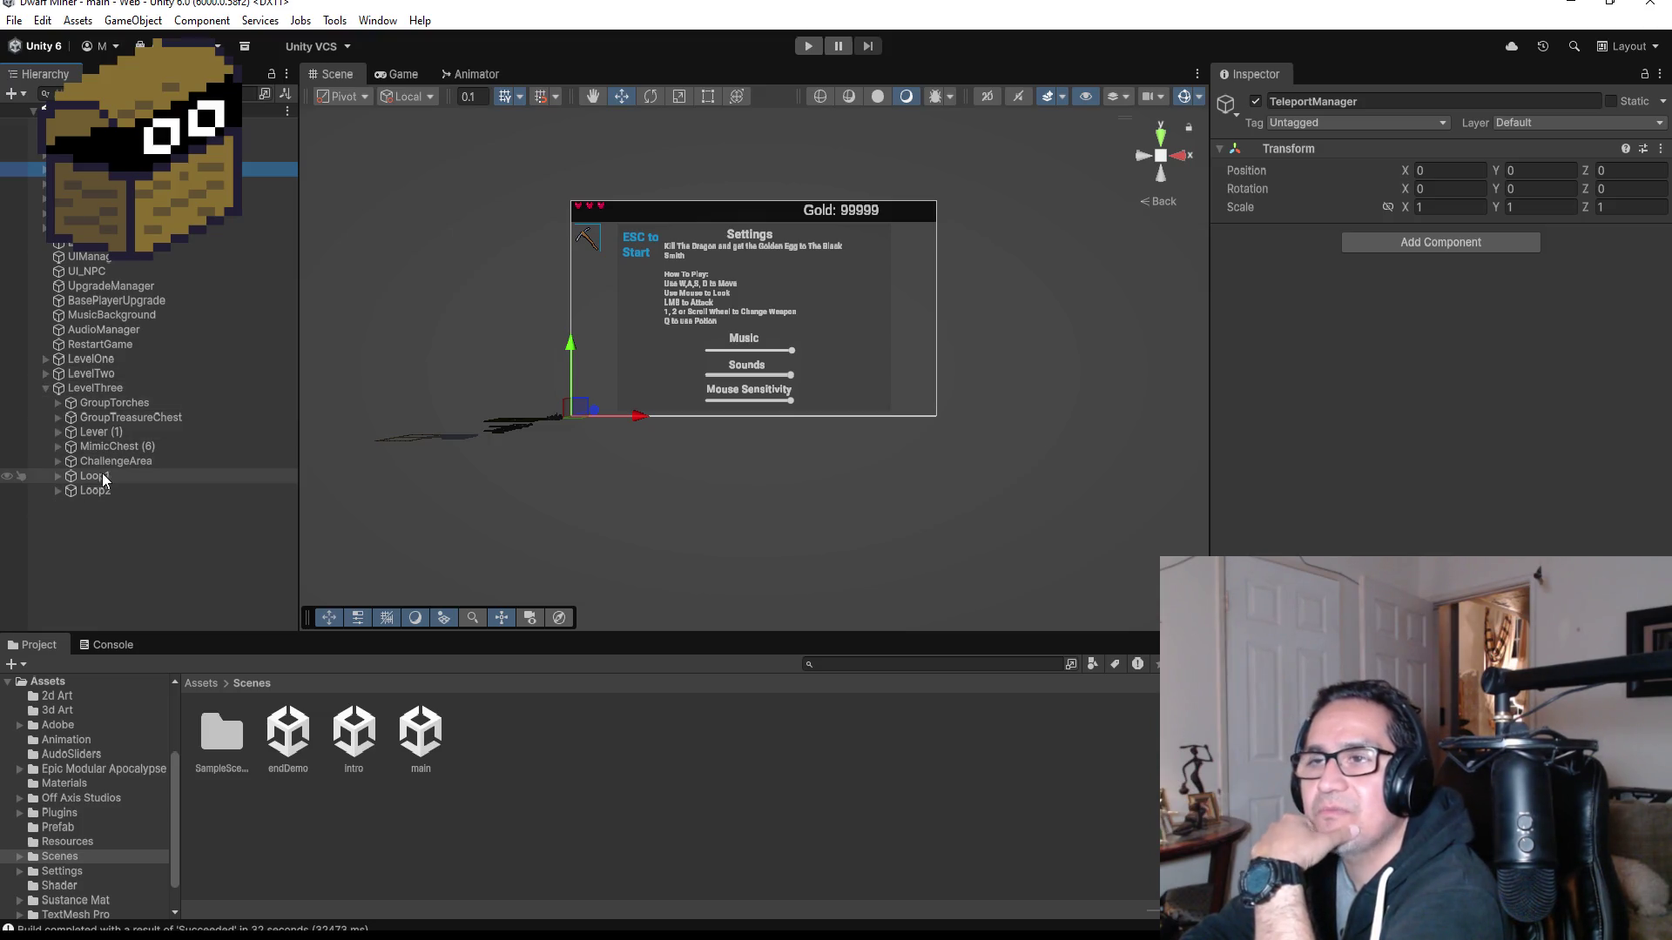
left_click(101, 394)
right_click(101, 393)
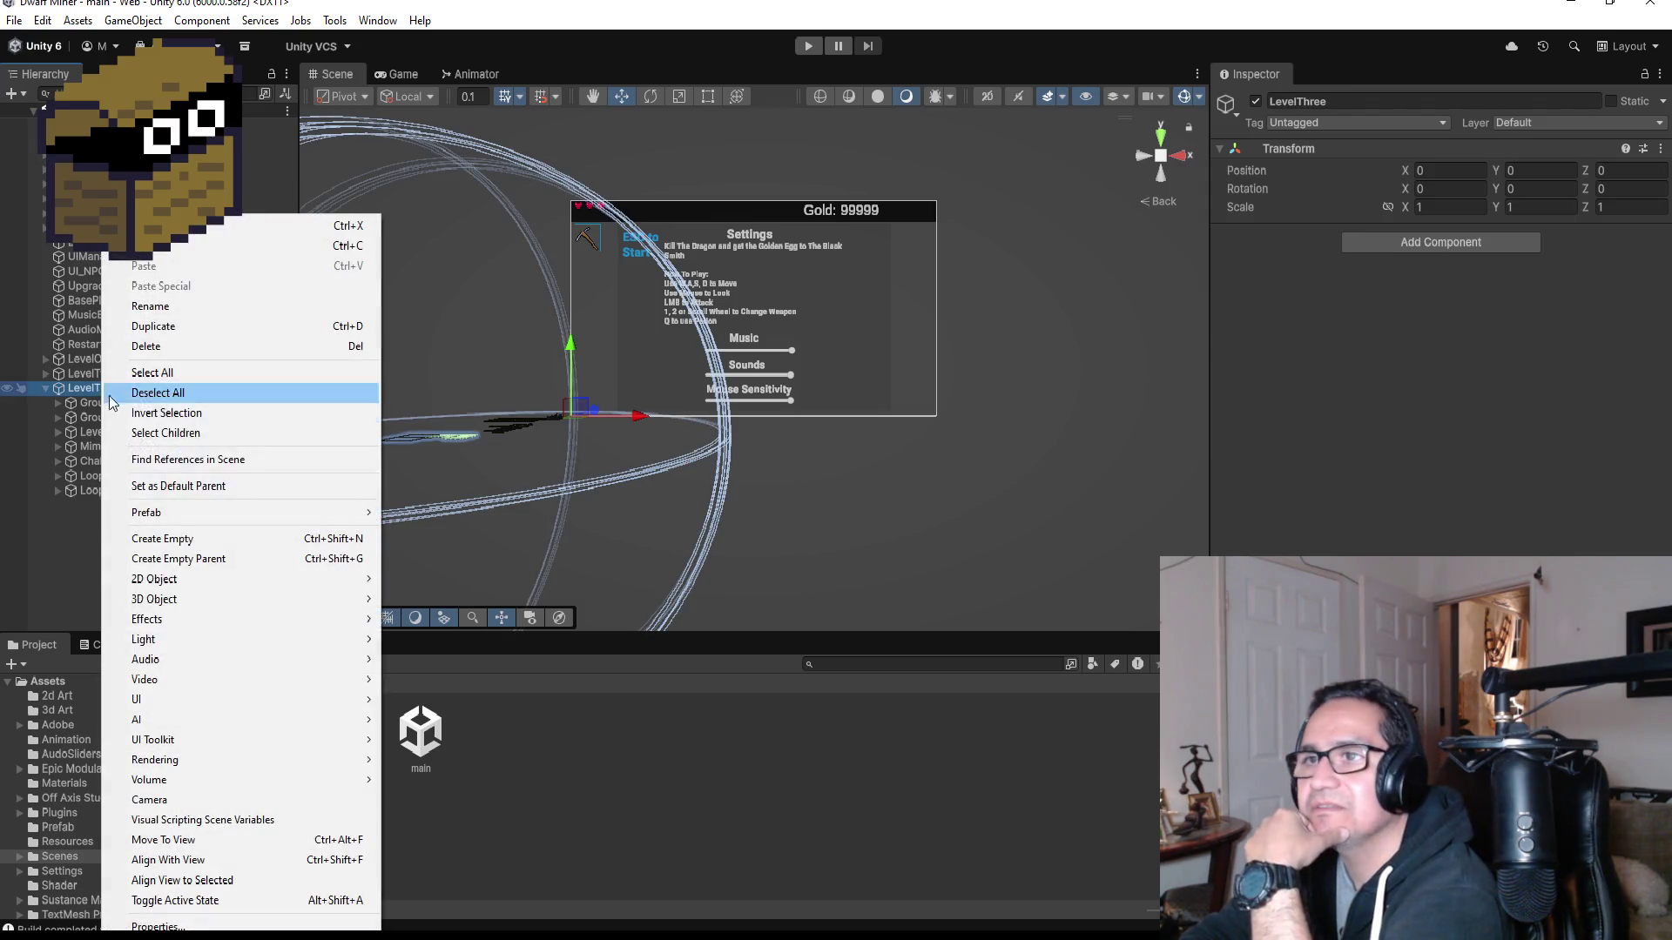
Step: Create an empty child under LevelThree, rename it BossArea, and frame it in the scene
left_click(174, 539)
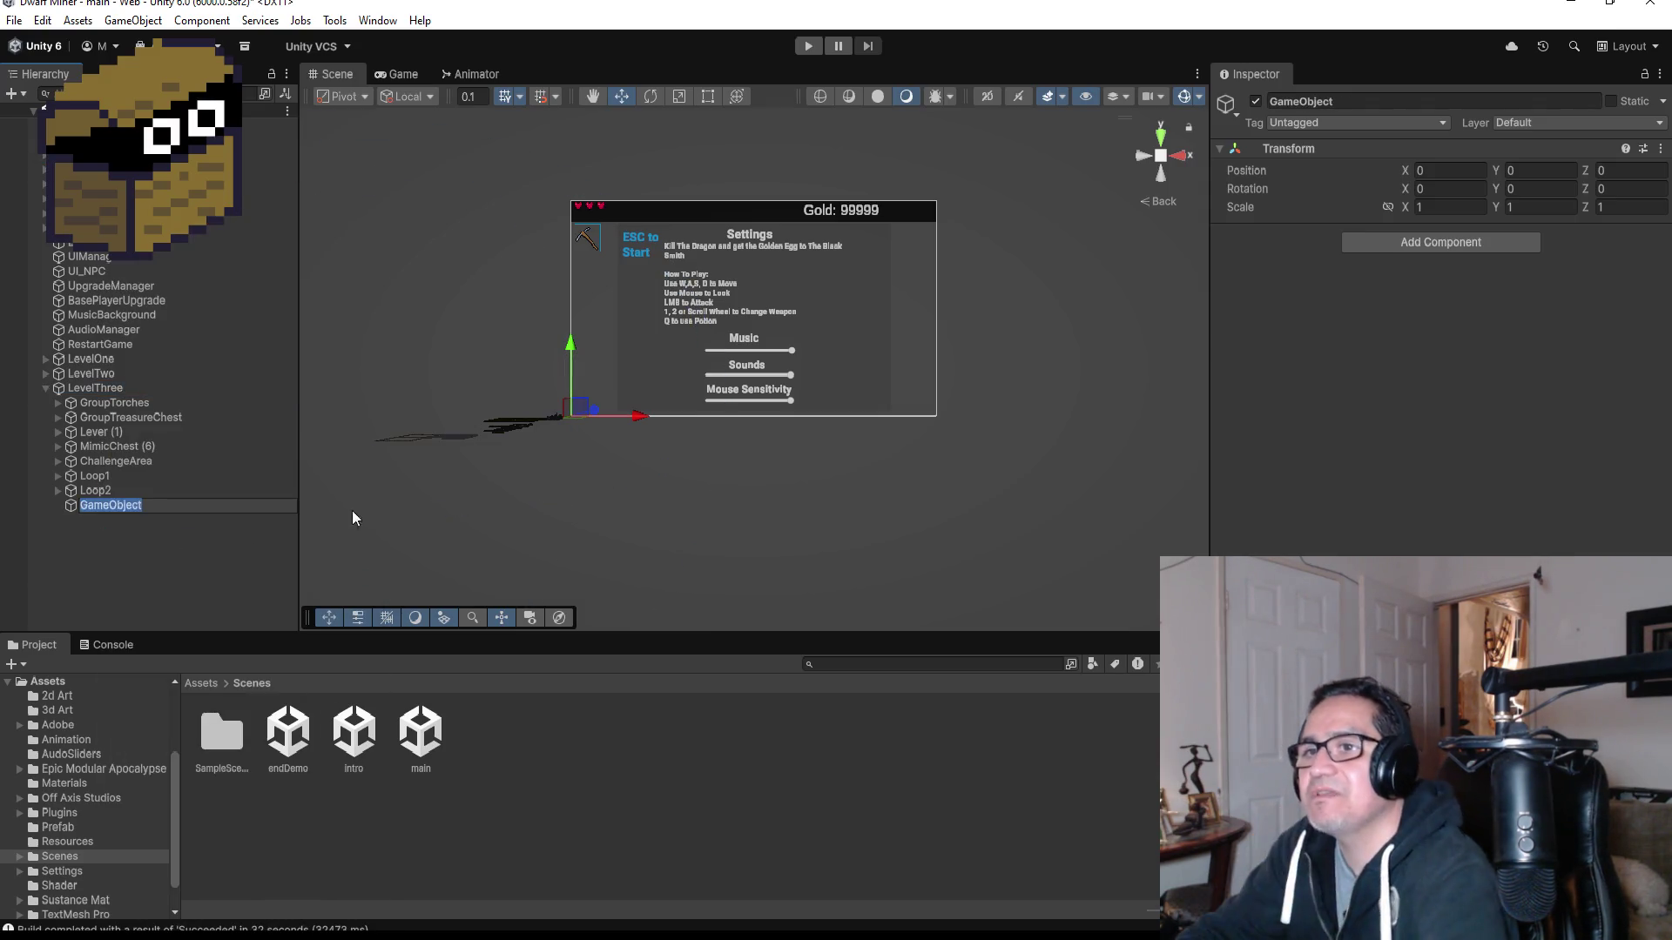
left_click(1377, 102)
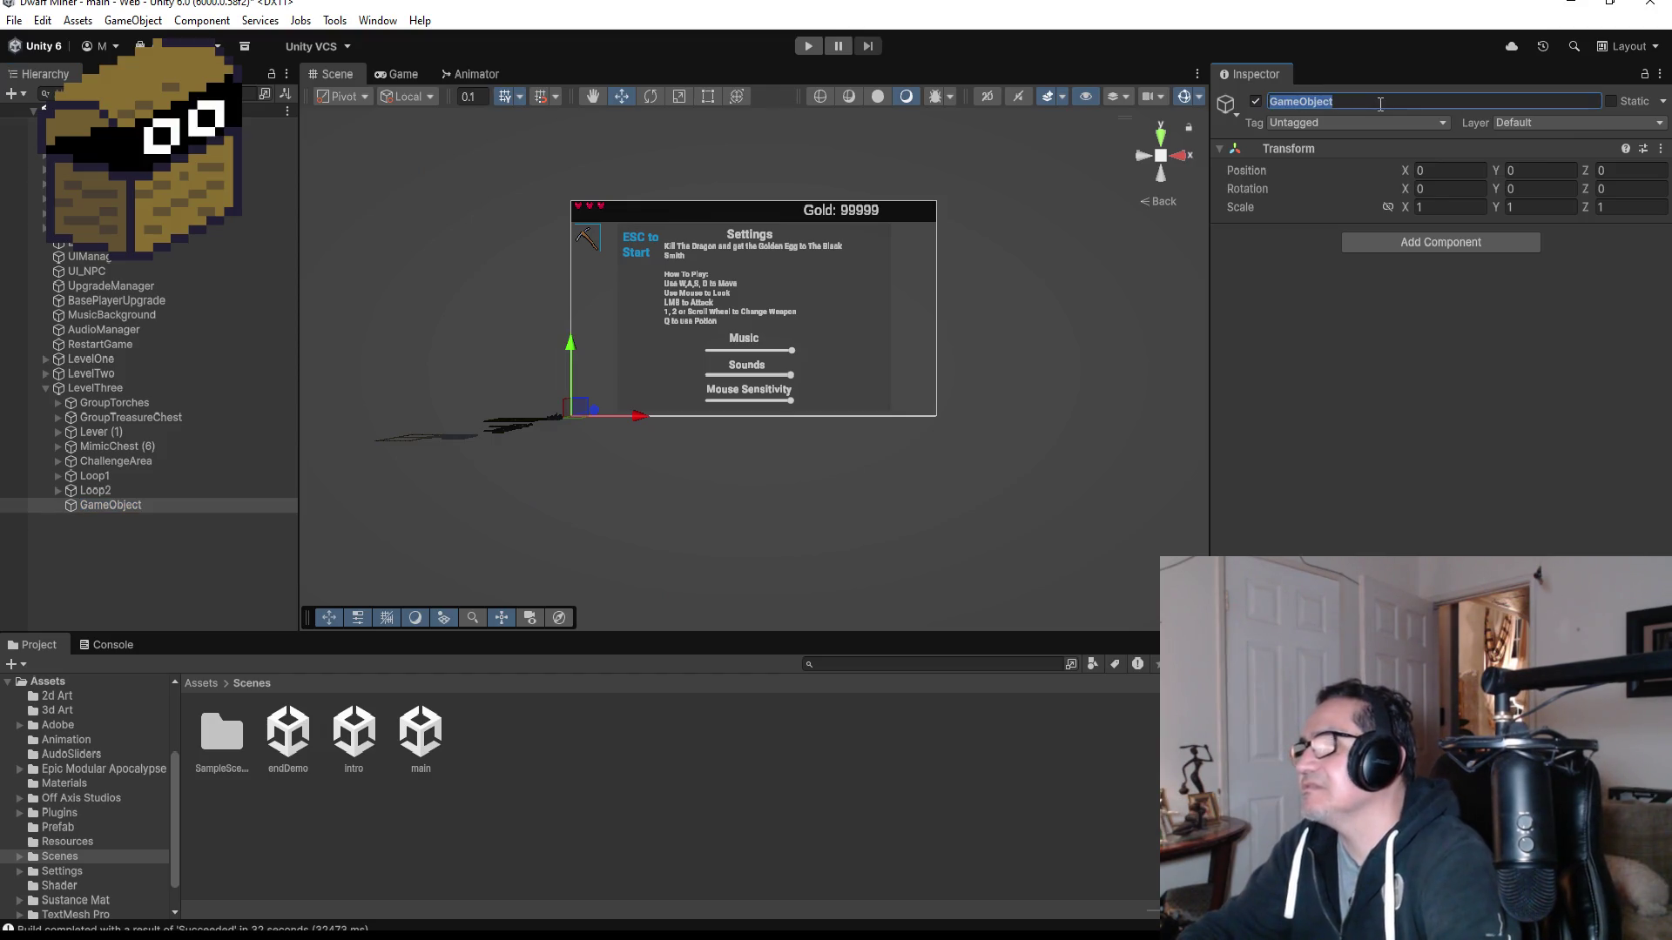
type("BossArea")
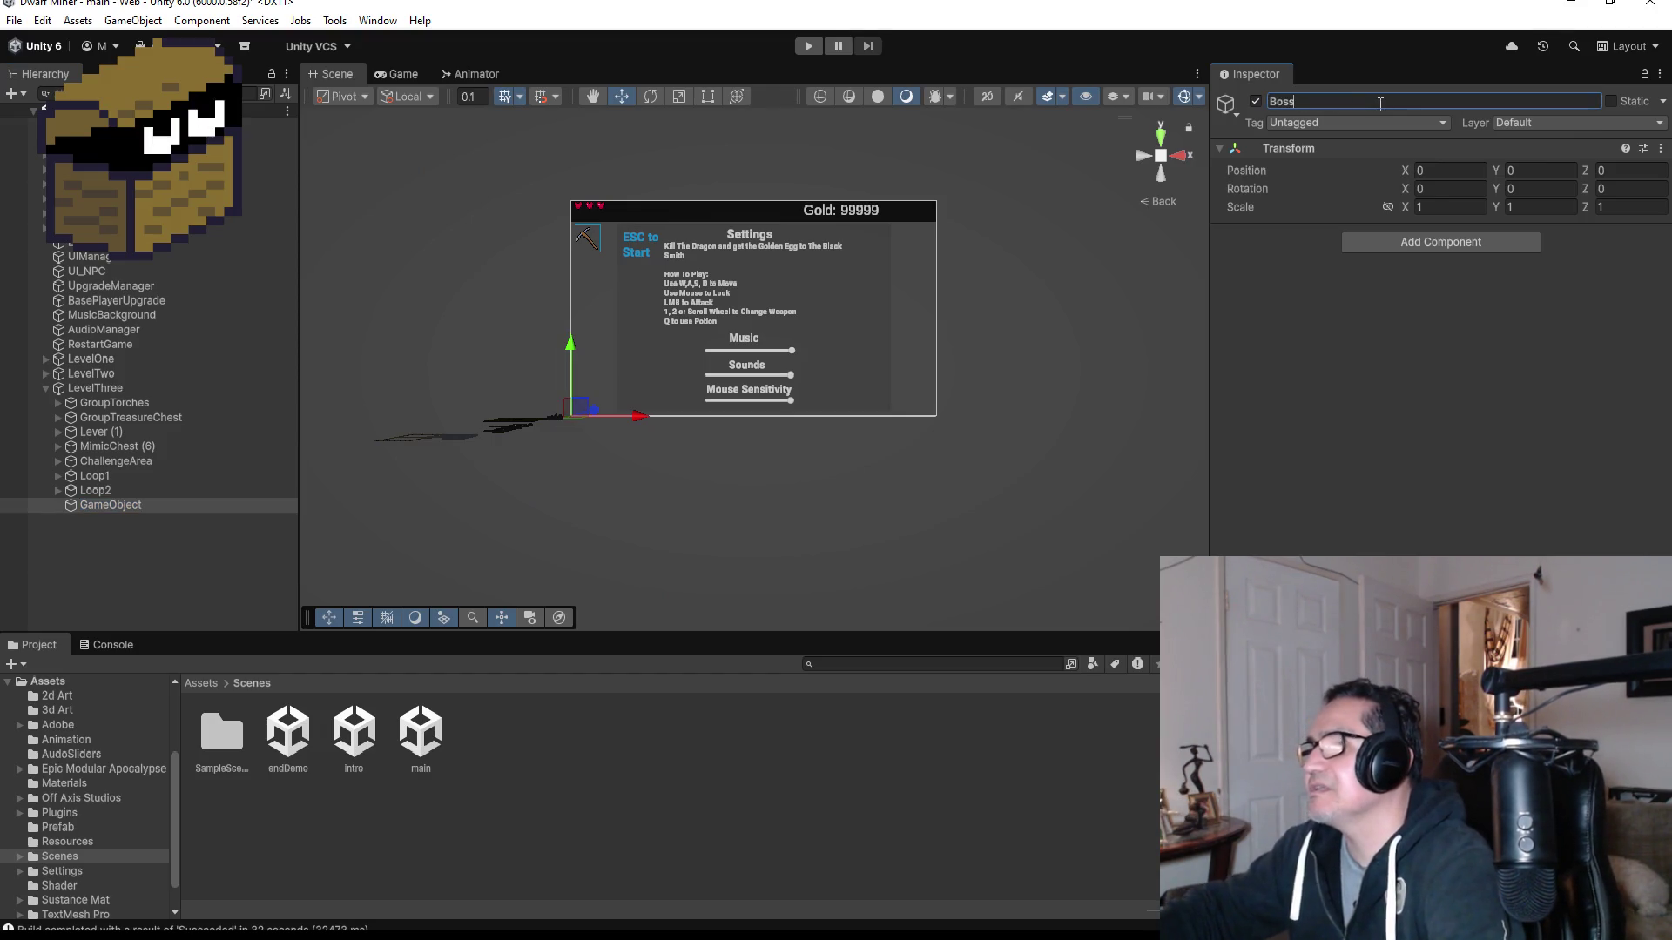
key("Return")
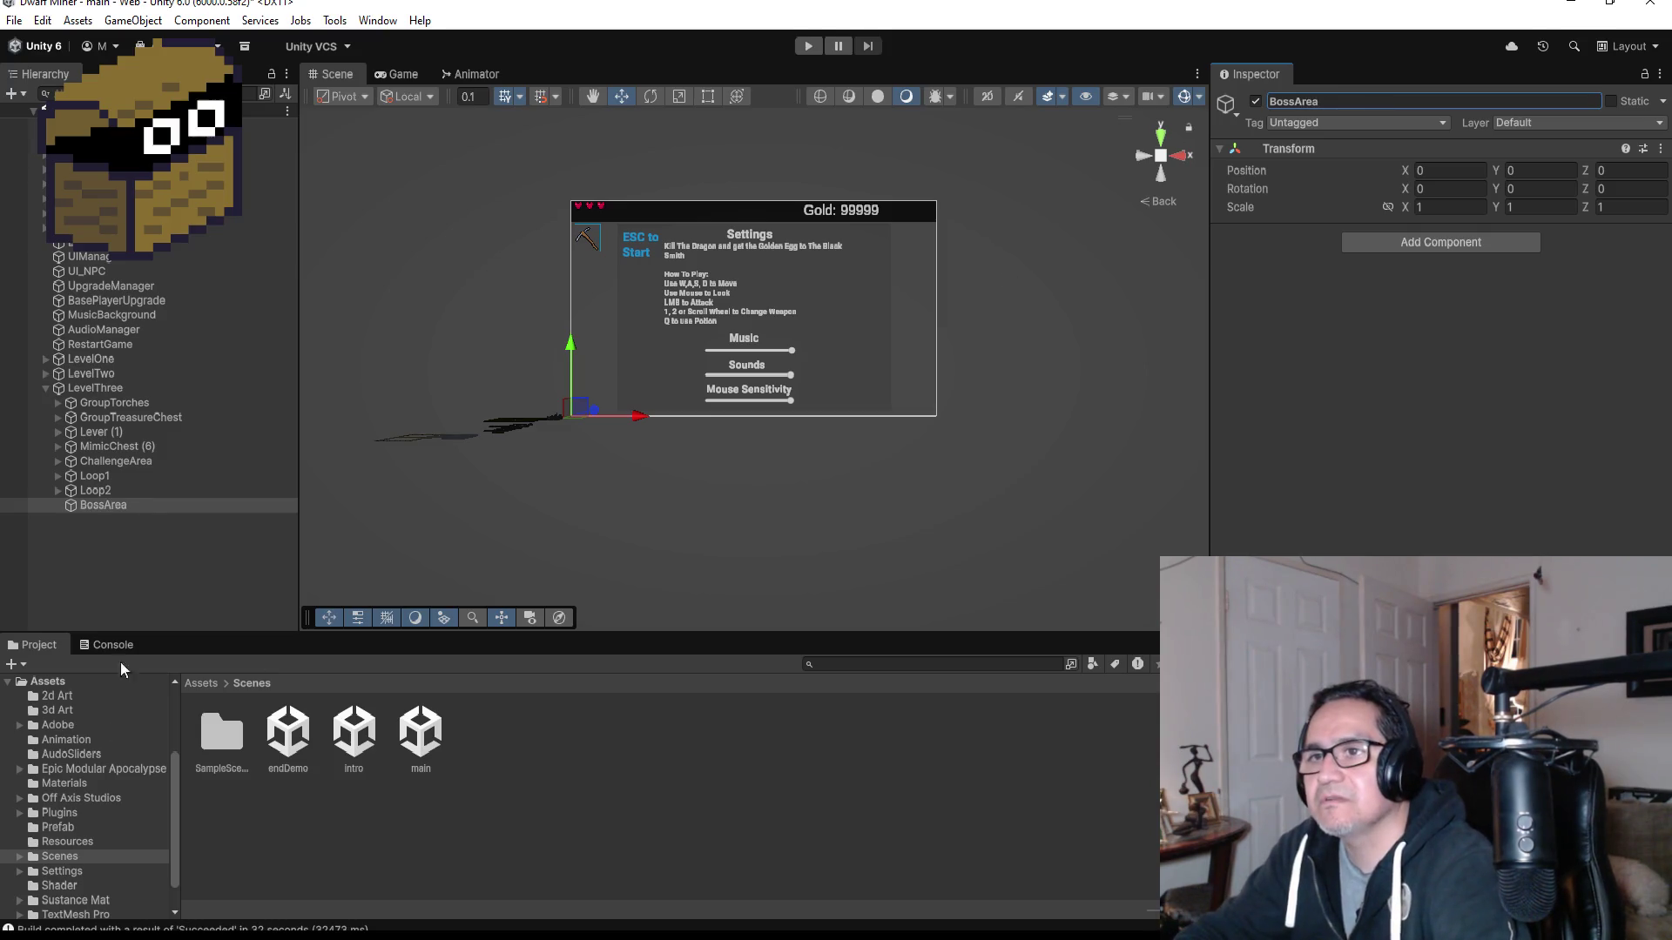
left_click(103, 505)
key("f")
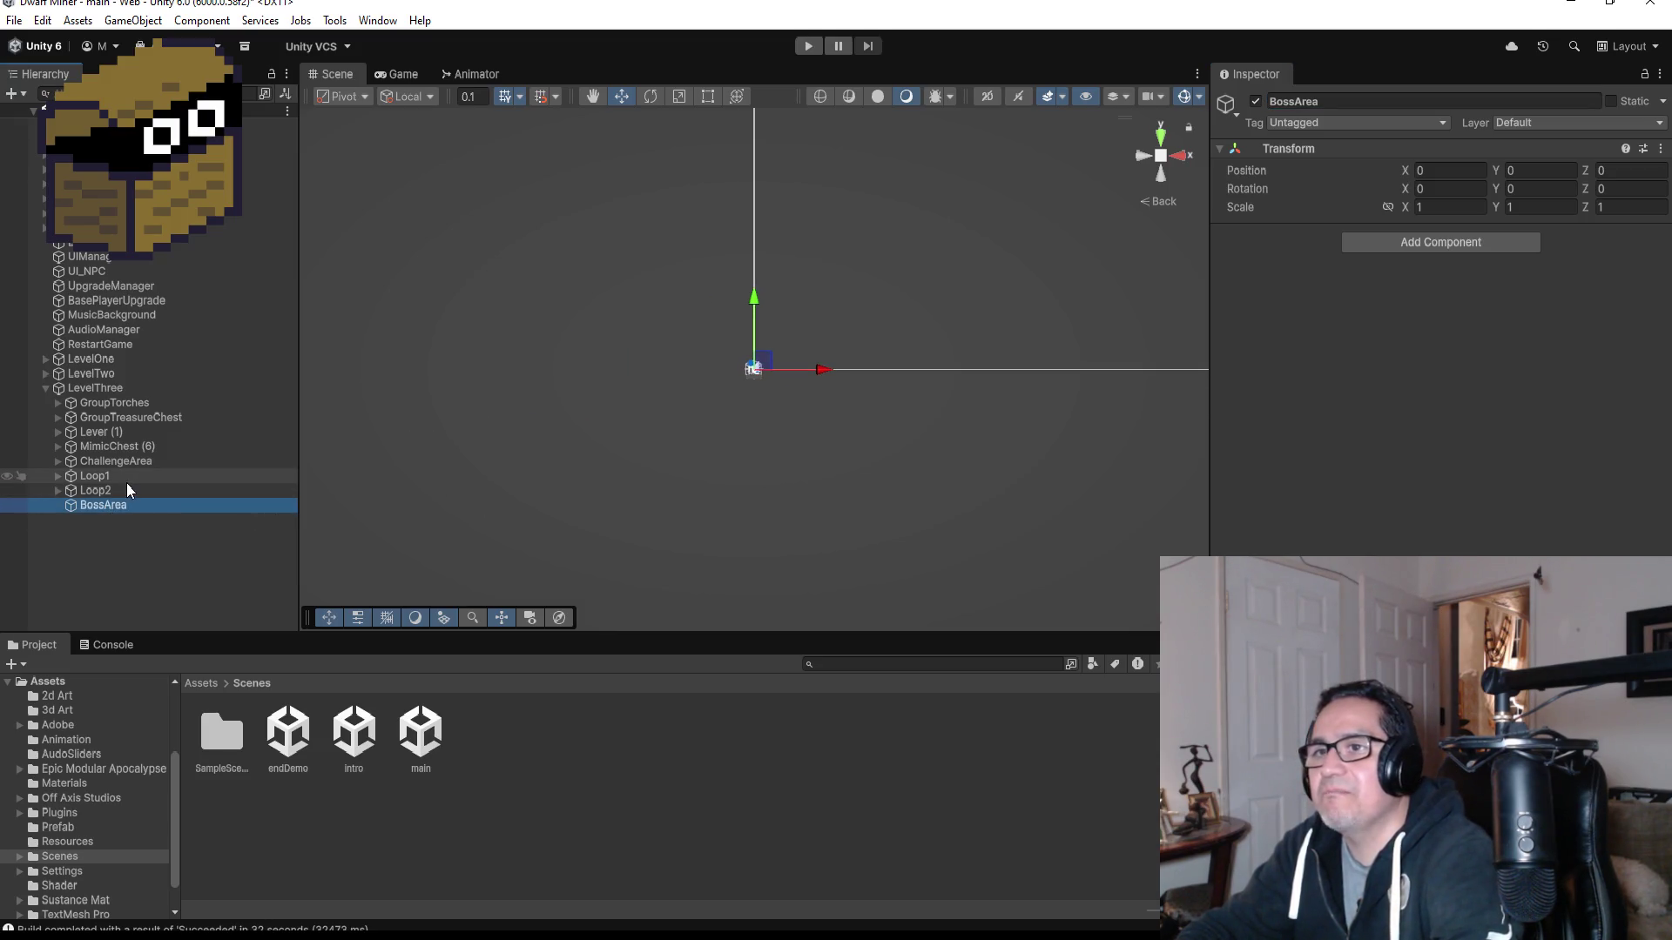
Step: Frame Loop2 in a top-down view, zoom around the map, then restart the crashed Blender
left_click(117, 489)
key("f")
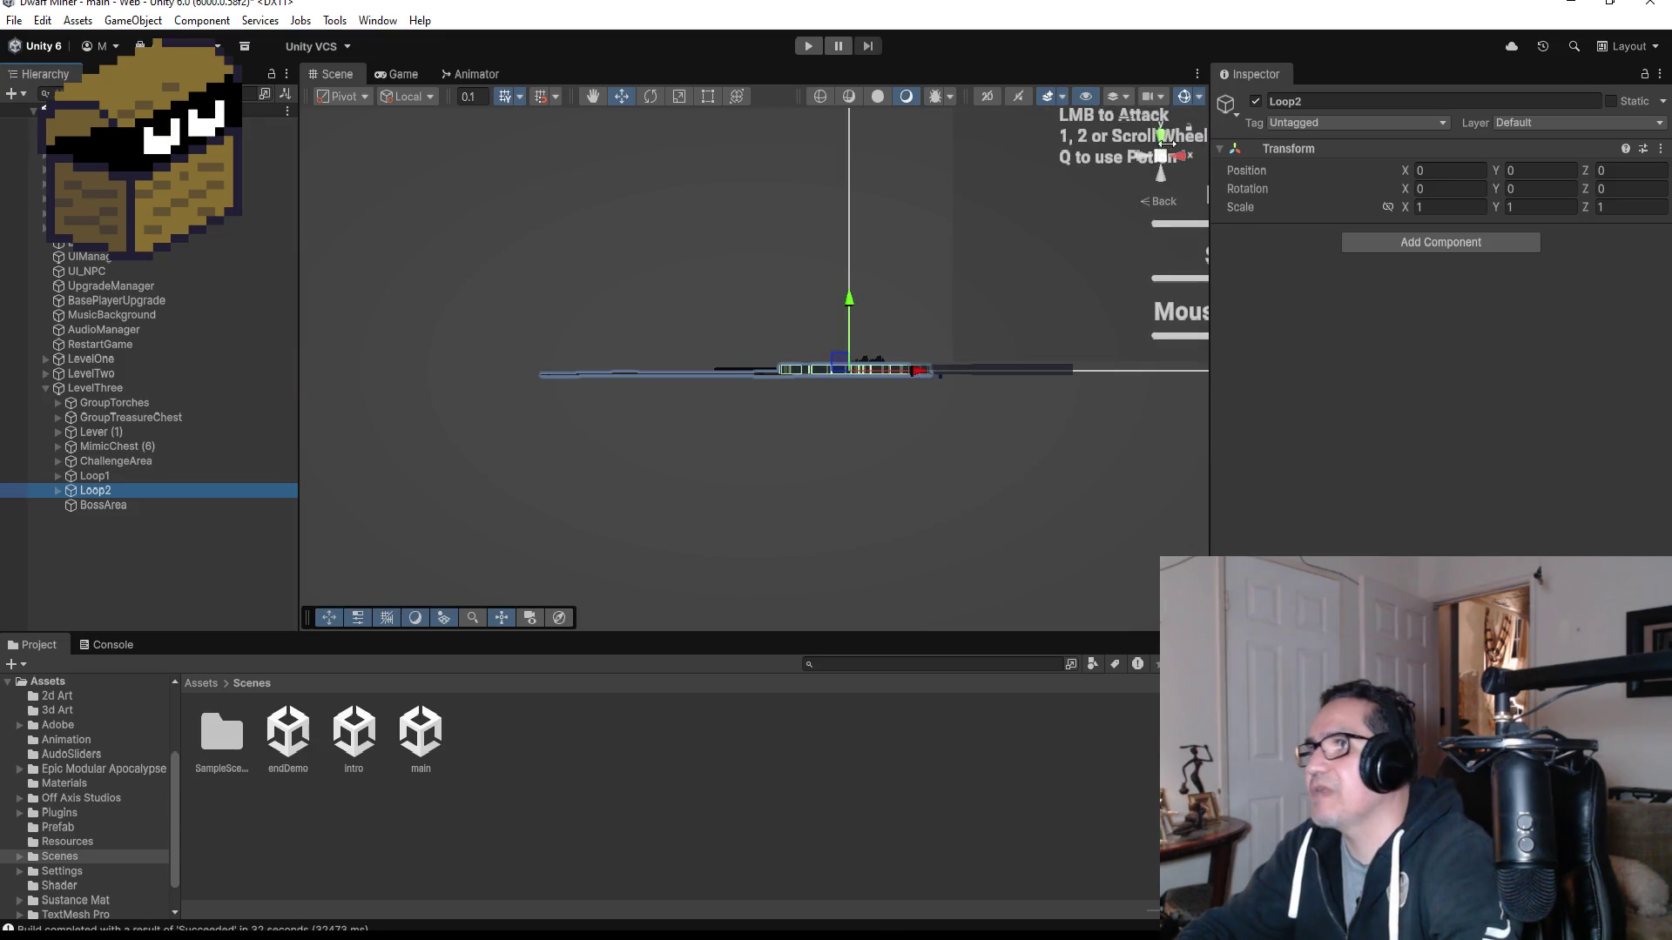
left_click(1156, 134)
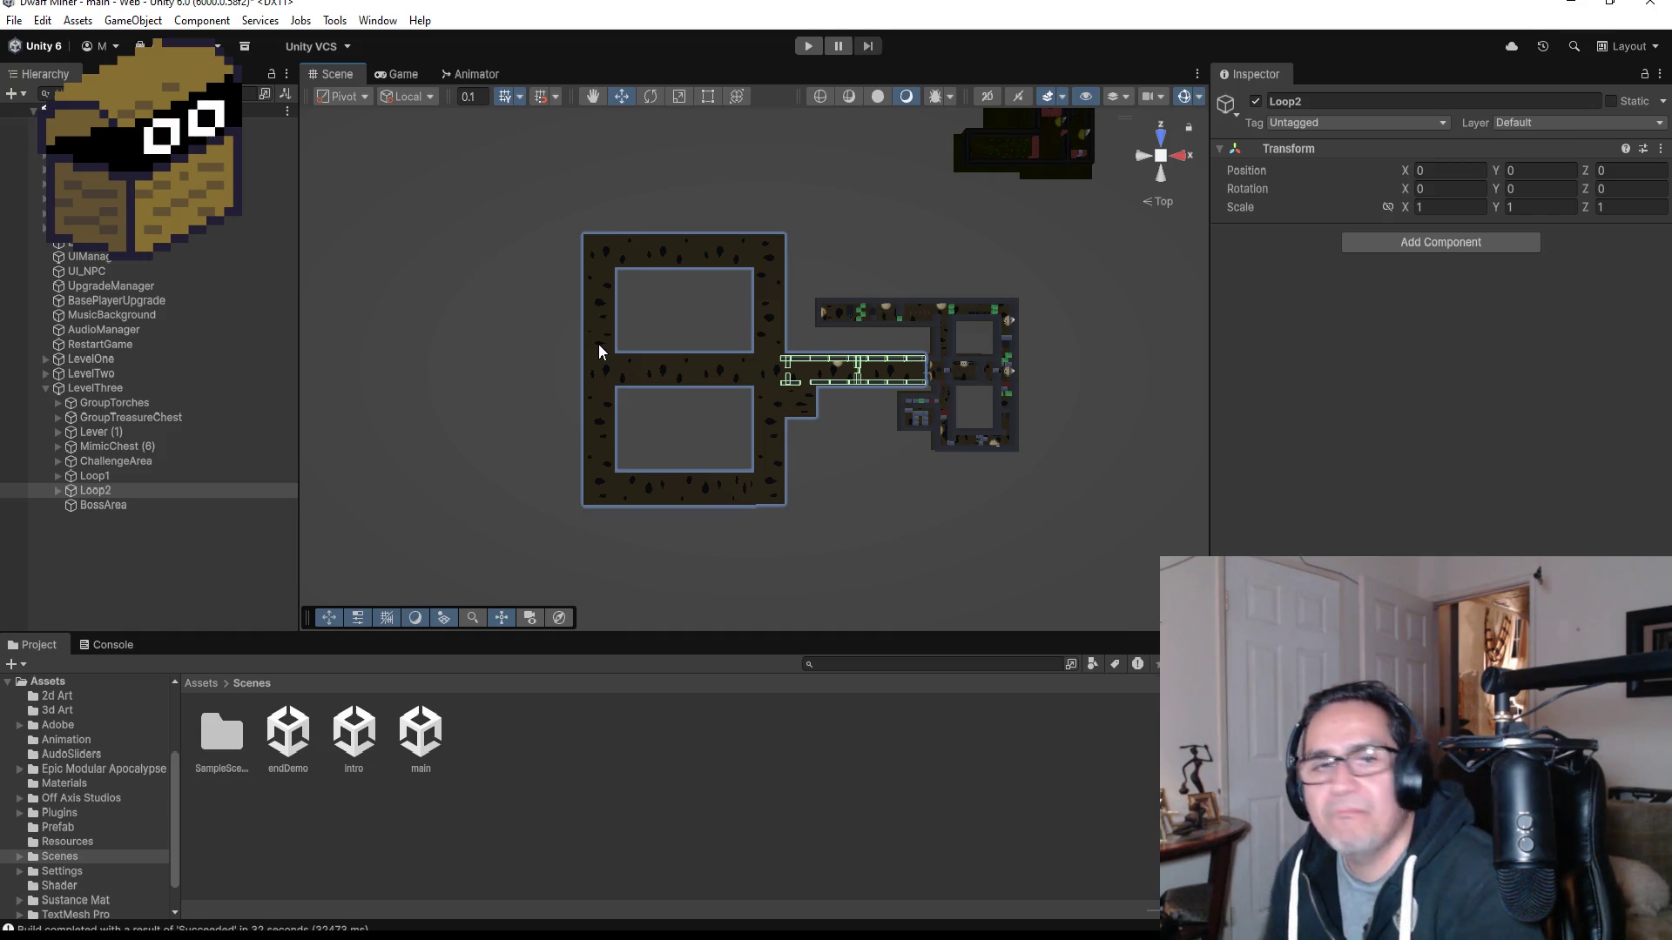
scroll(806, 369, "down", 5)
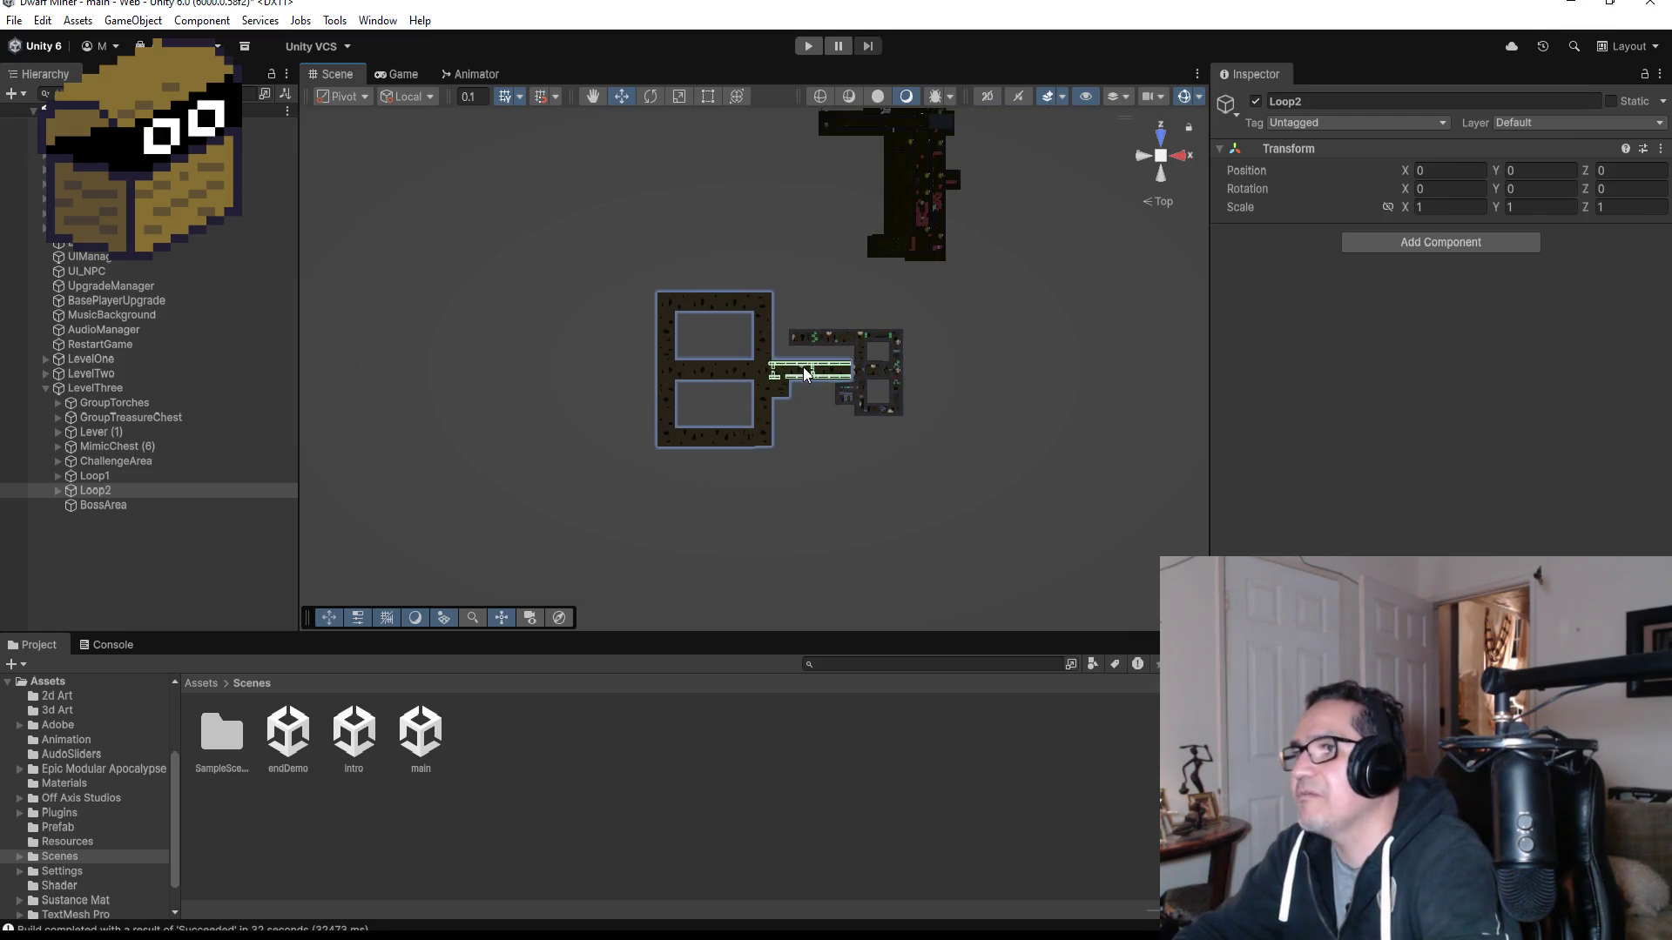
scroll(808, 369, "down", 3)
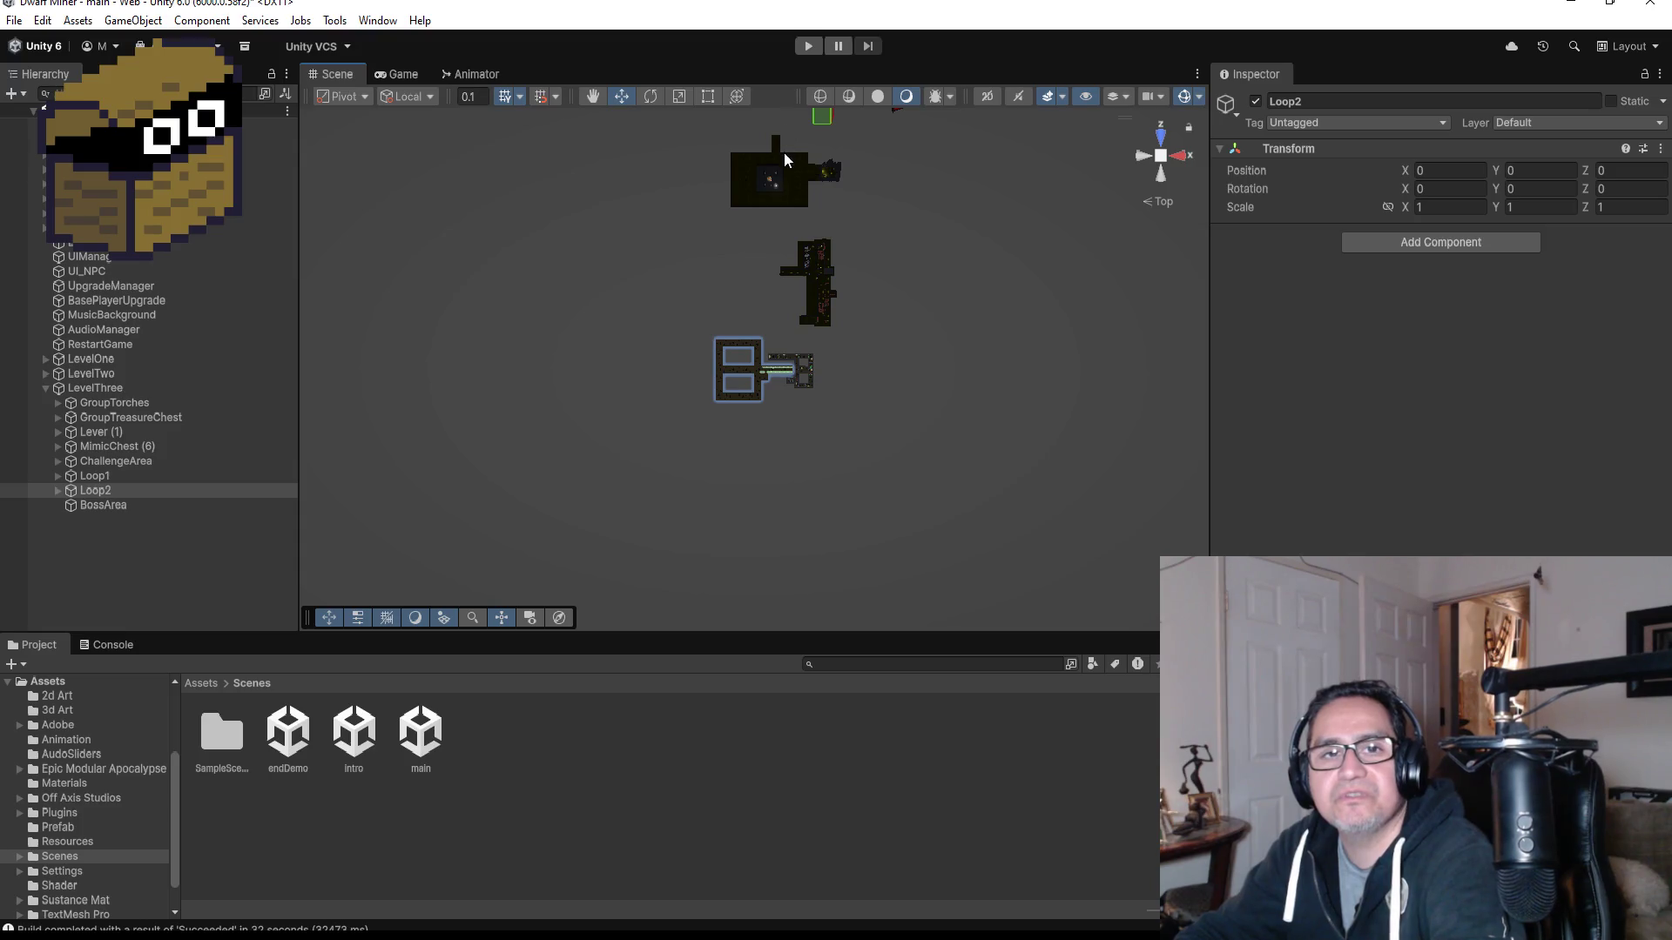
scroll(764, 280, "up", 5)
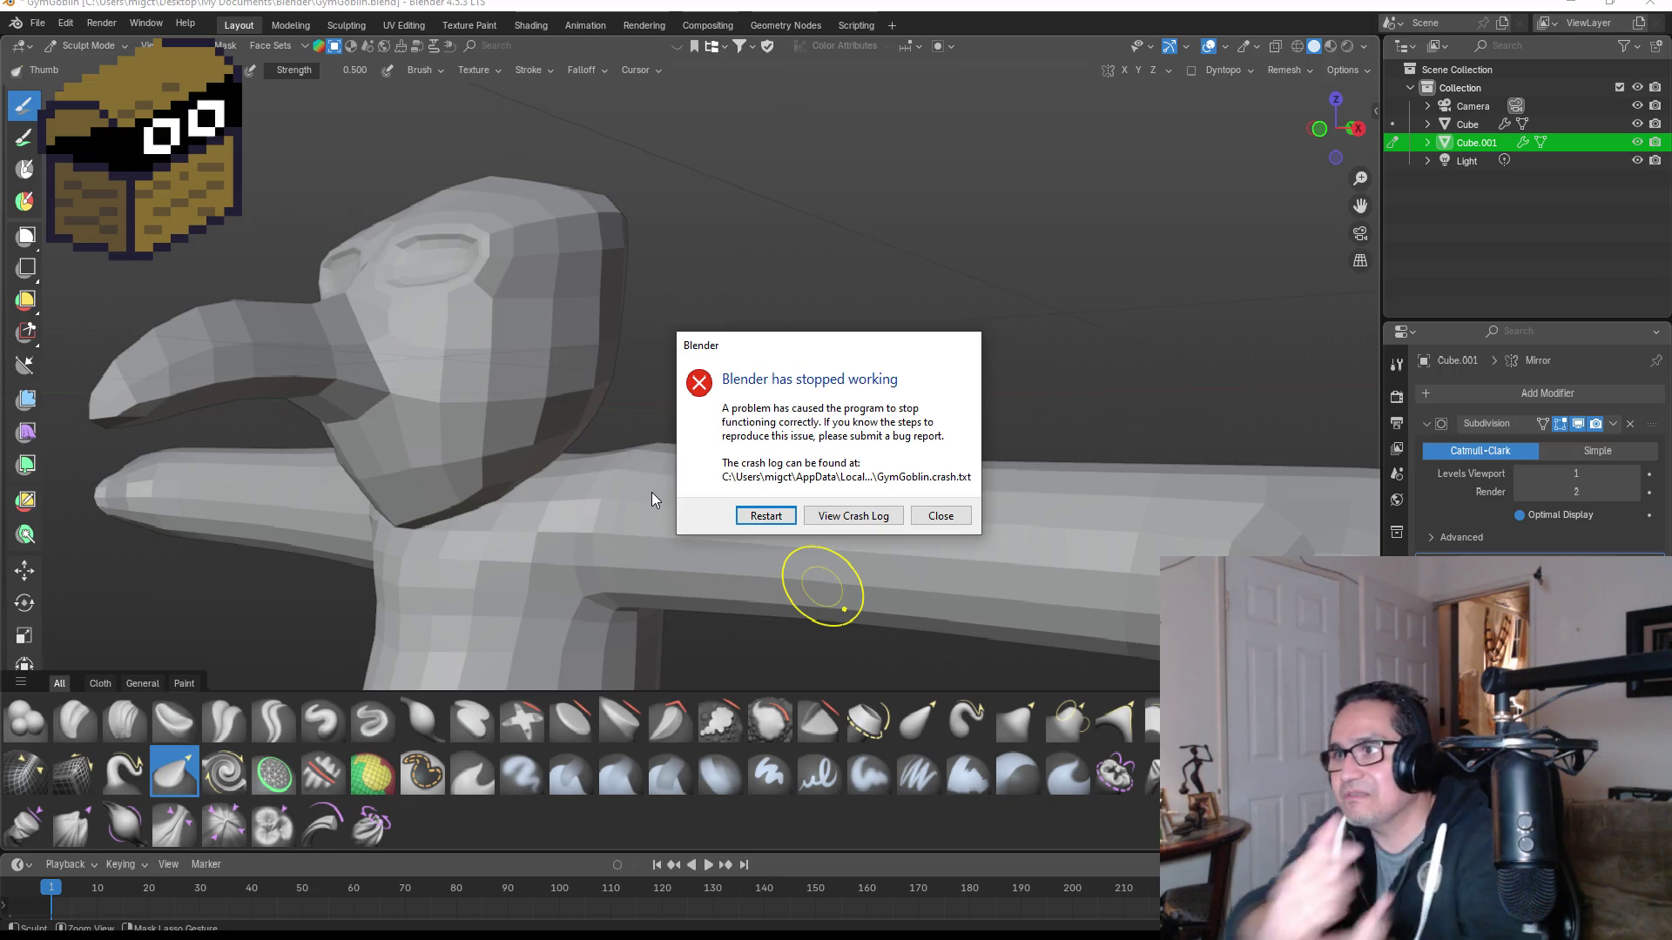
left_click(764, 516)
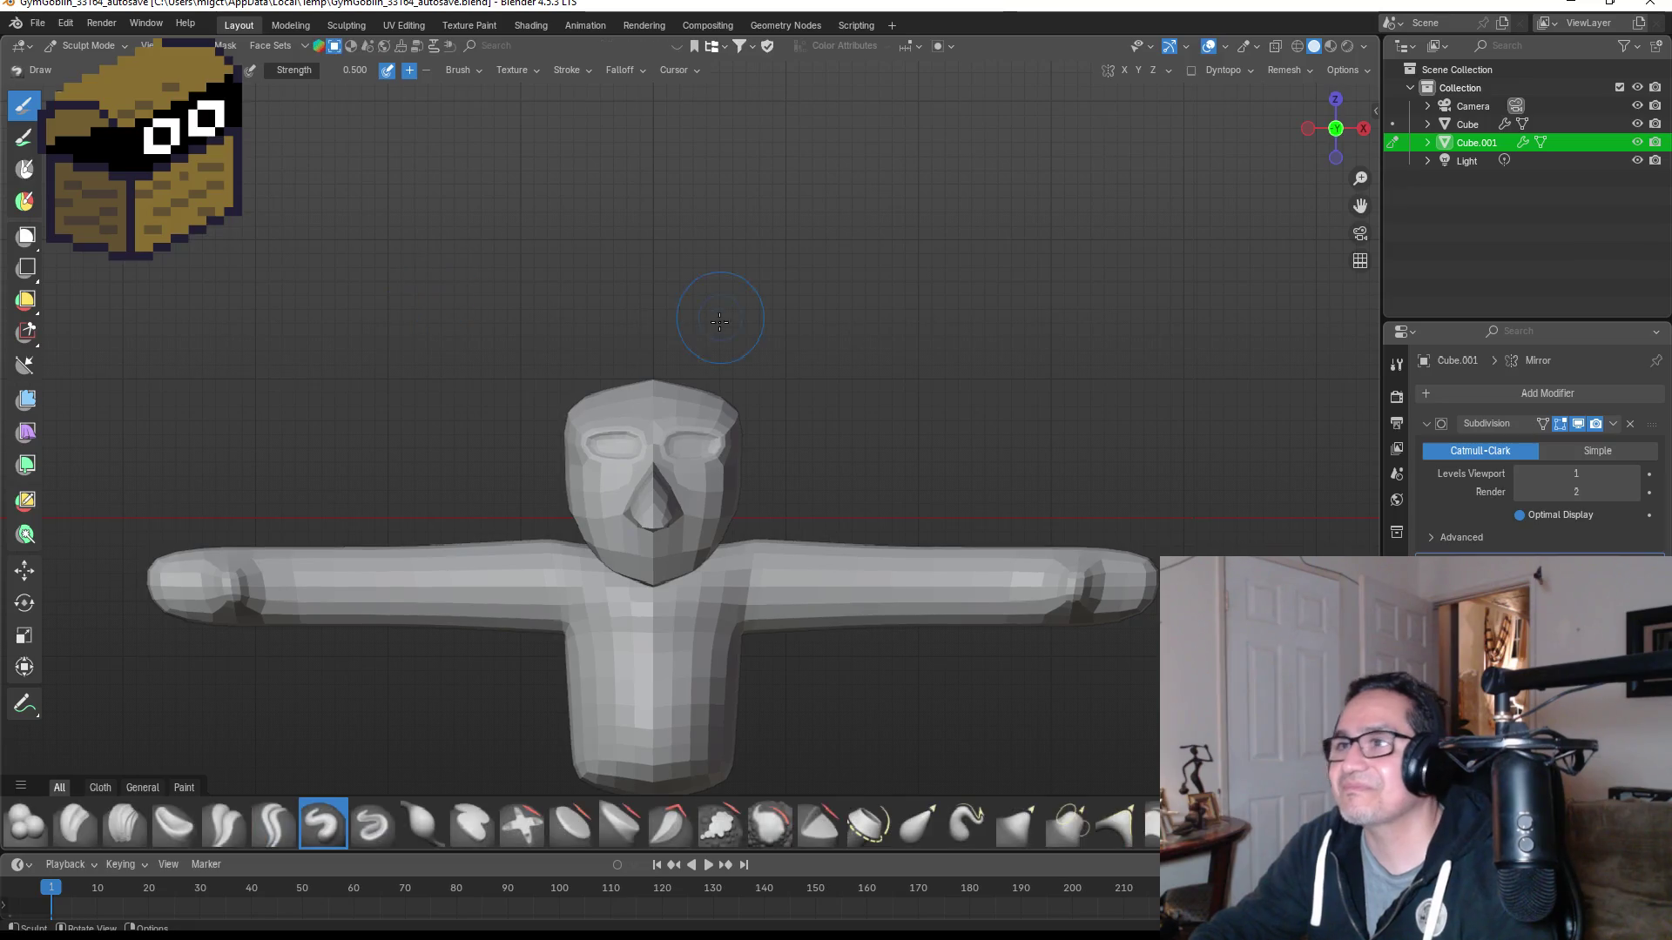
Step: Save the recovered beaked figure twice as GymGoblin_33164_autosave.blend via File > Save
scroll(770, 549, "up", 2)
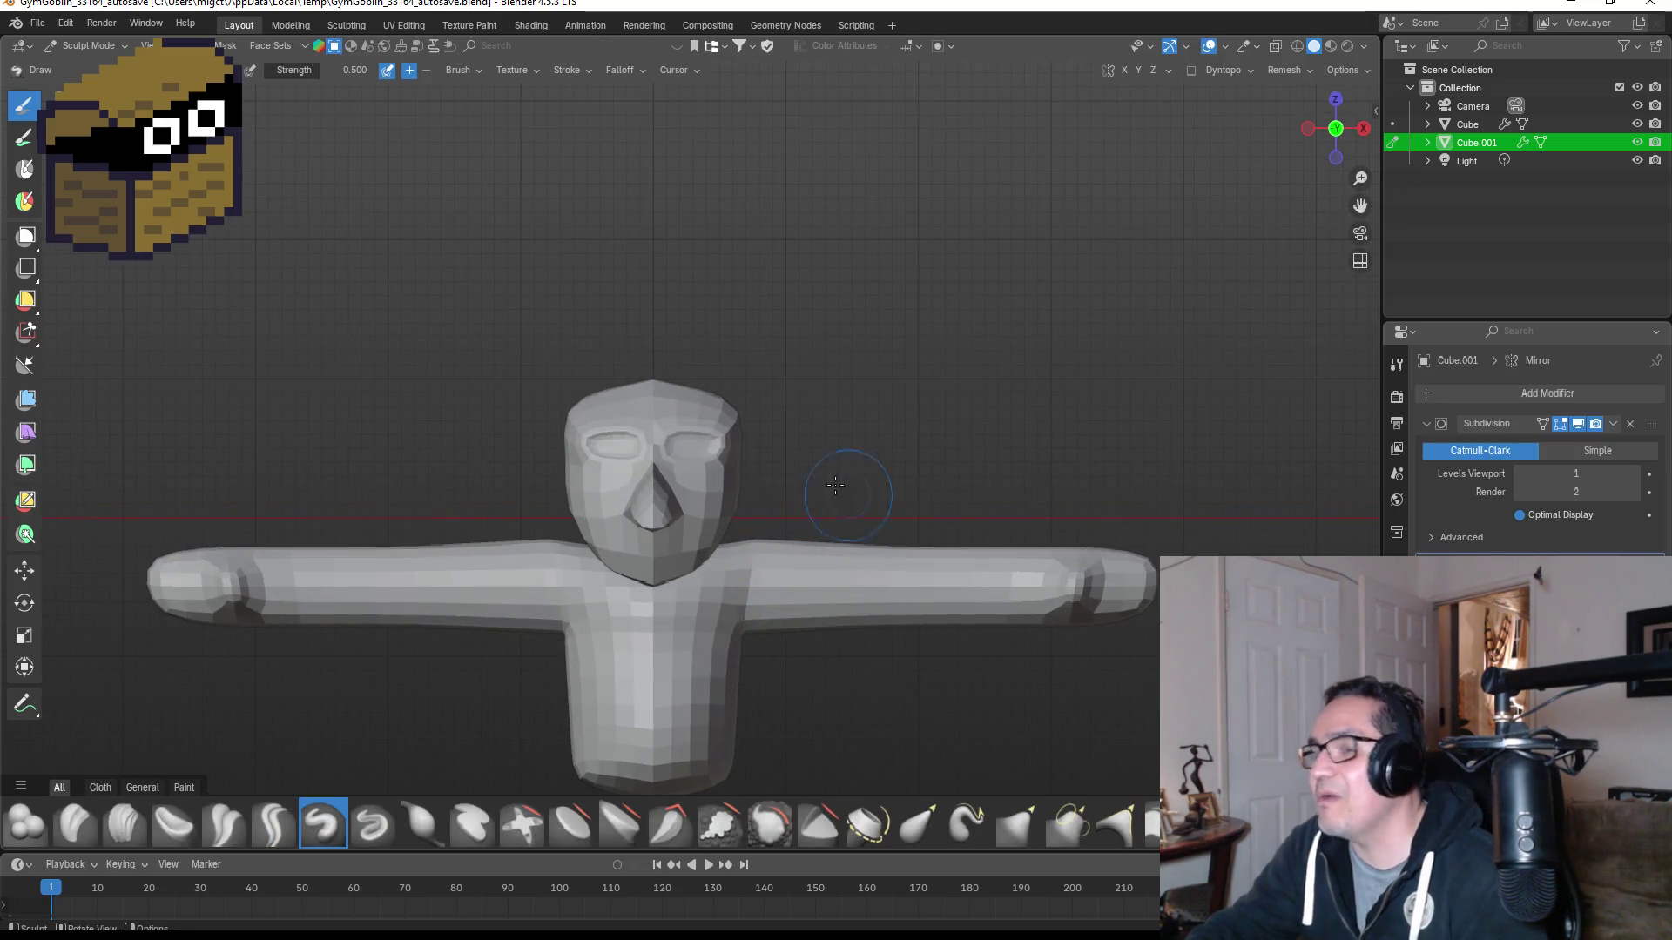
left_click(40, 25)
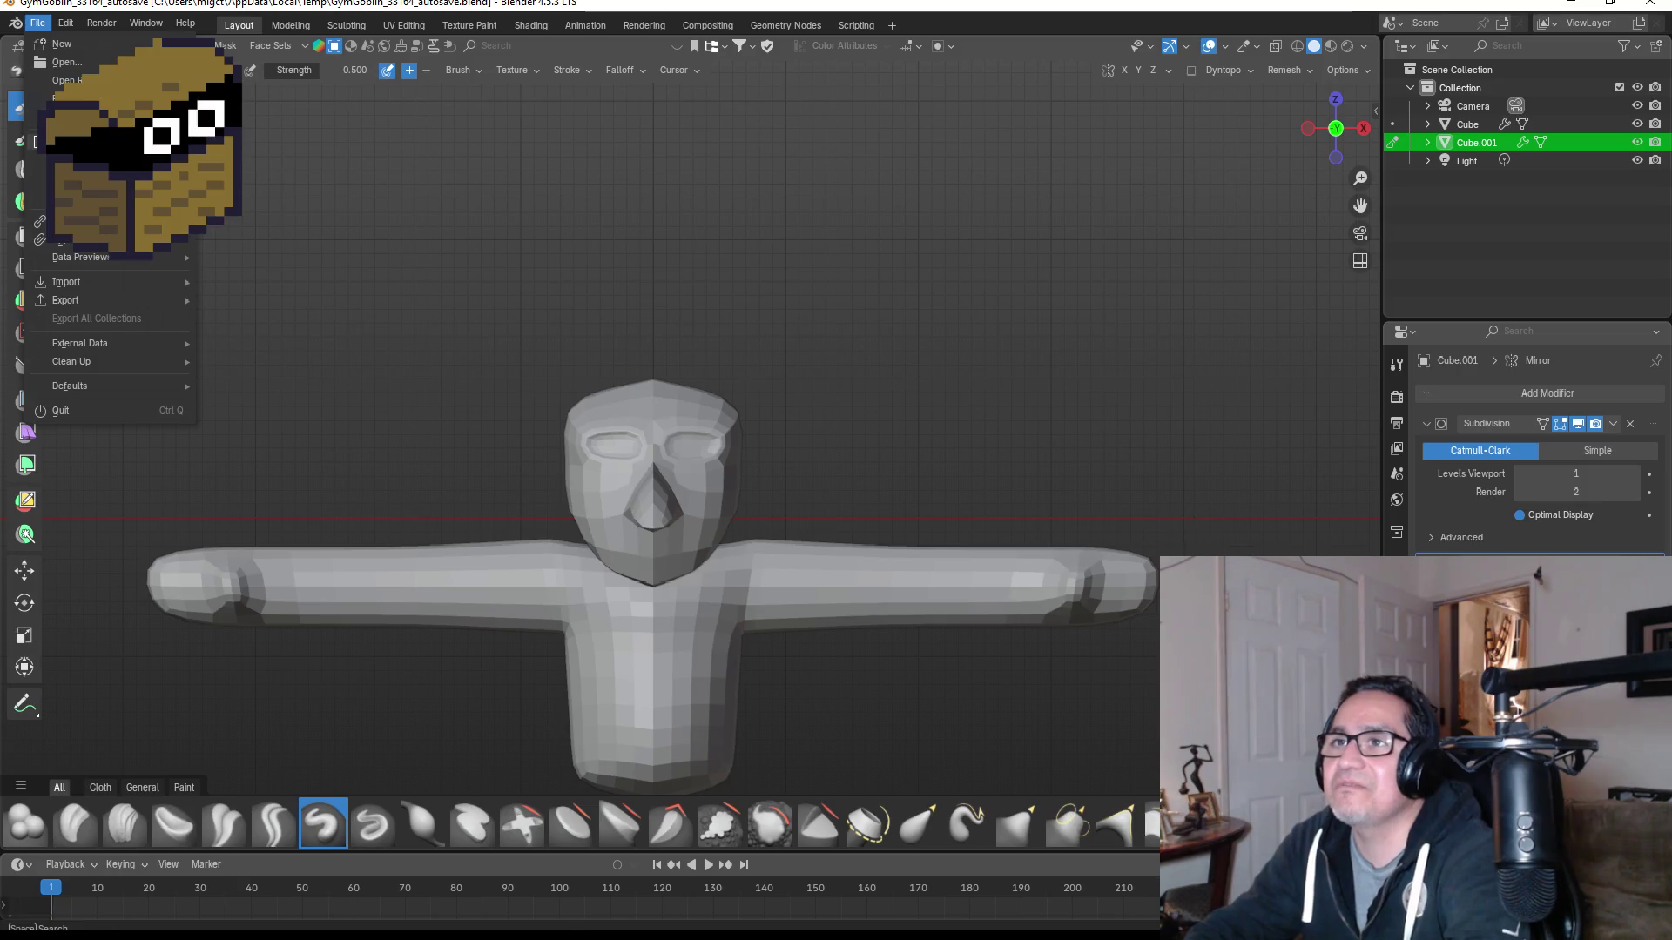
left_click(78, 141)
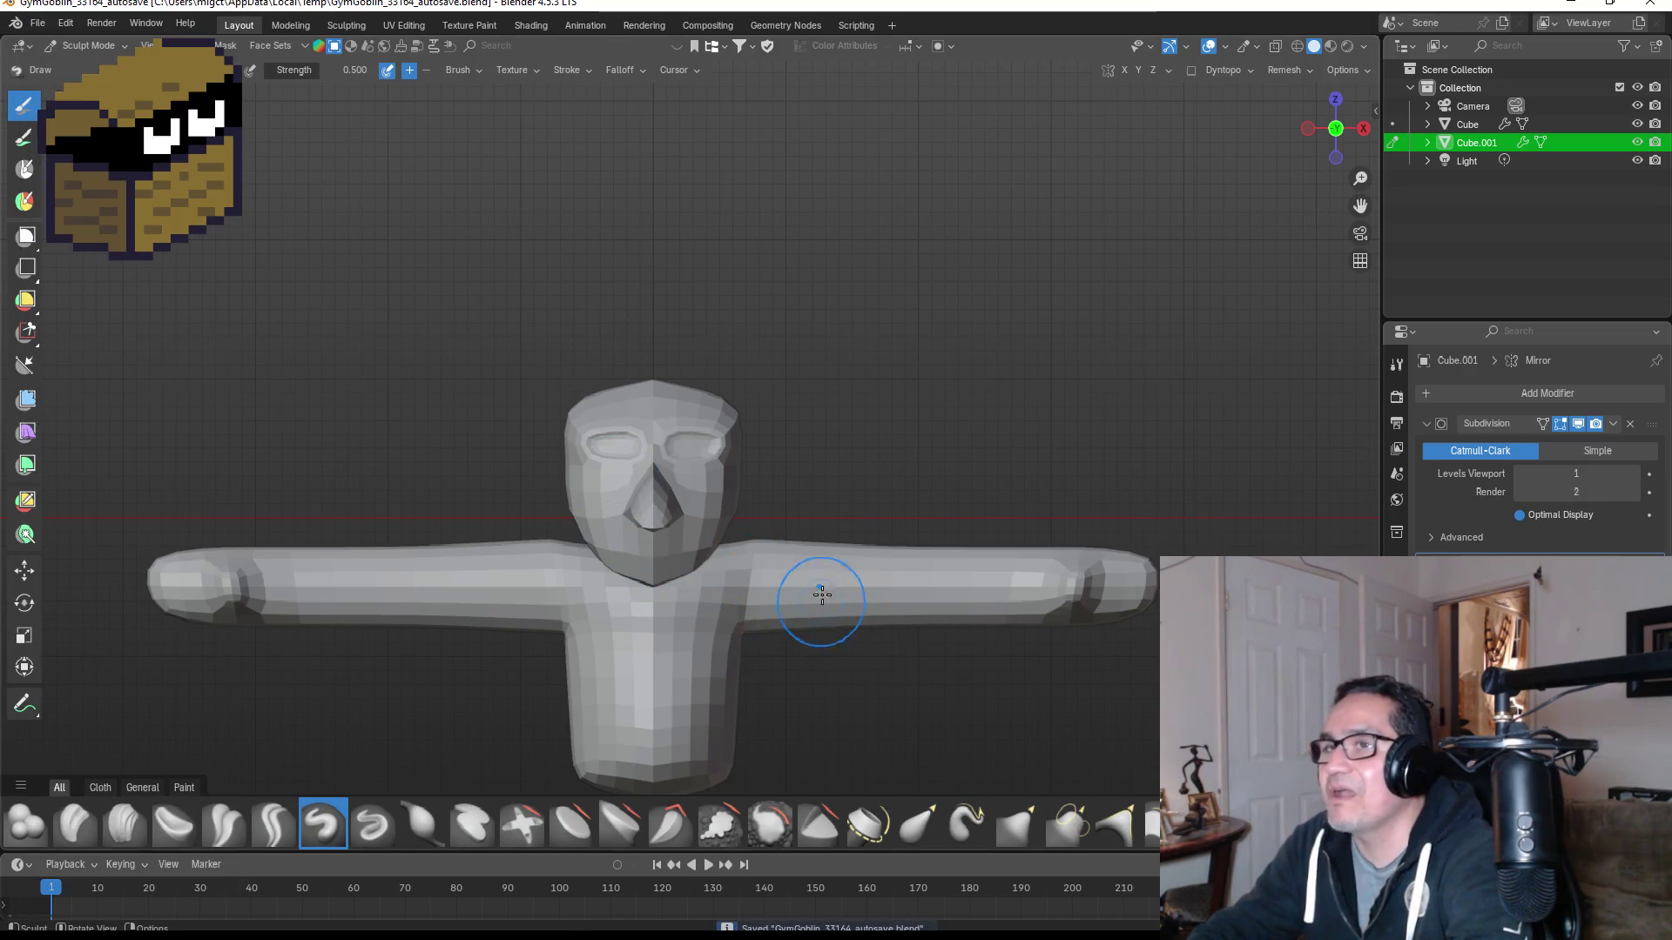
middle_click_drag(842, 583, 965, 471)
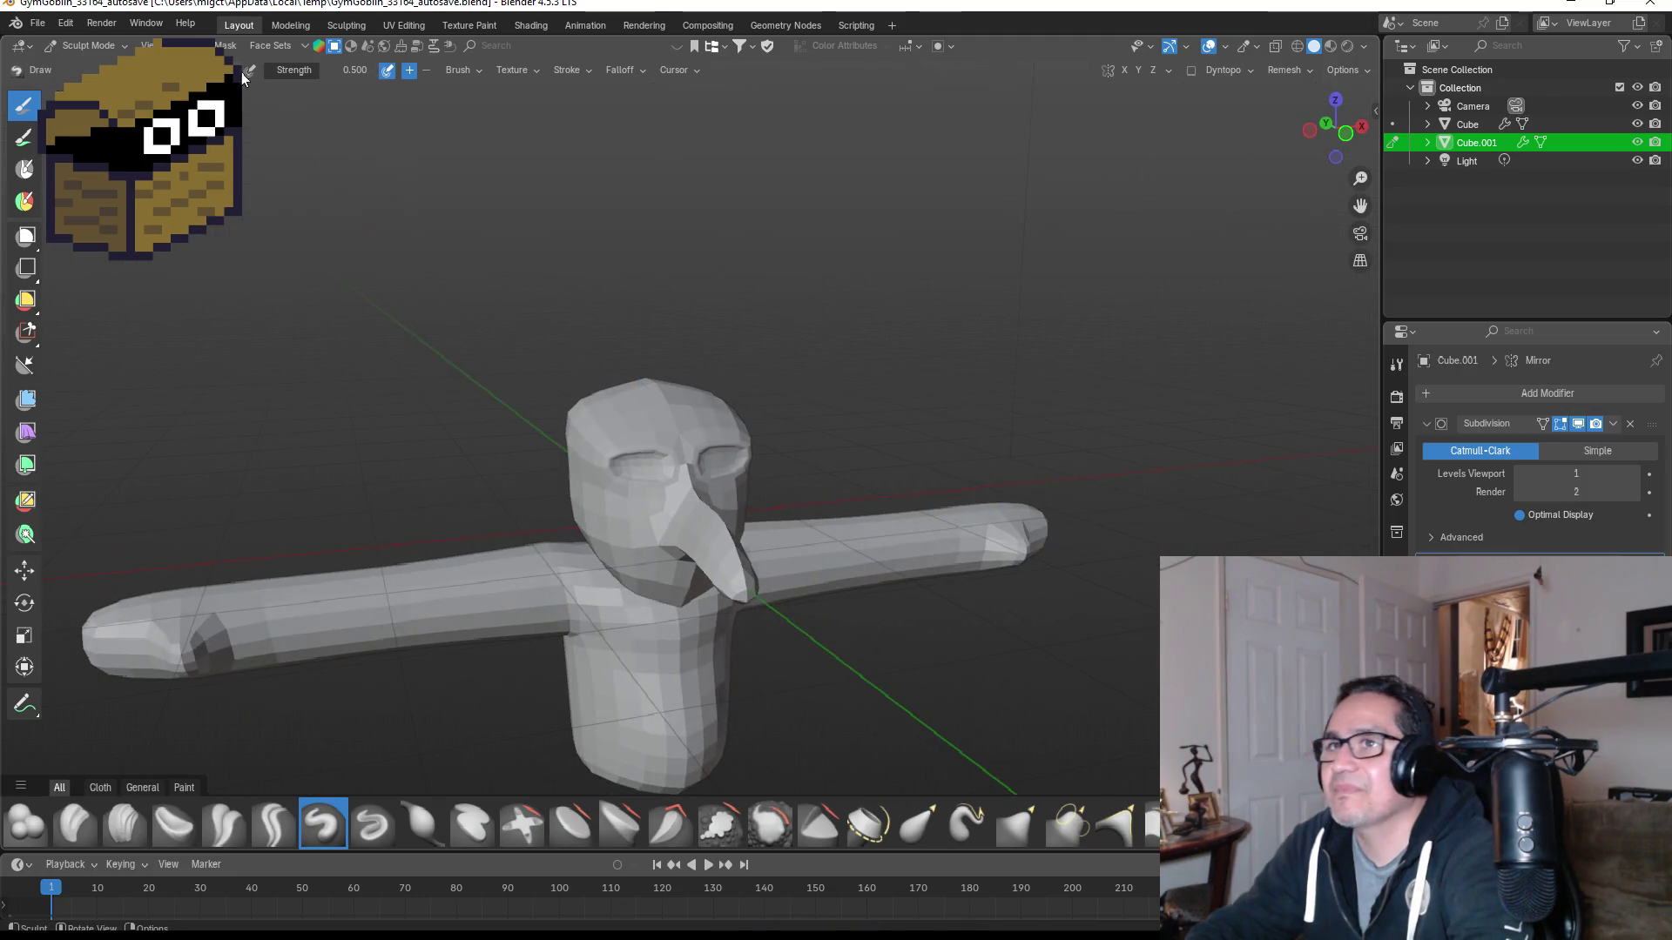
left_click(40, 26)
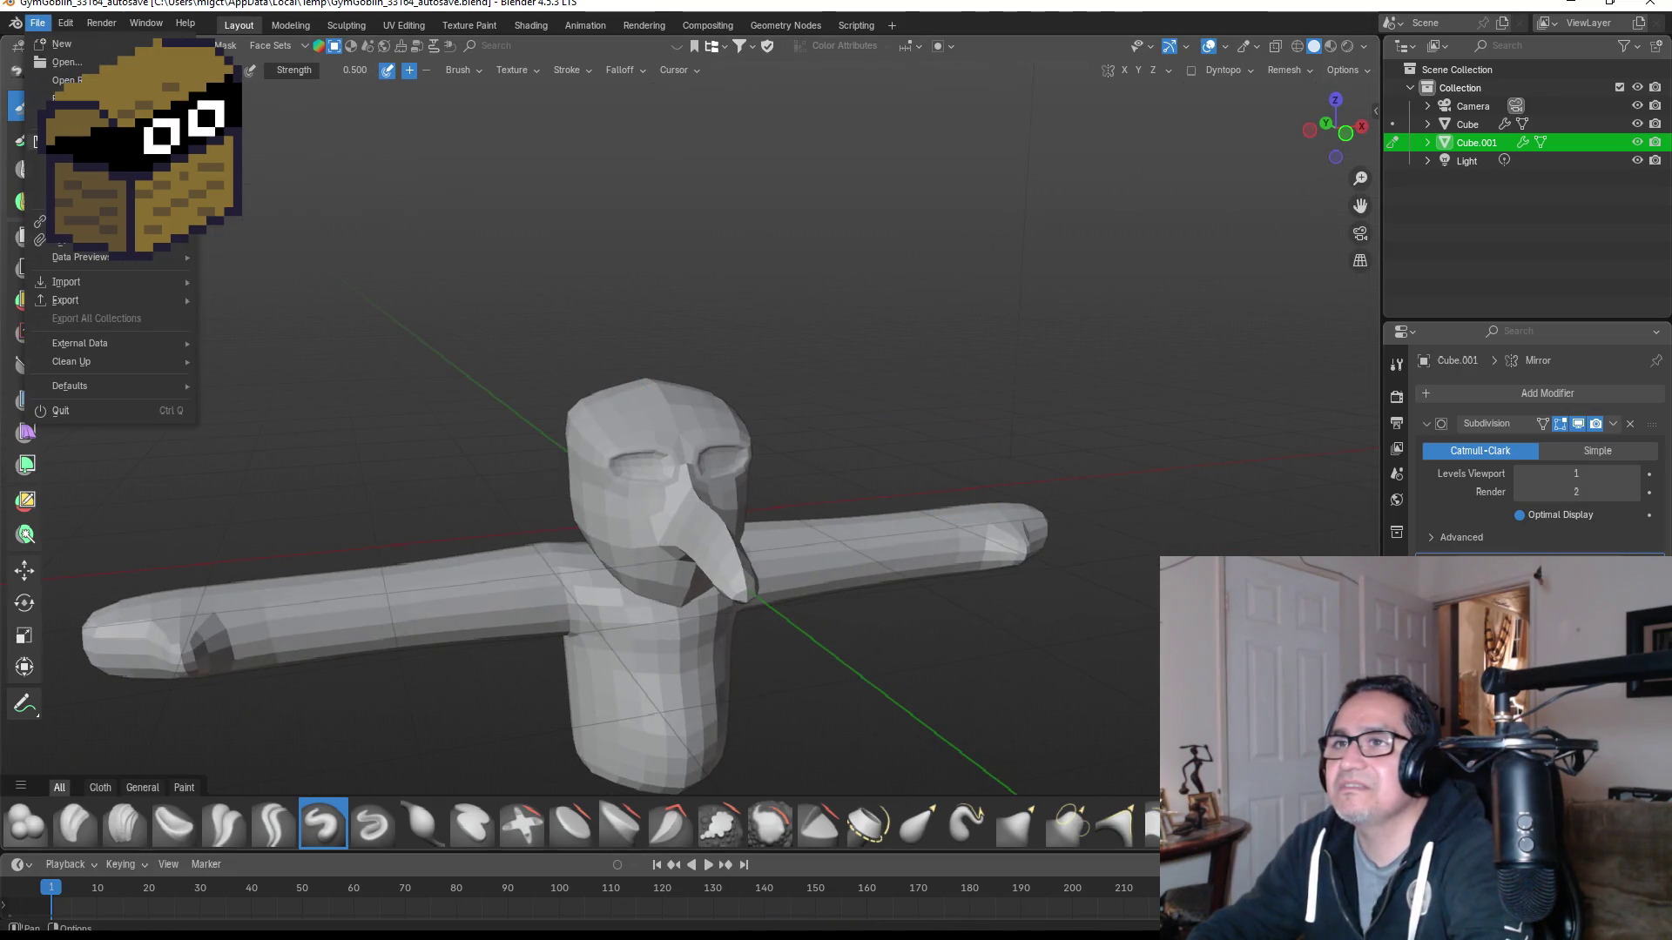
left_click(157, 141)
middle_click_drag(541, 337, 753, 312)
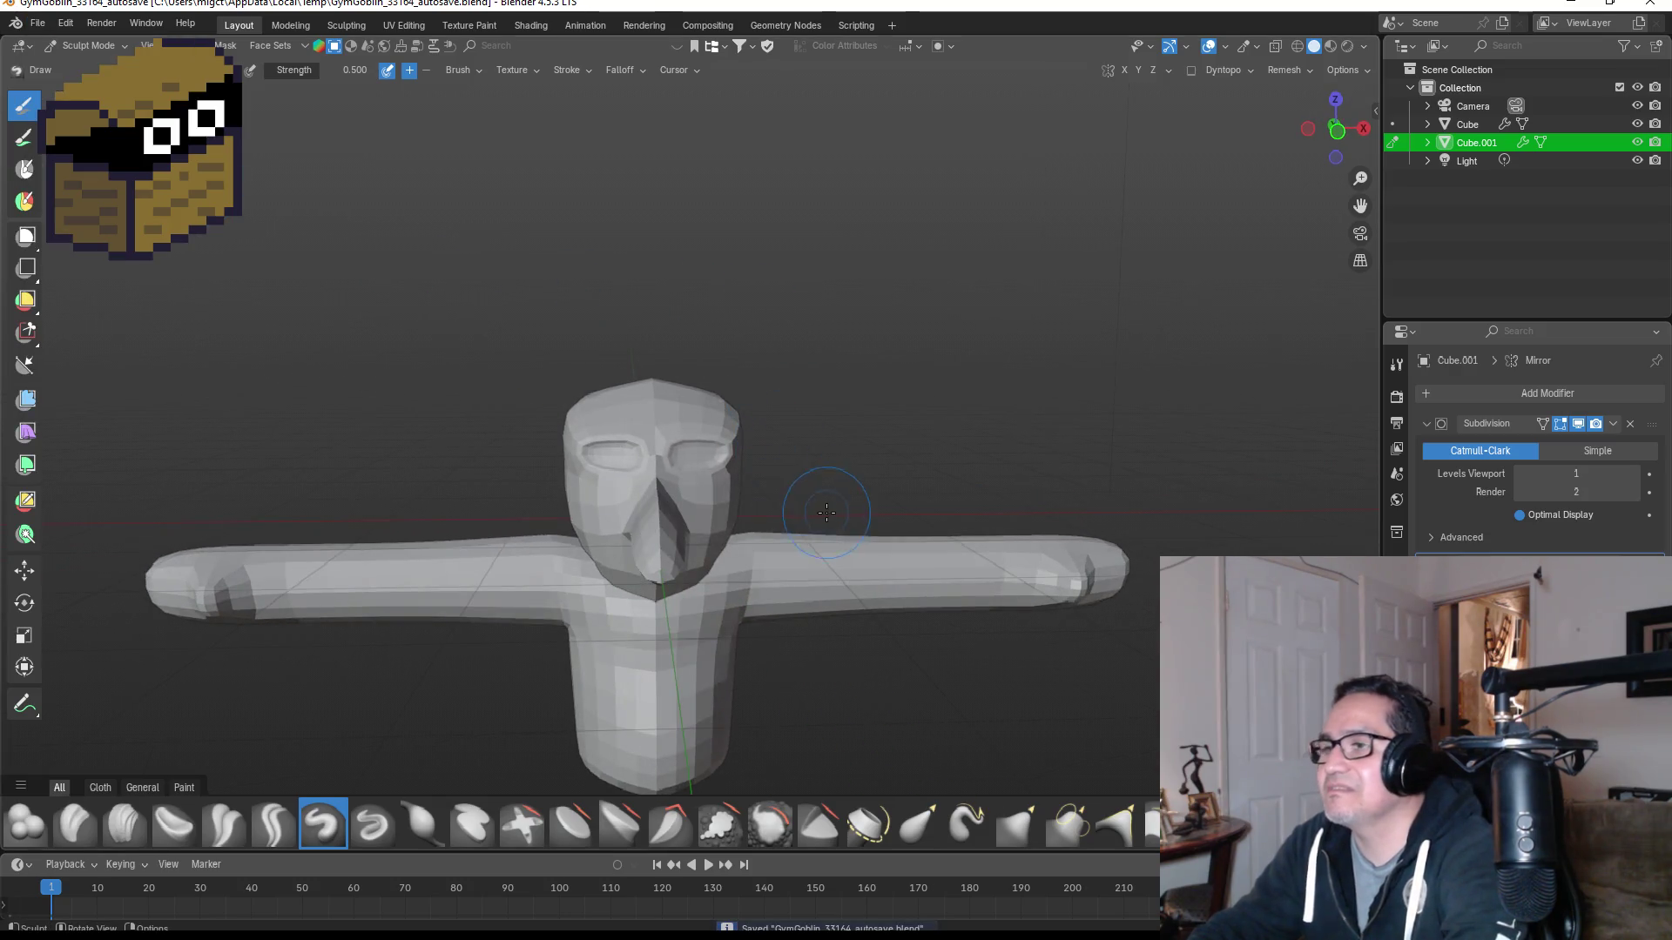
Step: Resize the Draw brush radius with F and reframe the view on the figure
key("f")
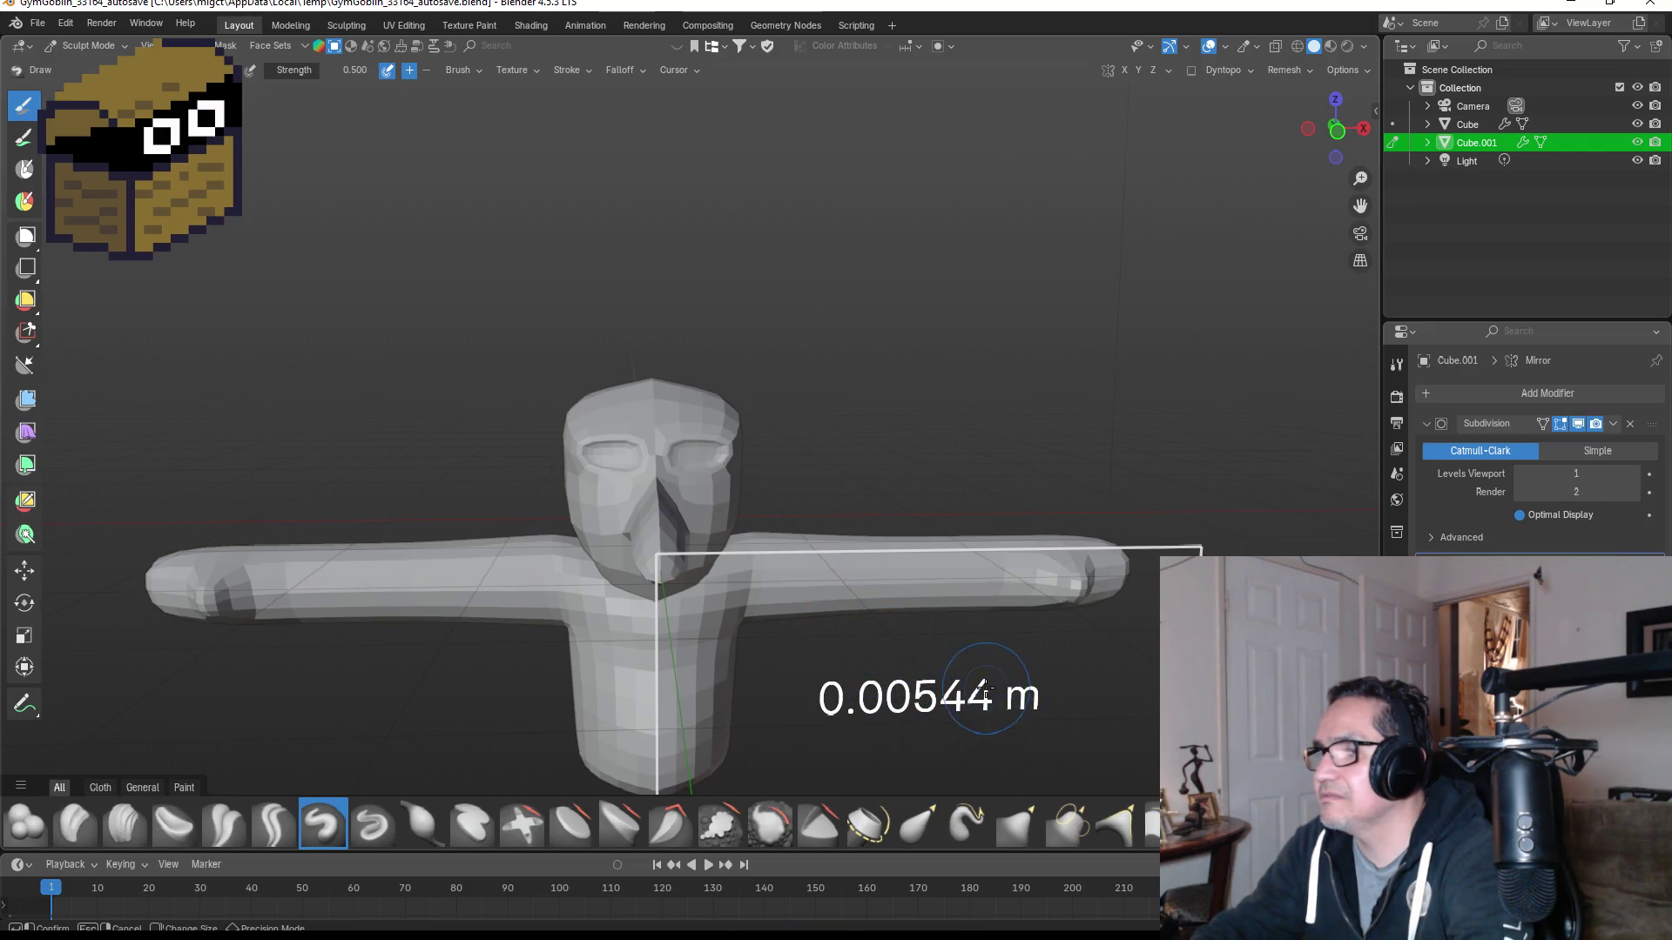
key("Escape")
scroll(888, 479, "down", 3)
mouse_move(832, 470)
middle_mouse_down()
mouse_move(812, 454)
mouse_move(884, 645)
middle_mouse_up()
scroll(813, 454, "up", 3)
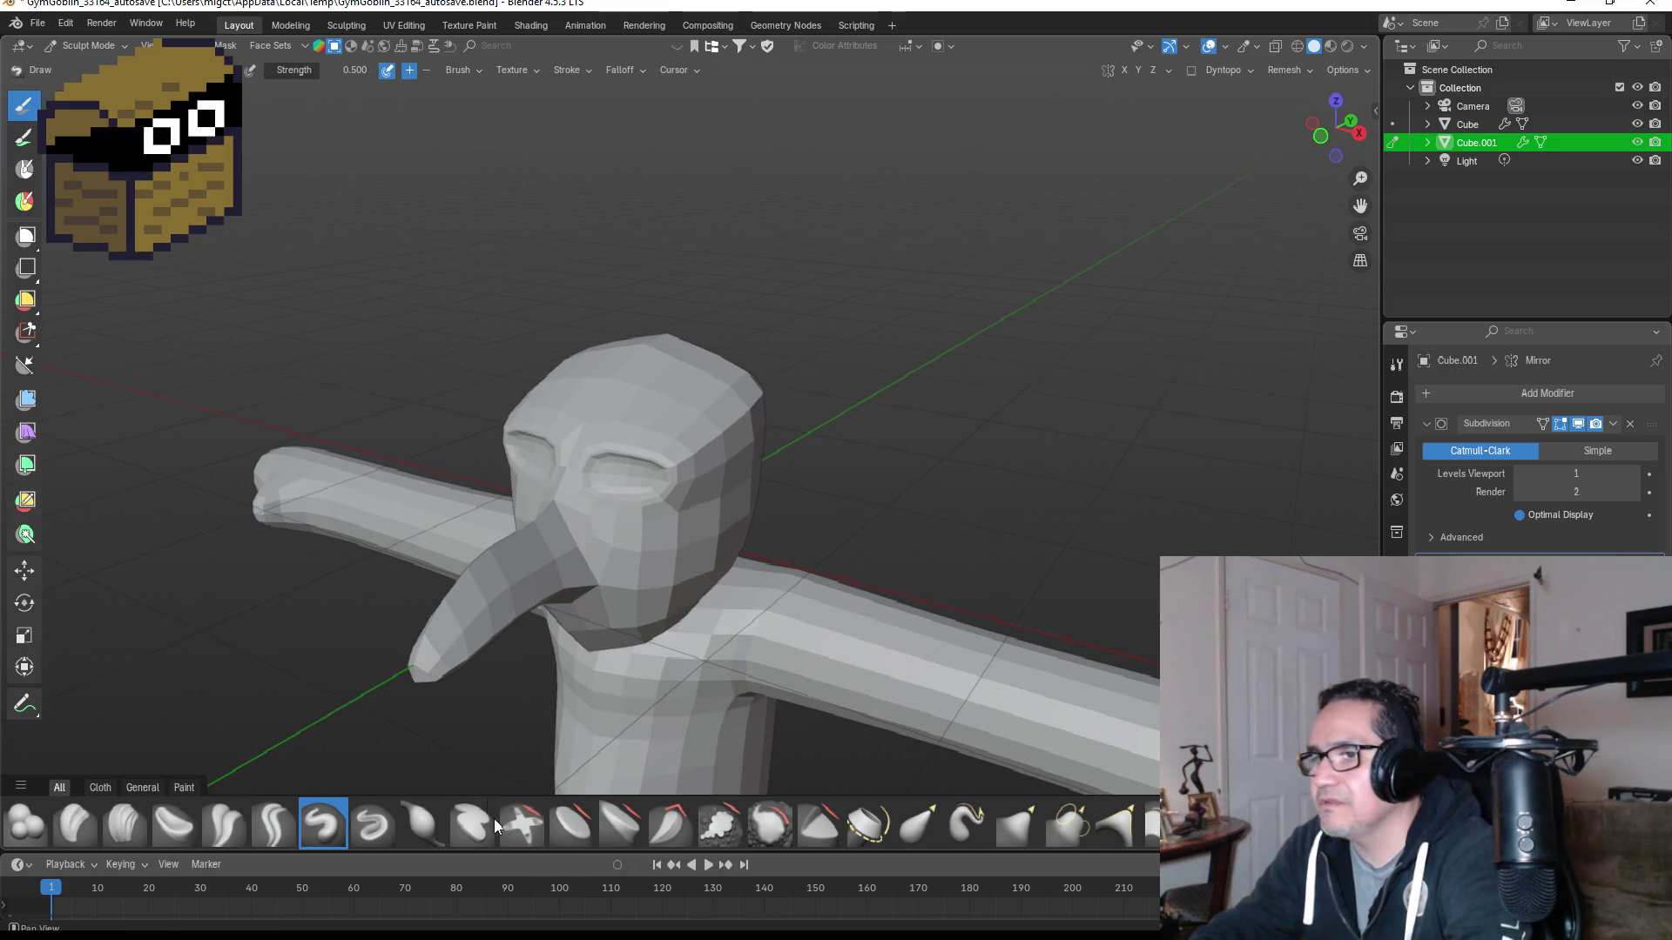
Step: Make Draw Sharp the active sculpt brush and orbit to a frontal view of the figure
left_click(379, 833)
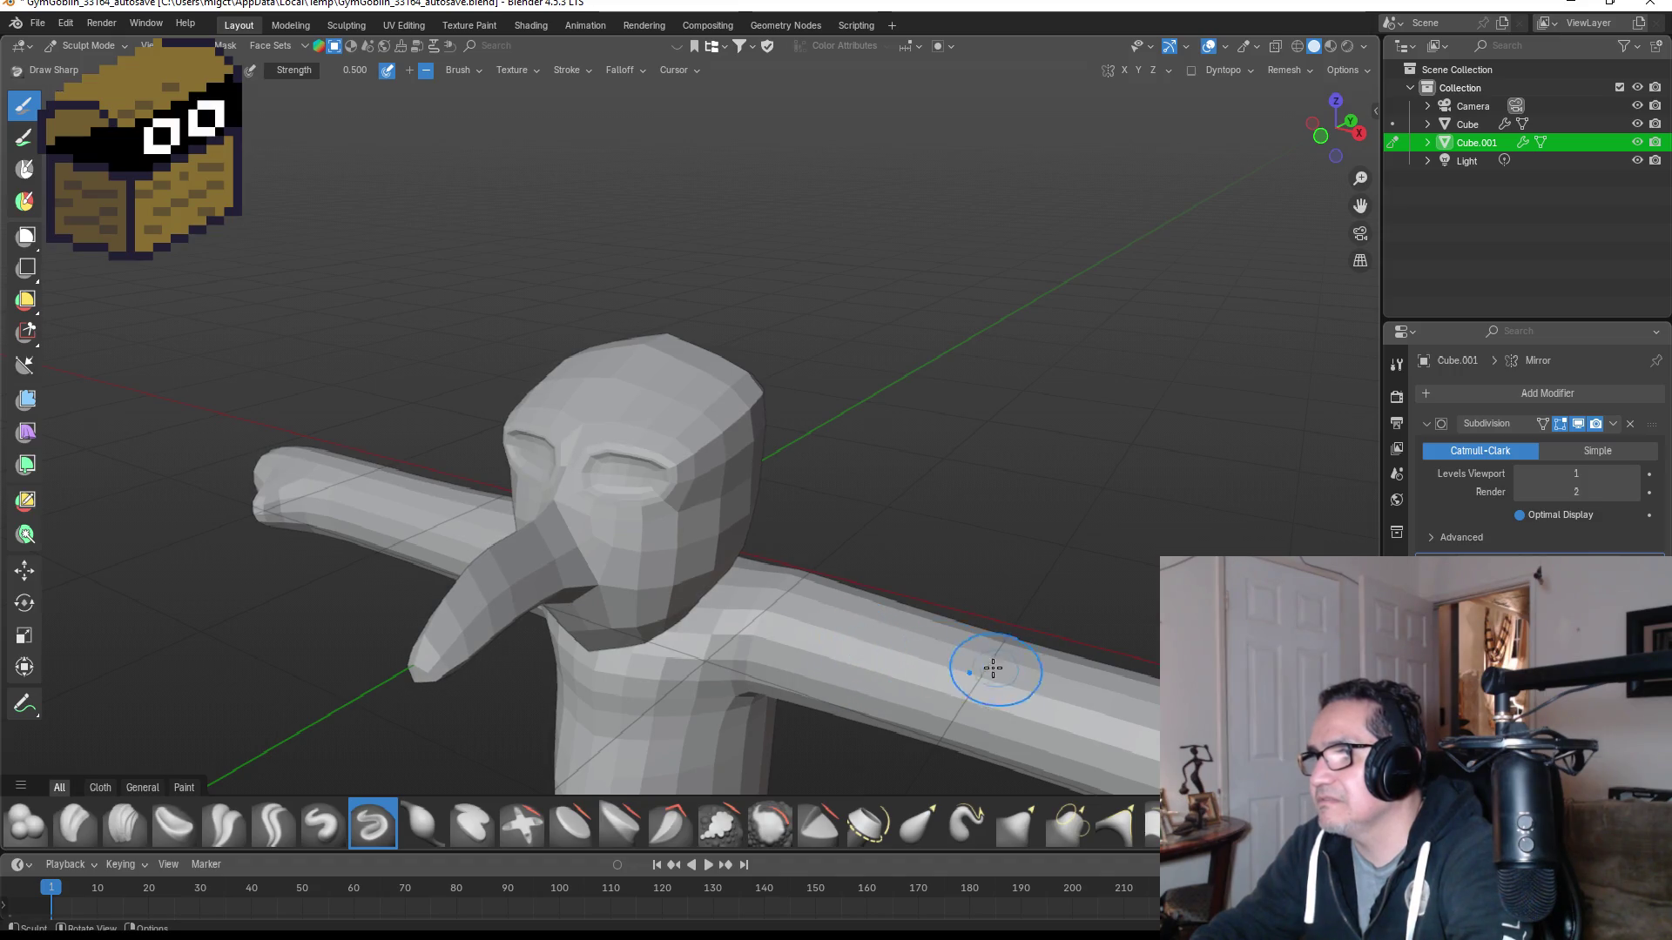
middle_click_drag(933, 496, 1008, 475)
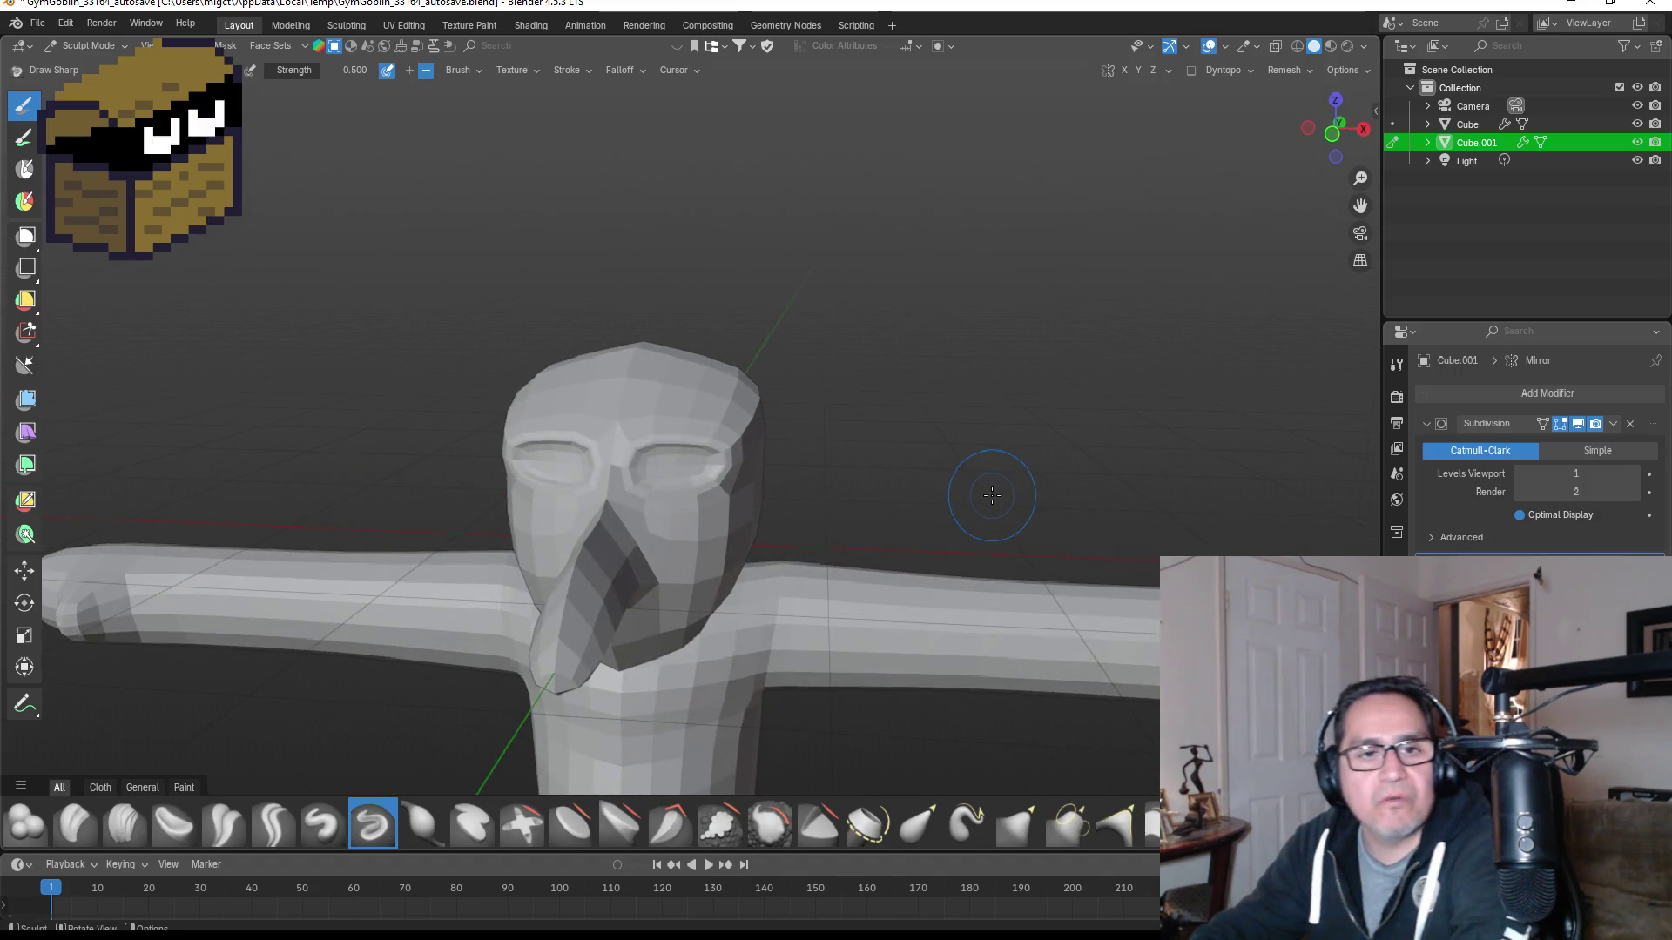
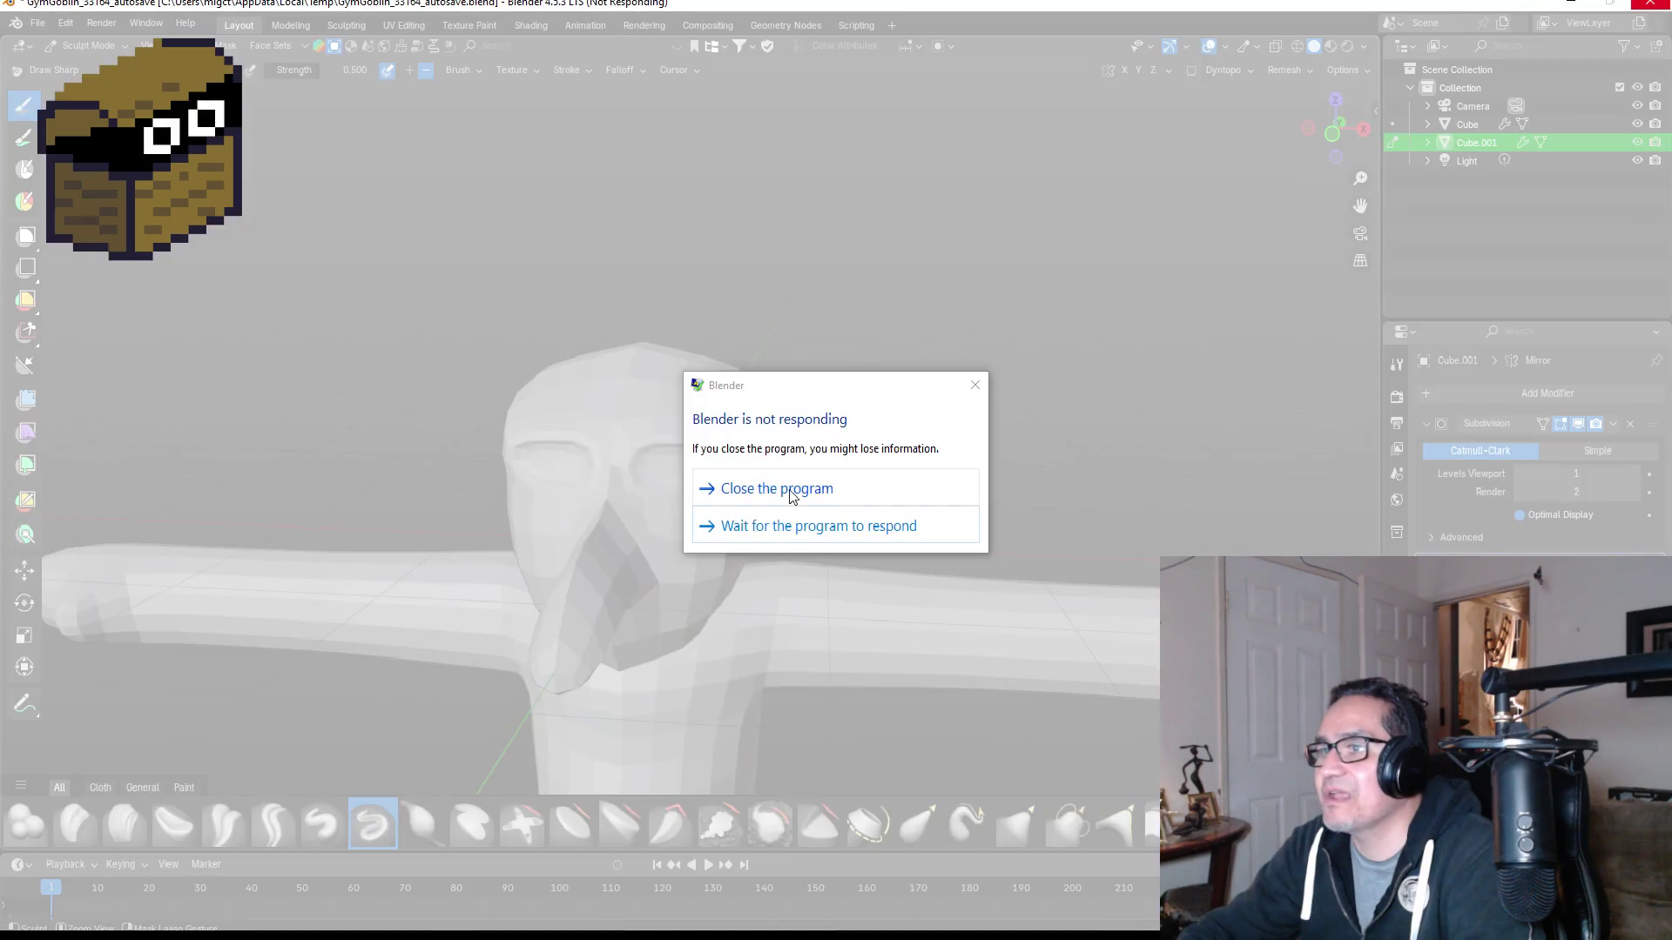
Step: Force-close the frozen Blender and relaunch it from the desktop shortcut
left_click(801, 494)
key("ctrl+shift+Escape")
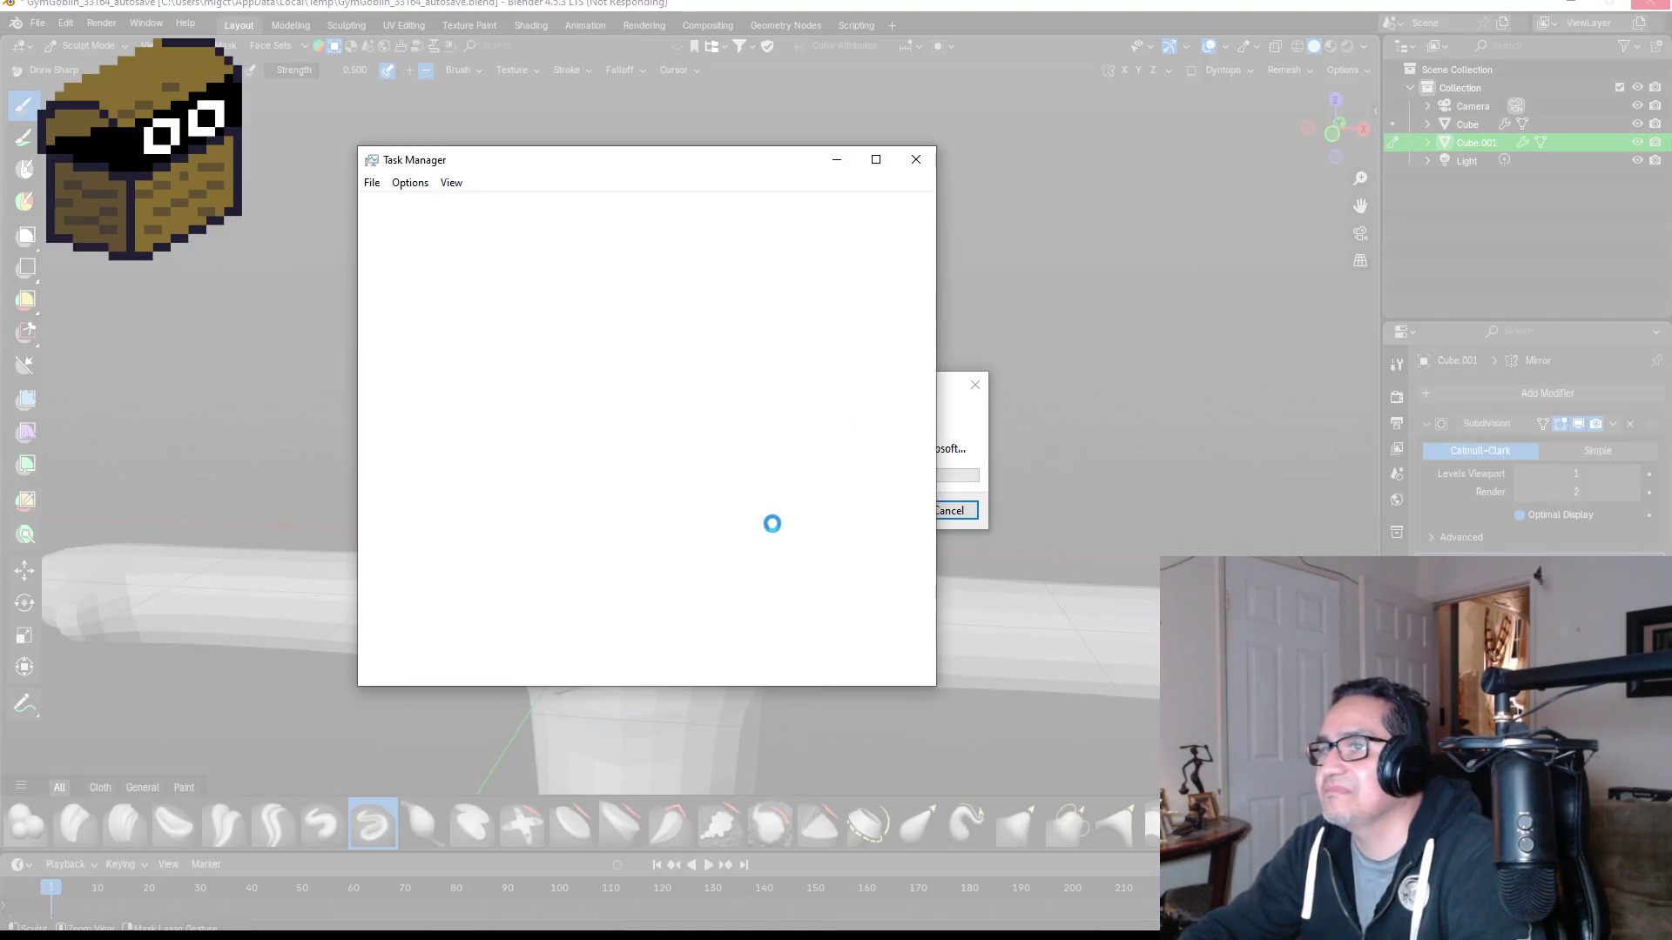
left_click(926, 157)
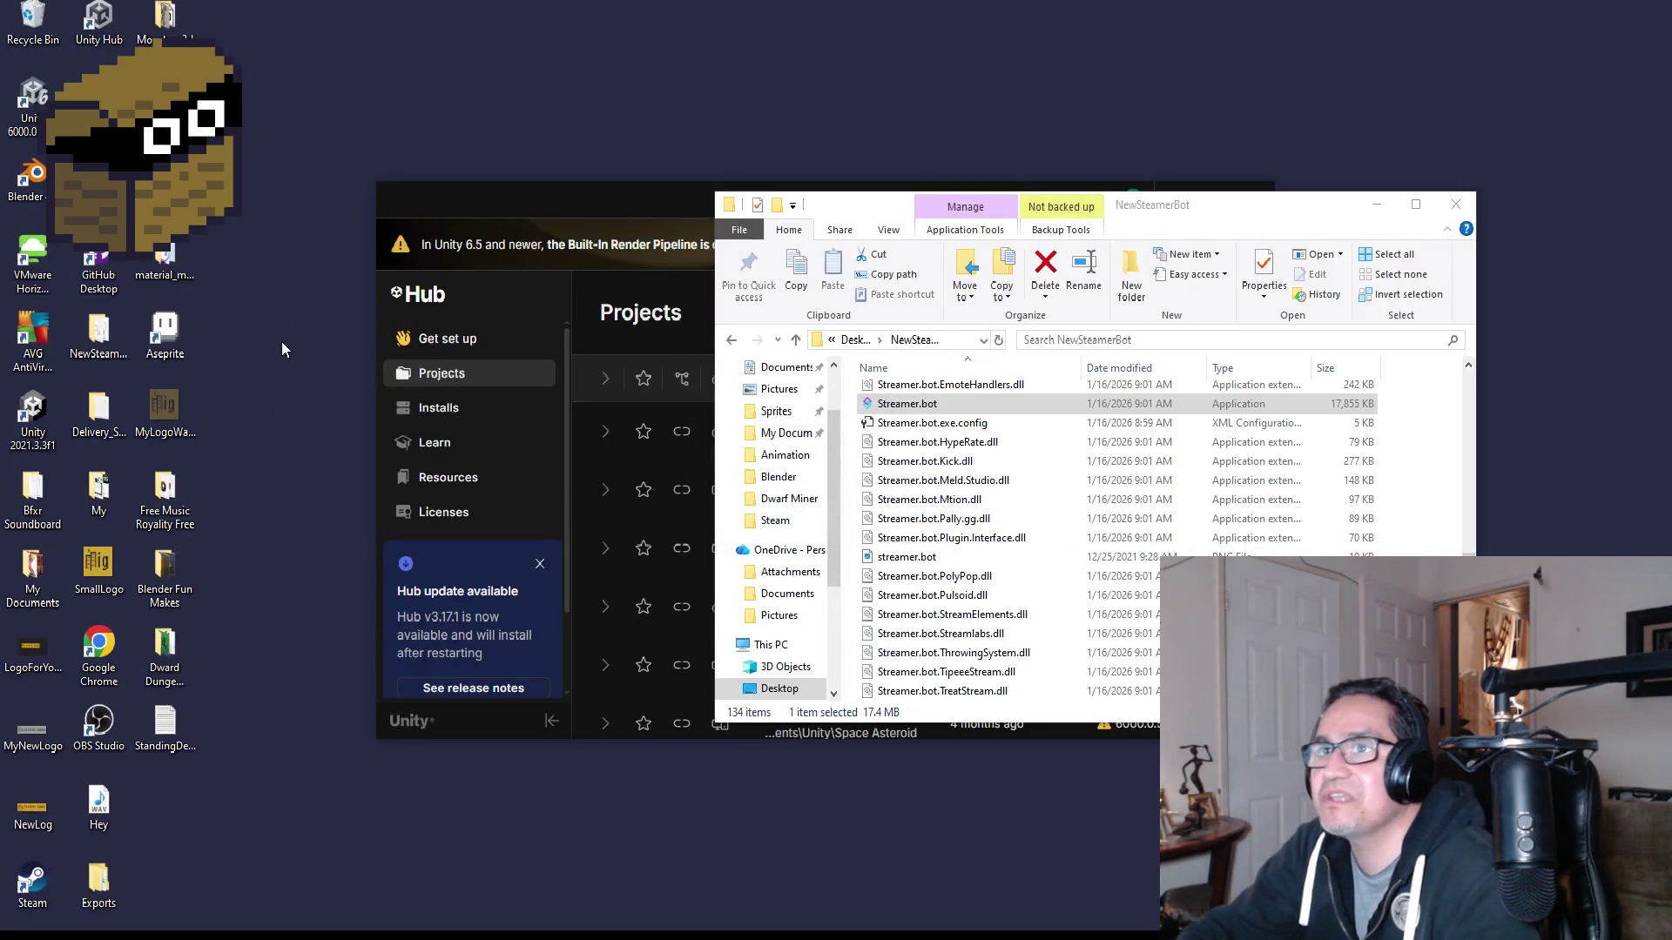
double_click(26, 174)
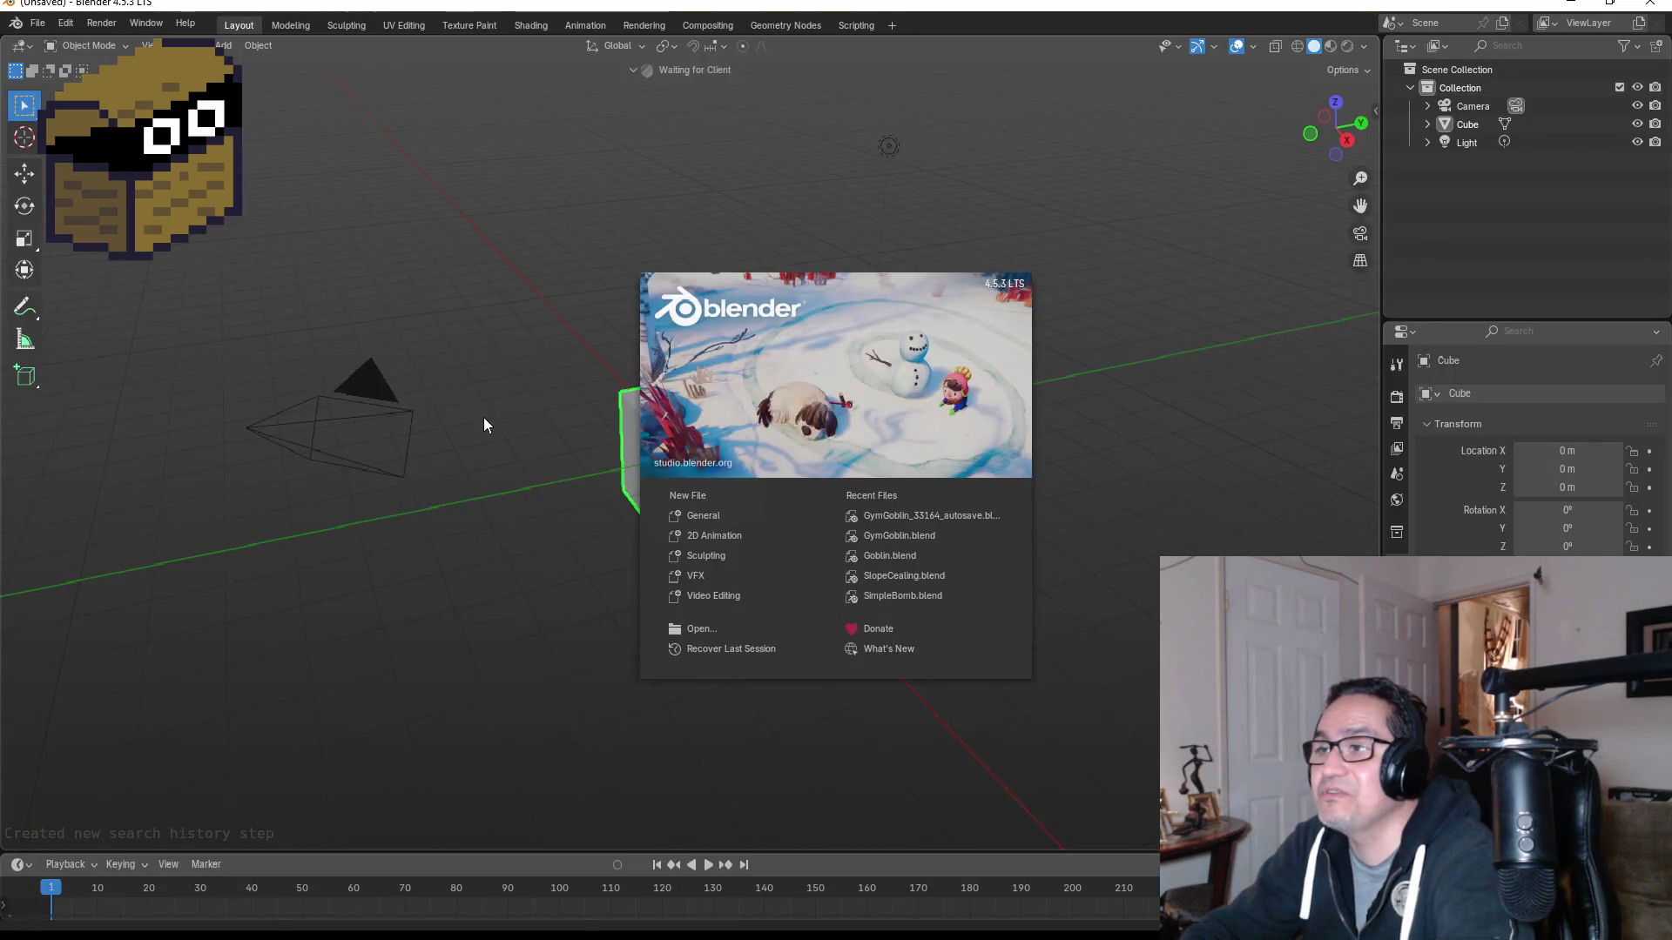
left_click(531, 348)
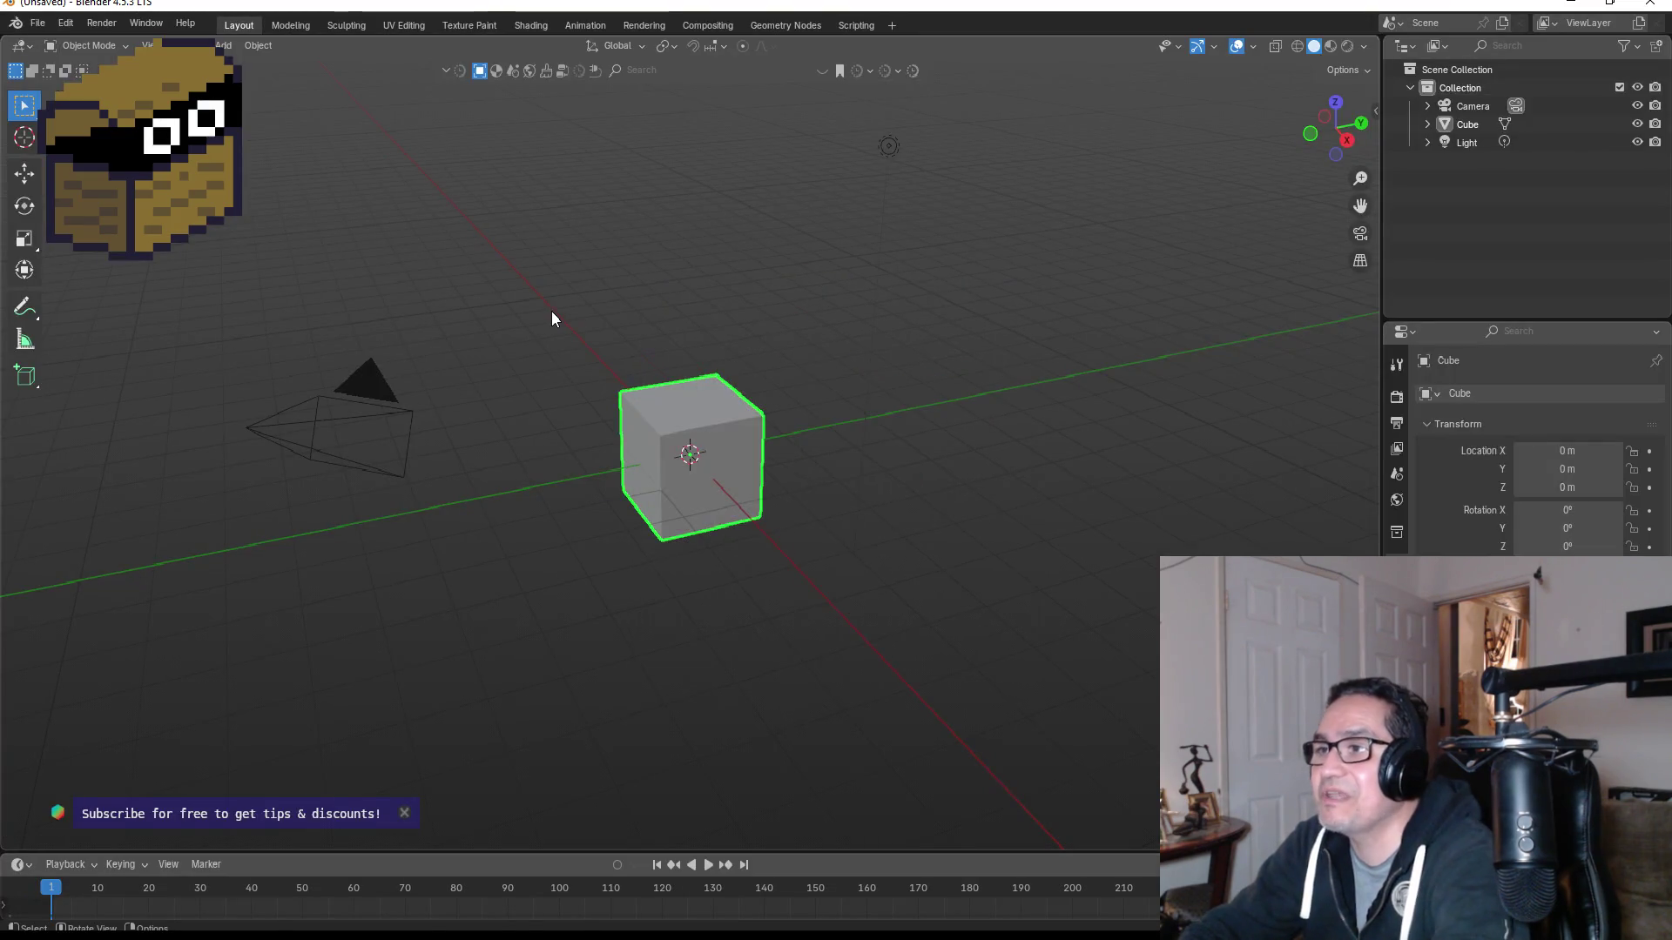
Step: Reopen the saved GymGoblin .blend file and centre the view on the character's head
key("KP_1")
left_click(40, 24)
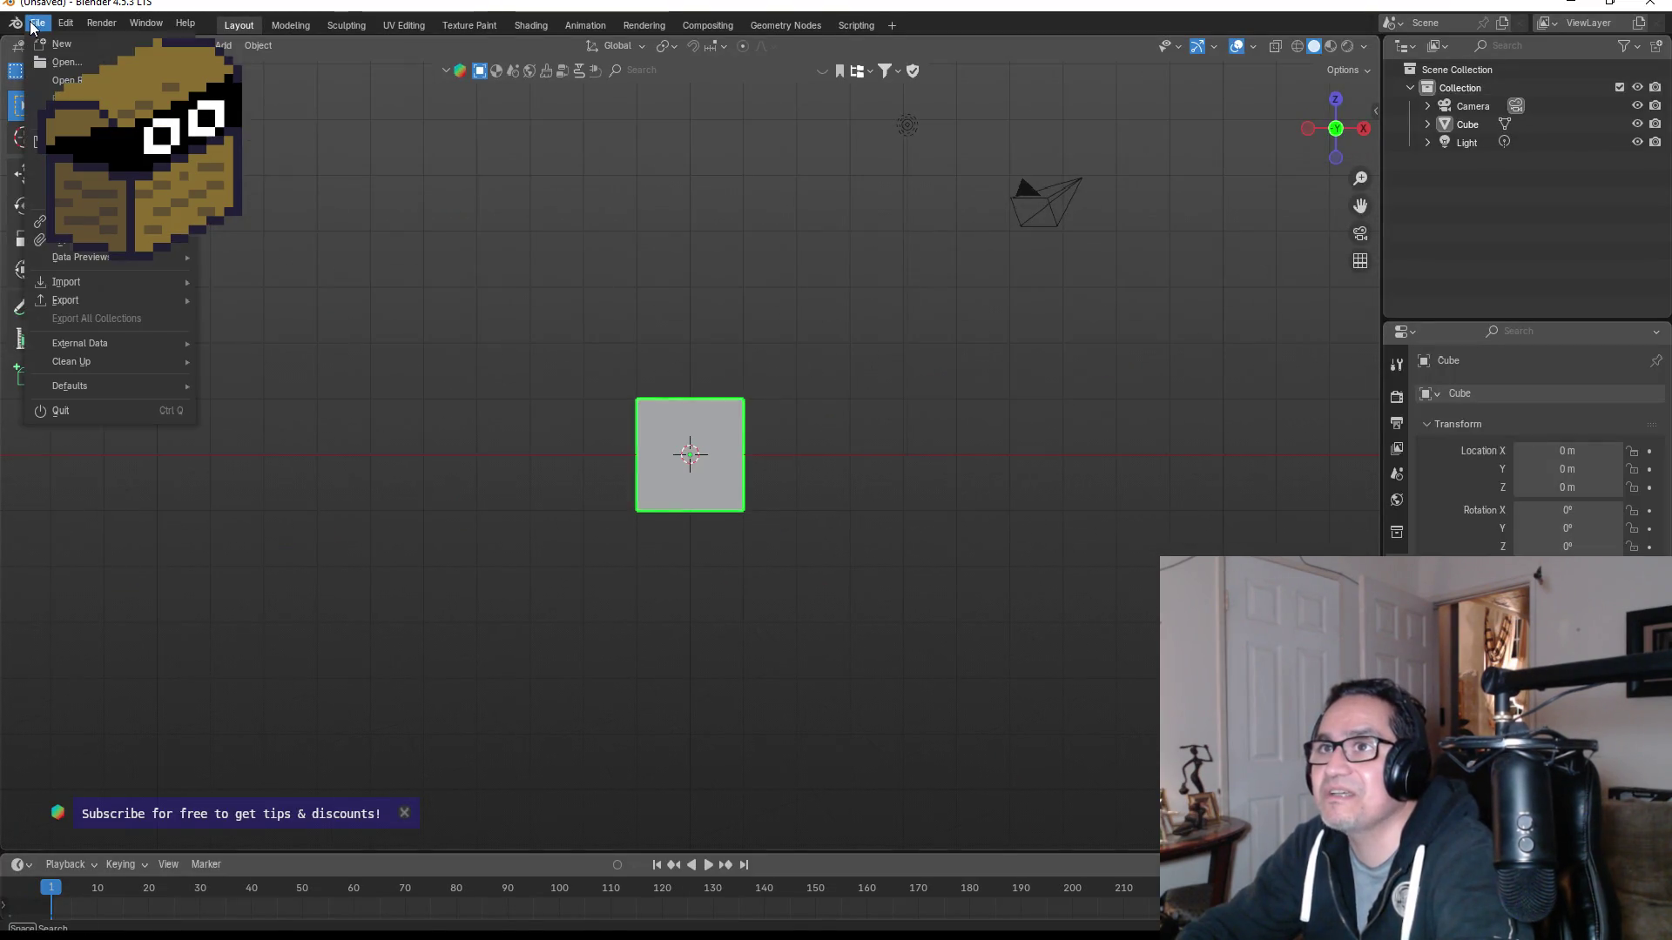
left_click(70, 64)
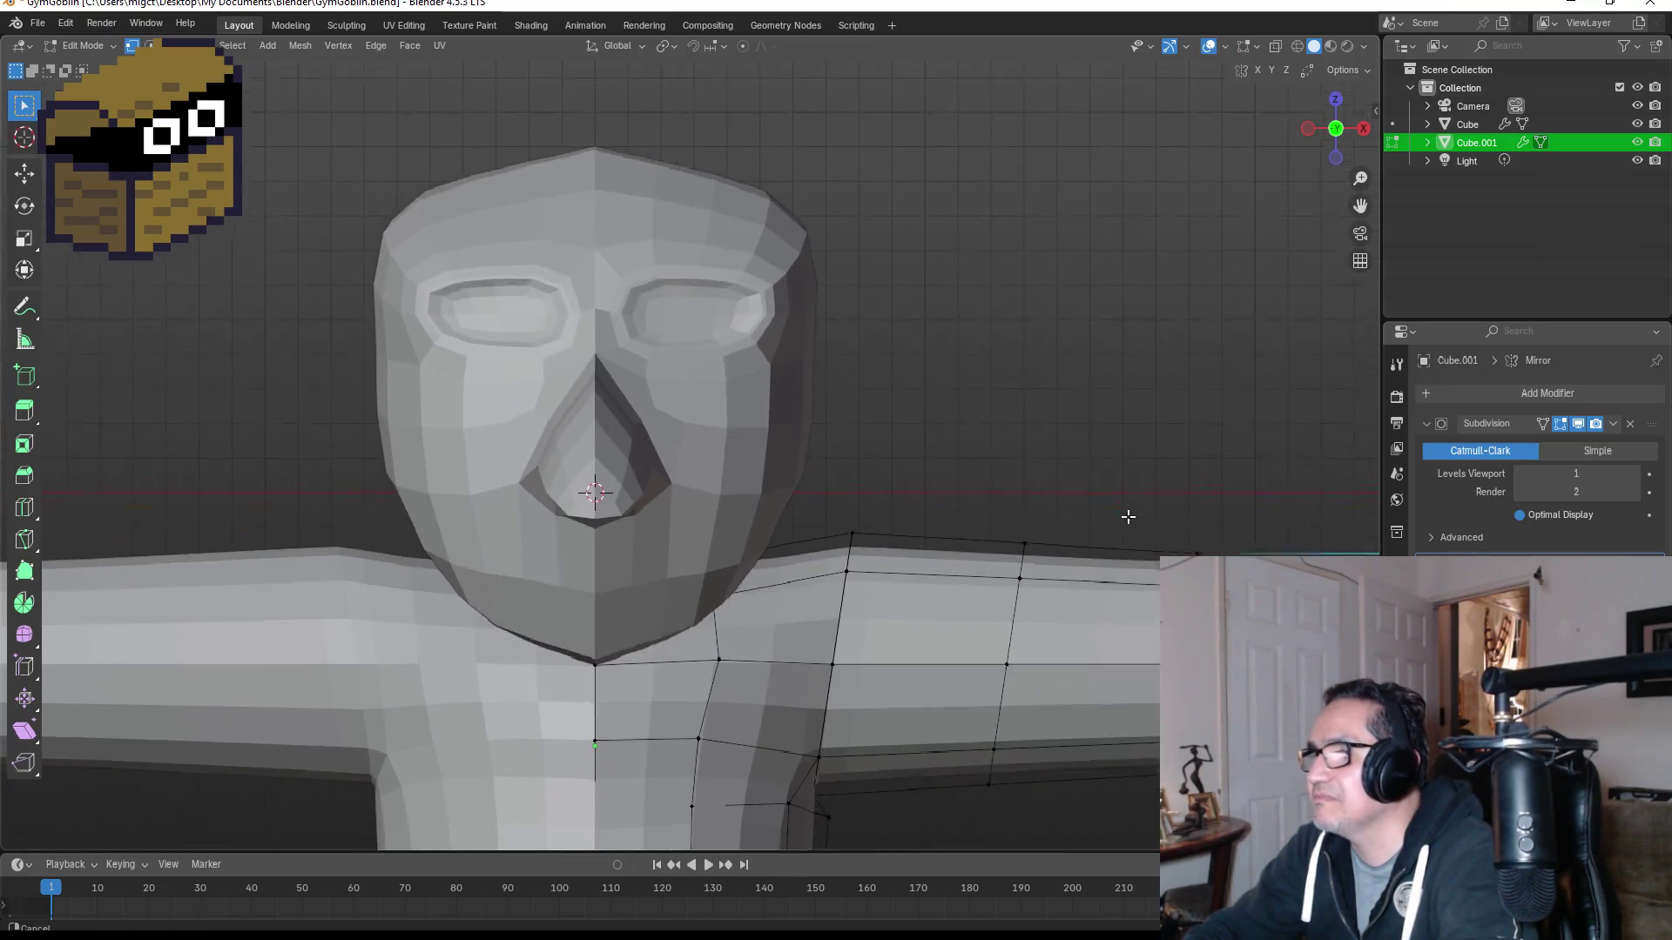
middle_click_drag(1127, 516, 1044, 433, "shift")
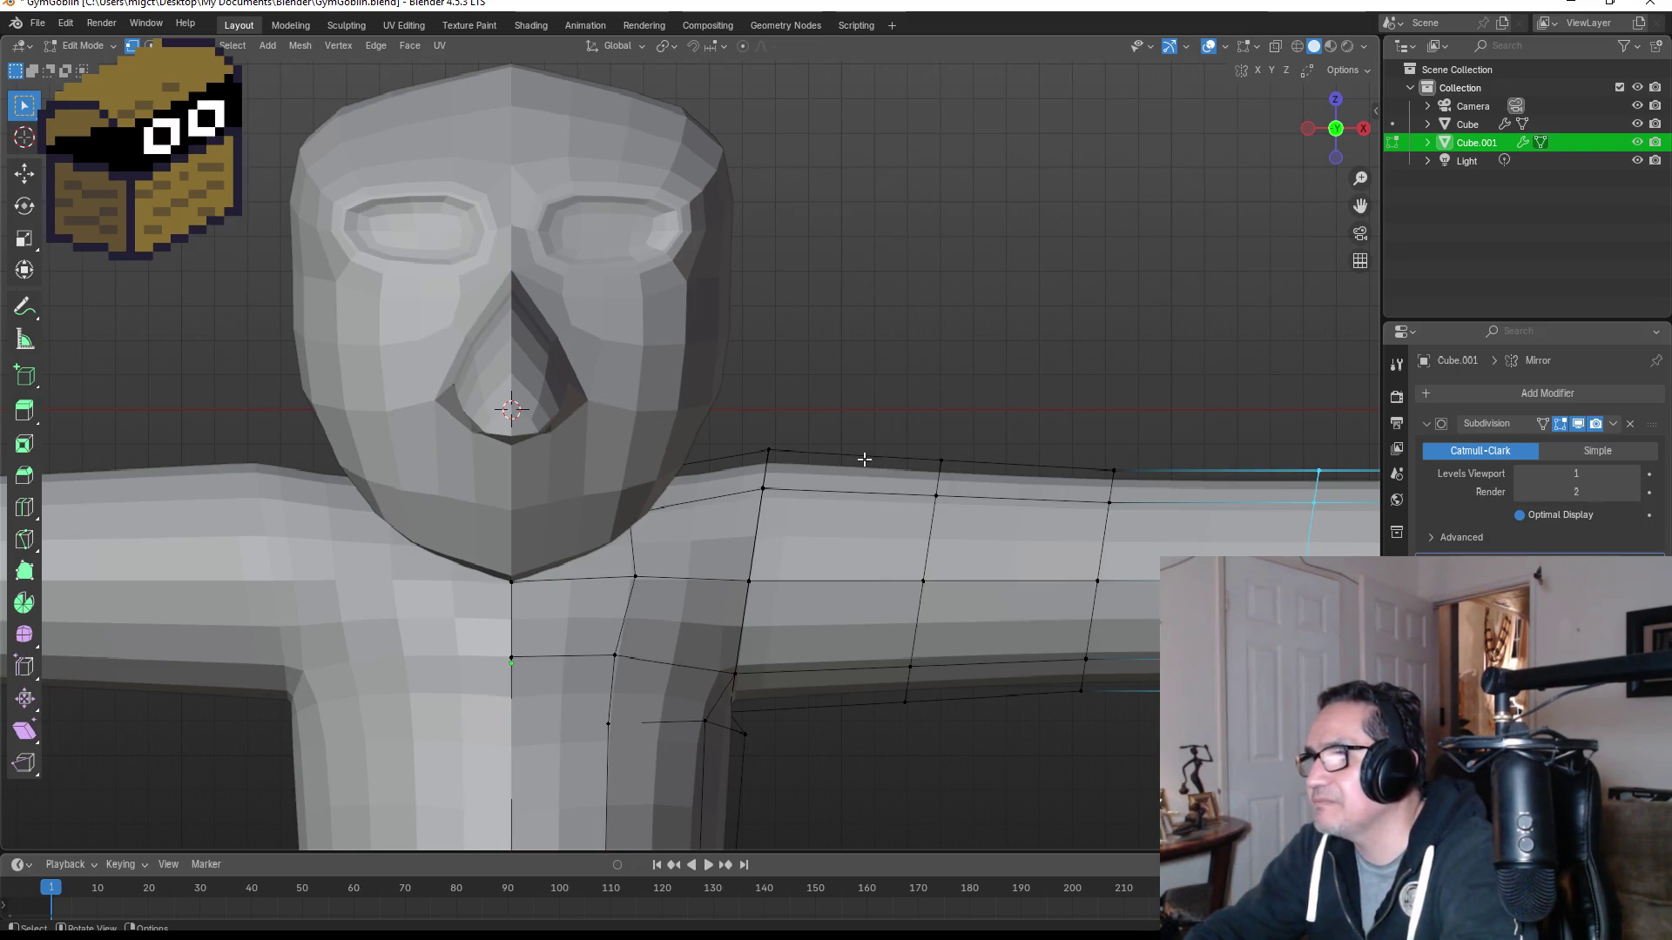
Step: Select the thin strip of faces on top of the shoulder and try extruding it, cancelling twice
key("2")
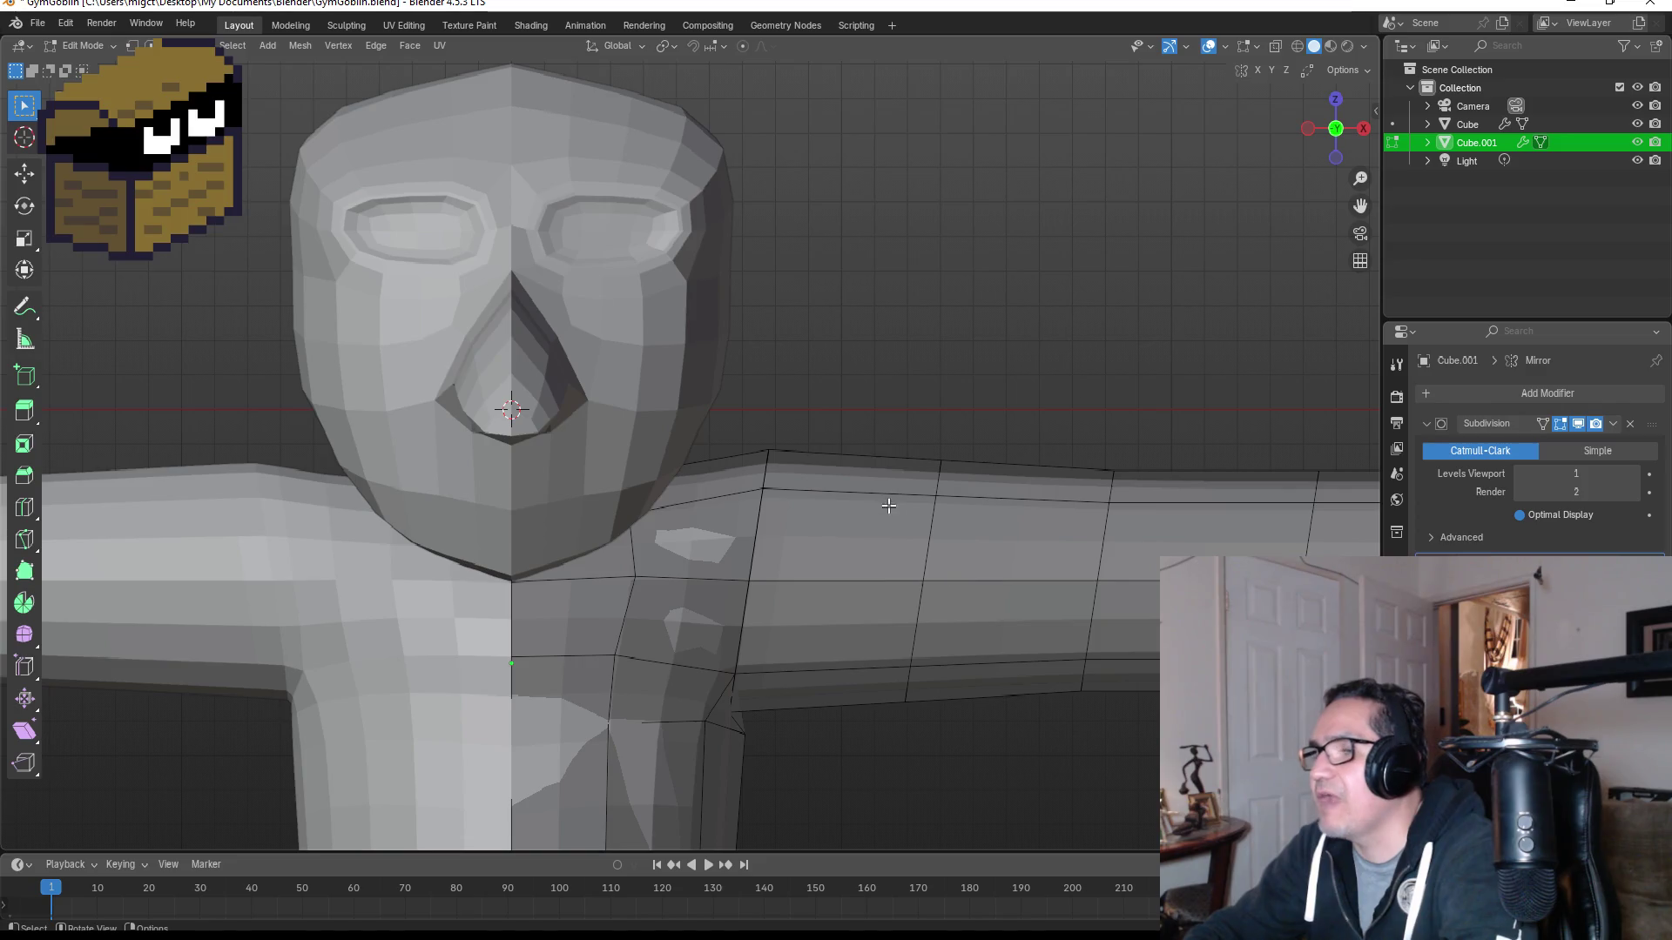
left_click(871, 483)
left_click(870, 558)
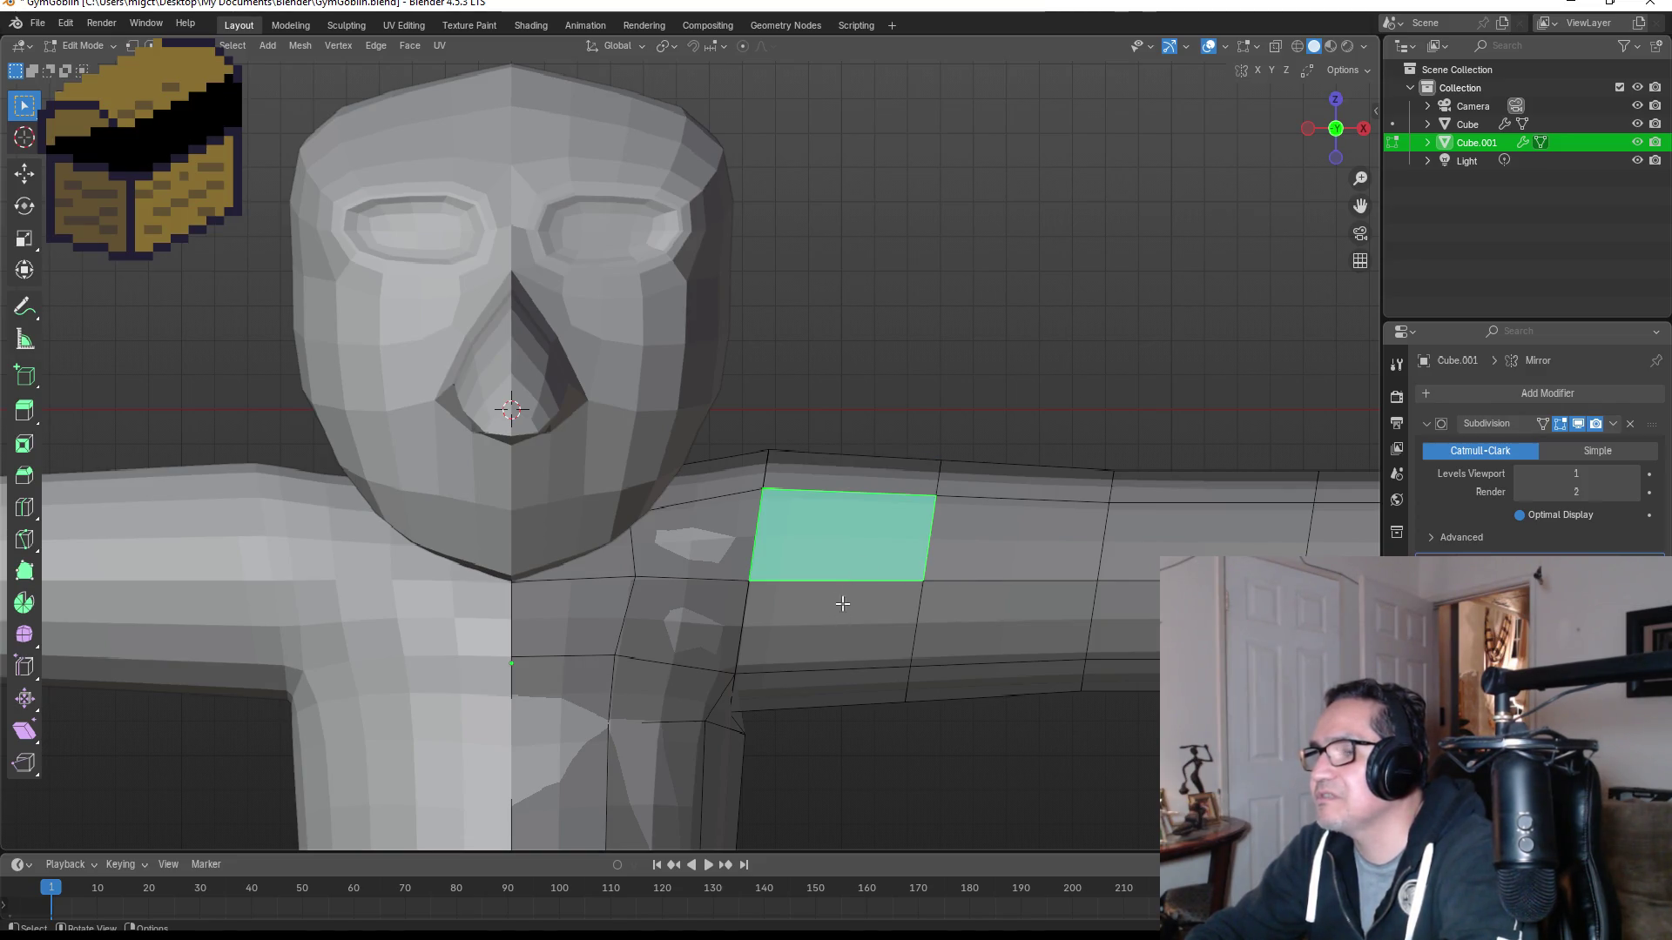
left_click(864, 474)
middle_click_drag(910, 474, 910, 481)
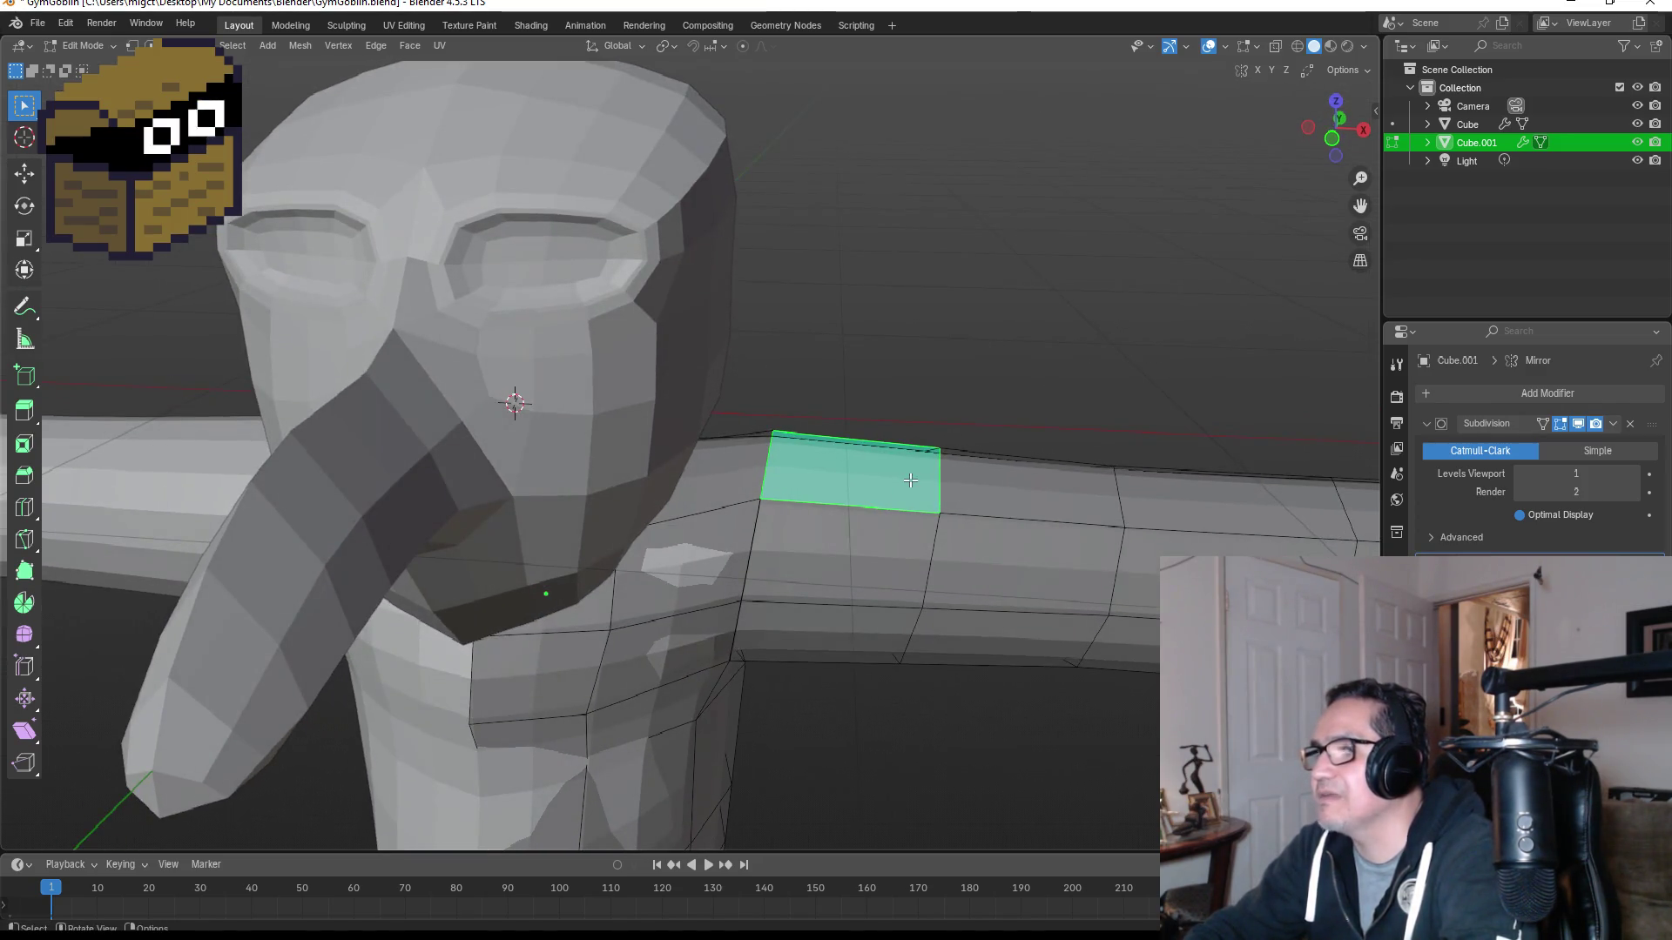
key("e")
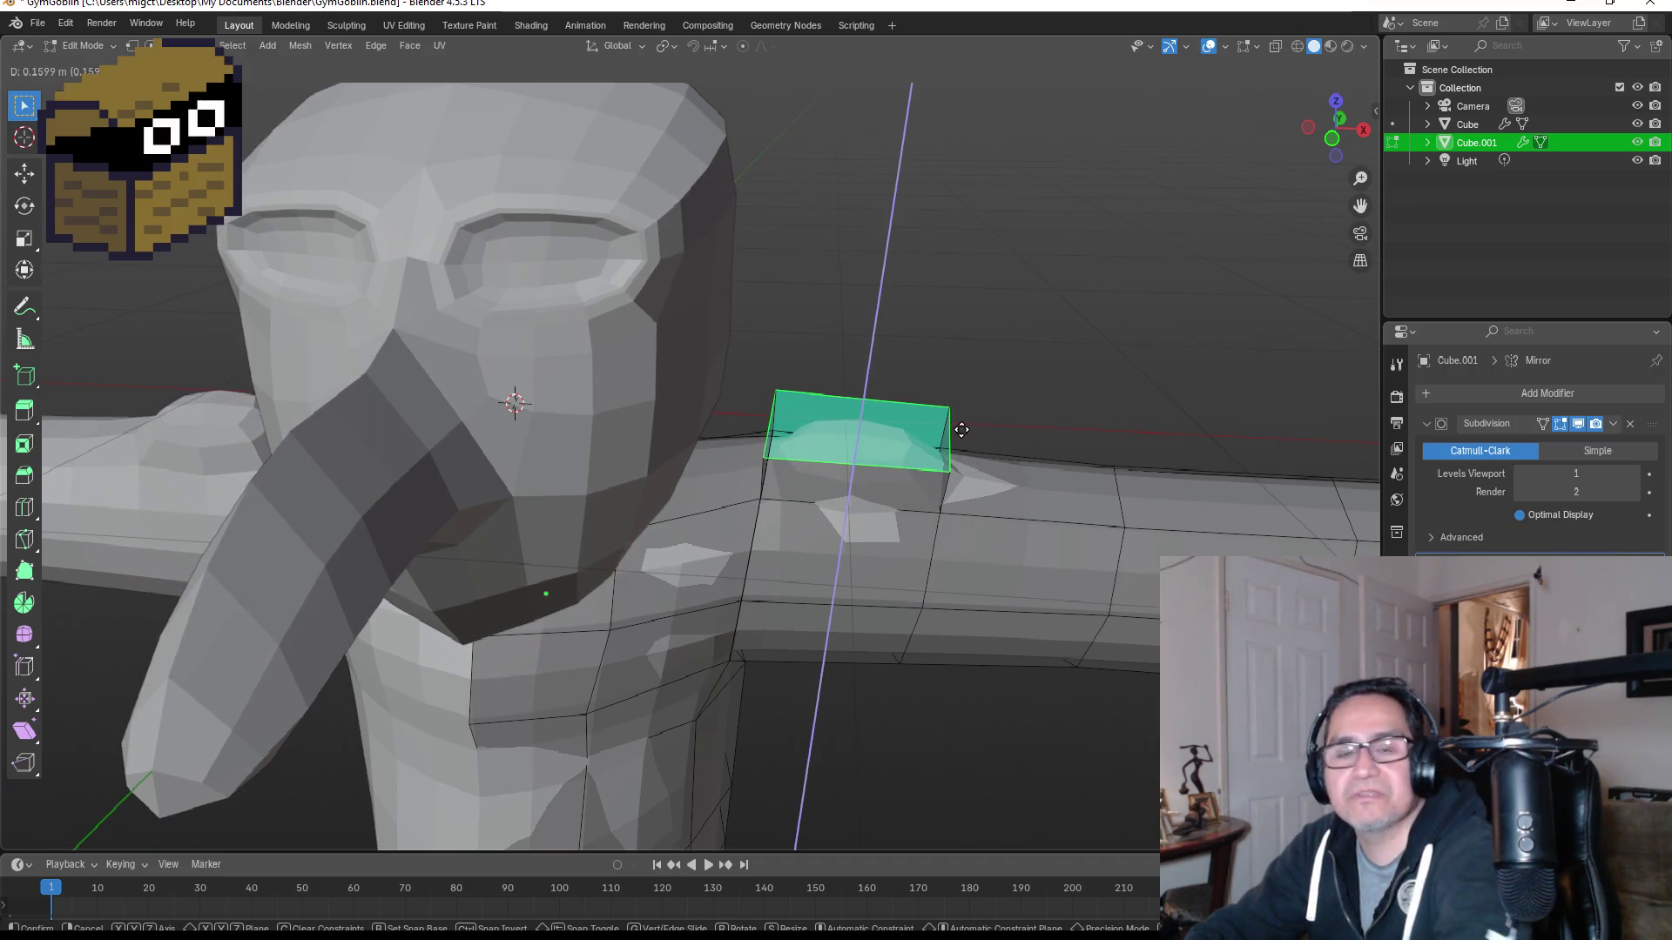
right_click(961, 429)
key("e")
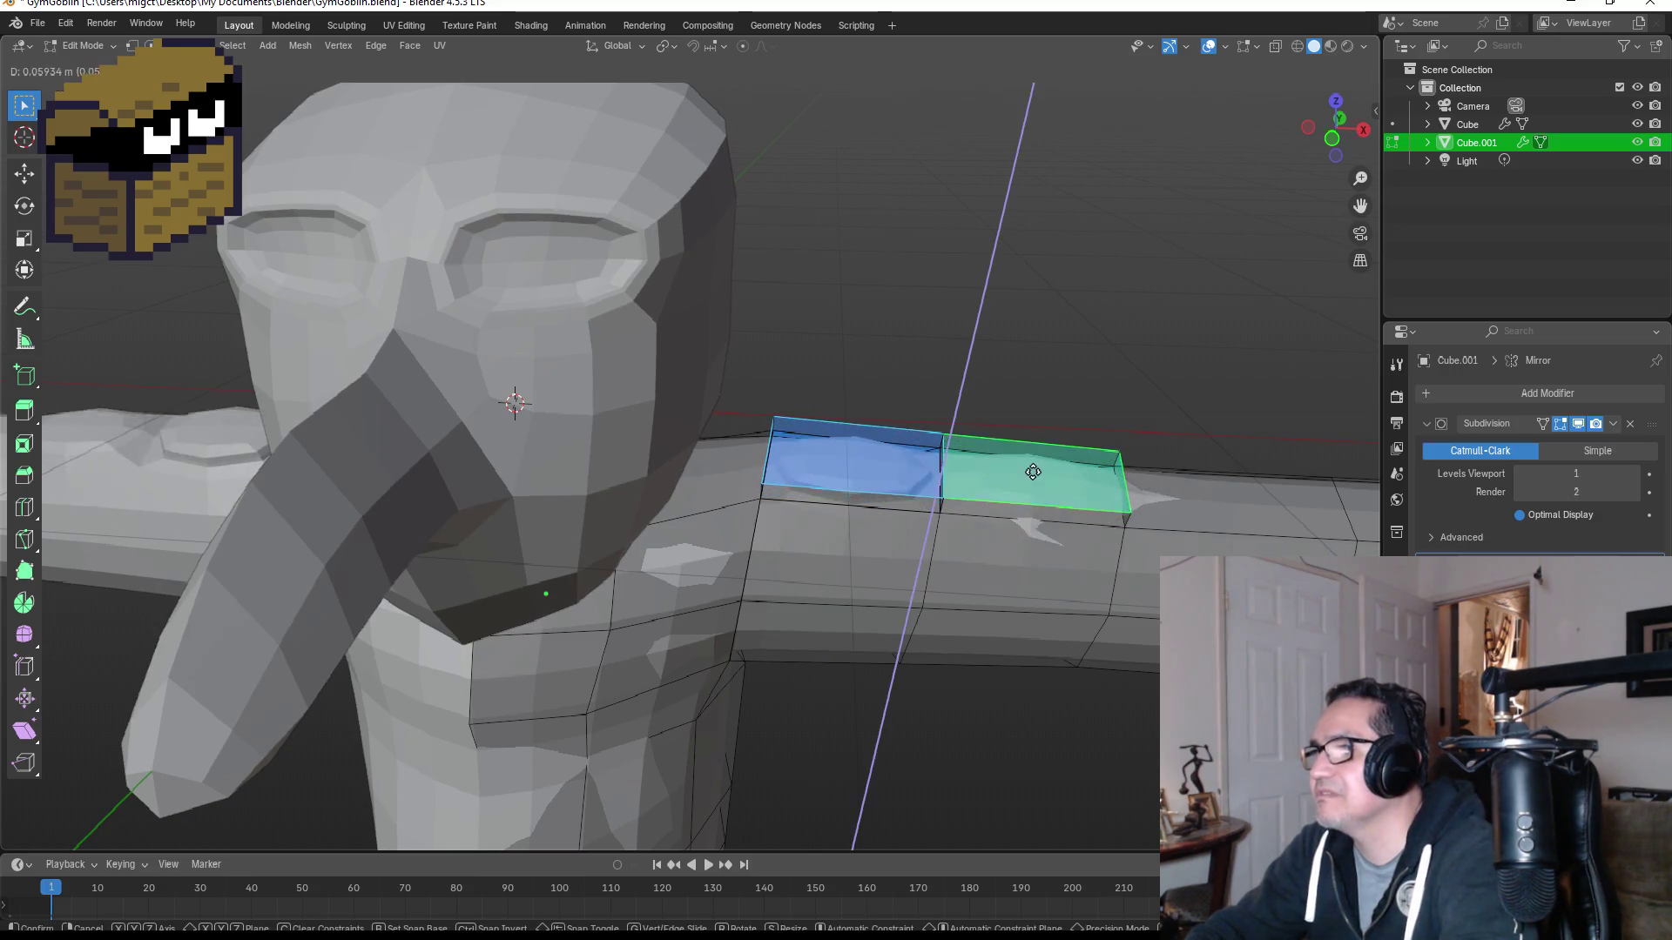
right_click(1028, 468)
Step: Adjust the shoulder face selection and begin a knife cut across the arm
middle_click_drag(1017, 478, 1065, 534)
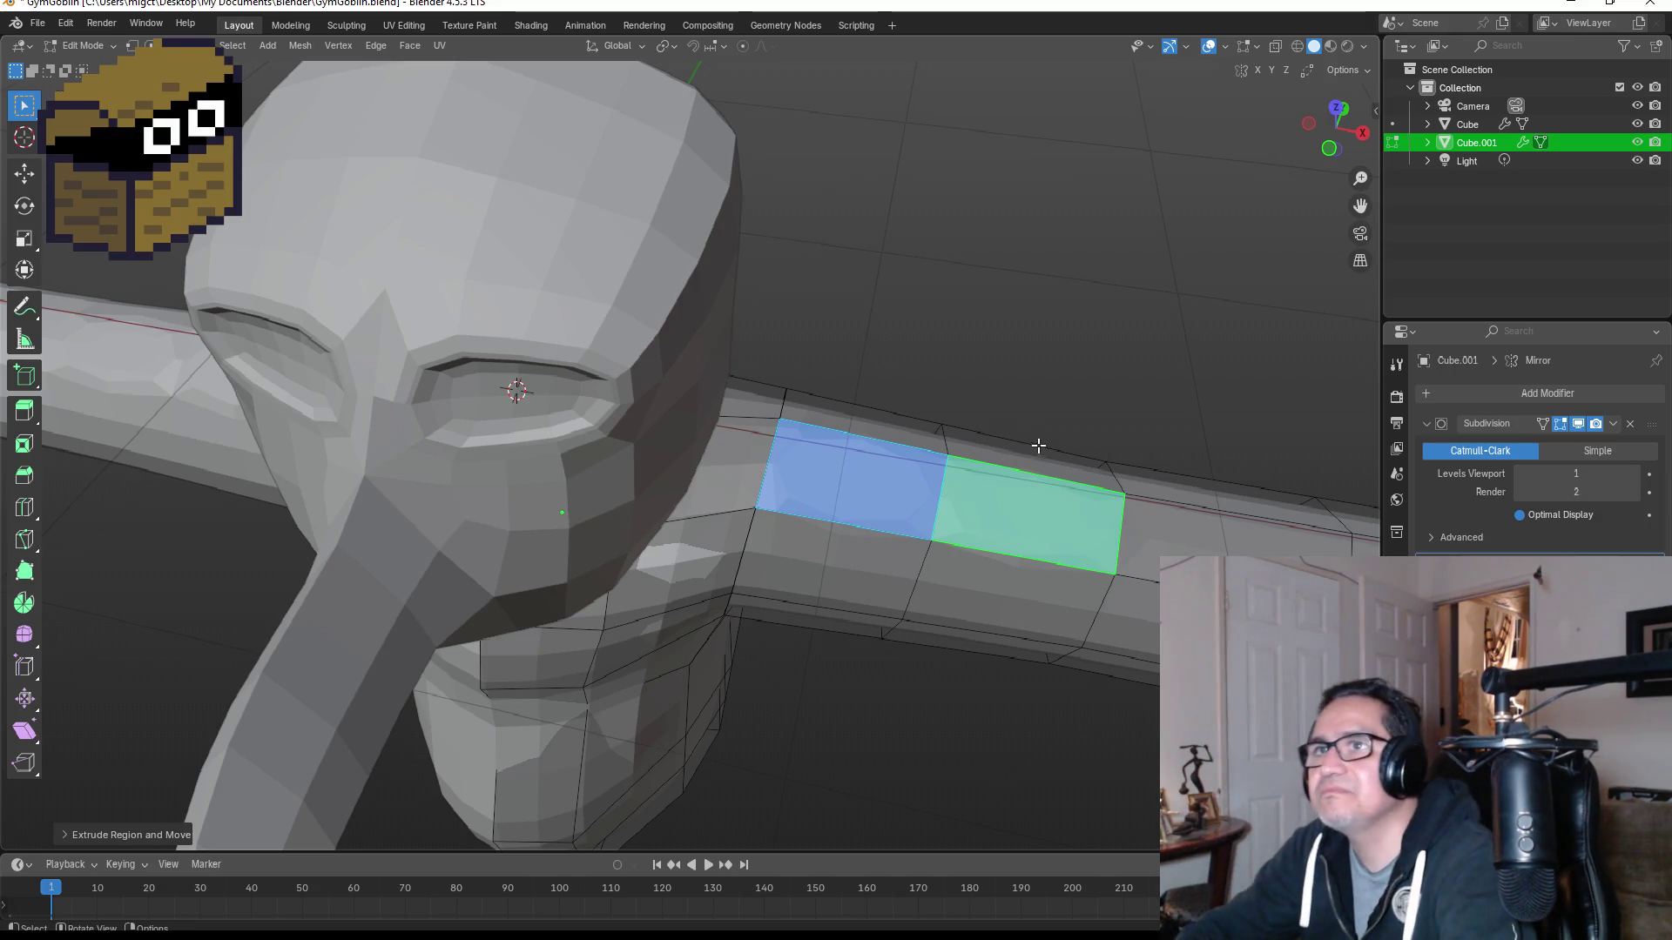
mouse_move(1006, 515)
middle_mouse_down()
mouse_move(1026, 441)
mouse_move(1112, 392)
mouse_move(1093, 419)
middle_mouse_up()
left_click(1092, 420)
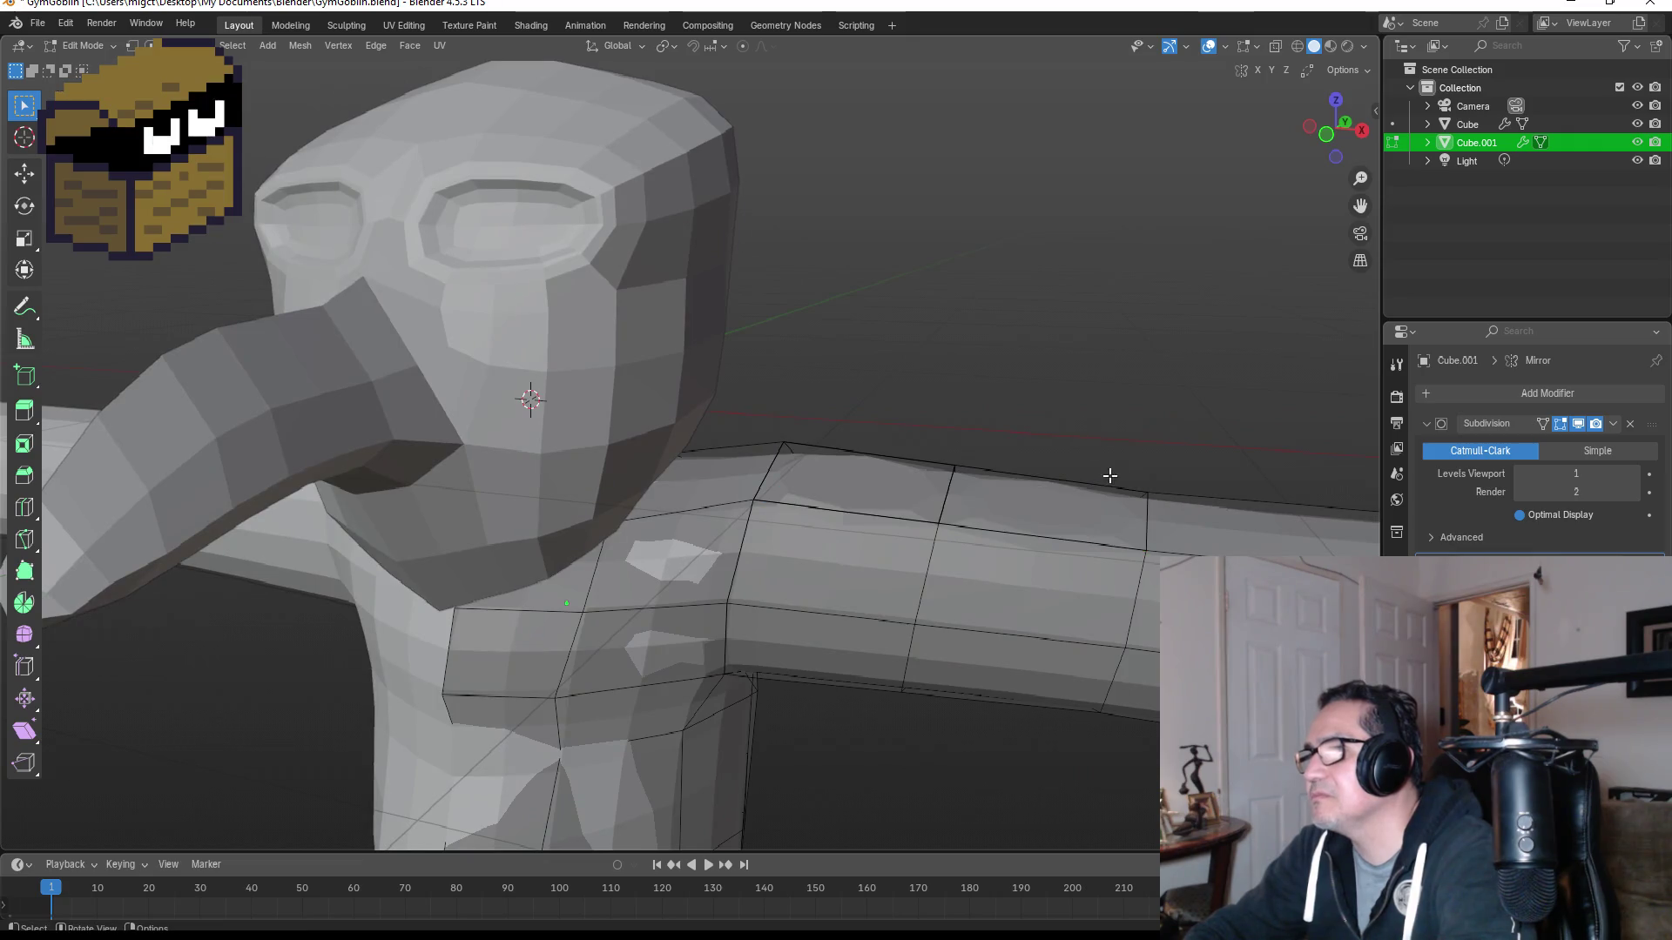
key("ctrl+z")
left_click(1063, 512)
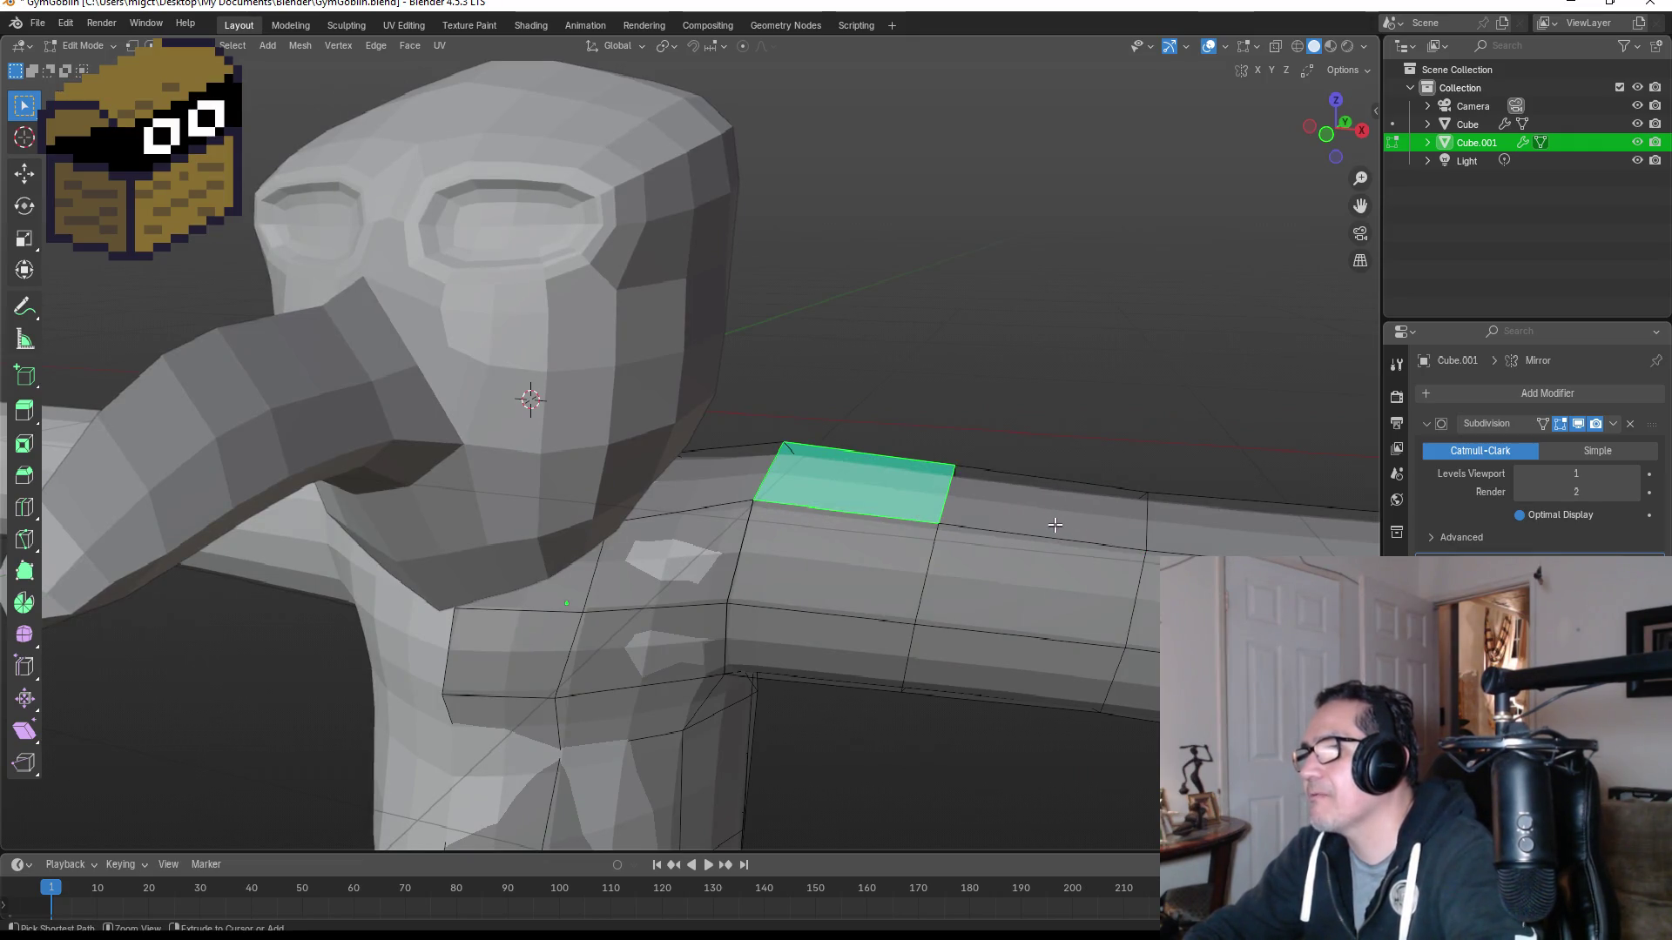
left_click(902, 488, "shift")
middle_click_drag(902, 488, 916, 526)
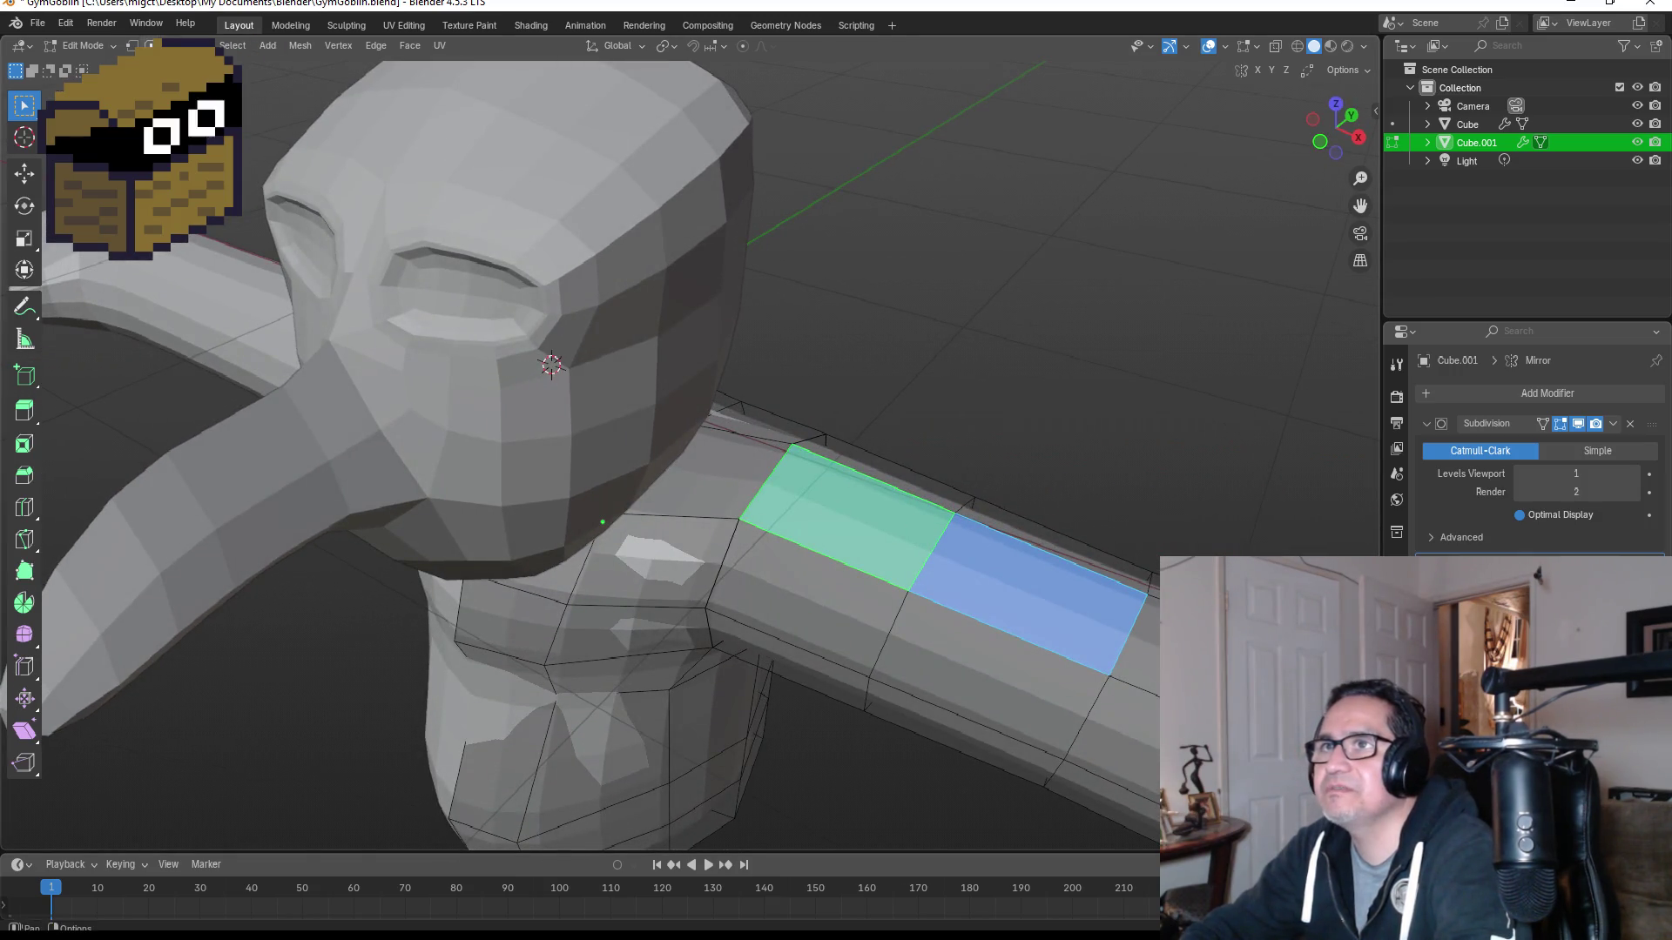
mouse_move(807, 433)
middle_mouse_down()
mouse_move(836, 440)
mouse_move(807, 433)
middle_mouse_up()
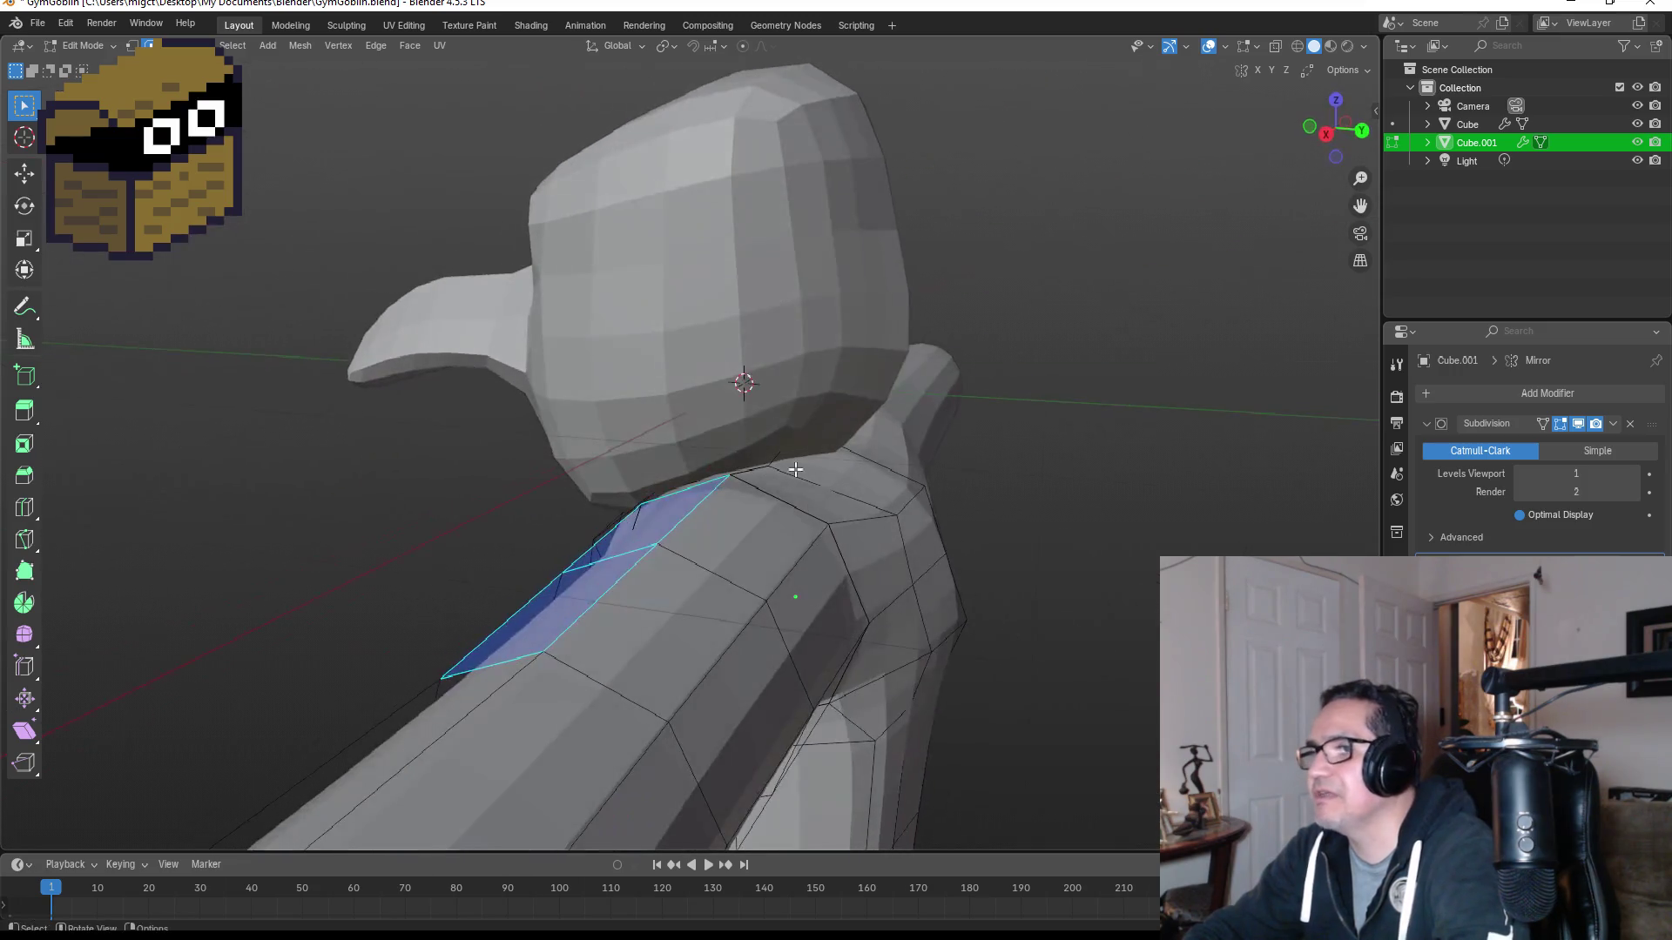
key("k")
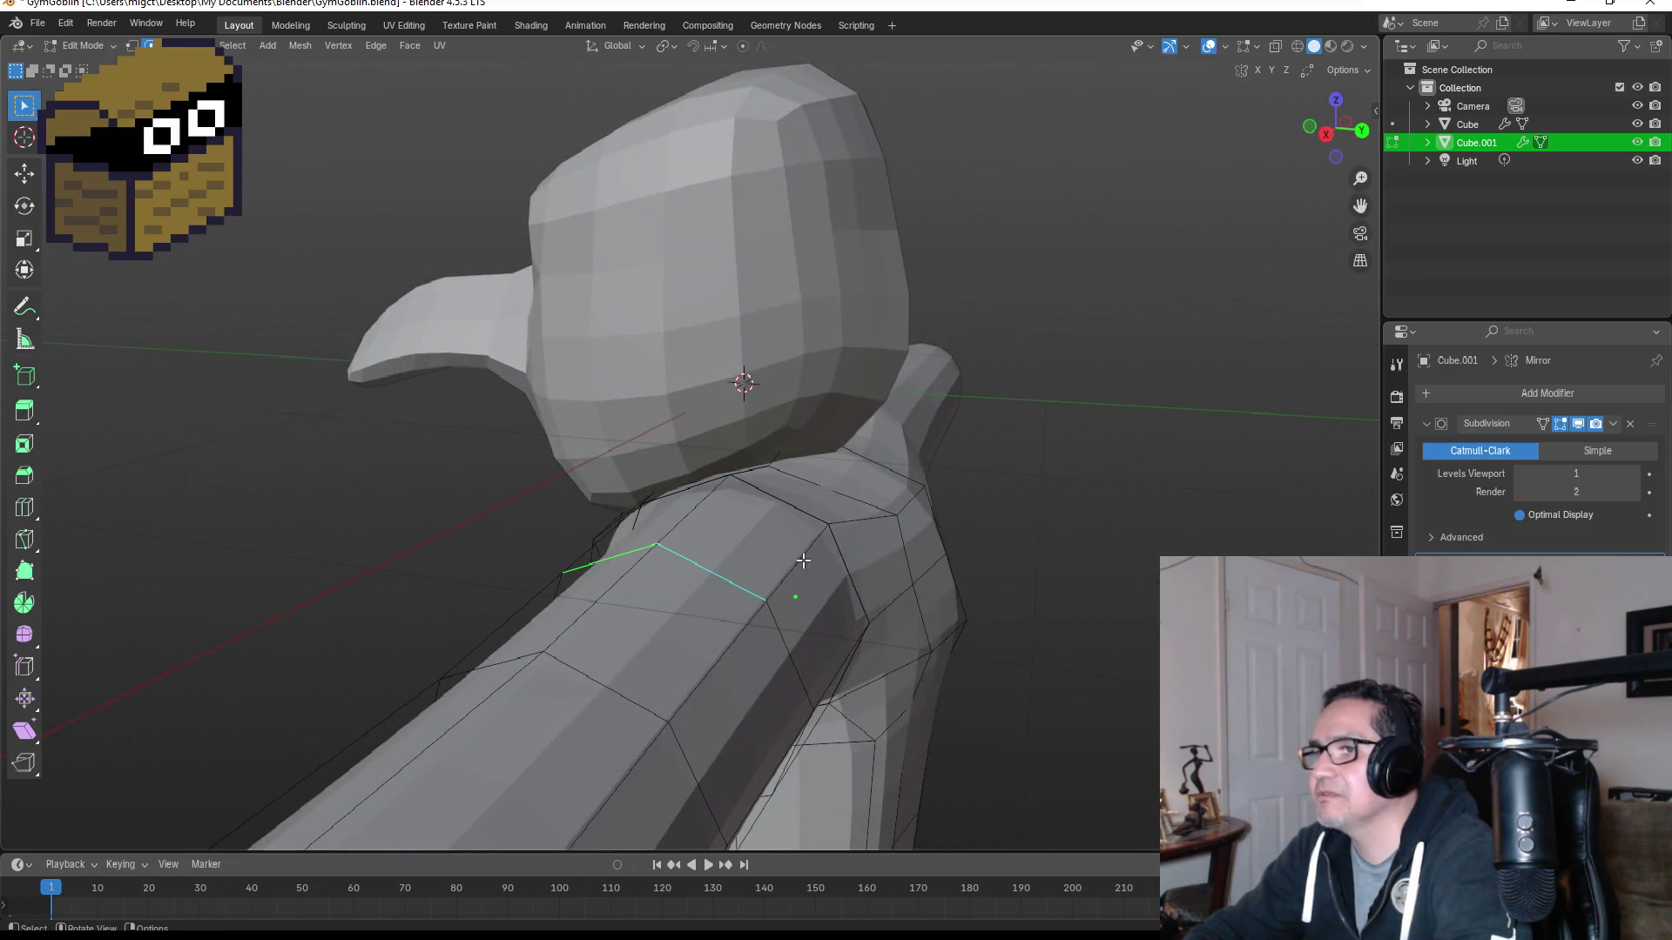
middle_click_drag(679, 558, 898, 618)
Step: Delete the stray cut edges on the shoulder
key("x")
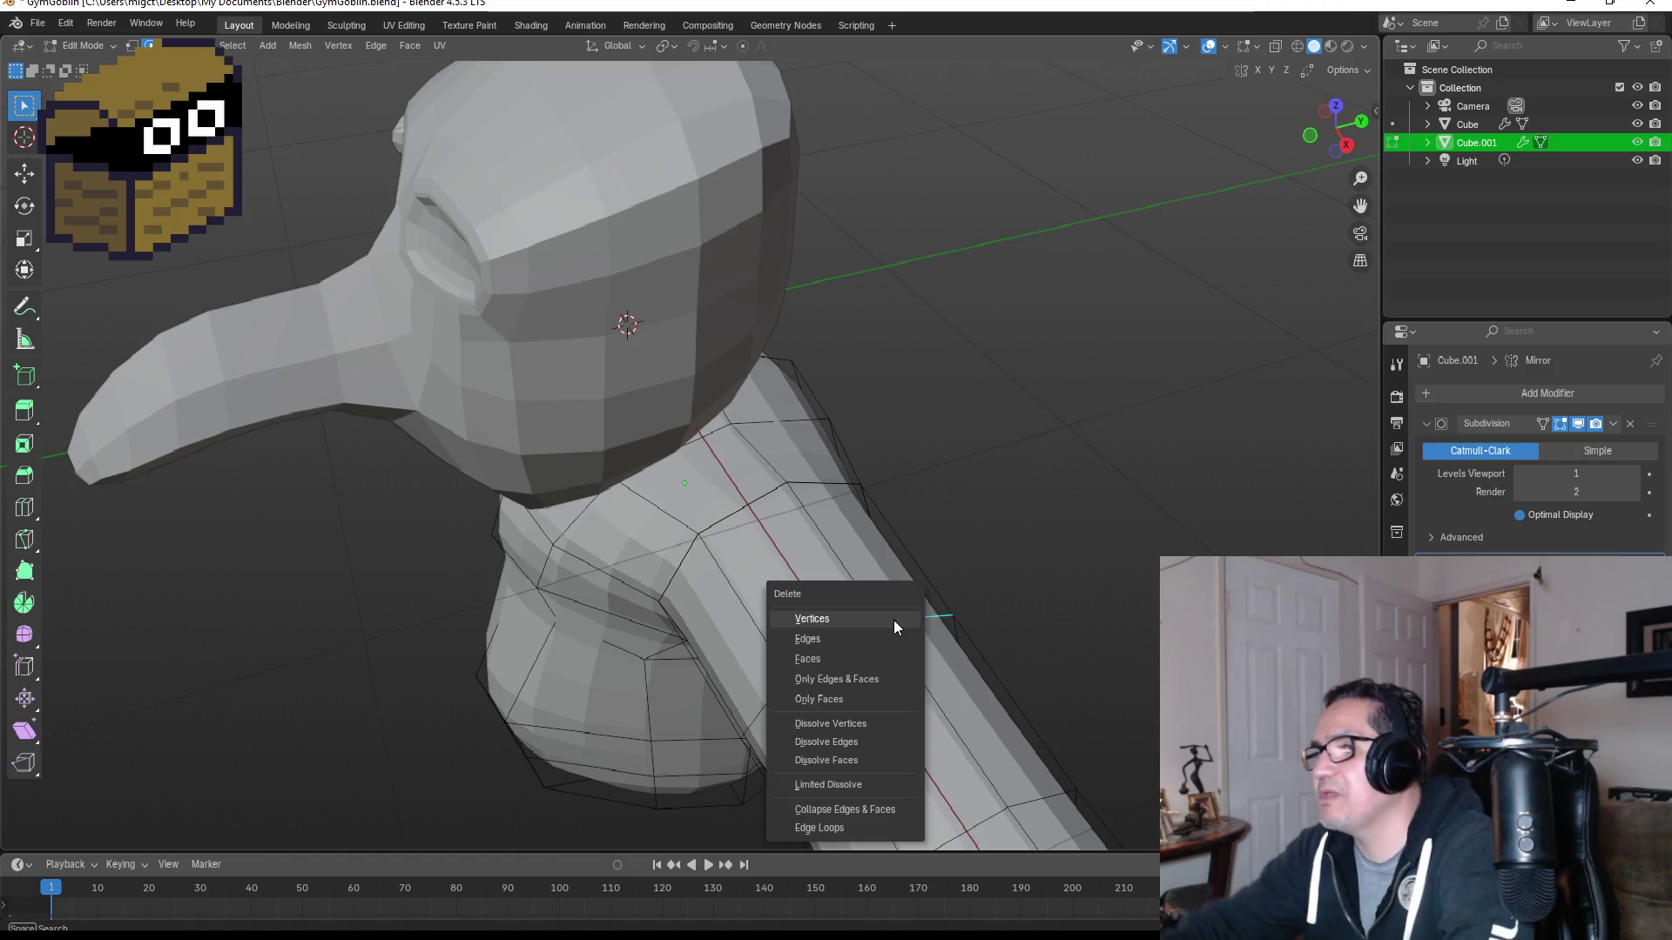
left_click(845, 638)
mouse_move(844, 638)
middle_mouse_down()
mouse_move(1035, 613)
mouse_move(1064, 627)
middle_mouse_up()
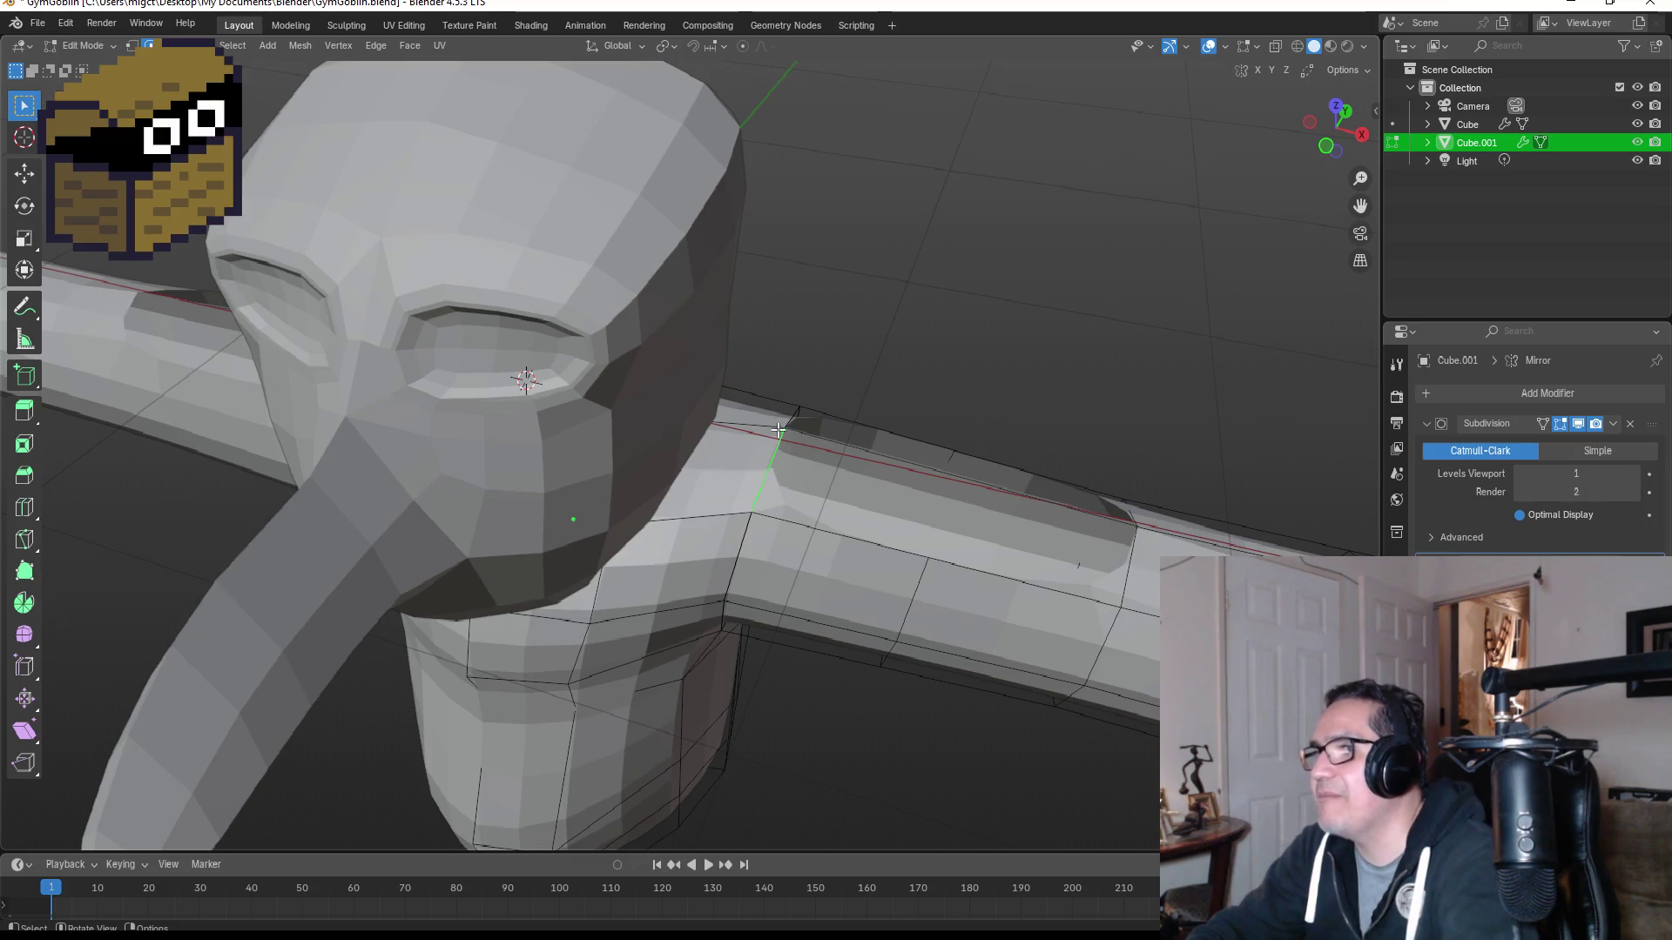
Step: Select the edges around the neck, then a face on top of the shoulder
middle_click_drag(894, 426, 880, 506)
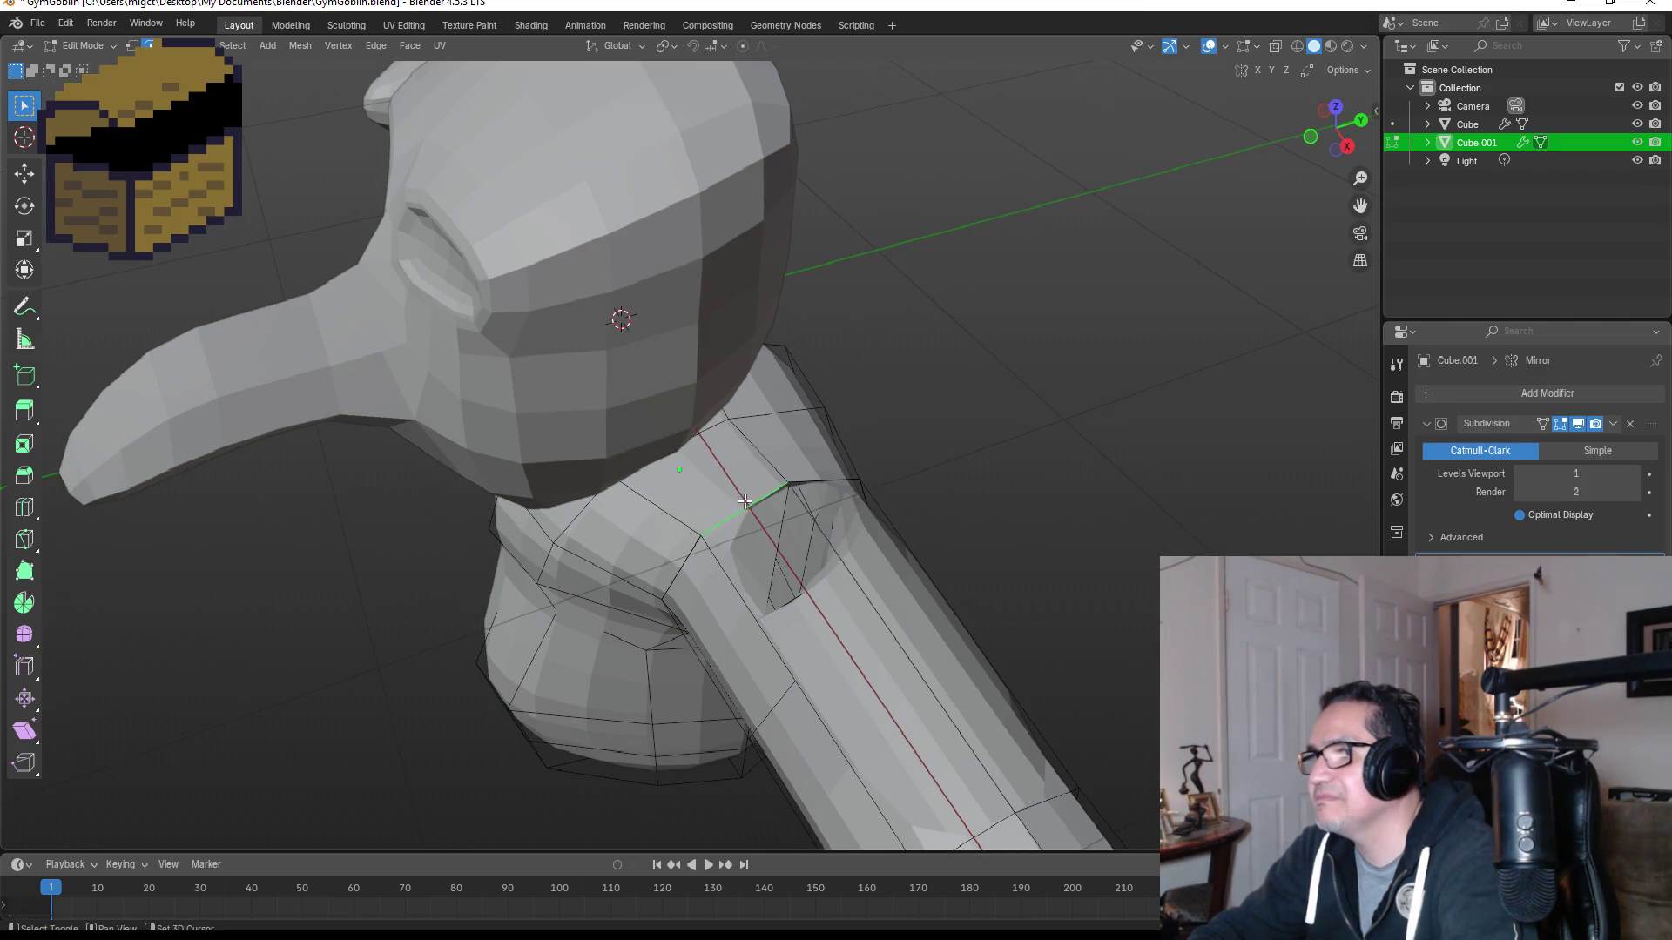
left_click(826, 482, "shift")
mouse_move(925, 500)
middle_mouse_down()
mouse_move(882, 642)
mouse_move(666, 673)
middle_mouse_up()
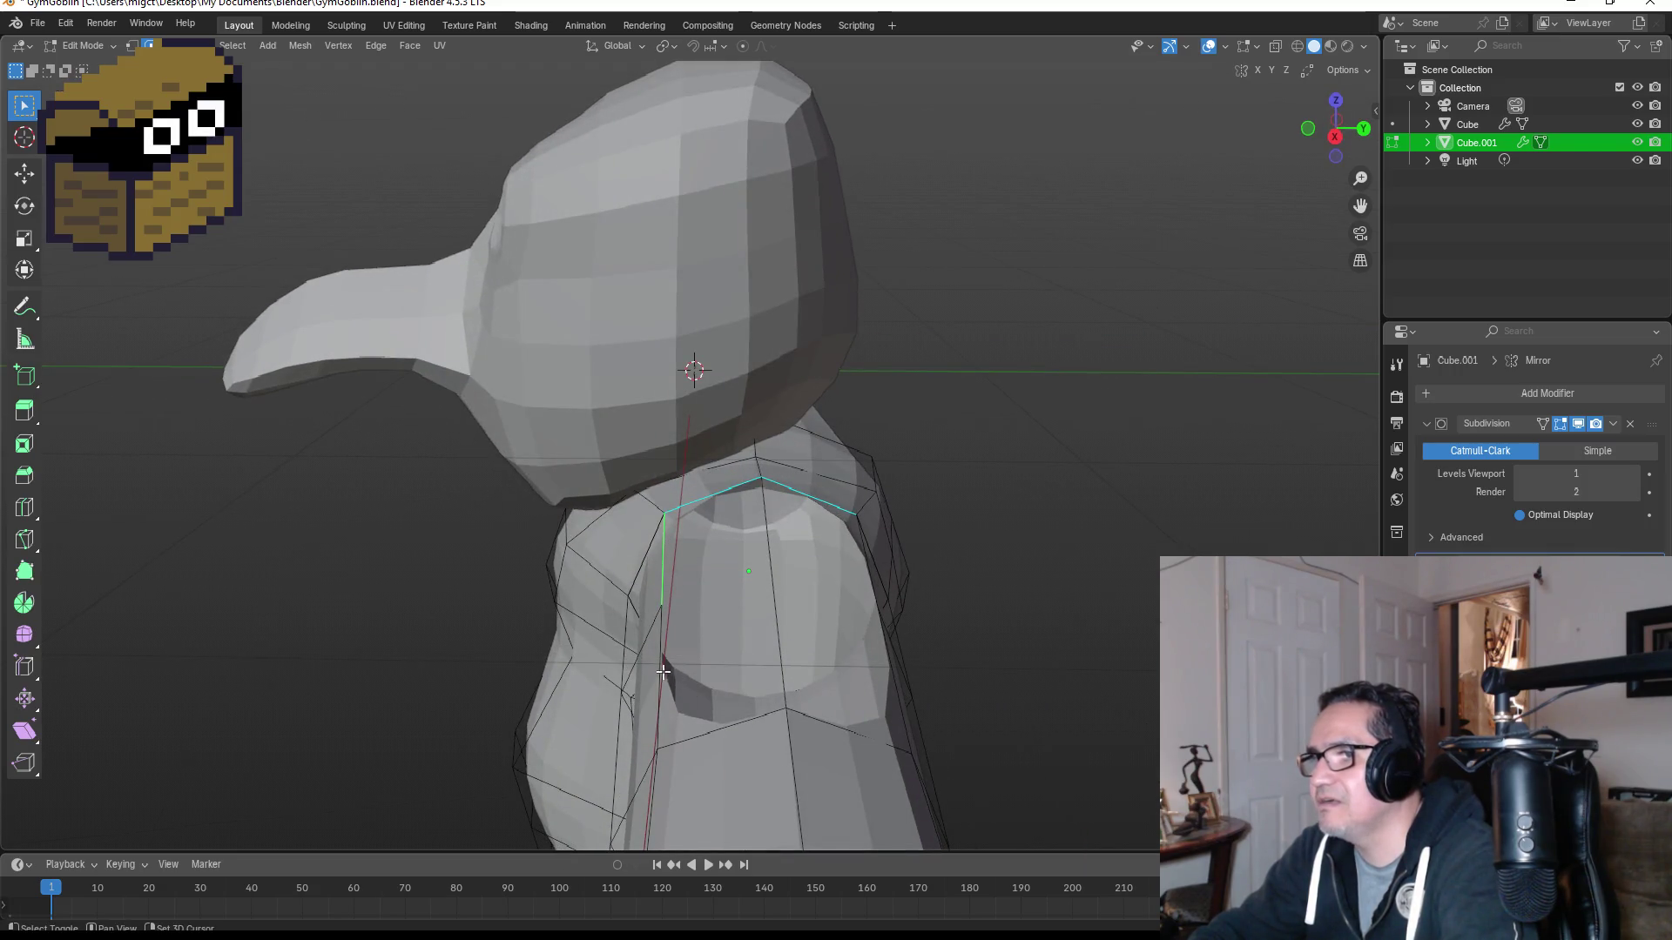
left_click(742, 725, "shift")
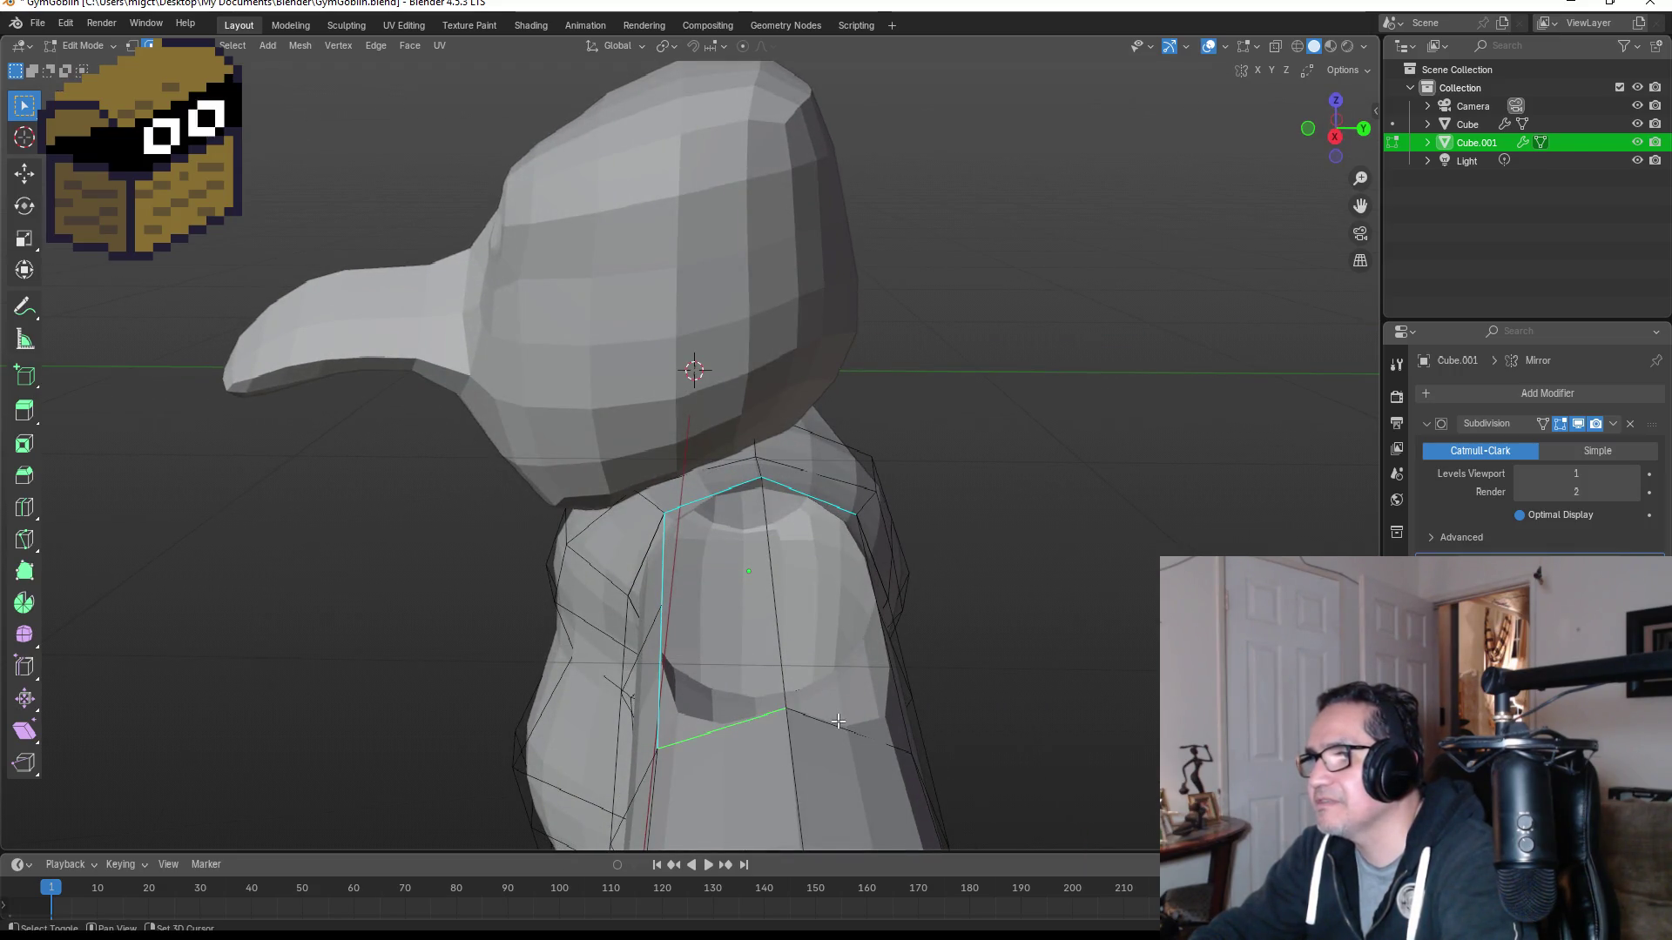
left_click(898, 693, "shift")
mouse_move(898, 693)
middle_mouse_down()
mouse_move(948, 642)
mouse_move(836, 642)
mouse_move(712, 576)
mouse_move(944, 597)
mouse_move(963, 552)
mouse_move(1055, 574)
mouse_move(1033, 473)
mouse_move(1042, 493)
middle_mouse_up()
left_click(944, 598)
Step: Raise the shoulder-top face straight up along Z and scale it smaller
key("g")
key("z")
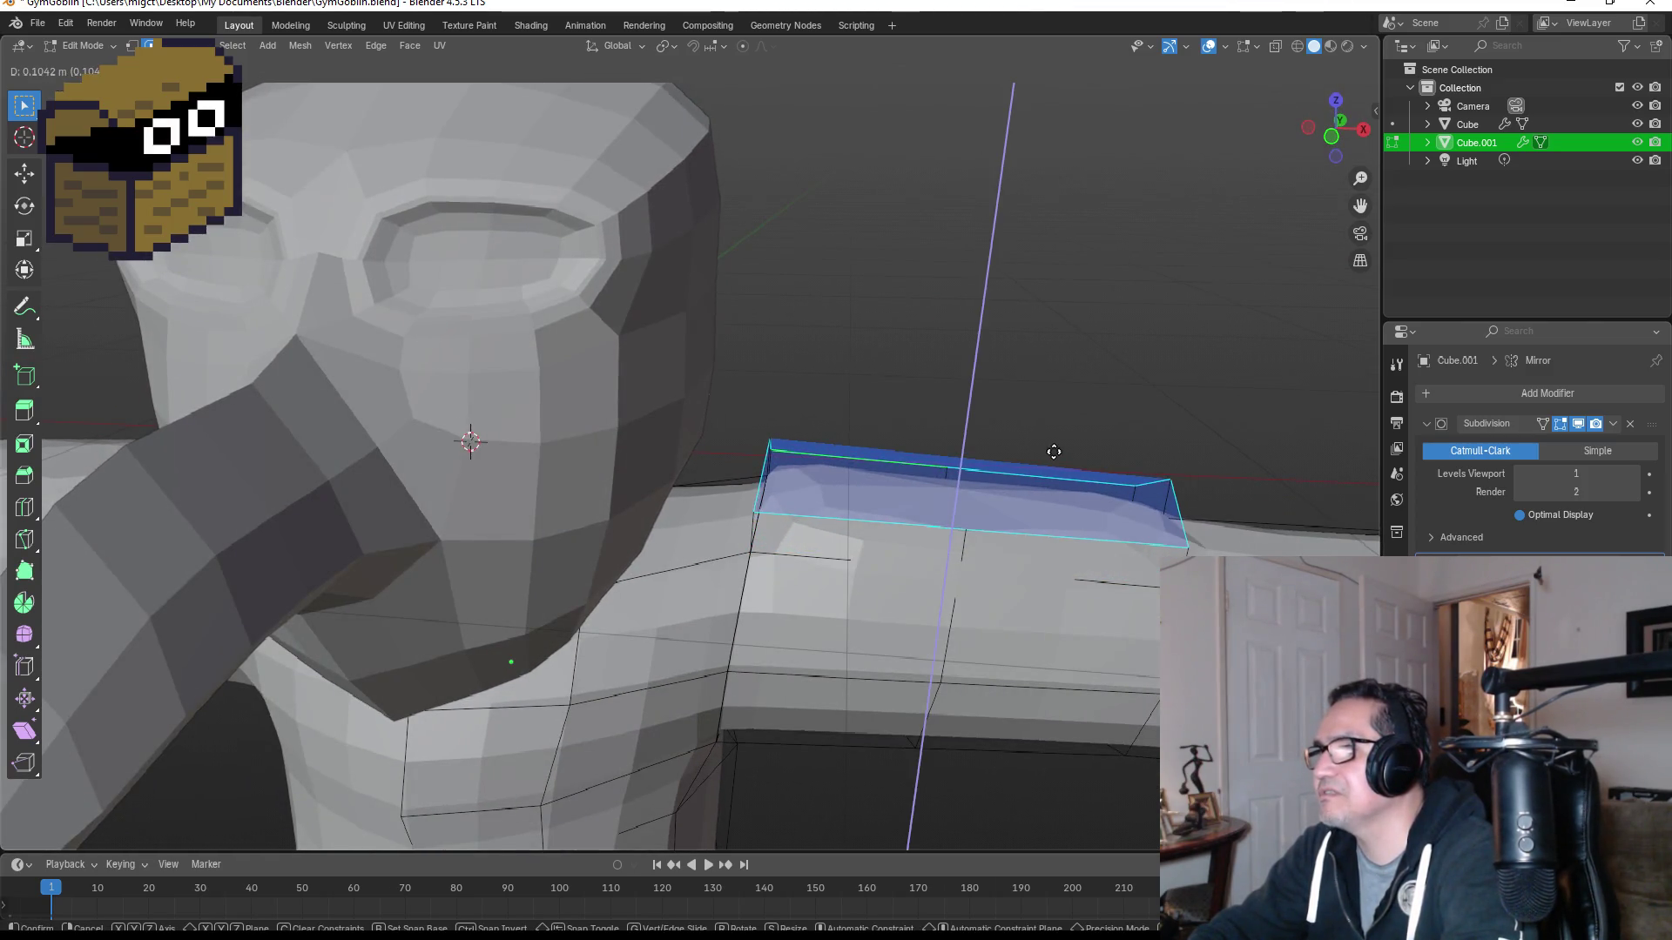
left_click(1053, 448)
key("s")
left_click(1021, 431)
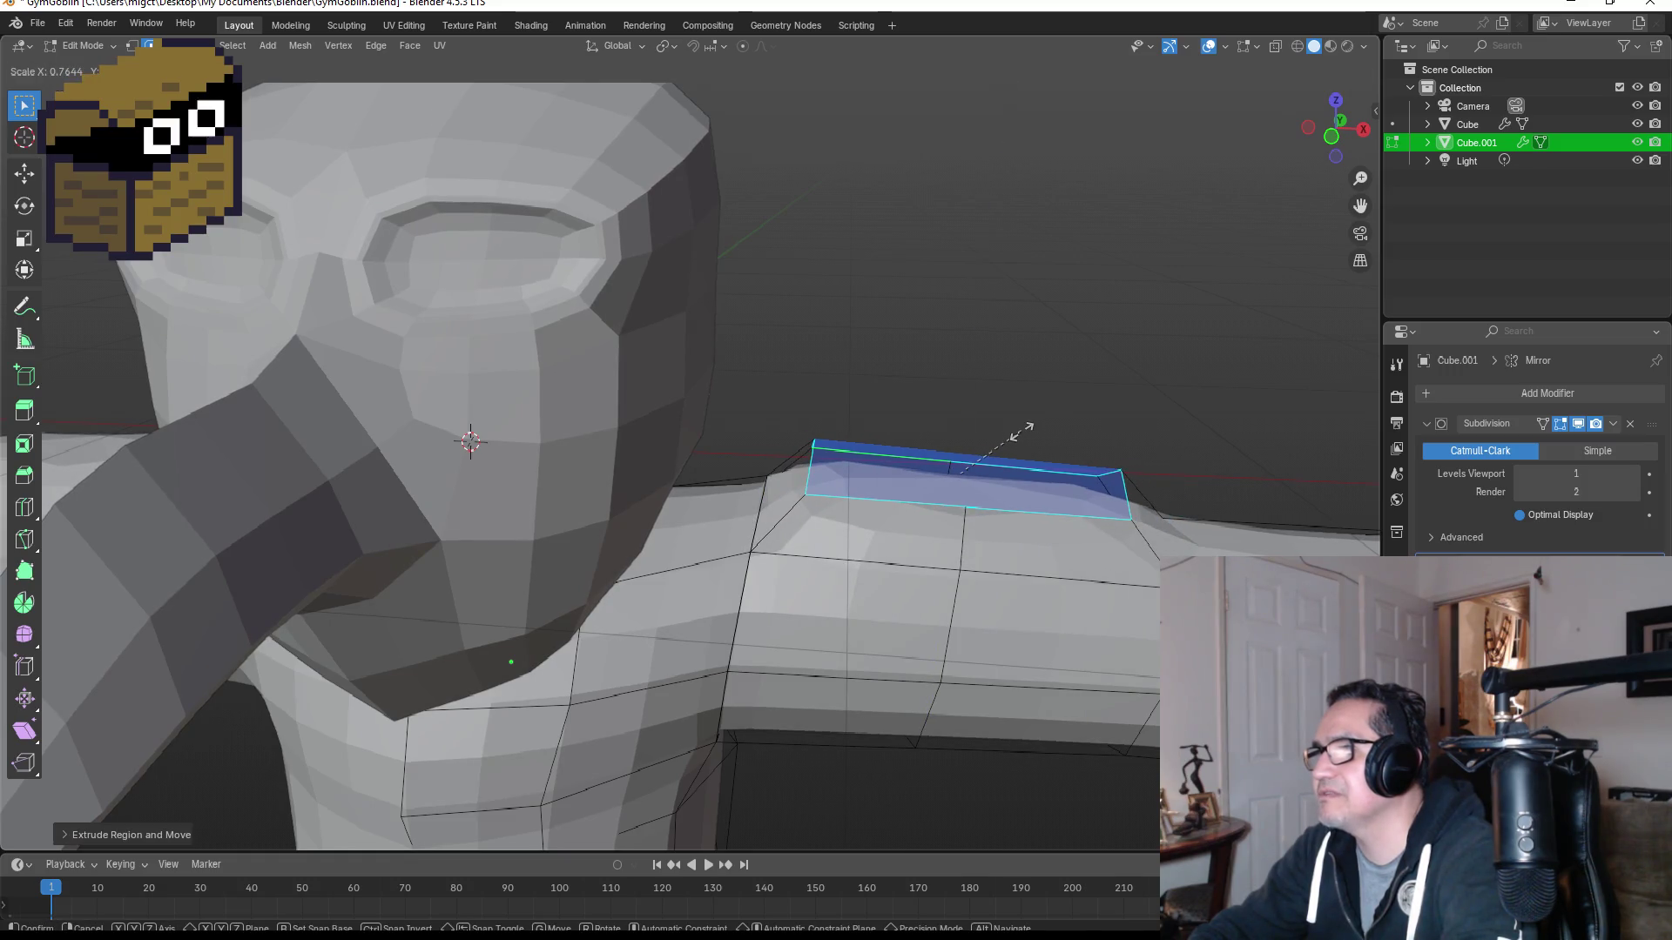
Step: Raise and narrow the top face a second time to round off the bump
key("g")
key("z")
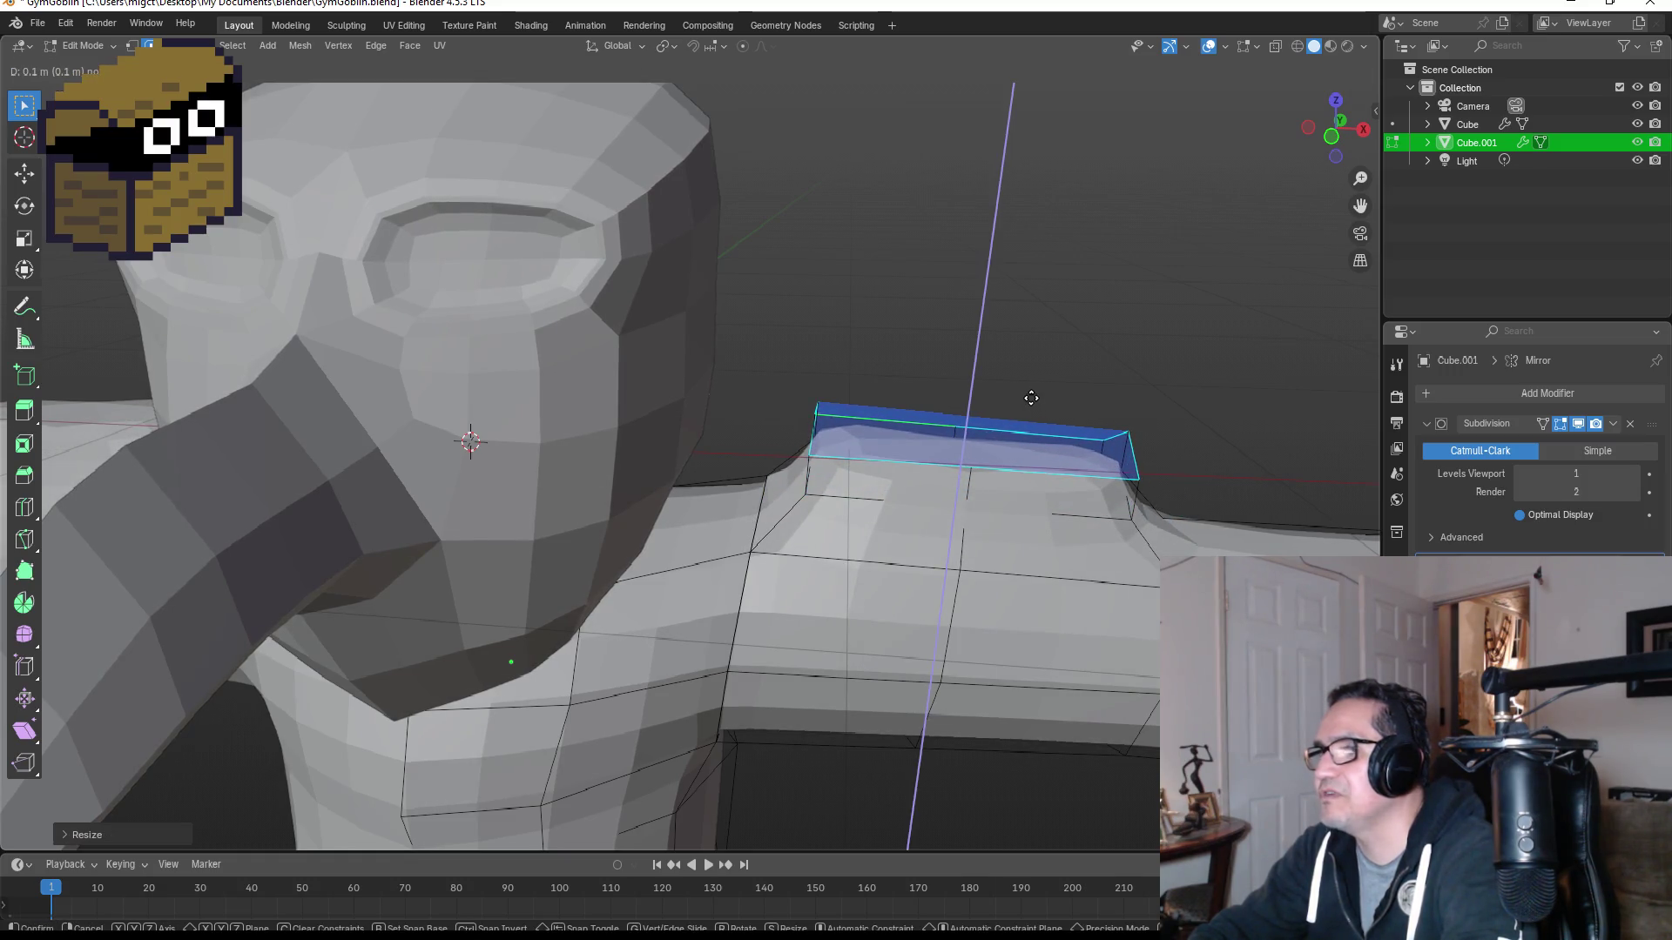
left_click(1031, 398)
key("s")
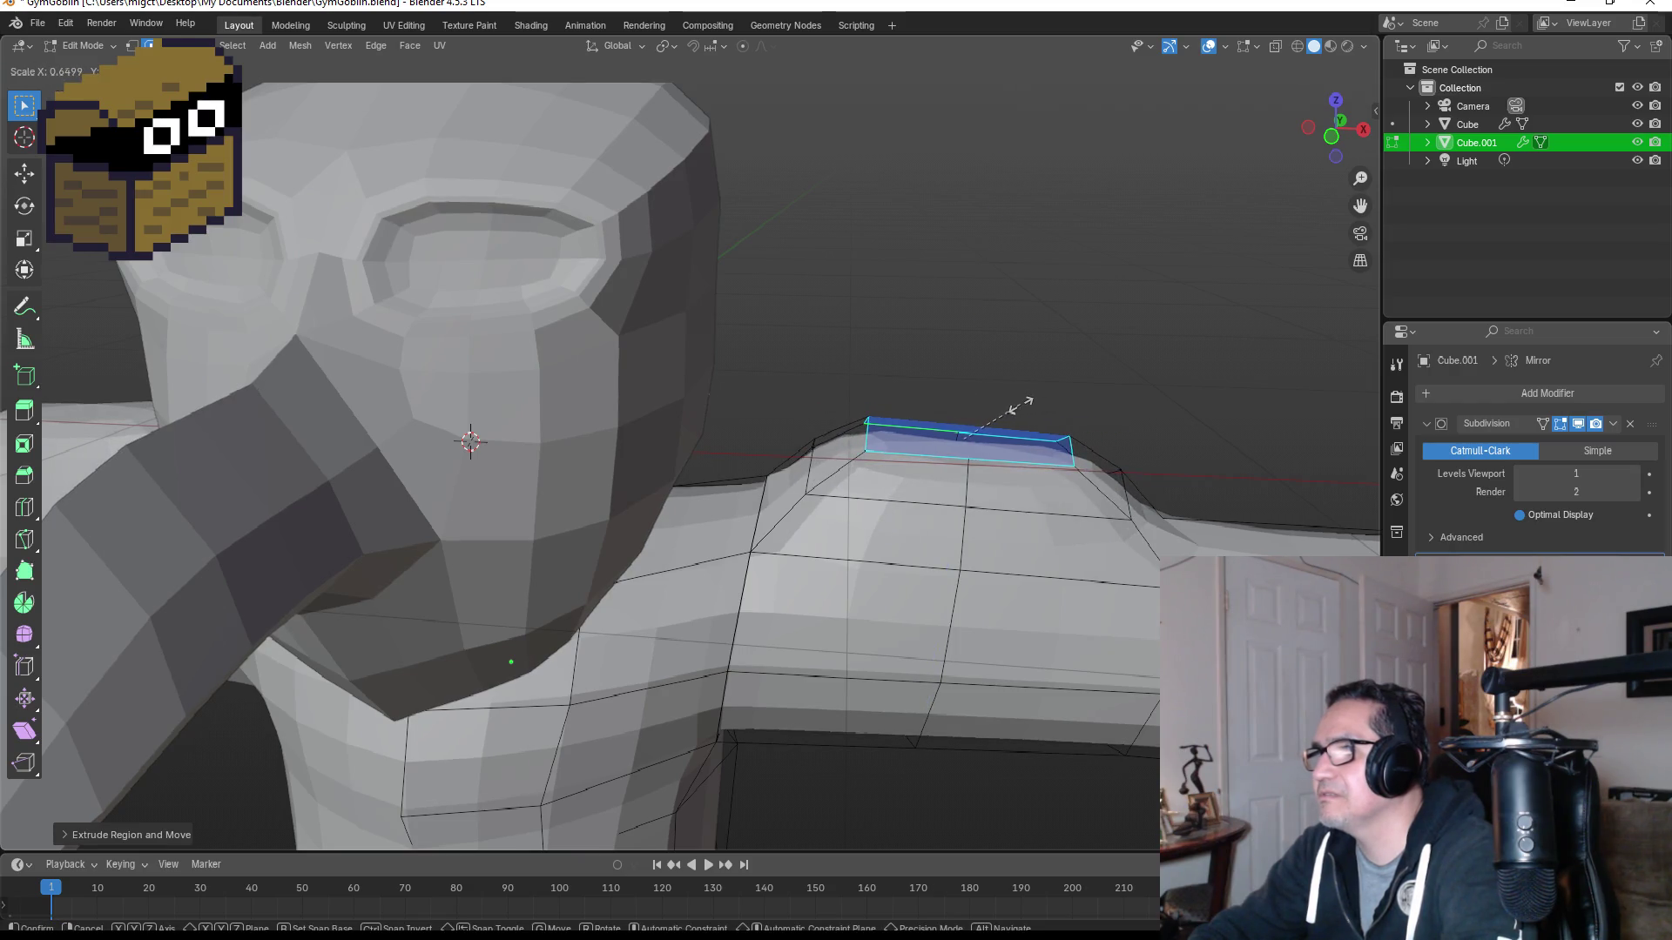
left_click(1005, 414)
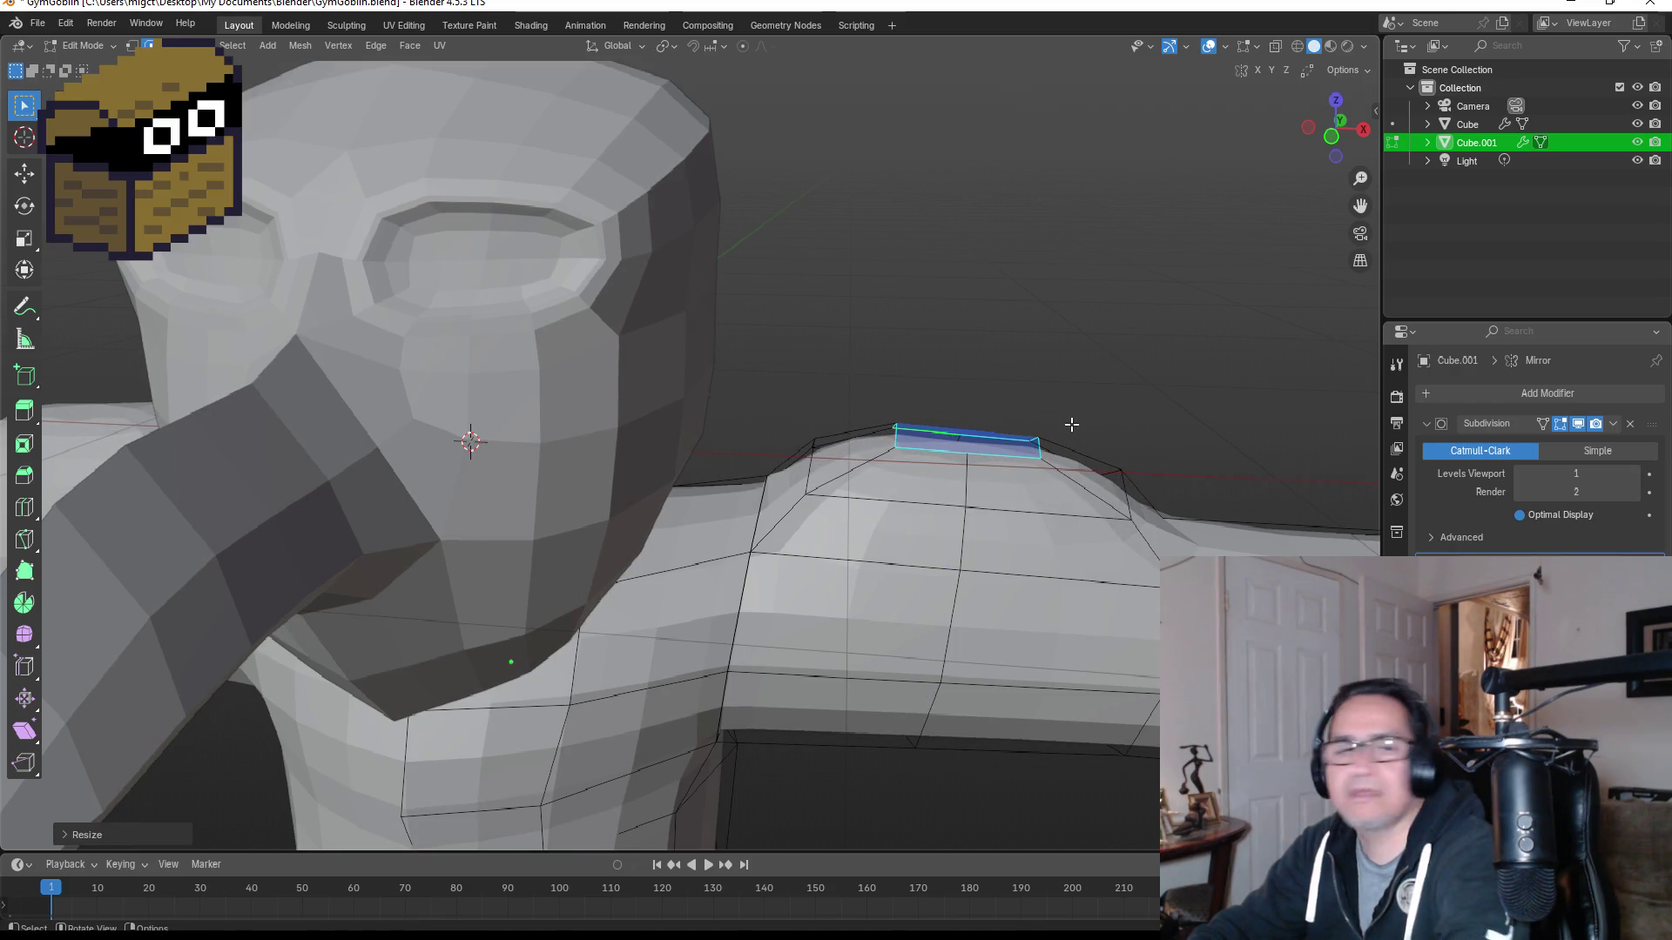
key("KP_1")
key("KP_5")
mouse_move(1177, 379)
middle_mouse_down()
mouse_move(1105, 389)
mouse_move(936, 470)
mouse_move(976, 436)
mouse_move(1089, 422)
mouse_move(1030, 467)
middle_mouse_up()
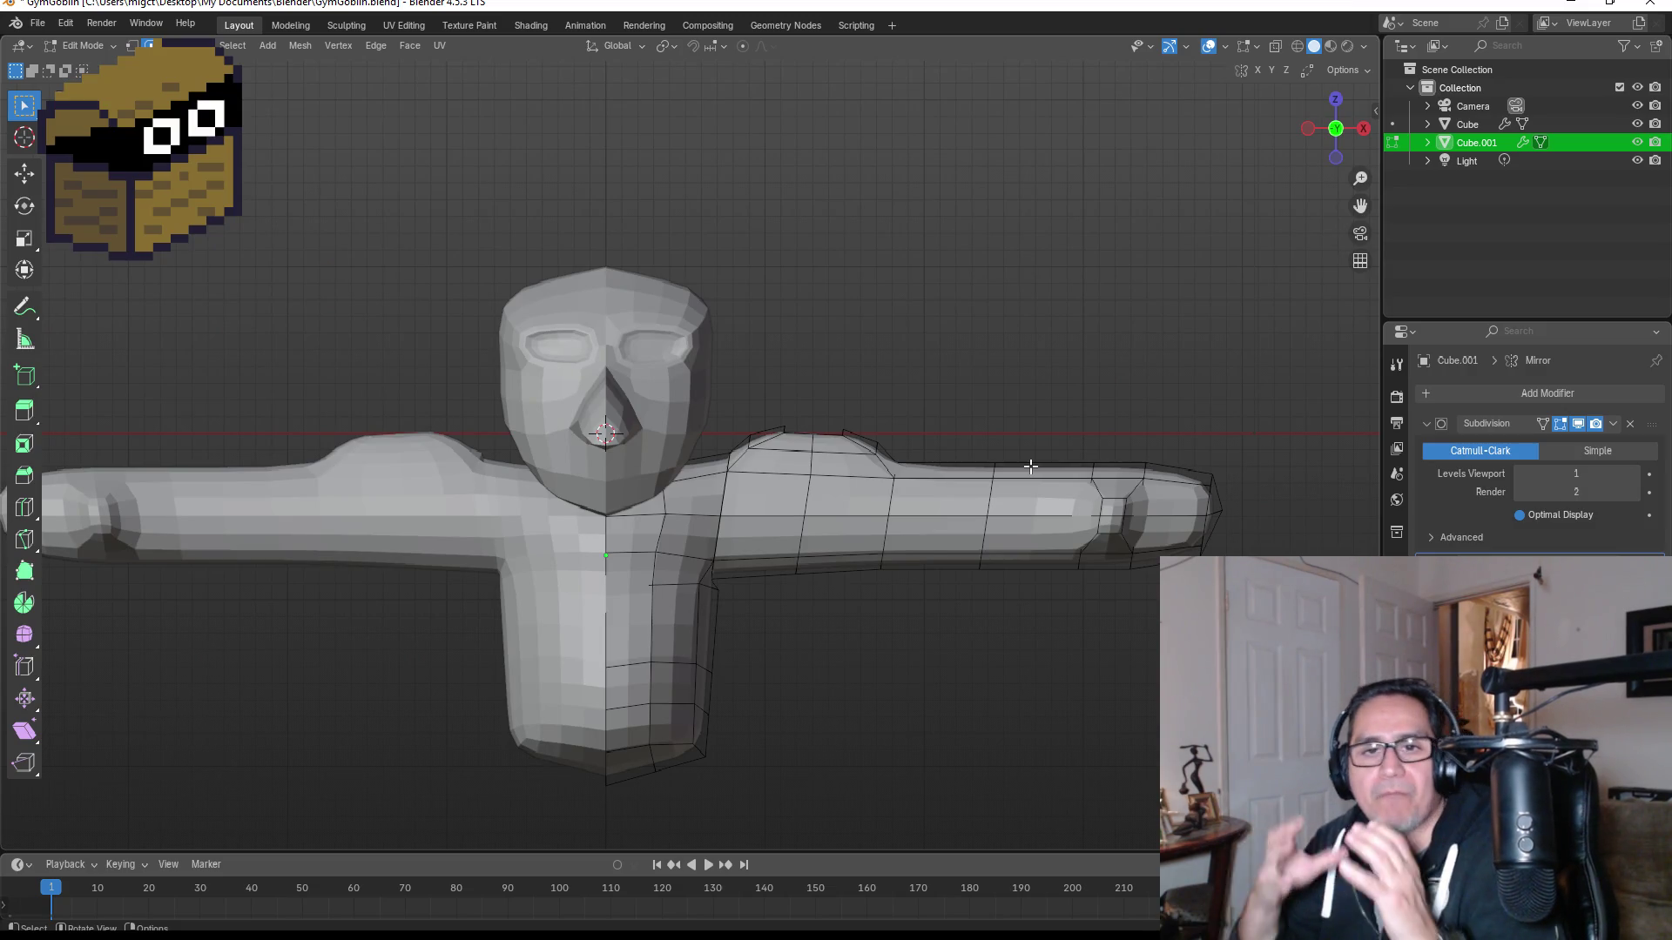
middle_click_drag(1027, 455, 989, 455)
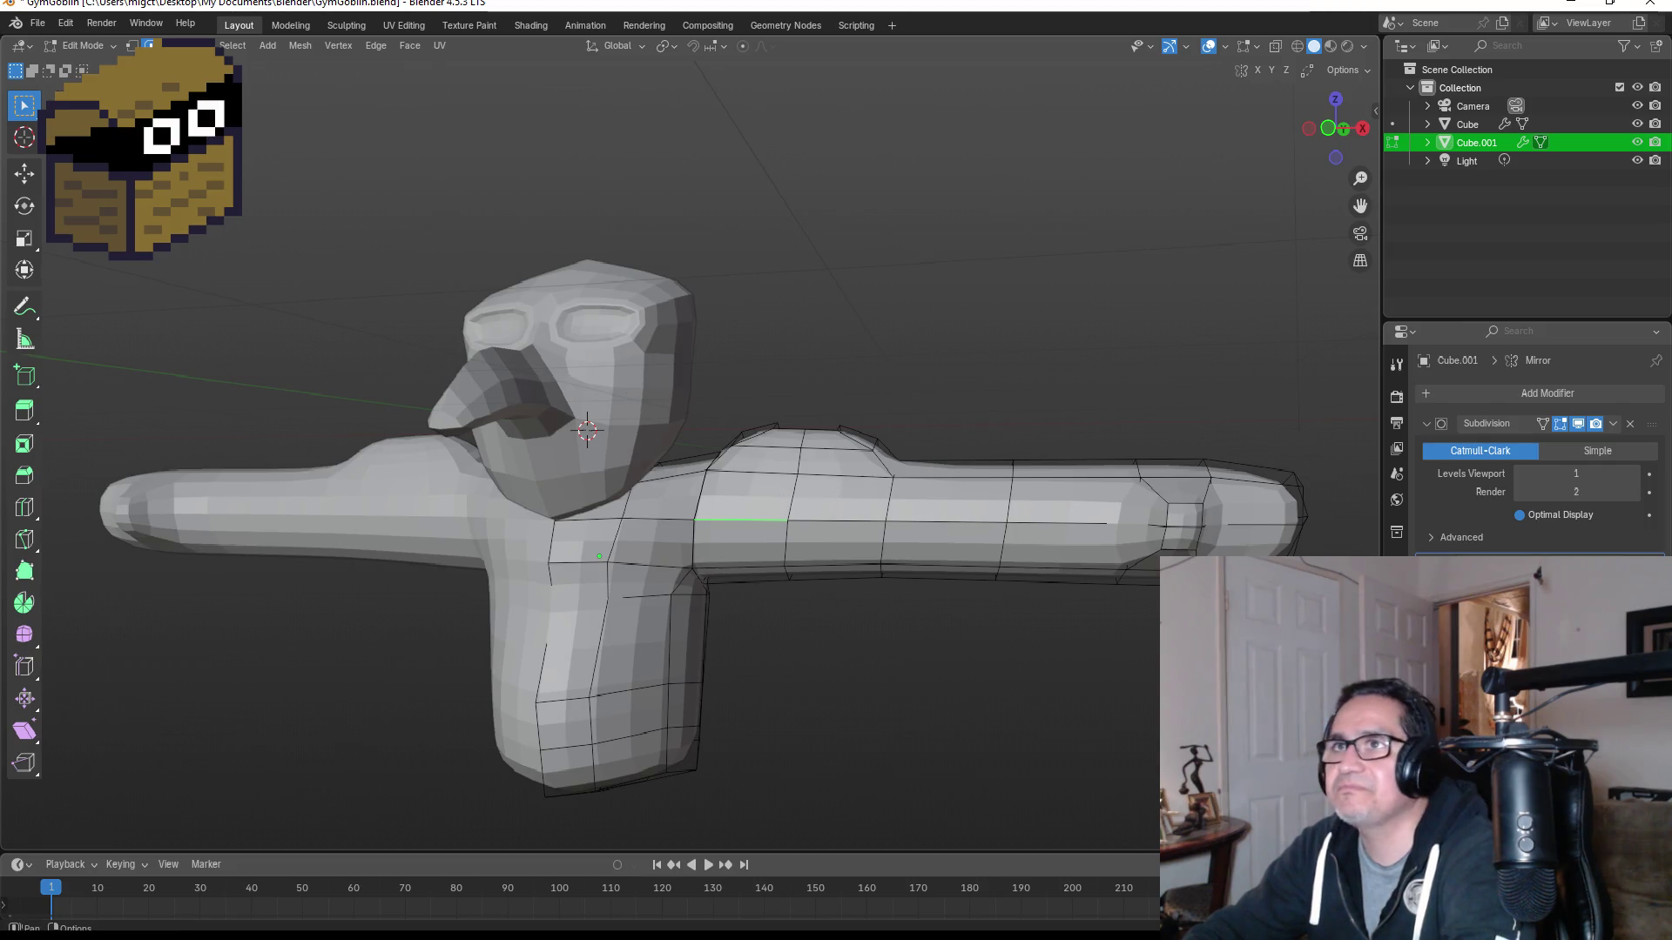
Step: Select four shoulder faces and extrude them outward
left_click(734, 492)
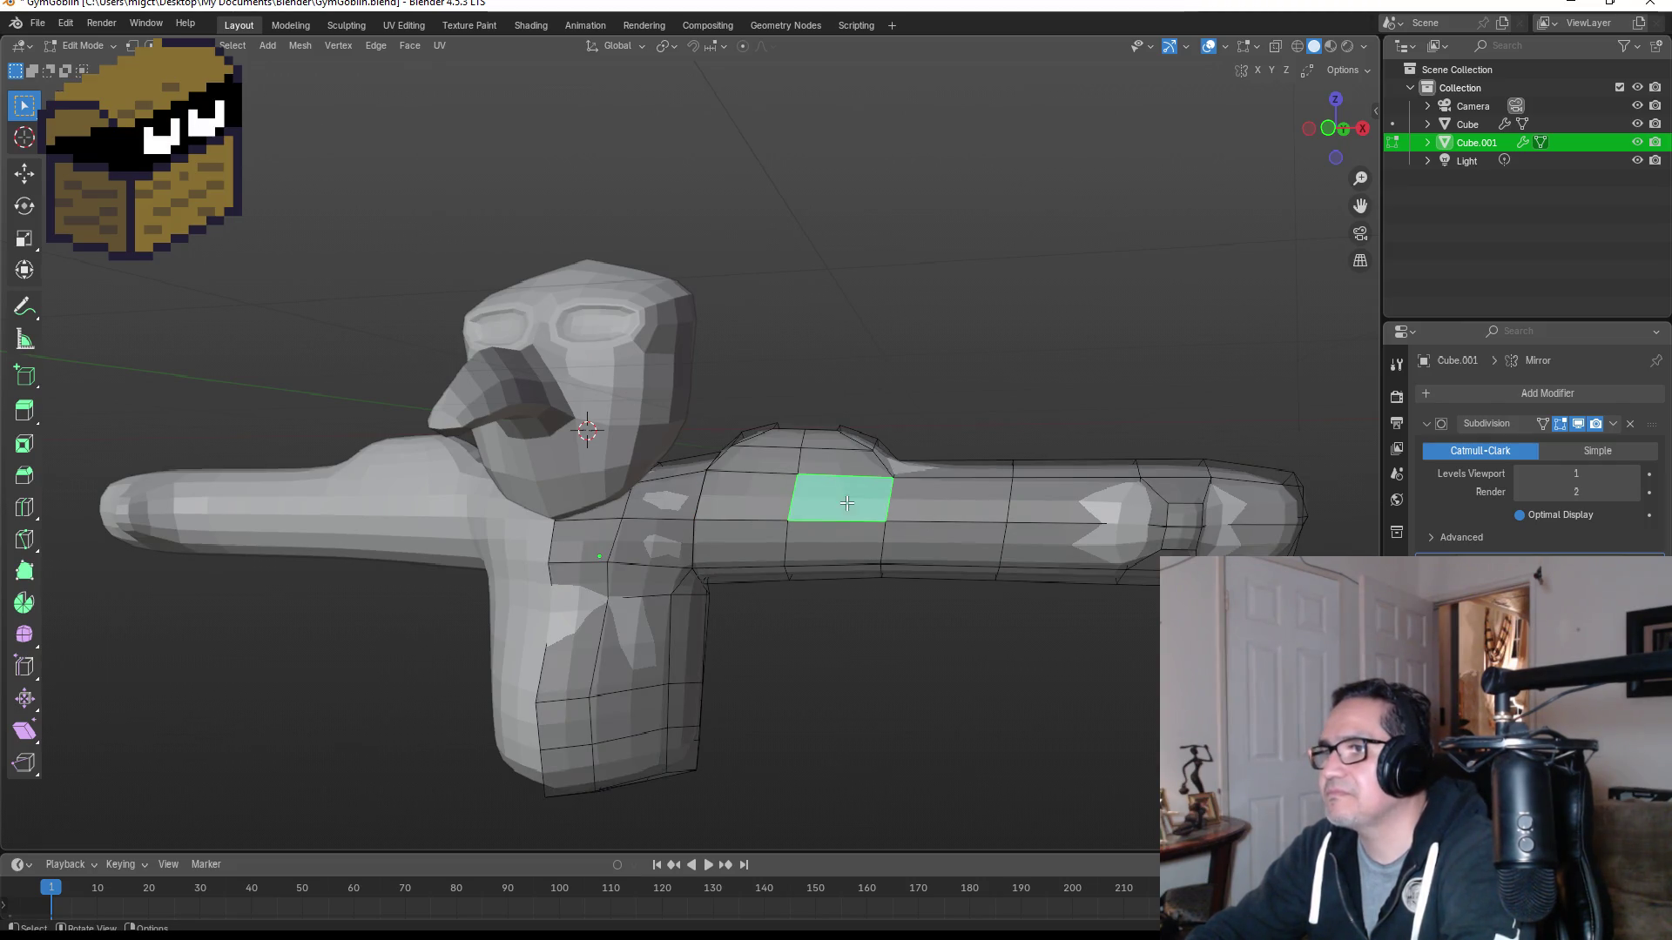
mouse_move(883, 503)
middle_mouse_down()
mouse_move(712, 564)
mouse_move(872, 534)
middle_mouse_up()
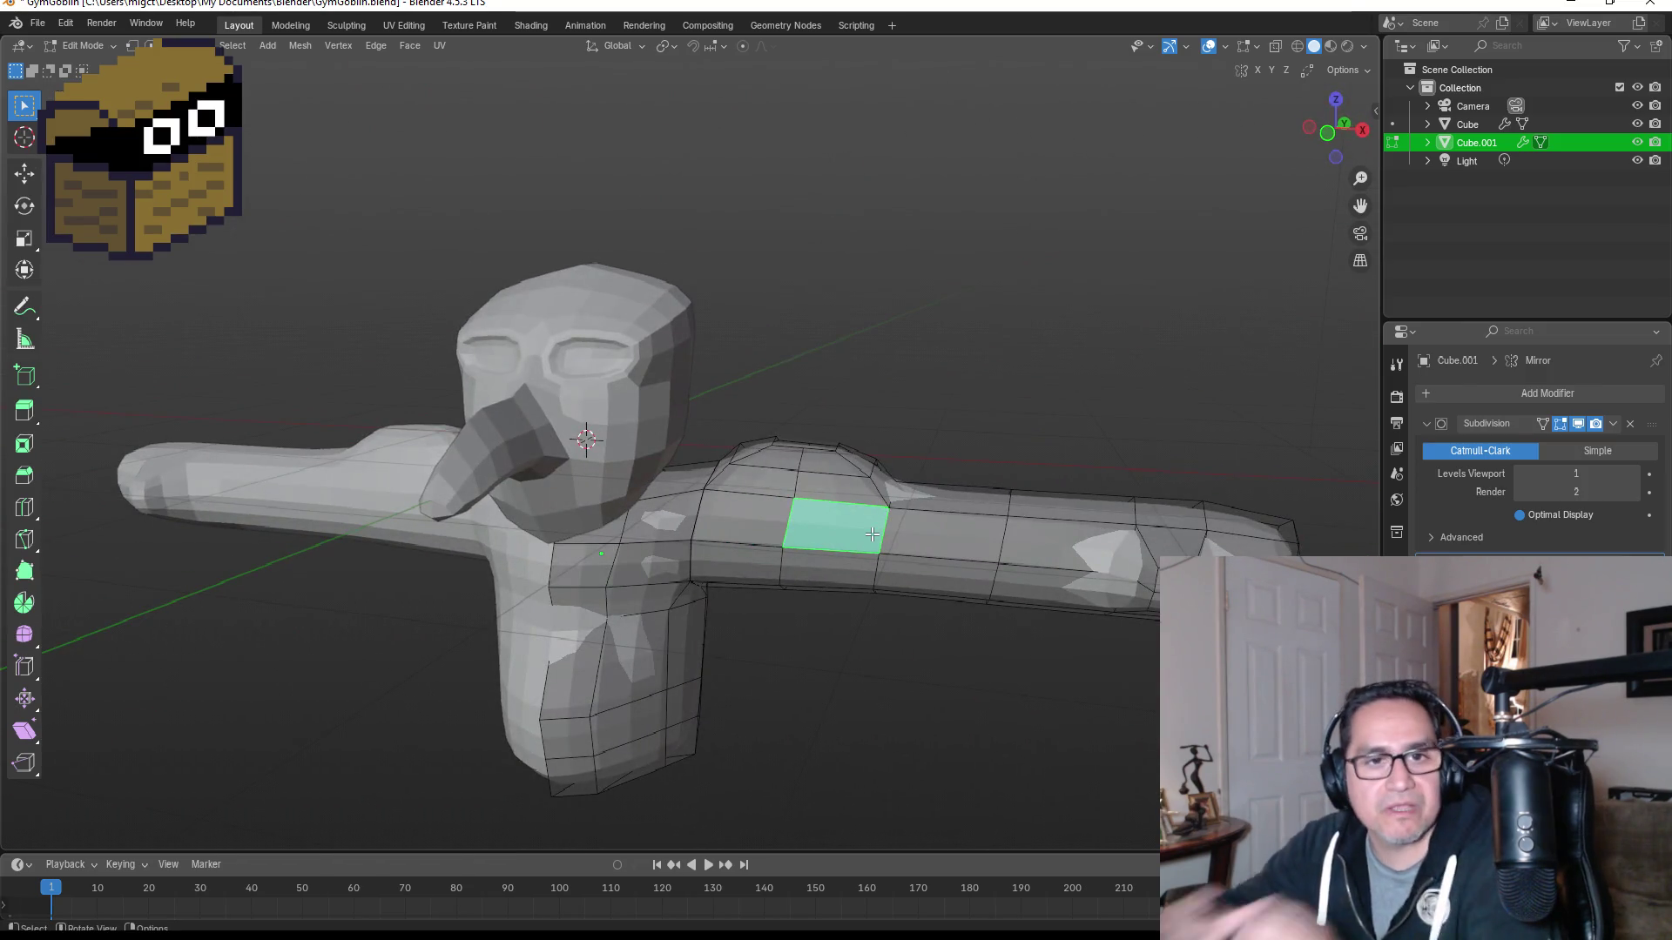
scroll(1038, 600, "up", 2)
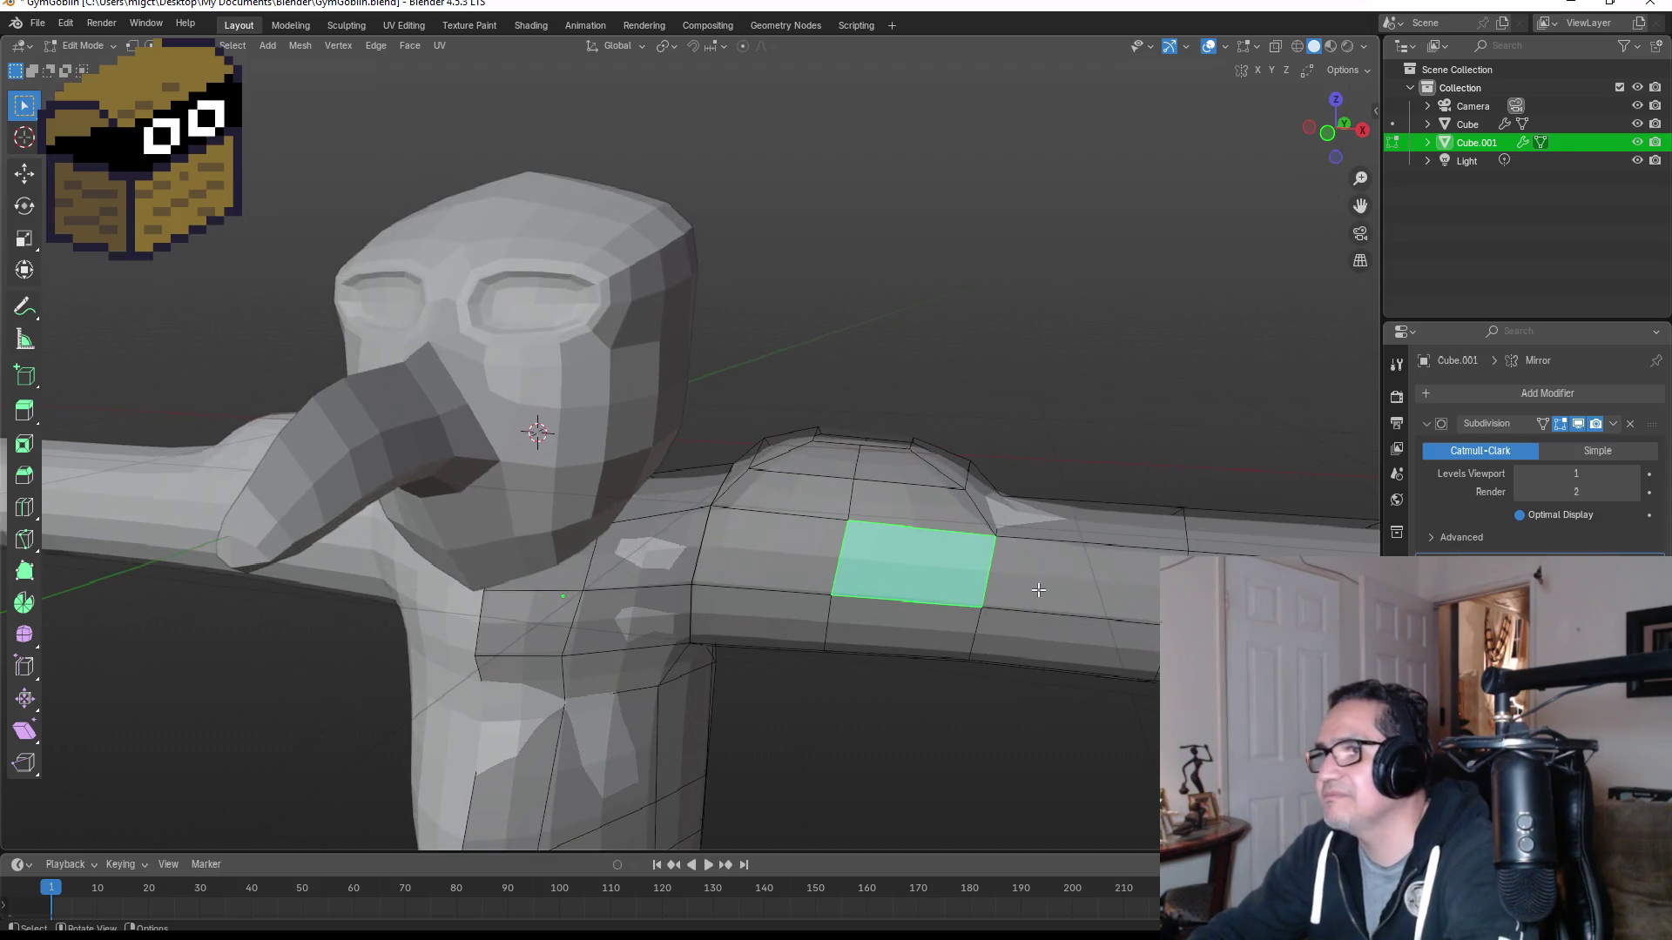
middle_click_drag(1057, 489, 1078, 489)
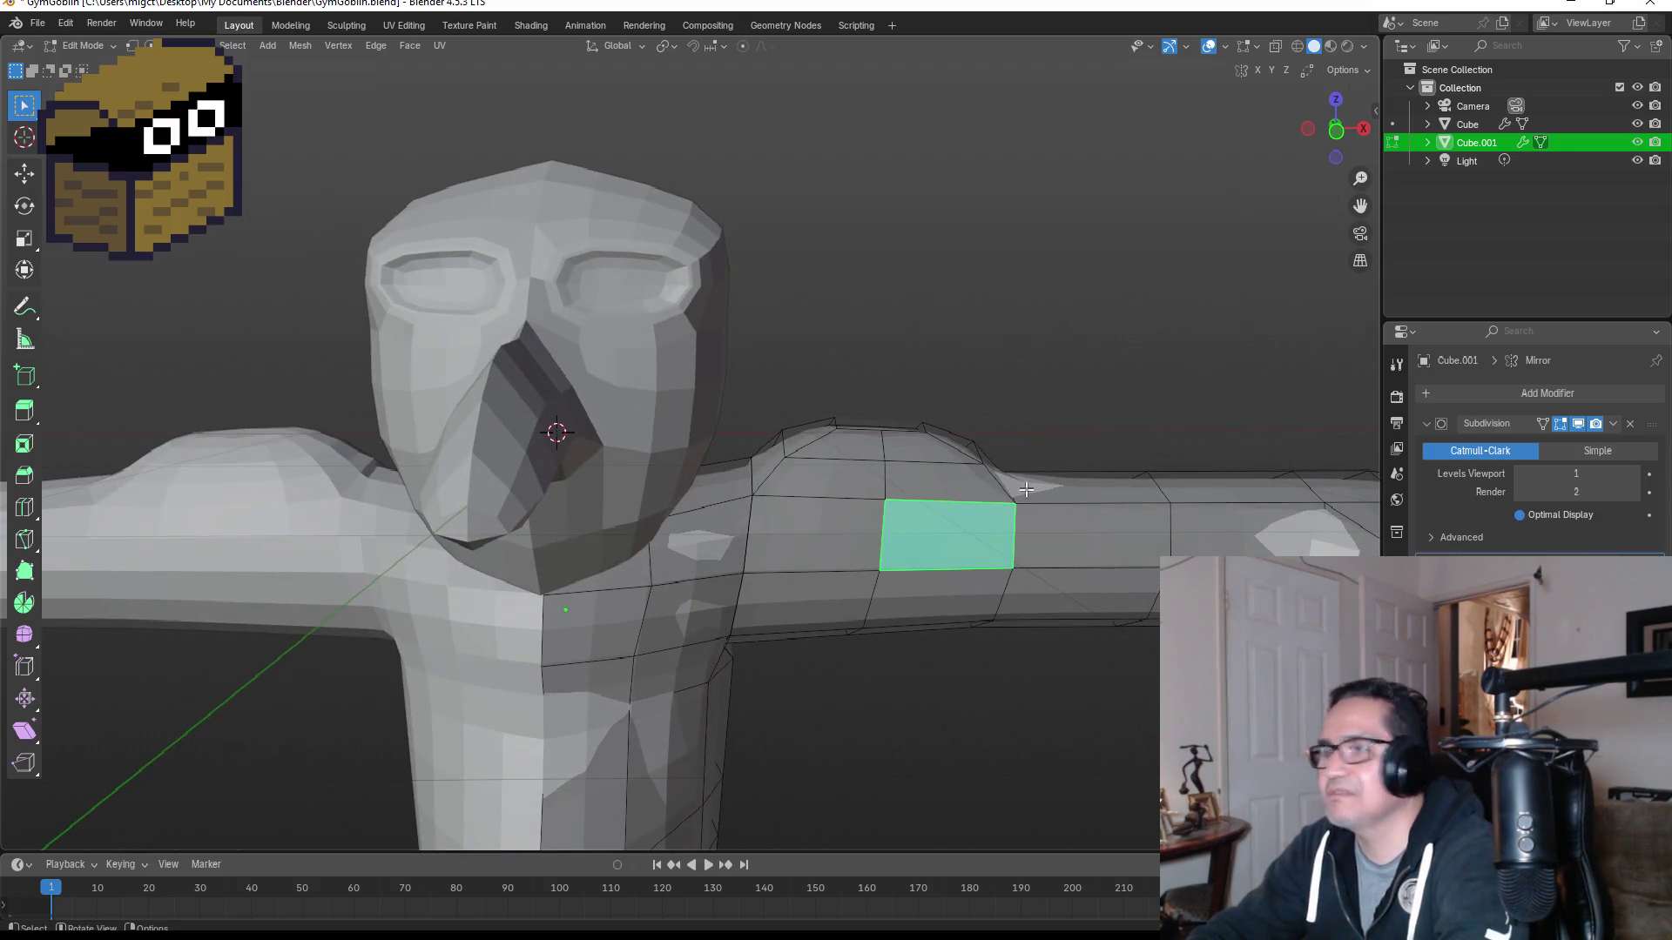
key("KP_1")
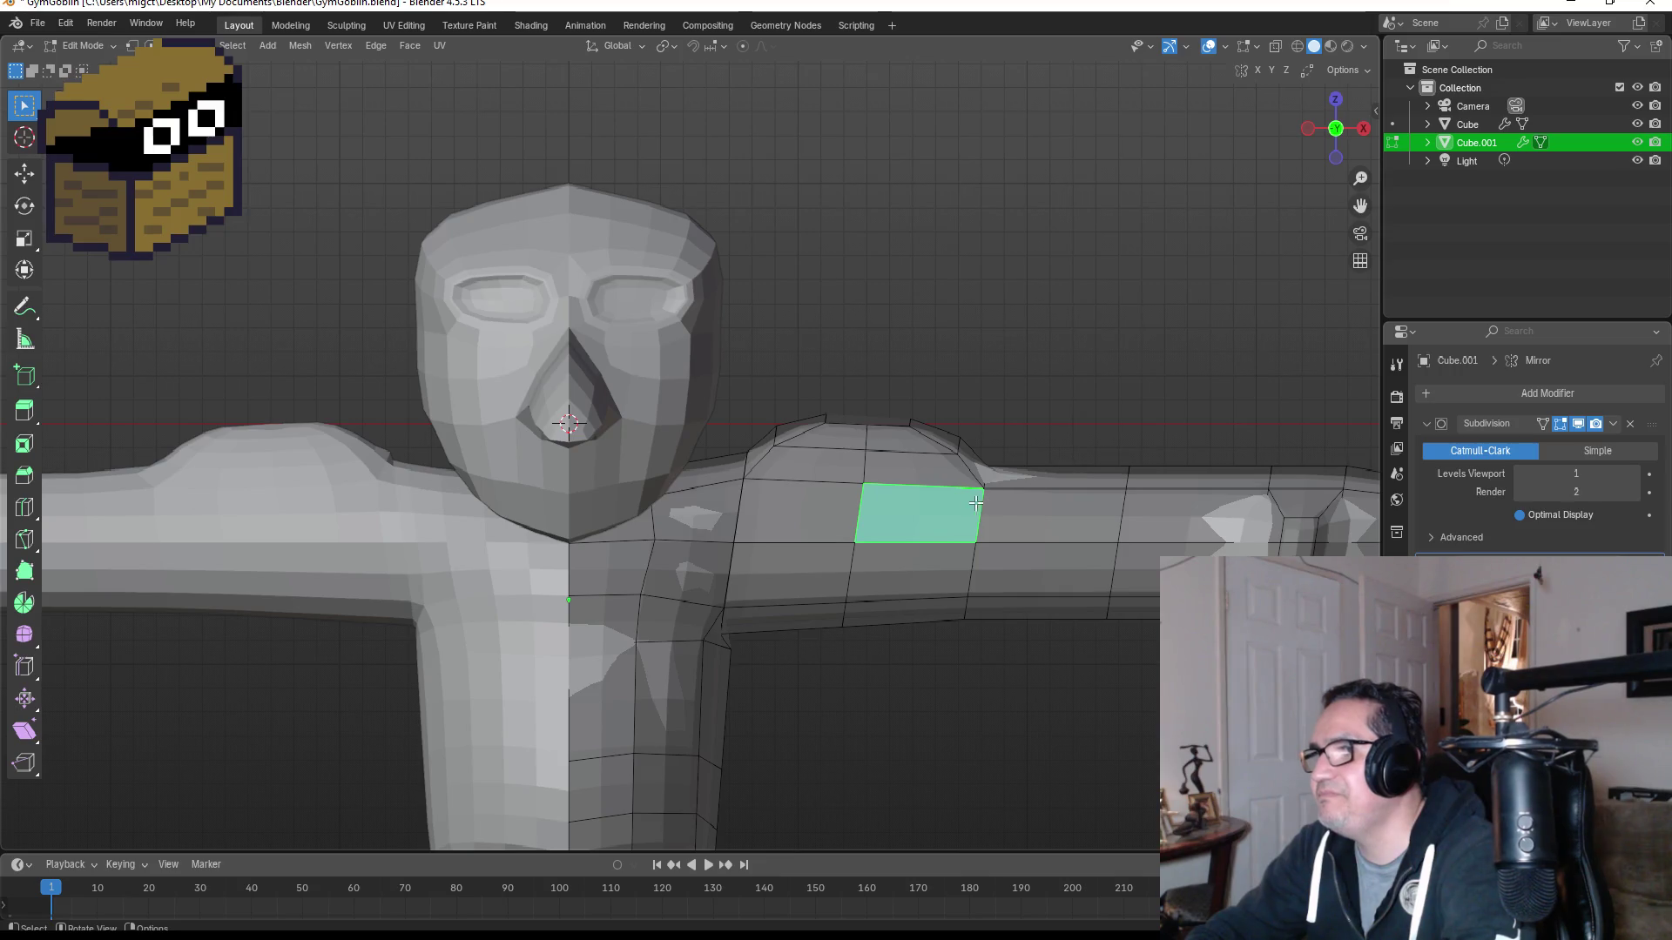
left_click(827, 518, "shift")
left_click(799, 574, "shift")
left_click(919, 574, "shift")
middle_click_drag(1036, 491, 877, 485)
key("e")
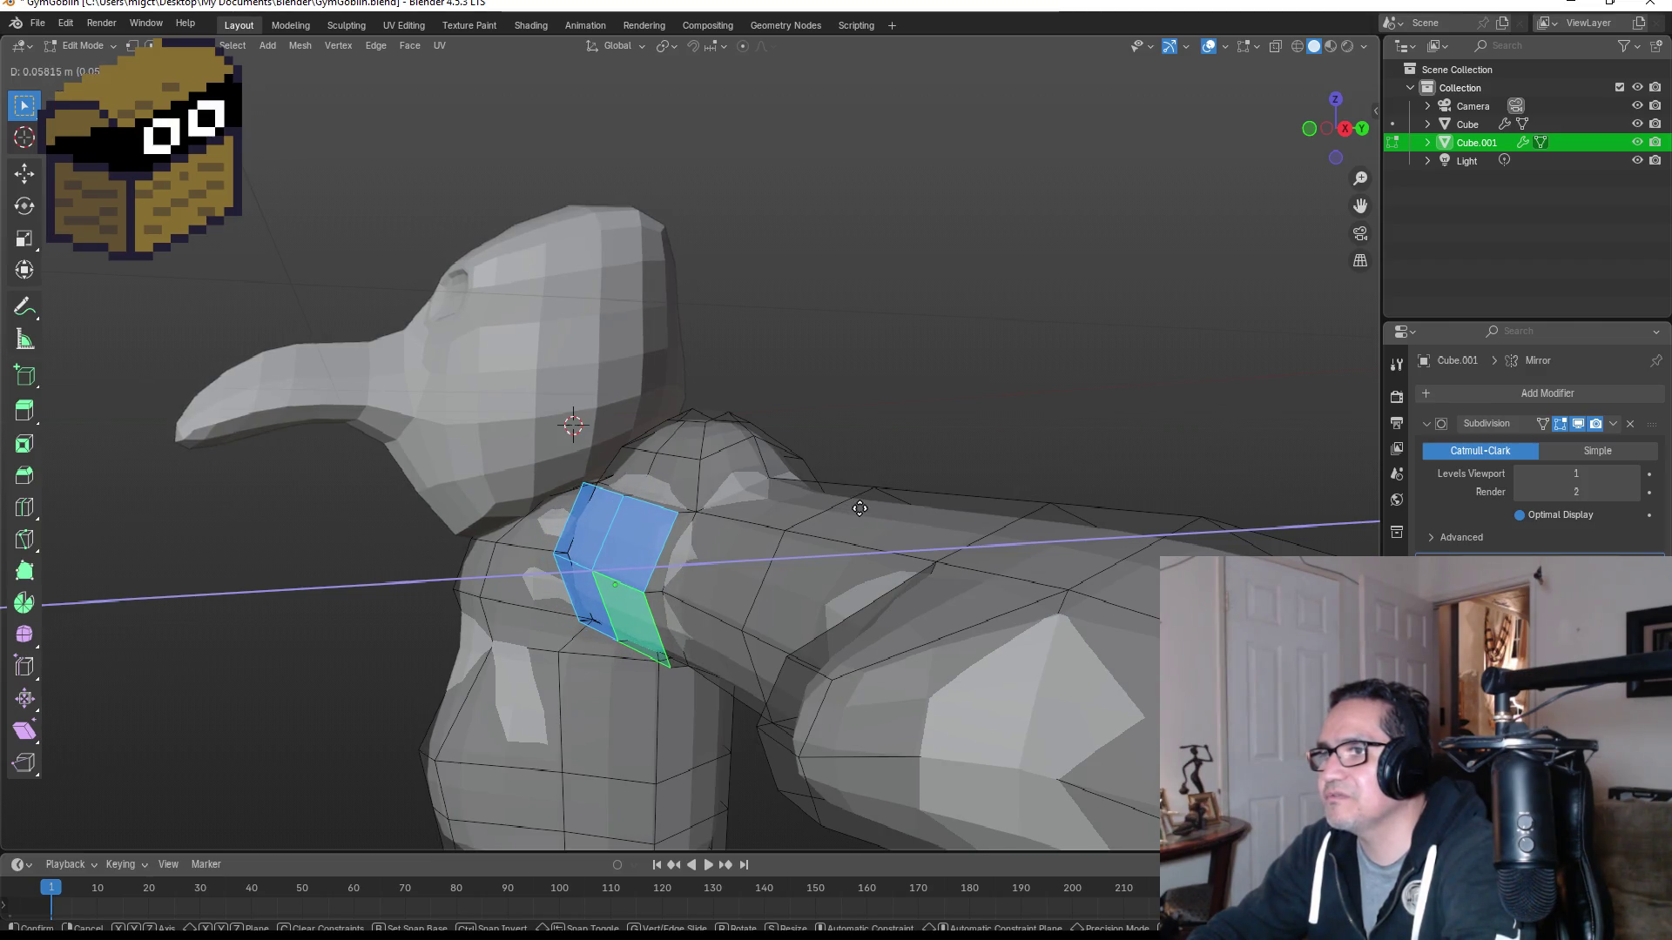
left_click(862, 506)
Step: Review the model in Object Mode, then select the top shoulder faces and cancel a trial scale
mouse_move(877, 456)
middle_mouse_down()
mouse_move(945, 455)
mouse_move(1003, 512)
mouse_move(880, 520)
mouse_move(970, 508)
middle_mouse_up()
key("Tab")
scroll(1030, 488, "down", 4)
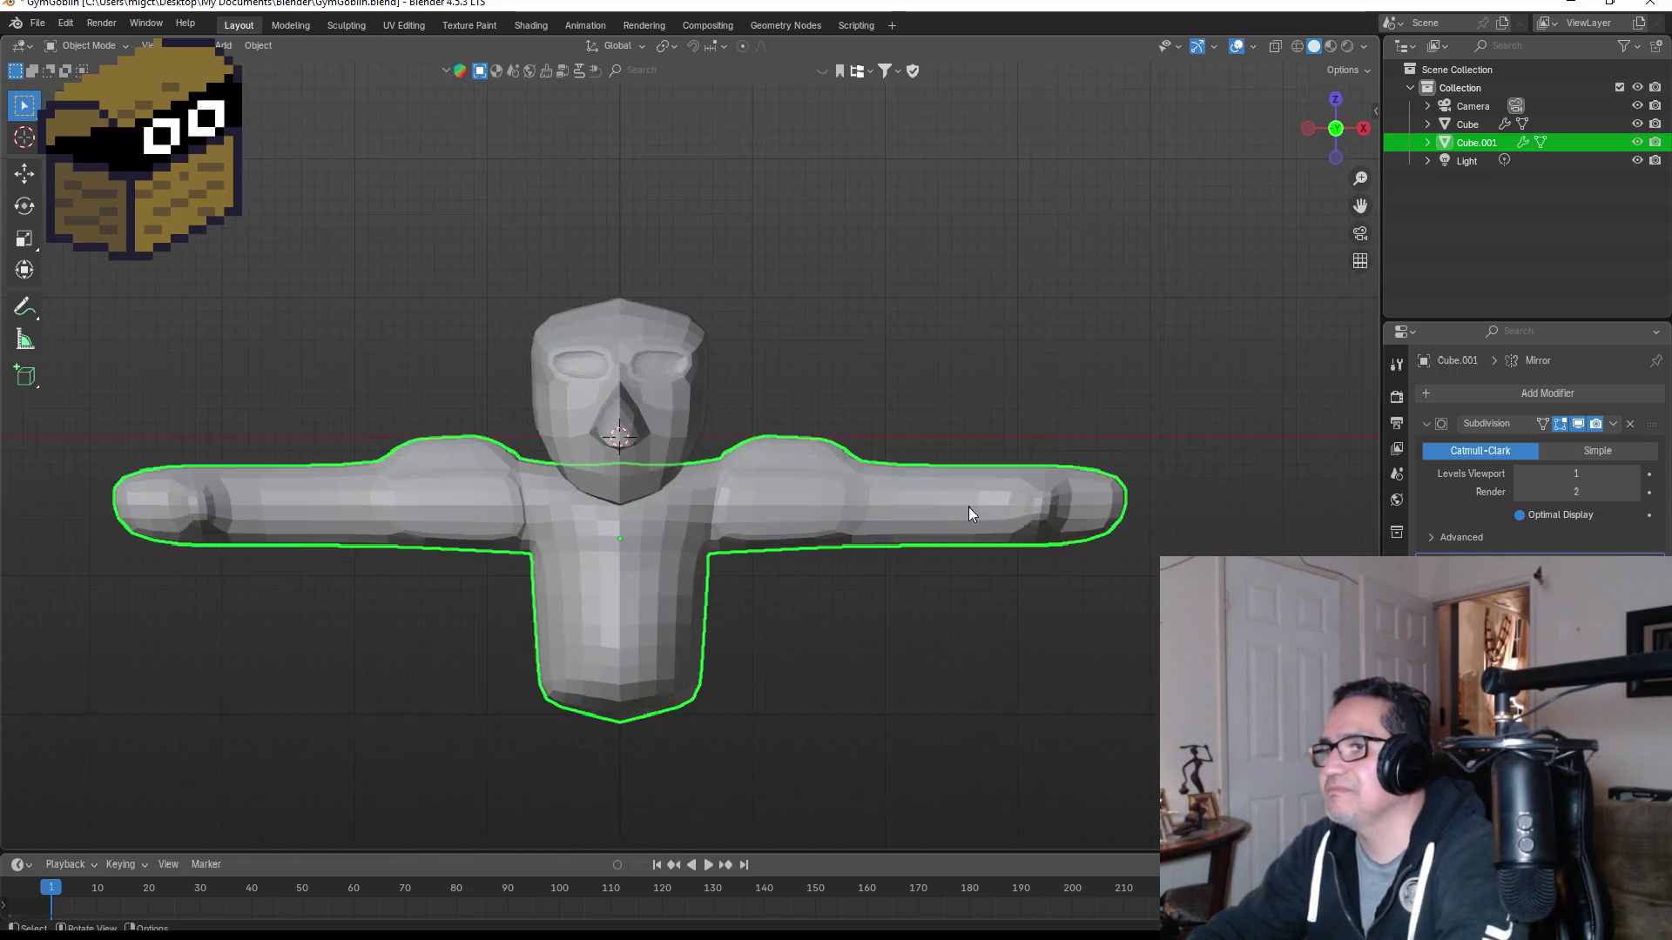
scroll(970, 508, "up", 4)
key("Tab")
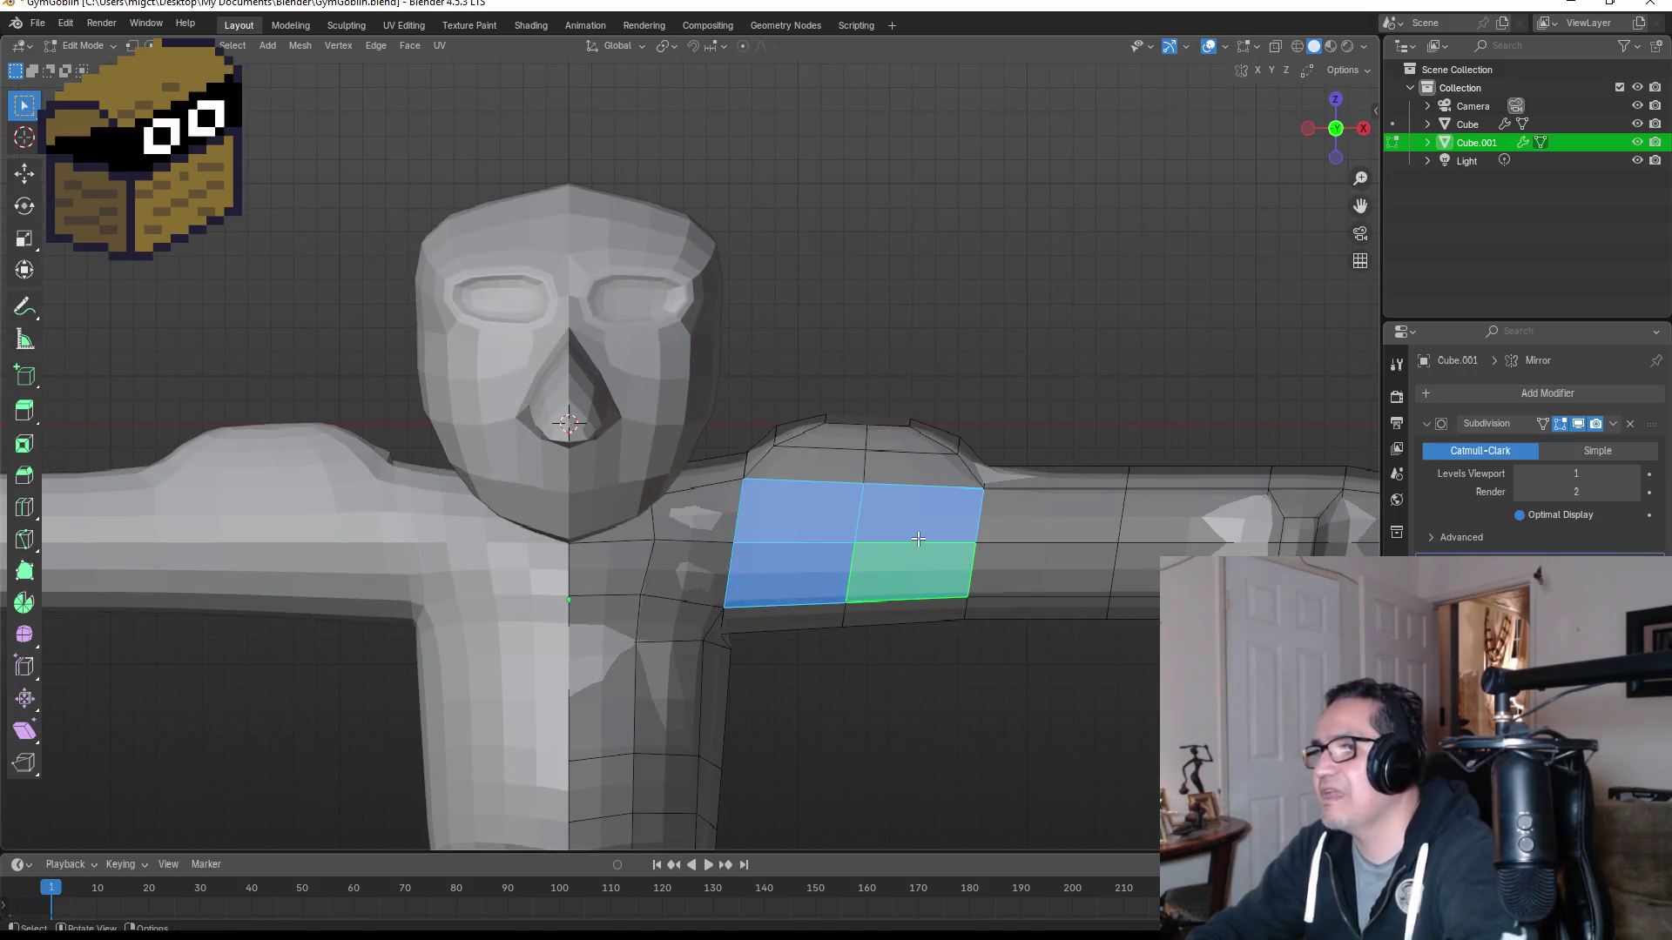
left_click(837, 520)
left_click(947, 510, "shift")
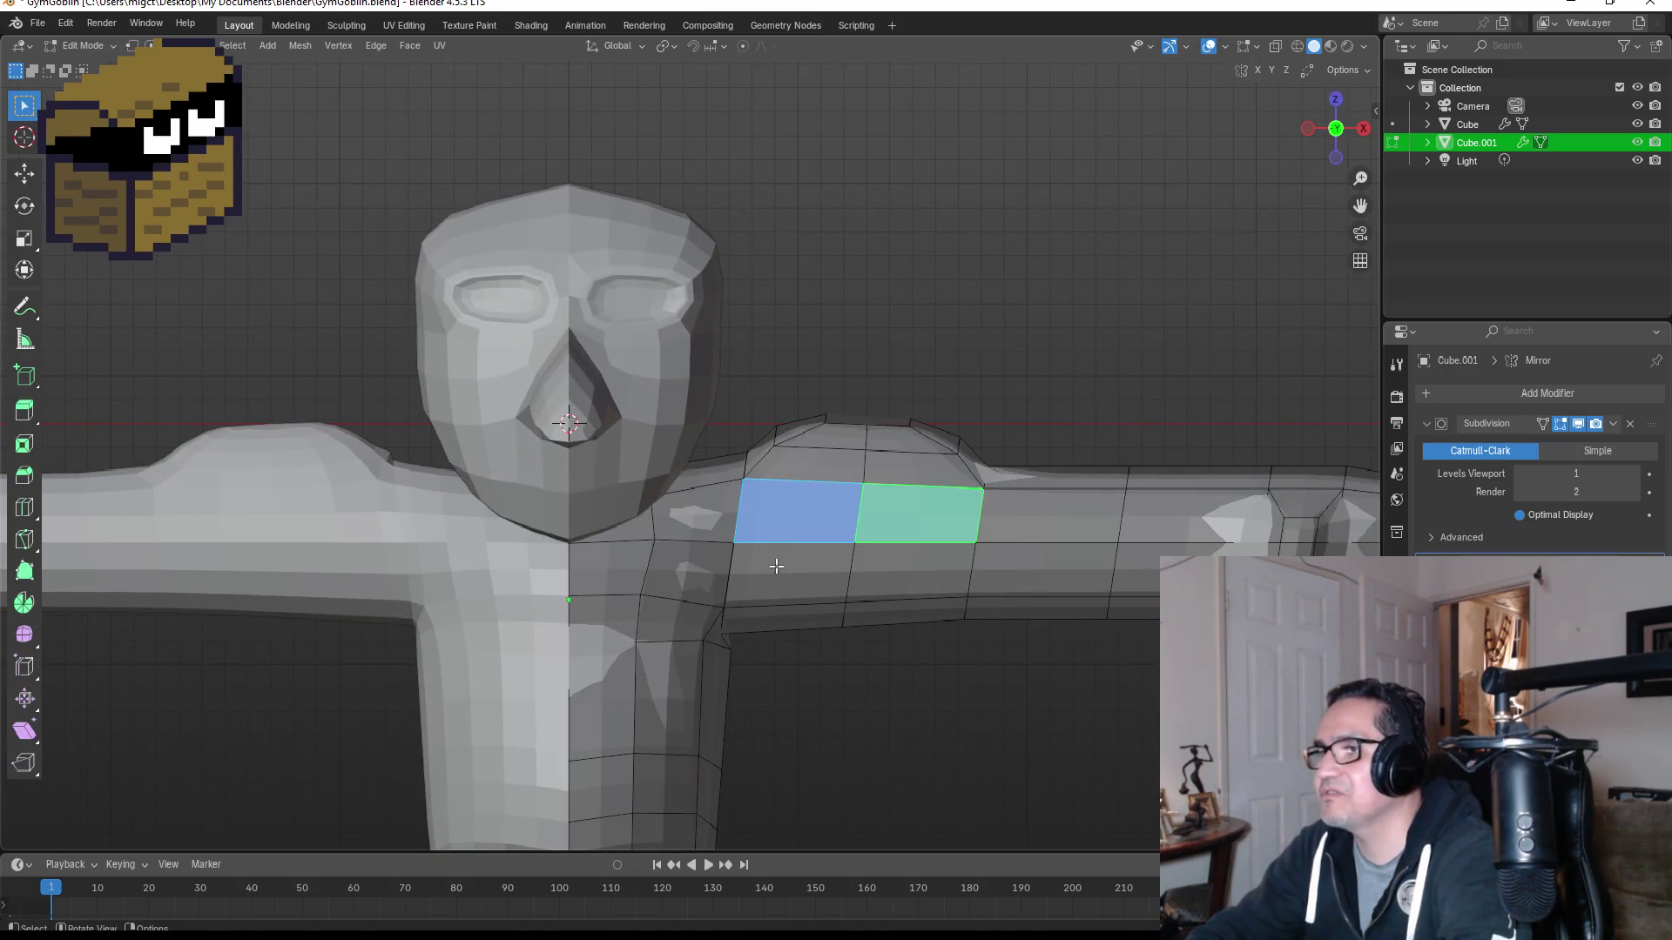
mouse_move(1040, 479)
middle_mouse_down()
mouse_move(903, 484)
mouse_move(787, 520)
middle_mouse_up()
key("s")
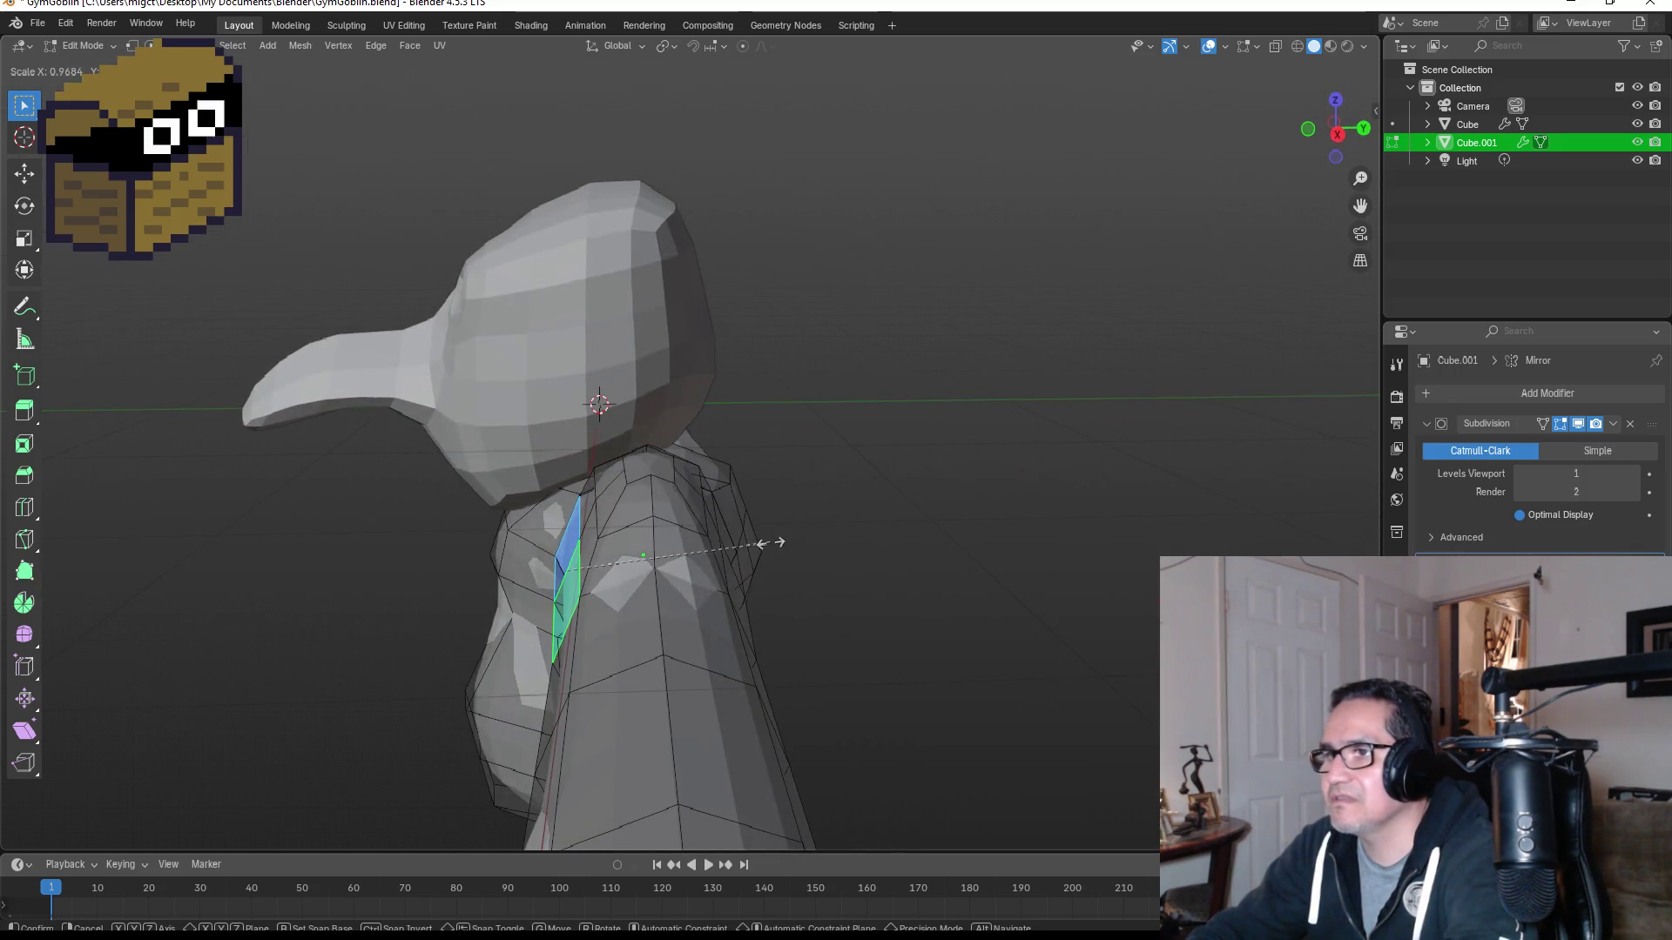
key("Escape")
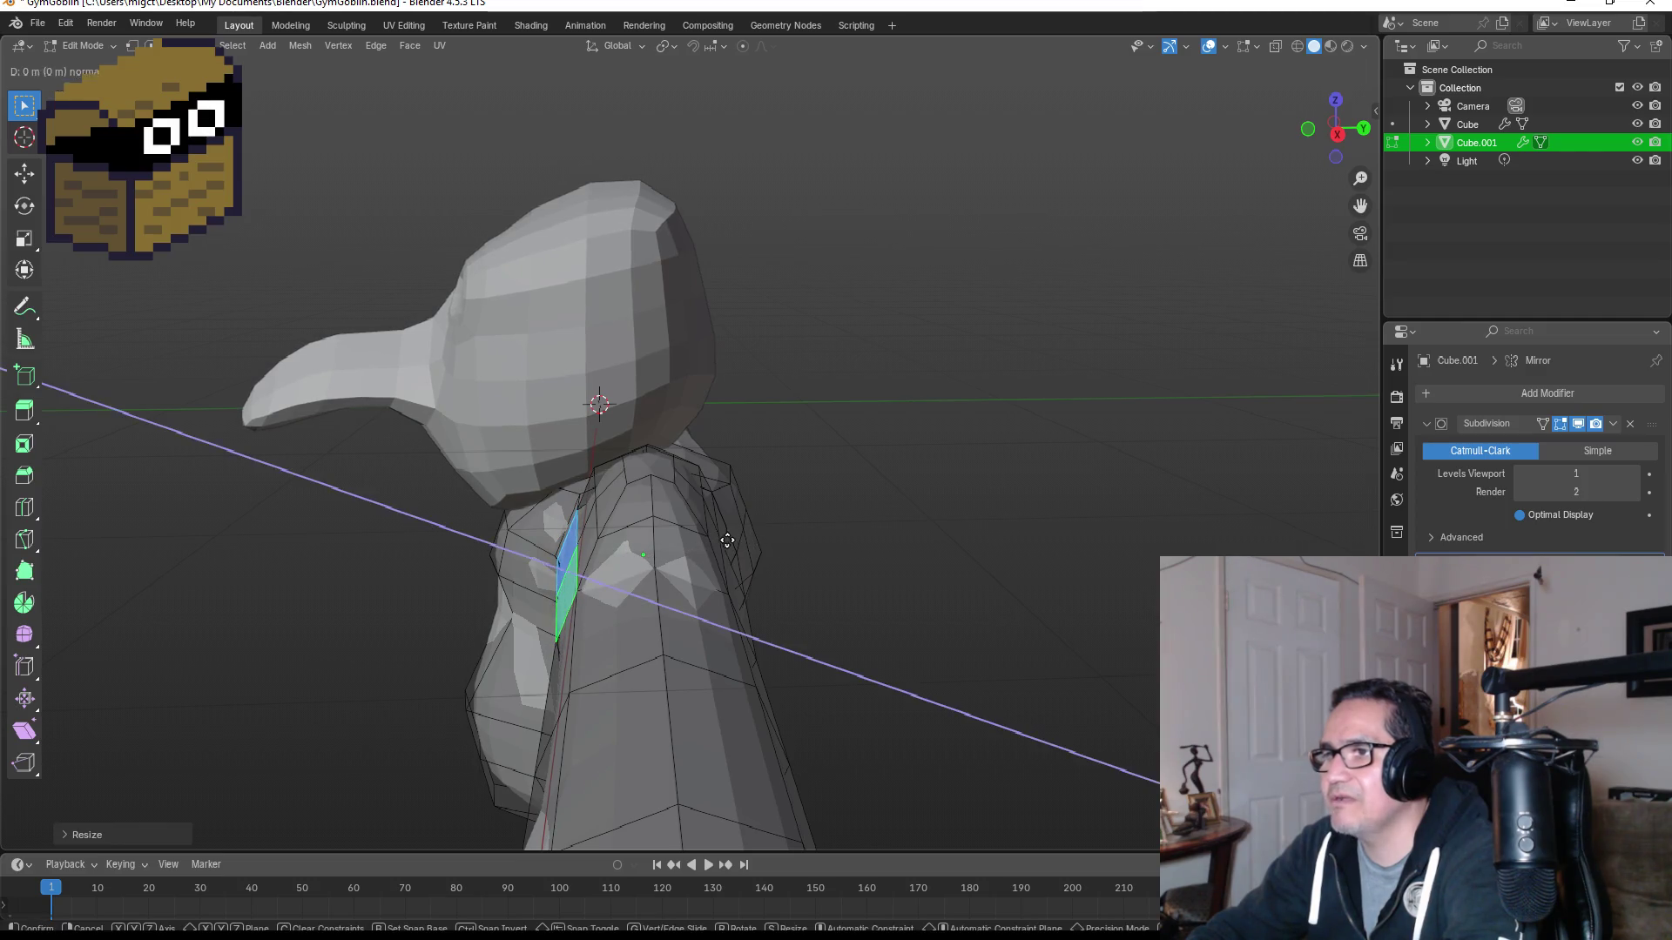
key("KP_1")
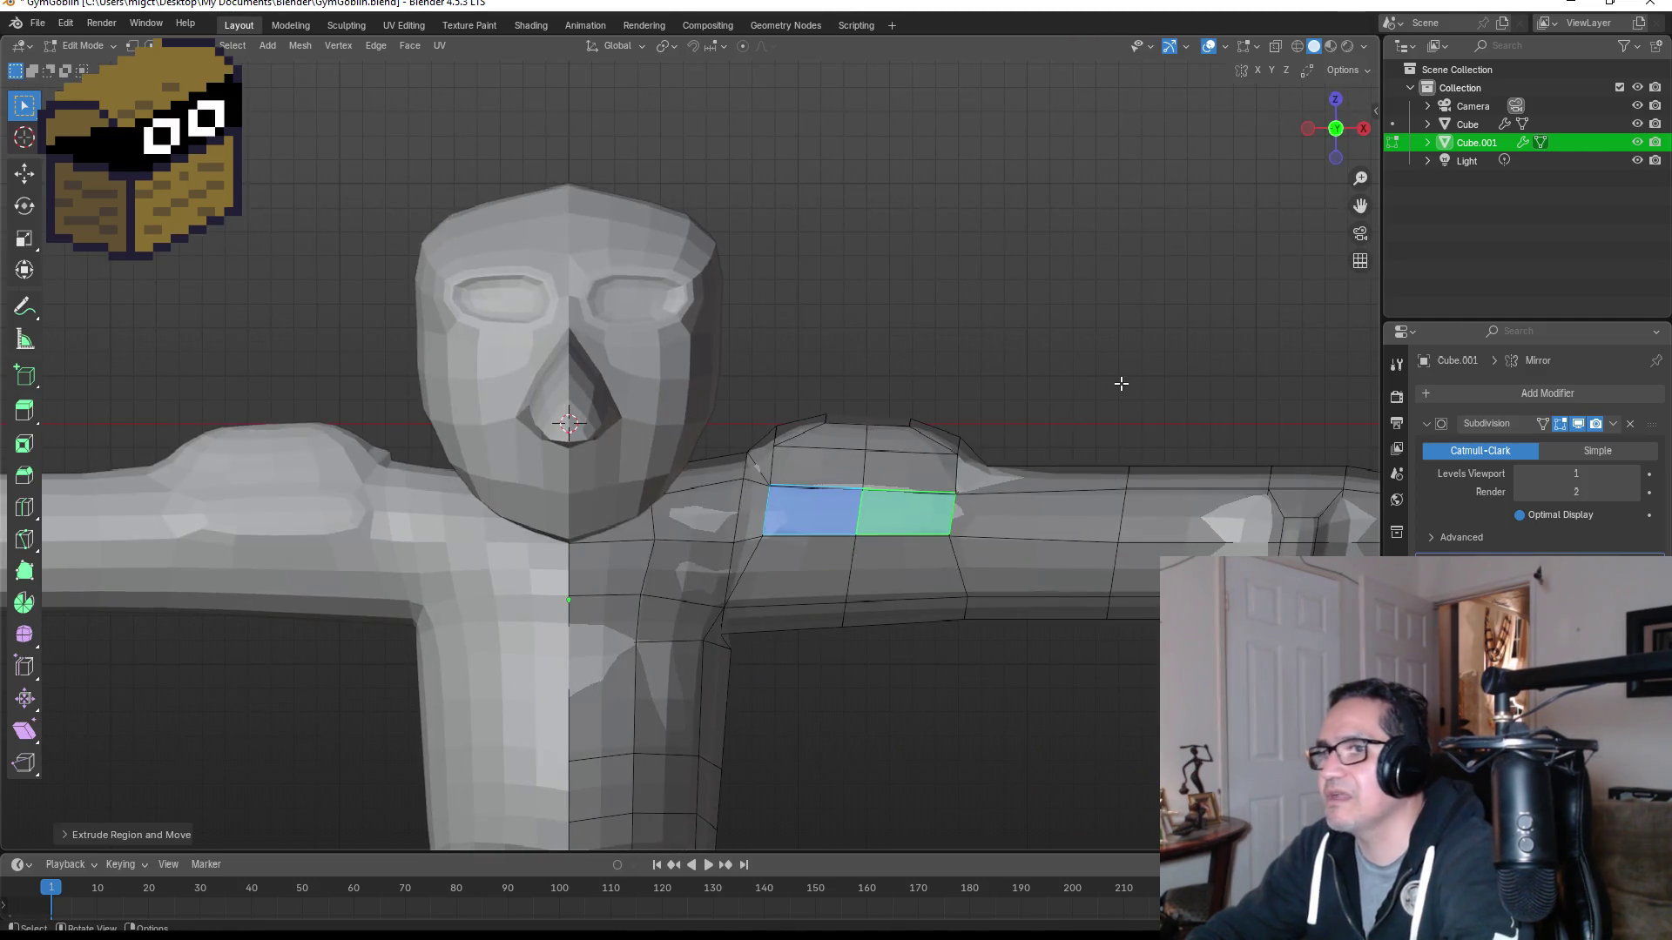
left_click(1115, 377)
Step: Scale two shoulder faces and shift them along the X axis
mouse_move(1136, 409)
middle_mouse_down()
mouse_move(970, 422)
mouse_move(693, 540)
middle_mouse_up()
left_click(598, 577)
left_click(666, 540, "shift")
key("s")
left_click(692, 540)
key("g")
key("x")
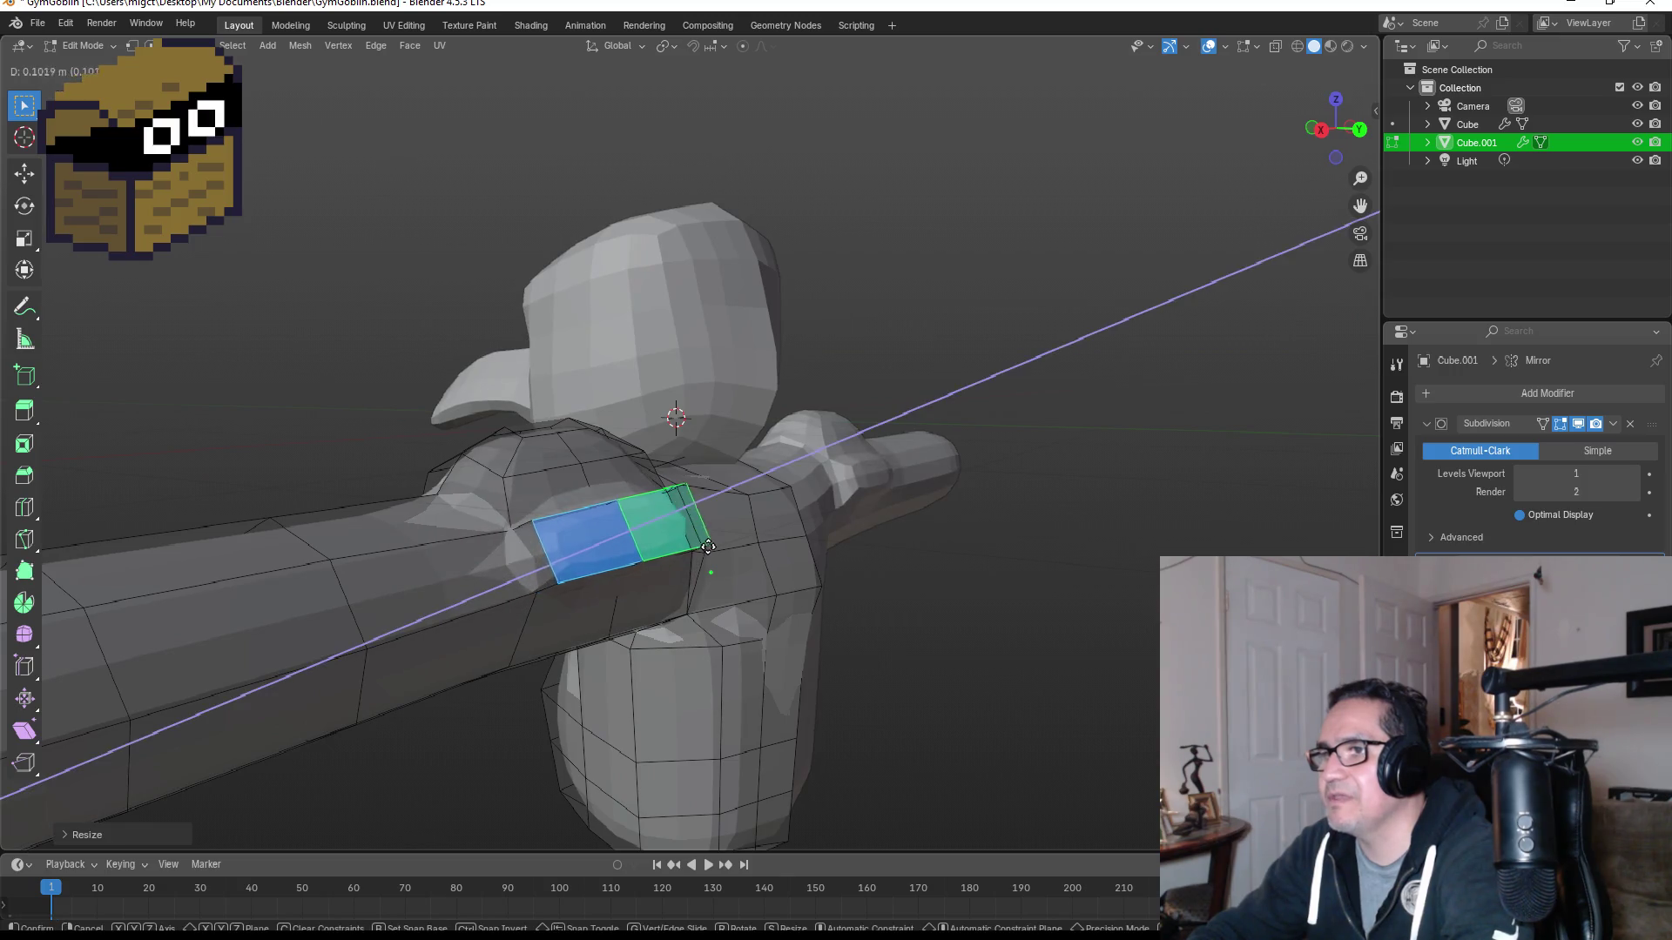
left_click(710, 548)
middle_click_drag(875, 574, 975, 578)
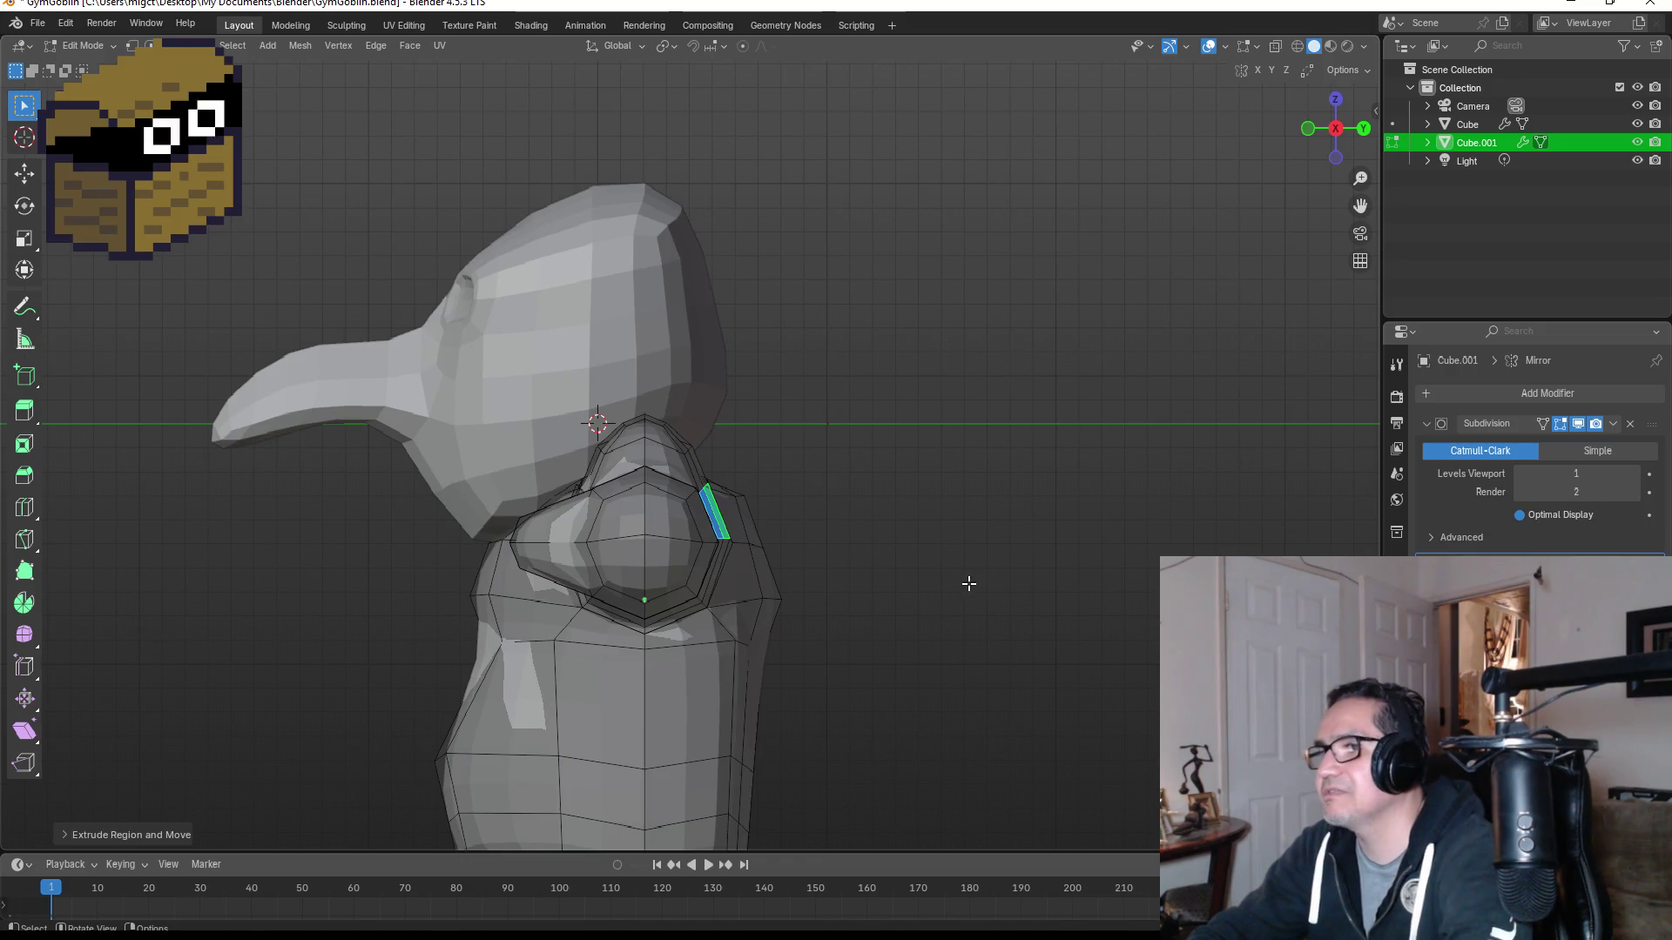
Step: Move the shoulder faces along the Y axis and return to Object Mode to review
key("g")
key("z")
key("y")
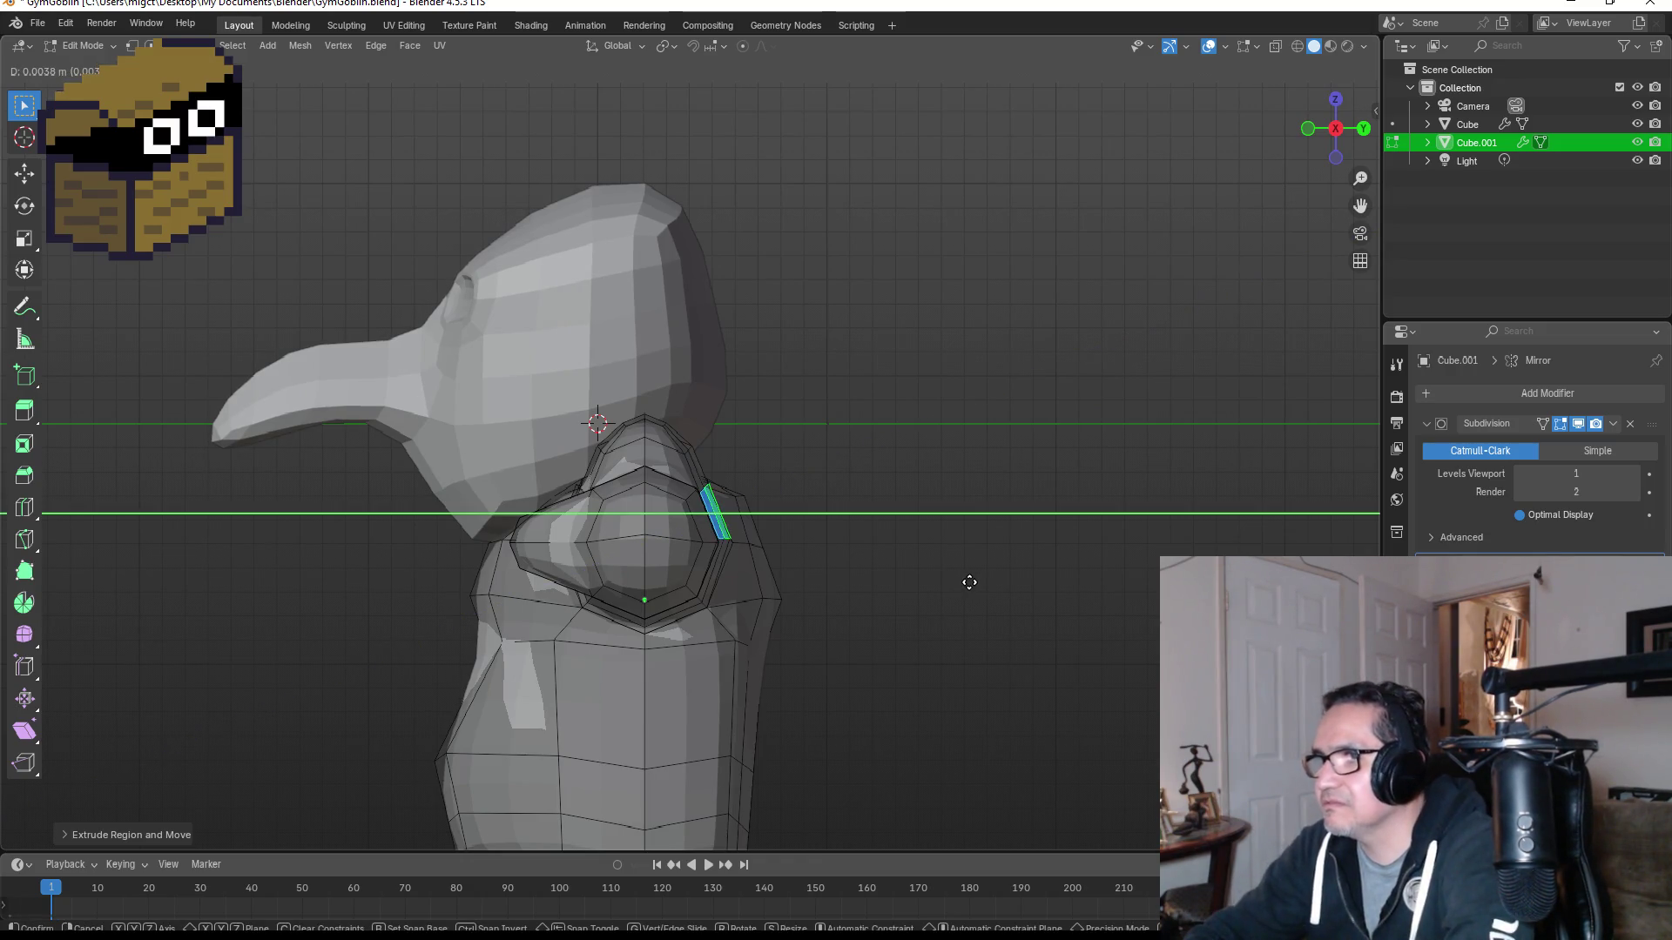
left_click(971, 581)
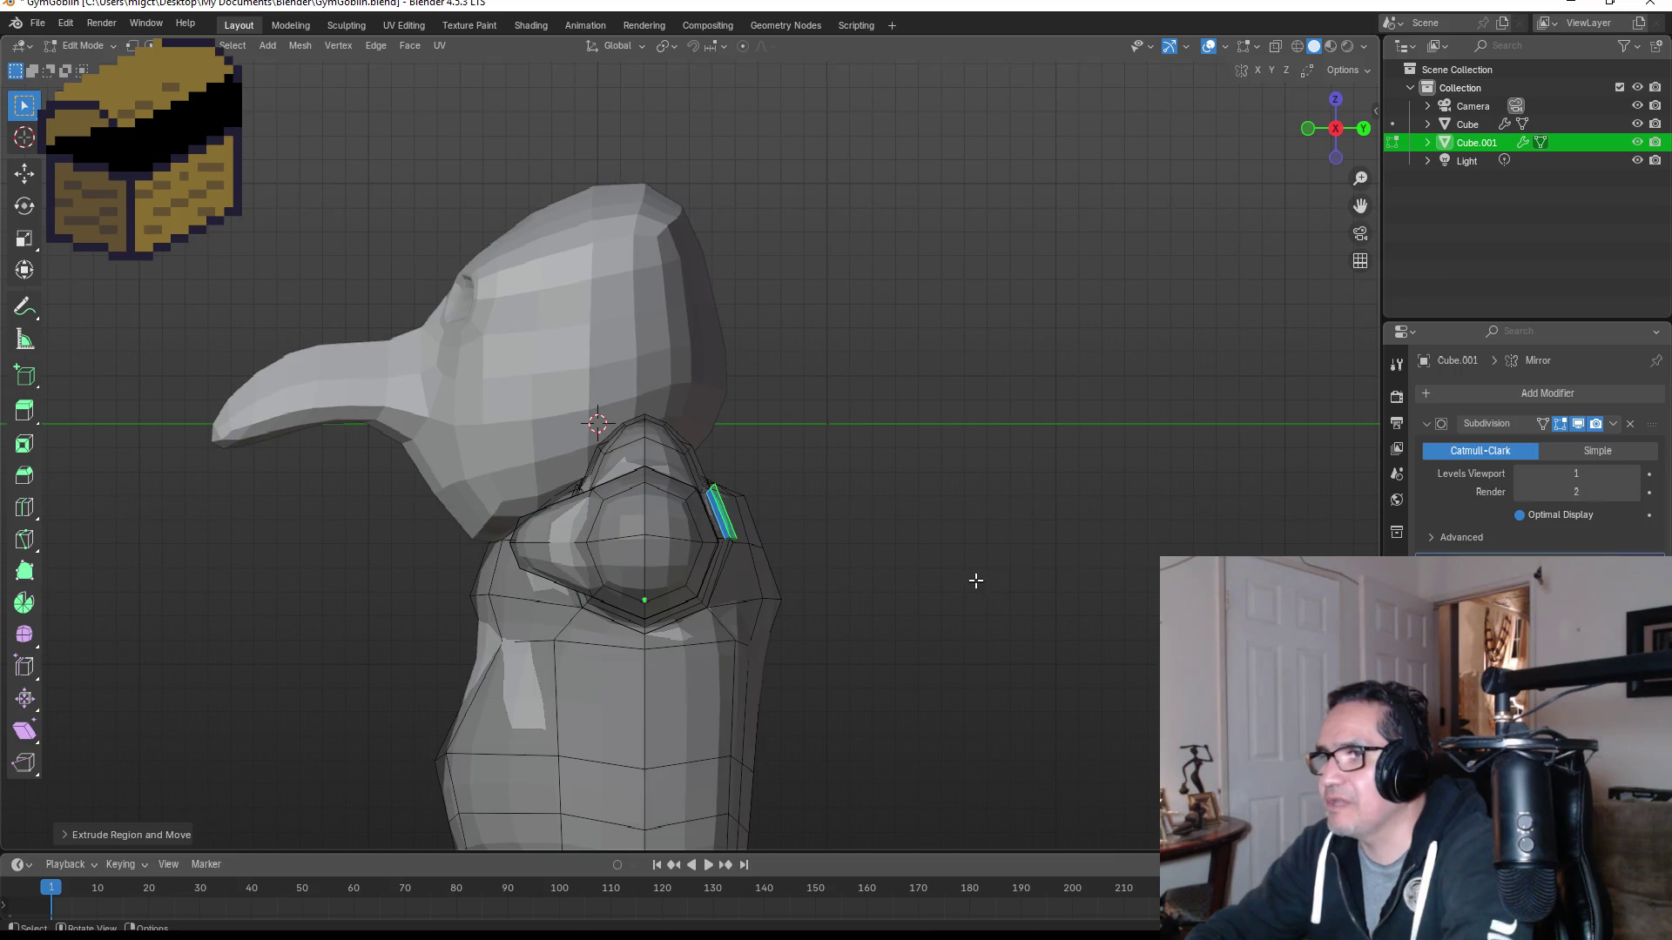
key("KP_1")
mouse_move(982, 605)
middle_mouse_down()
mouse_move(1217, 456)
mouse_move(1155, 463)
middle_mouse_up()
key("Tab")
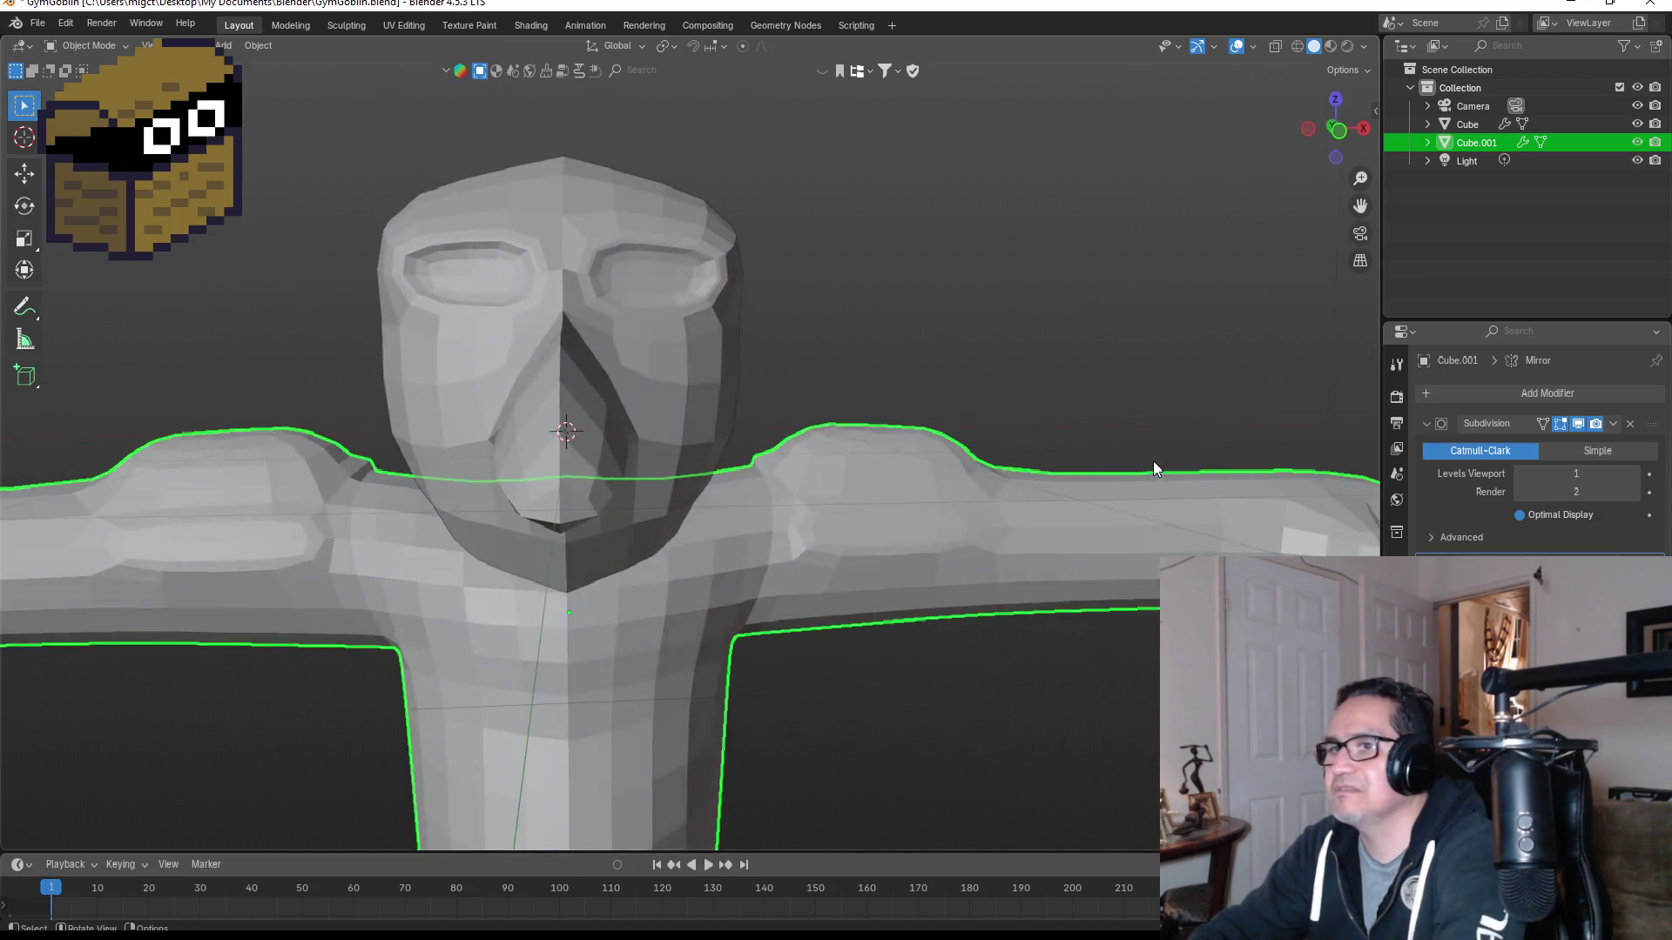
Step: Frame the arm from the front and enter Edit Mode on it
key("KP_1")
scroll(1095, 502, "down", 4)
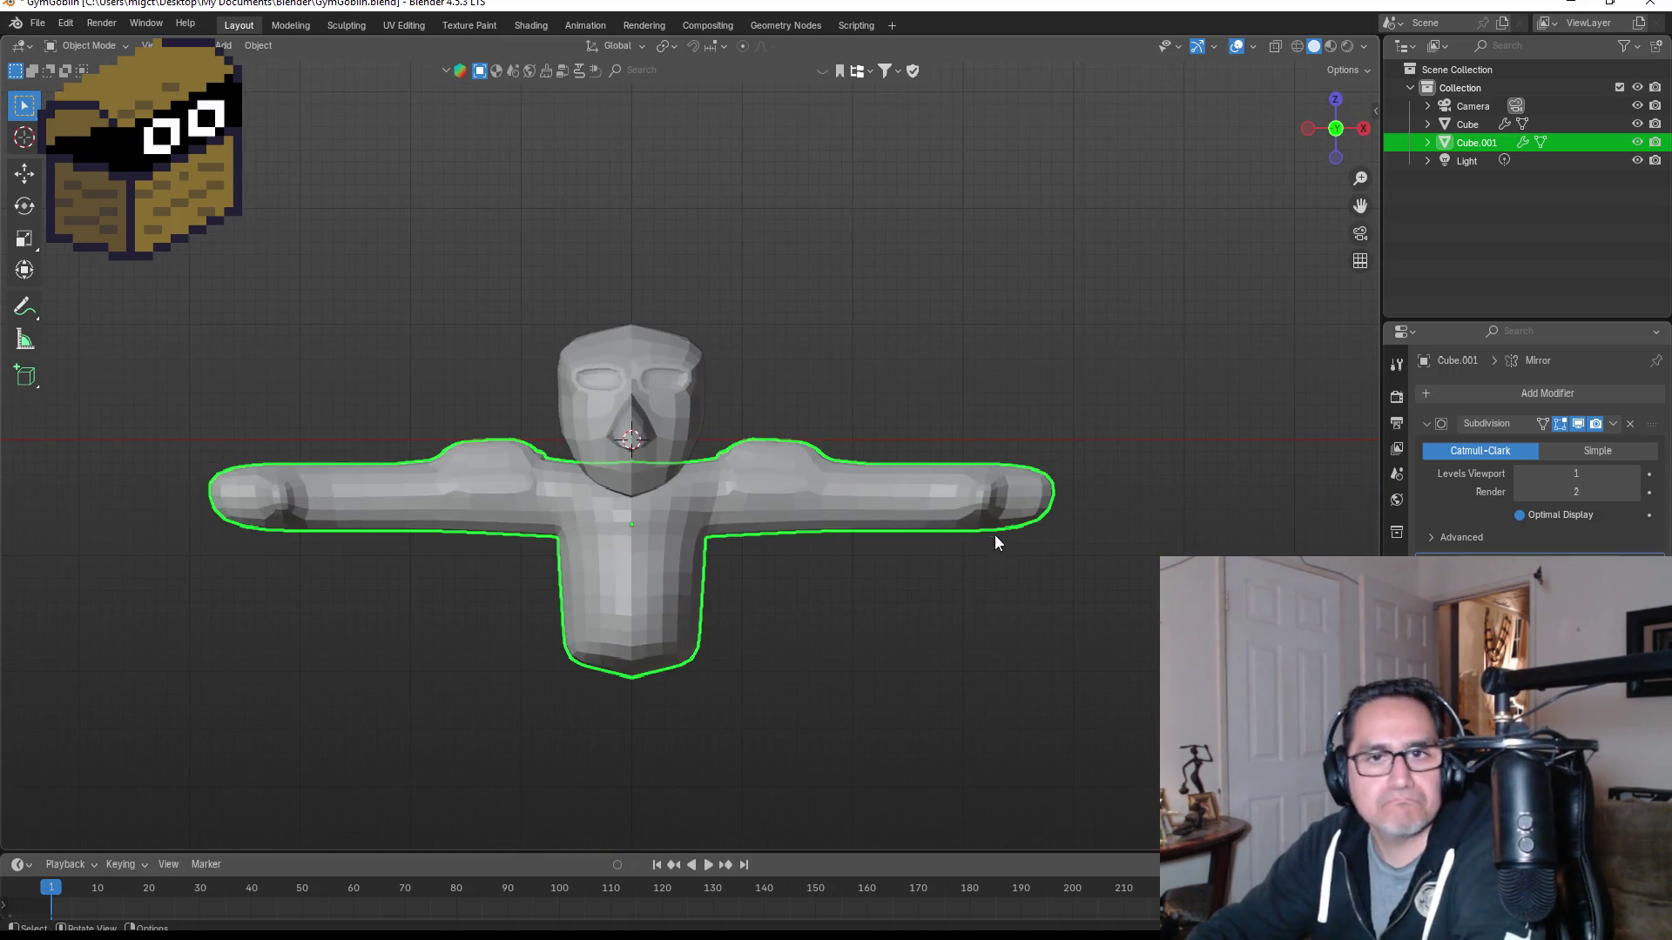
scroll(977, 487, "up", 4)
middle_click_drag(1037, 505, 708, 511, "shift")
scroll(704, 531, "up", 2)
key("Tab")
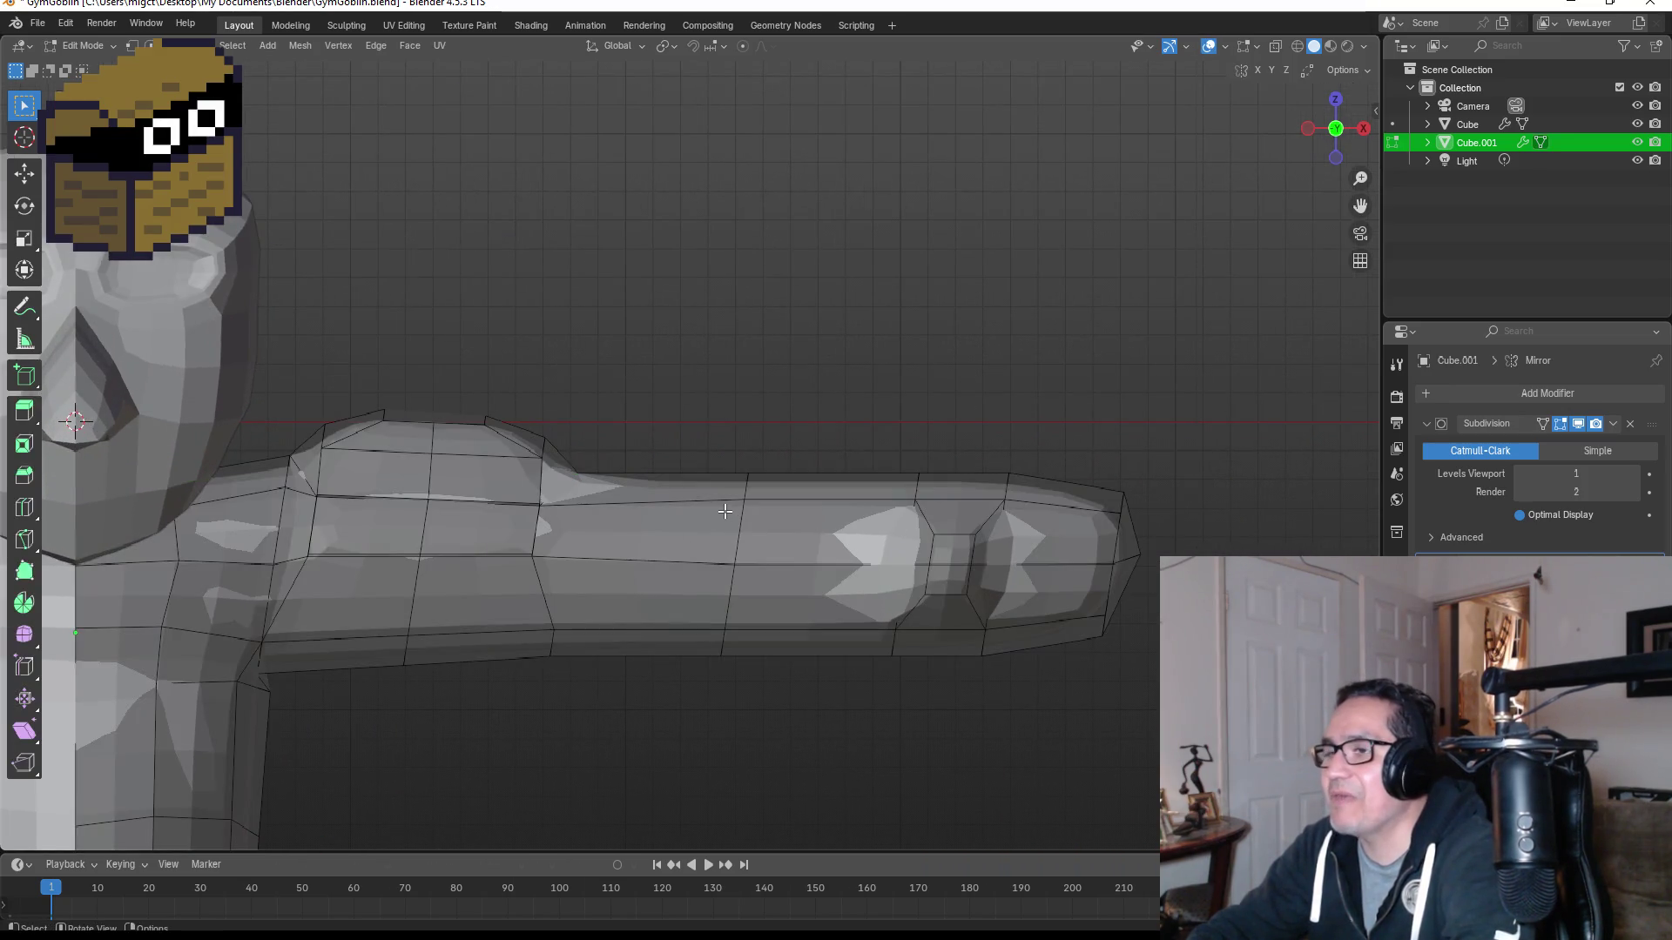
Step: Box-select a band of arm faces, then pick individual arm faces instead
left_click_drag(531, 470, 923, 661)
mouse_move(923, 662)
middle_mouse_down()
mouse_move(825, 496)
mouse_move(836, 488)
mouse_move(645, 579)
middle_mouse_up()
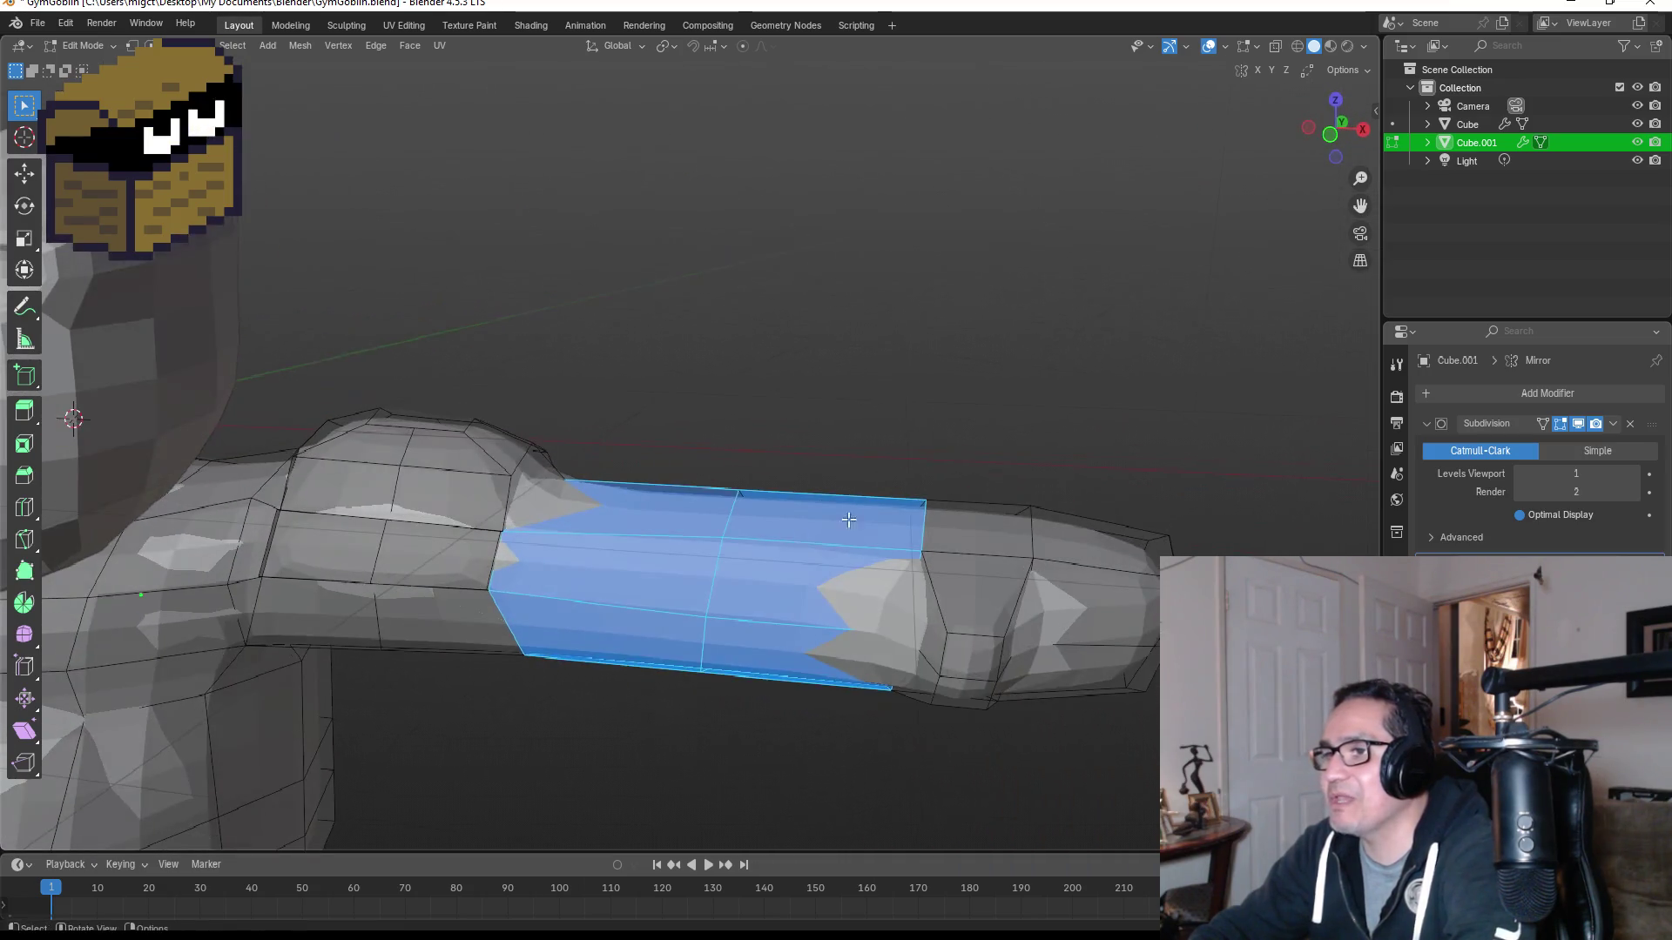
left_click(638, 584)
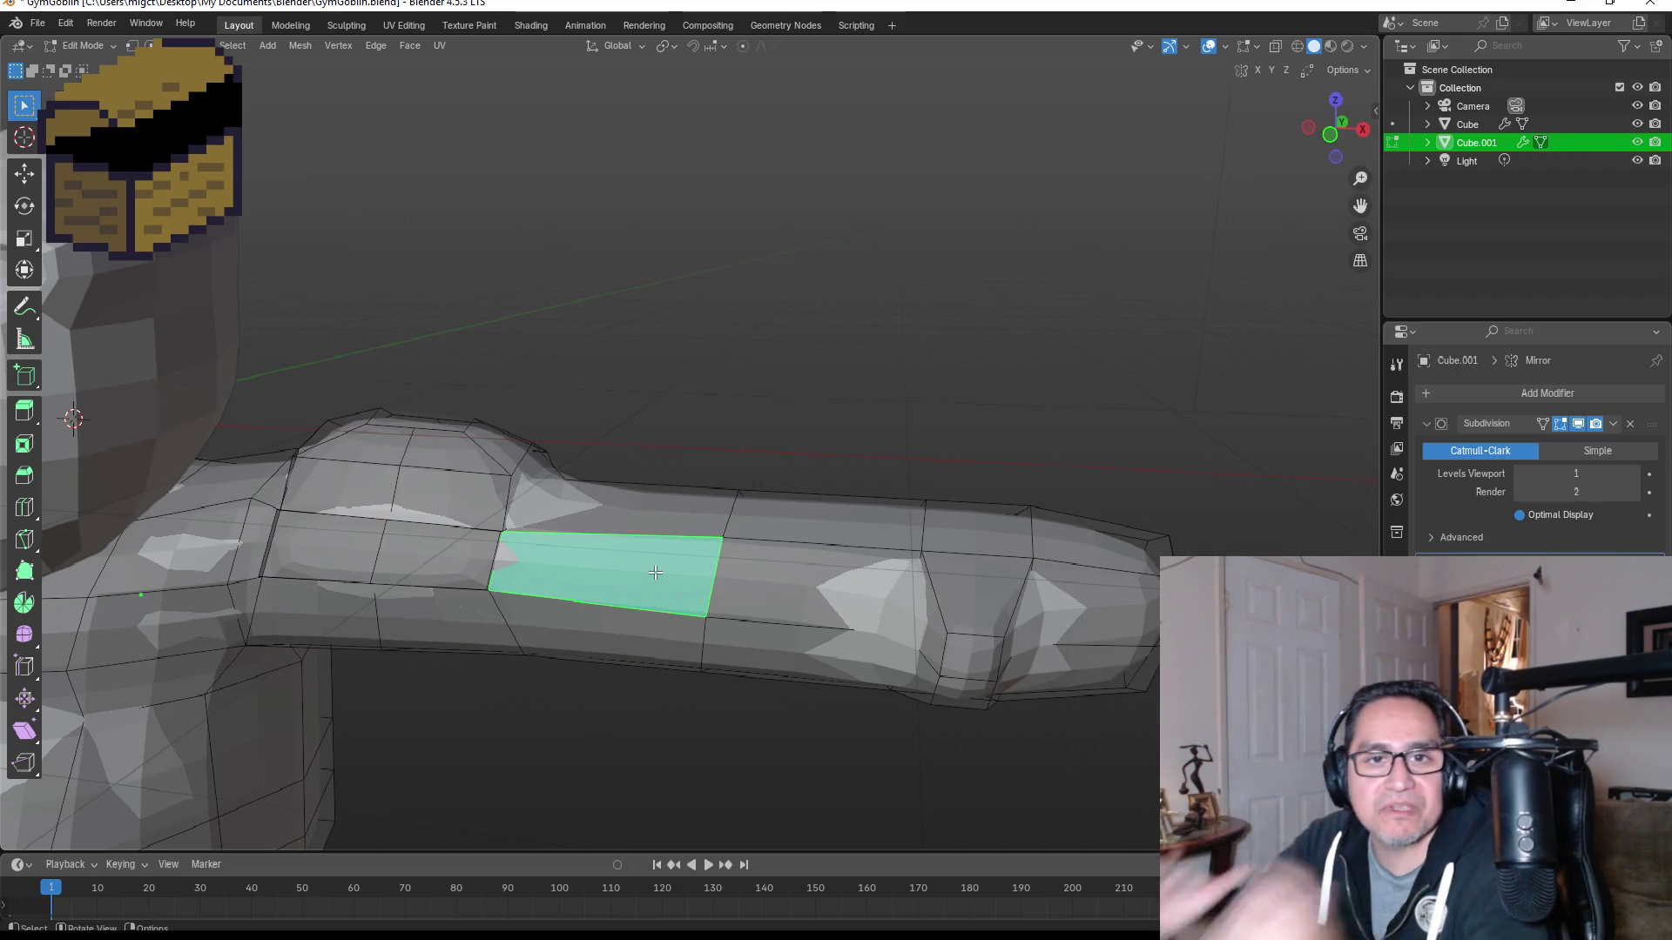
mouse_move(701, 579)
middle_mouse_down()
mouse_move(802, 496)
mouse_move(722, 520)
middle_mouse_up()
left_click(614, 512, "shift")
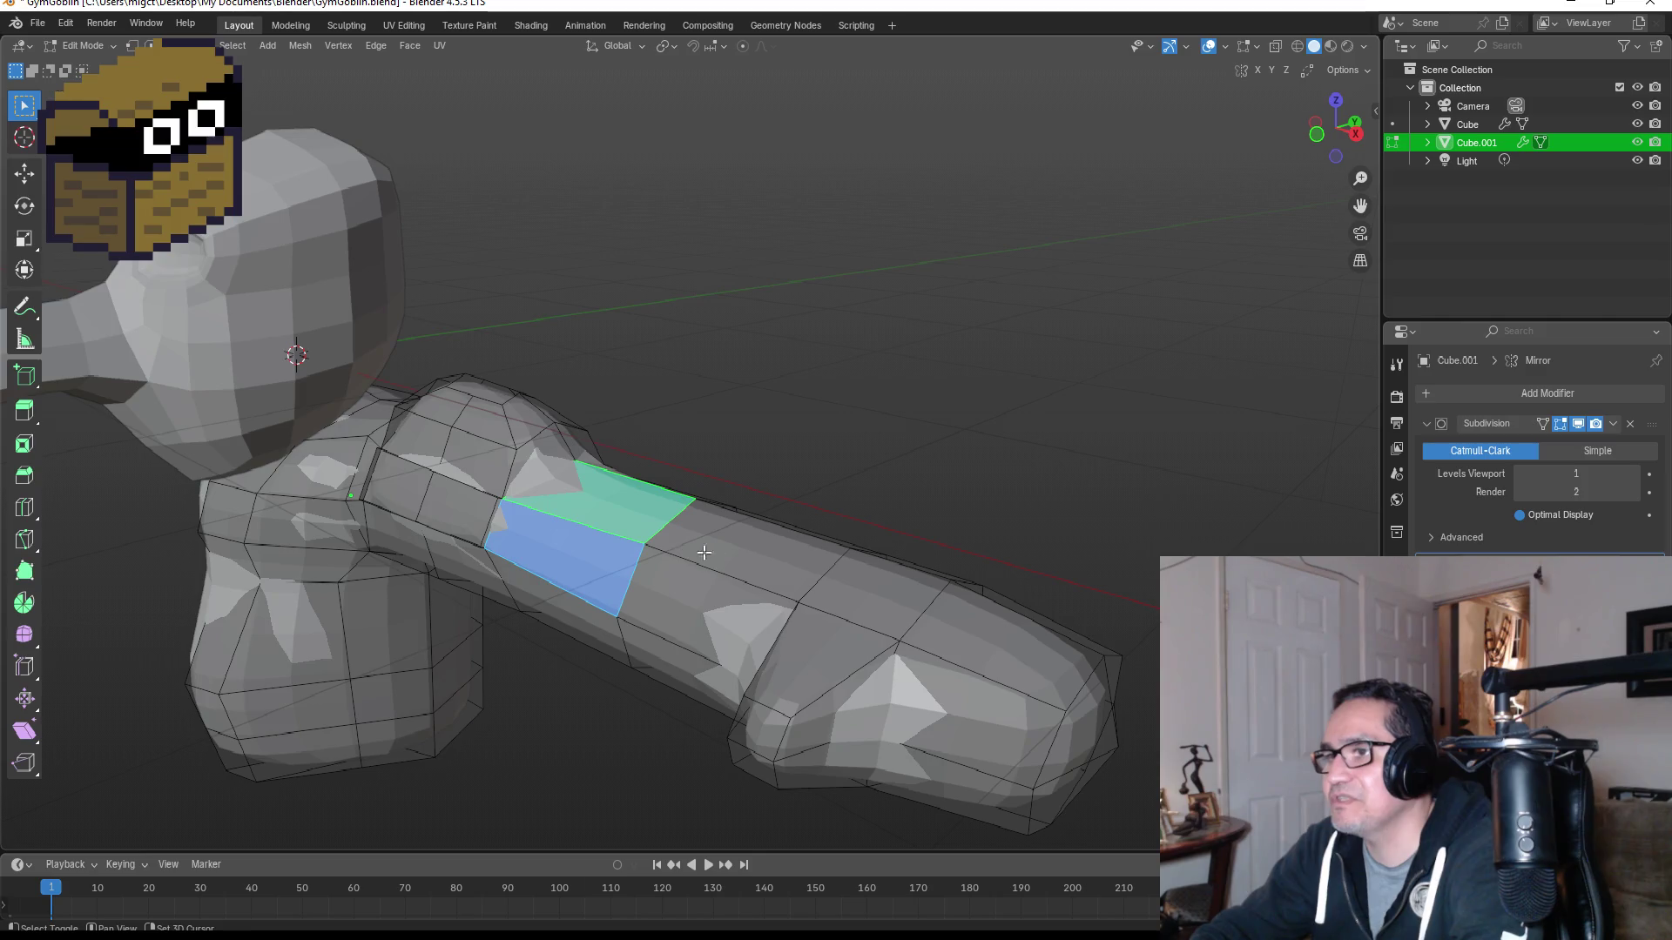
left_click(744, 540, "shift")
left_click(718, 572, "shift")
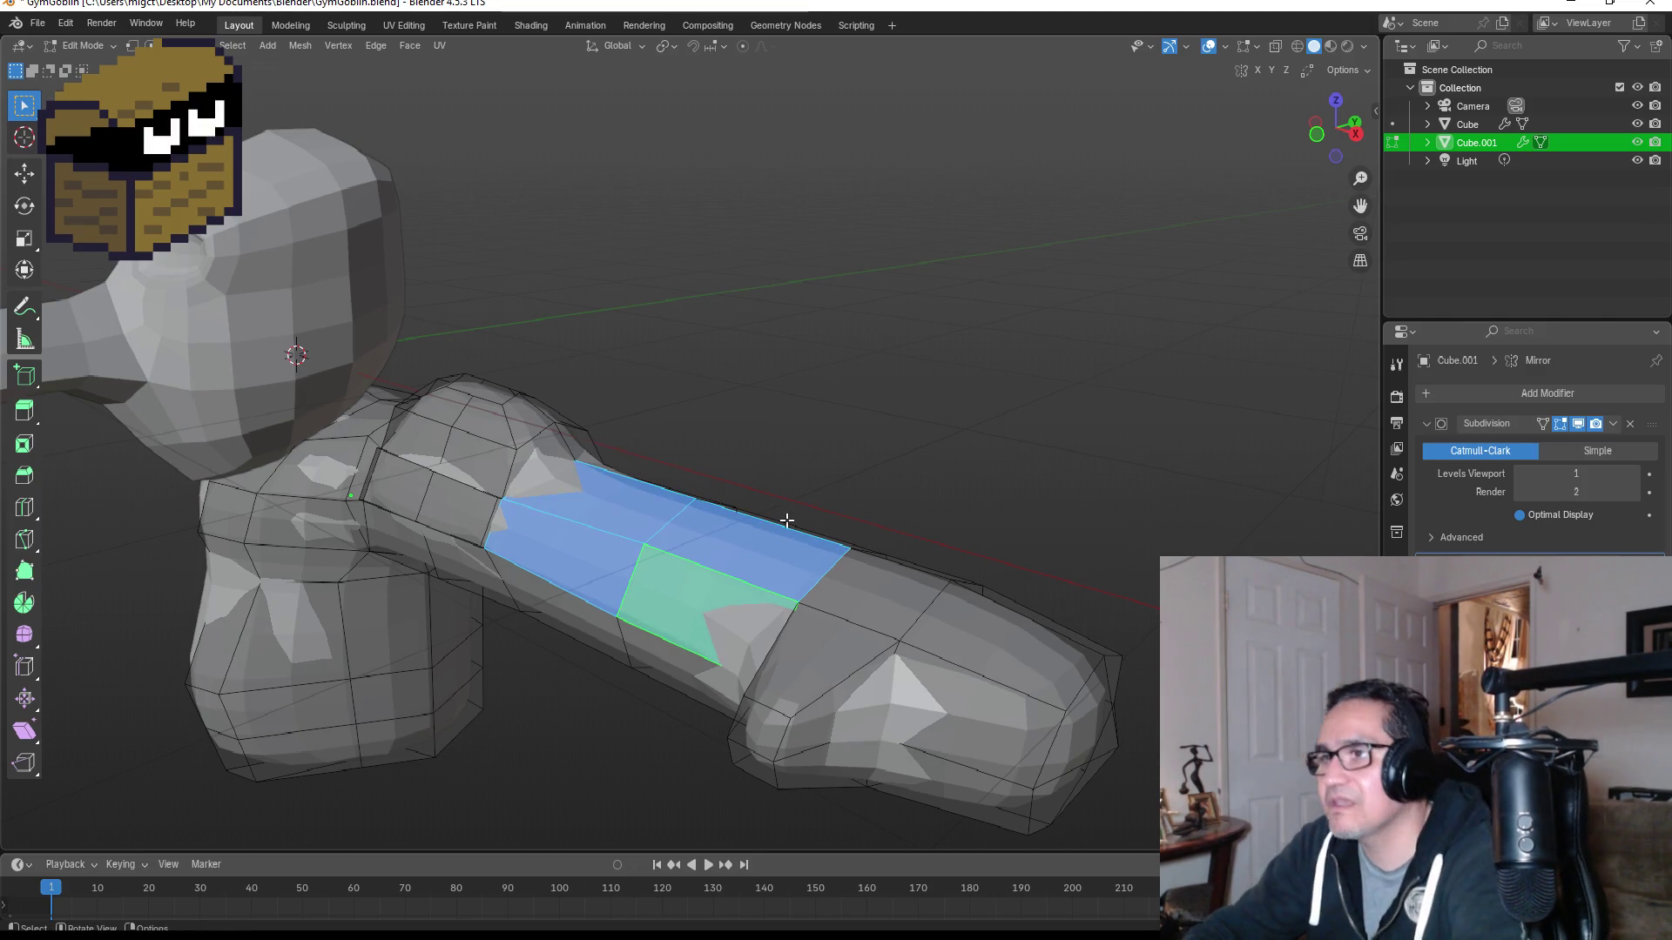
Step: Rebuild the selection with five faces around the arm
middle_click_drag(852, 512, 744, 540)
left_click(664, 570)
left_click(666, 471)
left_click(606, 470, "shift")
left_click(592, 575, "shift")
left_click(644, 578, "shift")
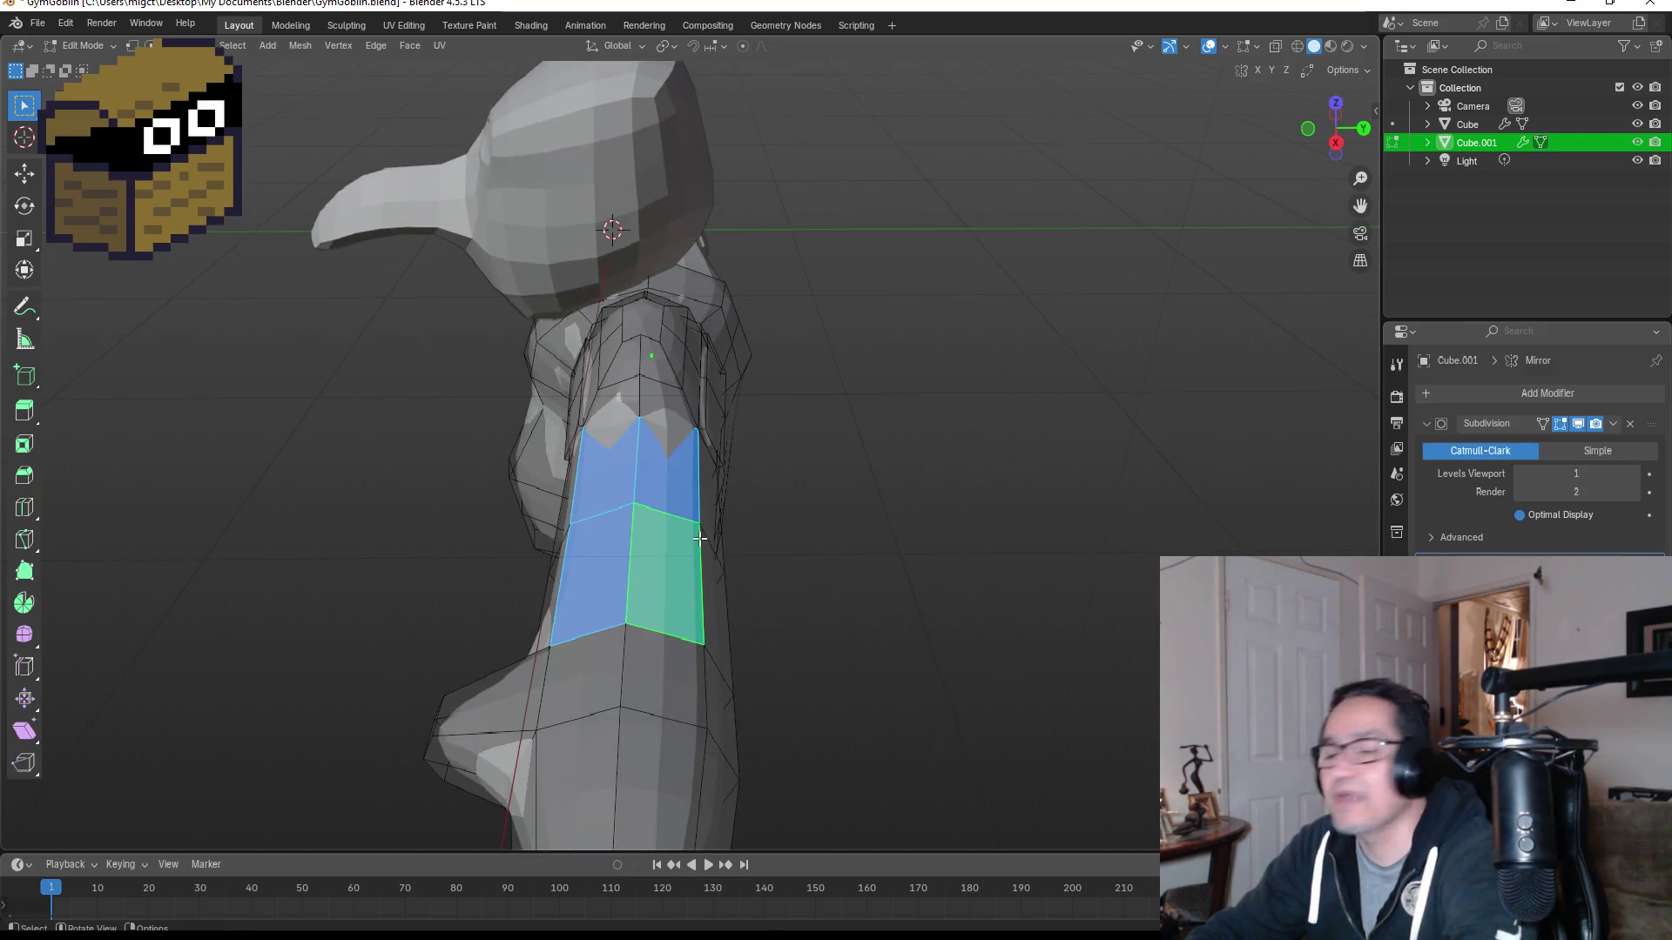
middle_click_drag(705, 535, 742, 538)
Step: Raise two neighbouring arm faces straight up along Z
left_click(597, 483)
left_click(663, 521, "shift")
key("g")
key("z")
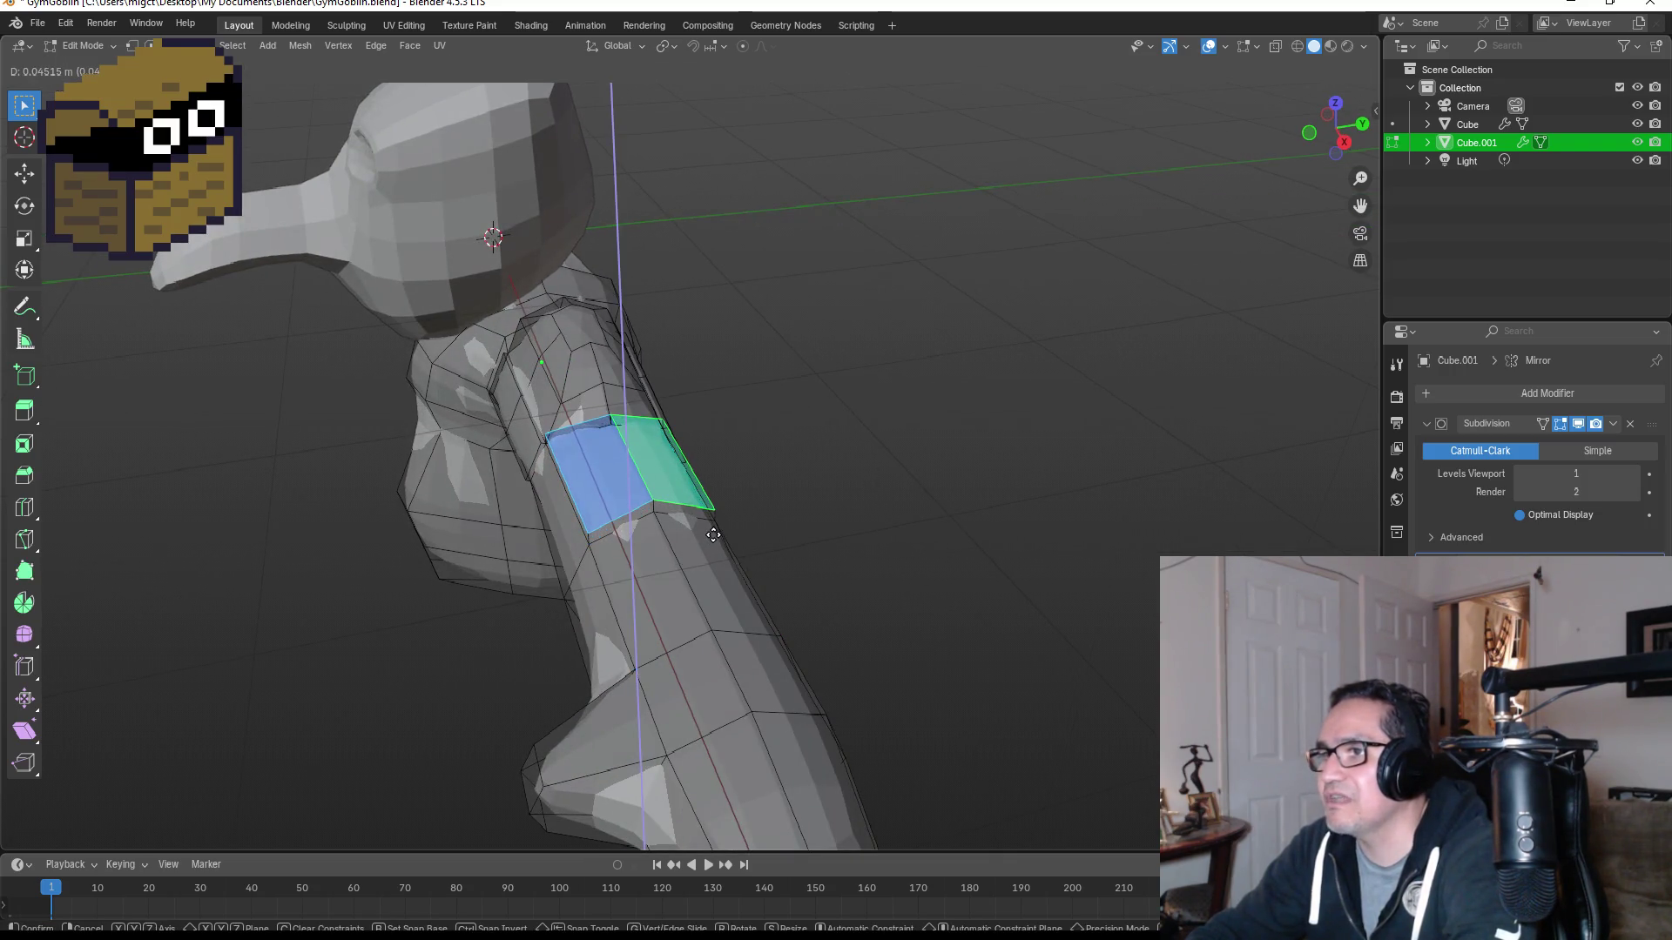
left_click(713, 535)
Step: Clear the selection and select a face on top of the arm
key("alt+a")
middle_click_drag(958, 552, 1124, 497)
left_click(810, 496)
mouse_move(958, 463)
middle_mouse_down()
mouse_move(933, 545)
mouse_move(882, 566)
mouse_move(897, 435)
mouse_move(941, 377)
mouse_move(933, 404)
middle_mouse_up()
Step: Extrude the arm's top face, then shrink one edge of the extruded bump
key("e")
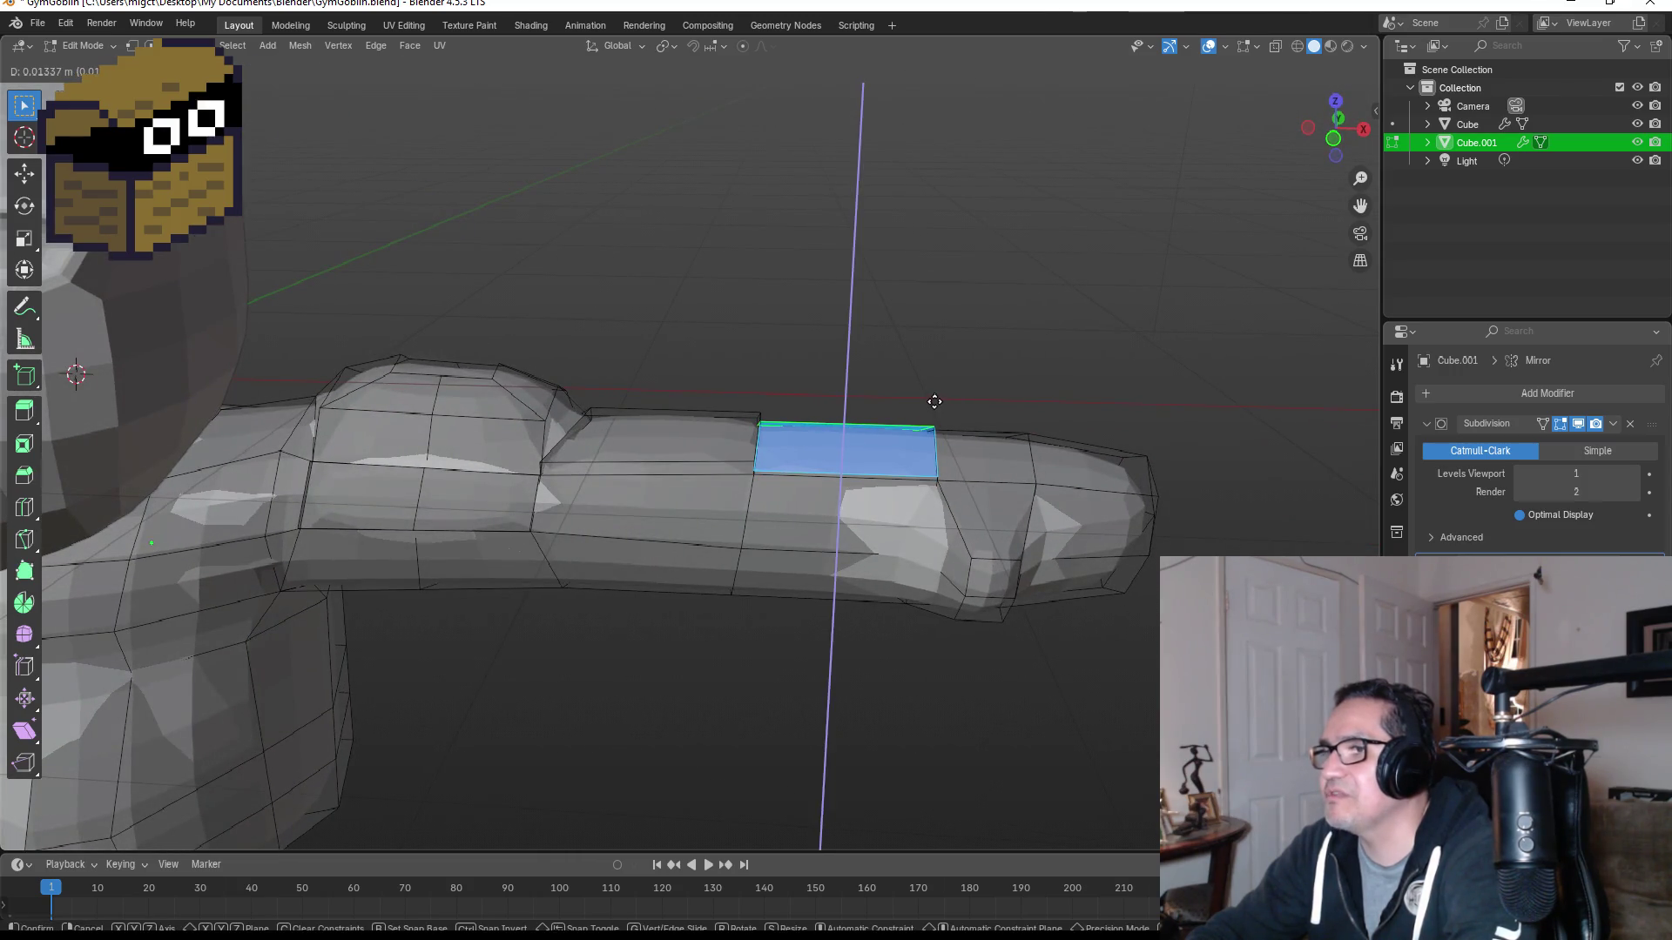
left_click(934, 402)
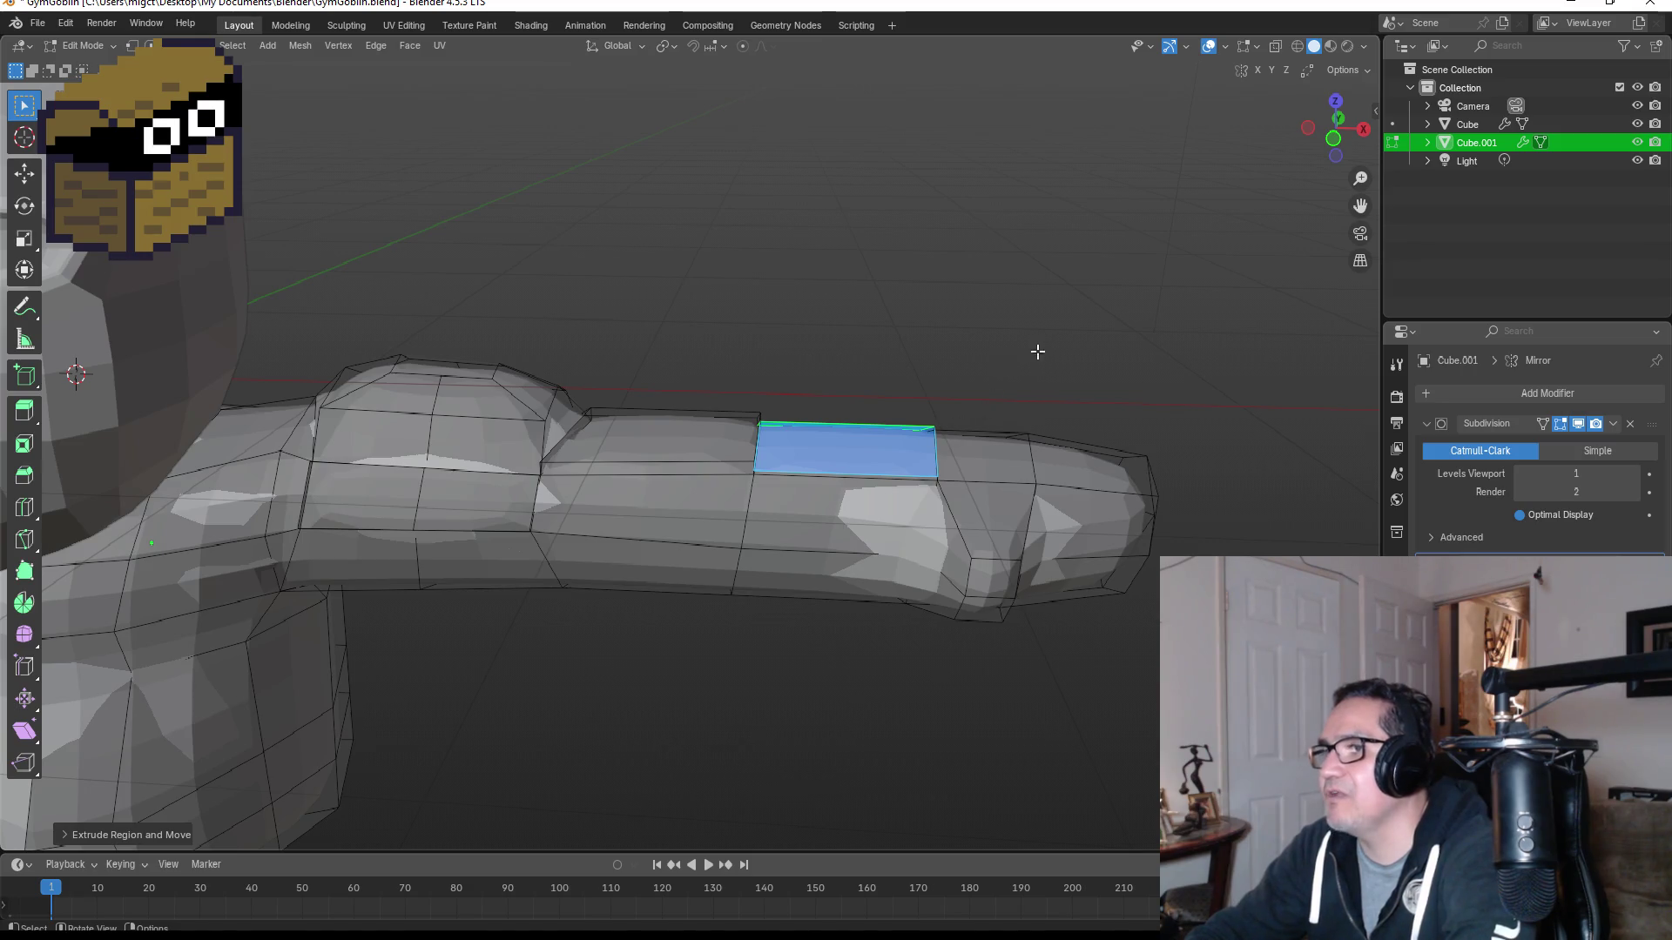
left_click(128, 47)
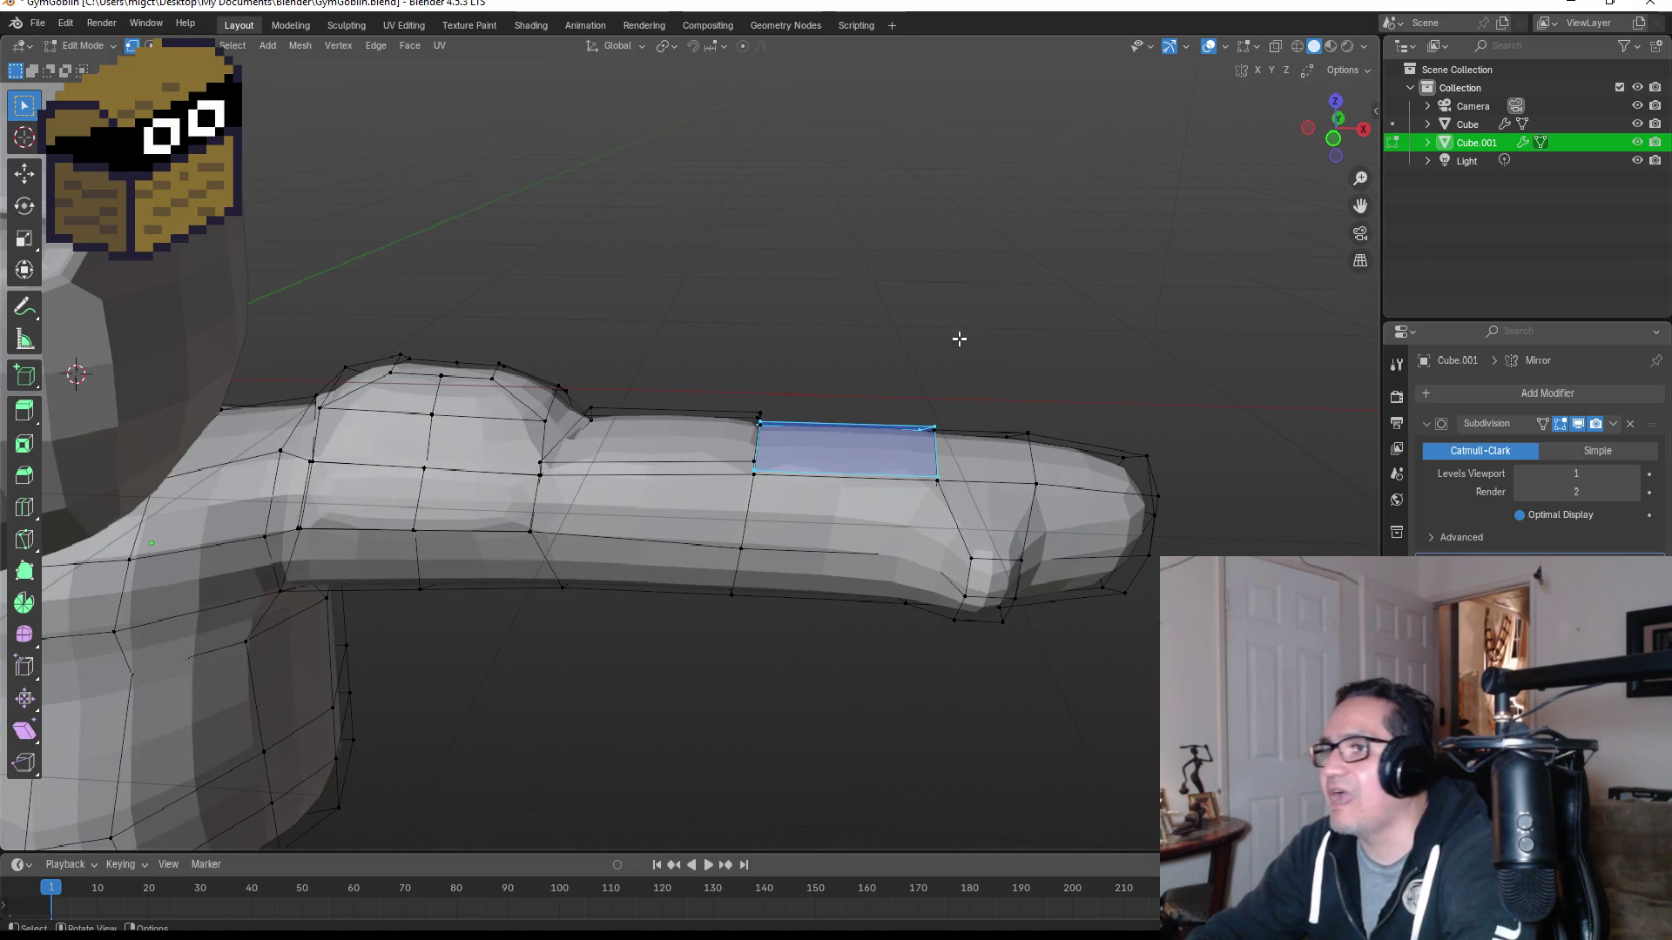
middle_click_drag(940, 340, 863, 388)
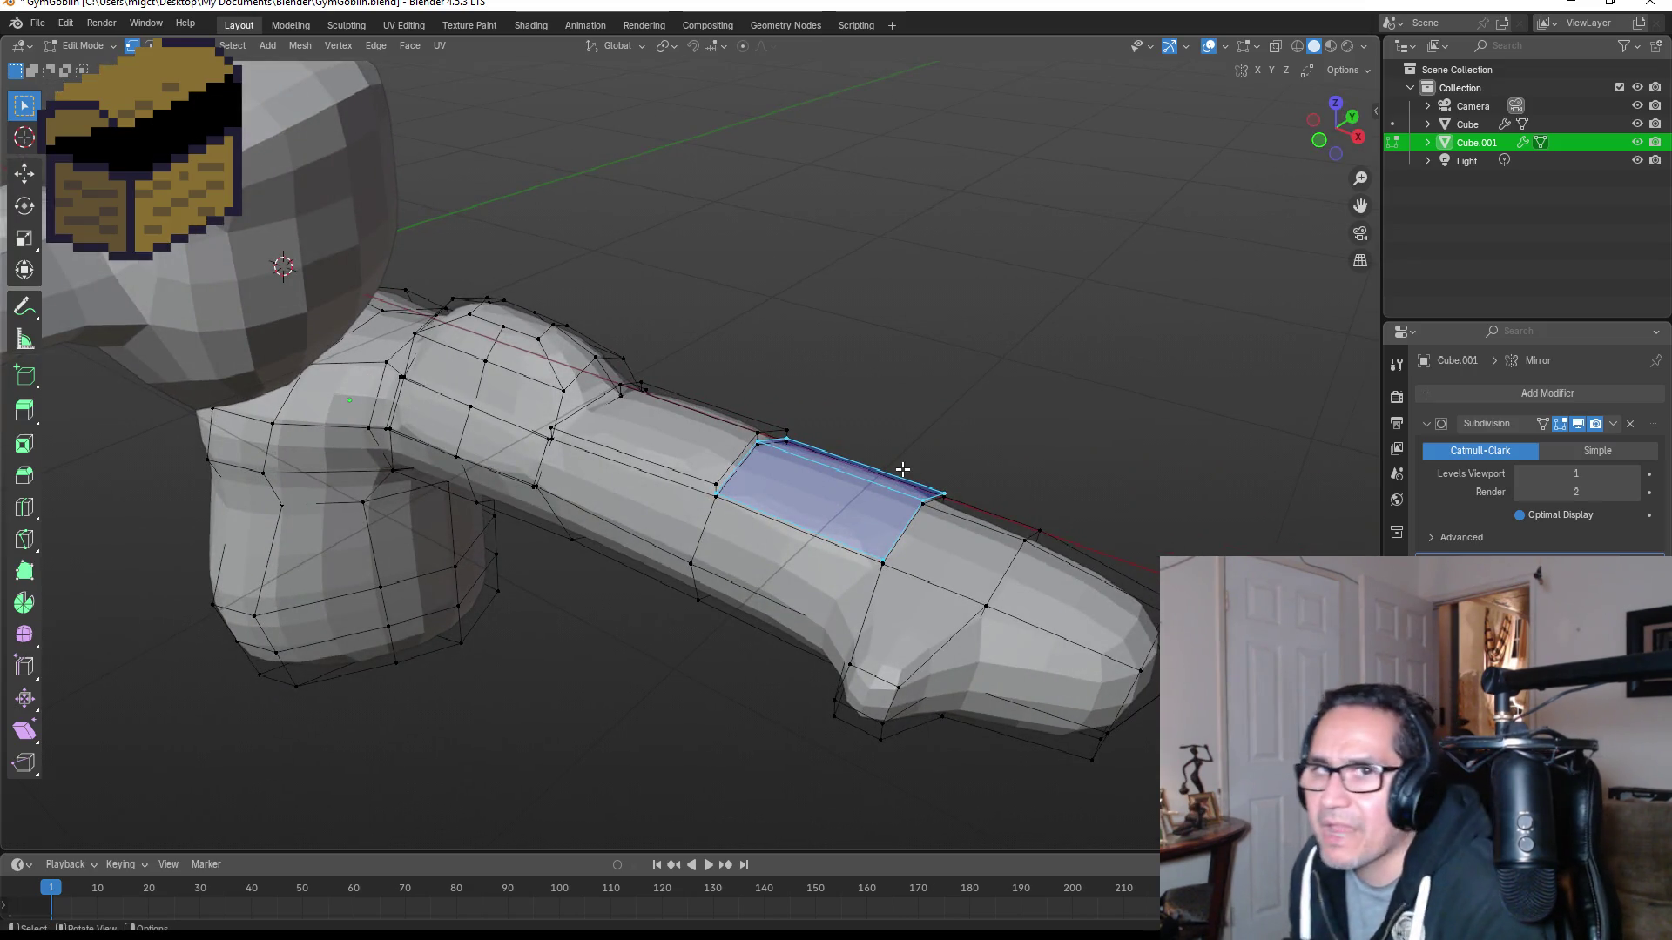
scroll(971, 571, "up", 3)
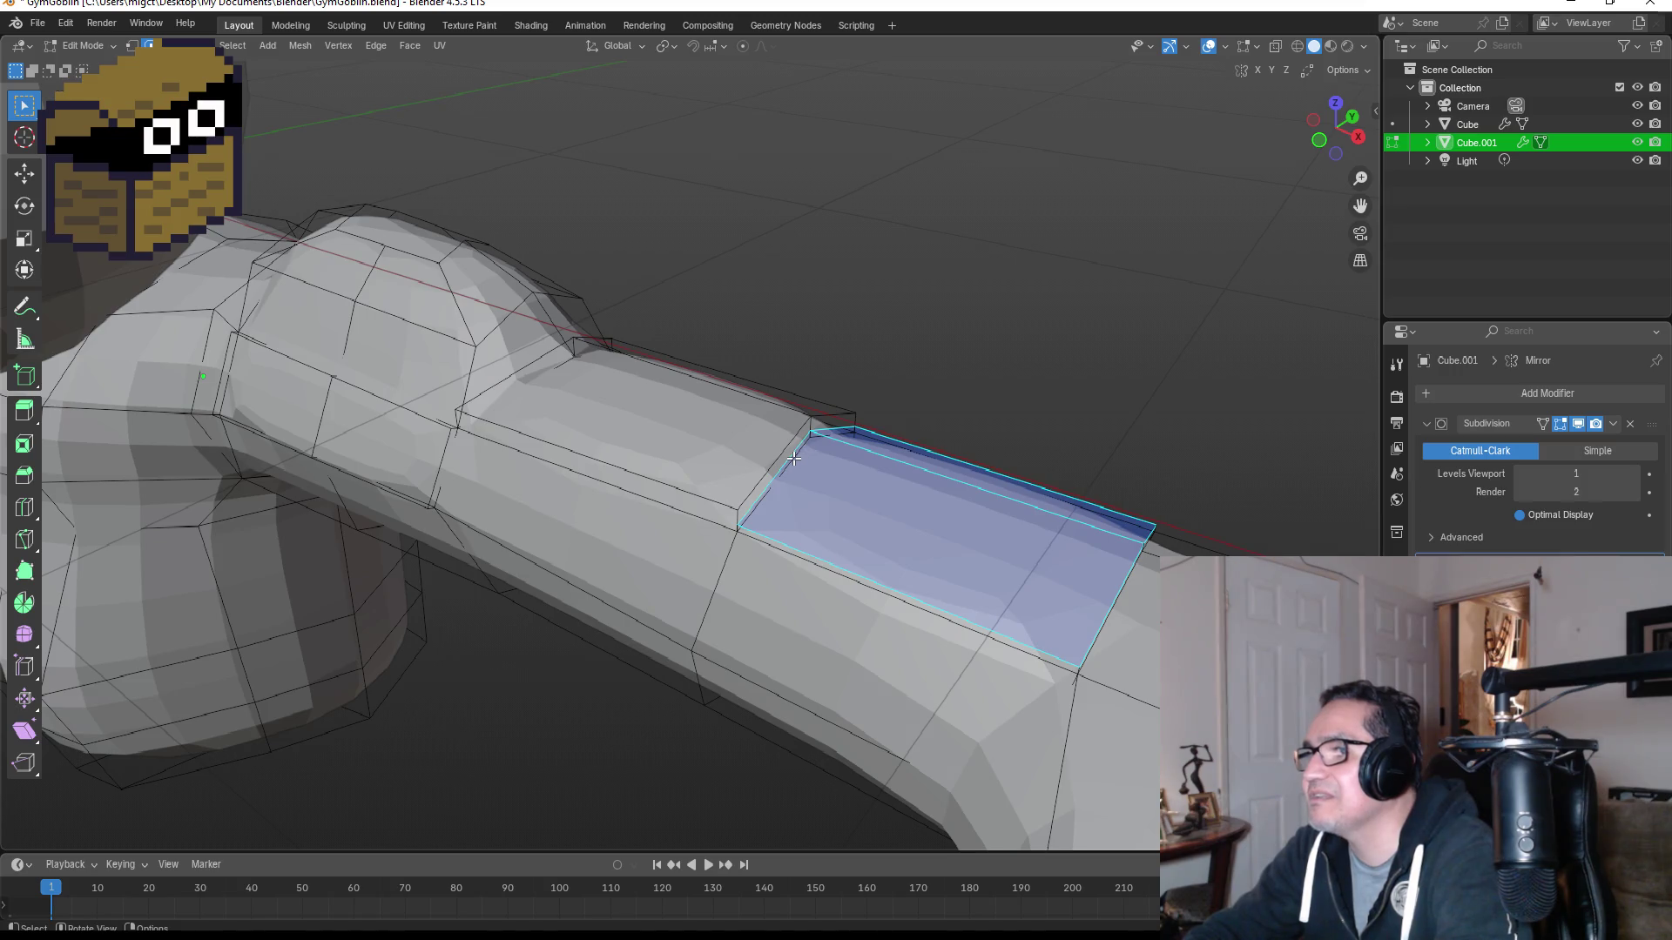
left_click(834, 423)
middle_click_drag(963, 430, 896, 440)
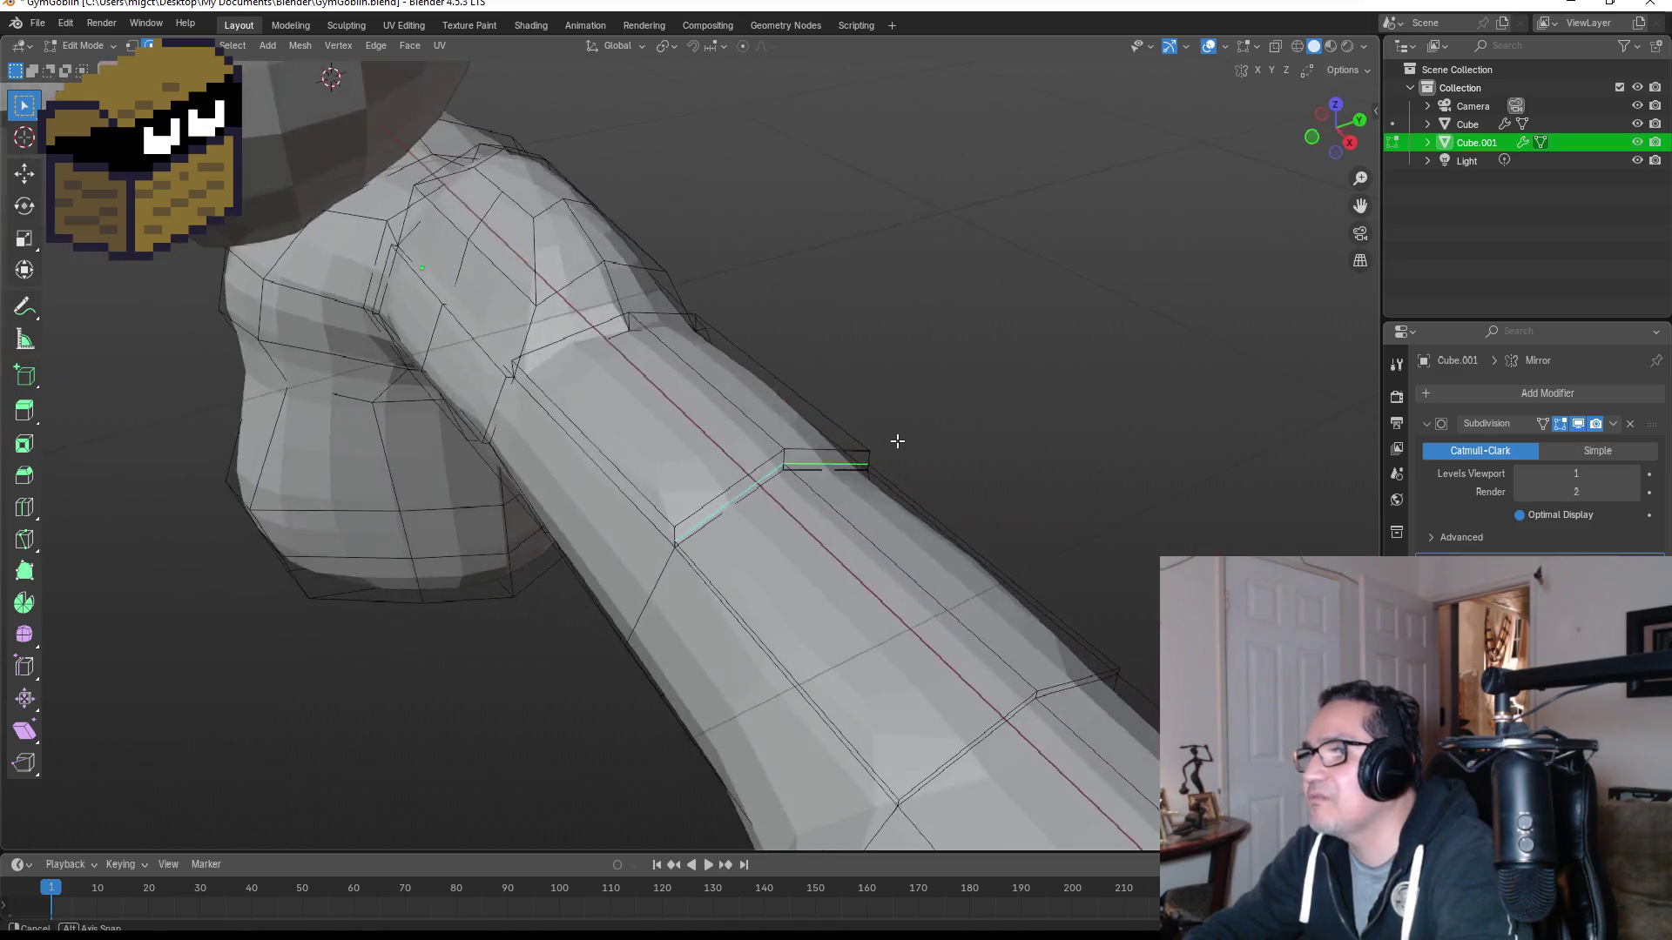
key("s")
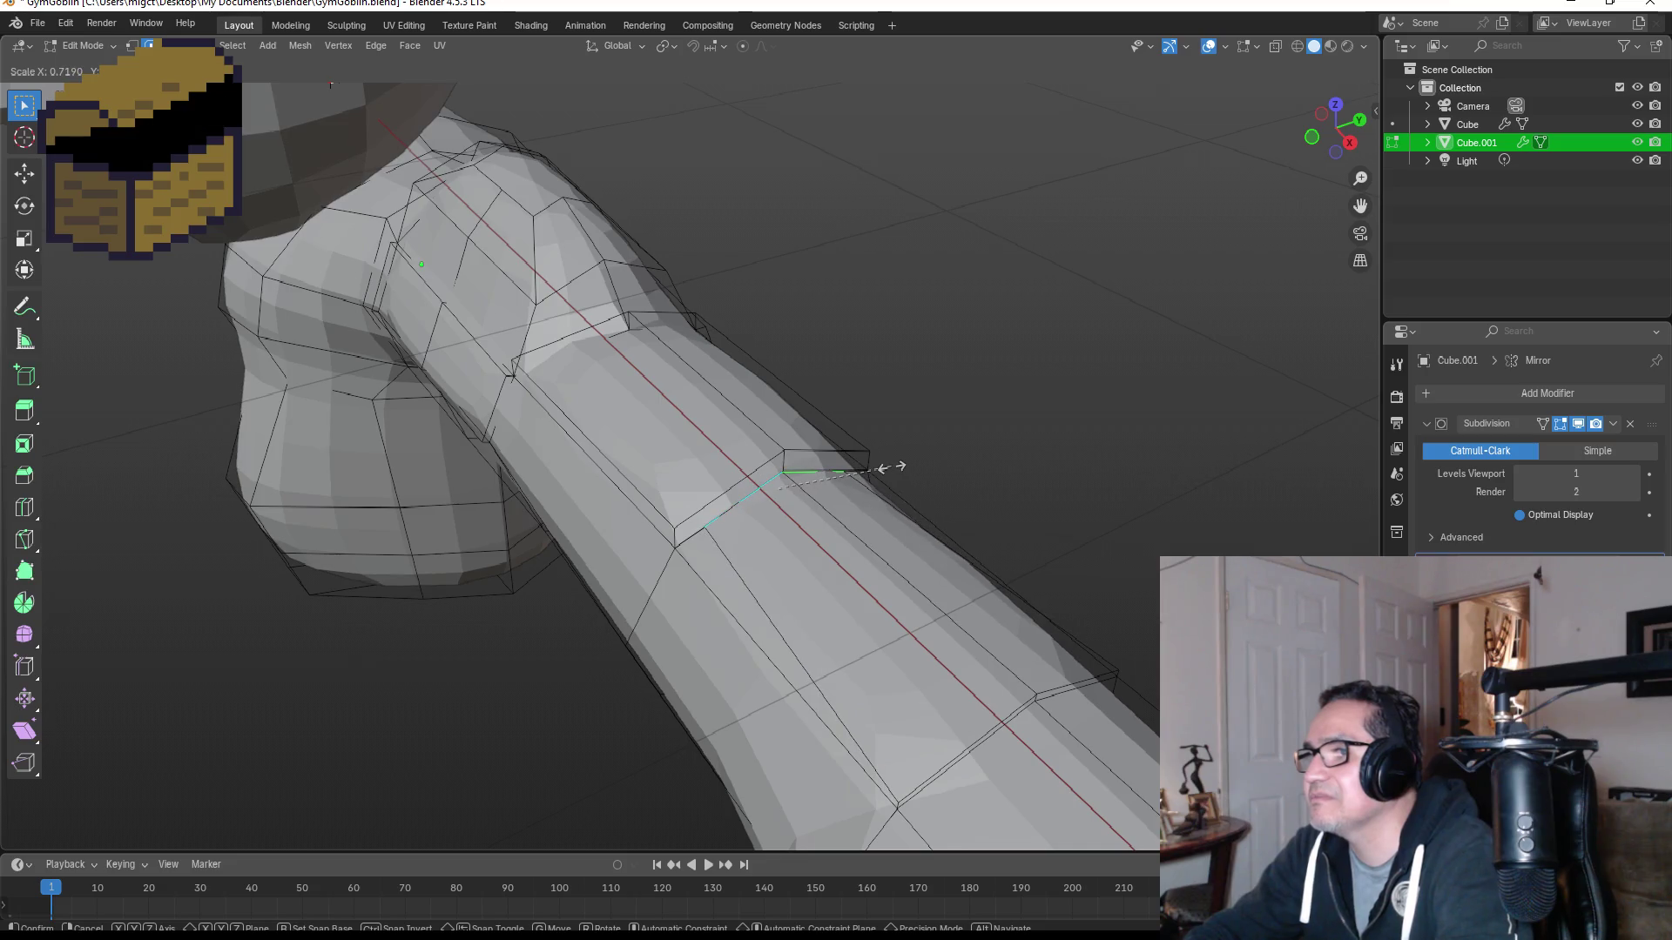
left_click(885, 468)
Step: Move the diagonal bump edges so the bulge blends into the arm
left_click(740, 481)
left_click(839, 447, "shift")
middle_click_drag(839, 448, 839, 467)
key("g")
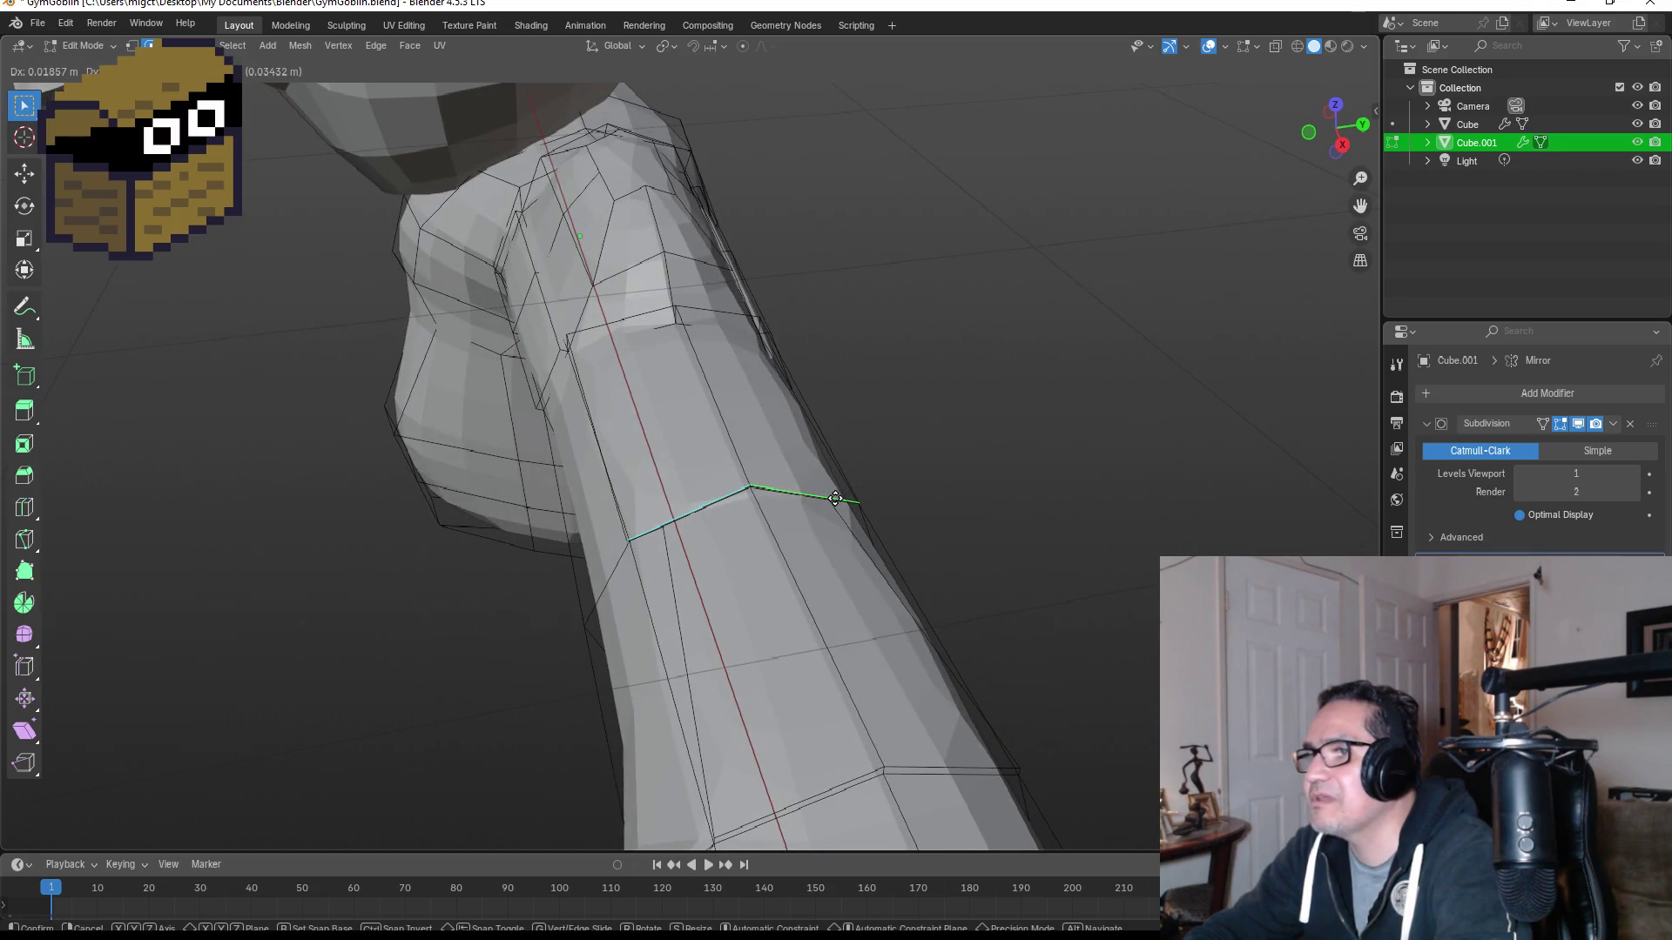
left_click(885, 492)
mouse_move(885, 493)
middle_mouse_down()
mouse_move(1062, 430)
mouse_move(930, 600)
middle_mouse_up()
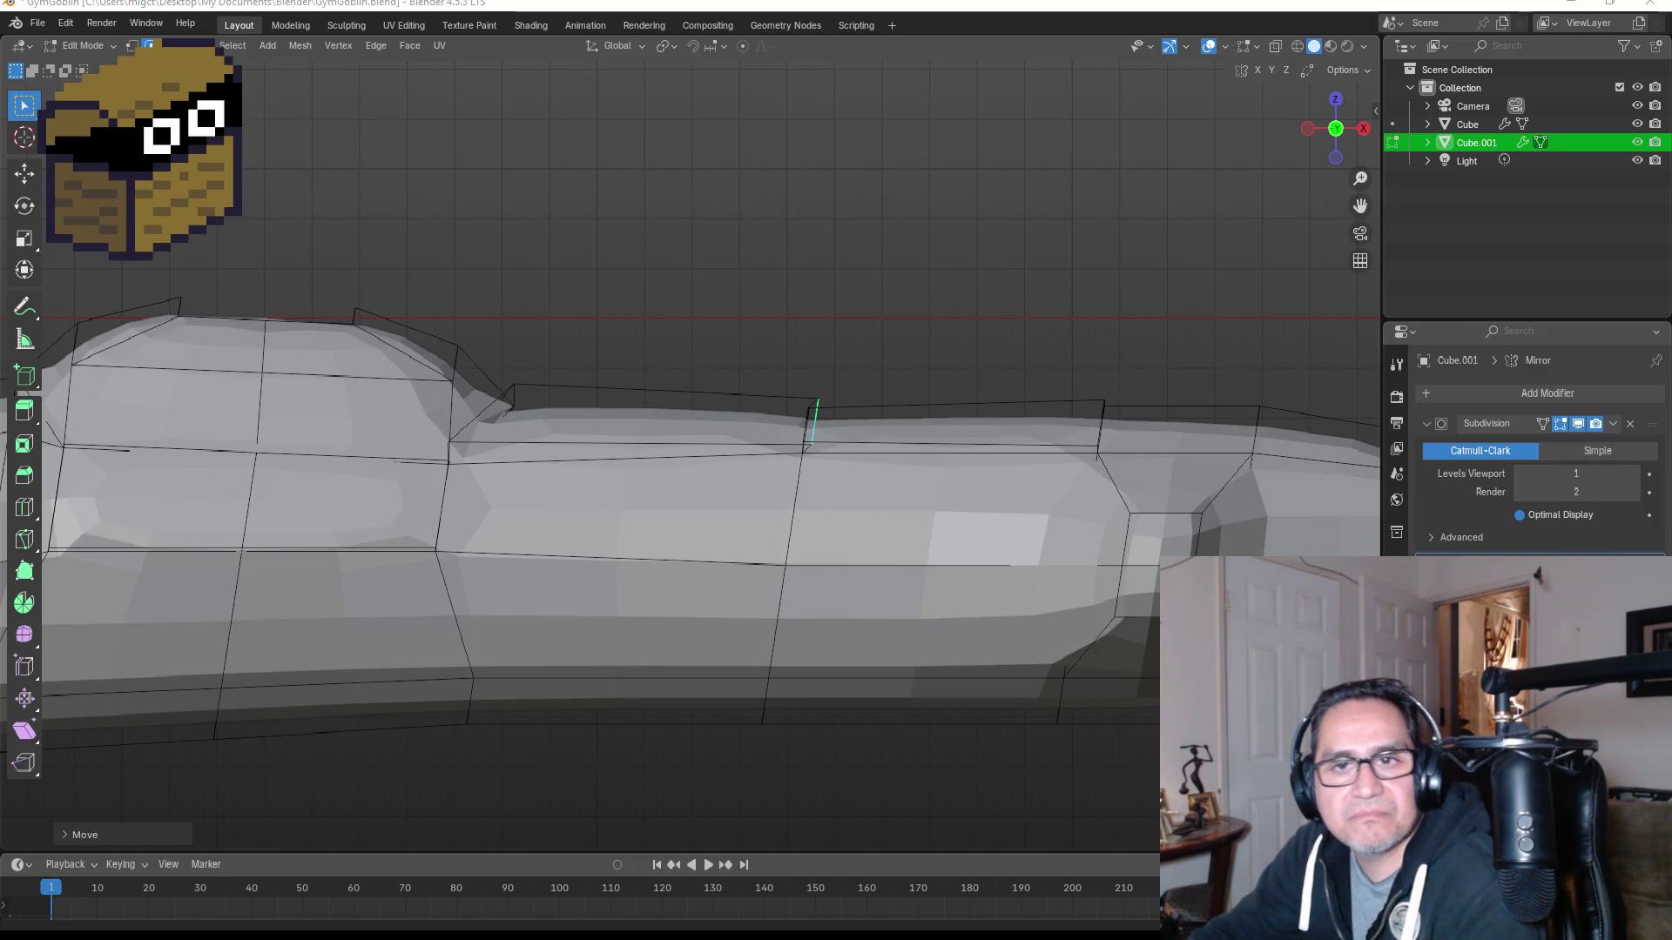
Step: Move the selected edge behind the shoulder while orbiting around the arm
middle_click_drag(970, 399, 503, 445)
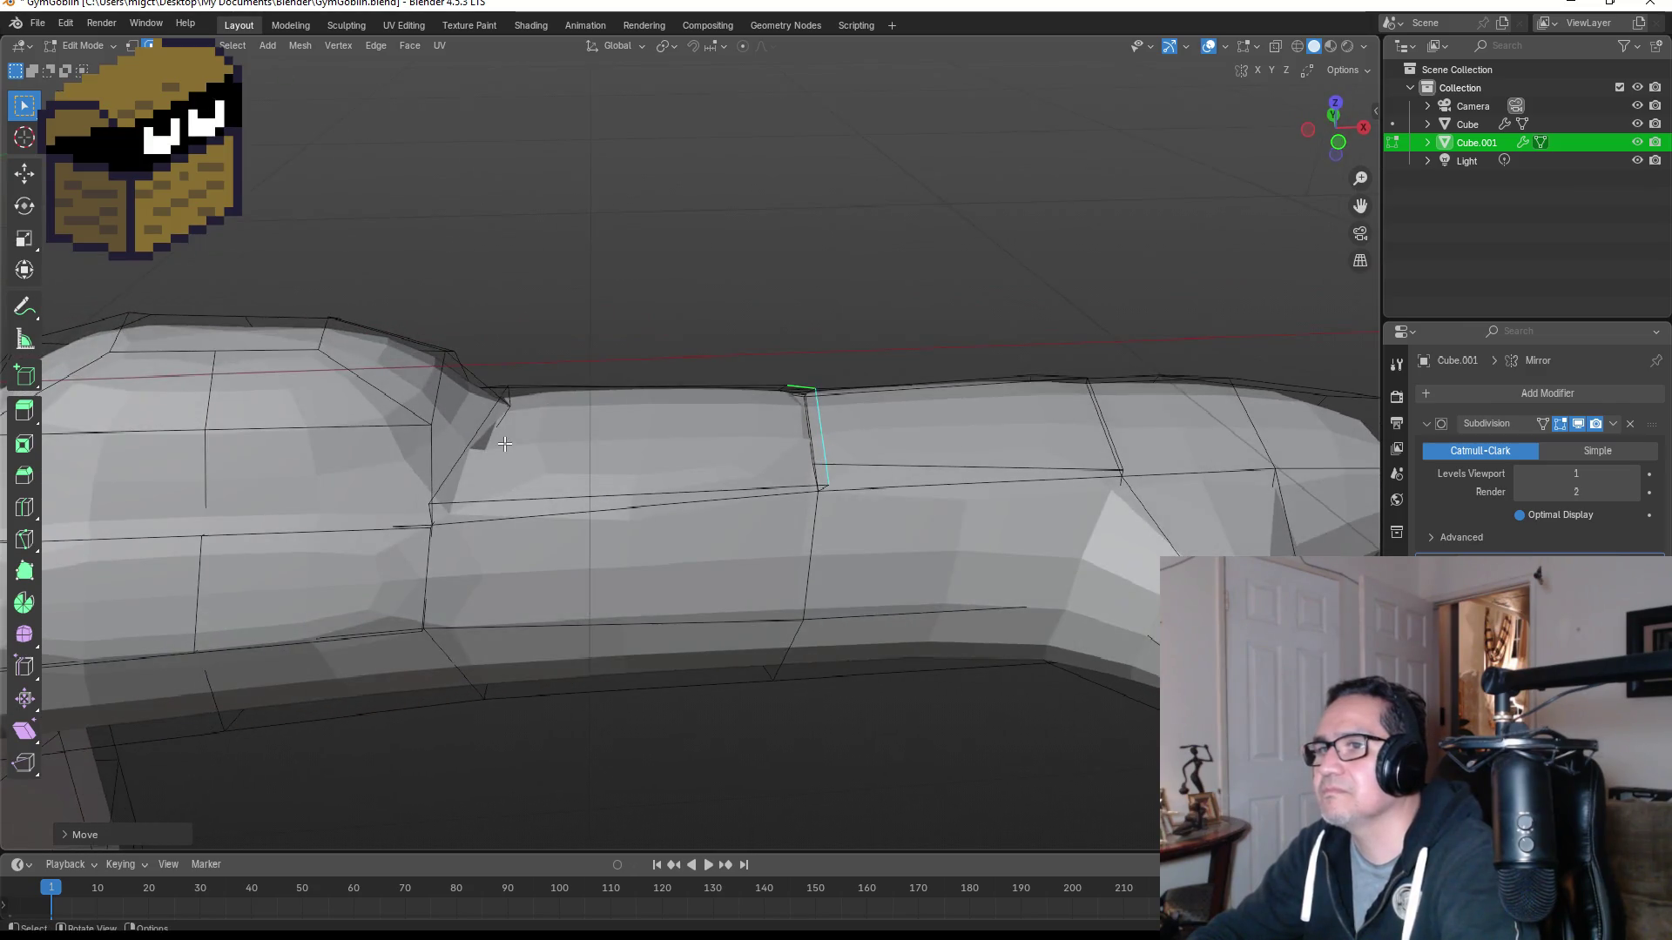
mouse_move(444, 383)
middle_mouse_down()
mouse_move(414, 358)
mouse_move(435, 350)
middle_mouse_up()
key("g")
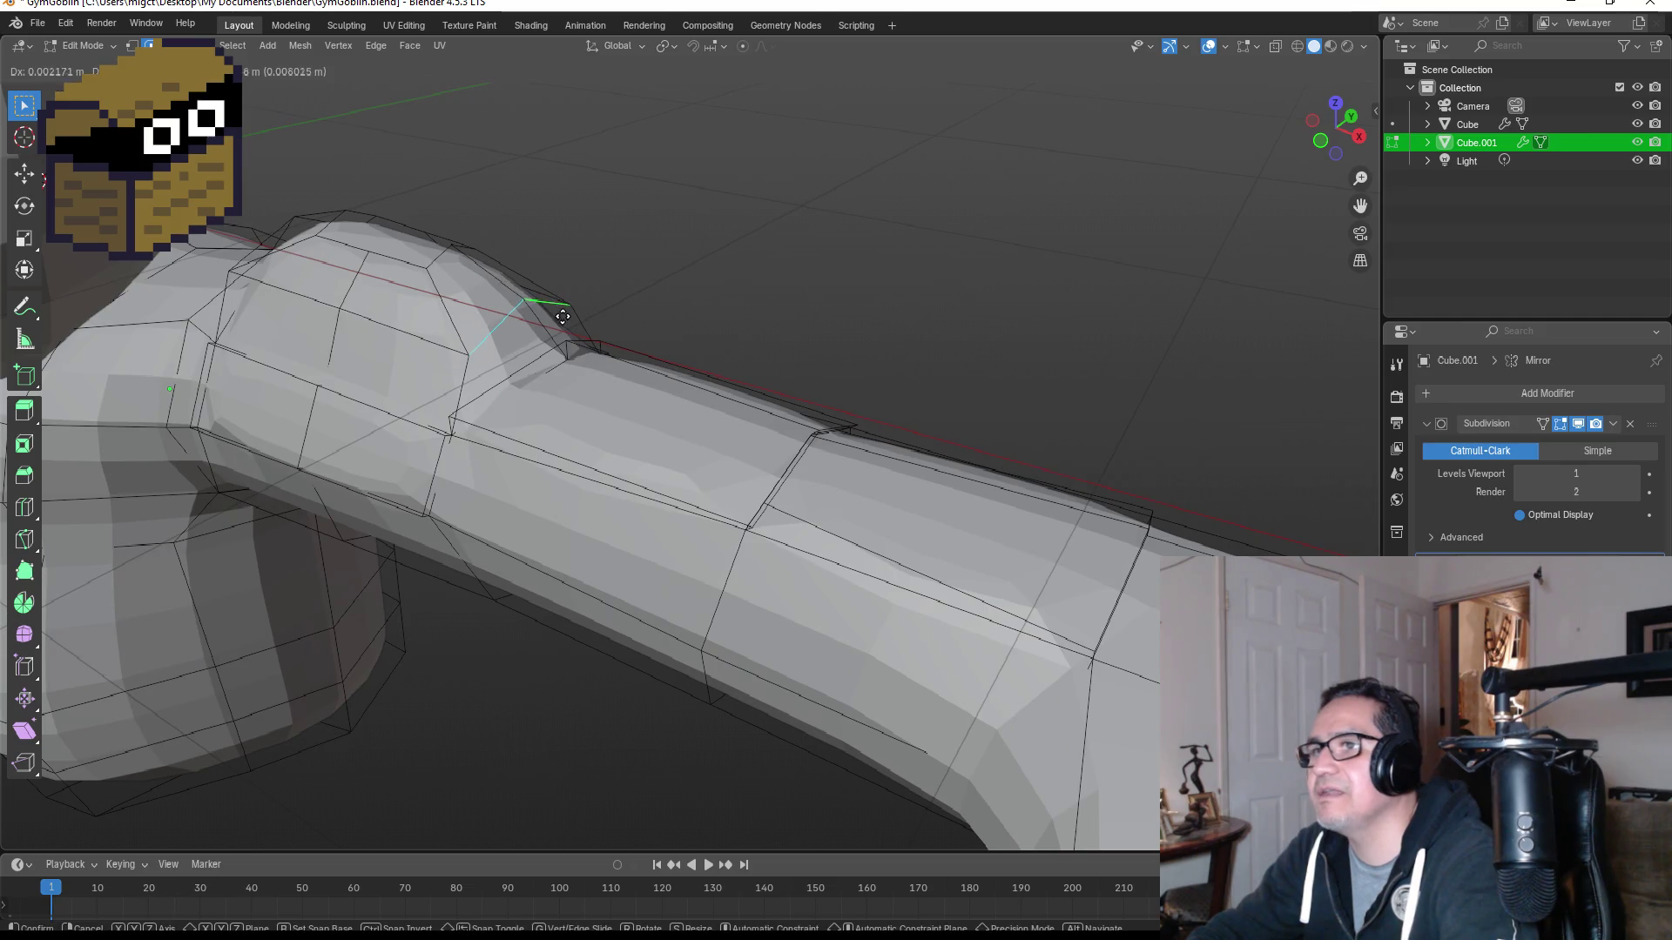
left_click(563, 342)
Step: Raise two upper-arm edges, then view the shaded arm from the front in Object Mode
mouse_move(562, 344)
middle_mouse_down()
mouse_move(501, 388)
mouse_move(662, 322)
middle_mouse_up()
left_click(492, 396)
left_click(678, 308, "shift")
key("g")
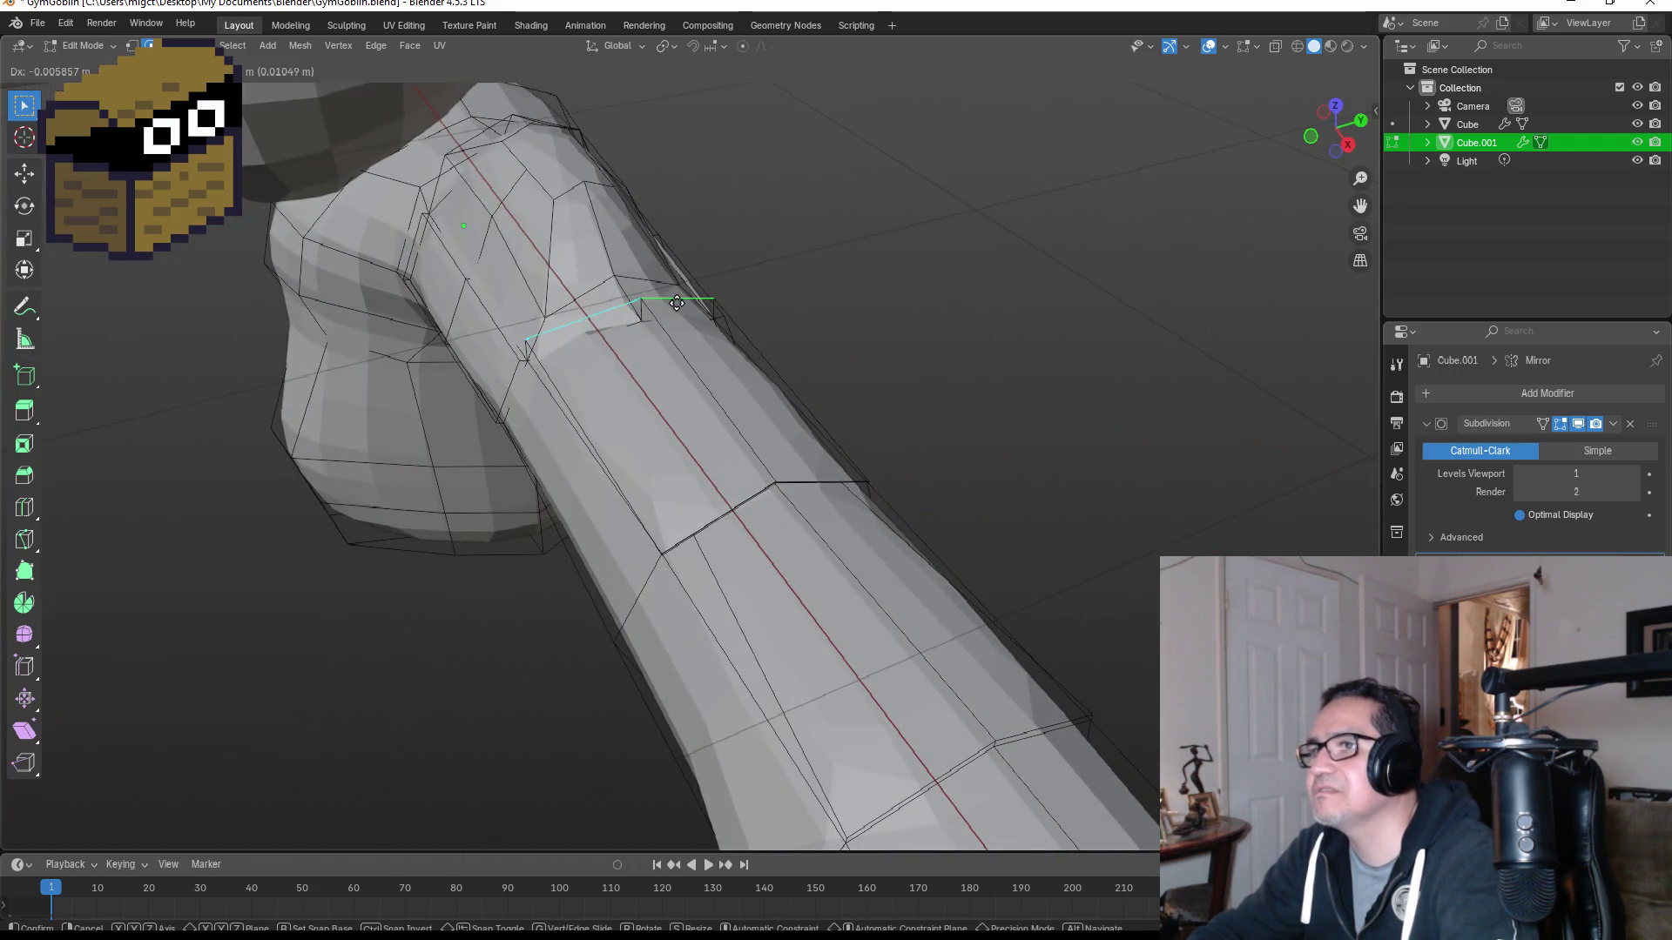
left_click(699, 304)
key("KP_1")
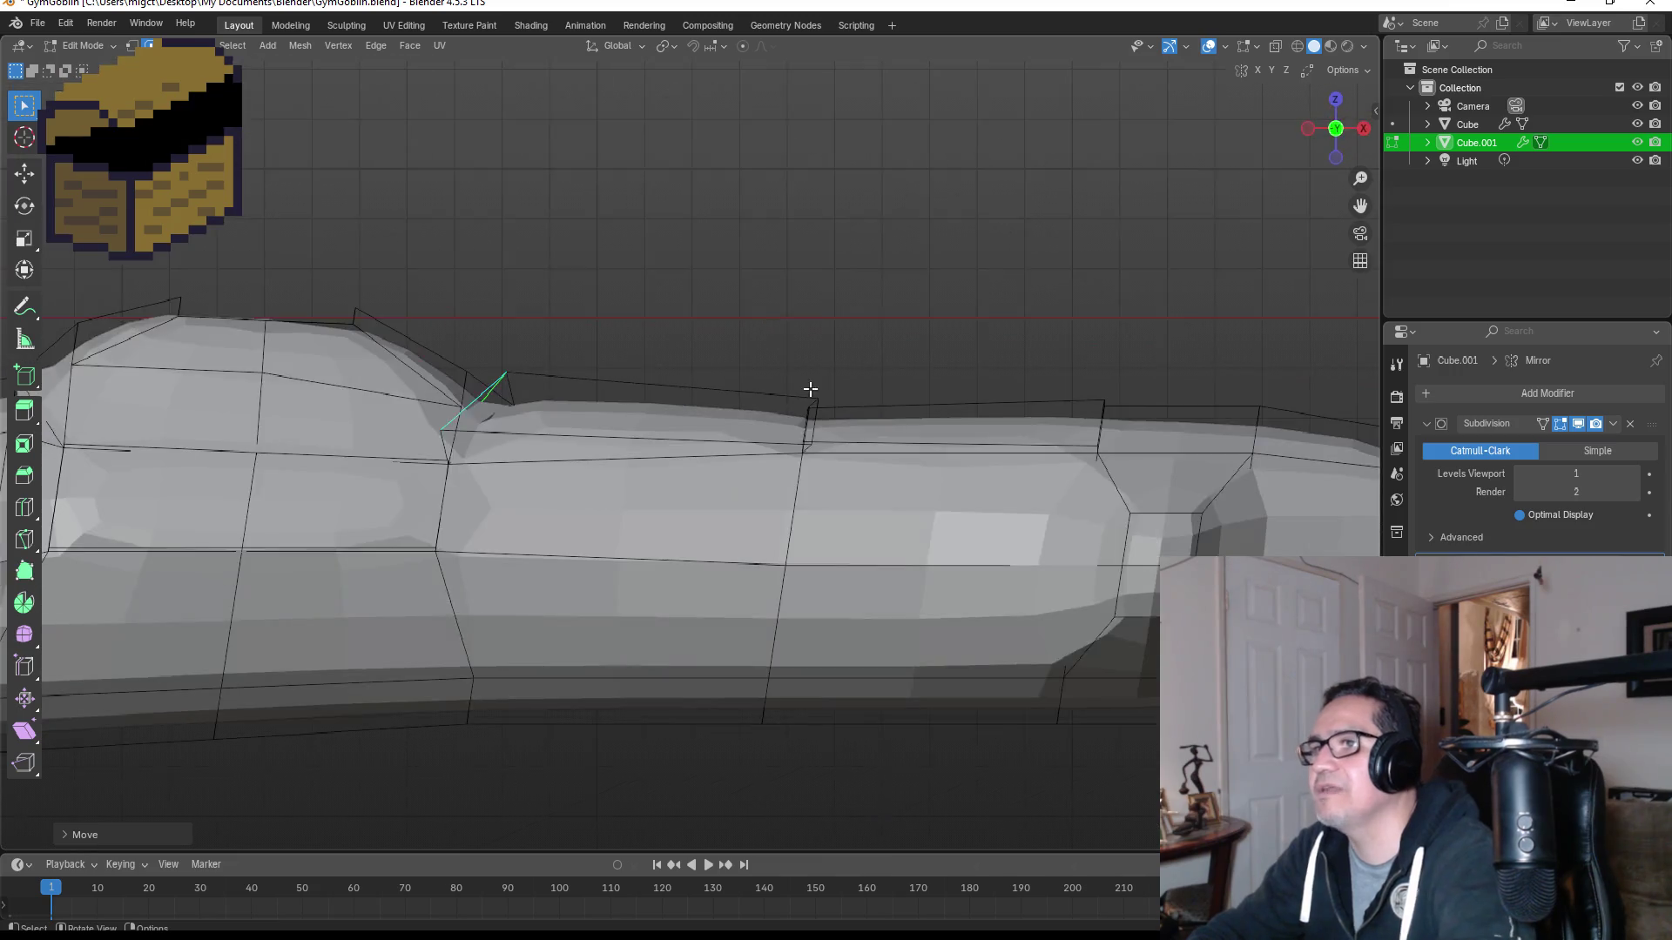
key("Tab")
scroll(828, 348, "down", 4)
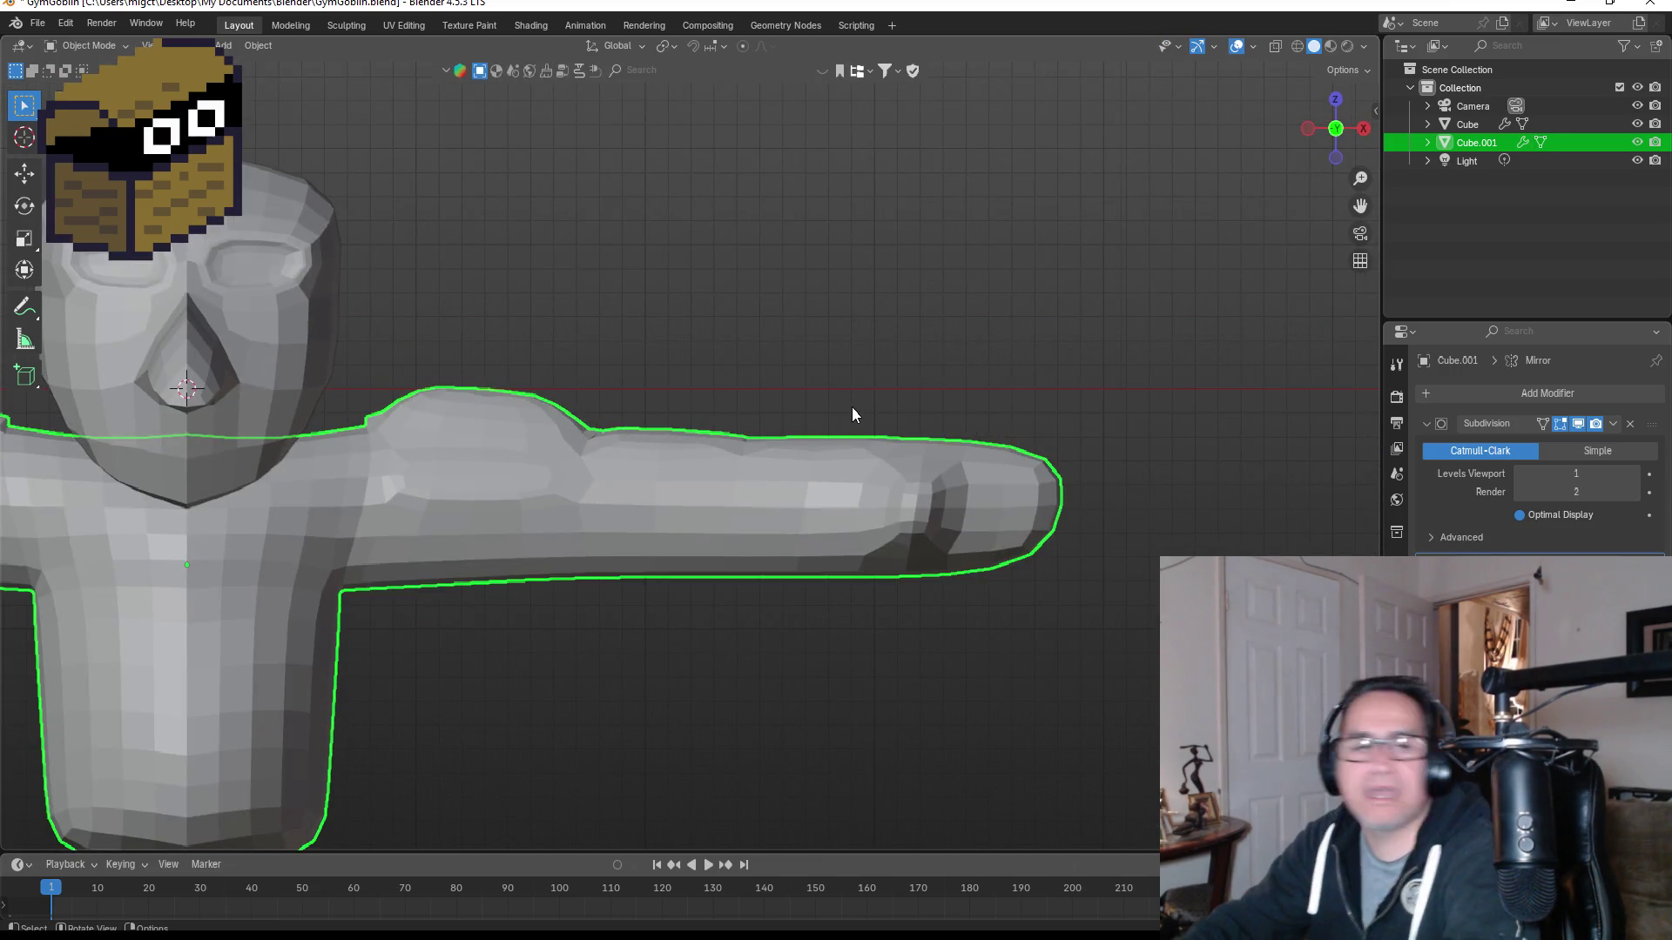
Step: In vertex select mode, box-select the hand-end vertices, then cancel the scale and deselect
mouse_move(850, 435)
middle_mouse_down()
mouse_move(796, 473)
mouse_move(922, 456)
middle_mouse_up()
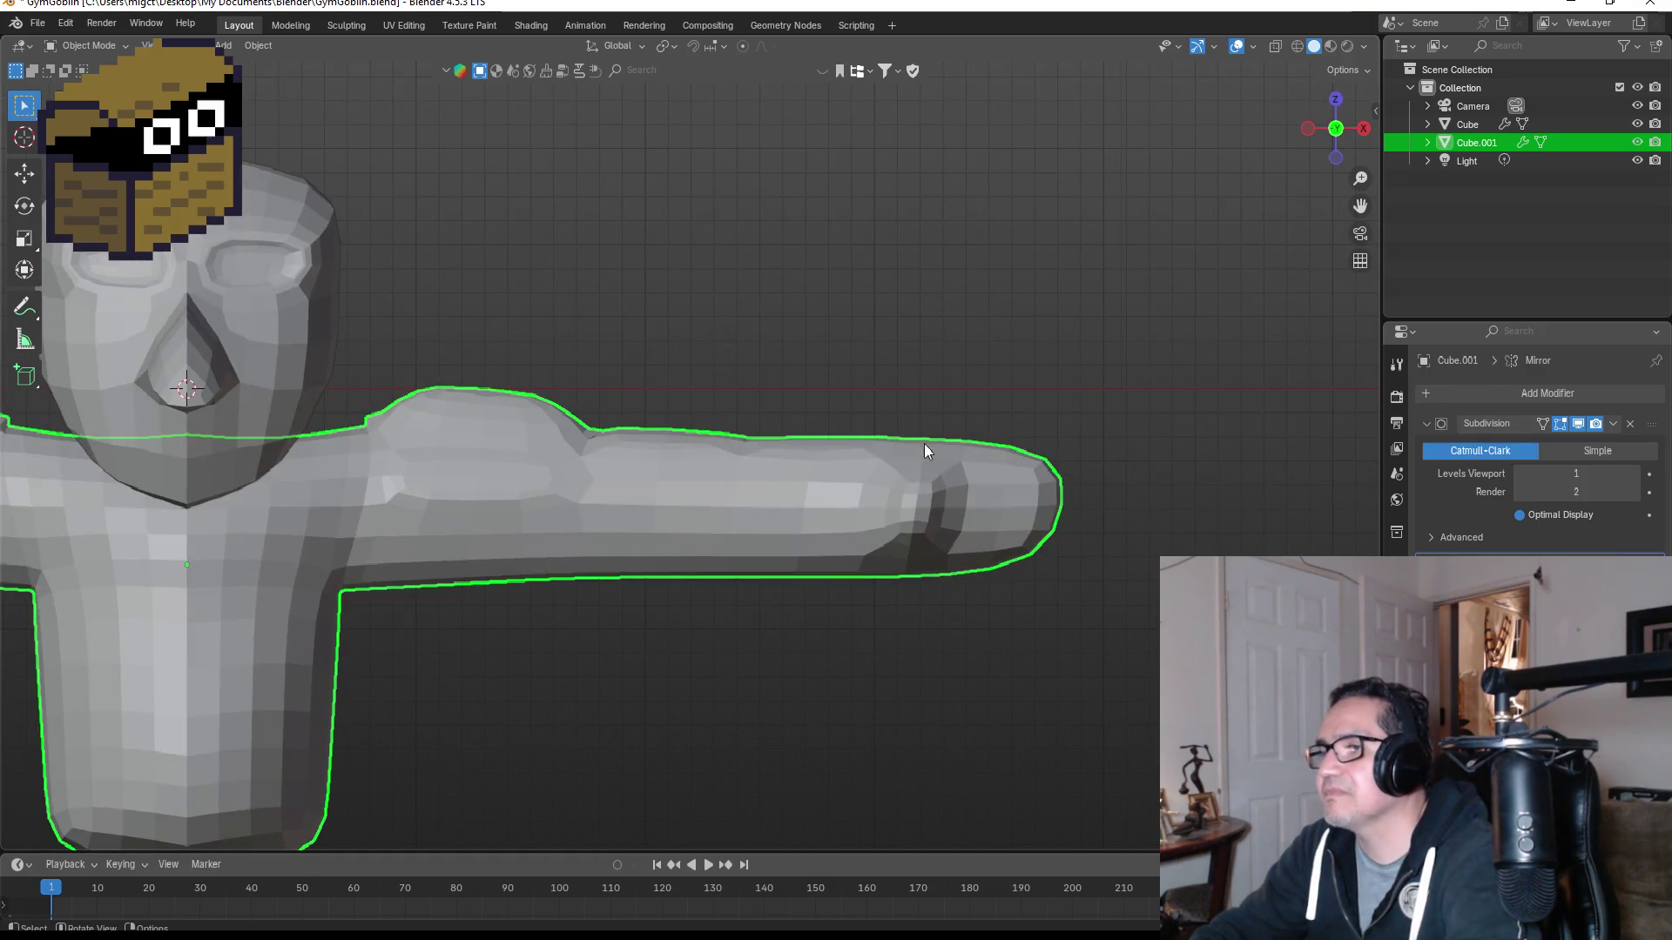
key("Tab")
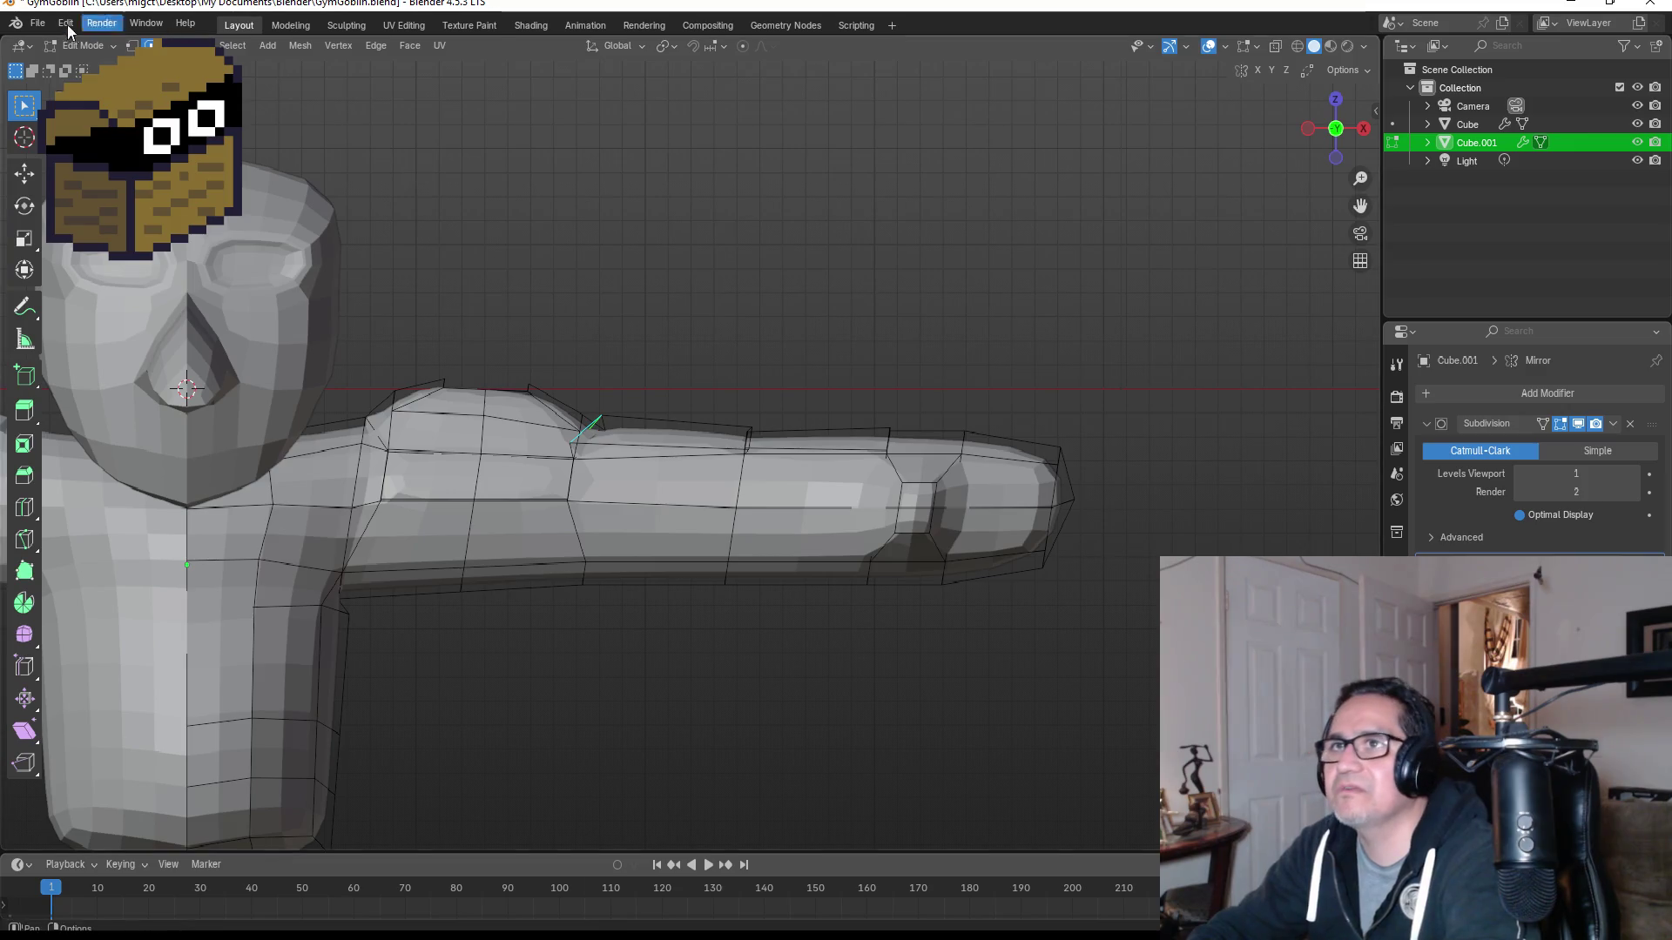
left_click(131, 45)
mouse_move(840, 366)
left_mouse_down()
mouse_move(1094, 619)
mouse_move(1210, 653)
left_mouse_up()
key("s")
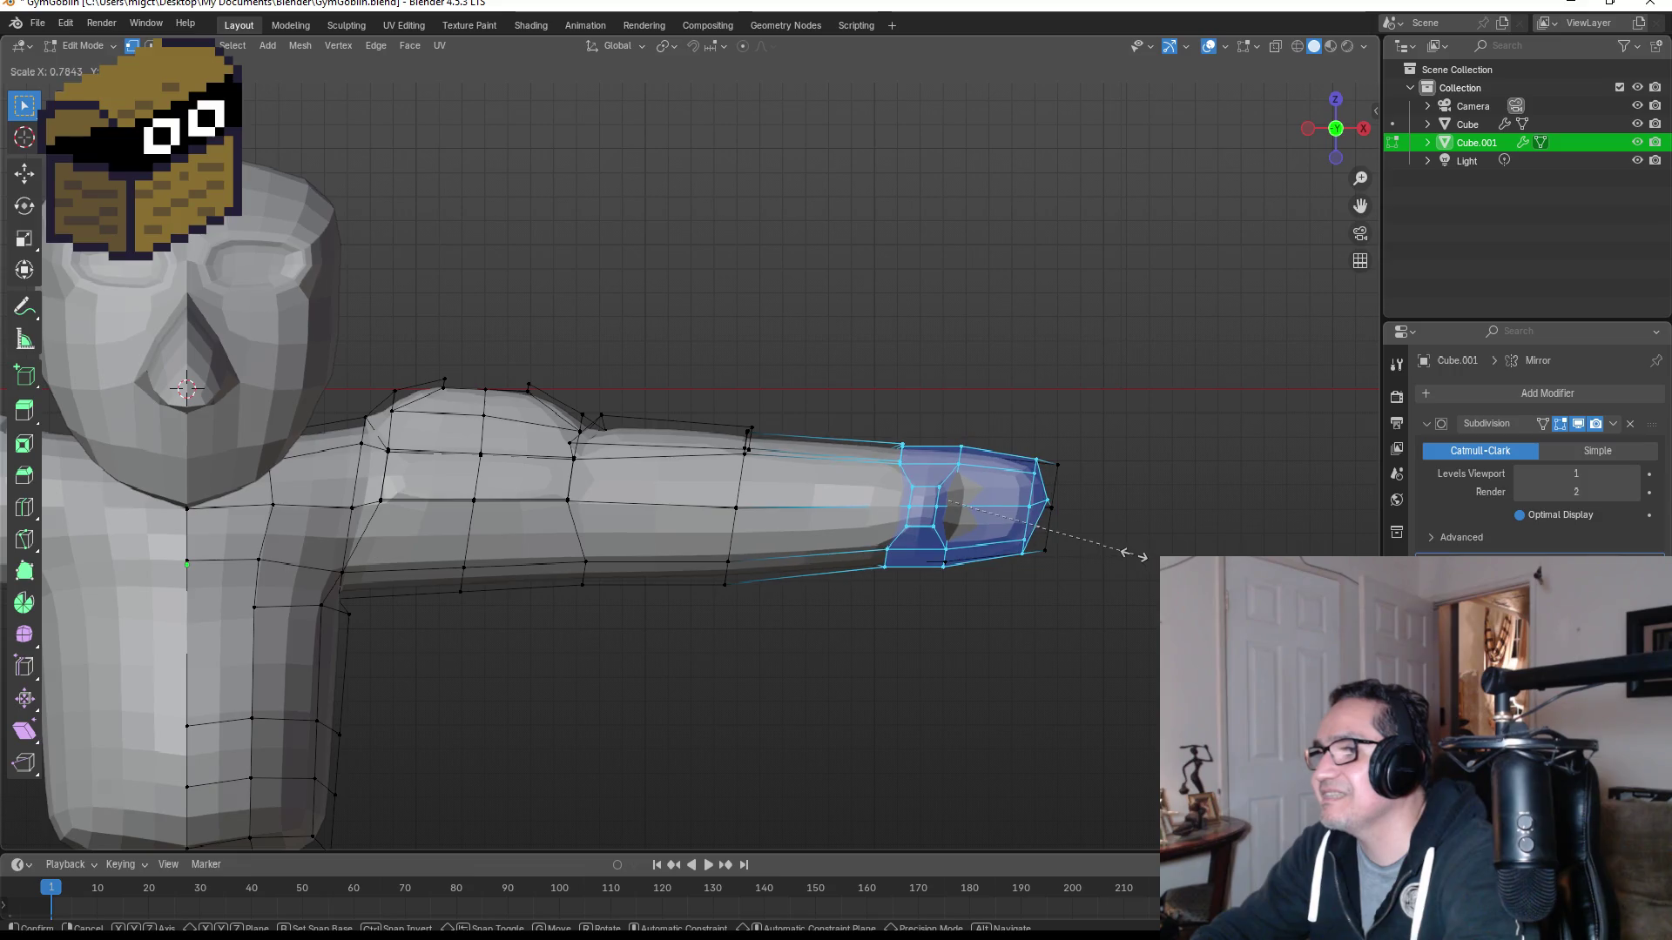
right_click(1134, 556)
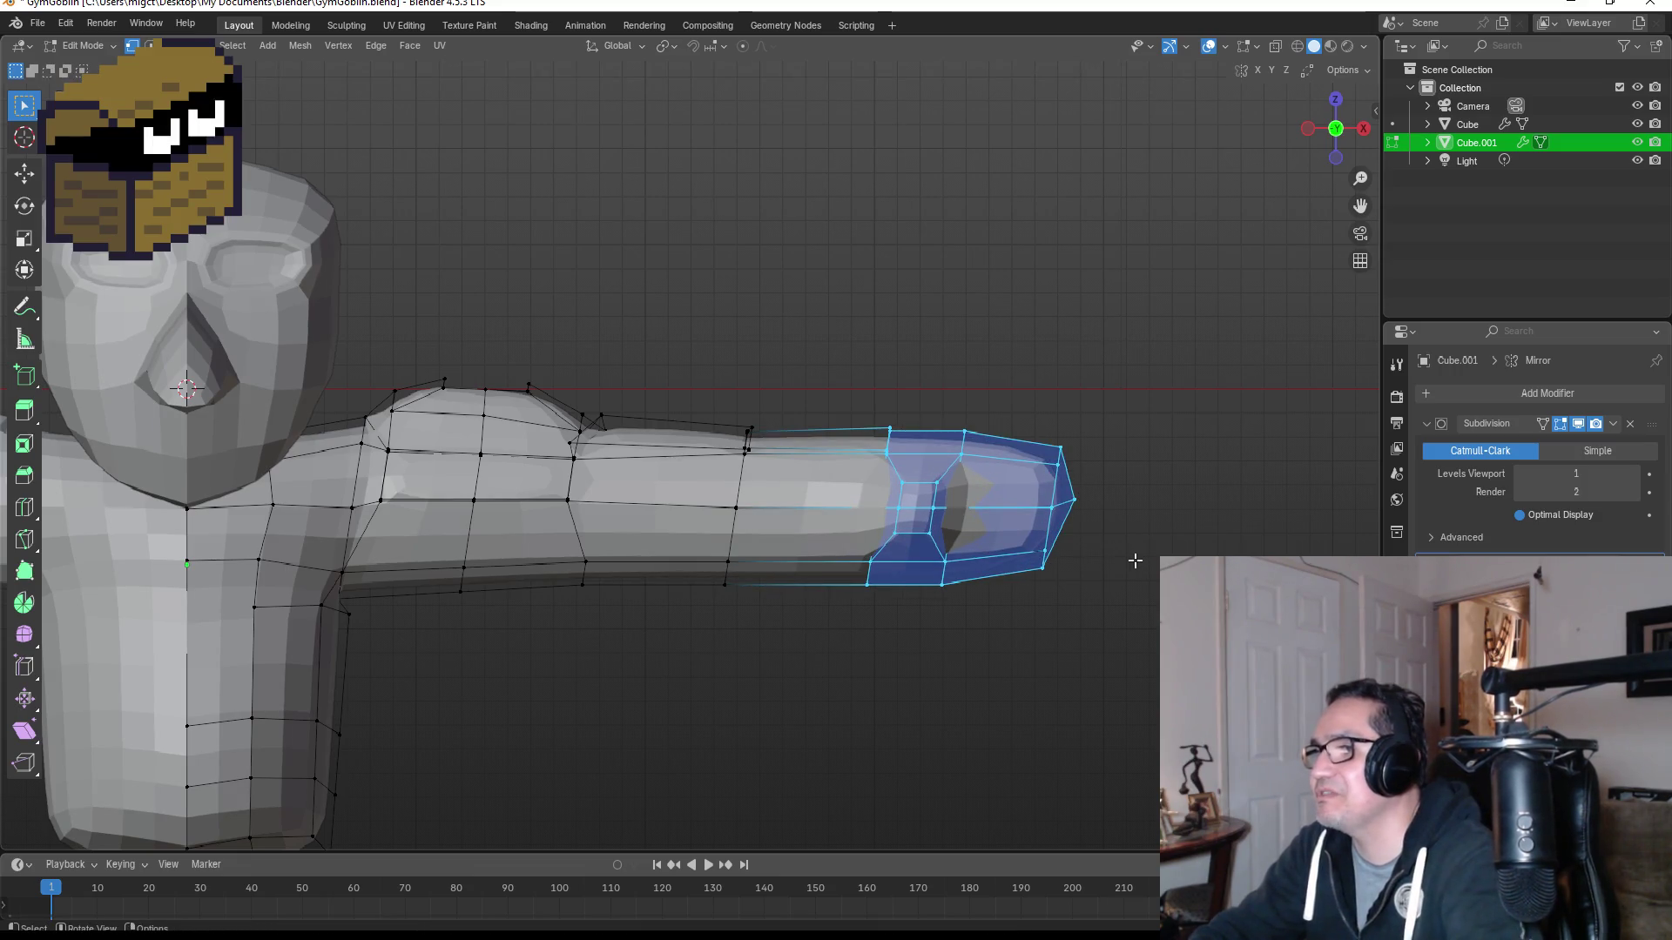
left_click(1135, 561)
Step: In wireframe view, select all hand-end vertices, including hidden ones, and scale them smaller
key("z")
left_click(849, 421)
left_click_drag(828, 362, 1160, 649)
key("s")
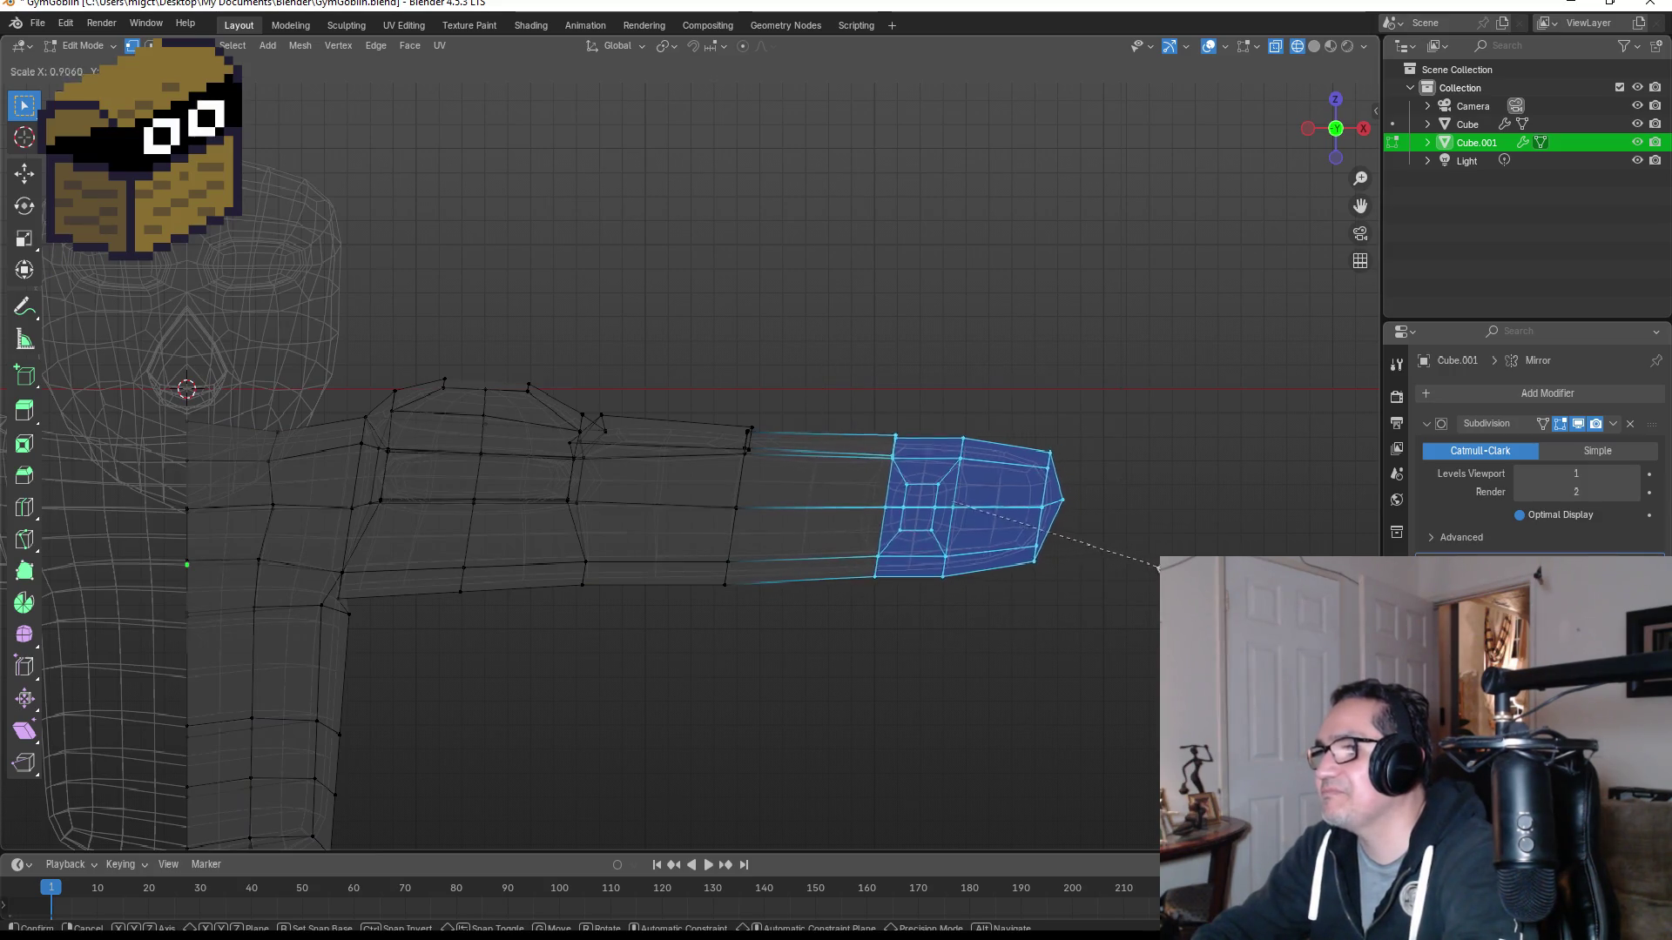
left_click(1130, 564)
left_click(1205, 447)
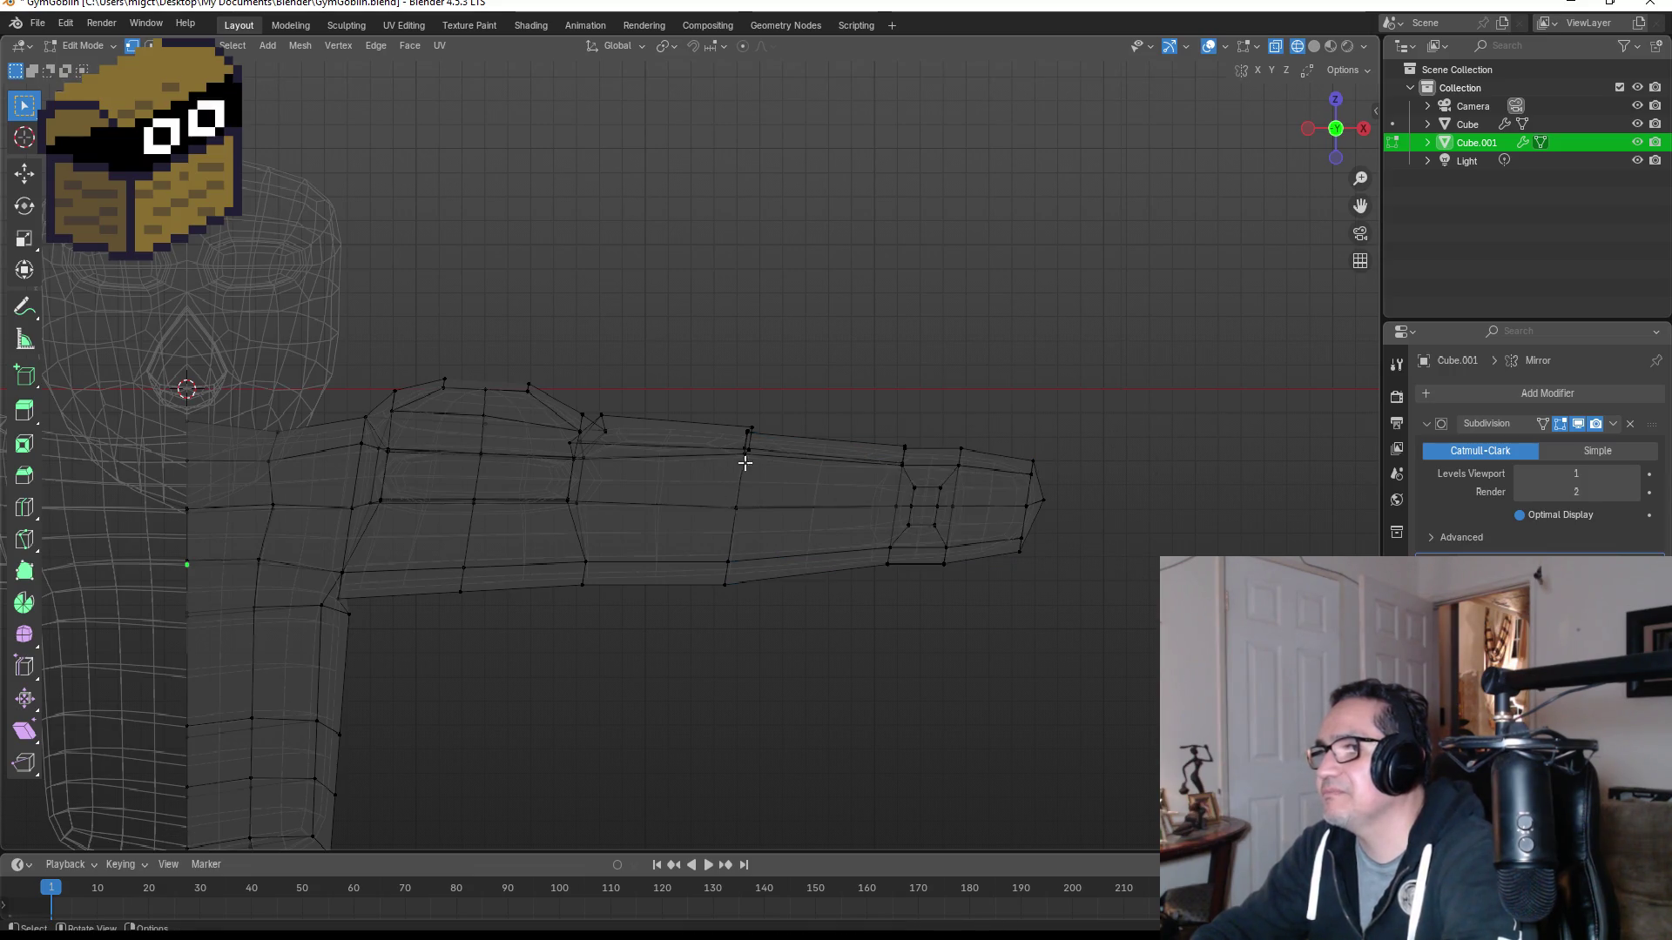
Step: Scale the forearm edge loop slightly smaller
mouse_move(709, 407)
left_mouse_down()
mouse_move(791, 609)
mouse_move(809, 608)
left_mouse_up()
key("s")
left_click(806, 586)
left_click(917, 371)
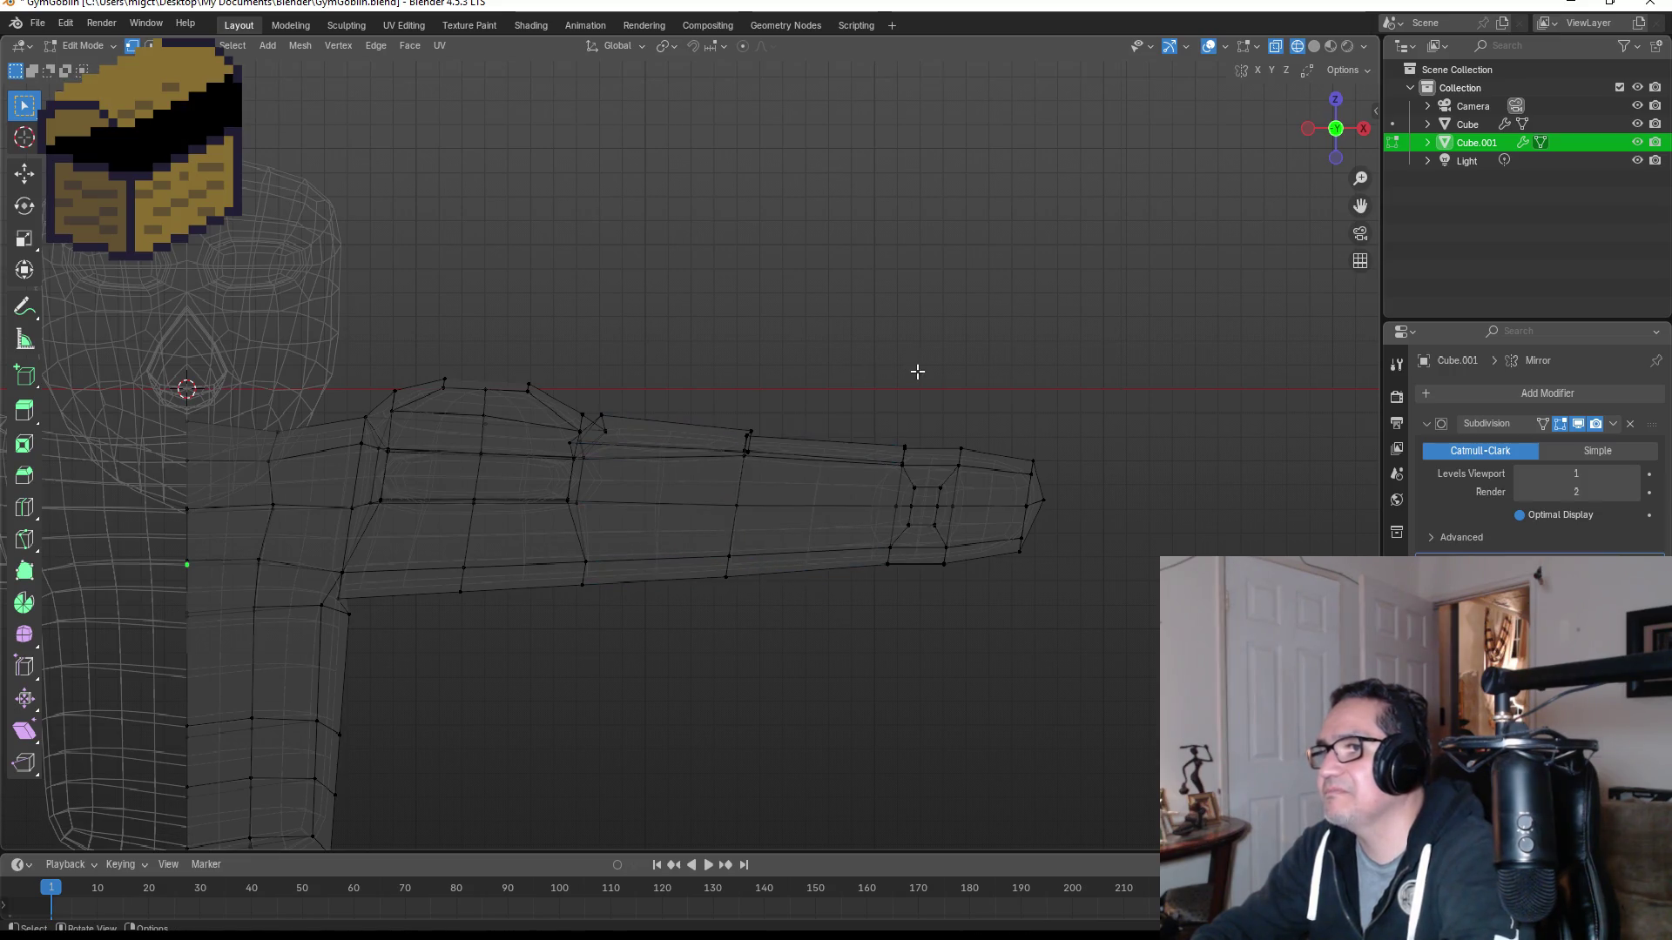
Step: Return to Object Mode and view the whole figure in solid shading
key("Tab")
key("z")
left_click(1053, 421)
scroll(1059, 475, "down", 5)
mouse_move(1052, 489)
middle_mouse_down()
mouse_move(986, 480)
mouse_move(855, 508)
mouse_move(855, 544)
mouse_move(956, 531)
mouse_move(1104, 429)
mouse_move(876, 478)
middle_mouse_up()
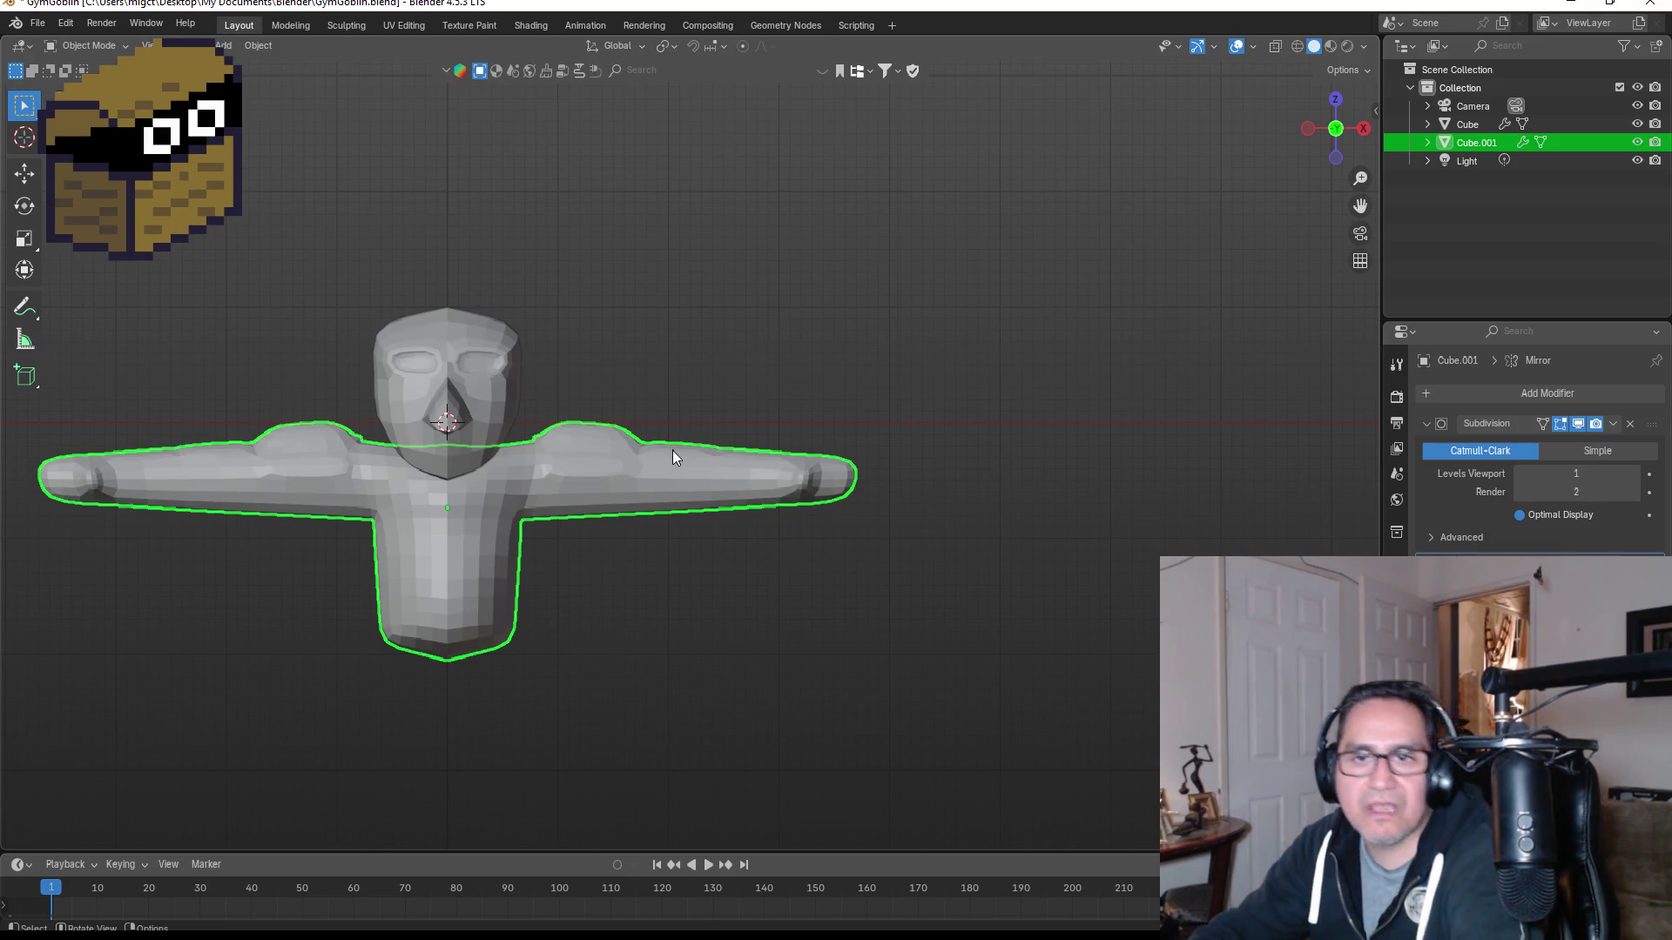
Step: Move the vertex at the top of the upper arm, then check it from the front in Object Mode
scroll(675, 457, "up", 4)
mouse_move(656, 399)
middle_mouse_down()
mouse_move(627, 433)
mouse_move(671, 432)
mouse_move(448, 418)
mouse_move(388, 347)
mouse_move(344, 460)
middle_mouse_up()
key("Tab")
left_click(344, 460)
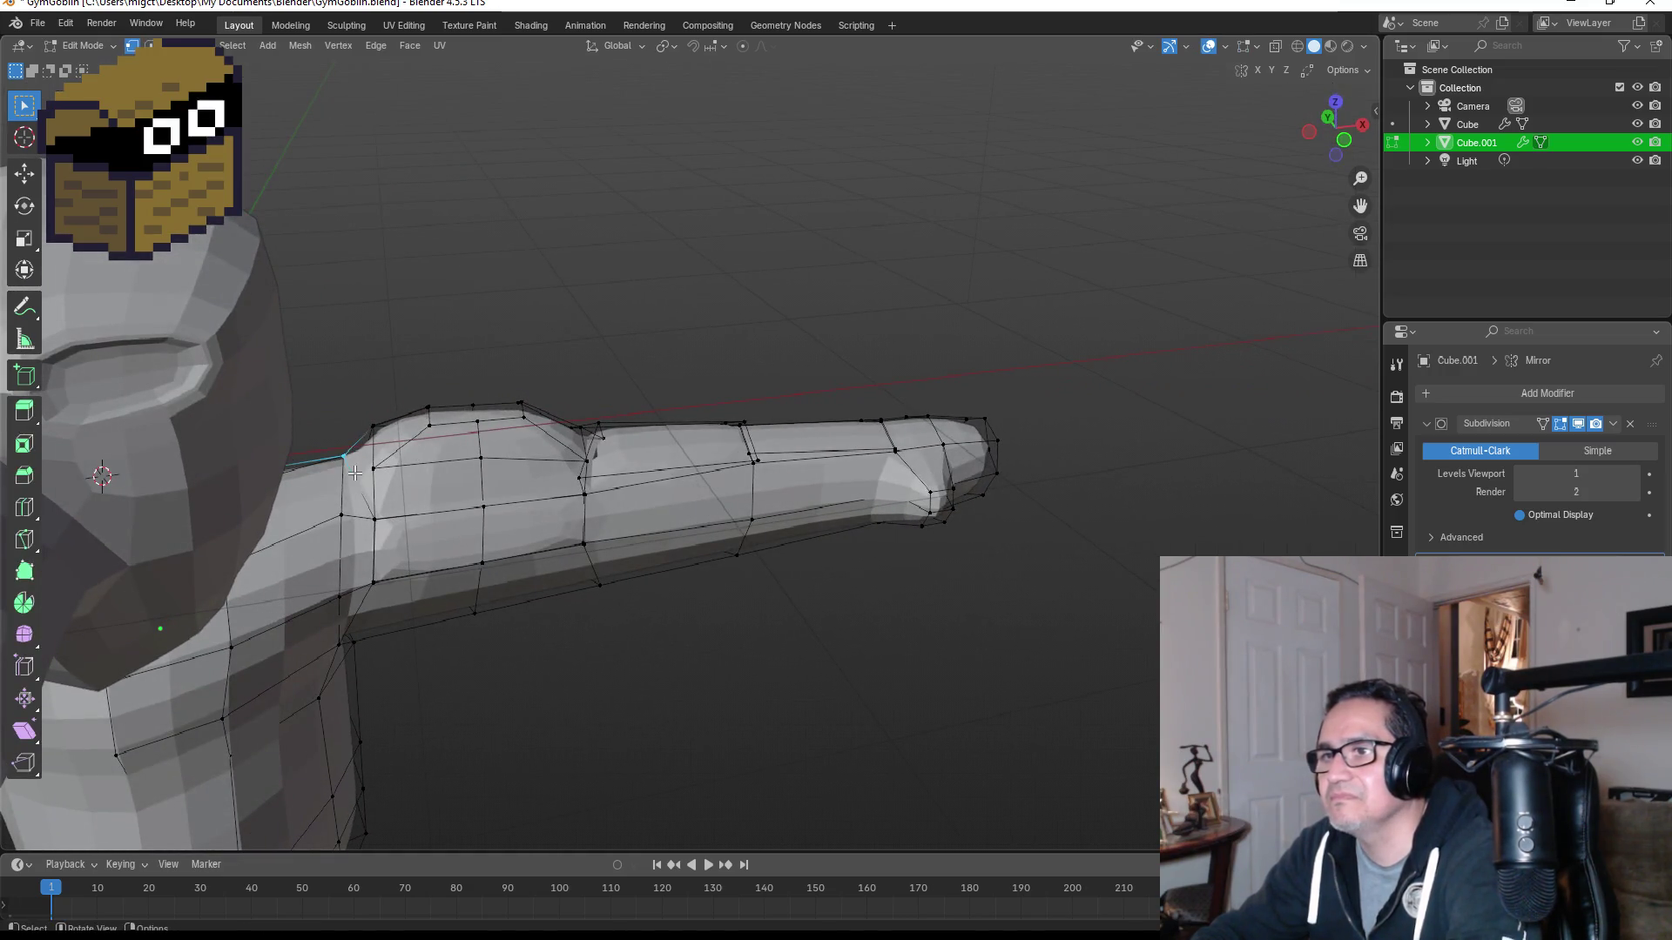
key("g")
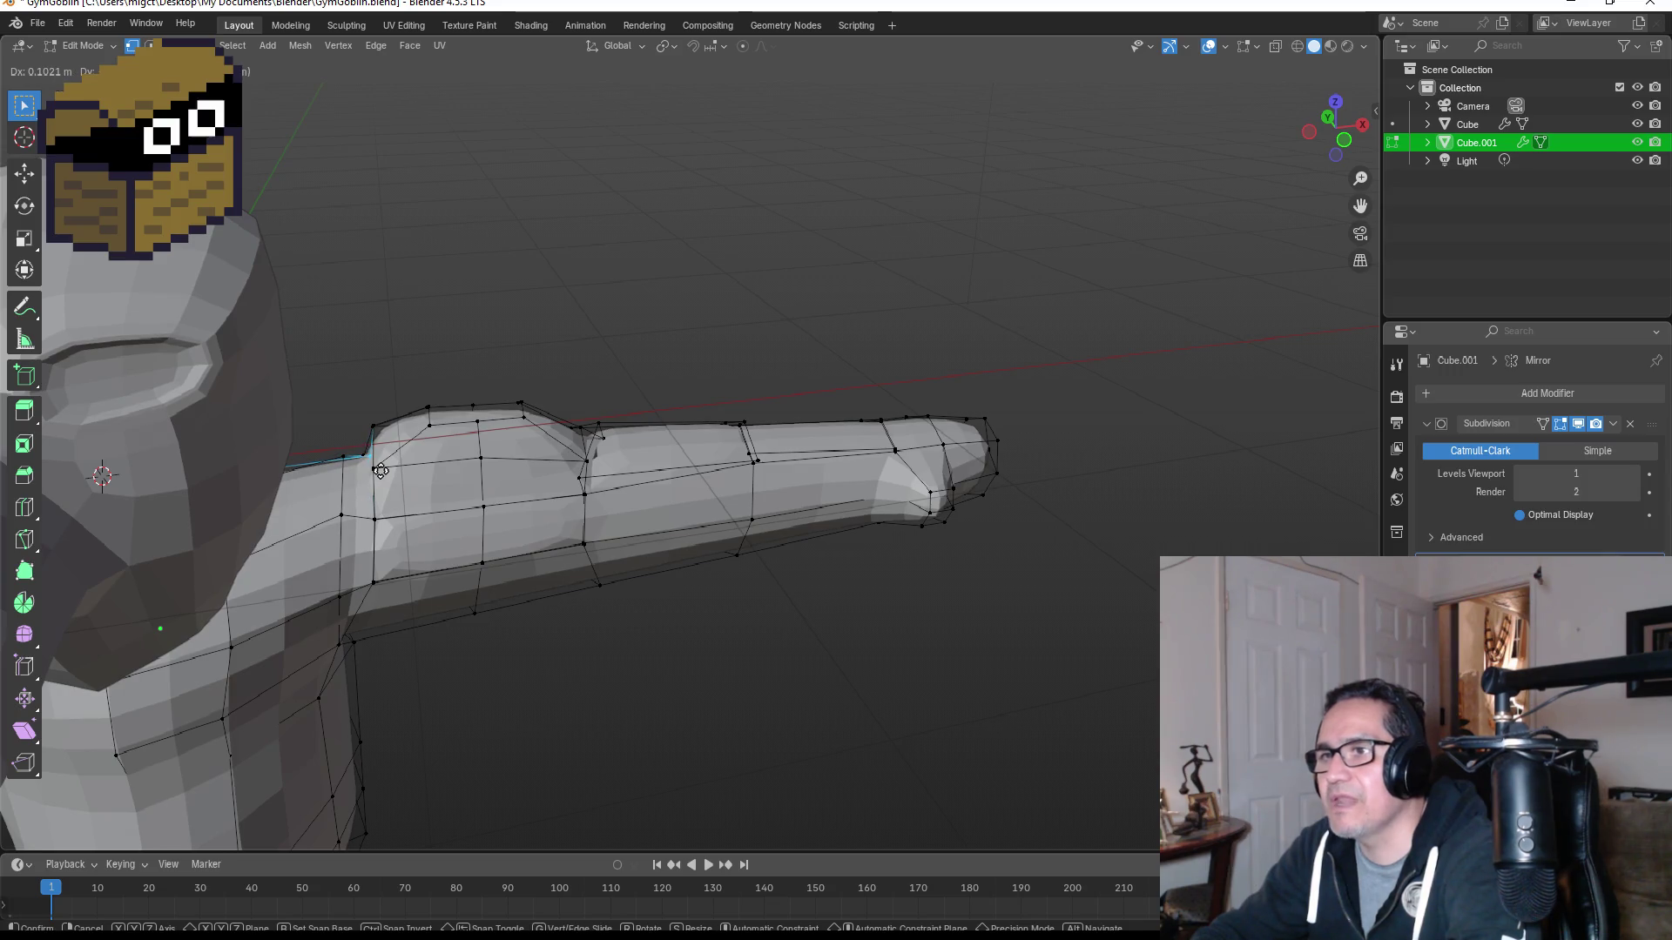
left_click(380, 471)
key("KP_1")
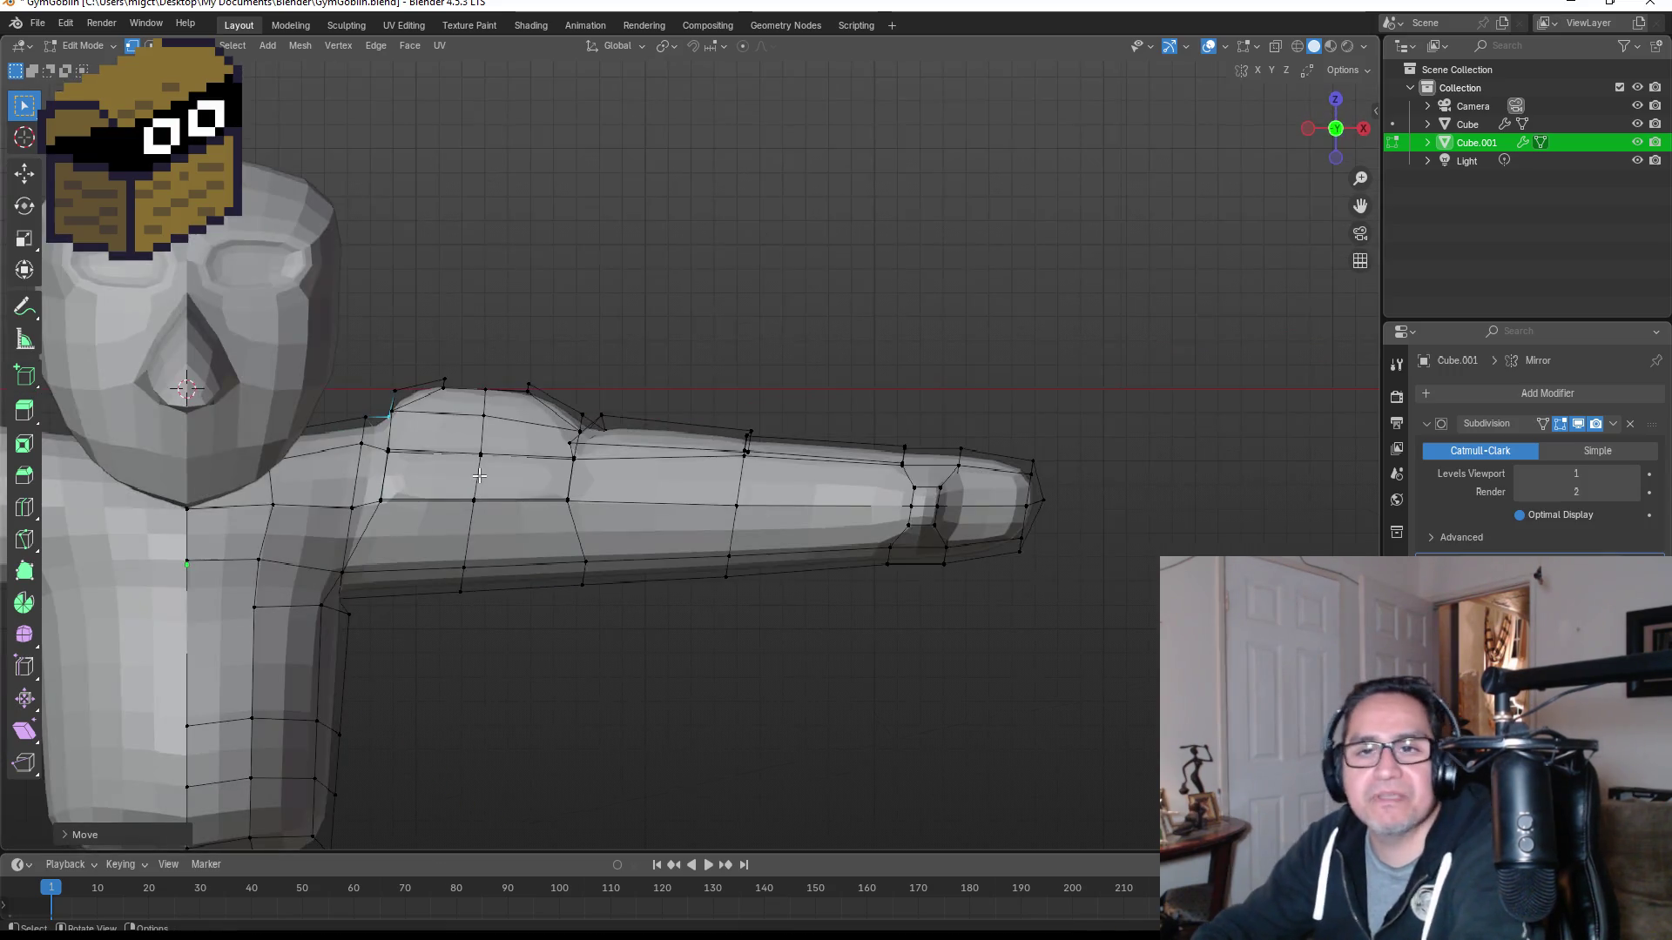
key("Tab")
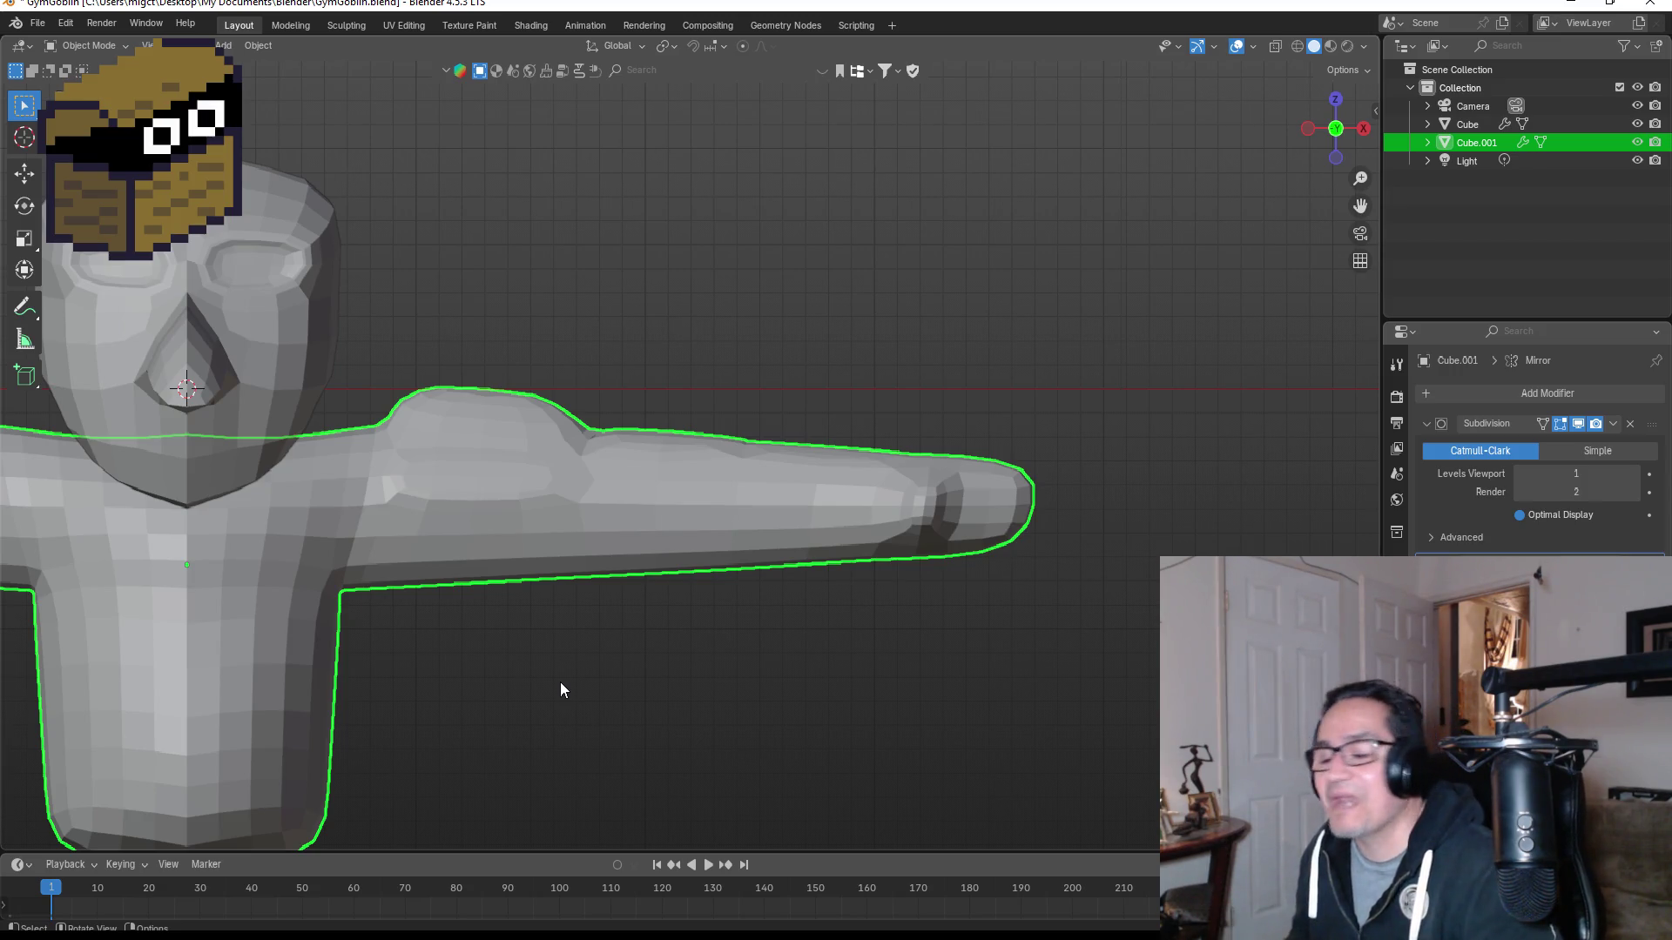
Step: In wireframe view, select all forearm-end vertices, including hidden ones, and shrink them
scroll(770, 366, "up", 4)
middle_click_drag(1003, 404, 980, 557)
key("KP_1")
scroll(1019, 548, "down", 4)
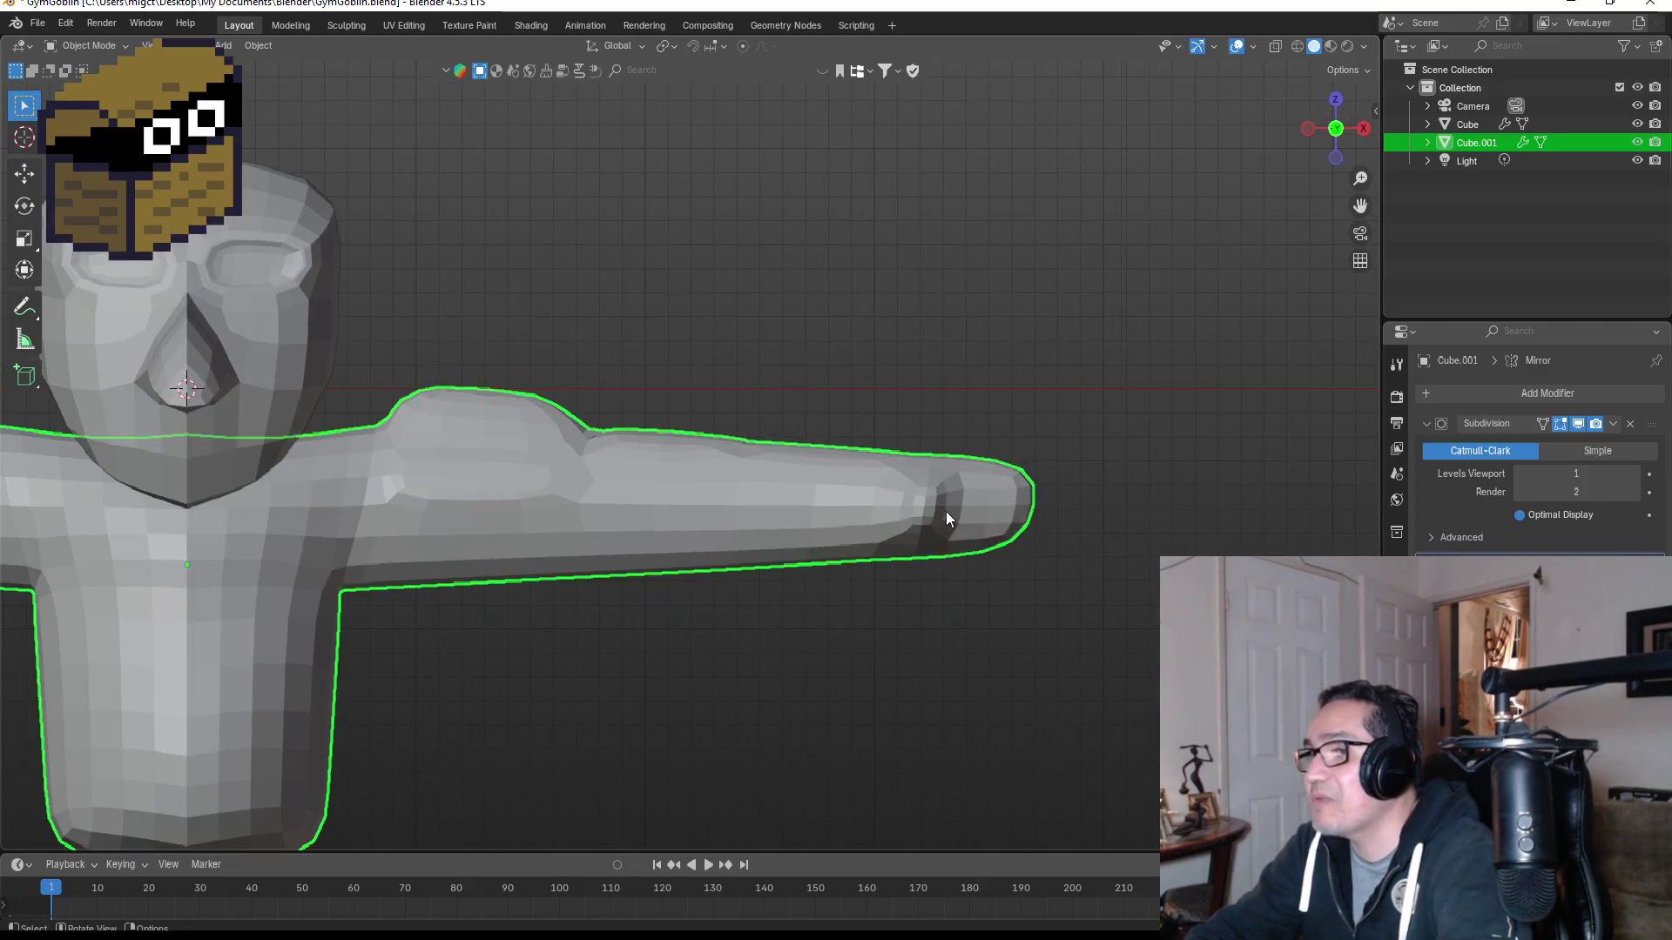
key("Tab")
left_click_drag(845, 397, 1127, 654)
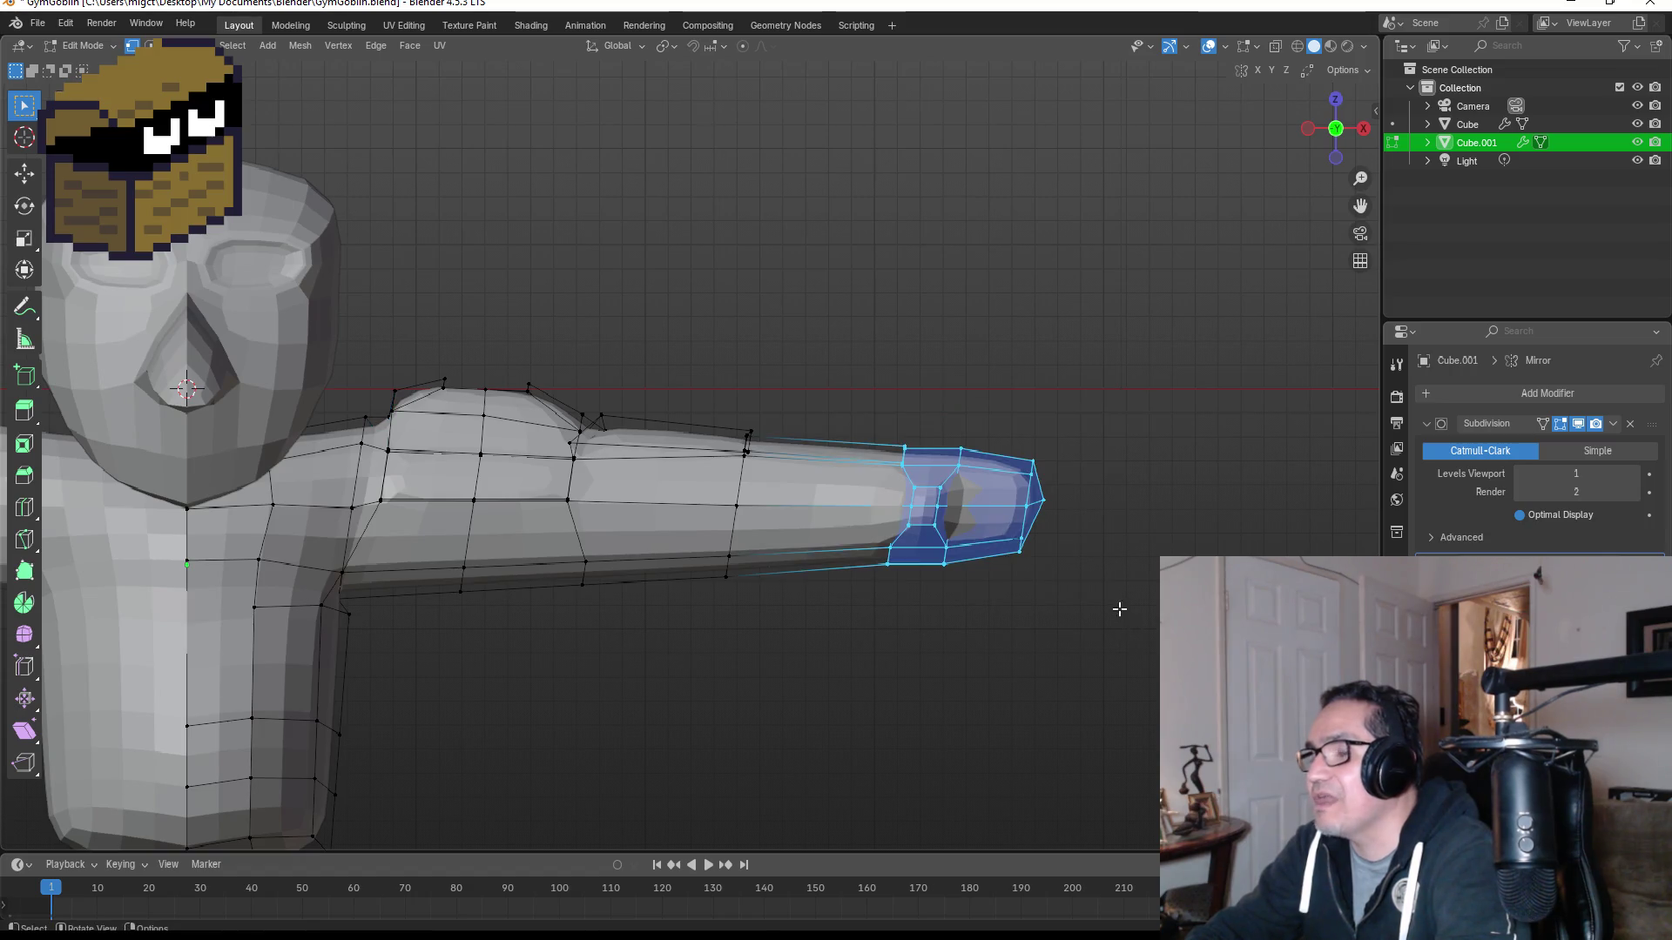
key("z")
left_click(926, 624)
mouse_move(813, 346)
left_mouse_down()
mouse_move(907, 403)
mouse_move(1190, 690)
left_mouse_up()
key("s")
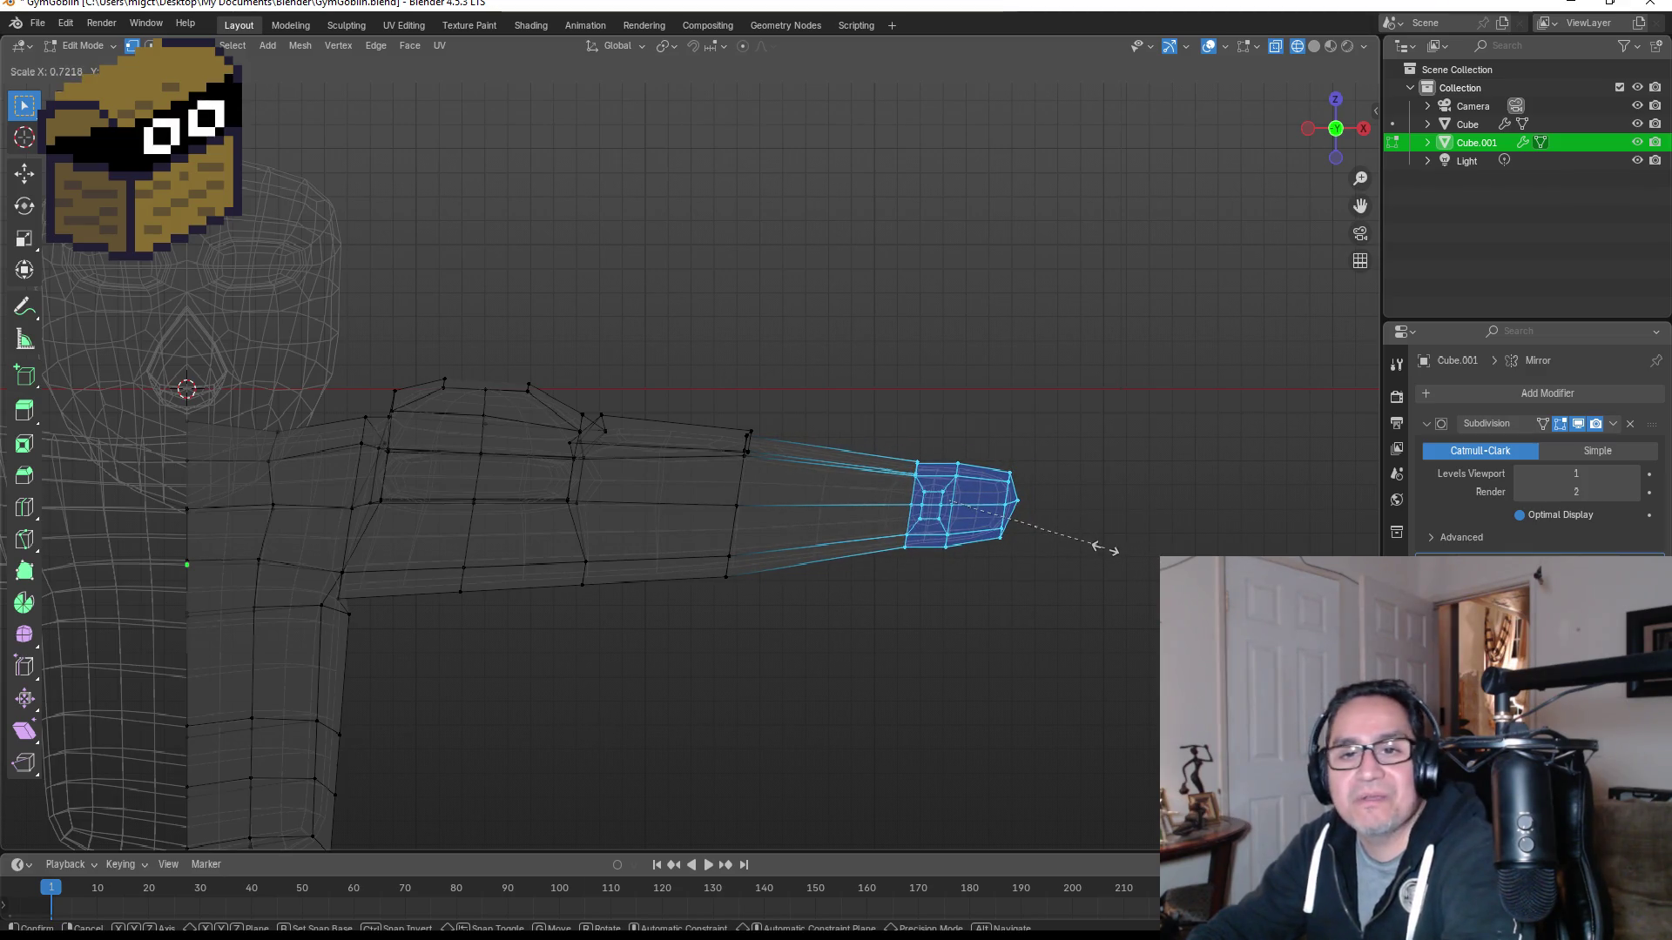
left_click(1104, 550)
Step: Check the tapered forearm from the front in Object Mode with solid shading
mouse_move(1086, 429)
middle_mouse_down()
mouse_move(1091, 399)
mouse_move(1033, 436)
middle_mouse_up()
key("Tab")
key("KP_1")
scroll(721, 486, "down", 2)
scroll(688, 492, "up", 3)
key("z")
left_click(795, 478)
mouse_move(807, 470)
middle_mouse_down()
mouse_move(825, 397)
mouse_move(718, 457)
mouse_move(781, 489)
middle_mouse_up()
key("KP_1")
scroll(796, 462, "up", 6)
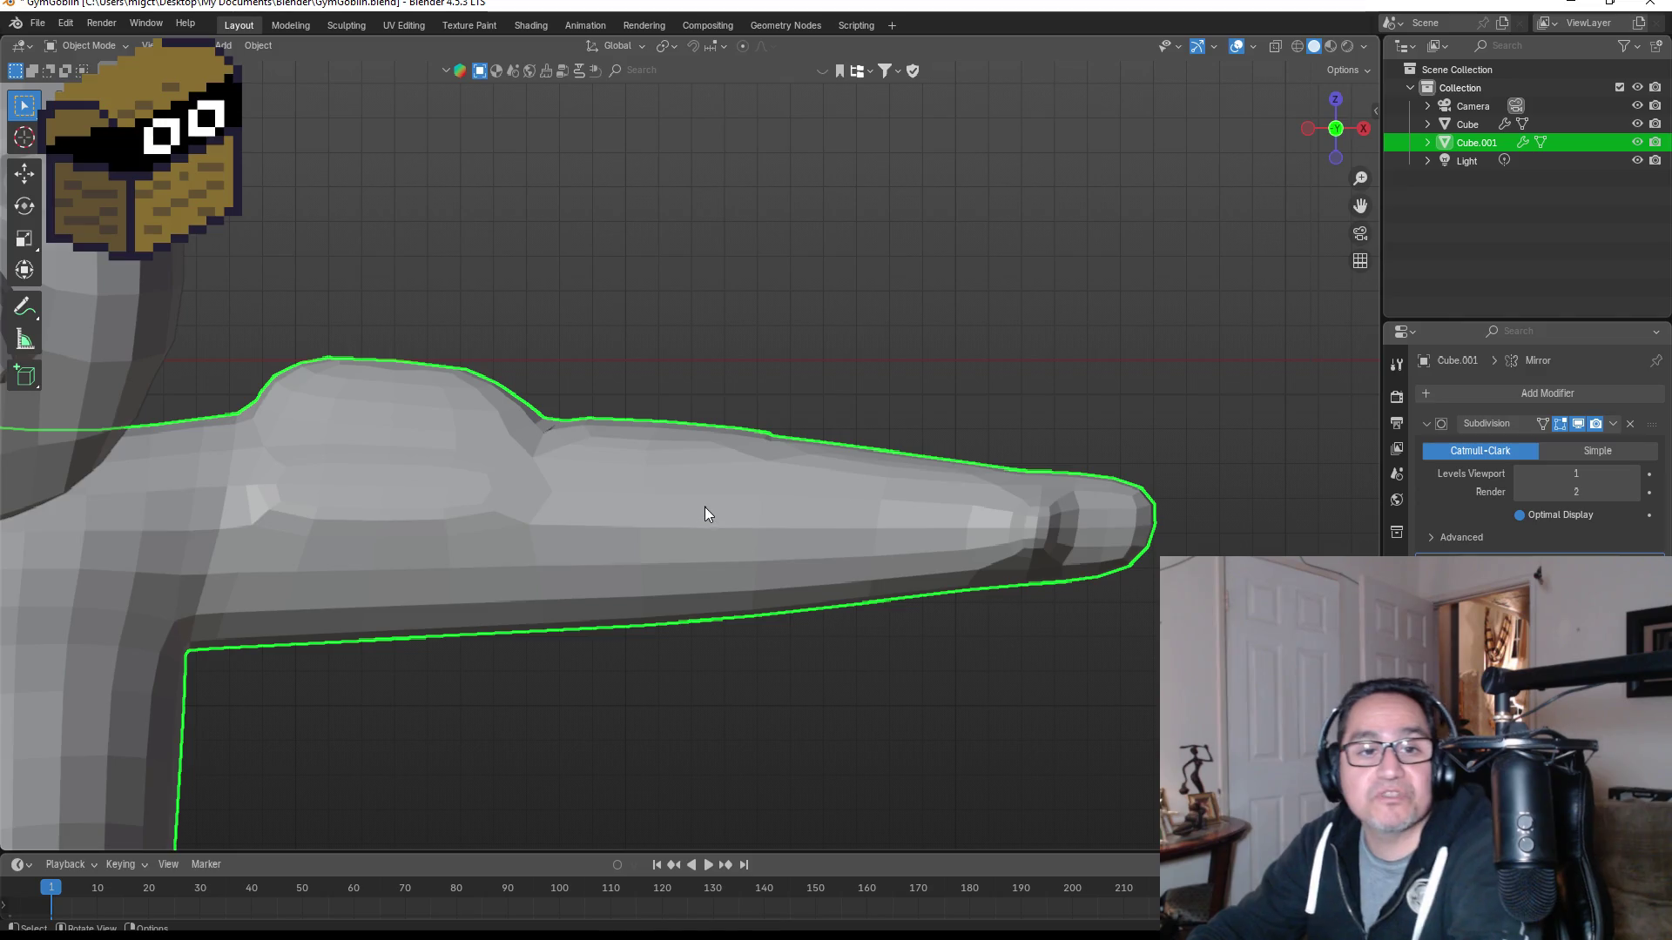
Step: Flatten the mid-forearm vertex column with an X scale of 0
key("Tab")
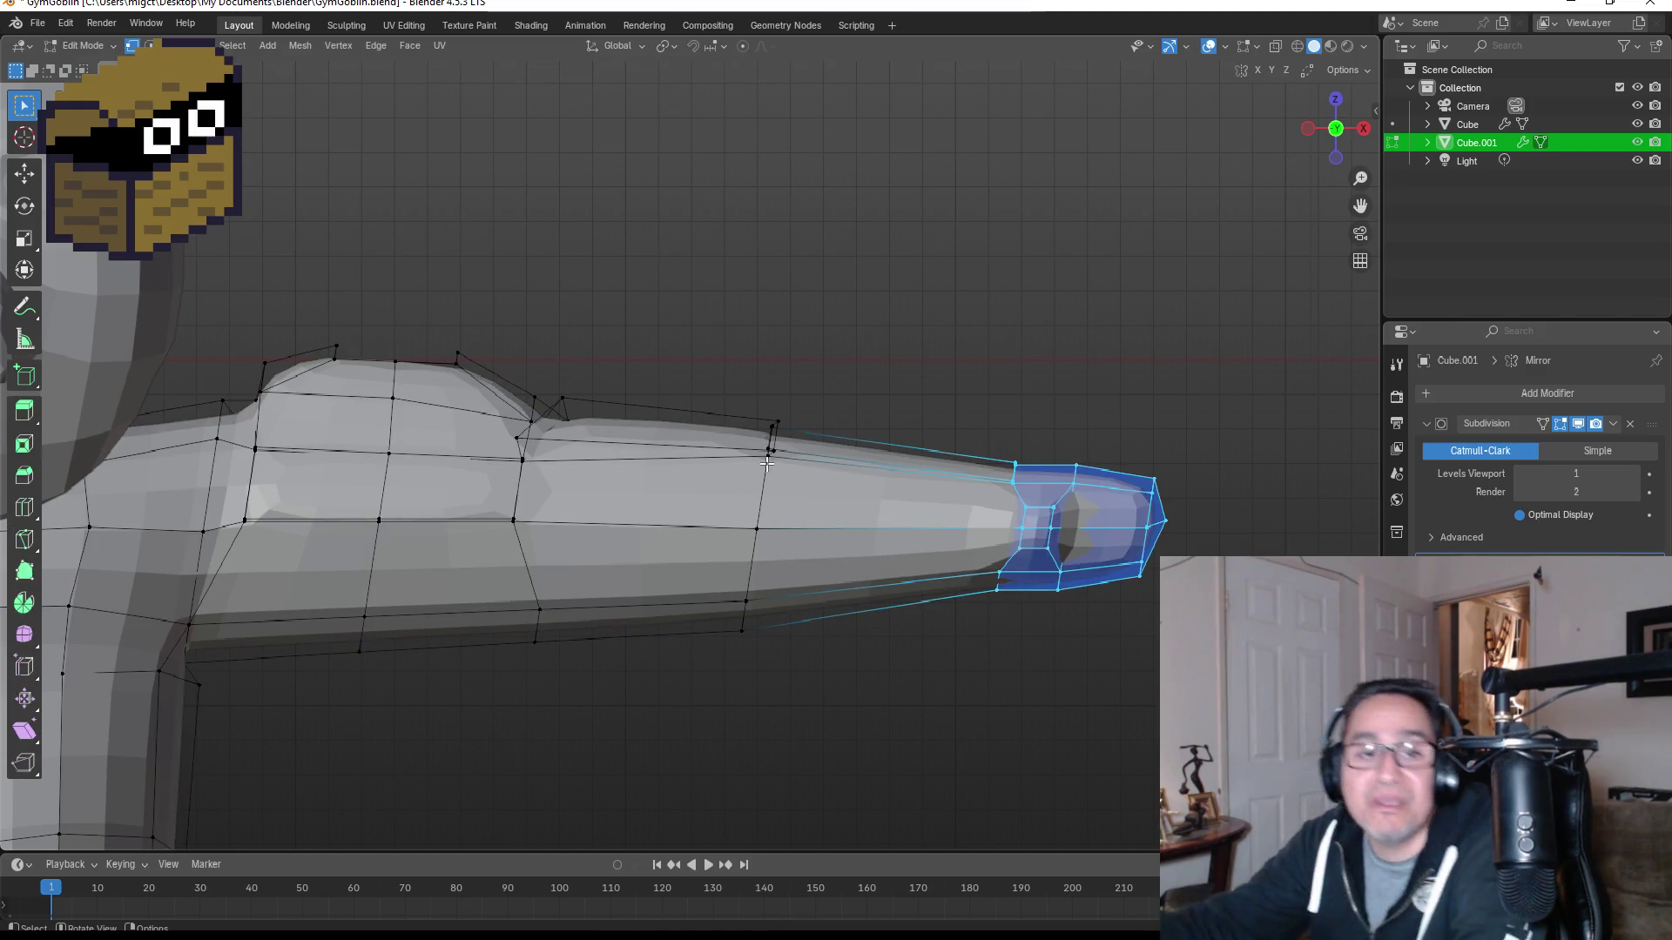
left_click_drag(722, 391, 860, 666)
key("s")
key("x")
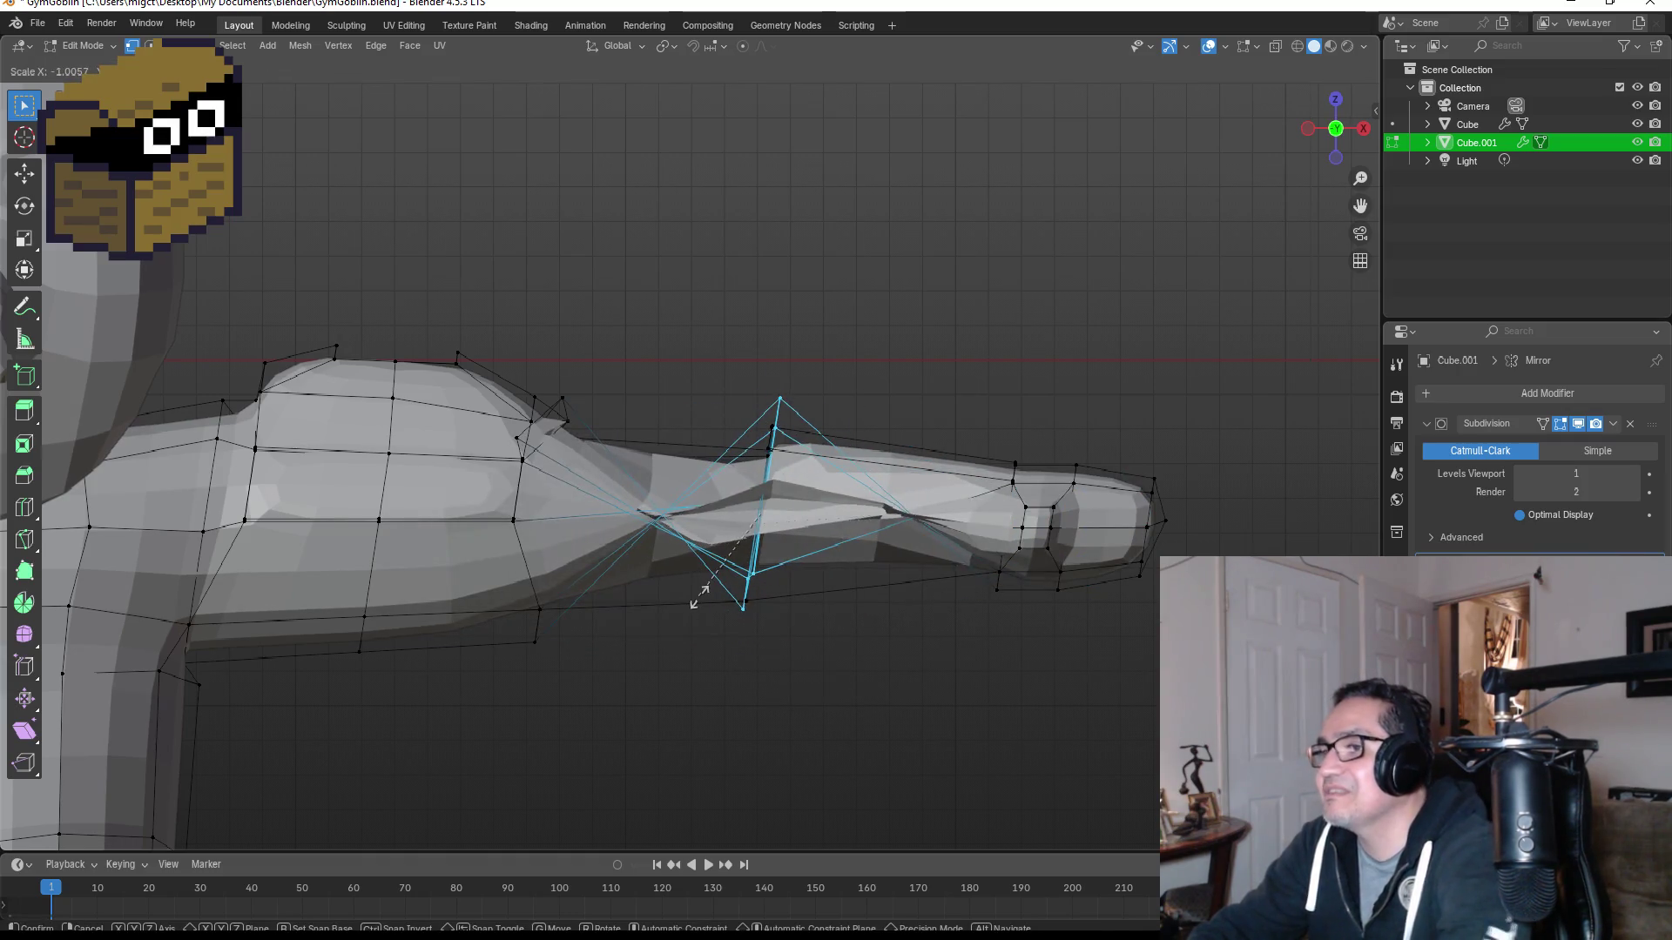
key("0")
key("Return")
Step: In wireframe, reselect the full mid-forearm loop and narrow it along X to about 0.56
key("z")
left_click(600, 640)
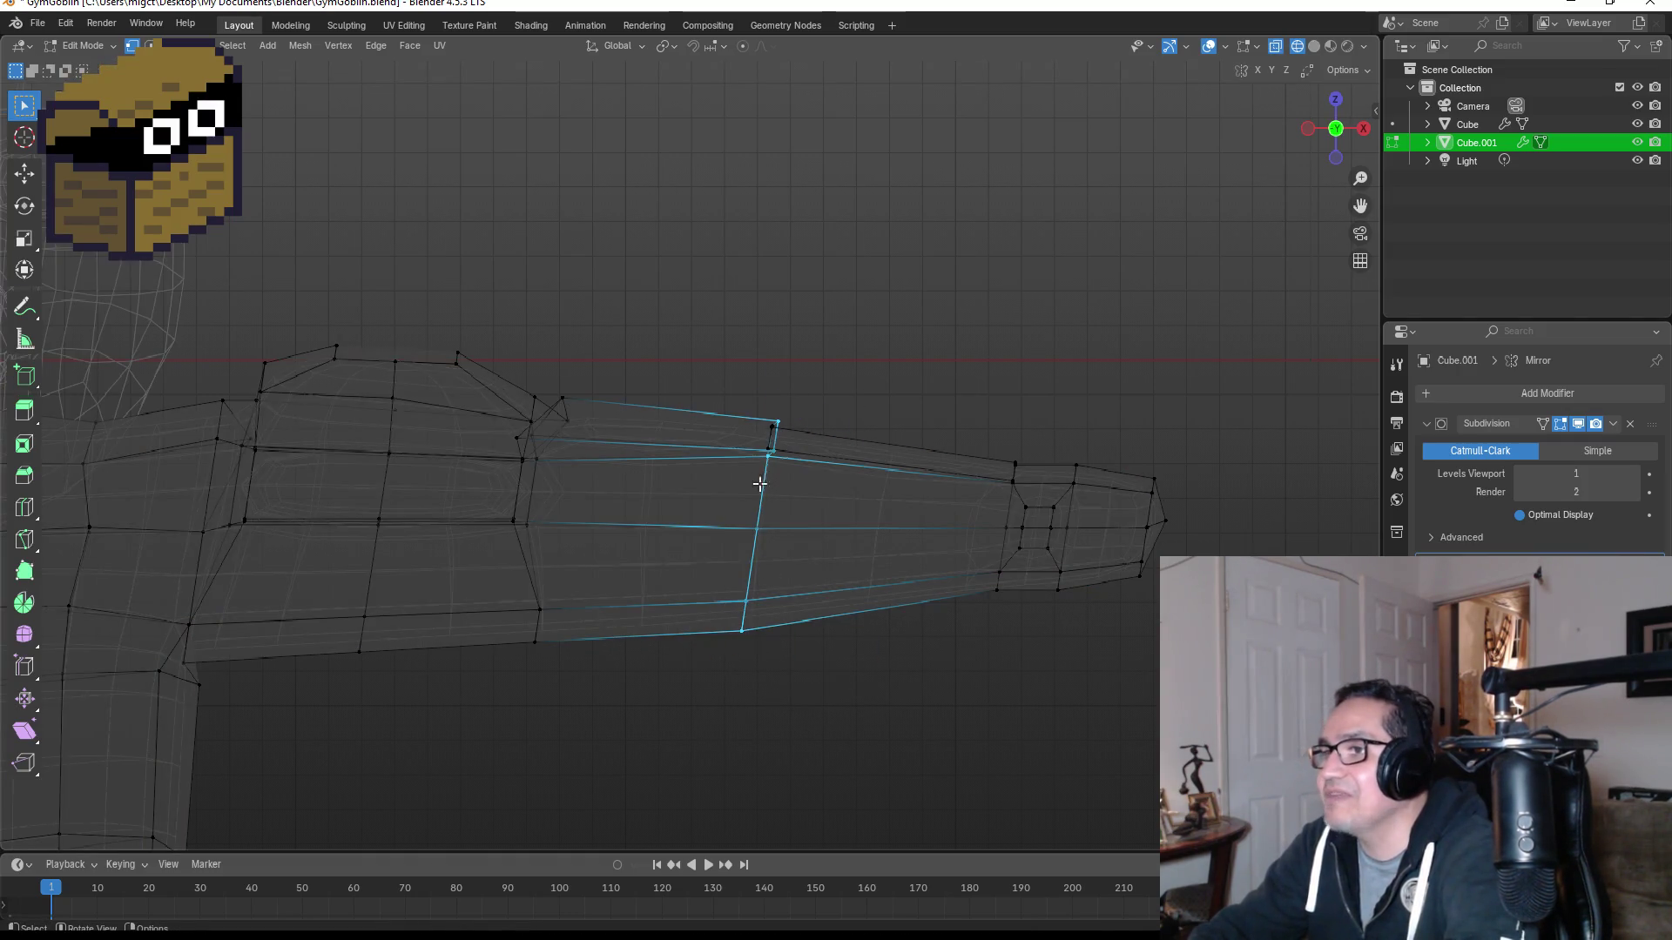
left_click_drag(697, 391, 830, 733)
key("s")
key("x")
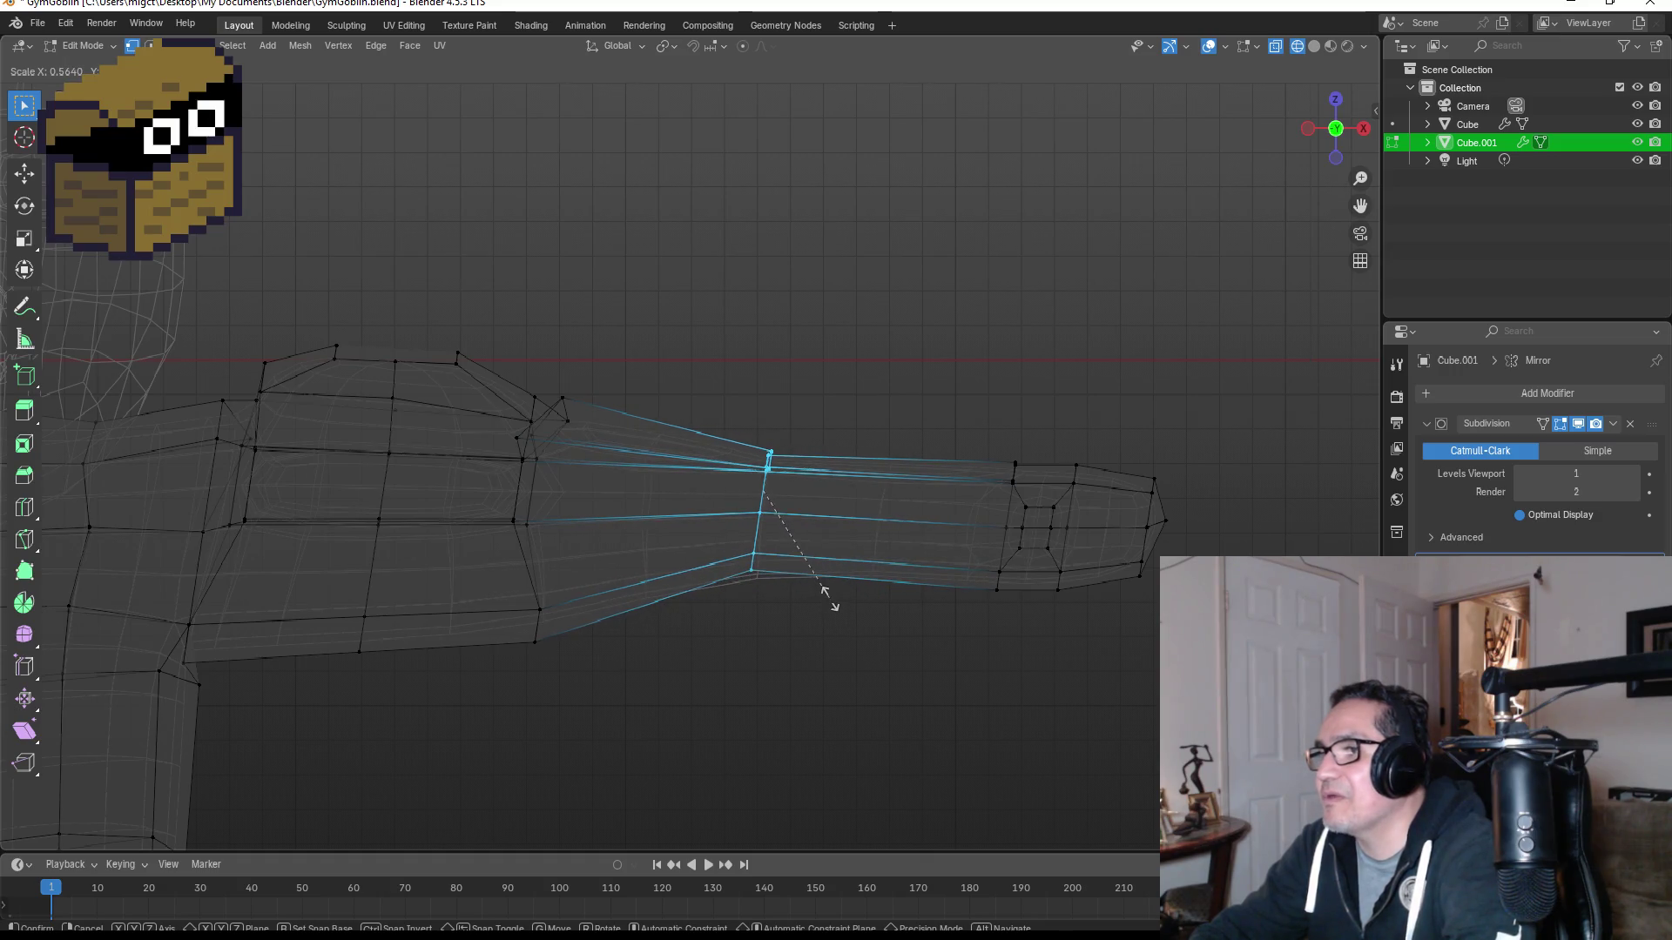
left_click(828, 586)
left_click(938, 358)
mouse_move(962, 359)
middle_mouse_down()
mouse_move(888, 399)
mouse_move(914, 441)
mouse_move(880, 520)
middle_mouse_up()
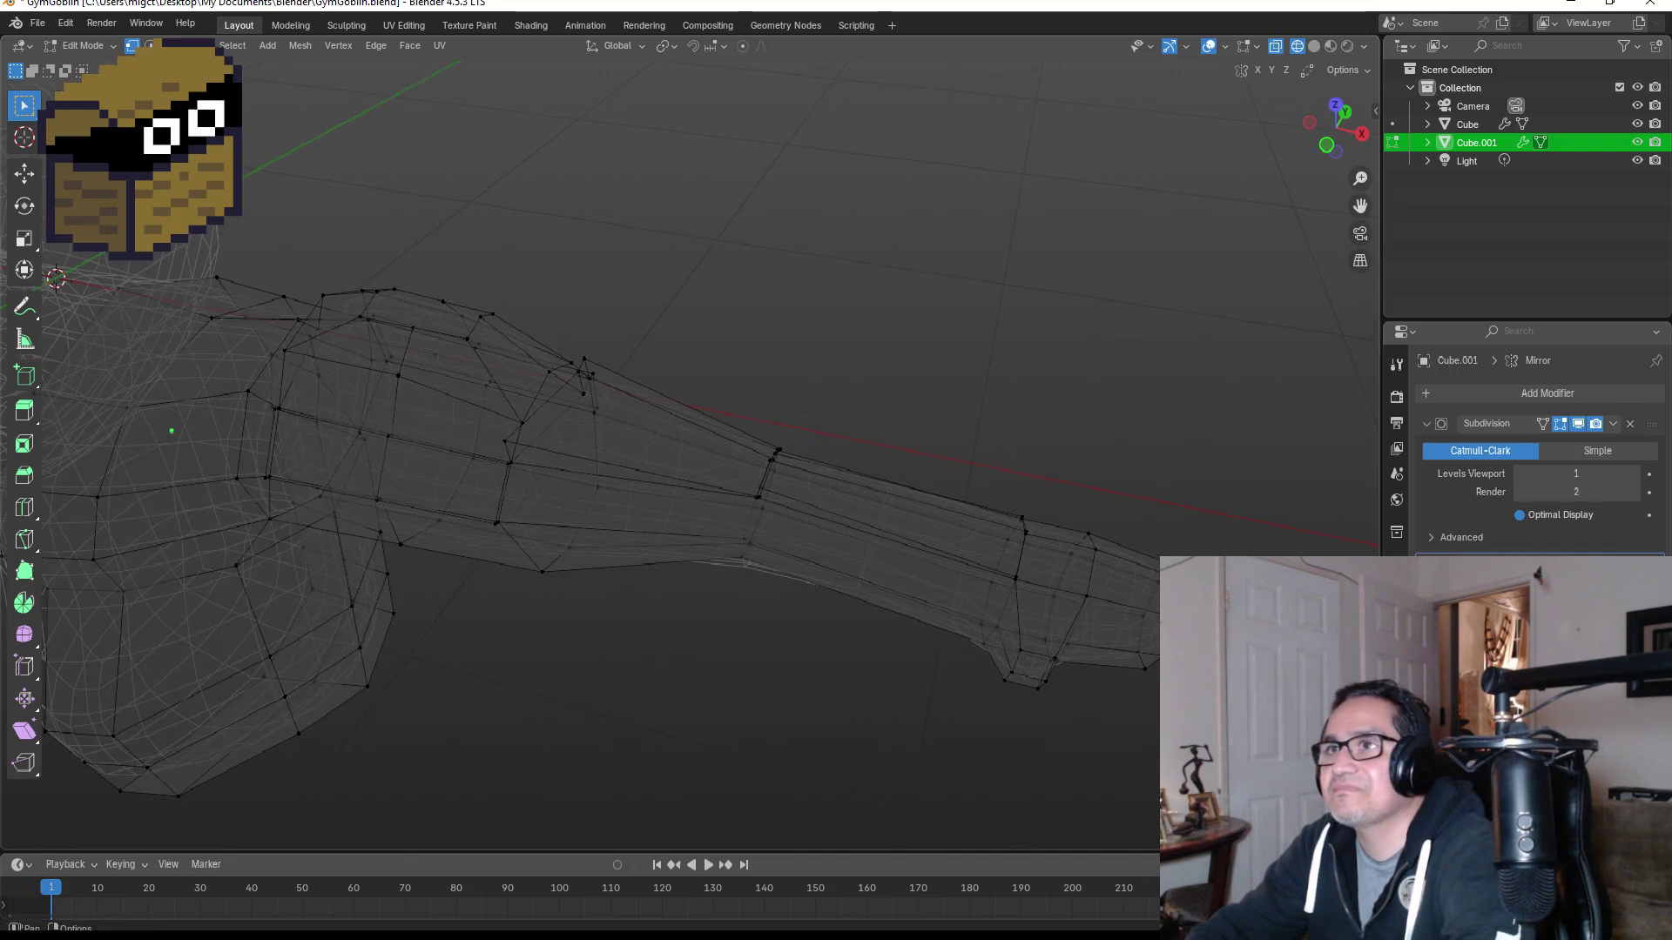
Step: Select and nudge a single edge on the upper arm
mouse_move(923, 411)
middle_mouse_down("shift")
mouse_move(1007, 436)
mouse_move(938, 461)
middle_mouse_up("shift")
left_click(813, 460, "alt")
mouse_move(847, 436)
middle_mouse_down()
mouse_move(680, 366)
mouse_move(668, 387)
middle_mouse_up()
scroll(828, 522, "up", 5)
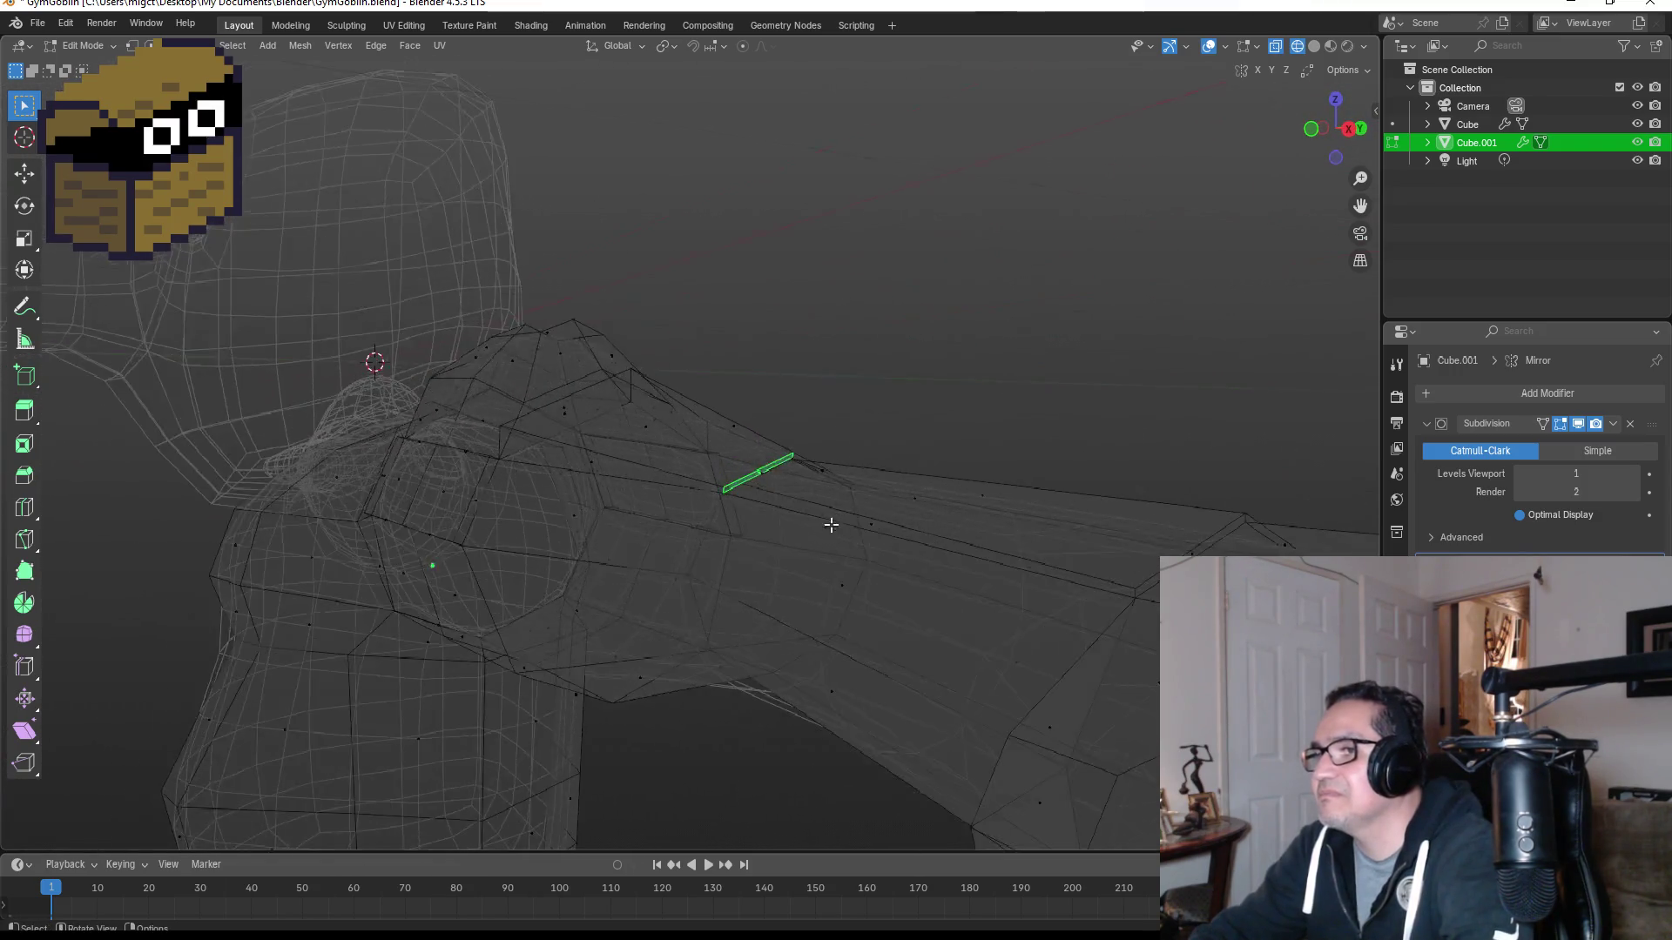
key("alt+a")
left_click(823, 481, "alt")
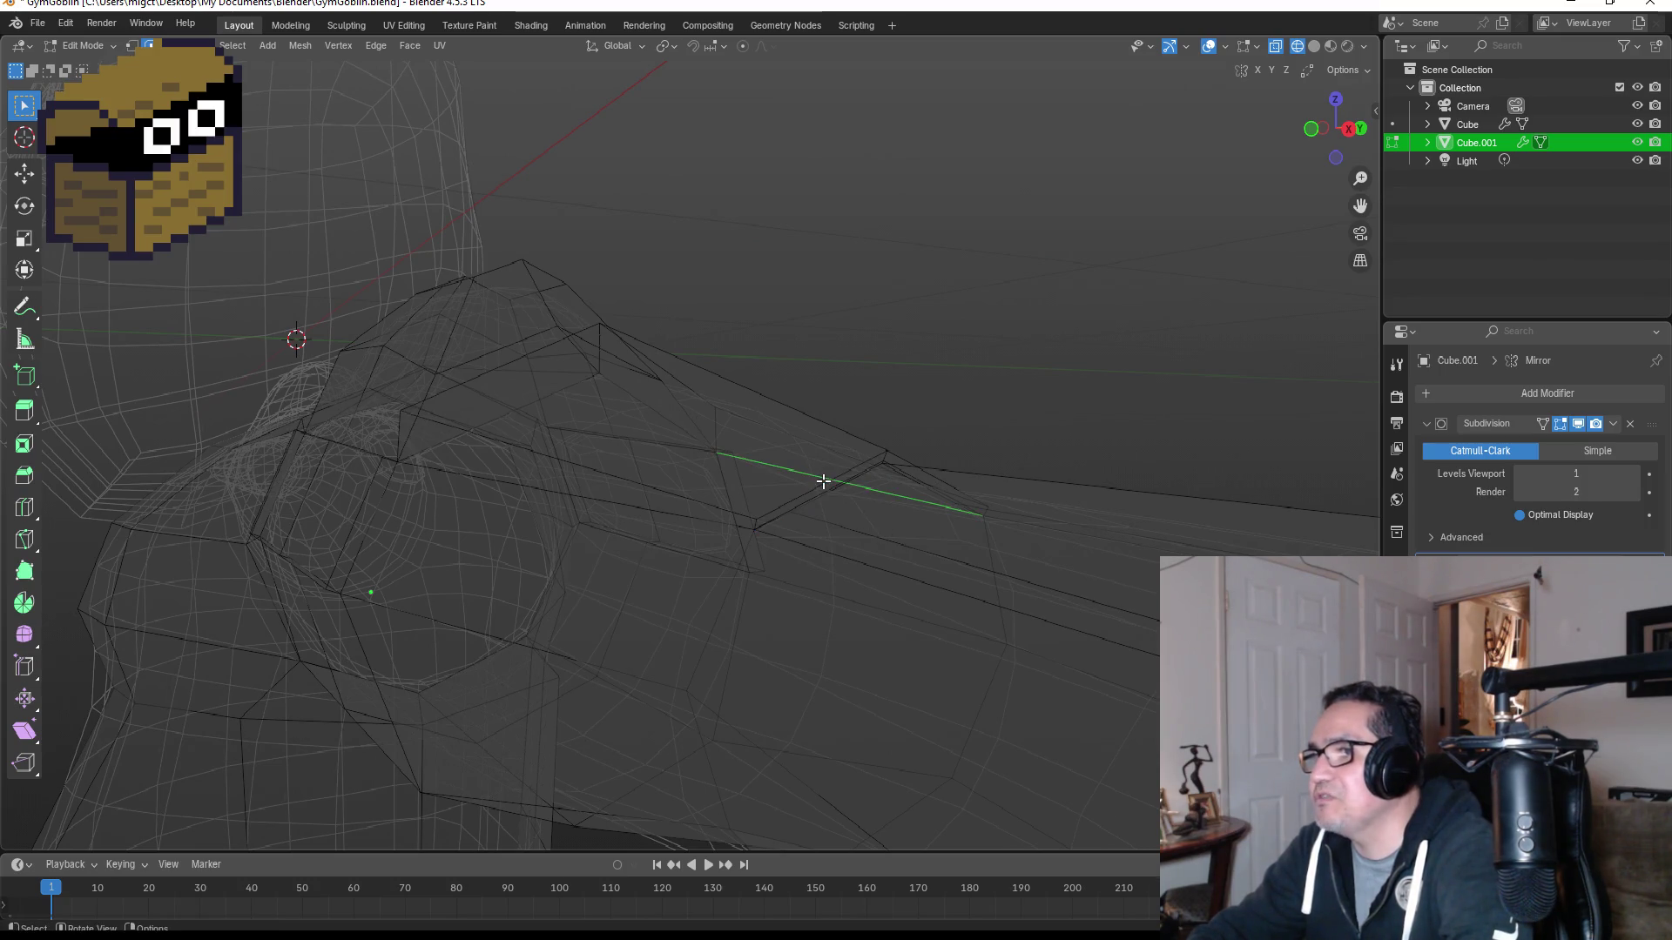
left_click(845, 466, "alt")
key("g")
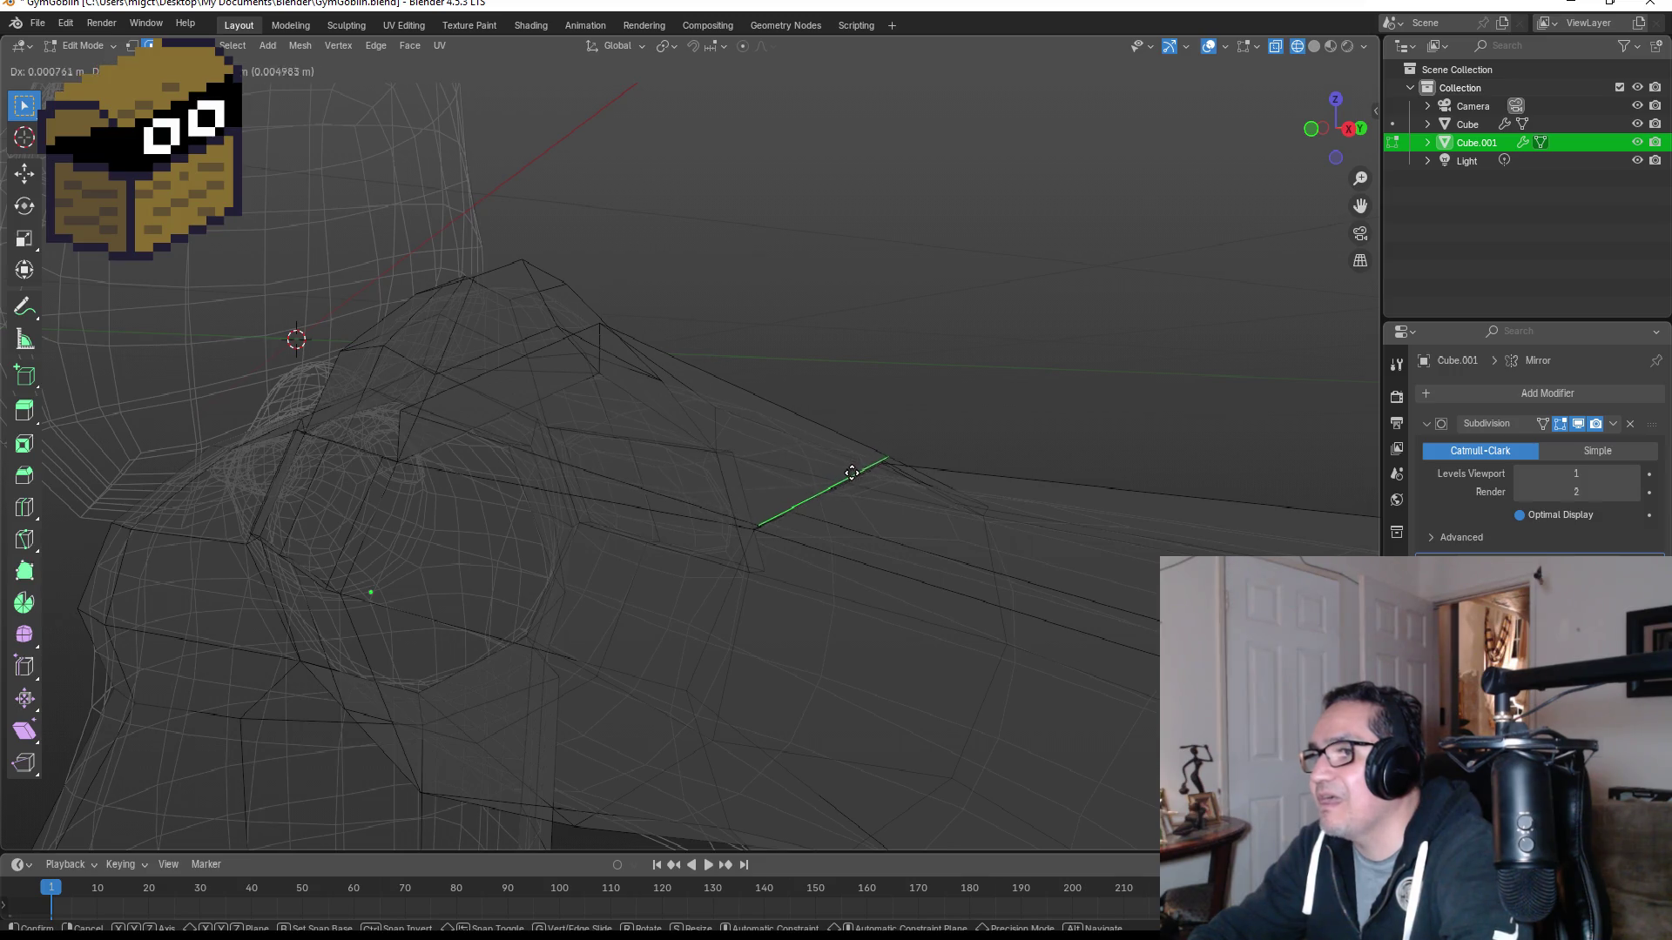
left_click(852, 474)
mouse_move(978, 474)
middle_mouse_down()
mouse_move(918, 463)
mouse_move(802, 504)
mouse_move(851, 526)
mouse_move(989, 522)
mouse_move(813, 585)
mouse_move(690, 589)
middle_mouse_up()
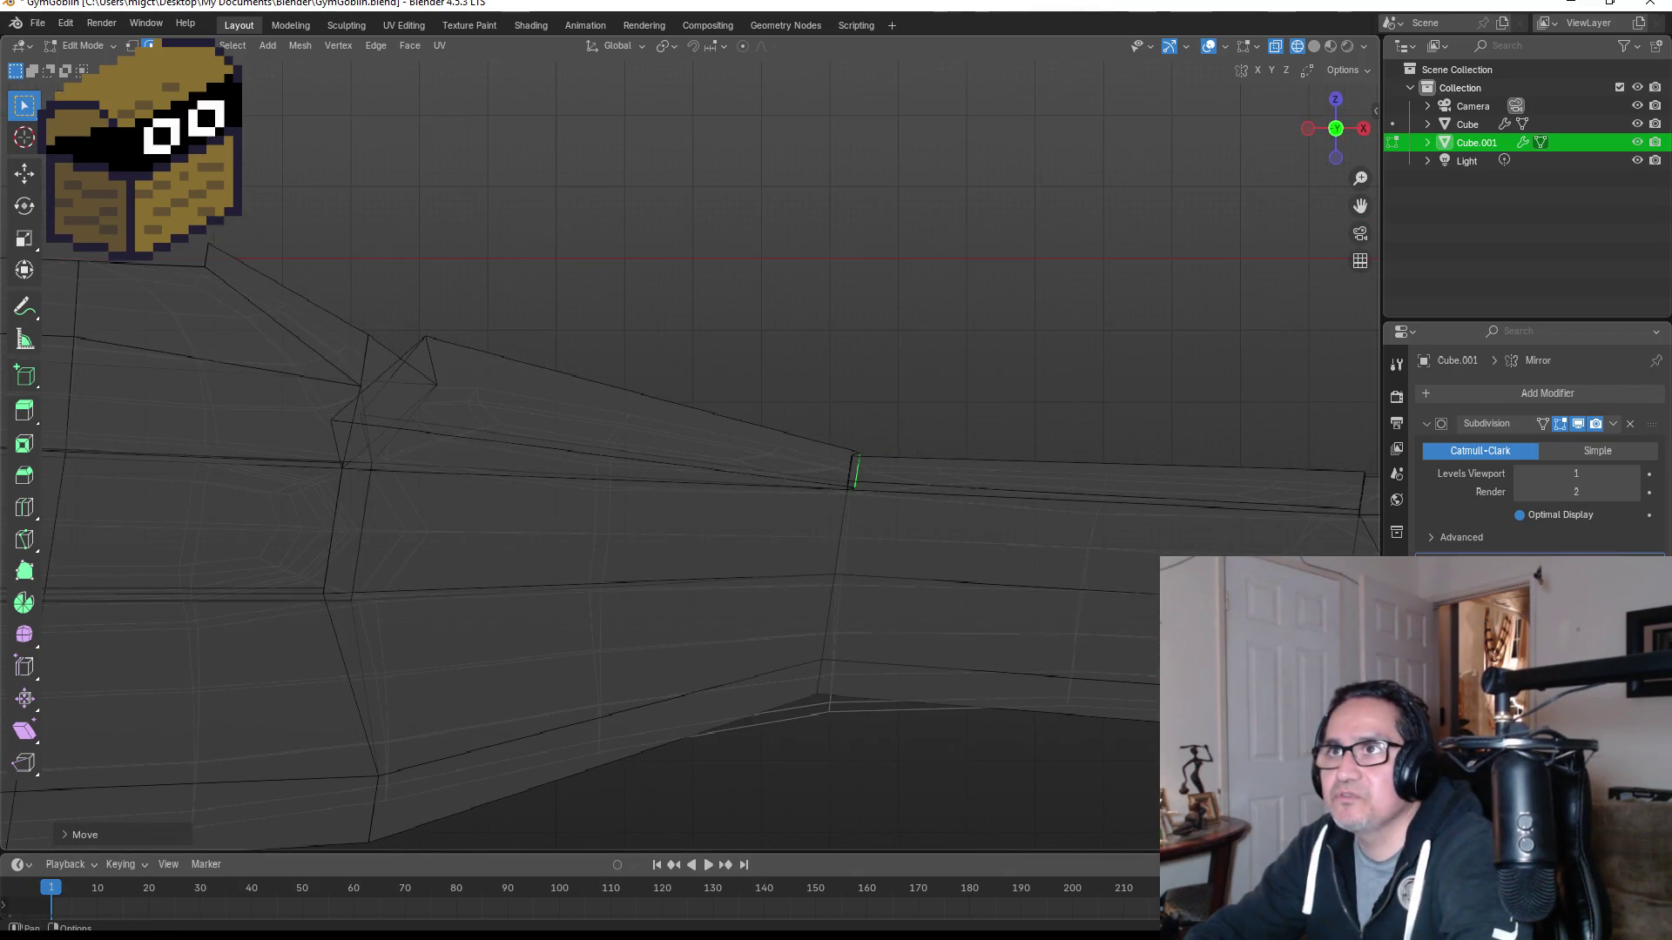
Step: Extrude two stacked arm faces in place and shrink them slightly
left_click(627, 527)
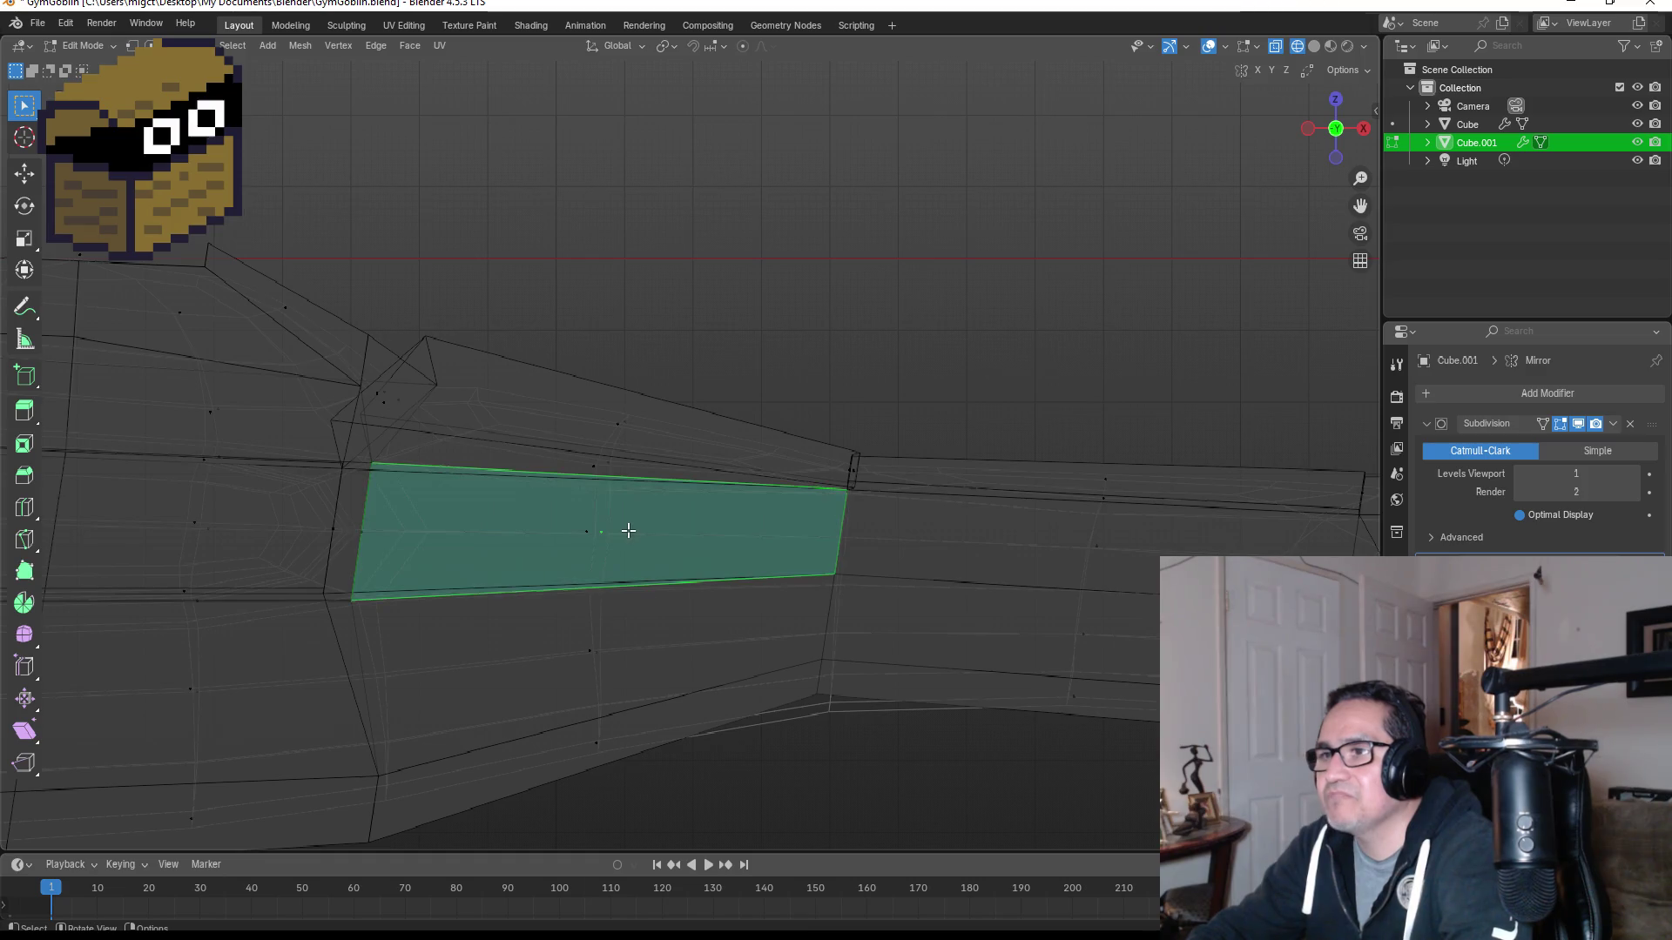
left_click(620, 661, "shift")
mouse_move(627, 671)
middle_mouse_down()
mouse_move(1089, 395)
mouse_move(934, 430)
mouse_move(866, 418)
mouse_move(932, 456)
mouse_move(941, 593)
middle_mouse_up()
key("g")
key("z")
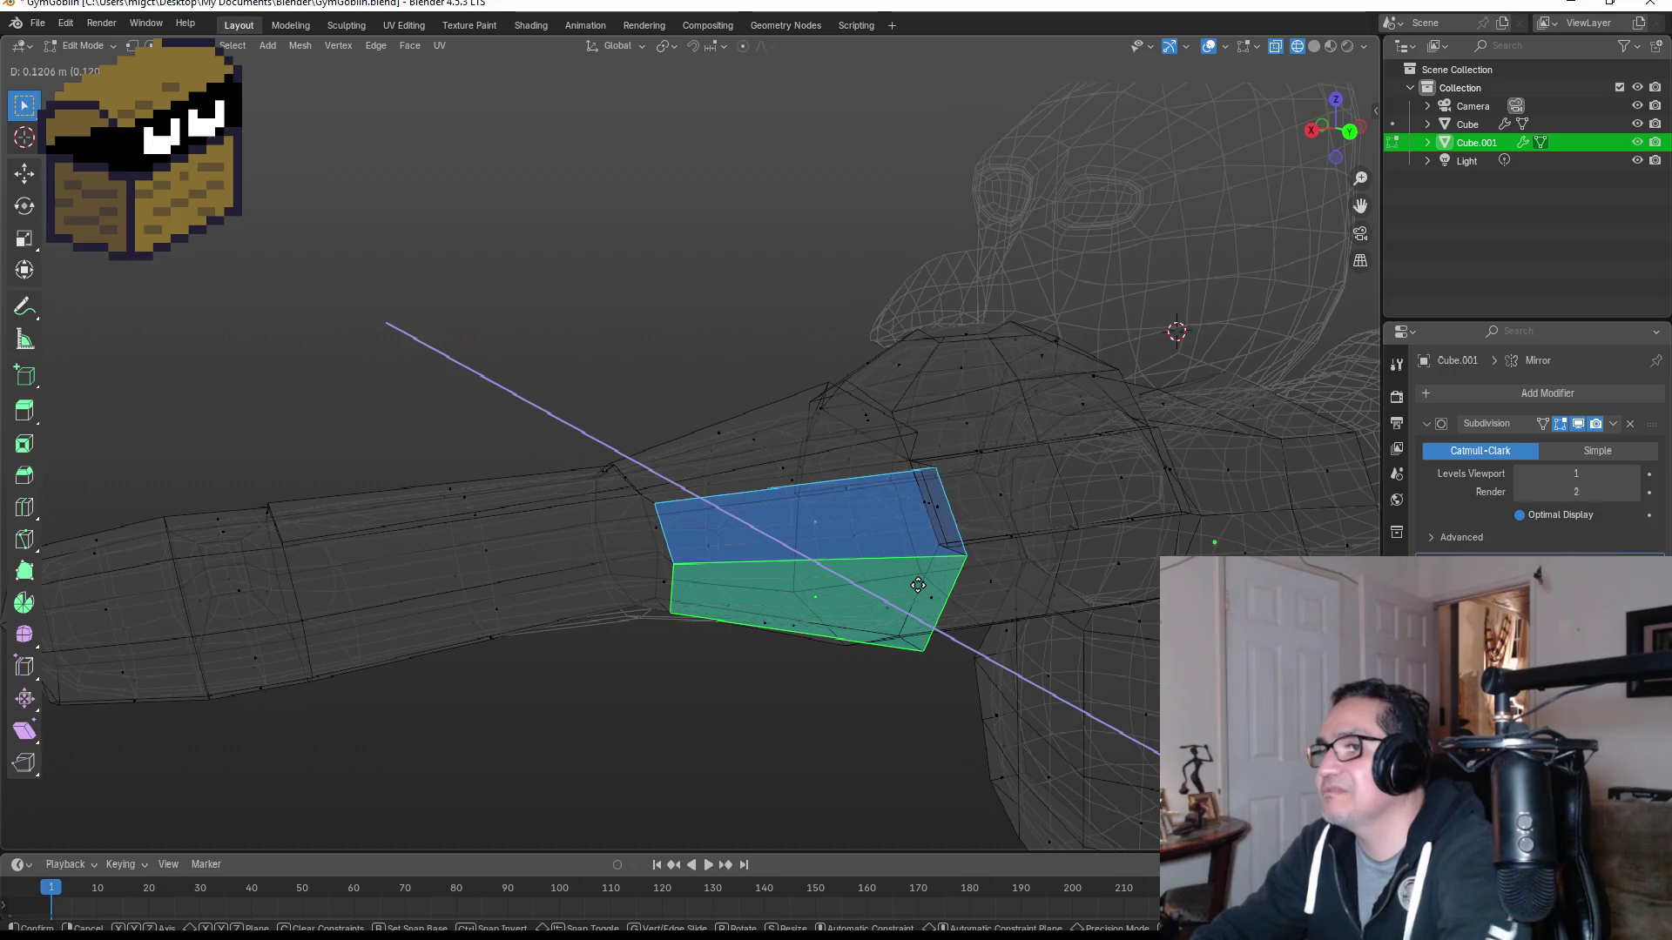
right_click(927, 583)
key("s")
left_click(929, 584)
Step: Leave the extruded faces in place and view the whole arm in Object Mode
key("g")
key("z")
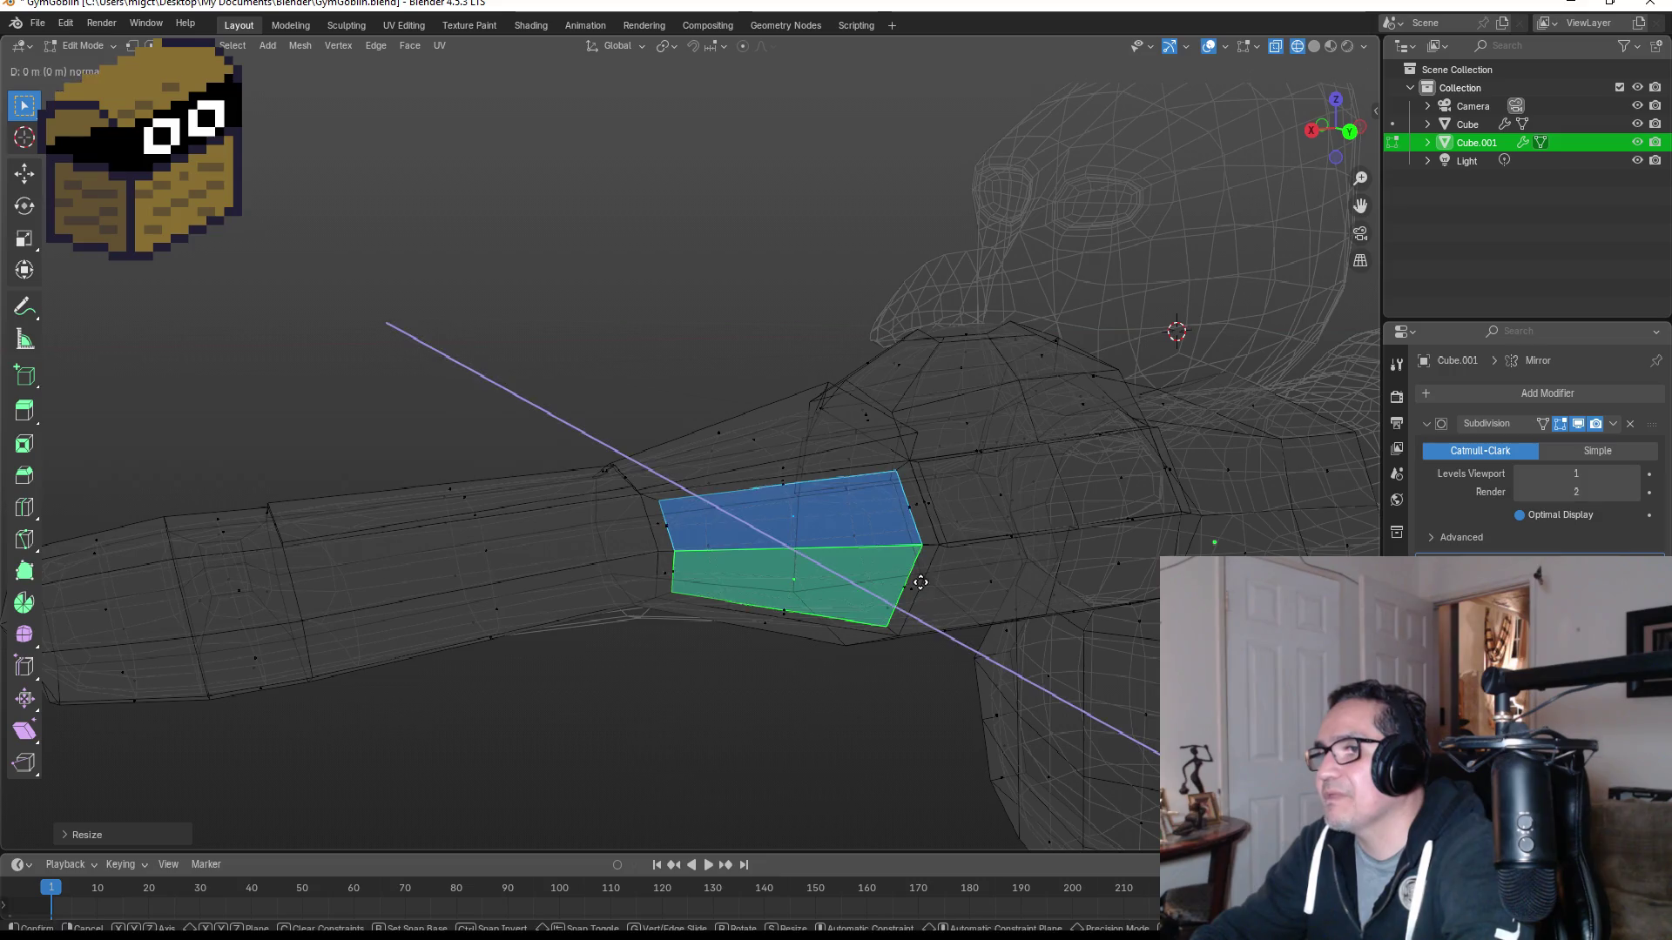
key("z")
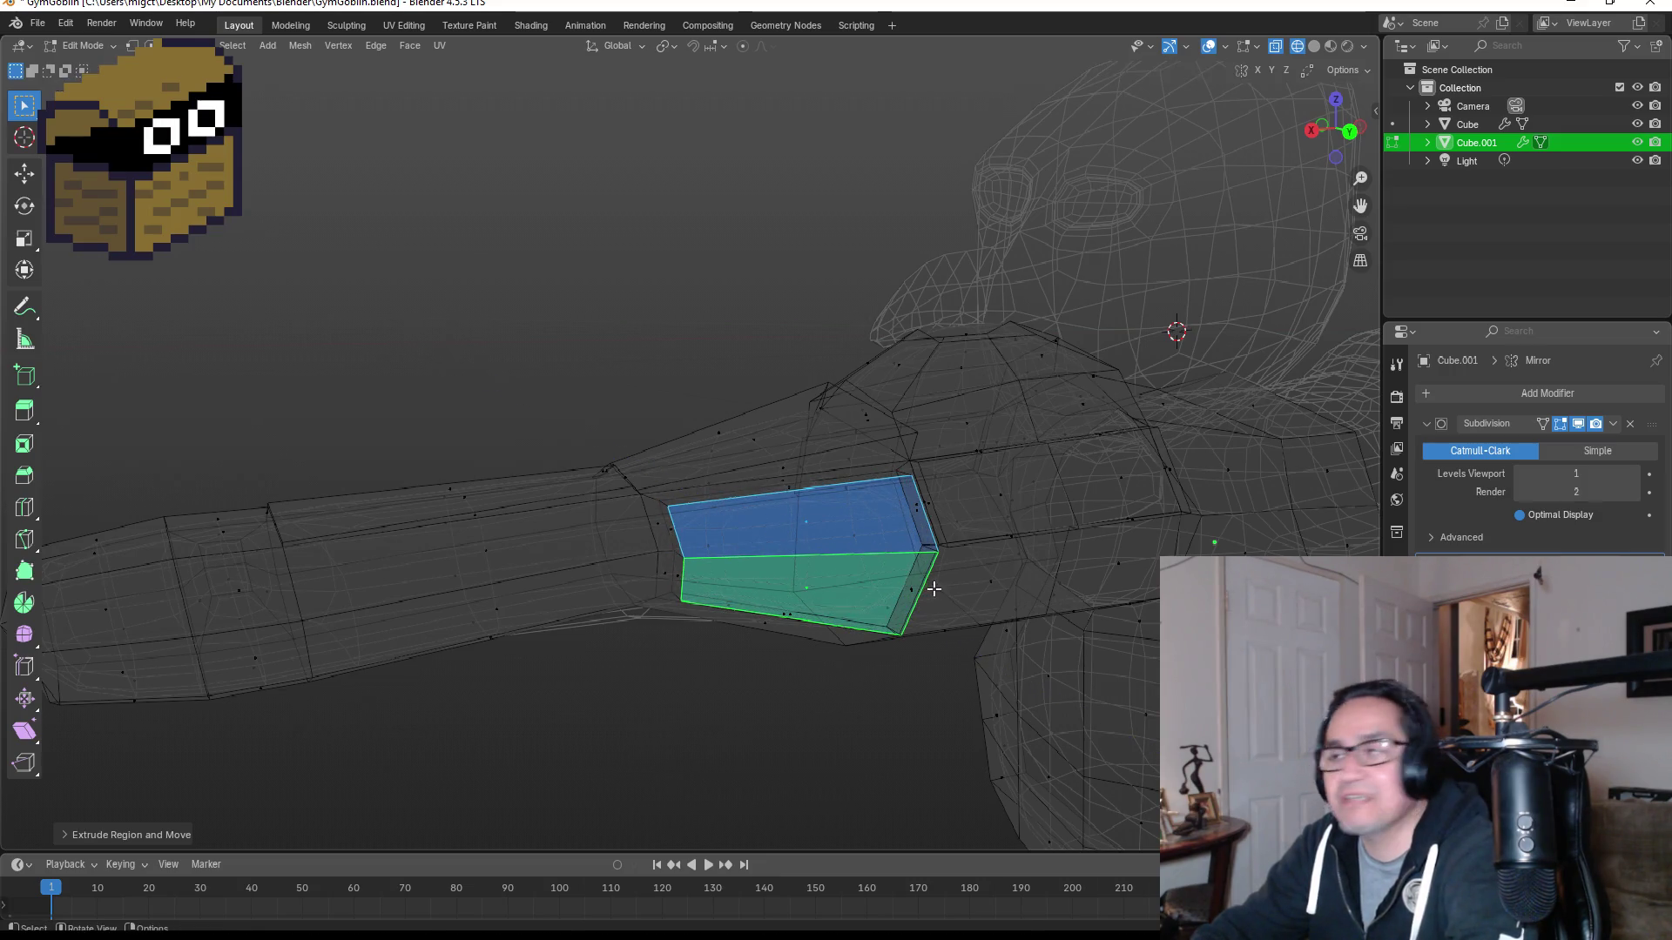
right_click(920, 588)
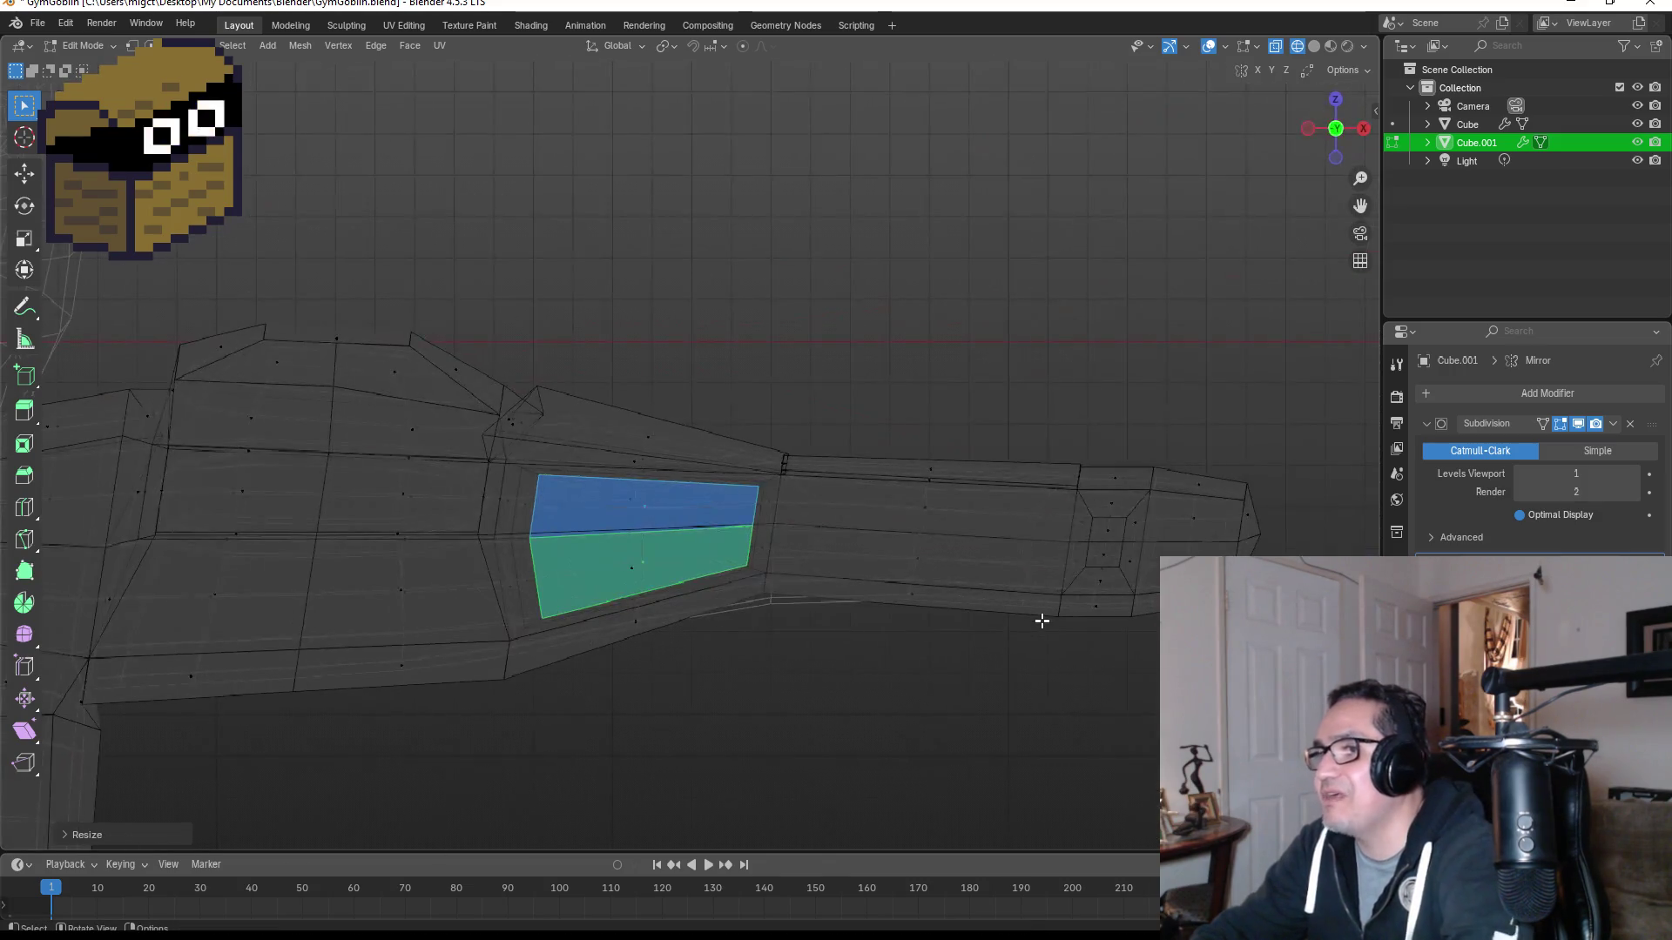
key("Tab")
mouse_move(1040, 622)
middle_mouse_down()
mouse_move(1105, 387)
mouse_move(791, 436)
mouse_move(891, 478)
mouse_move(866, 522)
mouse_move(894, 543)
middle_mouse_up()
Step: In solid shading, rescale the two elbow faces to a slightly smaller size
key("z")
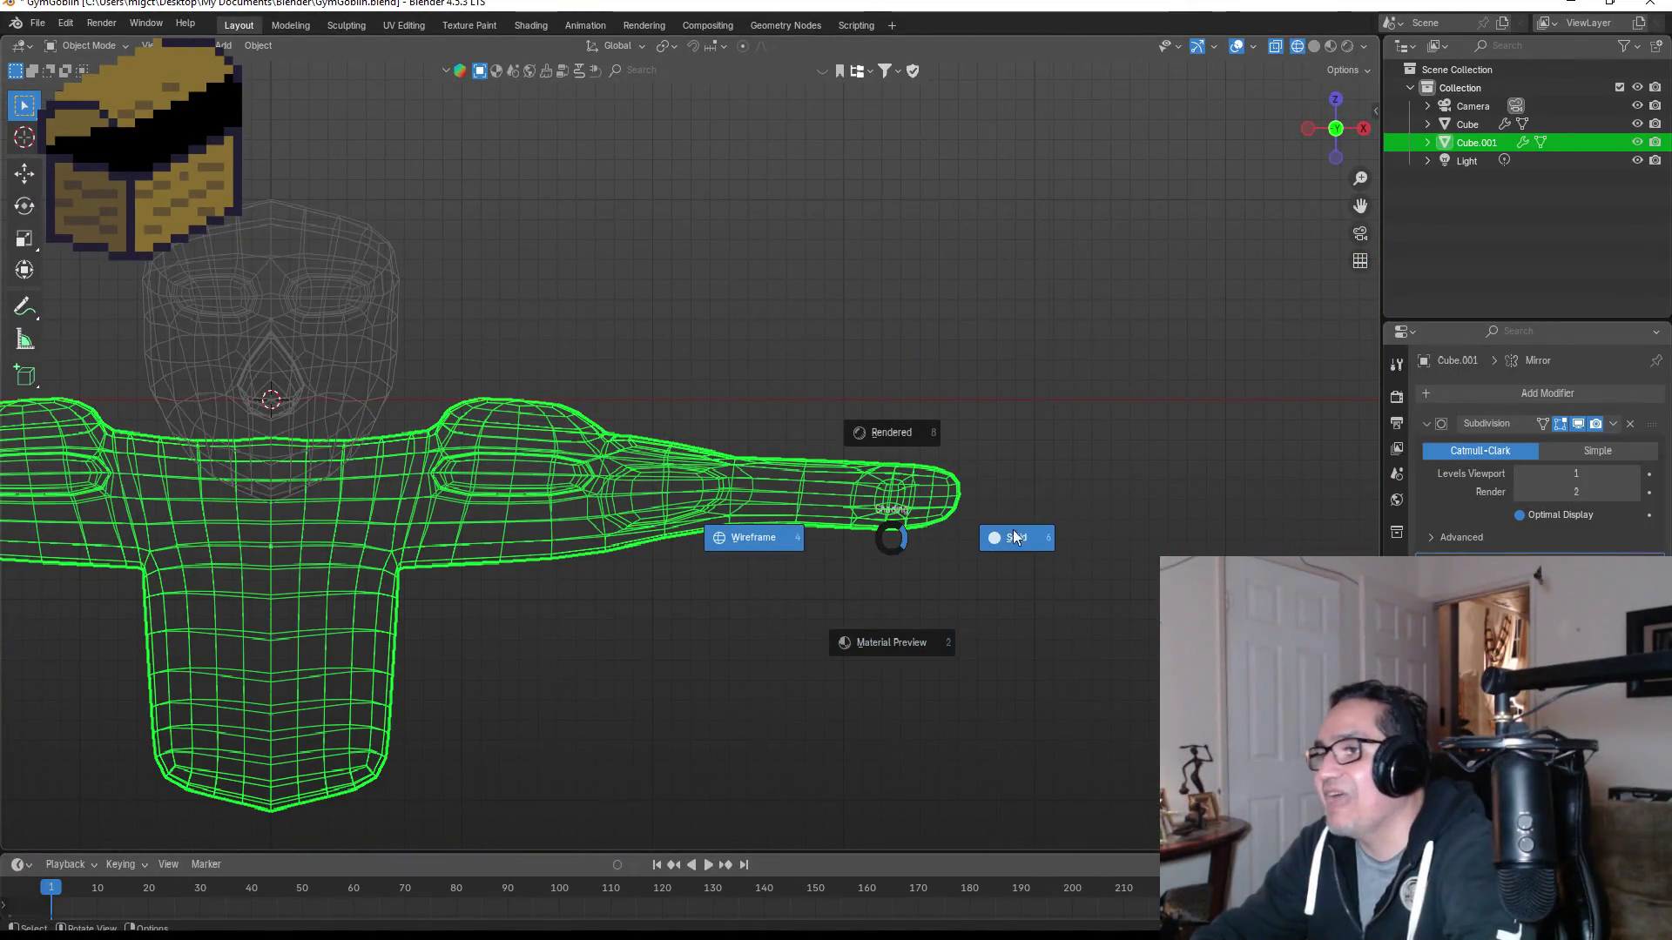
left_click(1027, 540)
mouse_move(1034, 545)
middle_mouse_down()
mouse_move(1048, 489)
mouse_move(851, 512)
mouse_move(747, 467)
middle_mouse_up()
scroll(767, 467, "up", 2)
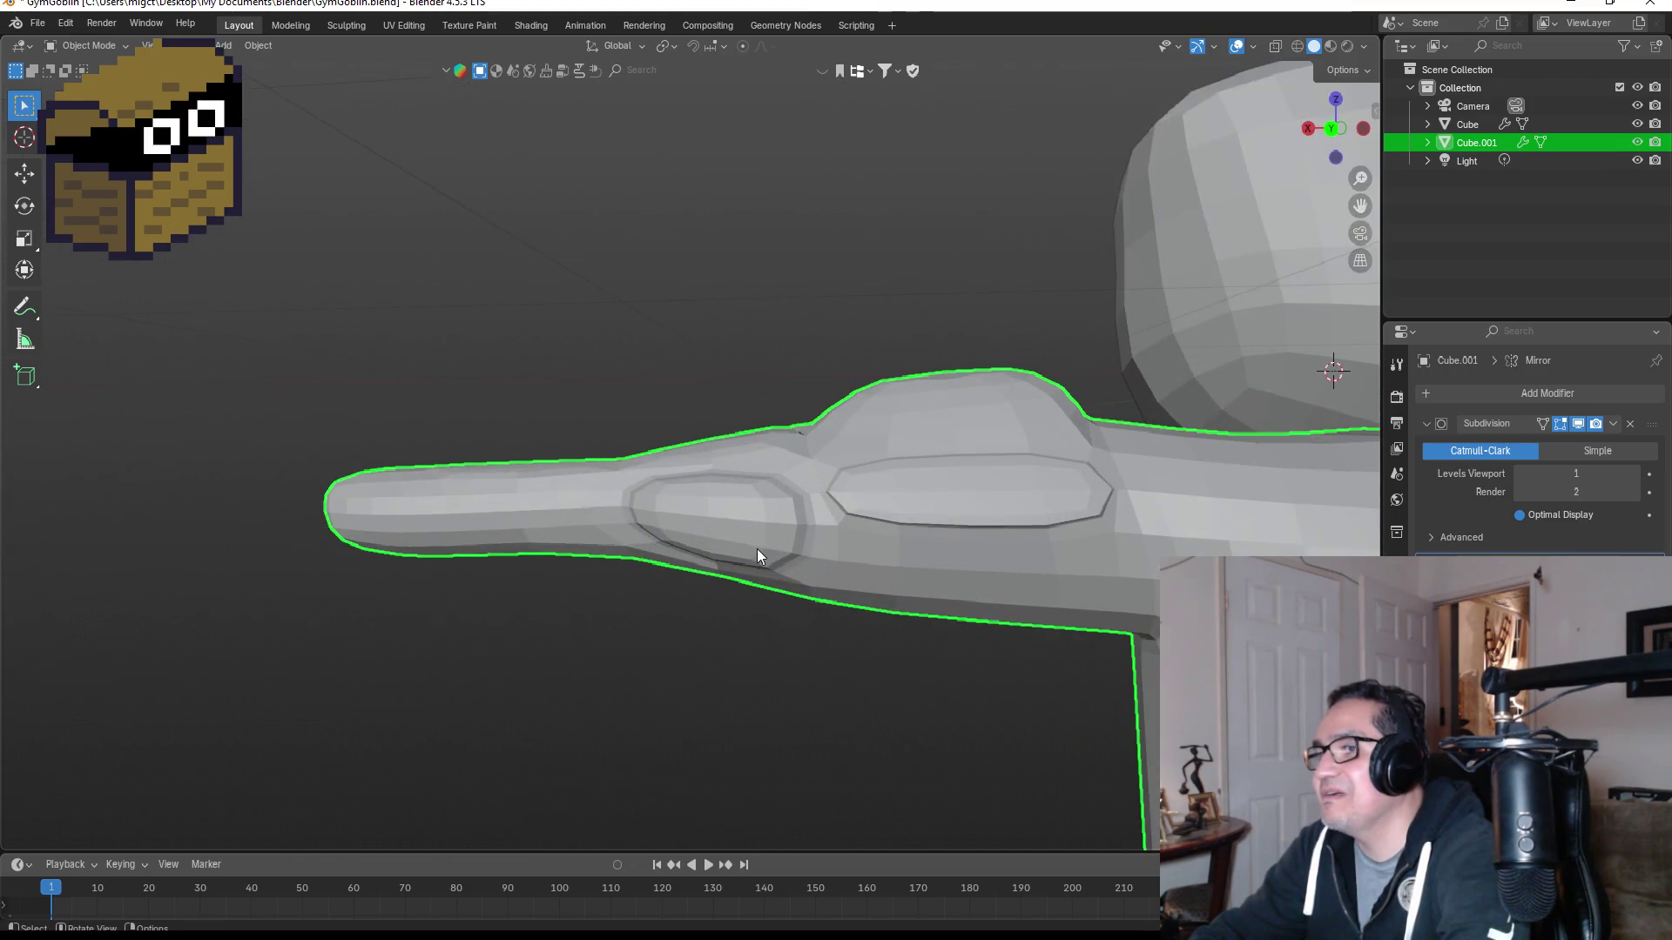
key("Tab")
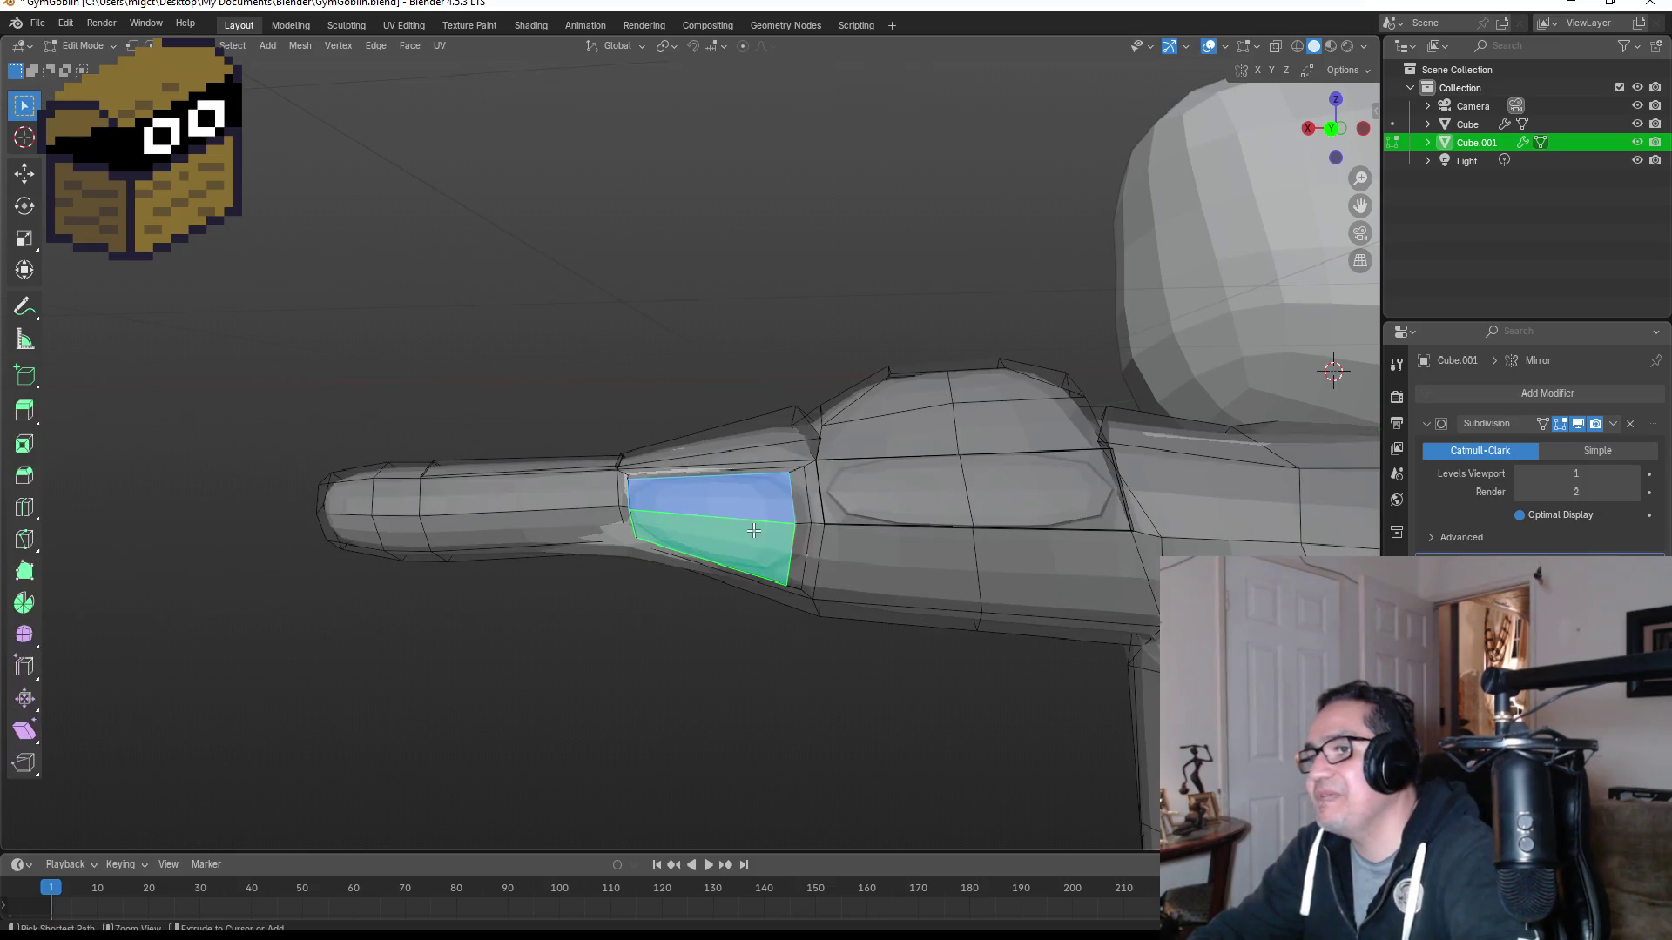
key("s")
left_click(757, 532)
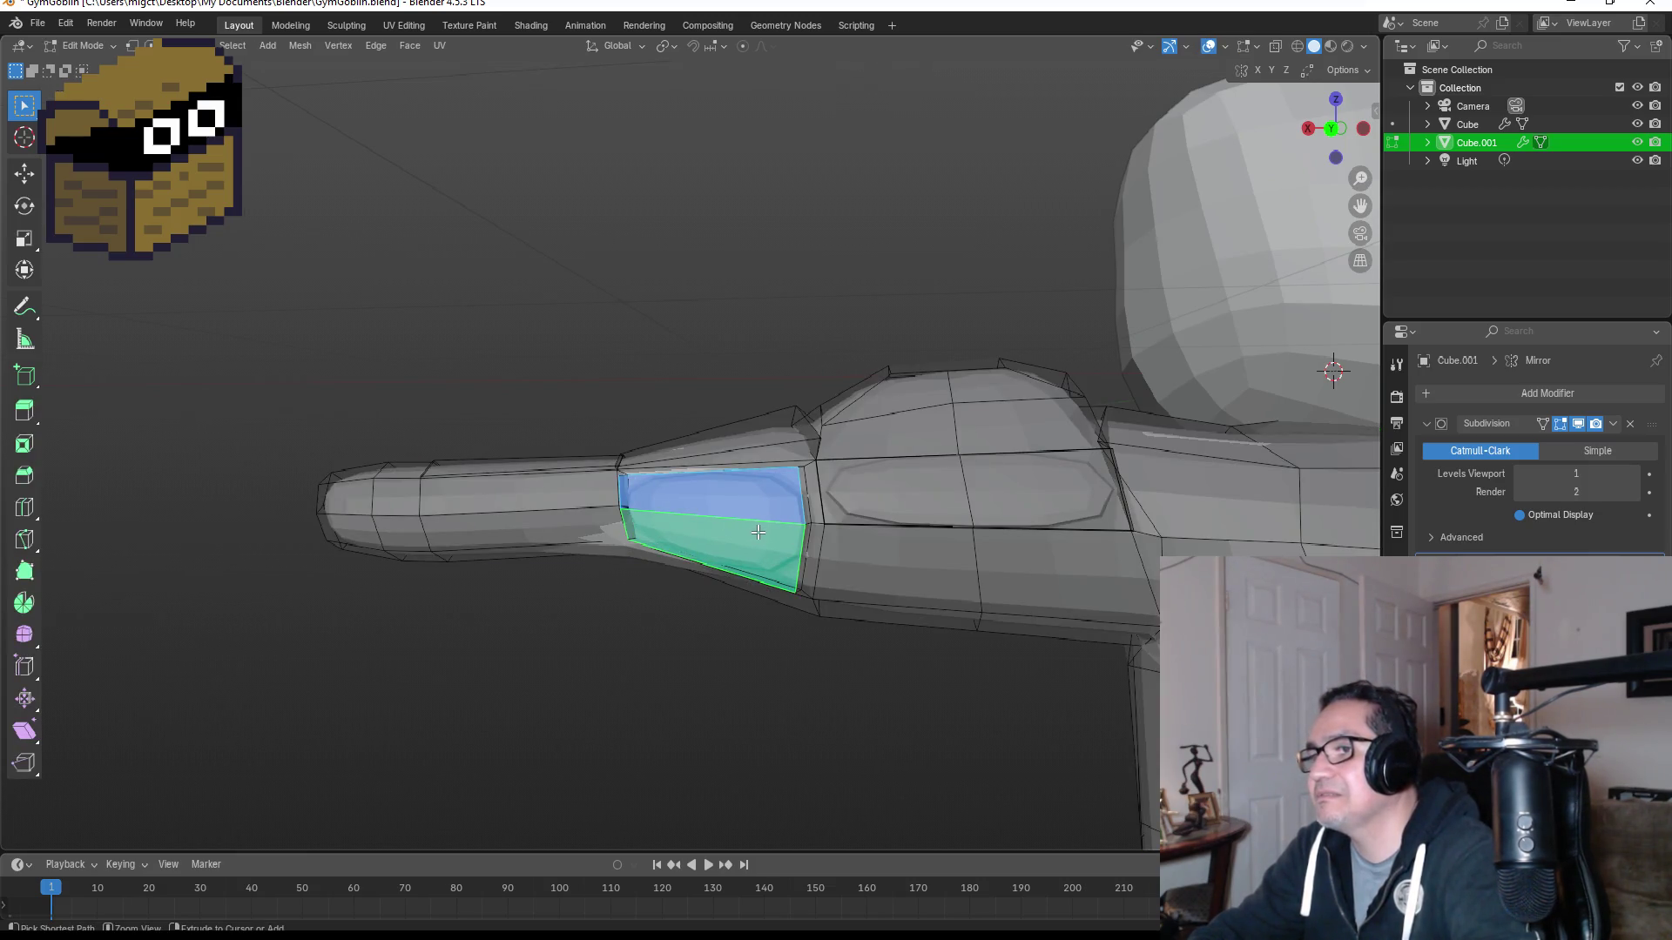
key("s")
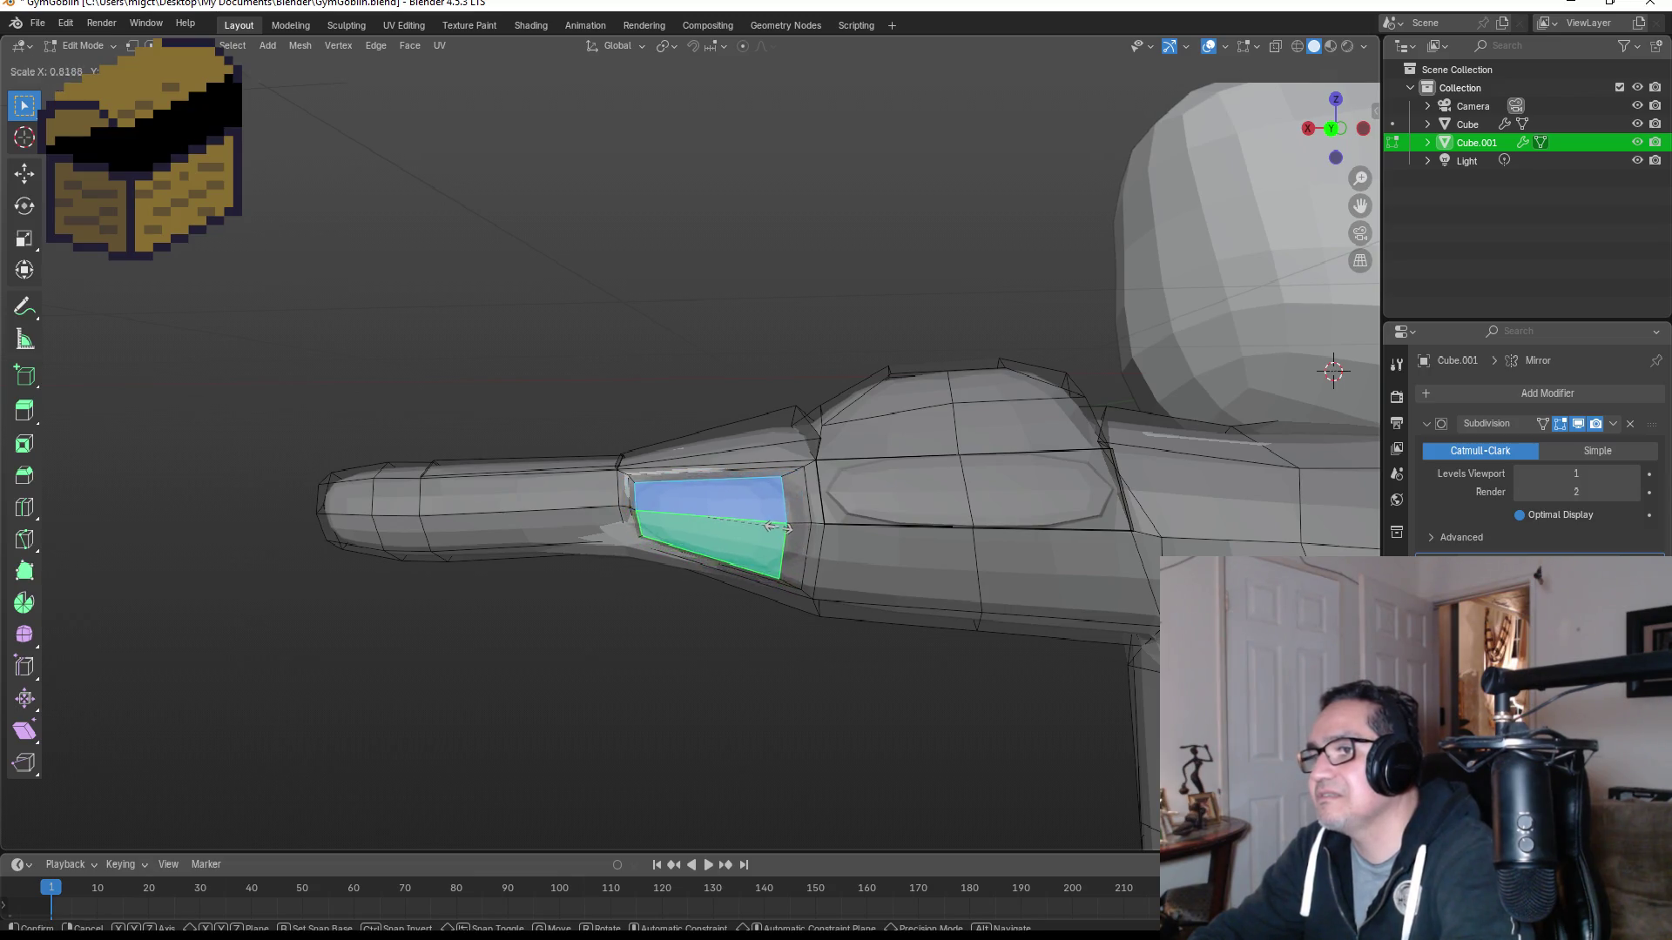
left_click(766, 525)
Step: In vertex mode, box-select the left elbow edge loop and move it
mouse_move(773, 377)
middle_mouse_down()
mouse_move(862, 374)
mouse_move(784, 542)
middle_mouse_up()
scroll(783, 542, "up", 3)
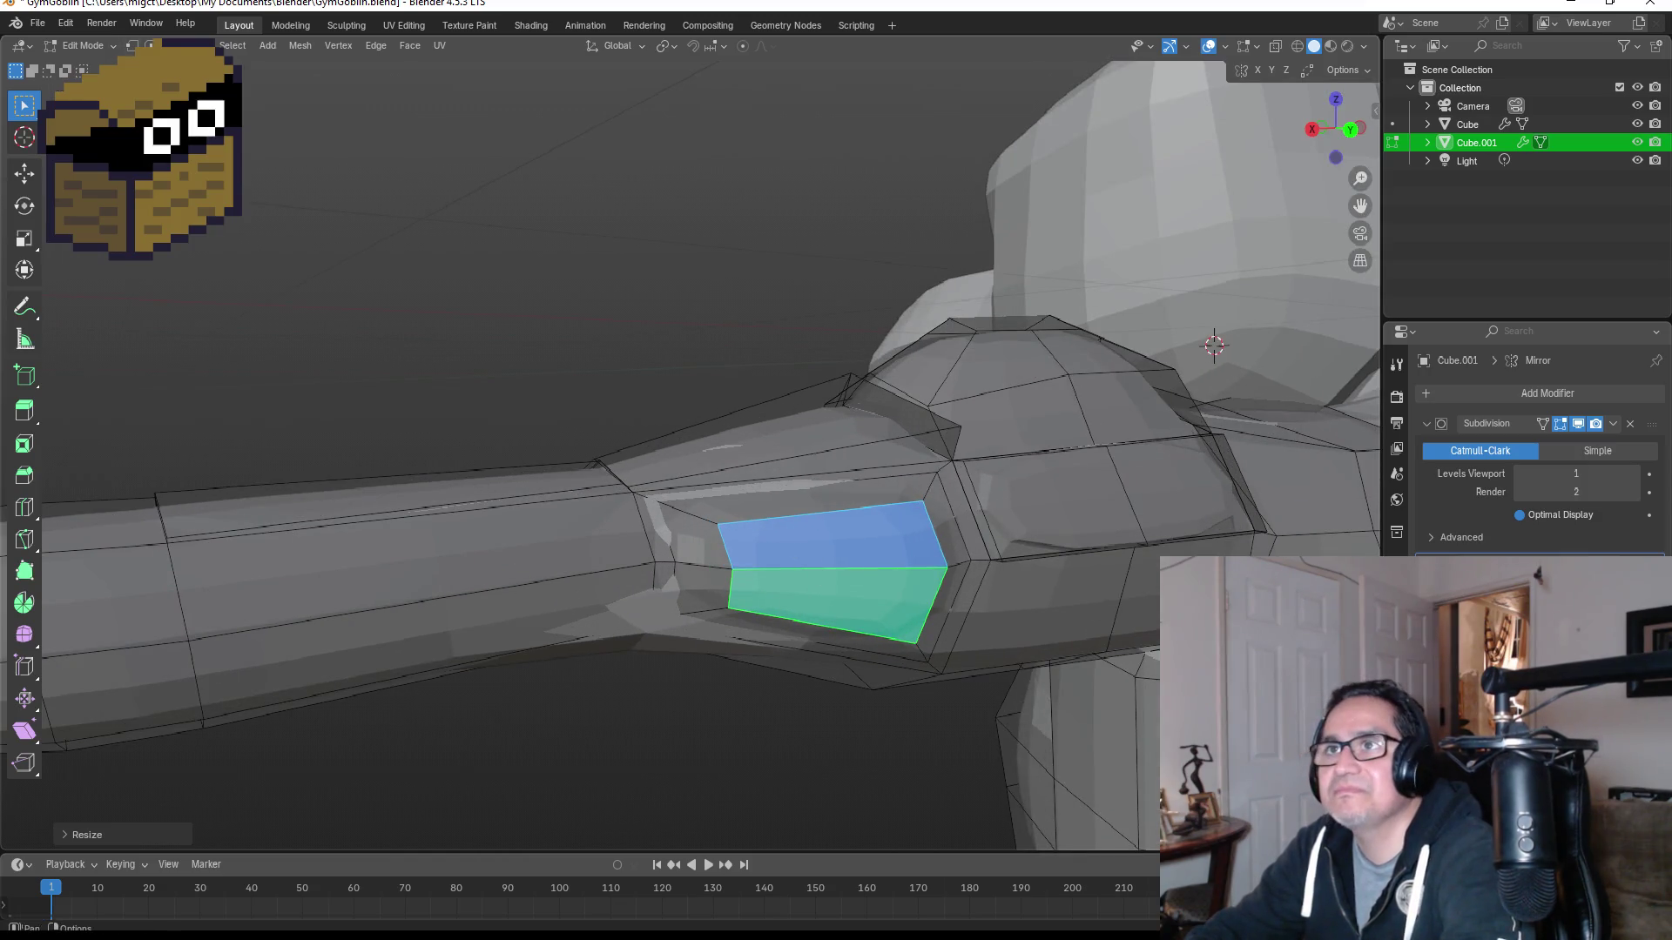
key("1")
key("b")
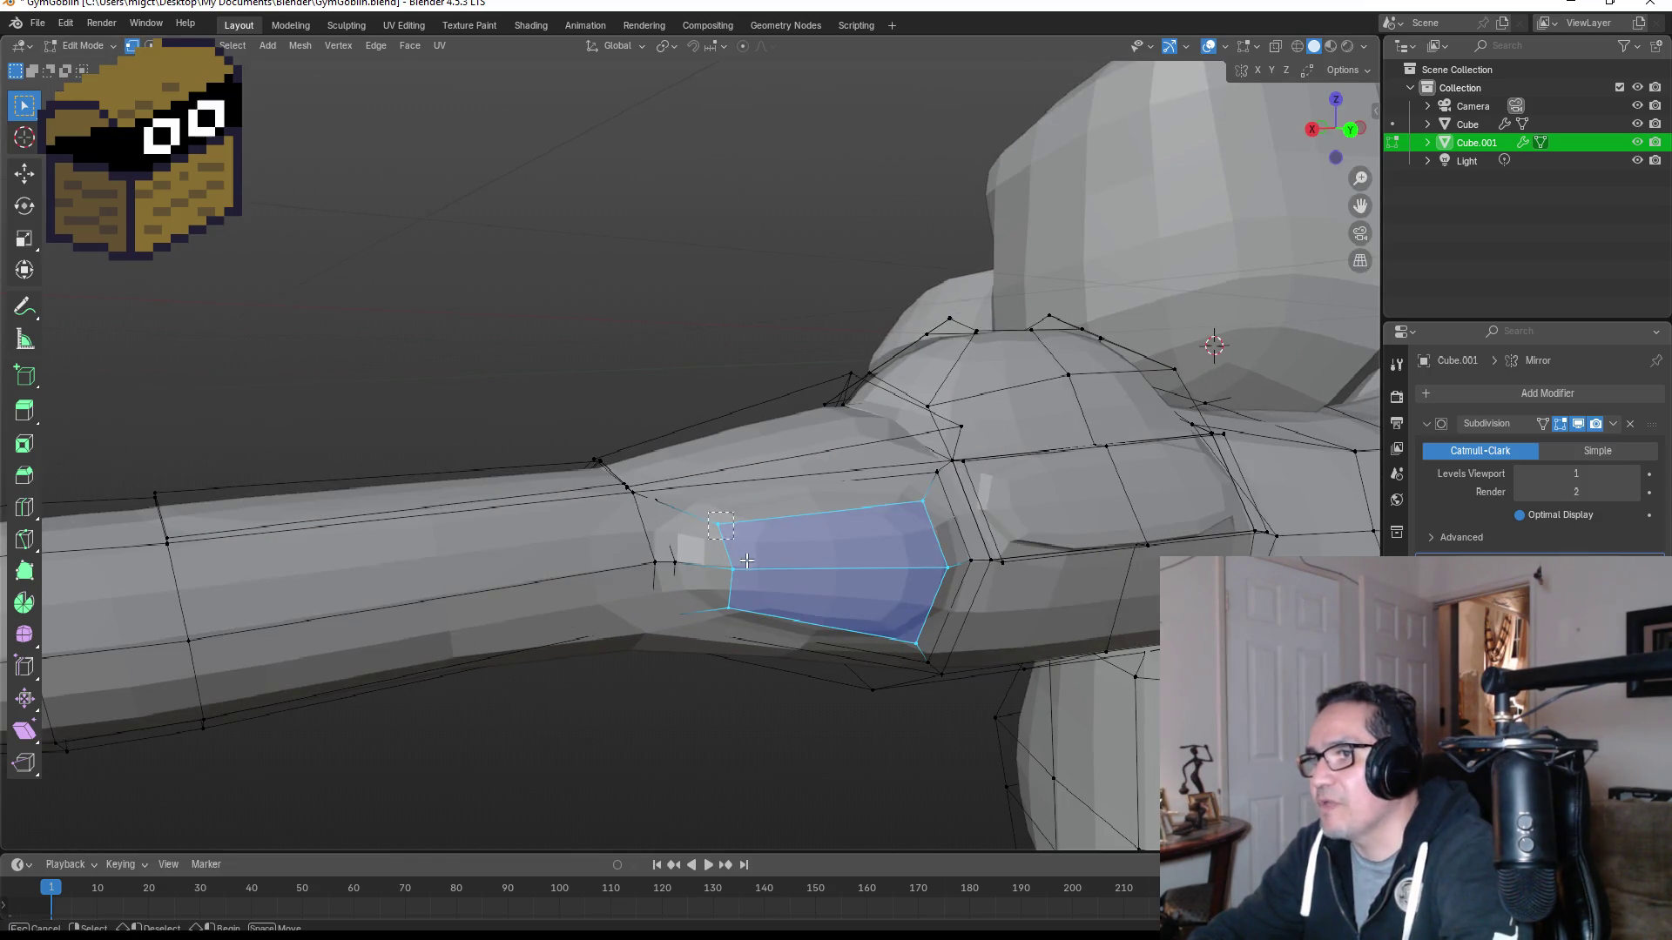
left_click_drag(781, 629, 781, 628)
key("g")
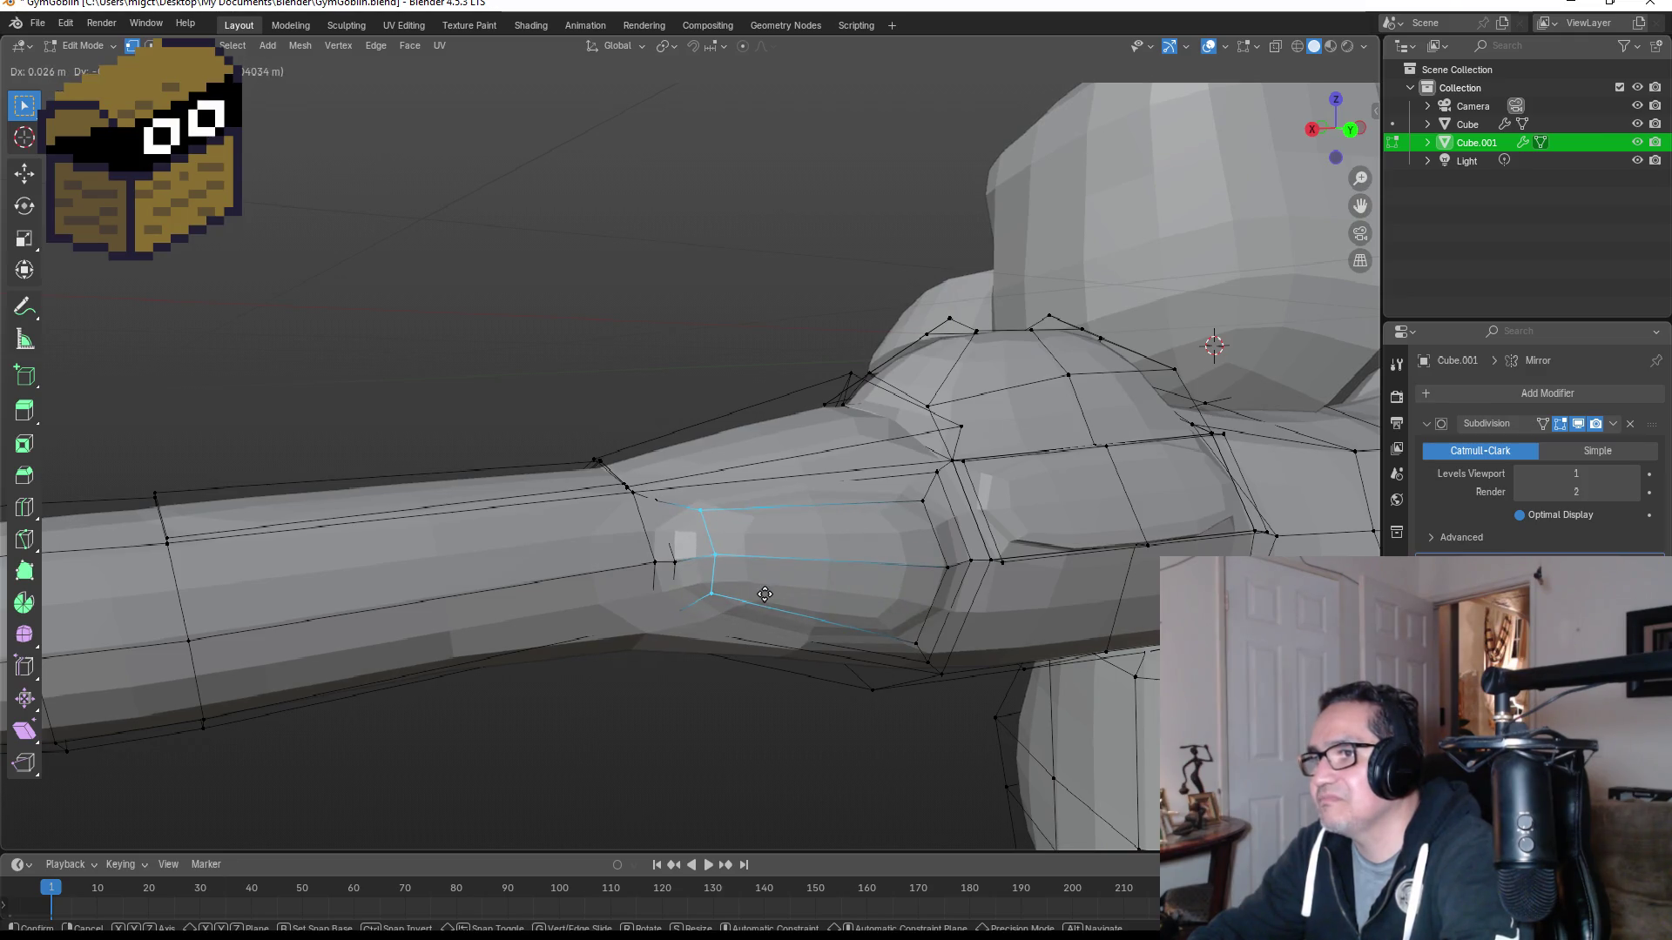
left_click(762, 603)
Step: Drag two forearm vertices to smooth the contour, then check the arm in Object Mode
mouse_move(793, 609)
middle_mouse_down()
mouse_move(990, 616)
mouse_move(924, 602)
mouse_move(836, 523)
middle_mouse_up()
scroll(784, 453, "up", 3)
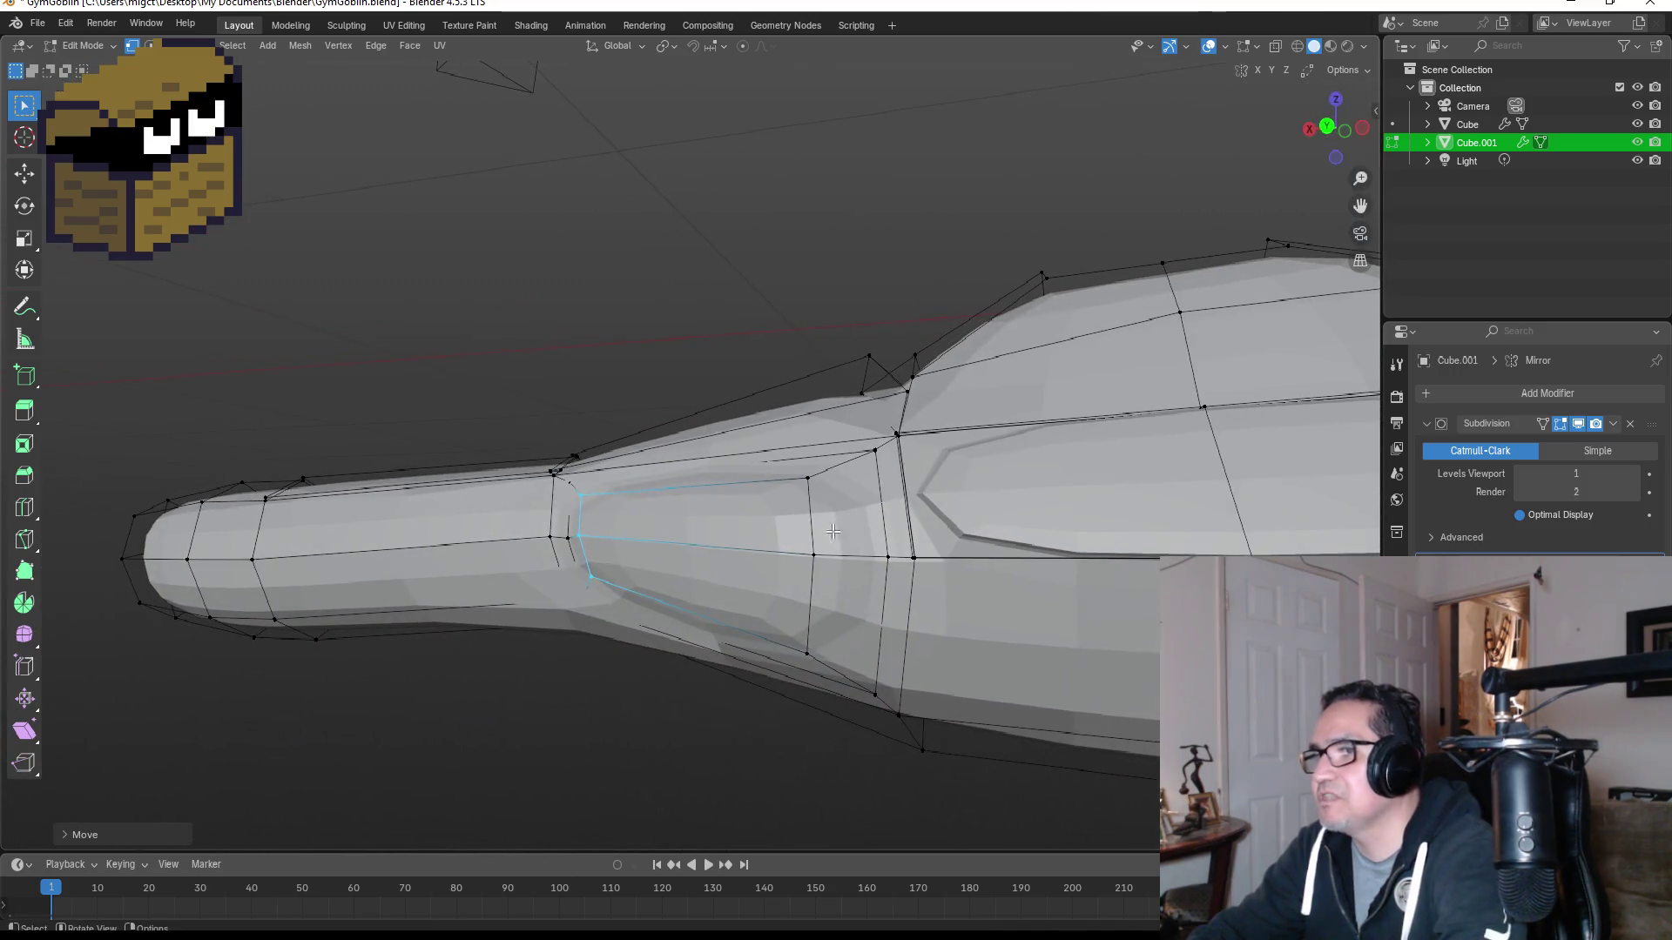
left_click_drag(809, 481, 843, 584)
left_click_drag(823, 655, 860, 612)
key("KP_1")
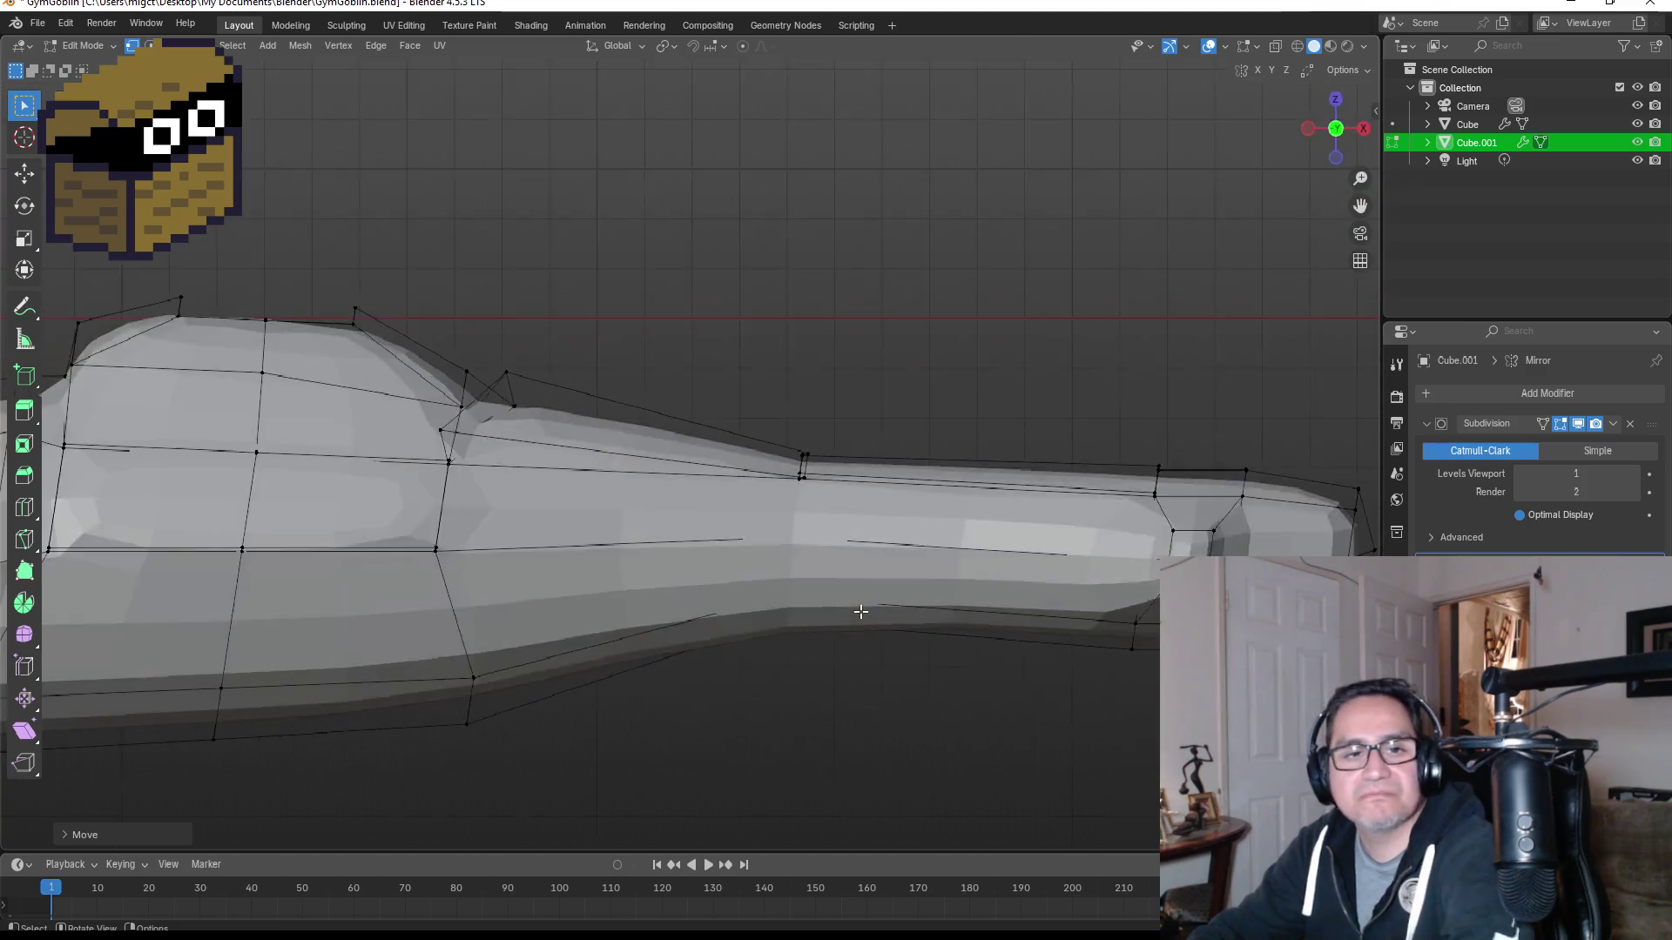
key("Tab")
scroll(880, 535, "down", 1)
scroll(880, 535, "down", 5)
mouse_move(791, 451)
middle_mouse_down()
mouse_move(827, 396)
mouse_move(632, 410)
mouse_move(875, 385)
mouse_move(569, 458)
middle_mouse_up()
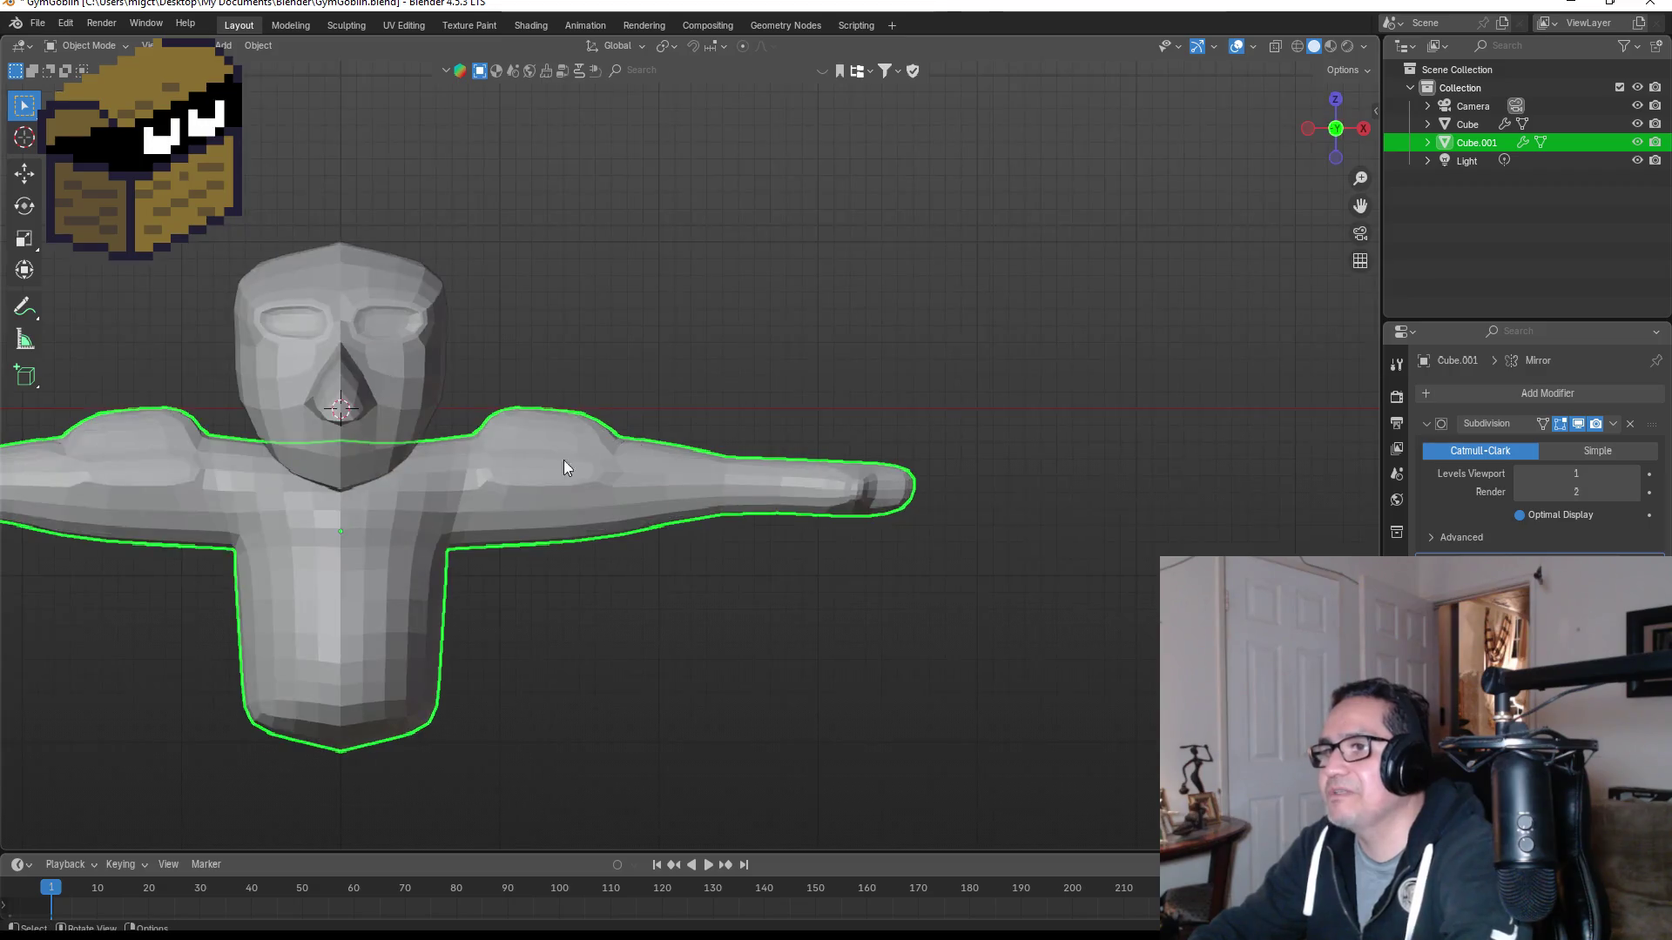
Step: Nudge an upper-arm vertex and a shoulder vertex to smooth the arm outline
scroll(502, 538, "up", 5)
key("Tab")
left_click(329, 441)
key("g")
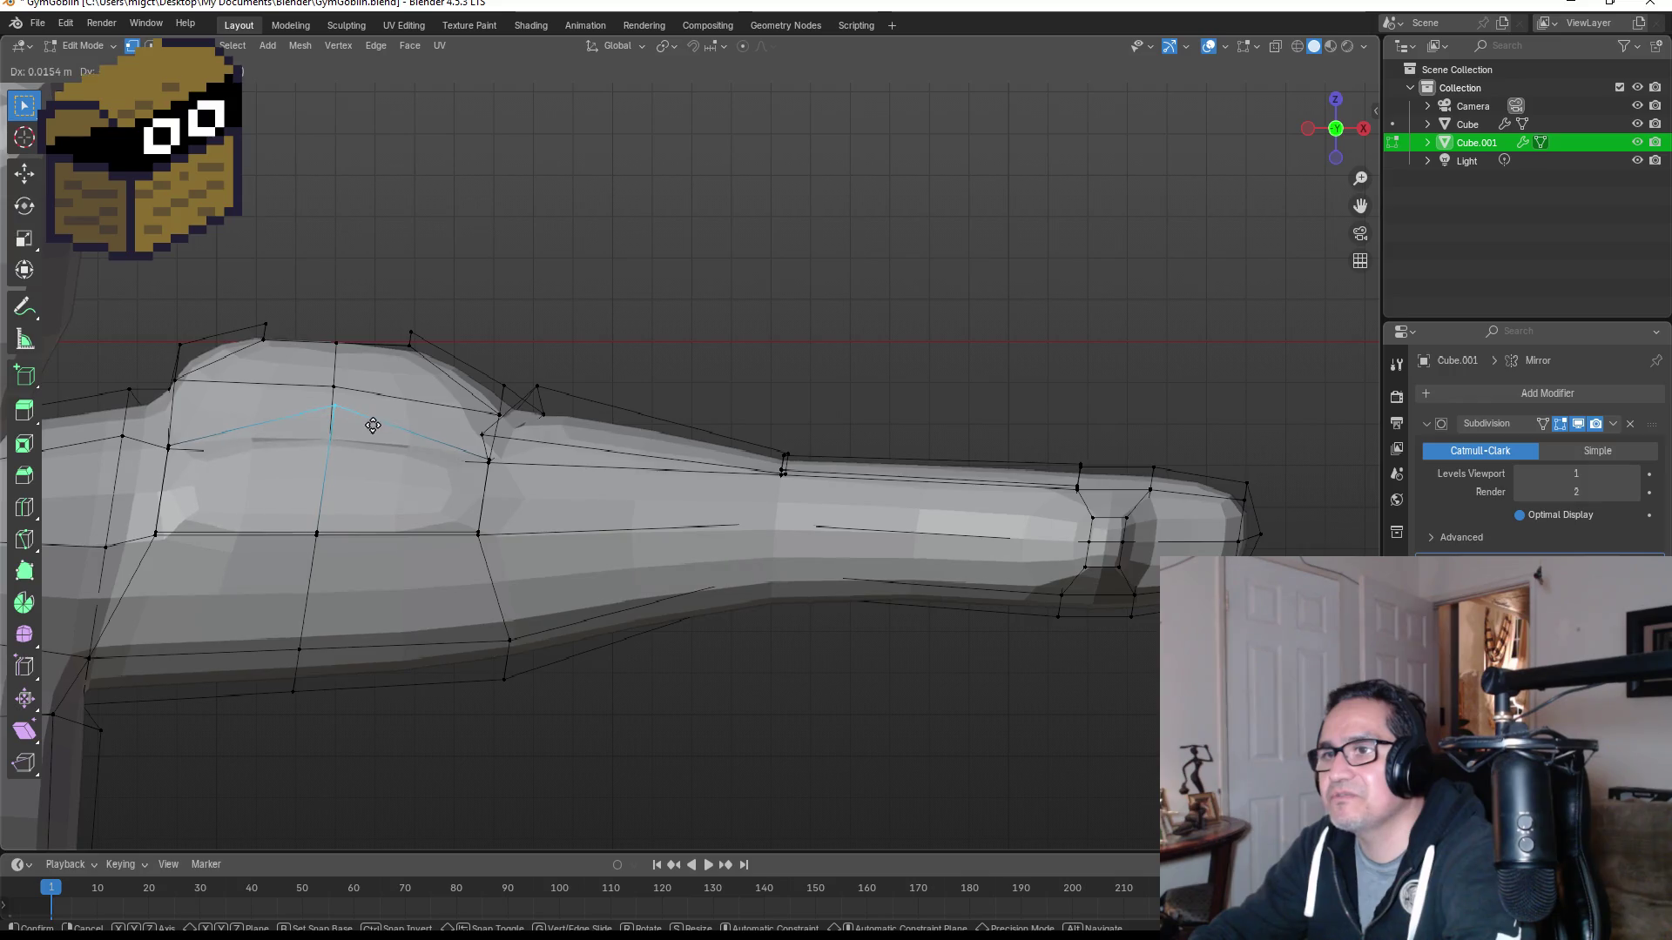
left_click(367, 427)
mouse_move(366, 431)
middle_mouse_down()
mouse_move(387, 512)
mouse_move(305, 453)
middle_mouse_up()
left_click(356, 499)
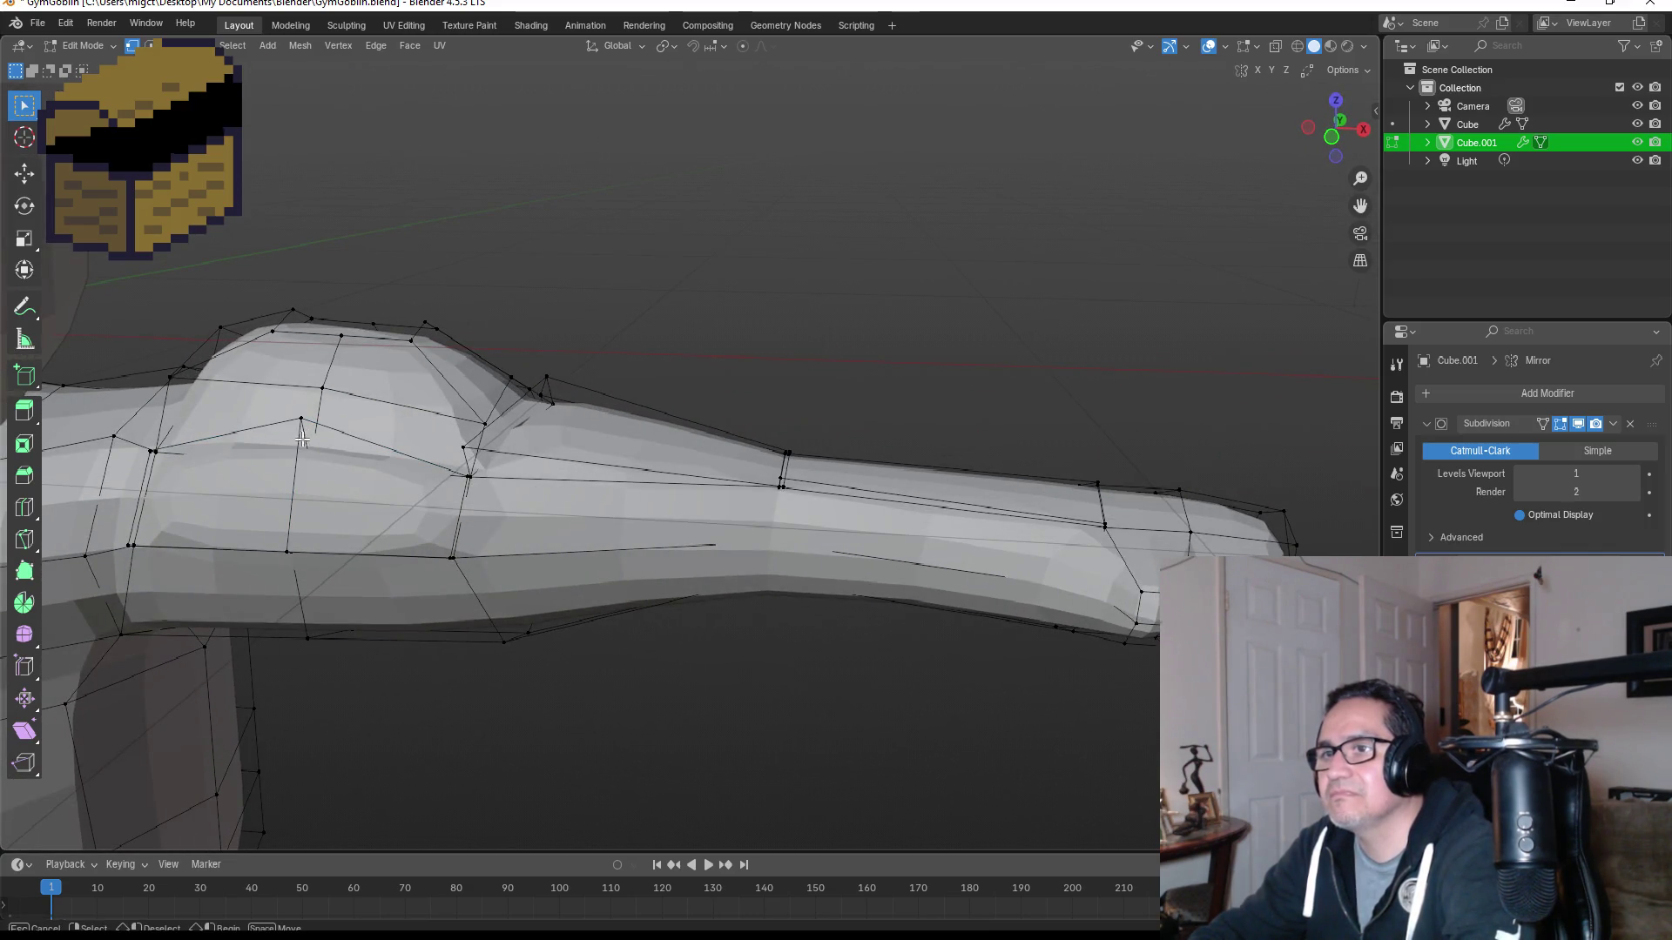
middle_click_drag(389, 503, 448, 474)
left_click(478, 455)
key("g")
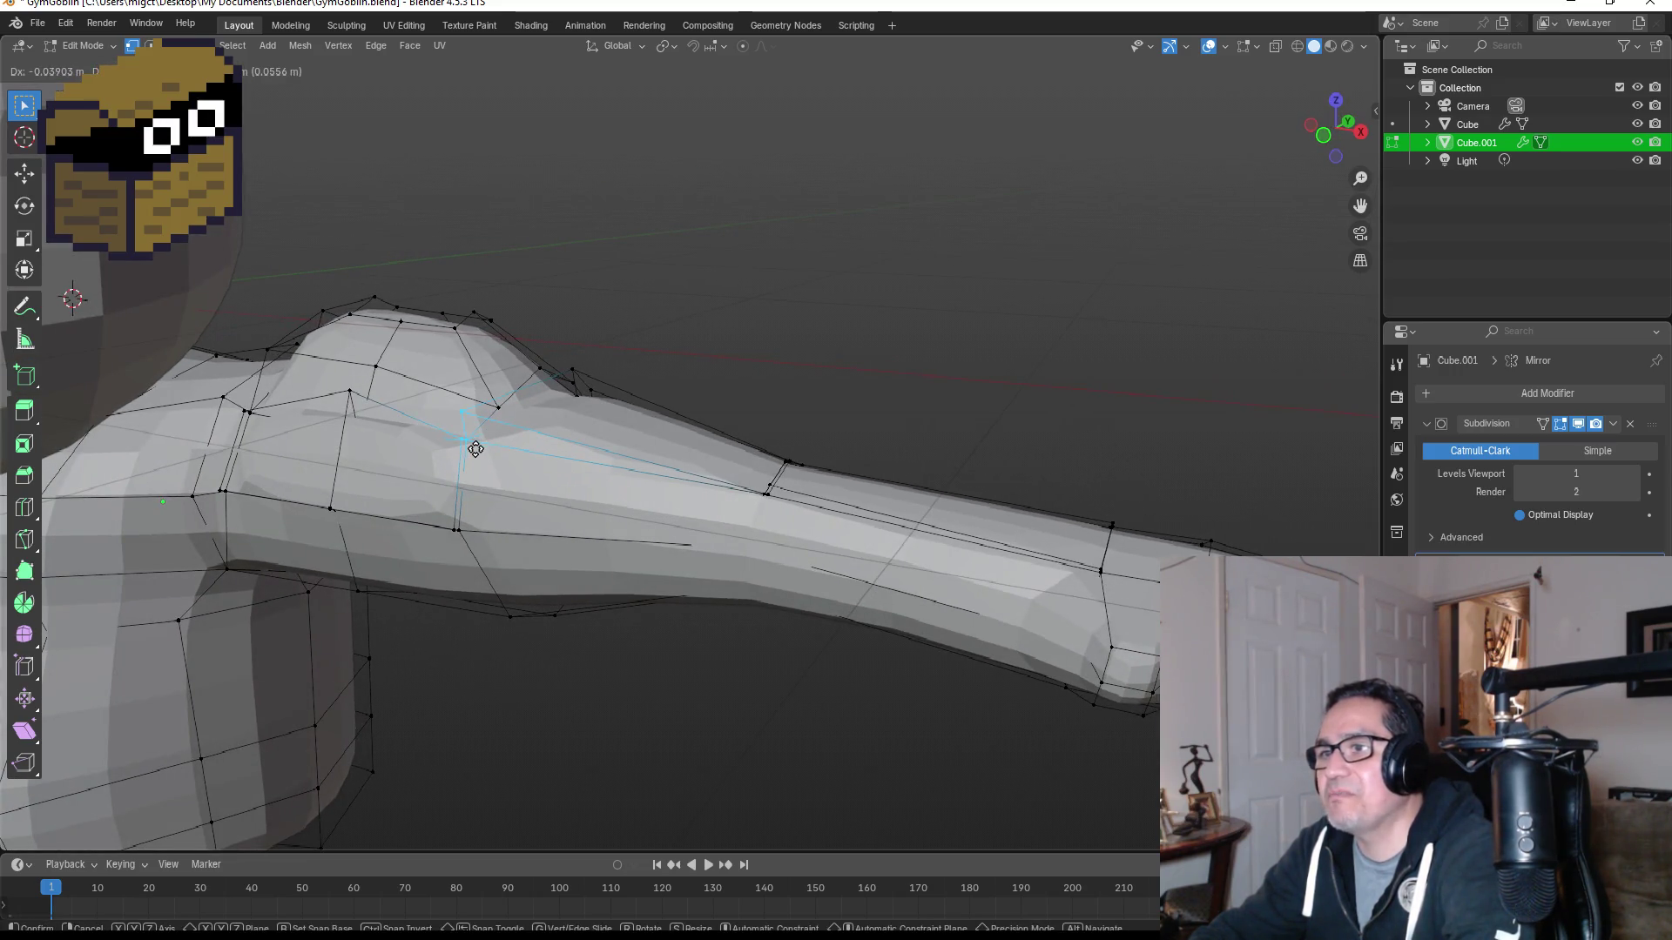
left_click(476, 450)
Step: Review the body's shape from front and perspective views outside Edit Mode
key("KP_1")
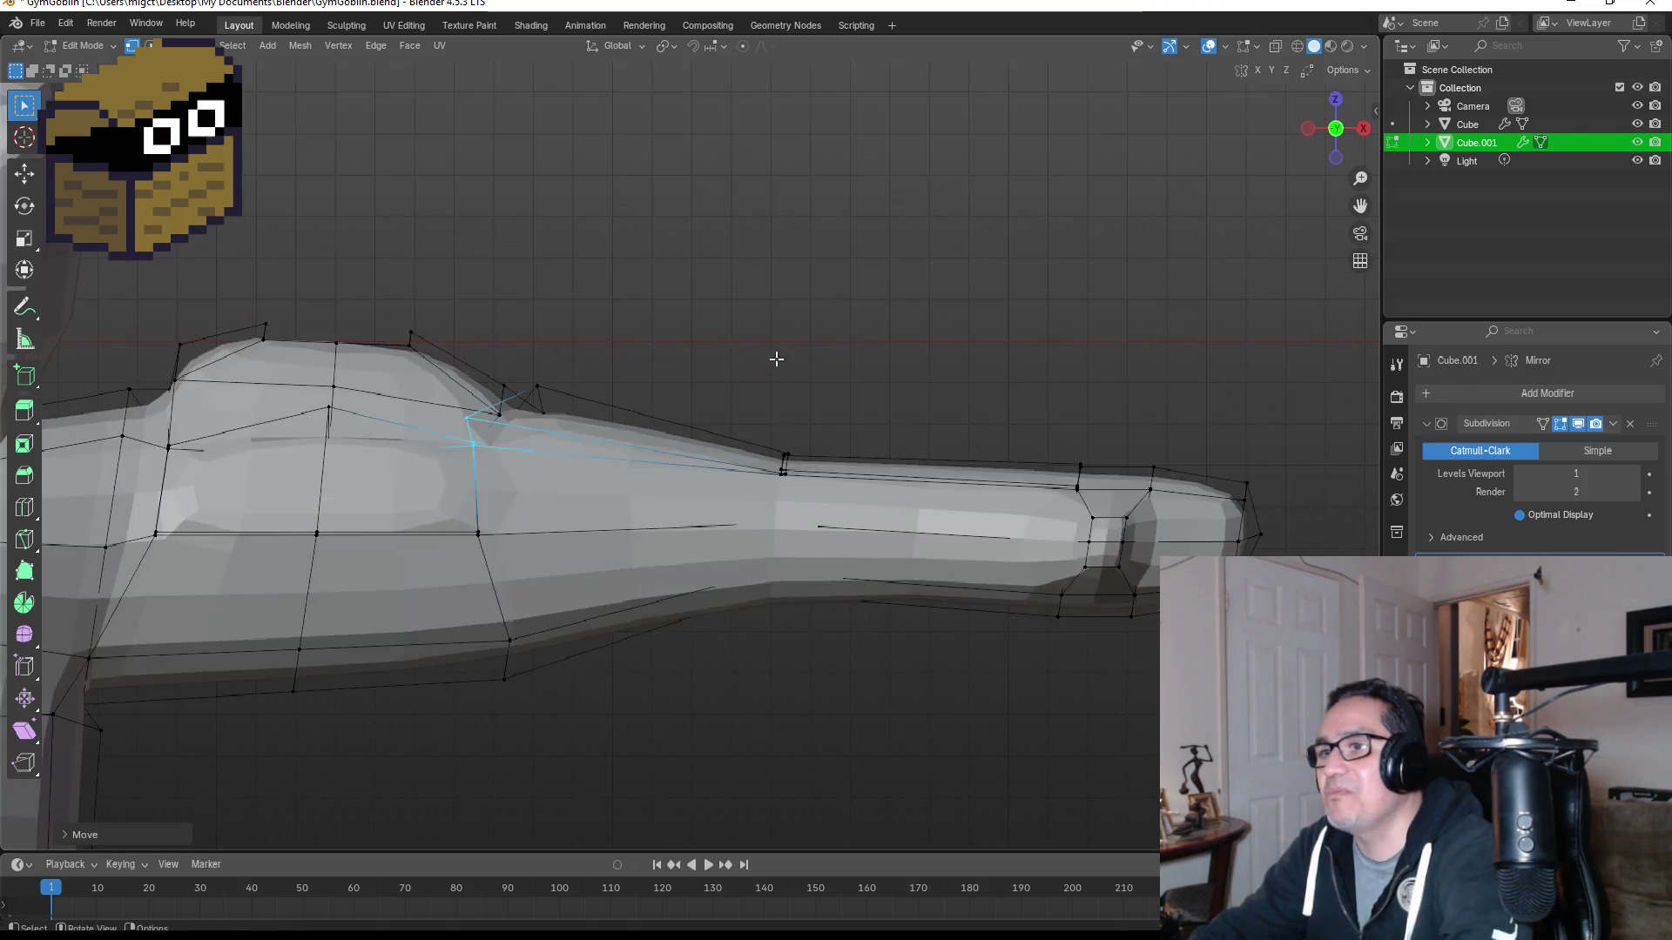
key("Tab")
scroll(739, 558, "down", 5)
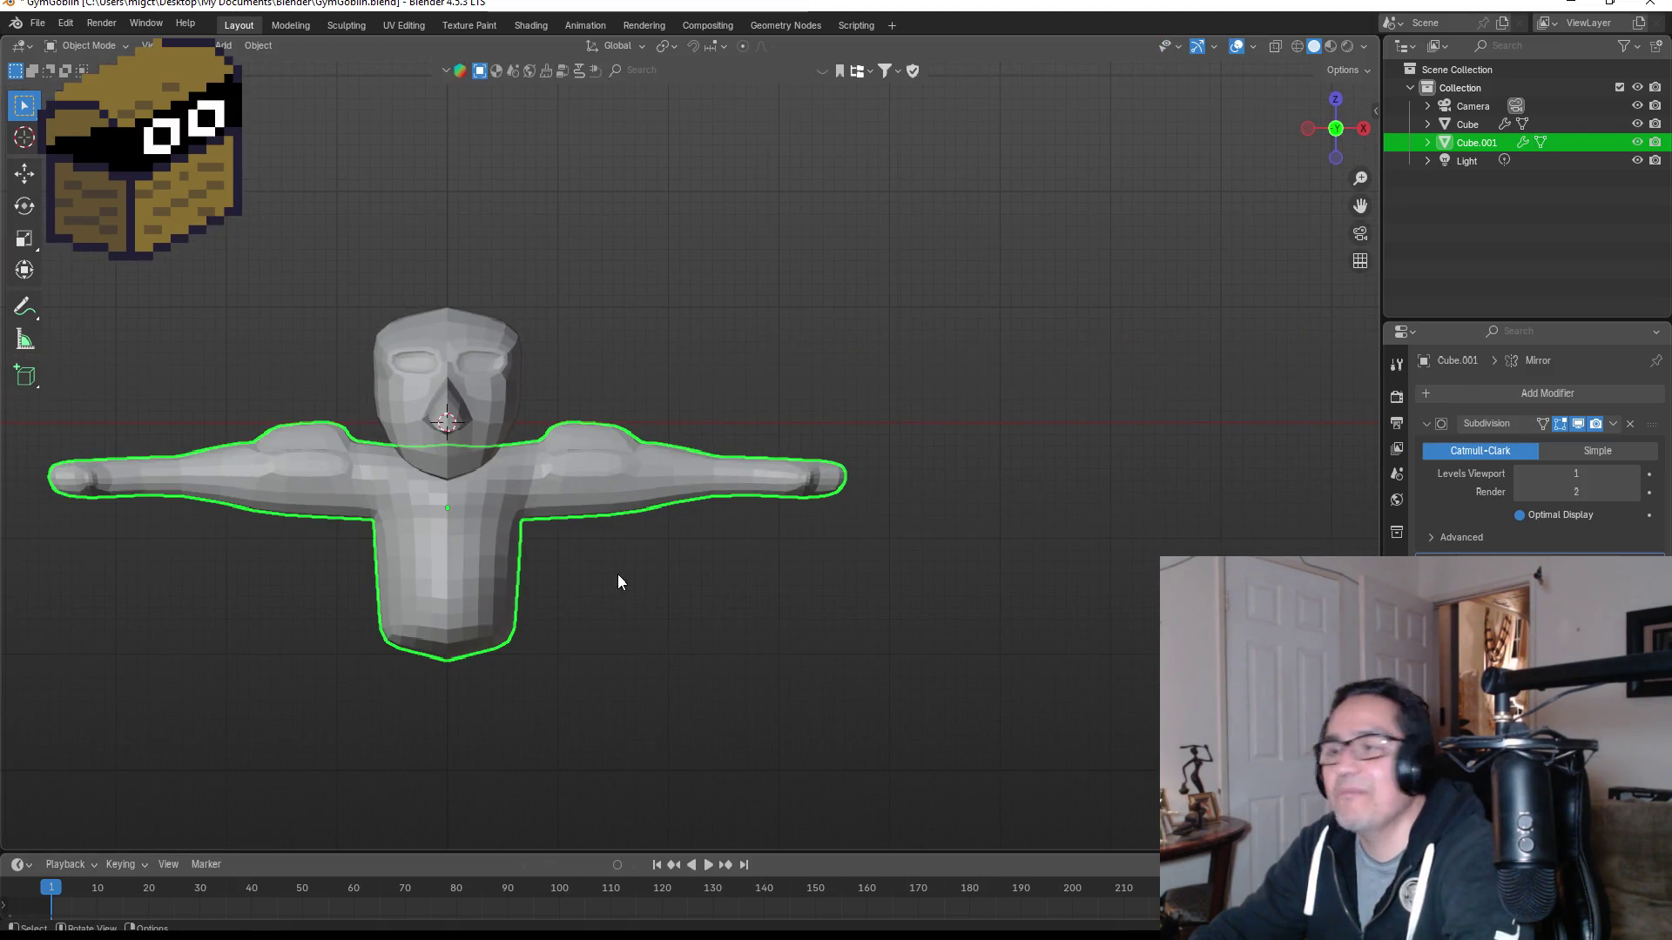
scroll(582, 552, "up", 3)
key("Tab")
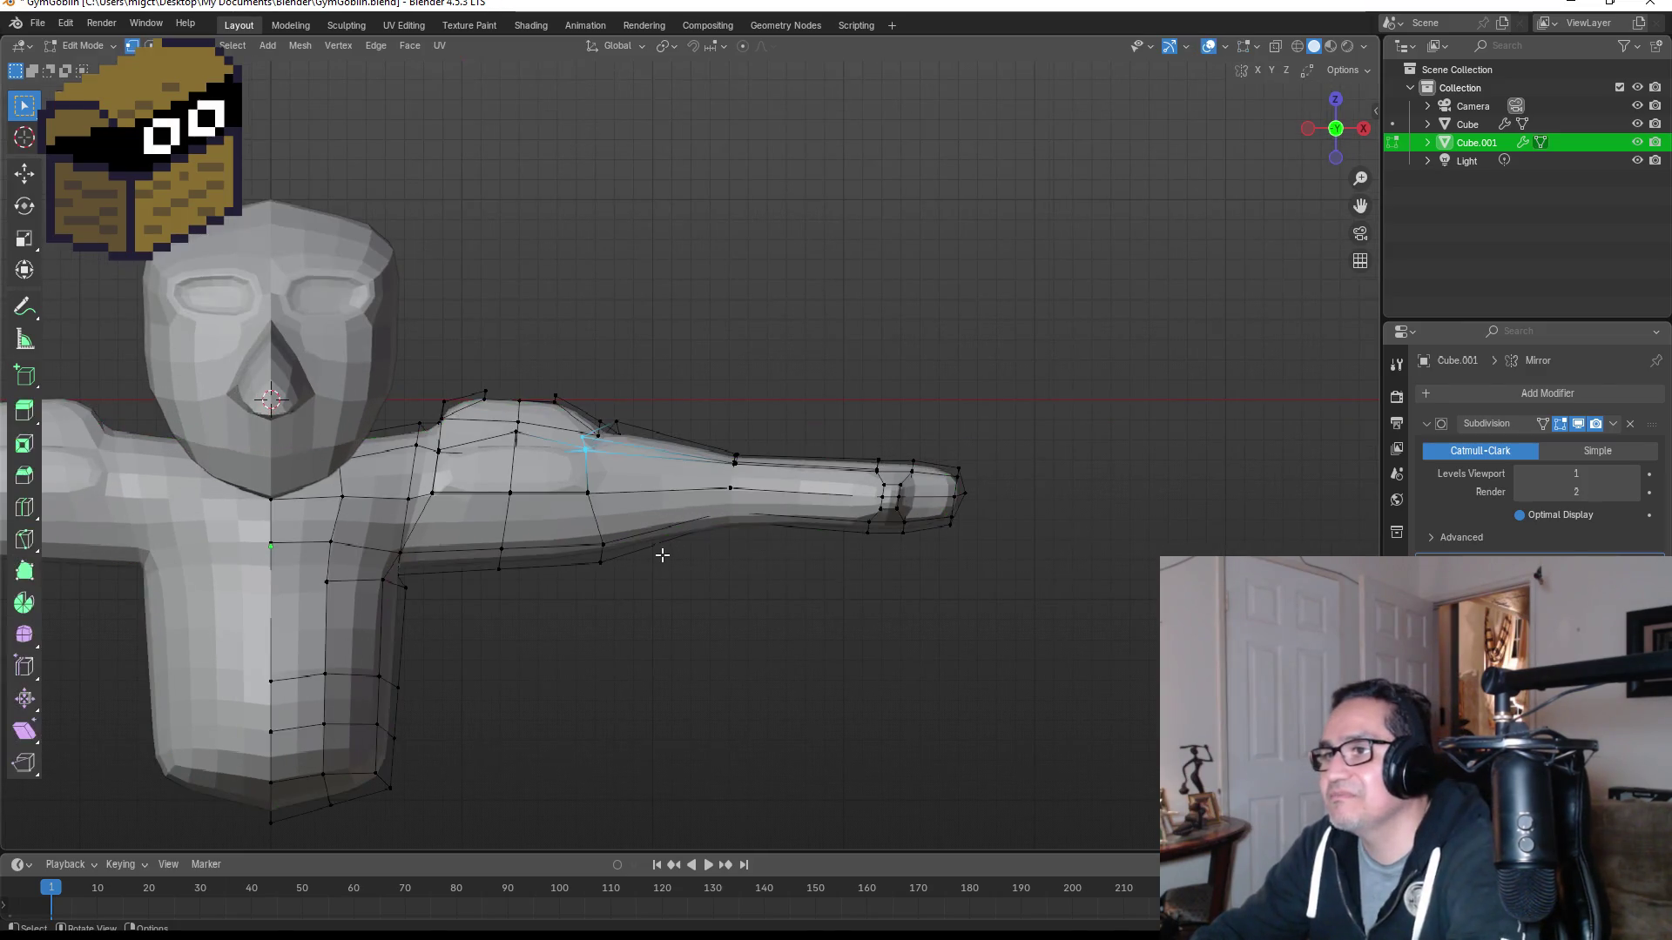
scroll(715, 568, "down", 3)
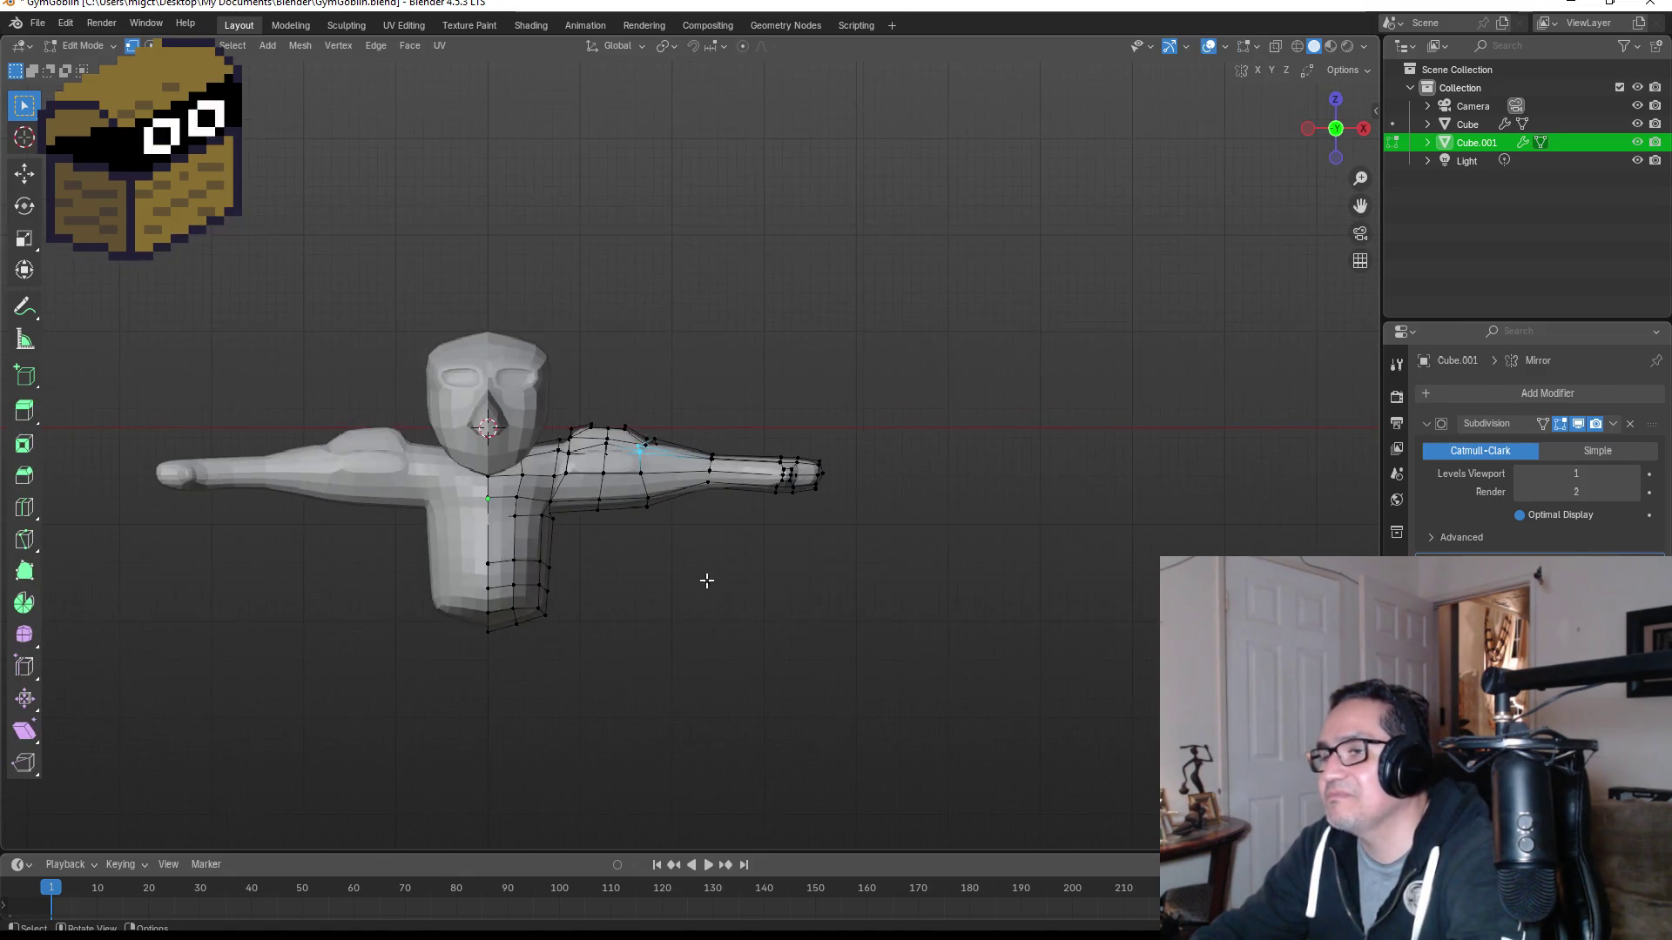
key("Tab")
scroll(623, 564, "up", 3)
mouse_move(625, 583)
middle_mouse_down()
mouse_move(735, 567)
mouse_move(505, 683)
middle_mouse_up()
scroll(523, 627, "down", 2)
mouse_move(554, 557)
middle_mouse_down()
mouse_move(694, 567)
mouse_move(522, 560)
mouse_move(552, 567)
middle_mouse_up()
key("KP_1")
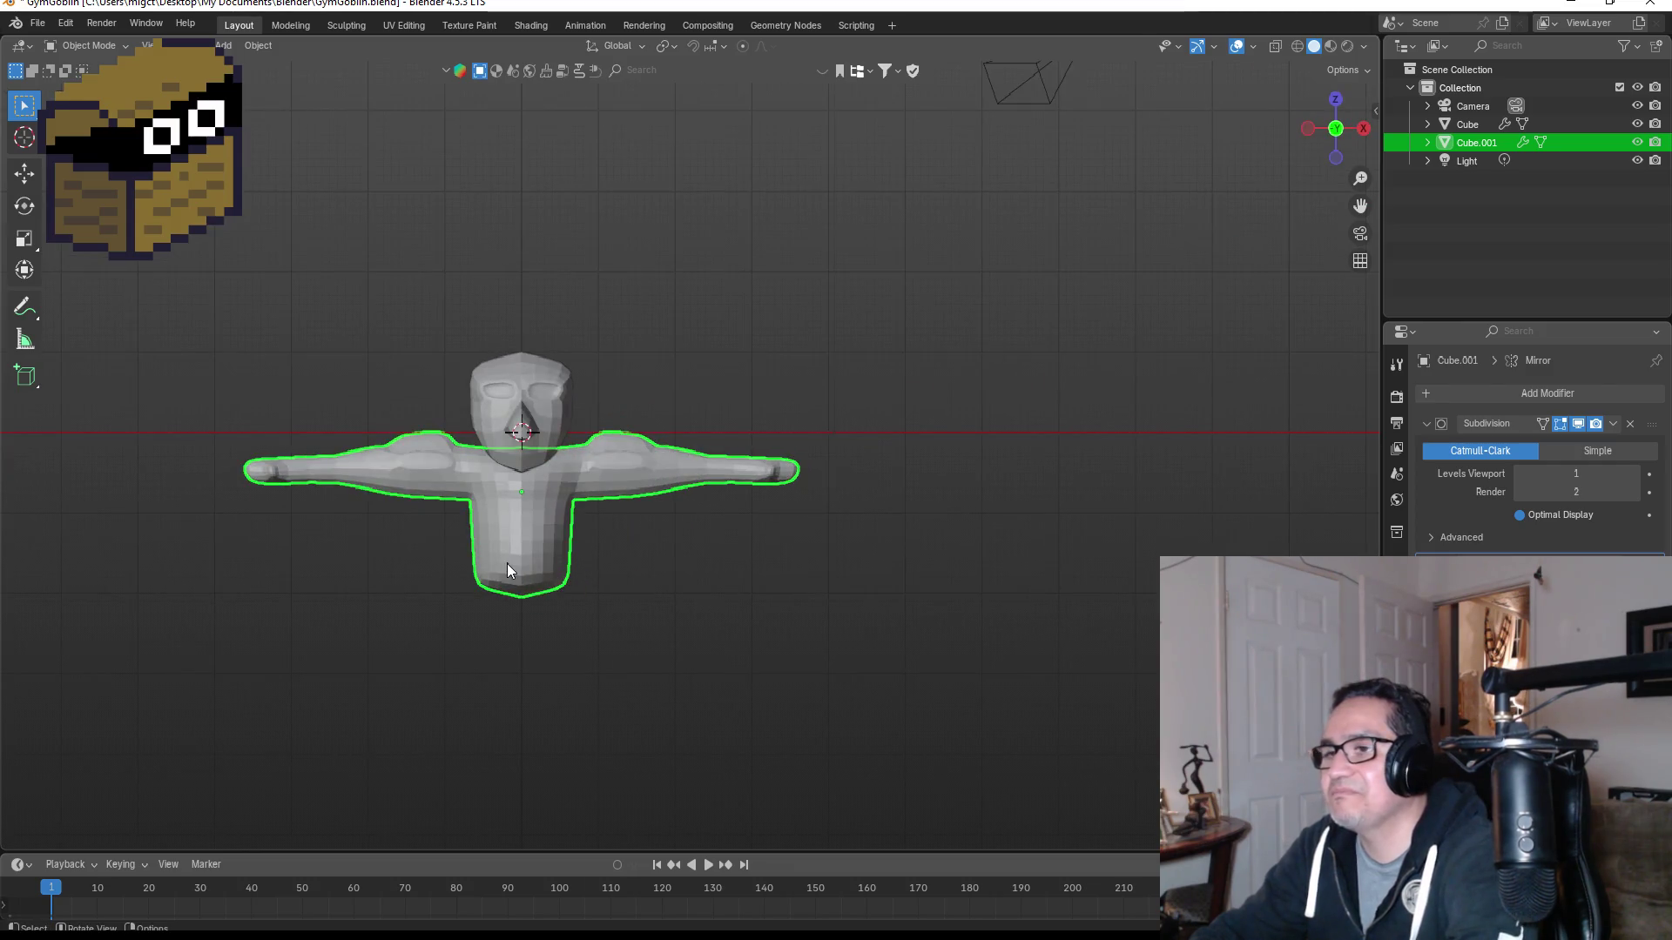
Step: Select the head object (Cube) and view it from the side
key("Tab")
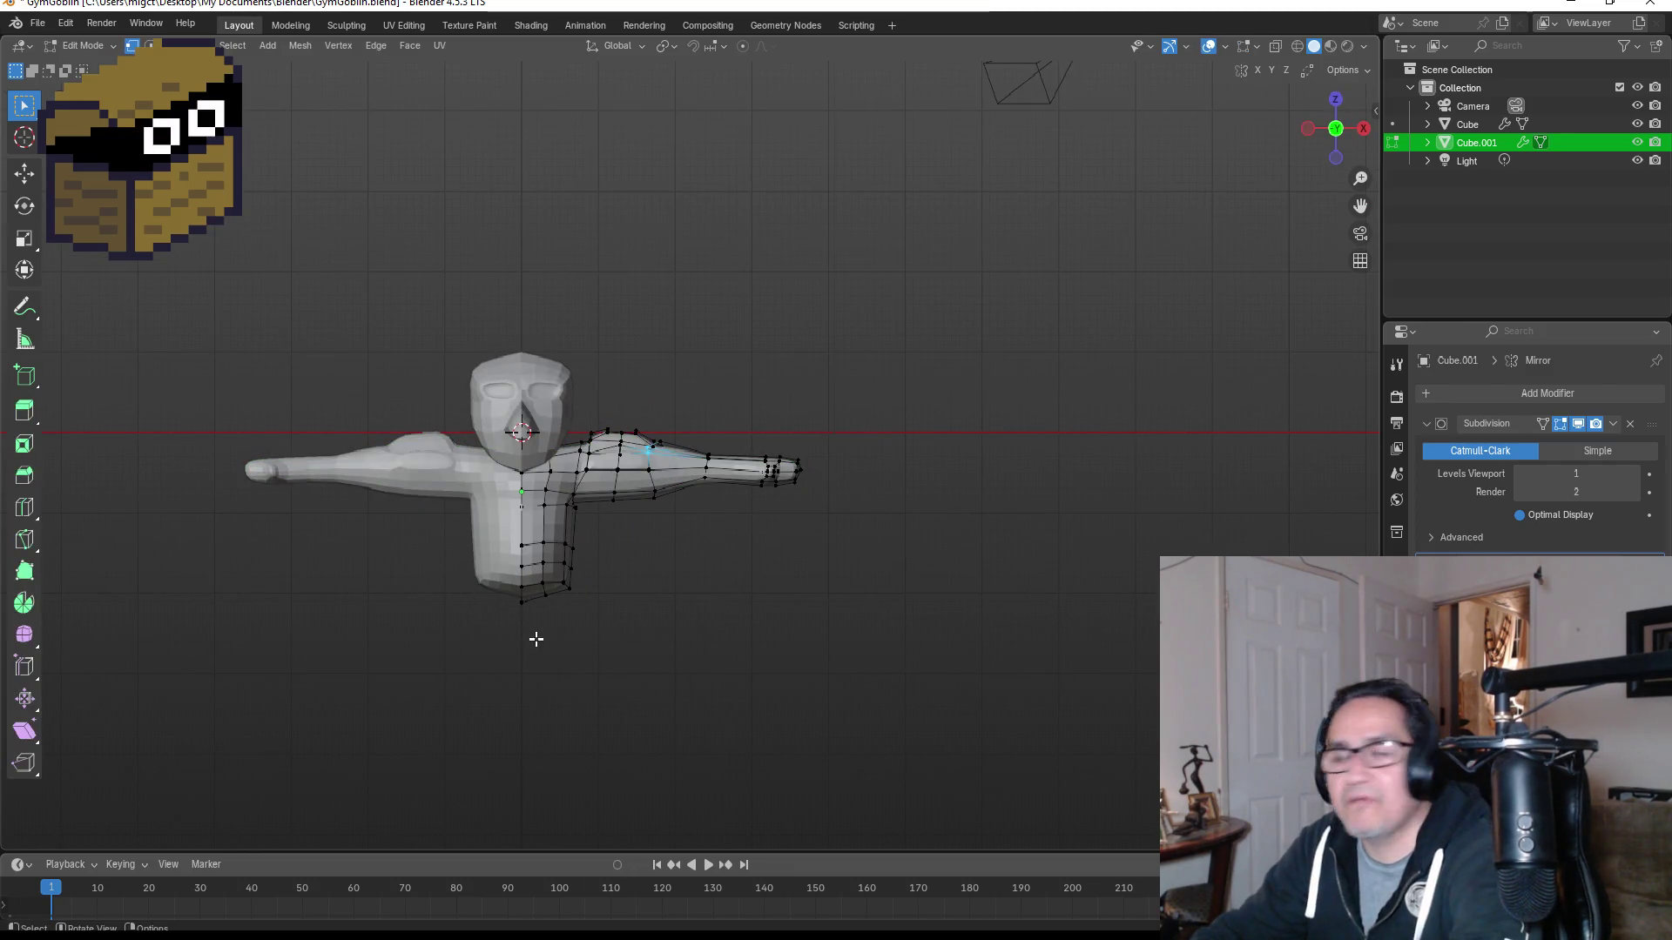
key("Tab")
scroll(533, 623, "up", 3)
left_click(431, 299)
mouse_move(431, 299)
middle_mouse_down()
mouse_move(772, 317)
mouse_move(441, 341)
mouse_move(712, 301)
middle_mouse_up()
Step: Pull the head's top rear vertices outward in see-through wireframe view
scroll(713, 301, "up", 3)
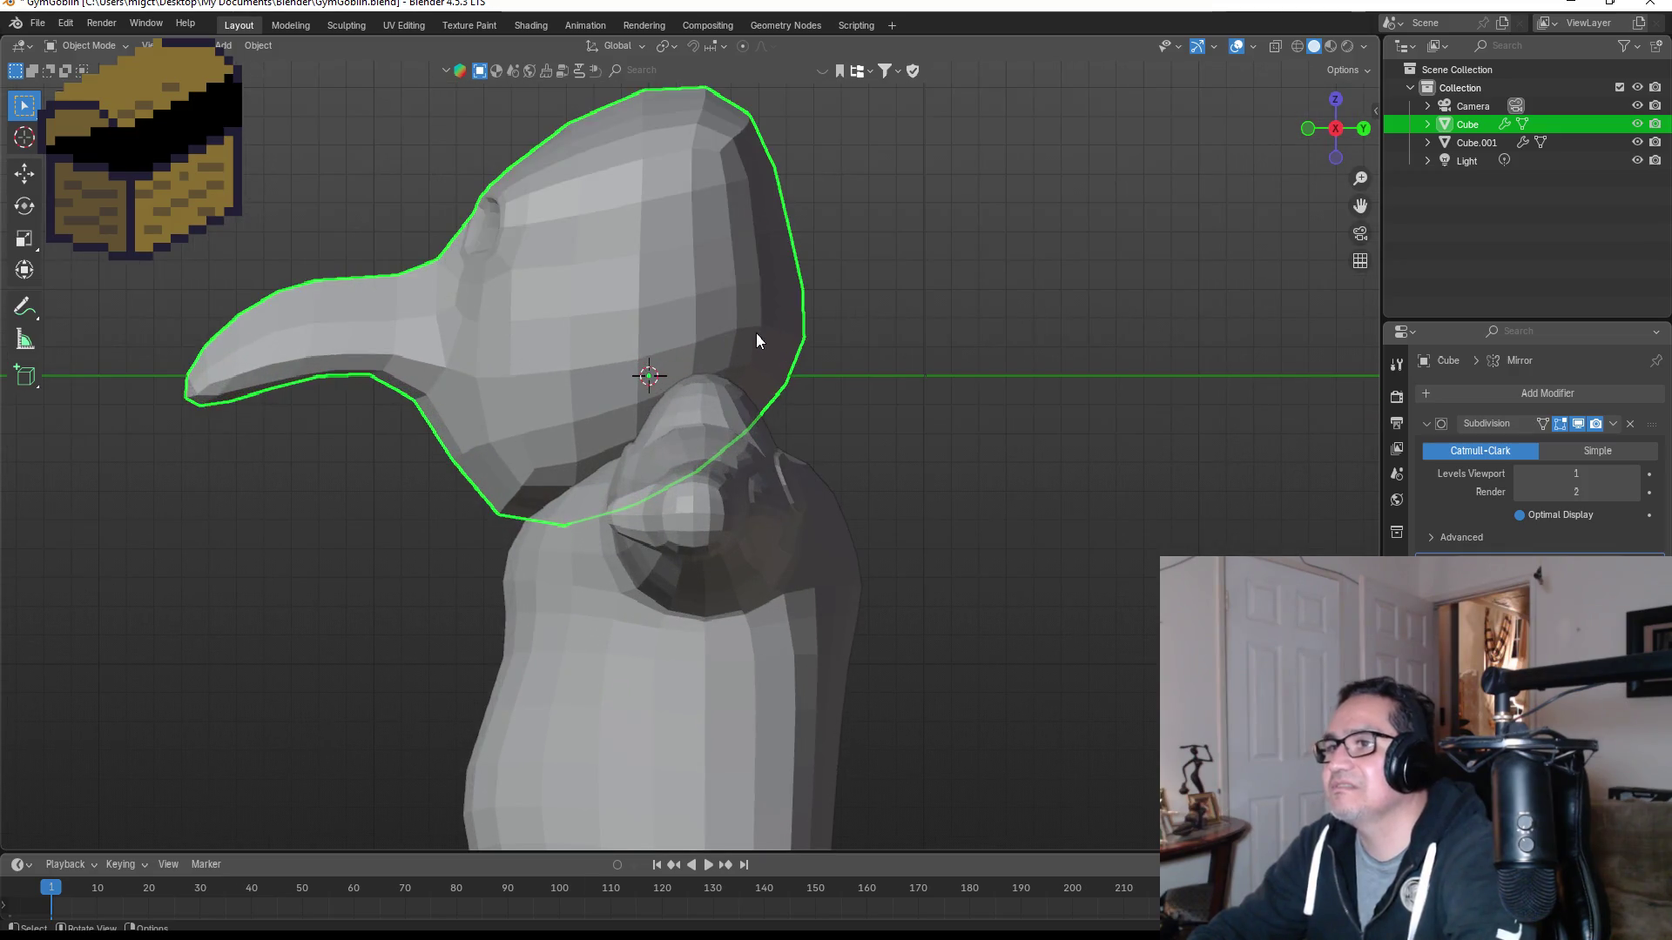
key("Tab")
left_click_drag(699, 74, 779, 139)
key("z")
left_click(711, 168)
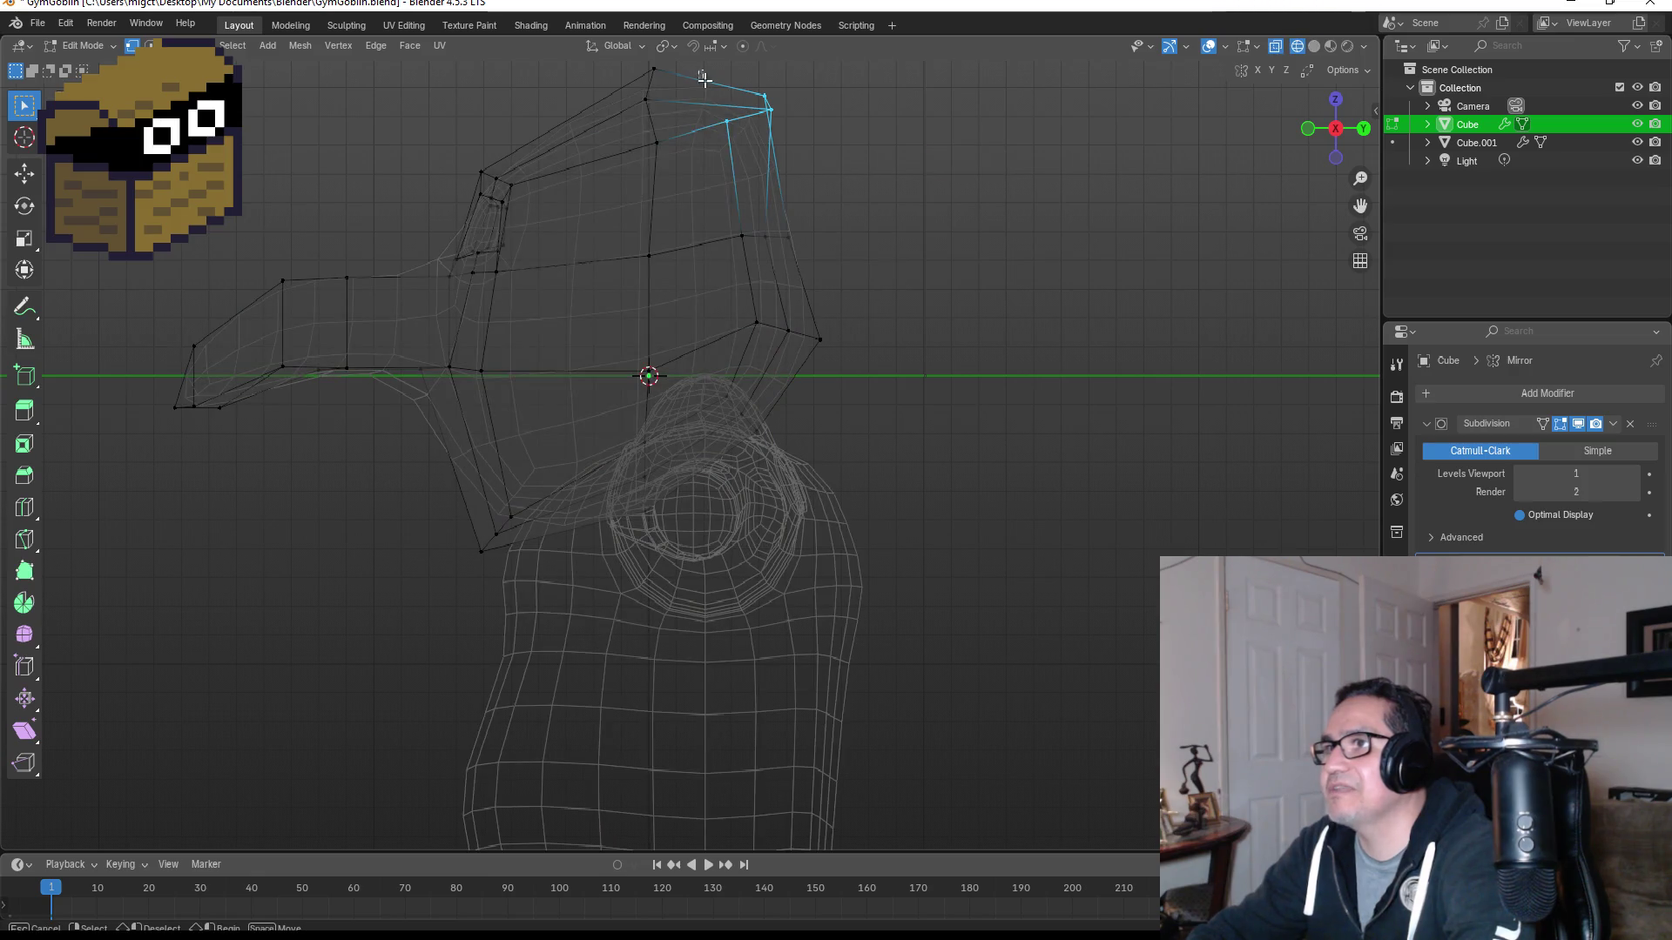
key("g")
left_click(901, 187)
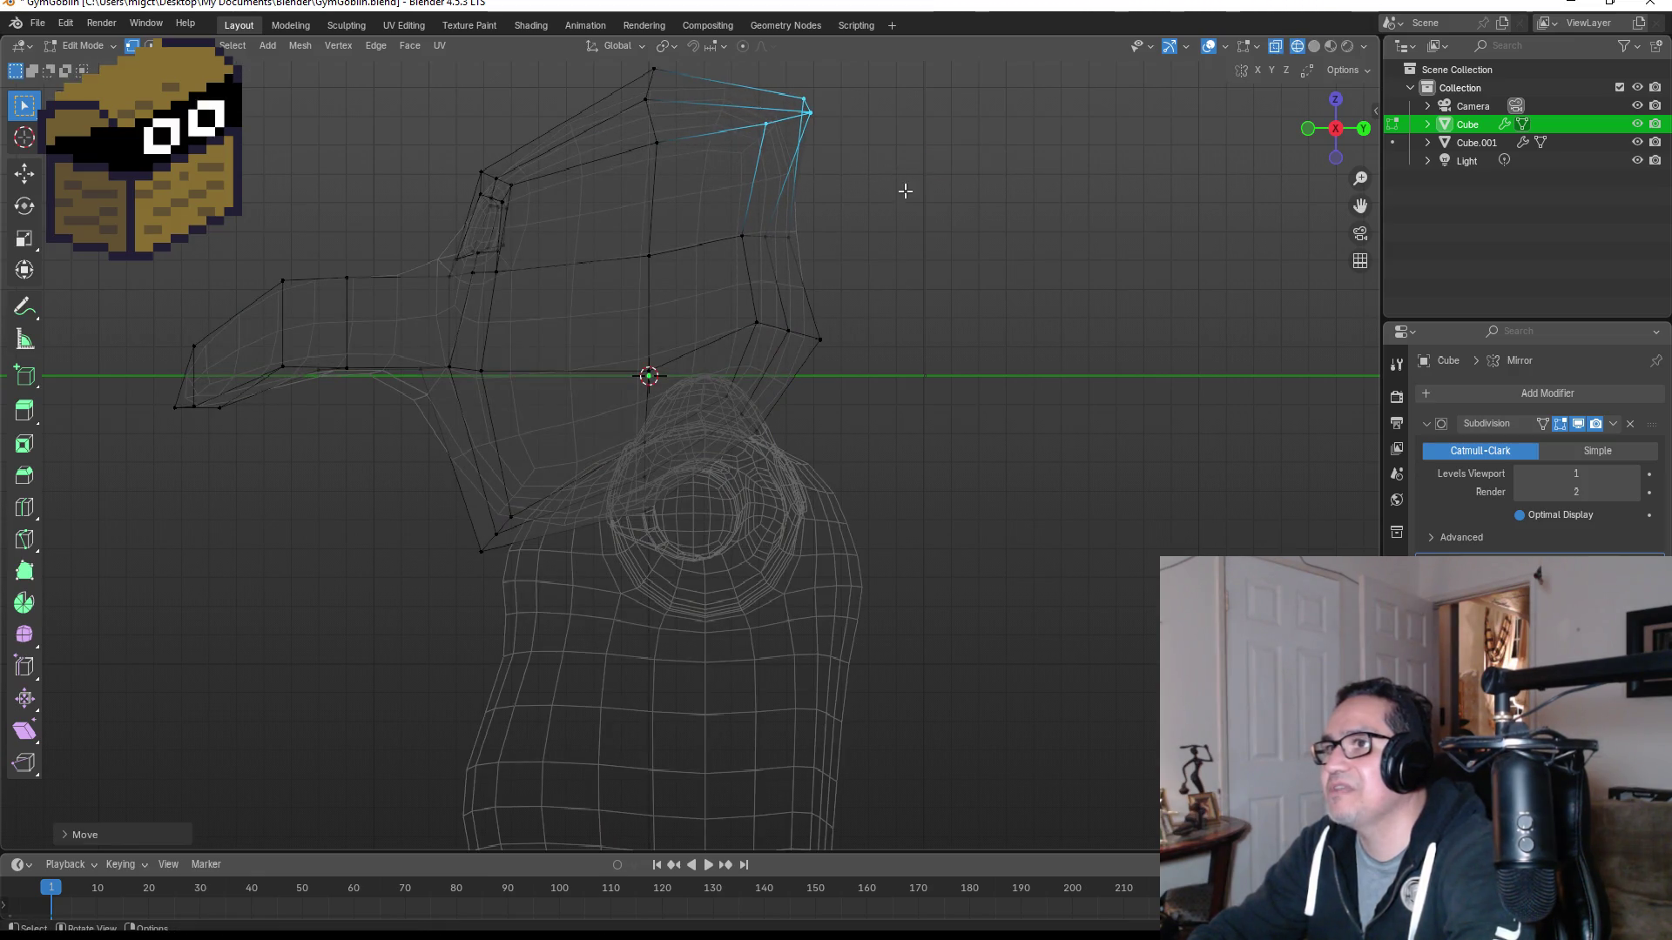
scroll(898, 209, "down", 2)
key("Caps_Lock")
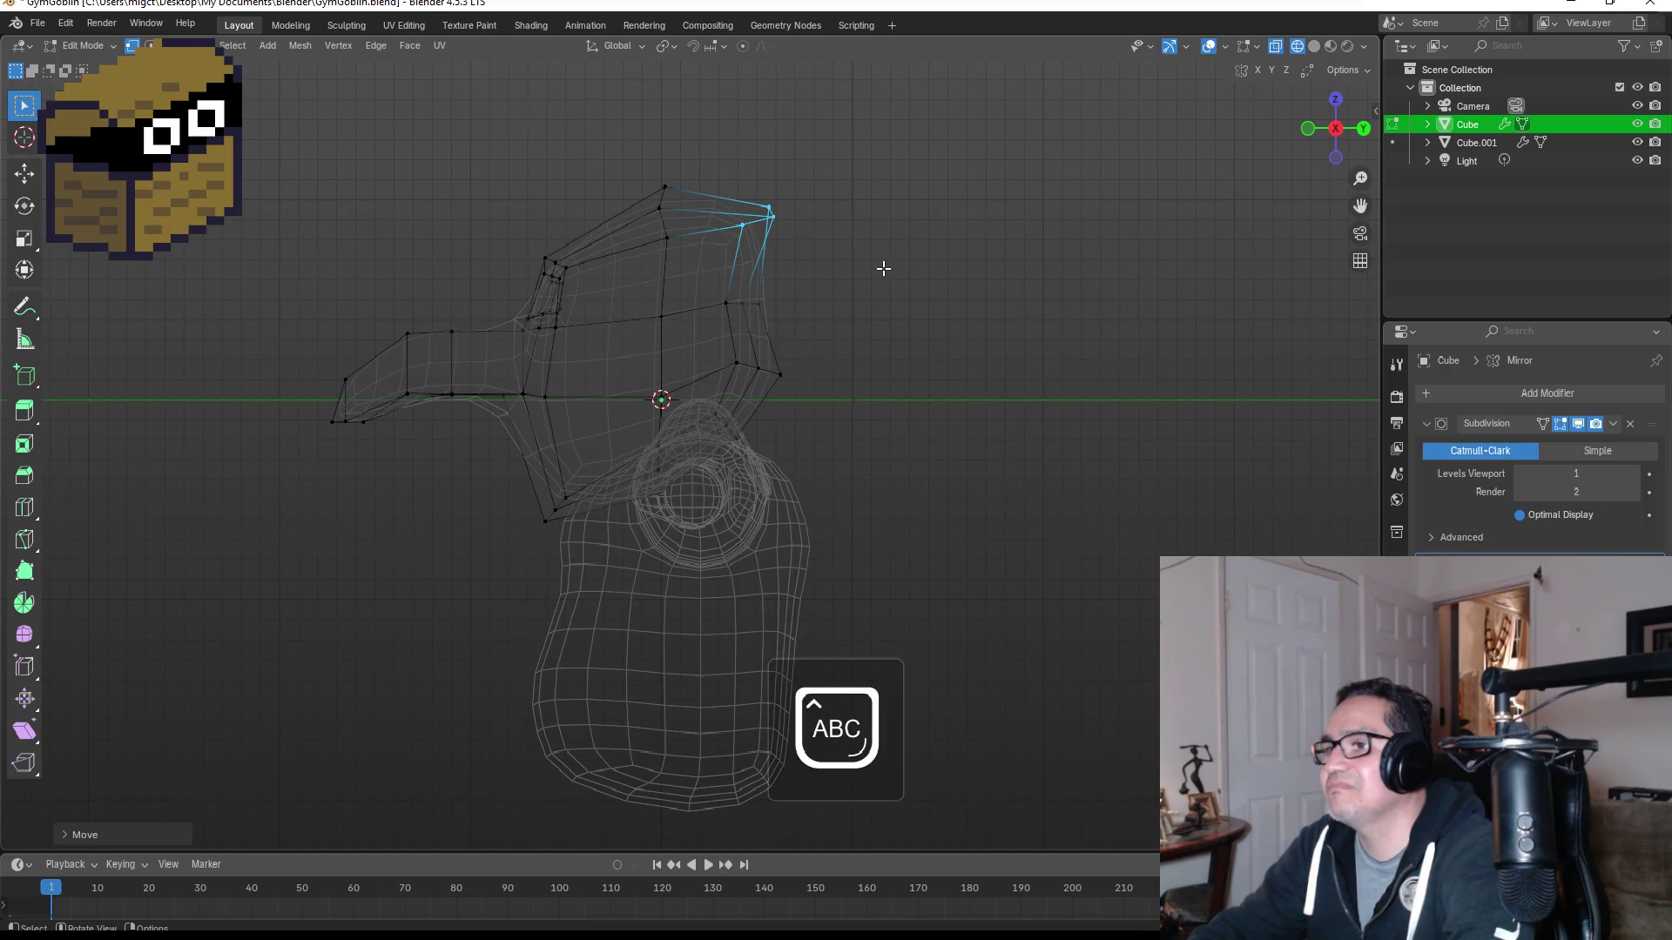
key("Tab")
mouse_move(880, 277)
middle_mouse_down()
mouse_move(892, 303)
mouse_move(979, 305)
mouse_move(296, 274)
middle_mouse_up()
Step: Return to solid shading and select the head's top faces in face select mode
key("Tab")
middle_click_drag(481, 228, 705, 325)
key("z")
left_click(814, 325)
mouse_move(862, 336)
middle_mouse_down()
mouse_move(758, 284)
mouse_move(714, 320)
middle_mouse_up()
left_click(593, 329)
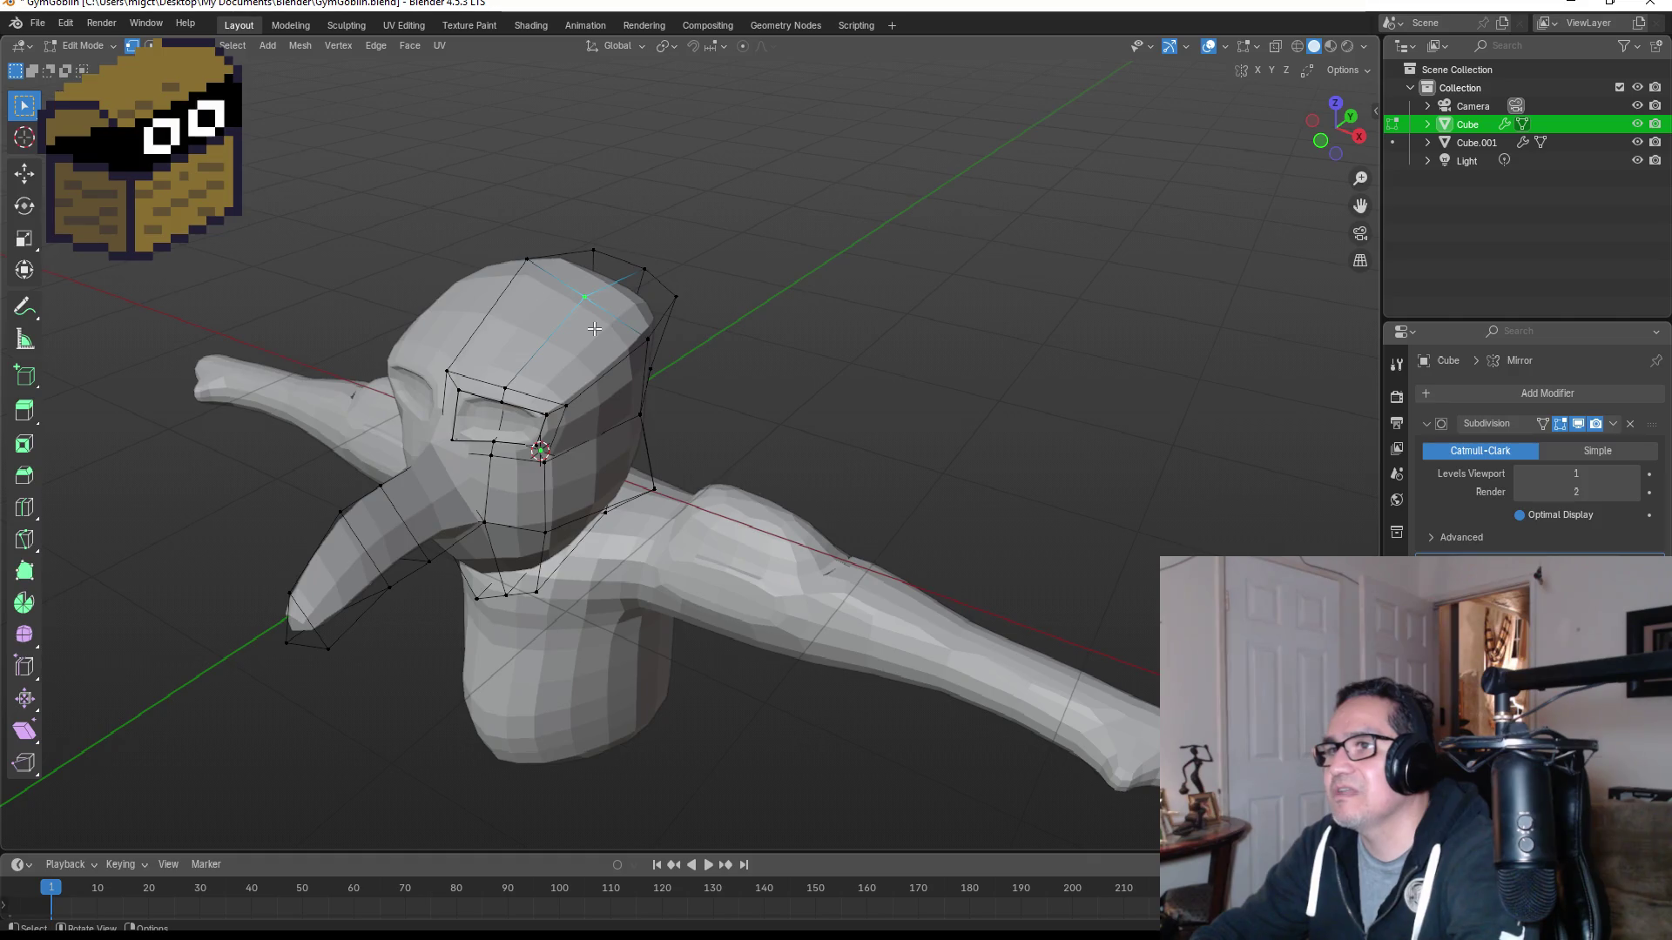
key("3")
left_click(595, 322)
left_click(635, 296)
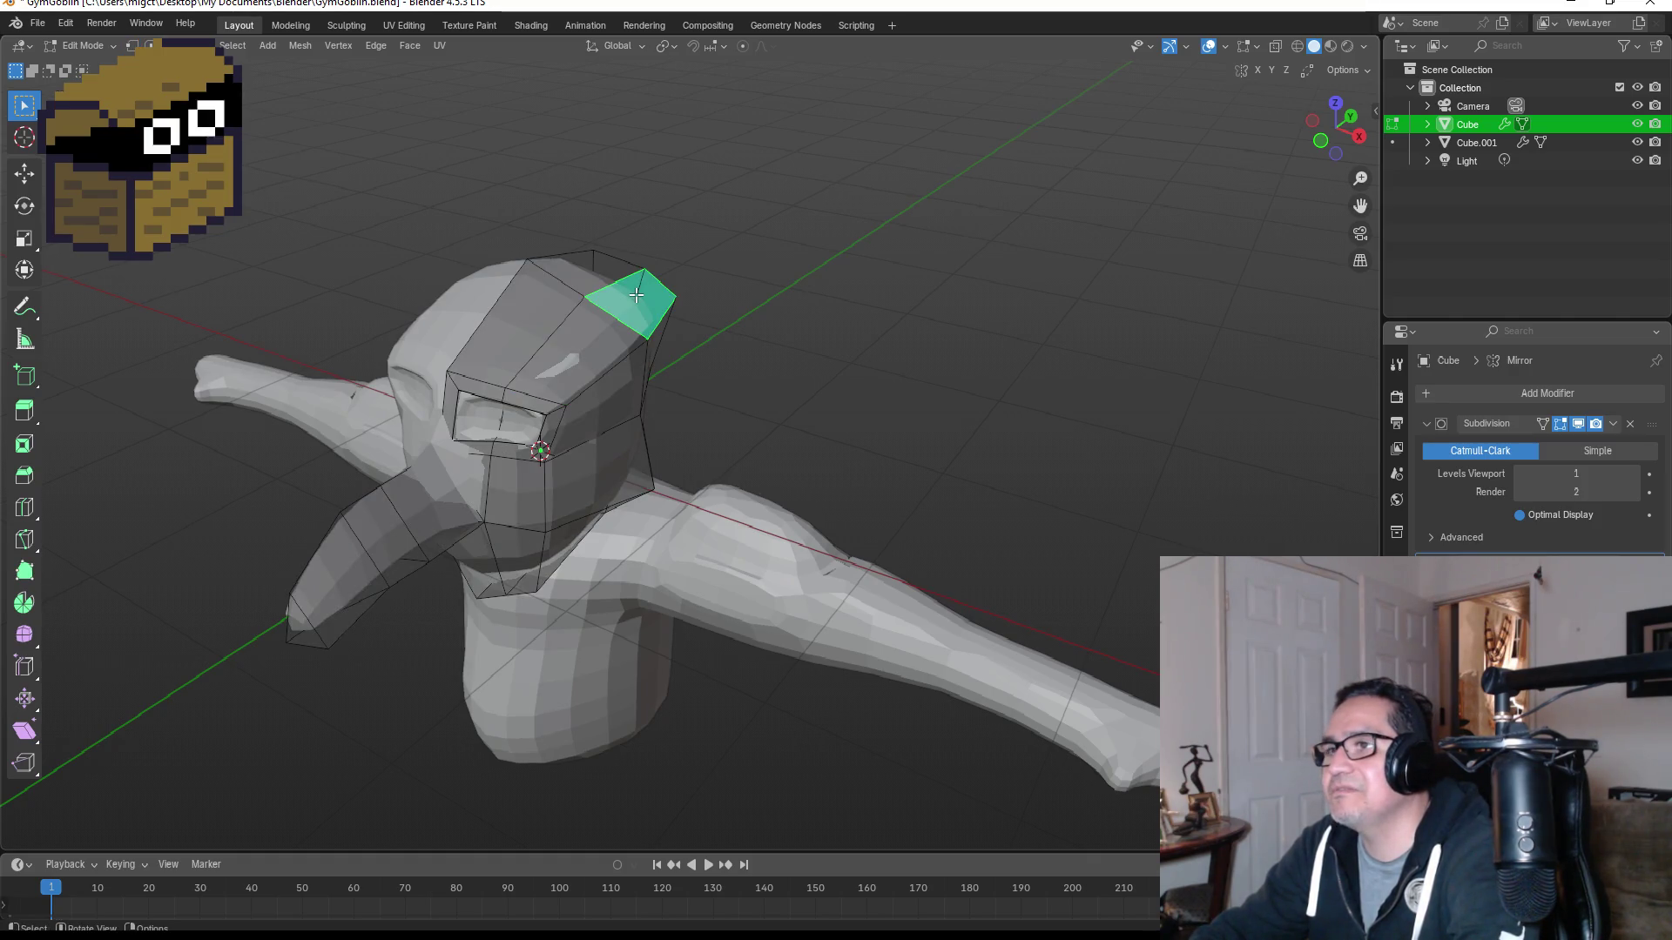
left_click(585, 333)
middle_click_drag(586, 331, 634, 324)
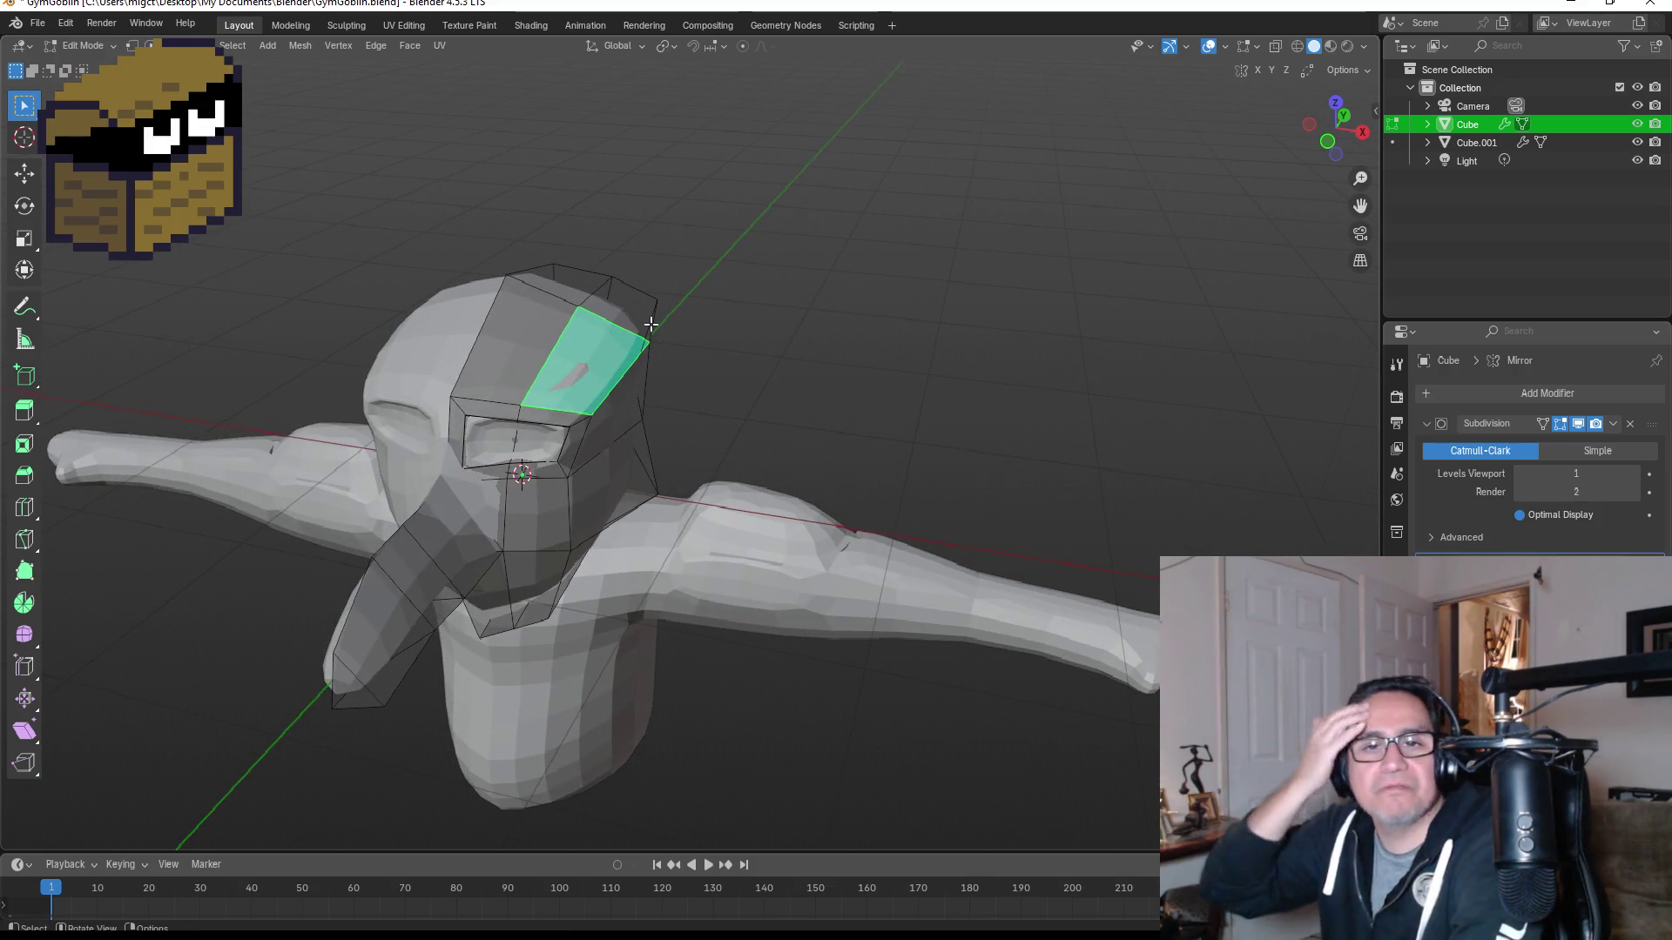
Step: Inset the top-right face of the head
left_click(632, 308)
mouse_move(632, 309)
middle_mouse_down()
mouse_move(749, 336)
mouse_move(727, 335)
middle_mouse_up()
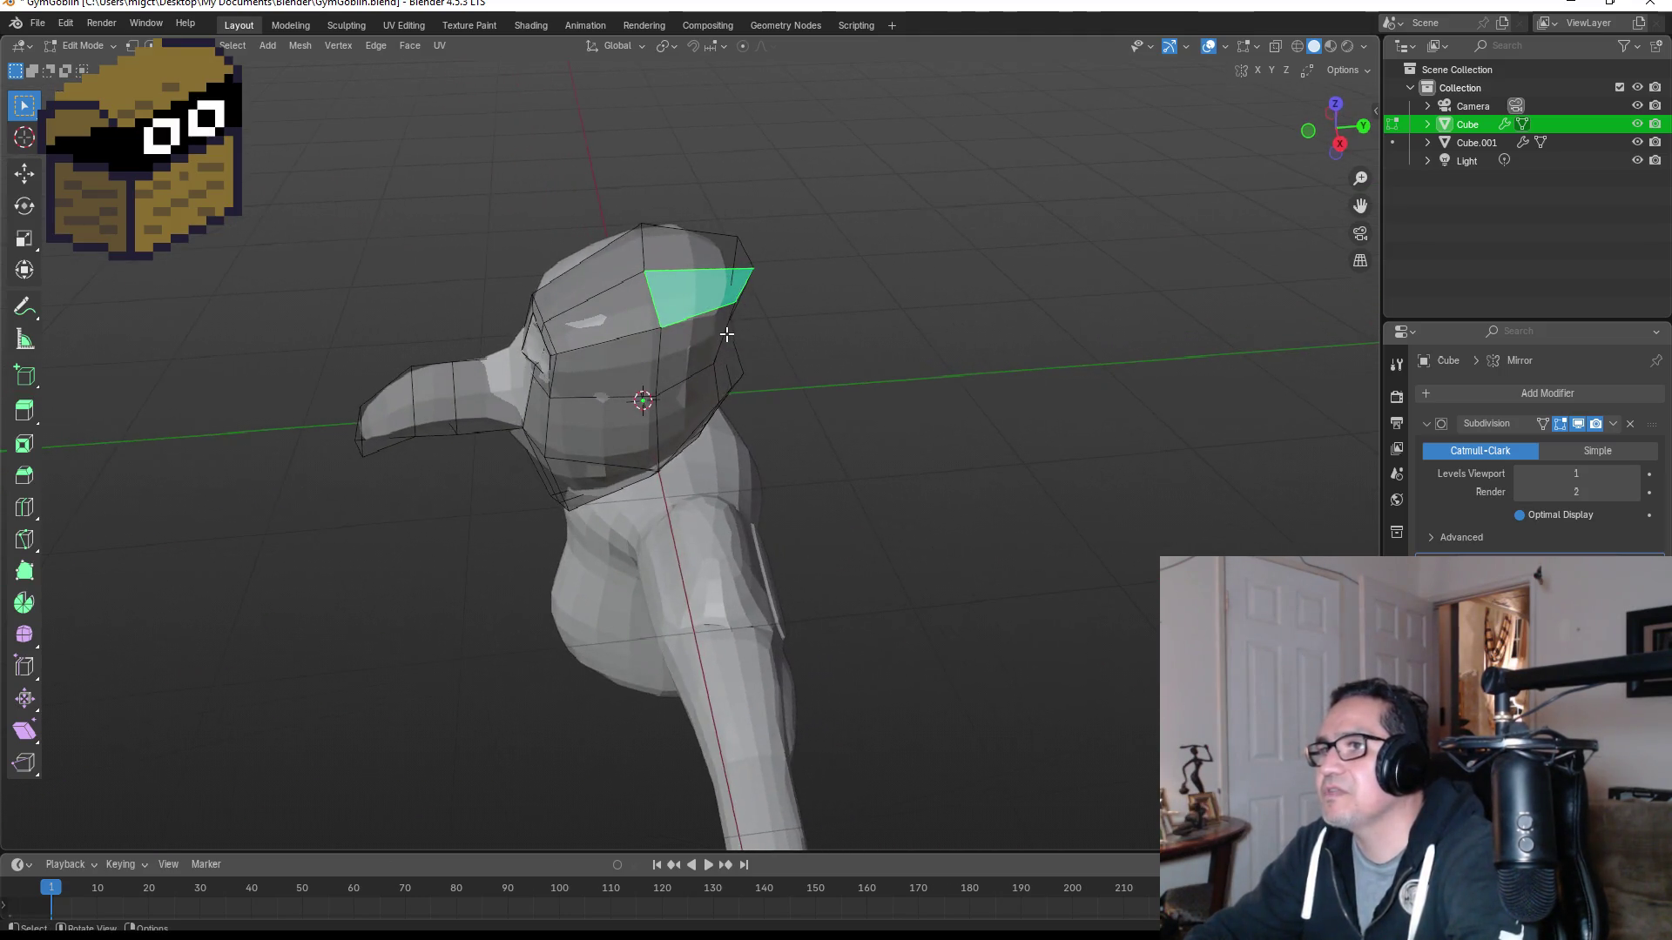
key("i")
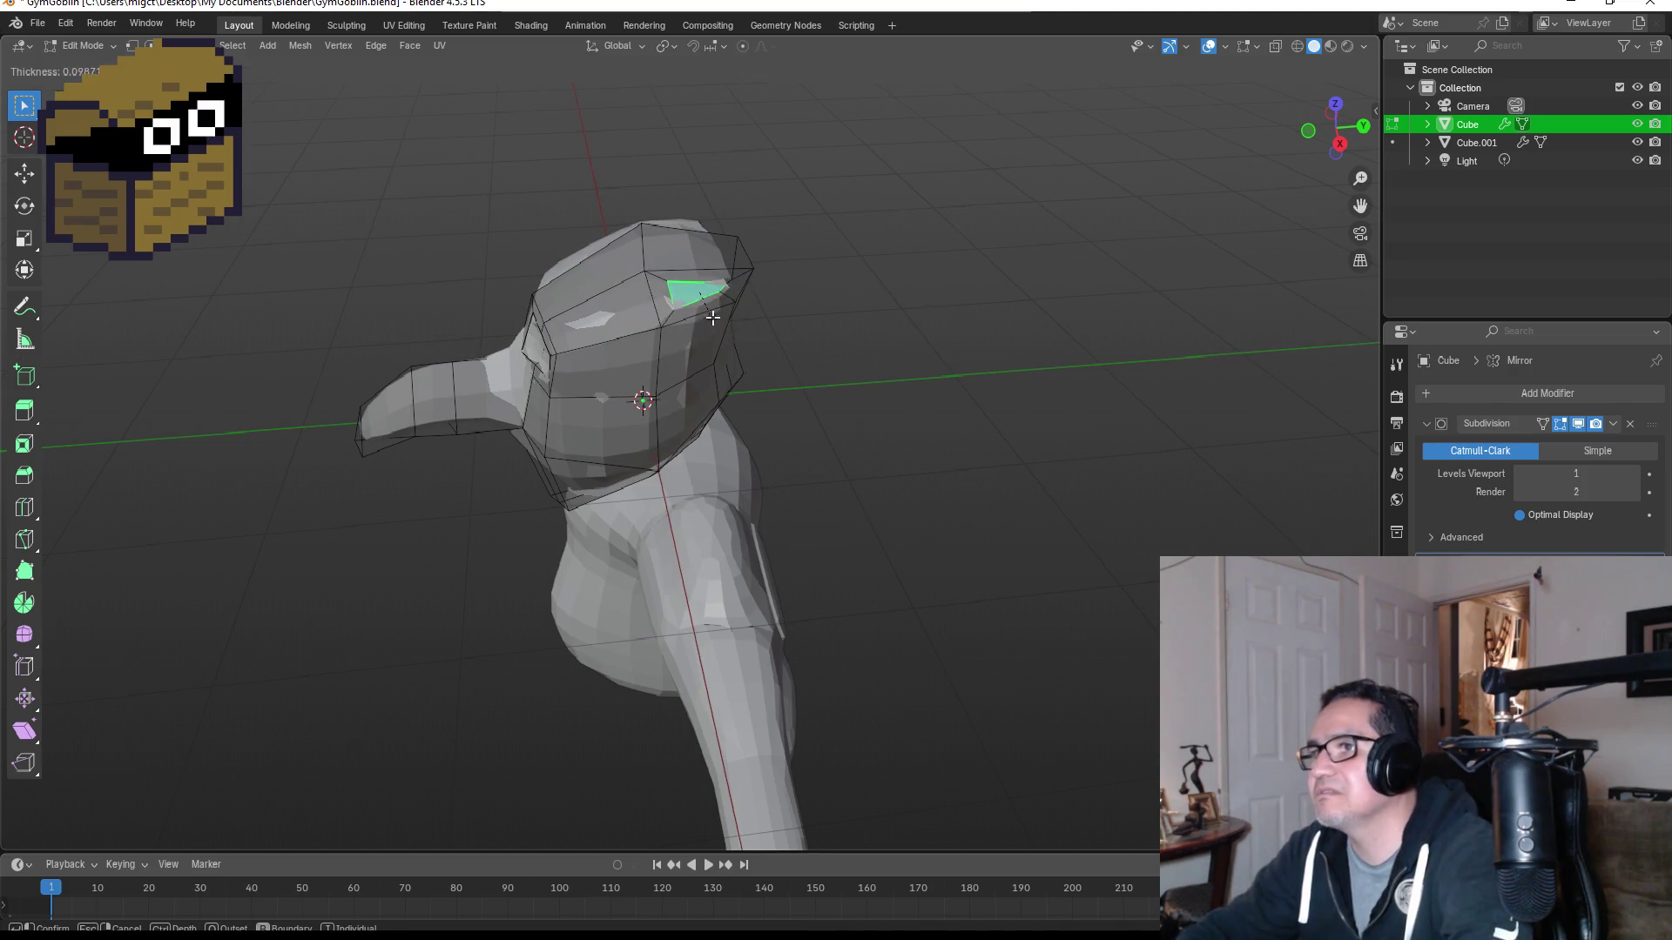
left_click(717, 312)
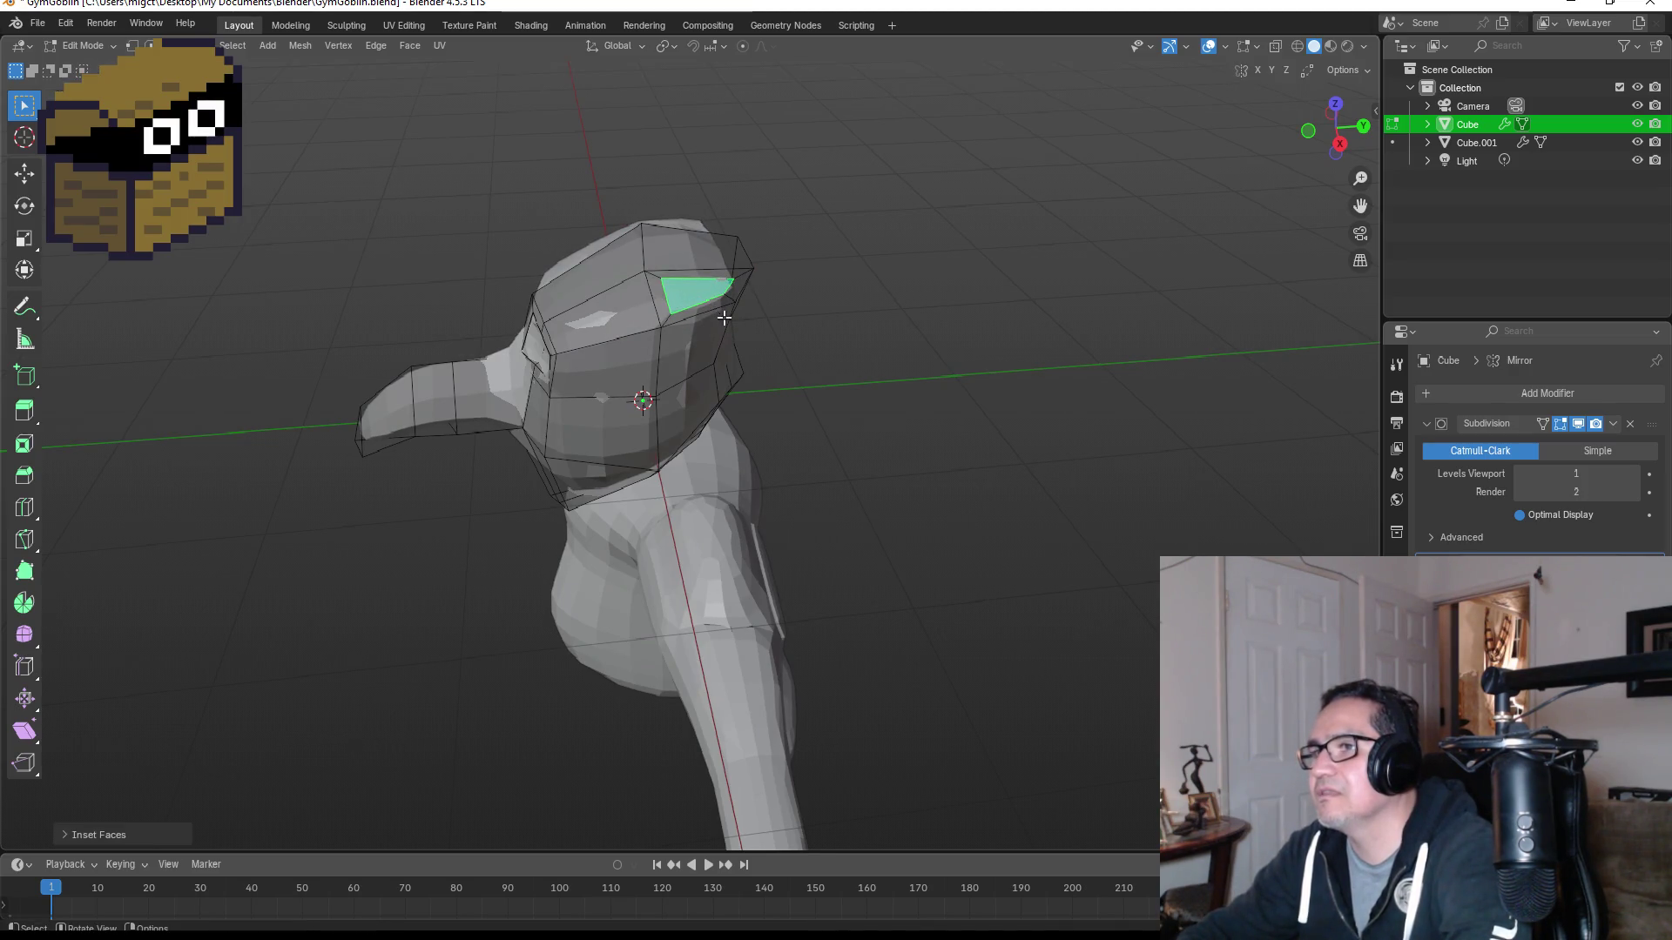
Step: Try extruding the inset face into an ear from the front view, then undo it
key("KP_1")
key("e")
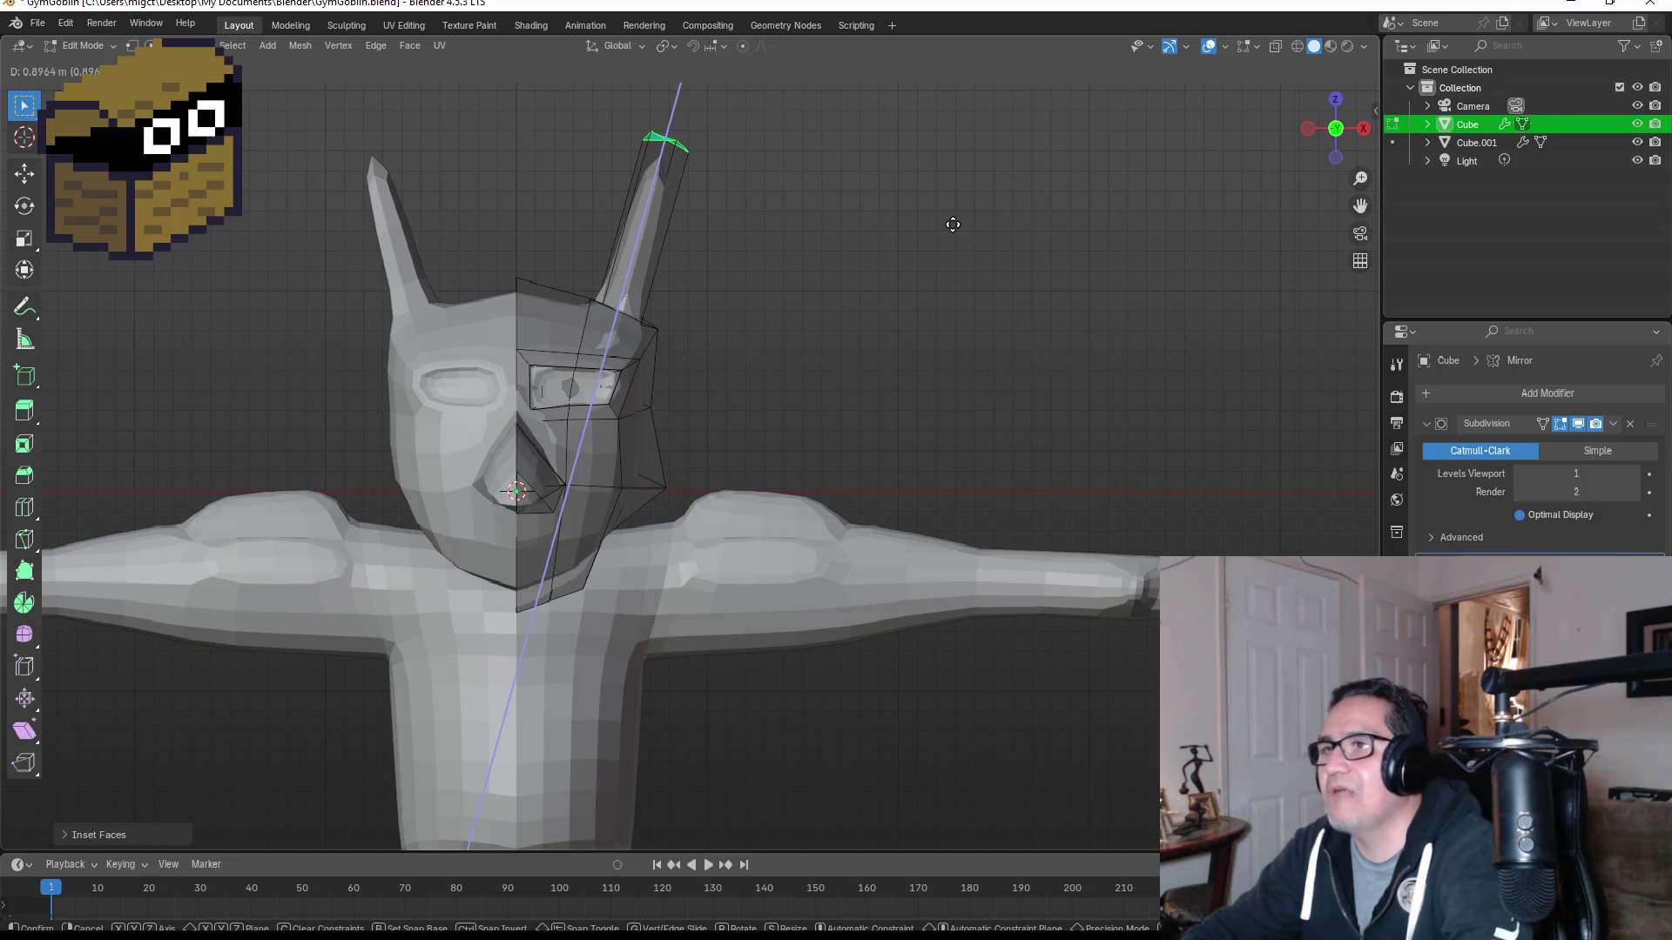
left_click(960, 222)
middle_click_drag(1007, 239, 783, 287)
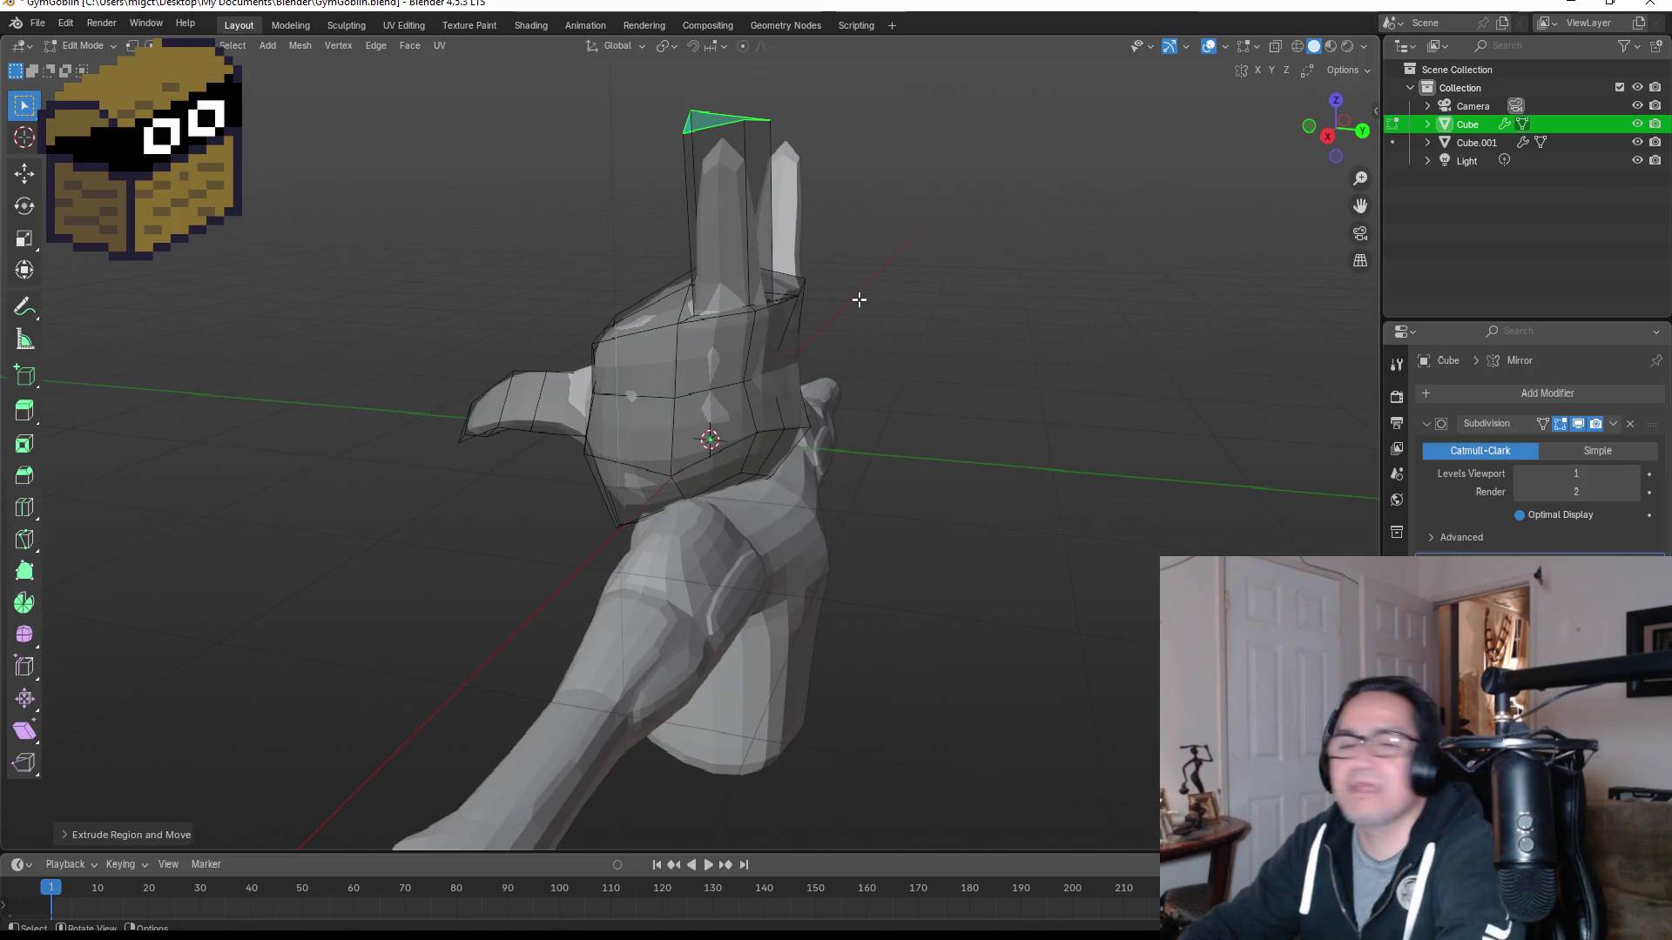
key("ctrl+z")
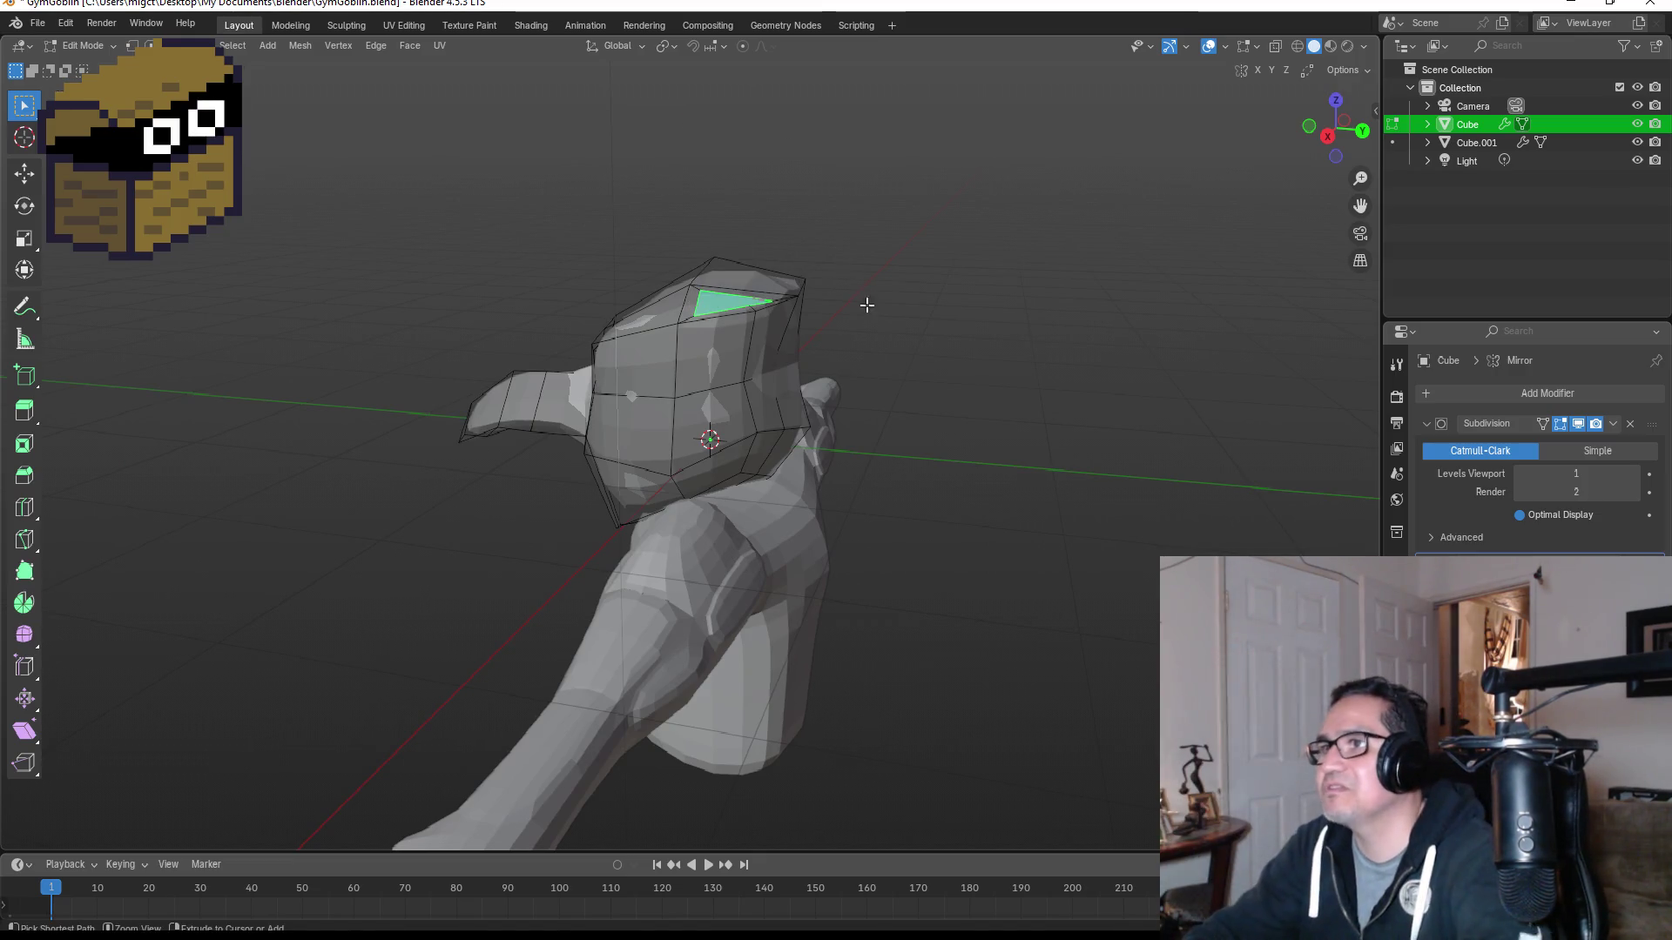
middle_click_drag(876, 354, 891, 467)
Step: In vertex mode, select the inset face's vertices and reposition one of them
scroll(865, 272, "up", 4)
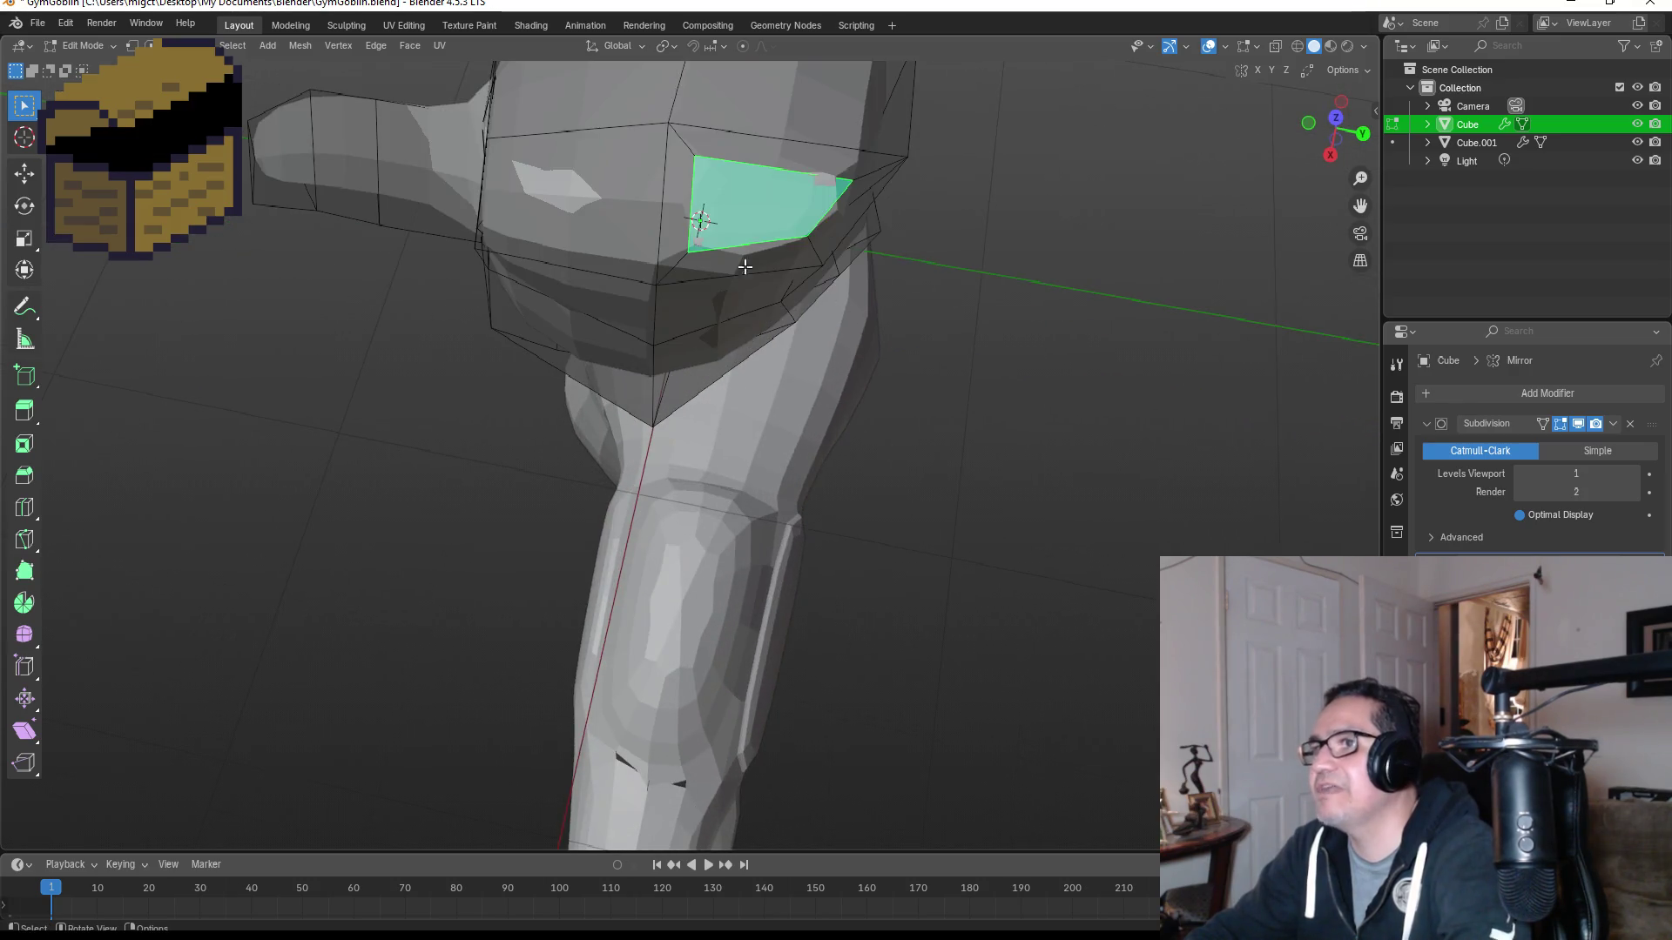
left_click(131, 46)
left_click_drag(686, 153, 701, 183)
left_click_drag(734, 257, 735, 258)
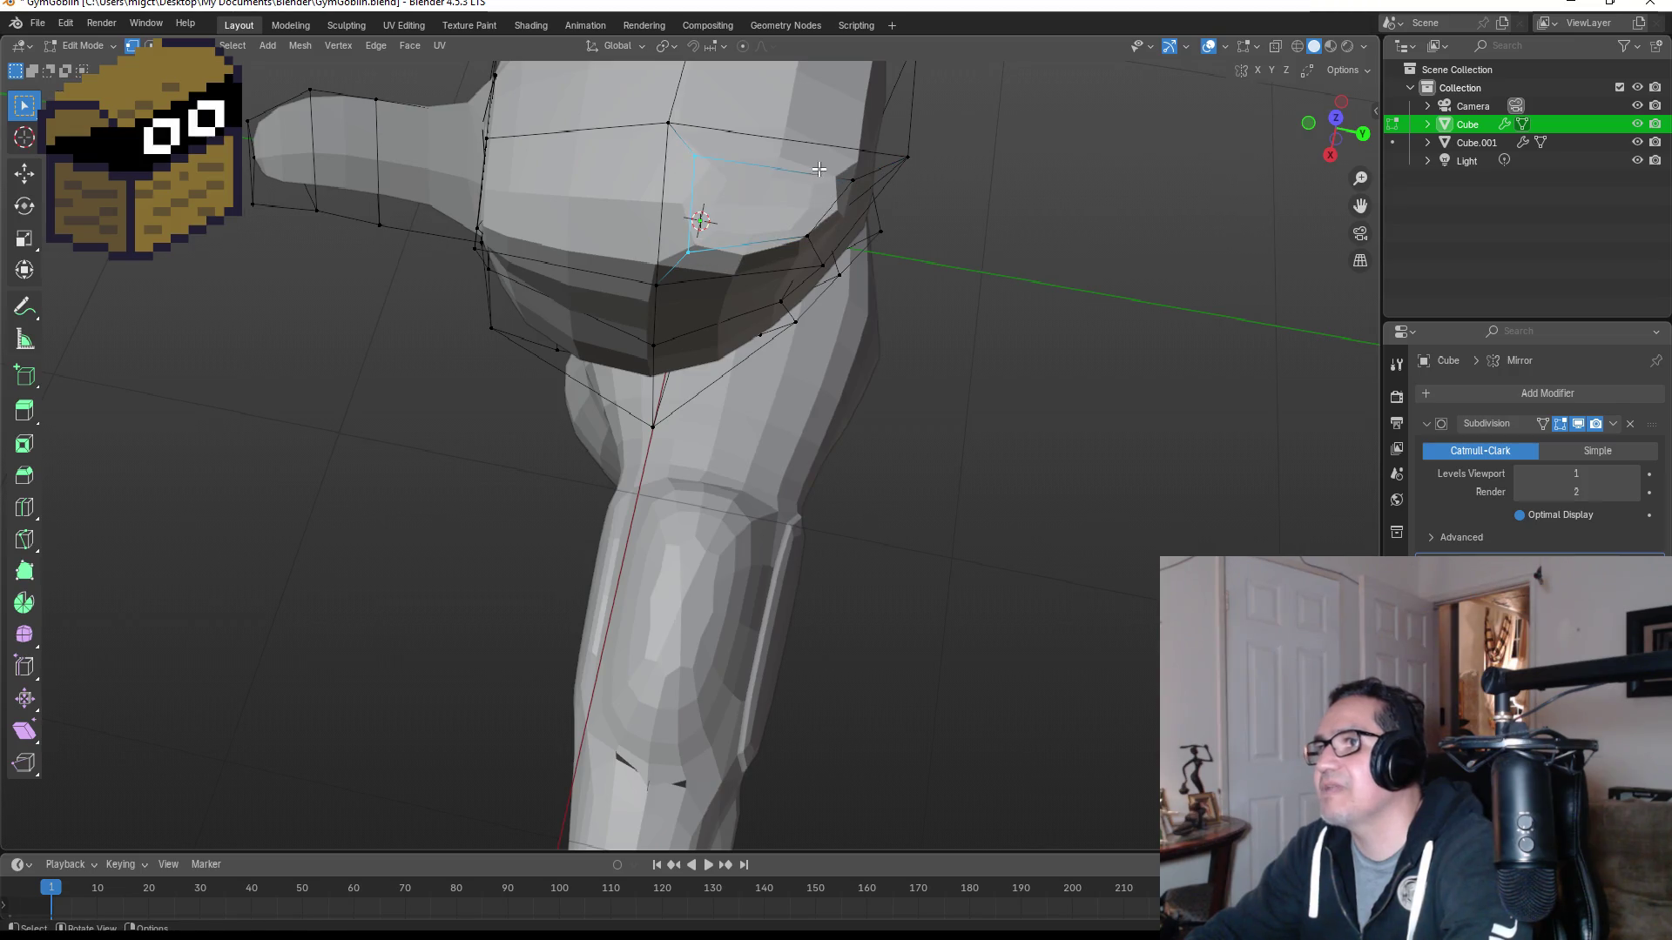
key("g")
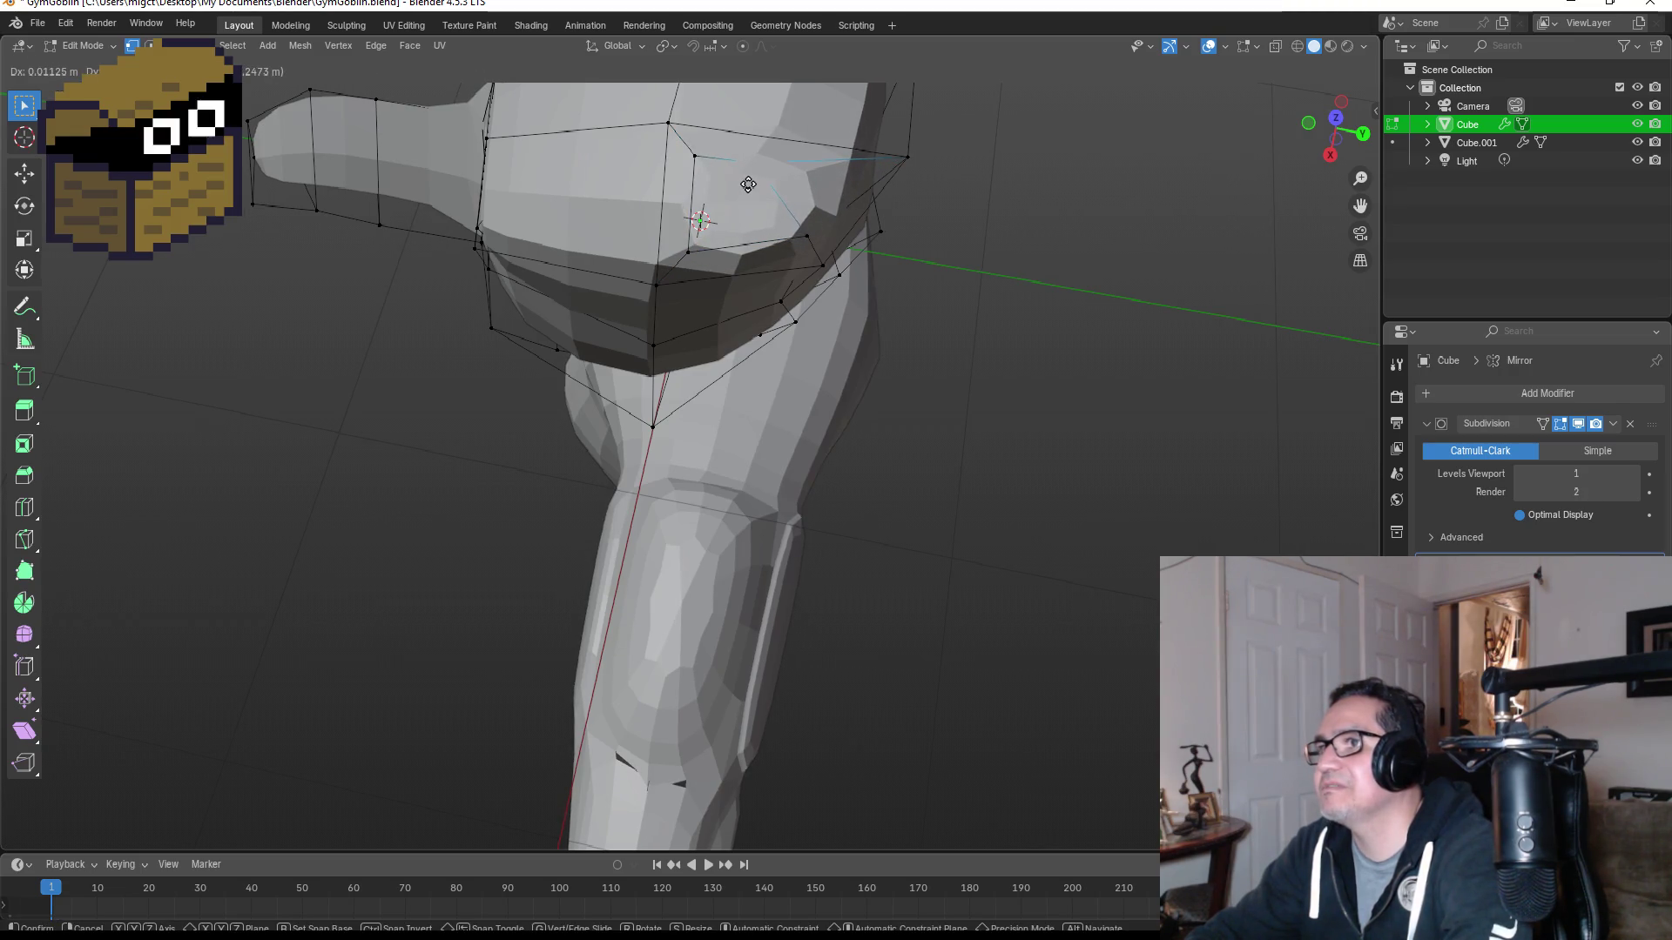
key("x")
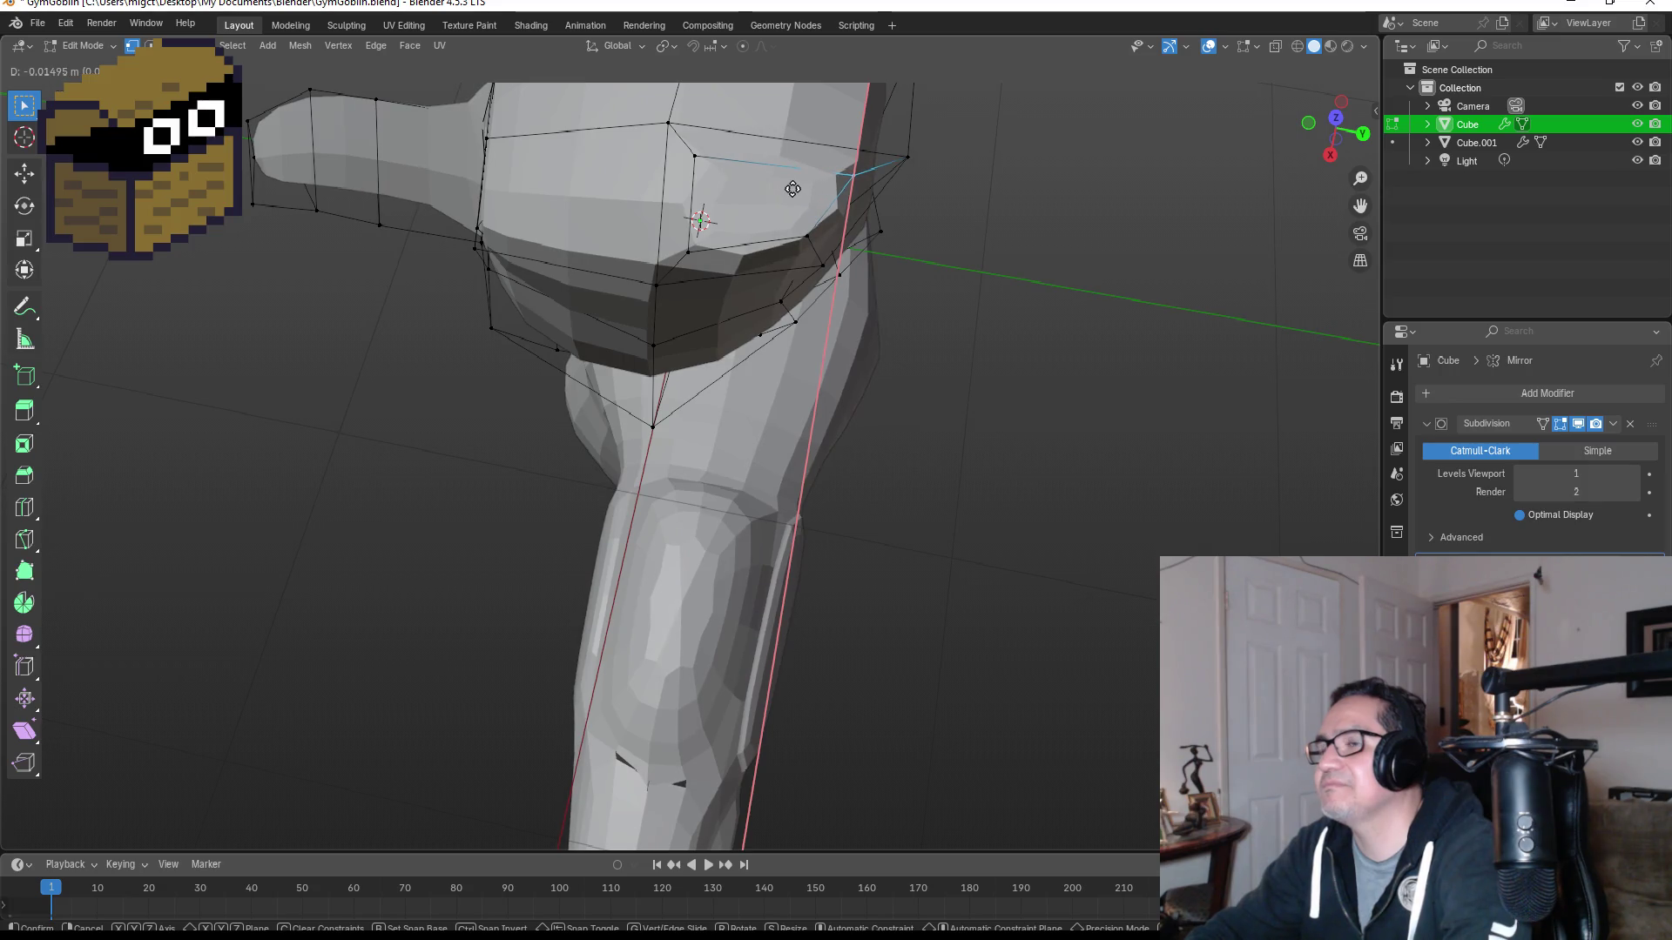
key("y")
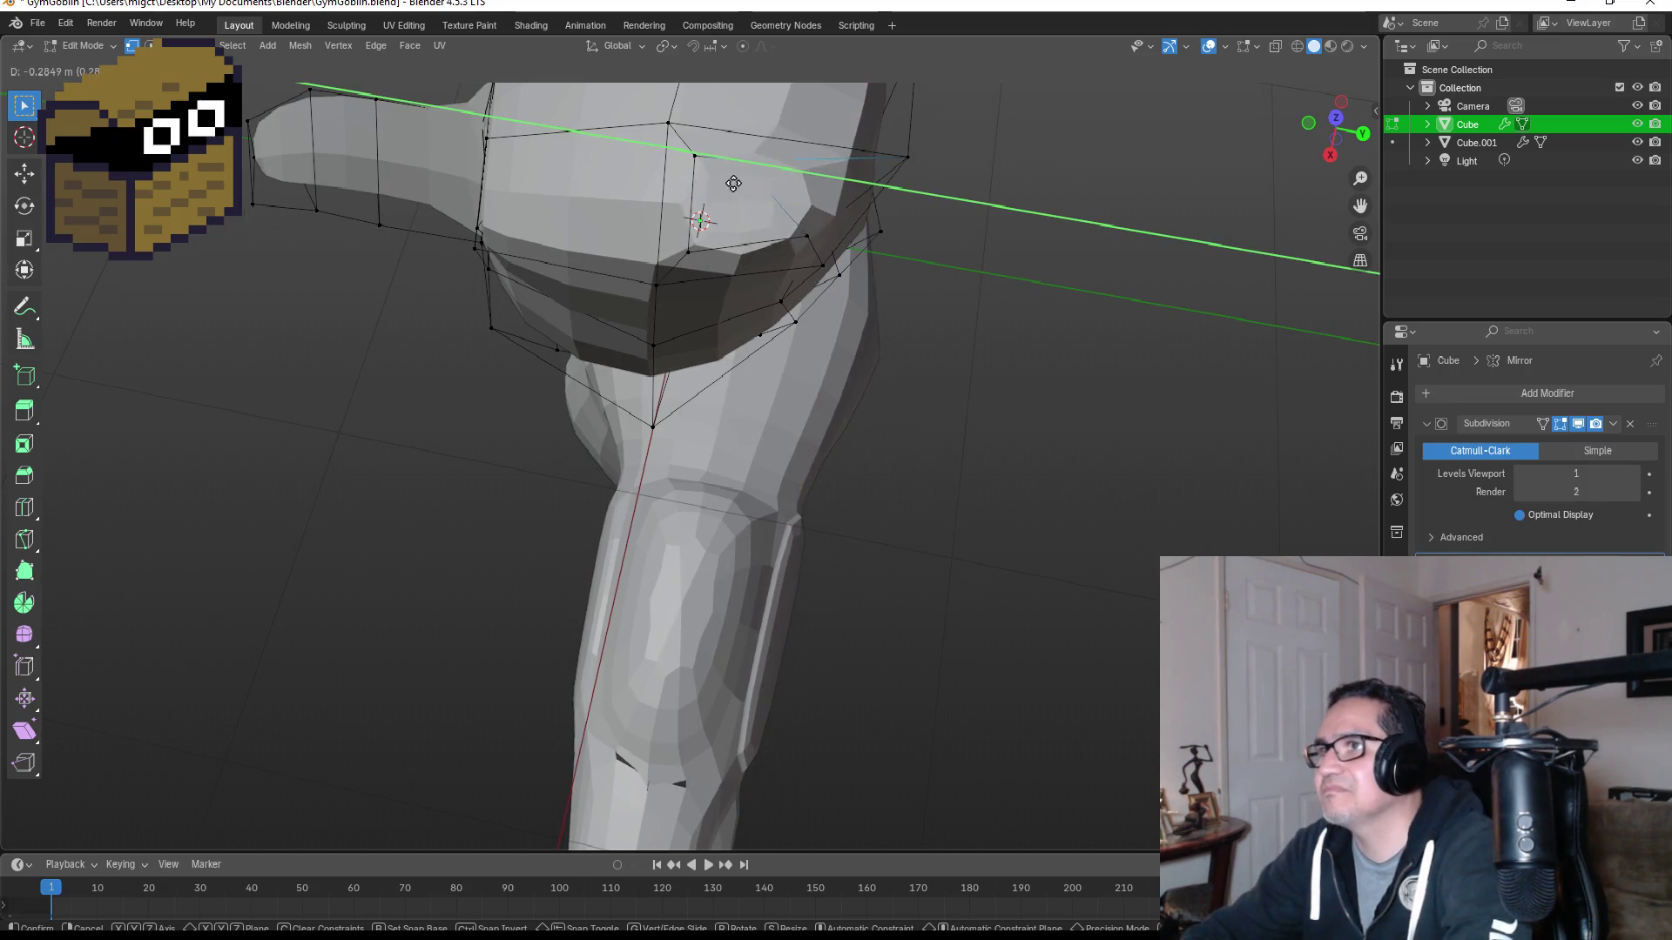
left_click(745, 182)
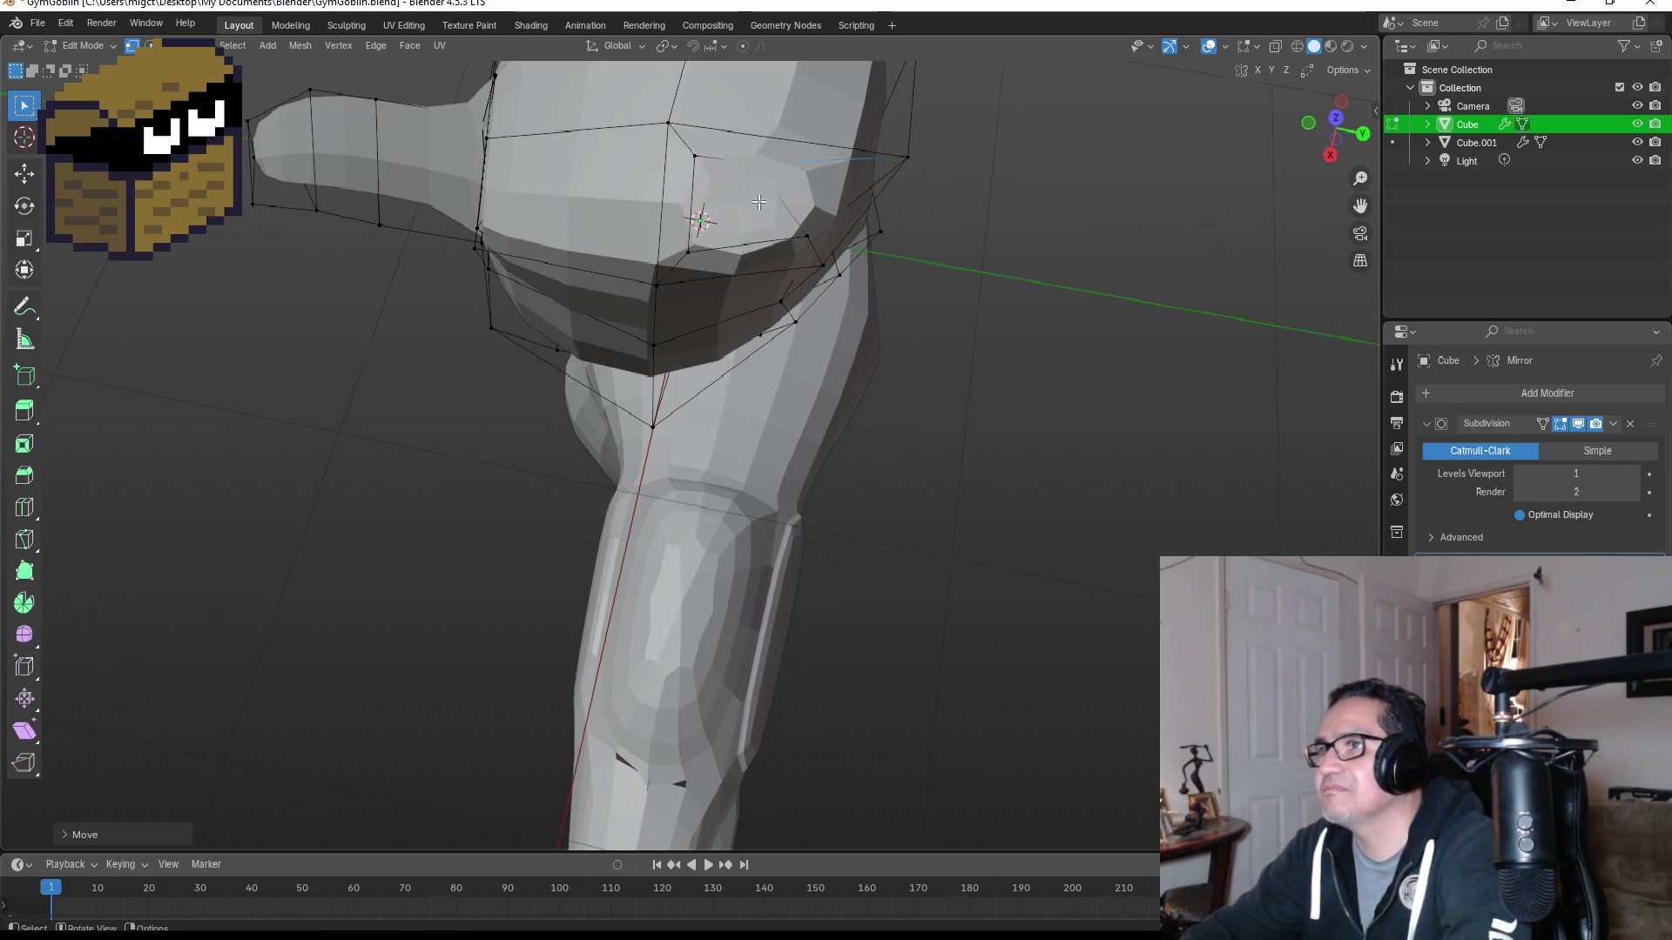
left_click(815, 236)
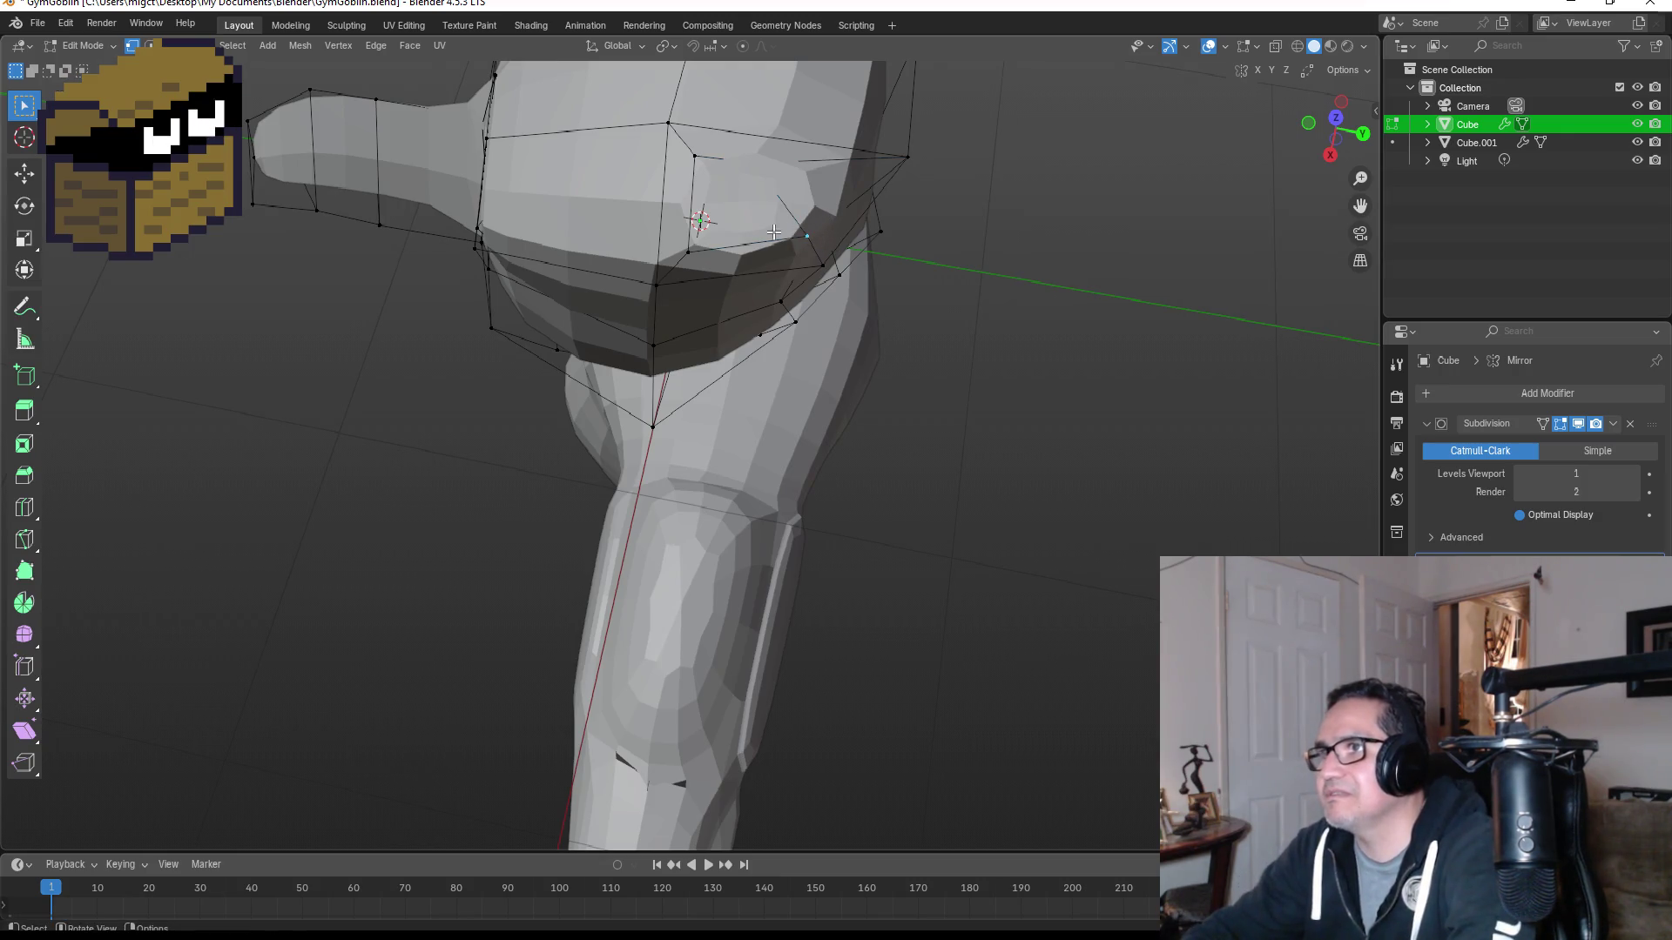
key("g")
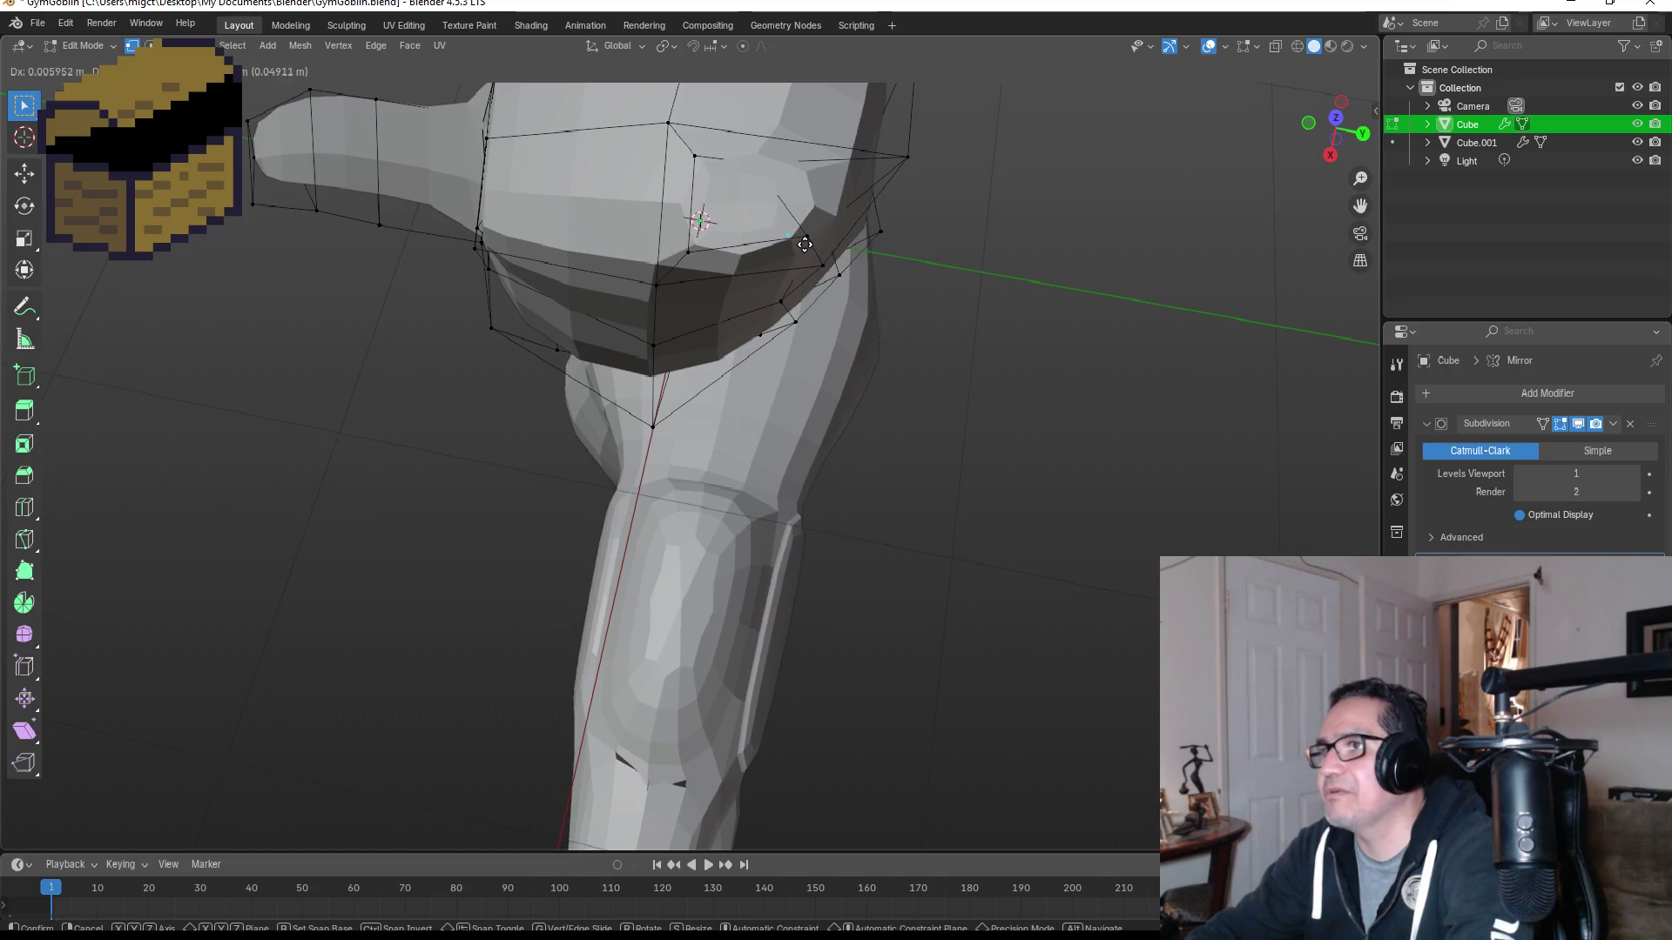
left_click(820, 247)
Step: Merge two inset vertices at center, adjust another vertex, and select the top face
left_click(808, 240)
key("m")
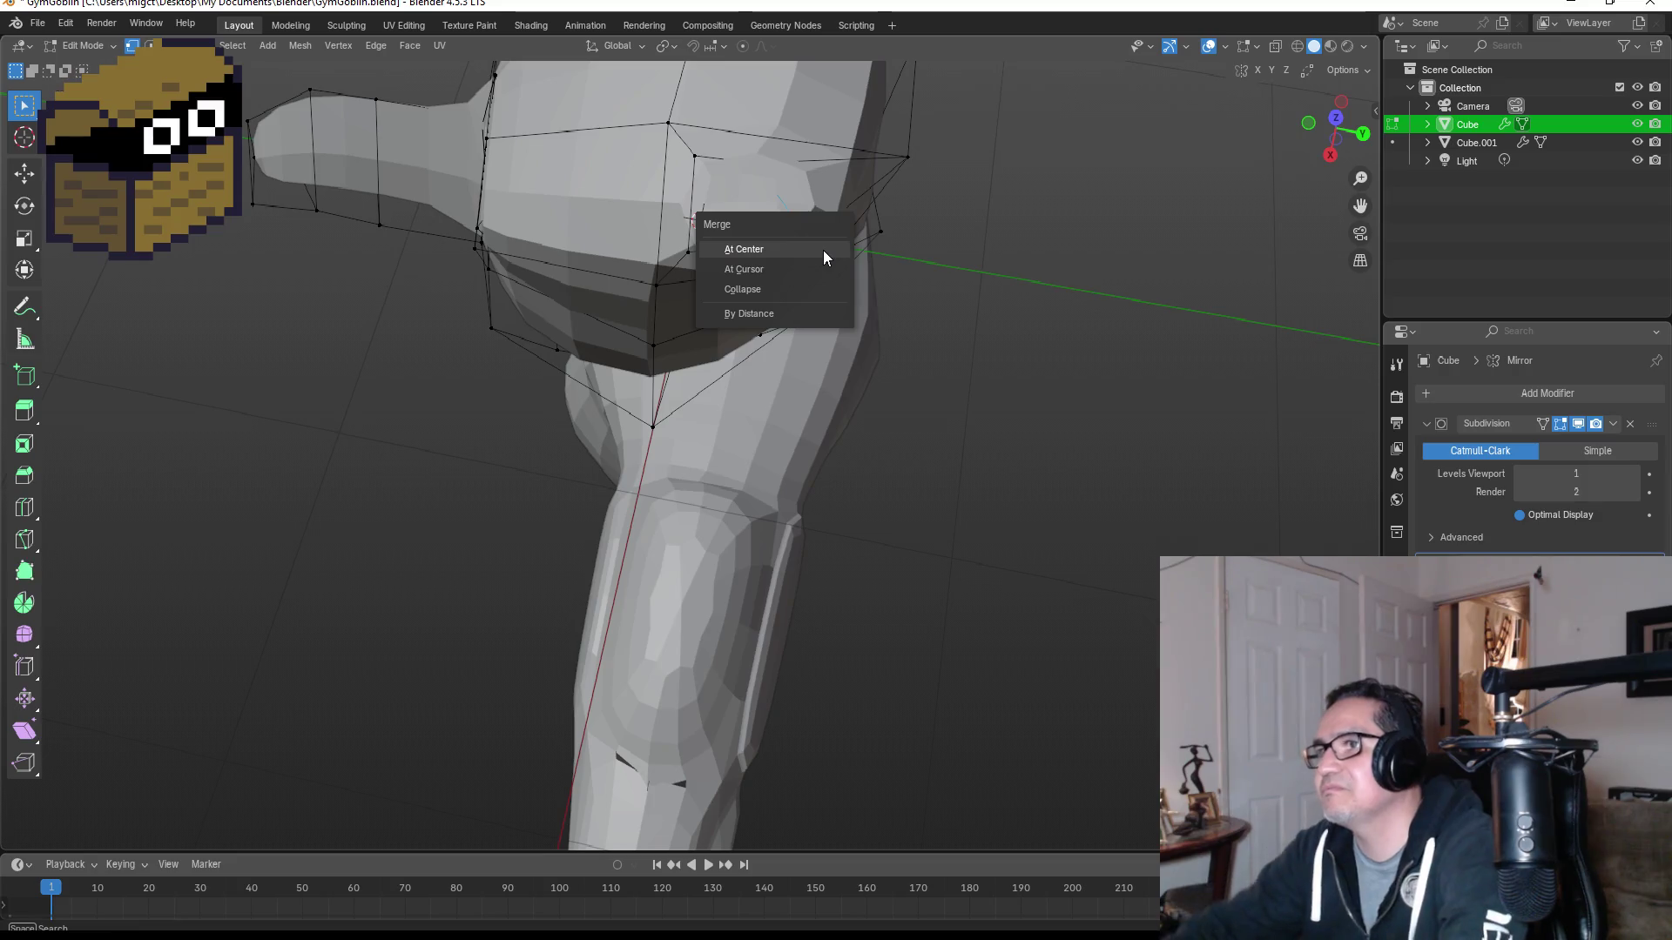
left_click(827, 245)
key("g")
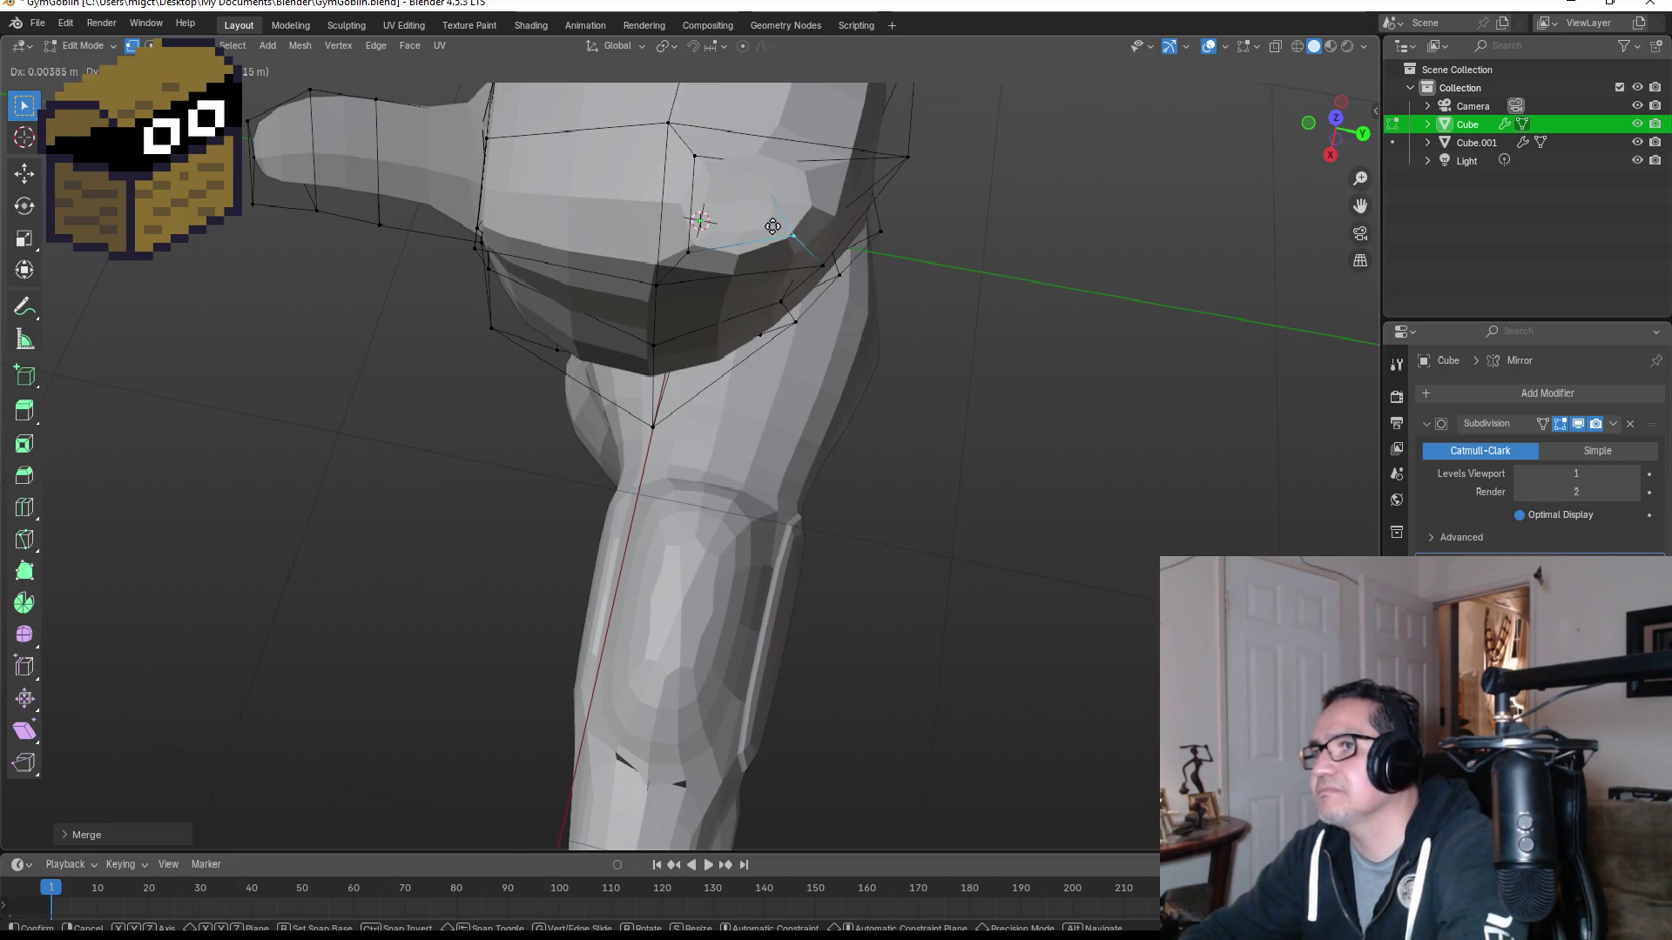
left_click(720, 237)
left_click(696, 248)
key("g")
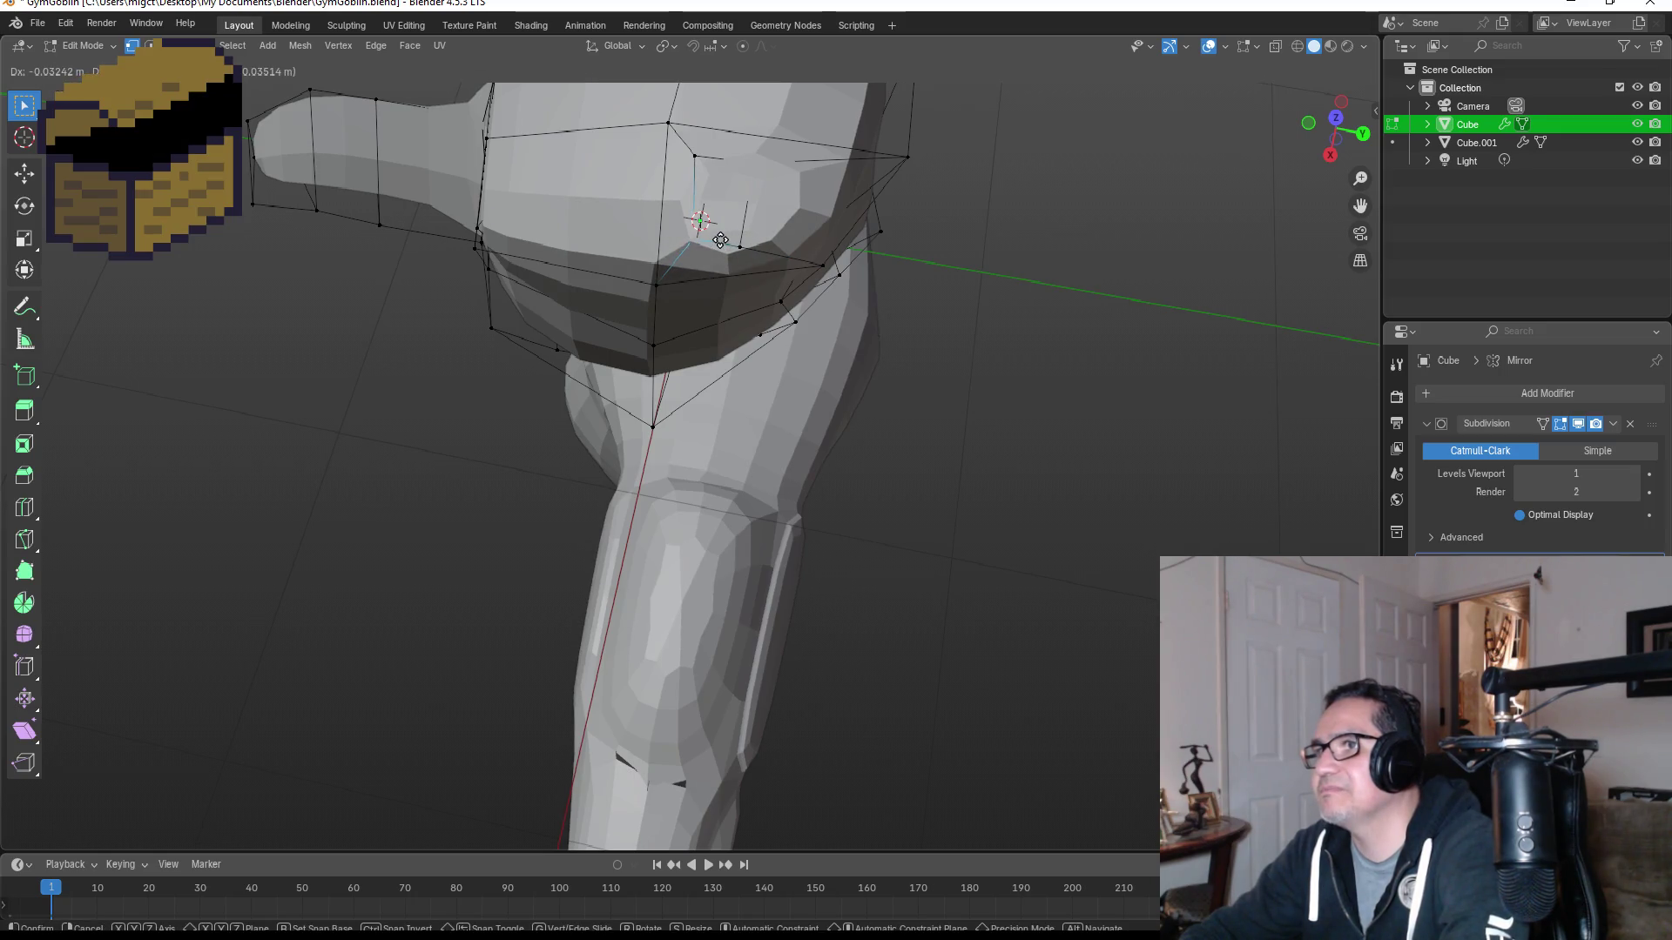
left_click(720, 239)
middle_click_drag(720, 239, 865, 220)
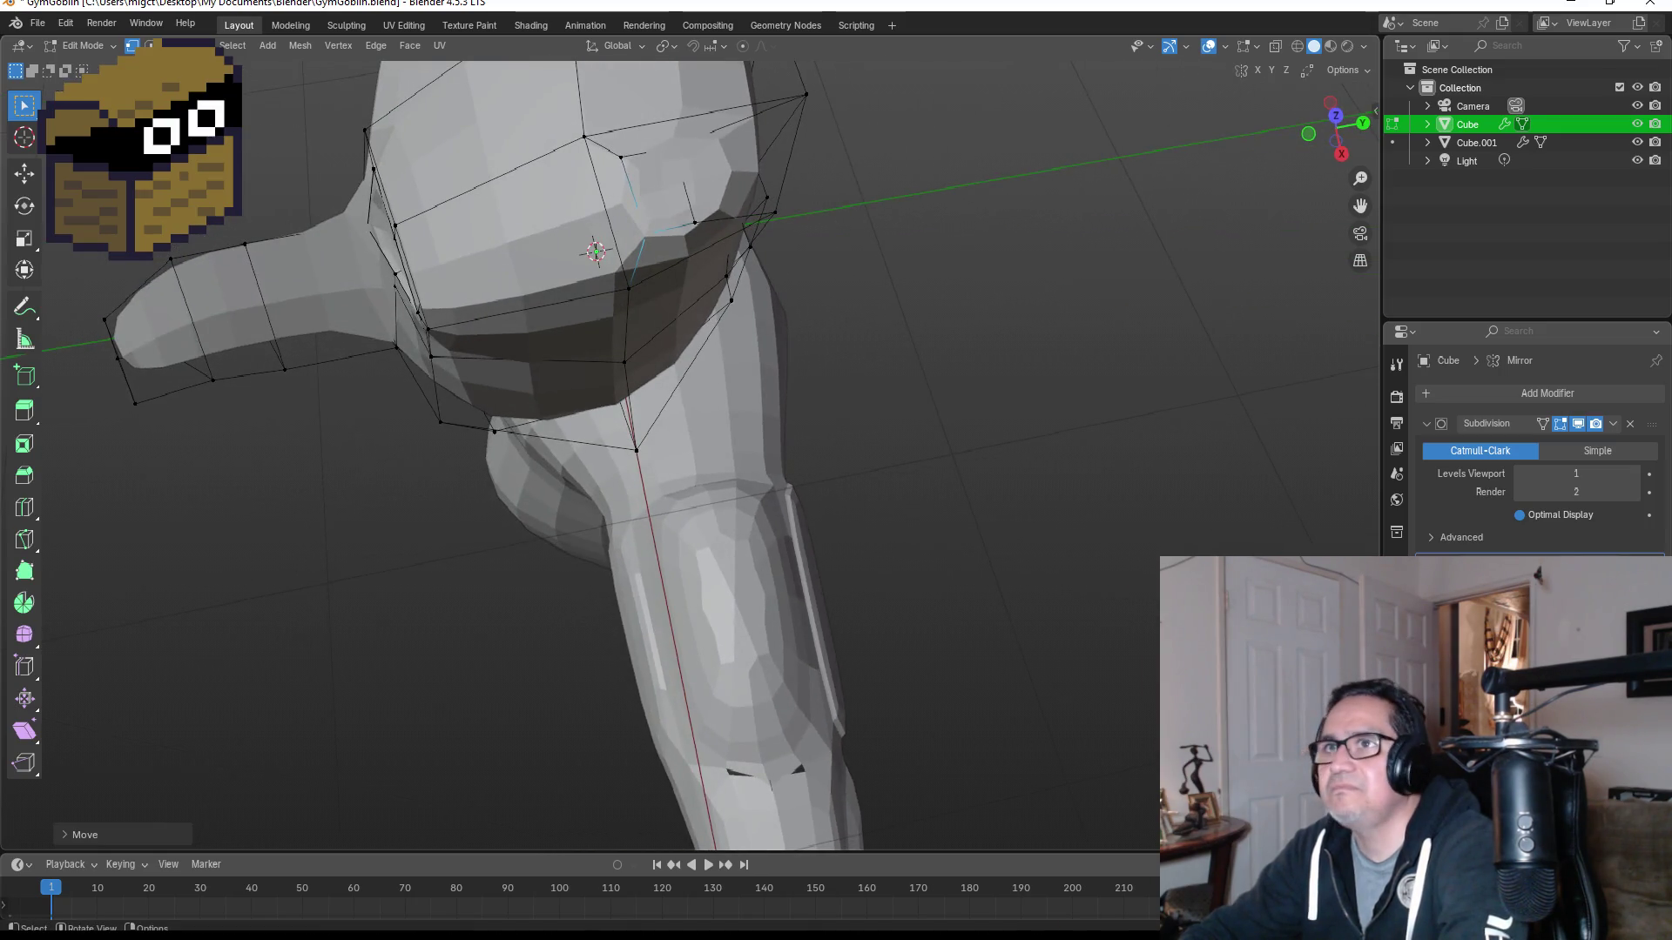
key("ctrl+z")
left_click(669, 188)
mouse_move(669, 188)
middle_mouse_down()
mouse_move(697, 196)
mouse_move(828, 134)
mouse_move(764, 215)
middle_mouse_up()
Step: Try two ear extrusions of different heights from the top face and undo both
key("e")
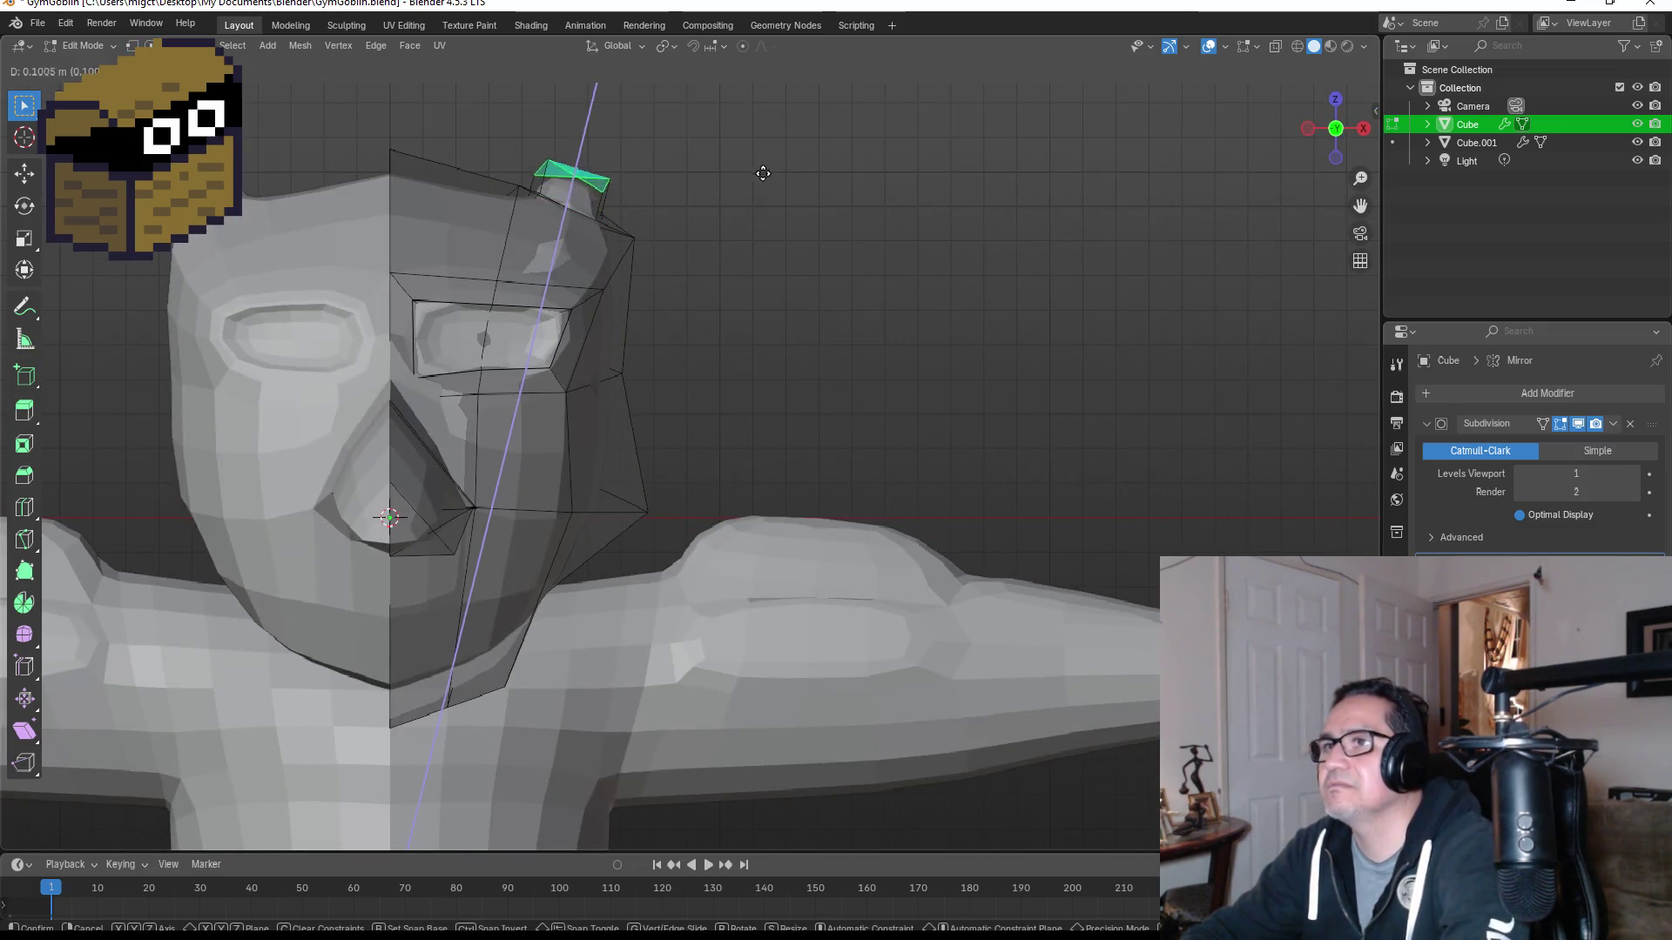
left_click(987, 93)
mouse_move(988, 92)
middle_mouse_down()
mouse_move(966, 220)
mouse_move(978, 267)
middle_mouse_up()
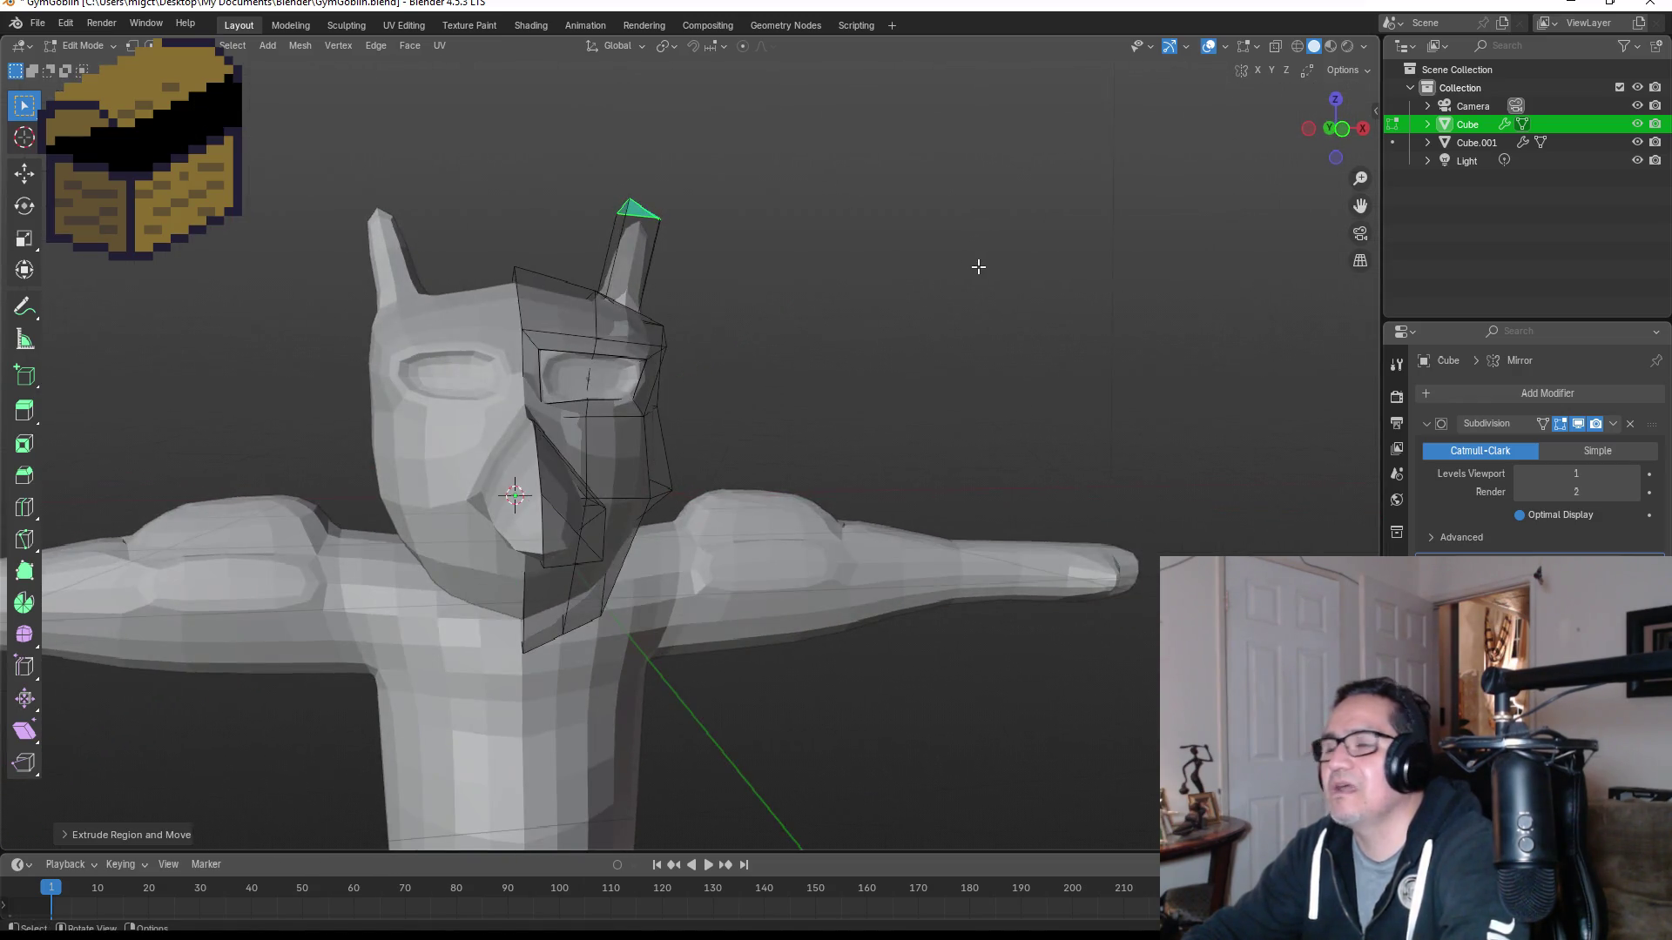
key("ctrl+z")
key("e")
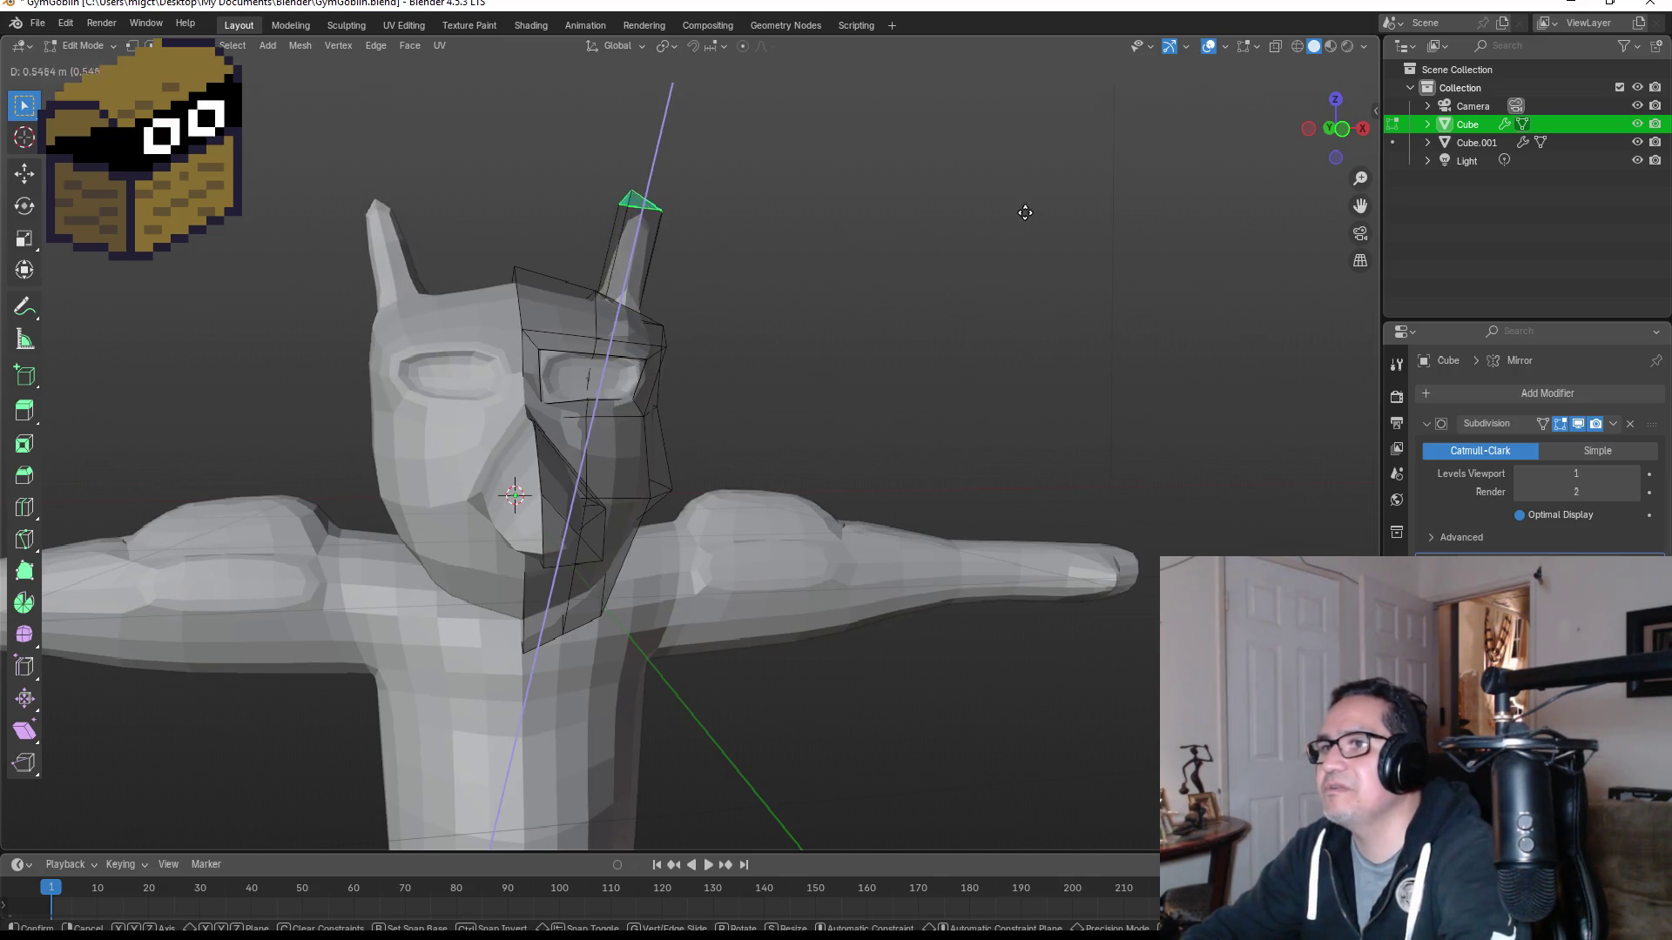
left_click(1096, 138)
mouse_move(1053, 216)
middle_mouse_down()
mouse_move(817, 254)
mouse_move(839, 289)
middle_mouse_up()
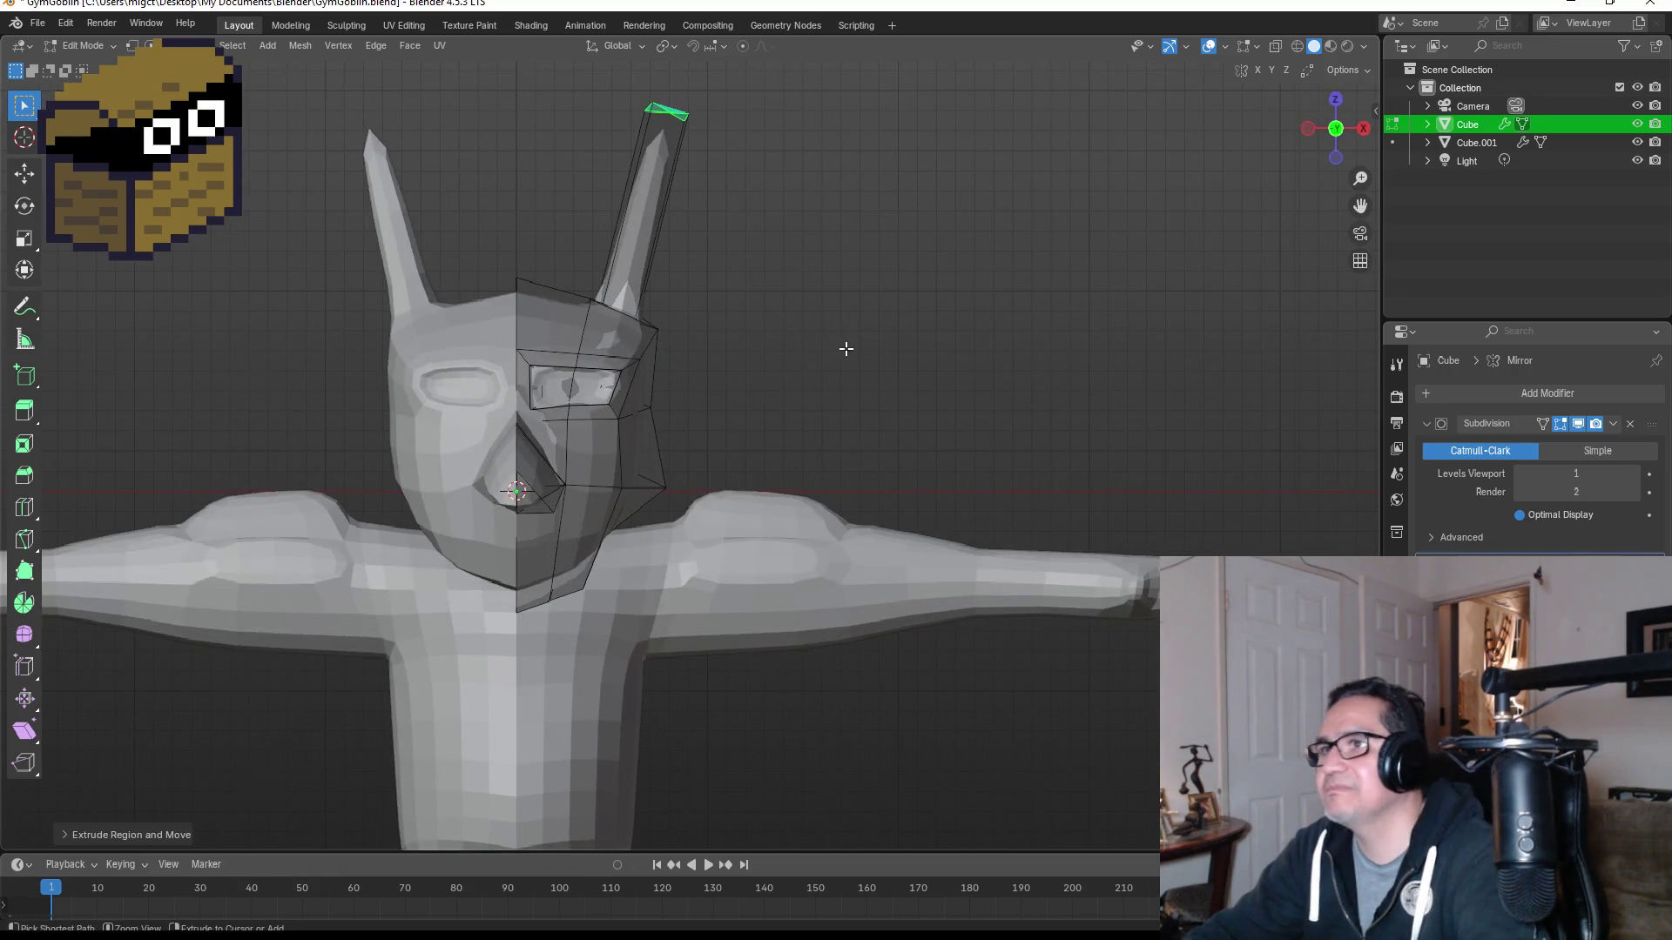
key("ctrl+z")
Step: Build a short ear base, enlarge its top face, and extrude a long ear
key("e")
key("Escape")
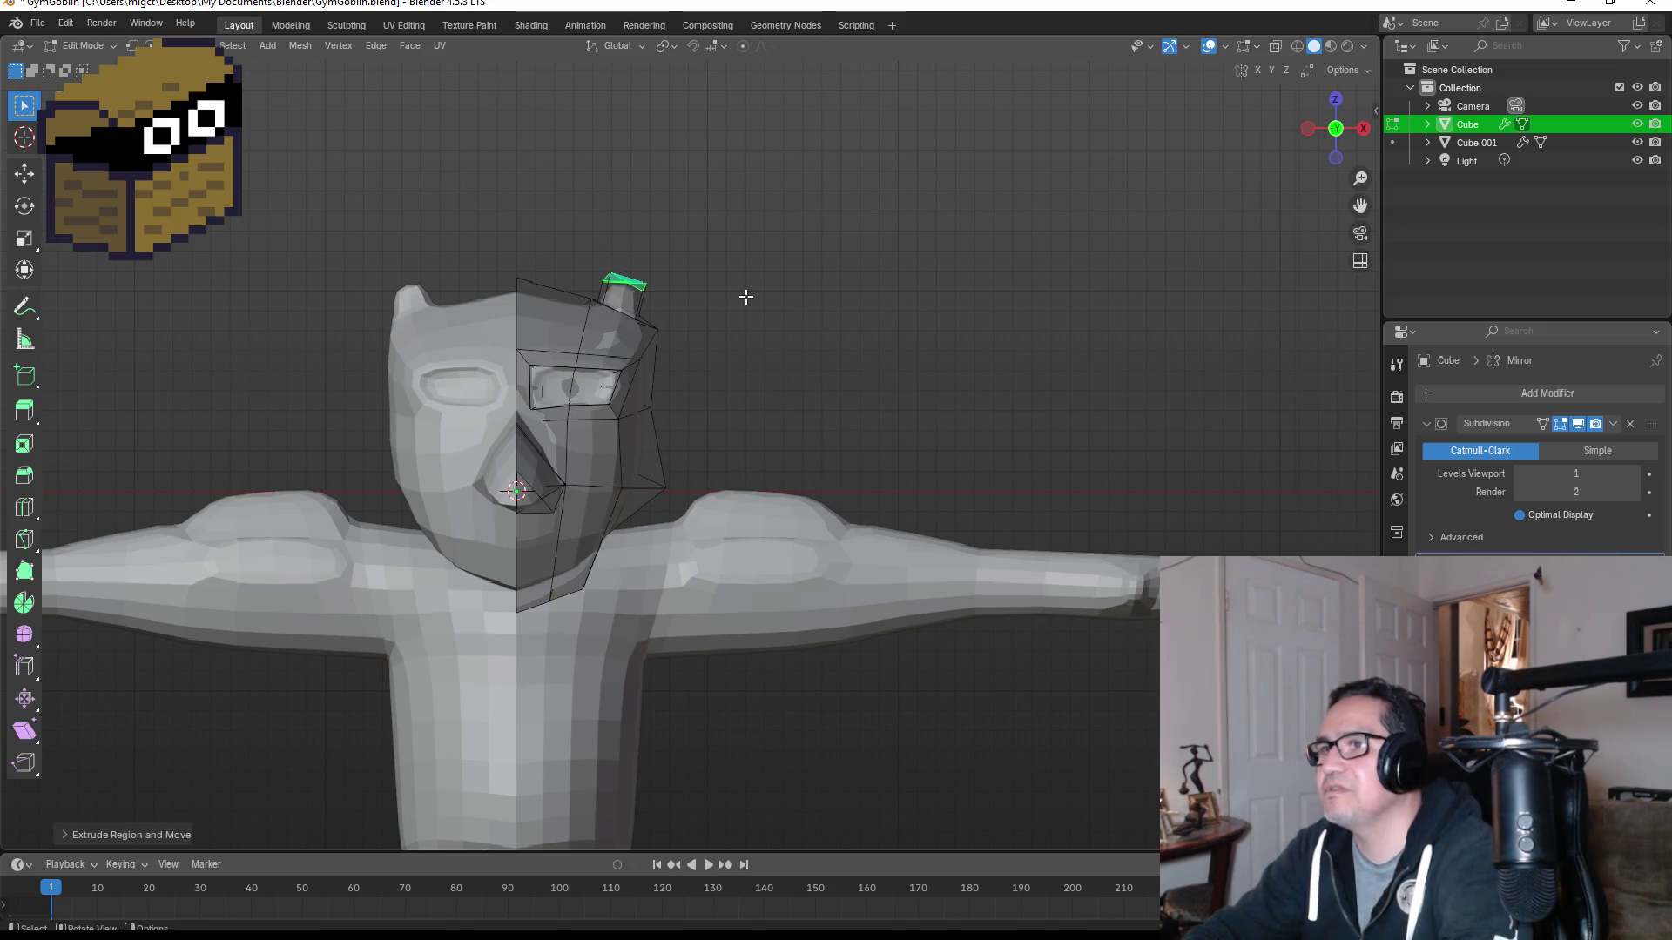
key("s")
left_click(799, 308)
key("e")
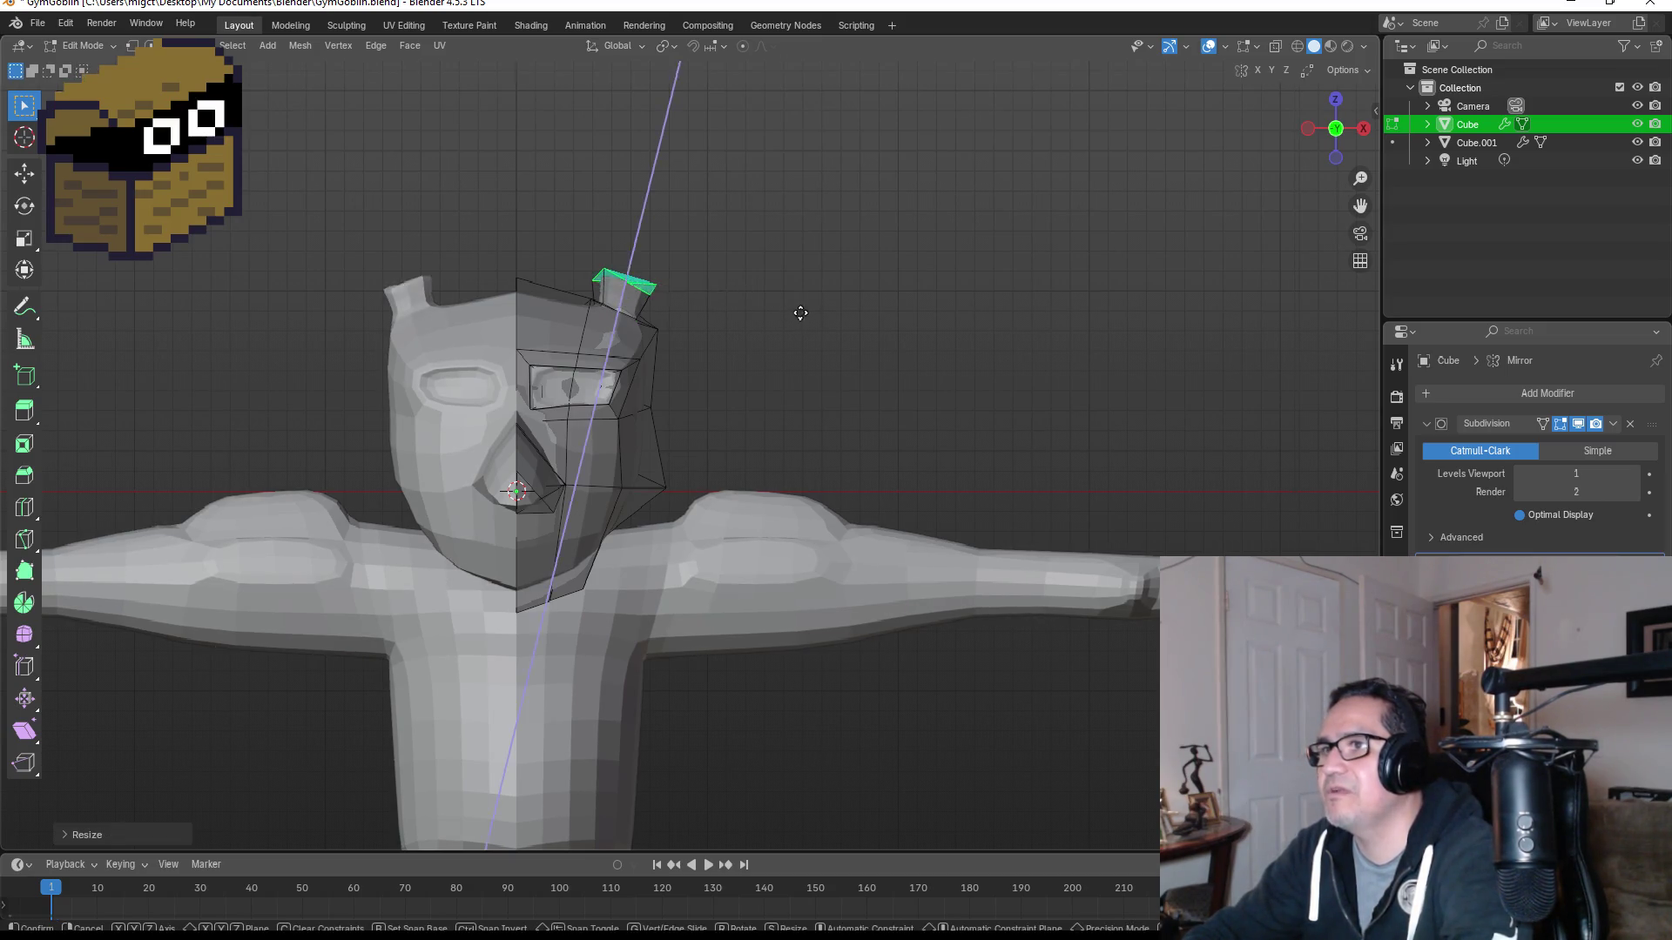
left_click(881, 222)
Step: Extrude a narrower ear tip upward, discarding a widened attempt, and check the side view
key("s")
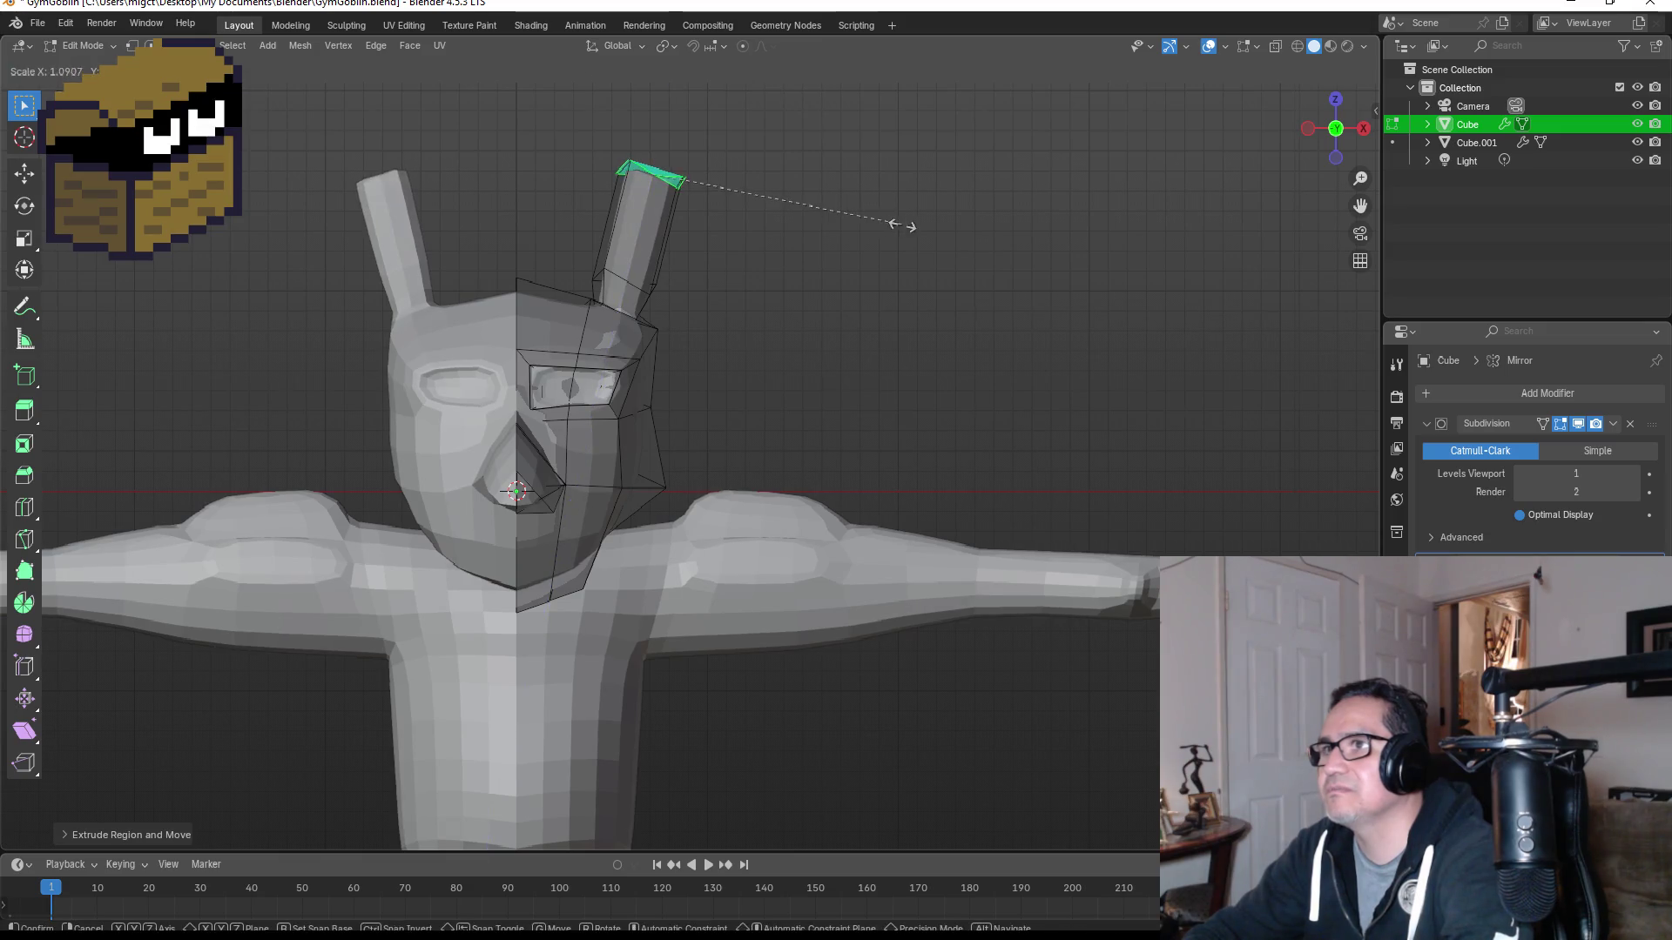
left_click(1010, 241)
key("e")
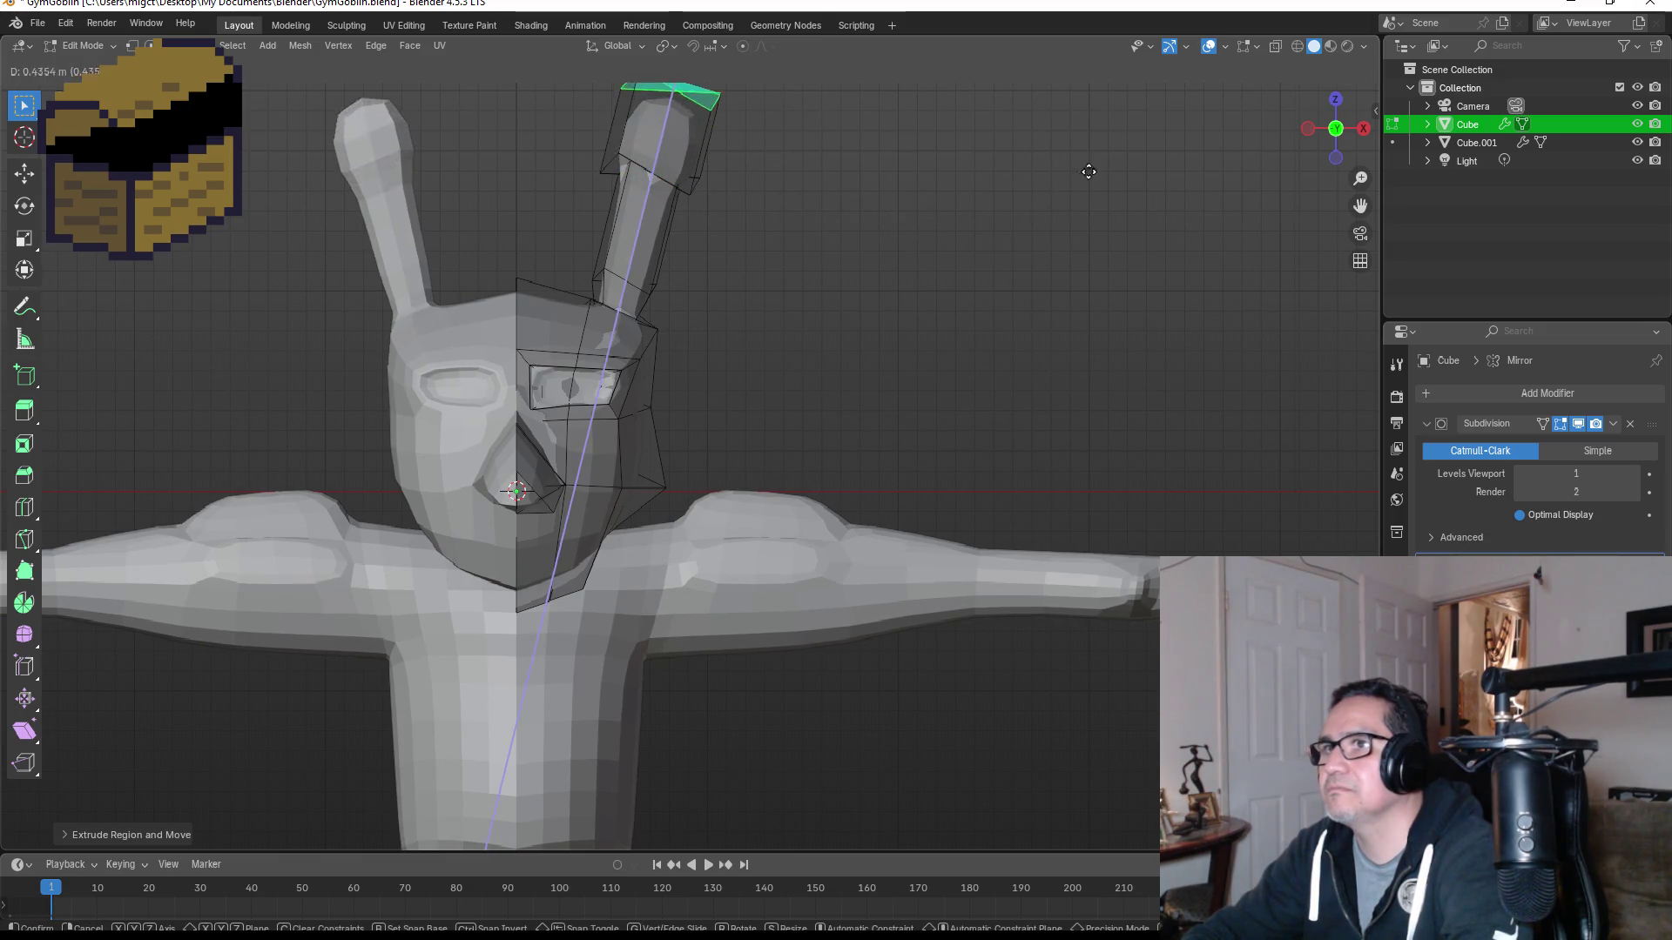
left_click(1088, 166)
key("ctrl+z")
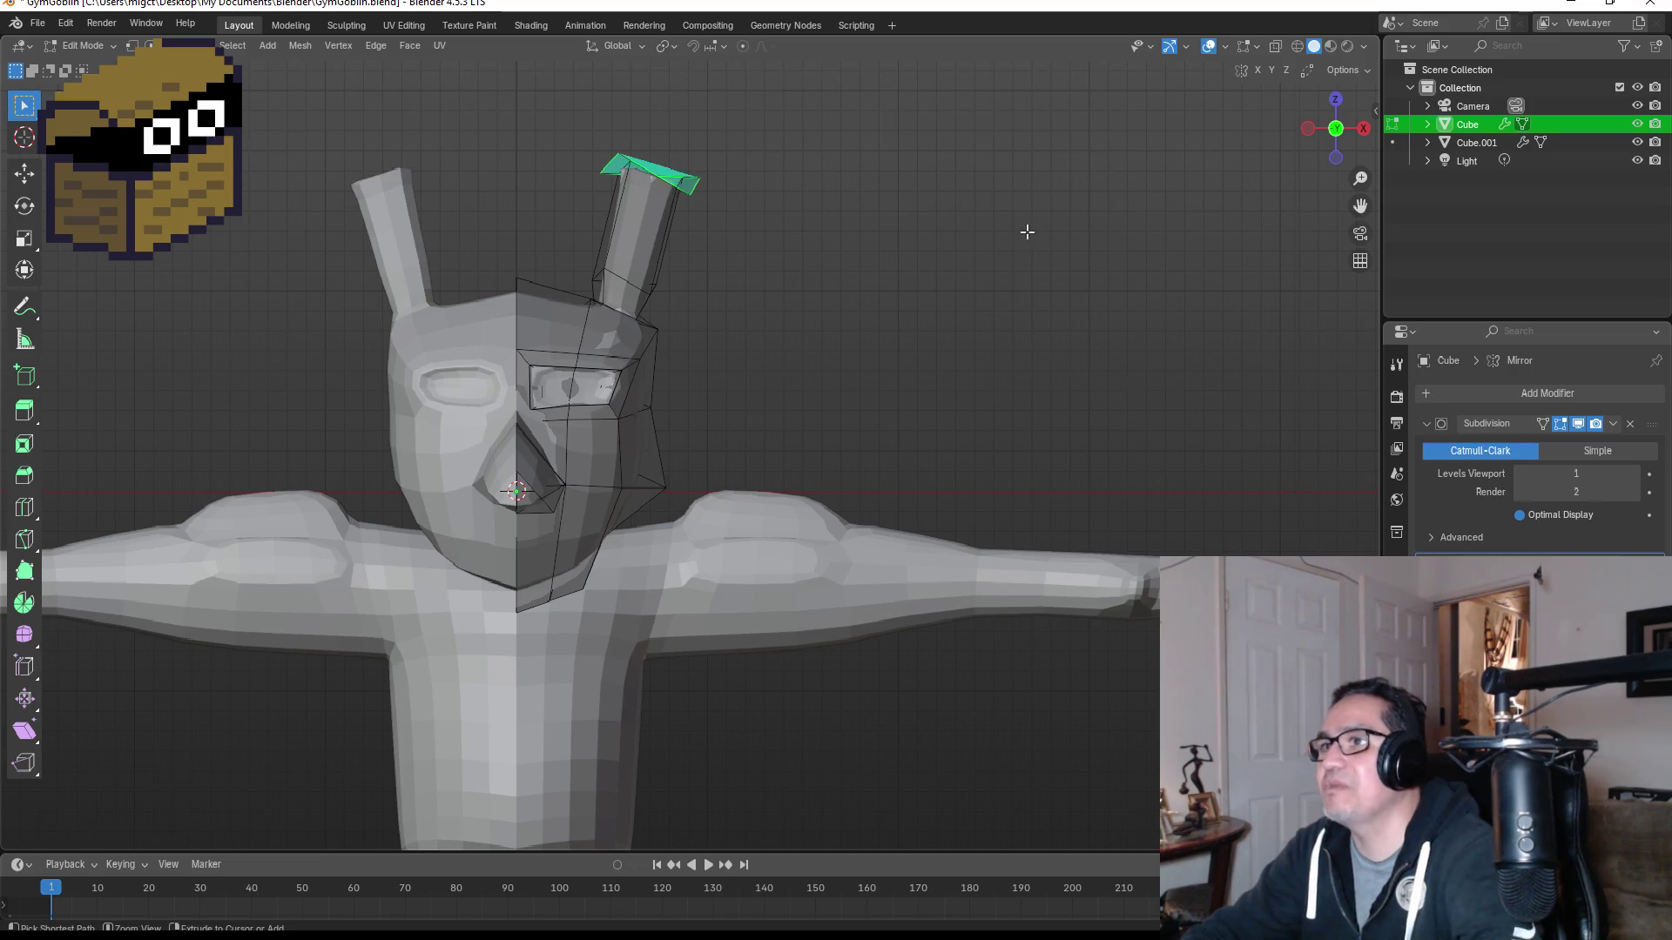
key("ctrl+z")
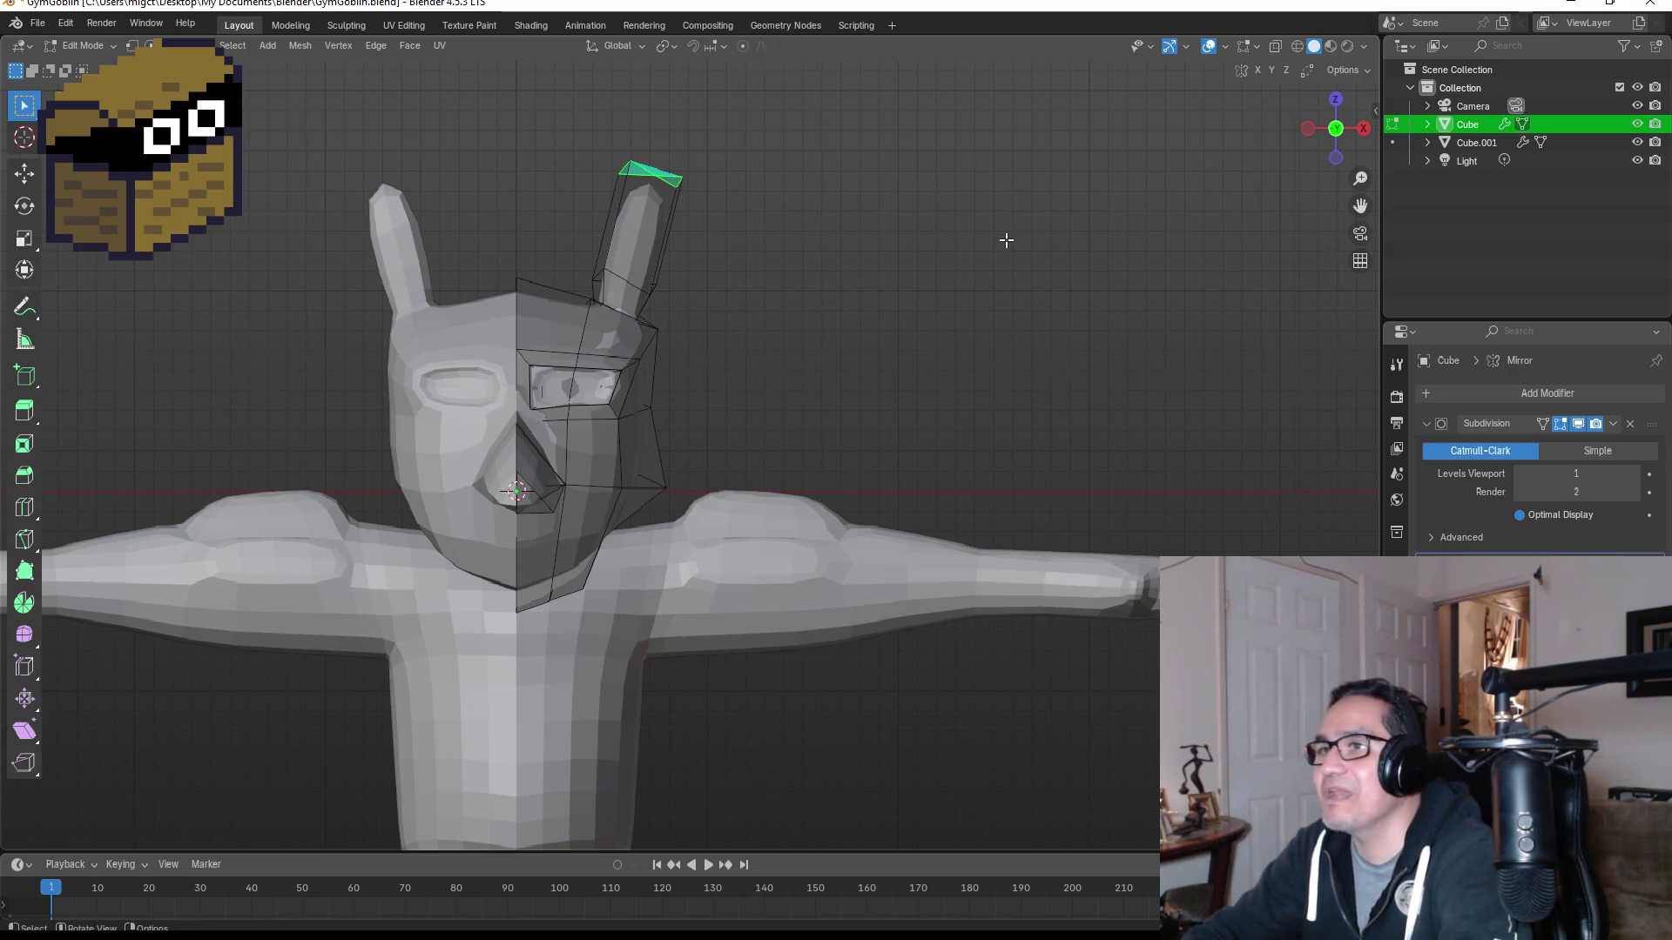
key("e")
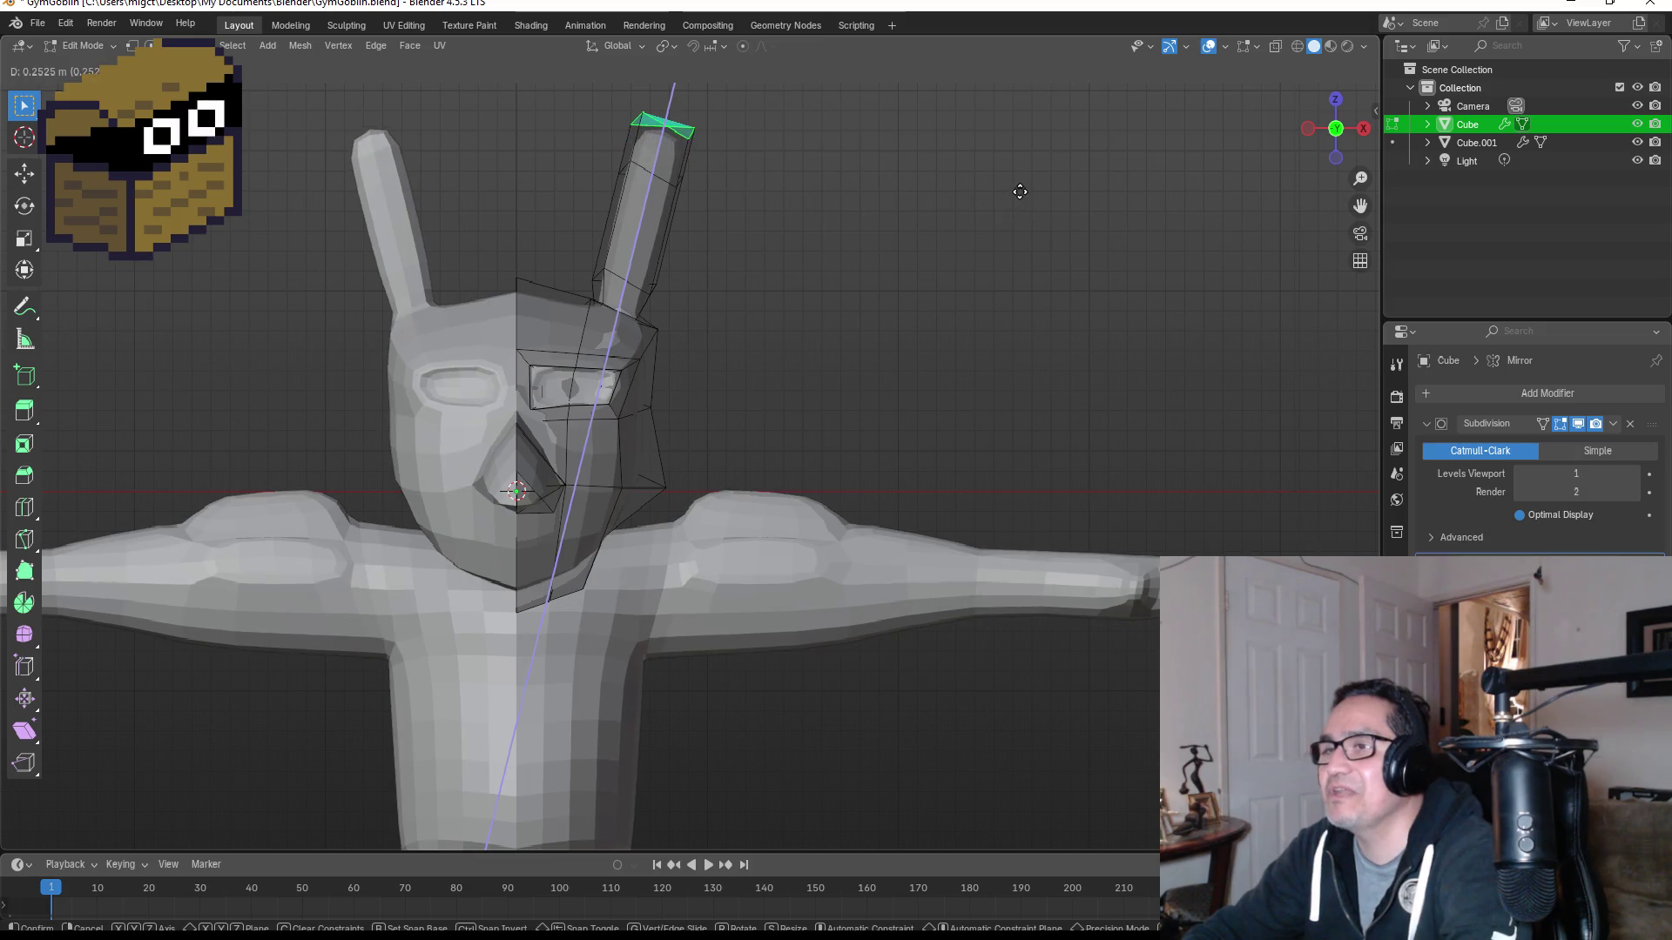
left_click(1026, 186)
mouse_move(1016, 187)
middle_mouse_down()
mouse_move(922, 243)
mouse_move(836, 265)
middle_mouse_up()
key("KP_3")
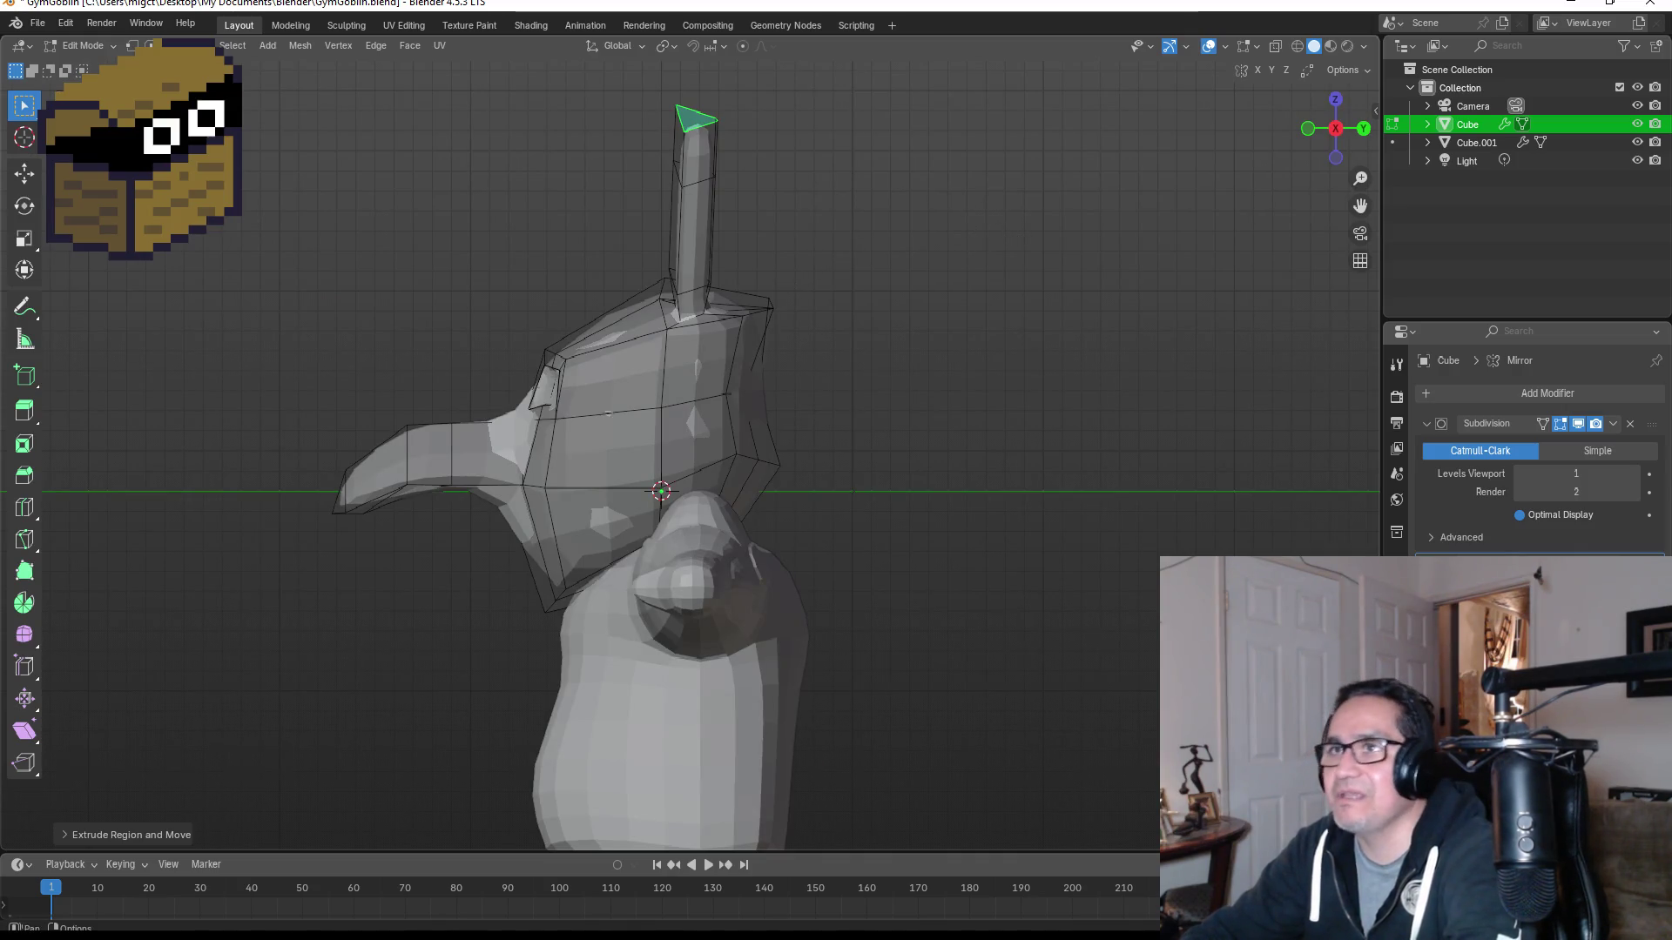
Step: In vertex mode, select the ear's side edges and tip, then move them in side view
key("1")
mouse_move(740, 174)
middle_mouse_down()
mouse_move(839, 194)
mouse_move(726, 172)
middle_mouse_up()
left_click(681, 148, "alt")
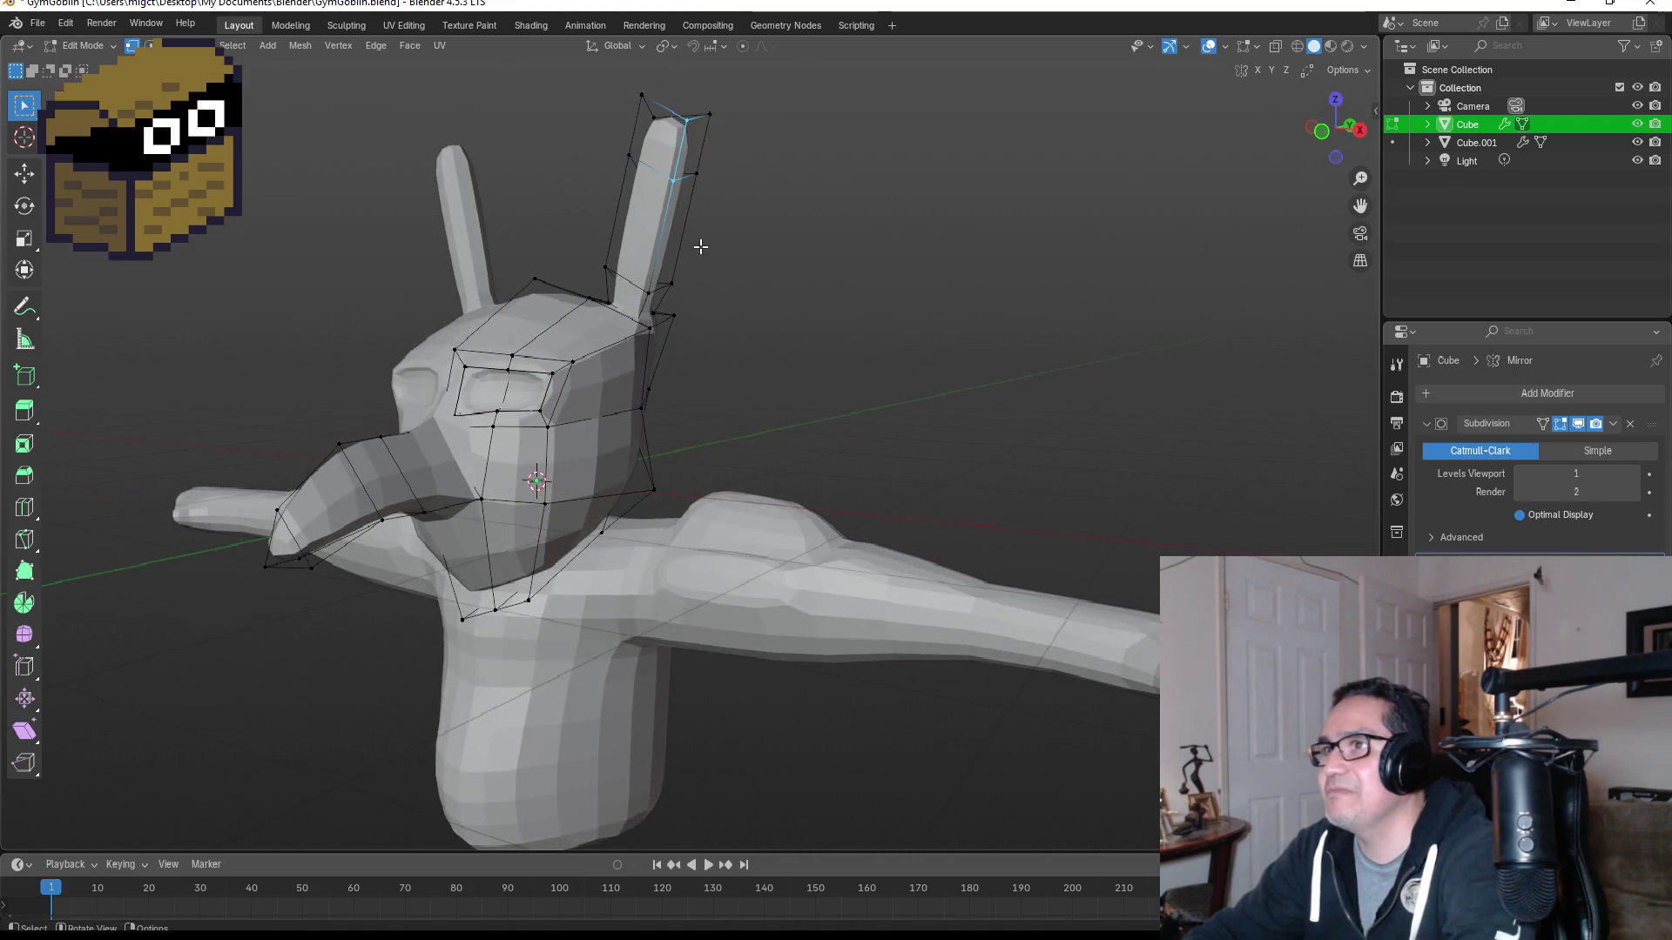
left_click(649, 296, "shift")
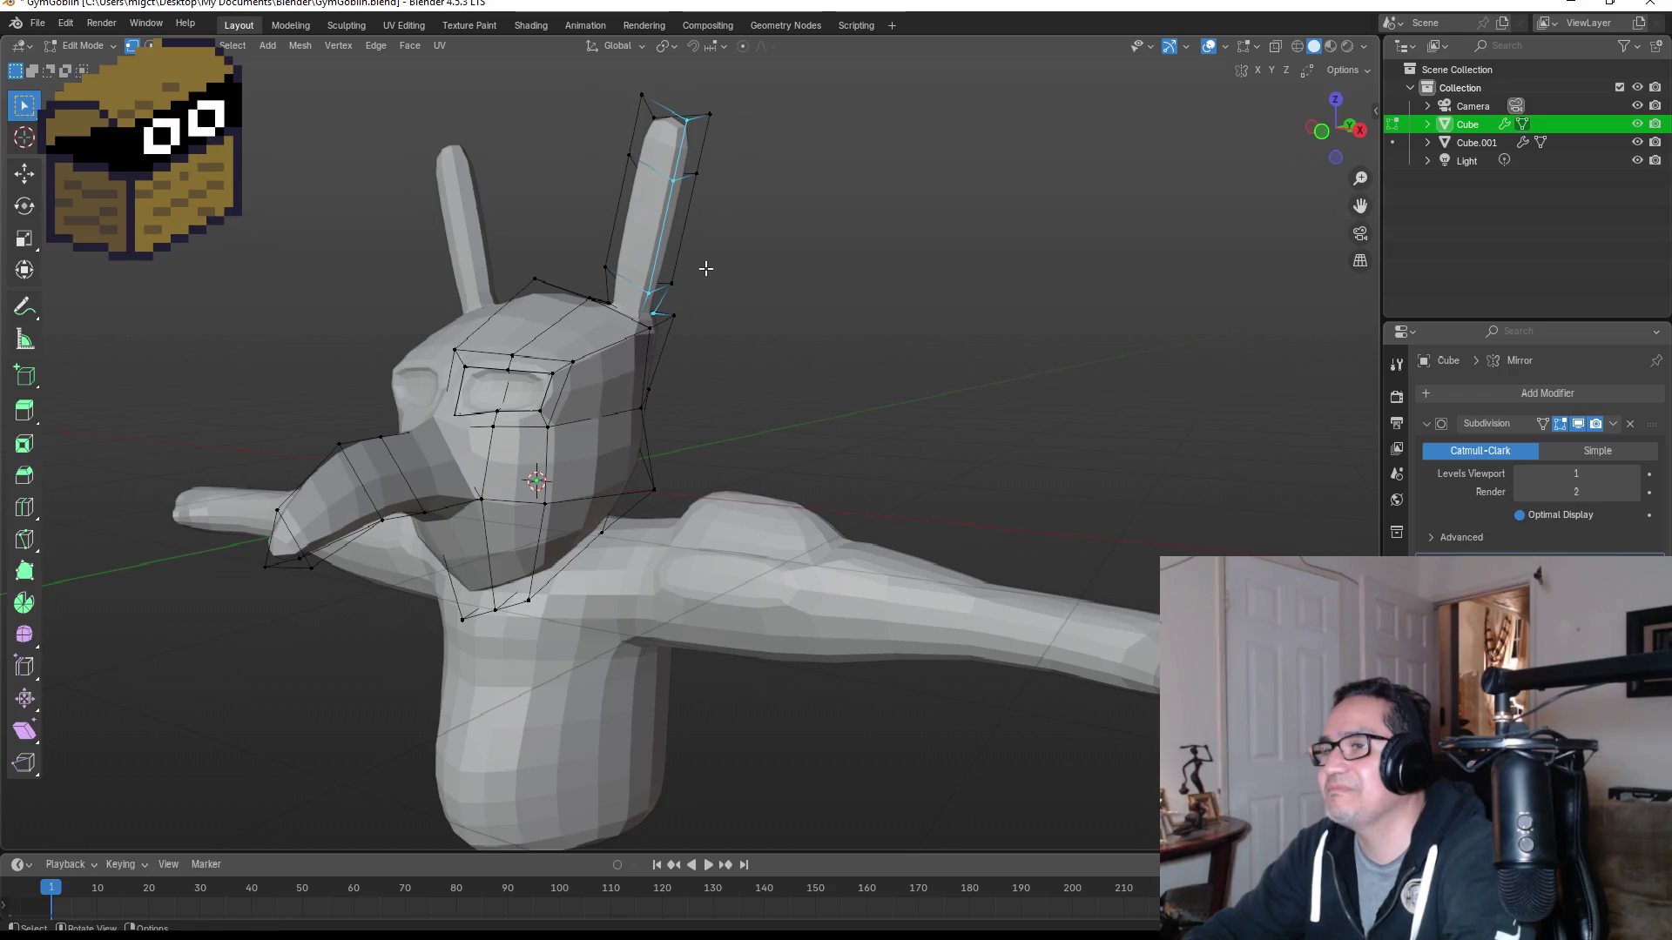
left_click(685, 117)
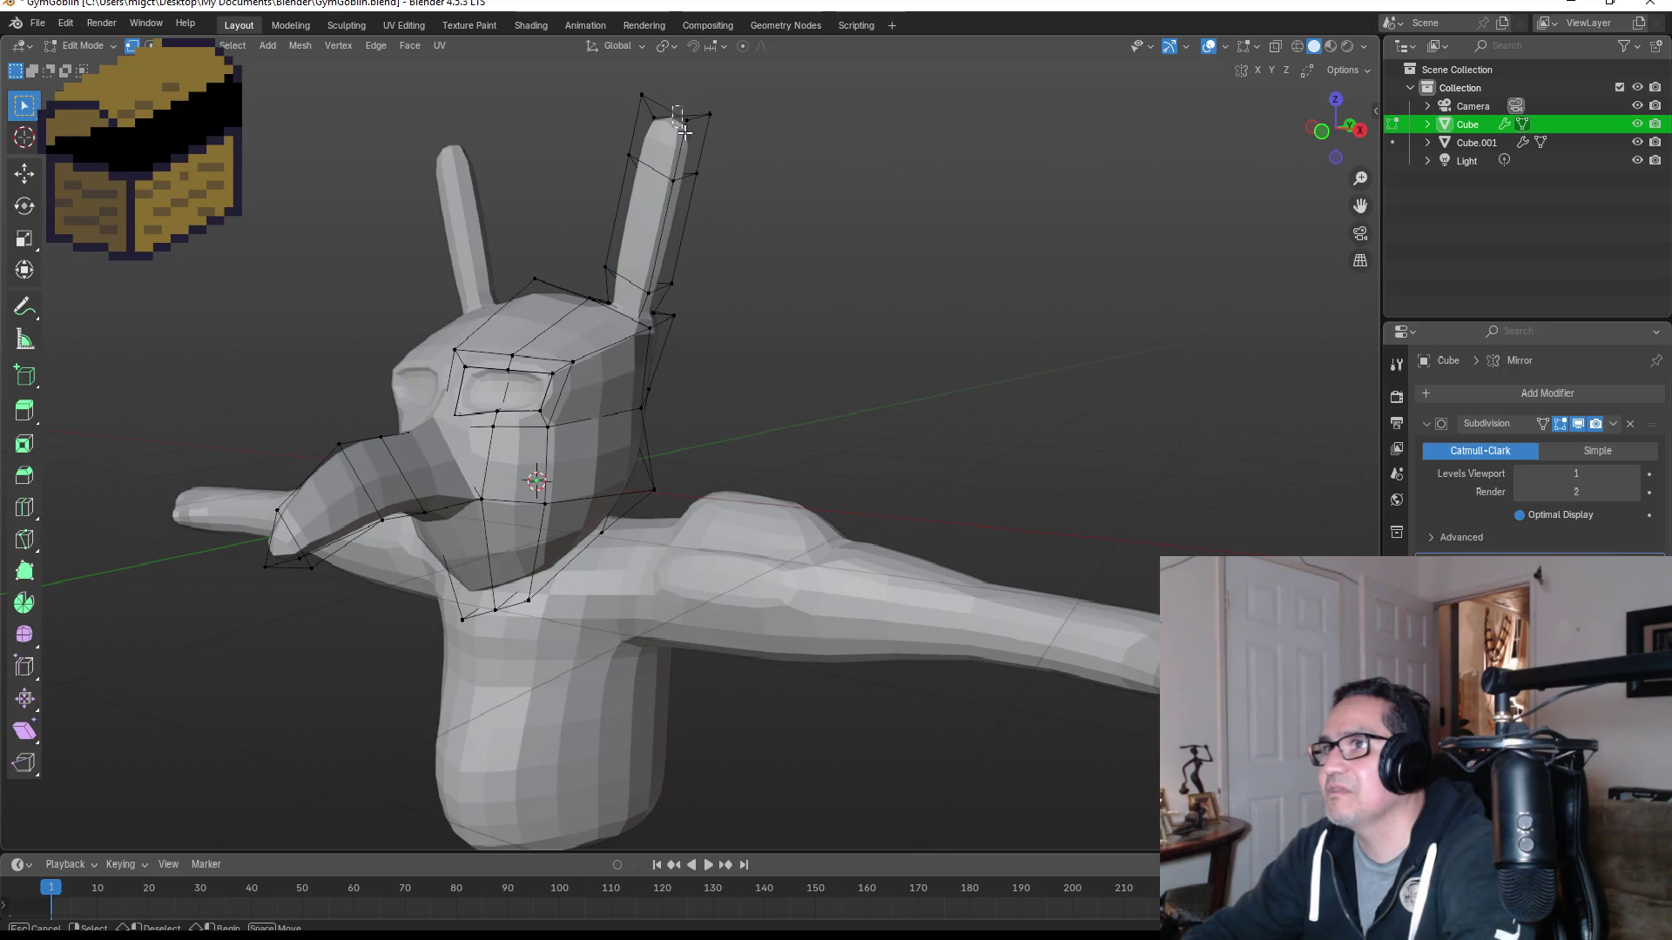
left_click(649, 292, "ctrl")
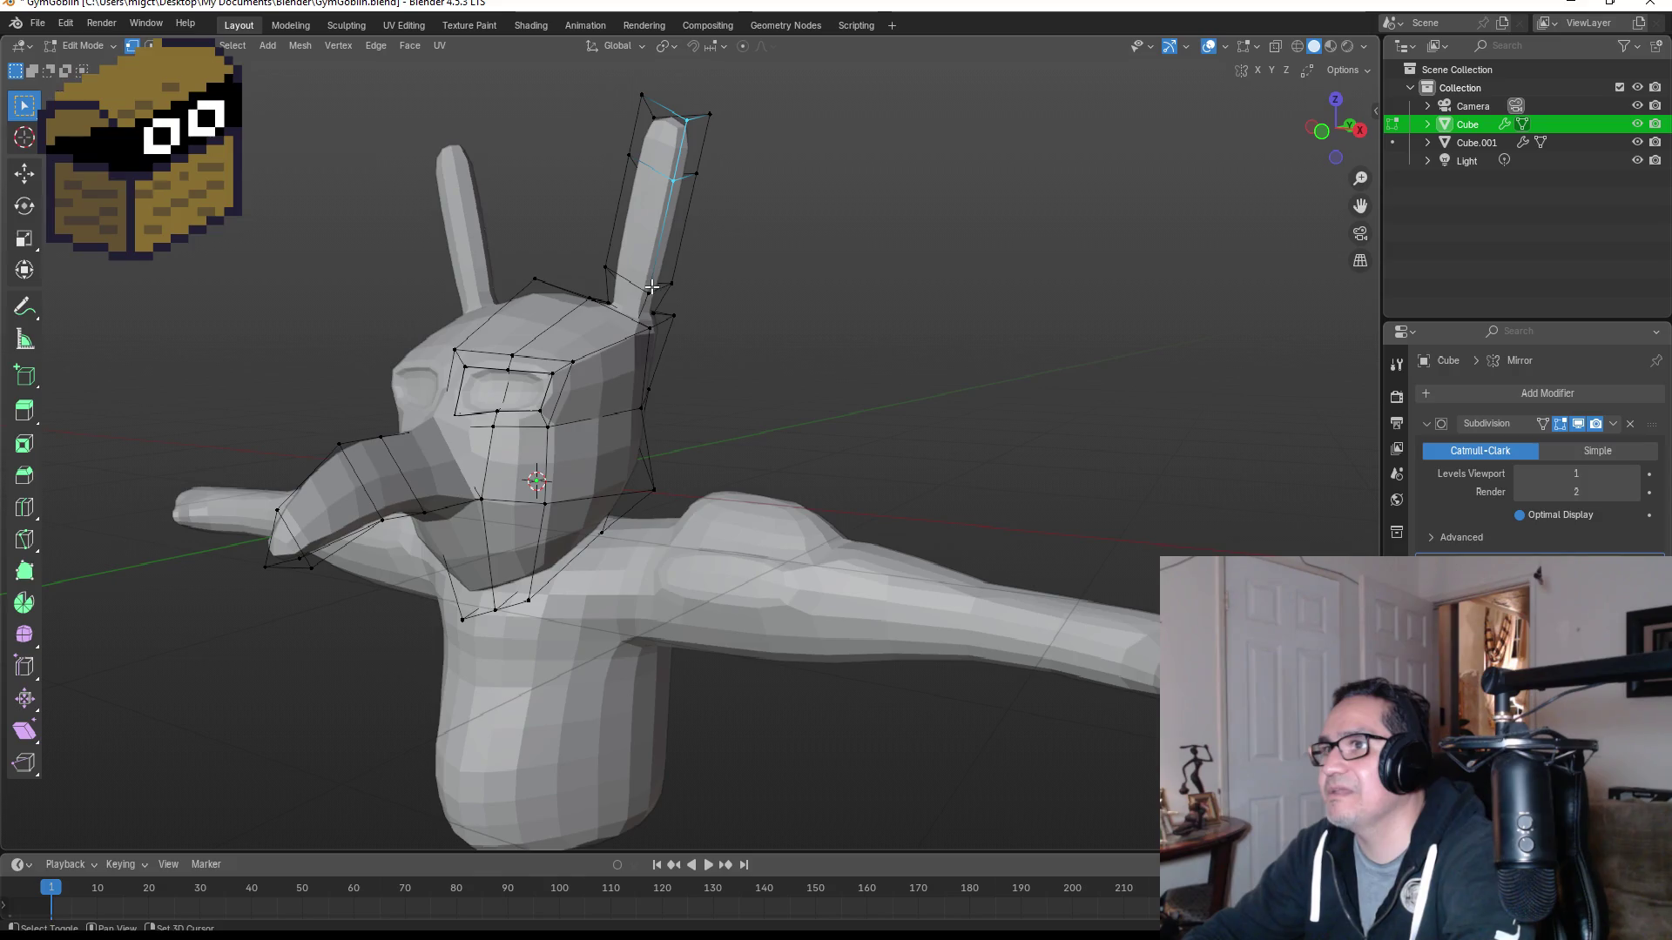
key("KP_3")
key("g")
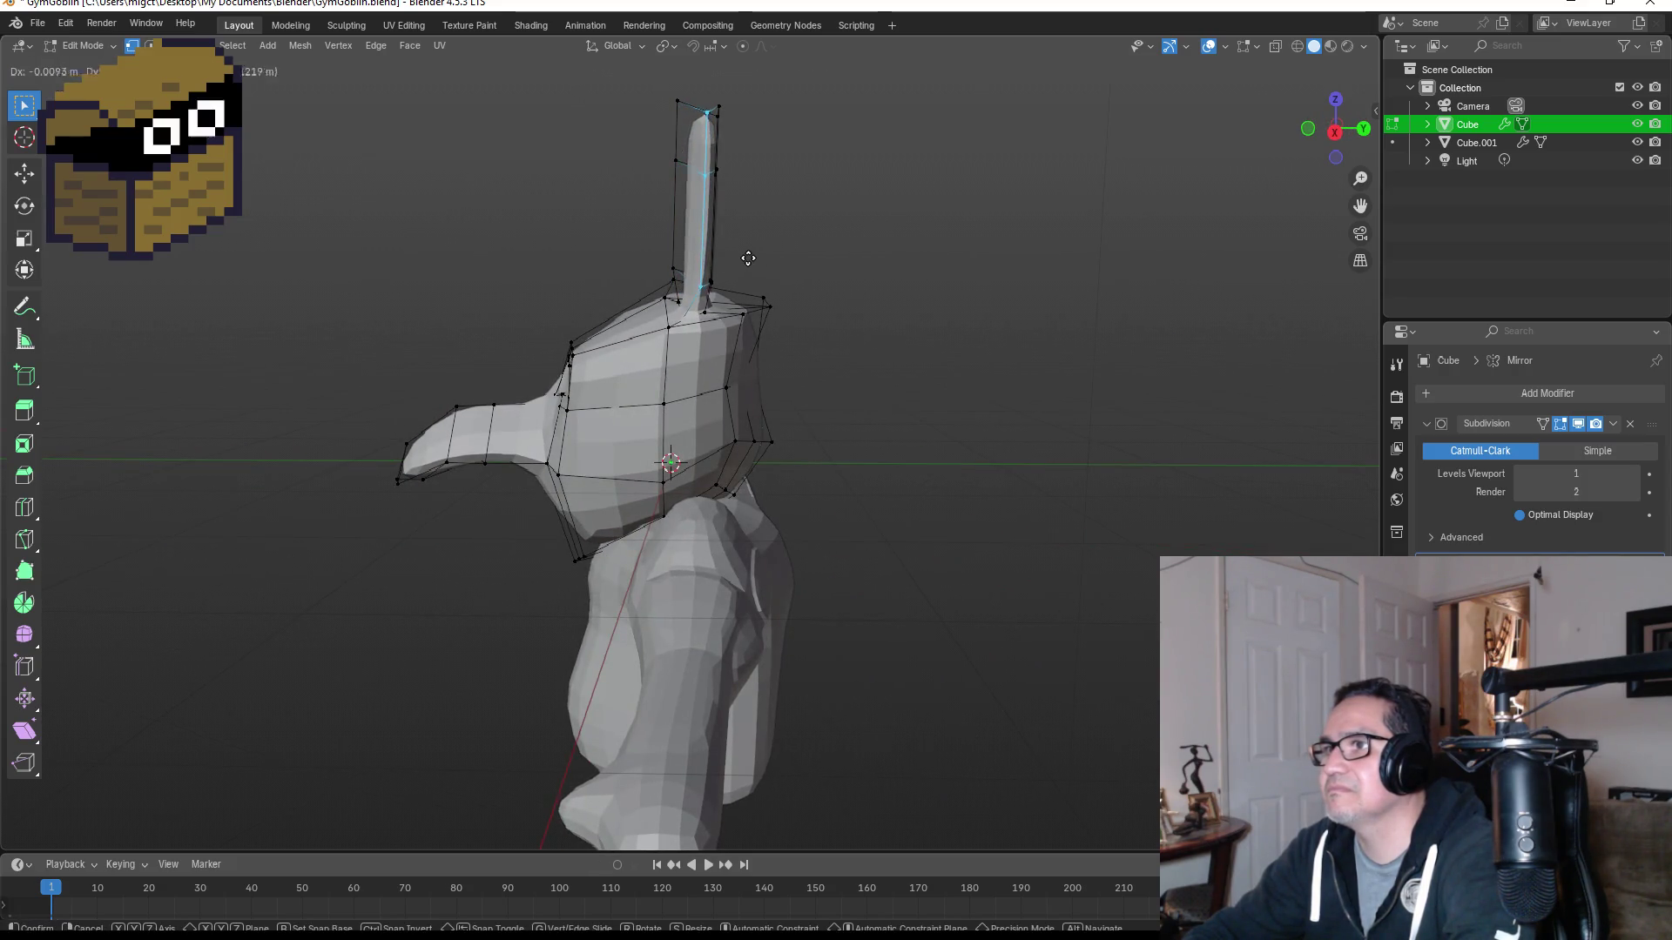
left_click(754, 254)
Step: Reposition the ear-tip vertices and a side edge from angled views
mouse_move(814, 239)
middle_mouse_down()
mouse_move(694, 253)
mouse_move(741, 273)
mouse_move(865, 217)
mouse_move(966, 224)
mouse_move(787, 179)
mouse_move(834, 209)
mouse_move(814, 202)
middle_mouse_up()
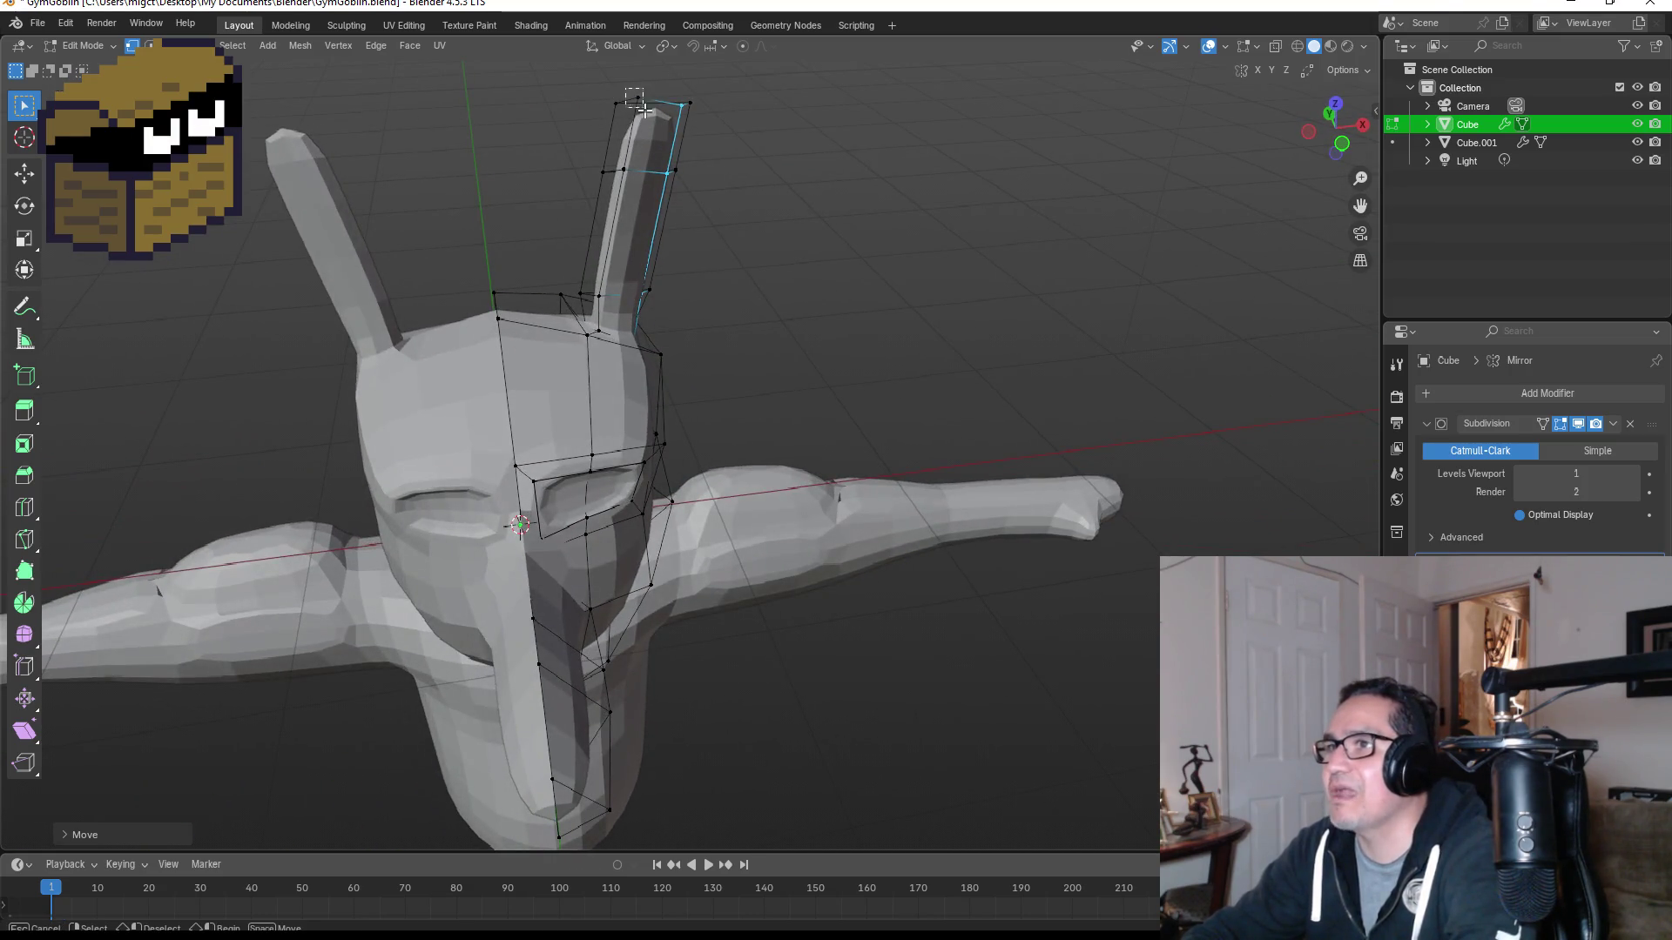
mouse_move(614, 90)
middle_mouse_down()
mouse_move(681, 213)
mouse_move(685, 311)
mouse_move(736, 264)
middle_mouse_up()
key("g")
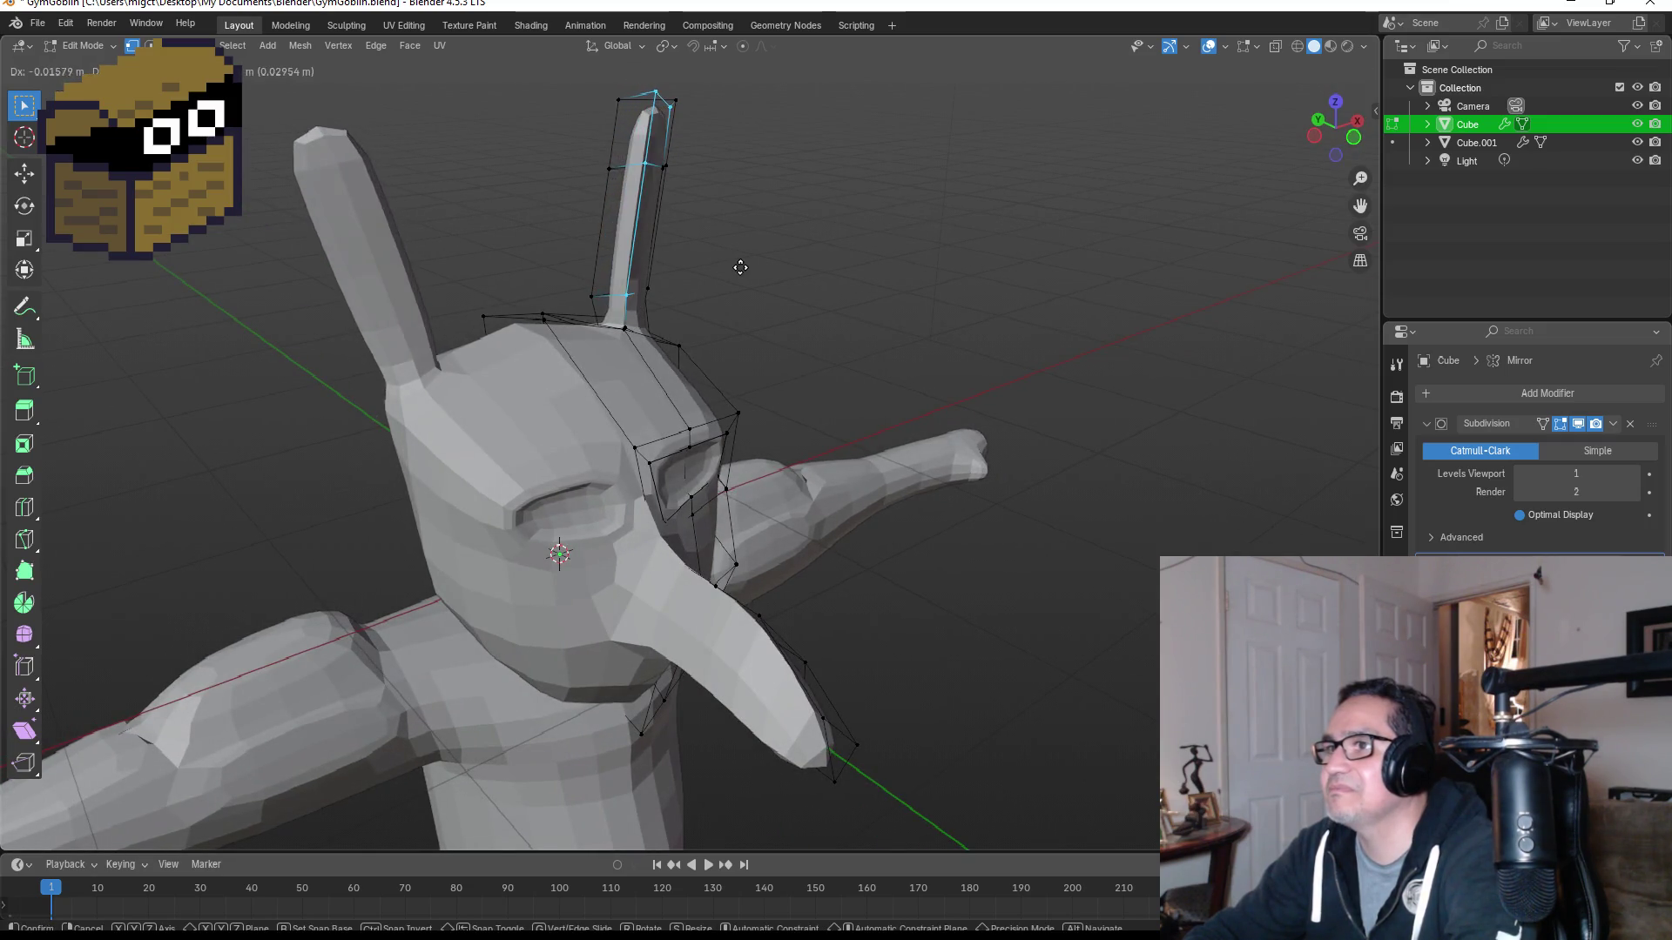
left_click(768, 271)
mouse_move(866, 239)
middle_mouse_down()
mouse_move(731, 231)
mouse_move(746, 215)
mouse_move(720, 212)
mouse_move(814, 217)
mouse_move(768, 224)
middle_mouse_up()
key("g")
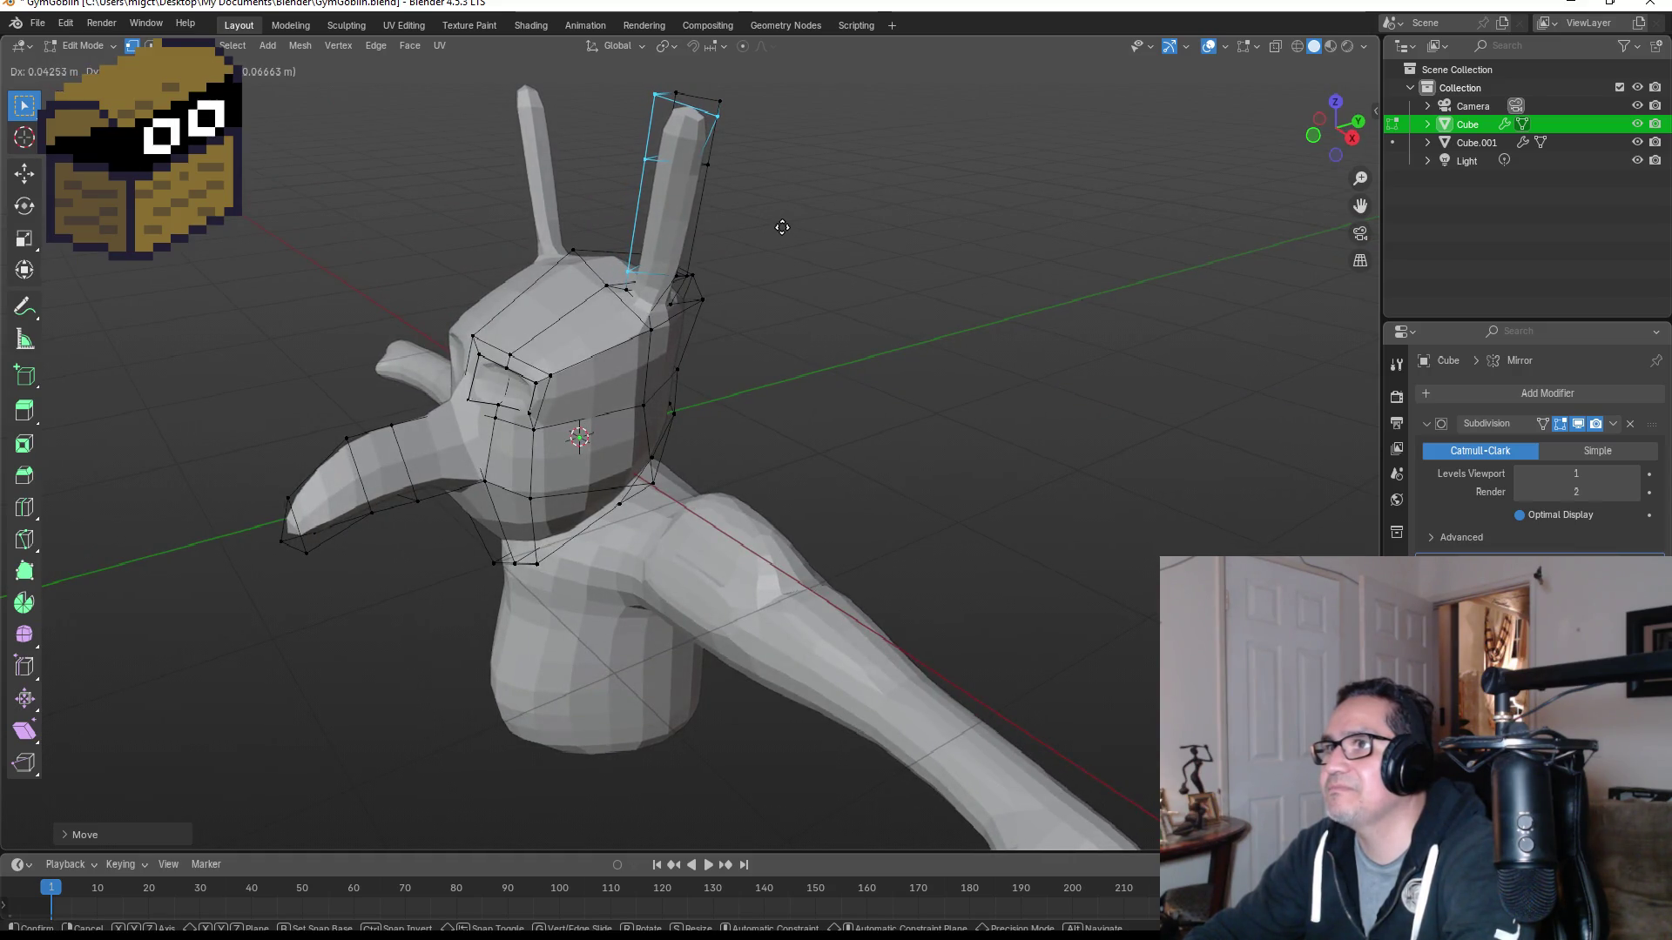
left_click(782, 227)
mouse_move(780, 224)
middle_mouse_down()
mouse_move(773, 213)
mouse_move(743, 242)
mouse_move(706, 200)
middle_mouse_up()
Step: Merge the ear's inner edge at center and return to Object Mode
left_click(736, 181)
key("m")
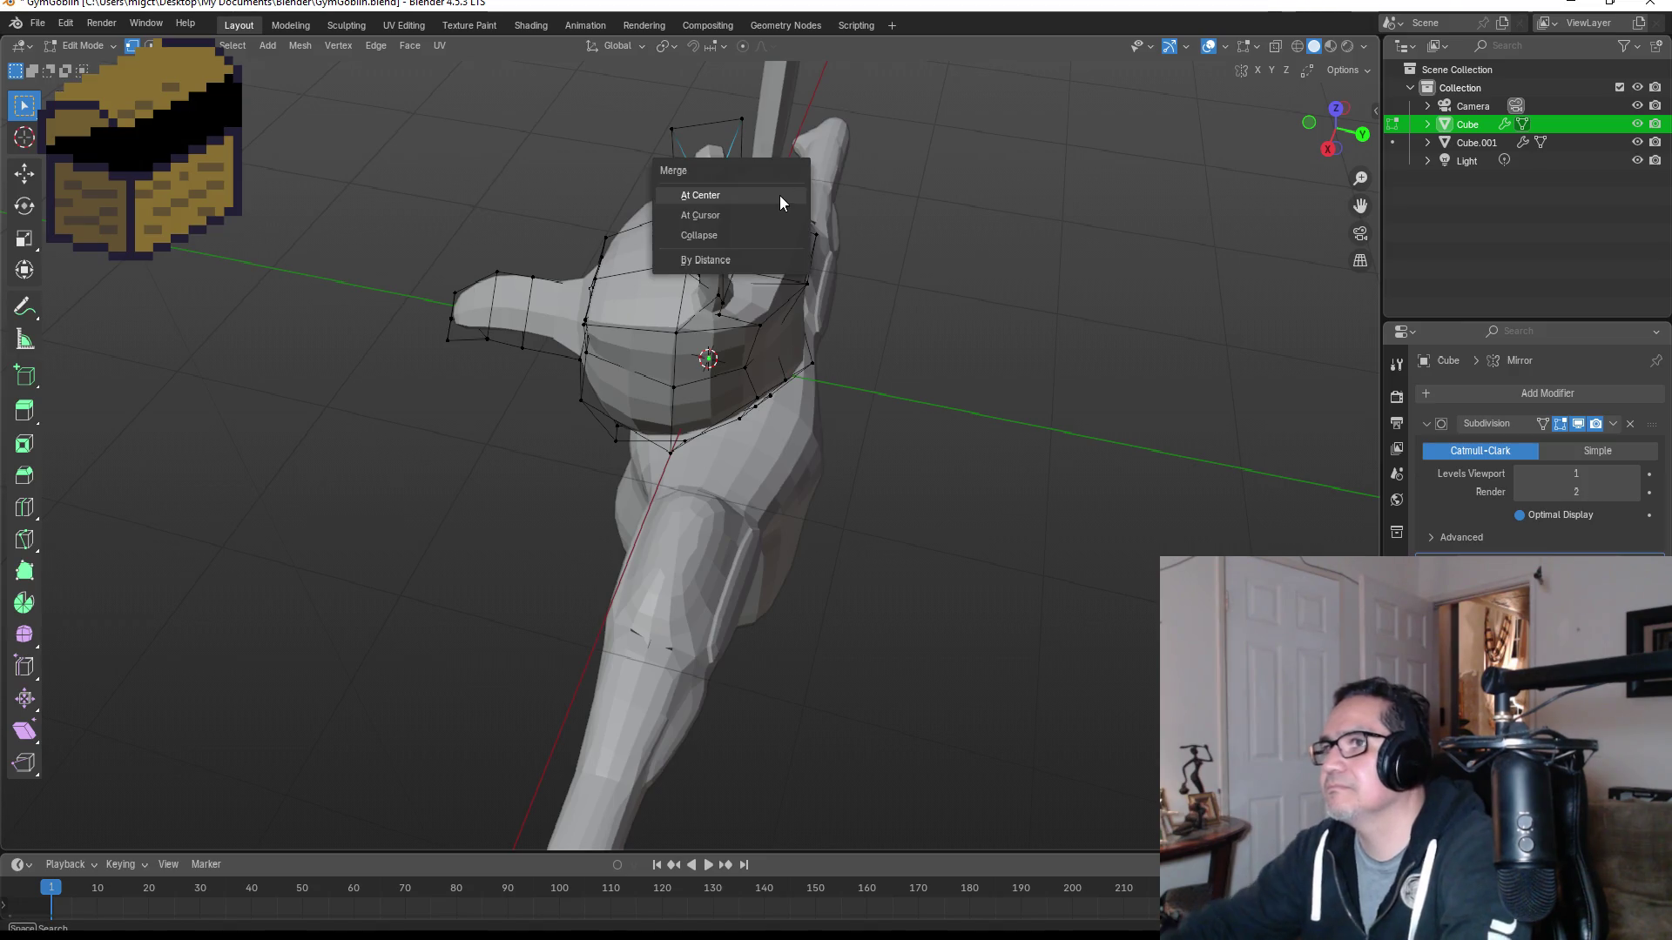
left_click(778, 197)
mouse_move(860, 214)
middle_mouse_down()
mouse_move(952, 206)
mouse_move(1019, 165)
mouse_move(1012, 127)
mouse_move(941, 138)
mouse_move(1138, 160)
mouse_move(1070, 190)
middle_mouse_up()
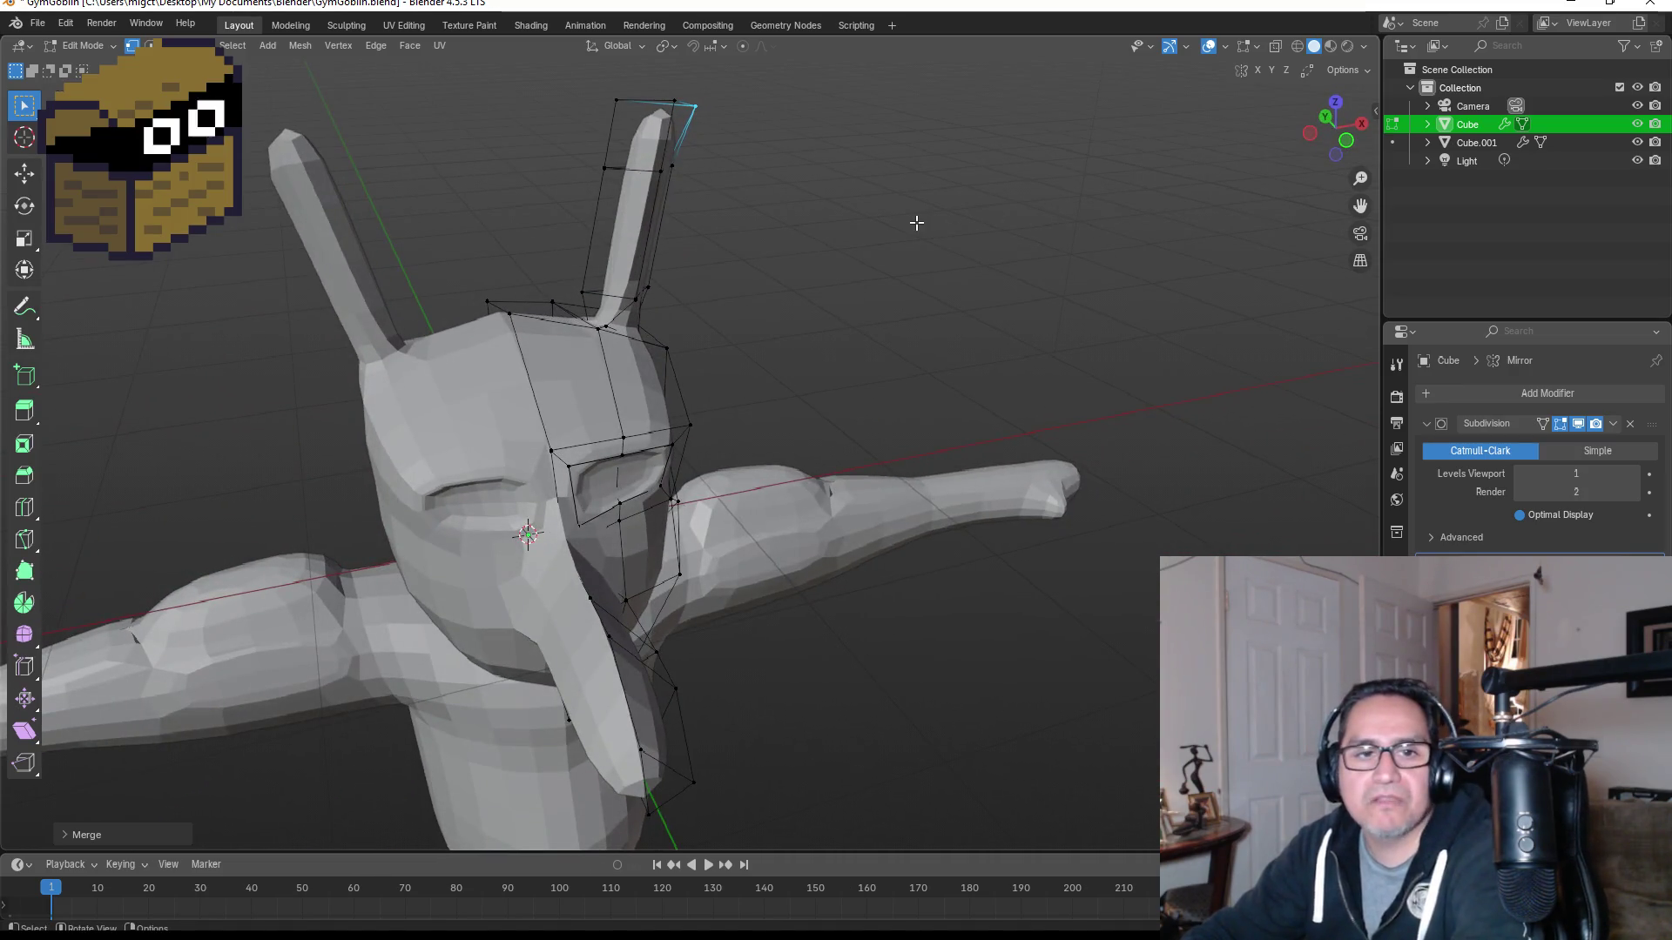
left_click_drag(556, 120, 625, 309)
mouse_move(640, 285)
middle_mouse_down()
mouse_move(653, 235)
mouse_move(740, 358)
middle_mouse_up()
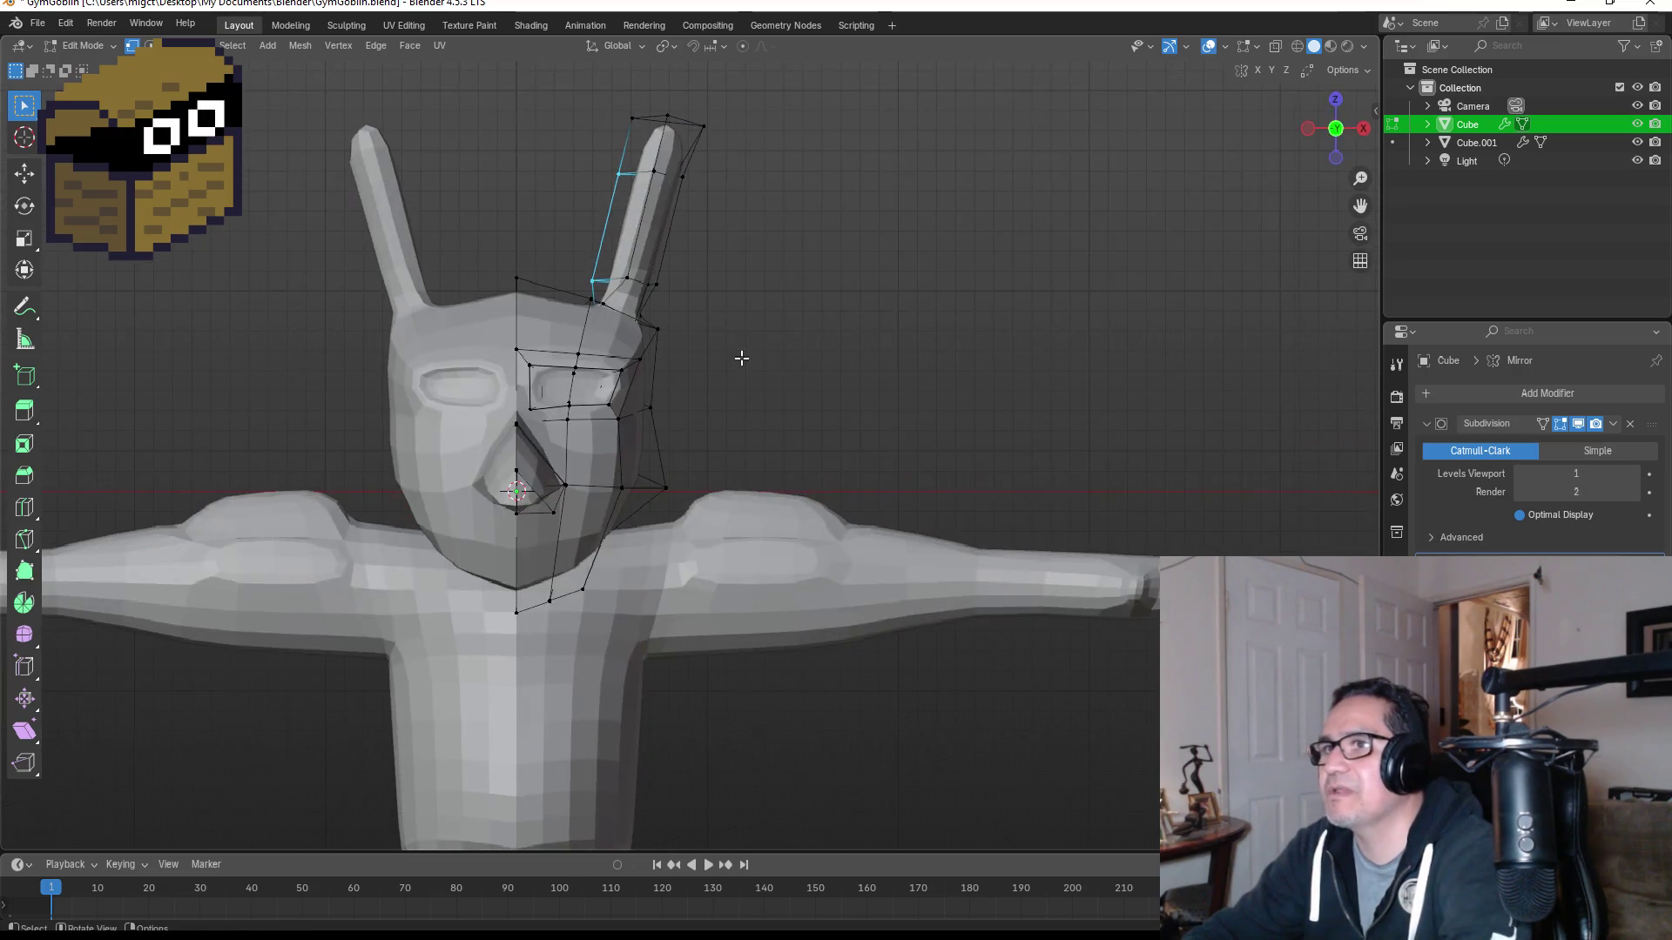
key("Tab")
mouse_move(880, 389)
middle_mouse_down()
mouse_move(865, 336)
mouse_move(731, 344)
mouse_move(764, 403)
middle_mouse_up()
Step: Select the body object Cube.001 and enter Edit Mode on it
scroll(757, 404, "down", 5)
scroll(674, 510, "up", 3)
left_click(645, 599)
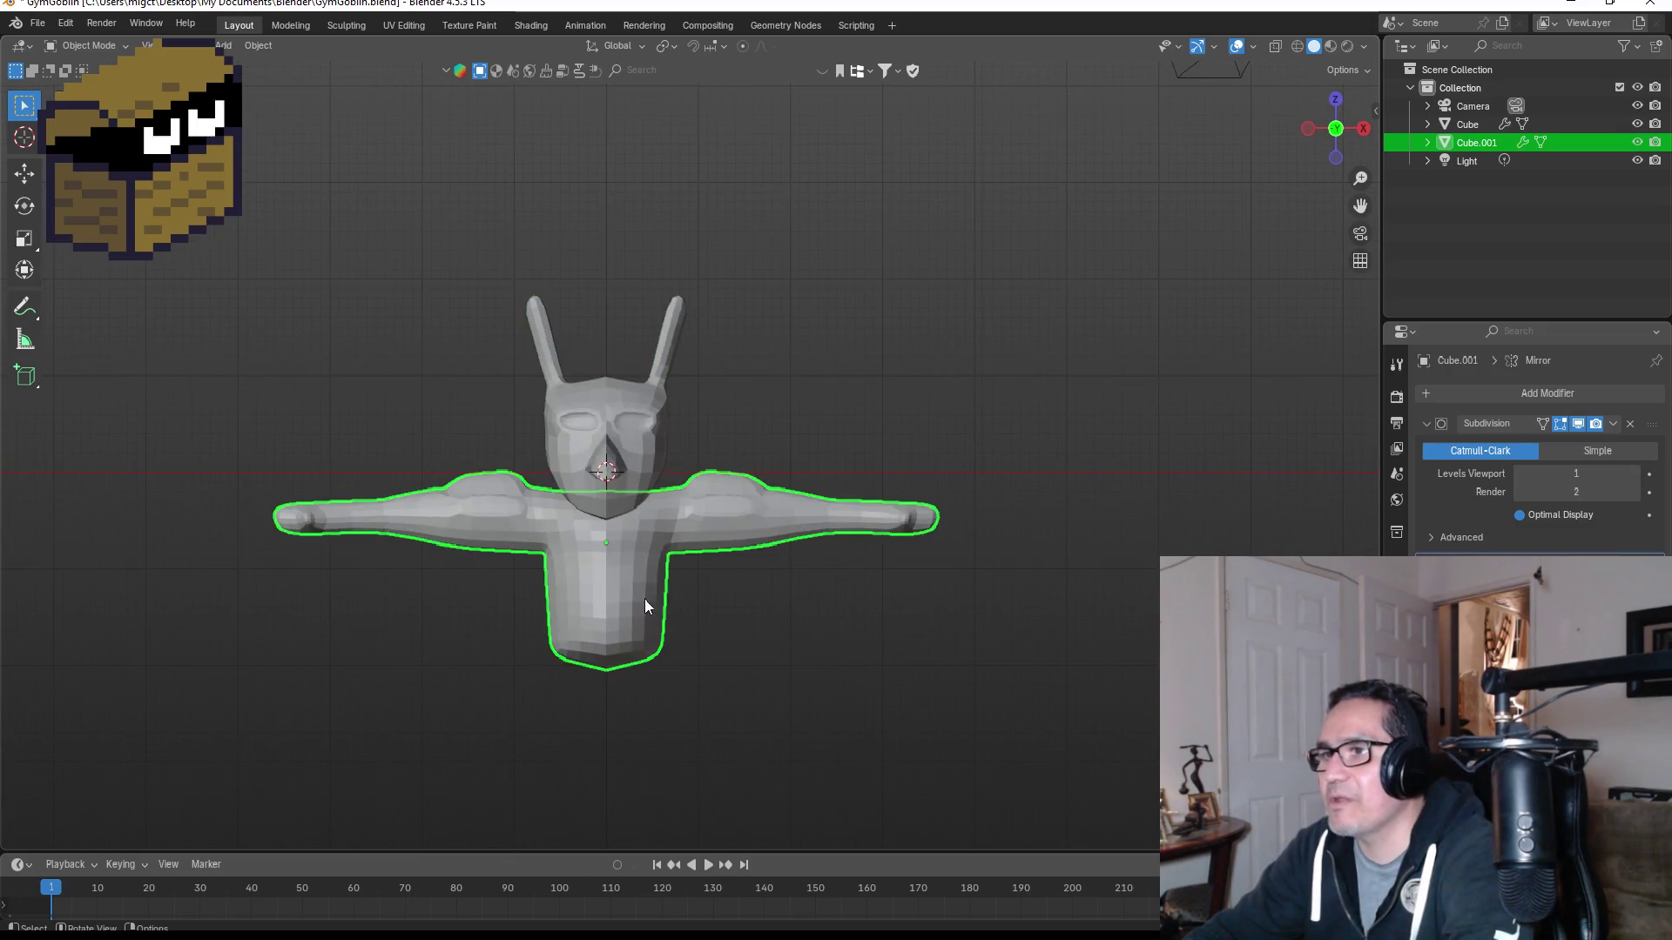
mouse_move(884, 431)
middle_mouse_down()
mouse_move(743, 371)
mouse_move(829, 410)
middle_mouse_up()
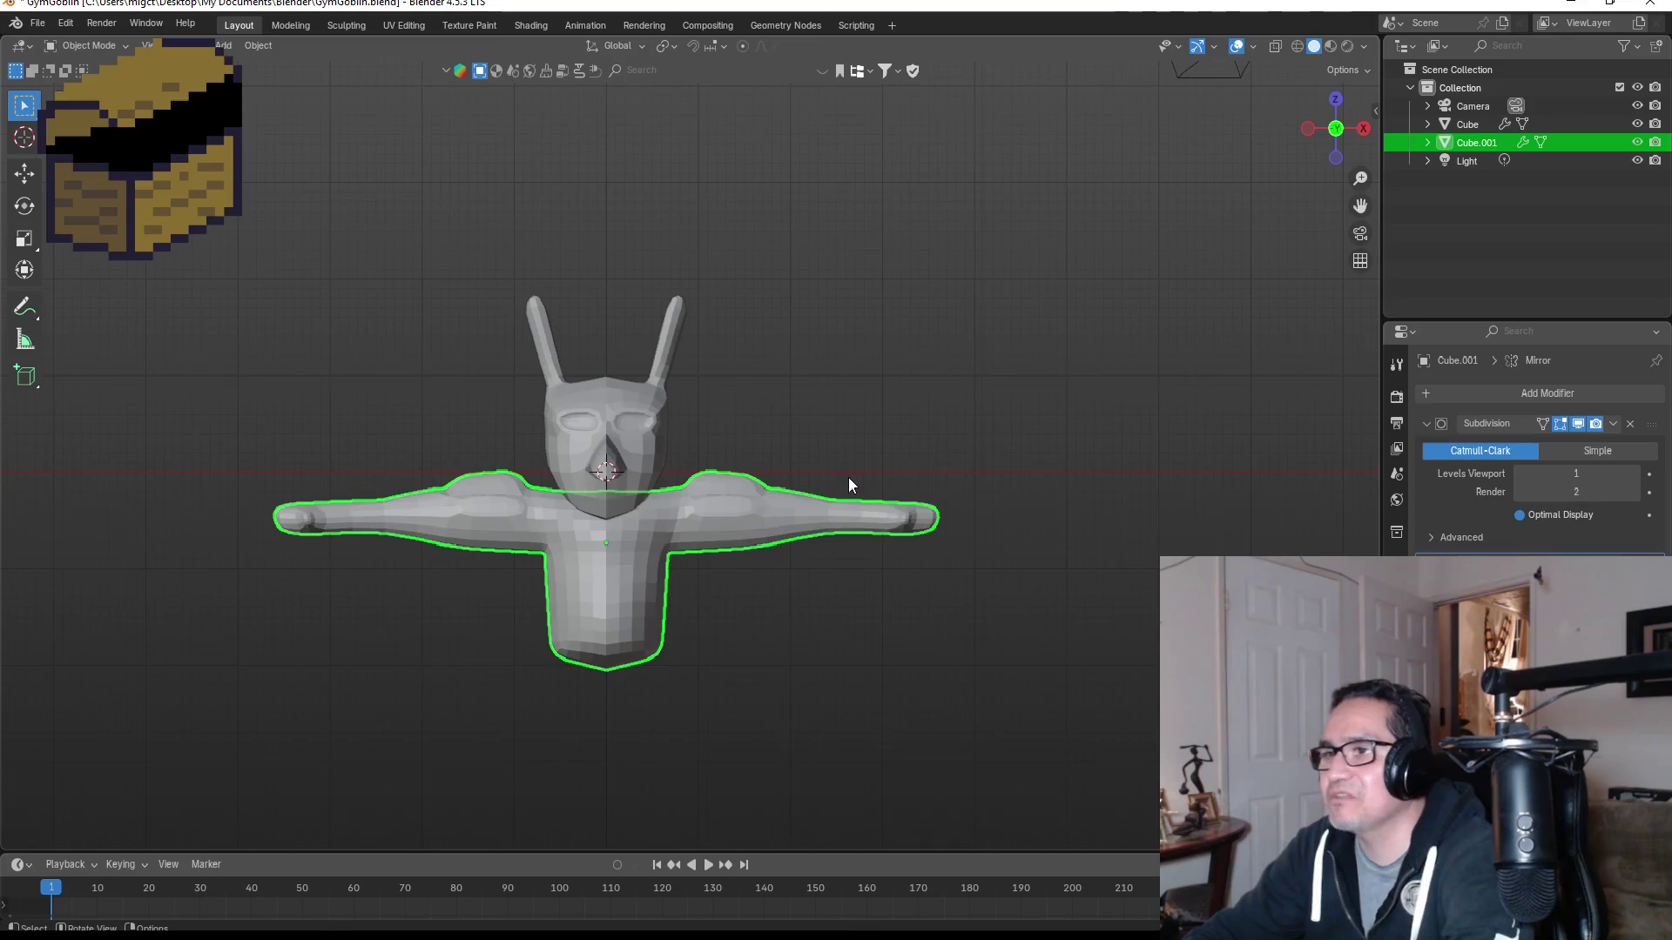
mouse_move(862, 609)
middle_mouse_down()
mouse_move(828, 589)
mouse_move(781, 601)
mouse_move(787, 519)
mouse_move(856, 544)
mouse_move(926, 534)
mouse_move(813, 552)
mouse_move(933, 462)
mouse_move(923, 598)
mouse_move(665, 615)
middle_mouse_up()
key("Tab")
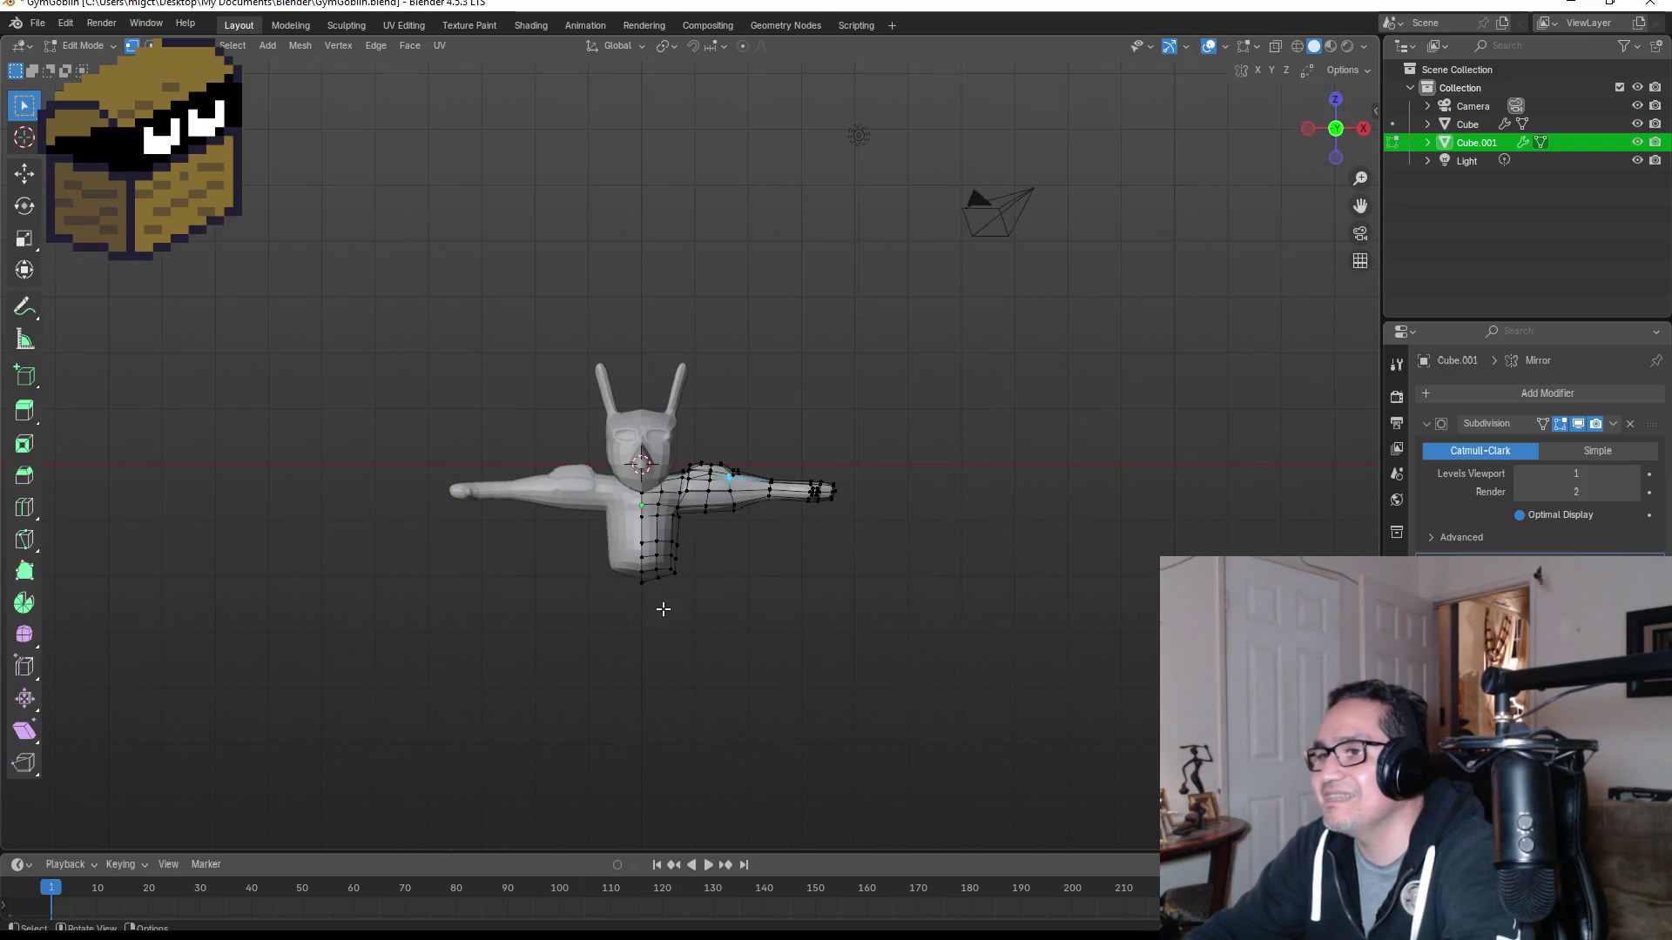
Step: In wireframe view, raise the body's bottom vertices straight up along Z to shorten the torso
key("z")
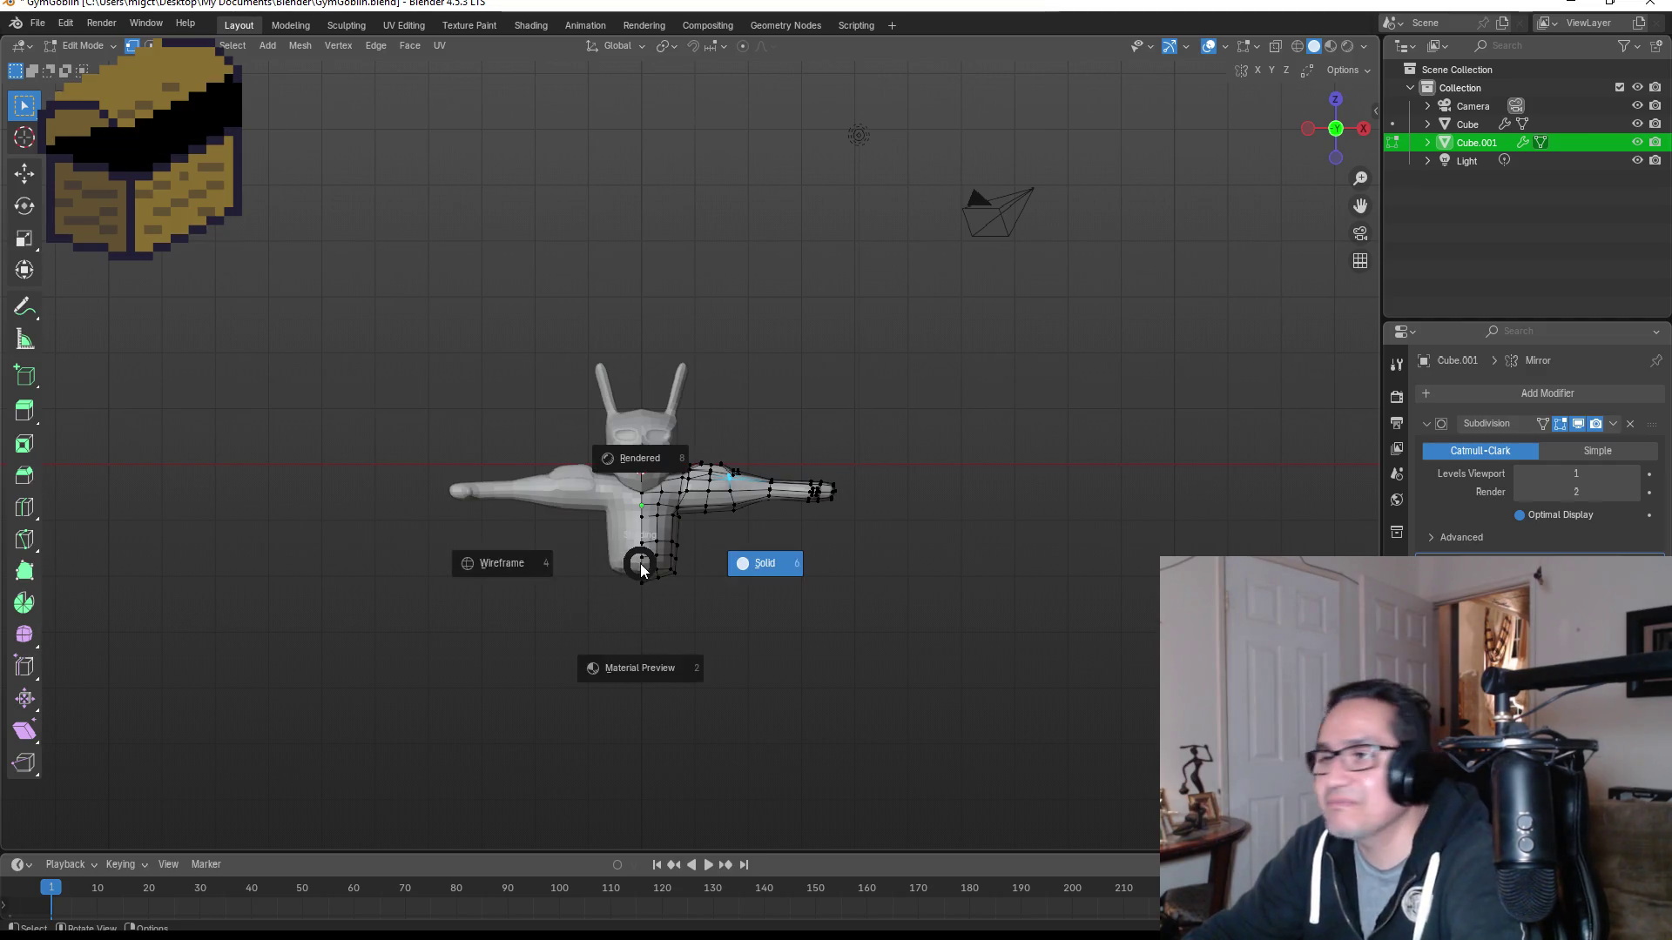
left_click(531, 567)
left_click_drag(587, 560, 761, 626)
scroll(694, 623, "up", 3)
key("g")
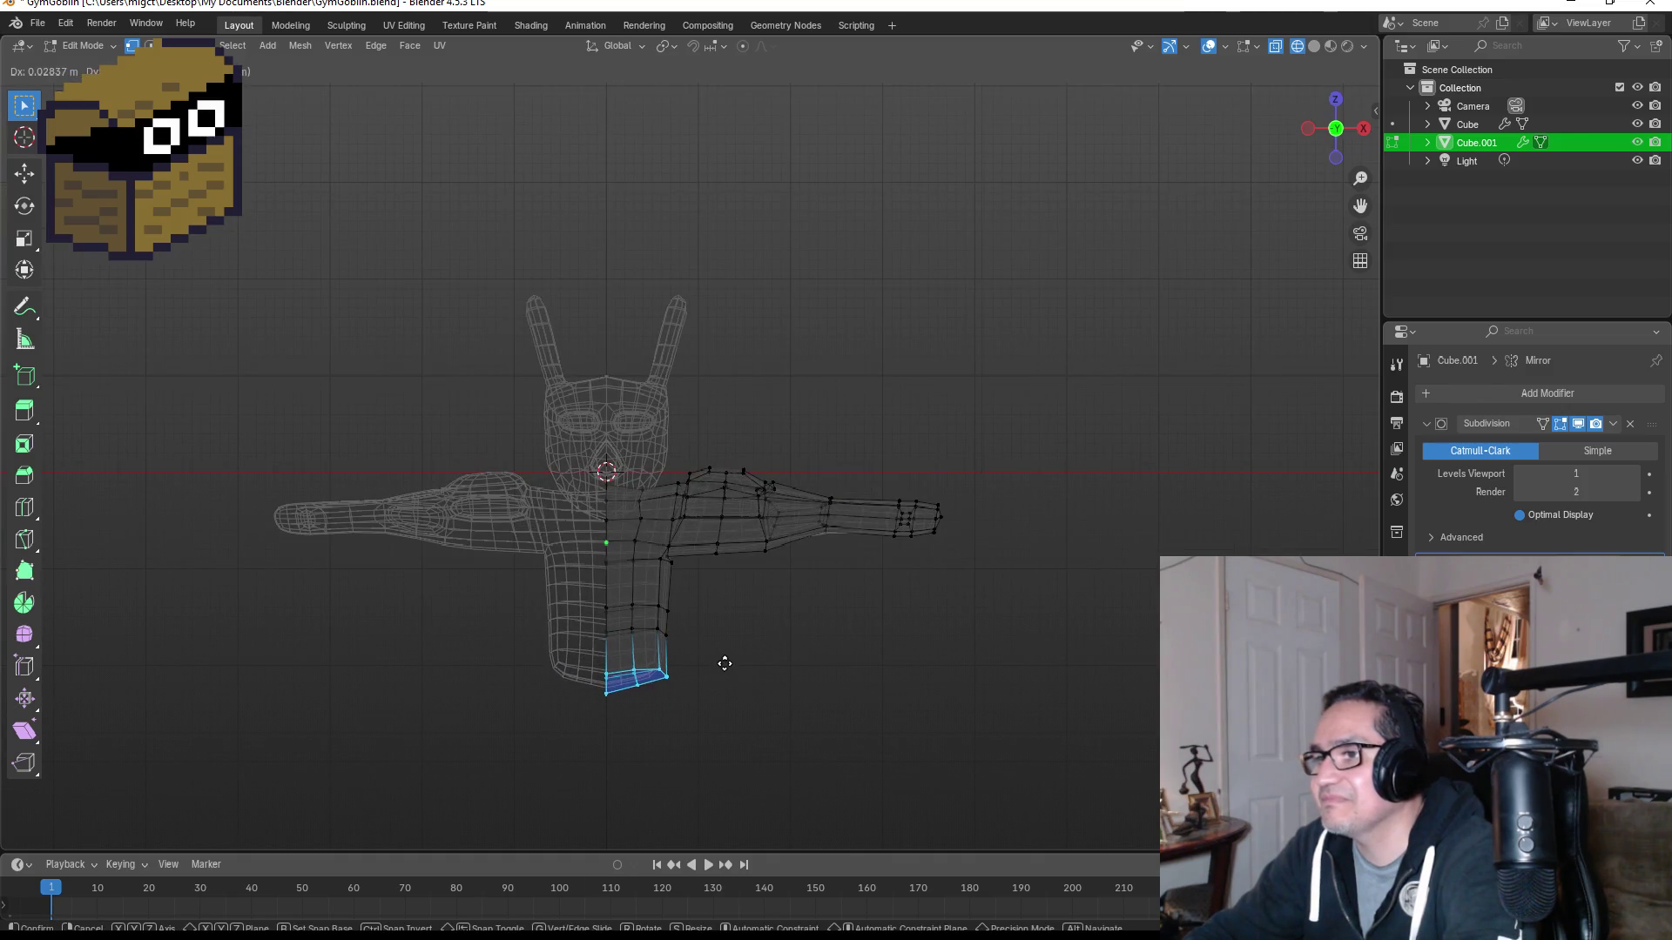
key("z")
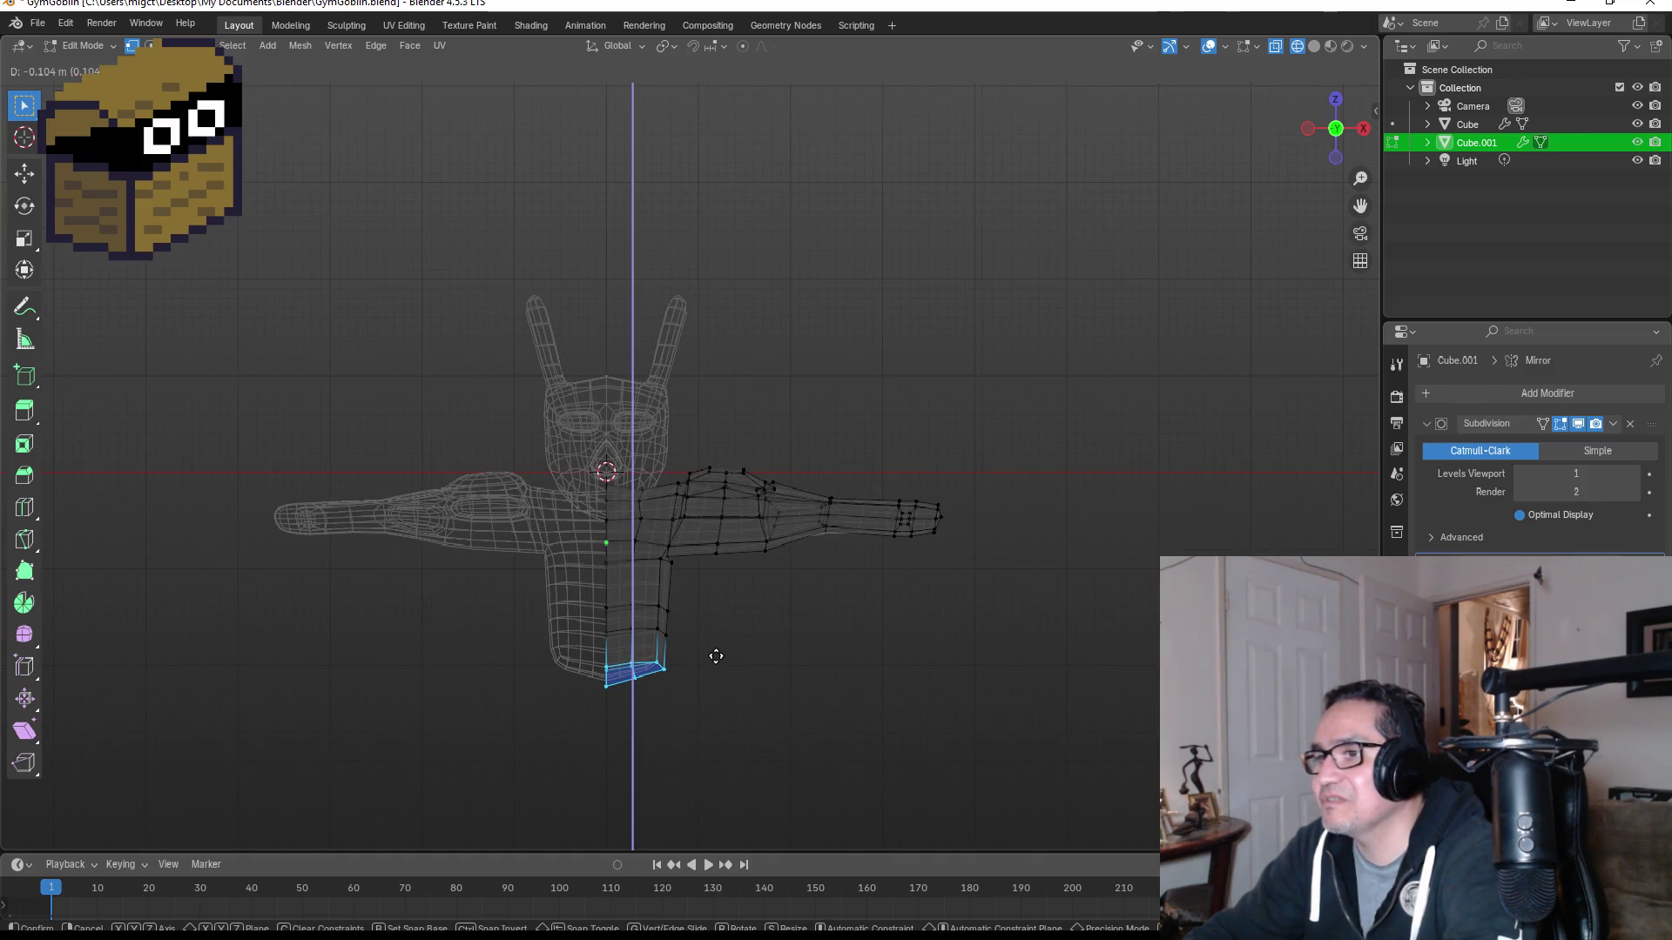
left_click(713, 662)
Step: Check the shorter torso in Object Mode, then re-enter Edit Mode and view the body from below
key("Tab")
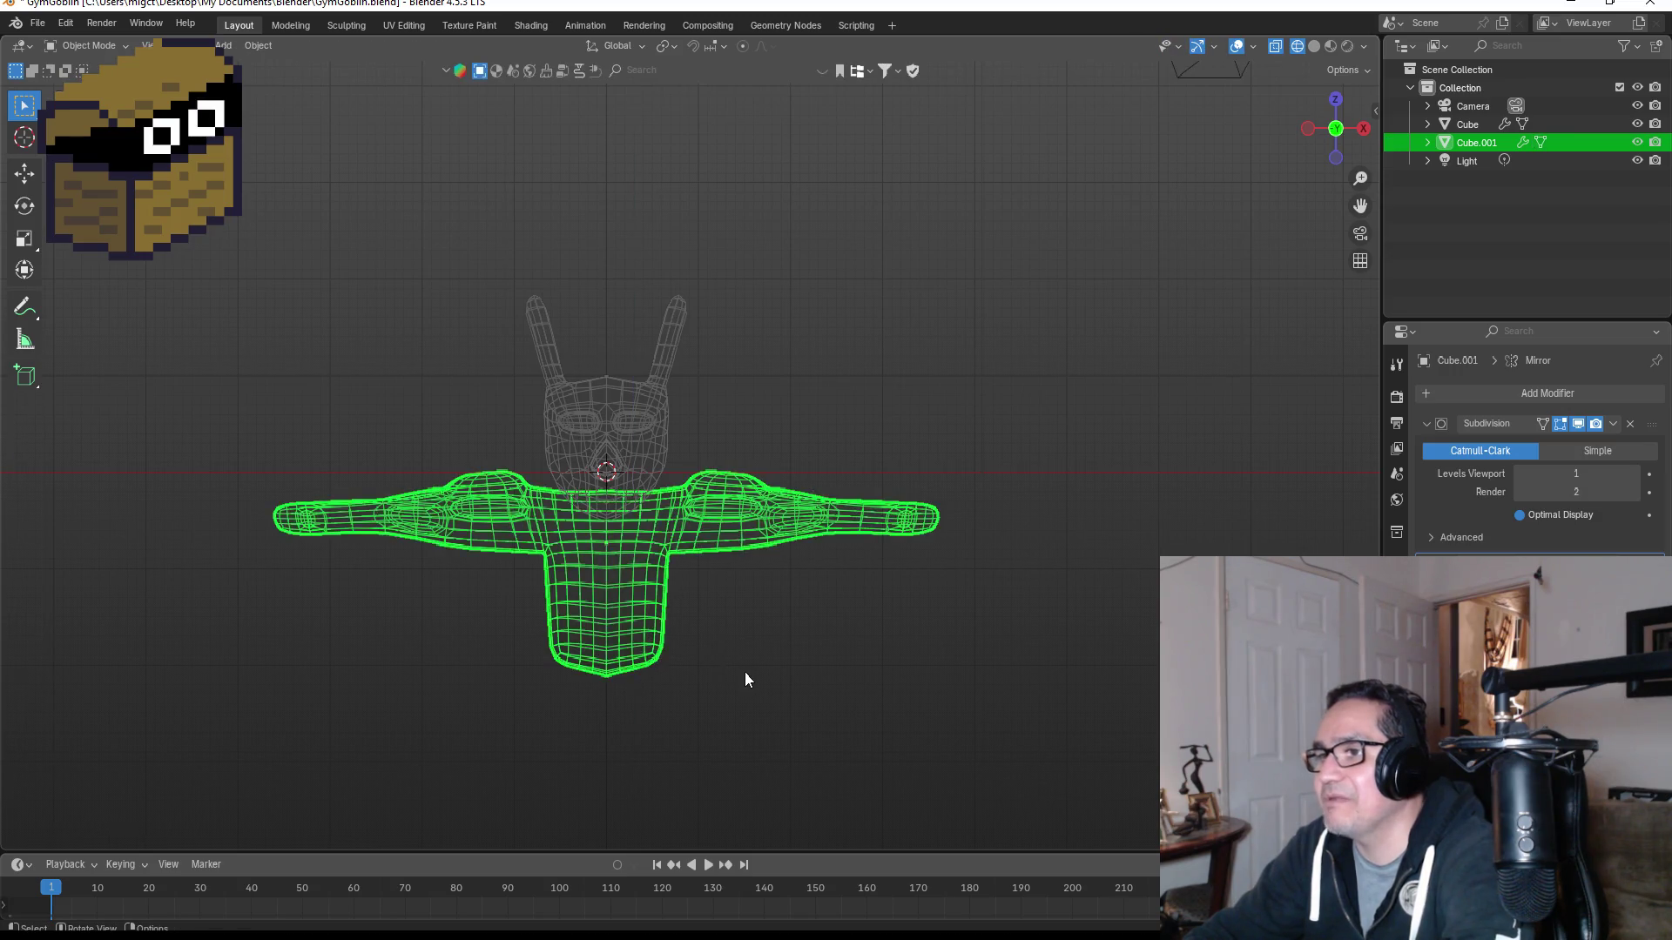
scroll(744, 672, "down", 4)
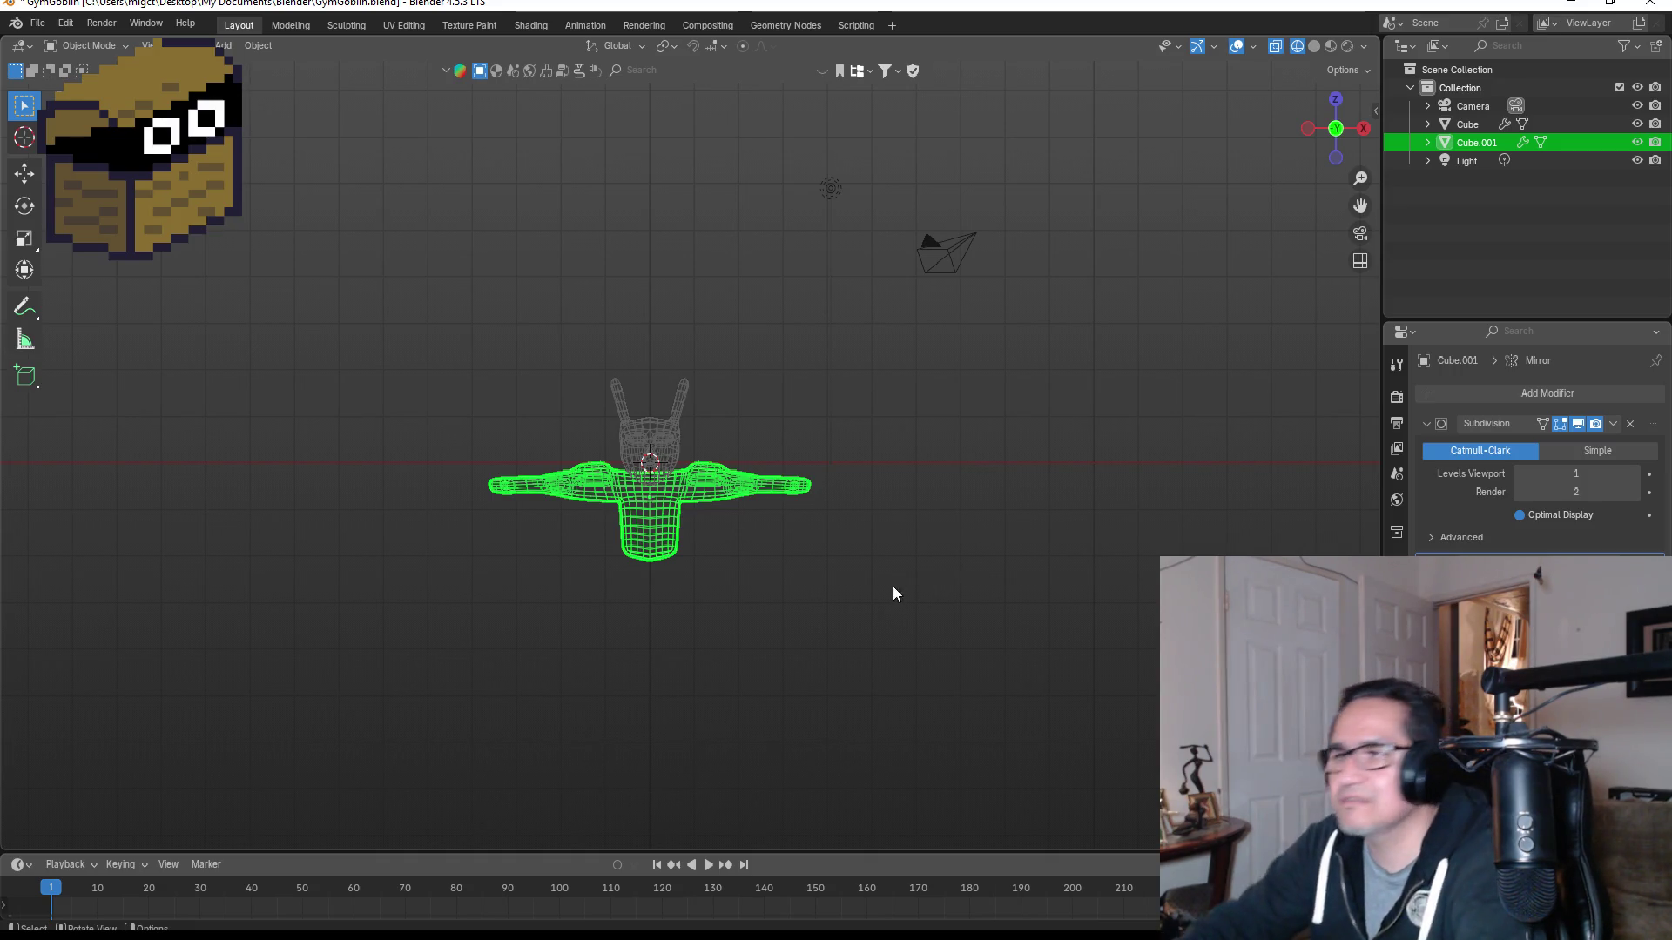
scroll(791, 635, "up", 4)
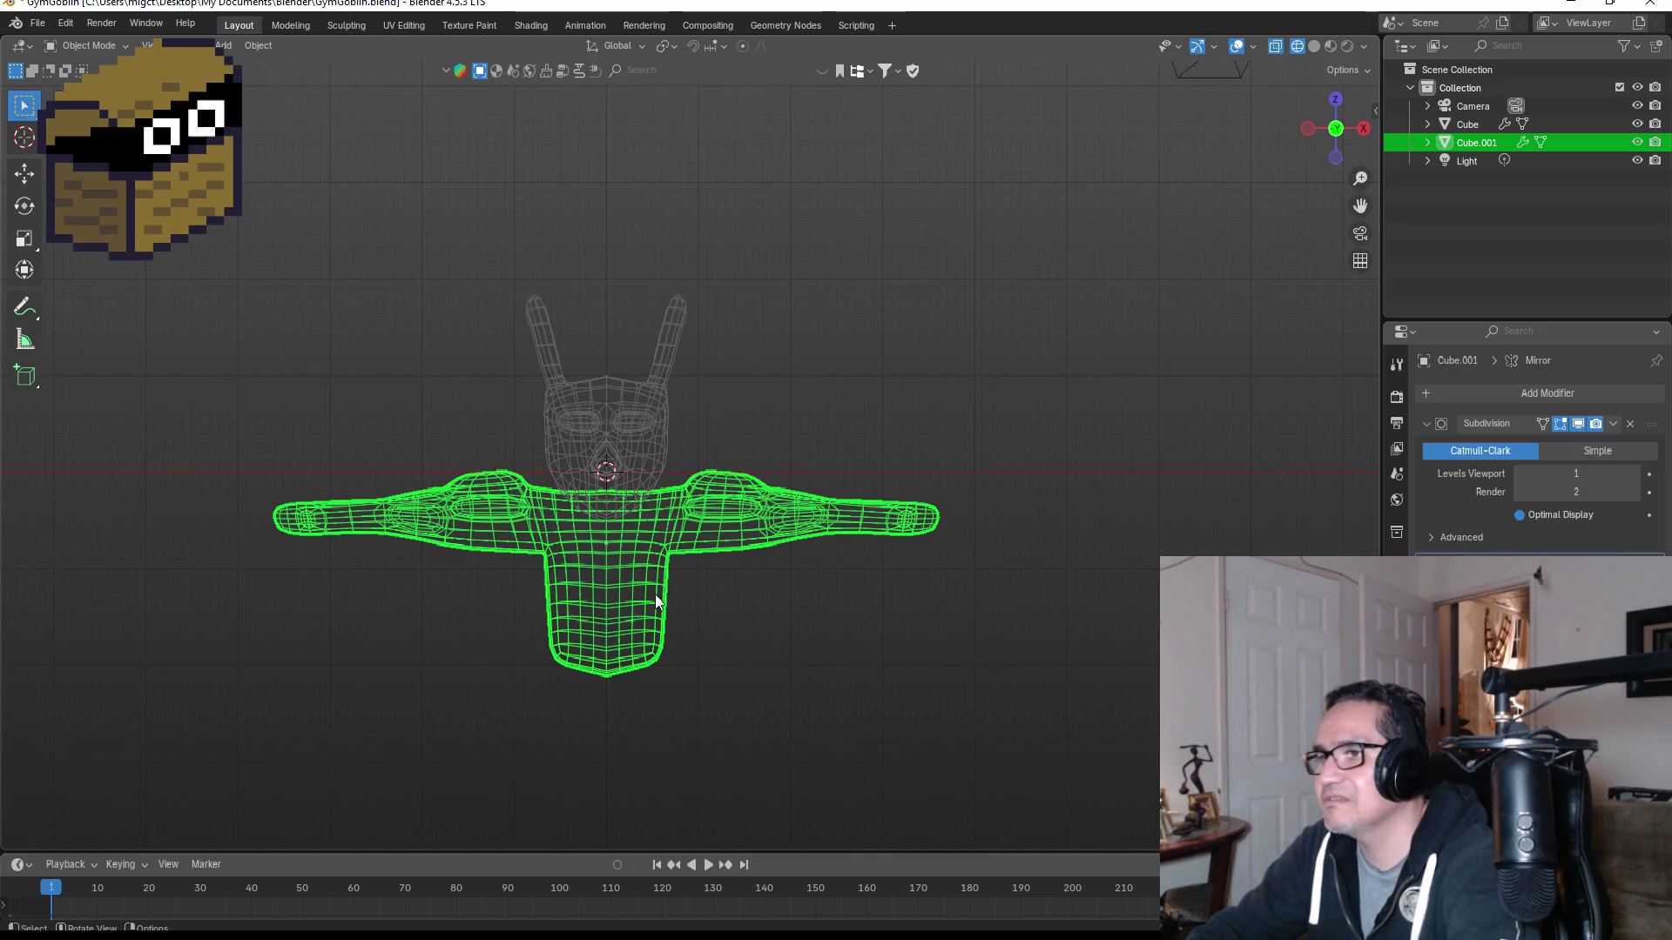
key("Tab")
mouse_move(789, 674)
middle_mouse_down()
mouse_move(728, 560)
mouse_move(732, 515)
mouse_move(590, 649)
mouse_move(570, 546)
middle_mouse_up()
Step: In solid shading, select the four underside faces of the body and inset them by about 0.16
left_click(599, 537)
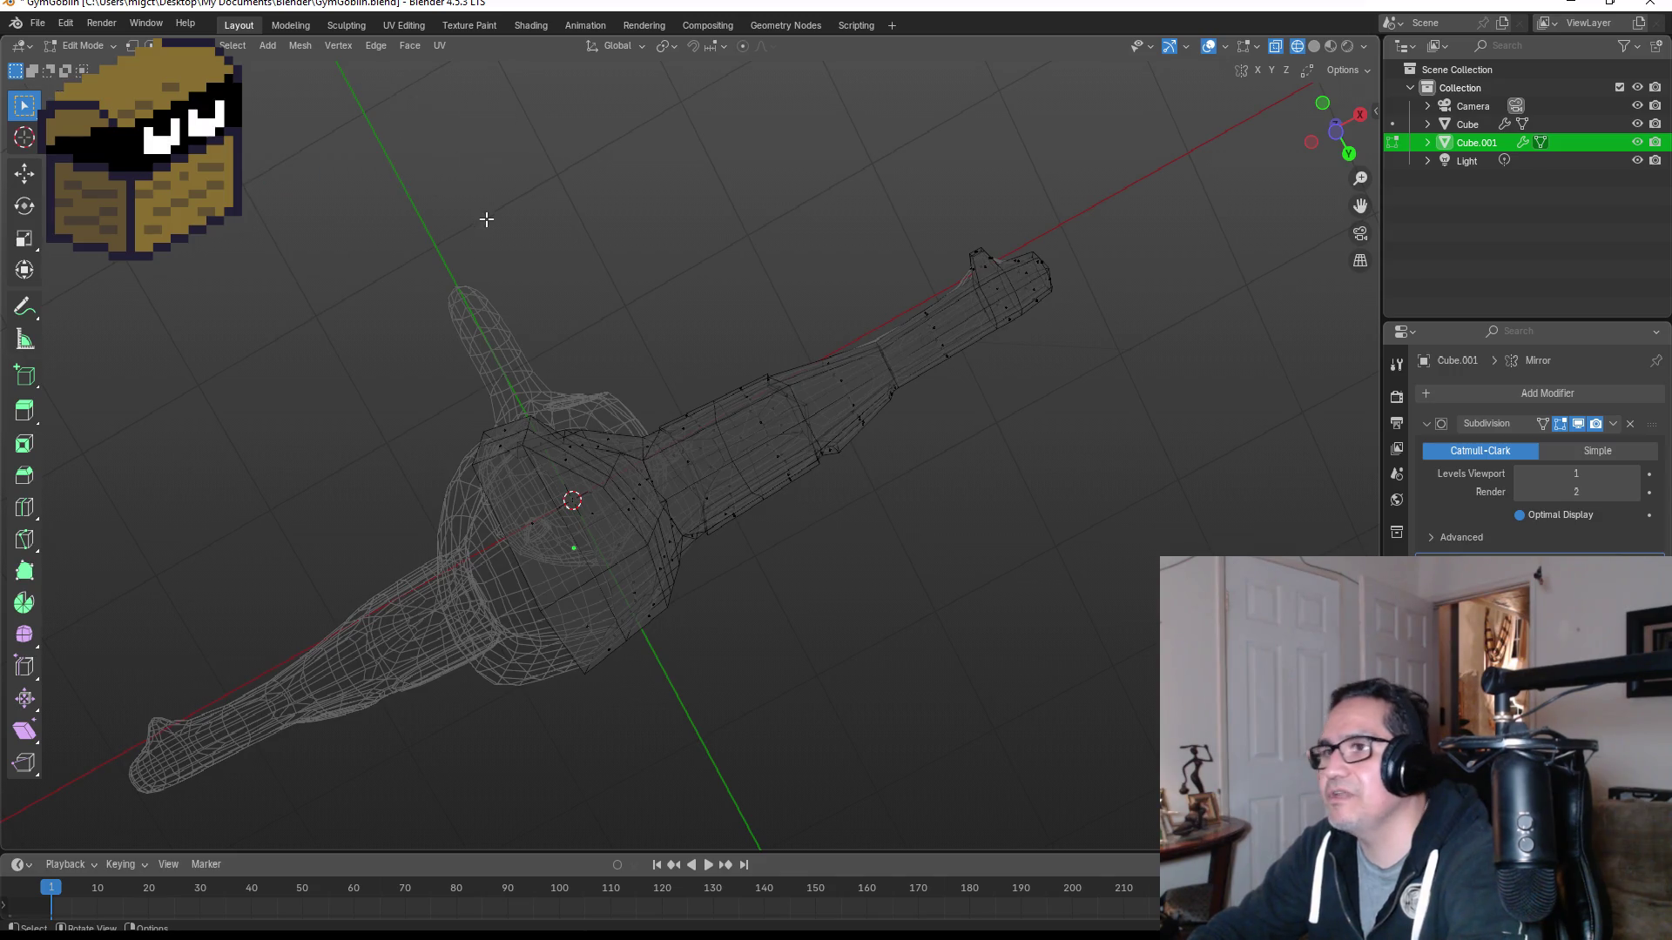
key("shift+z")
left_click(570, 526)
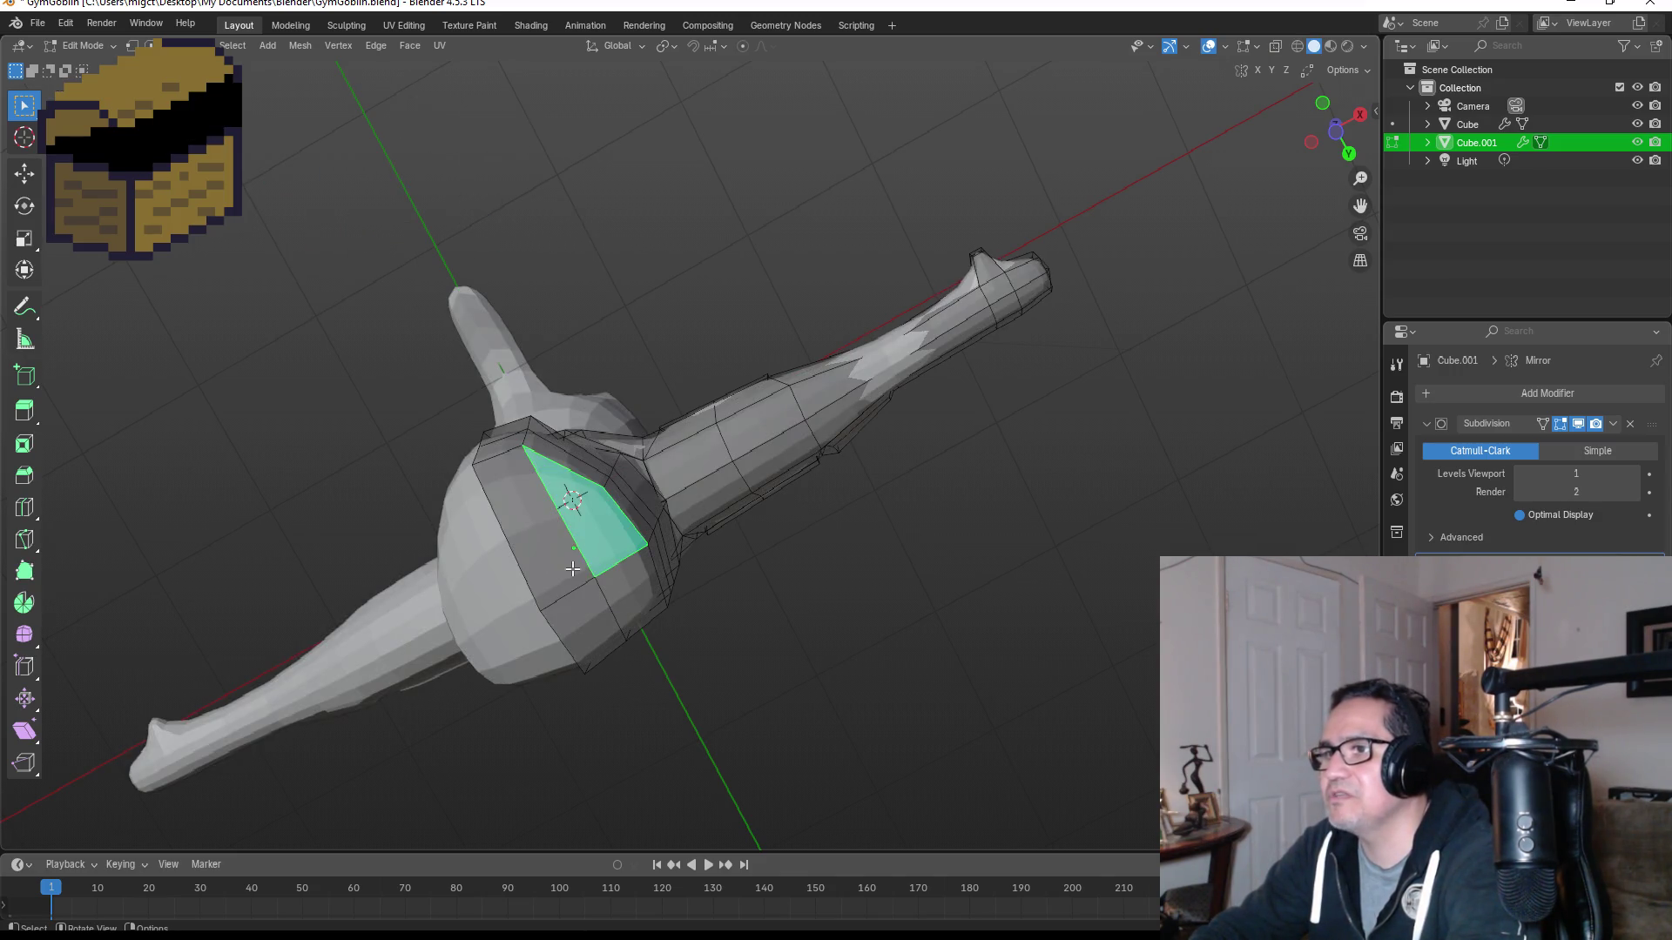
left_click(513, 531, "shift")
mouse_move(522, 533)
middle_mouse_down()
mouse_move(789, 651)
mouse_move(644, 409)
mouse_move(604, 424)
middle_mouse_up()
left_click(593, 322, "shift")
left_click(537, 438, "shift")
key("i")
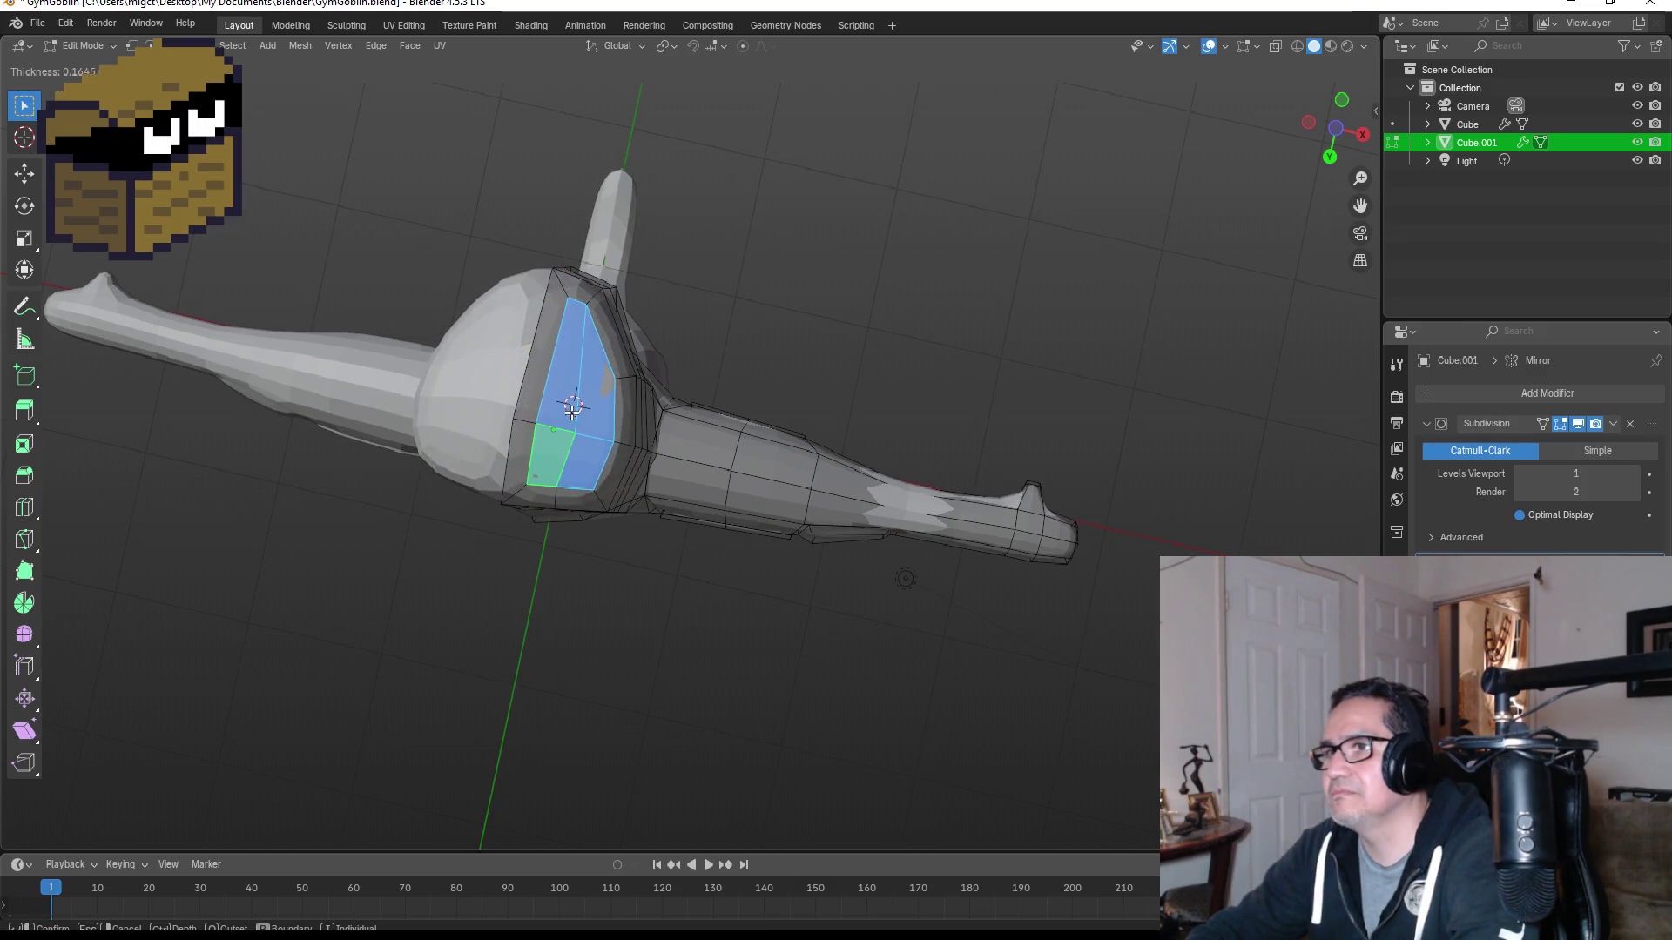
left_click(574, 420)
key("KP_1")
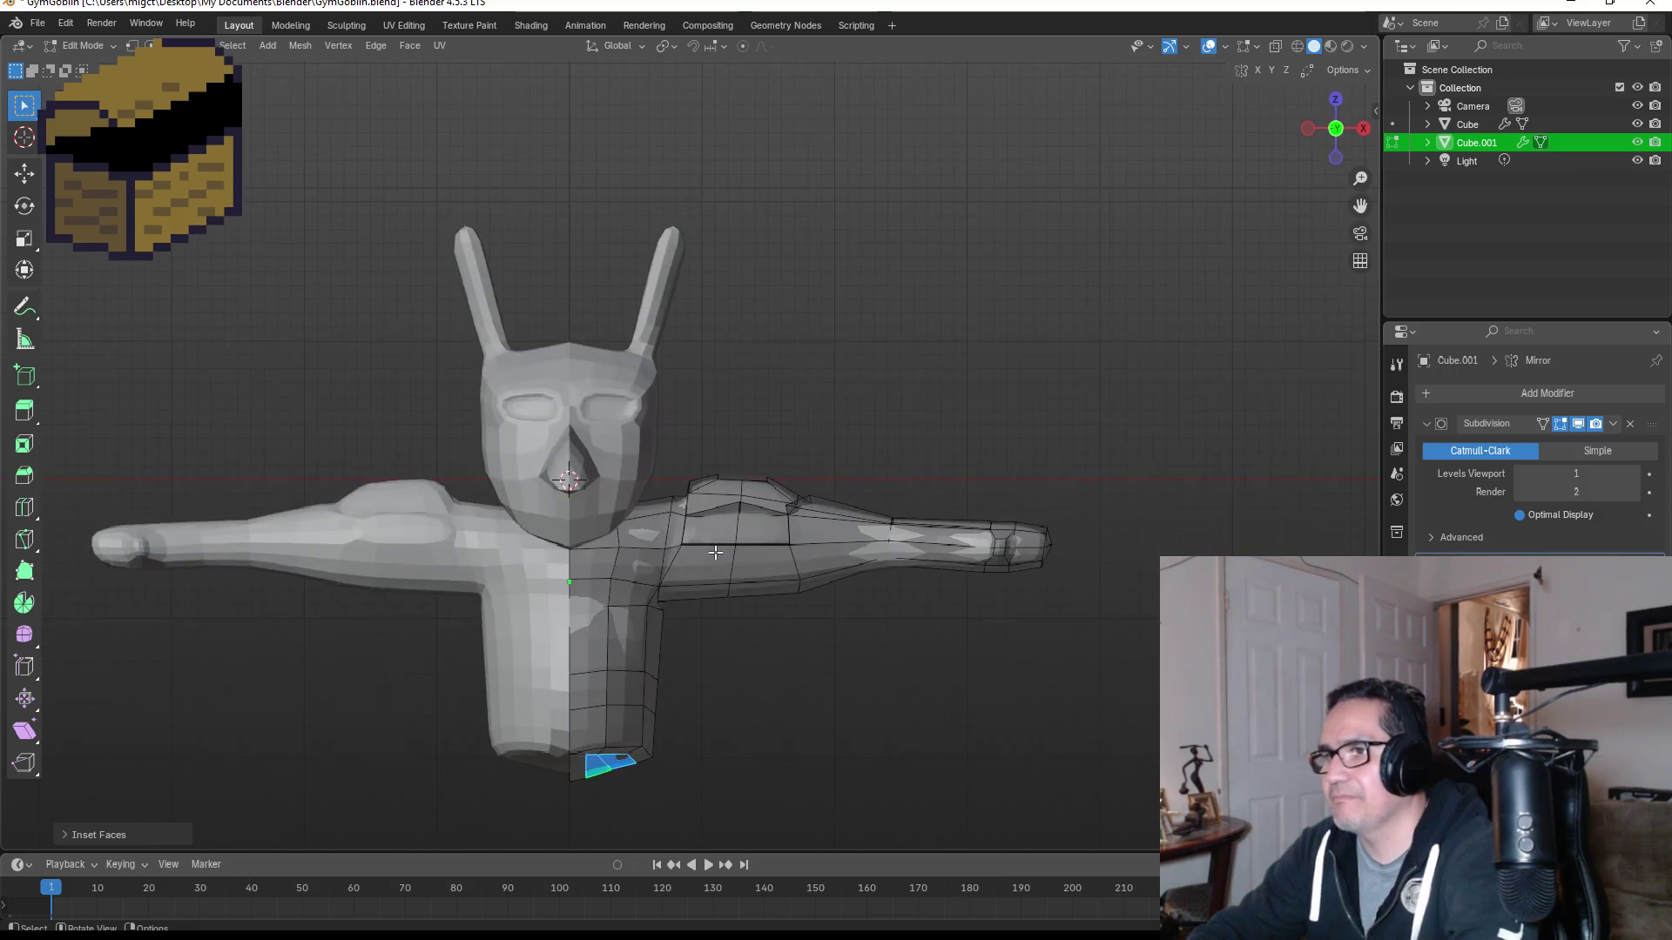
Step: In front orthographic view, extrude the inset bottom face straight down, redoing the first attempt
scroll(749, 627, "down", 4)
key("e")
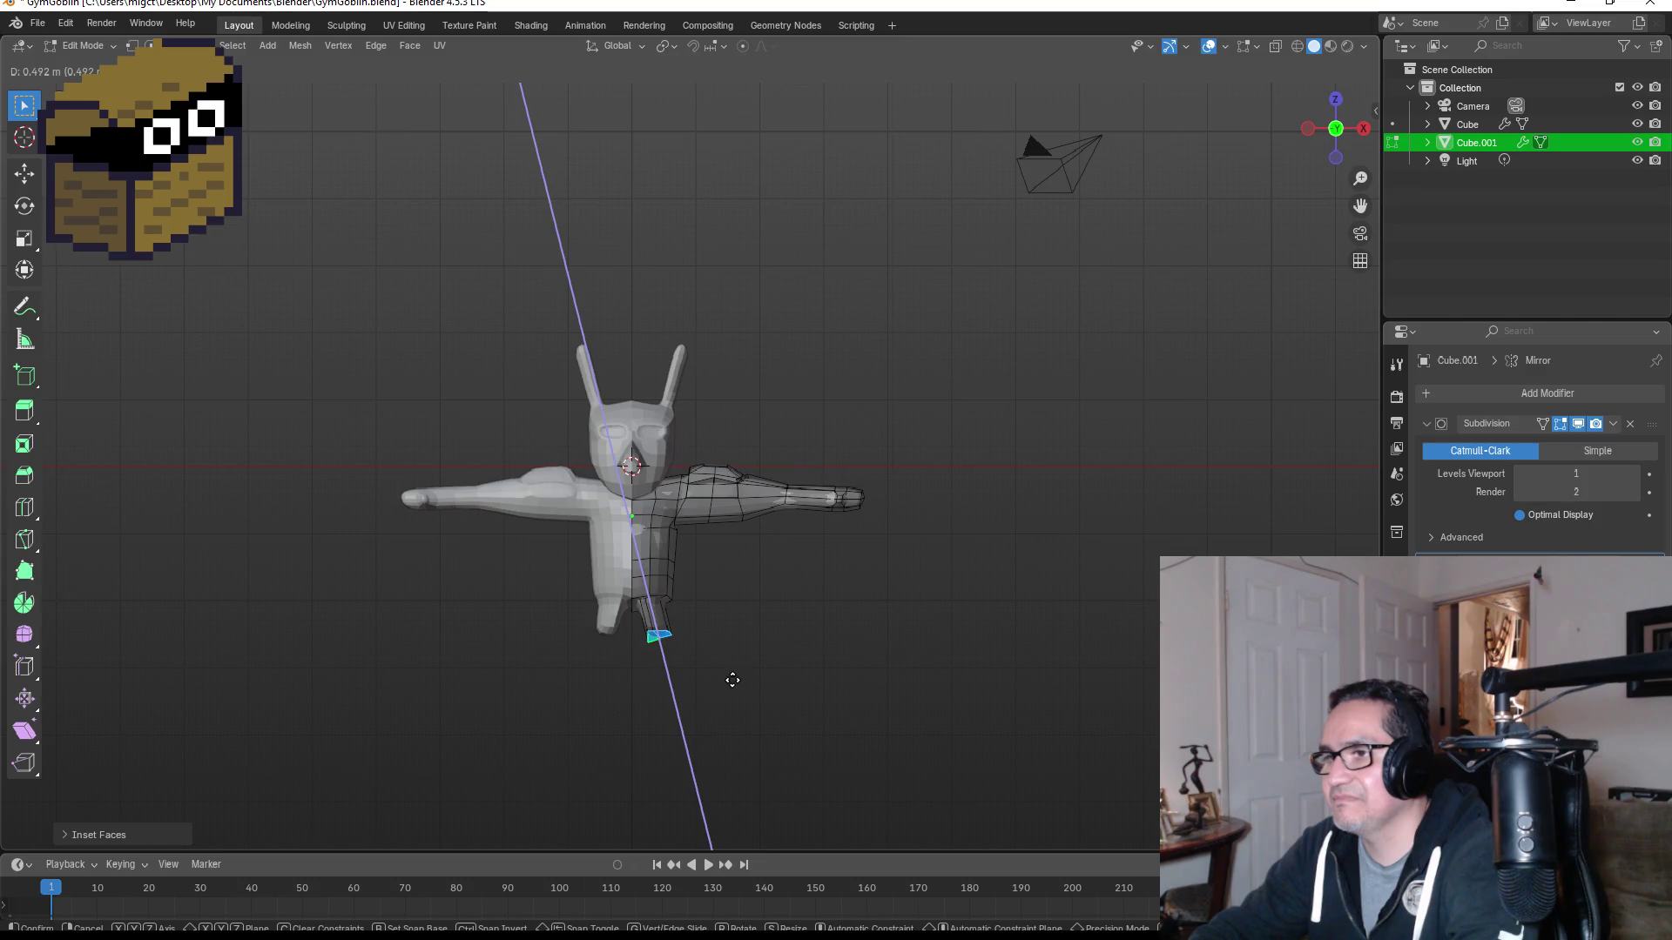
left_click(732, 680)
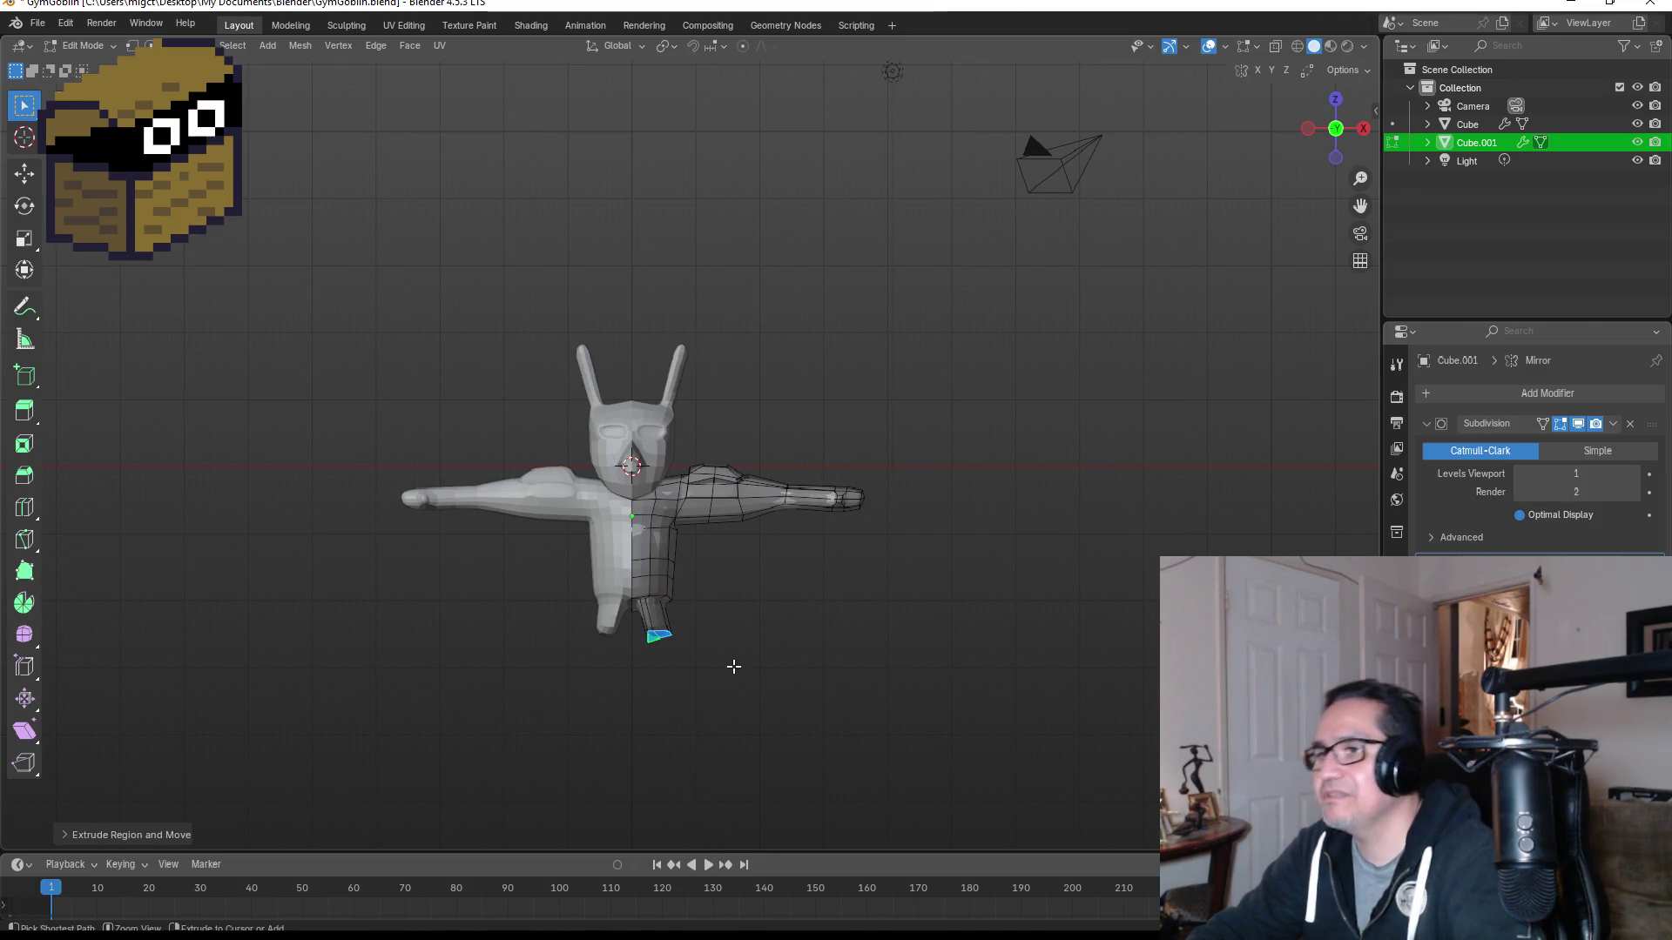
key("ctrl+z")
mouse_move(742, 615)
middle_mouse_down()
mouse_move(728, 393)
mouse_move(726, 407)
middle_mouse_up()
key("KP_1")
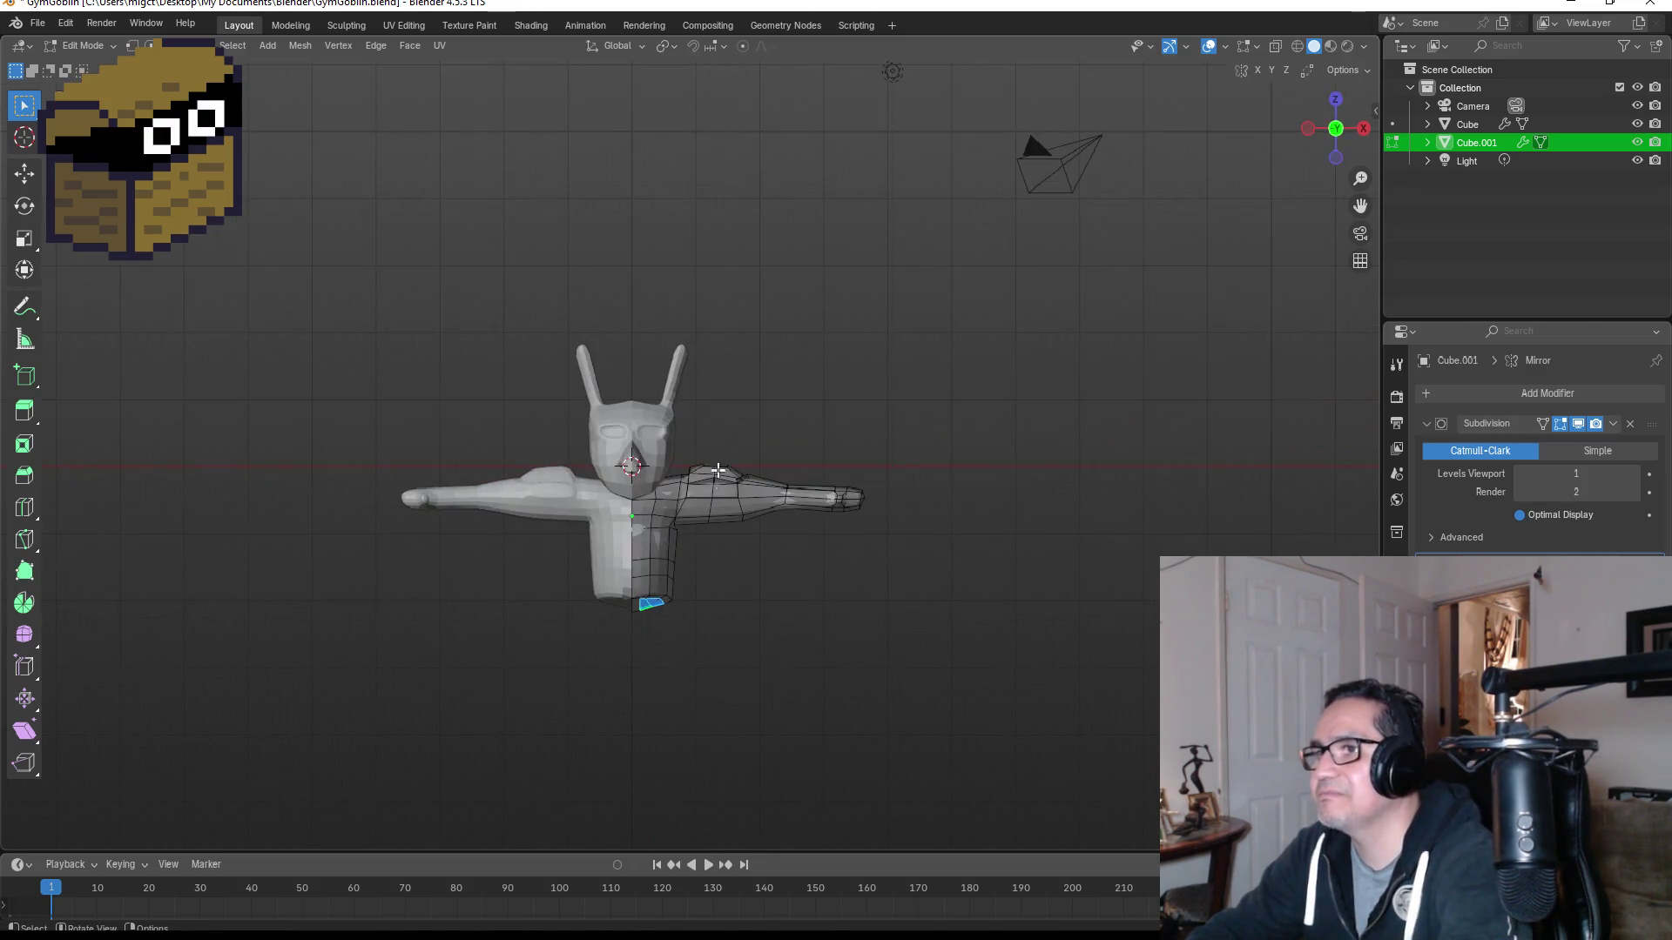
key("e")
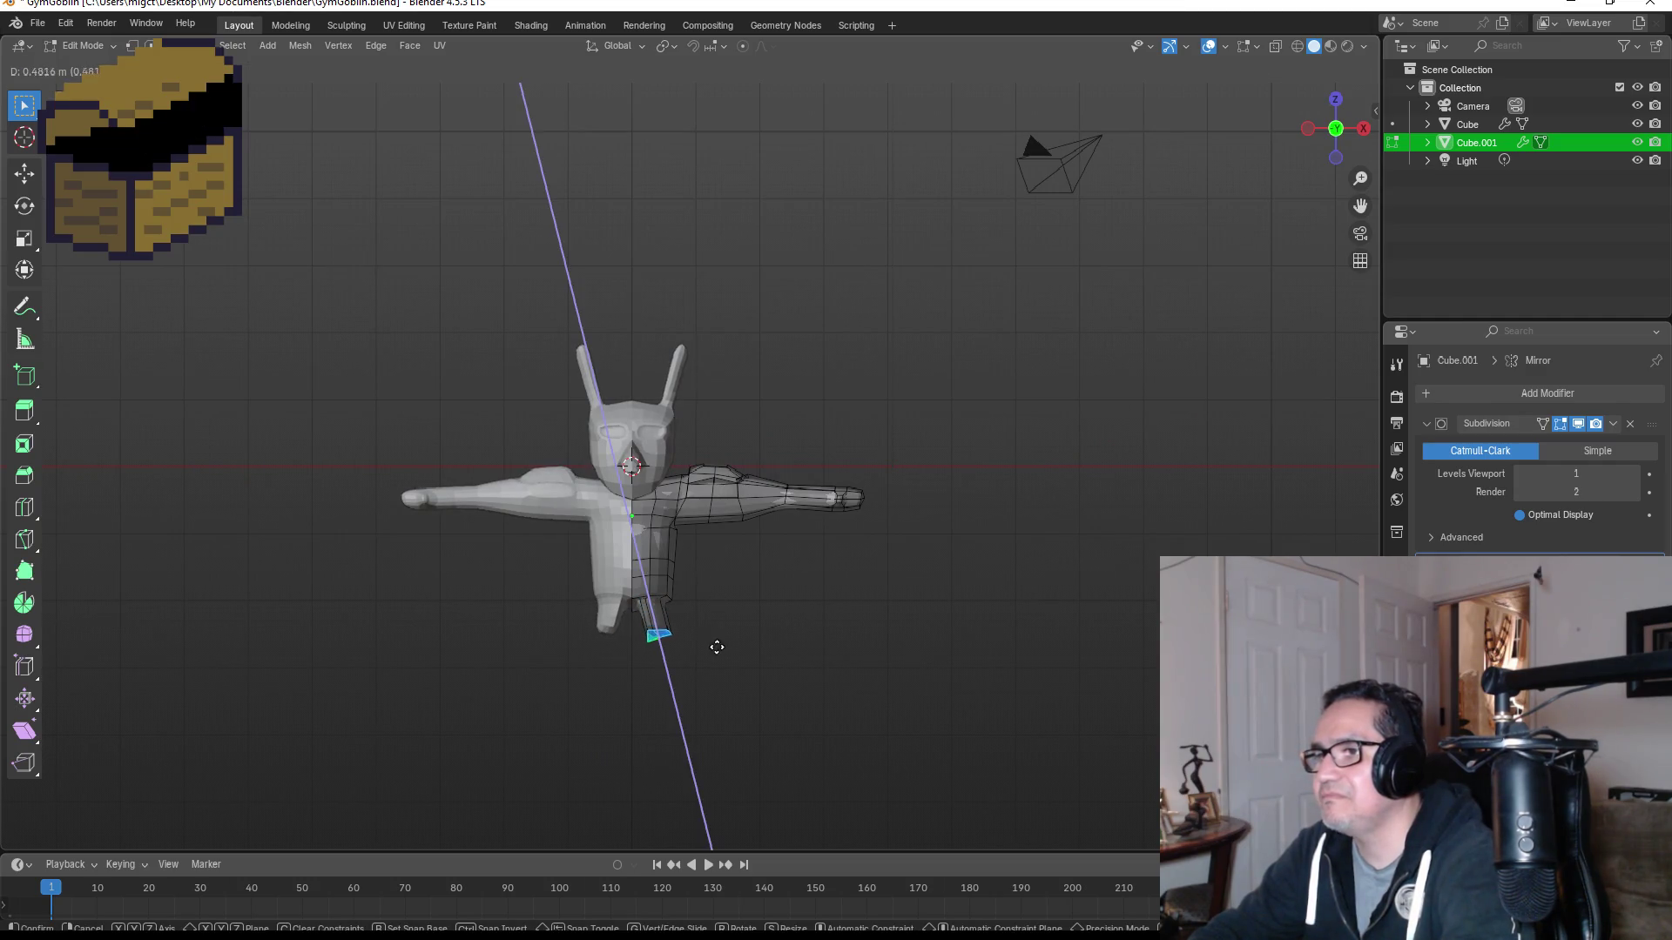
left_click(718, 673)
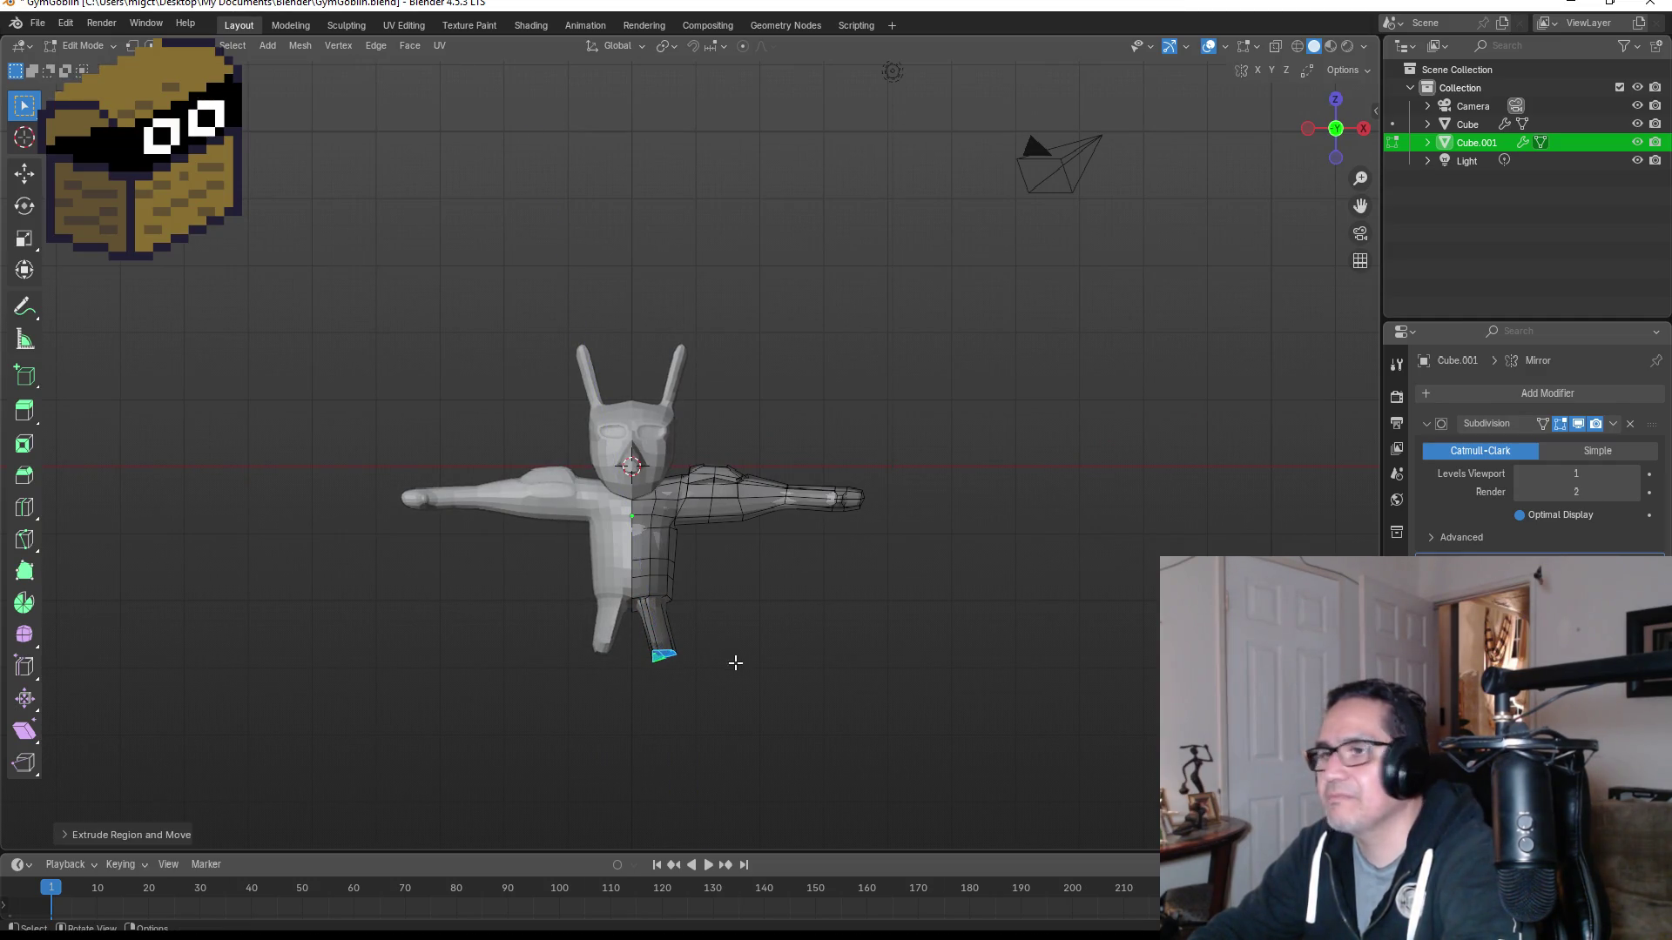
mouse_move(753, 652)
middle_mouse_down()
mouse_move(707, 597)
mouse_move(614, 587)
mouse_move(688, 666)
mouse_move(866, 697)
mouse_move(665, 705)
mouse_move(693, 720)
mouse_move(671, 731)
mouse_move(735, 731)
mouse_move(702, 713)
mouse_move(714, 678)
mouse_move(697, 586)
mouse_move(661, 526)
middle_mouse_up()
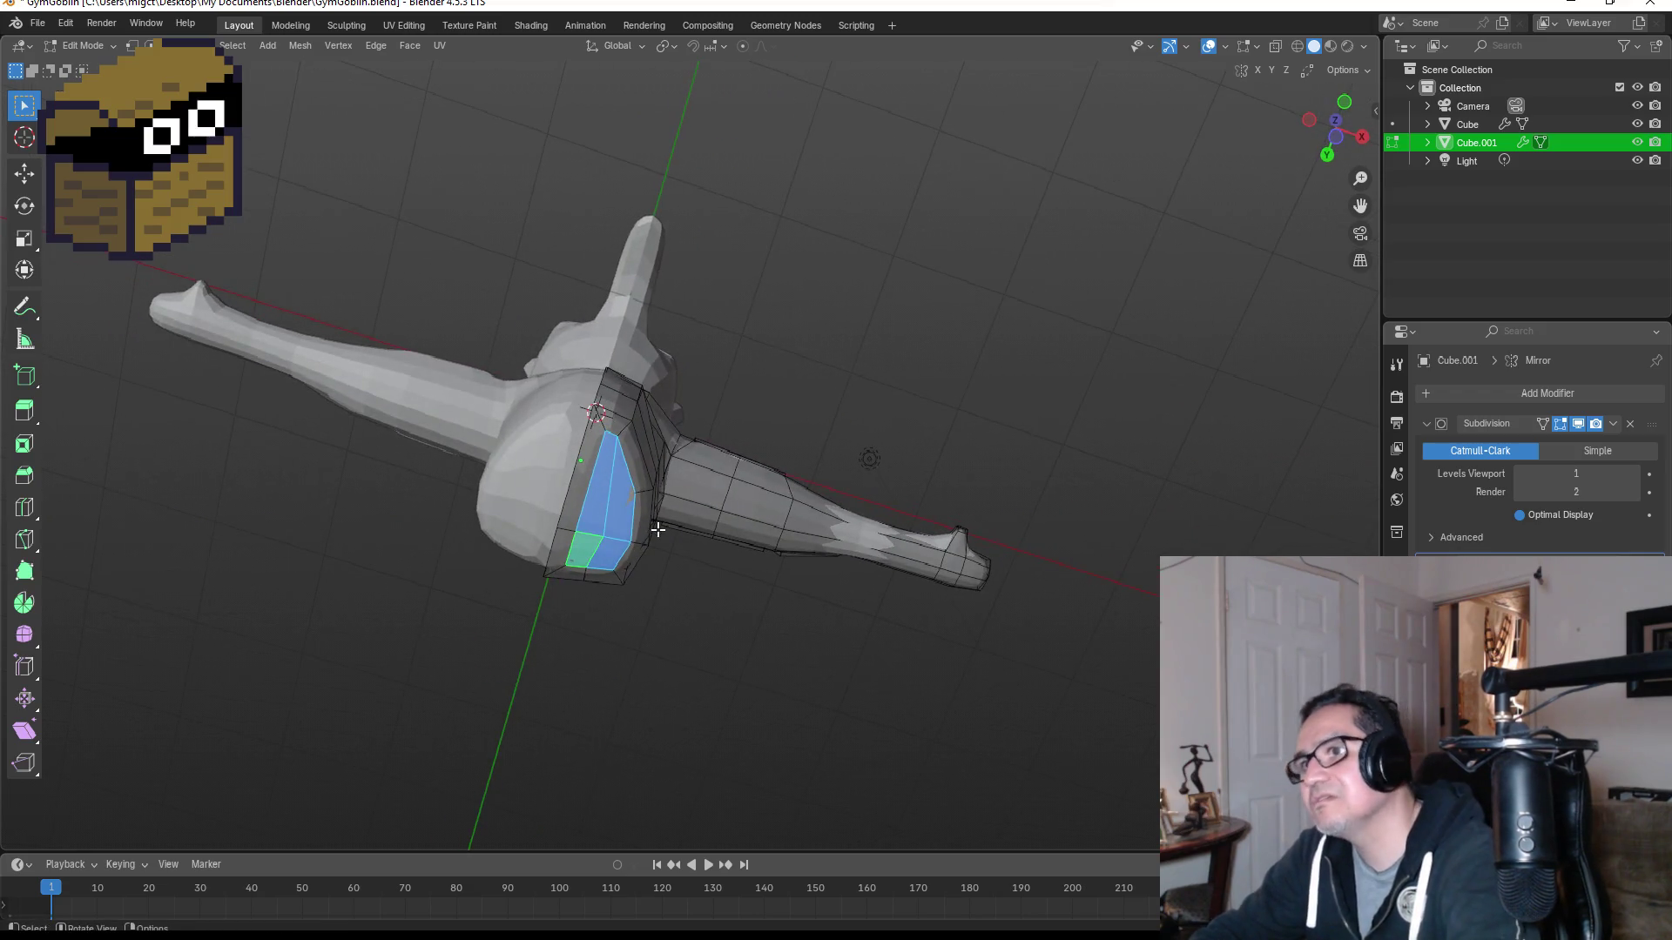
Step: Inset the selected hip faces as a single region with boundary handling toggled
left_click(661, 529, "ctrl")
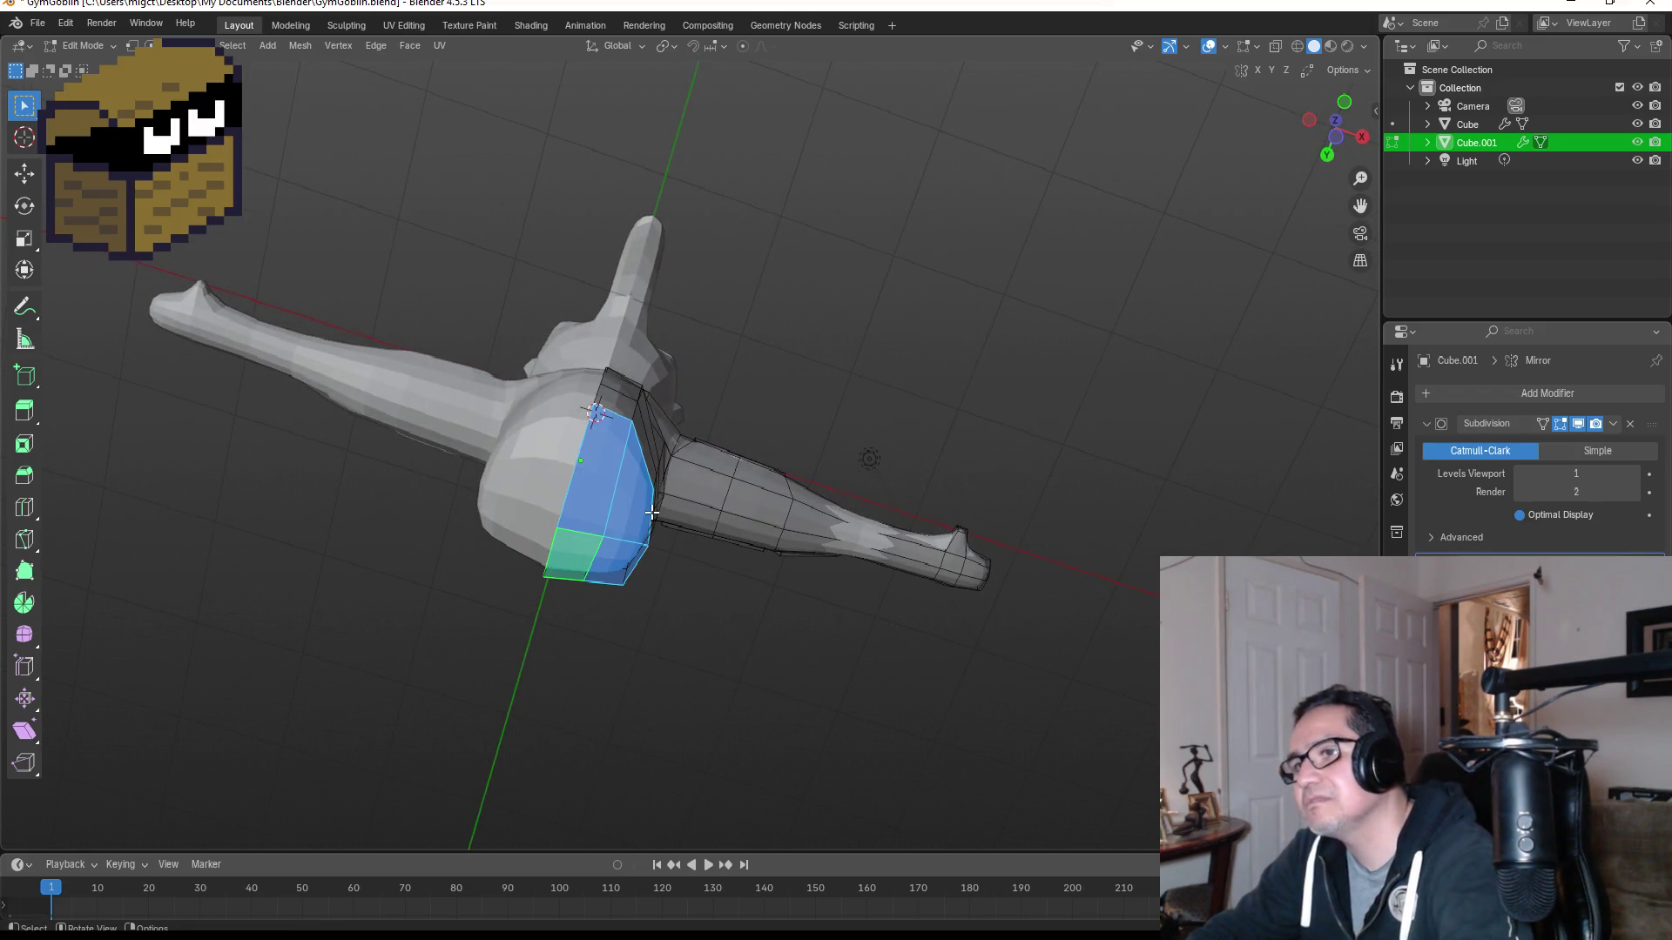
key("s")
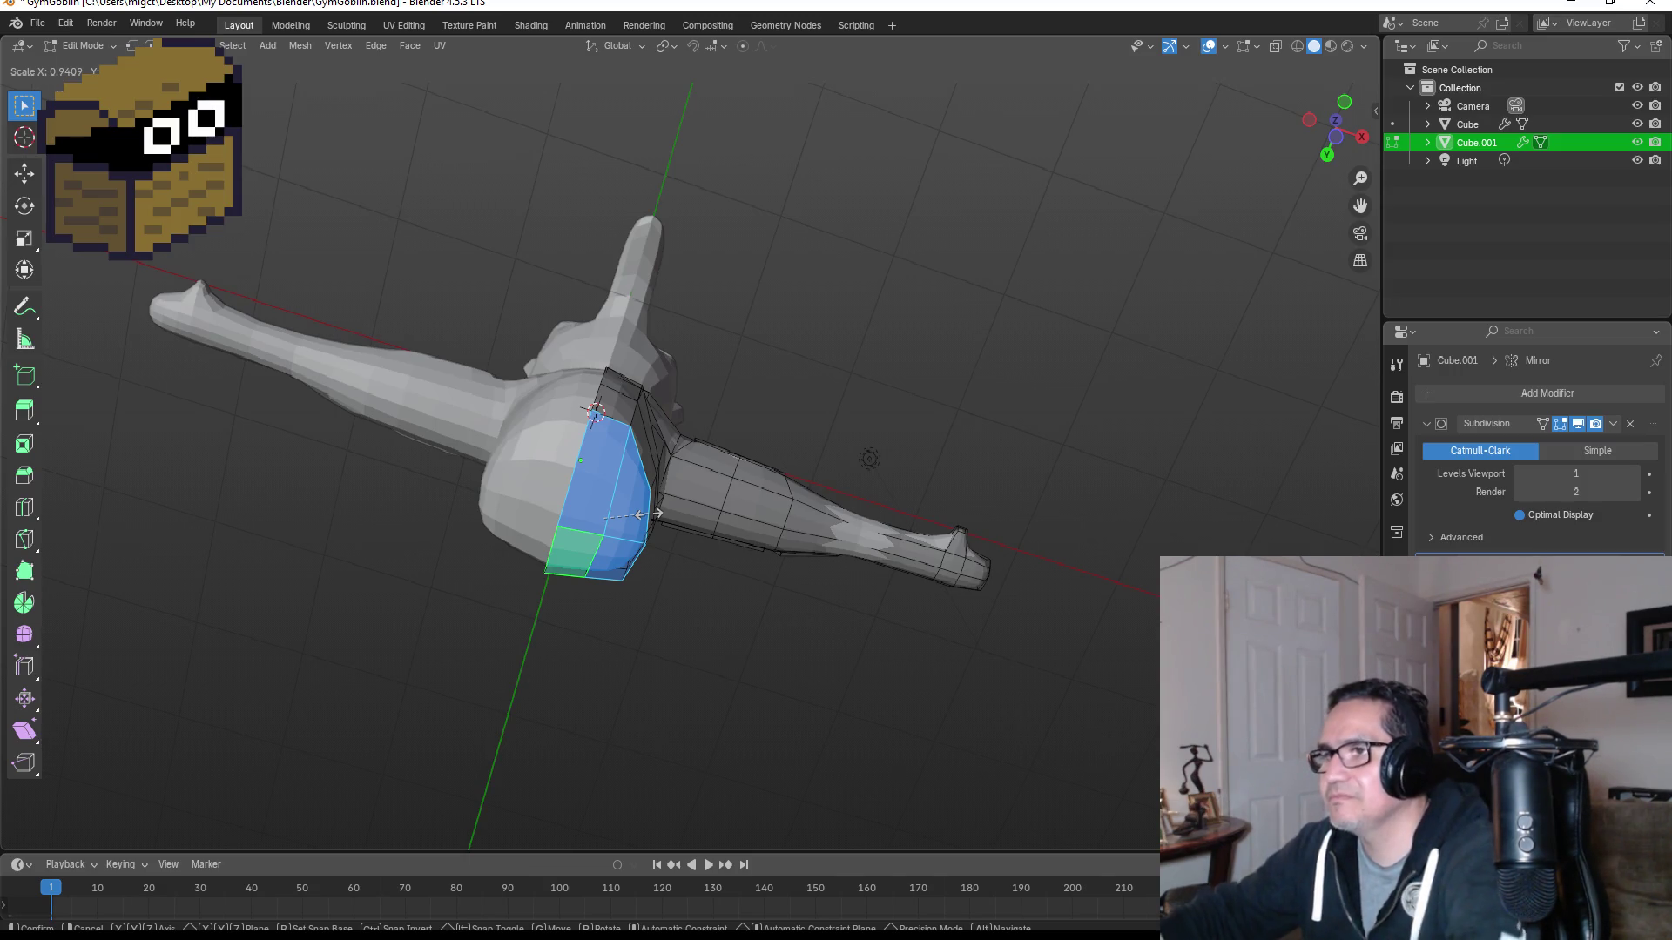
right_click(648, 516)
key("i")
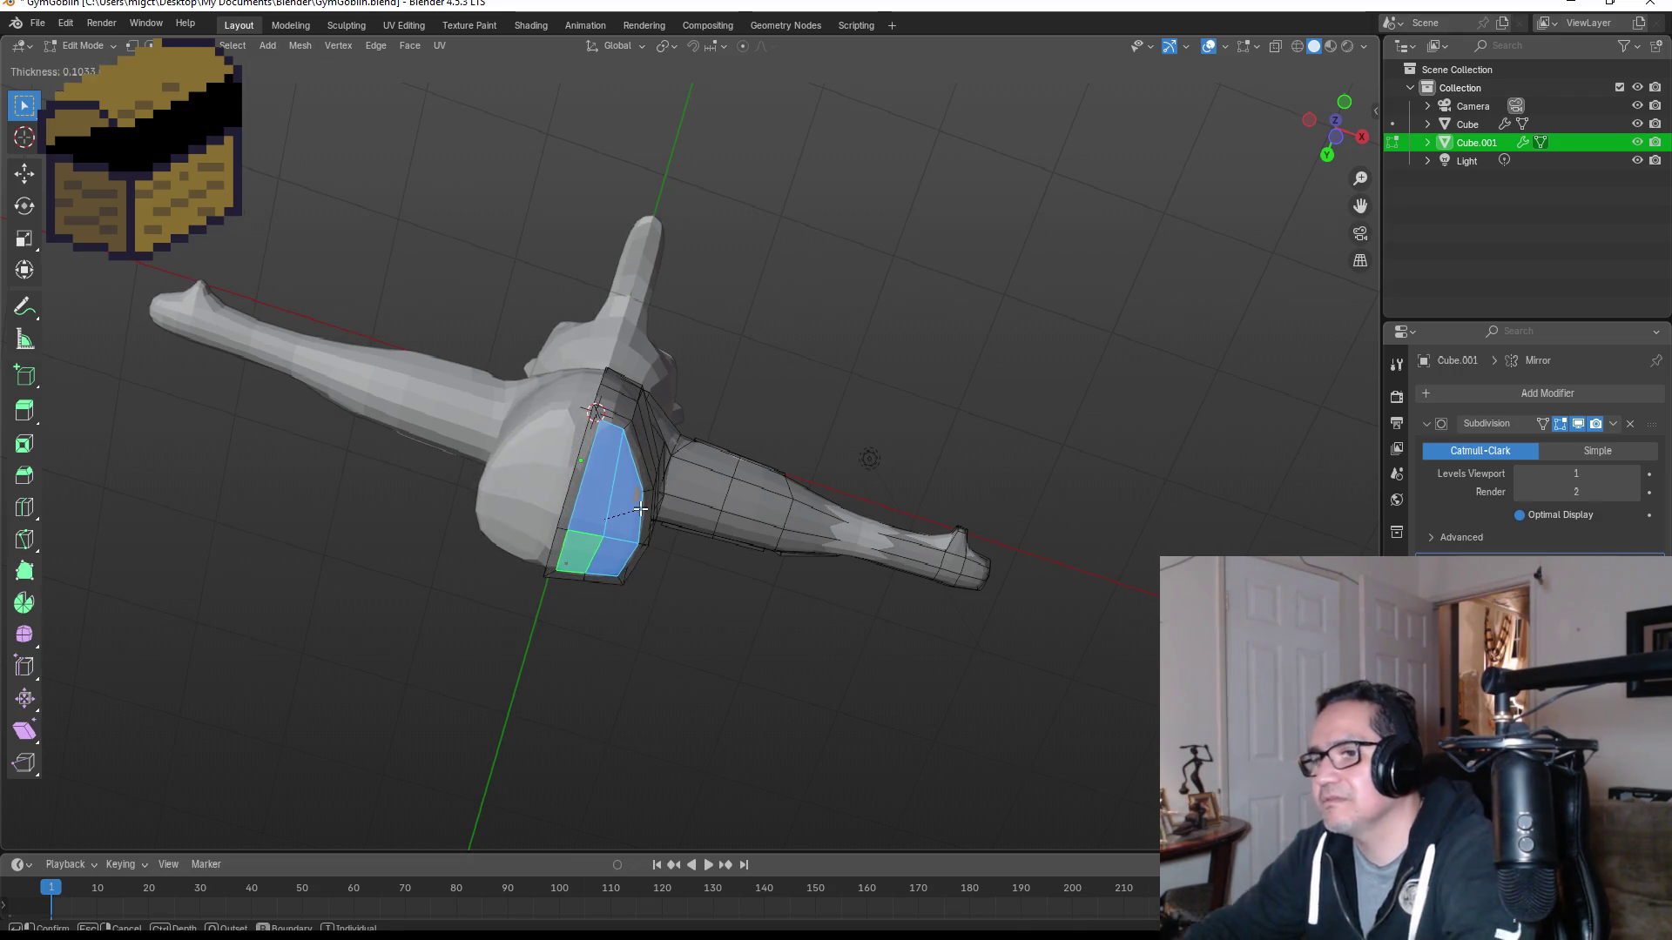
key("i")
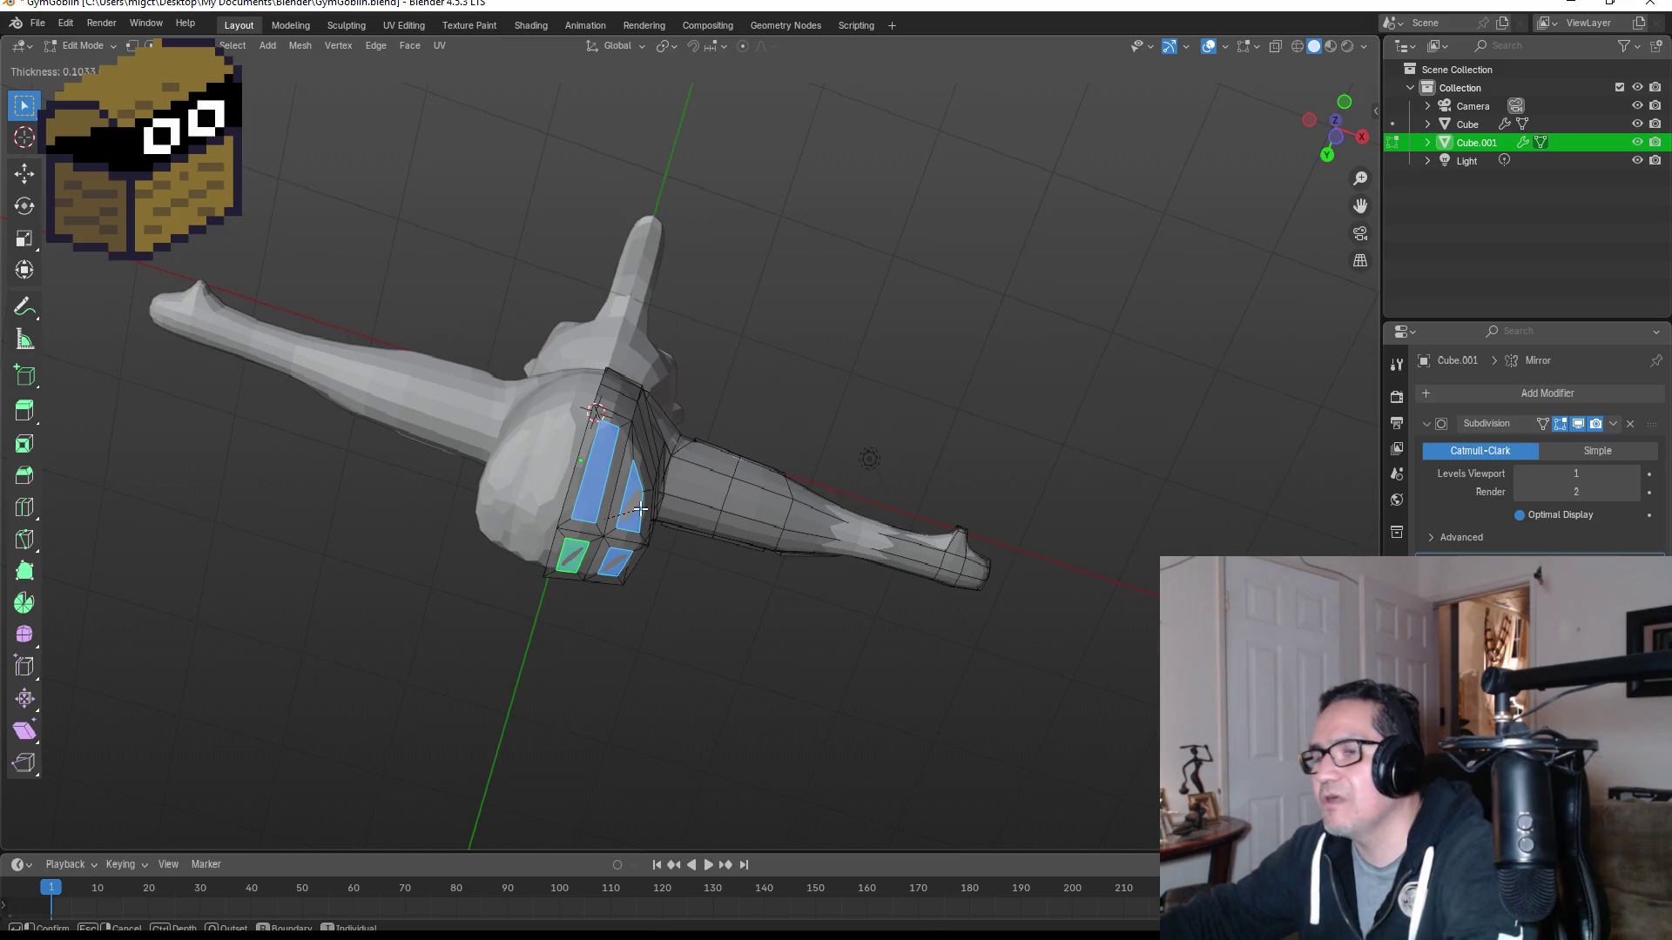
key("i")
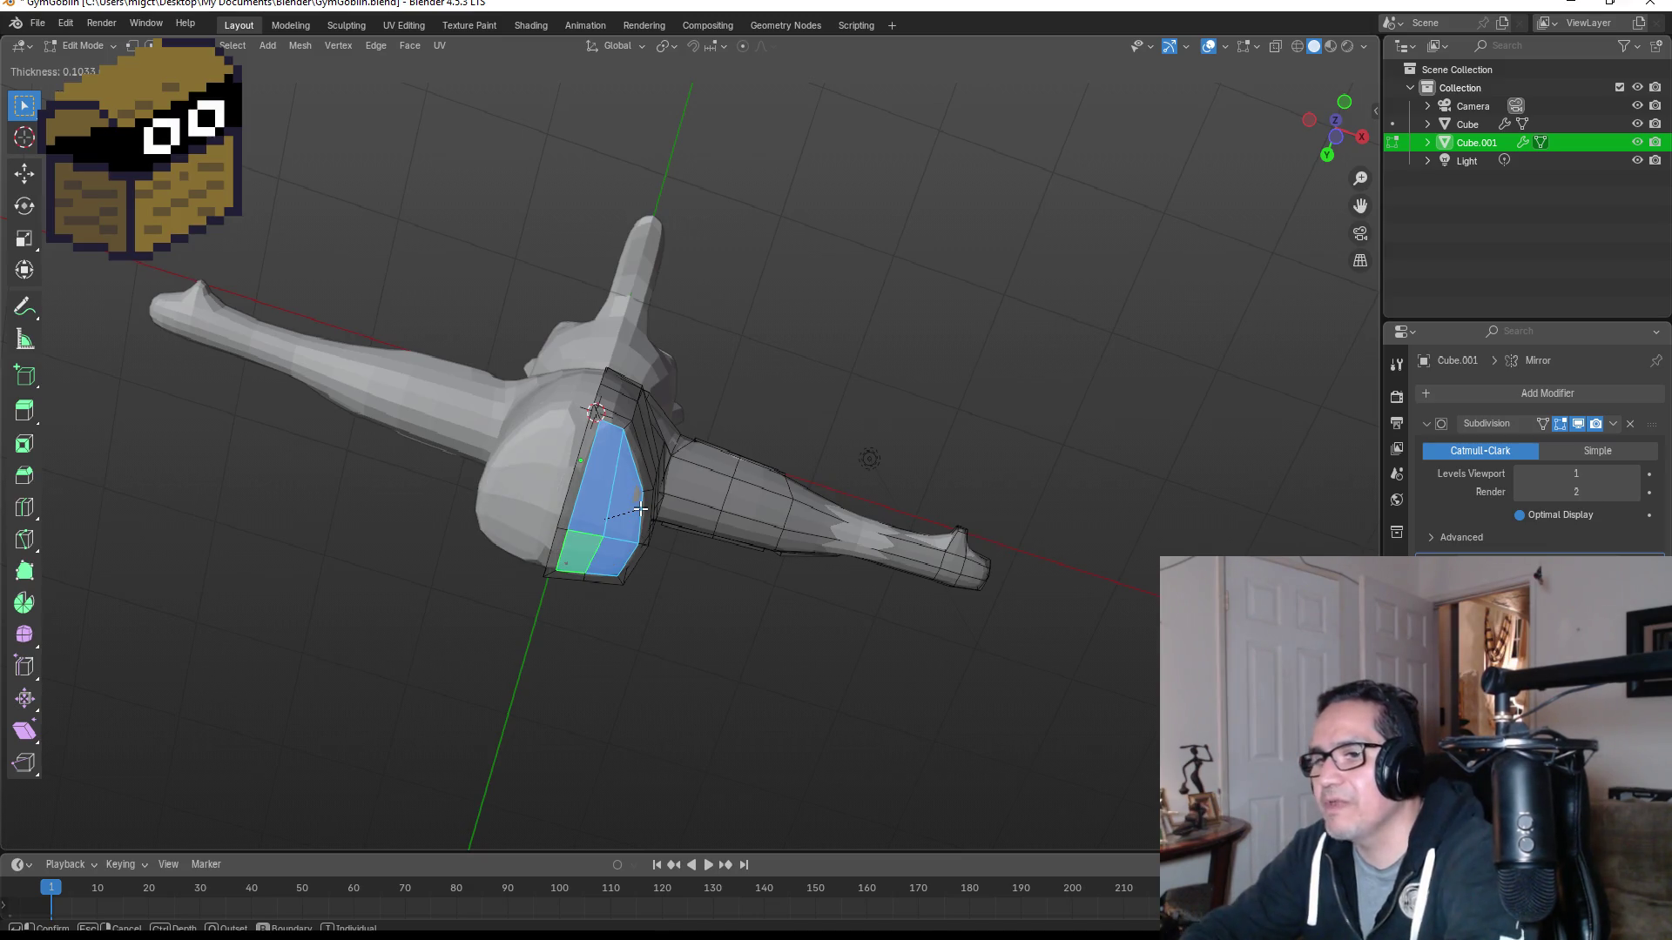
key("b")
key("b")
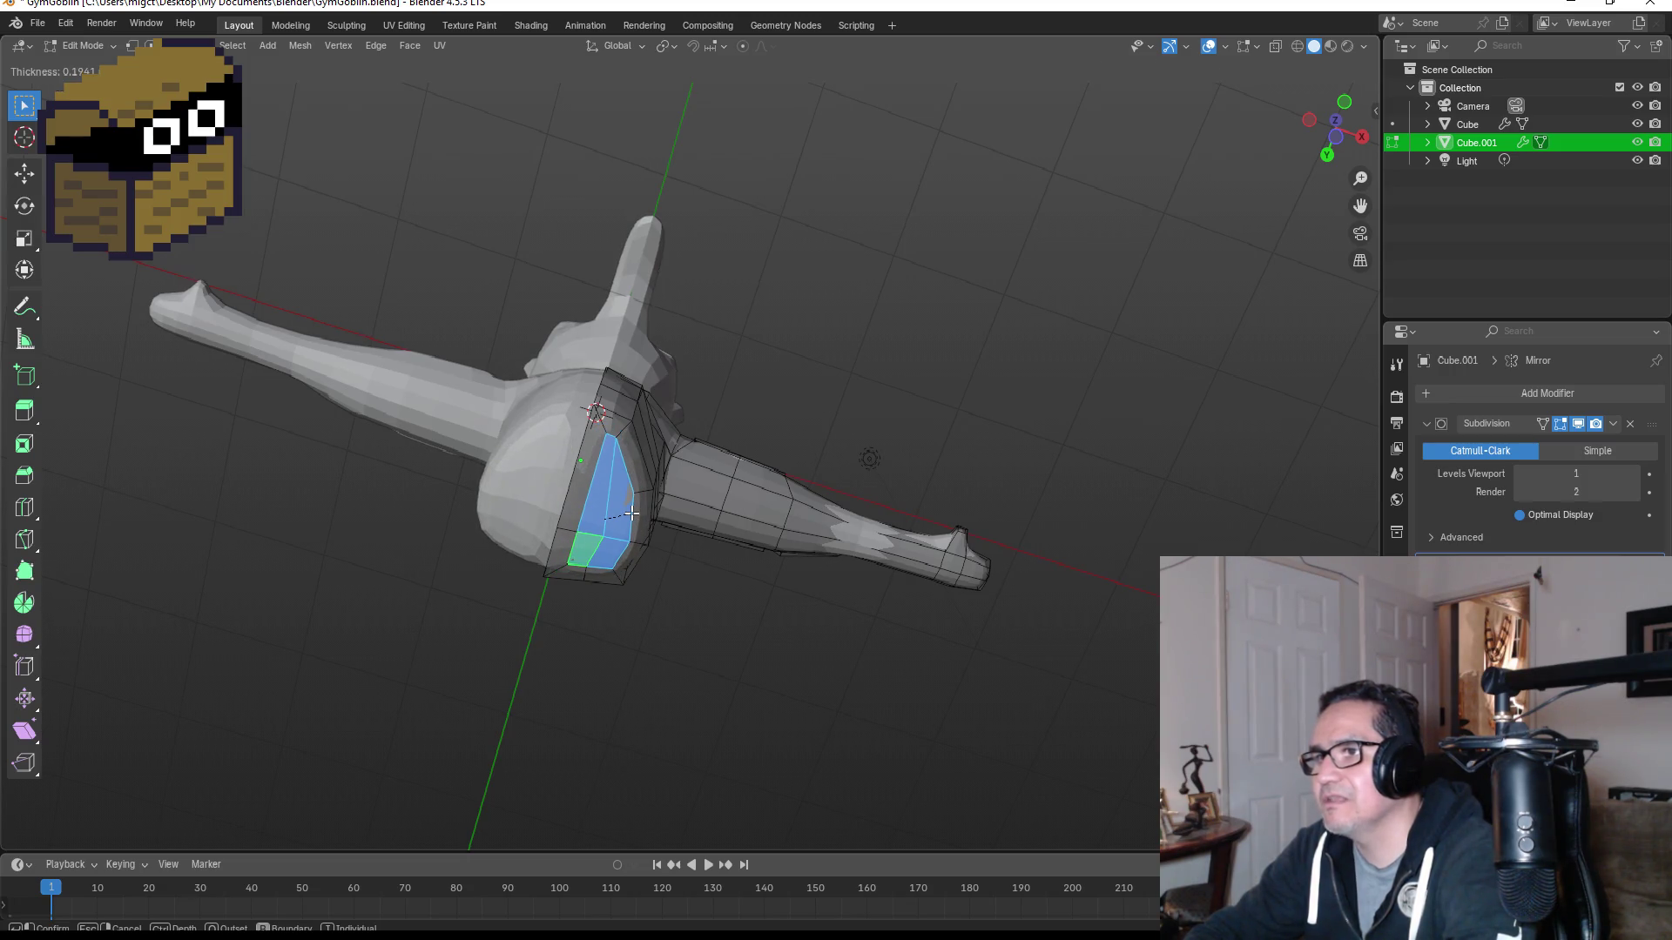
left_click(632, 514)
Step: In edge select mode, move the mirror-seam edge to a new position
scroll(669, 502, "up", 5)
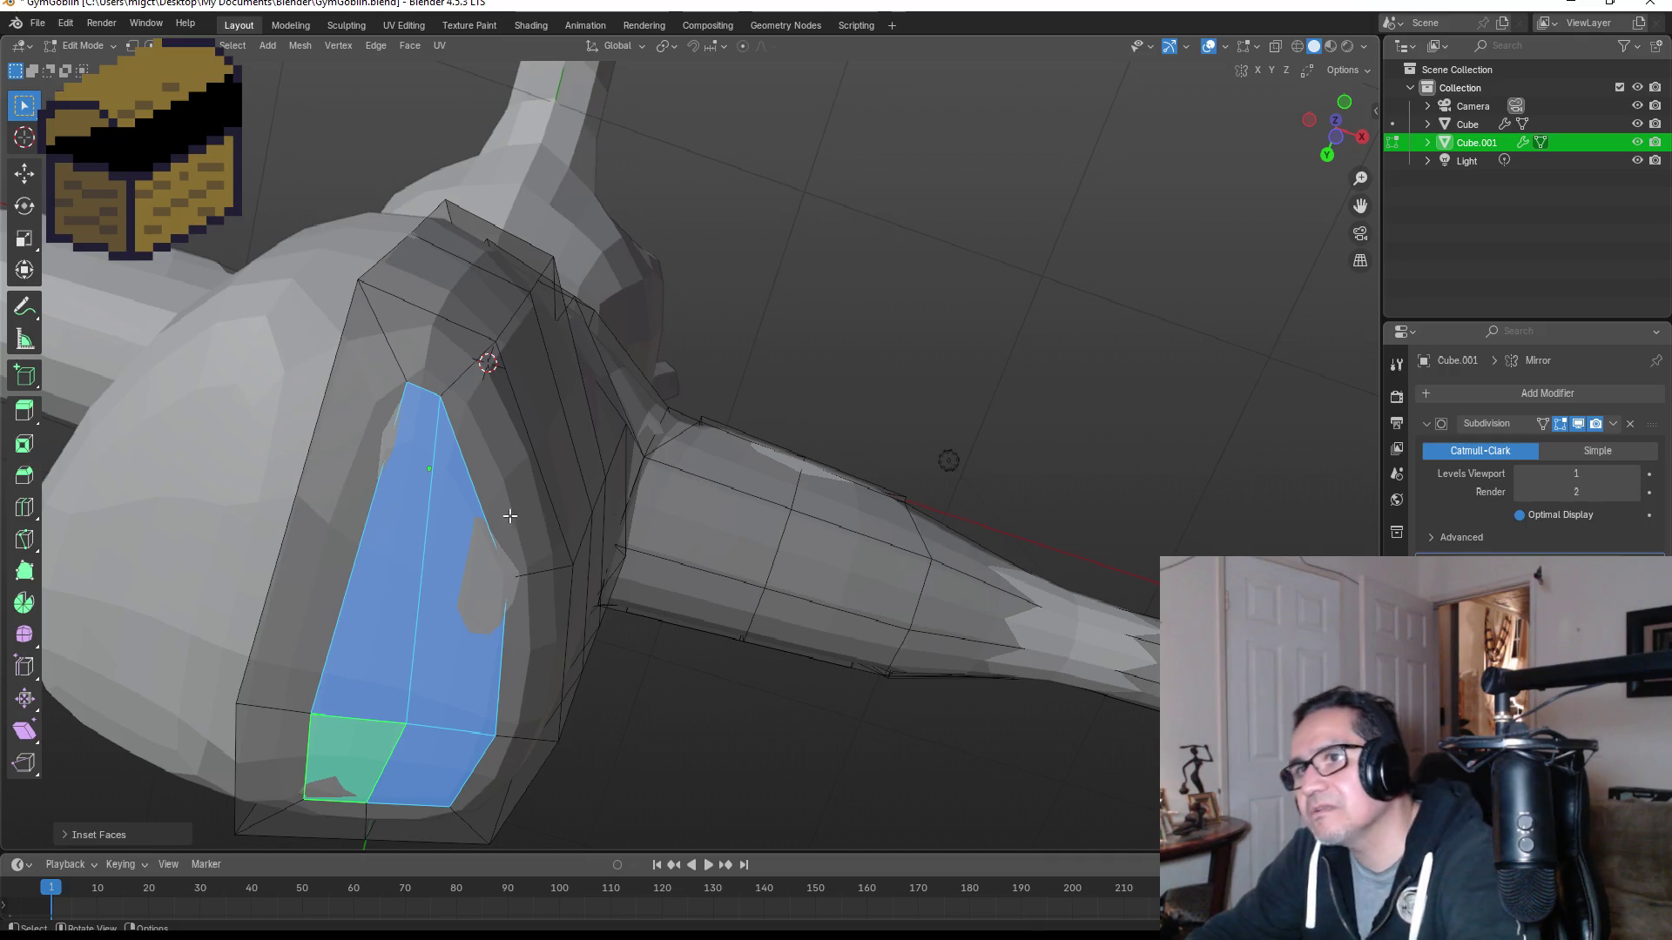
left_click(132, 45)
scroll(392, 470, "down", 5)
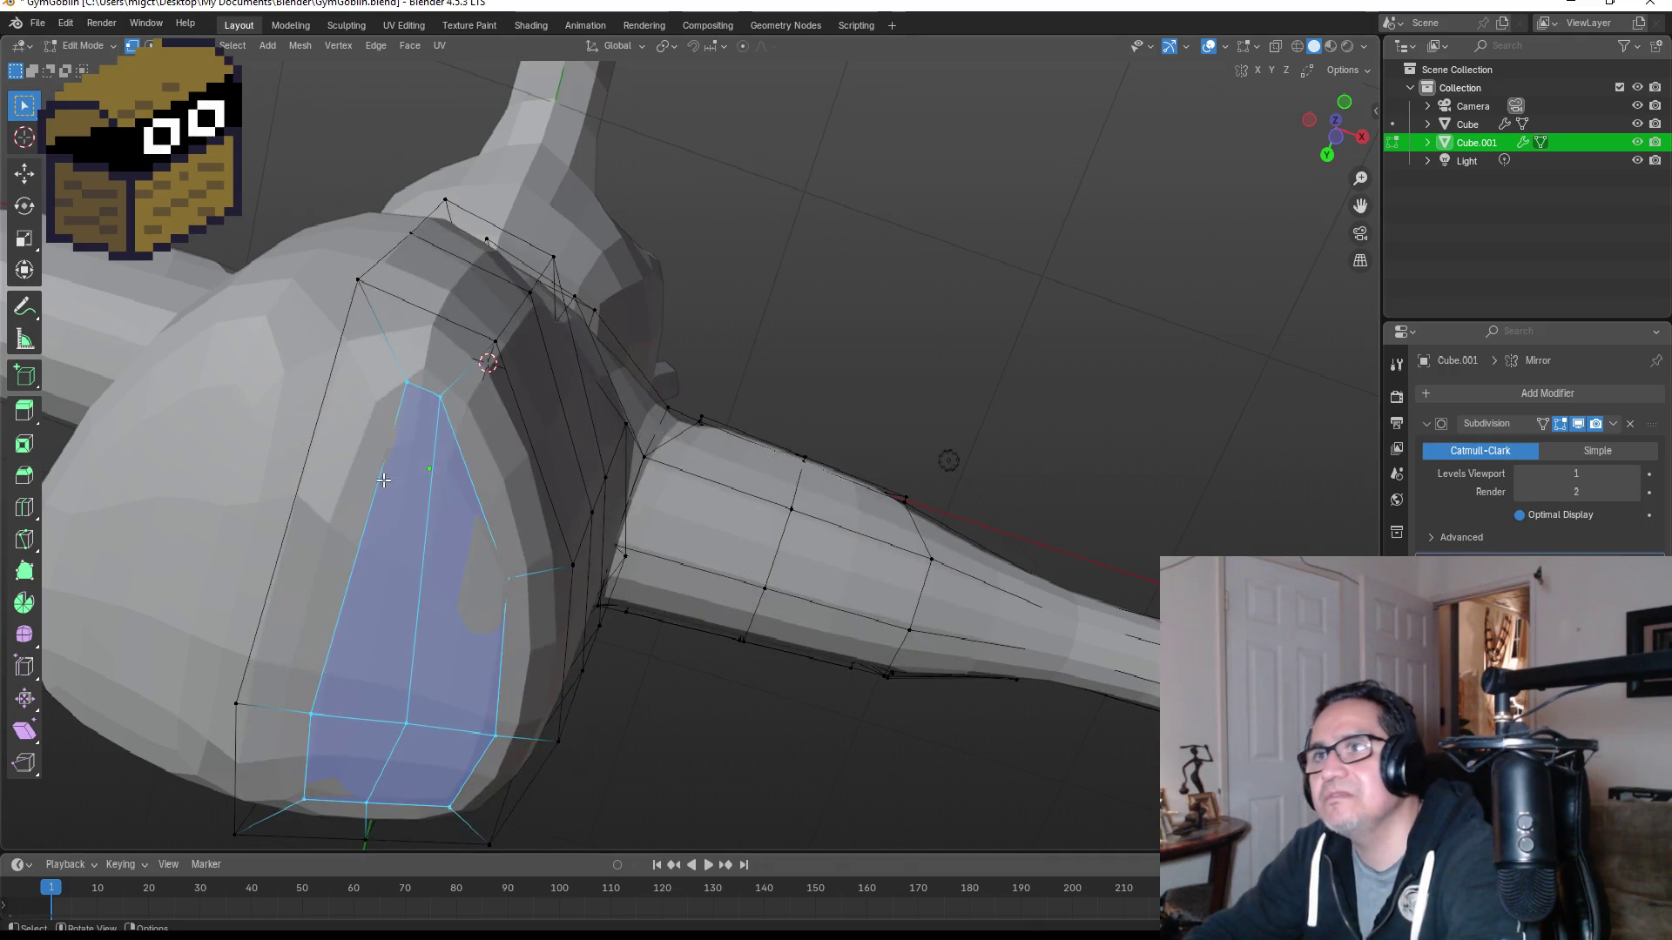
middle_click_drag(392, 470, 398, 478)
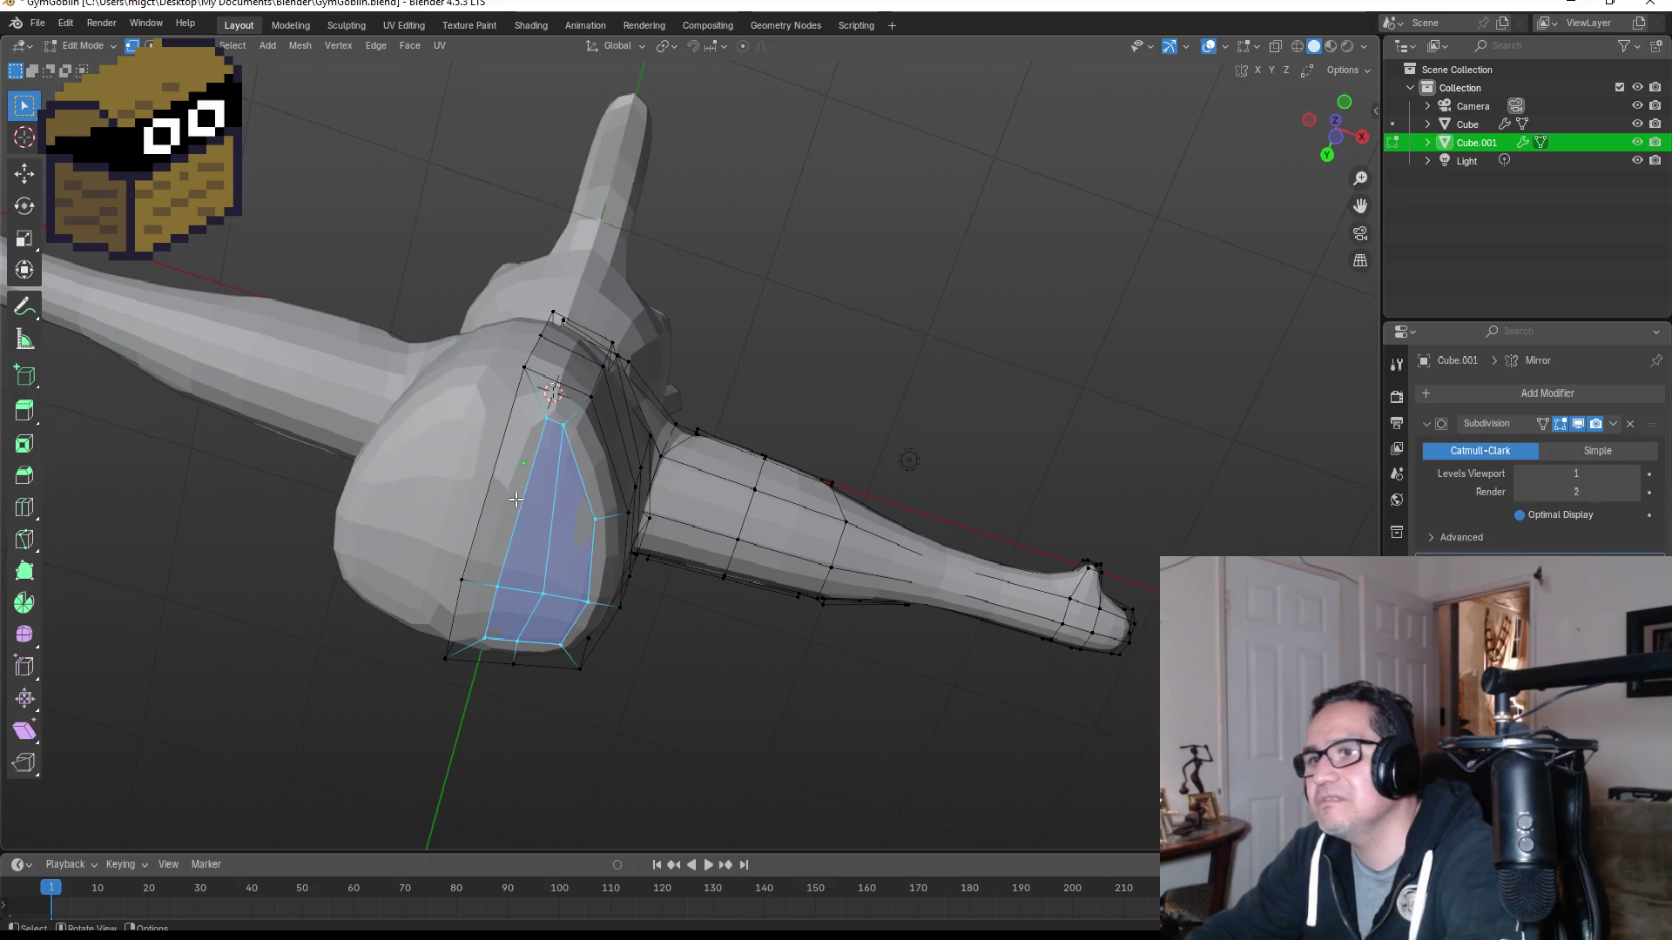
key("2")
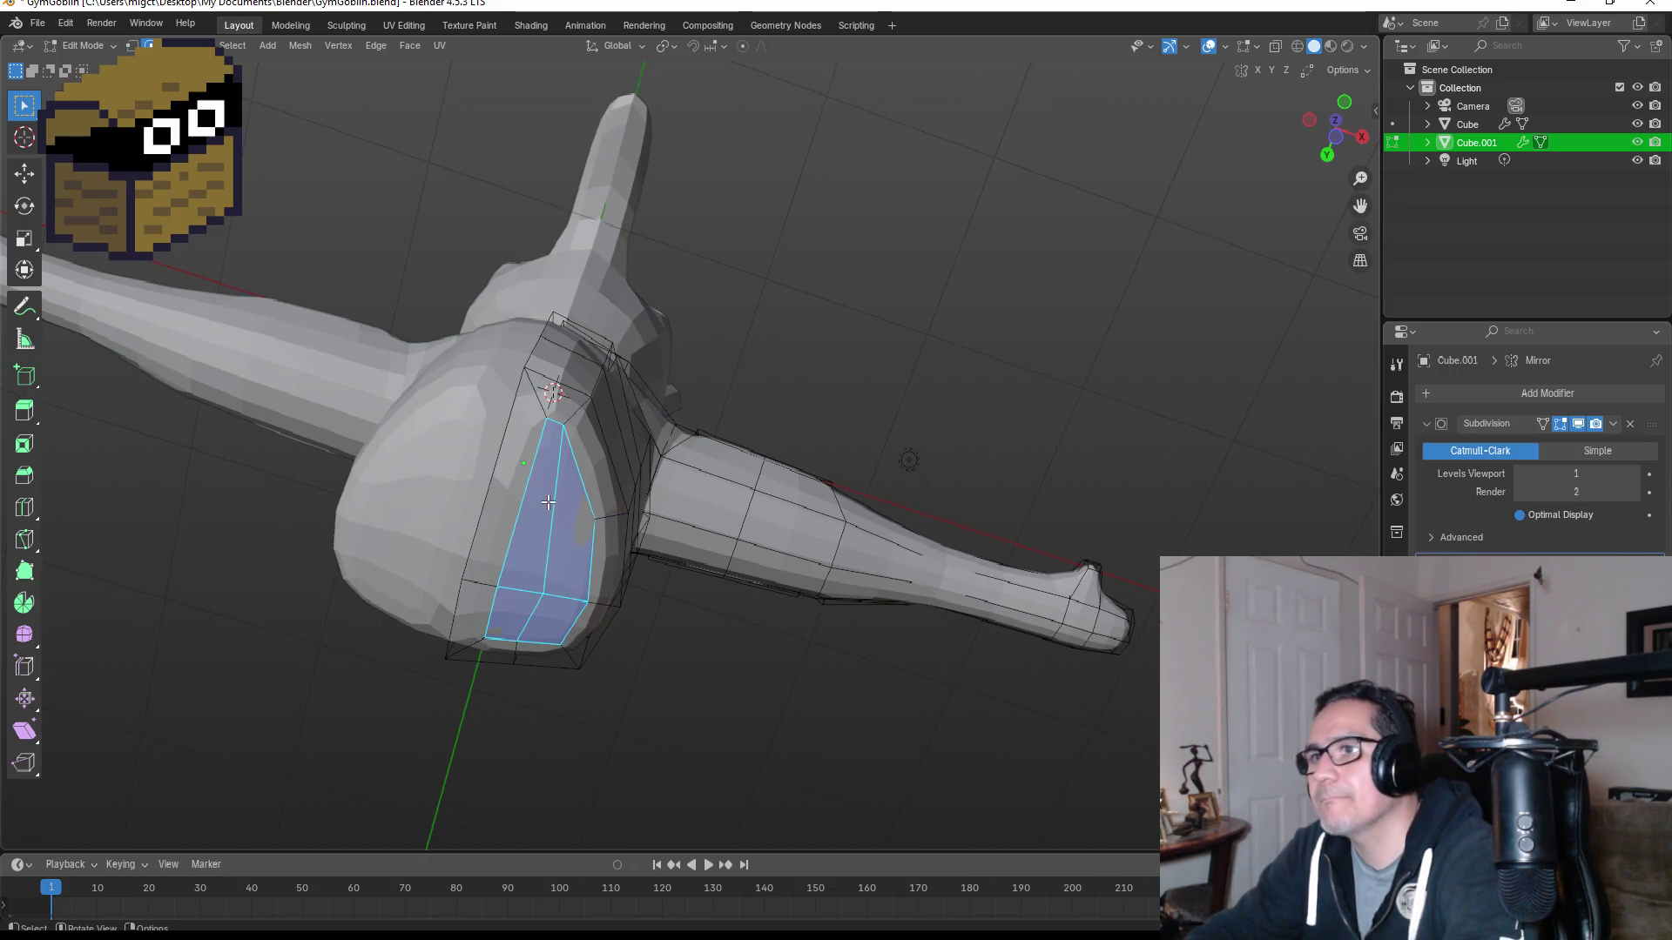
left_click(526, 471)
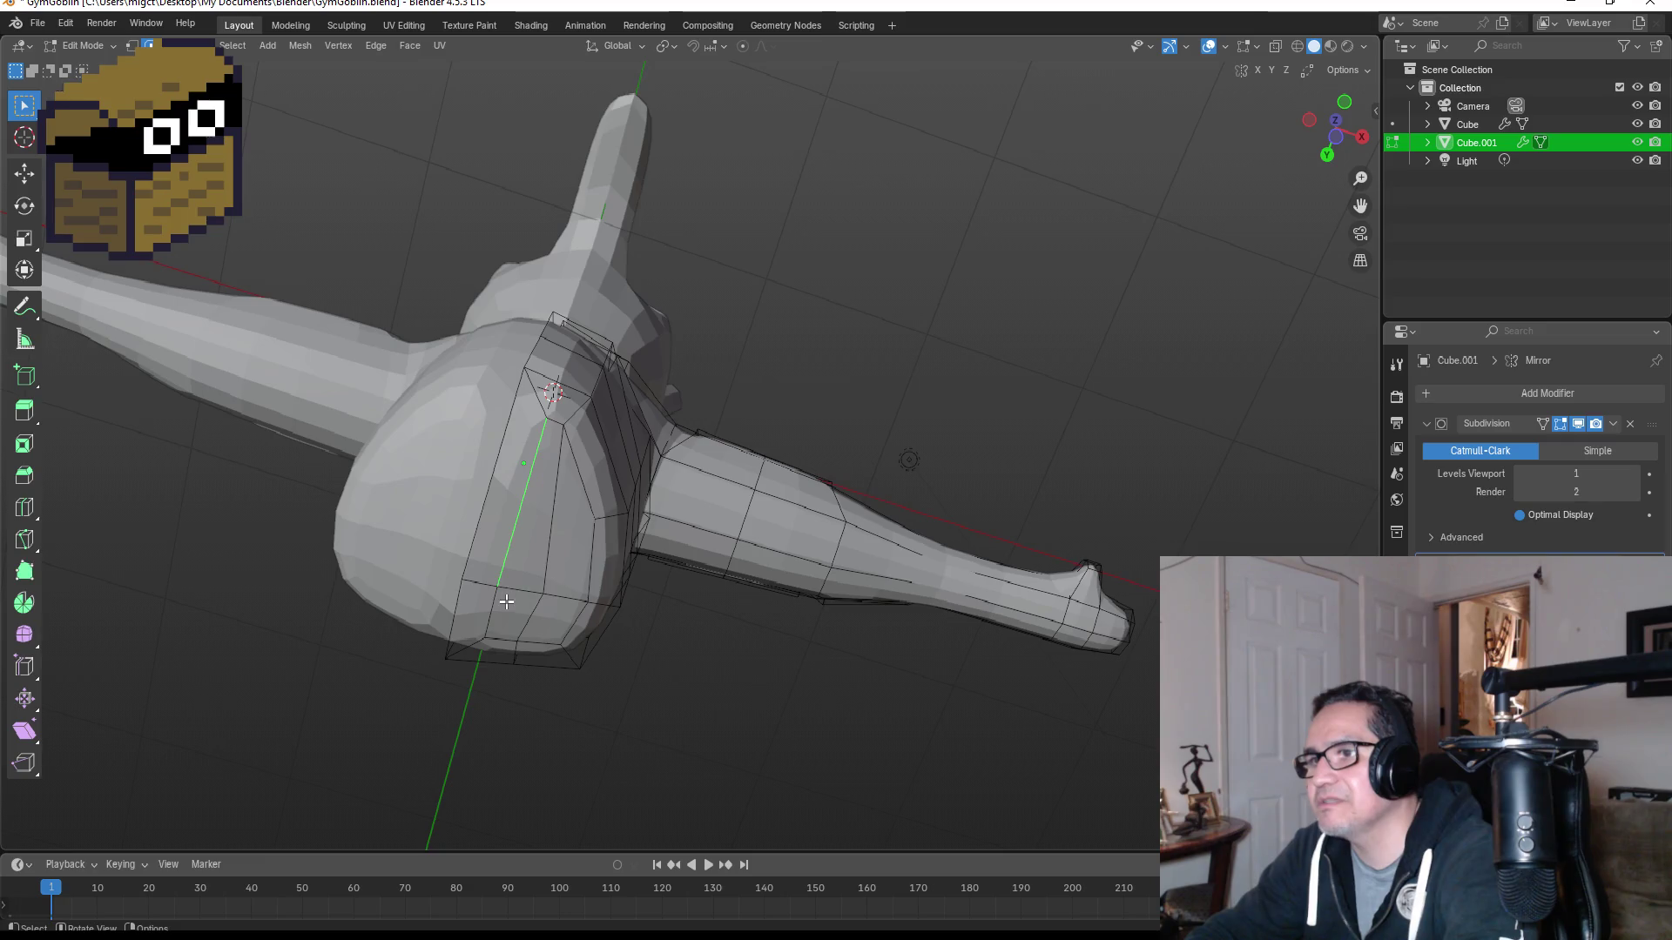
key("g")
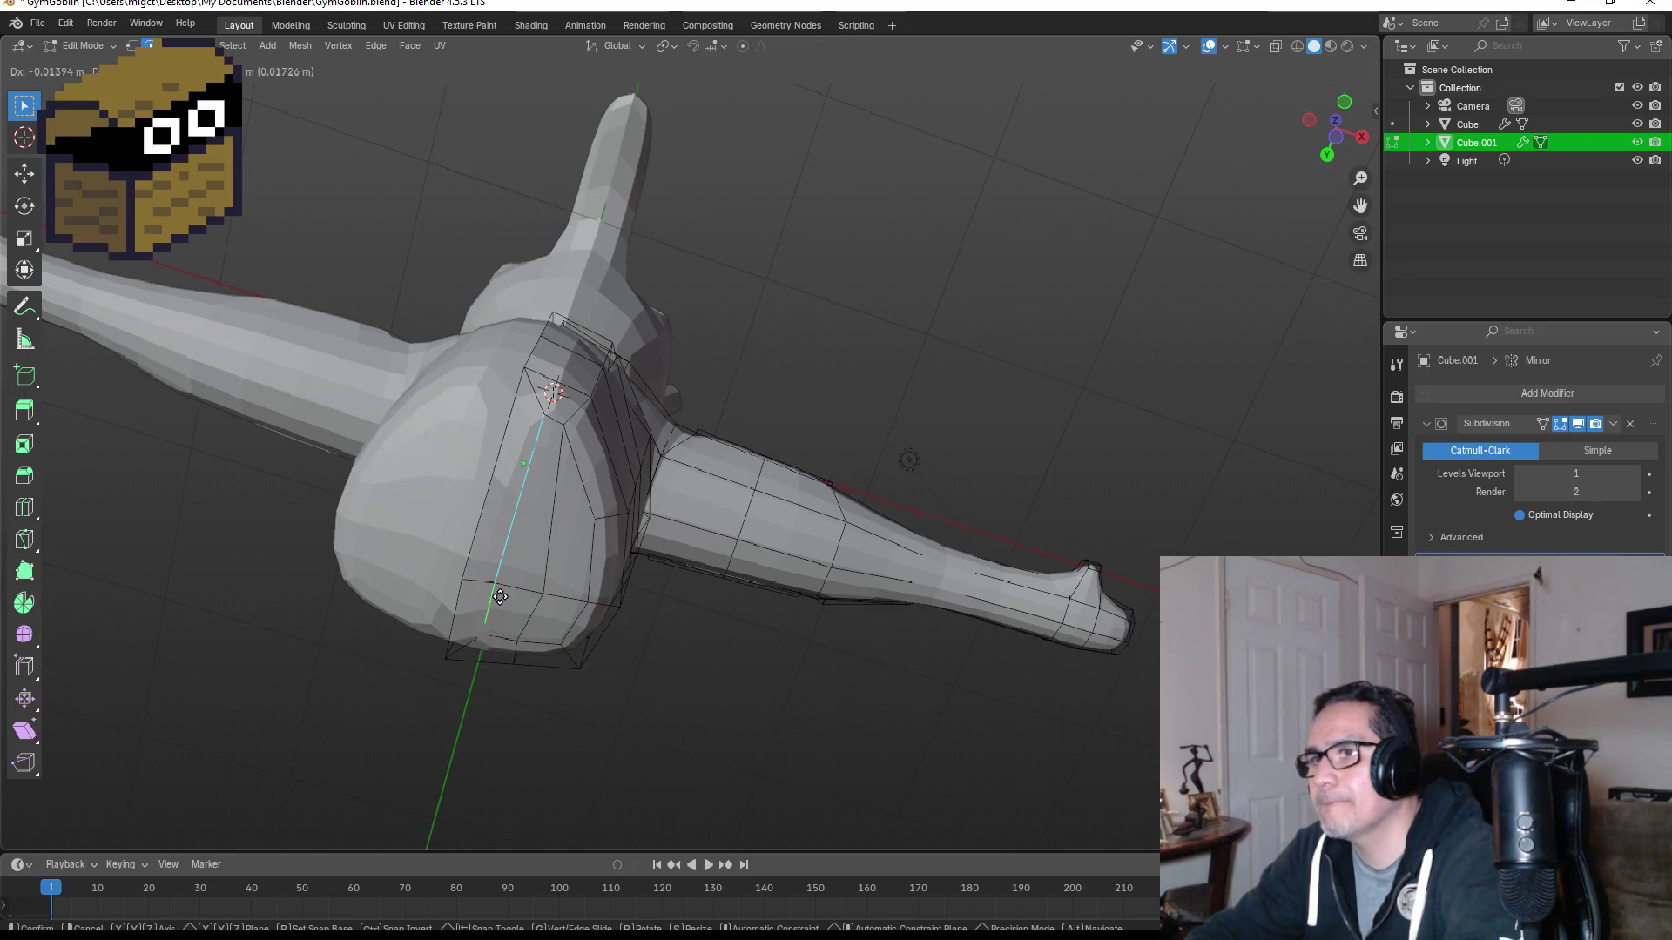
left_click(498, 596)
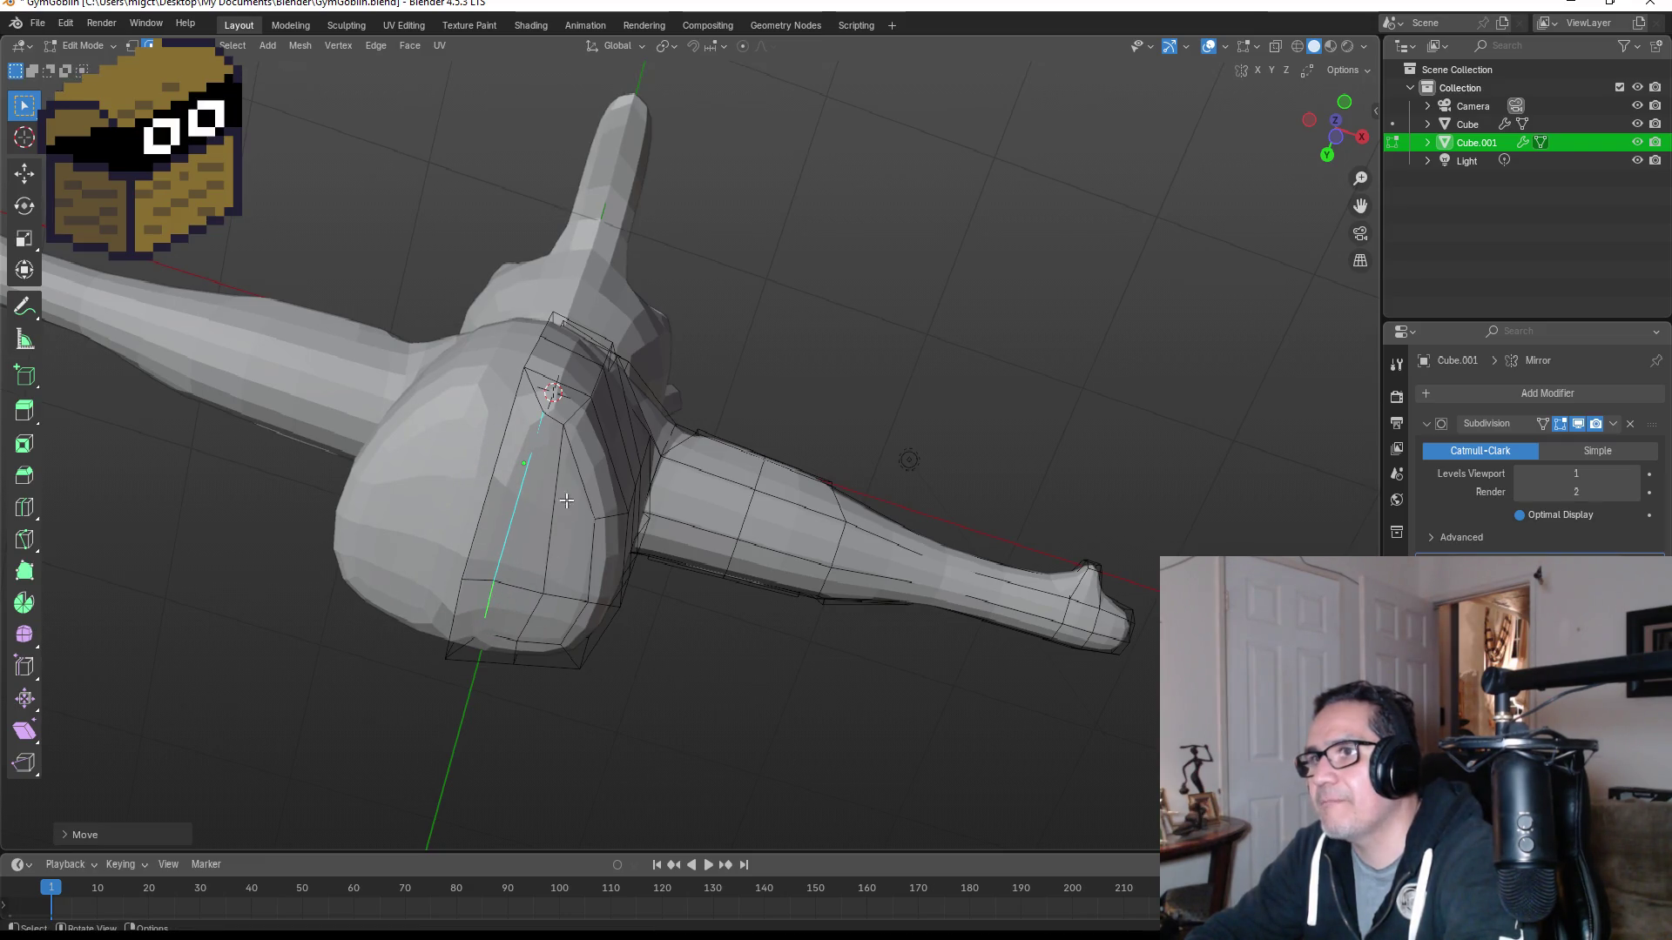
left_click(600, 468)
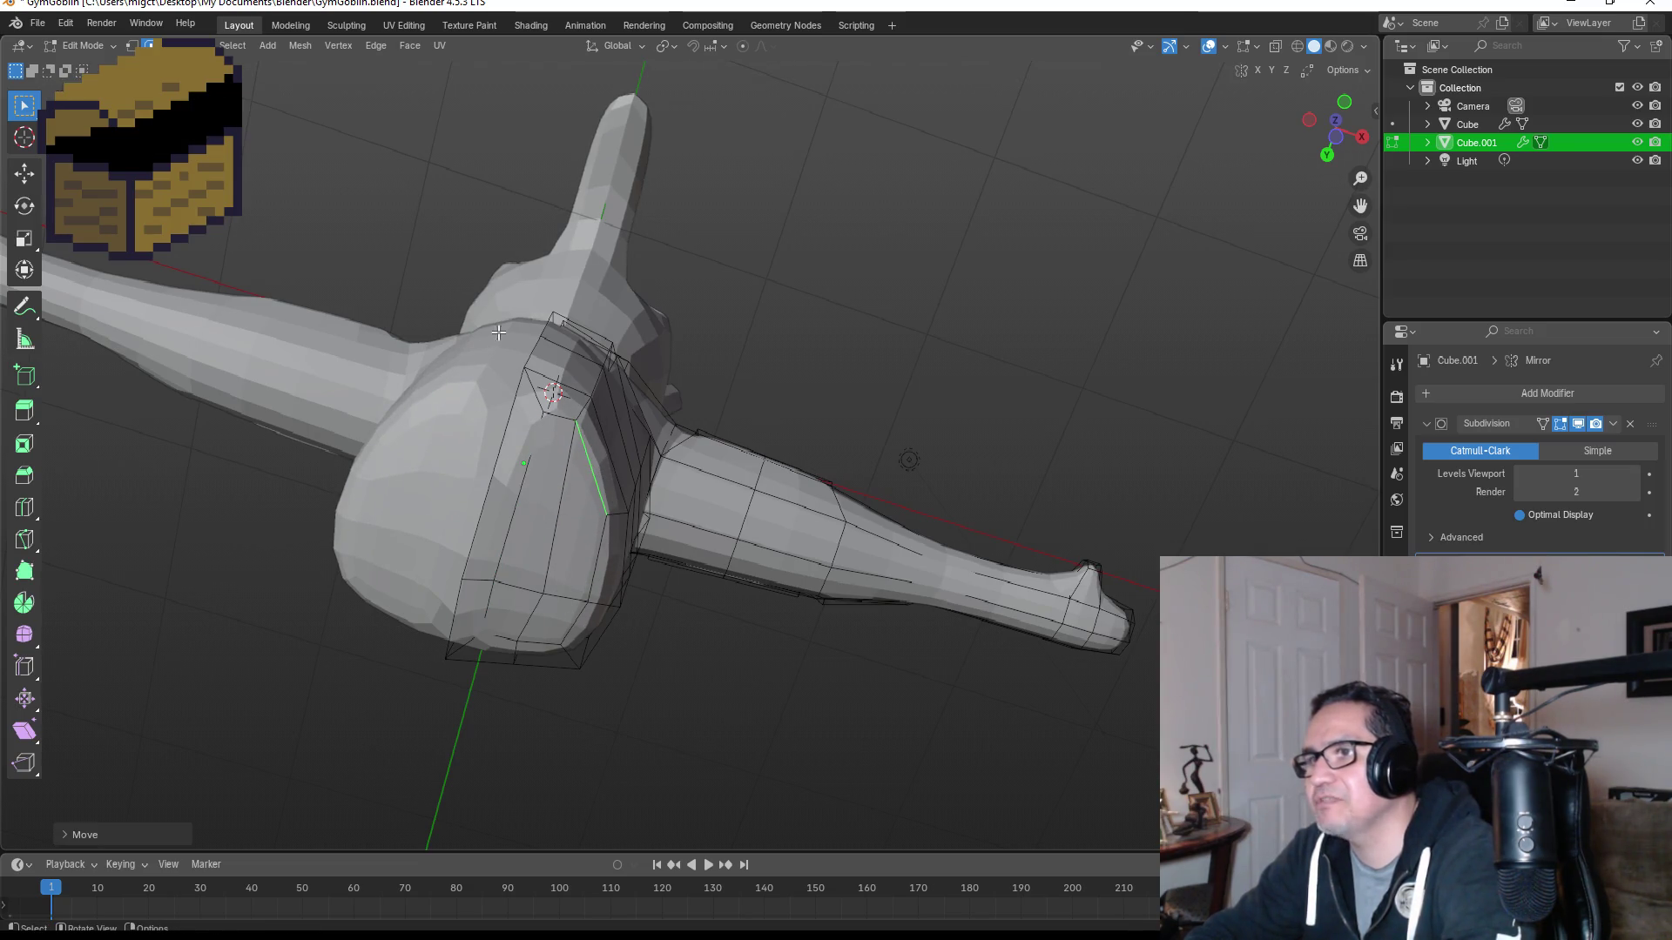
Step: Select the pair of faces under the hip and extrude them down about 0.82 m in front view
key("3")
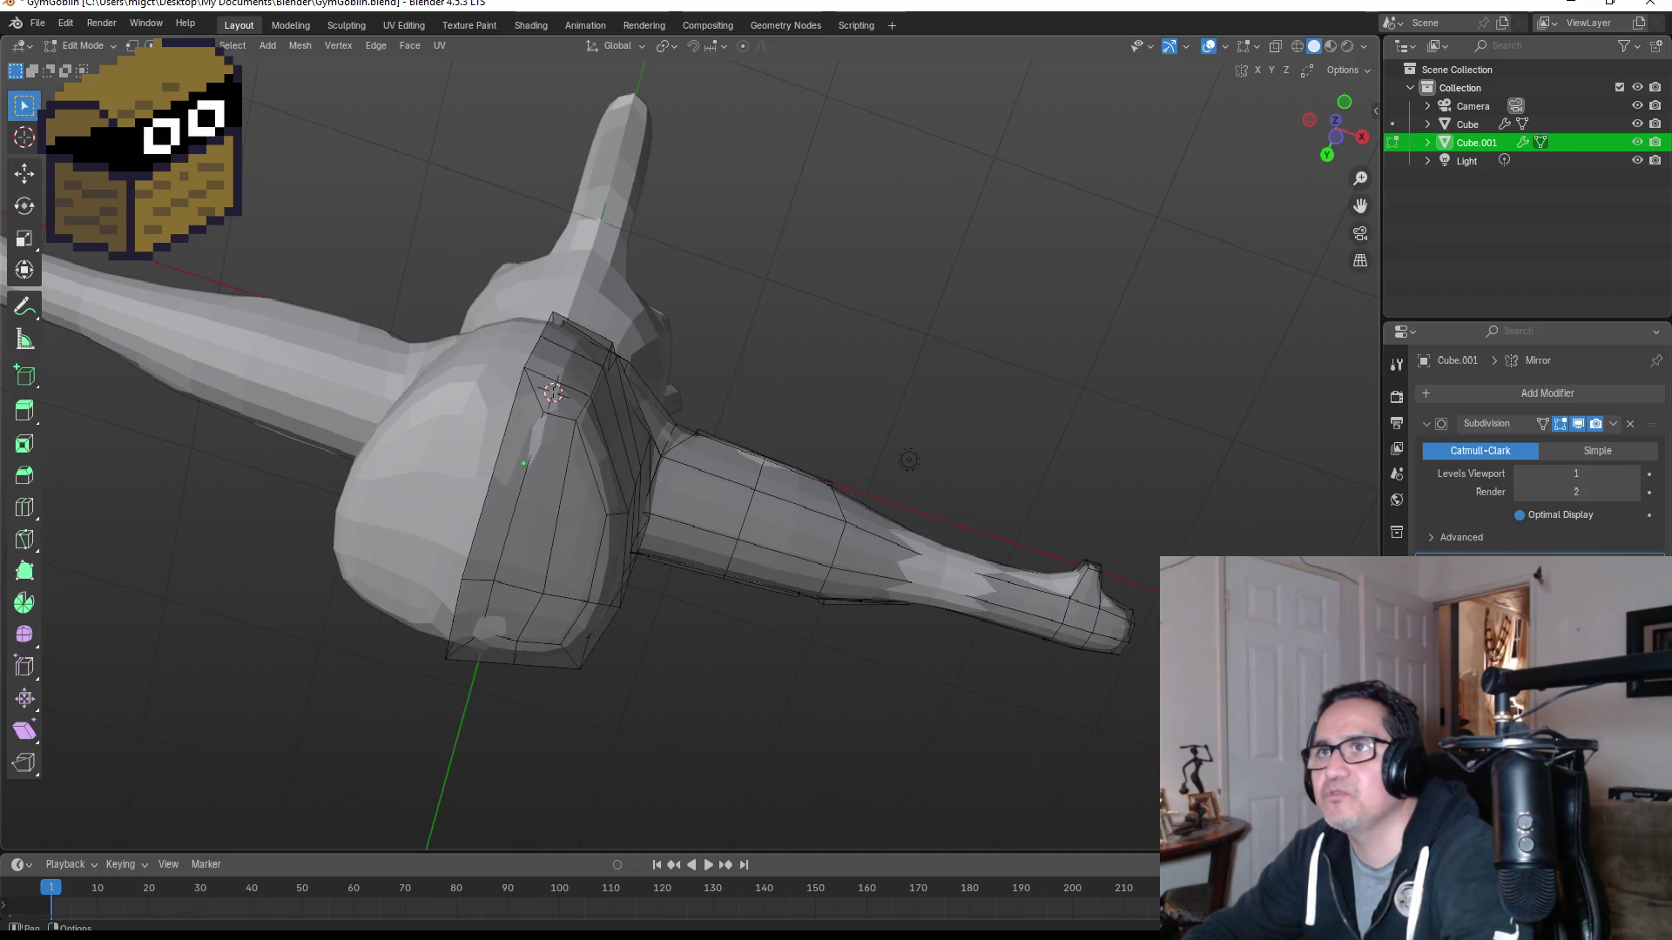
left_click(545, 492)
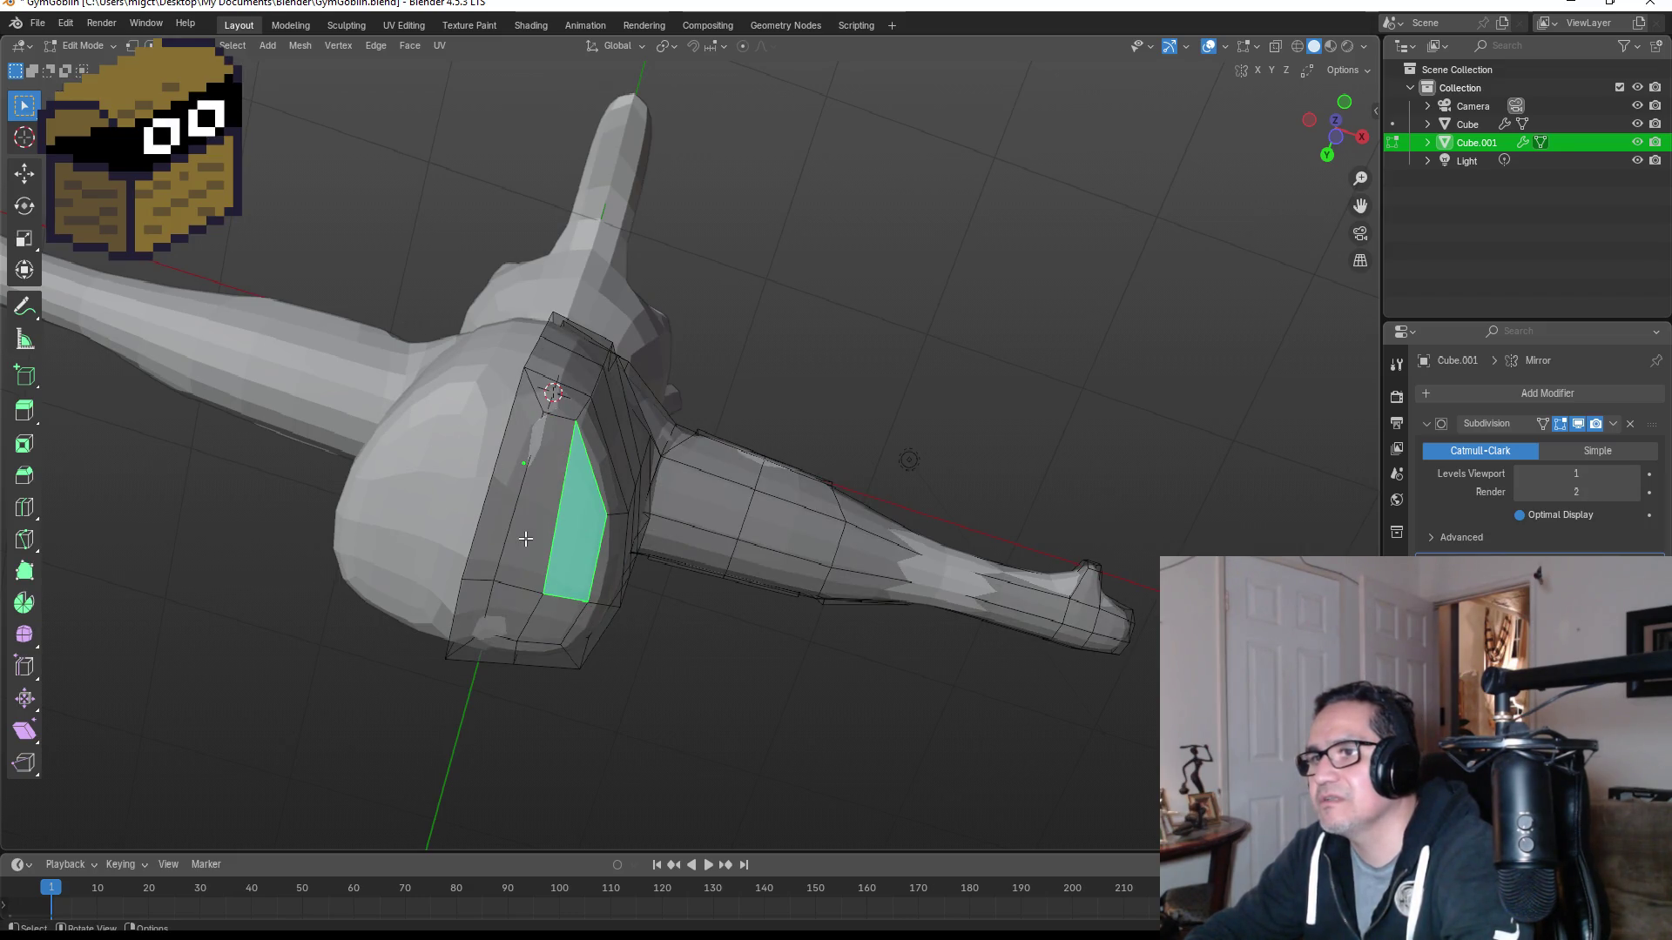
left_click(523, 624, "shift")
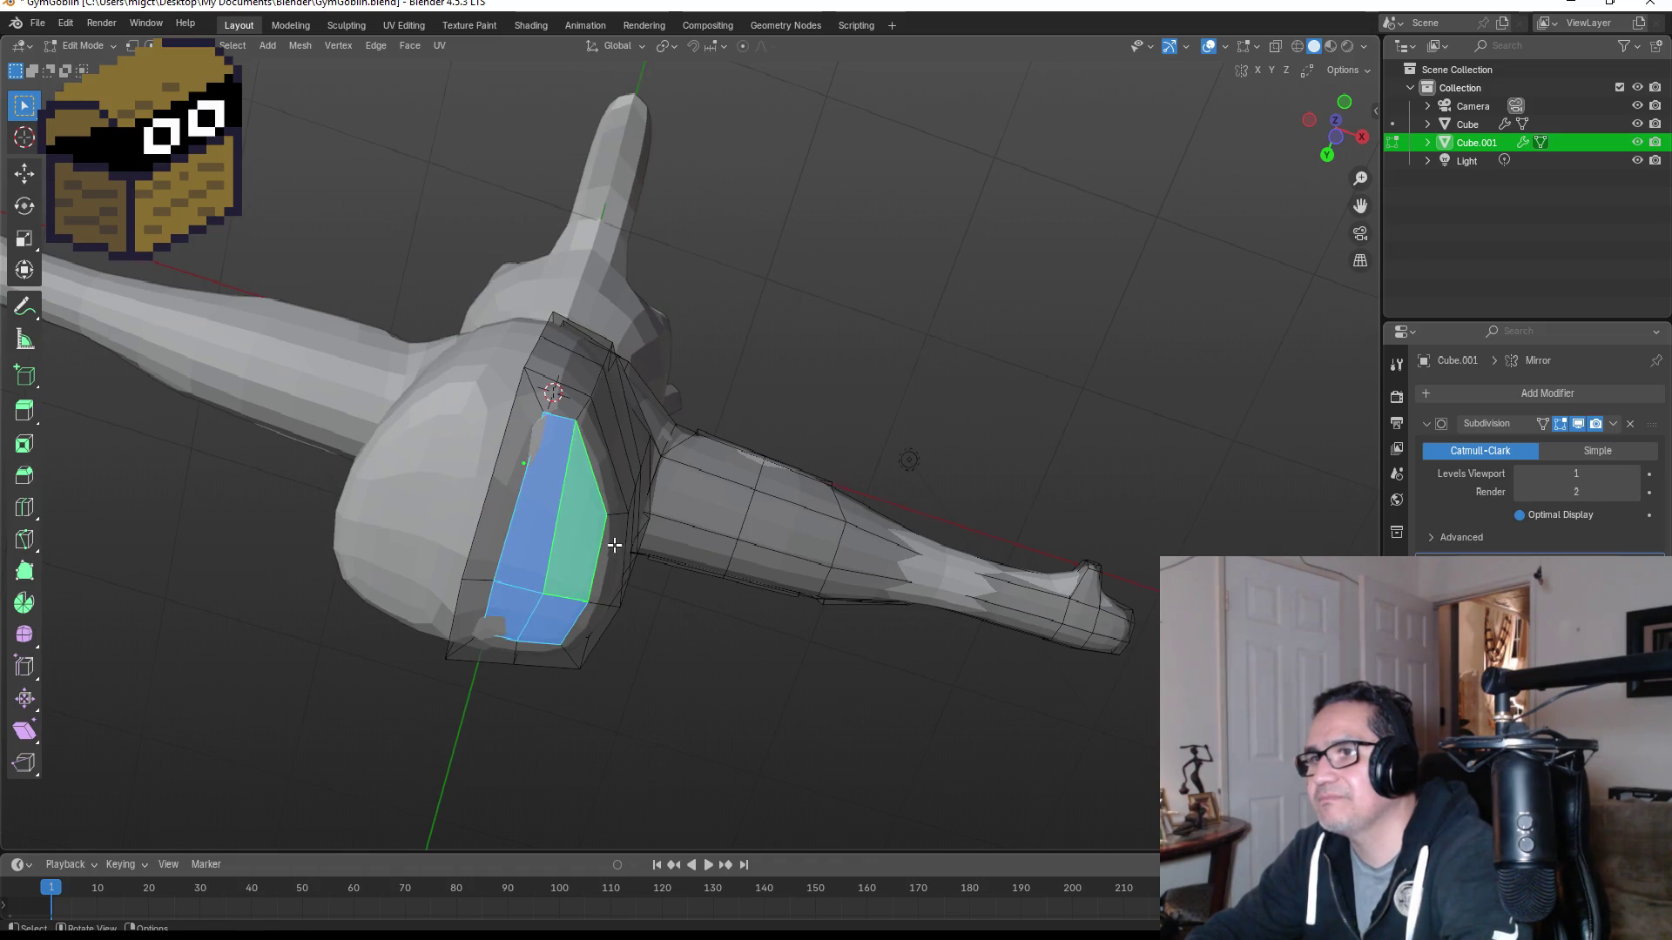
key("KP_1")
key("e")
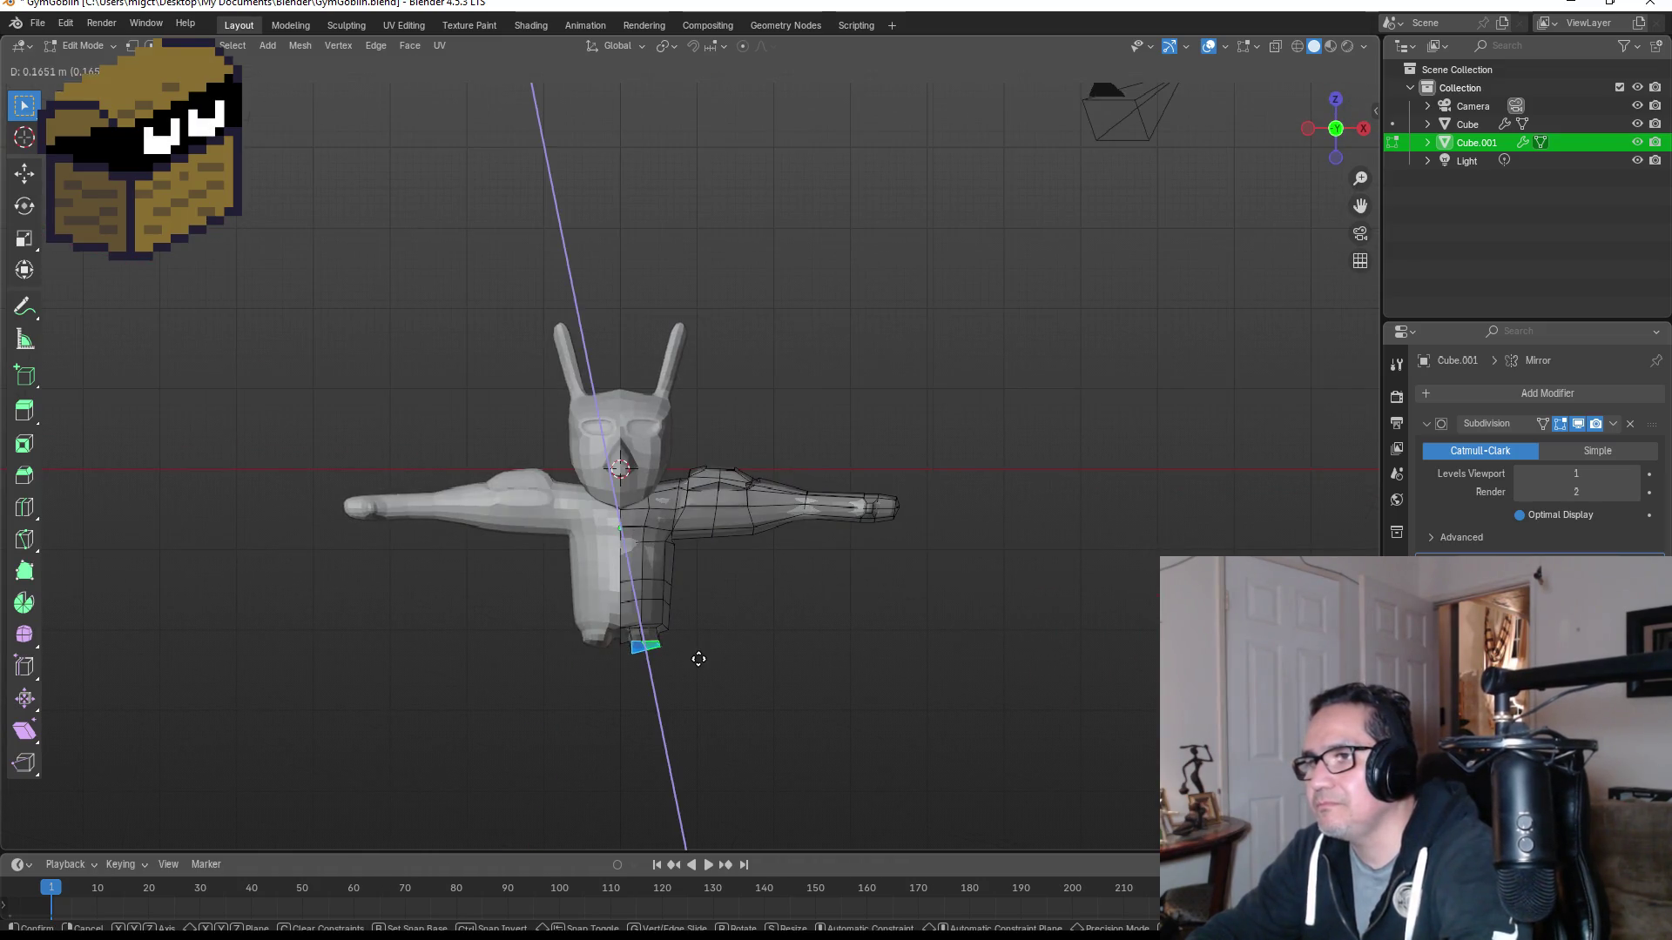
Step: Extrude the thigh segment, tilt and lower the foot face, and extrude a shin segment below it
left_click(720, 709)
key("r")
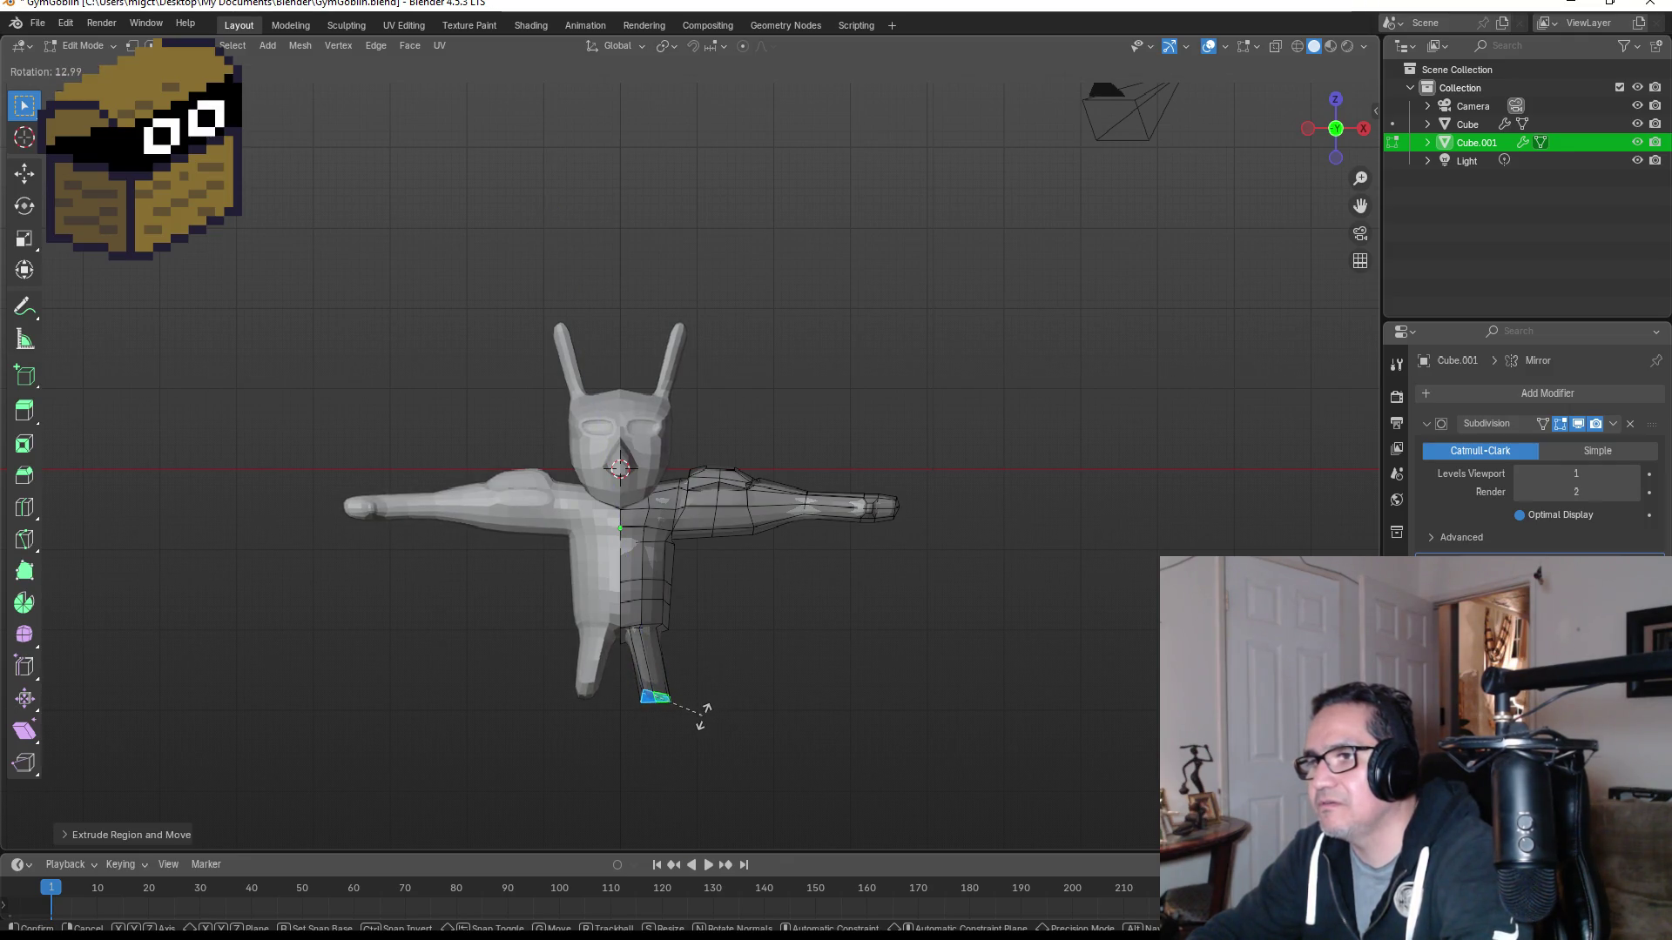
left_click(701, 717)
key("e")
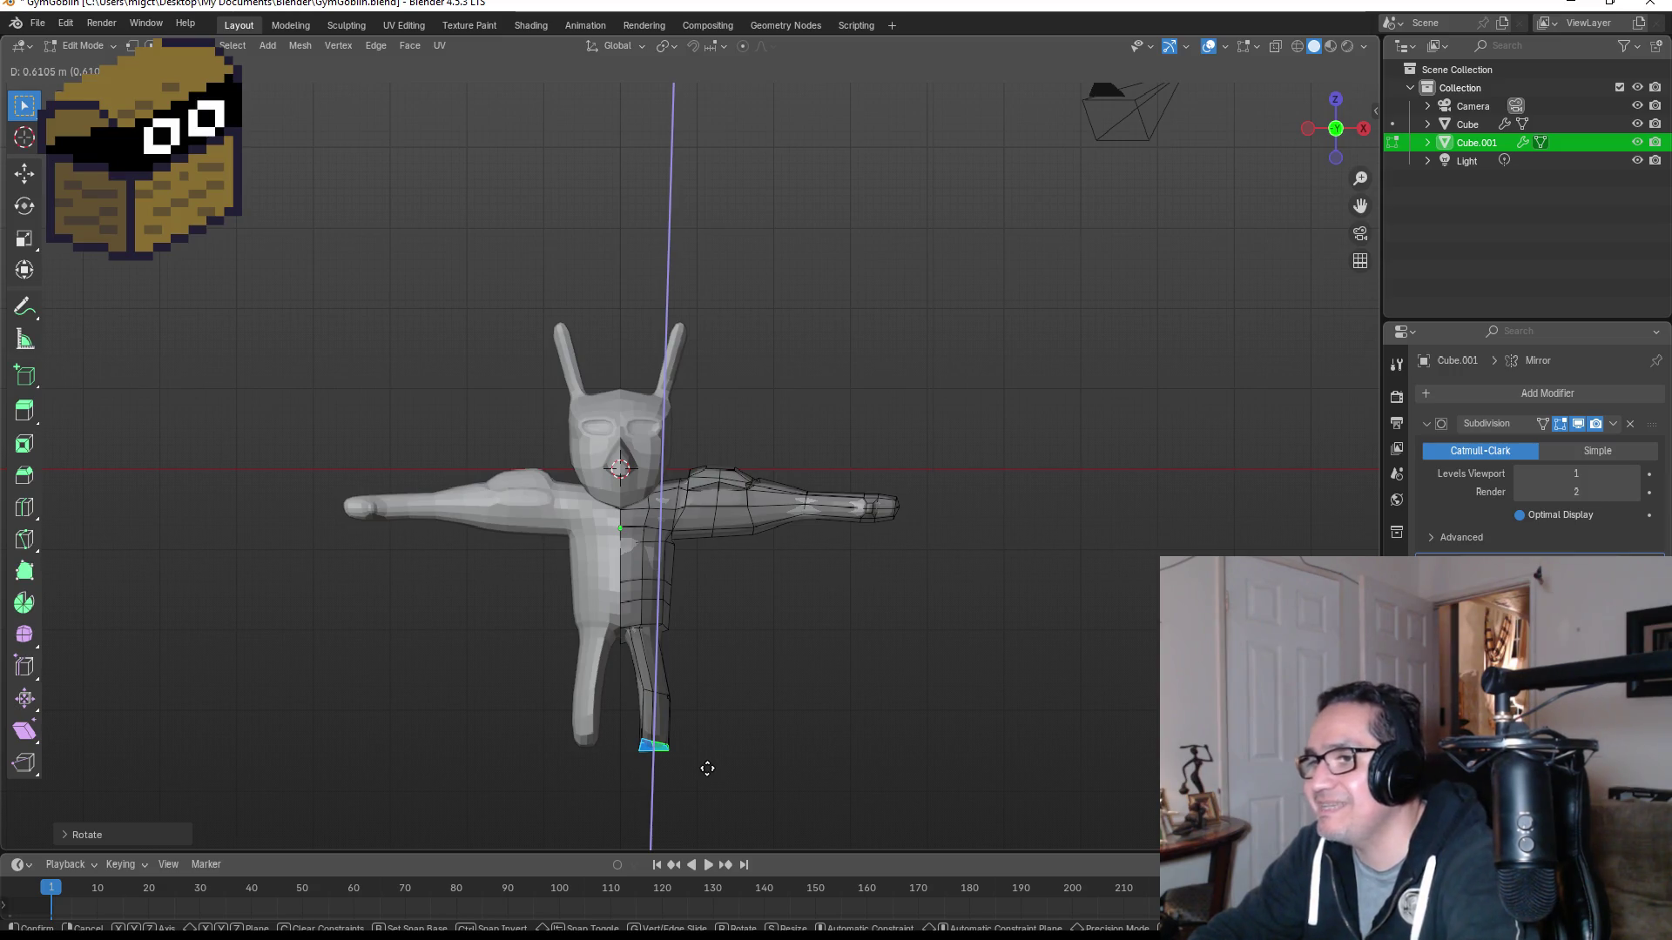
key("Escape")
key("r")
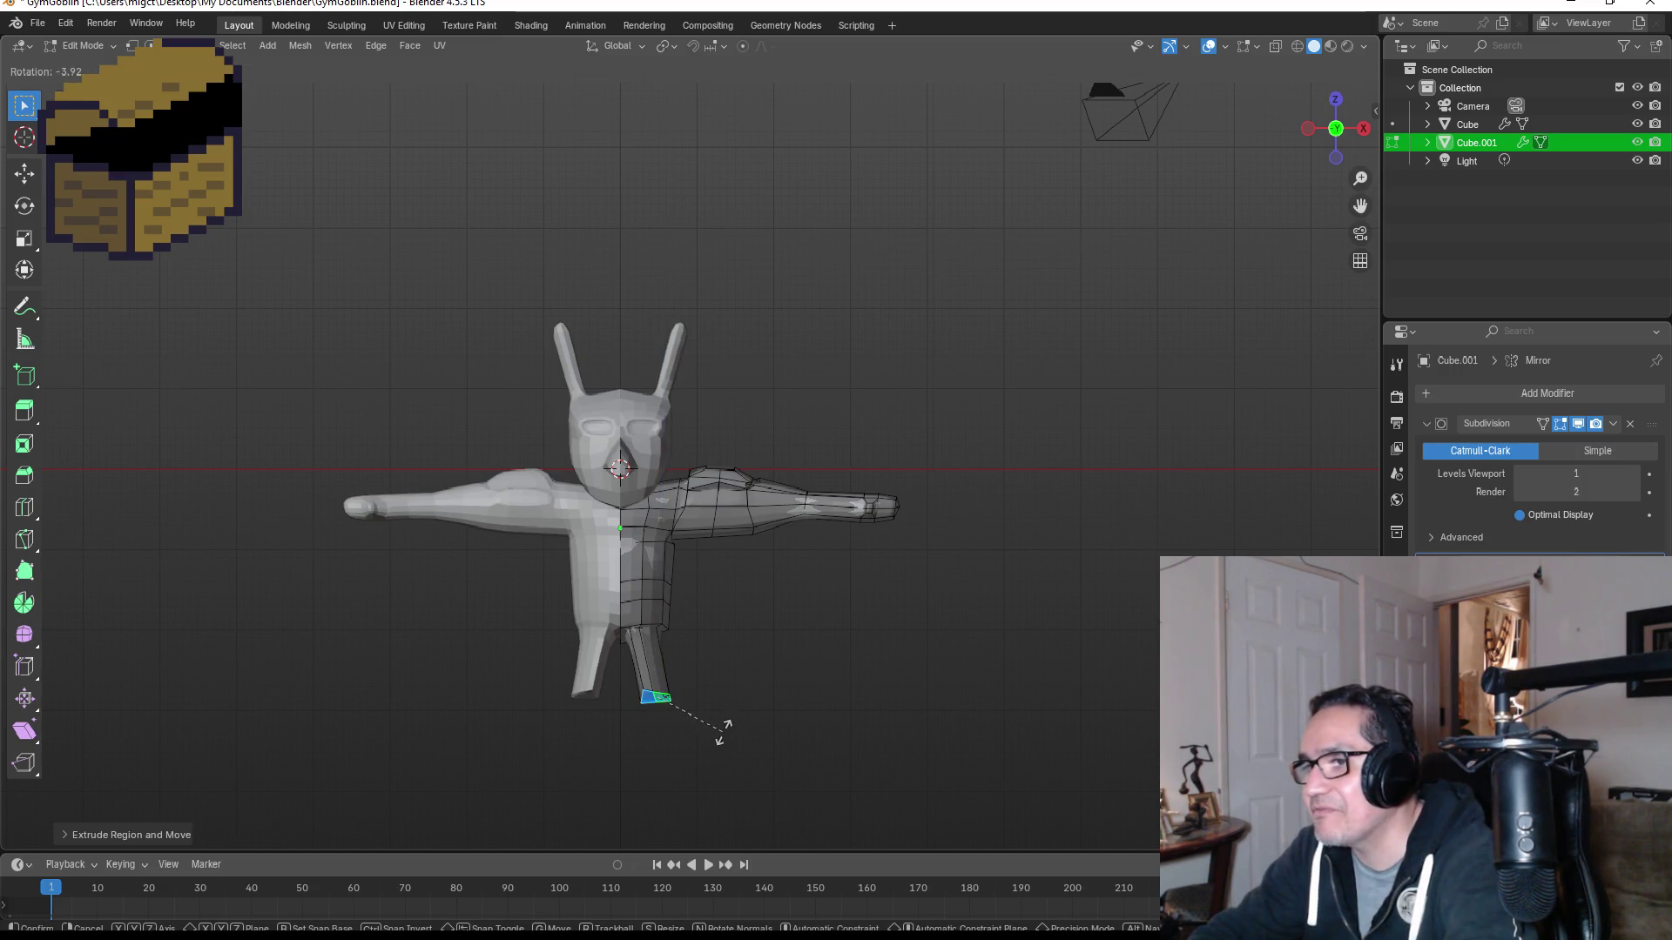
left_click(723, 732)
key("g")
key("z")
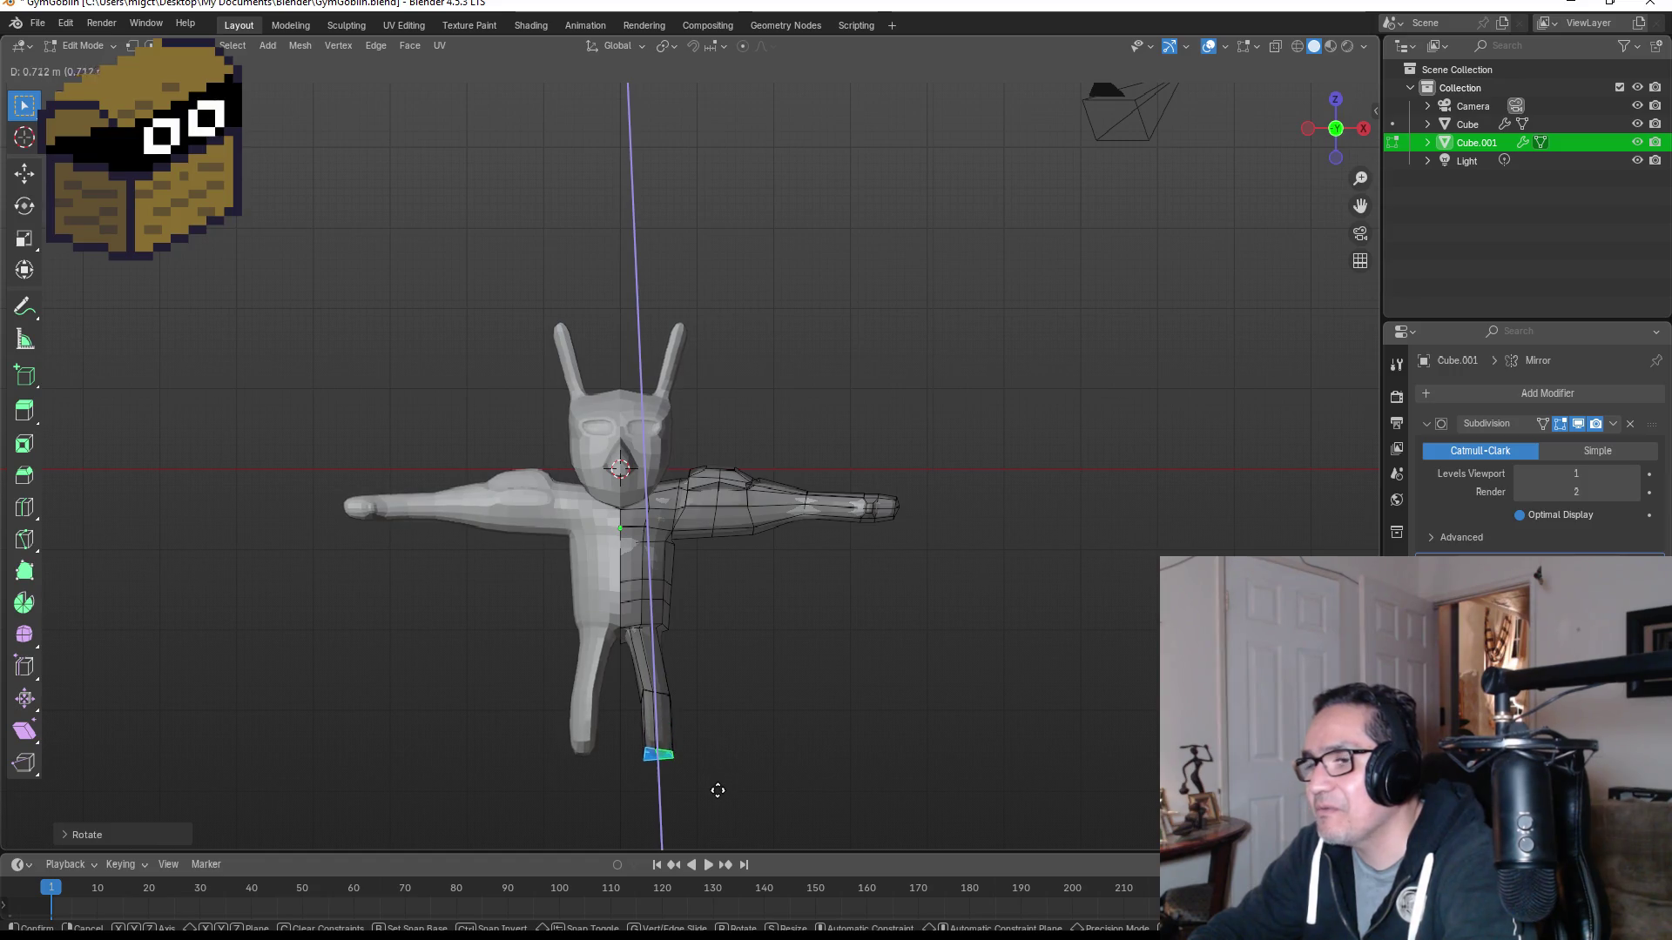
left_click(718, 791)
key("e")
left_click(723, 829)
Step: Check the leg from front and side views, then undo the last leg extrusion
middle_click_drag(835, 696, 758, 696)
key("KP_1")
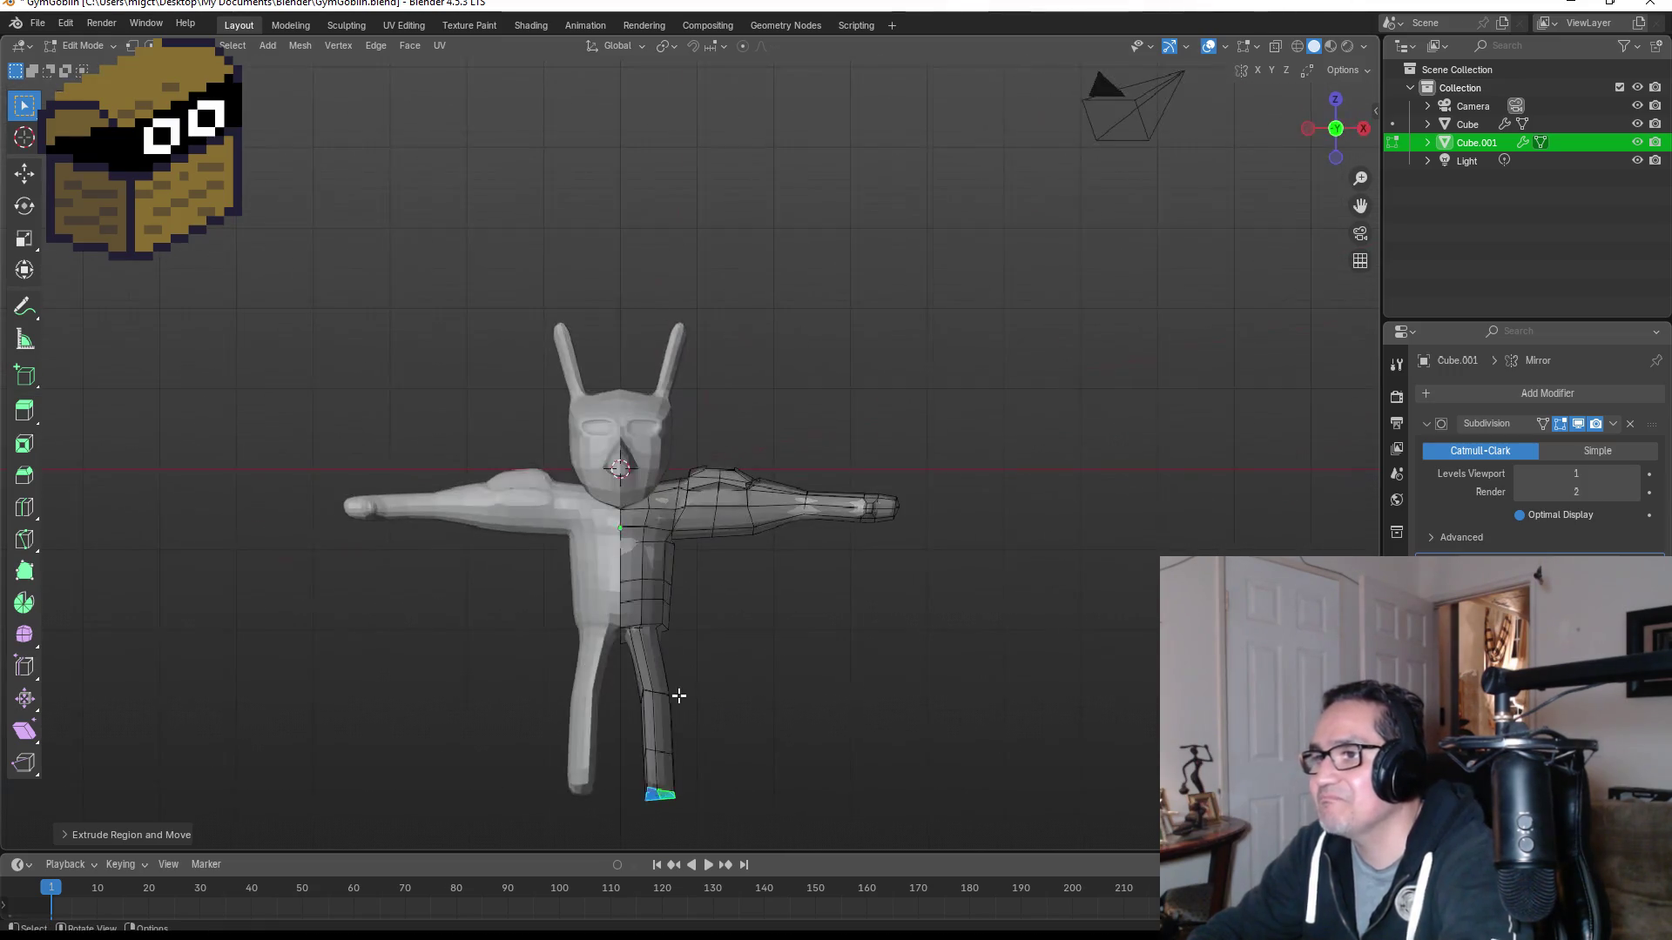
key("KP_3")
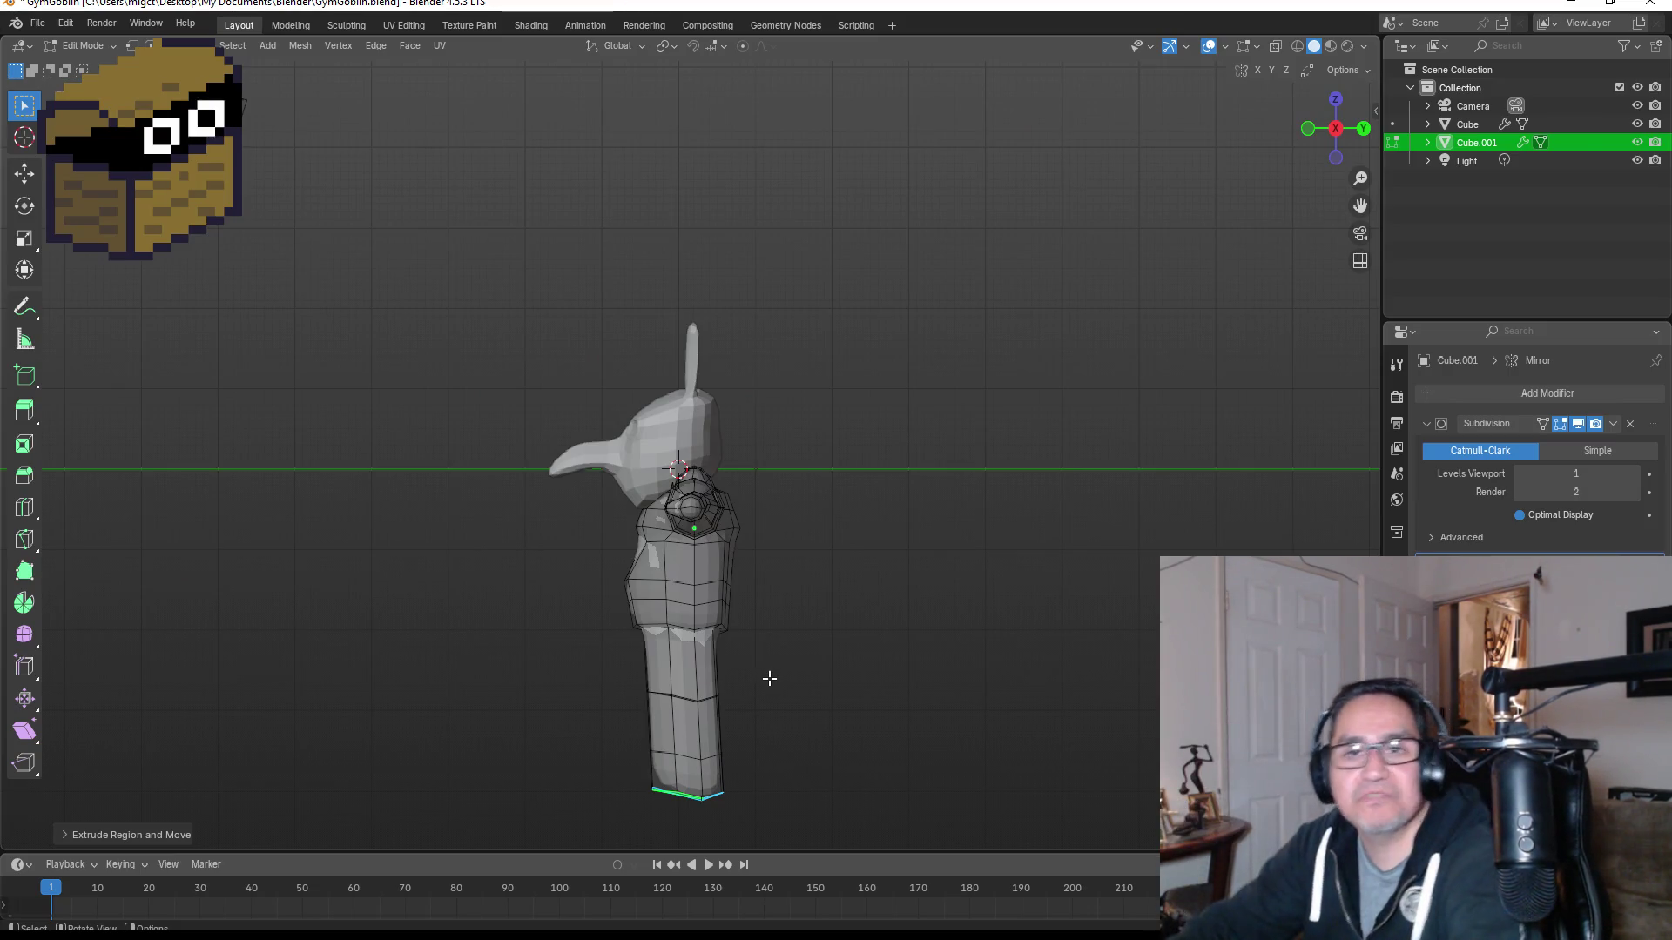
scroll(764, 561, "up", 2)
mouse_move(779, 746)
middle_mouse_down()
mouse_move(627, 694)
mouse_move(524, 685)
middle_mouse_up()
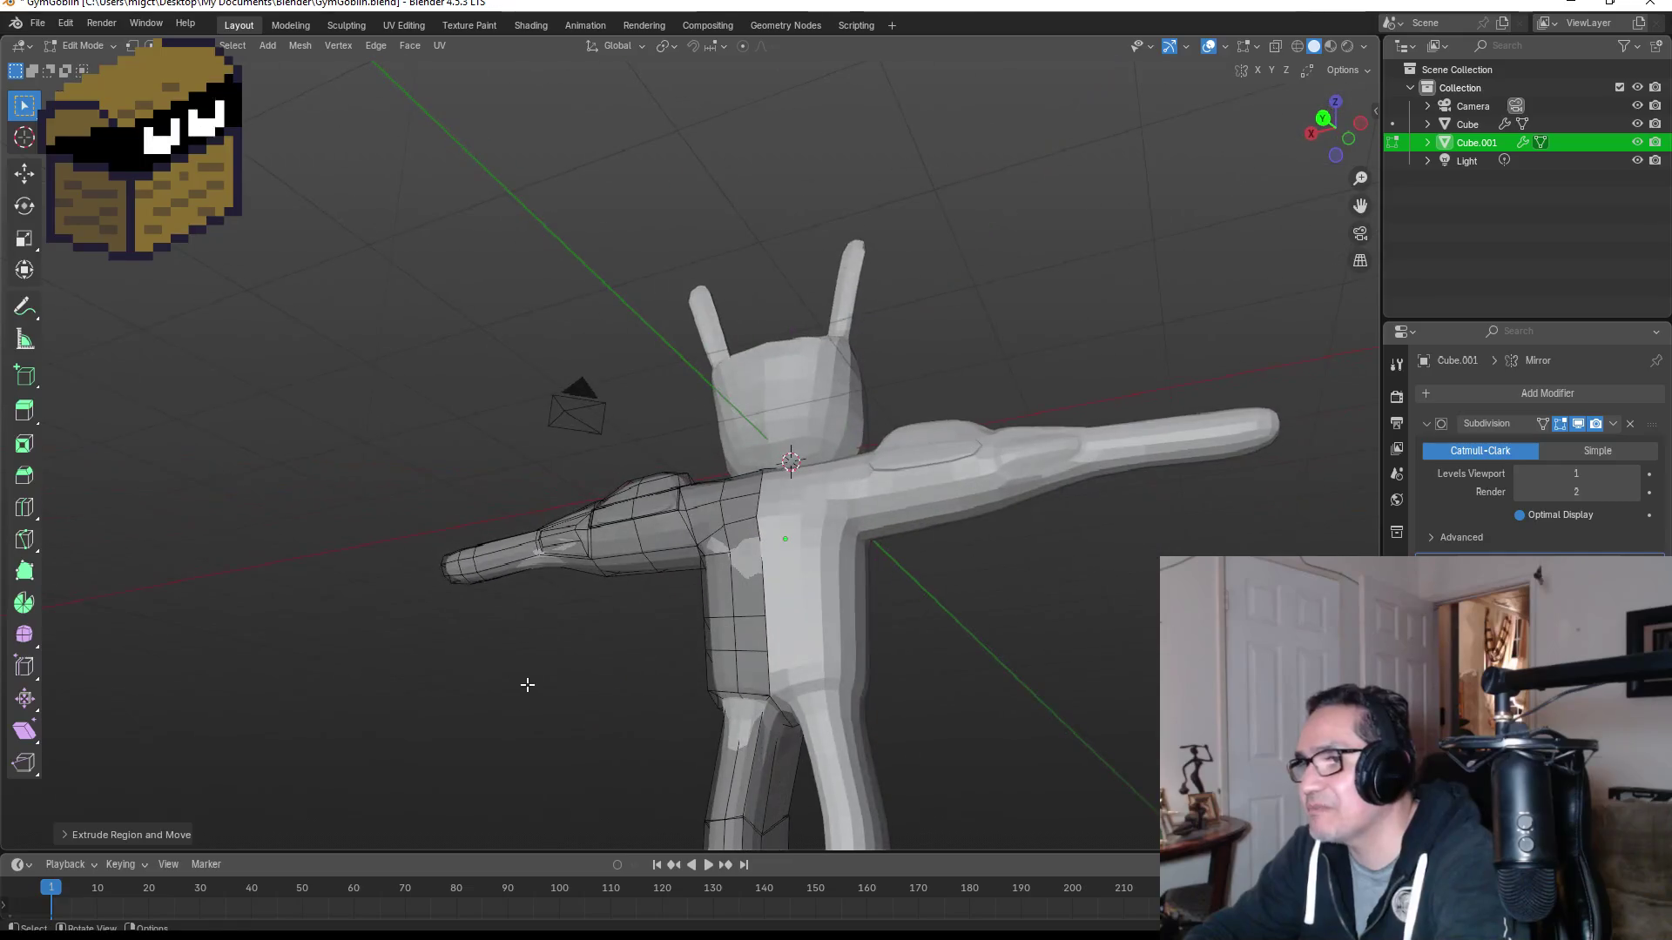
mouse_move(727, 679)
middle_mouse_down()
mouse_move(966, 694)
mouse_move(631, 750)
mouse_move(648, 694)
mouse_move(635, 687)
mouse_move(728, 709)
mouse_move(673, 771)
mouse_move(750, 488)
middle_mouse_up()
scroll(757, 453, "up", 5)
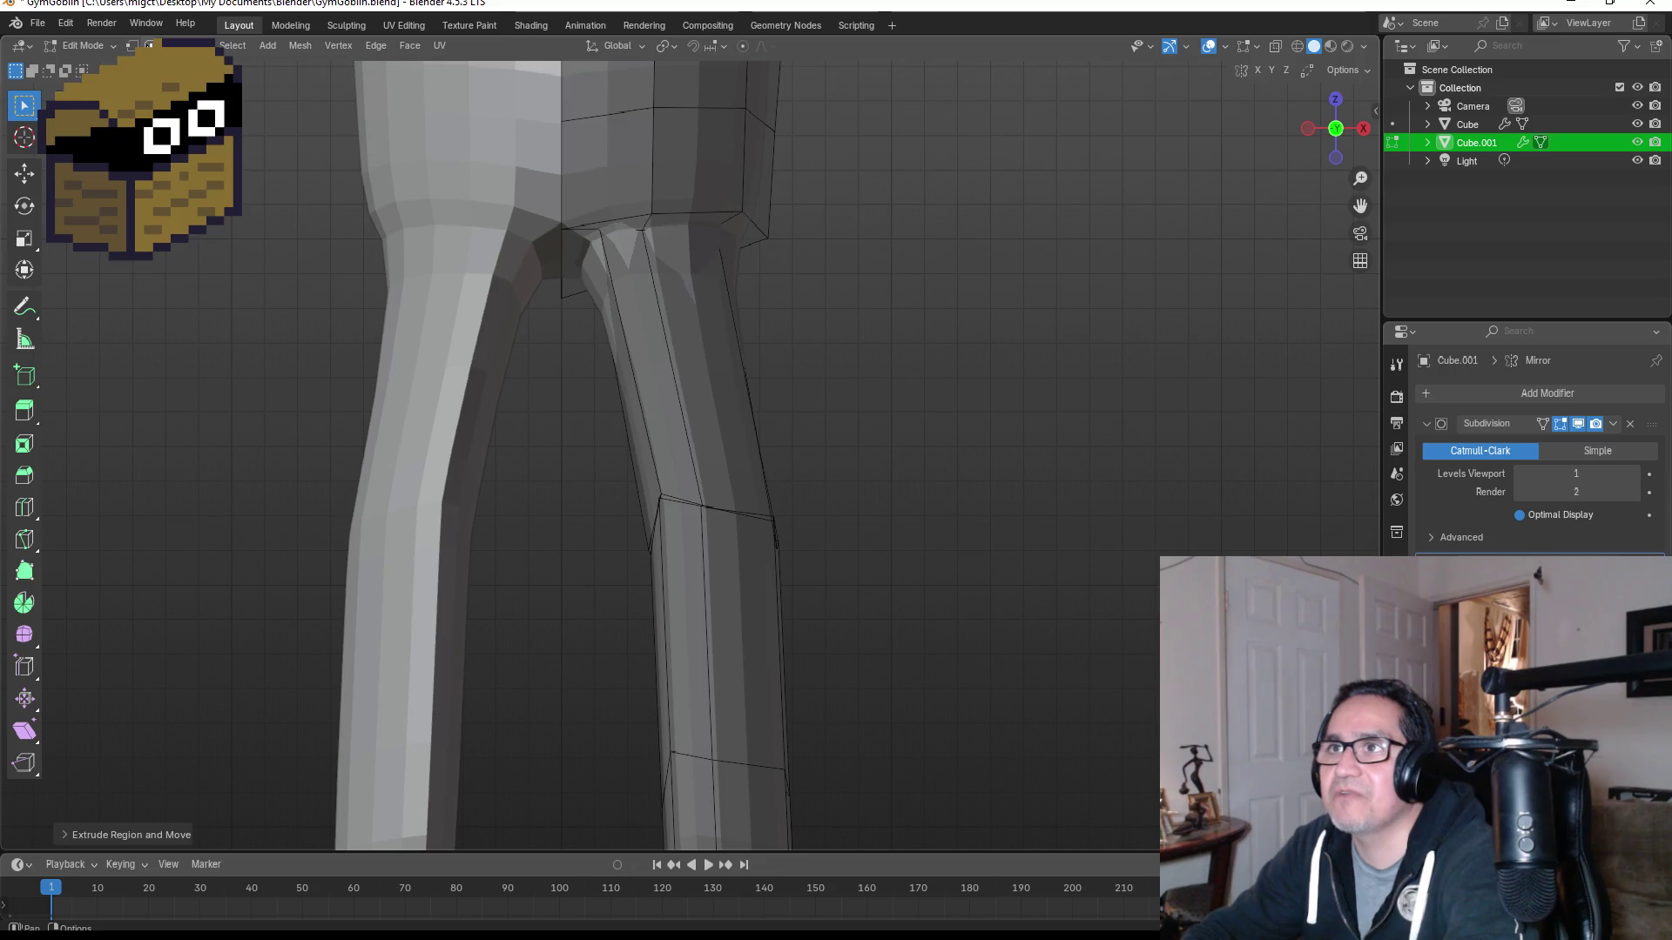
key("ctrl+z")
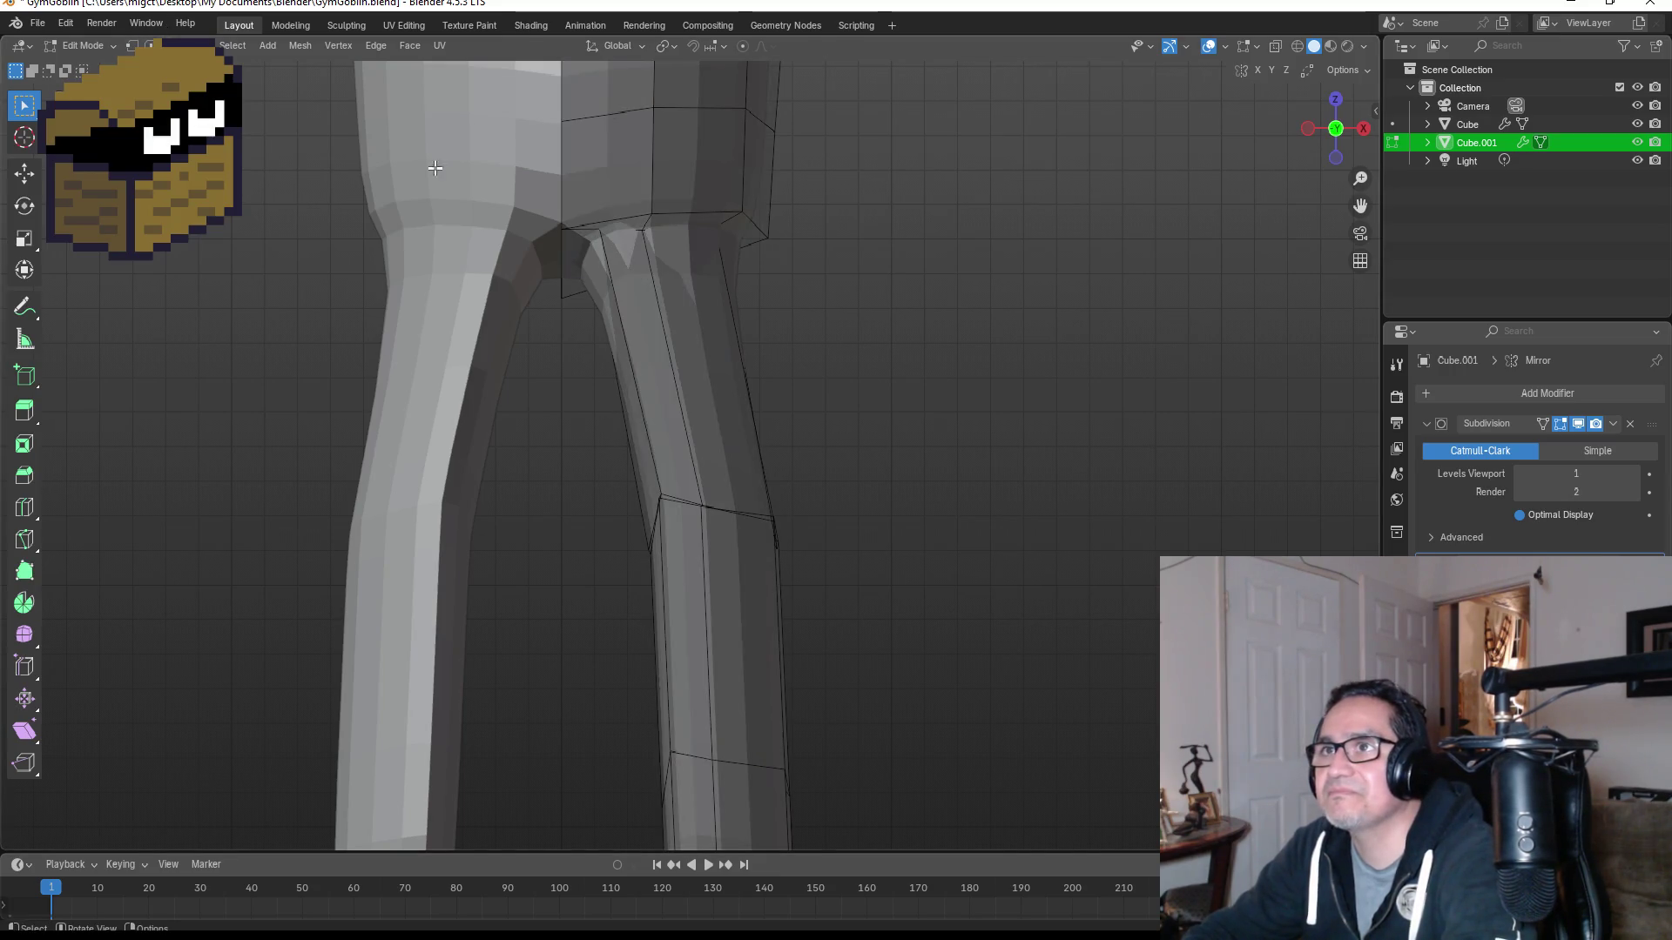
left_click(671, 395)
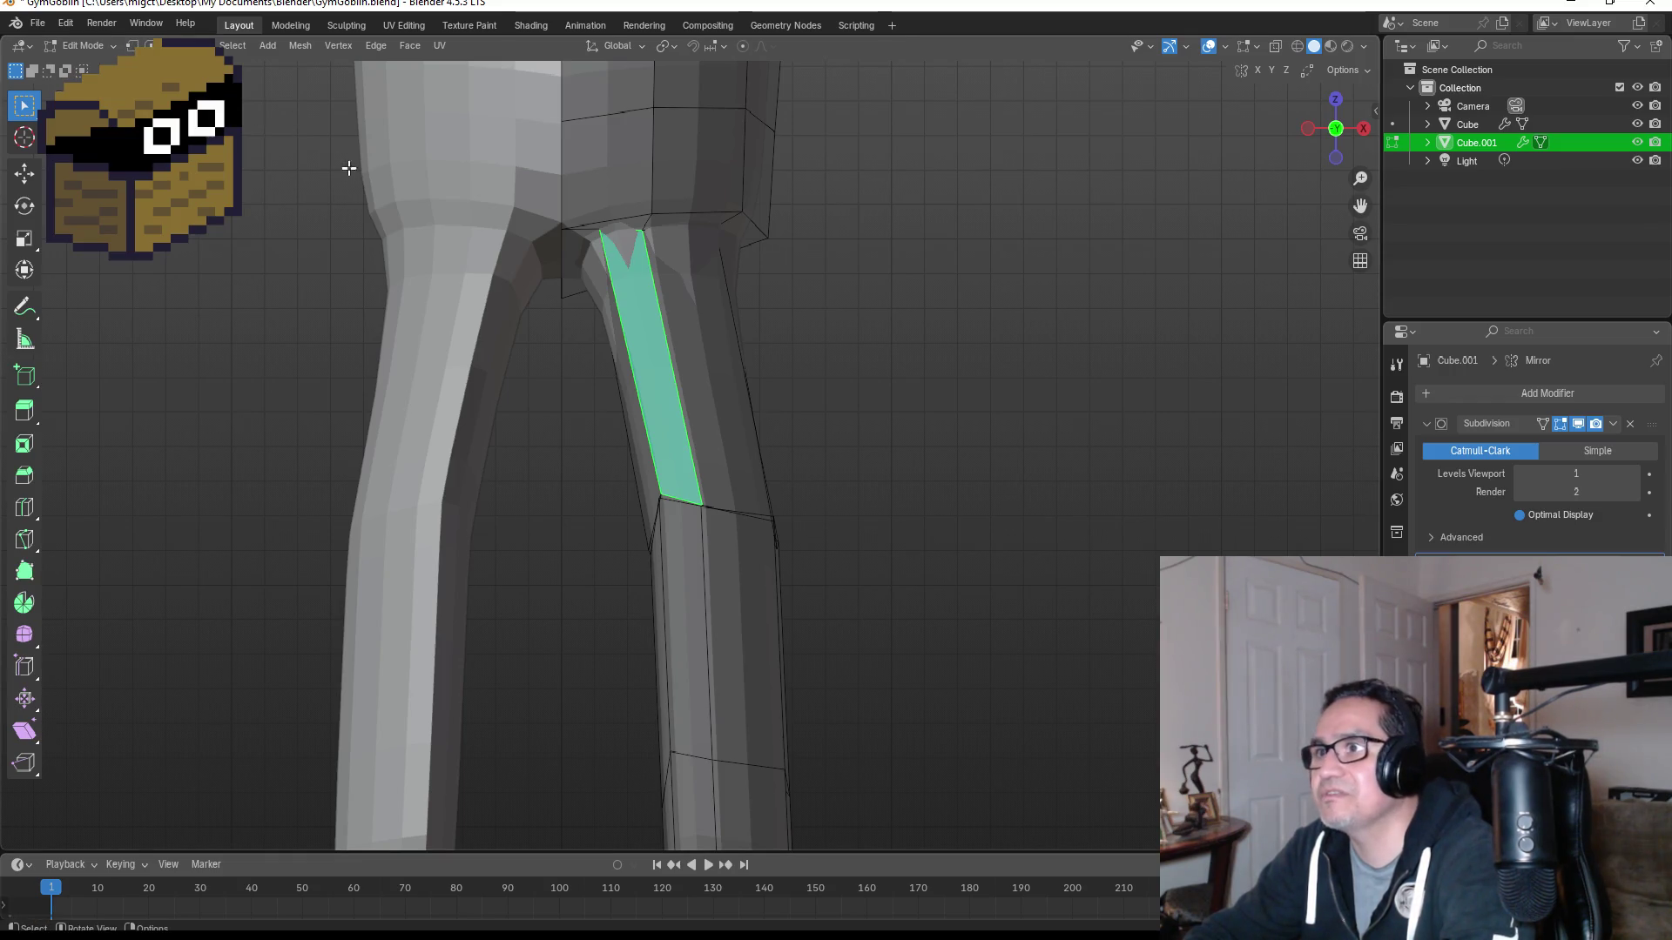
Step: In vertex mode, move the crotch vertex, merge it with the inner knee vertex, and reposition the result
left_click(132, 47)
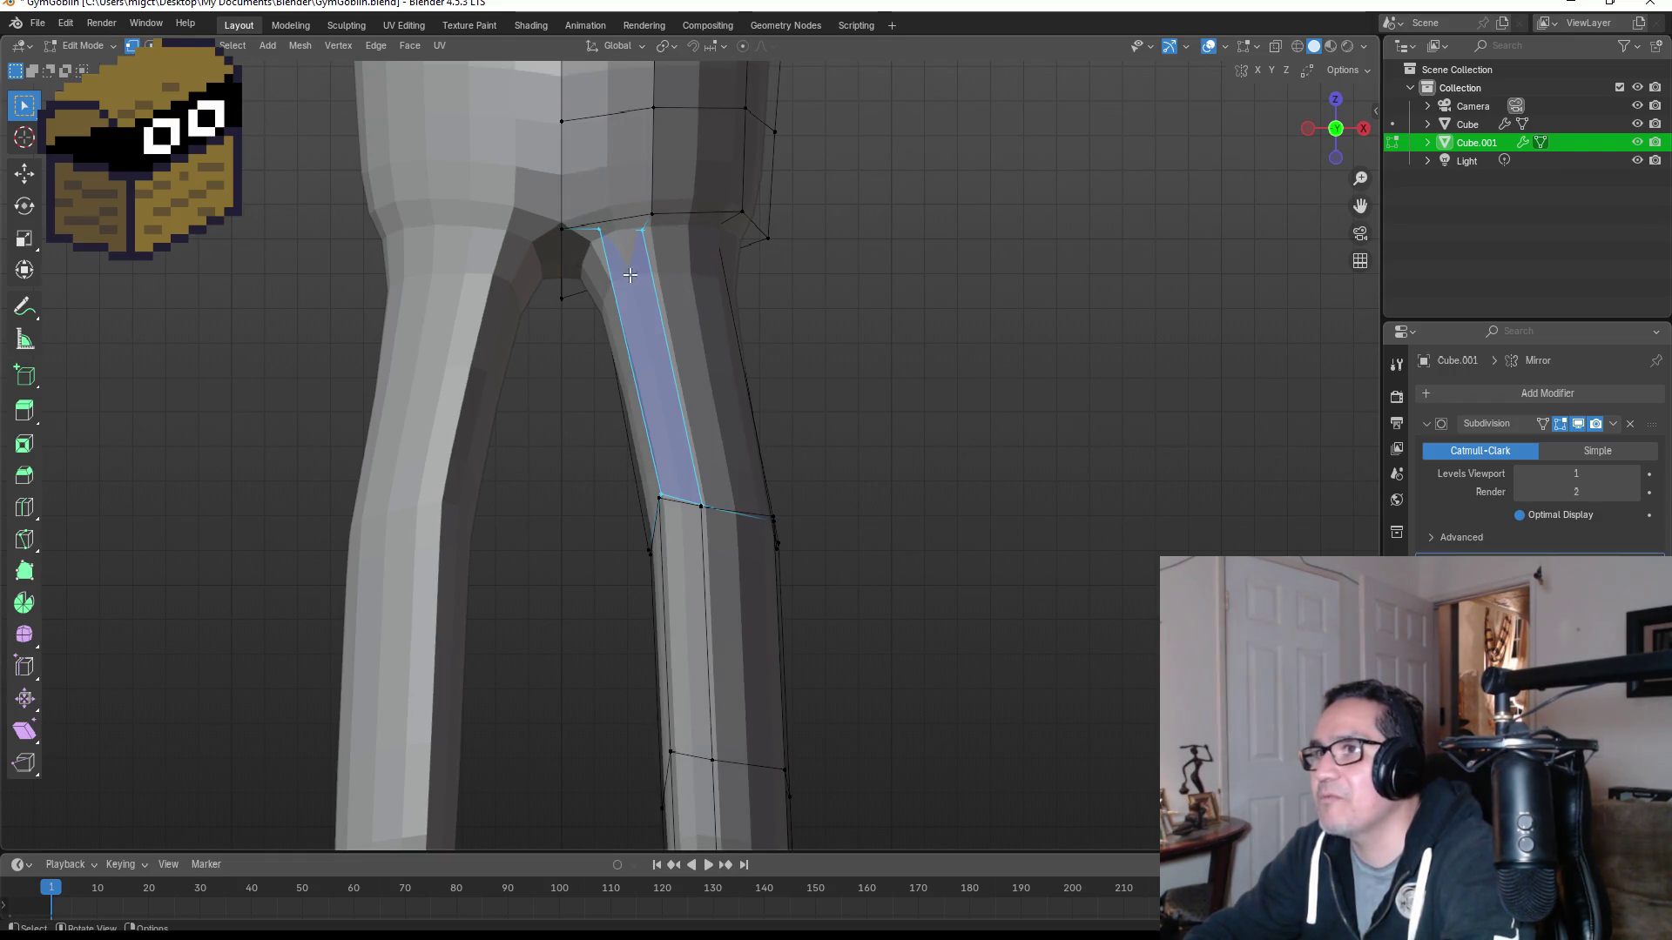
left_click(611, 245)
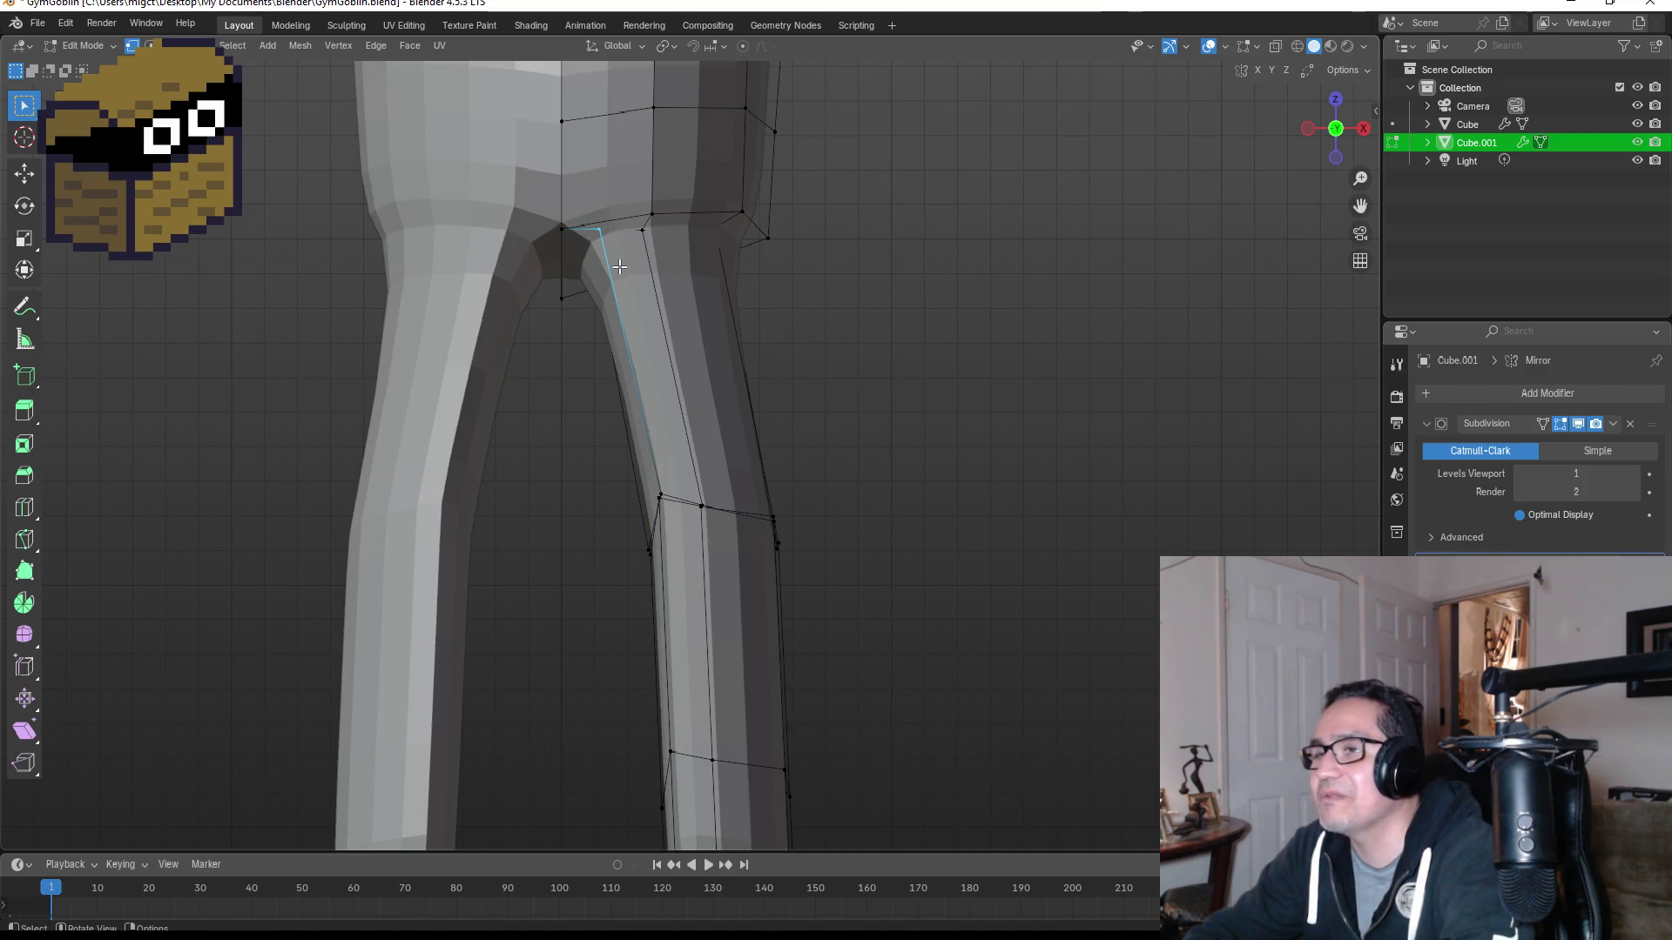
key("g")
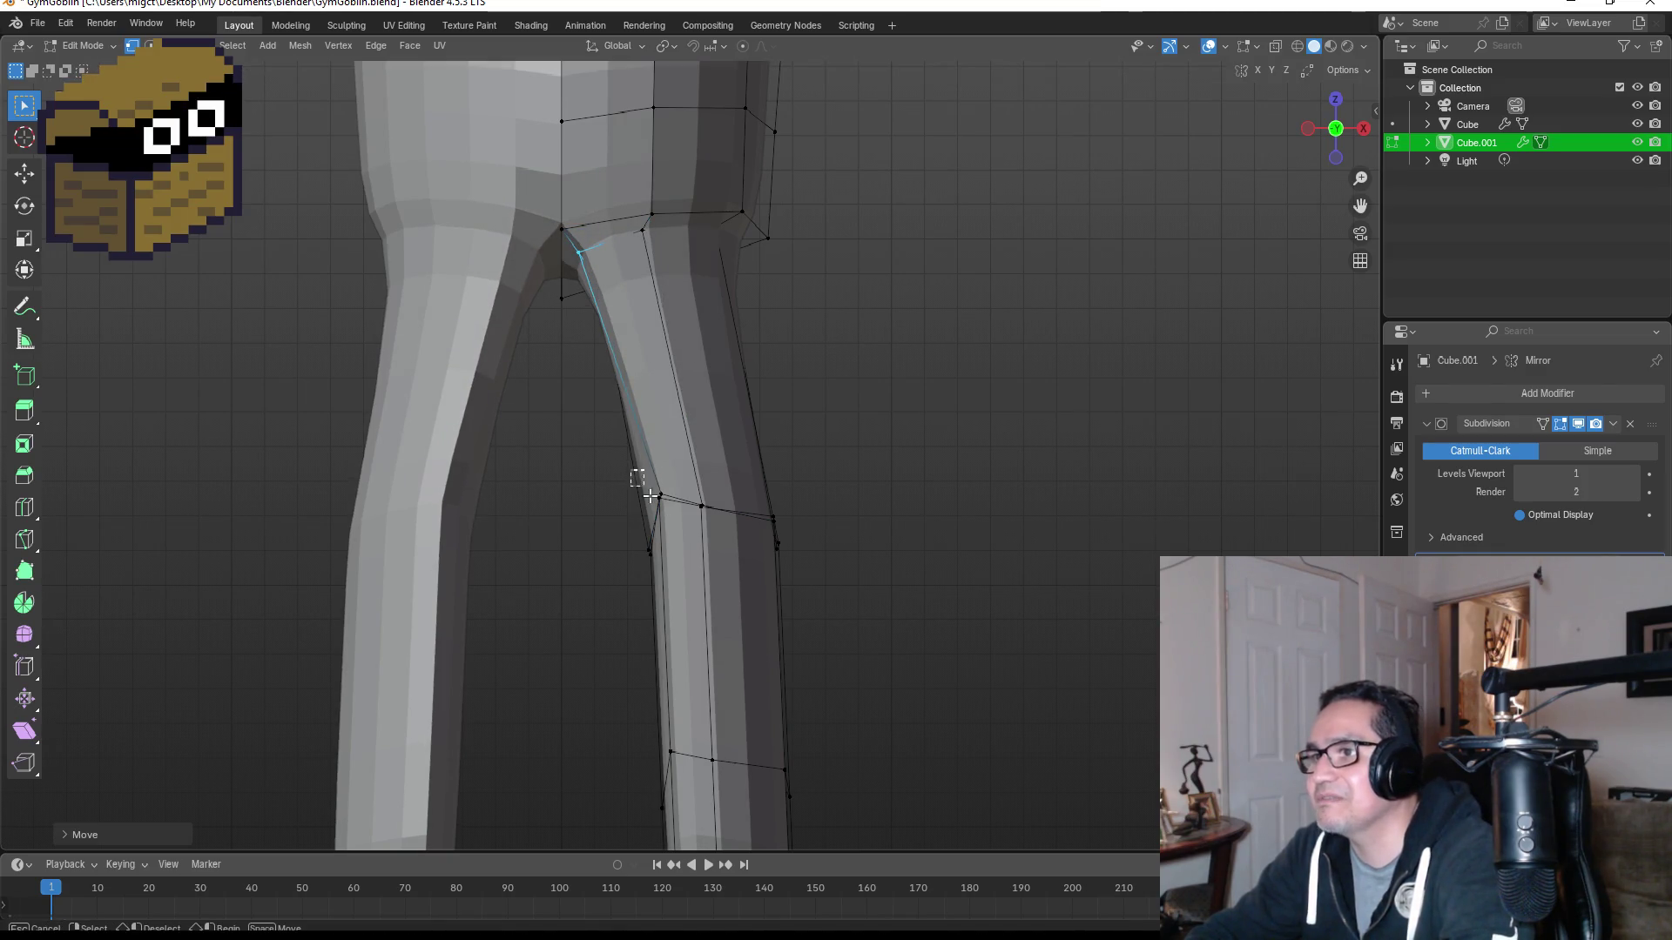
left_click(659, 496)
key("m")
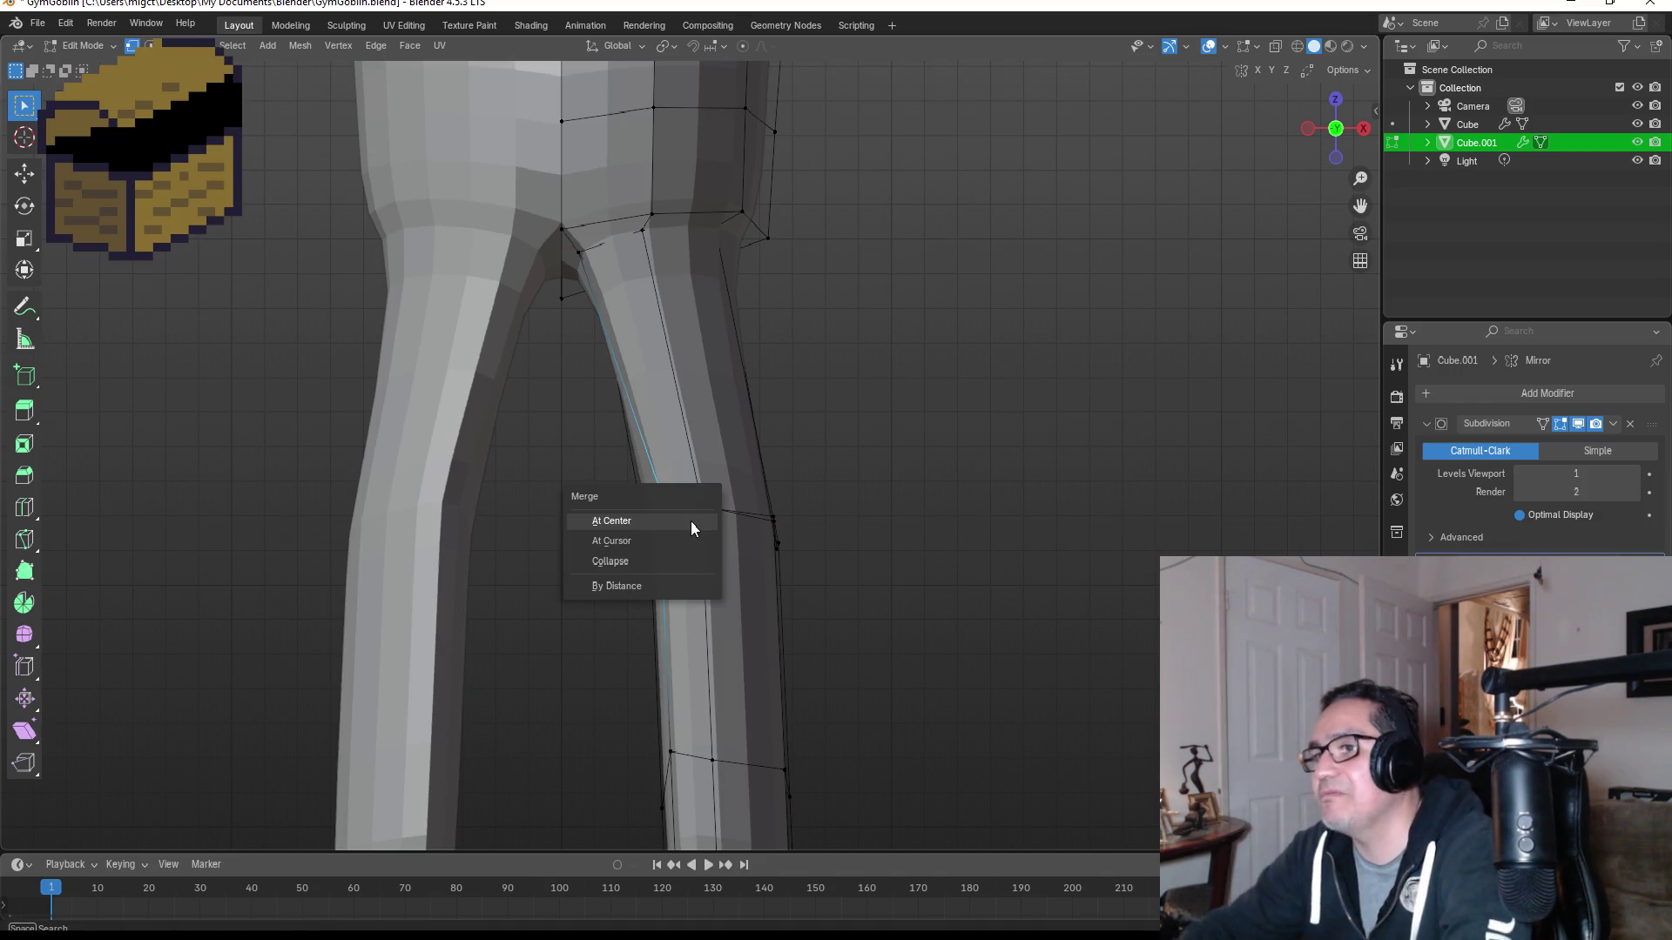
left_click(675, 527)
key("g")
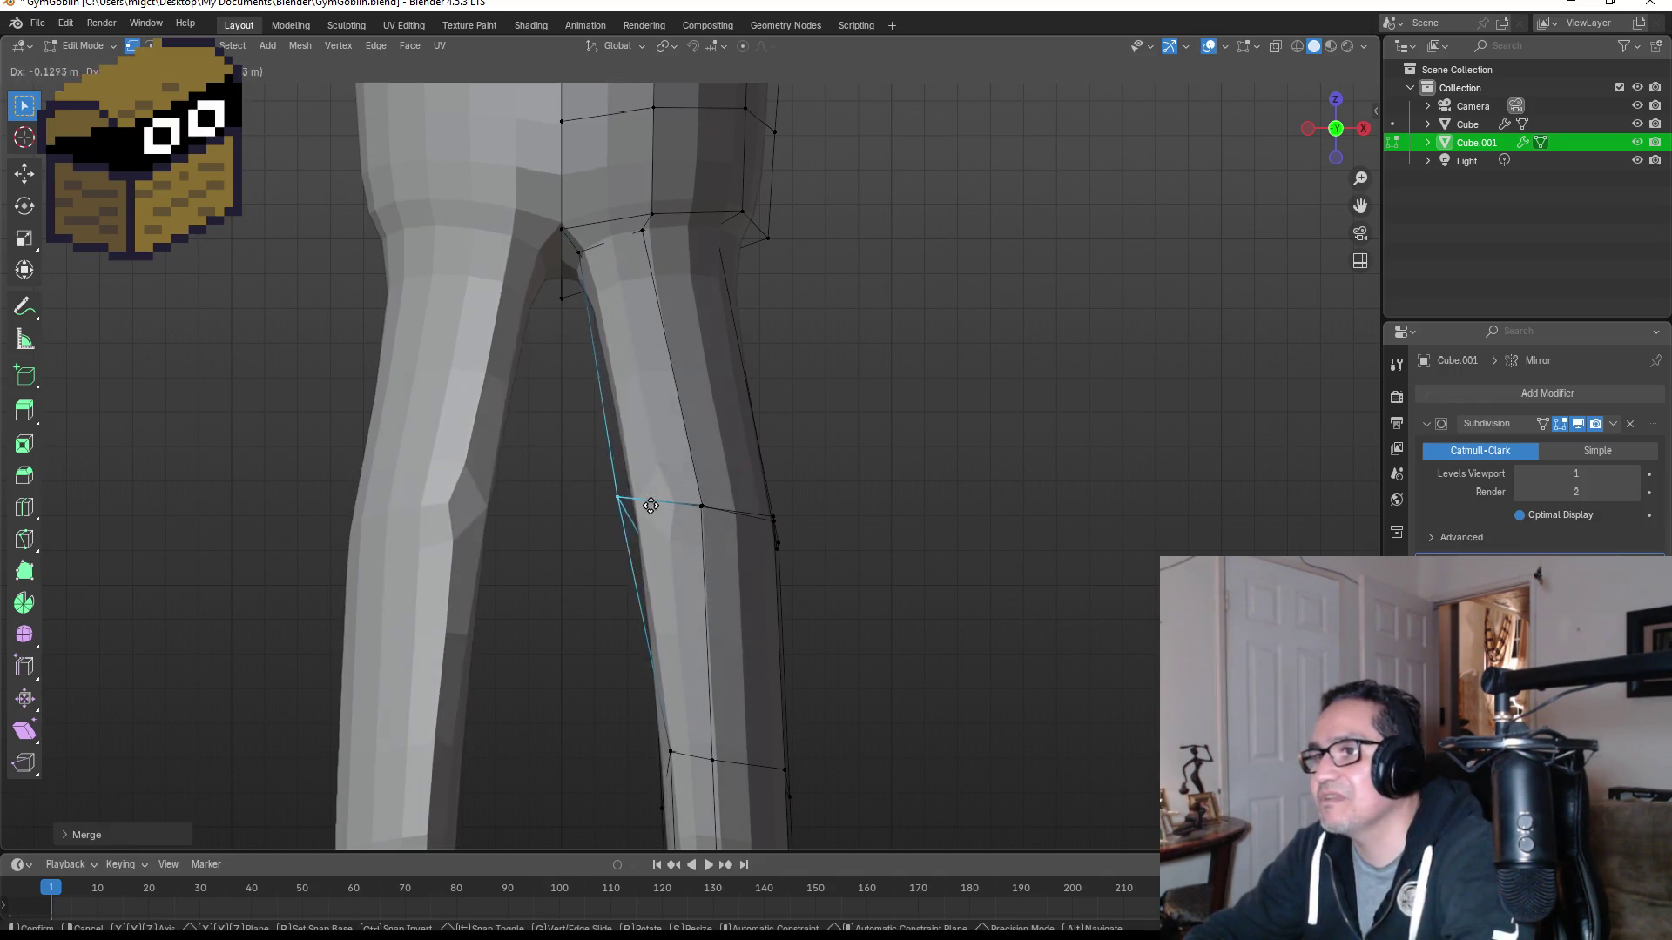
left_click(603, 502)
Step: Merge the outer knee vertices and the leg's middle-edge vertices at center
mouse_move(863, 542)
middle_mouse_down()
mouse_move(880, 522)
mouse_move(795, 519)
mouse_move(897, 525)
middle_mouse_up()
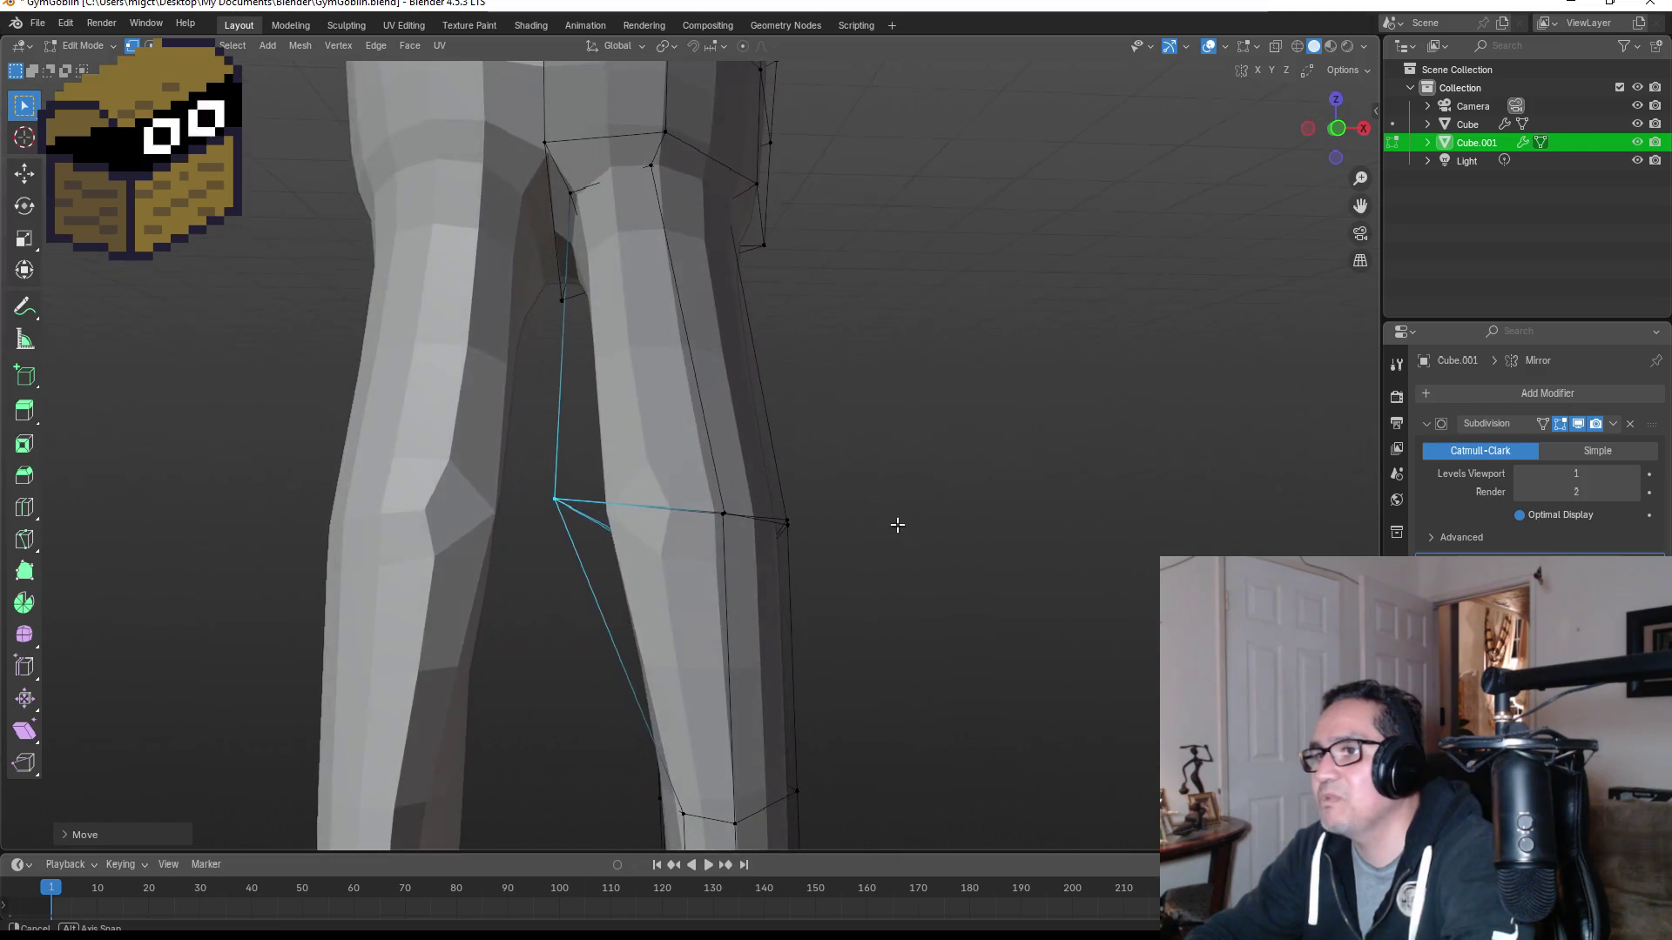
left_click(754, 515, "shift")
key("m")
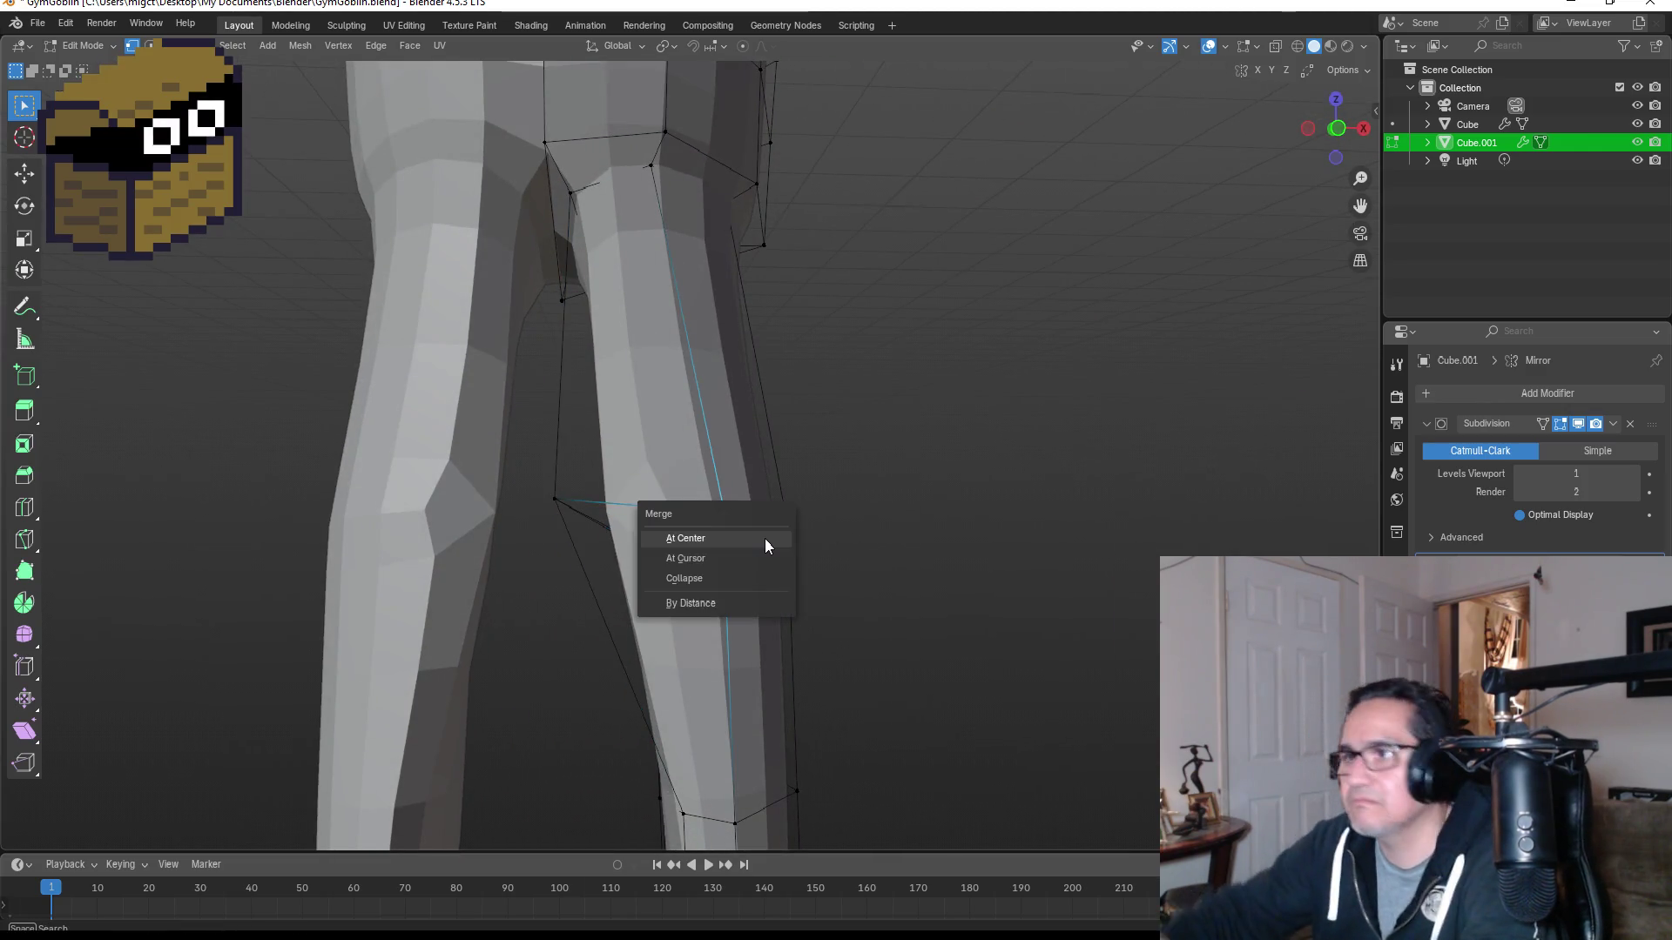
left_click(764, 540)
mouse_move(765, 540)
middle_mouse_down()
mouse_move(828, 519)
mouse_move(612, 496)
middle_mouse_up()
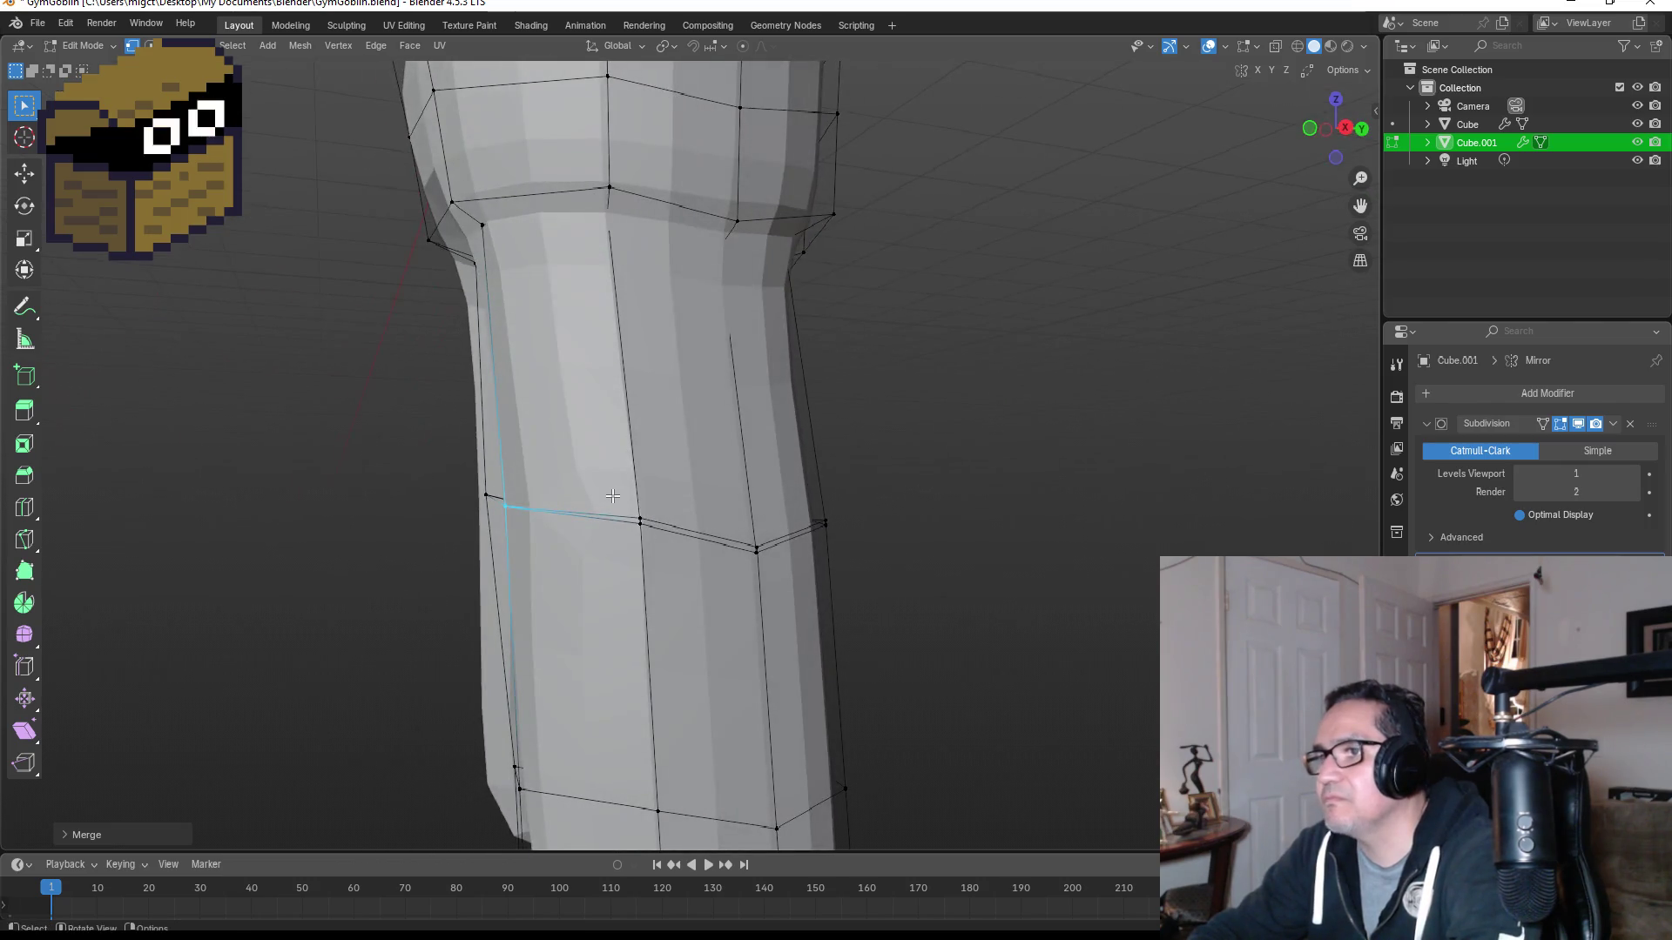
left_click(671, 533)
key("m")
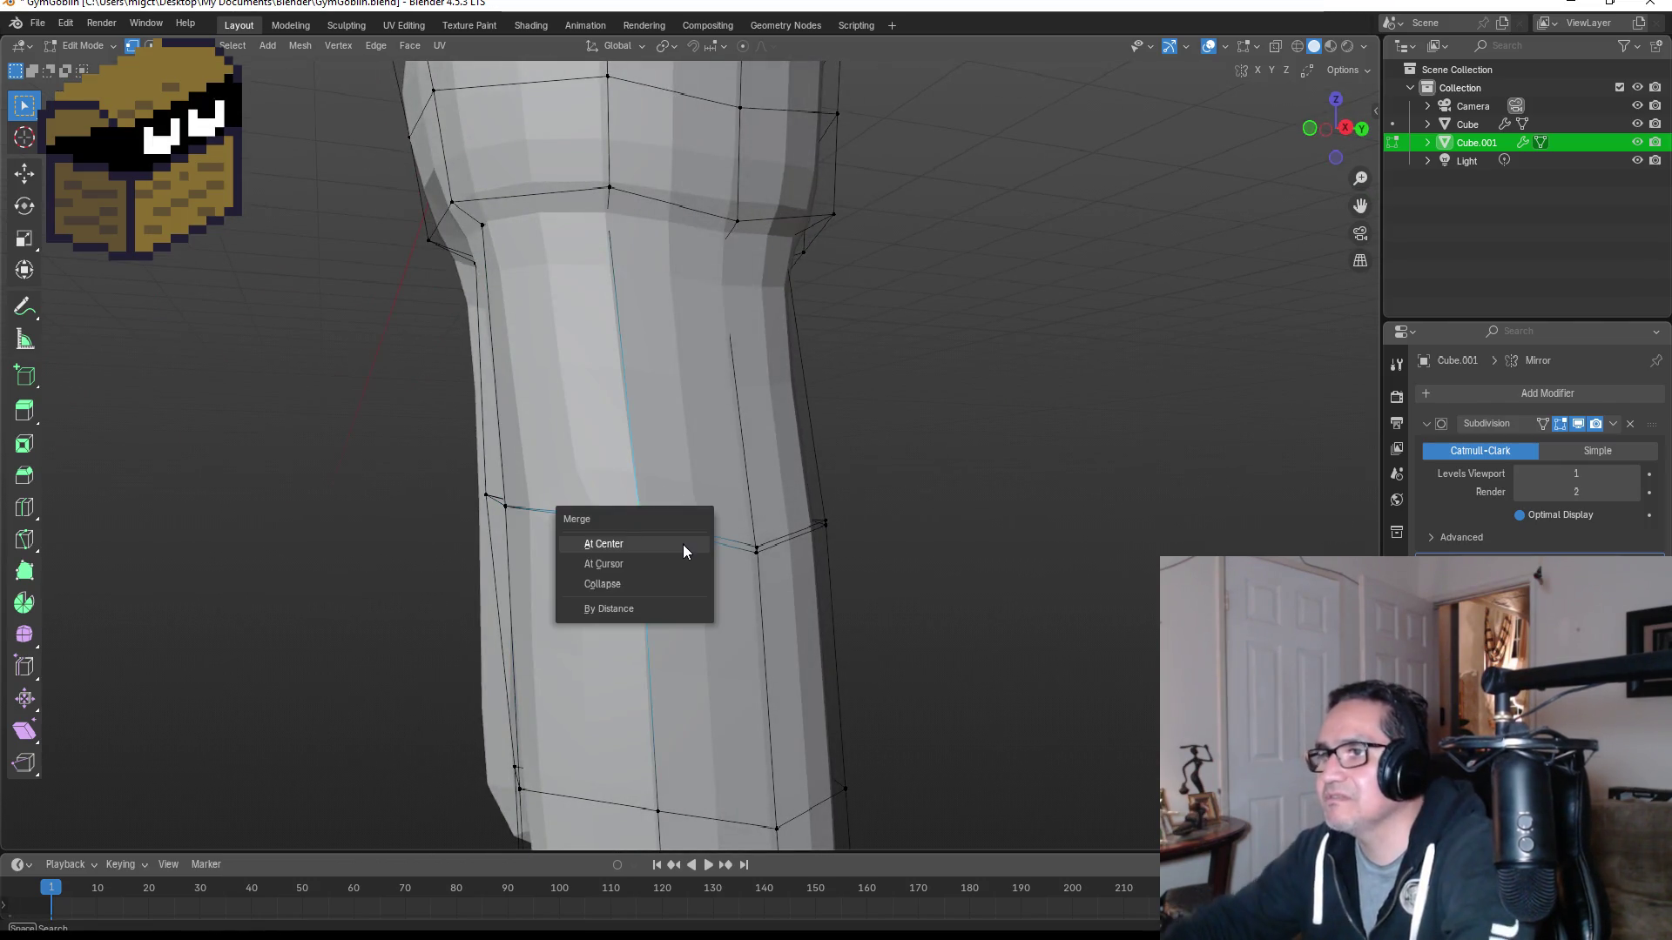
left_click(684, 546)
Step: Box-select leg vertices, then clear the selection and reselect only the front knee vertex
middle_click_drag(683, 546, 647, 535)
left_click_drag(647, 536, 722, 579)
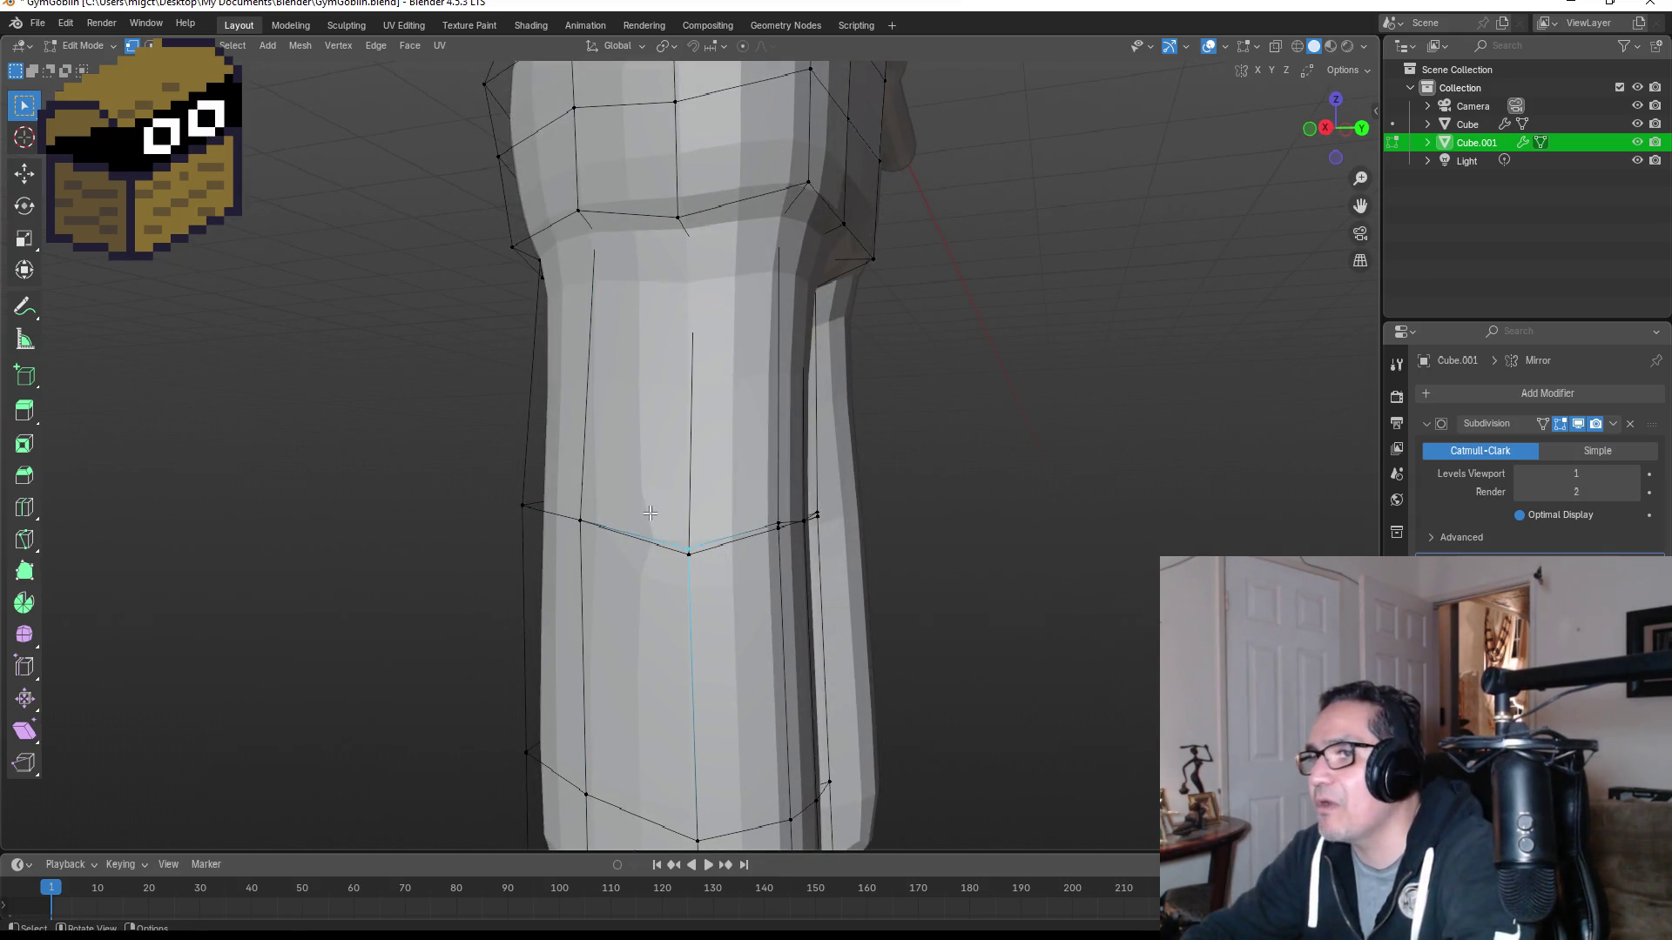
scroll(708, 596, "up", 2)
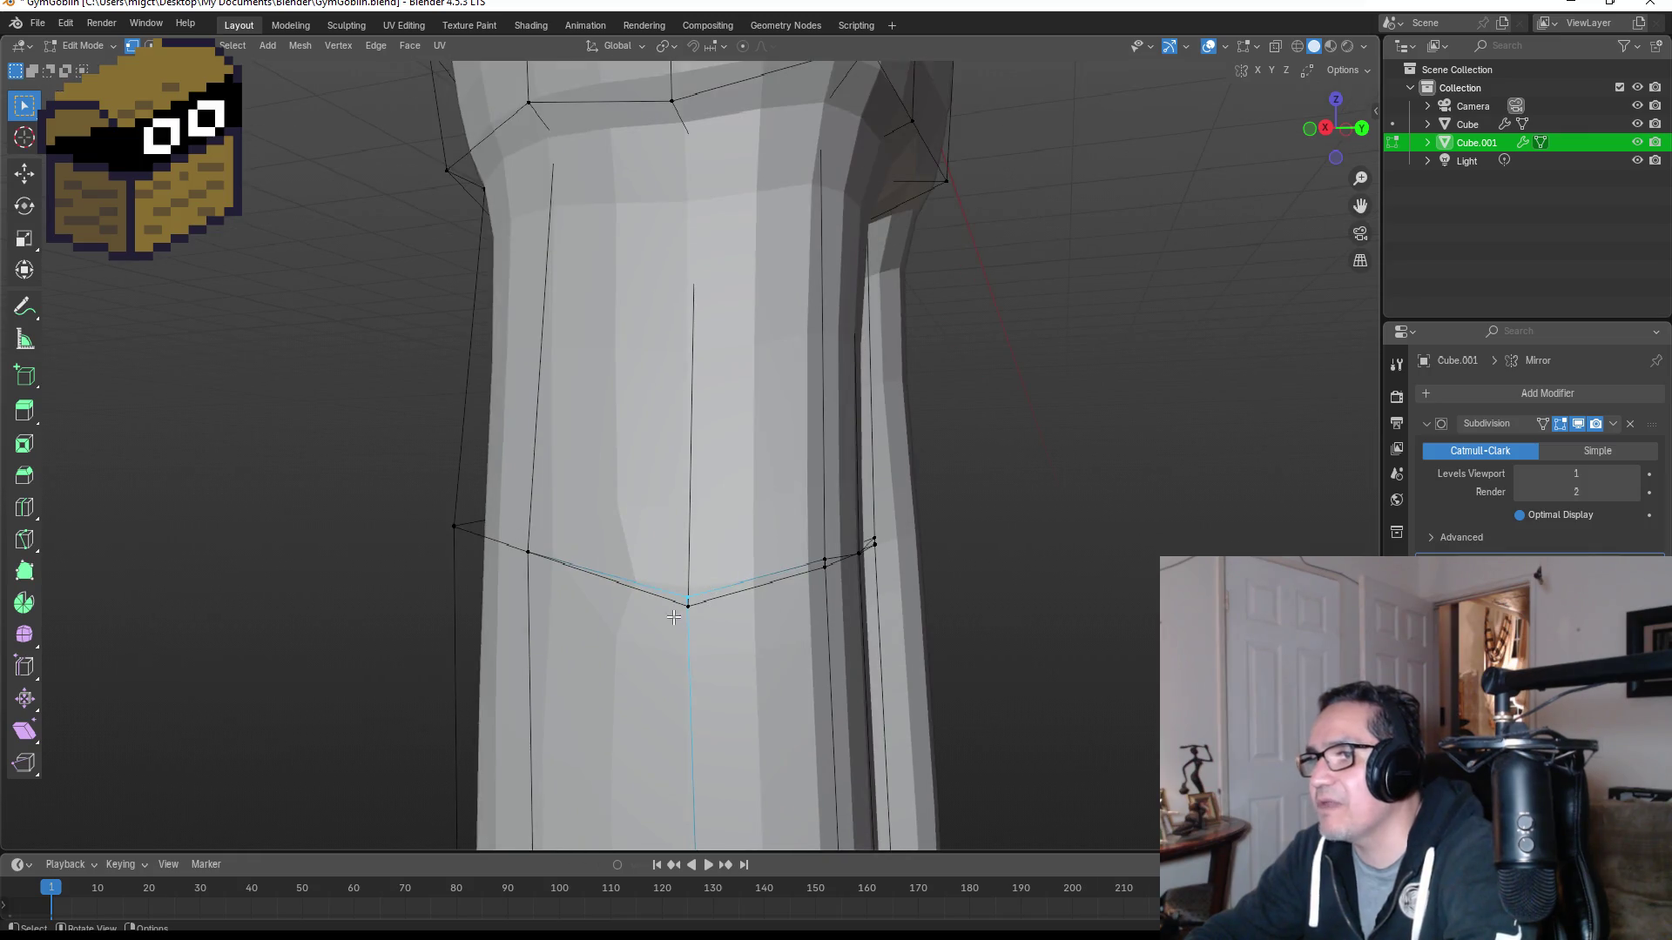
key("alt+a")
left_click(688, 599)
middle_click_drag(688, 599, 712, 529)
Step: Switch to wireframe and merge the first two pairs of doubled knee vertices at center
key("z")
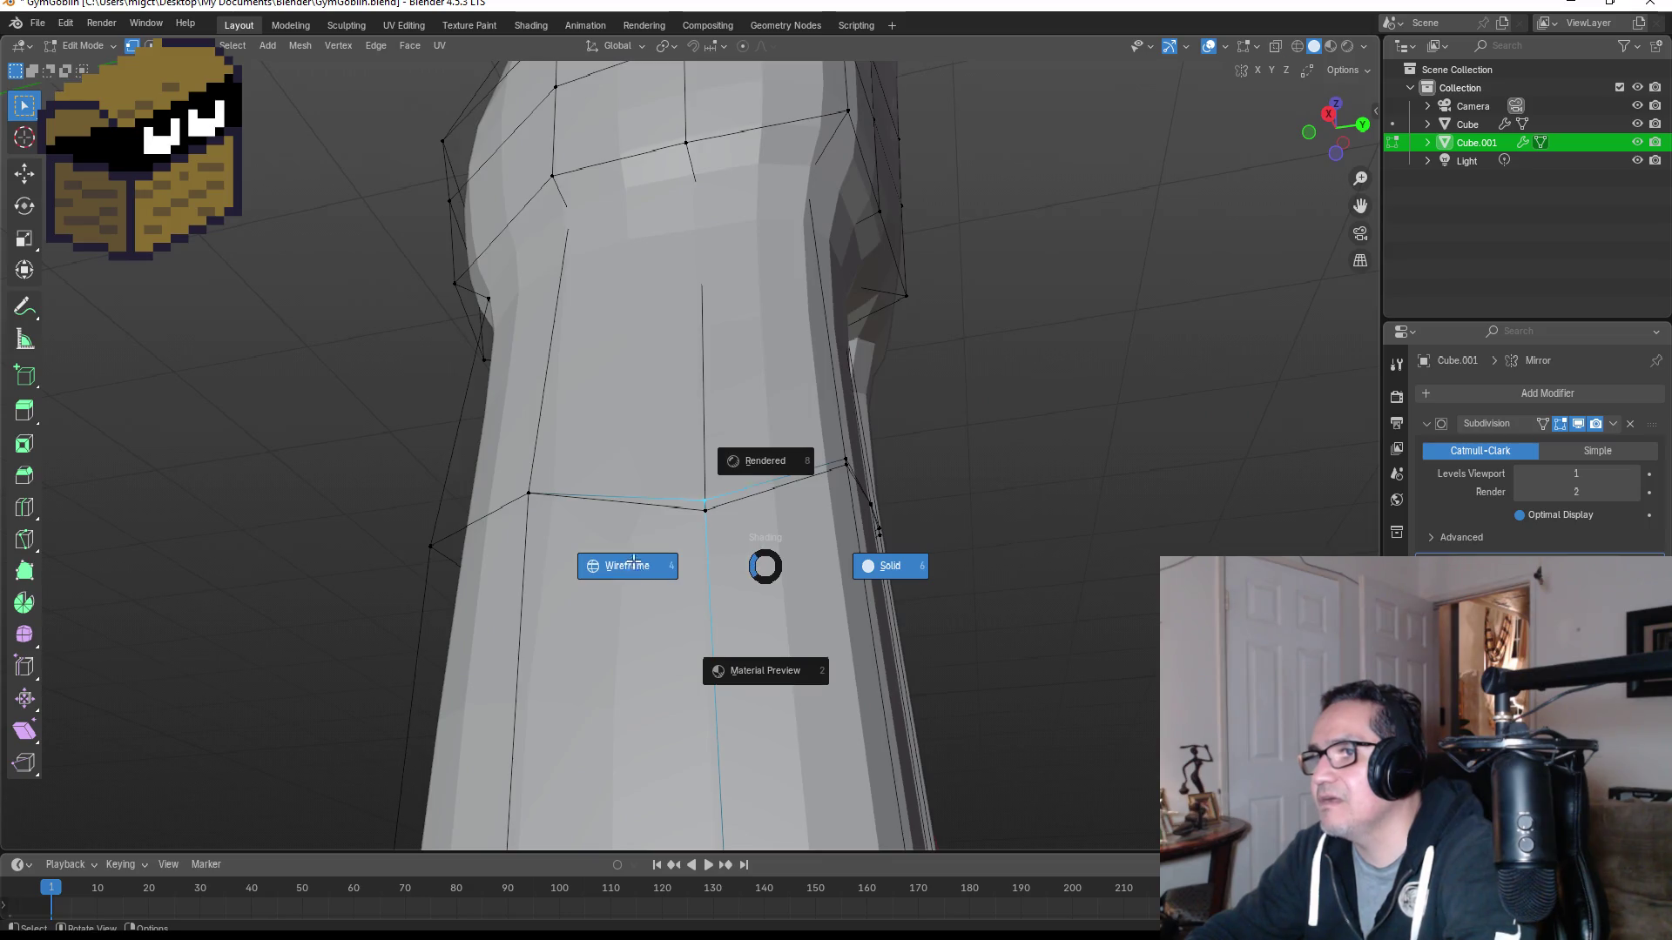
left_click(634, 567)
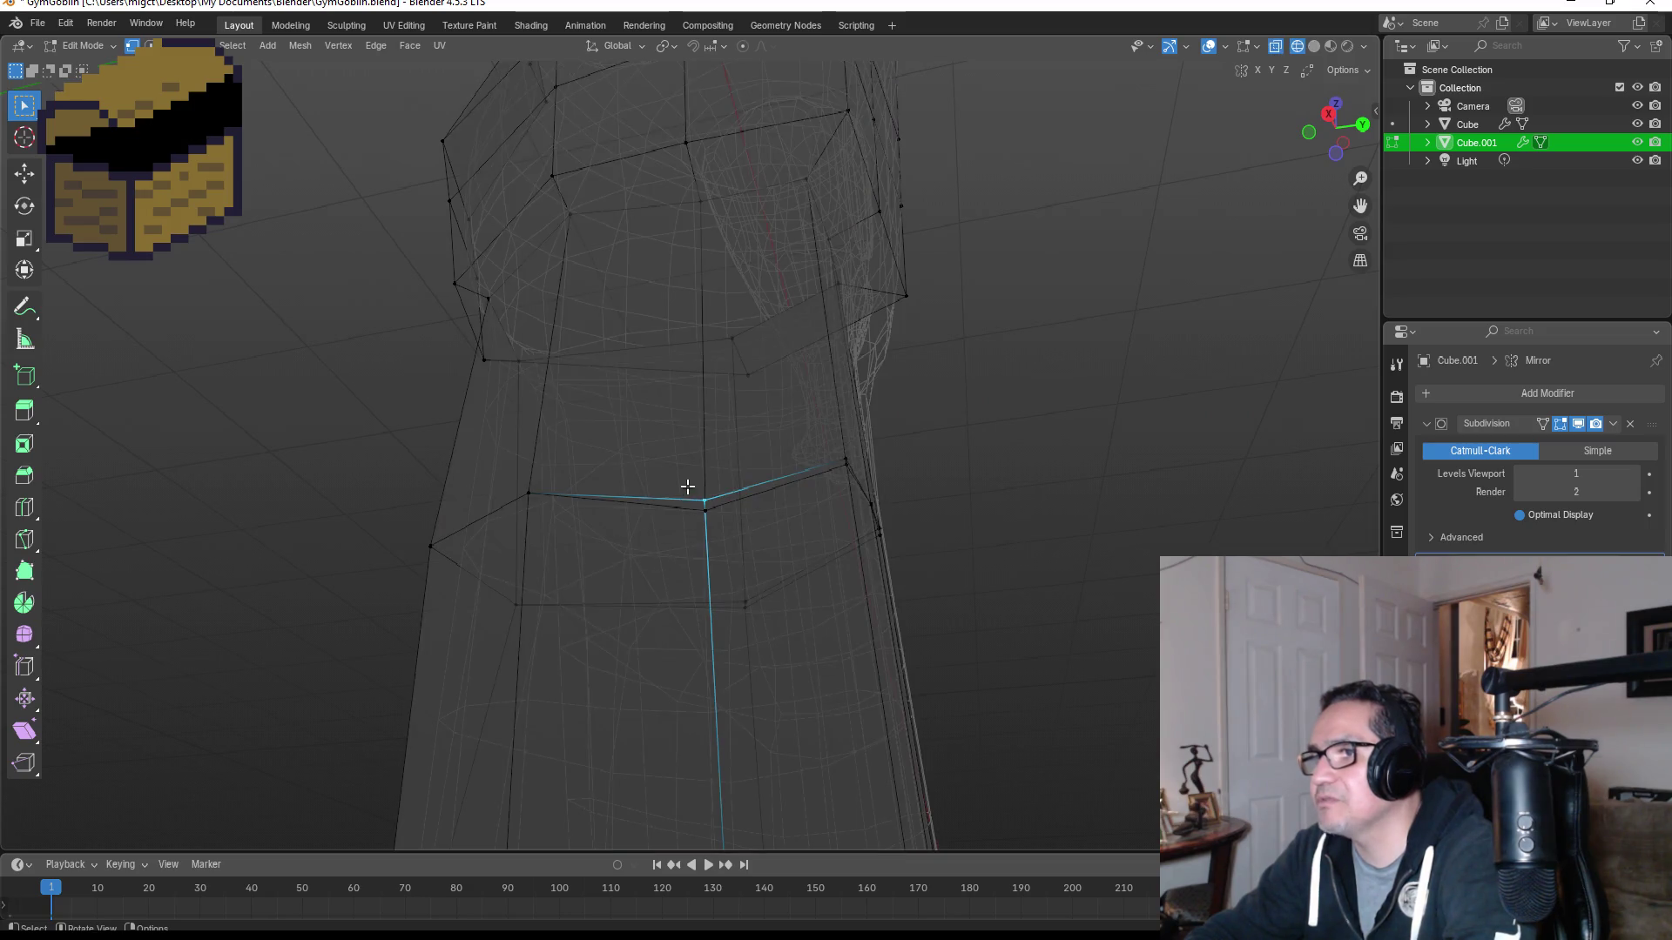
key("m")
left_click(721, 531)
mouse_move(863, 470)
middle_mouse_down()
mouse_move(746, 488)
mouse_move(624, 474)
middle_mouse_up()
left_click_drag(616, 466, 641, 513)
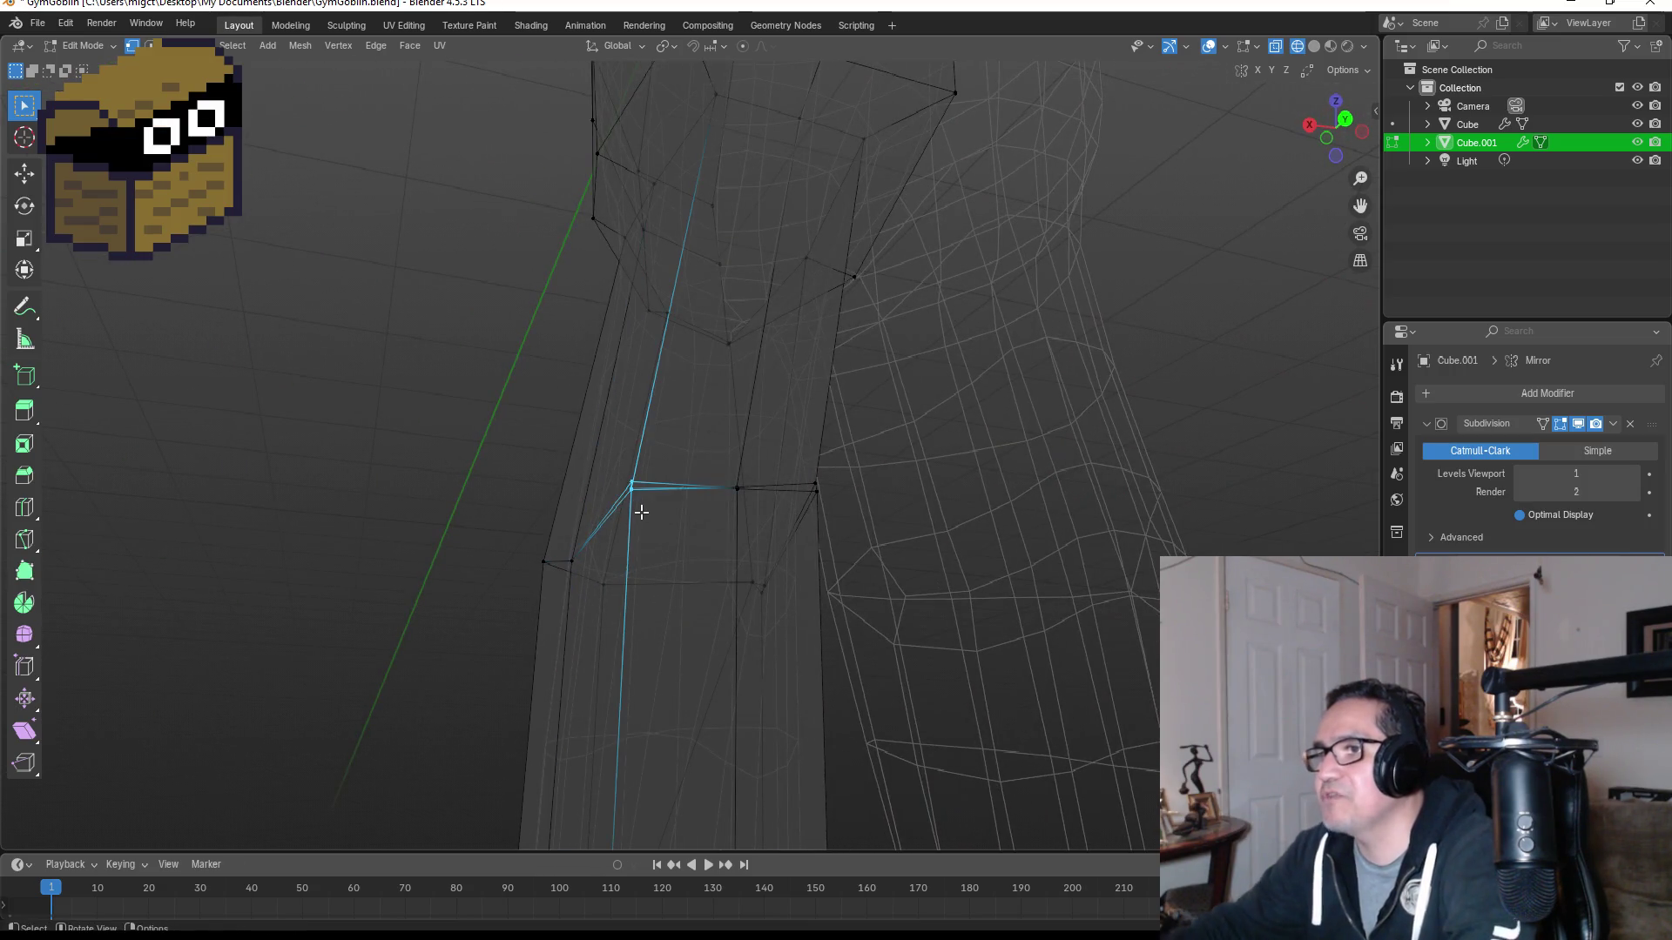
key("m")
left_click(642, 513)
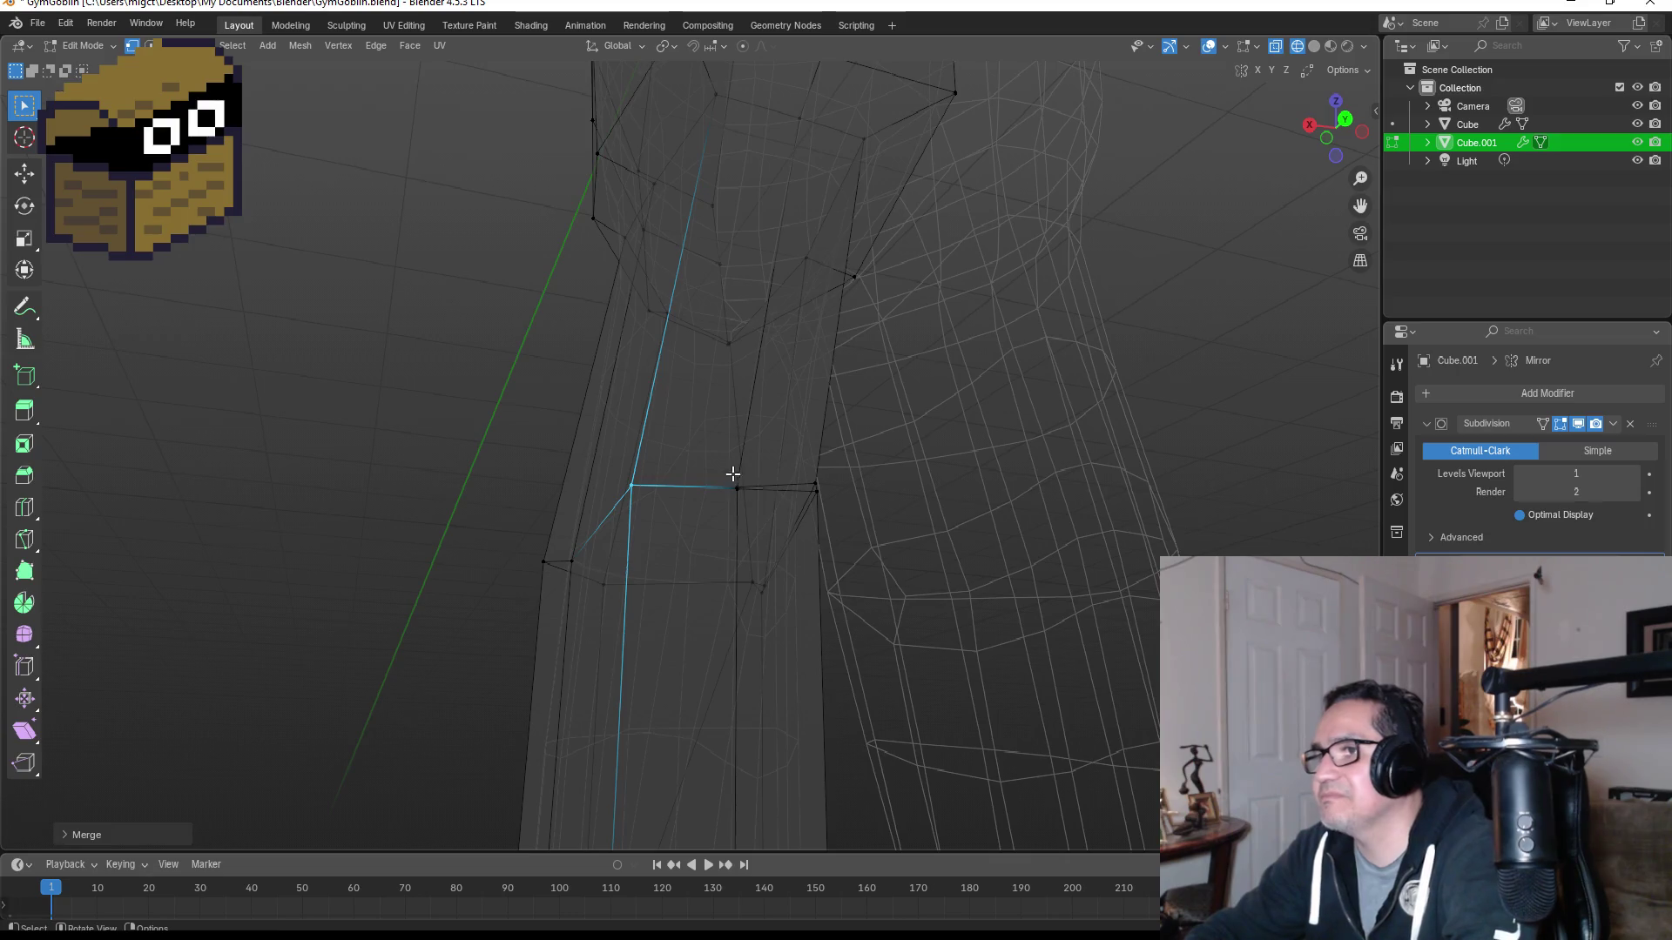
Step: Merge three more doubled vertex pairs around the knee at center
middle_click_drag(740, 464, 597, 489)
left_click(618, 522)
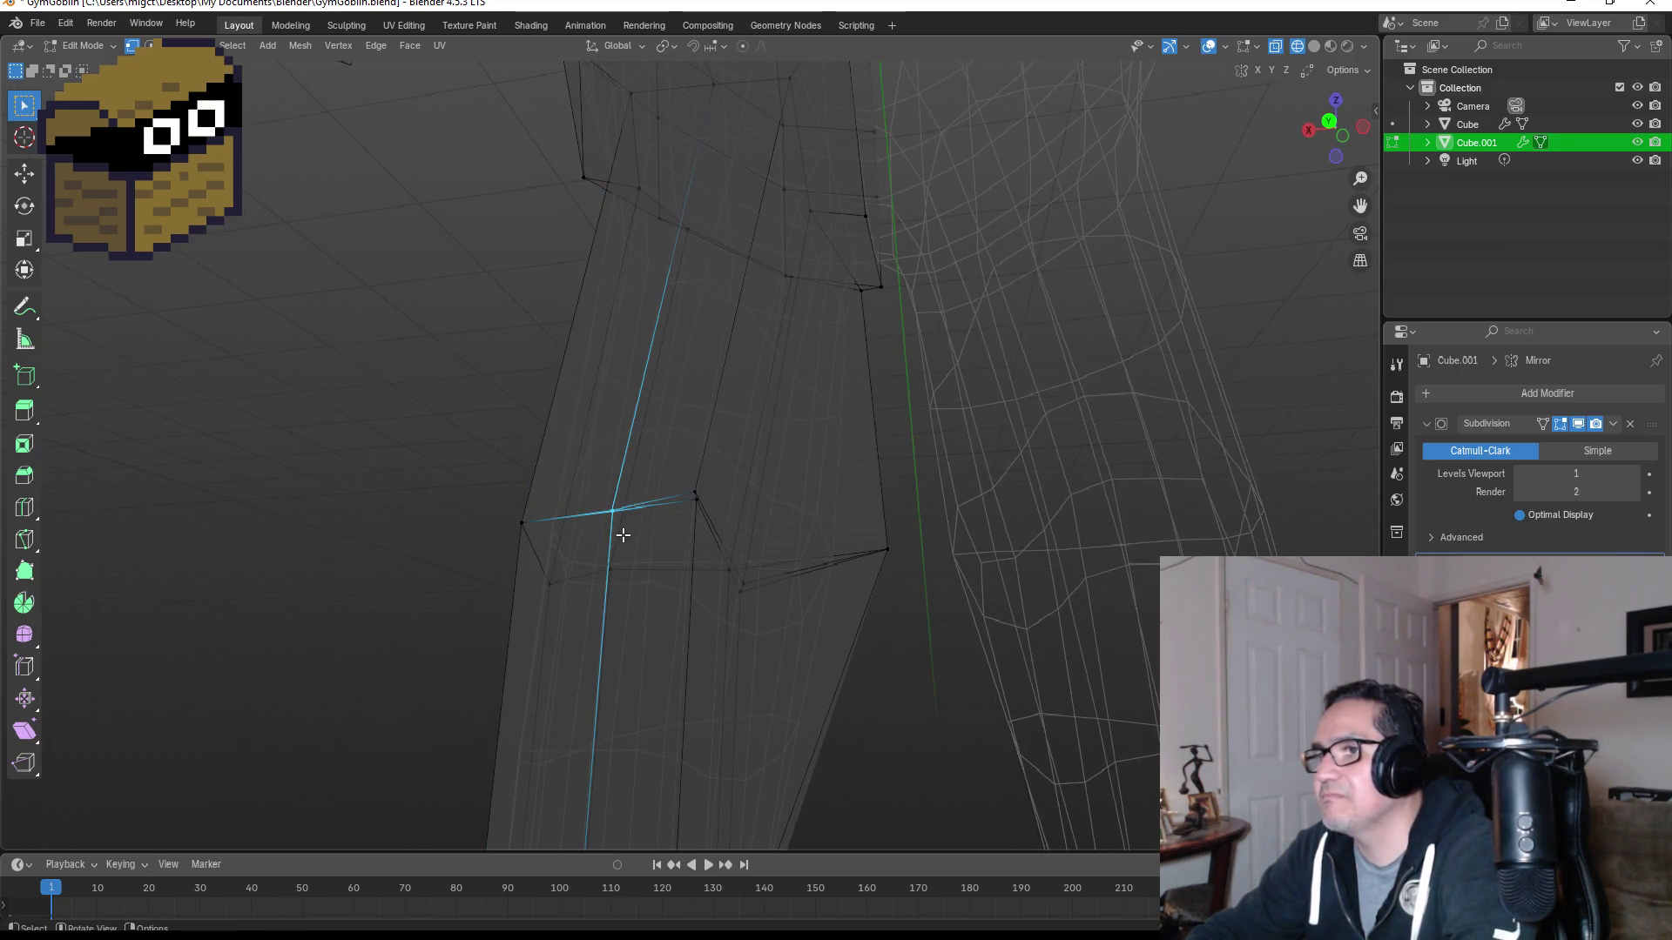
key("m")
left_click(623, 535)
left_click_drag(665, 464, 714, 523)
key("m")
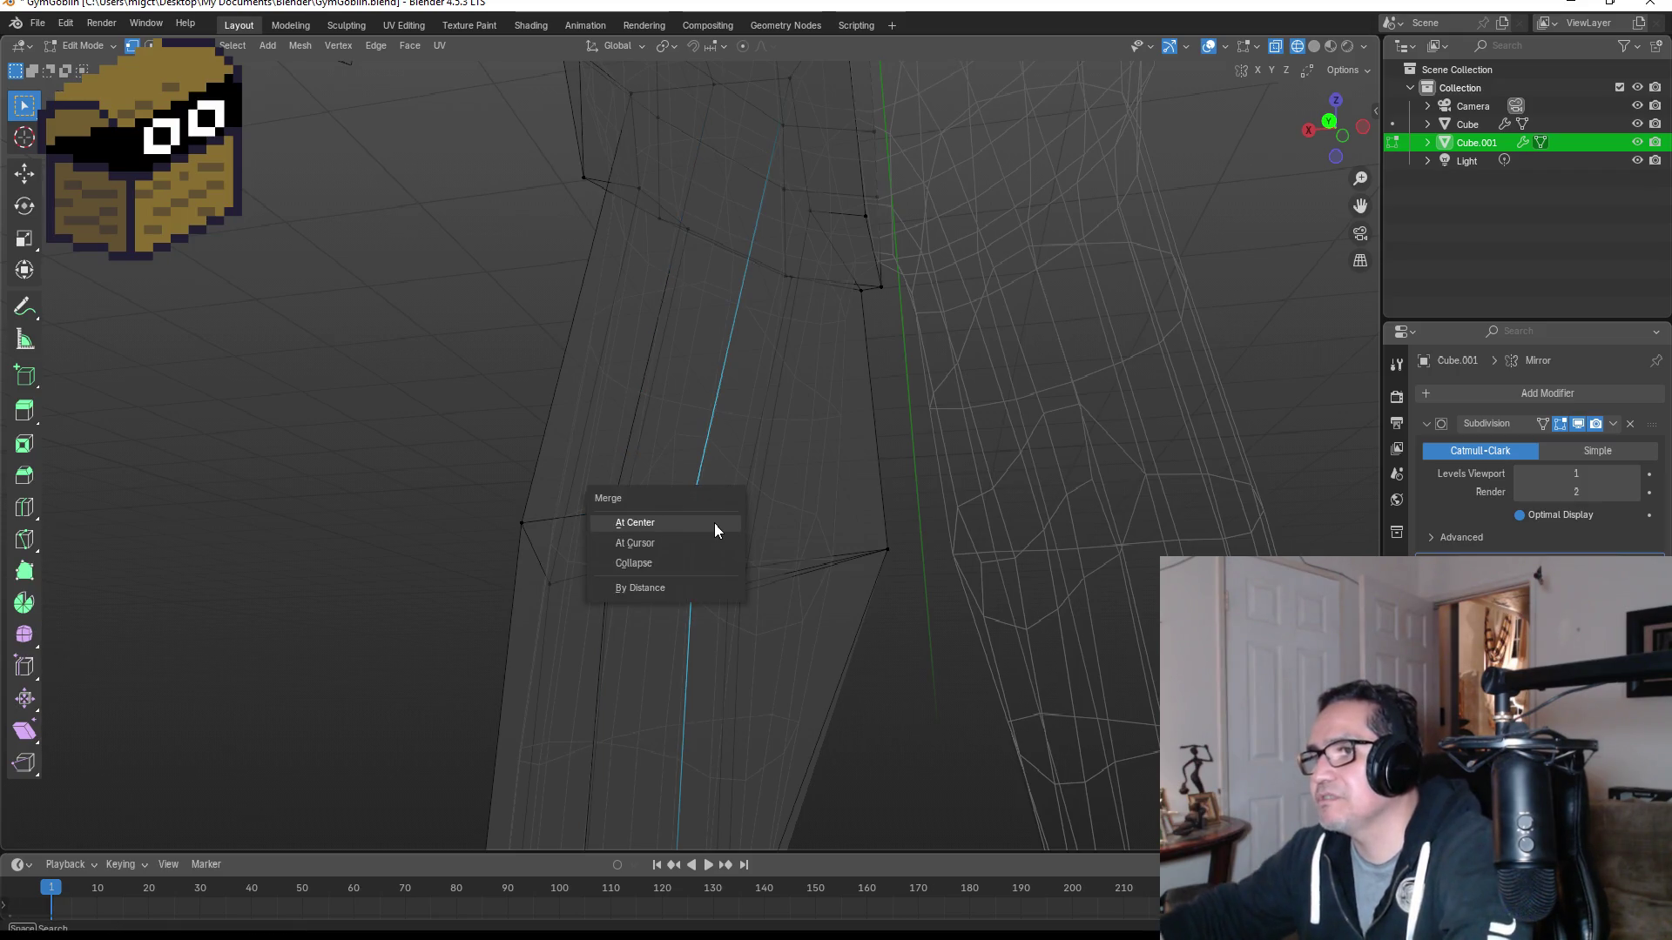
left_click(714, 523)
middle_click_drag(760, 509, 645, 552)
left_click_drag(642, 575, 686, 606)
middle_click_drag(686, 606, 782, 606)
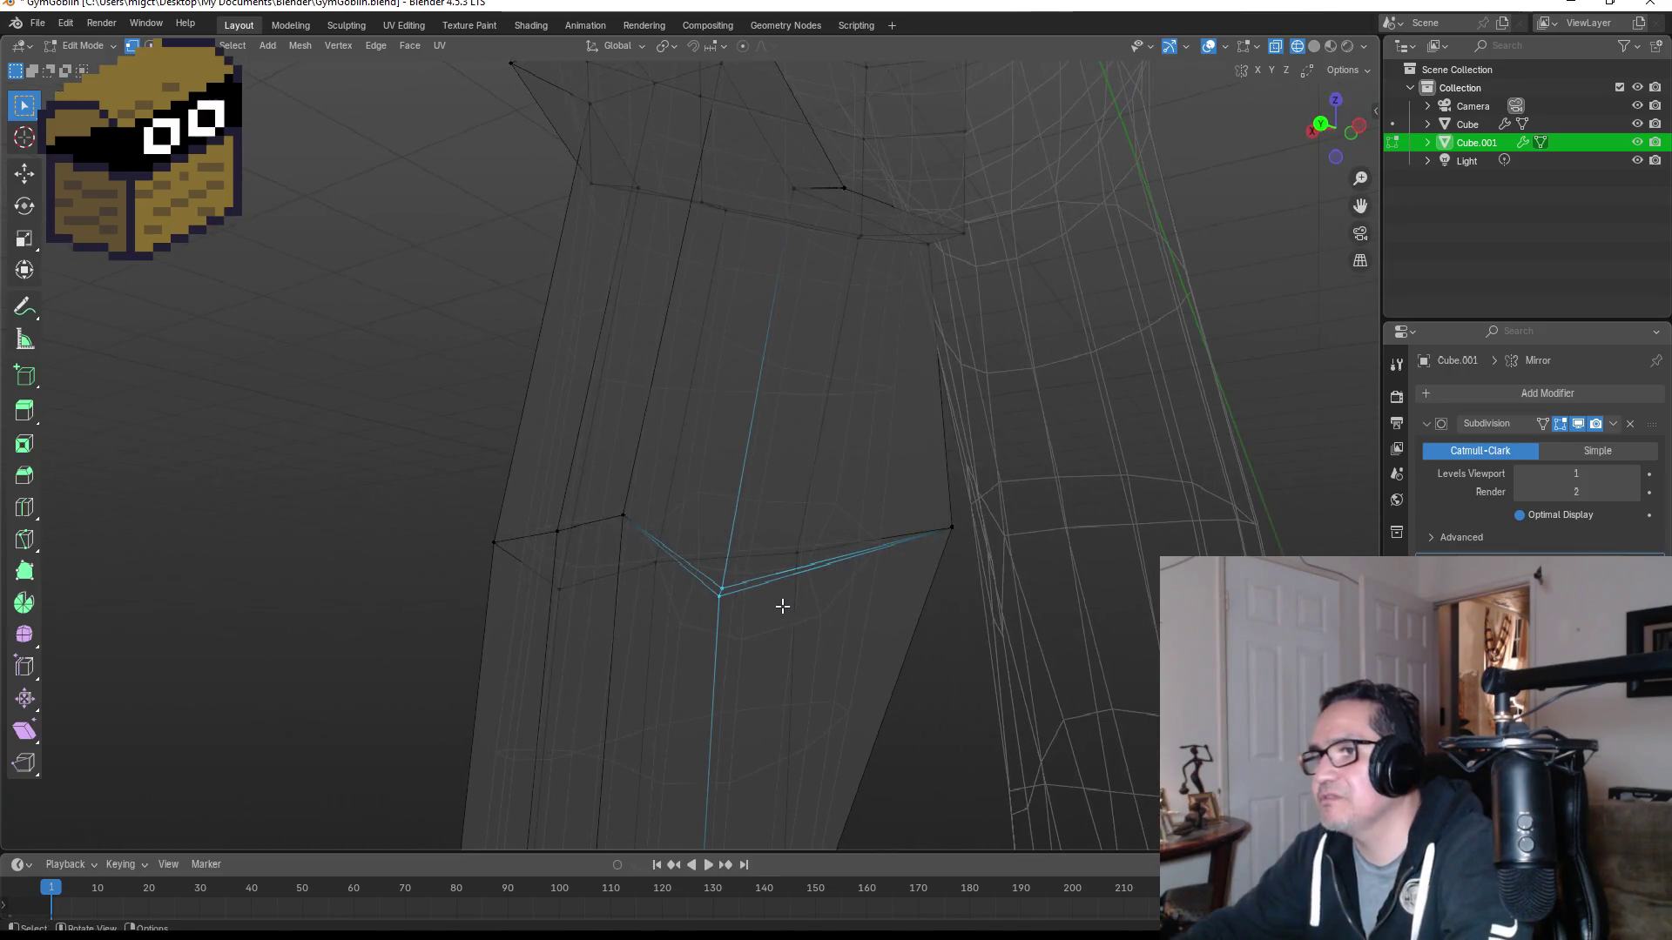
key("m")
left_click(784, 609)
Step: Move a knee vertex to reshape the knee and inspect the leg in perspective
mouse_move(944, 552)
middle_mouse_down()
mouse_move(743, 556)
mouse_move(1056, 608)
mouse_move(920, 546)
mouse_move(903, 567)
mouse_move(959, 560)
mouse_move(615, 506)
middle_mouse_up()
key("g")
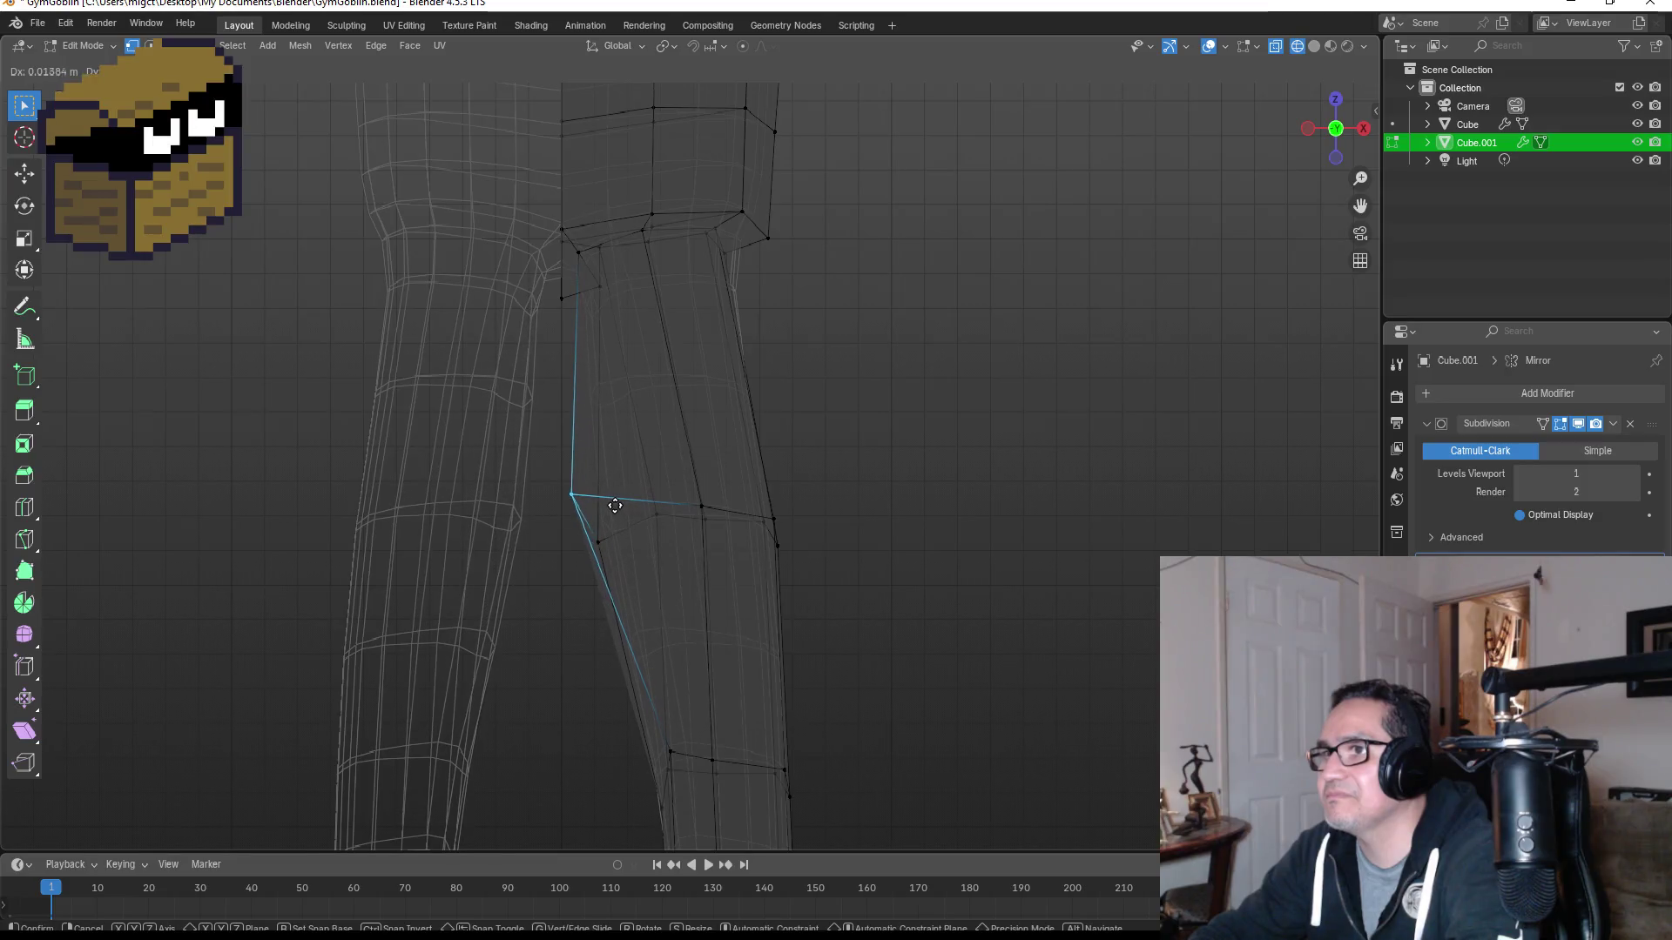
left_click(616, 505)
mouse_move(858, 496)
middle_mouse_down()
mouse_move(758, 504)
mouse_move(852, 545)
middle_mouse_up()
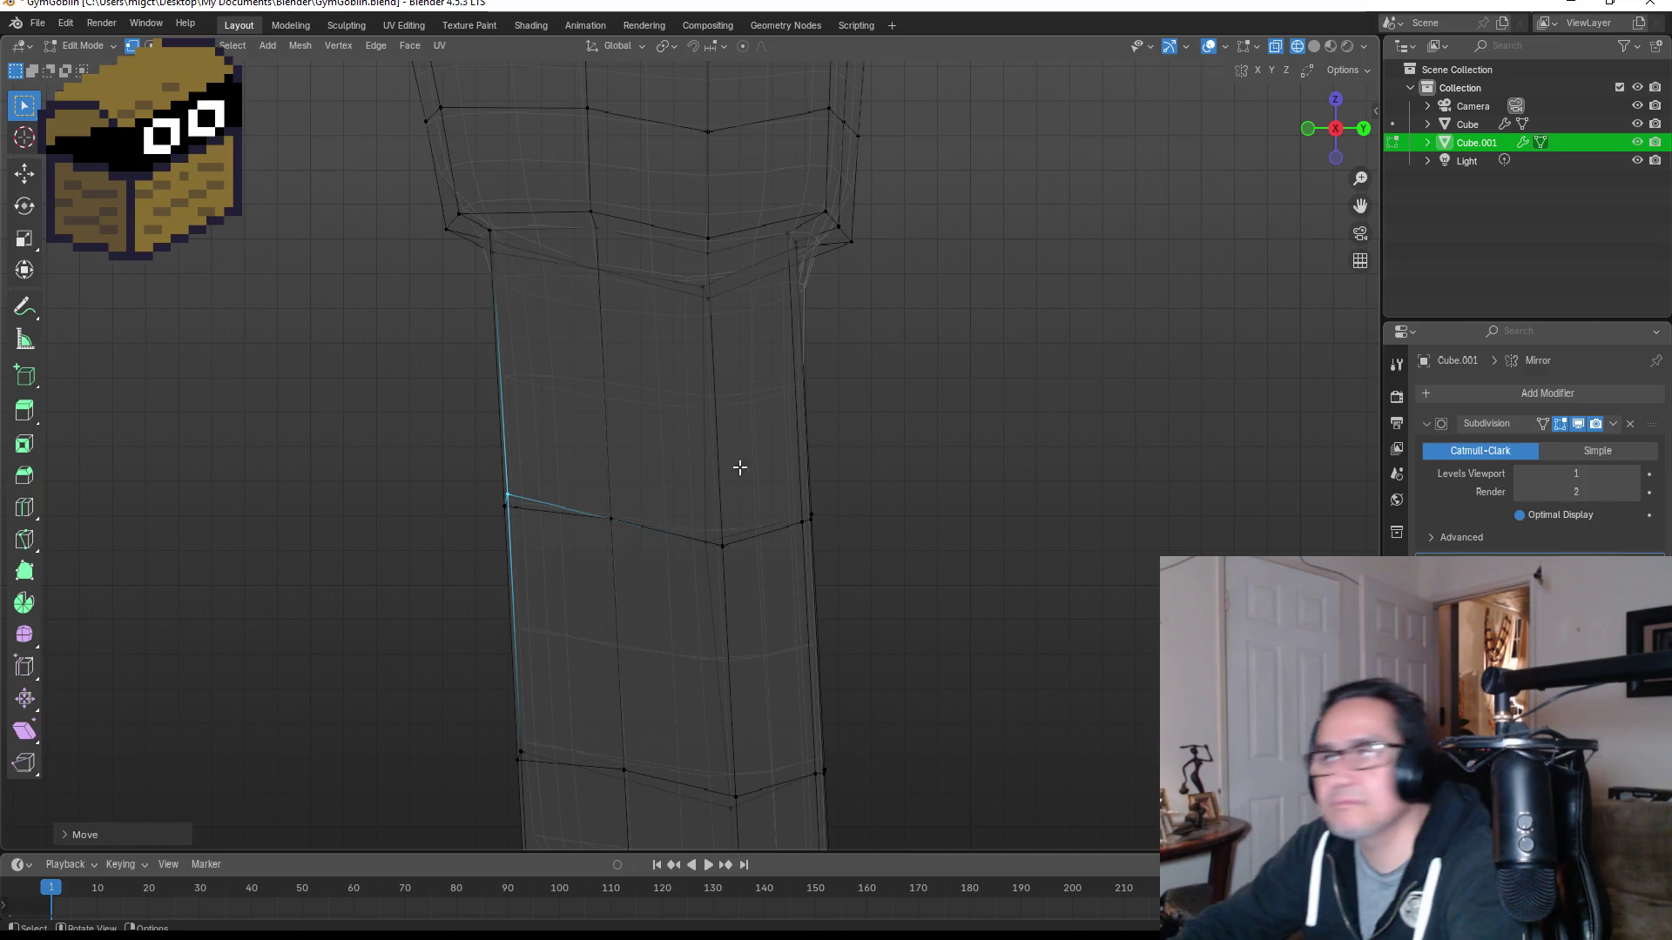
scroll(692, 483, "down", 2)
mouse_move(711, 447)
middle_mouse_down()
mouse_move(892, 456)
mouse_move(844, 455)
mouse_move(721, 351)
middle_mouse_up()
scroll(722, 351, "up", 1)
Step: Reposition a thigh vertex and a side leg vertex, checking in side view
left_click_drag(628, 245, 690, 269)
key("g")
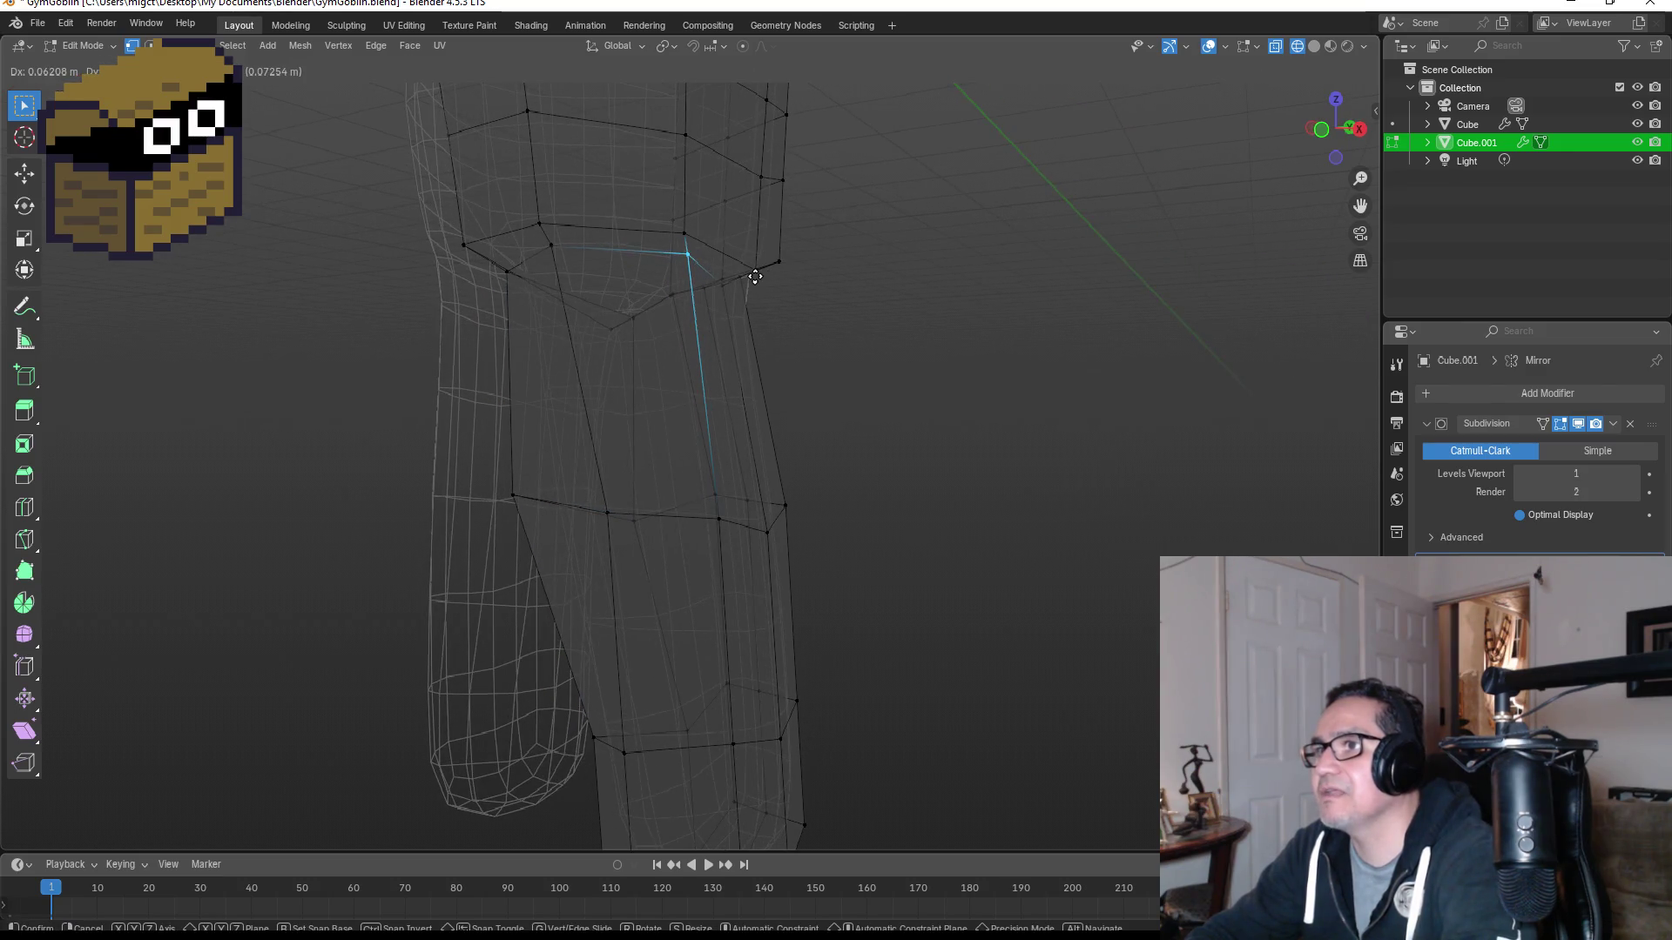
left_click(754, 276)
key("KP_3")
left_click_drag(681, 270, 727, 304)
key("g")
left_click(732, 306)
Step: Review both legs in front view and return to Object Mode
middle_click_drag(783, 317, 704, 277)
mouse_move(792, 311)
middle_mouse_down()
mouse_move(910, 322)
mouse_move(922, 410)
middle_mouse_up()
key("KP_1")
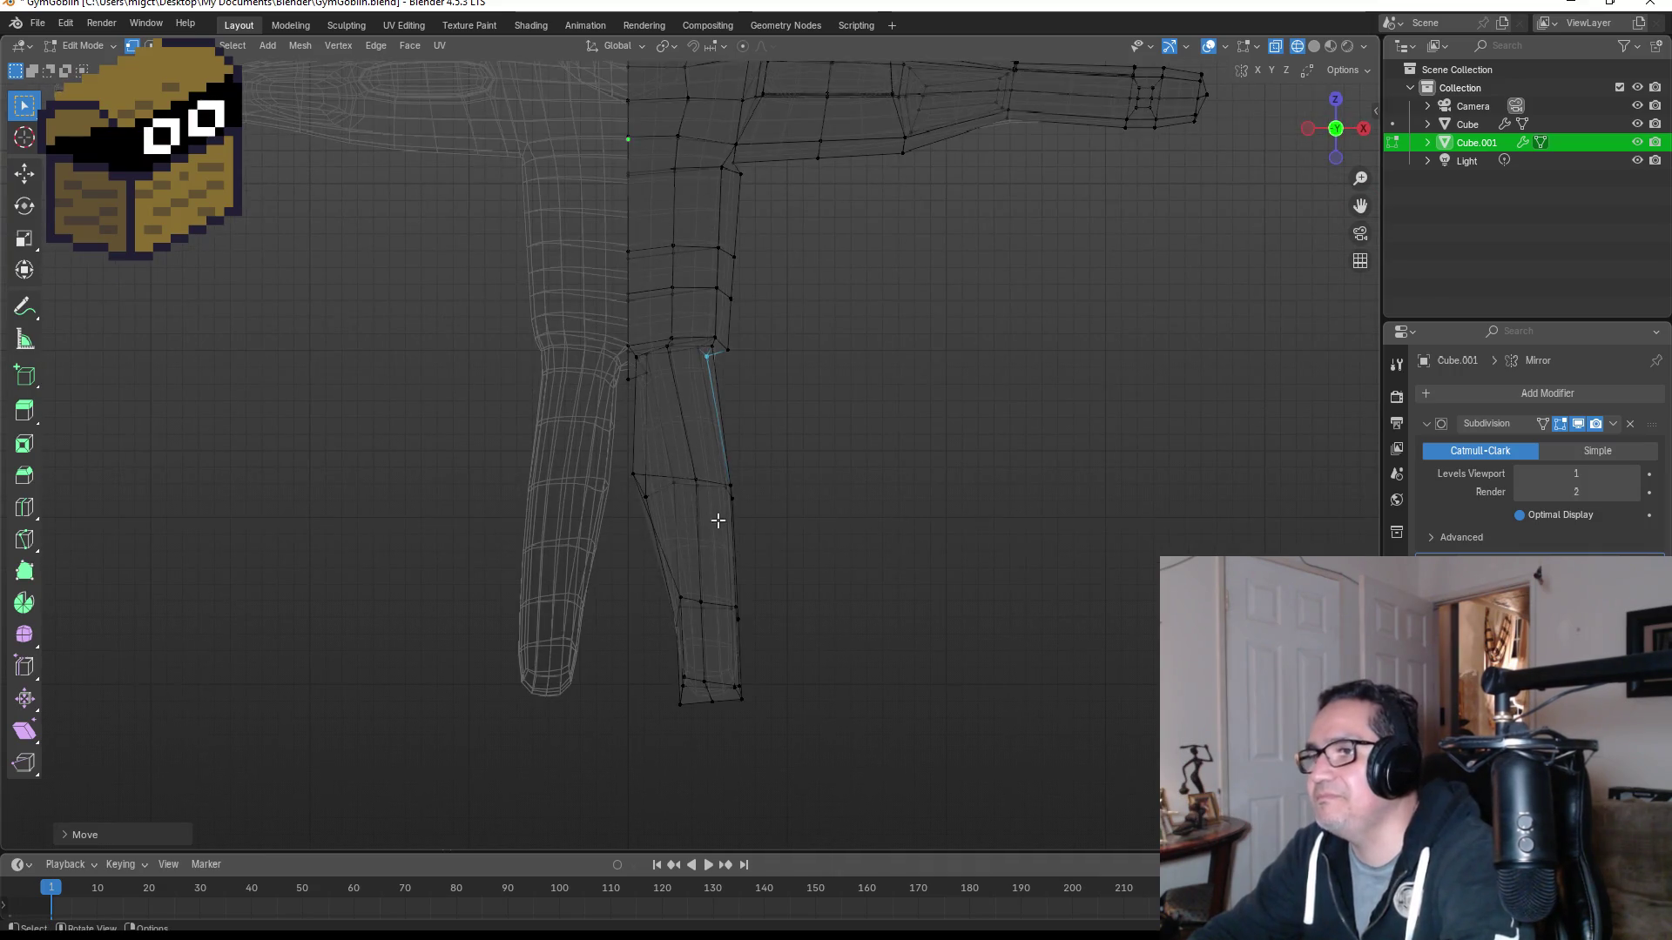
scroll(719, 522, "up", 2)
key("Tab")
scroll(778, 507, "down", 3)
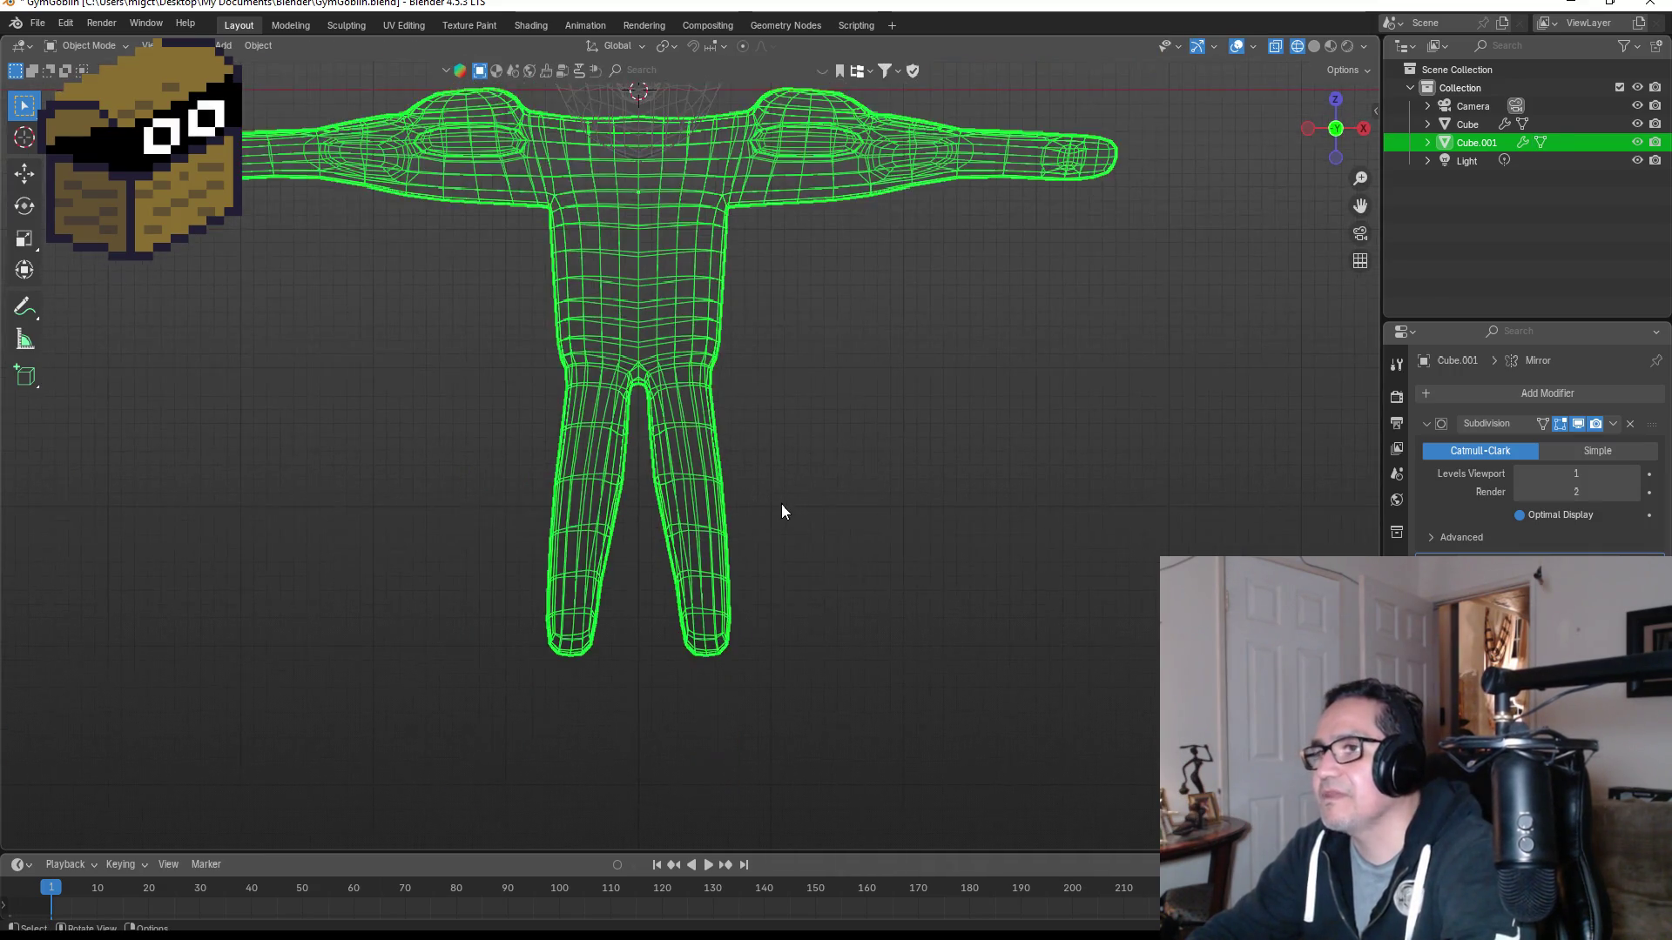
Step: Switch the viewport to Solid shading and orbit to a side view of the body
key("z")
left_click(906, 499)
mouse_move(897, 503)
middle_mouse_down()
mouse_move(857, 462)
mouse_move(755, 469)
mouse_move(781, 481)
middle_mouse_up()
scroll(818, 488, "down", 3)
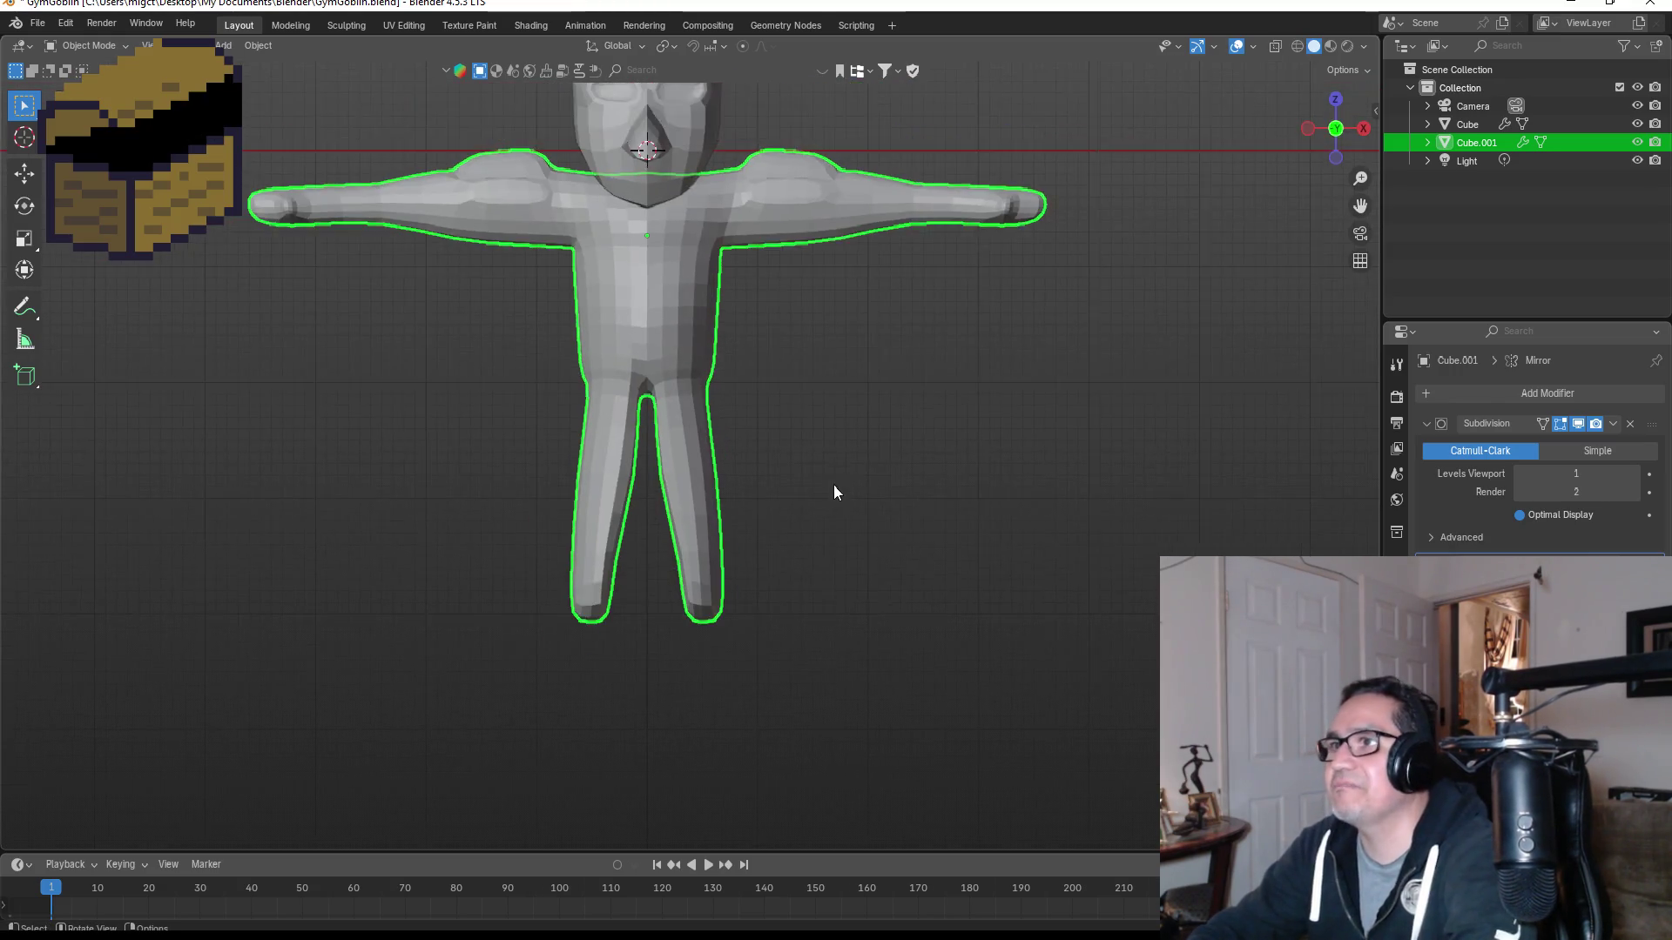
scroll(801, 435, "up", 5)
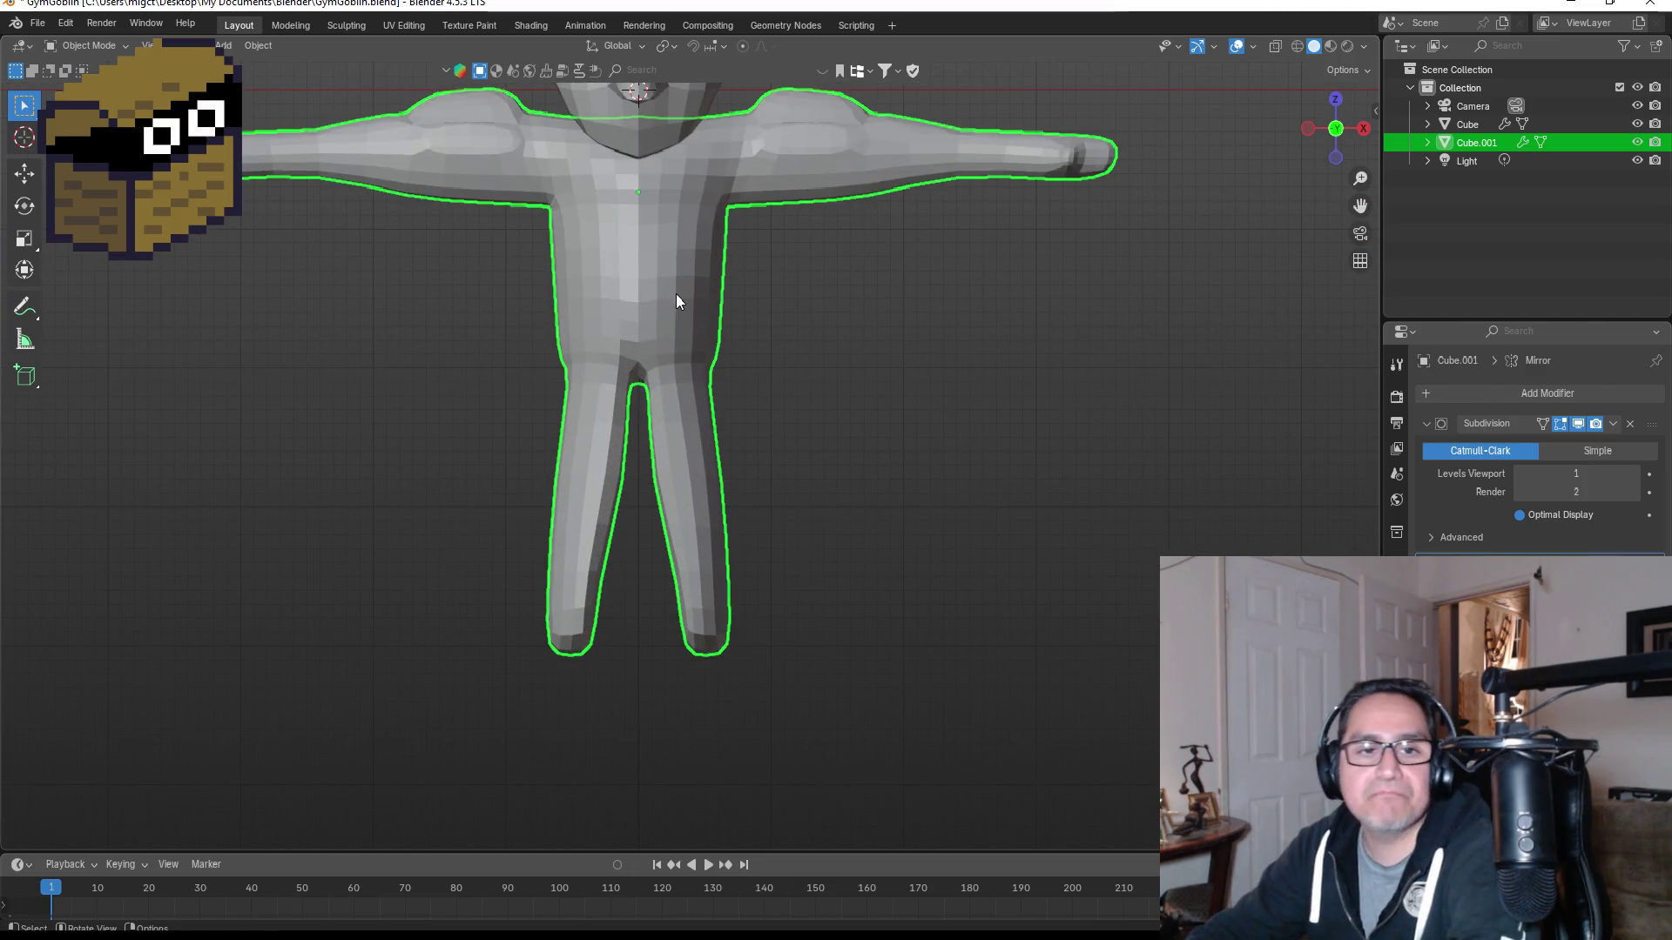
mouse_move(851, 236)
middle_mouse_down()
mouse_move(638, 269)
mouse_move(616, 301)
mouse_move(613, 276)
mouse_move(858, 284)
mouse_move(806, 301)
middle_mouse_up()
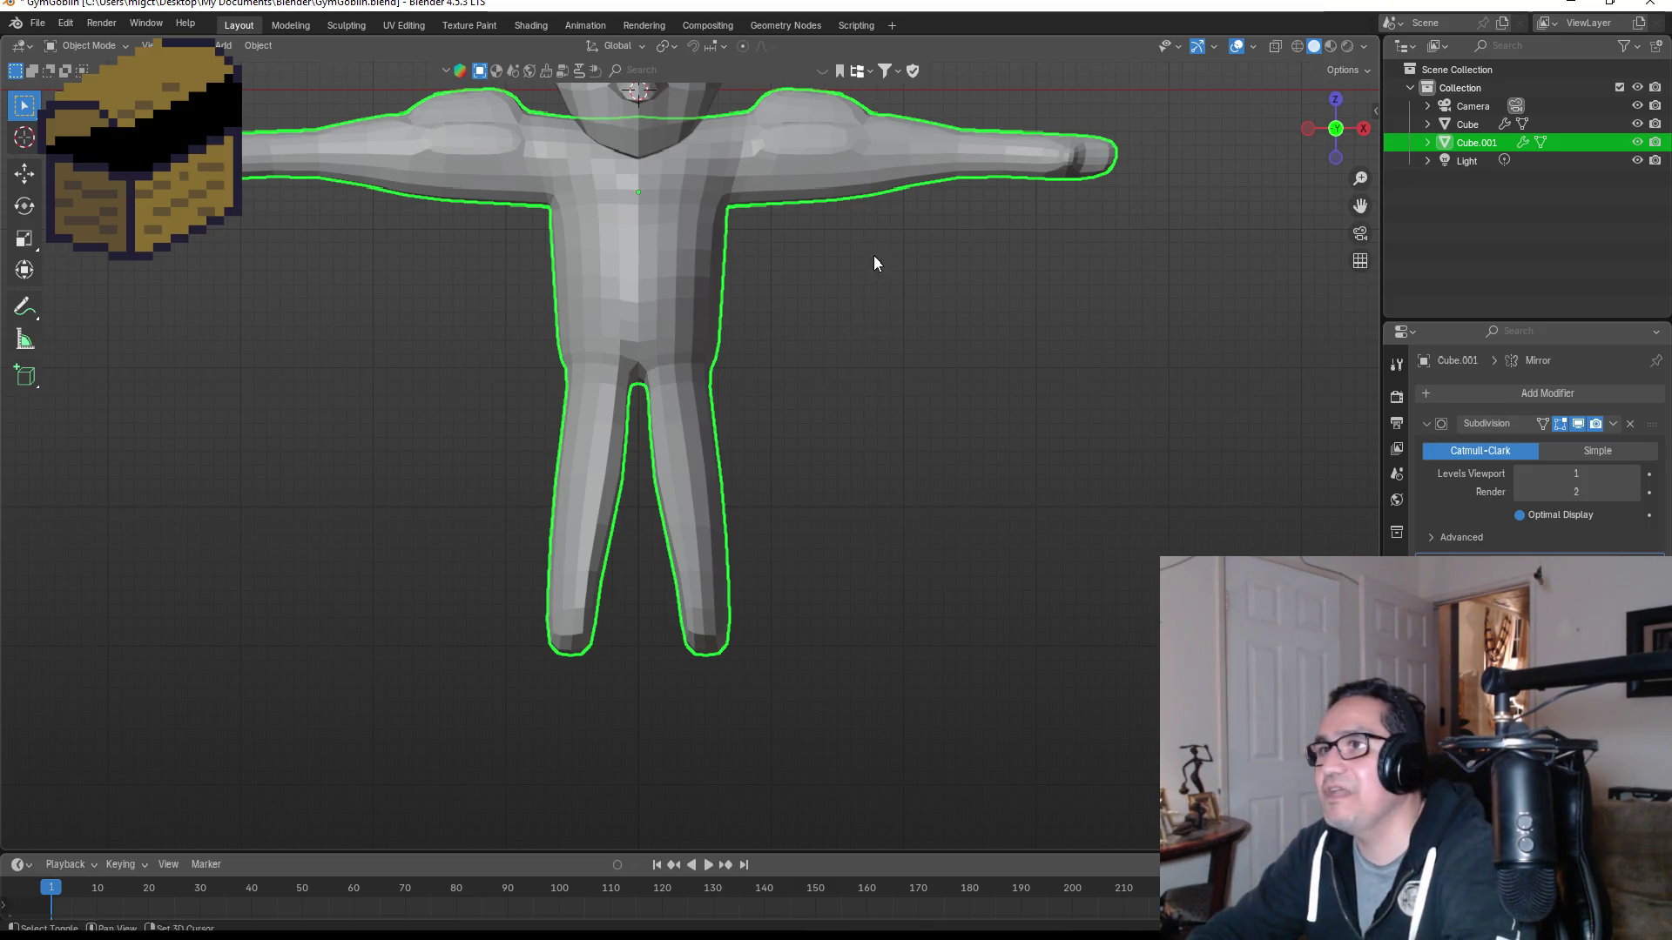
middle_click_drag(874, 251, 892, 458, "shift")
scroll(752, 302, "up", 2)
scroll(1082, 362, "up", 1)
Step: Orbit around the smoothed figure from several angles, returning to front view each time
mouse_move(1082, 363)
middle_mouse_down()
mouse_move(915, 399)
mouse_move(824, 398)
mouse_move(1005, 387)
middle_mouse_up()
key("KP_1")
scroll(1004, 405, "down", 5)
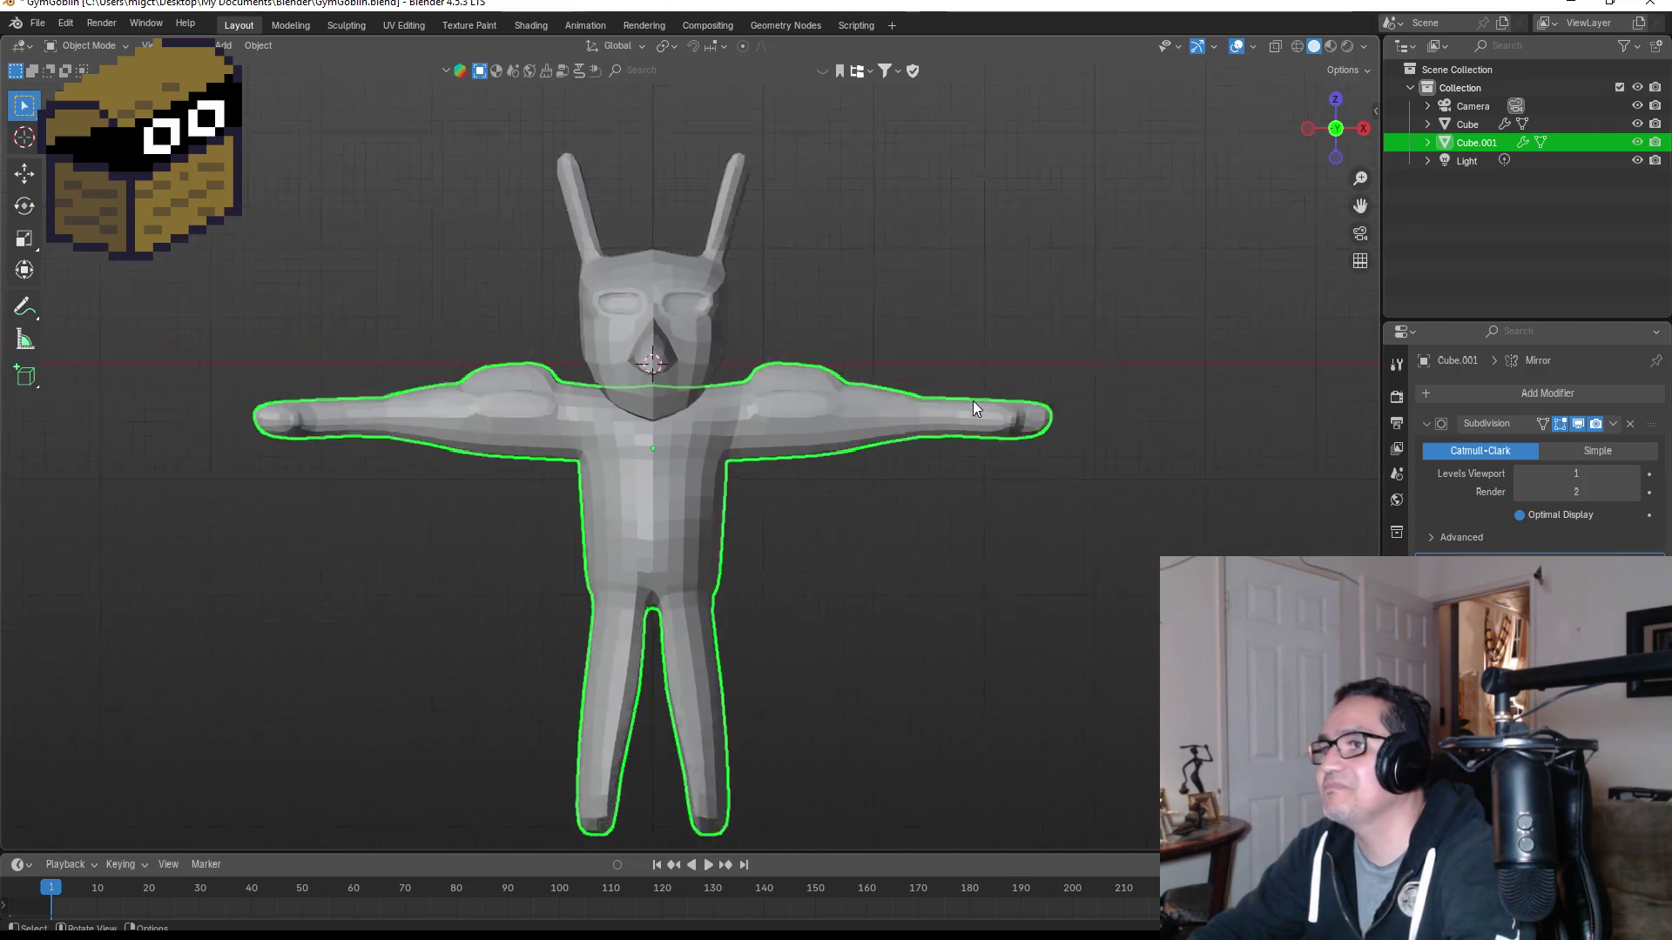
scroll(810, 459, "up", 3)
mouse_move(894, 253)
middle_mouse_down()
mouse_move(827, 242)
mouse_move(763, 289)
mouse_move(841, 282)
mouse_move(682, 275)
middle_mouse_up()
key("KP_1")
scroll(682, 274, "up", 2)
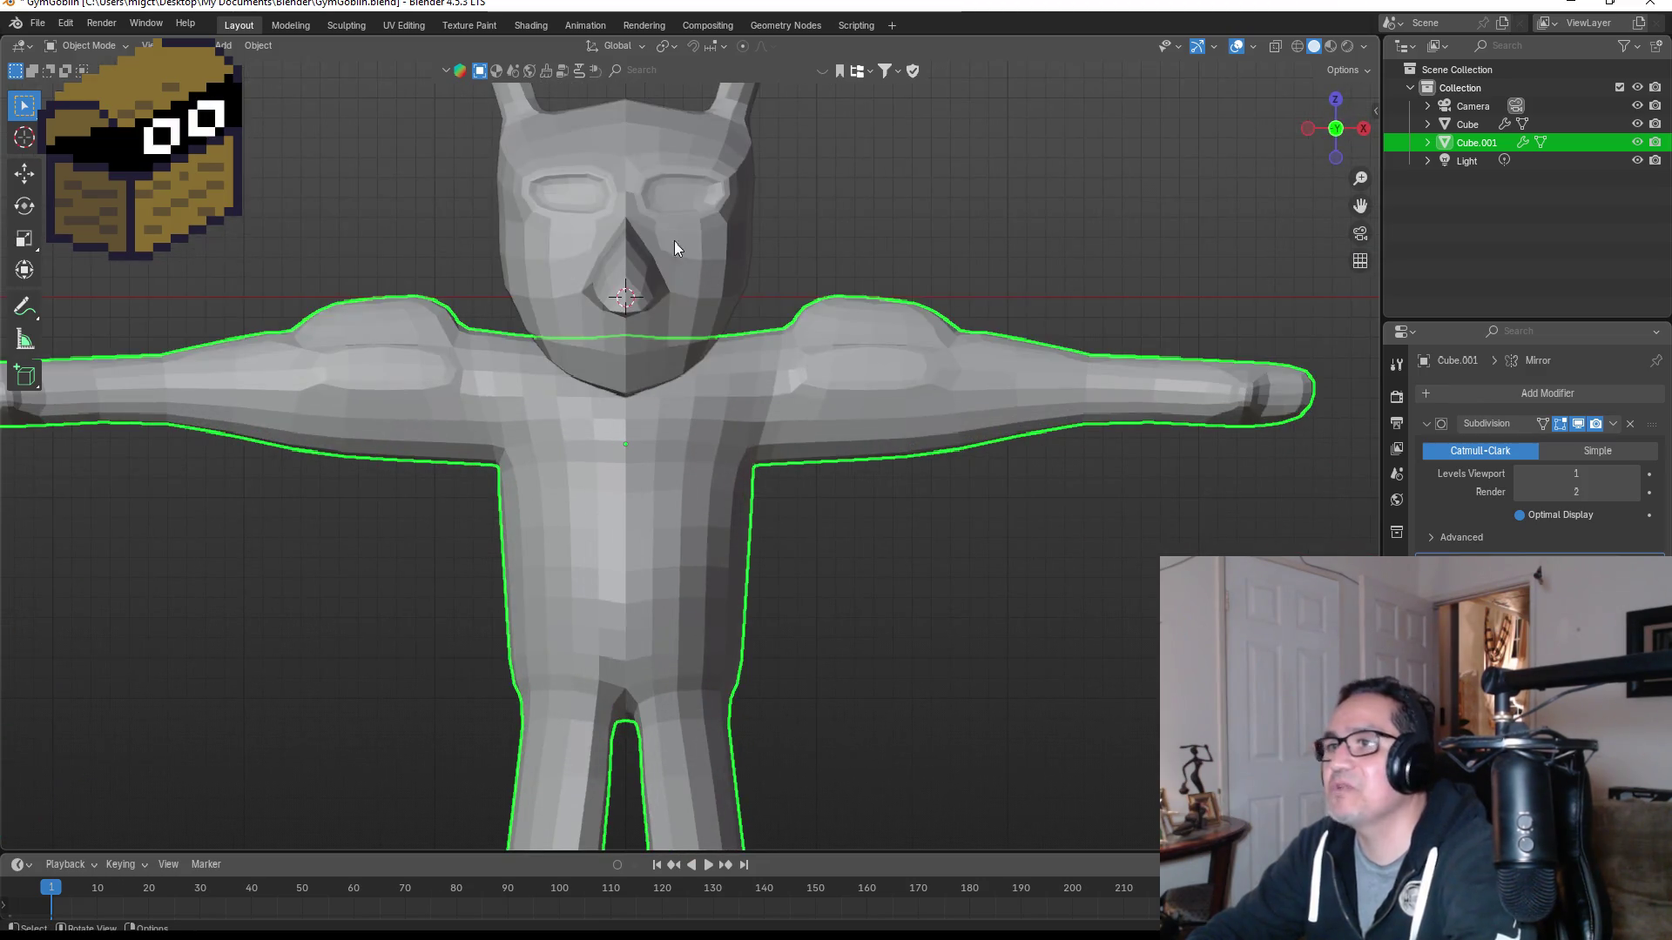
scroll(705, 348, "down", 2)
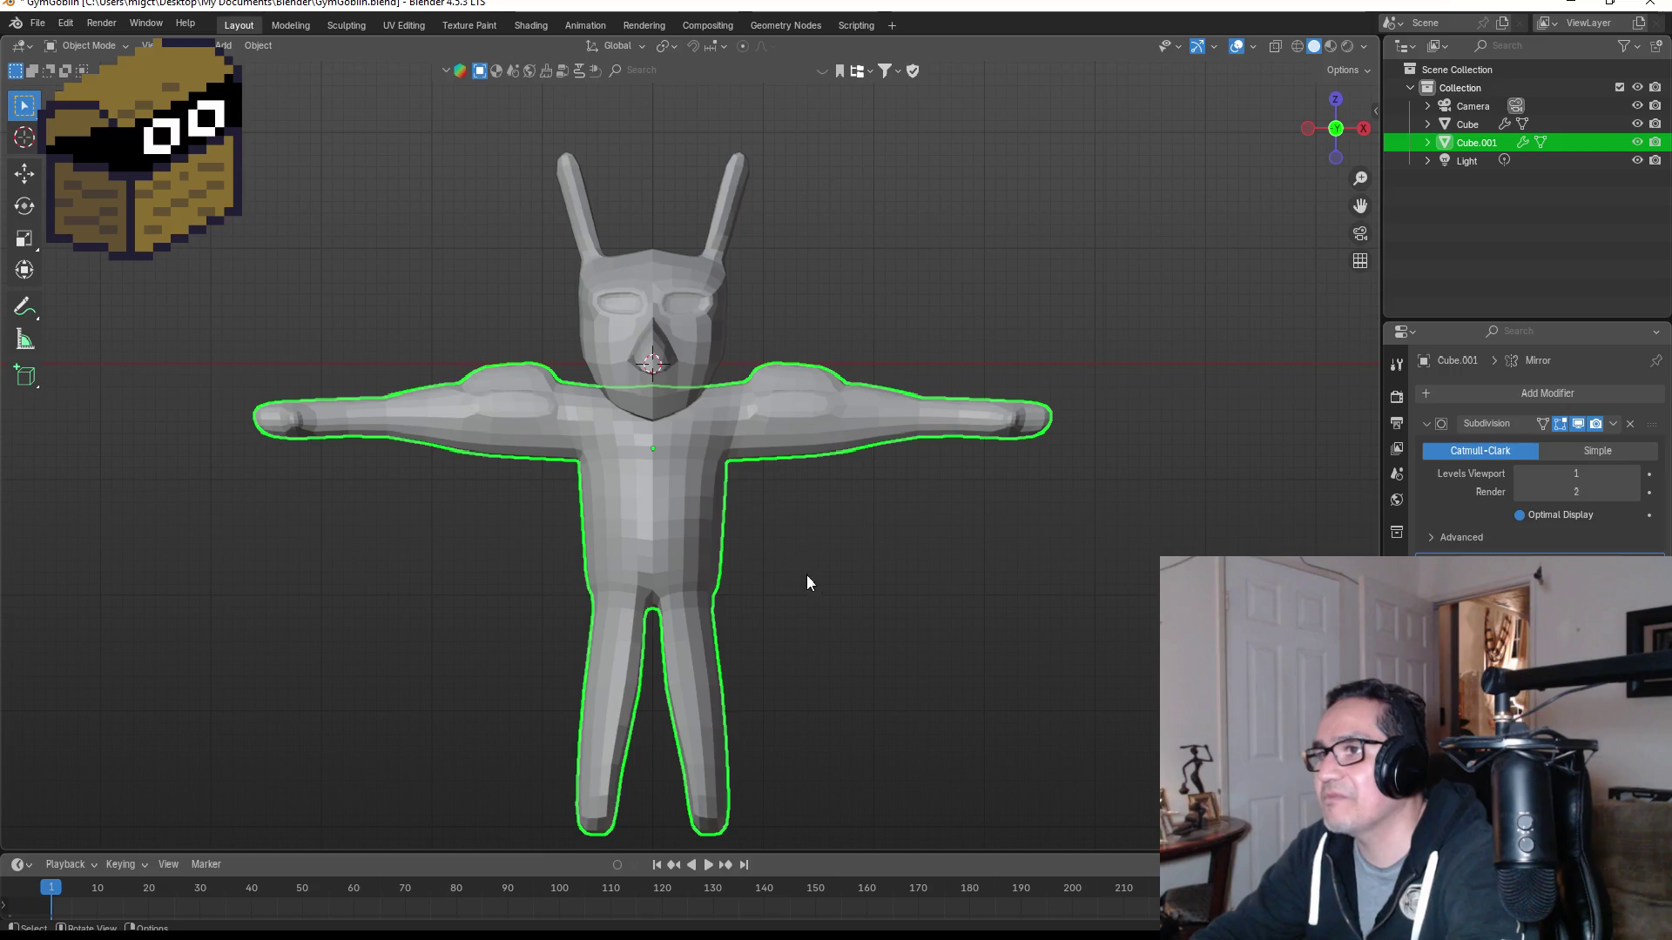
scroll(821, 589, "up", 5)
middle_click_drag(671, 459, 618, 209, "shift")
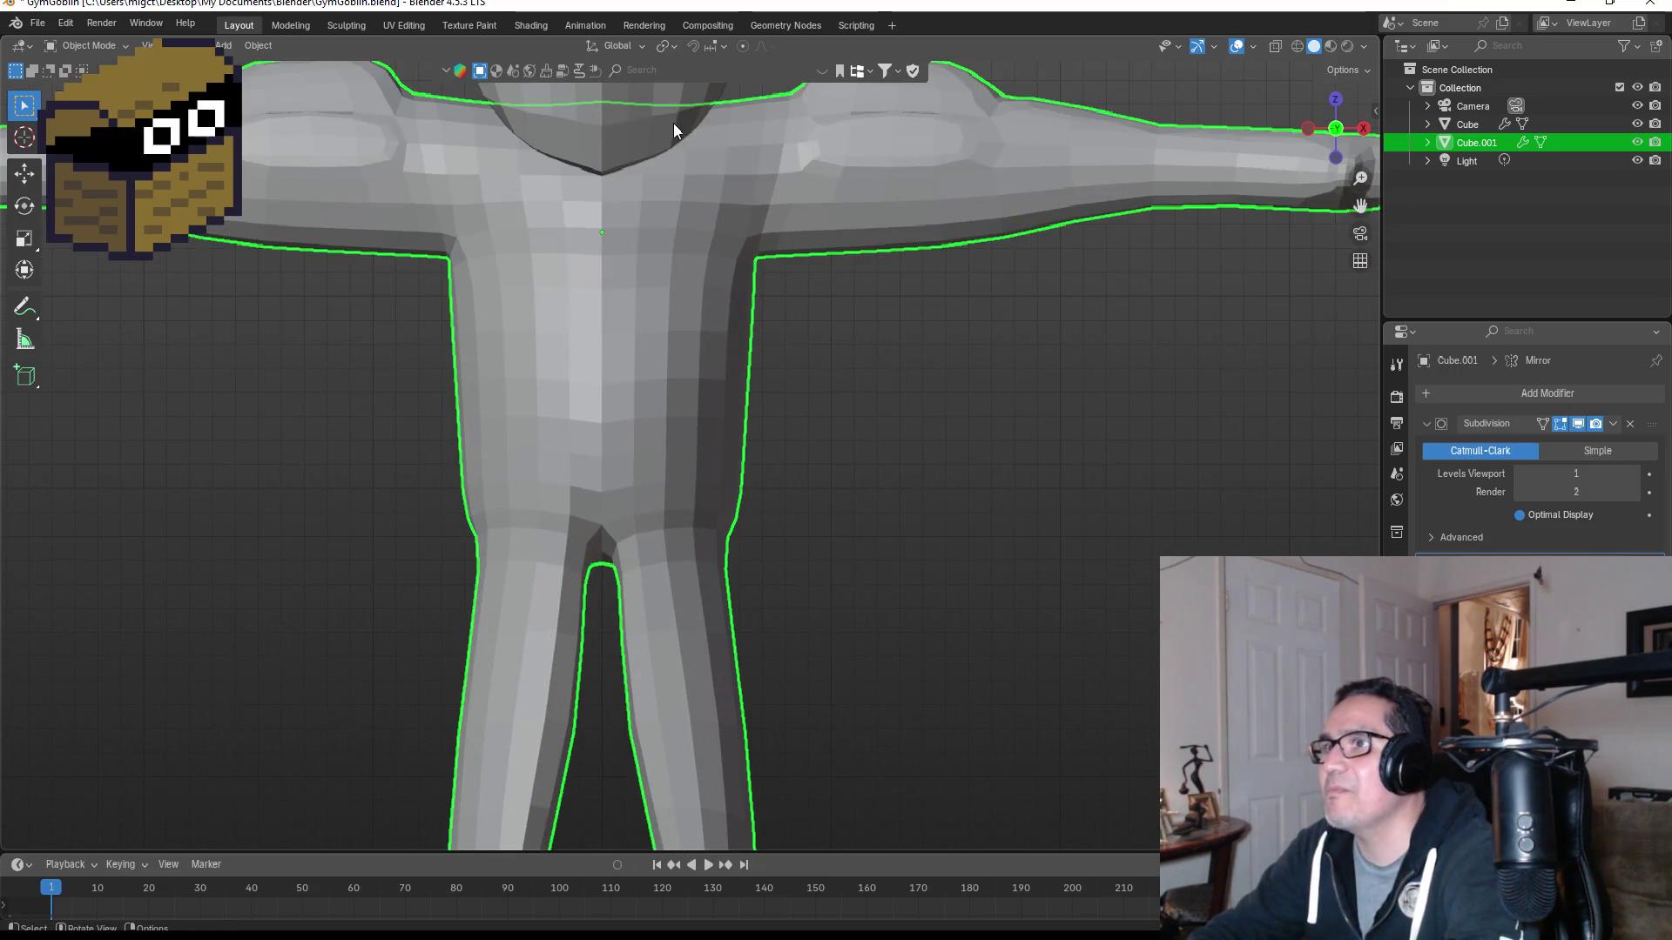
middle_click_drag(672, 123, 668, 326)
key("KP_1")
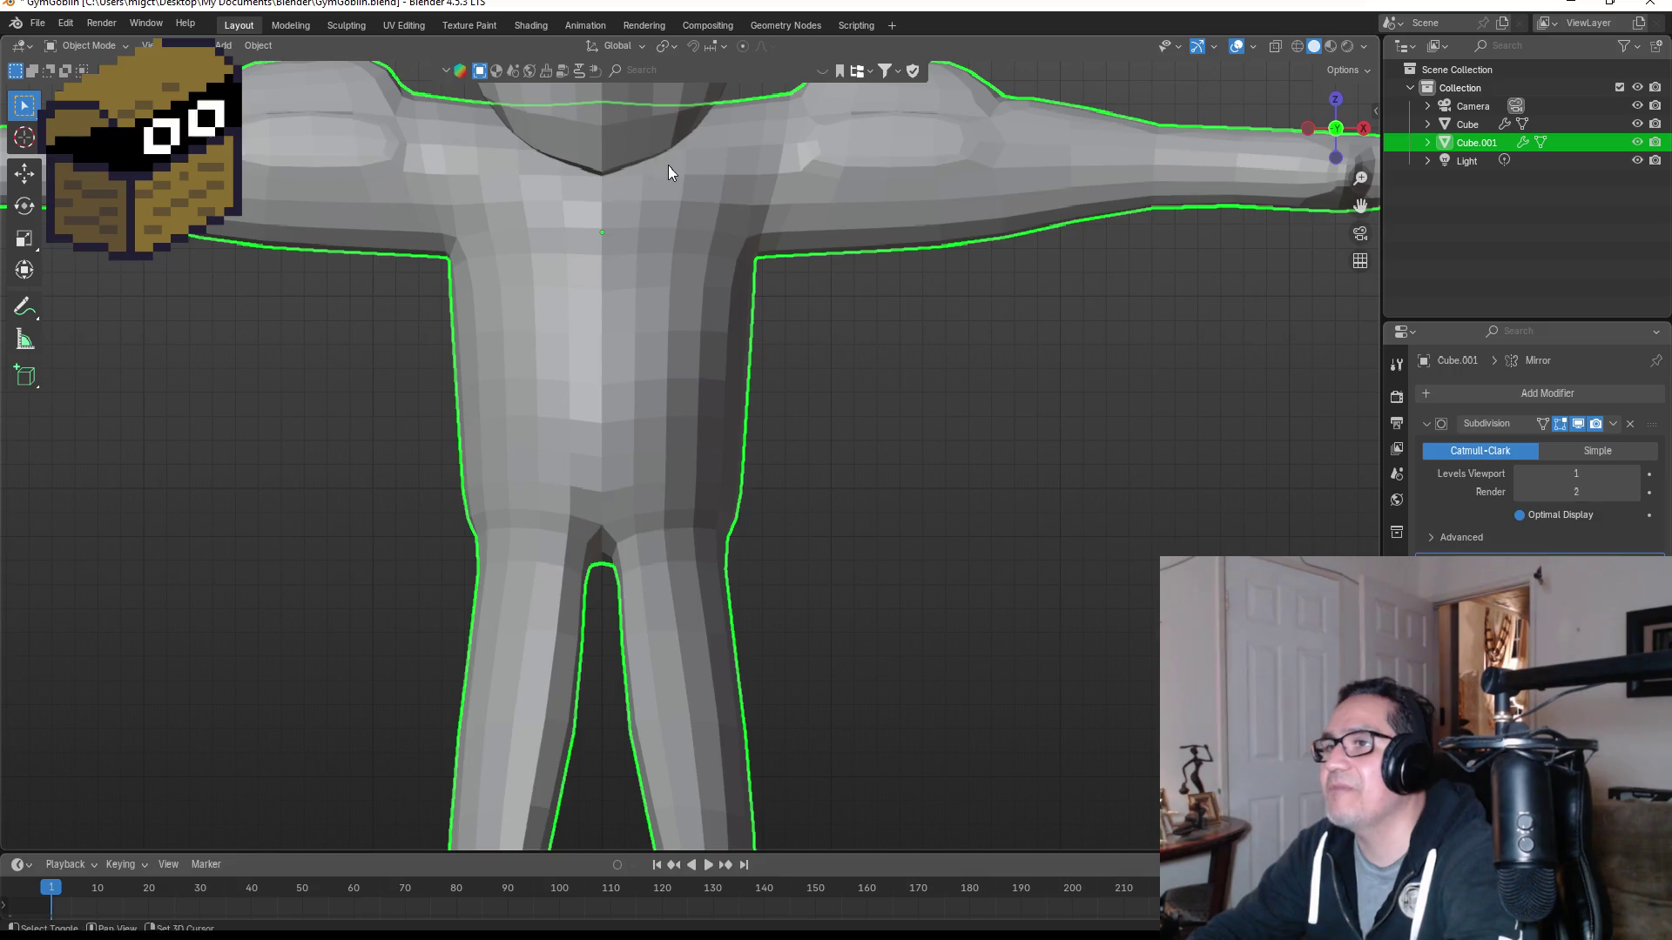
scroll(641, 436, "up", 4)
Step: Select the head object, Cube, and enter Edit Mode on its mesh
left_click(586, 366)
key("Tab")
scroll(516, 470, "up", 3)
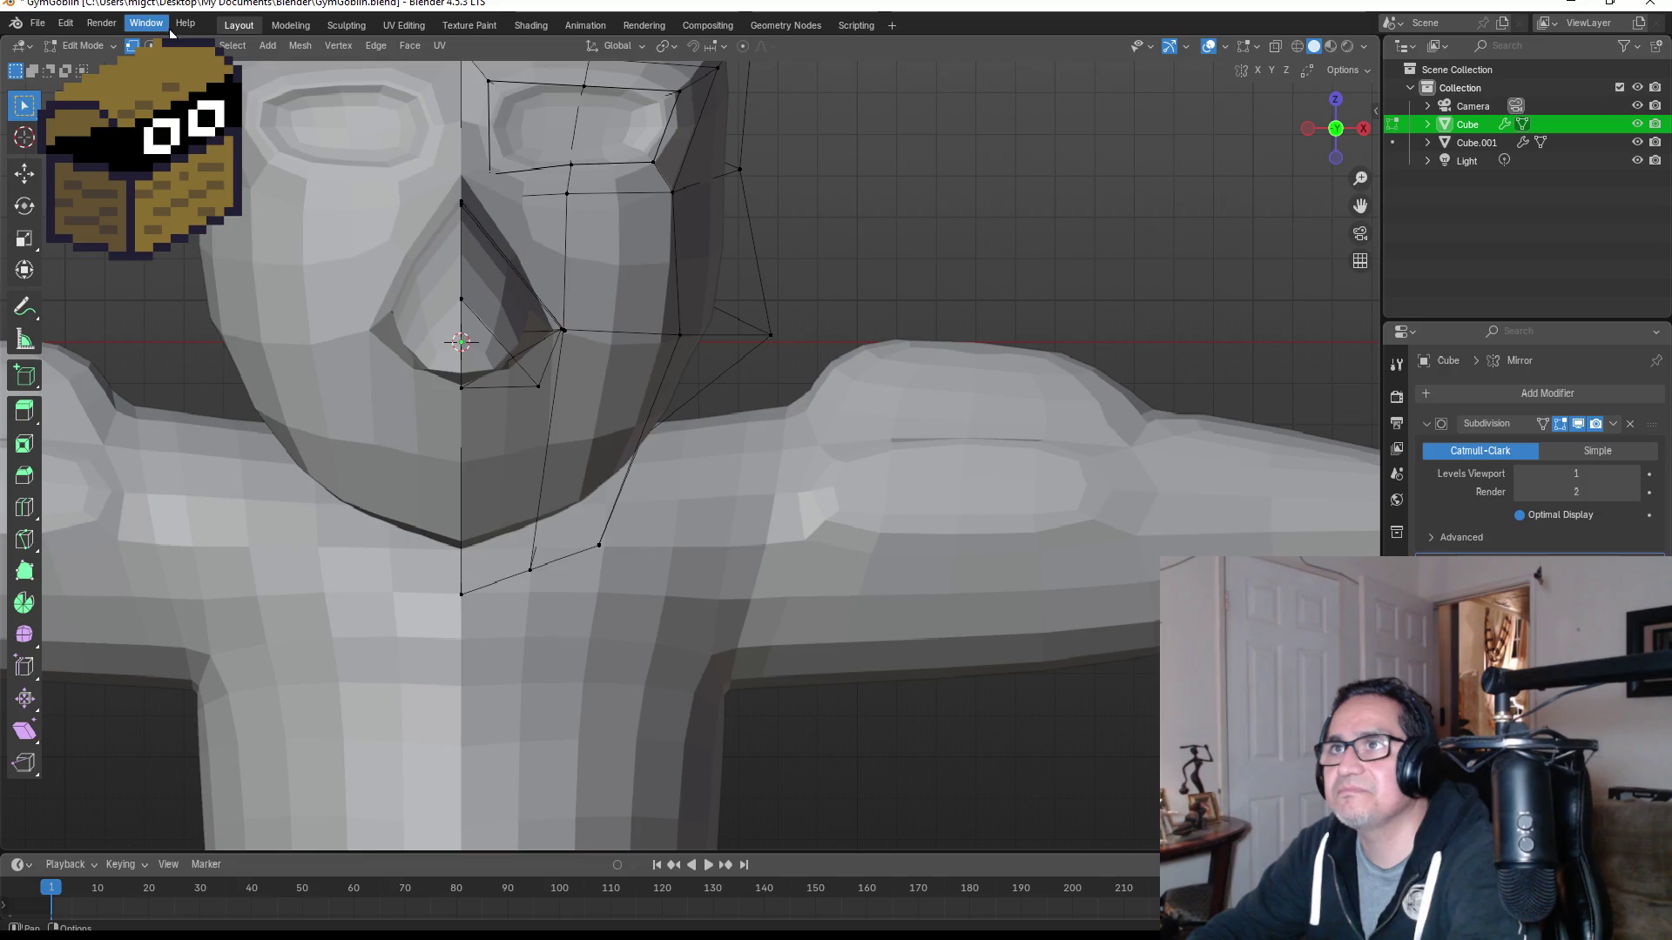
Step: In face select mode, pick the face below the chin and inset it, restarting once
key("3")
left_click(499, 459)
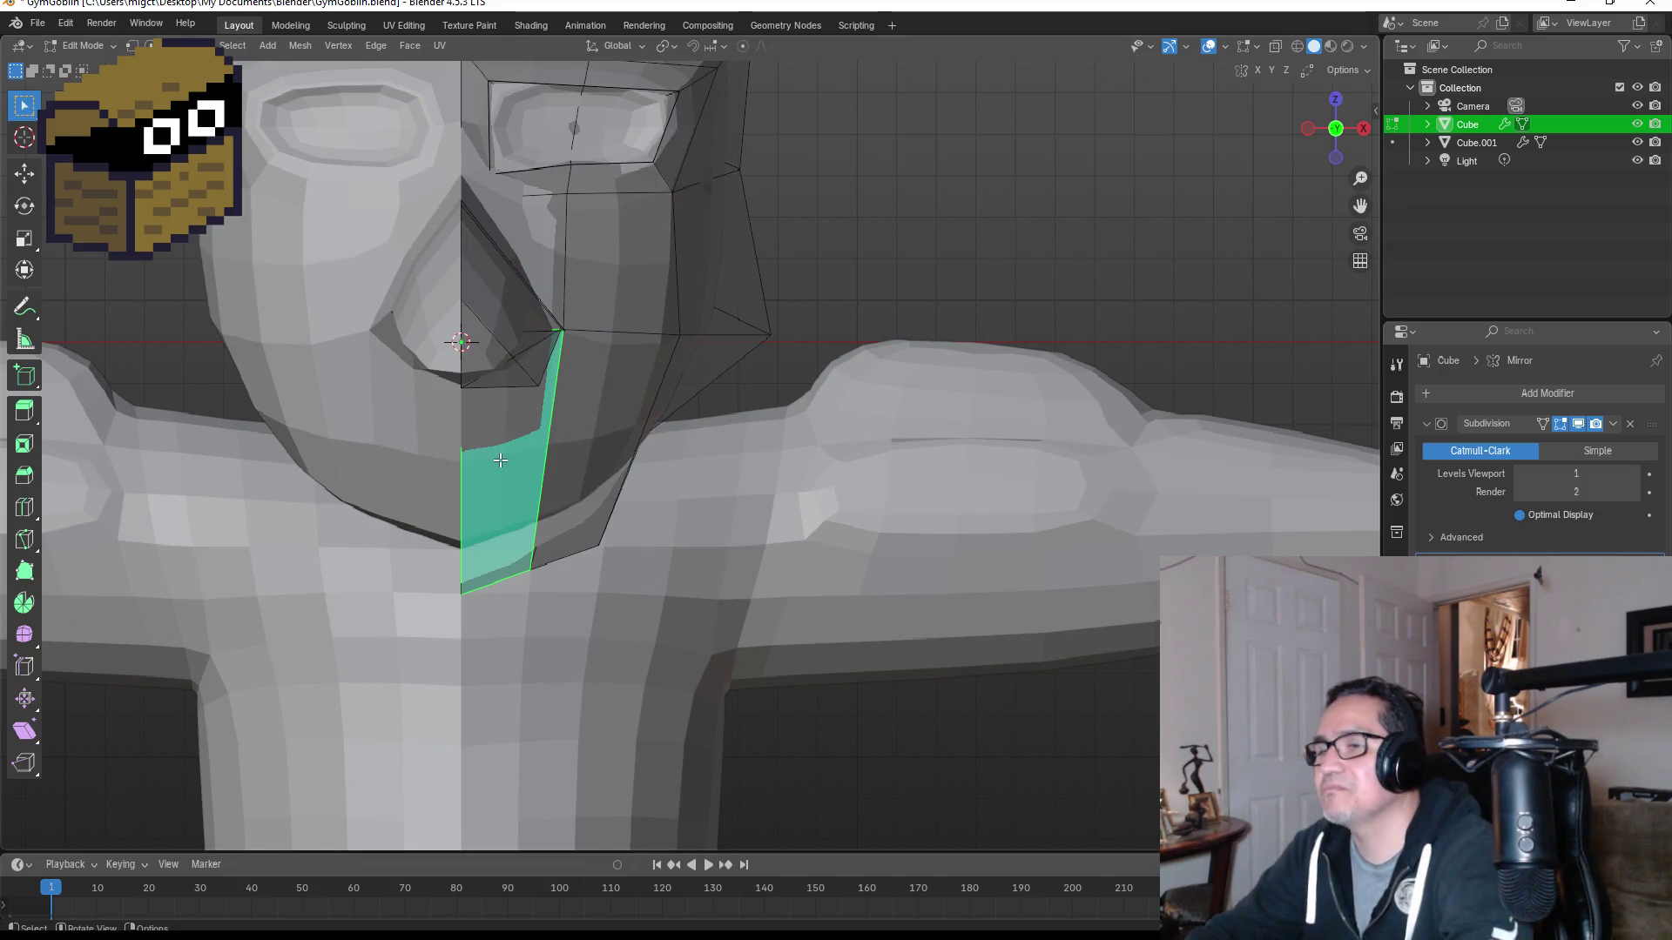
key("i")
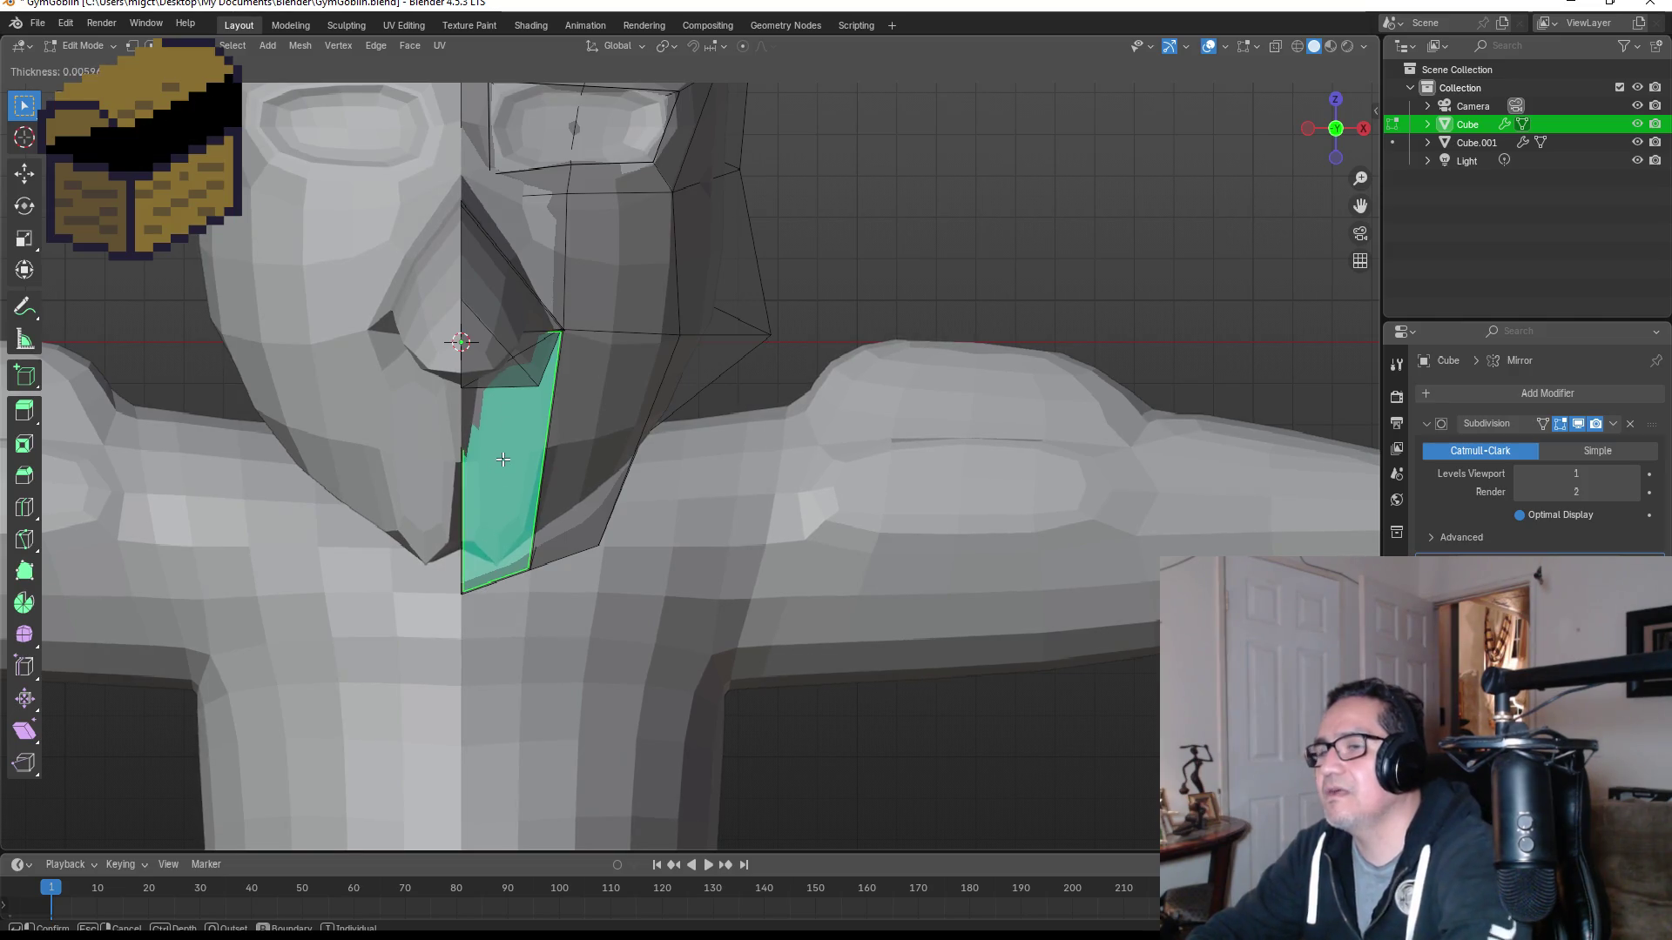
right_click(521, 469)
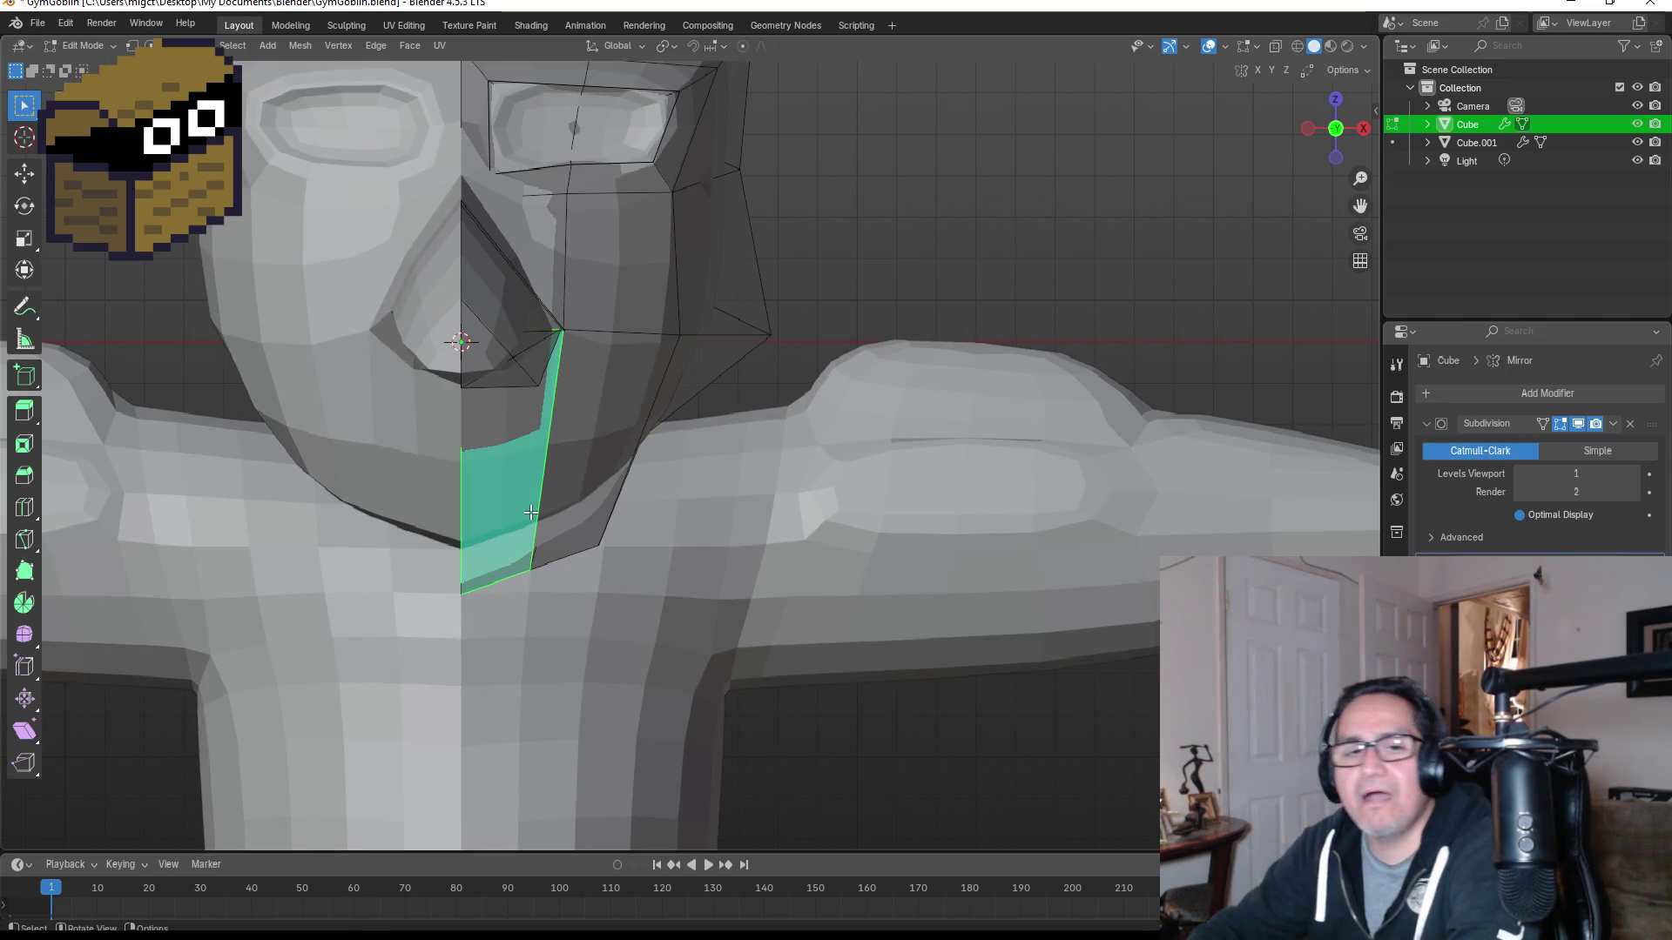
key("i")
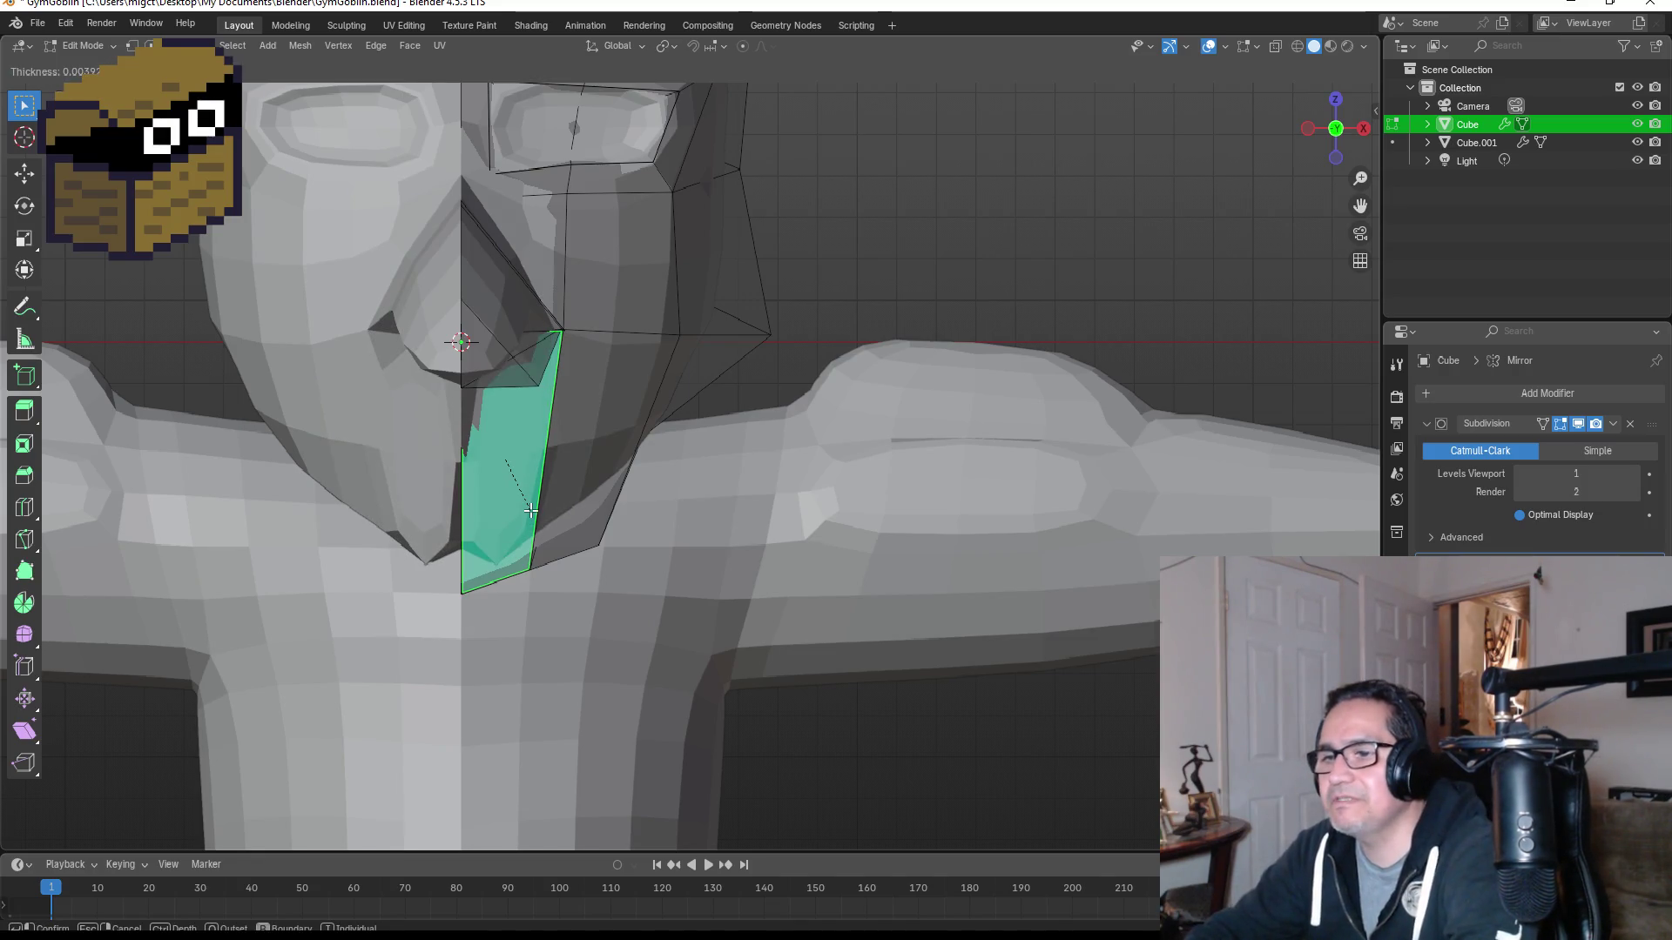
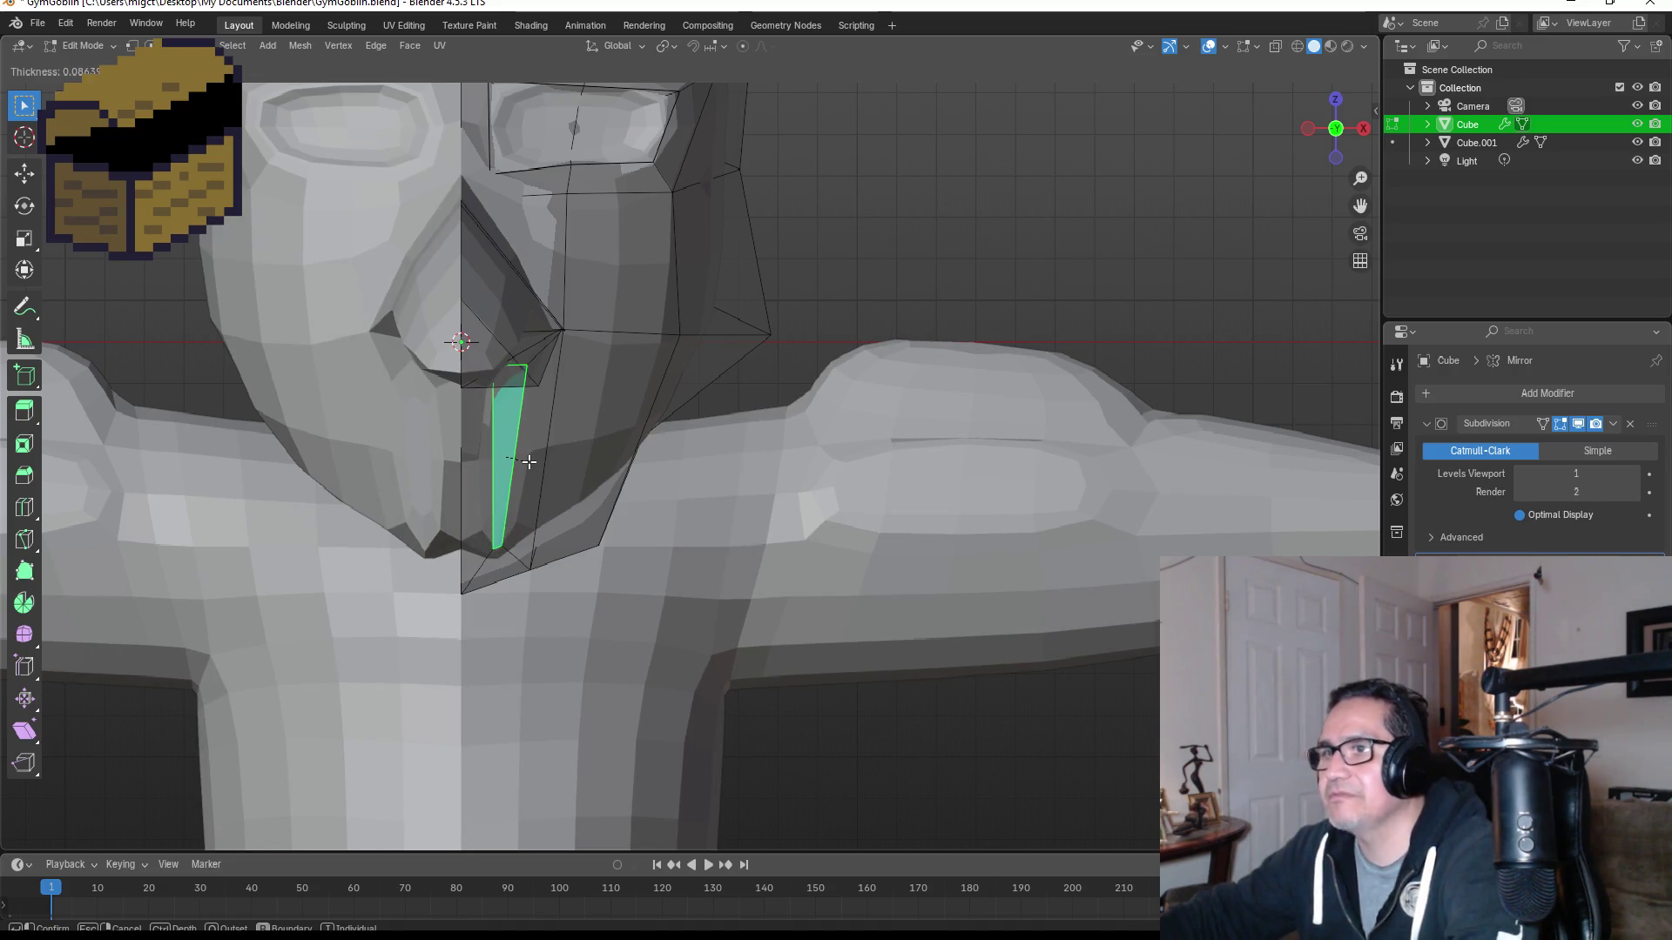
Step: Inset the lower-lip face out to the mirror seam and widen its outer edge
key("b")
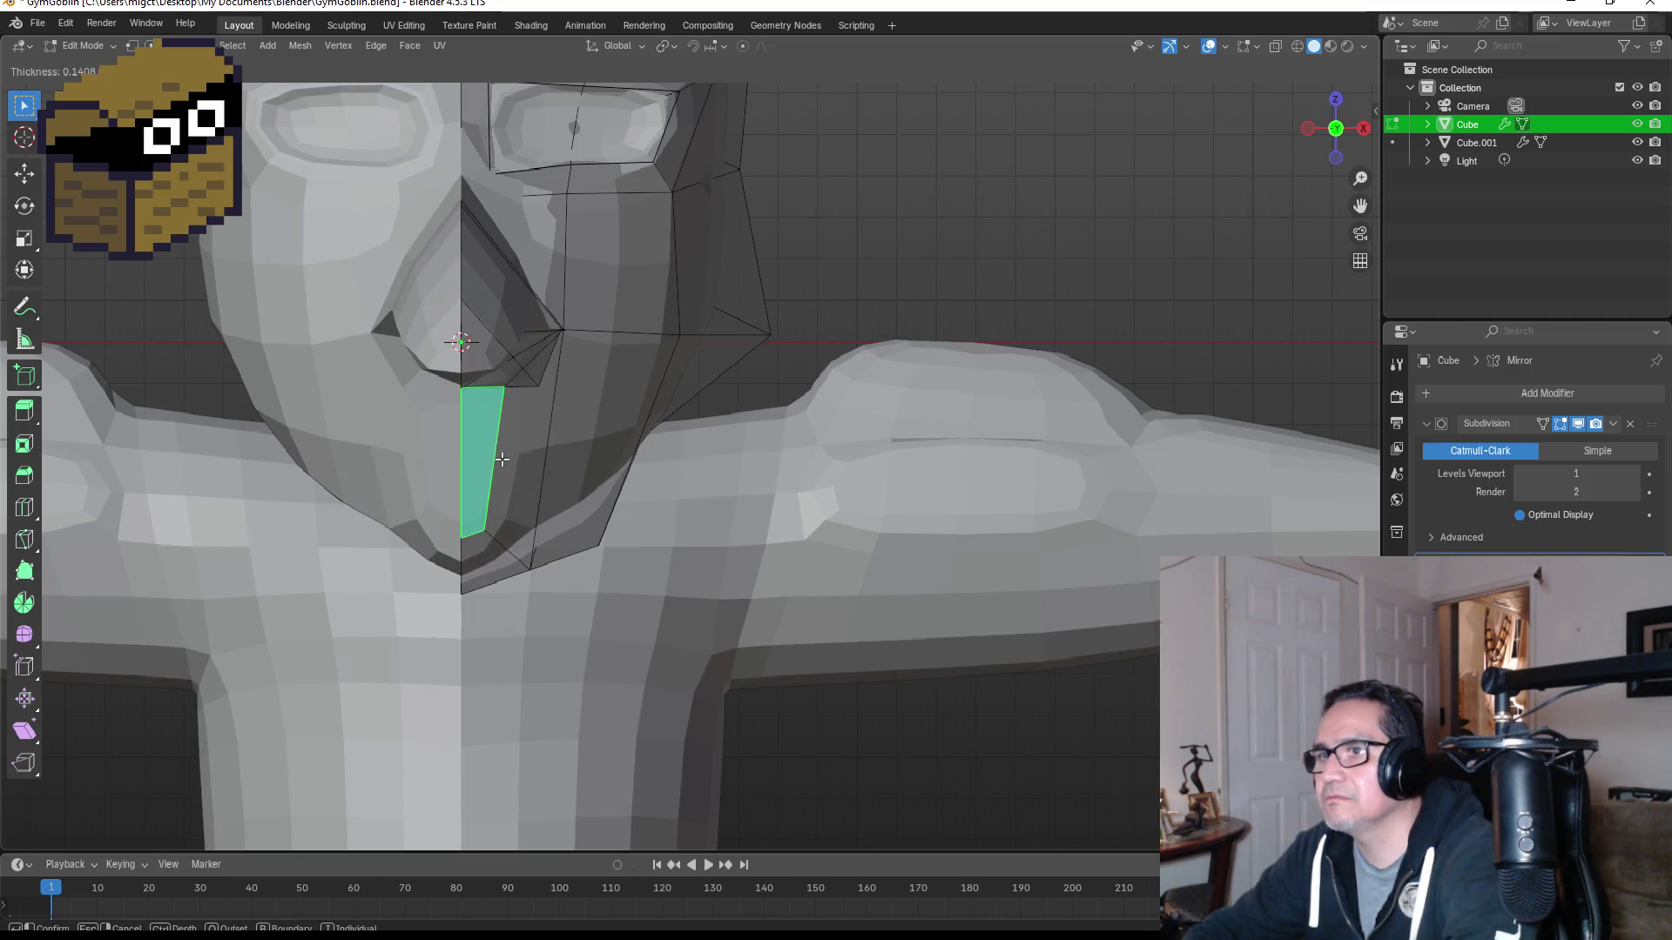
left_click(503, 458)
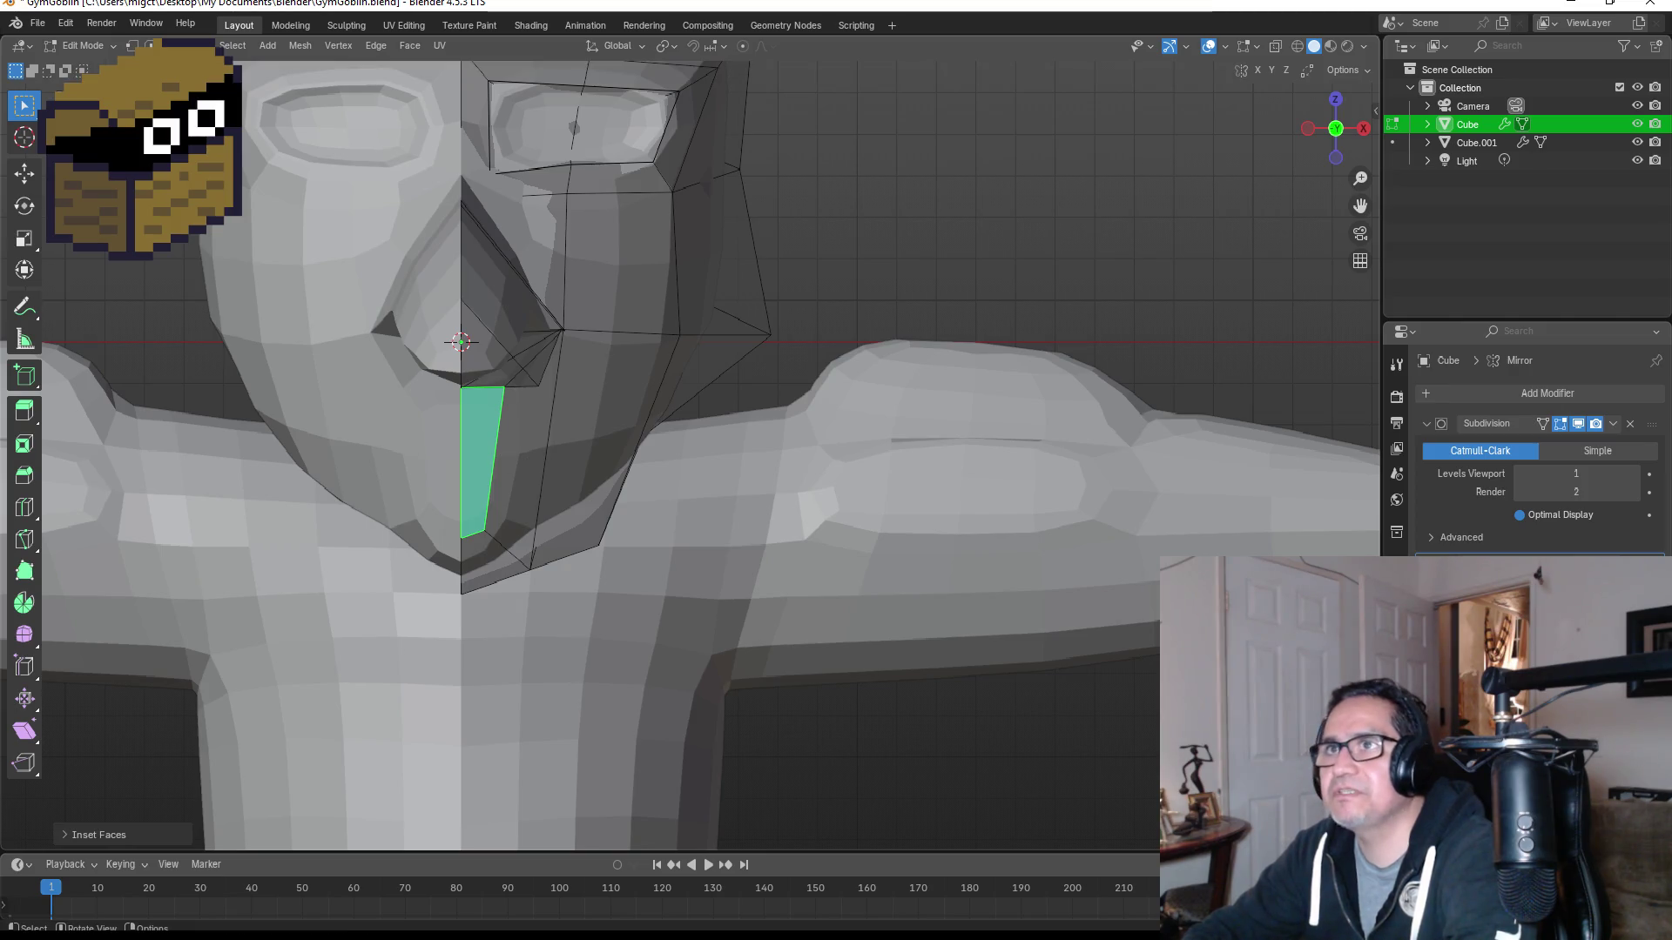
left_click(131, 49)
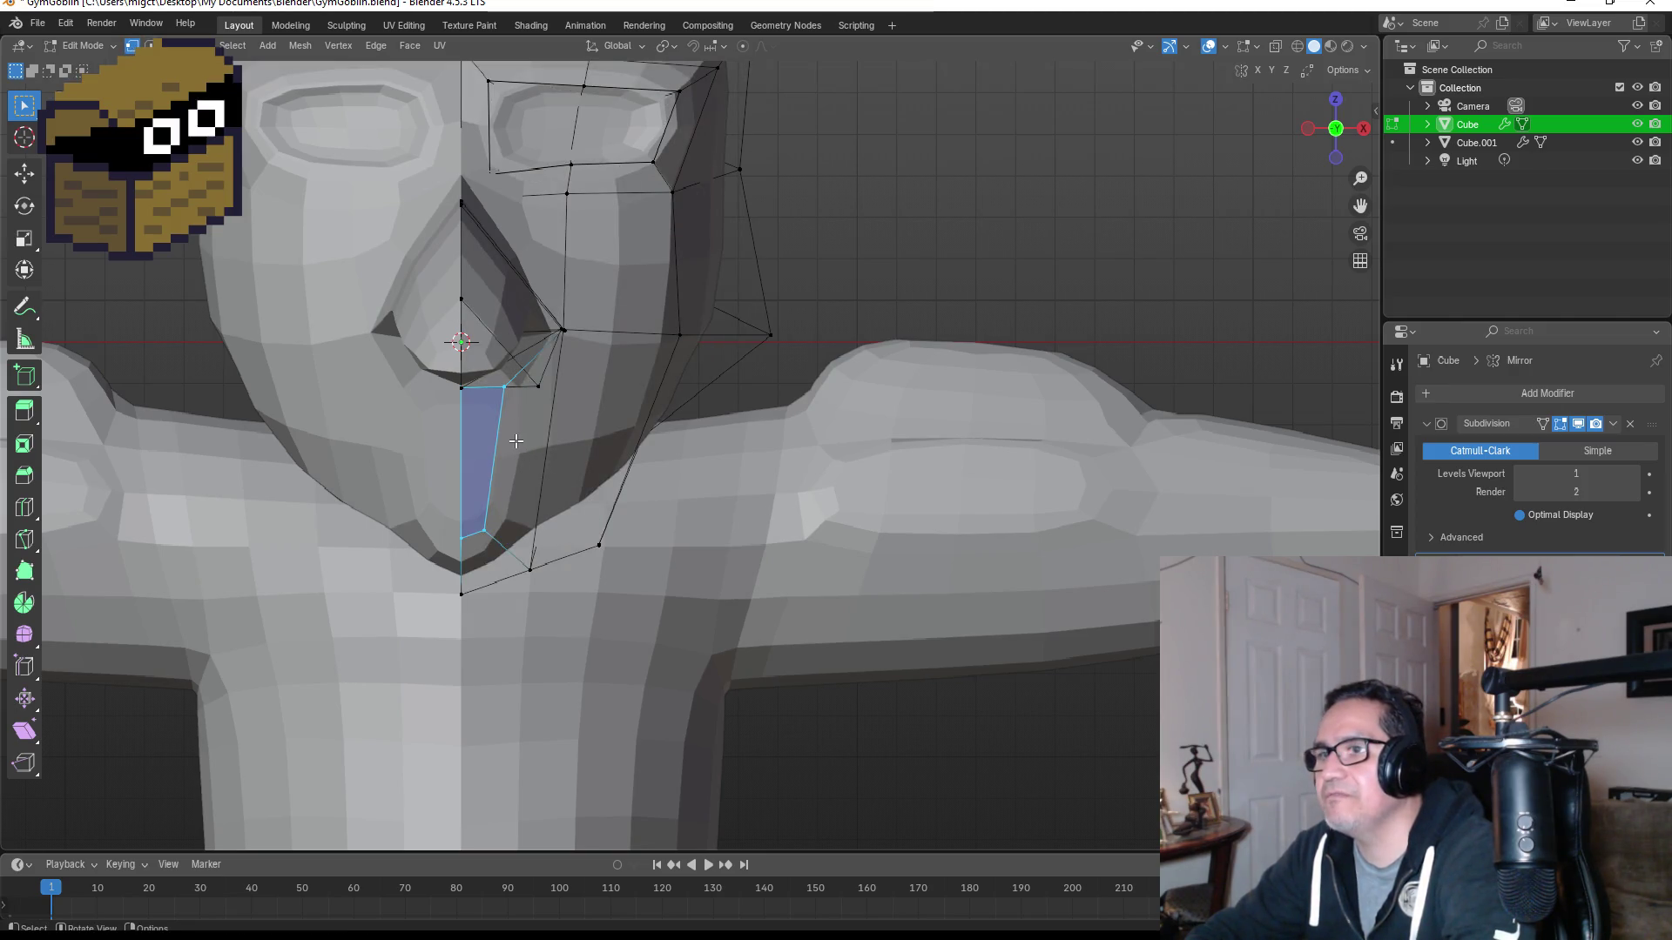
key("g")
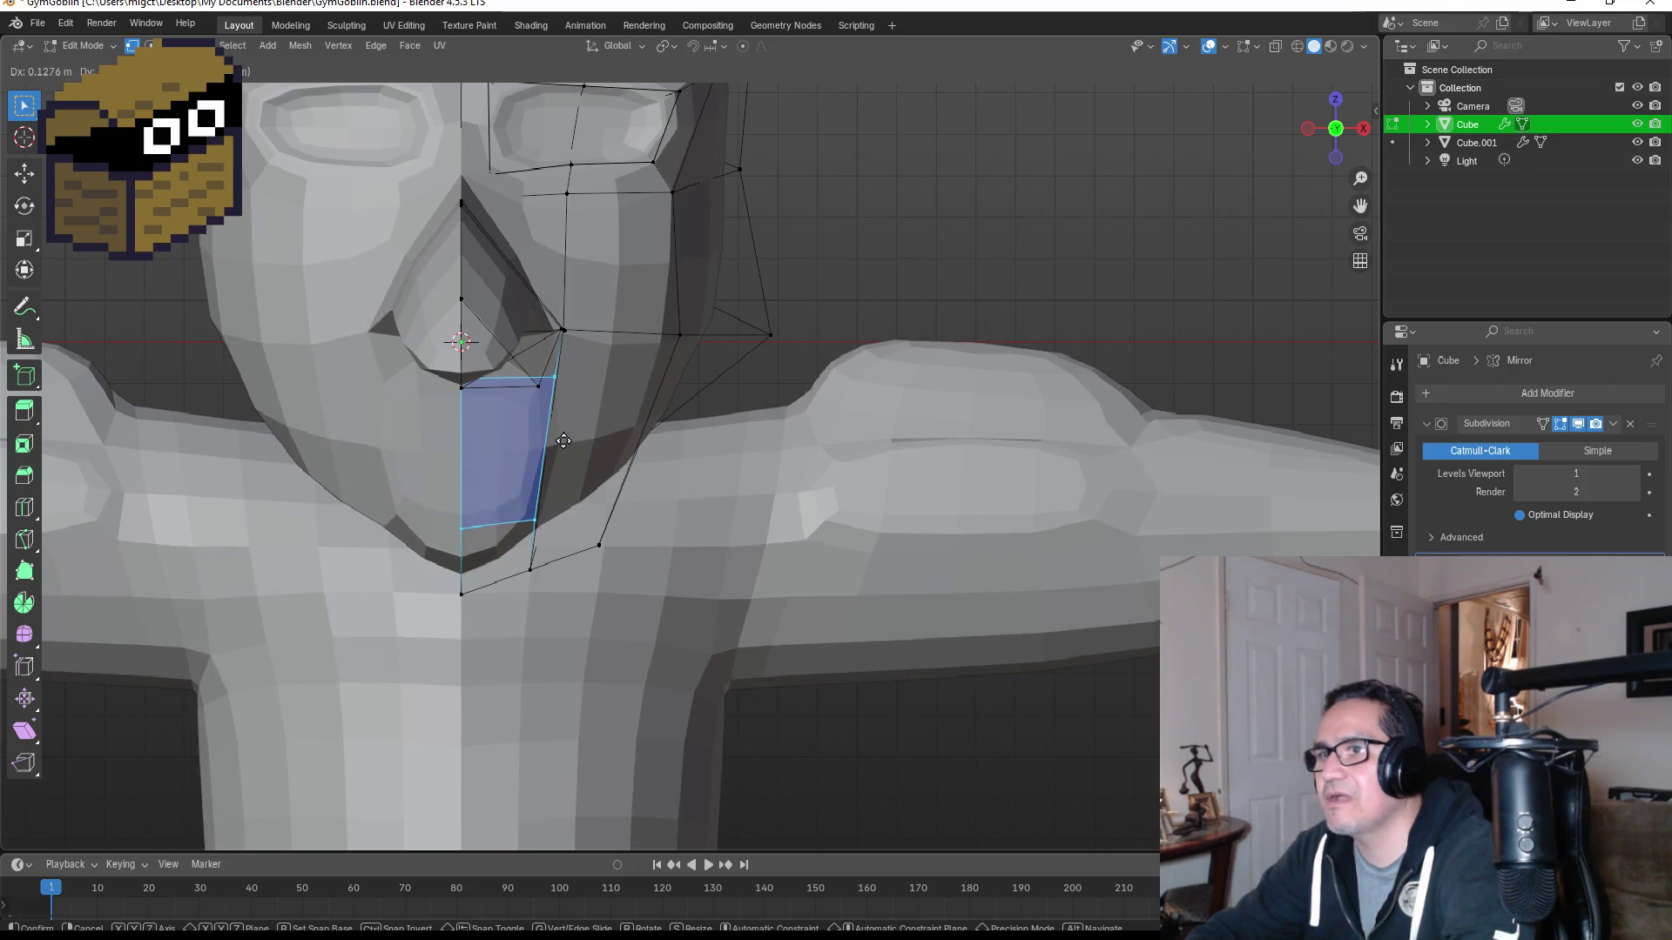
left_click(563, 441)
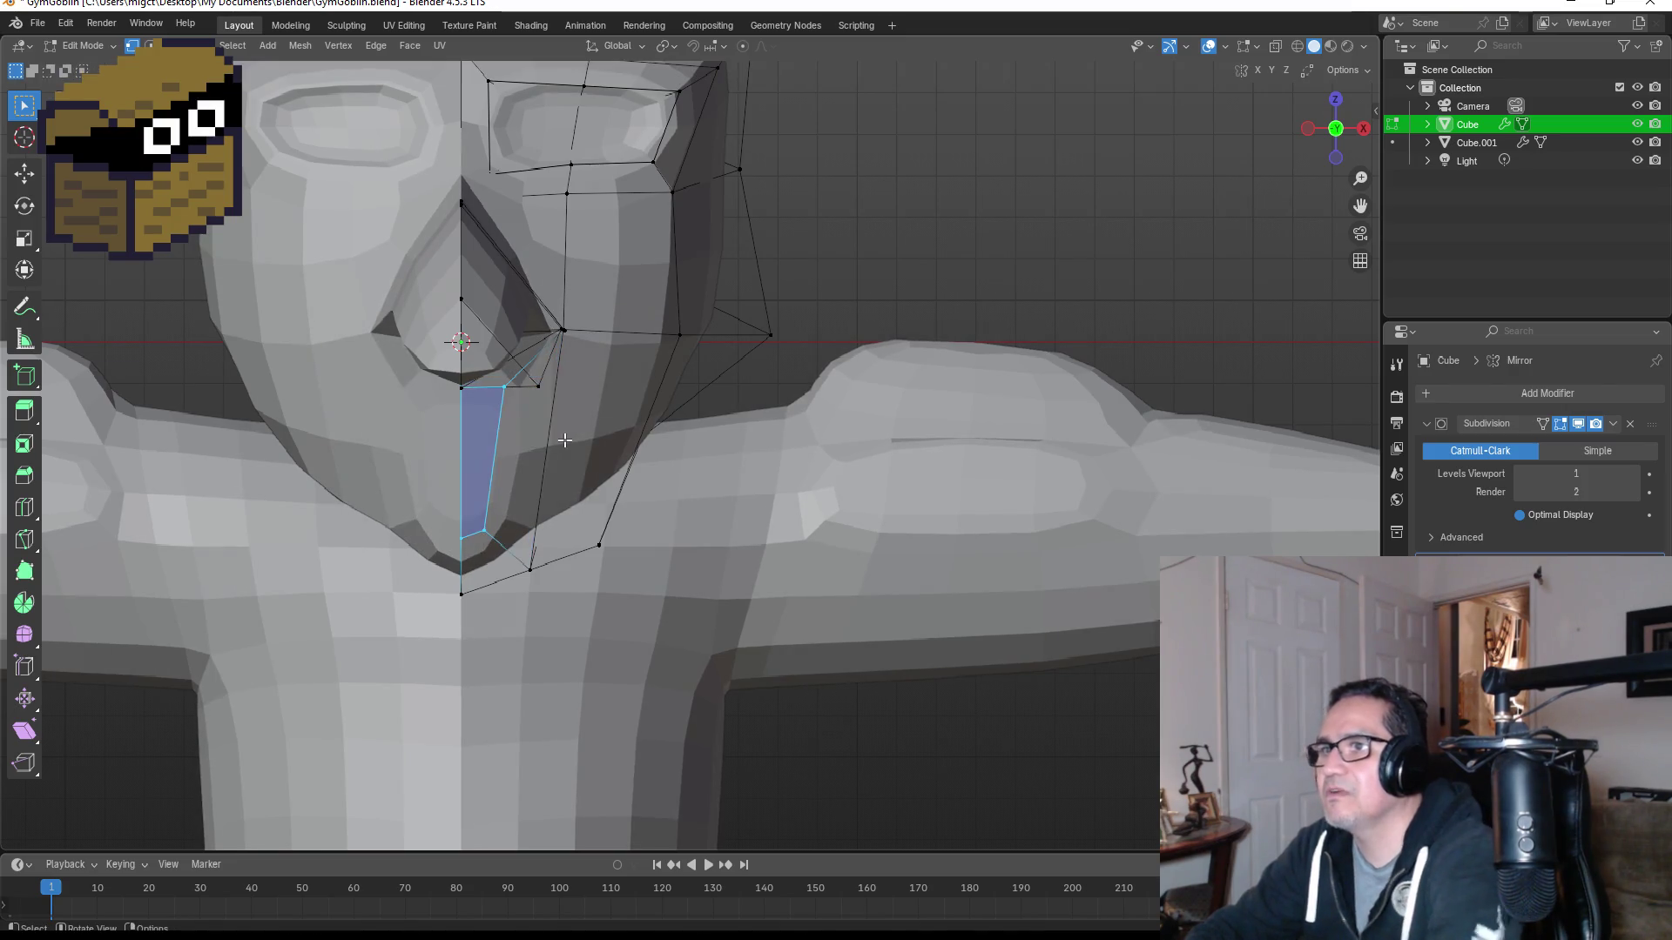
key("3")
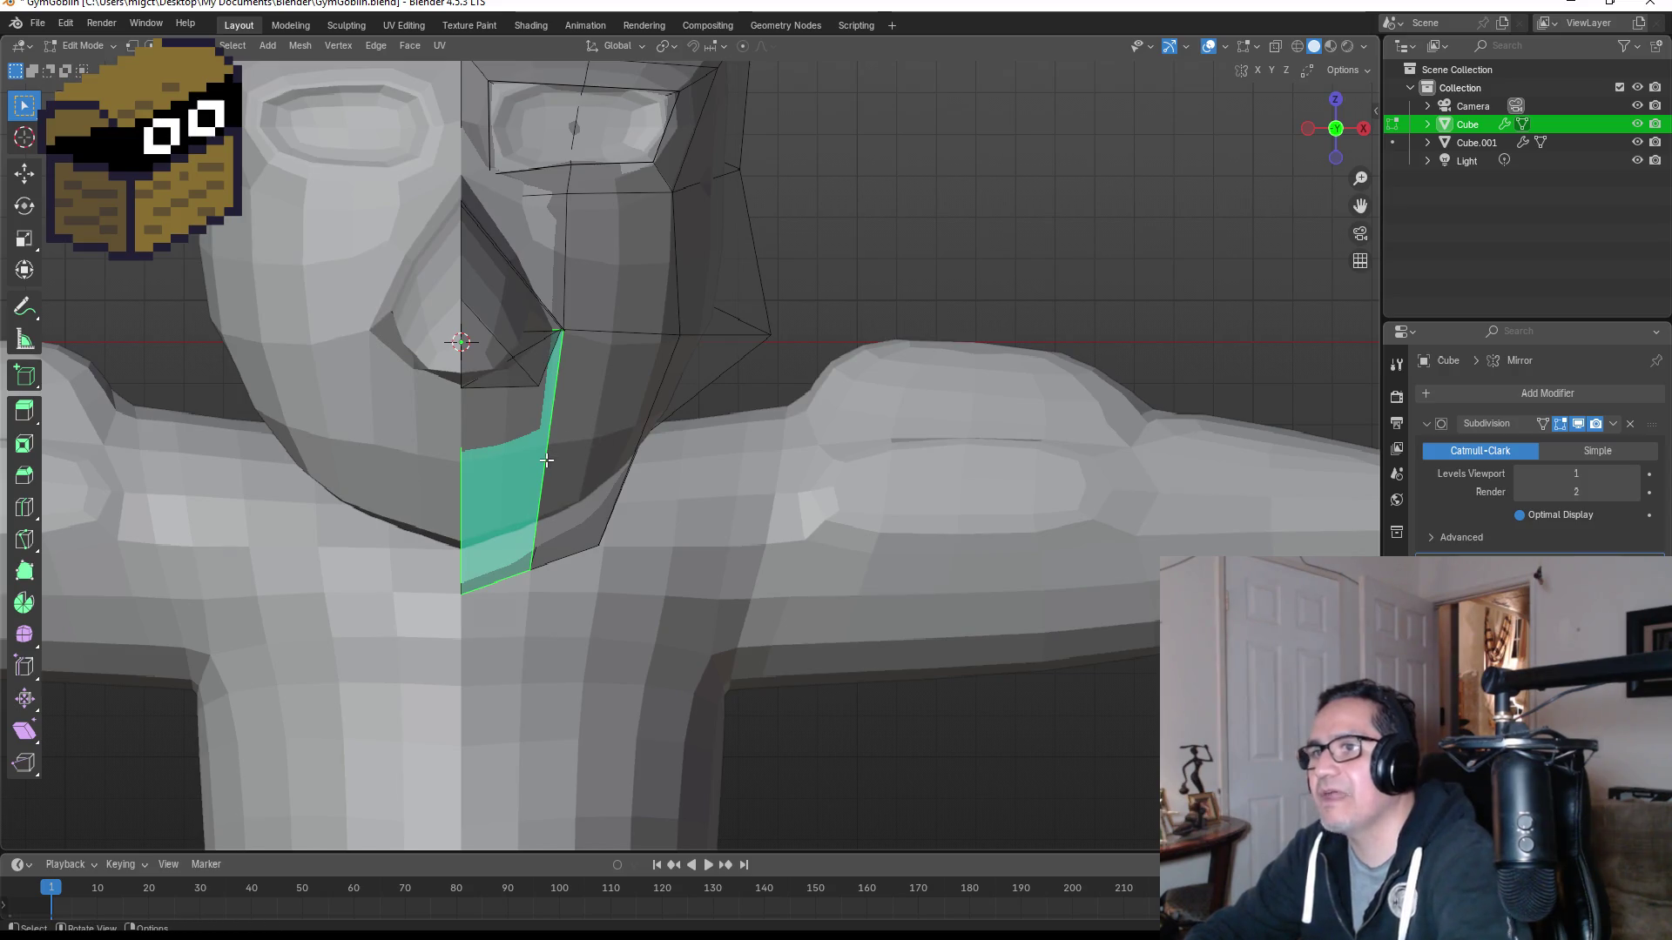
Step: Add two centred edge loops across the chin and jaw
key("ctrl+r")
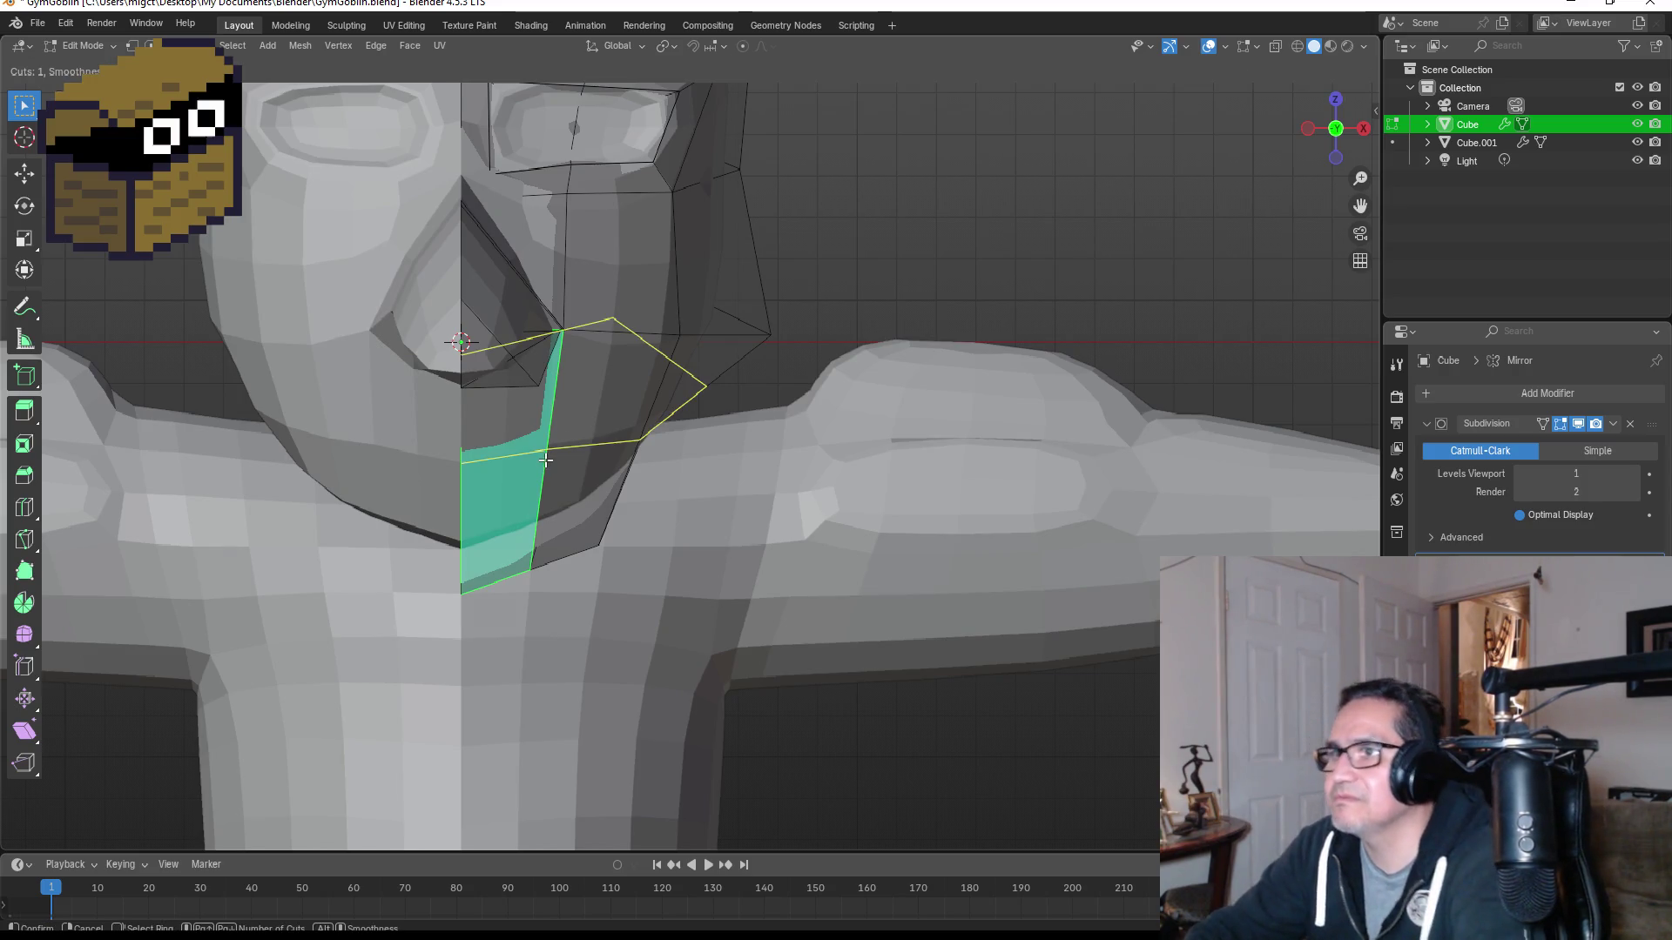
left_click(545, 459)
right_click(545, 460)
left_click(524, 433)
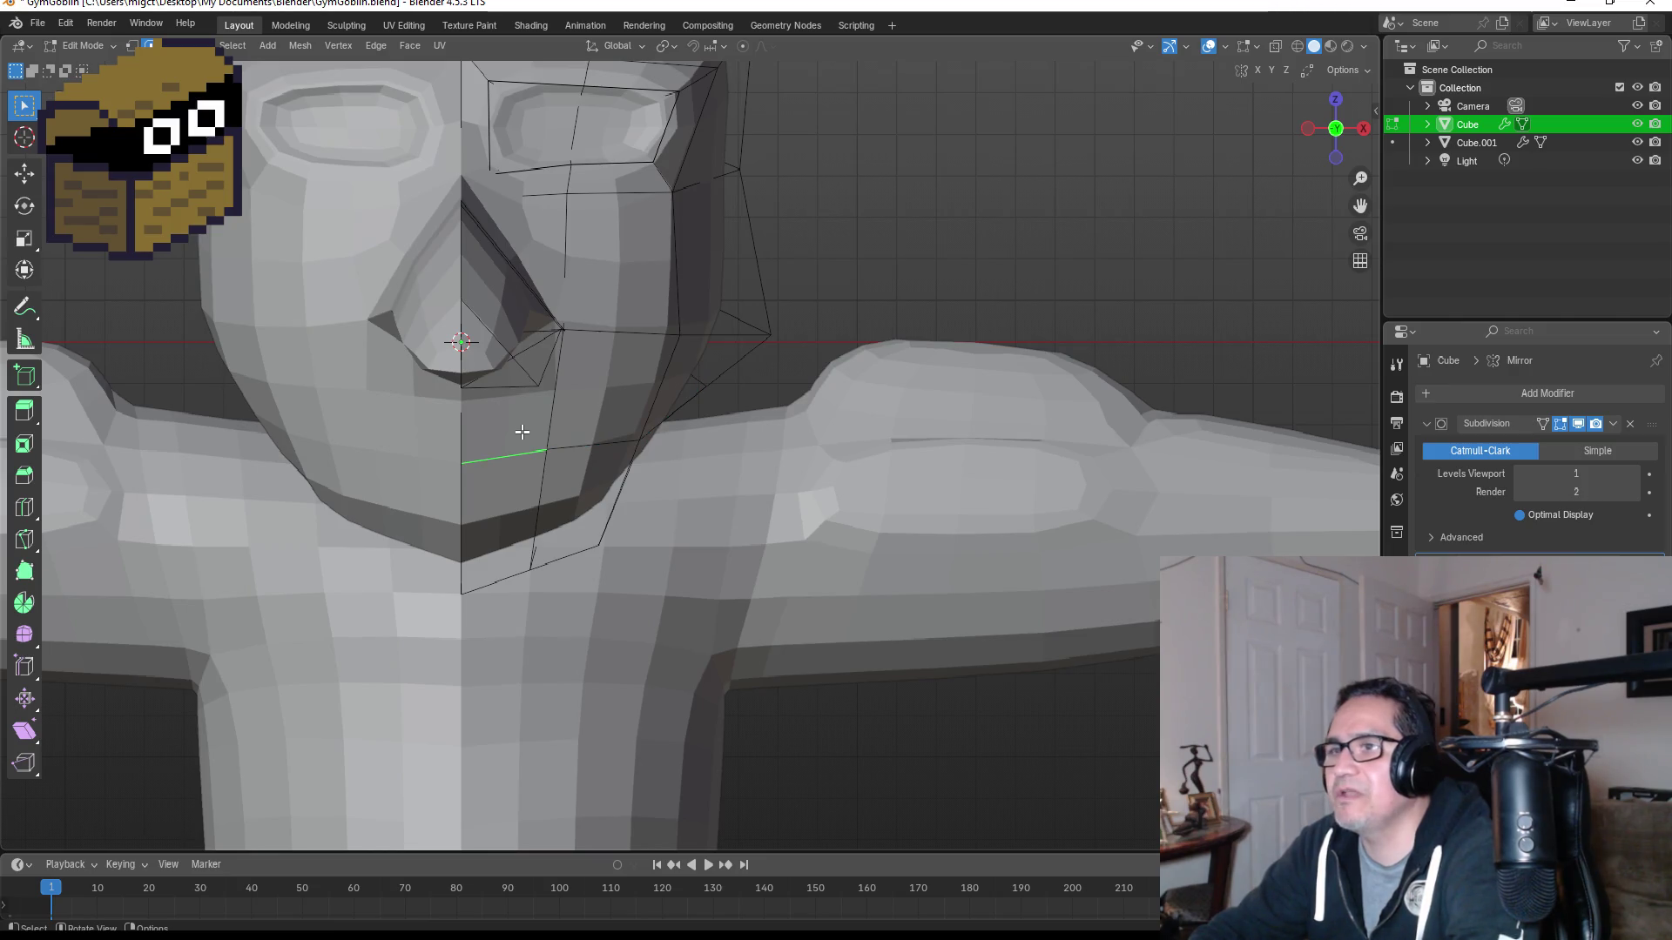
left_click(428, 381)
left_click(492, 442)
middle_click_drag(492, 442, 392, 470)
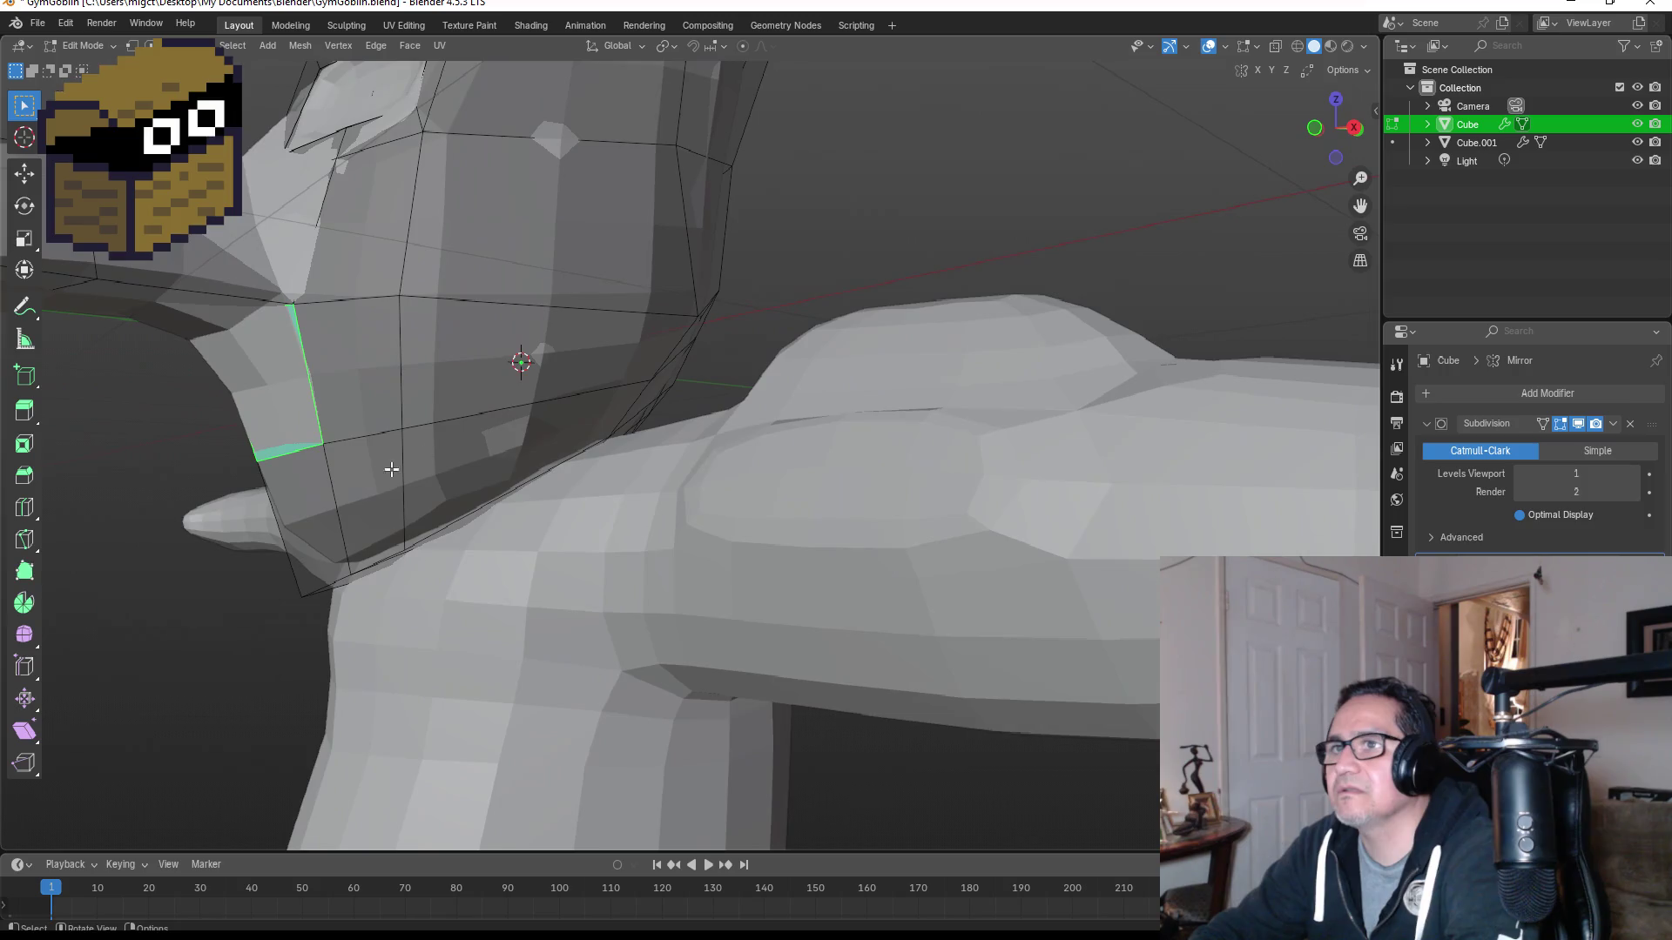
left_click(279, 475)
middle_click_drag(279, 474, 392, 444)
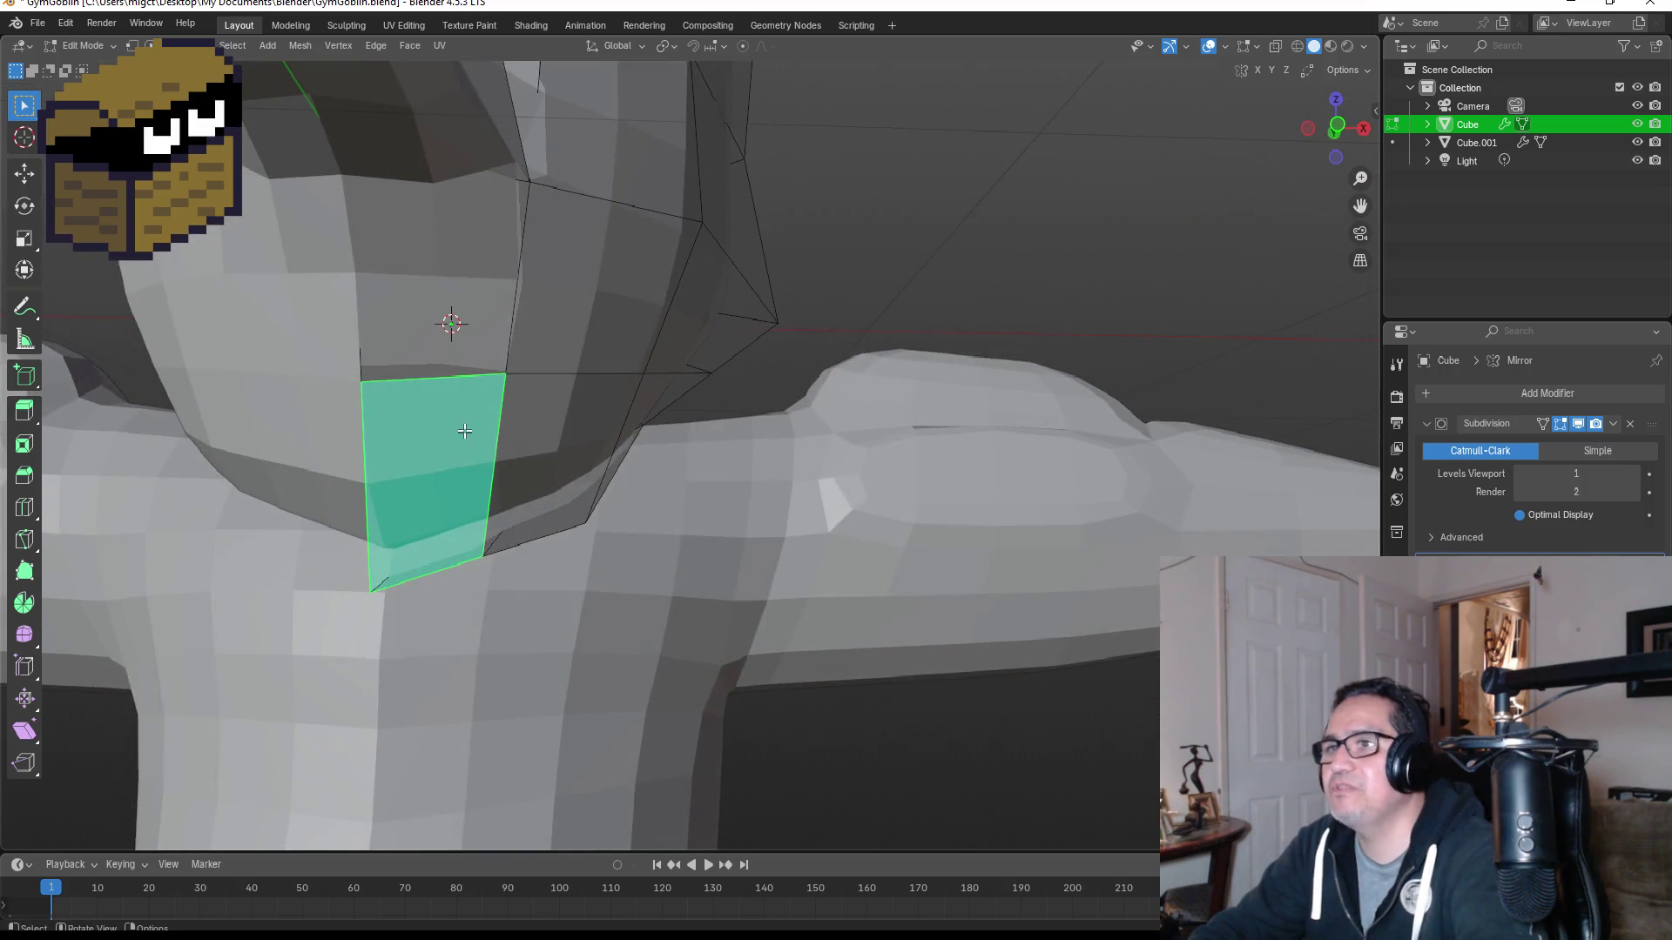
key("ctrl+r")
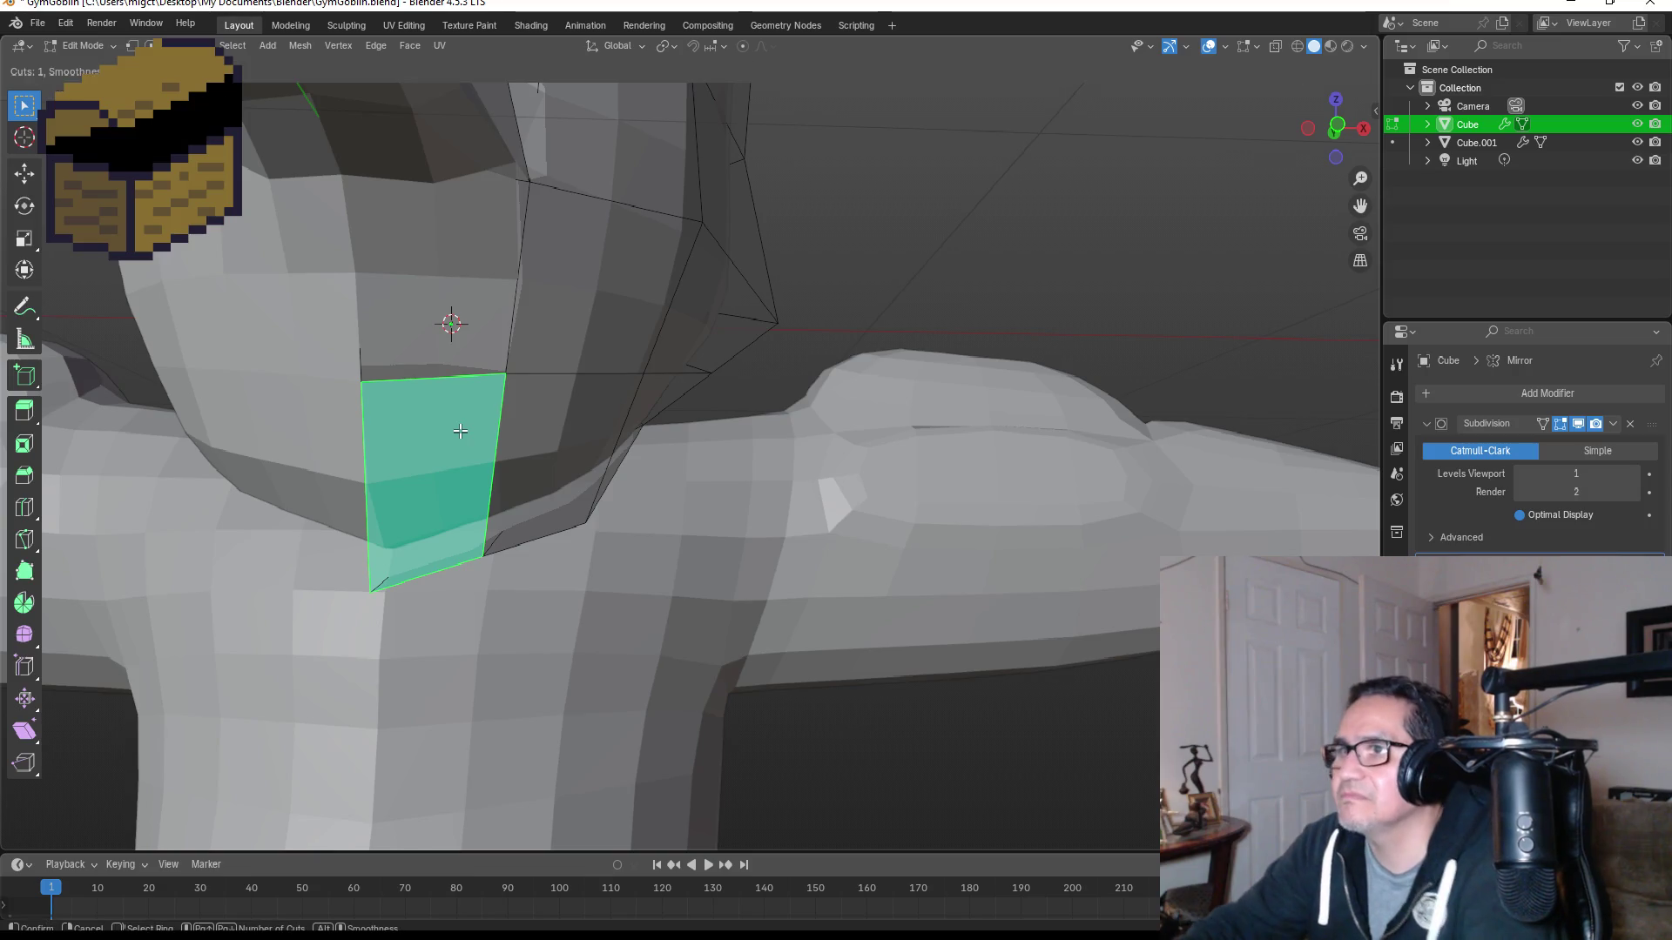
left_click(485, 311)
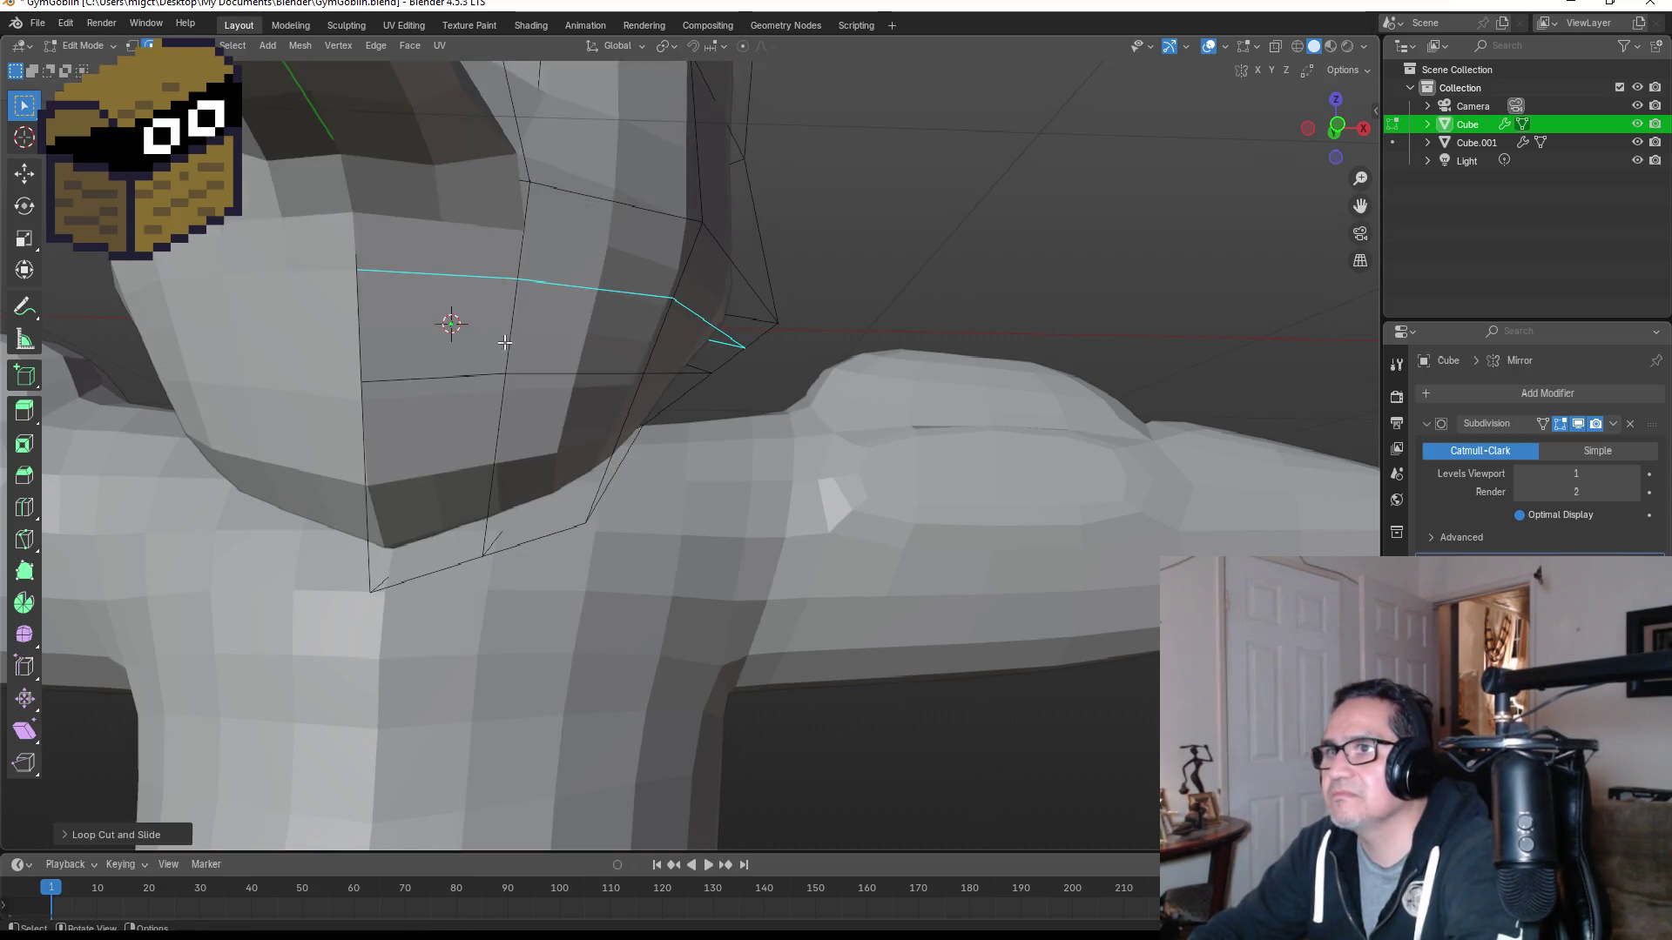
Step: Cut a centred vertical edge loop through the two jaw faces
left_click(452, 373)
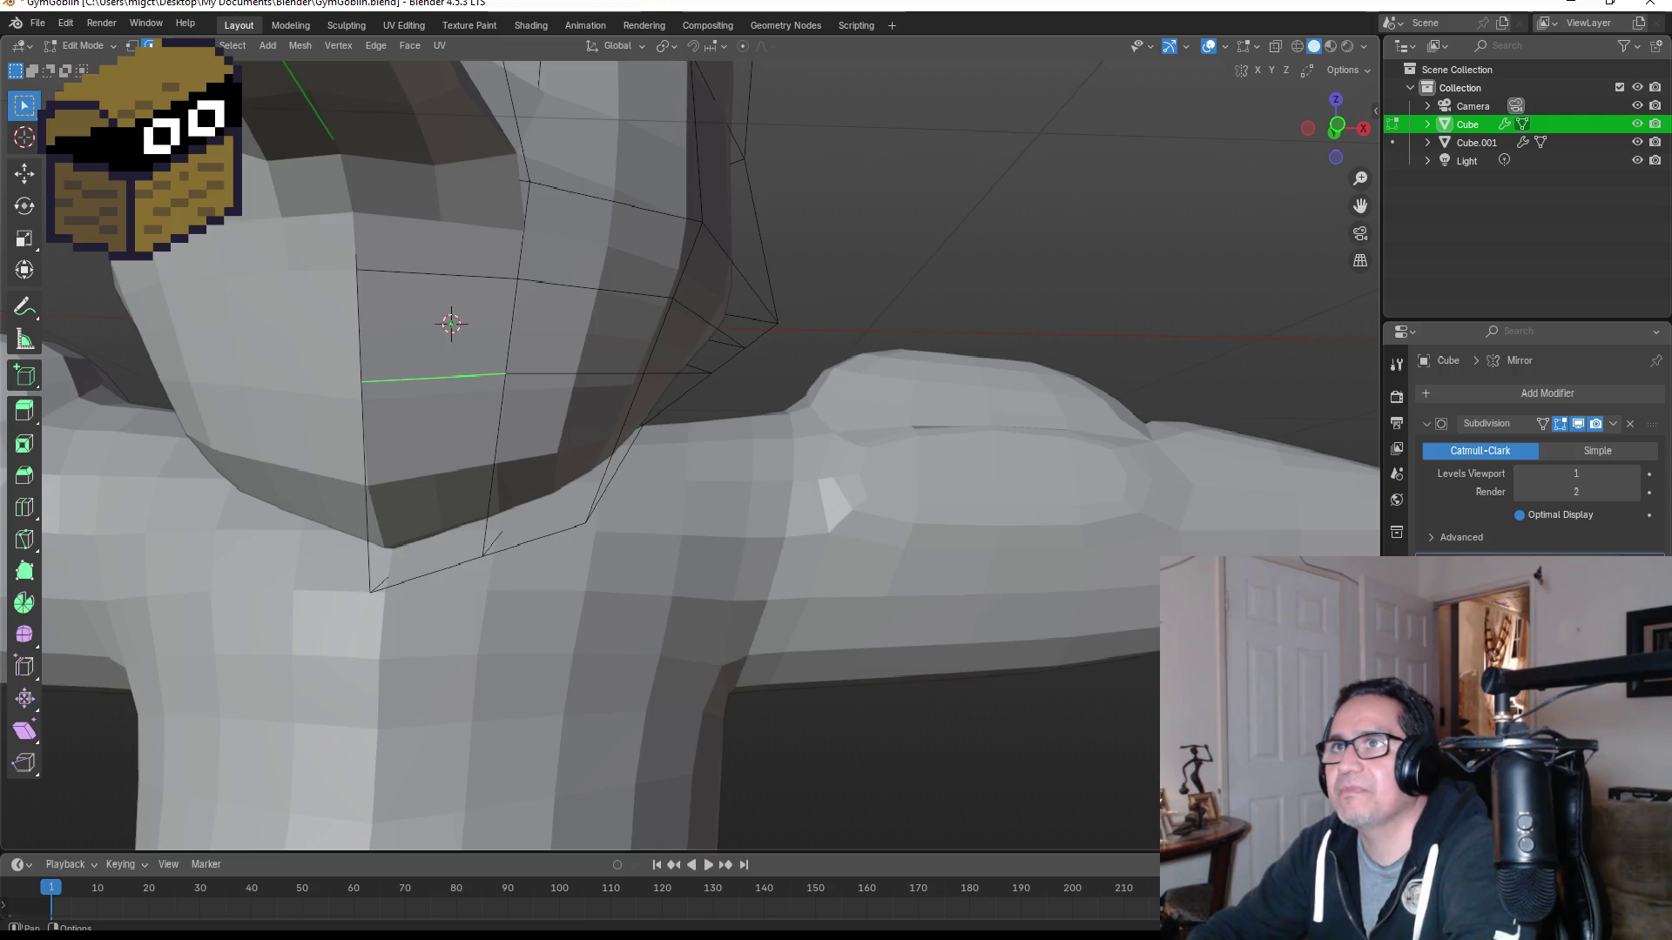
key("3")
left_click(469, 324)
left_click(542, 331, "shift")
mouse_move(702, 337)
middle_mouse_down()
mouse_move(664, 299)
mouse_move(480, 395)
mouse_move(475, 294)
middle_mouse_up()
key("ctrl+r")
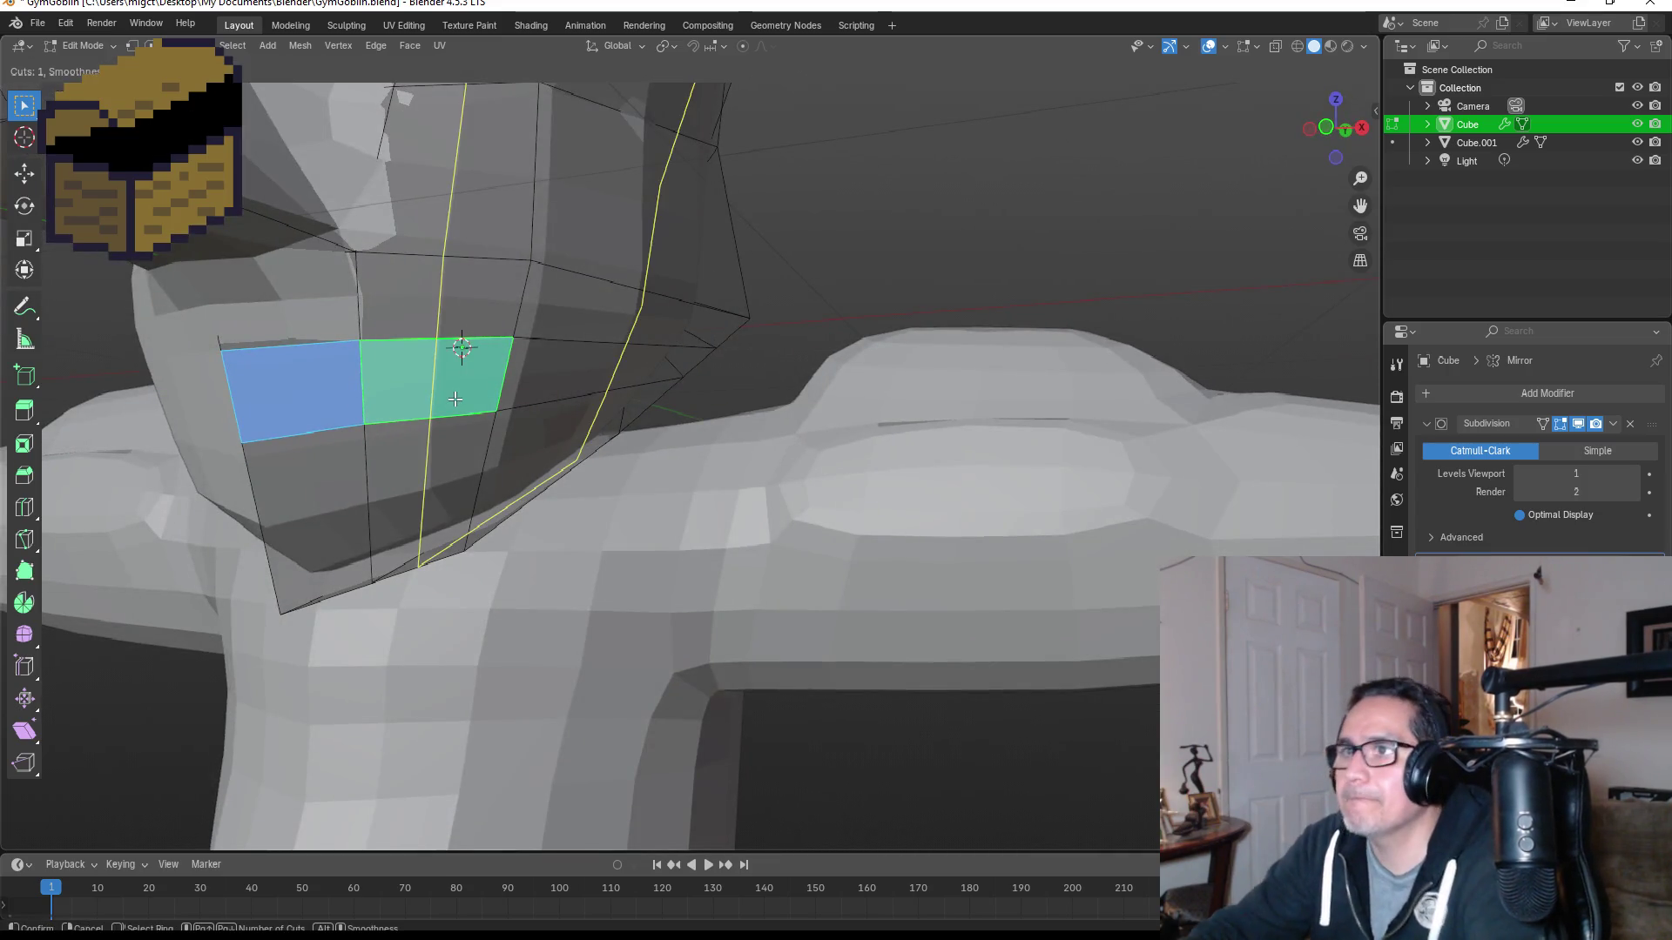
left_click(453, 402)
right_click(450, 410)
Step: Select the two mouth-corner faces and try an extrusion, then undo it
left_click(304, 384)
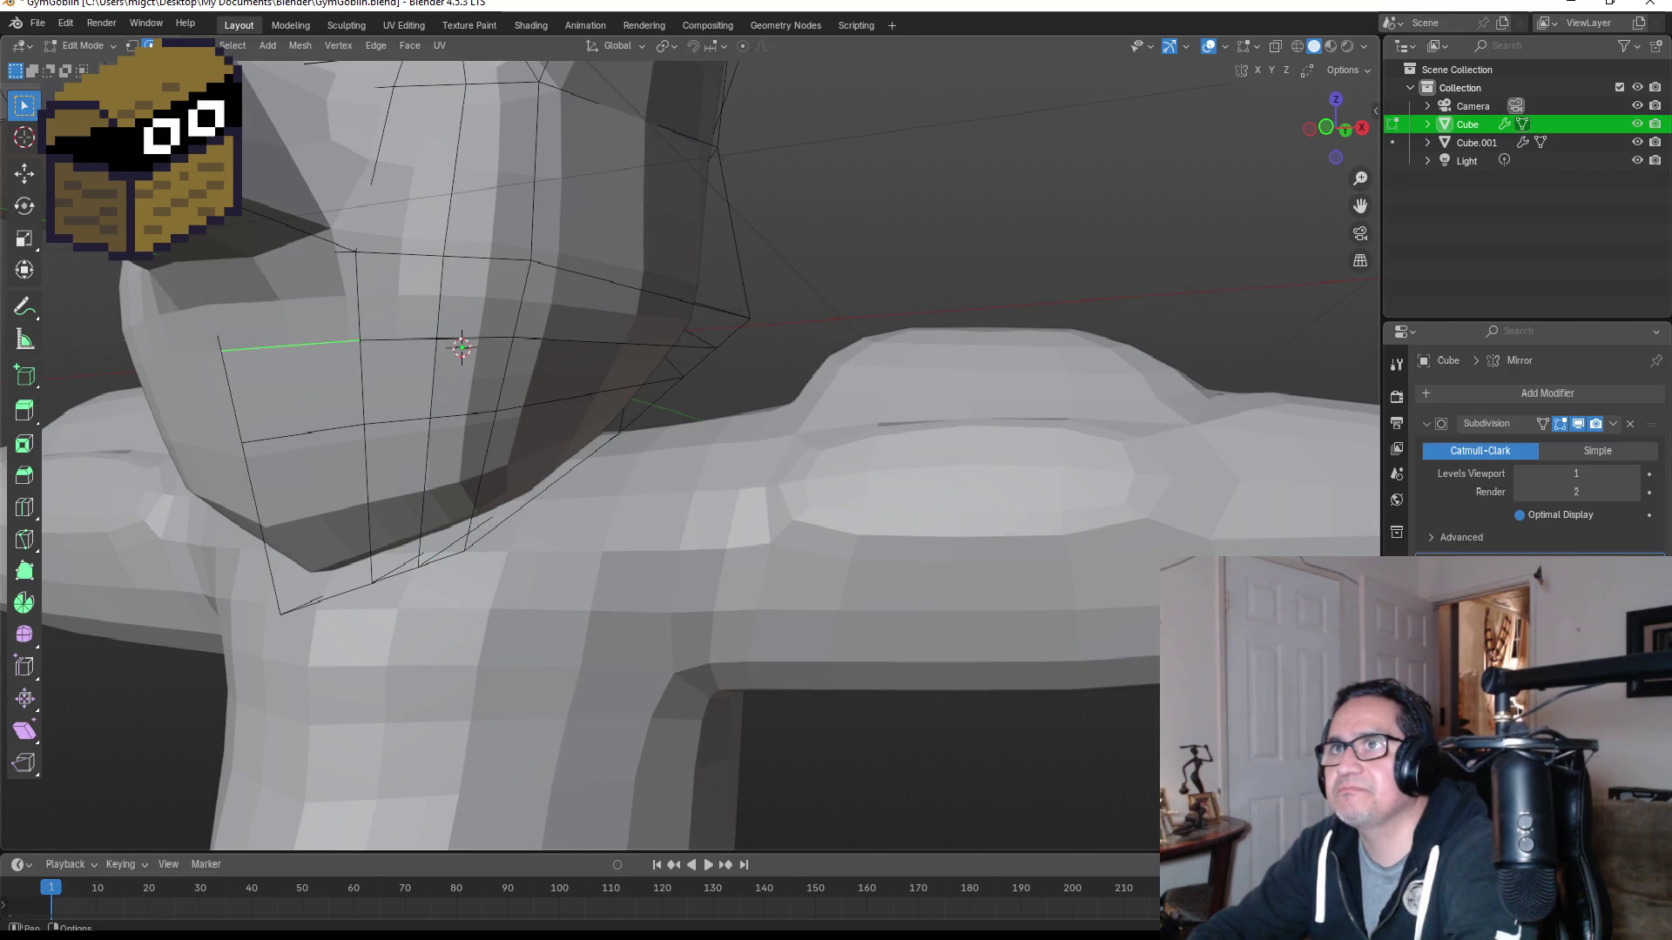
key("3")
left_click(296, 383)
left_click(391, 383, "shift")
middle_click_drag(392, 384, 413, 492)
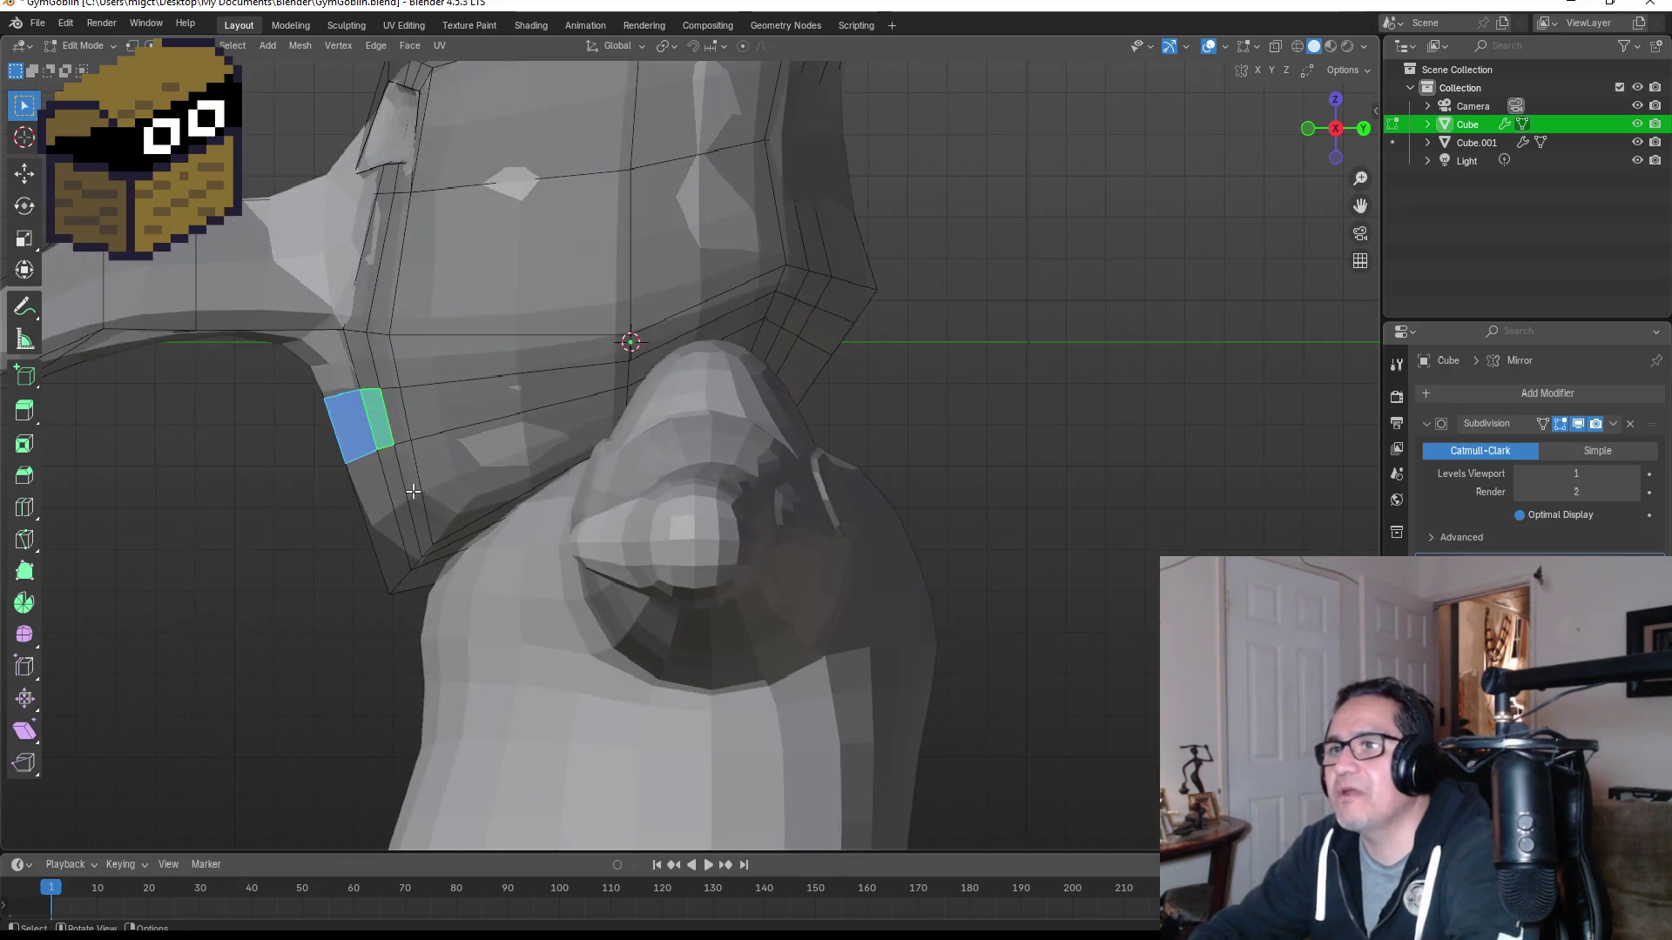
key("e")
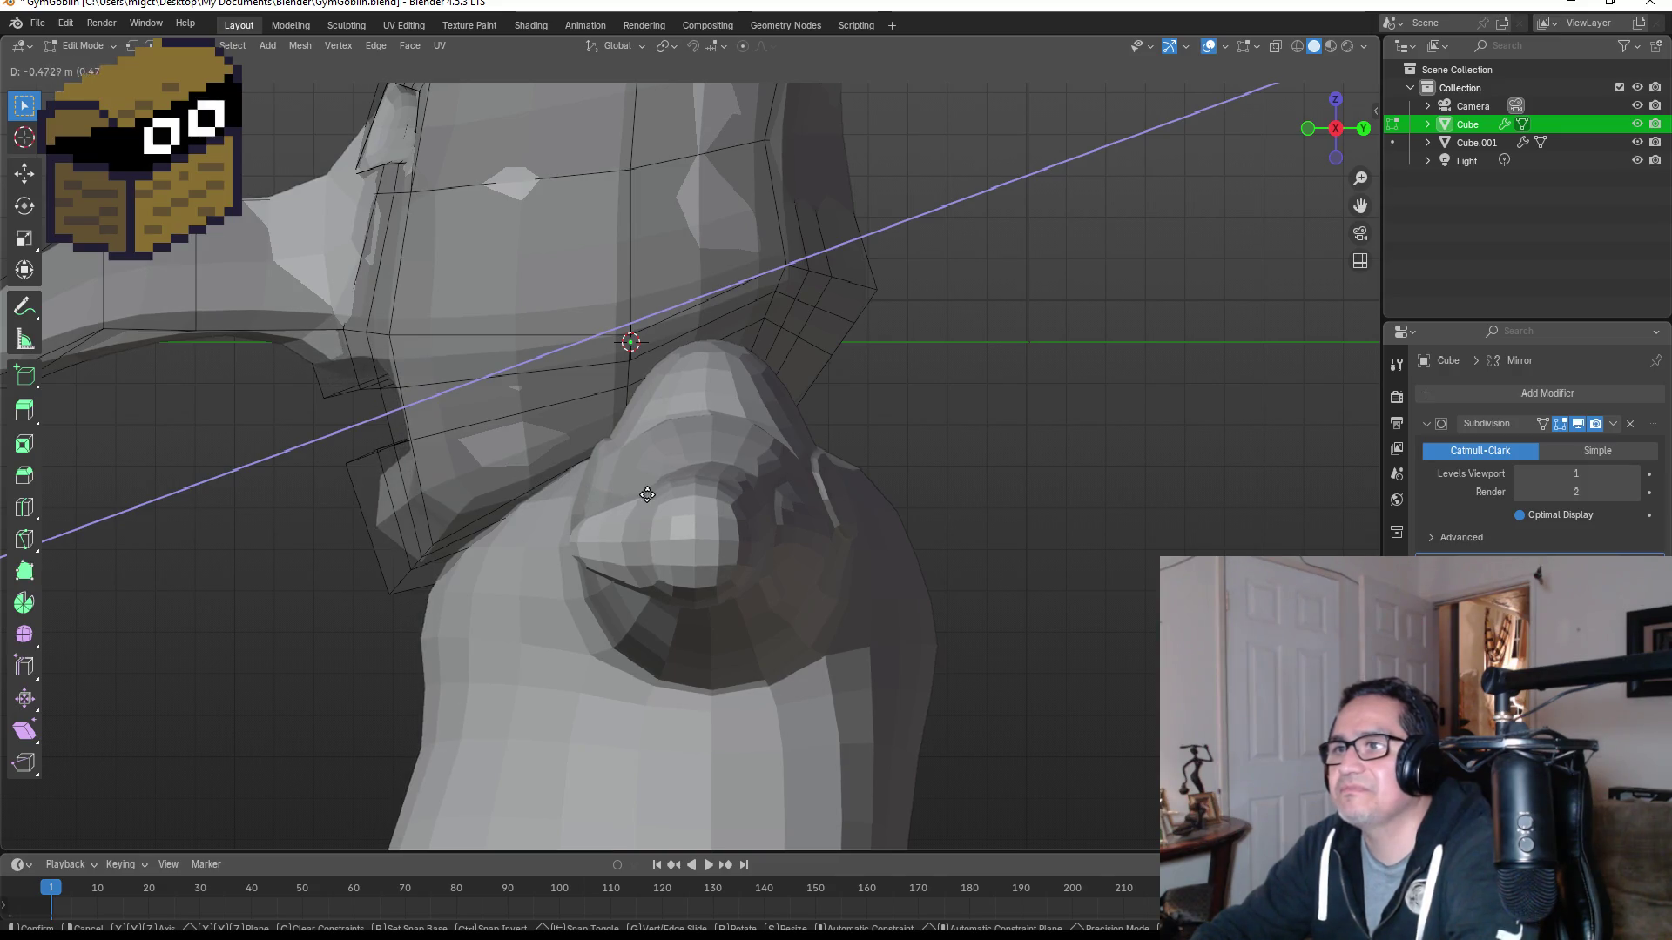
left_click(746, 478)
mouse_move(746, 478)
middle_mouse_down()
mouse_move(589, 362)
mouse_move(485, 377)
mouse_move(1043, 465)
mouse_move(963, 472)
middle_mouse_up()
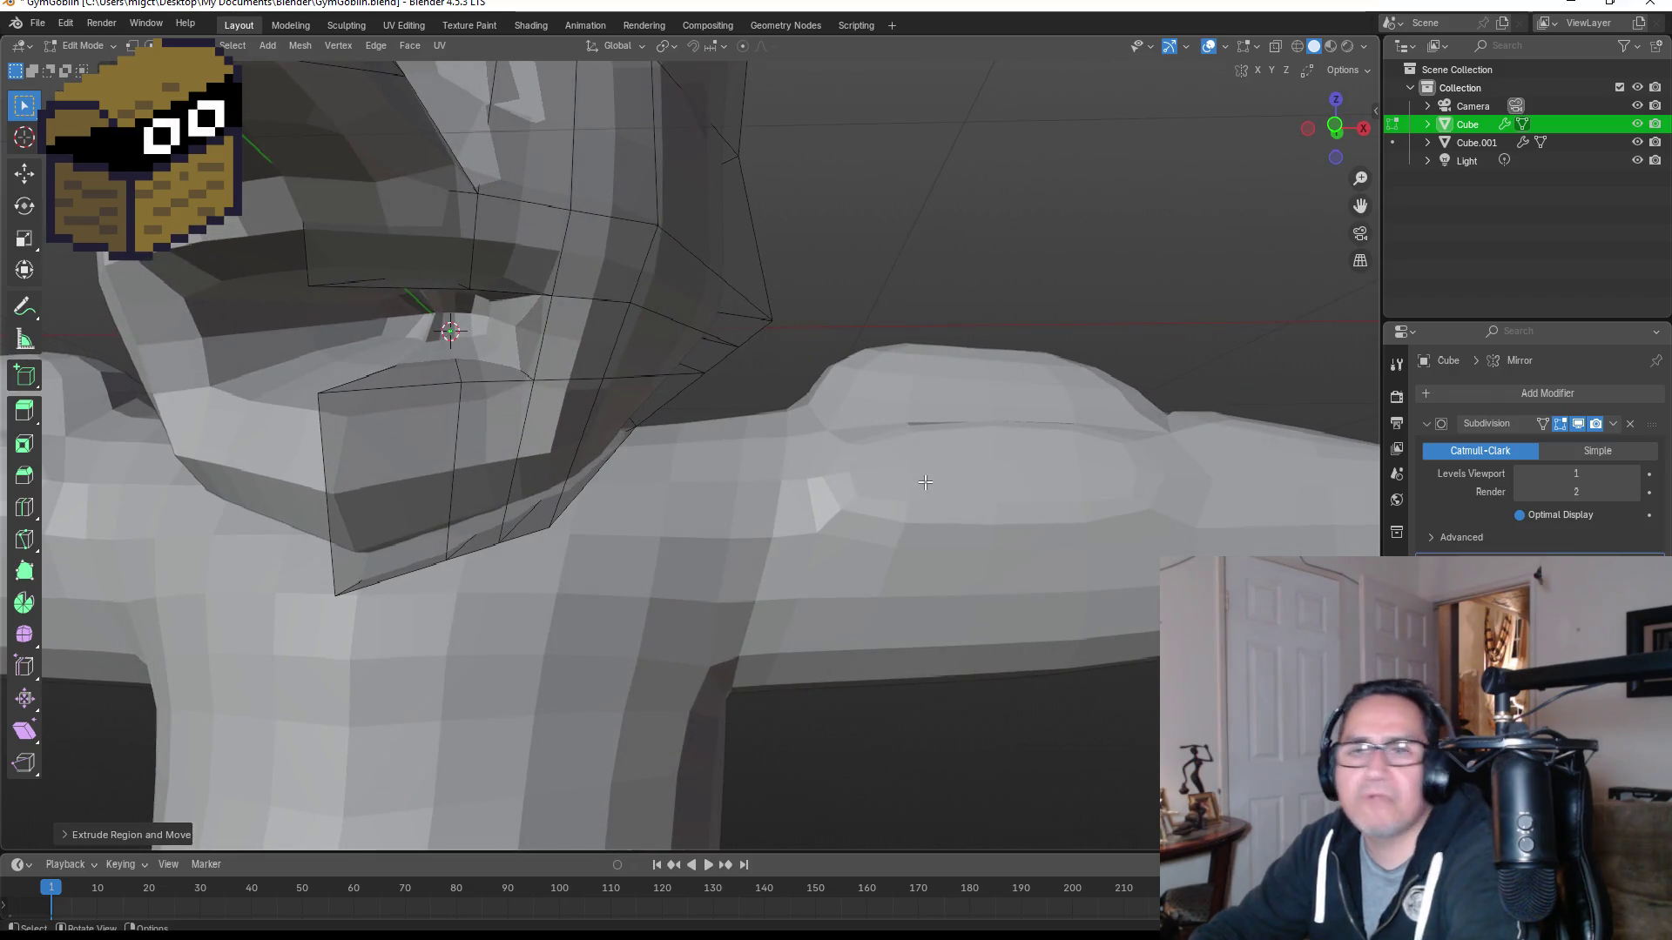
key("ctrl+z")
middle_click_drag(840, 448, 647, 501)
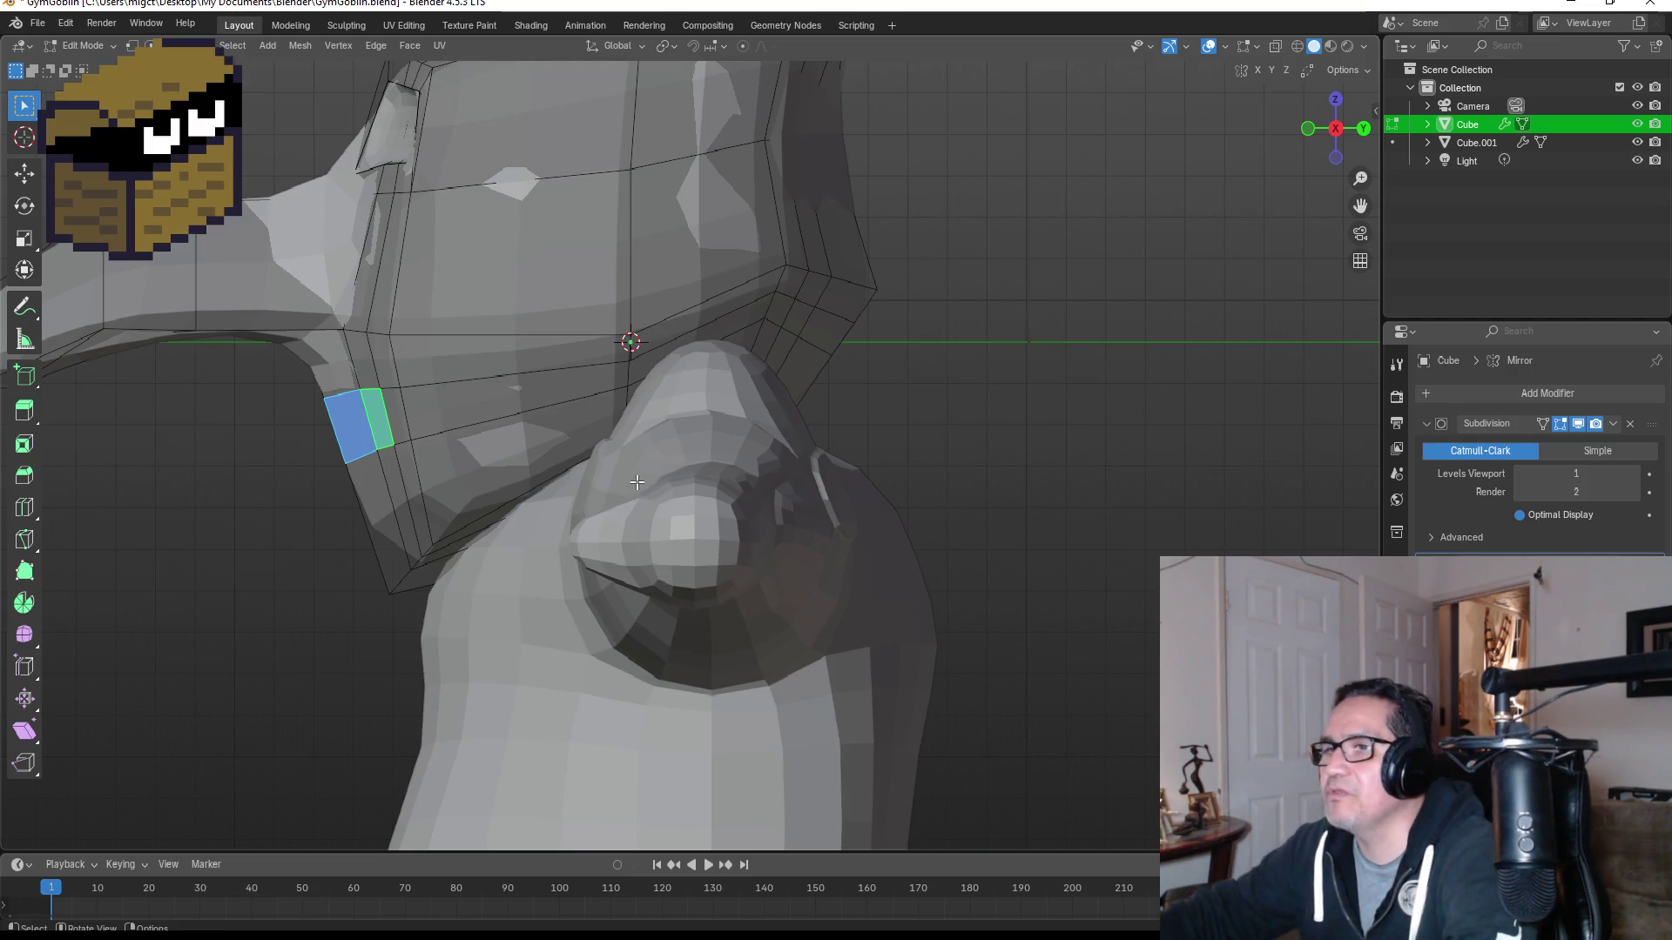
Step: Push the two mouth-corner faces back along Y, then along Z, to carve the mouth
key("g")
key("y")
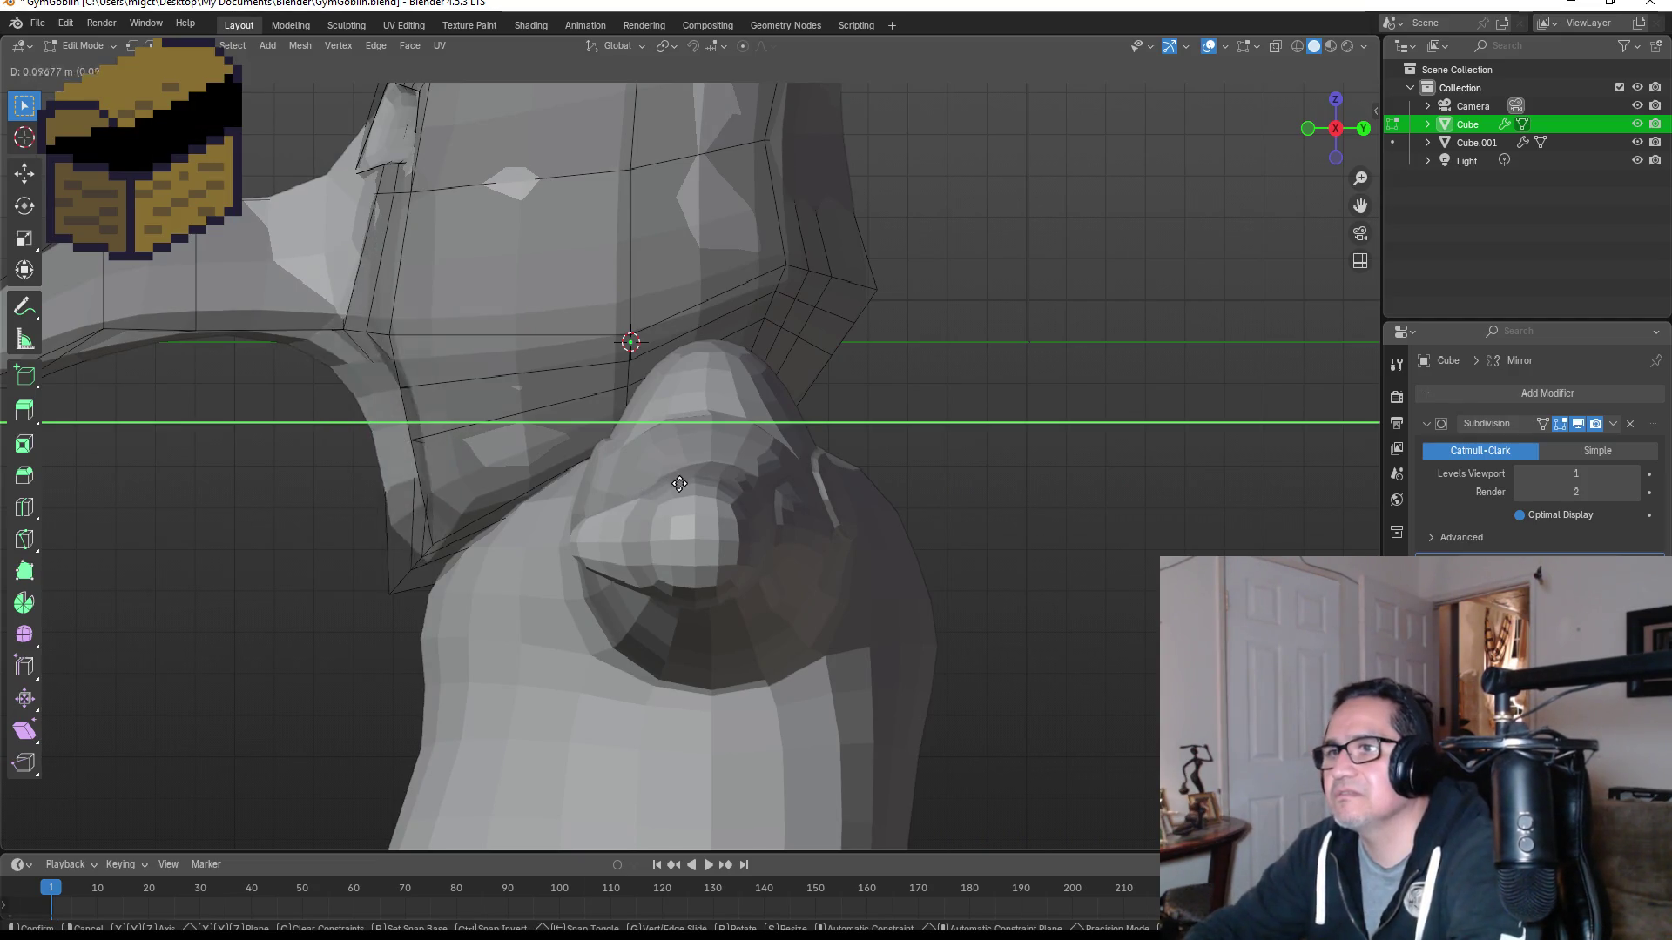
left_click(736, 475)
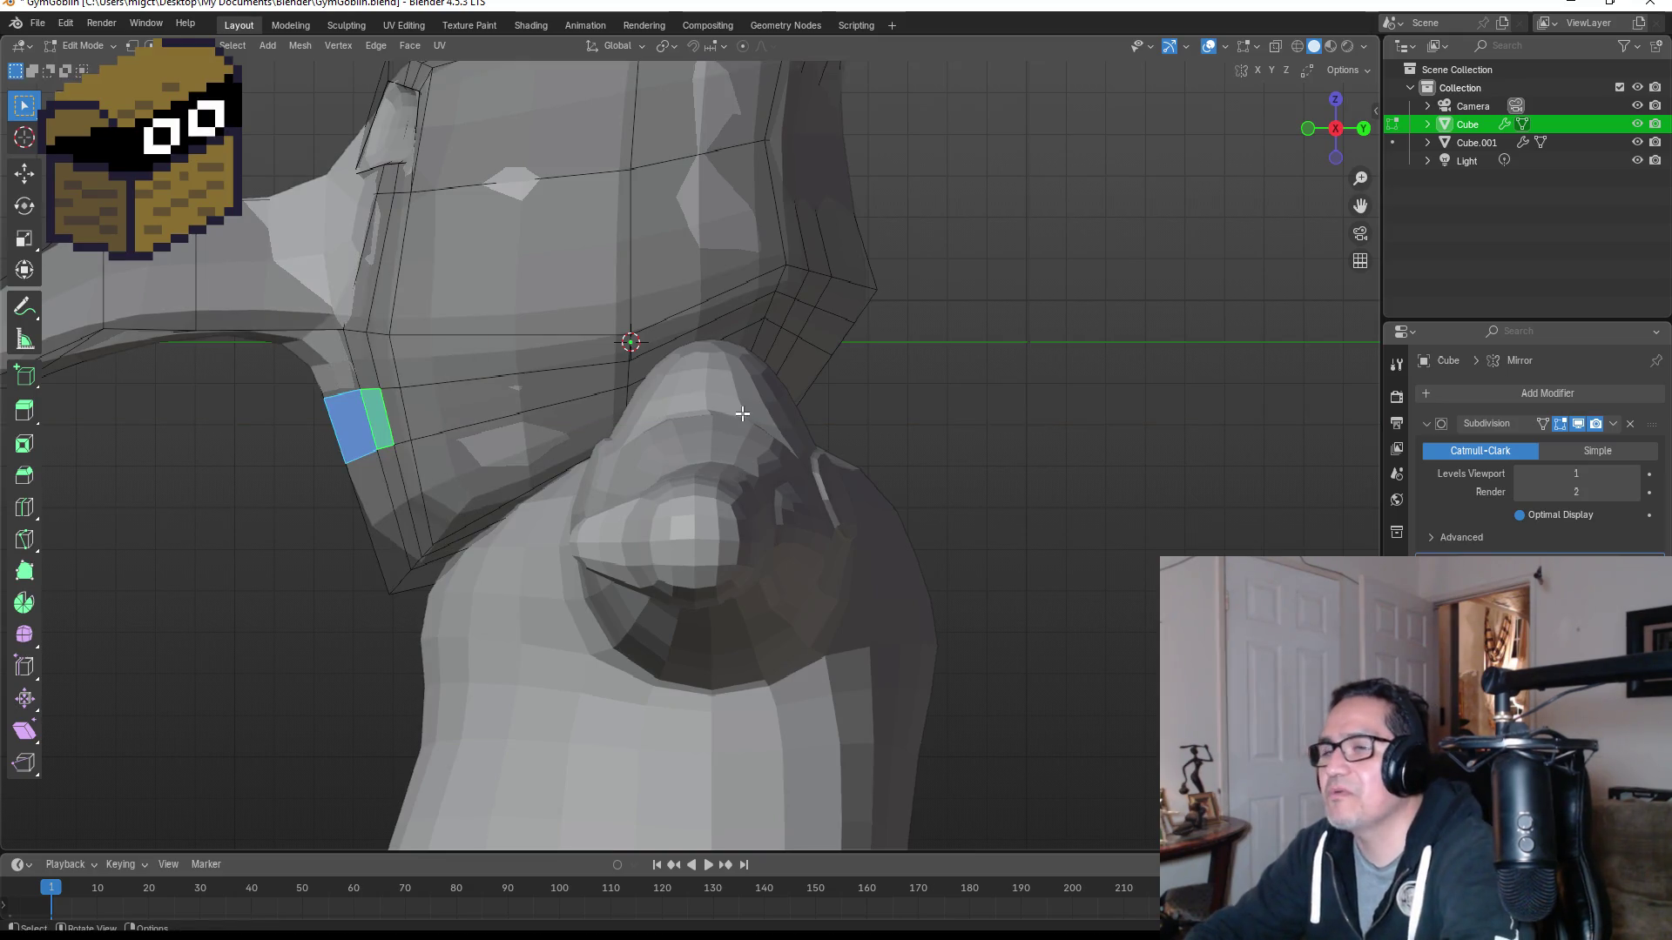
key("g")
key("z")
key("z")
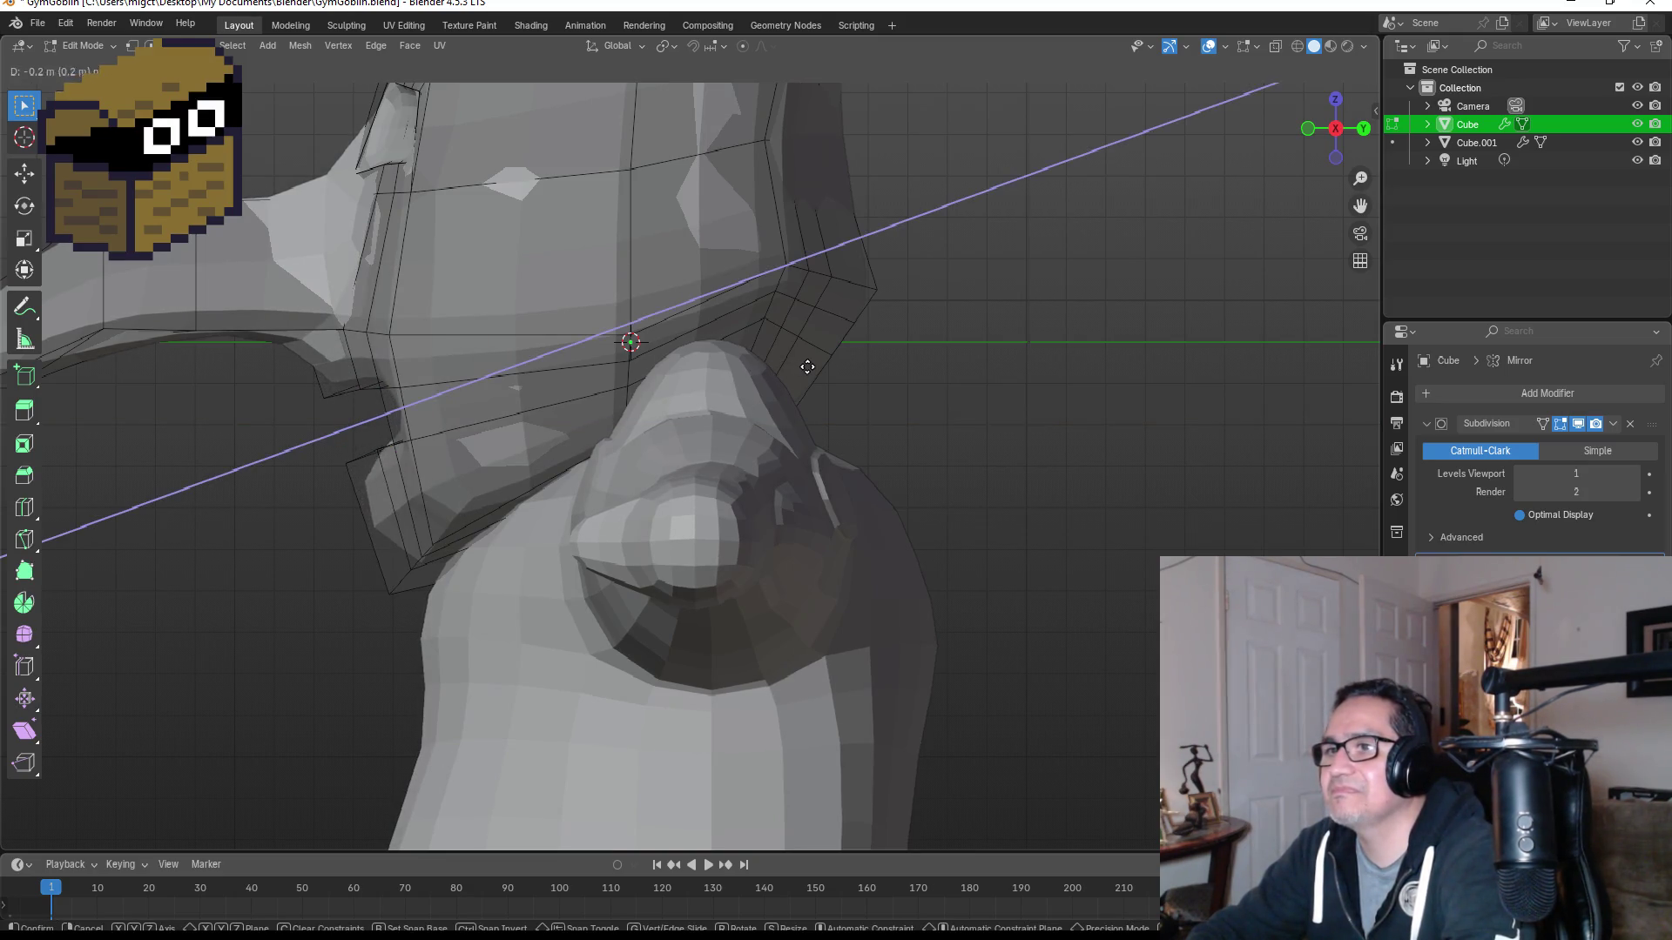
left_click(880, 363)
mouse_move(880, 362)
middle_mouse_down()
mouse_move(519, 358)
mouse_move(1098, 351)
middle_mouse_up()
key("KP_1")
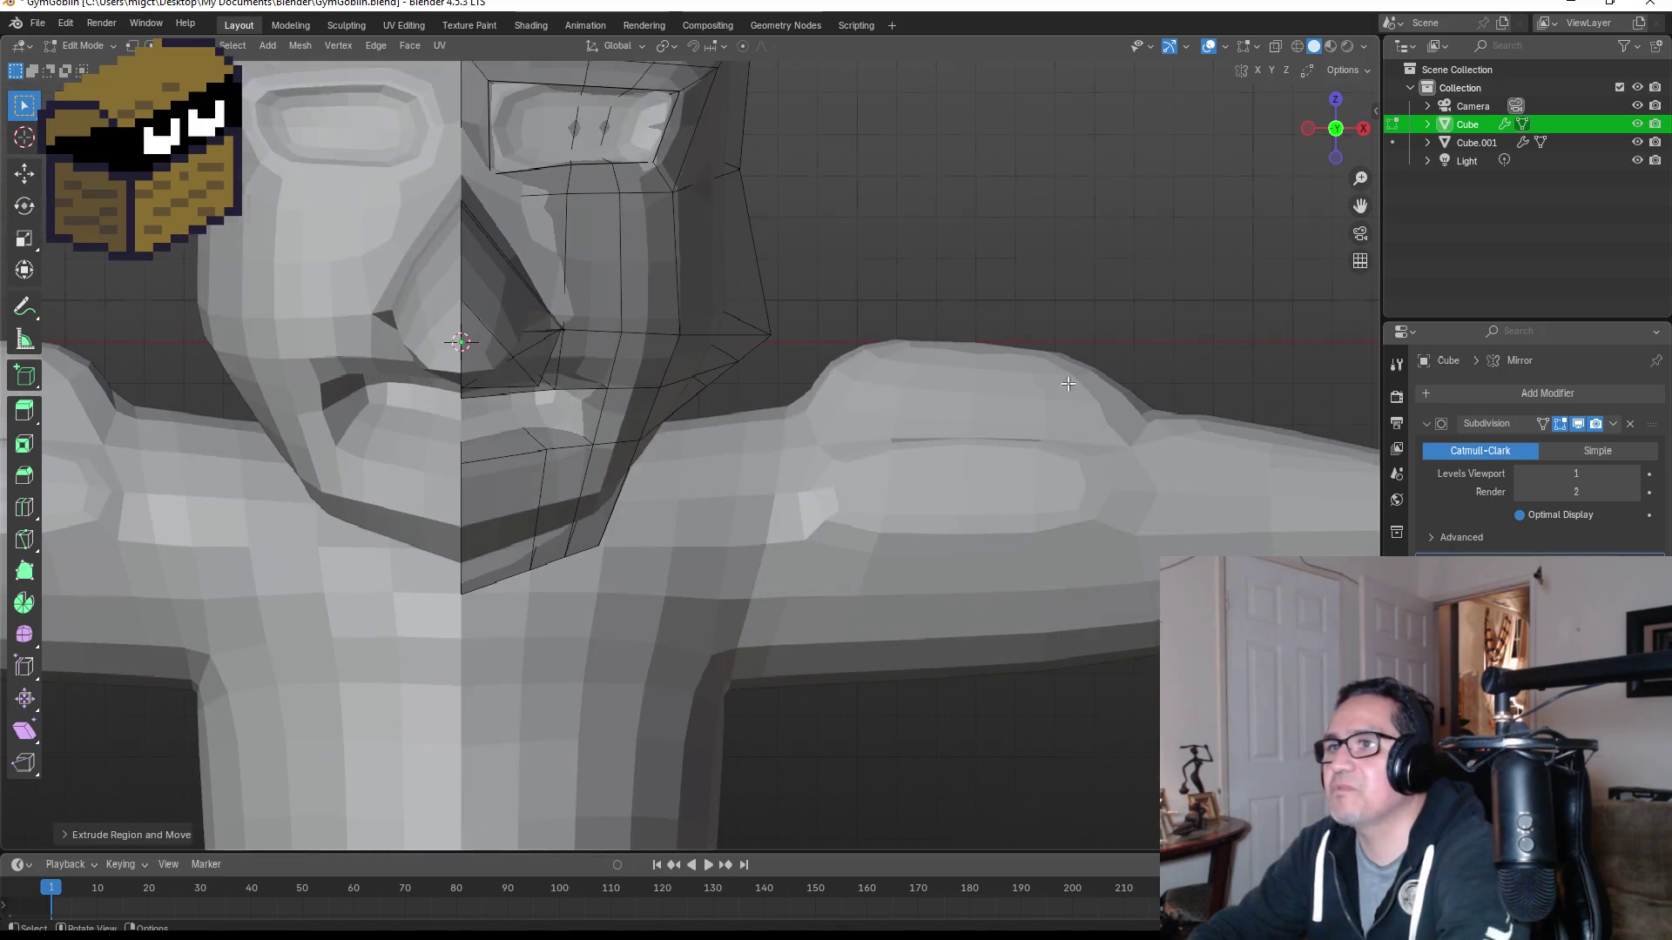
Step: Check the head in Object Mode, then raise the lower-lip vertices slightly
scroll(691, 503, "down", 3)
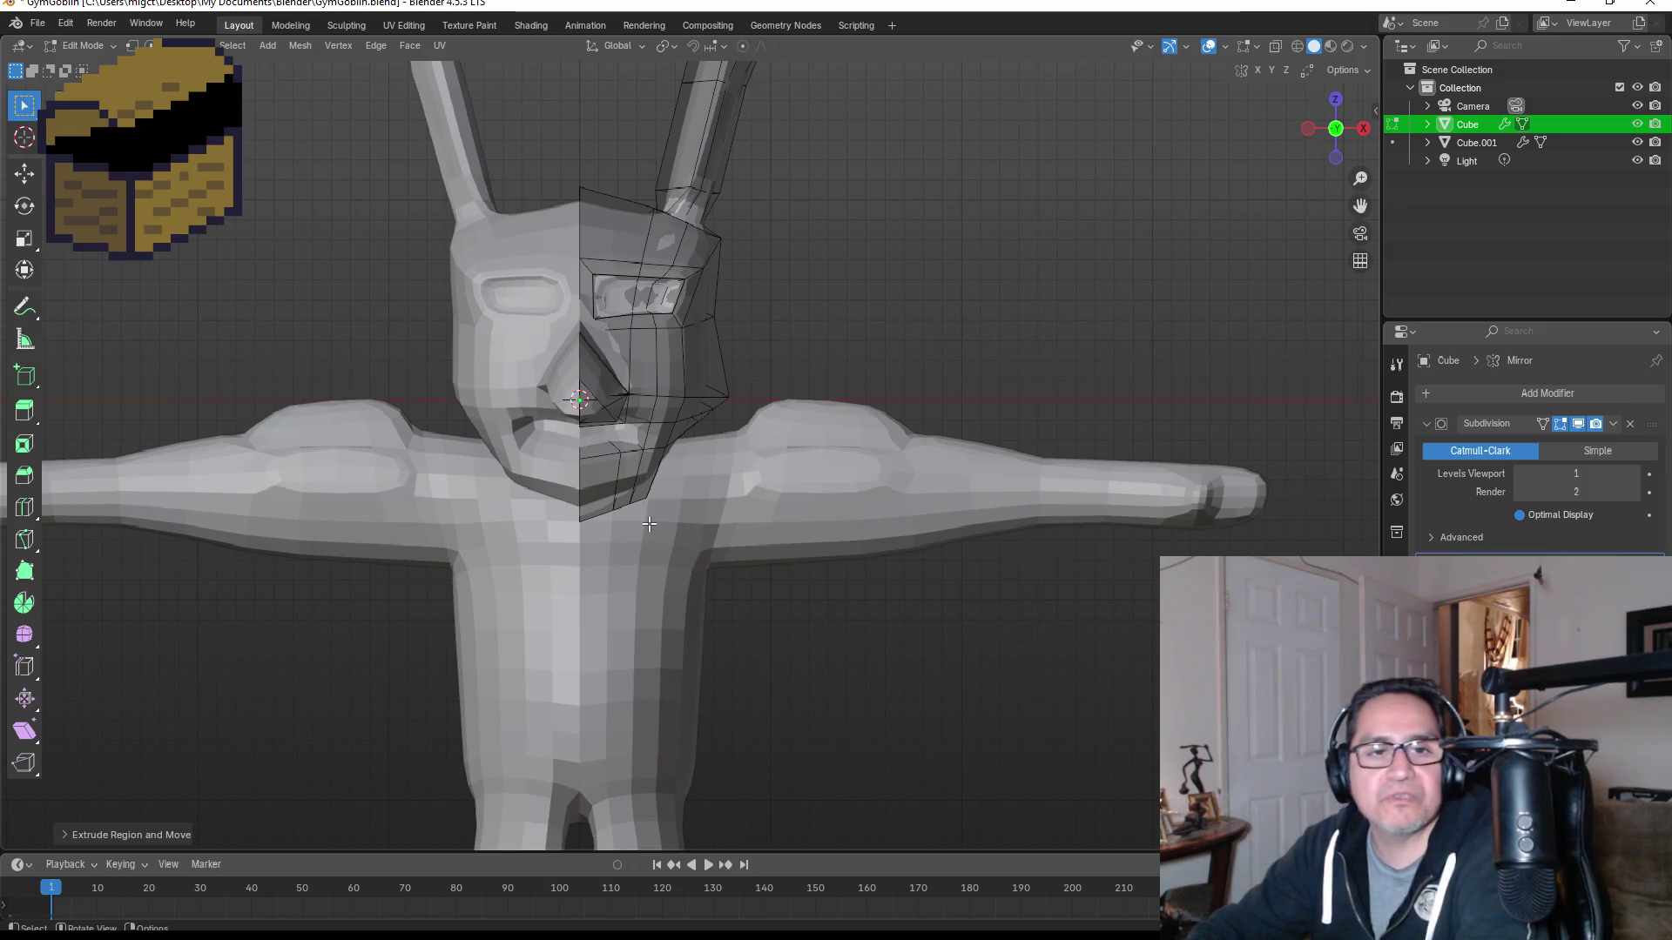
key("Tab")
scroll(624, 456, "up", 5)
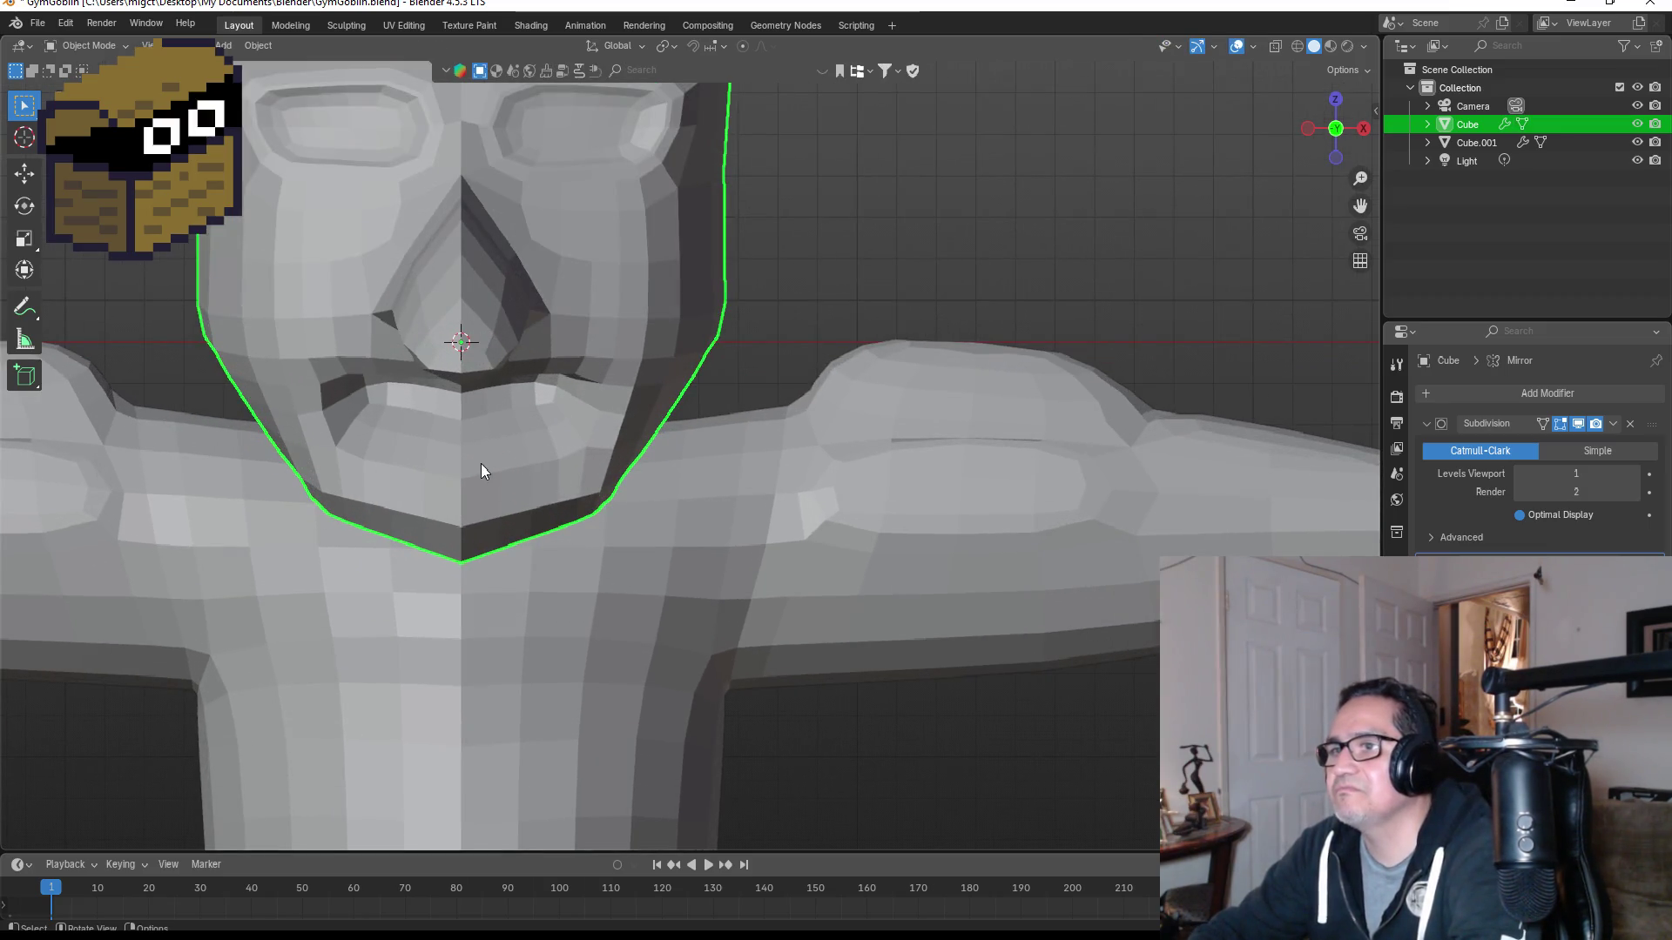
key("Tab")
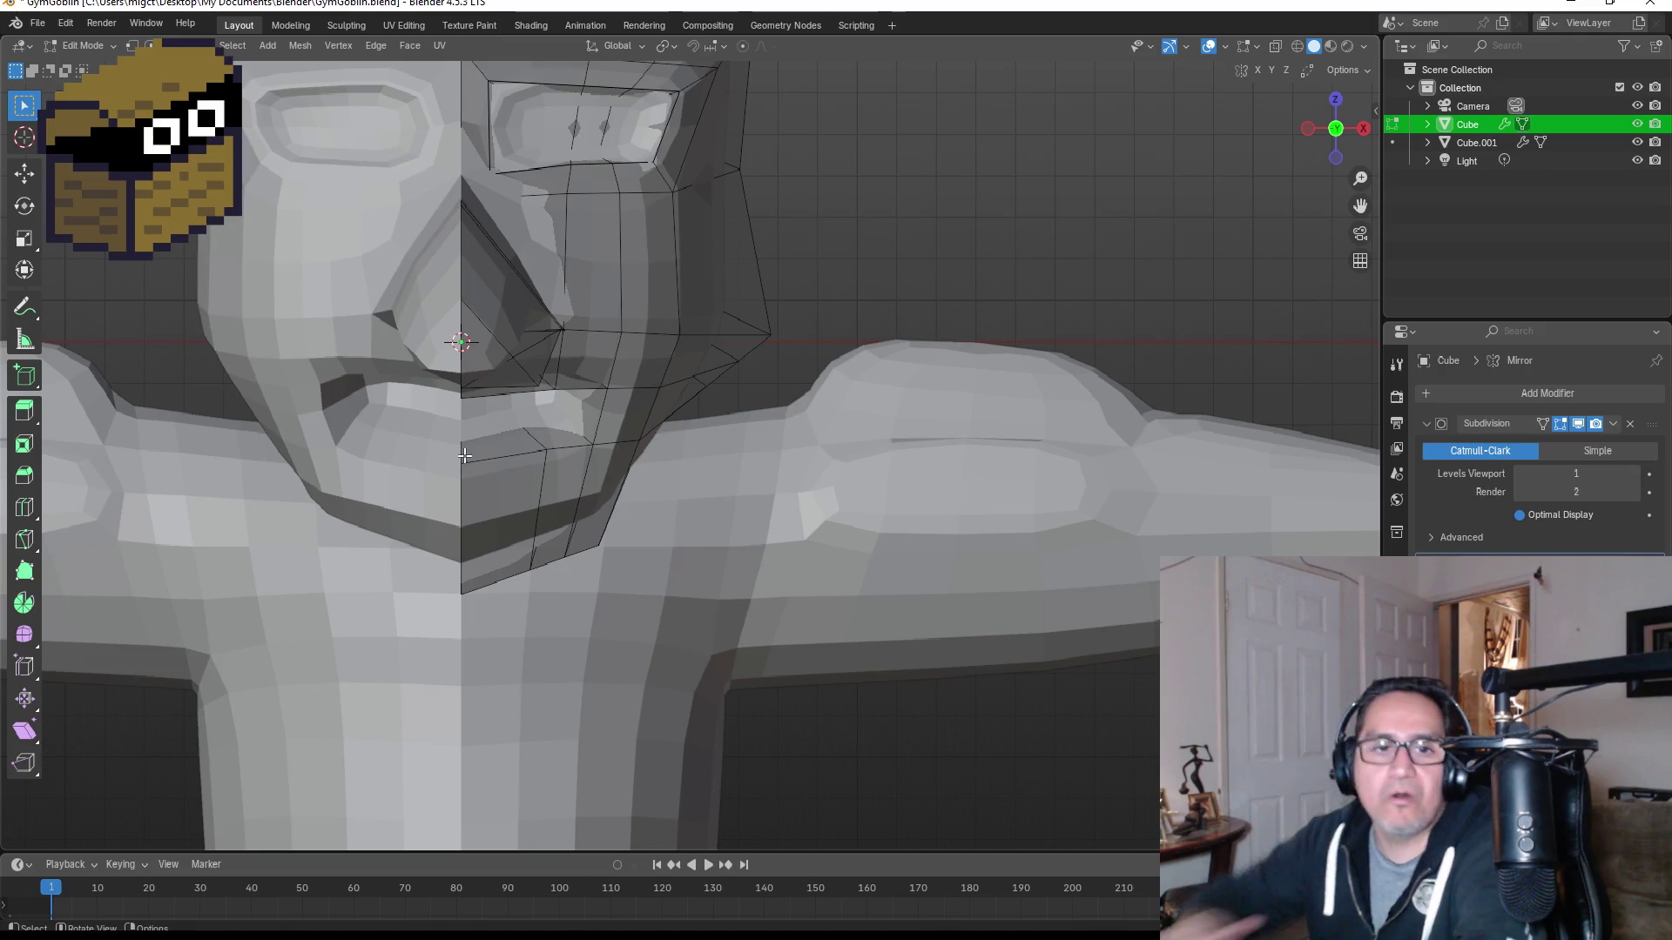
scroll(461, 415, "up", 2)
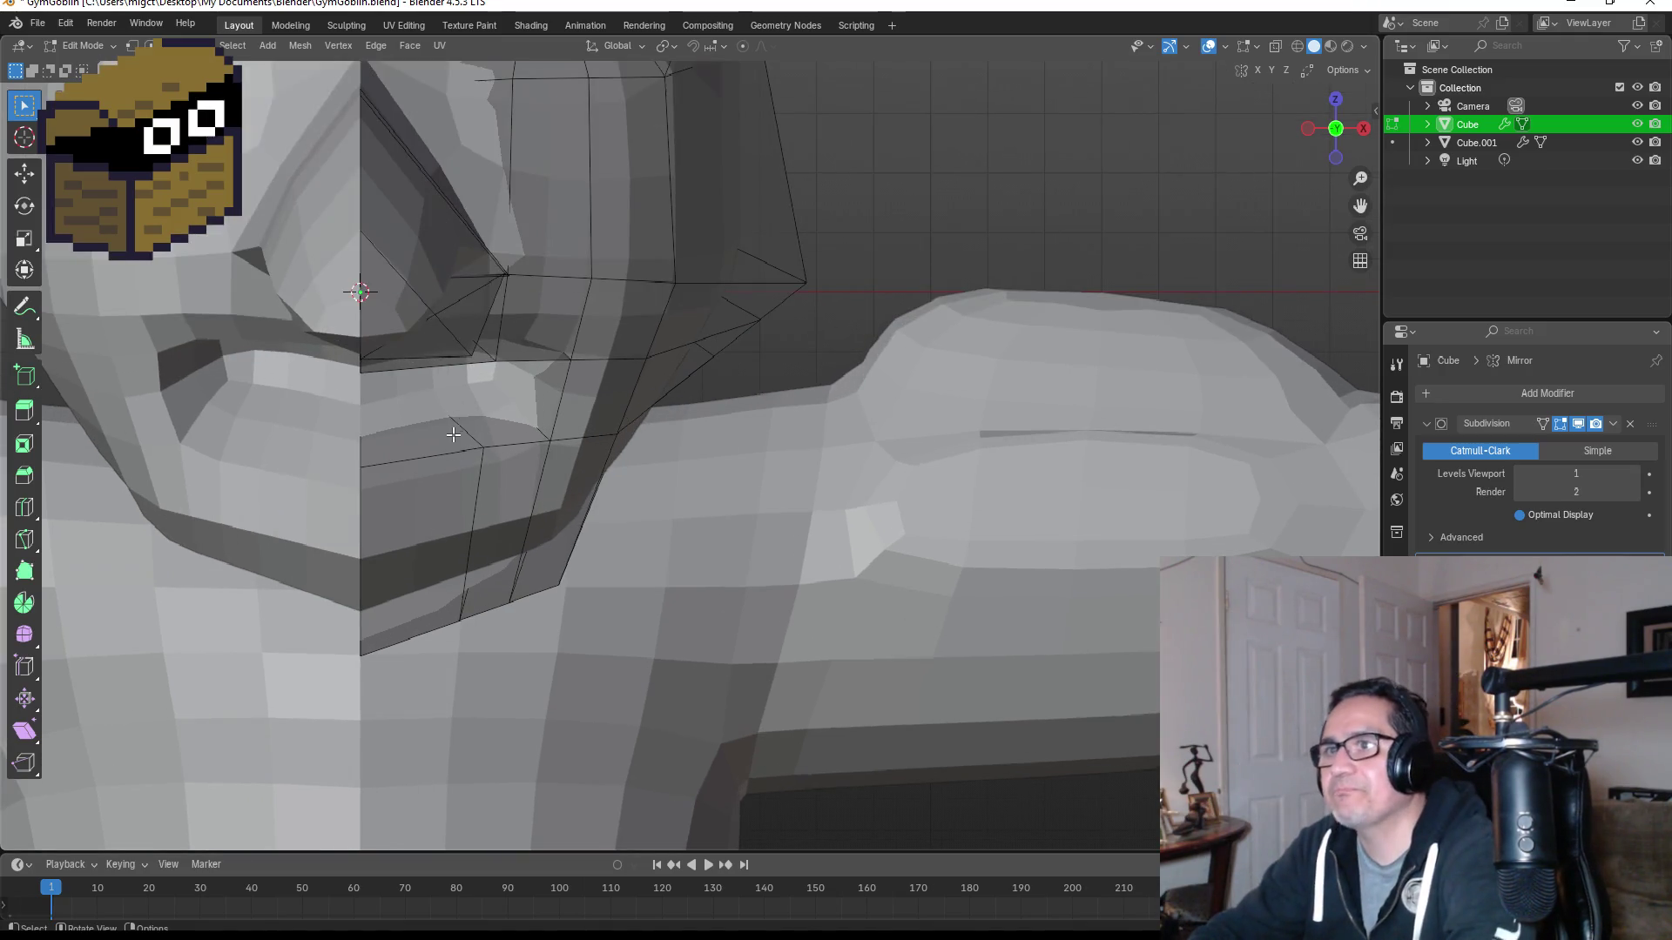
left_click(131, 45)
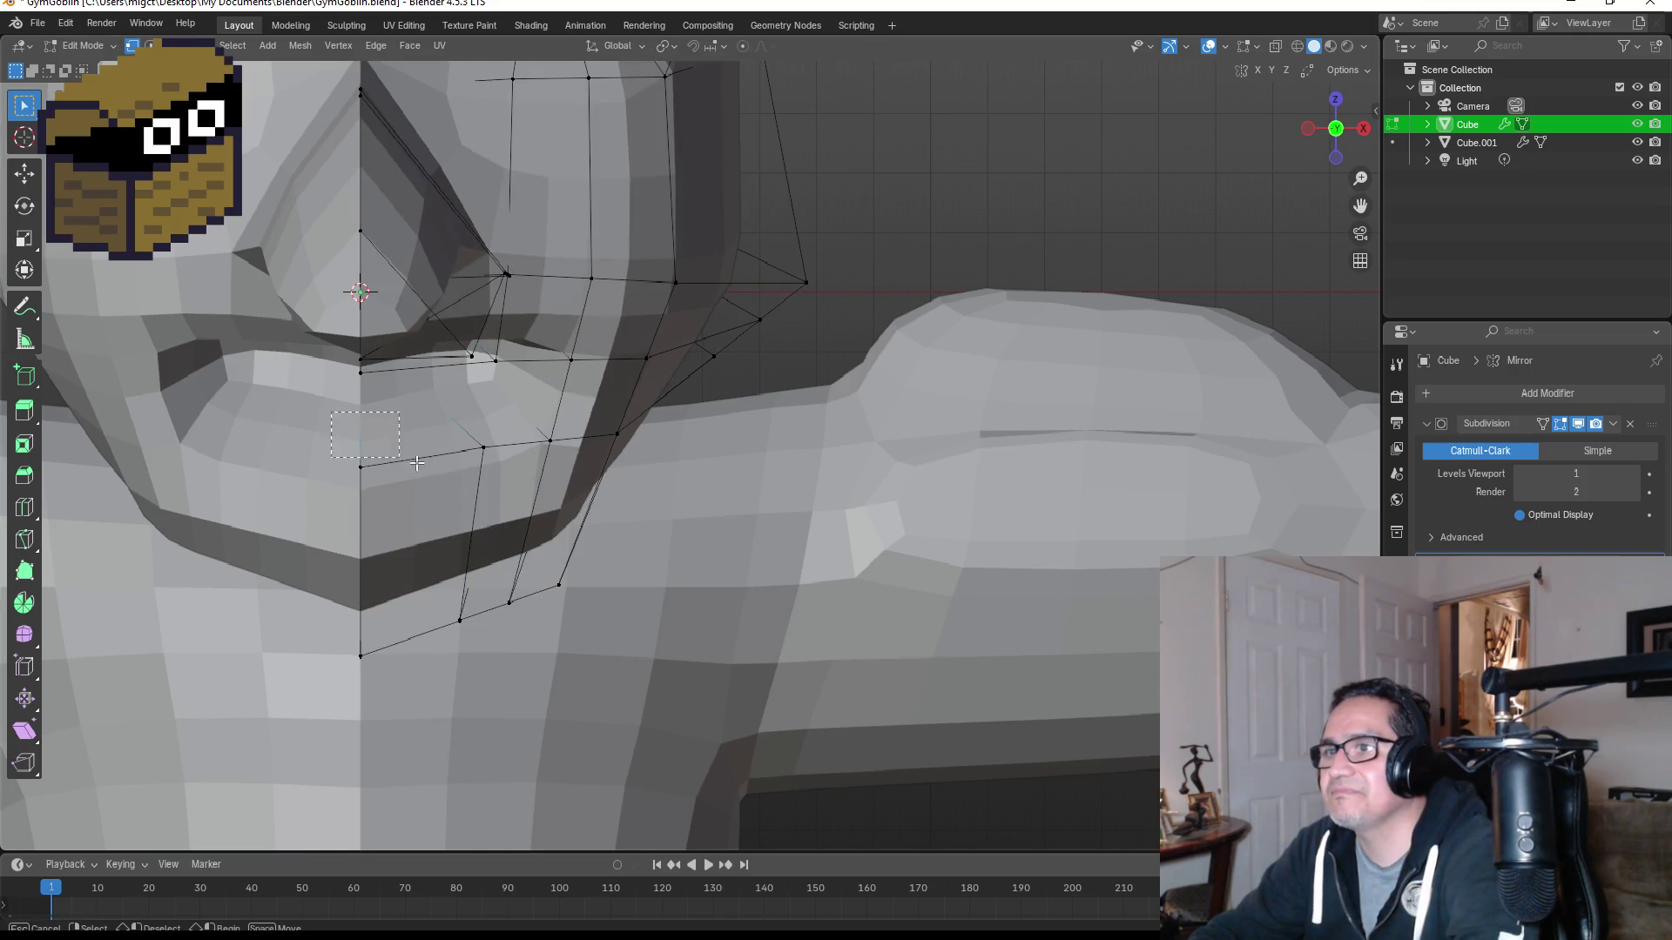
left_click_drag(559, 478, 559, 478)
key("g")
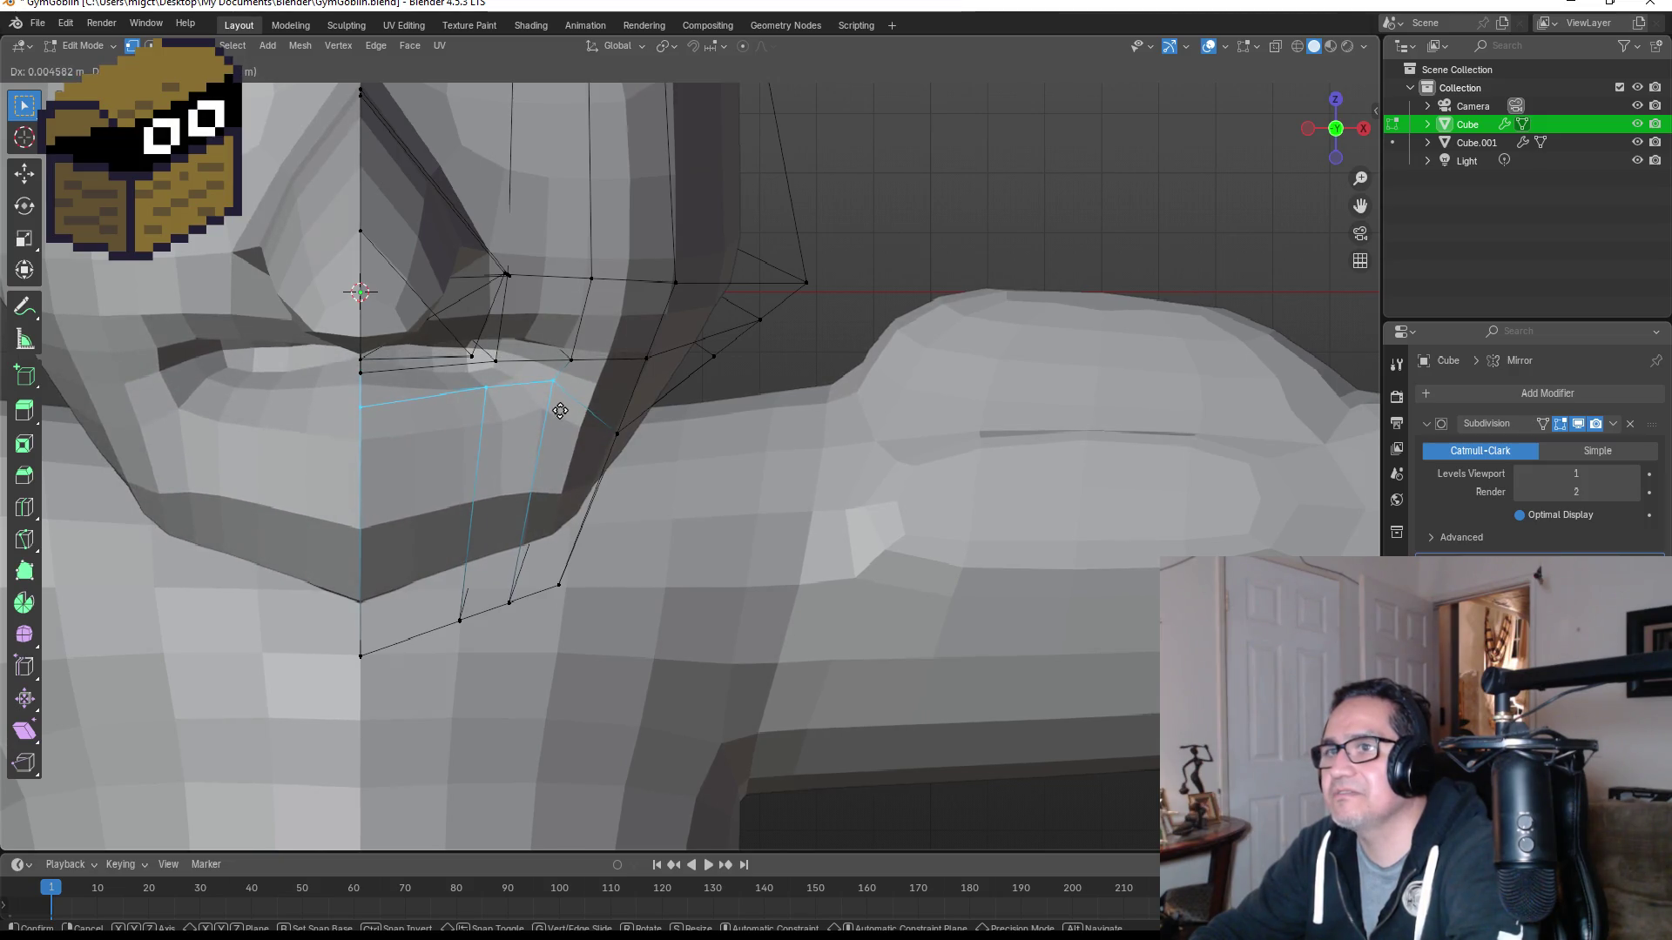
left_click(558, 429)
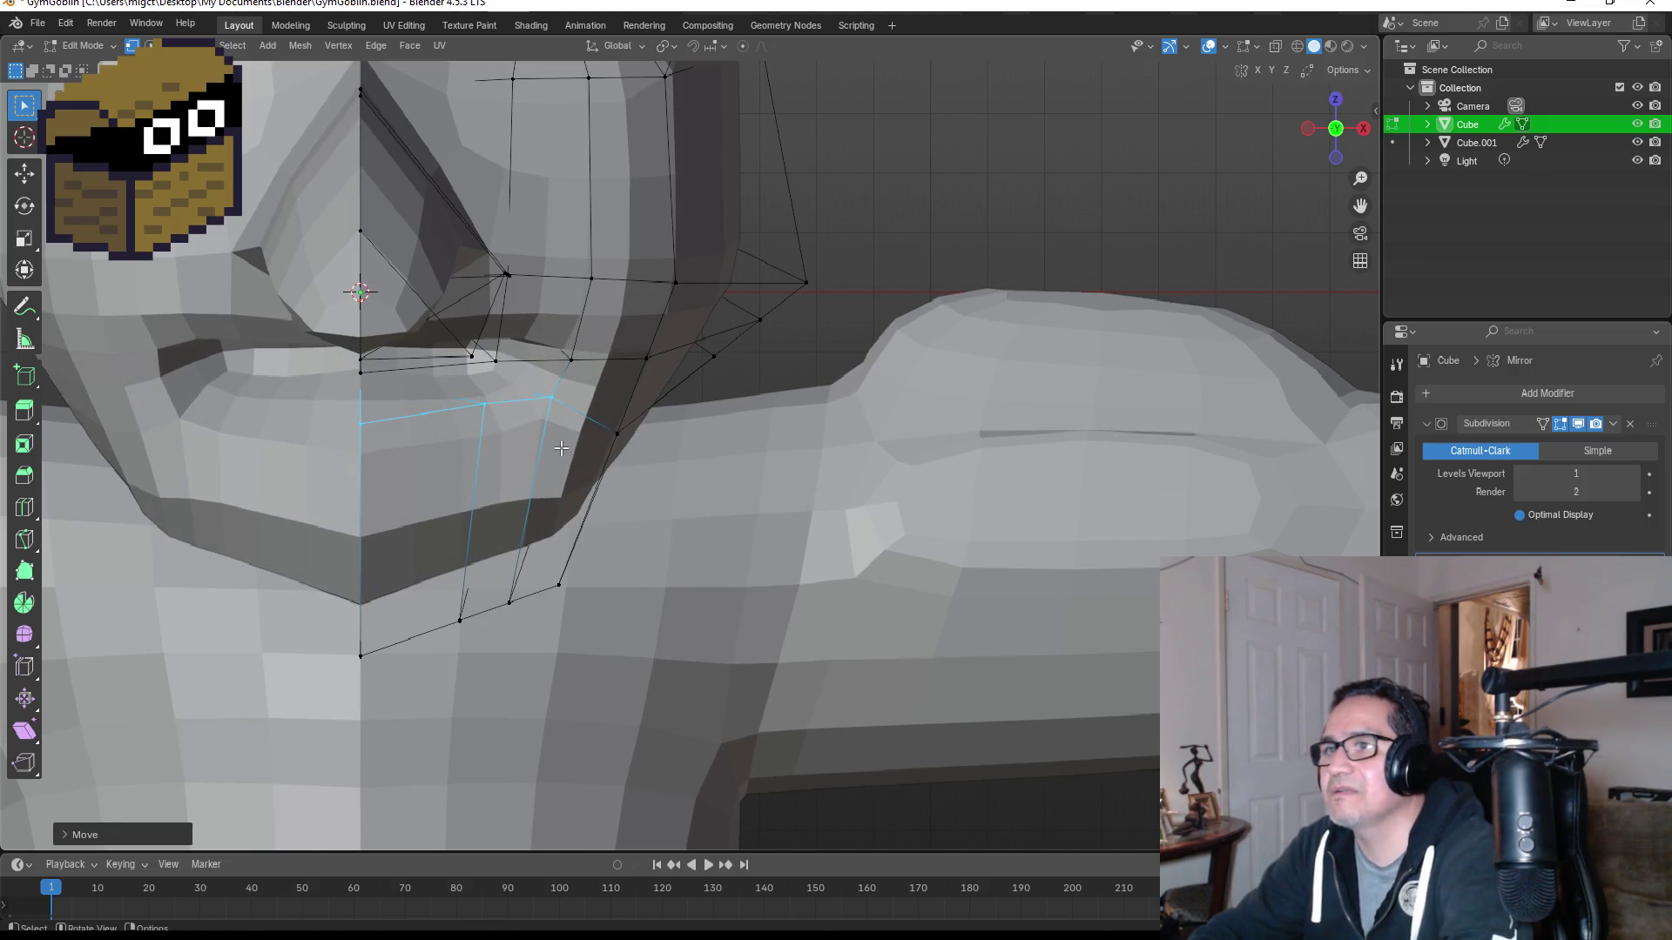
Step: Leave Edit Mode and orbit around the whole figure, ending on the front view
key("Tab")
scroll(596, 452, "down", 4)
scroll(642, 441, "up", 4)
middle_click_drag(656, 403, 581, 360)
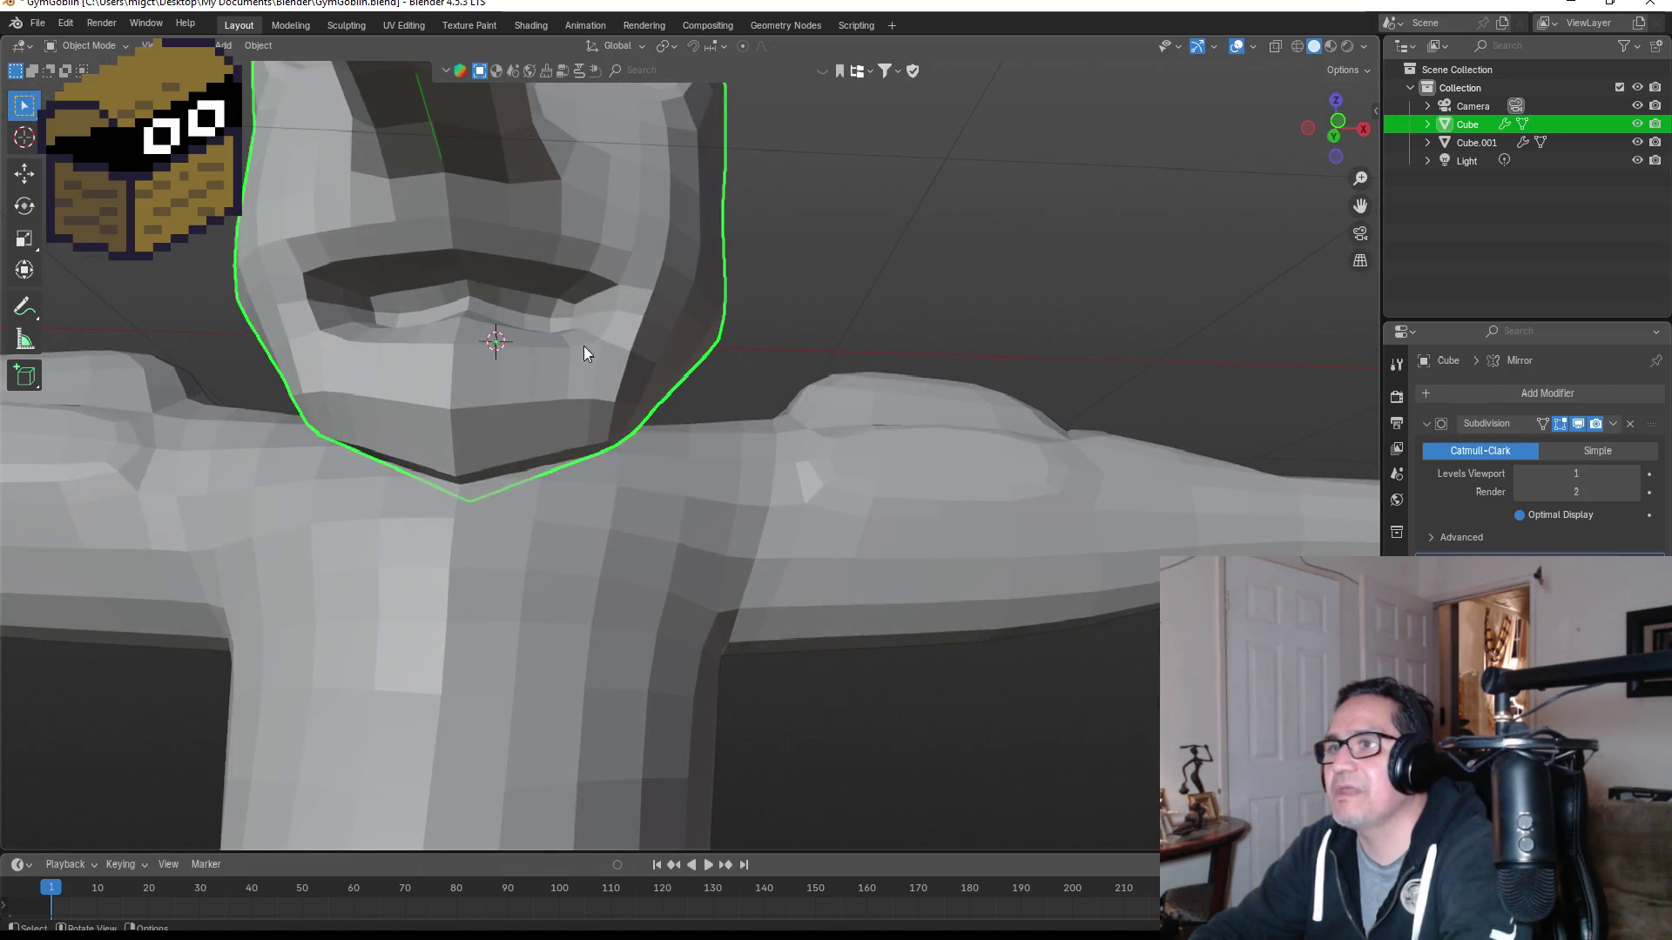
scroll(582, 360, "down", 5)
mouse_move(760, 307)
middle_mouse_down()
mouse_move(669, 324)
mouse_move(673, 341)
middle_mouse_up()
mouse_move(796, 336)
middle_mouse_down()
mouse_move(671, 360)
mouse_move(795, 343)
mouse_move(815, 368)
middle_mouse_up()
scroll(815, 376, "down", 5)
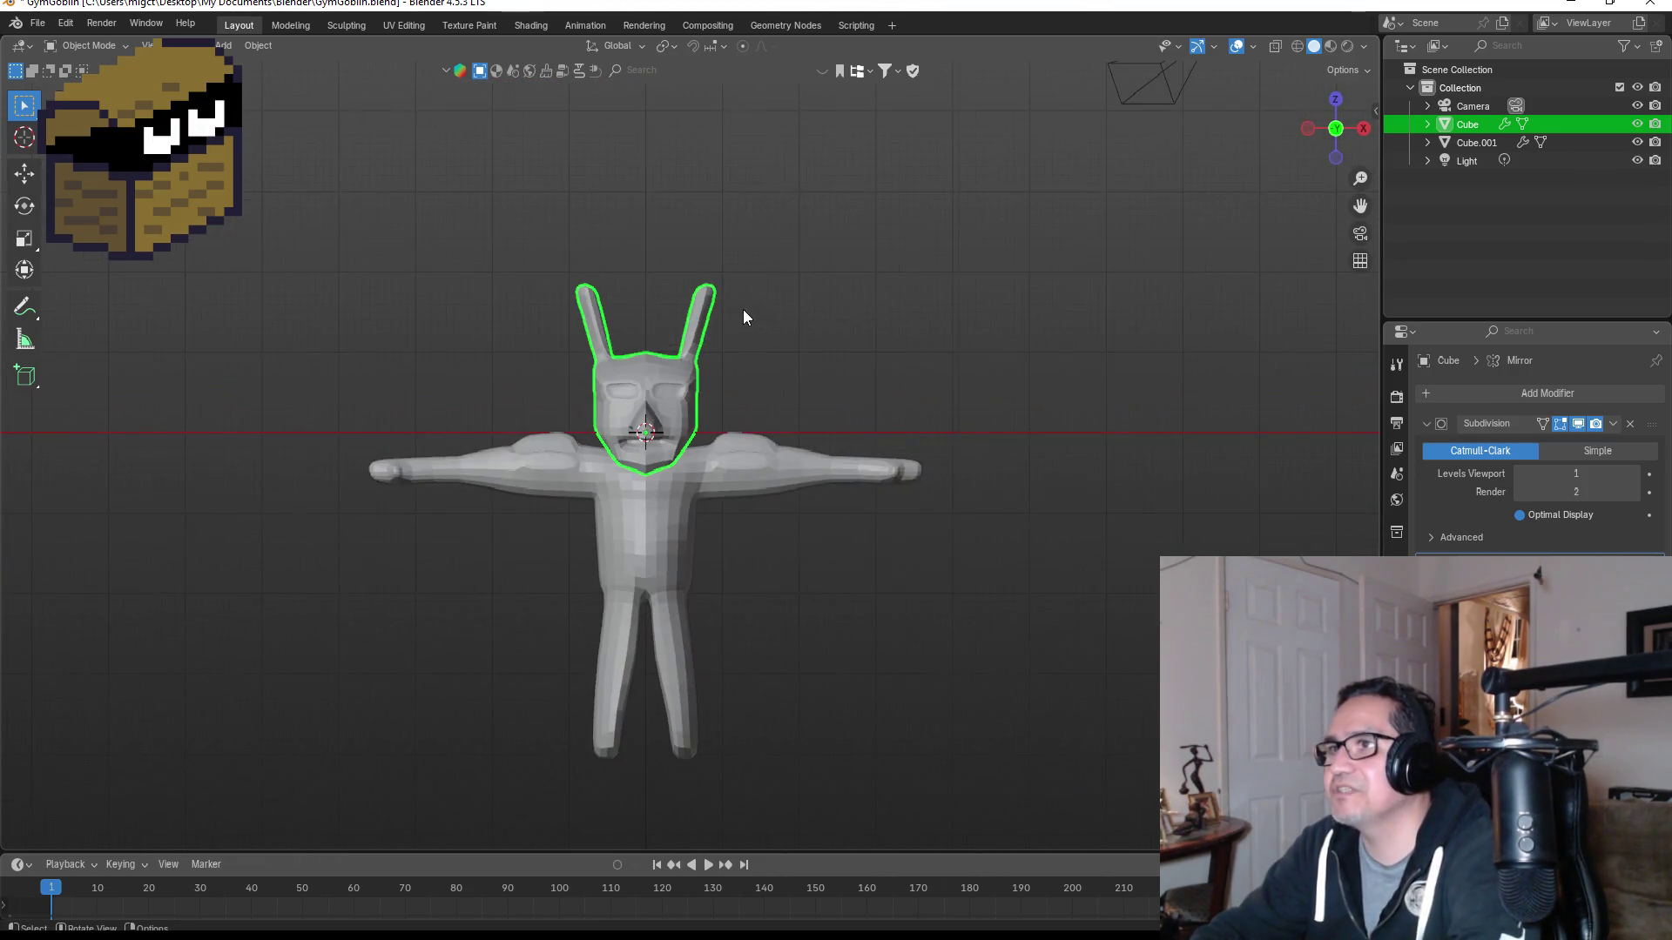
scroll(718, 376, "up", 5)
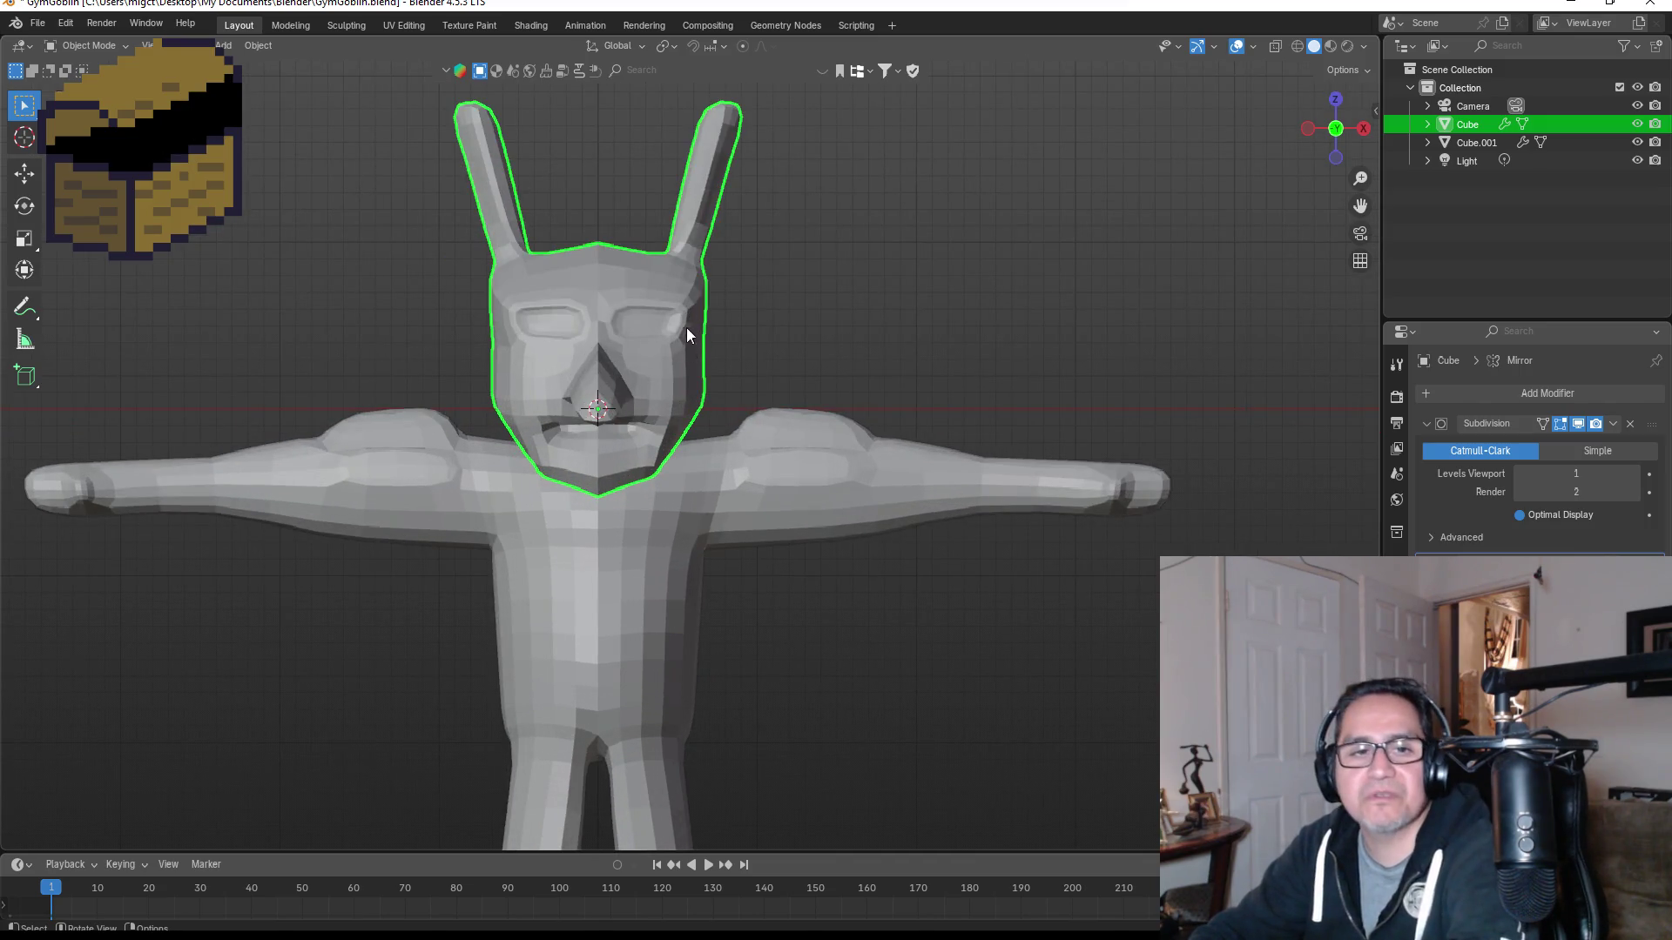
scroll(605, 462, "down", 3)
mouse_move(686, 341)
middle_mouse_down()
mouse_move(541, 376)
mouse_move(817, 369)
middle_mouse_up()
key("KP_1")
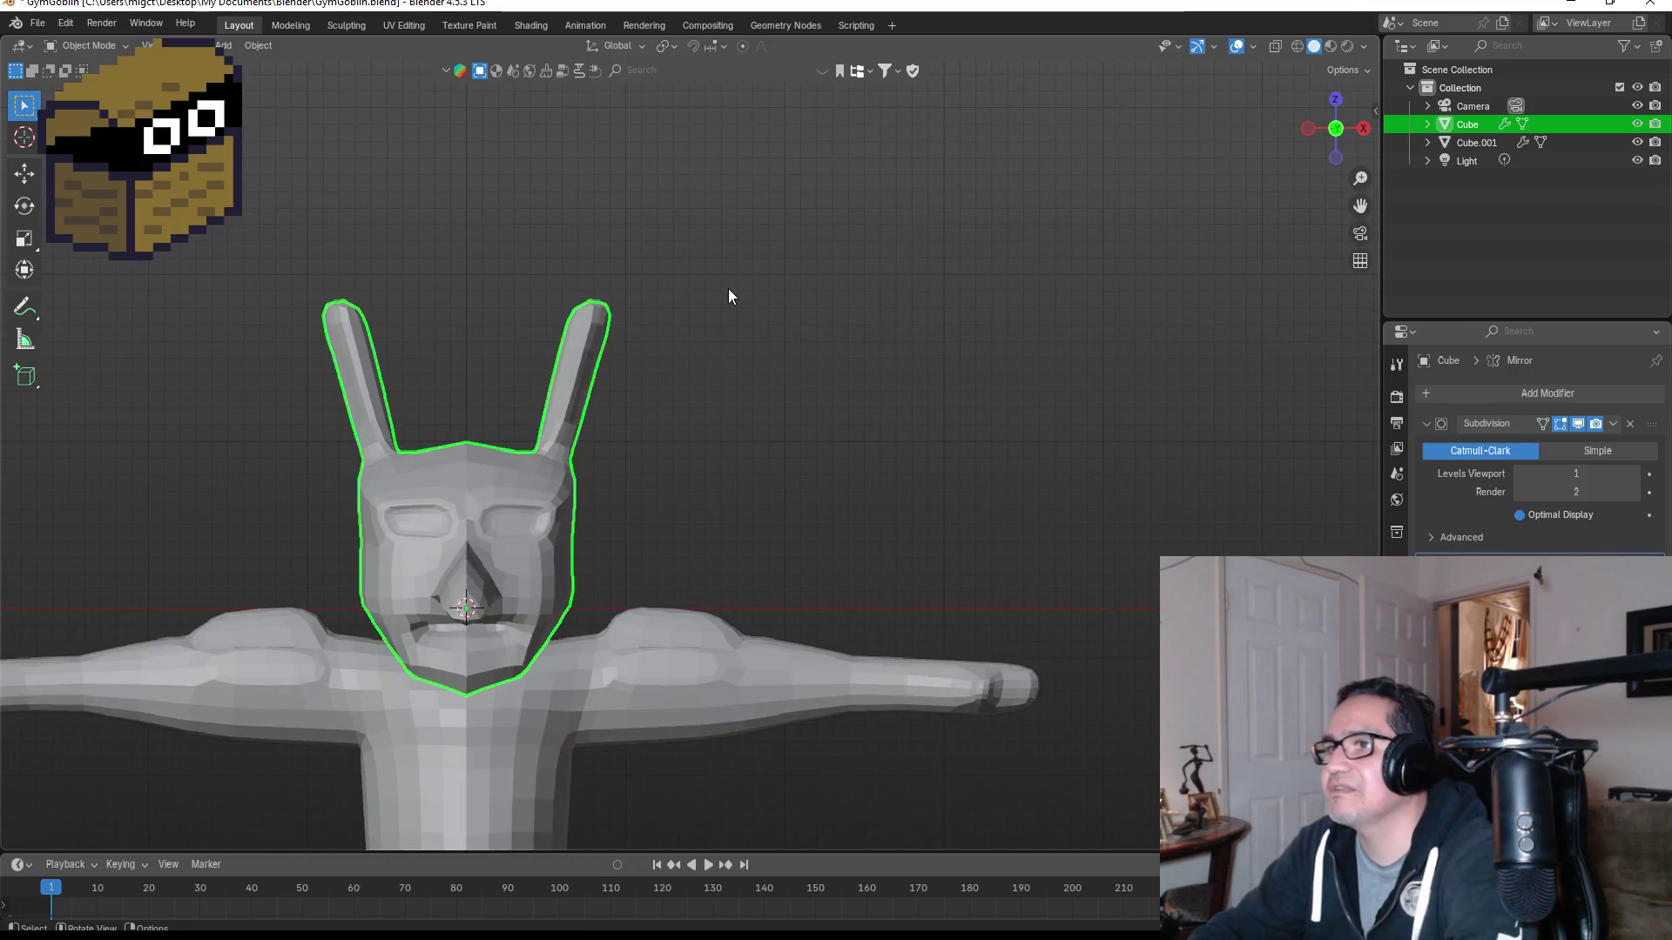
scroll(728, 289, "up", 4)
Step: Pull the ear's upper-left vertex outward, undoing the second move
key("Tab")
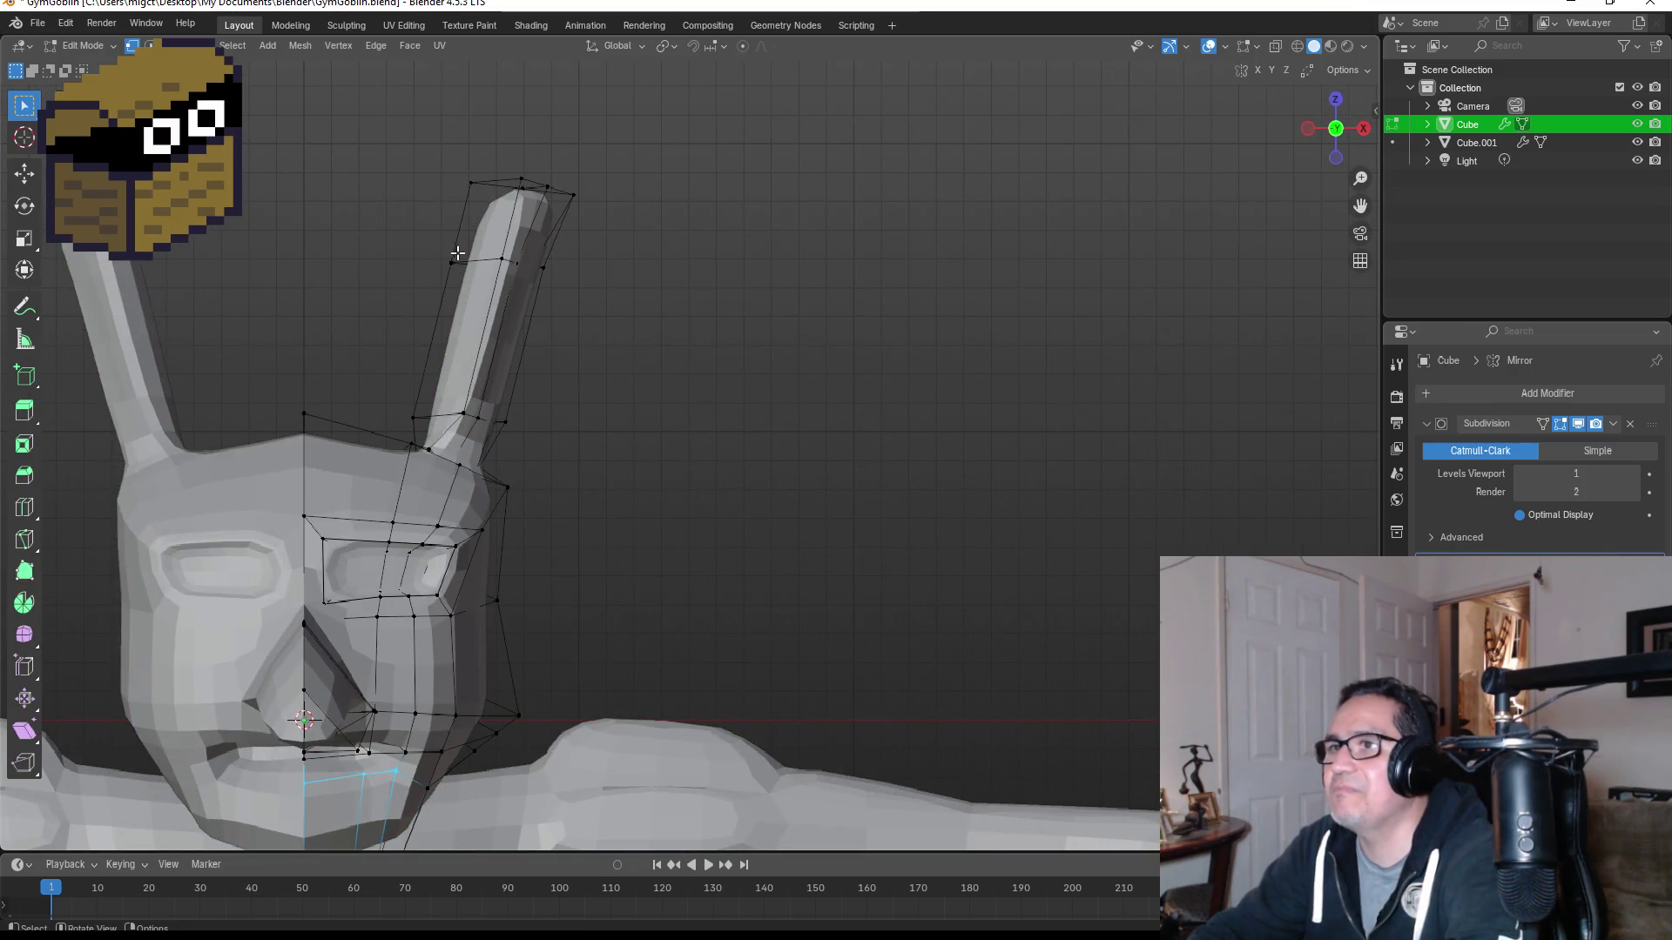
left_click_drag(441, 246, 462, 298)
key("g")
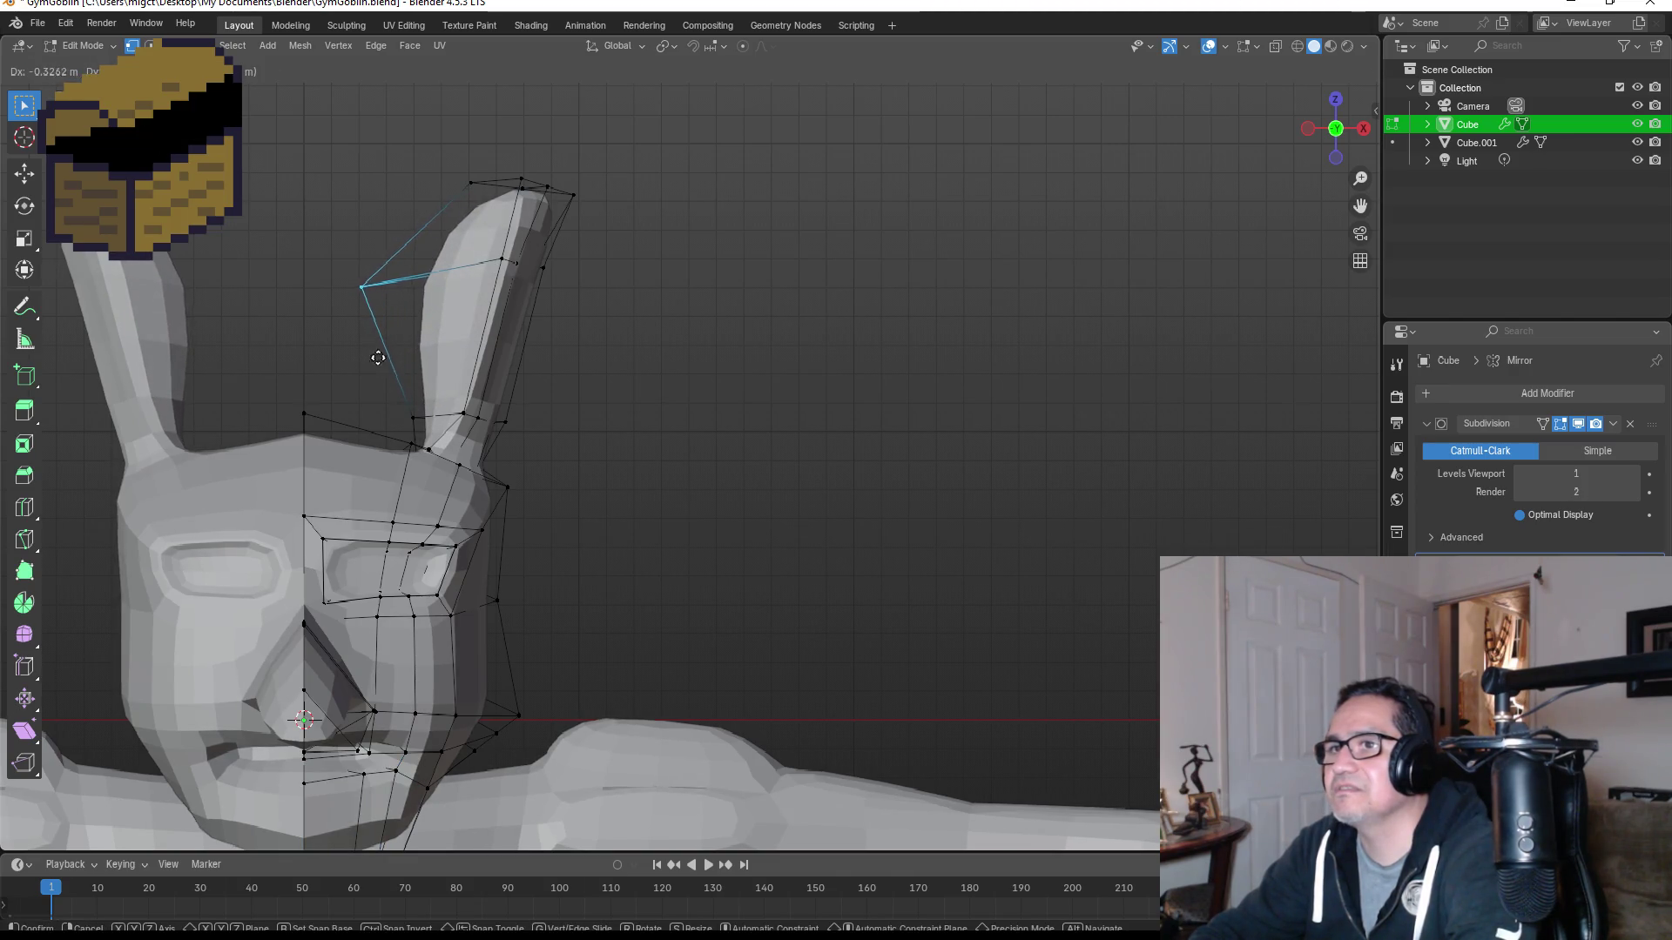
left_click(397, 336)
mouse_move(397, 336)
middle_mouse_down()
mouse_move(665, 280)
mouse_move(513, 305)
mouse_move(557, 301)
middle_mouse_up()
key("g")
left_click(777, 284)
mouse_move(871, 257)
middle_mouse_down()
mouse_move(797, 301)
mouse_move(821, 262)
middle_mouse_up()
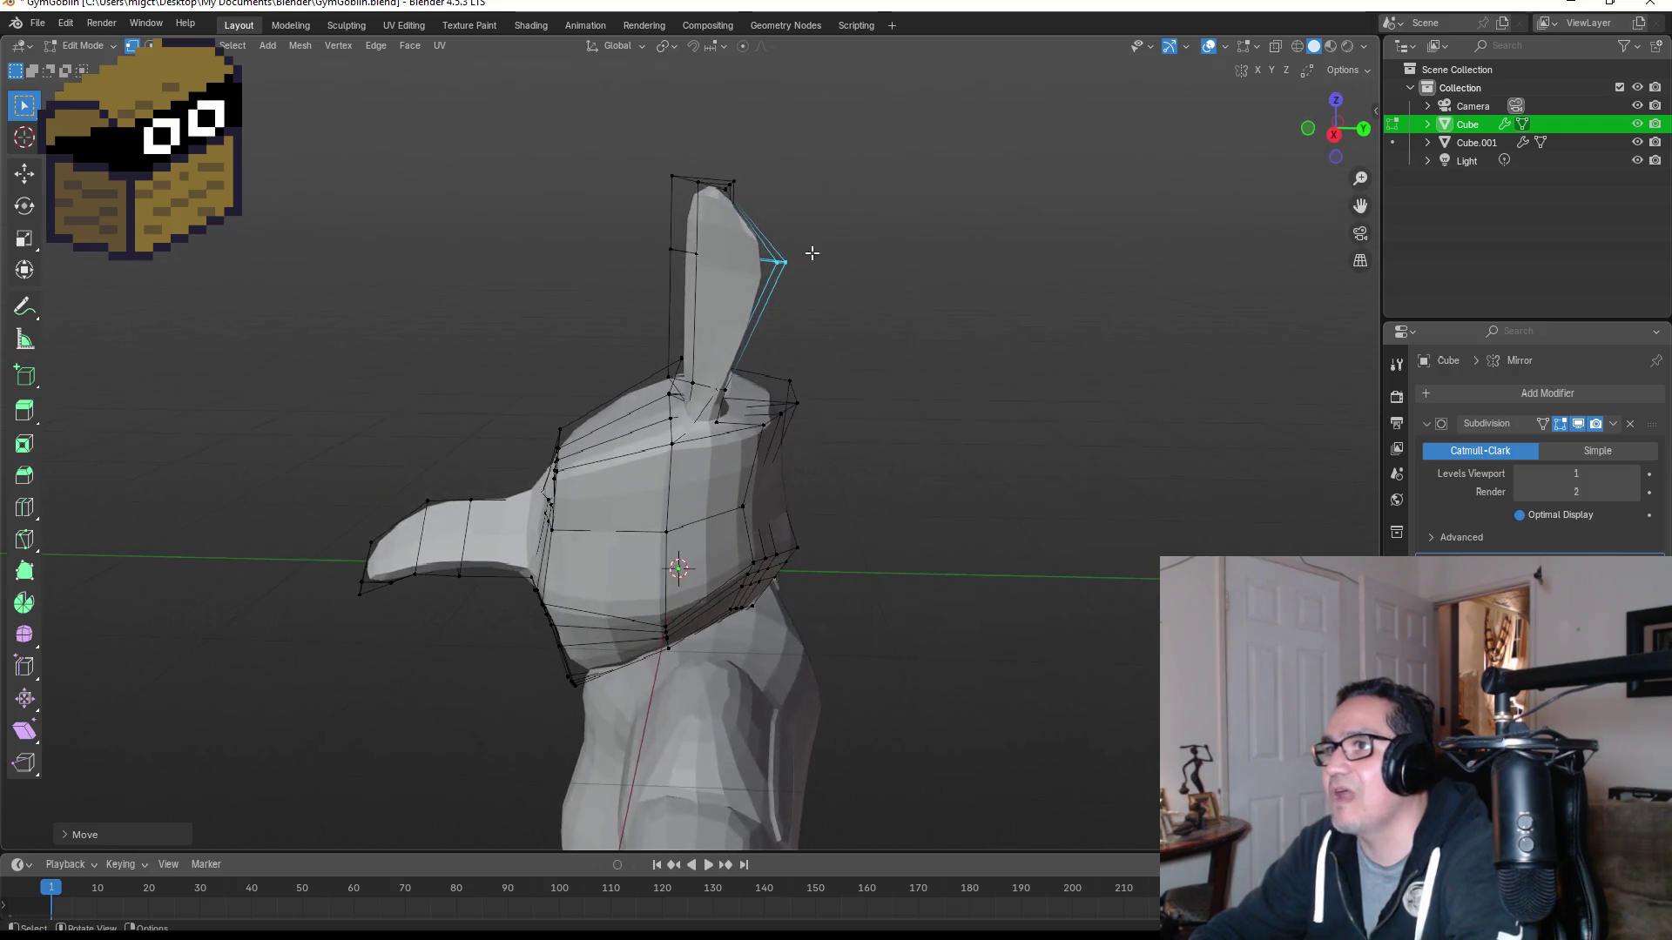
key("ctrl+z")
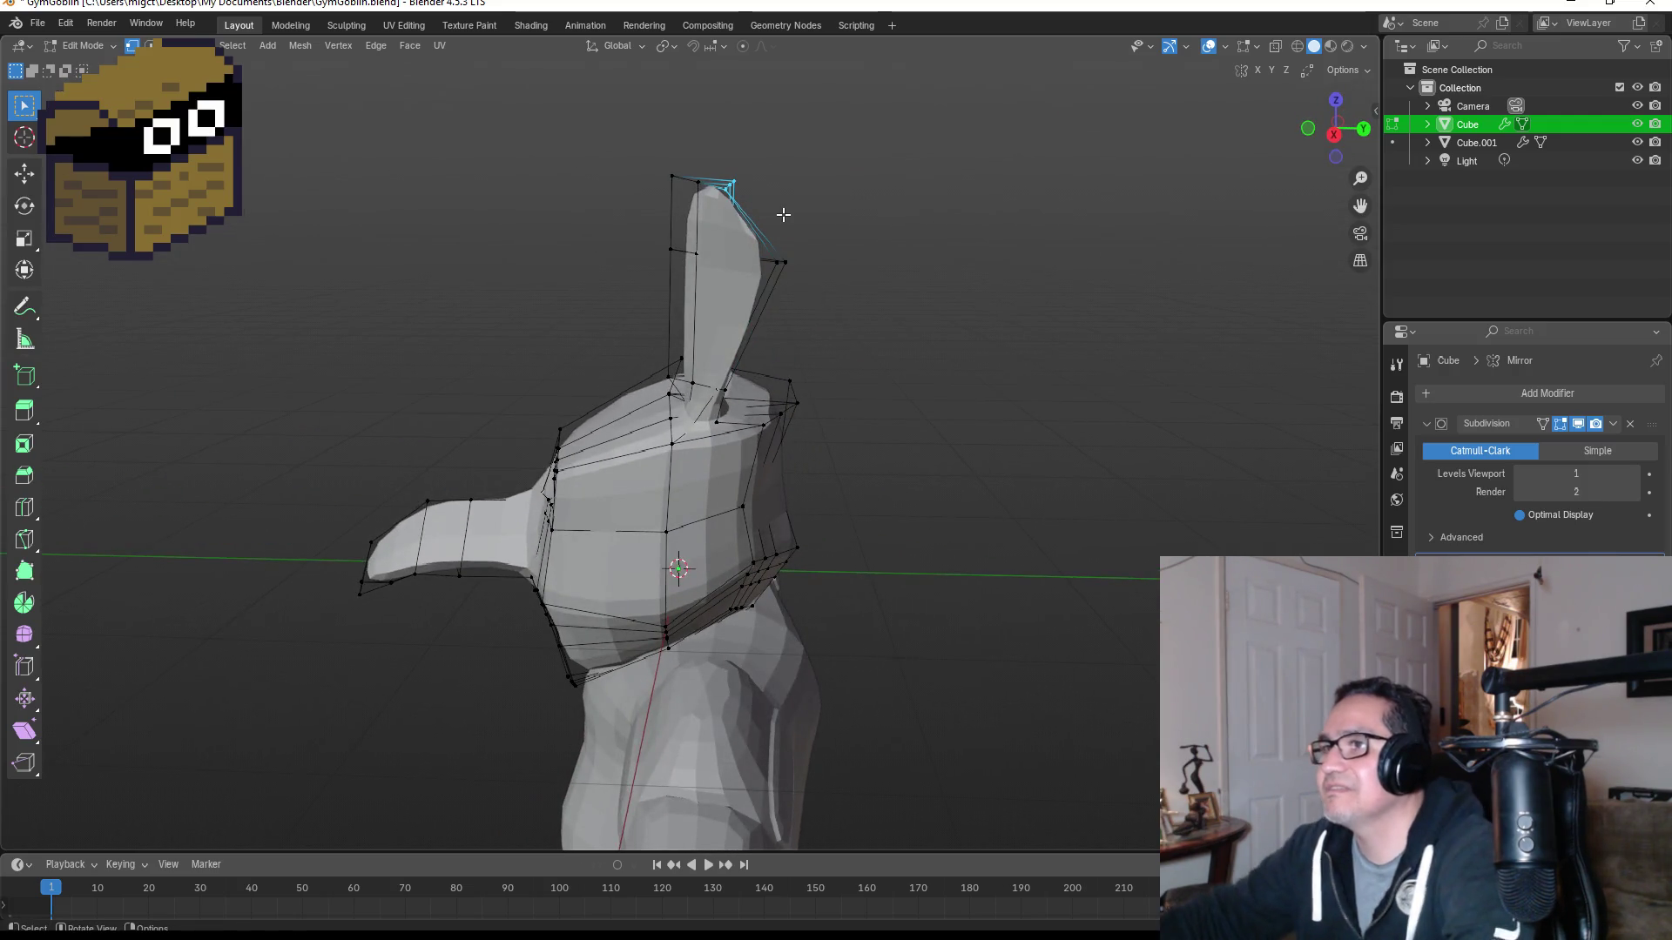
Step: Merge the ear-tip vertices at center and pull the tip outward
key("m")
left_click(783, 215)
mouse_move(791, 216)
middle_mouse_down()
mouse_move(549, 239)
mouse_move(1059, 249)
mouse_move(1001, 261)
middle_mouse_up()
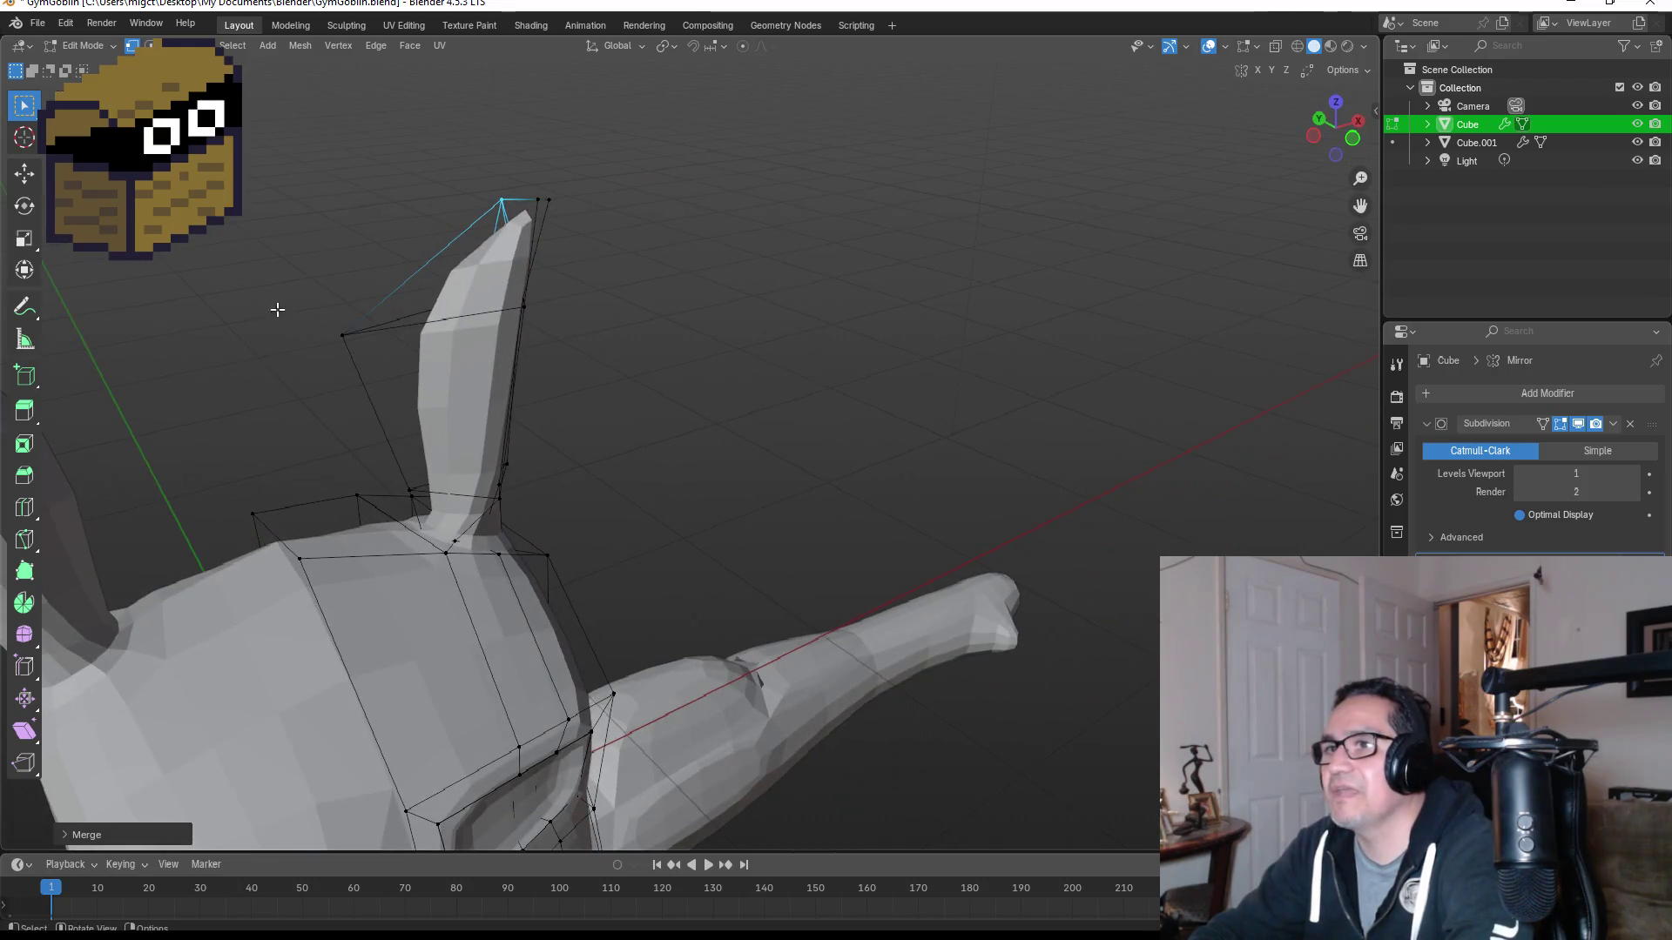
key("g")
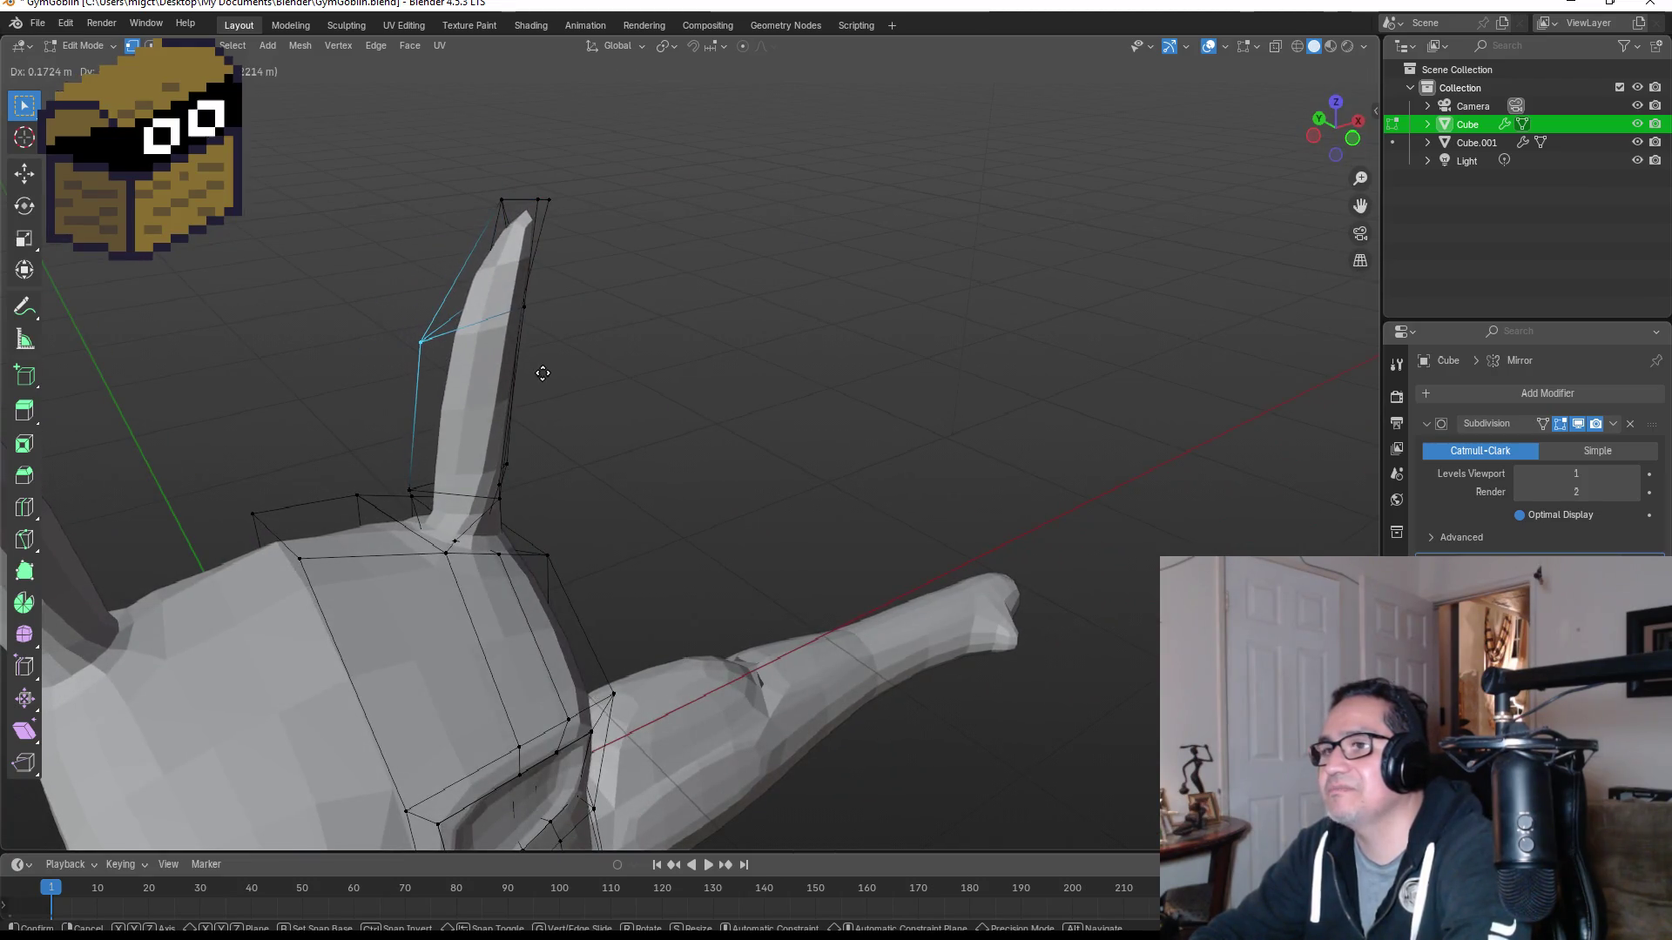
left_click(546, 373)
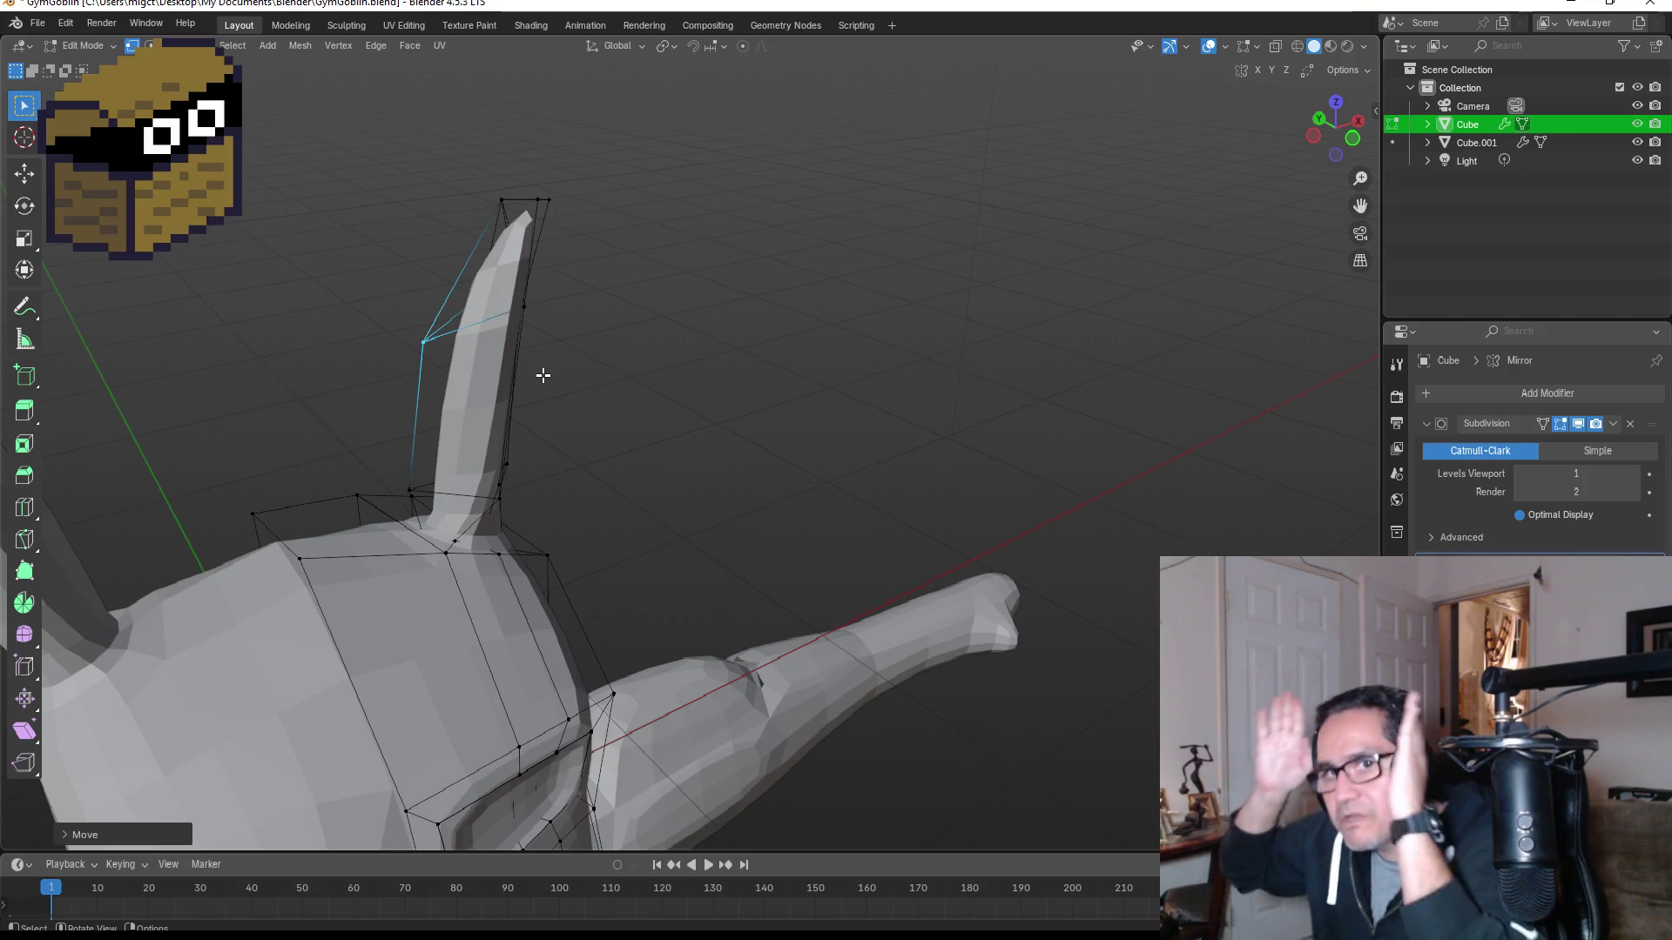
mouse_move(590, 317)
middle_mouse_down()
mouse_move(615, 354)
mouse_move(491, 337)
middle_mouse_up()
key("KP_1")
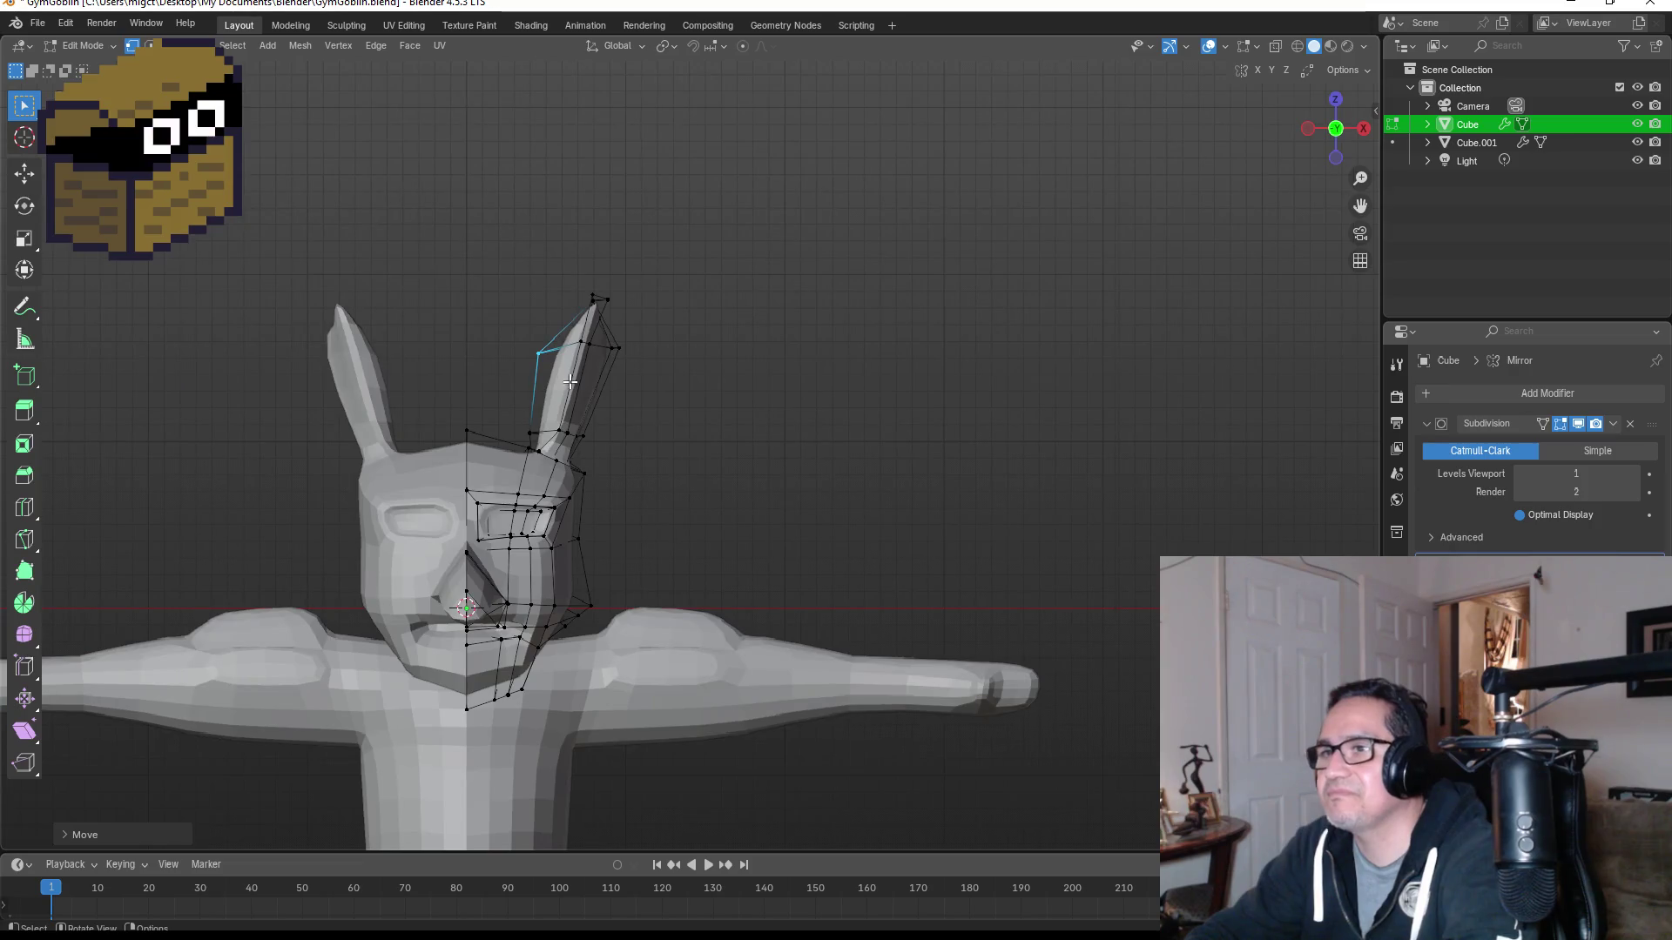
scroll(521, 277, "up", 3)
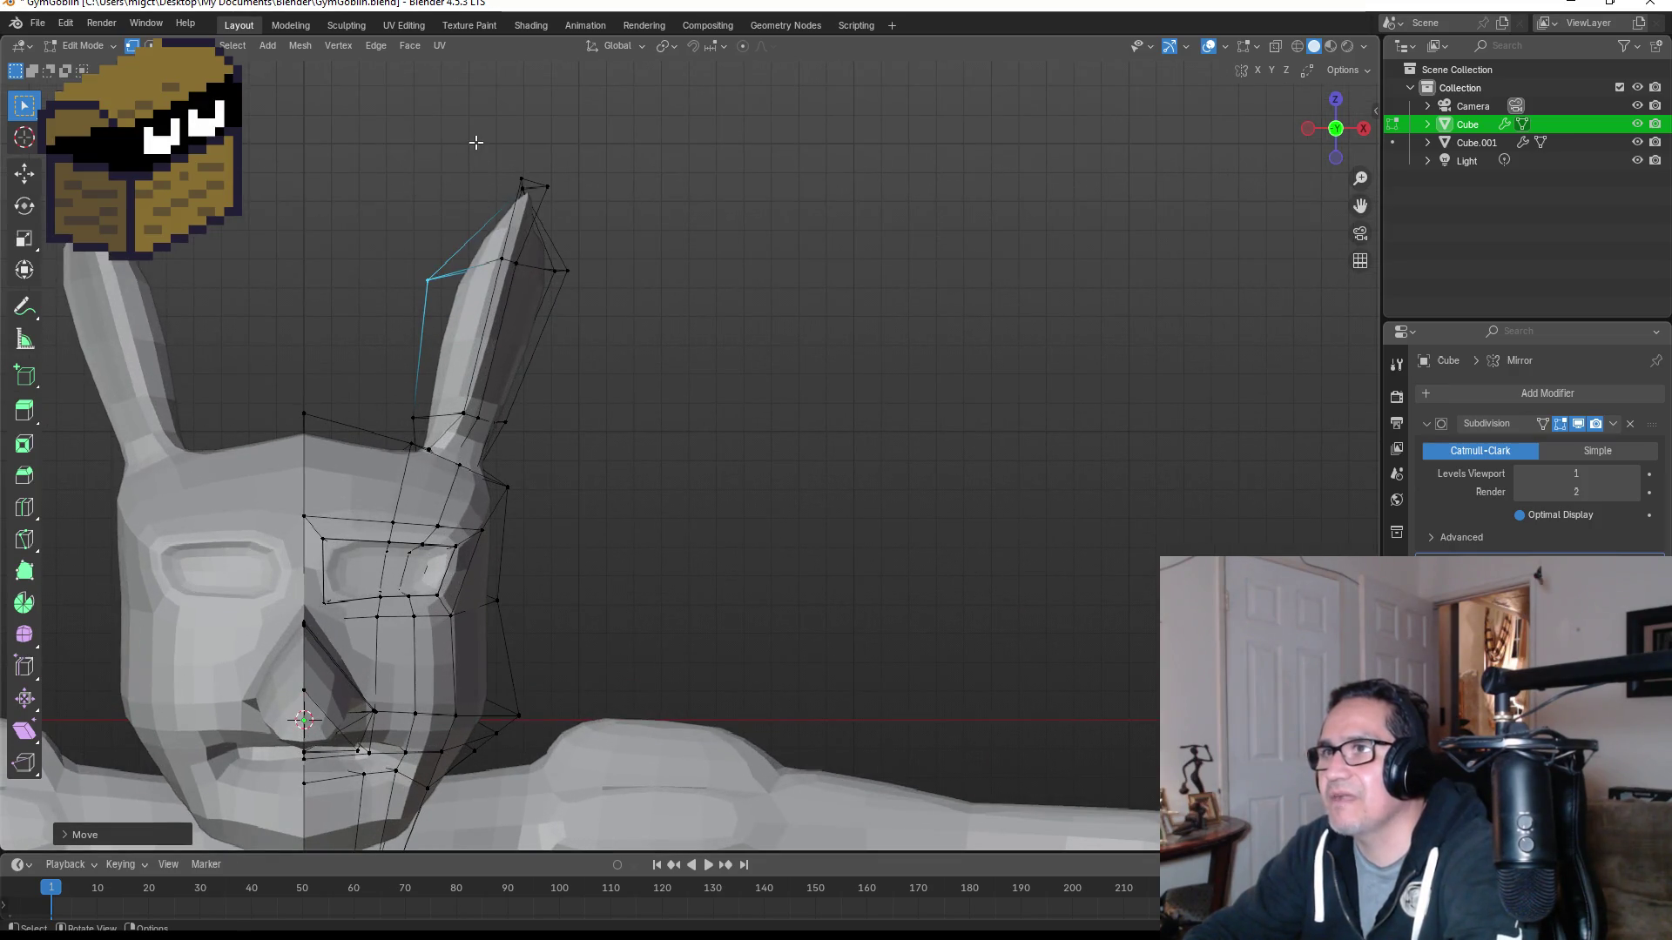
Step: Nudge the ear's top-tip vertices outward to sharpen the point
left_click_drag(475, 142, 586, 232)
key("g")
right_click(593, 239)
middle_click_drag(791, 149, 689, 259)
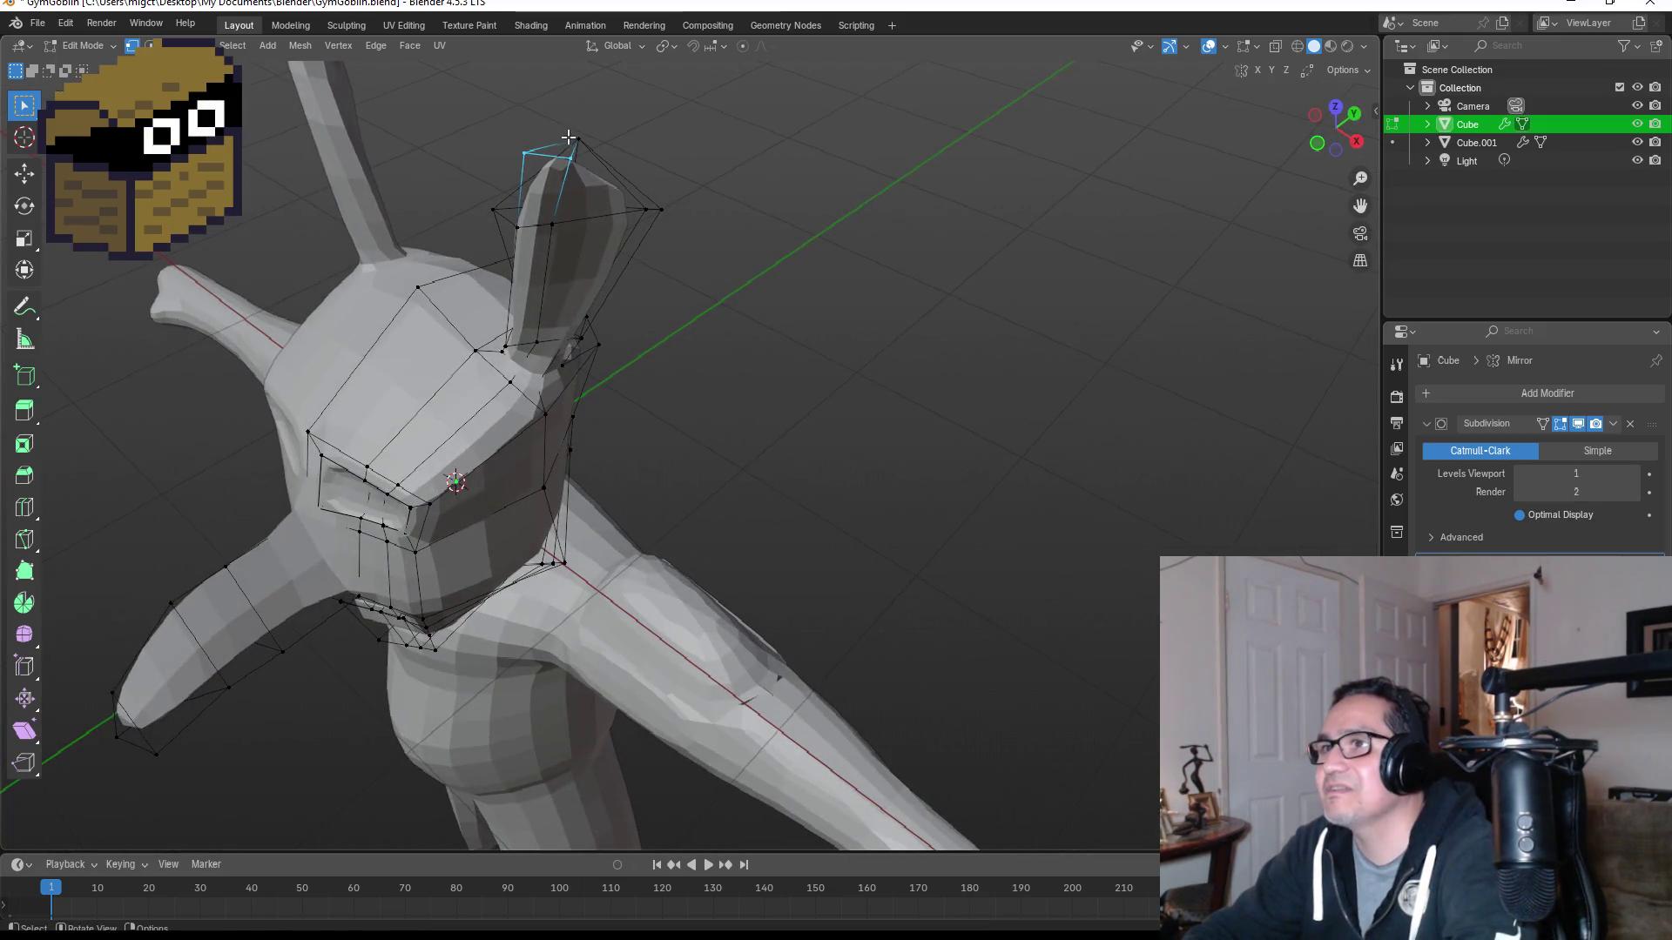
mouse_move(698, 153)
middle_mouse_down()
mouse_move(604, 142)
mouse_move(663, 146)
middle_mouse_up()
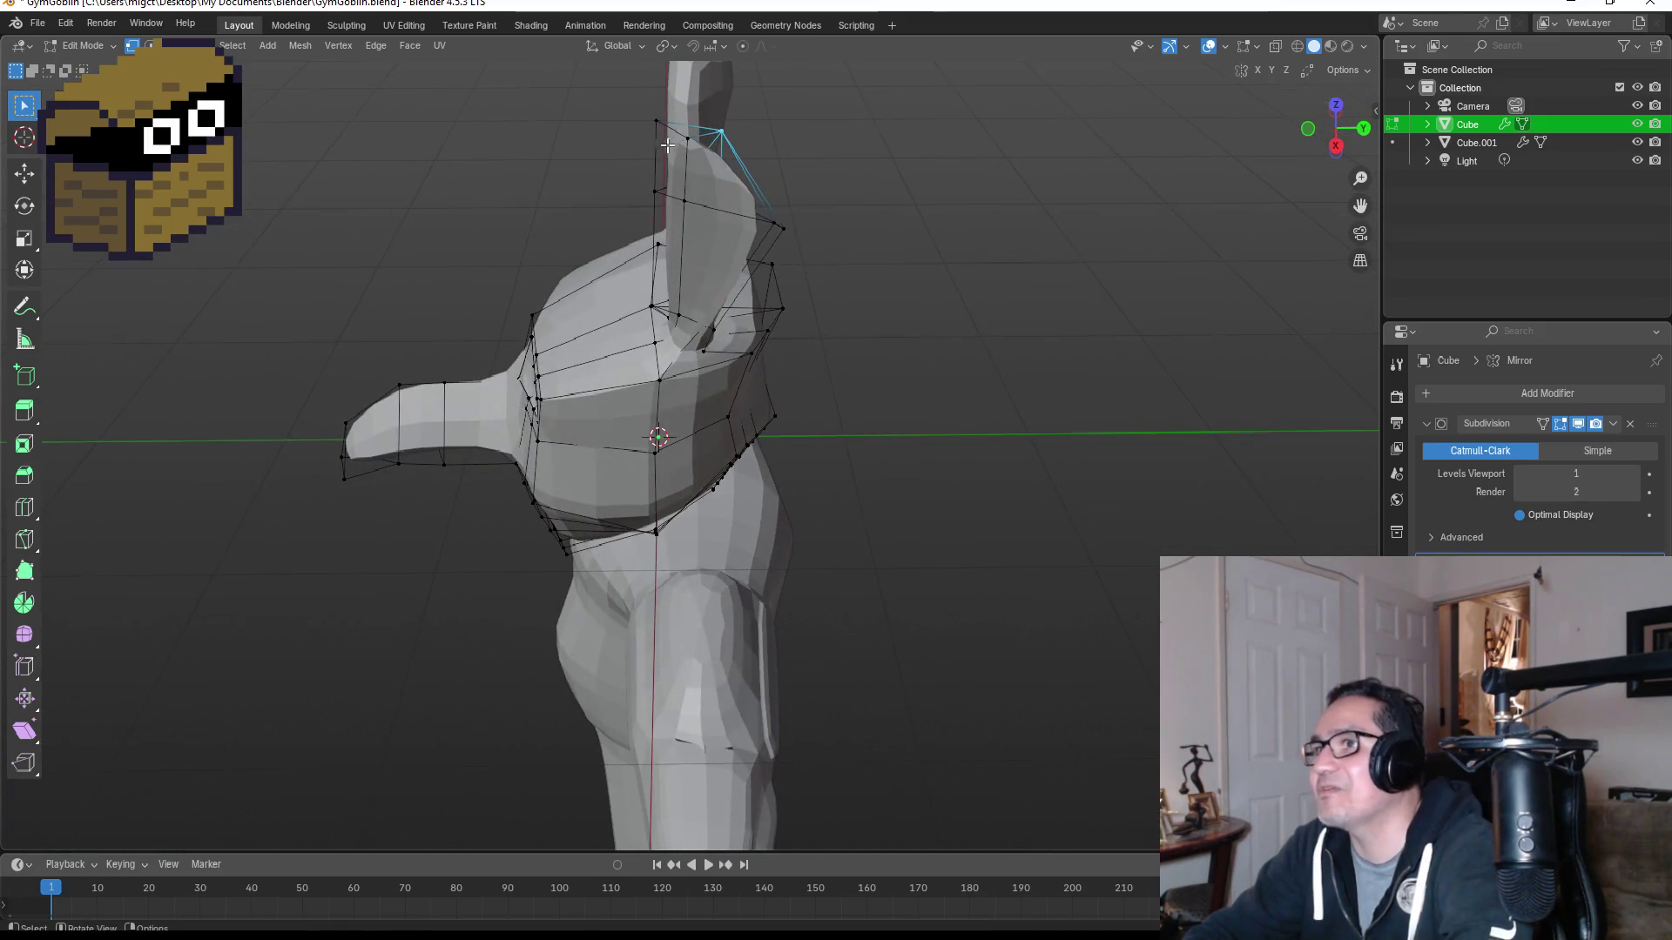
key("g")
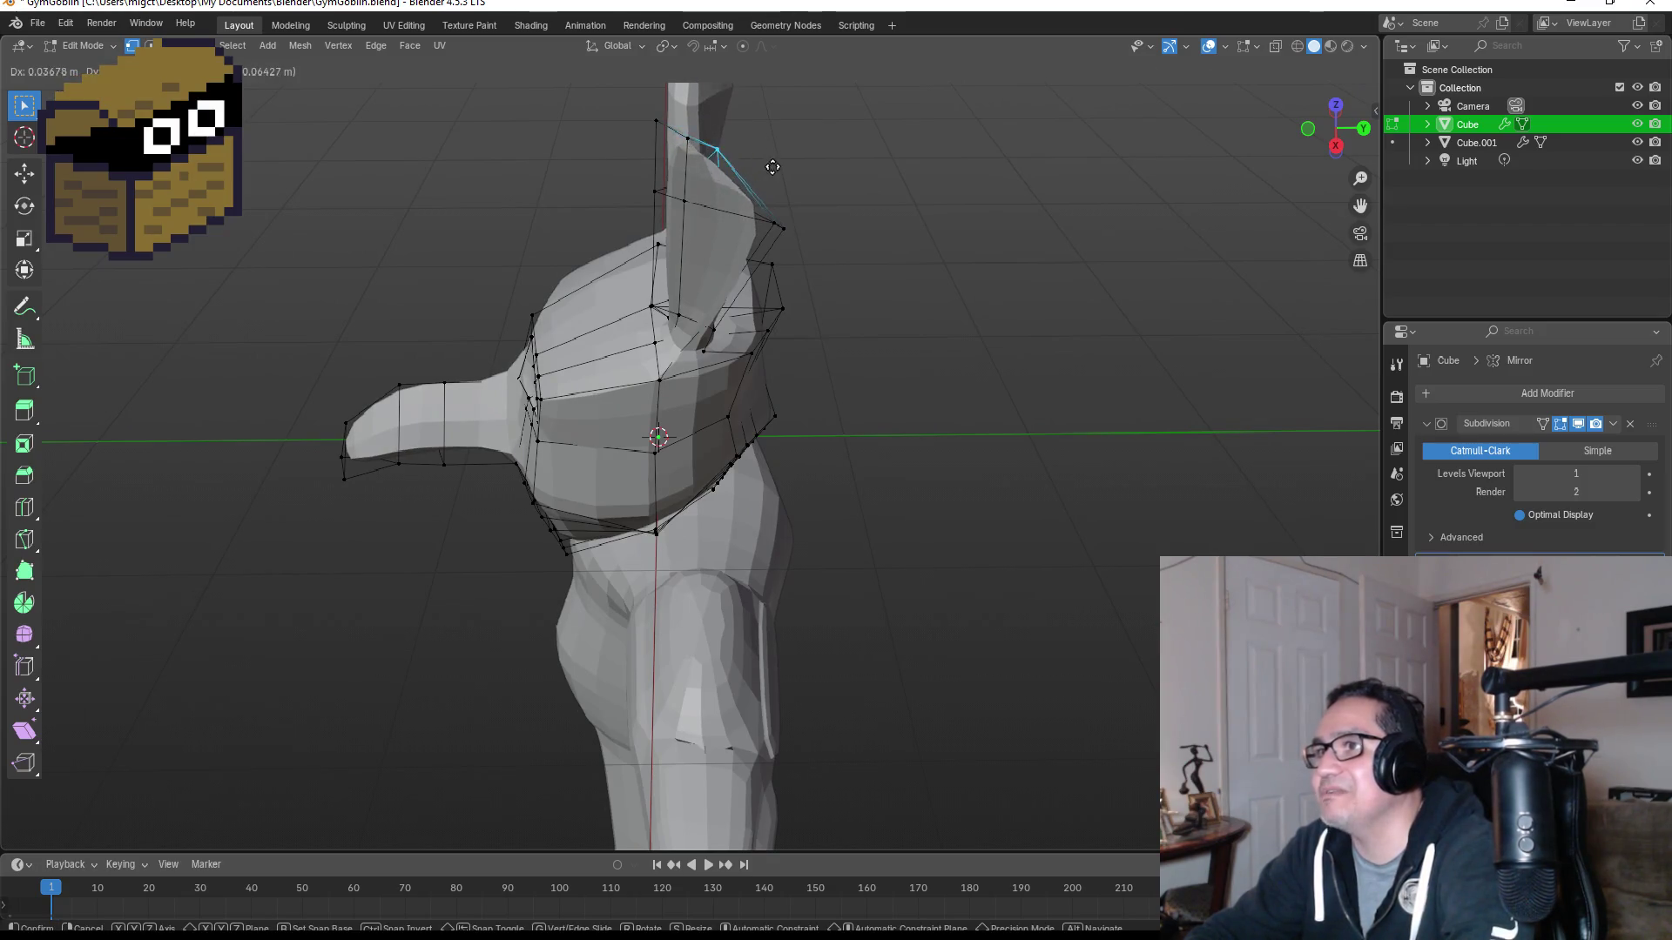
left_click(816, 163)
key("KP_1")
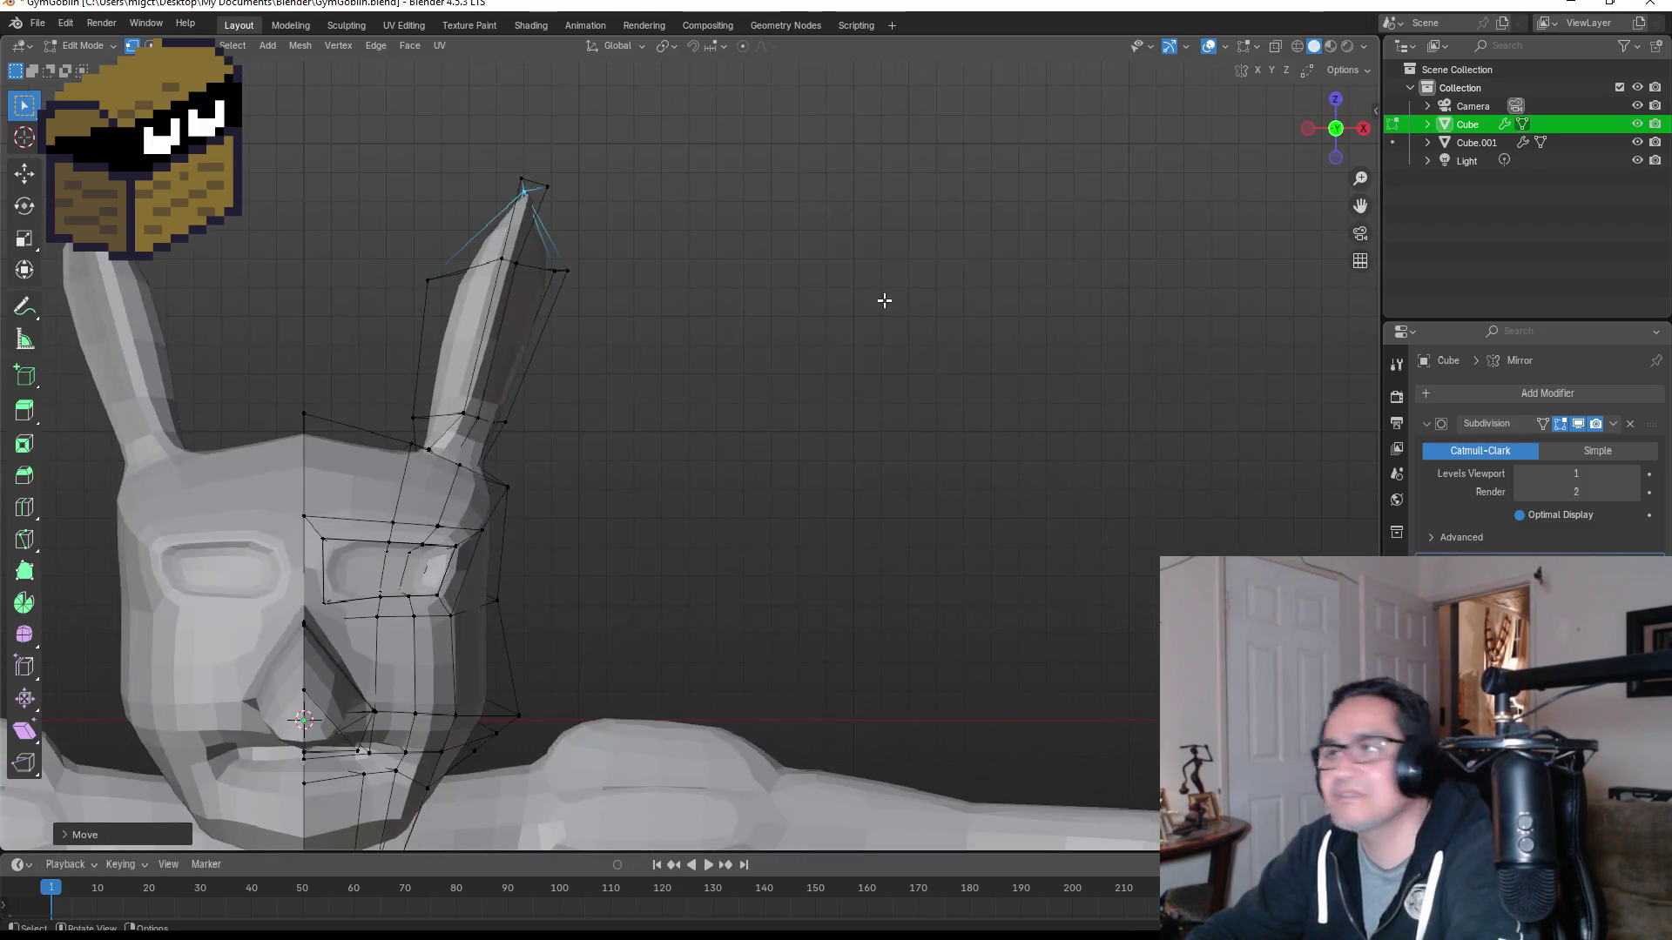
Step: Return to Object Mode, review the figure, and select the body object Cube.001
key("Tab")
mouse_move(693, 384)
middle_mouse_down()
mouse_move(871, 377)
mouse_move(766, 388)
middle_mouse_up()
scroll(643, 471, "down", 2)
mouse_move(772, 545)
middle_mouse_down("shift")
mouse_move(806, 258)
mouse_move(765, 552)
middle_mouse_up("shift")
key("KP_1")
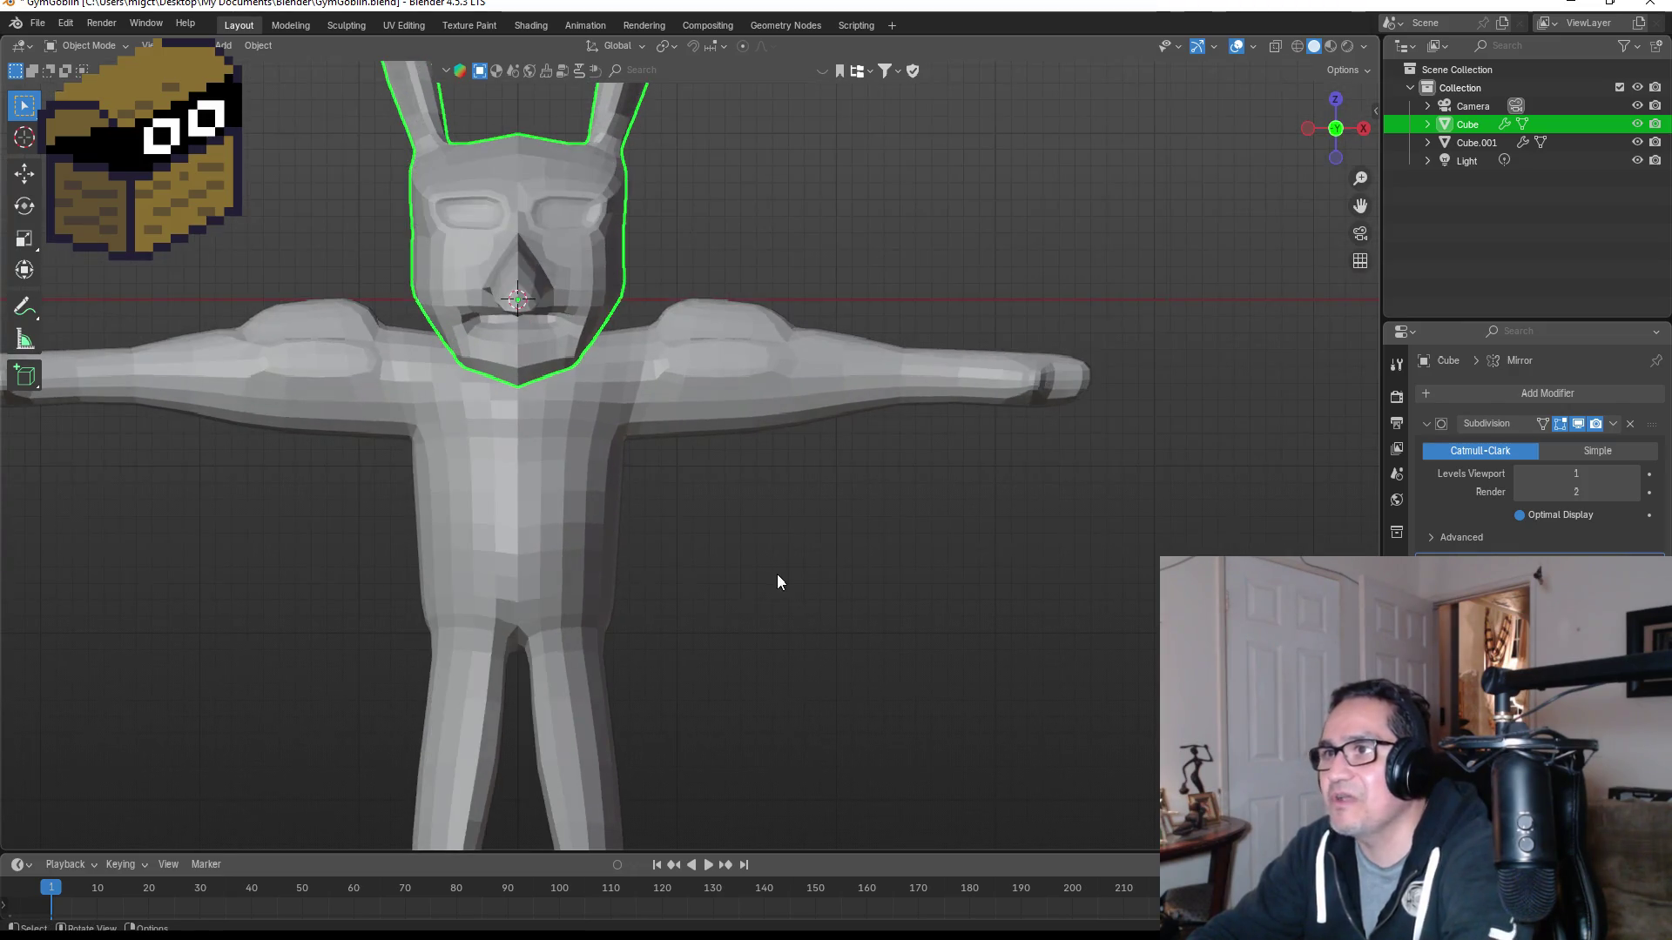
scroll(735, 664, "up", 2)
mouse_move(735, 665)
middle_mouse_down("shift")
mouse_move(791, 431)
mouse_move(691, 422)
mouse_move(625, 484)
middle_mouse_up("shift")
left_click(684, 502)
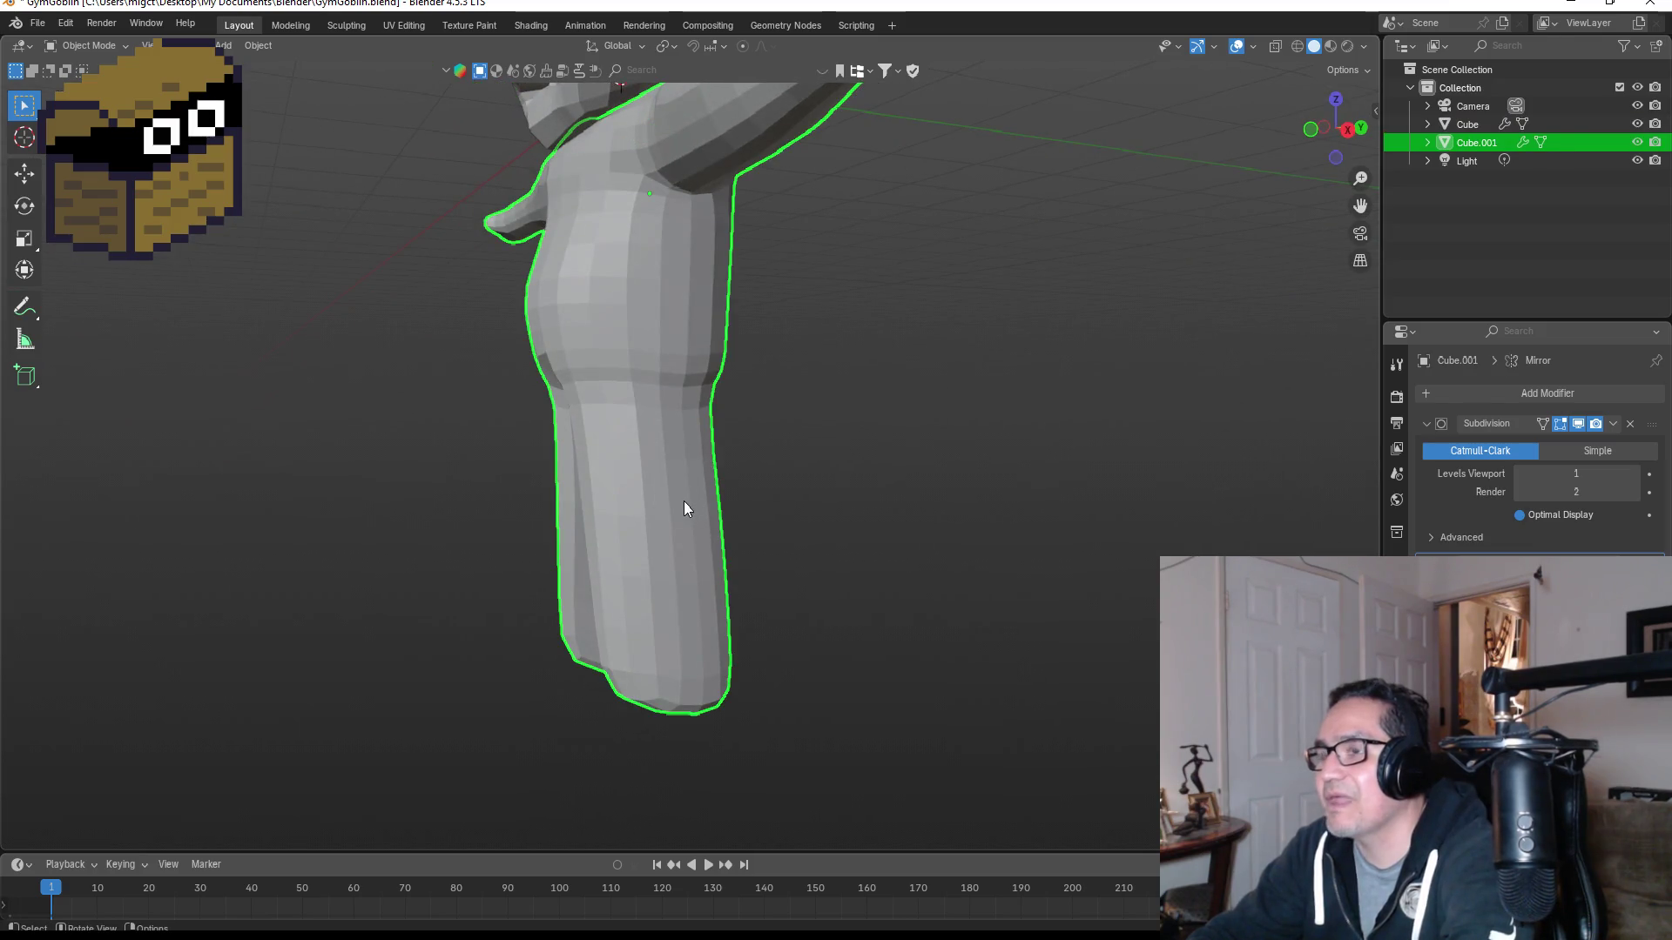
Step: Add an edge loop around the leg of the body mesh
key("Tab")
middle_click_drag(749, 462, 717, 464)
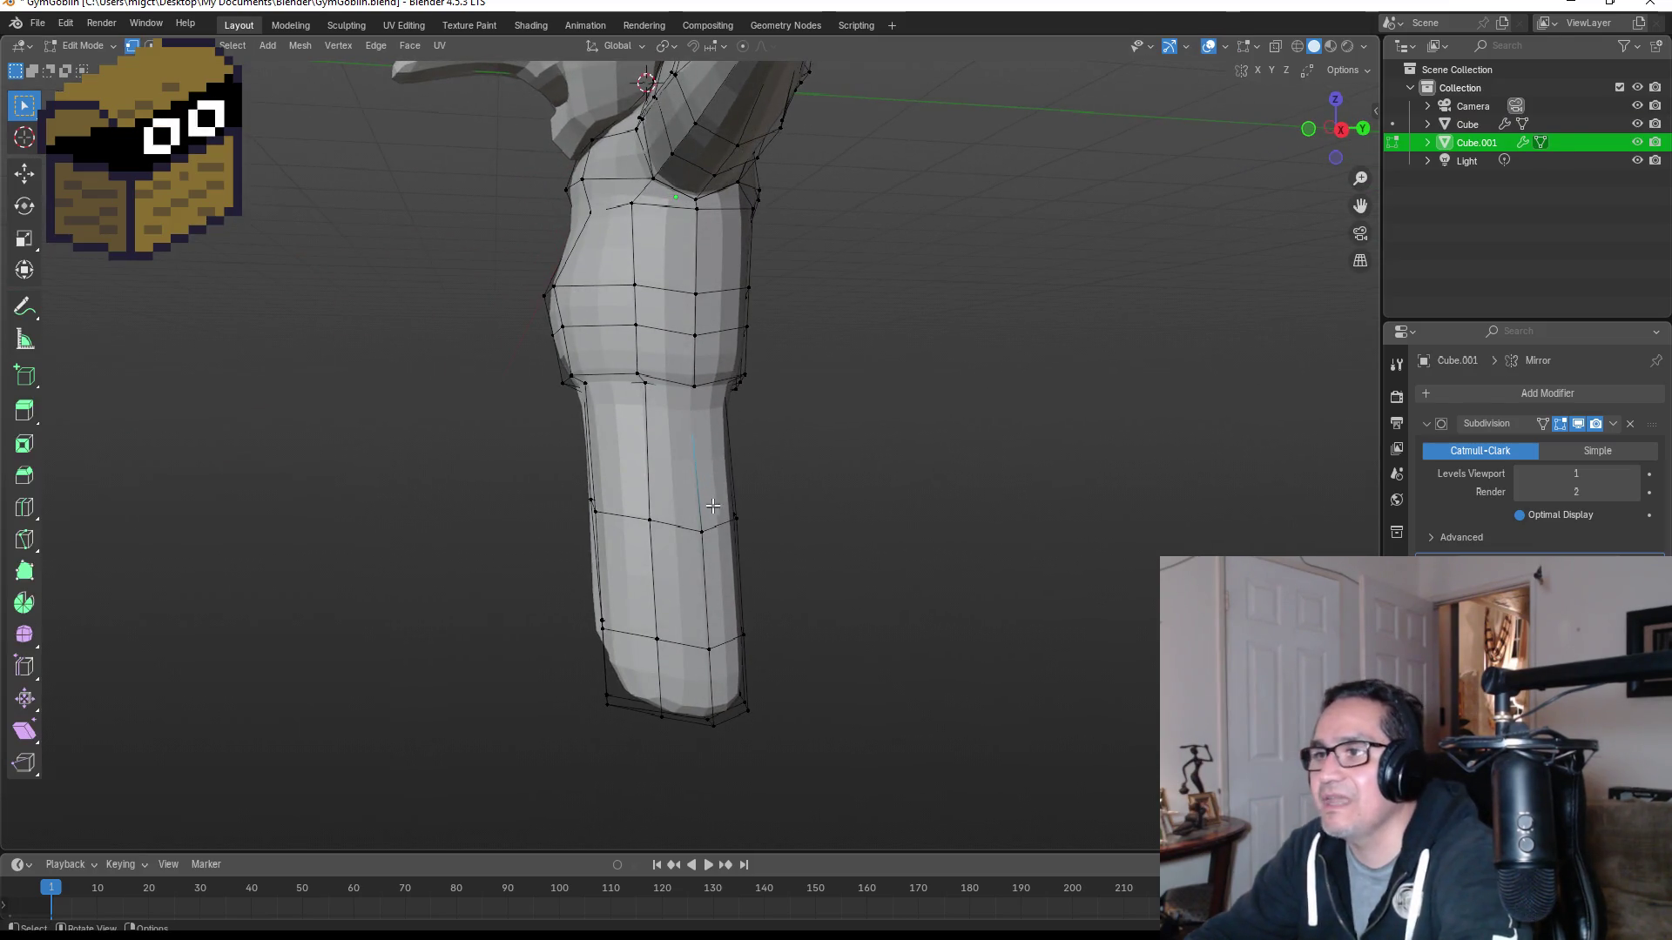
middle_click_drag(648, 526, 761, 519)
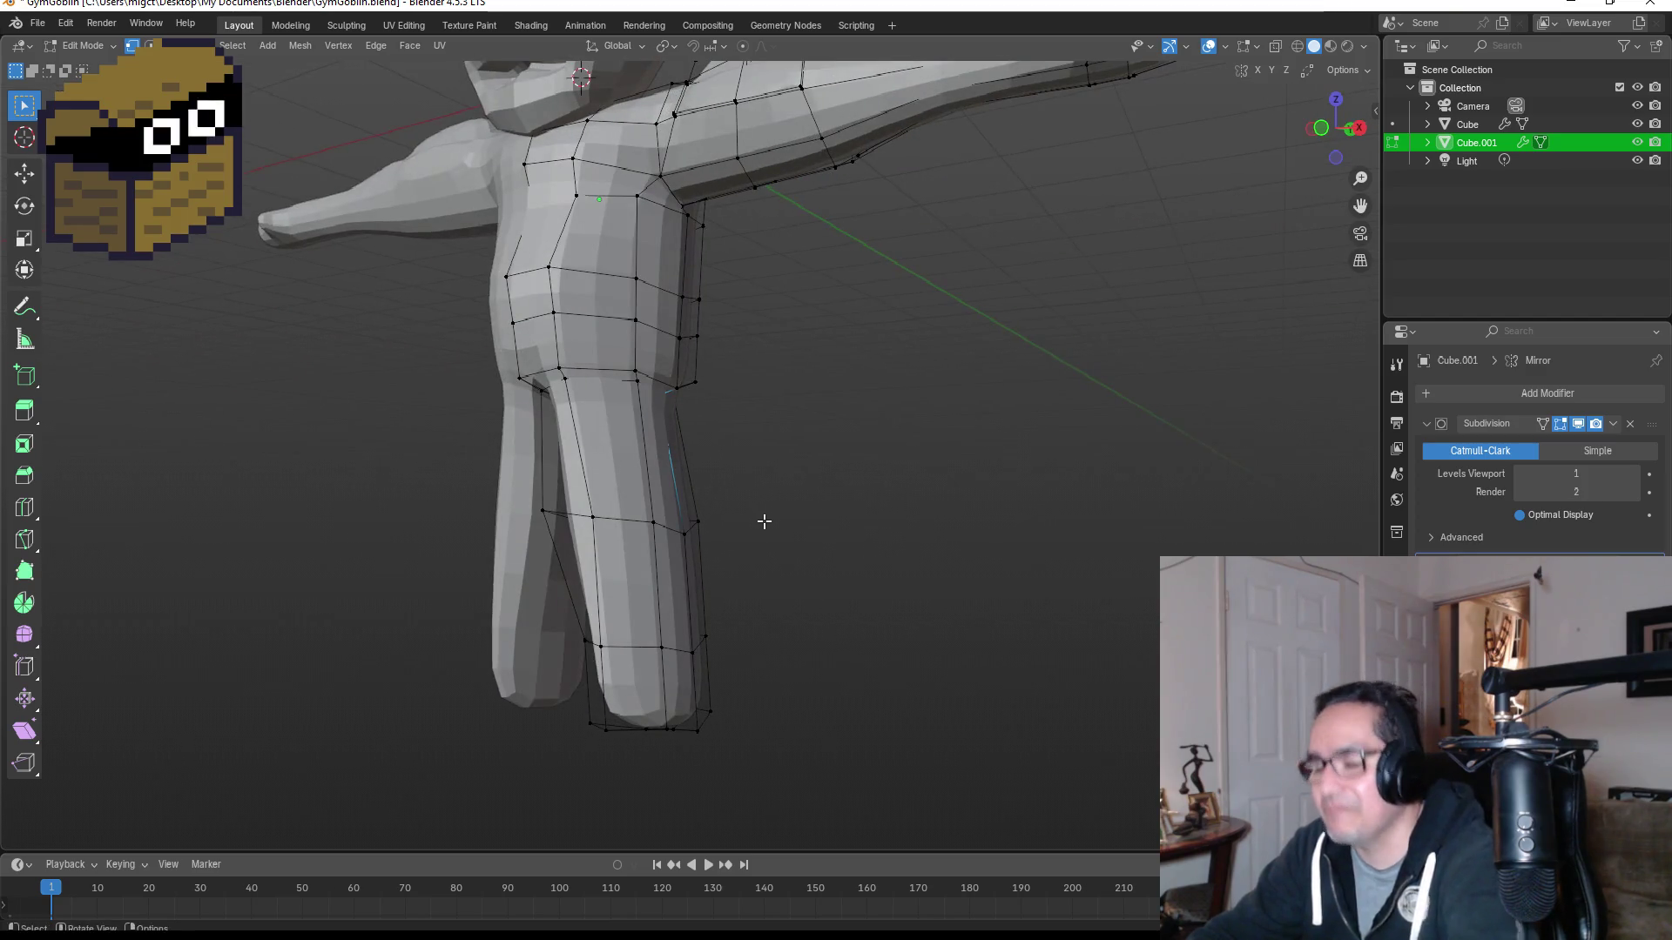
key("ctrl+r")
left_click(691, 559)
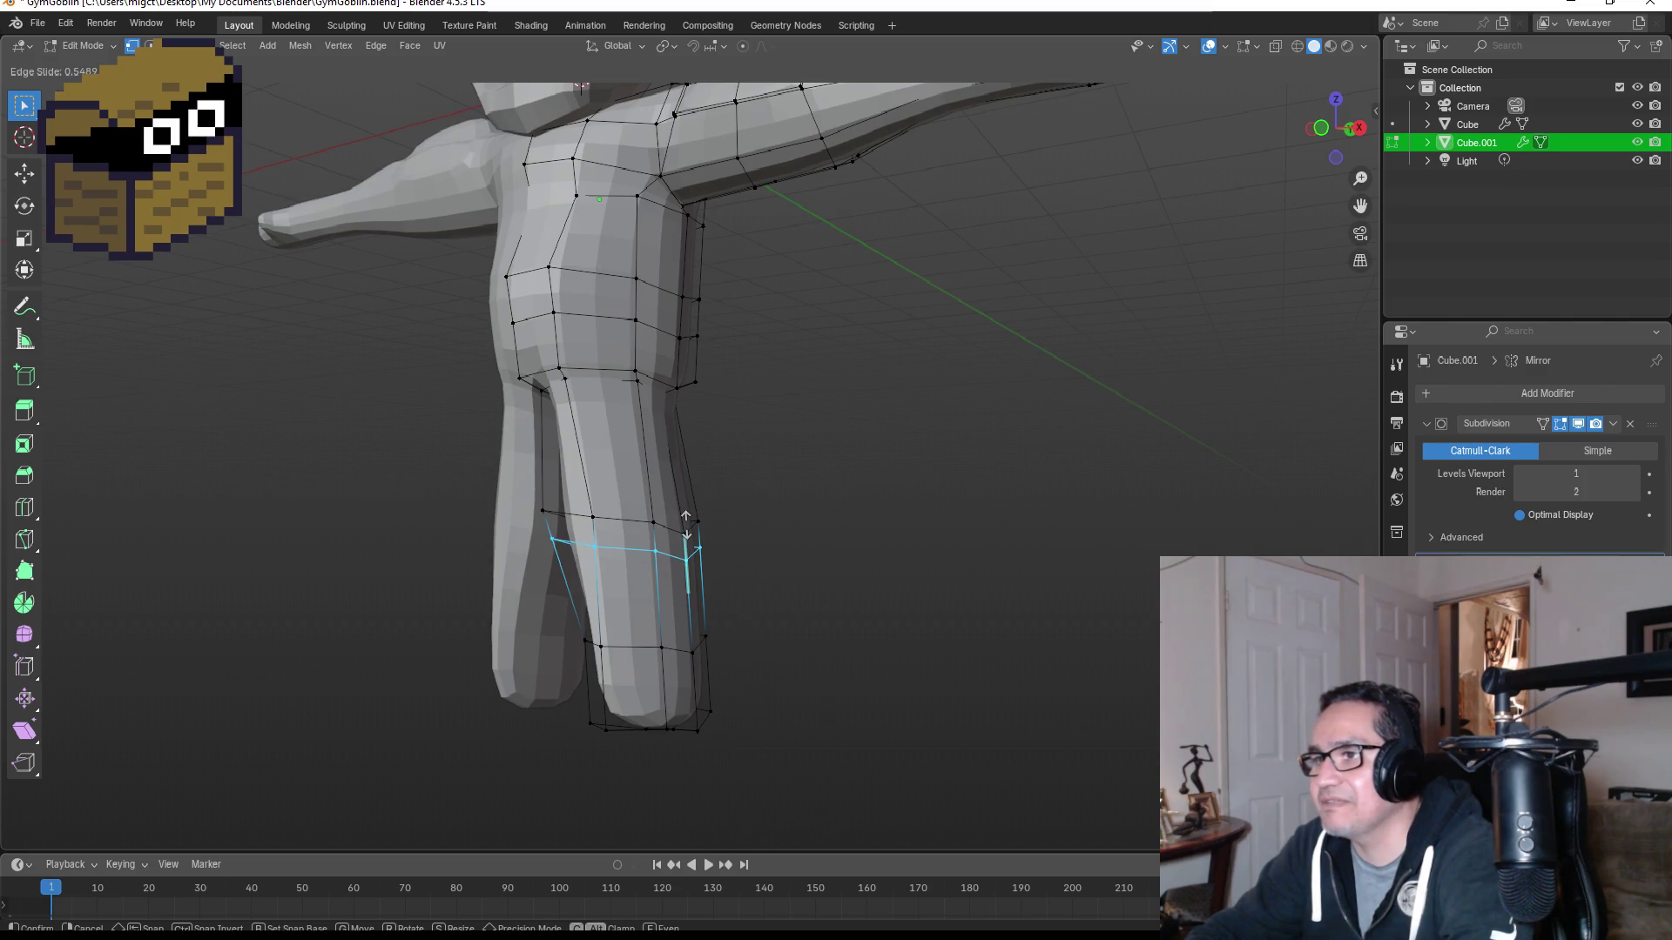
left_click(687, 526)
mouse_move(731, 519)
middle_mouse_down()
mouse_move(896, 511)
mouse_move(577, 510)
middle_mouse_up()
Step: Reposition two leg vertices to reshape the lower leg
left_click(600, 521)
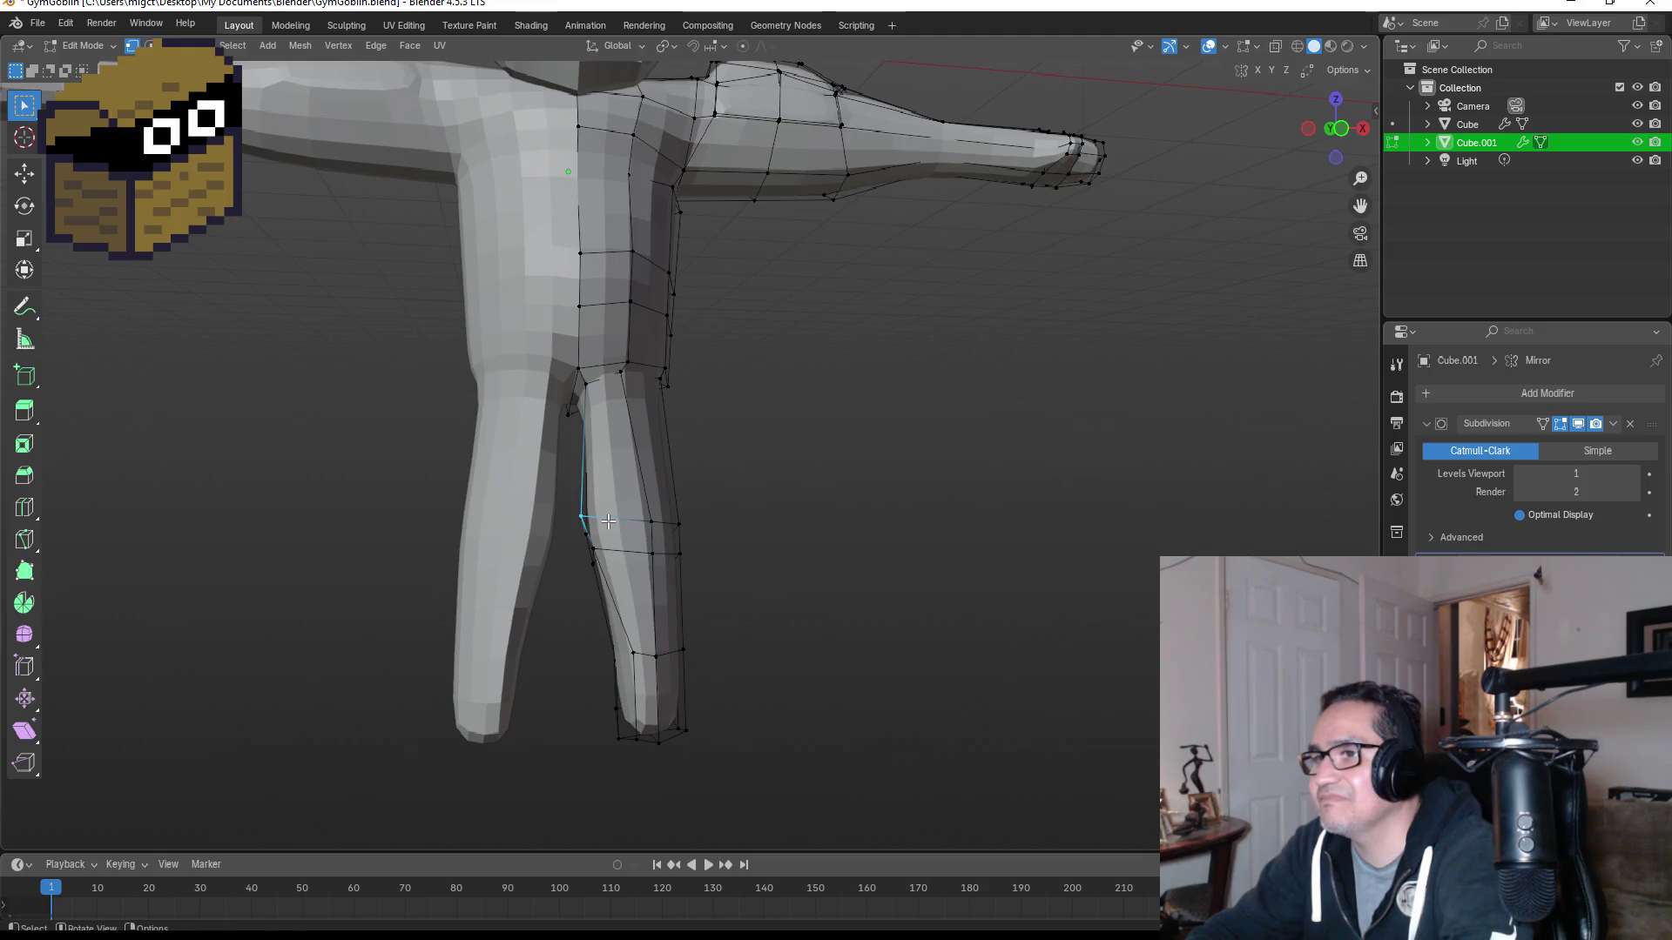
key("g")
left_click(630, 514)
left_click_drag(570, 516, 596, 537)
key("g")
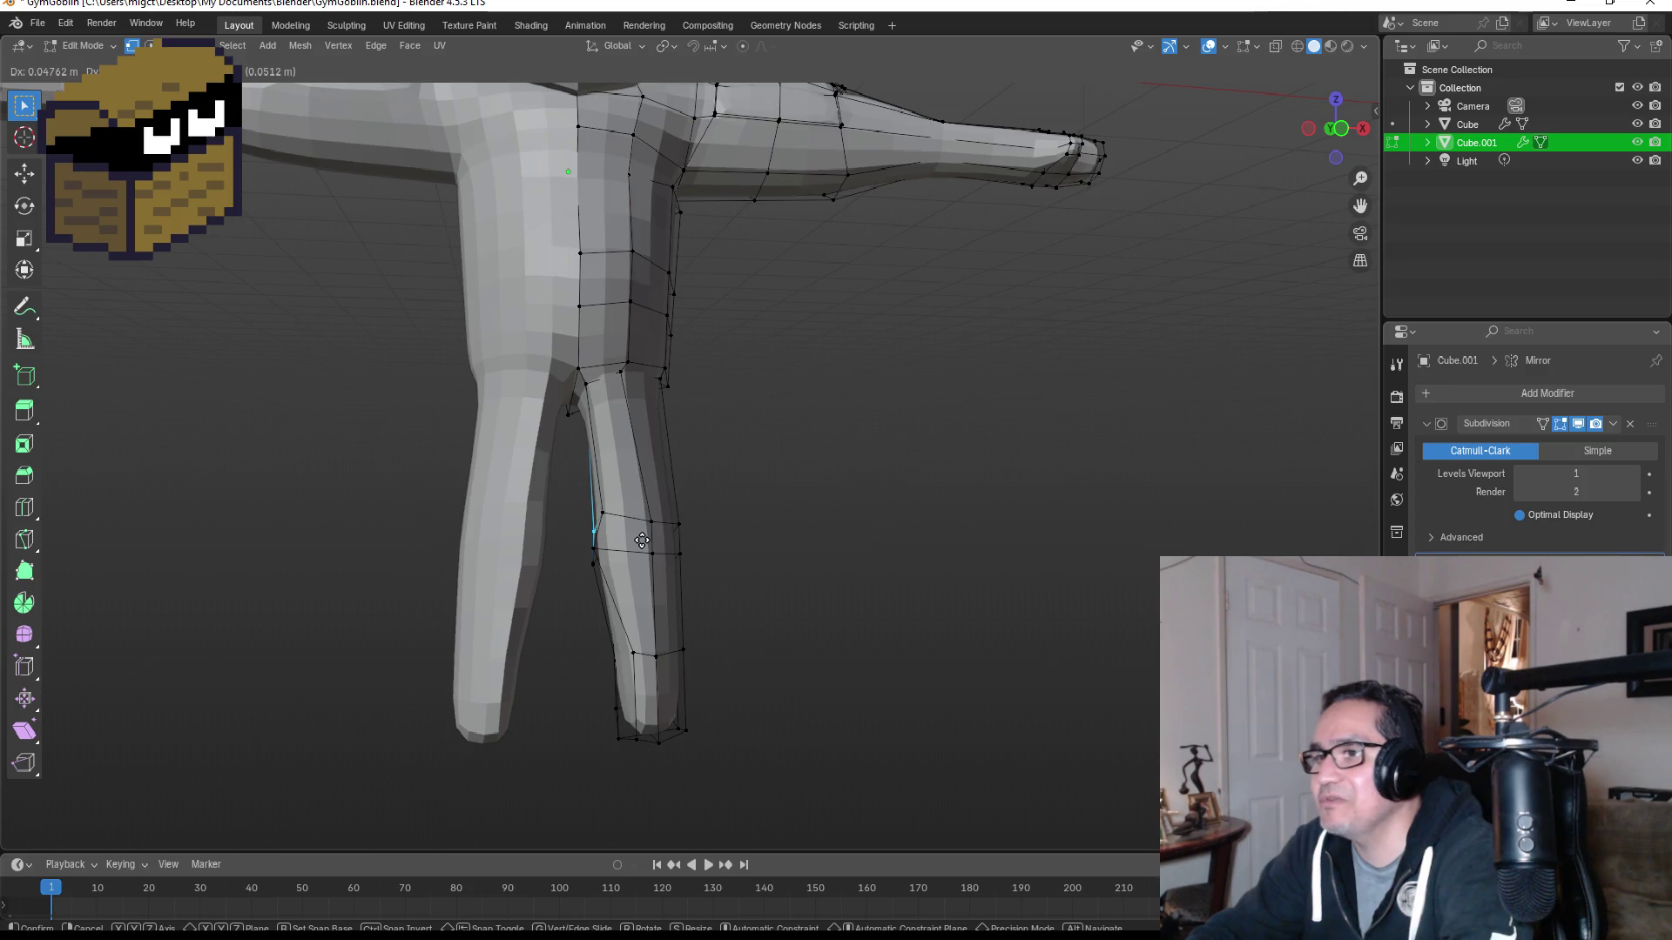
left_click(642, 540)
mouse_move(783, 526)
middle_mouse_down()
mouse_move(918, 527)
mouse_move(715, 540)
middle_mouse_up()
Step: In wireframe view, shrink the shin's face ring, then widen it slightly
mouse_move(547, 495)
left_mouse_down()
mouse_move(585, 543)
mouse_move(742, 567)
left_mouse_up()
key("g")
middle_click_drag(781, 557, 802, 570)
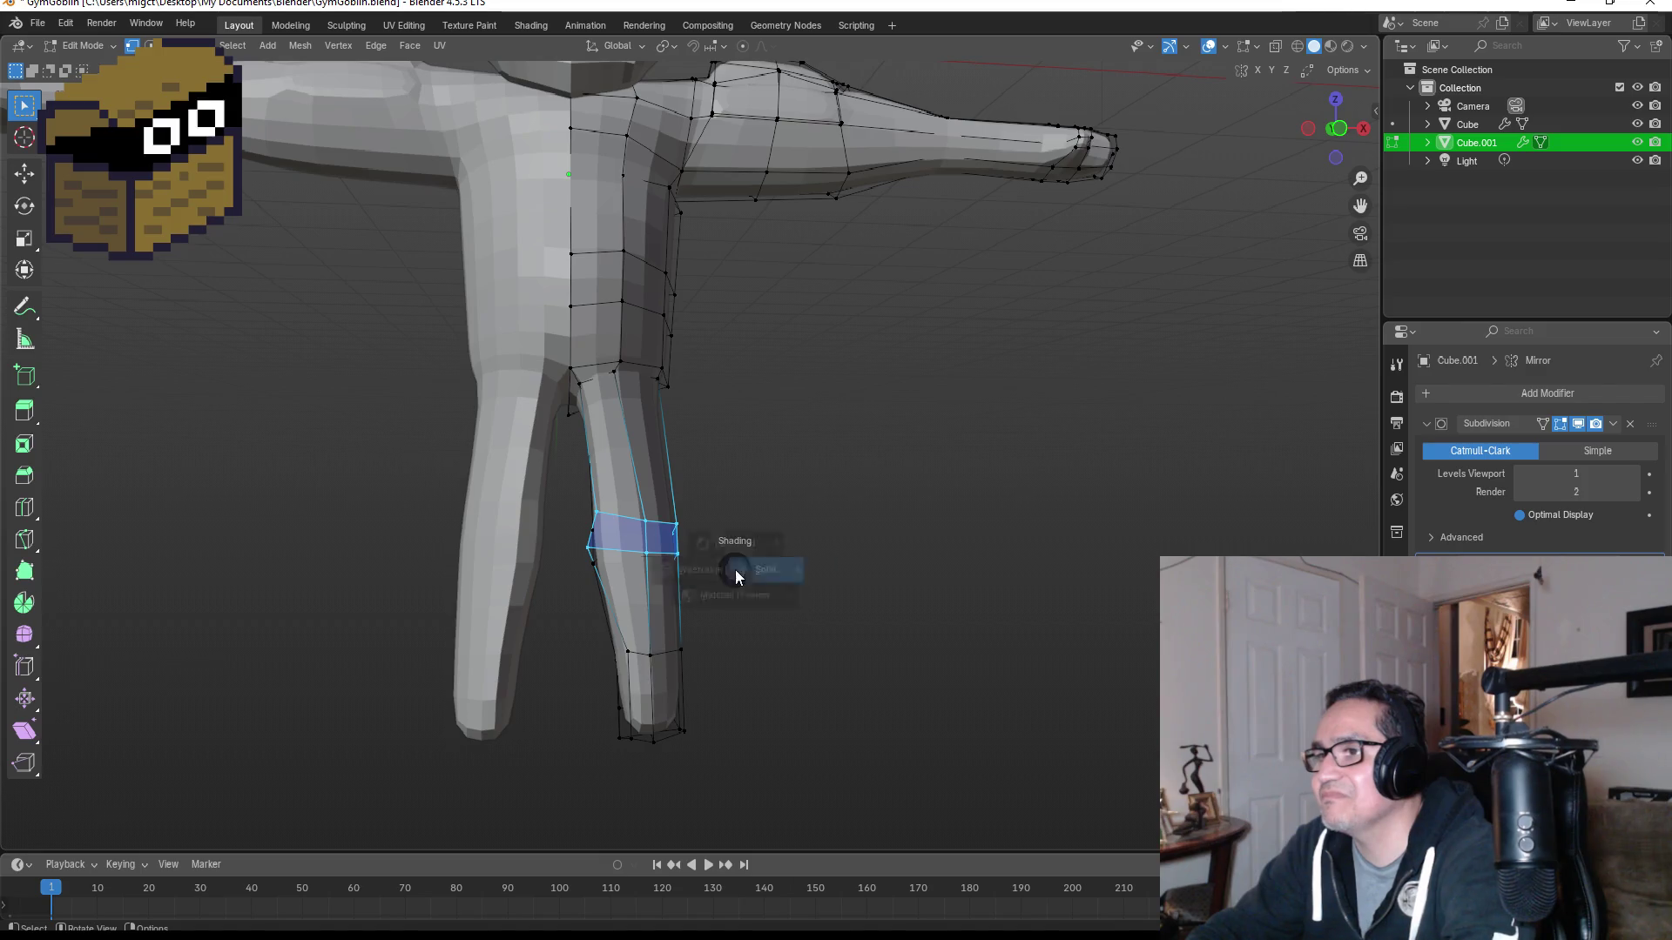
left_click(622, 566)
mouse_move(566, 498)
left_mouse_down()
mouse_move(690, 572)
mouse_move(723, 571)
left_mouse_up()
key("s")
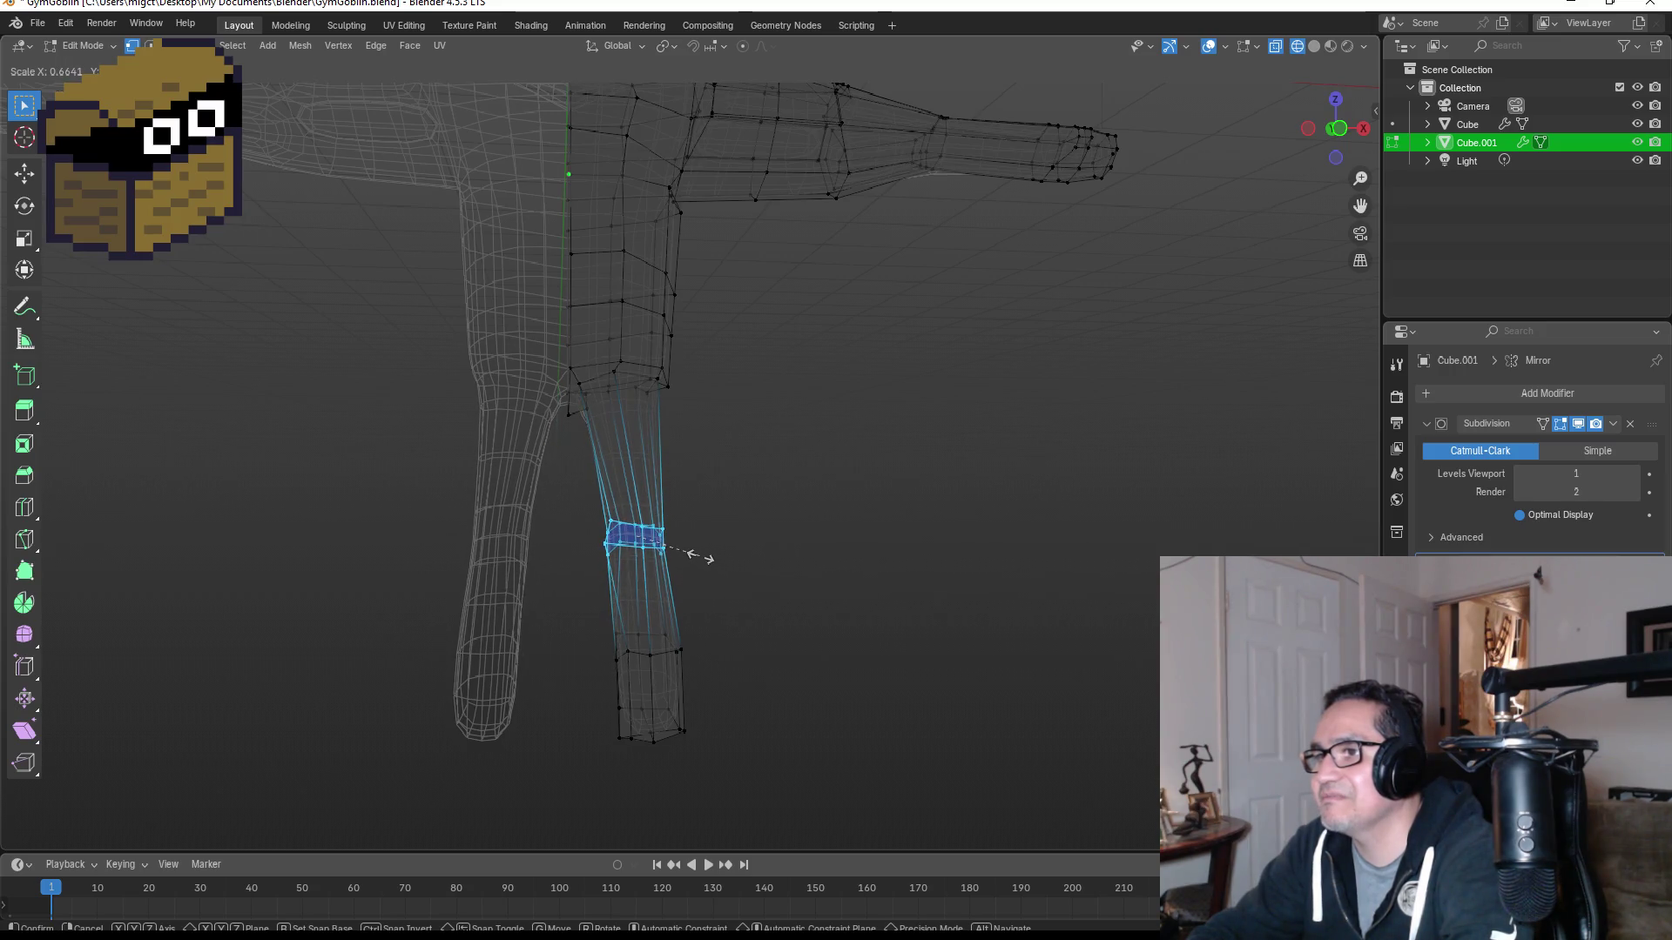
left_click(701, 556)
middle_click_drag(828, 534, 707, 547)
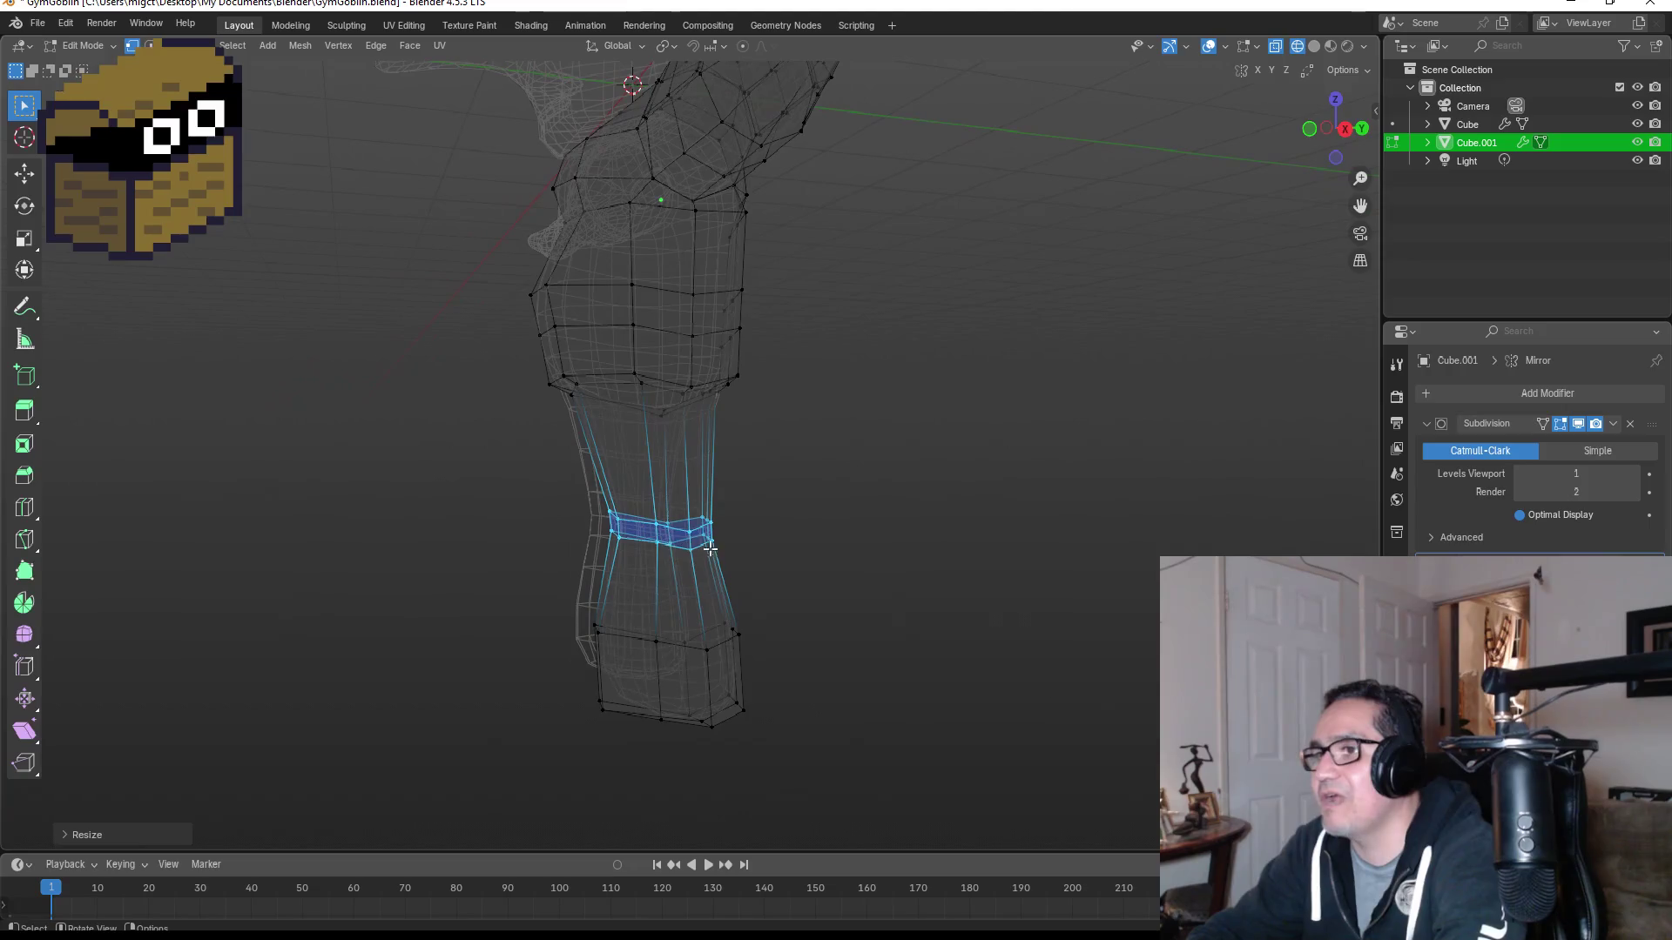
key("s")
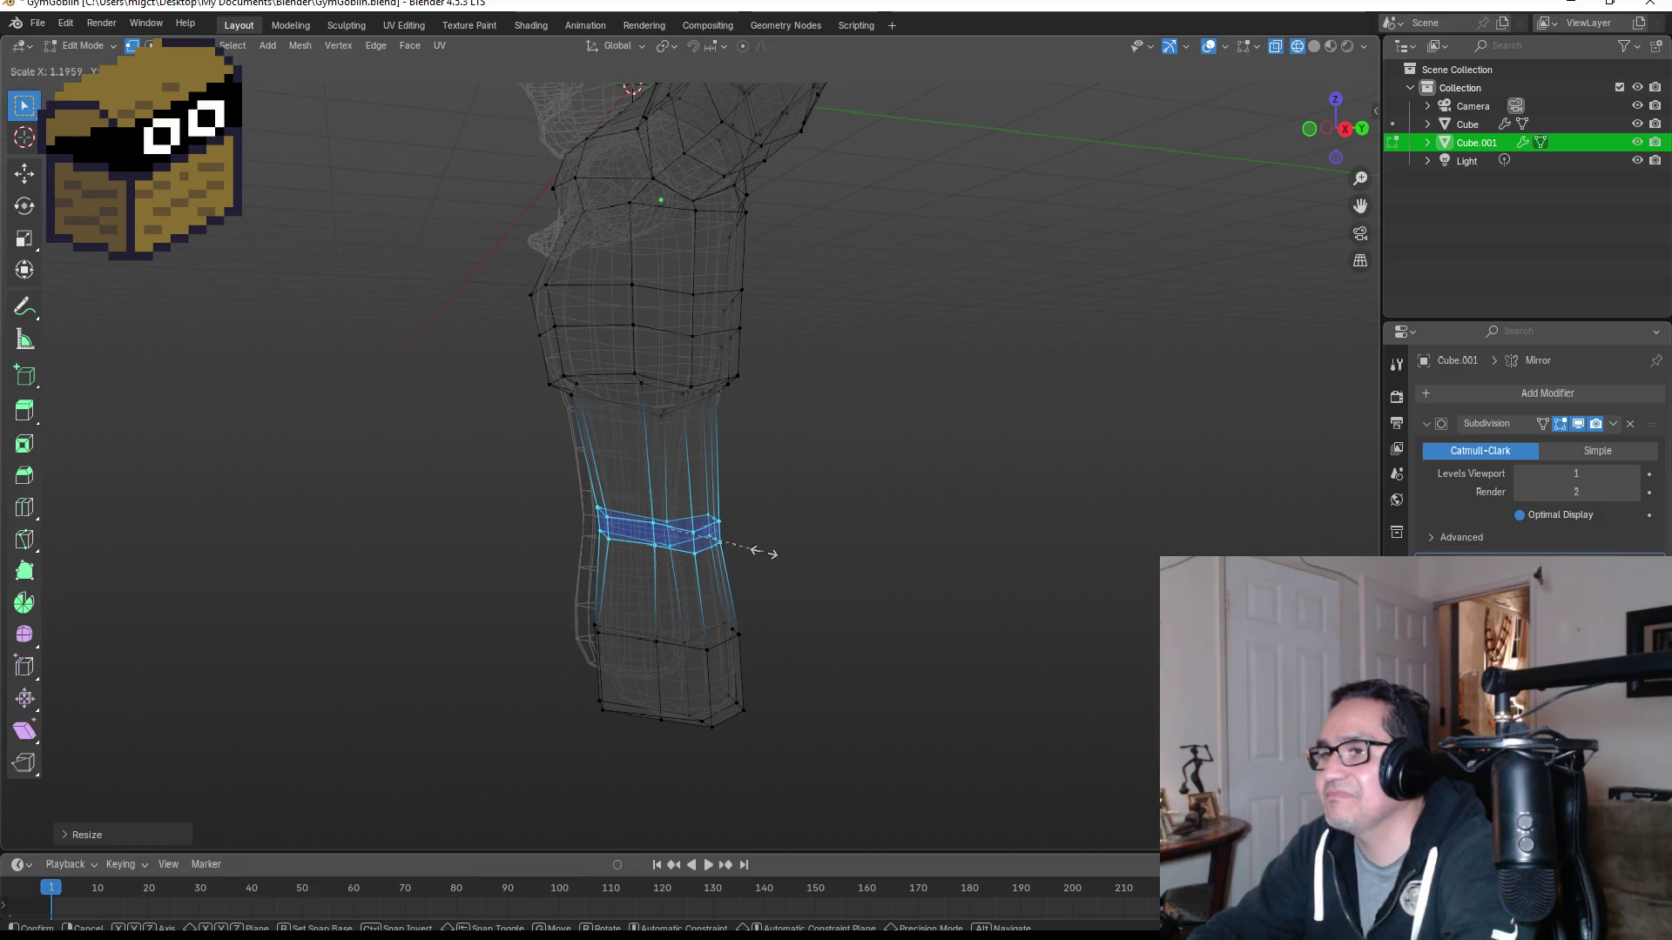
left_click(764, 552)
middle_click_drag(848, 567, 876, 553)
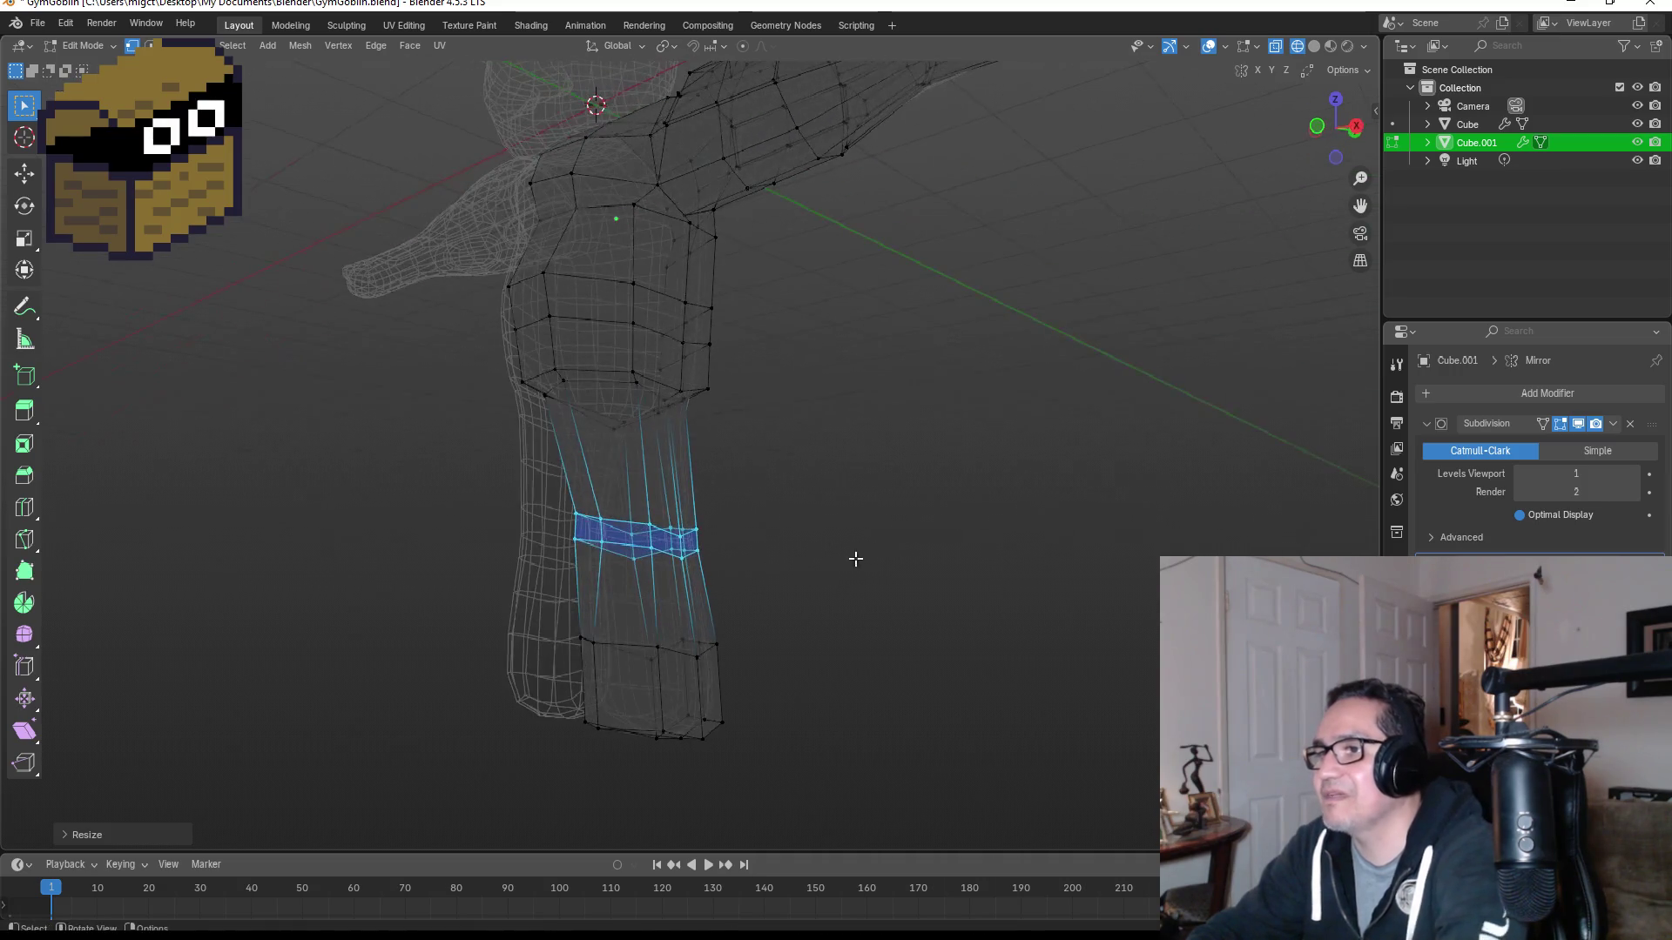
middle_click_drag(669, 619, 661, 622)
Step: Scale down the foot's bottom faces so the ankle is narrower than the shin
left_click_drag(562, 606, 817, 774)
mouse_move(852, 708)
middle_mouse_down("alt")
mouse_move(837, 647)
mouse_move(777, 670)
mouse_move(810, 646)
middle_mouse_up("alt")
key("s")
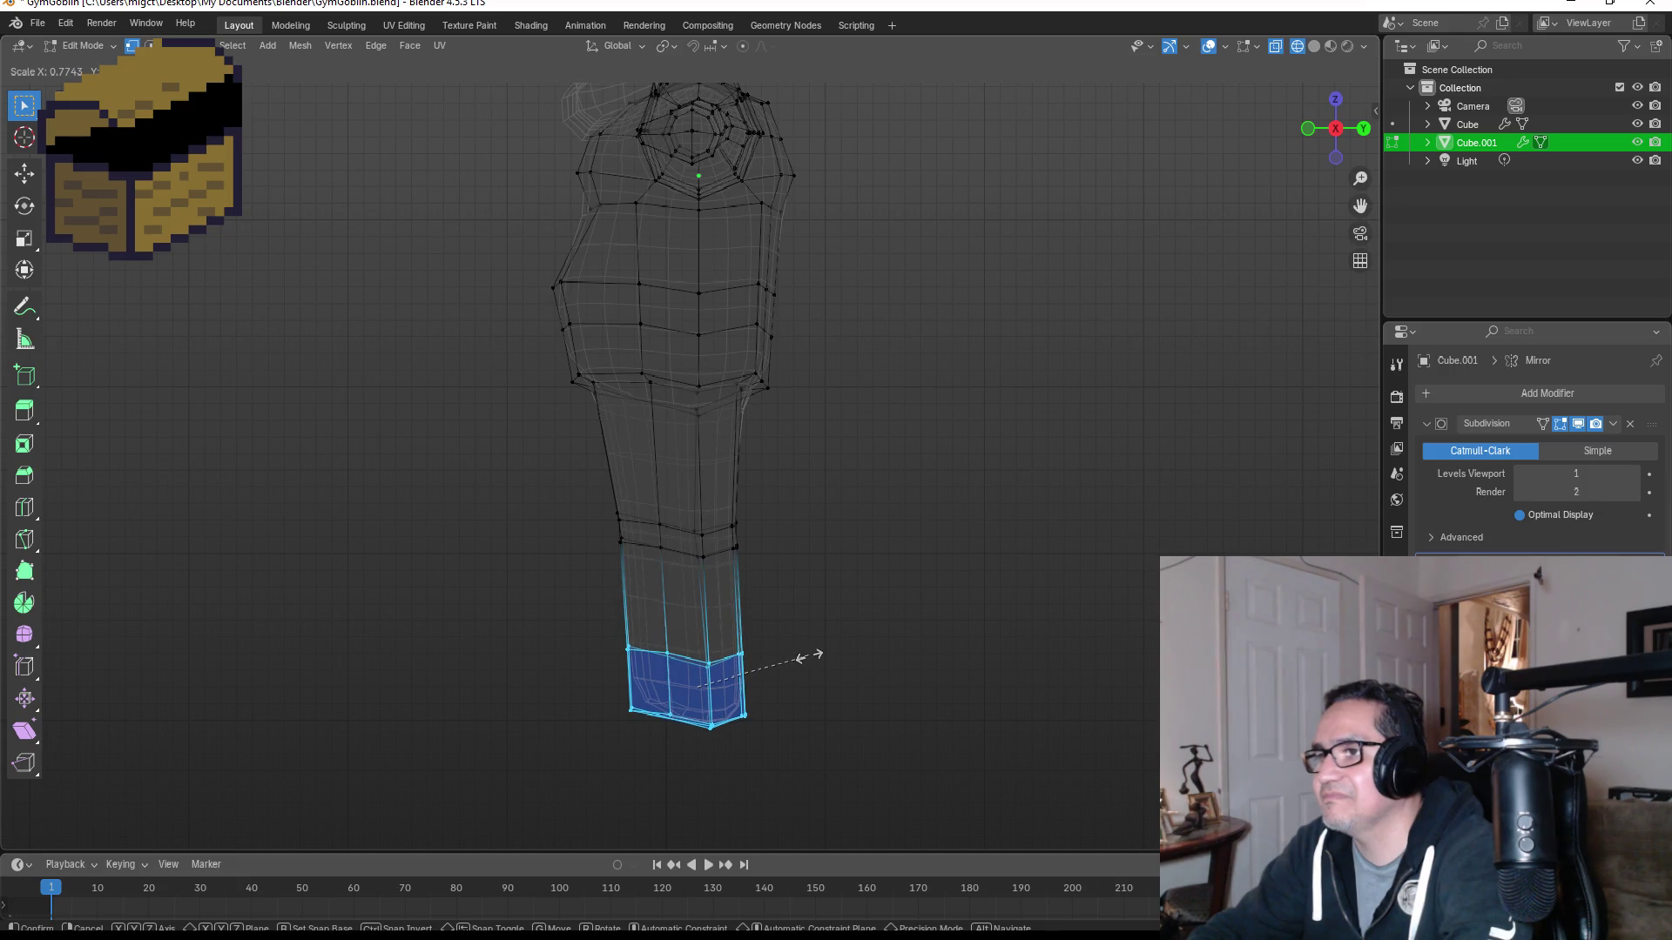
left_click(810, 655)
middle_click_drag(765, 609, 1016, 601)
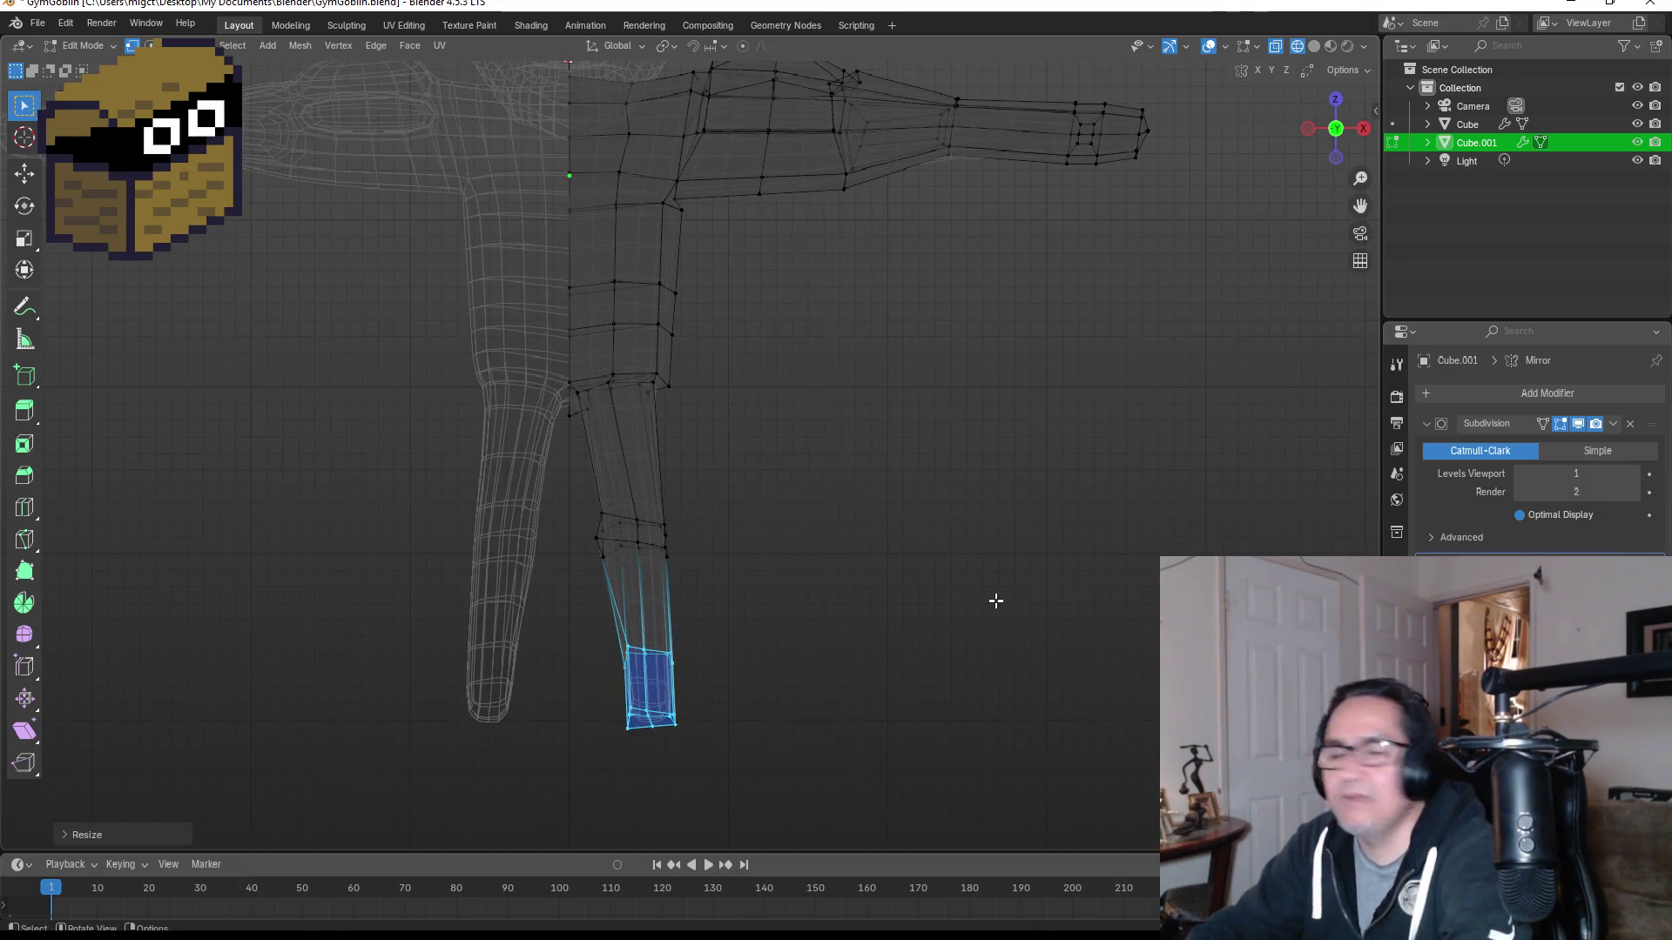
scroll(846, 552, "up", 5)
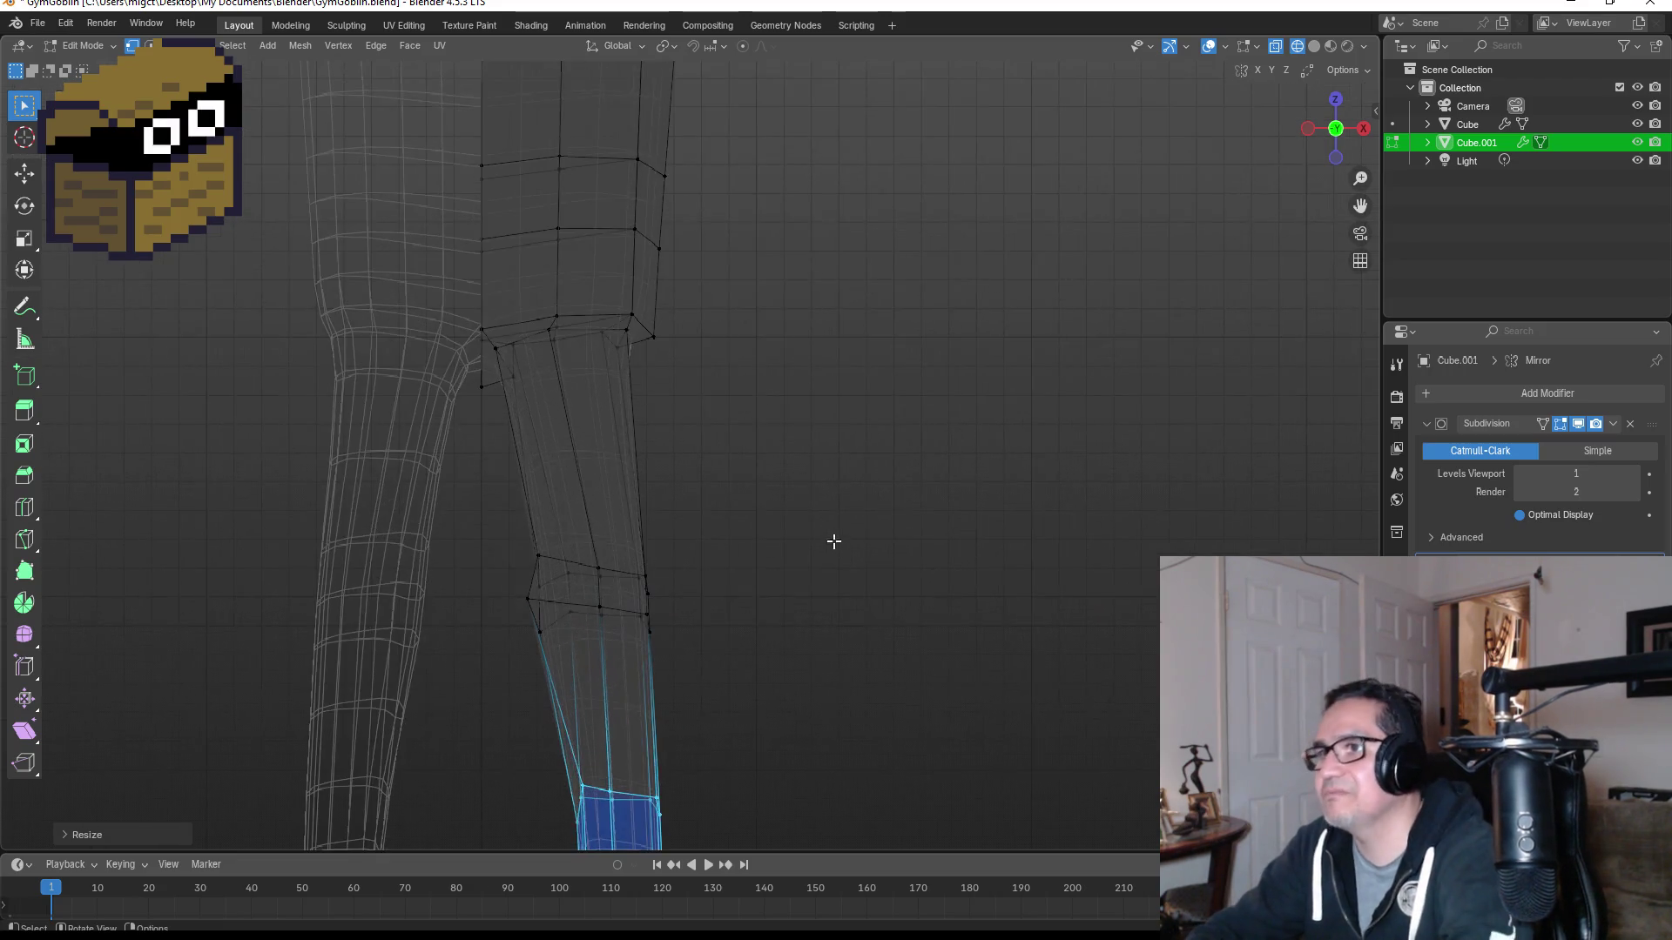
key("KP_3")
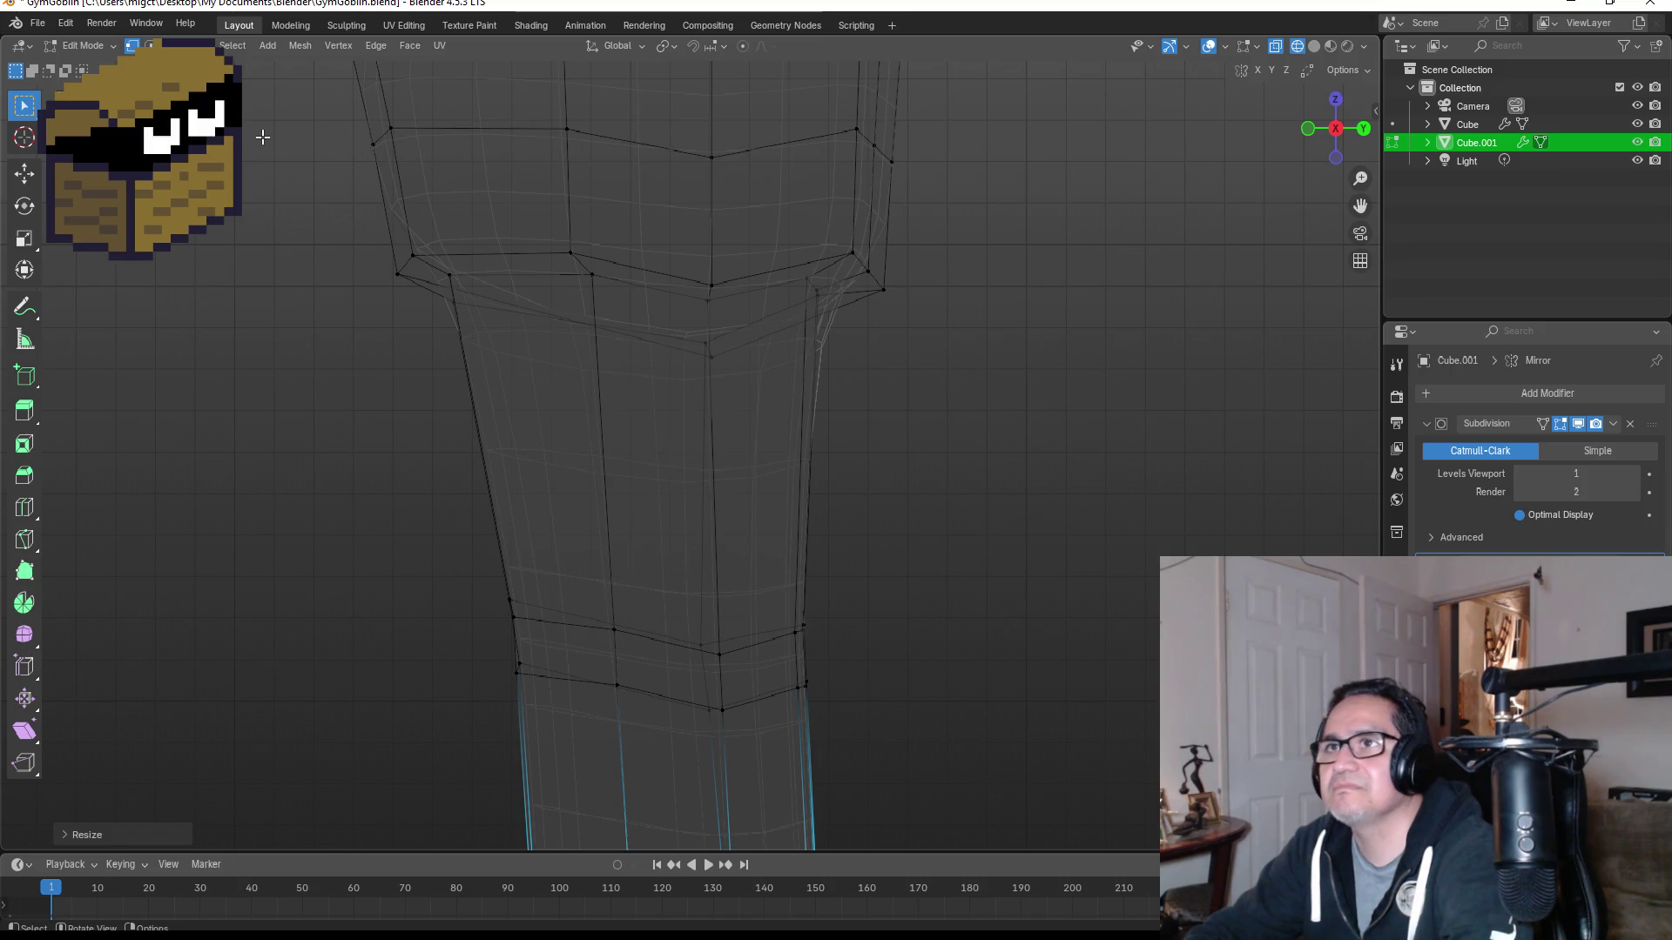
key("3")
left_click(599, 443)
Step: Push the selected side thigh face along its normal and shrink it
mouse_move(597, 436)
middle_mouse_down()
mouse_move(824, 429)
mouse_move(772, 444)
middle_mouse_up()
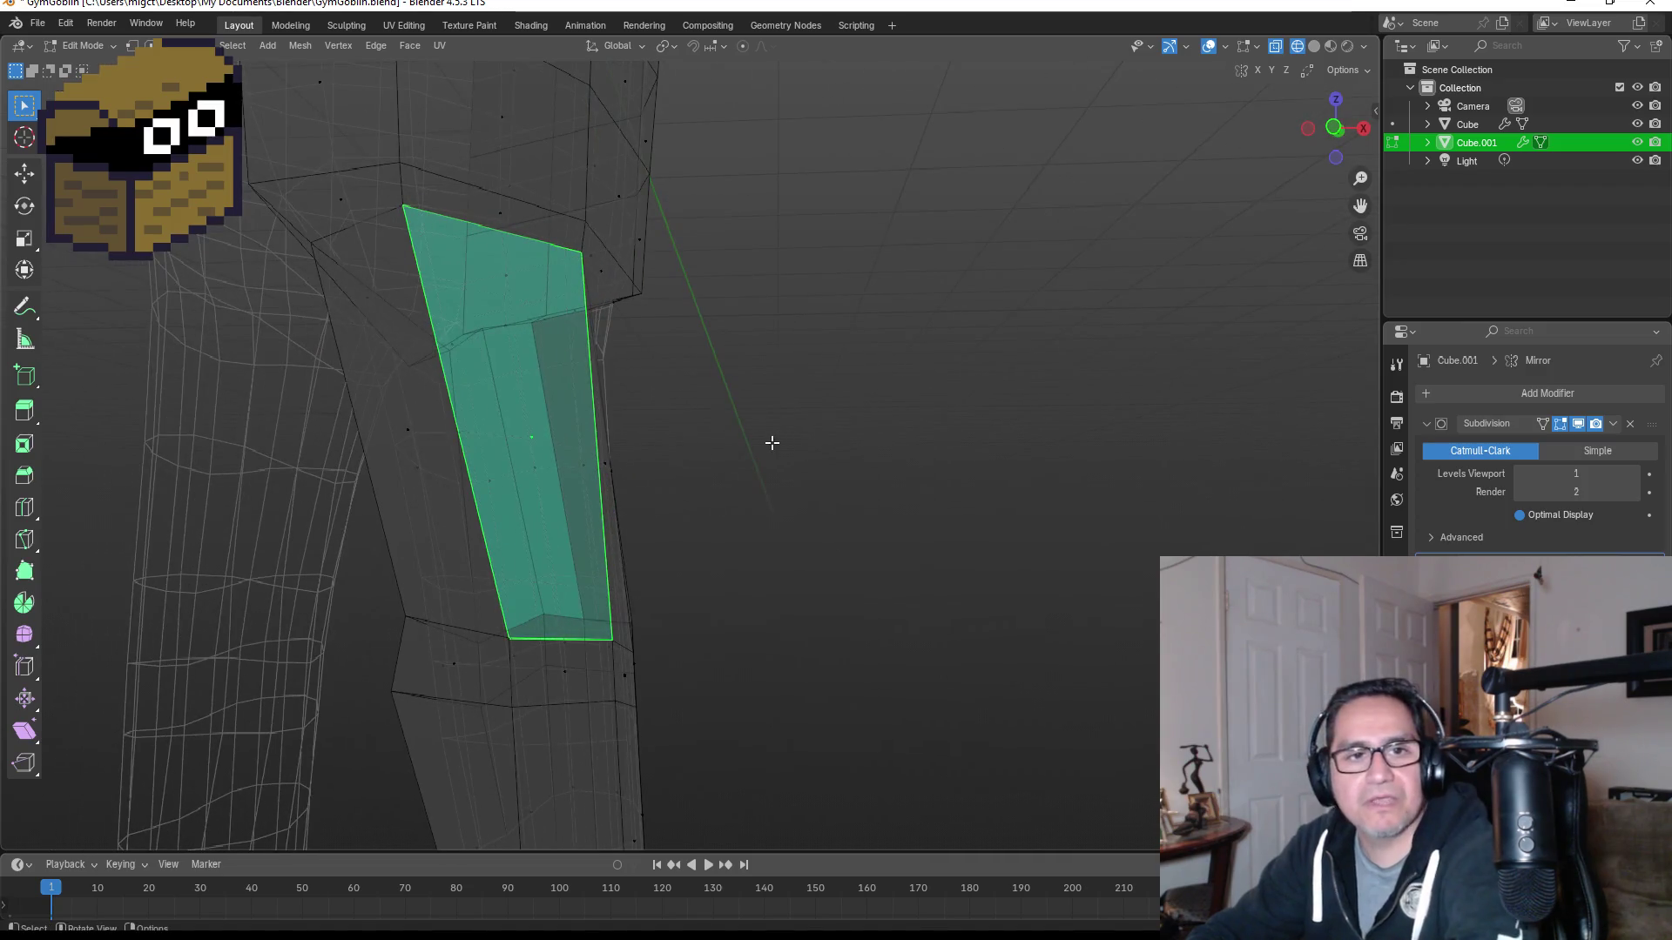
key("g")
key("z")
key("z")
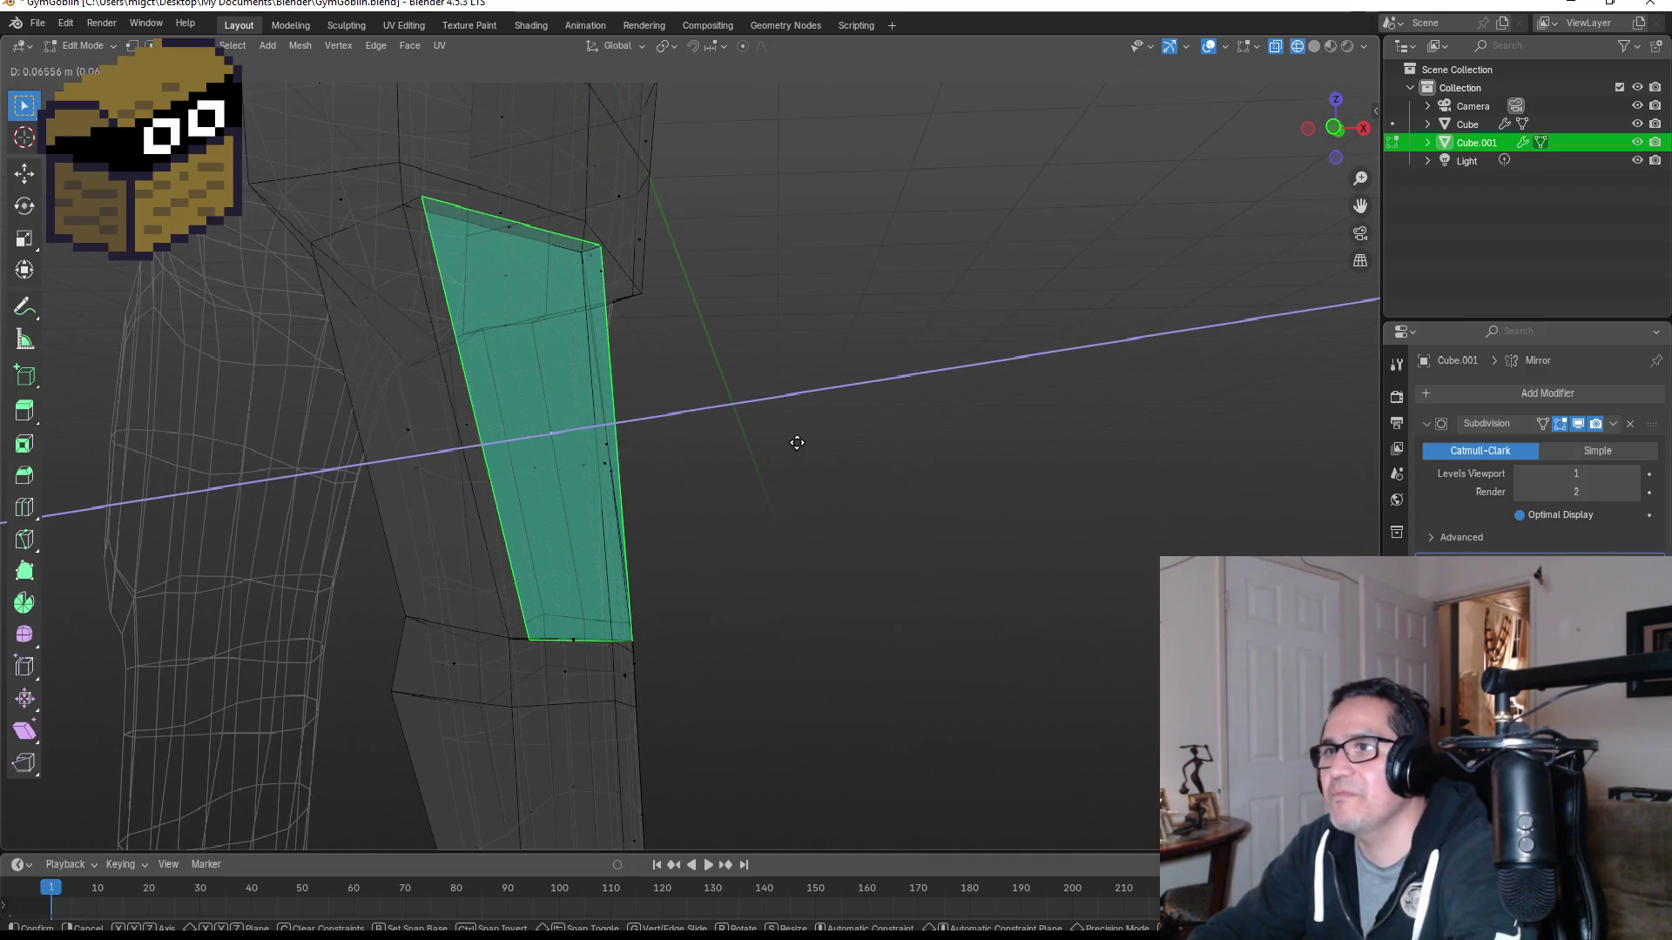
left_click(796, 443)
key("s")
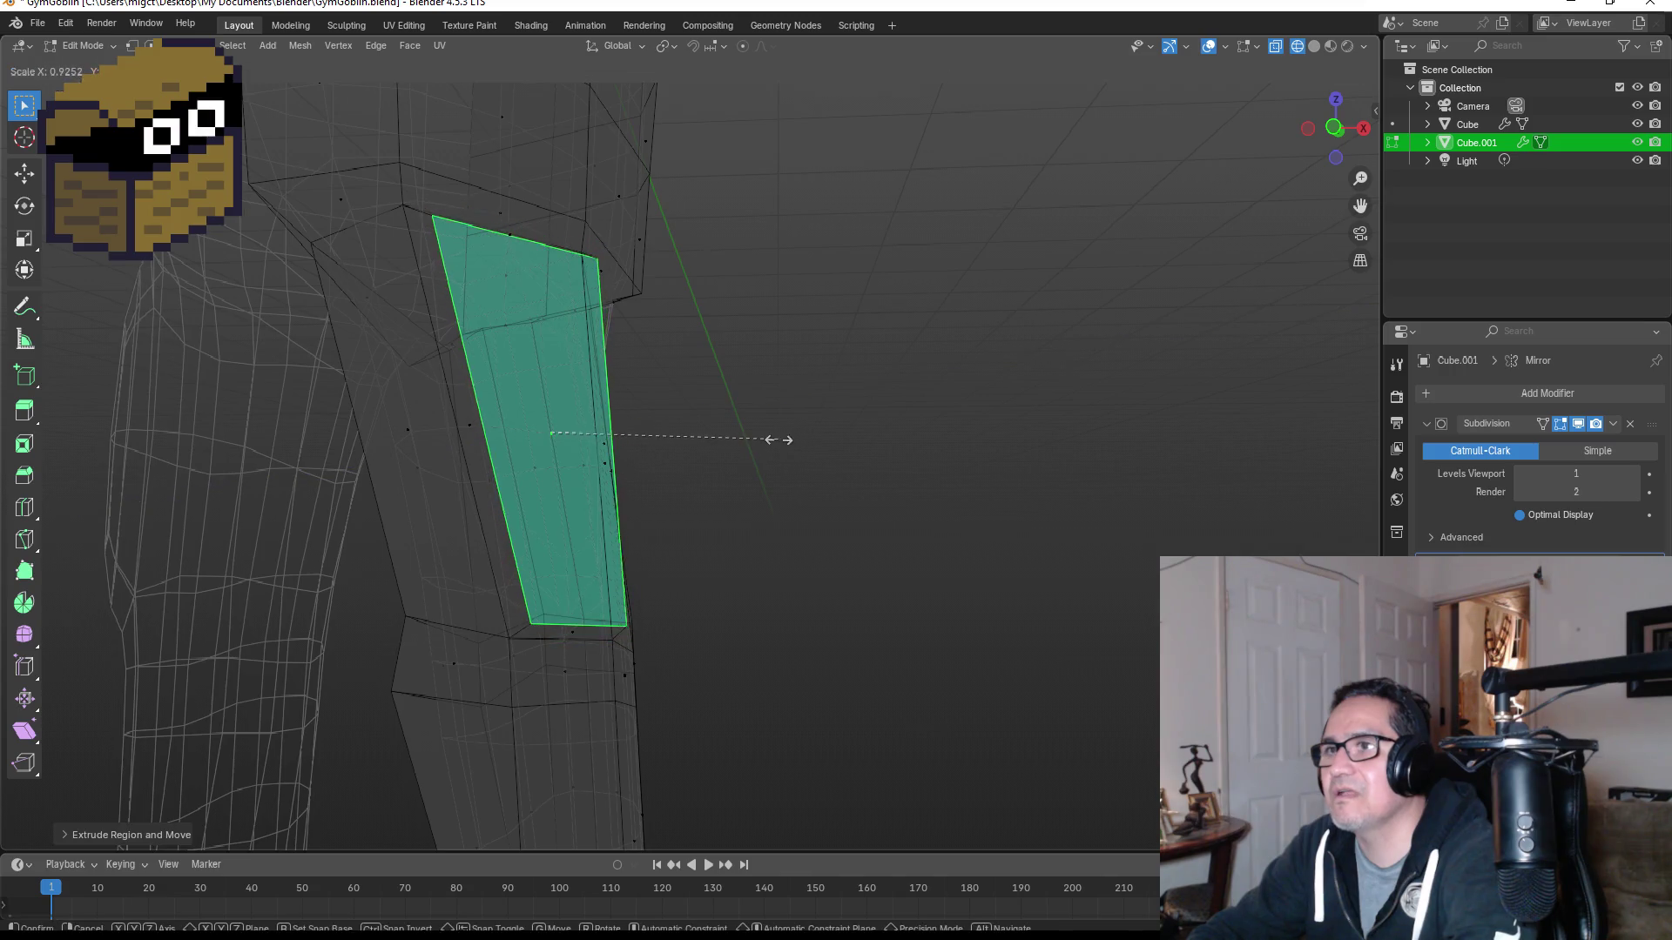
left_click(773, 440)
Step: Move the thigh face again, then extrude and shrink it into an inset panel
mouse_move(832, 448)
middle_mouse_down()
mouse_move(742, 459)
mouse_move(659, 444)
mouse_move(660, 430)
middle_mouse_up()
key("g")
key("z")
key("z")
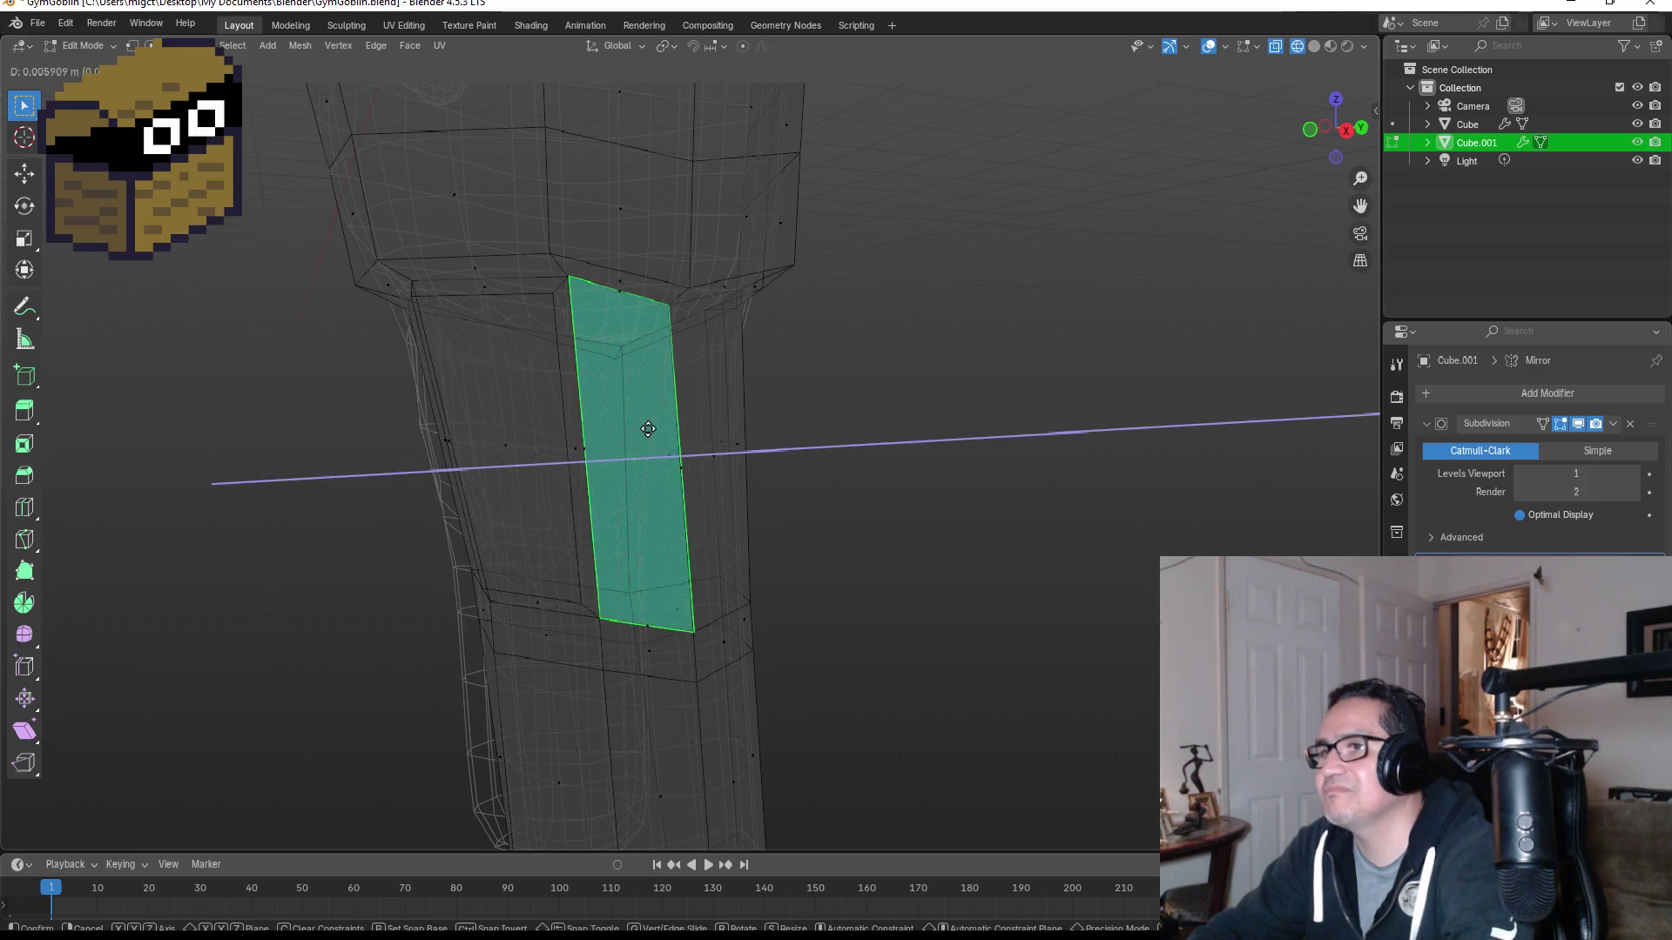
left_click(659, 430)
key("e")
left_click(670, 434)
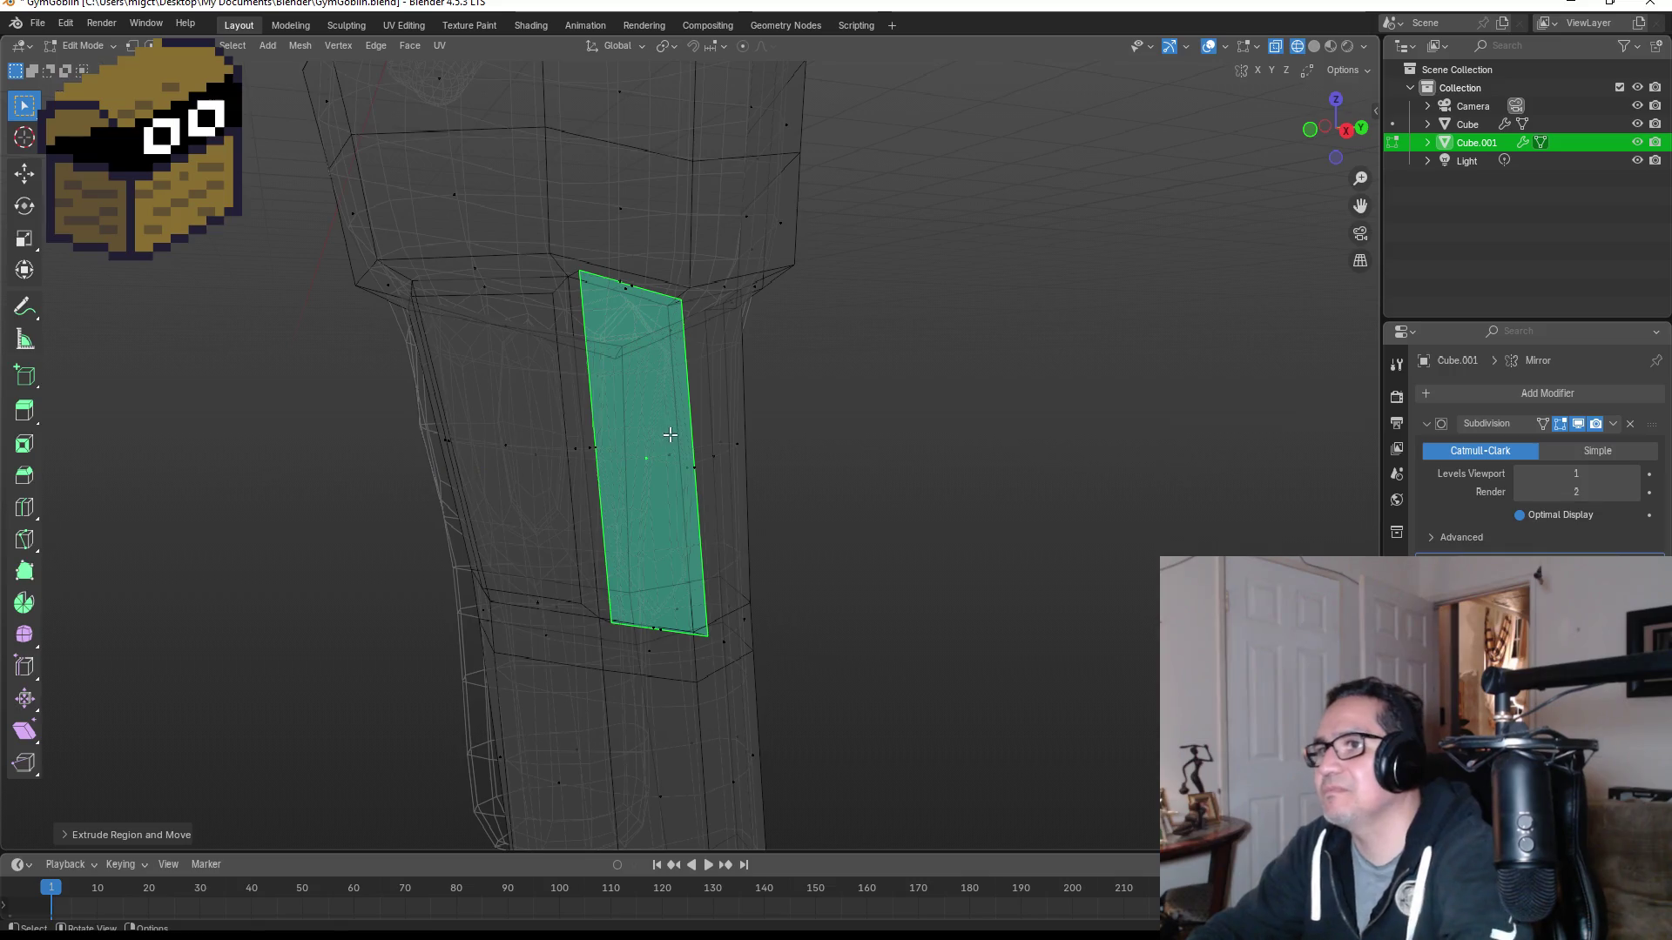
key("s")
left_click(651, 435)
Step: In solid shading, resize the front thigh face and extrude it inward as a recessed panel
middle_click_drag(758, 459, 797, 483)
key("z")
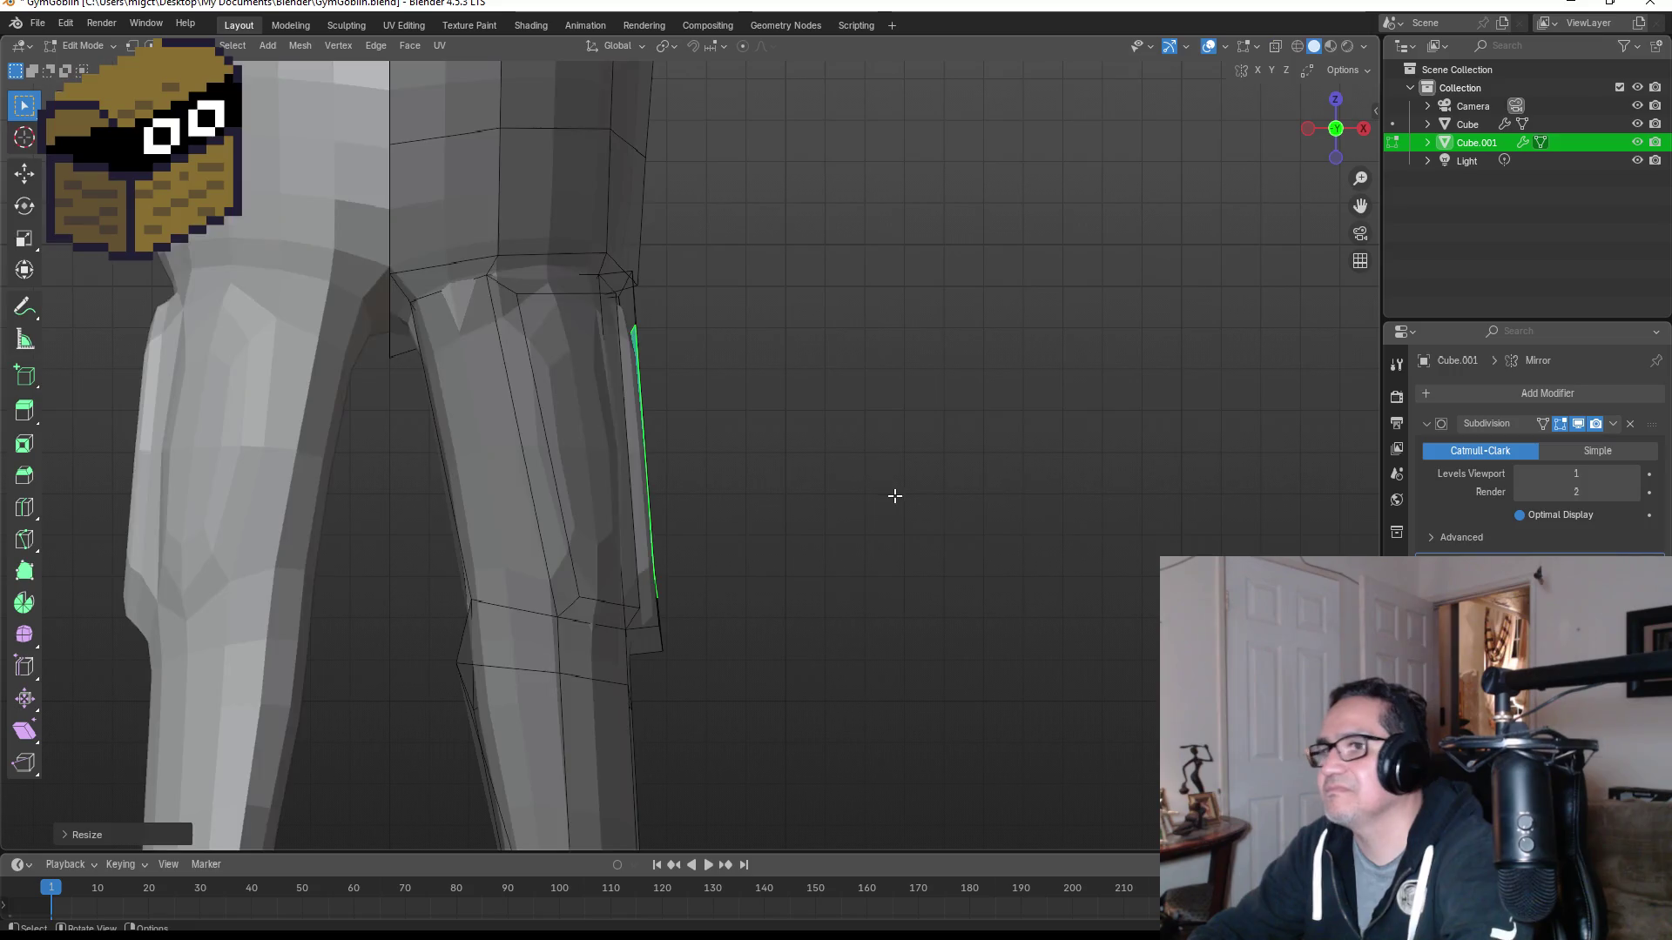
scroll(888, 497, "down", 5)
mouse_move(805, 491)
middle_mouse_down()
mouse_move(740, 488)
mouse_move(840, 485)
mouse_move(706, 485)
mouse_move(758, 453)
middle_mouse_up()
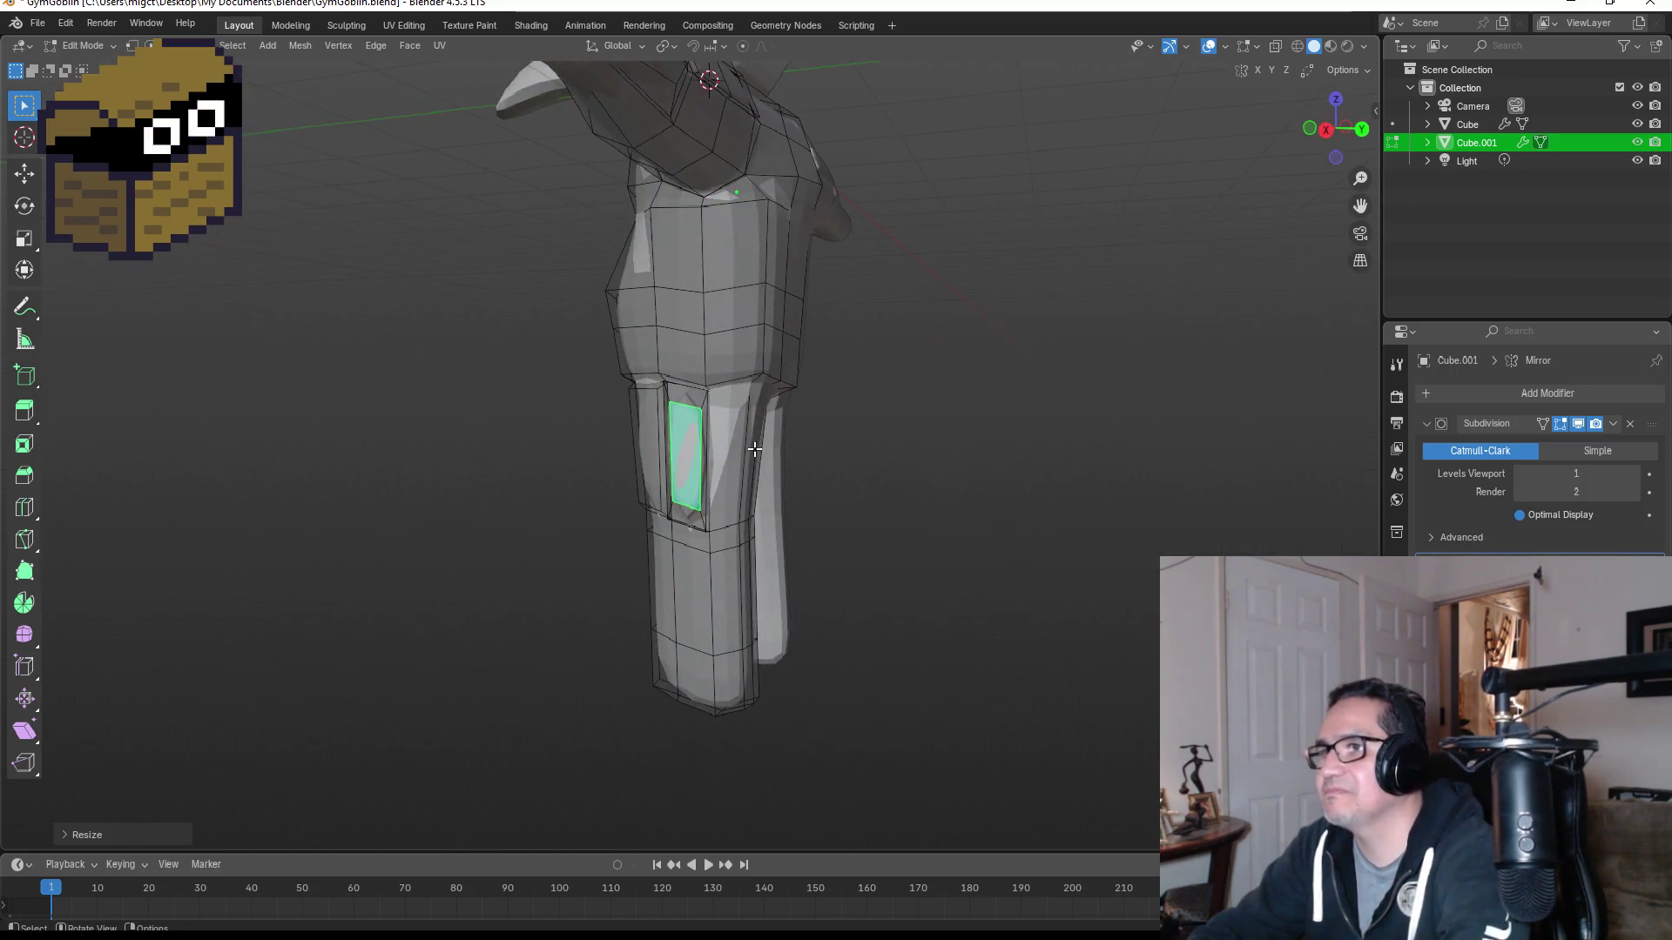
left_click(729, 438)
key("s")
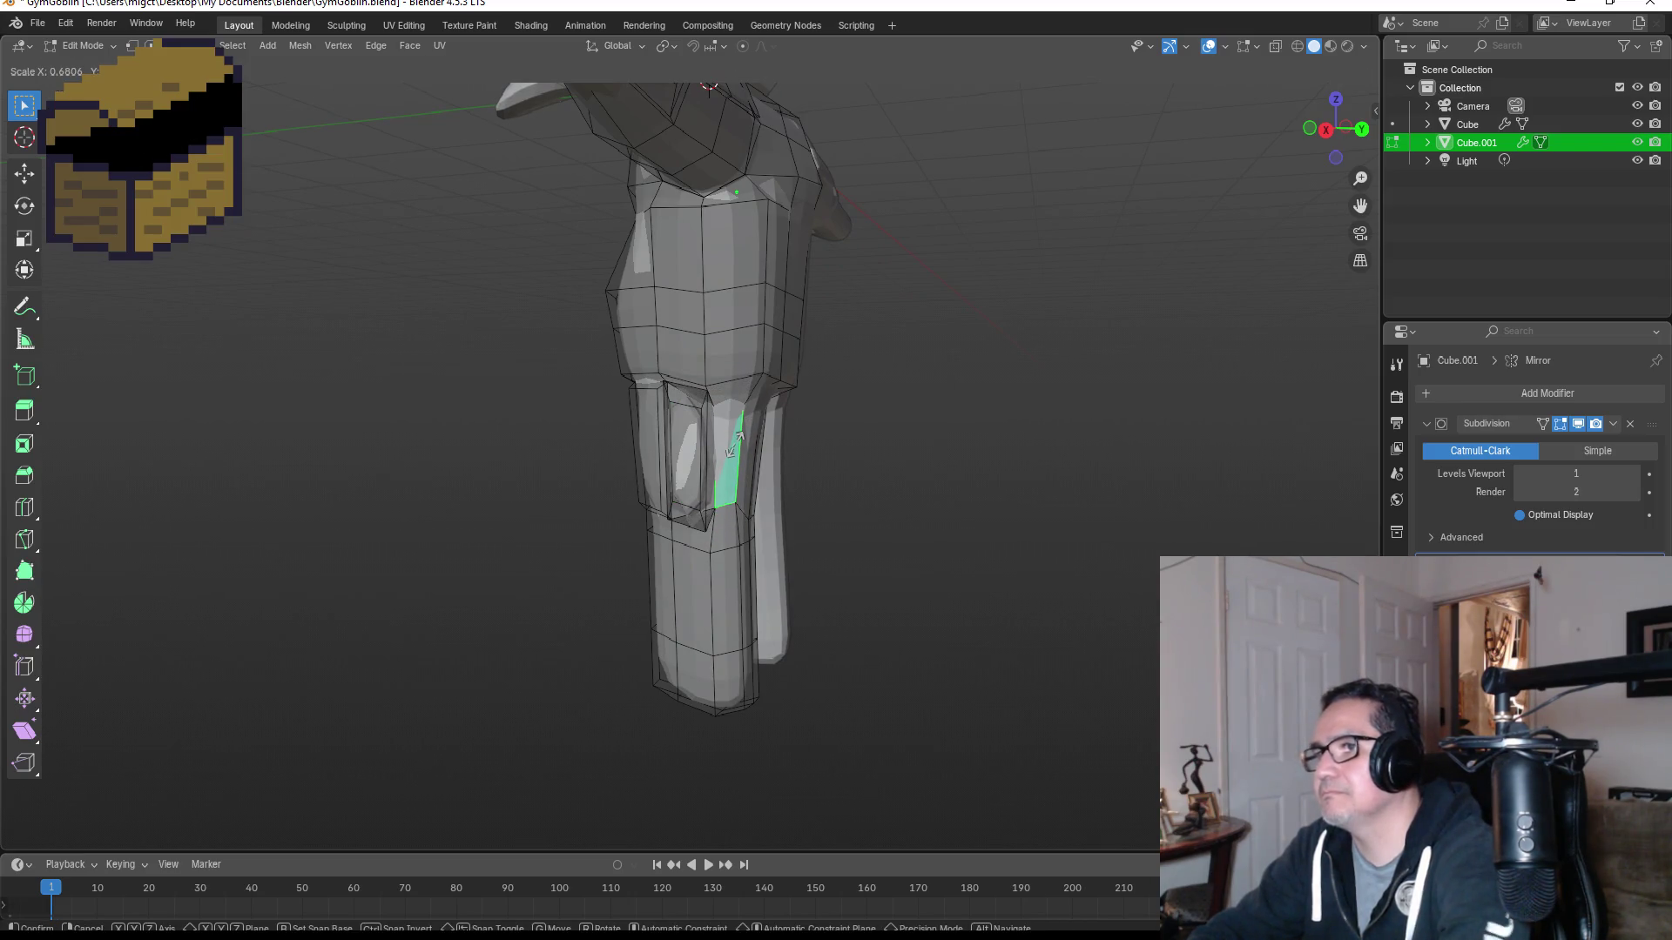
left_click(734, 444)
key("e")
left_click(754, 446)
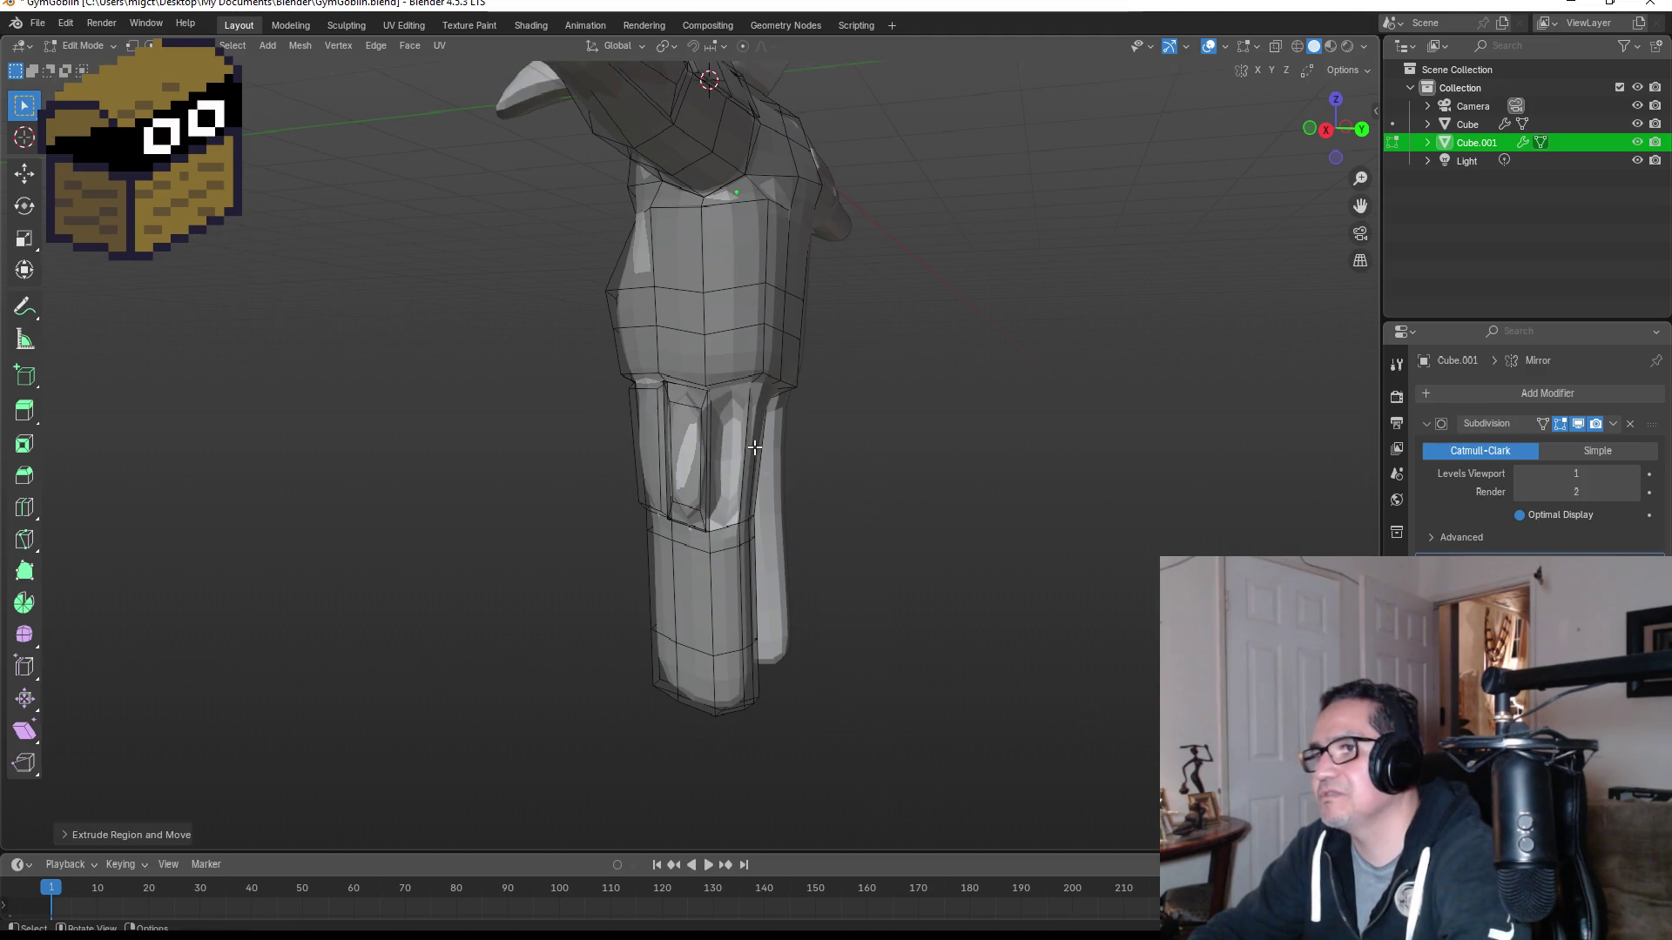
Step: Move and slightly shrink the selected edge of the front thigh panel
mouse_move(813, 456)
middle_mouse_down()
mouse_move(827, 461)
mouse_move(697, 488)
middle_mouse_up()
scroll(836, 463, "up", 5)
key("g")
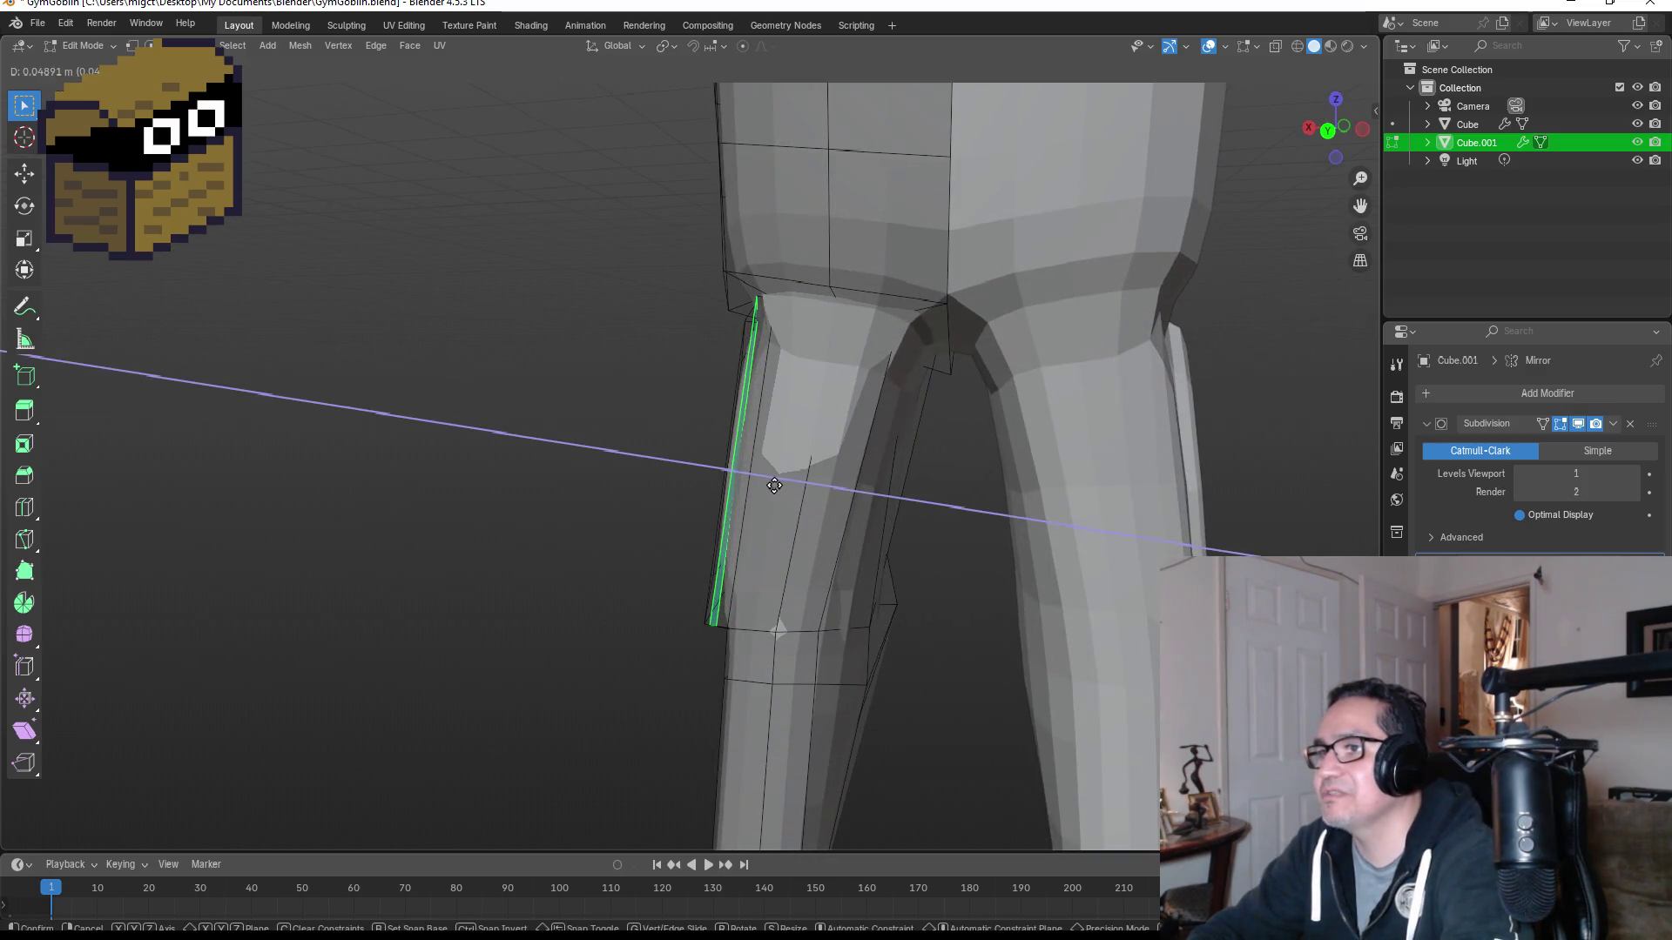
key("s")
left_click(765, 482)
Step: Review the whole body in Object Mode from the right side, then re-enter Edit Mode
middle_click_drag(765, 482, 963, 518)
key("Tab")
scroll(963, 518, "down", 4)
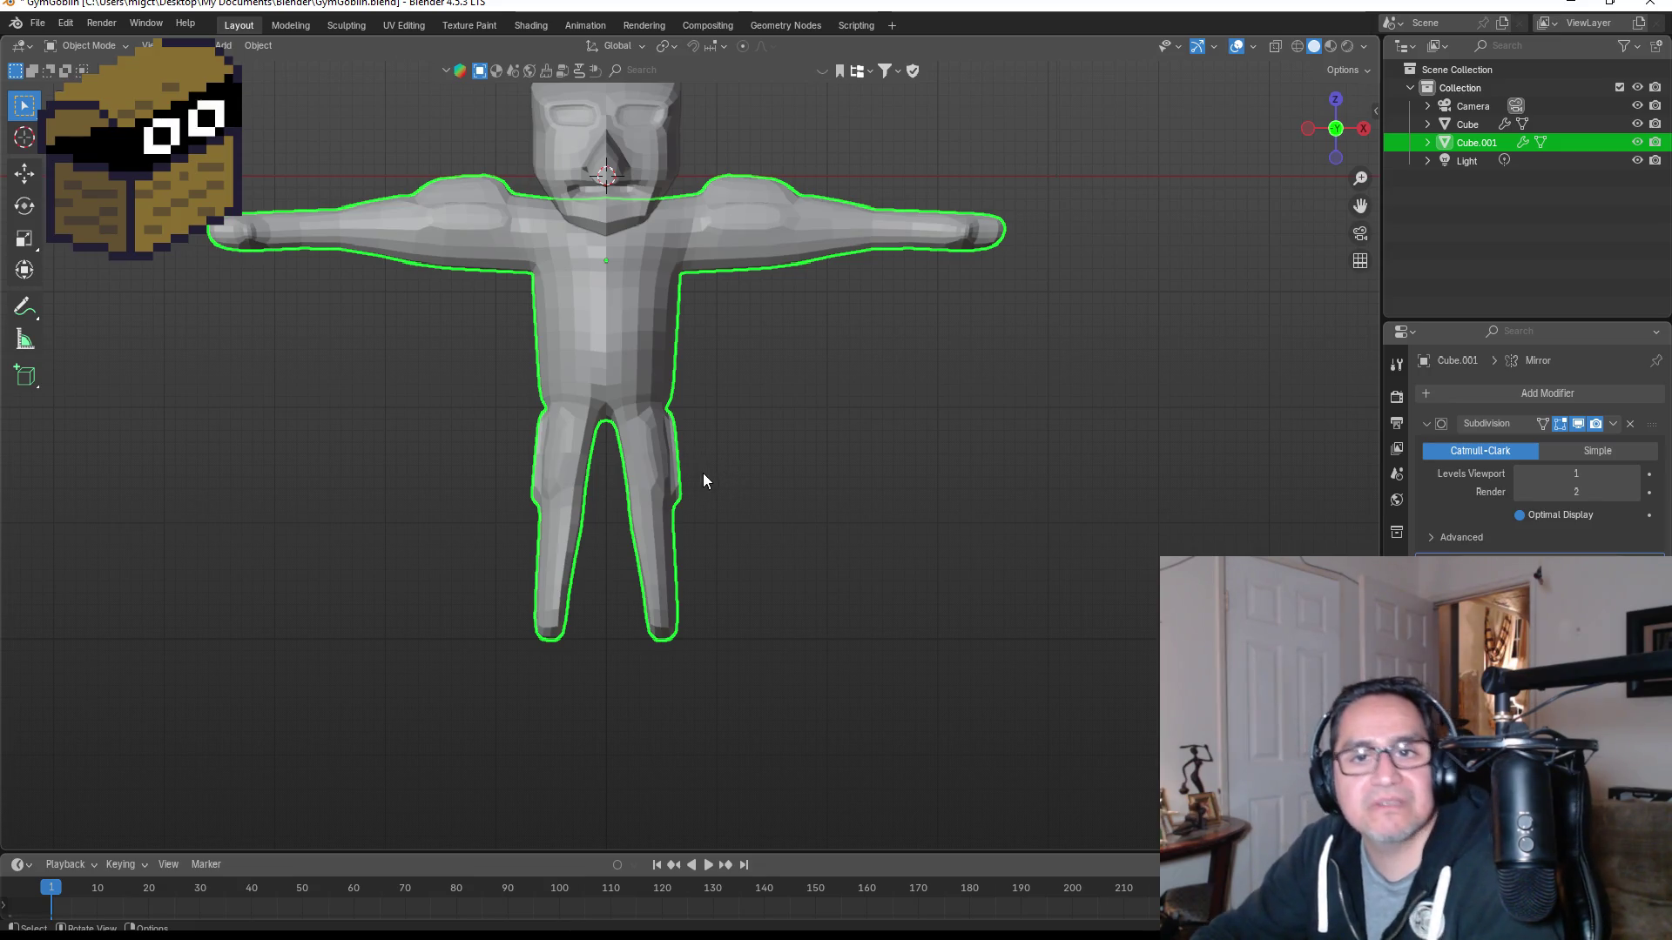
scroll(705, 480, "up", 2)
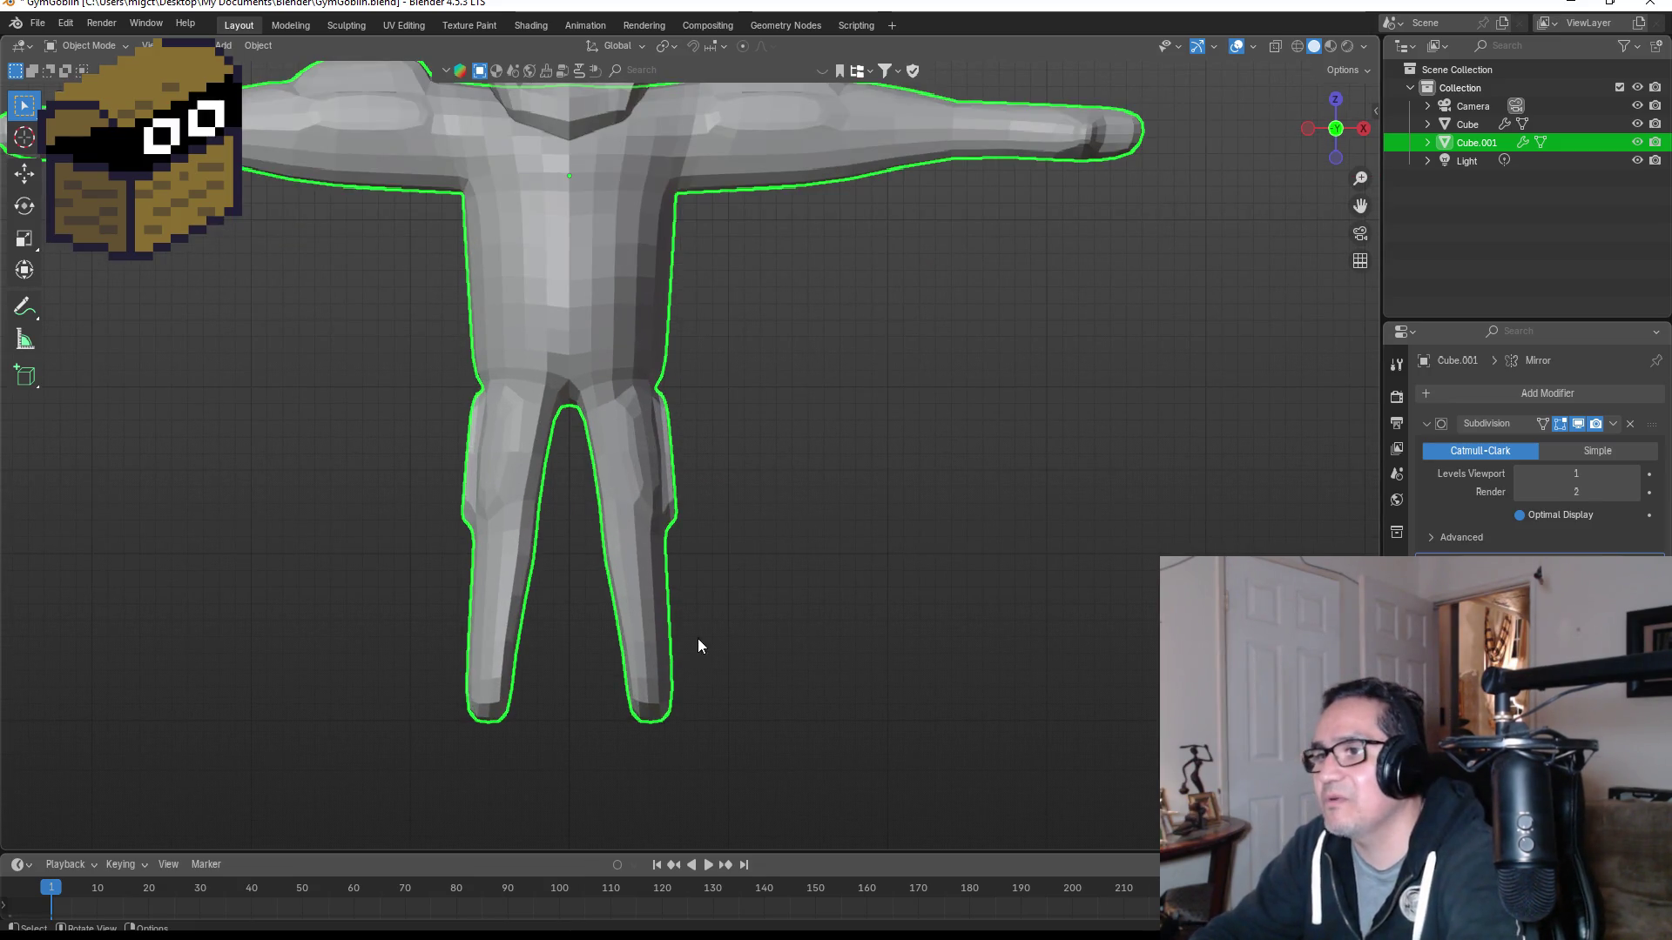
key("KP_3")
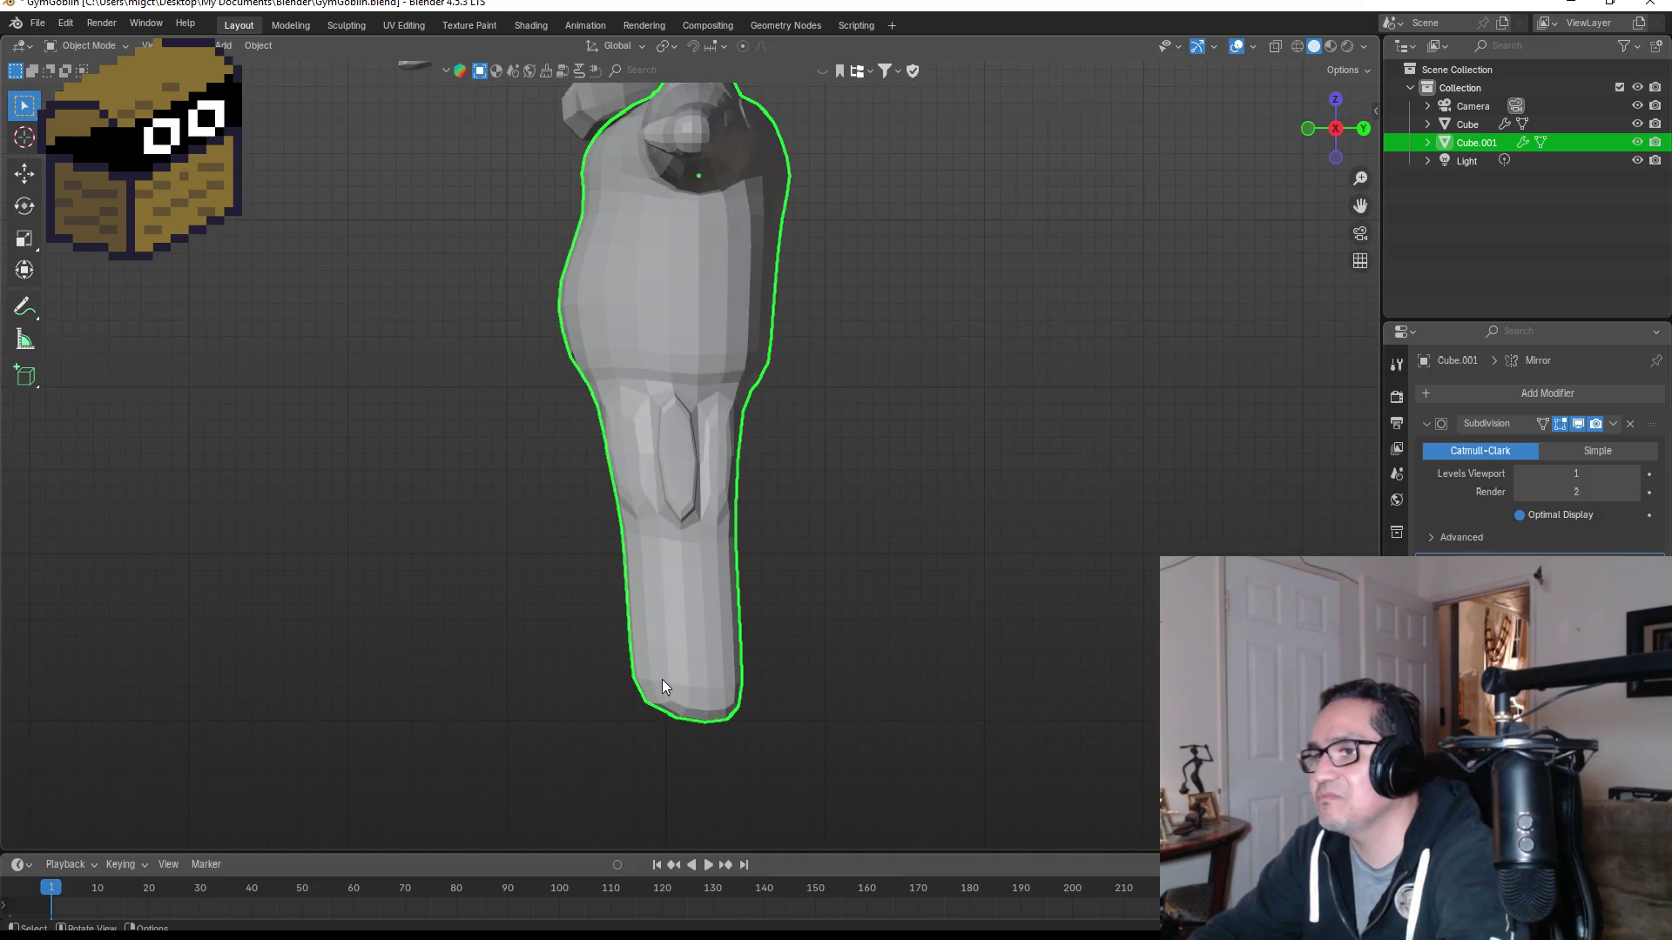
key("Tab")
middle_click_drag(674, 682, 813, 661)
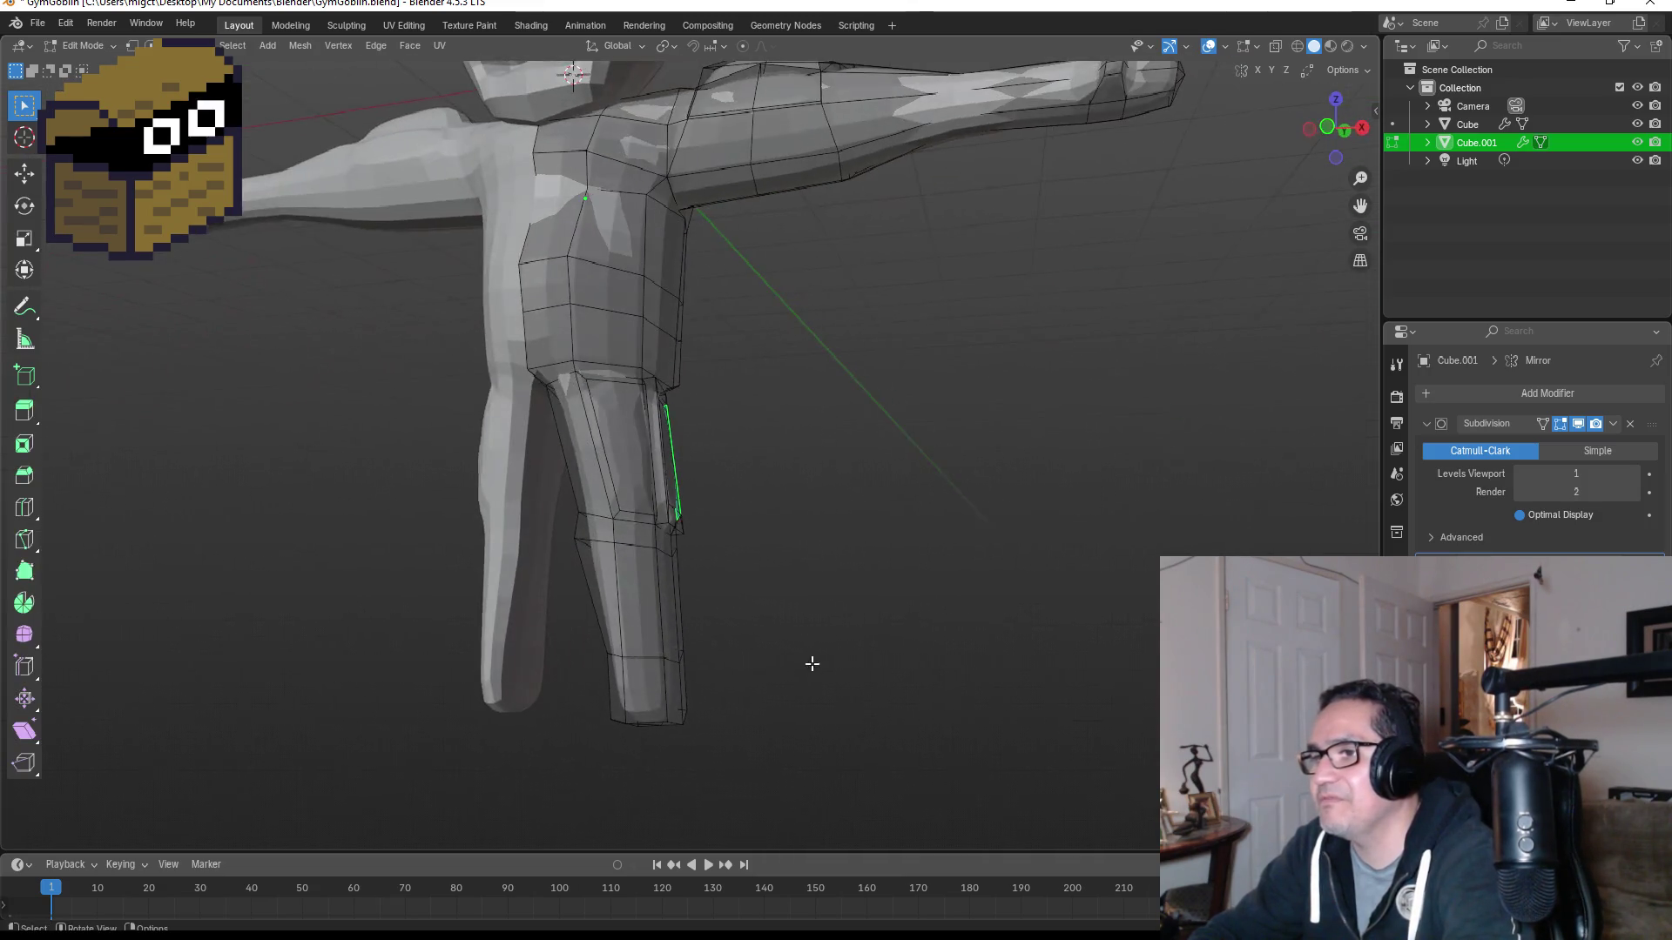
Step: Extrude the lower leg face forward along Y to form a foot
middle_click_drag(713, 690, 665, 694)
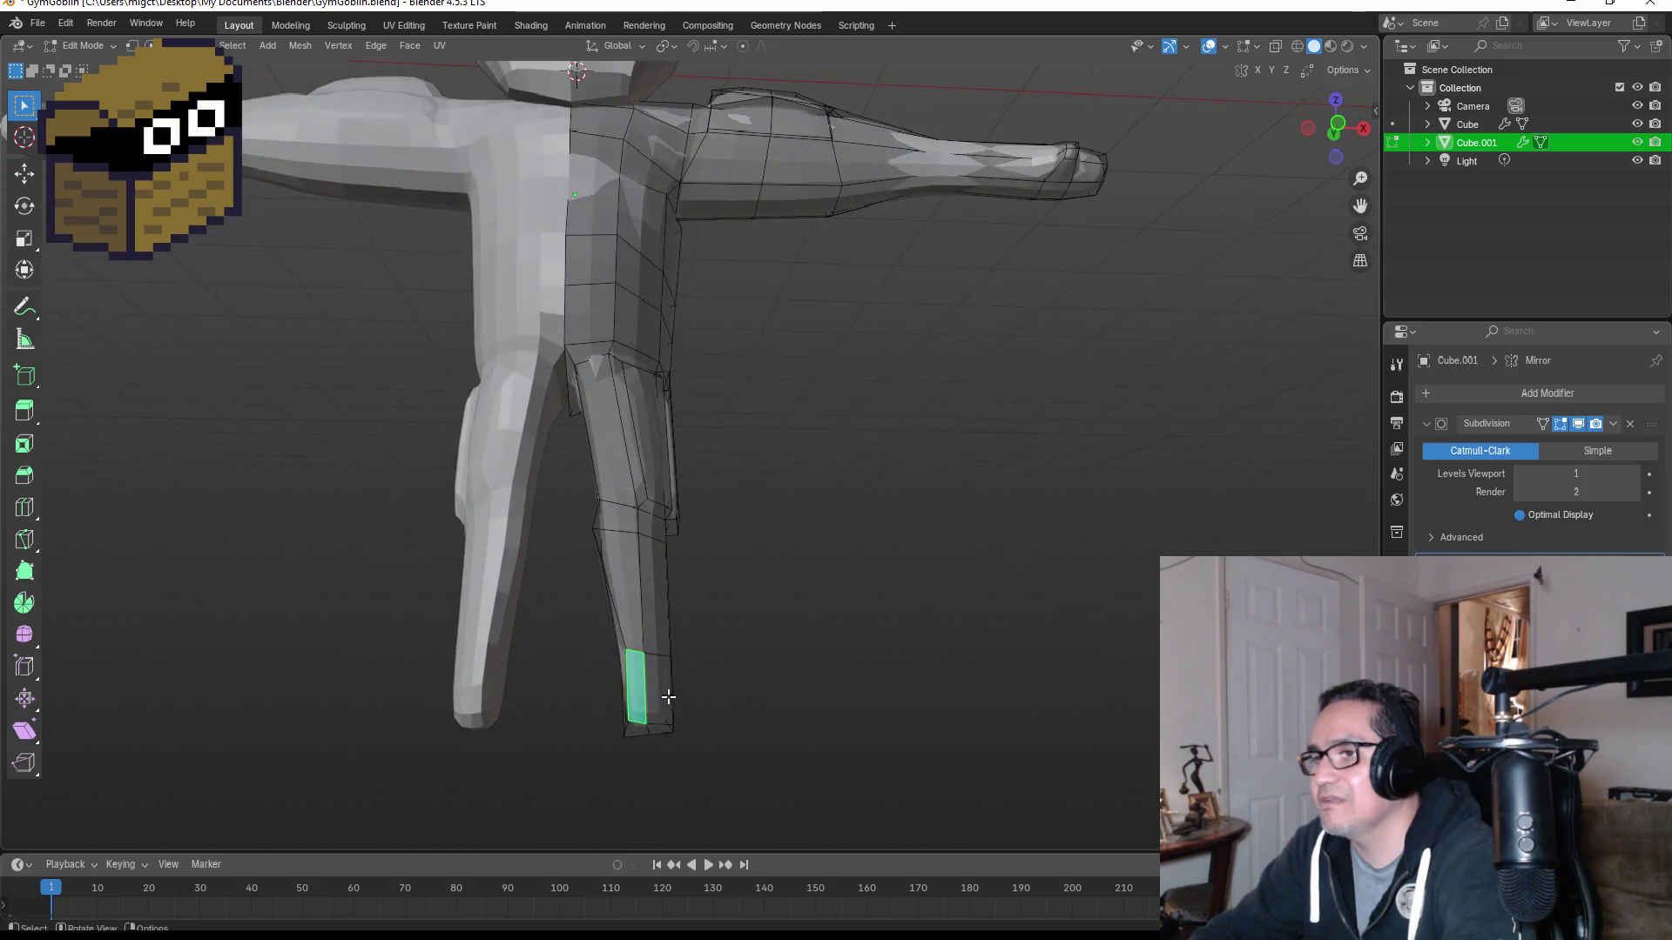
key("KP_3")
key("e")
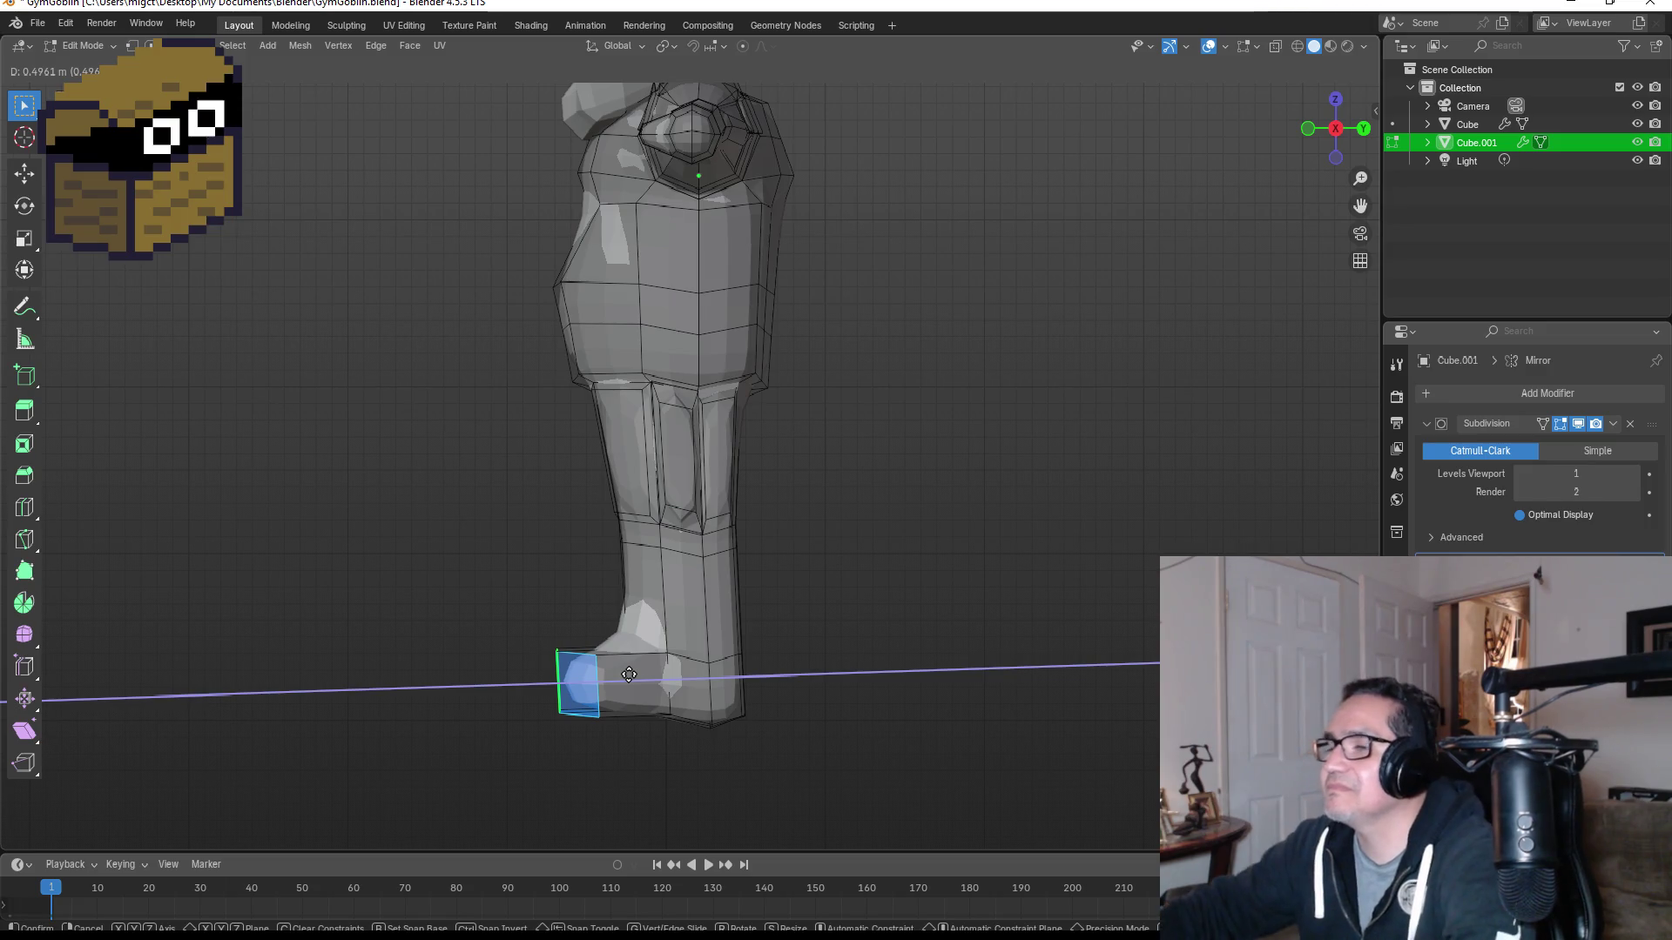
key("y")
left_click(597, 669)
Step: Select the lower shin faces and review the leg and foot from front and side views
mouse_move(598, 669)
middle_mouse_down()
mouse_move(959, 653)
mouse_move(888, 642)
mouse_move(623, 714)
middle_mouse_up()
left_click_drag(610, 617, 746, 752)
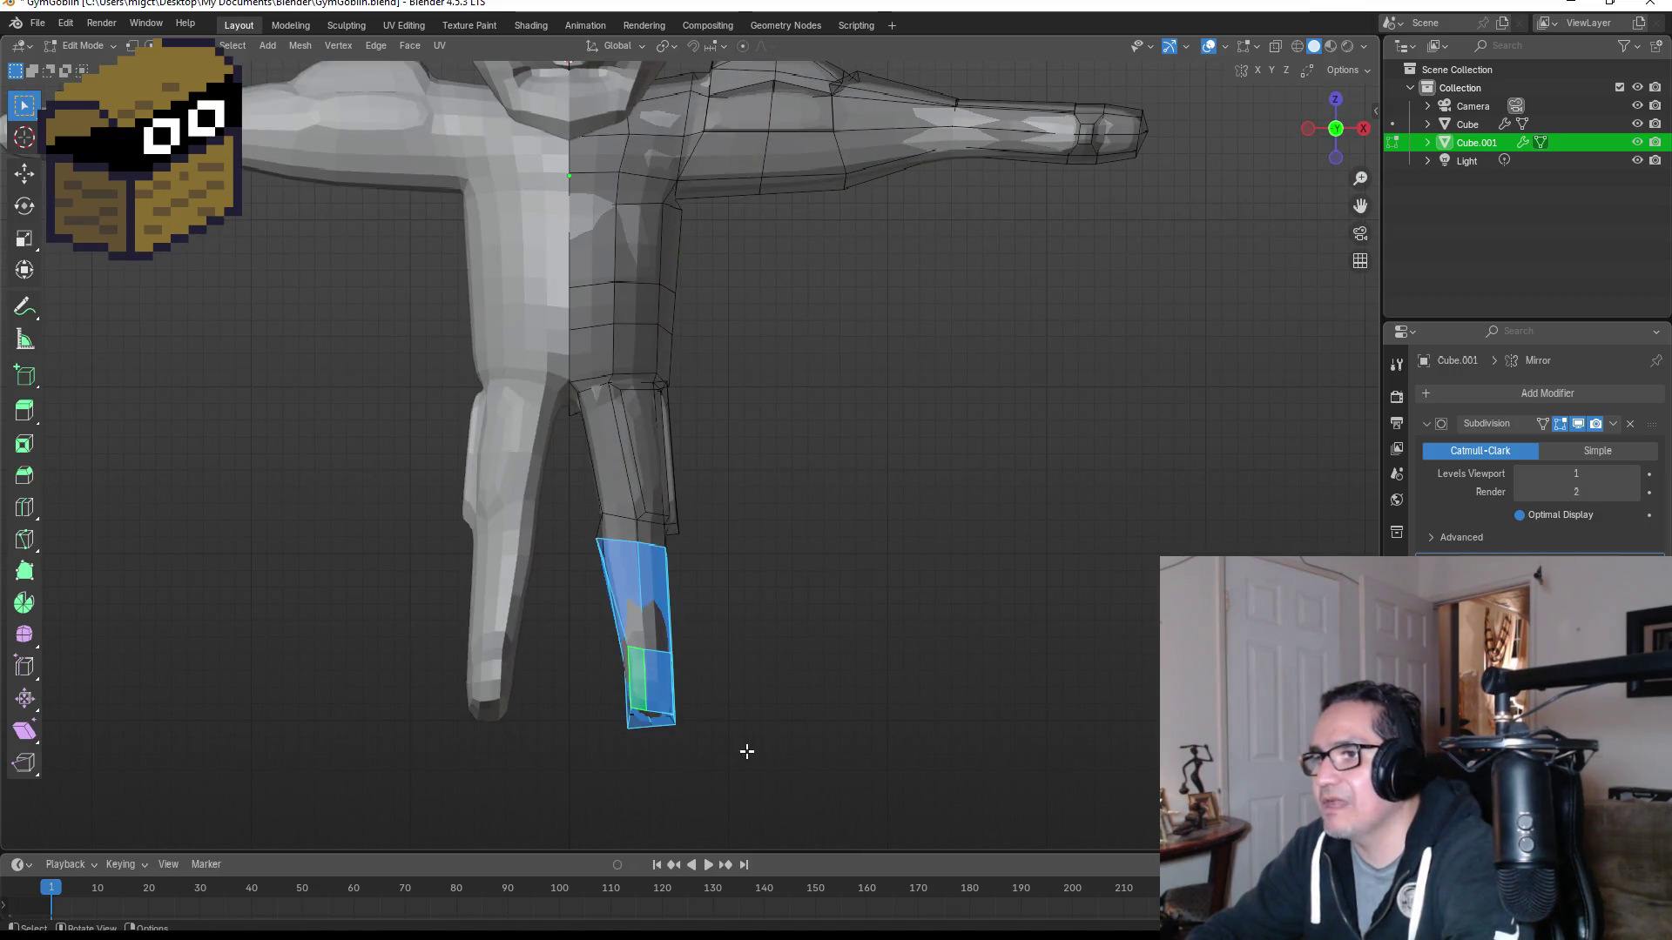
middle_click_drag(778, 697, 651, 668)
mouse_move(739, 666)
middle_mouse_down()
mouse_move(731, 728)
mouse_move(727, 702)
mouse_move(657, 694)
middle_mouse_up()
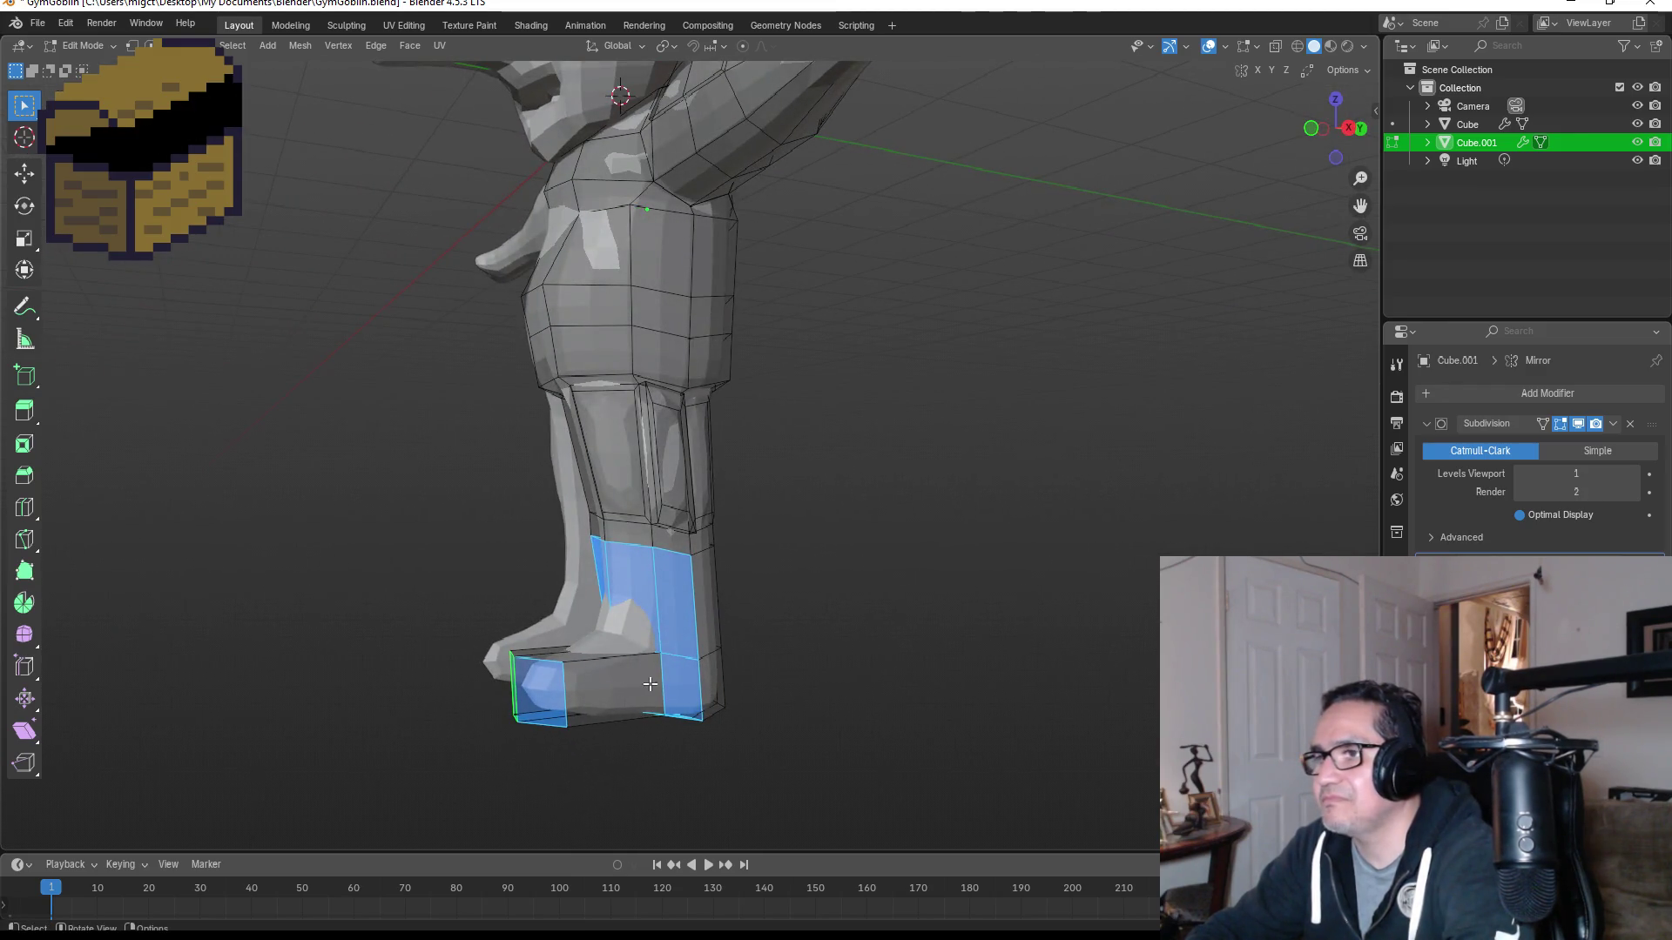
key("KP_1")
key("Tab")
mouse_move(930, 589)
middle_mouse_down()
mouse_move(821, 589)
mouse_move(858, 590)
middle_mouse_up()
key("KP_1")
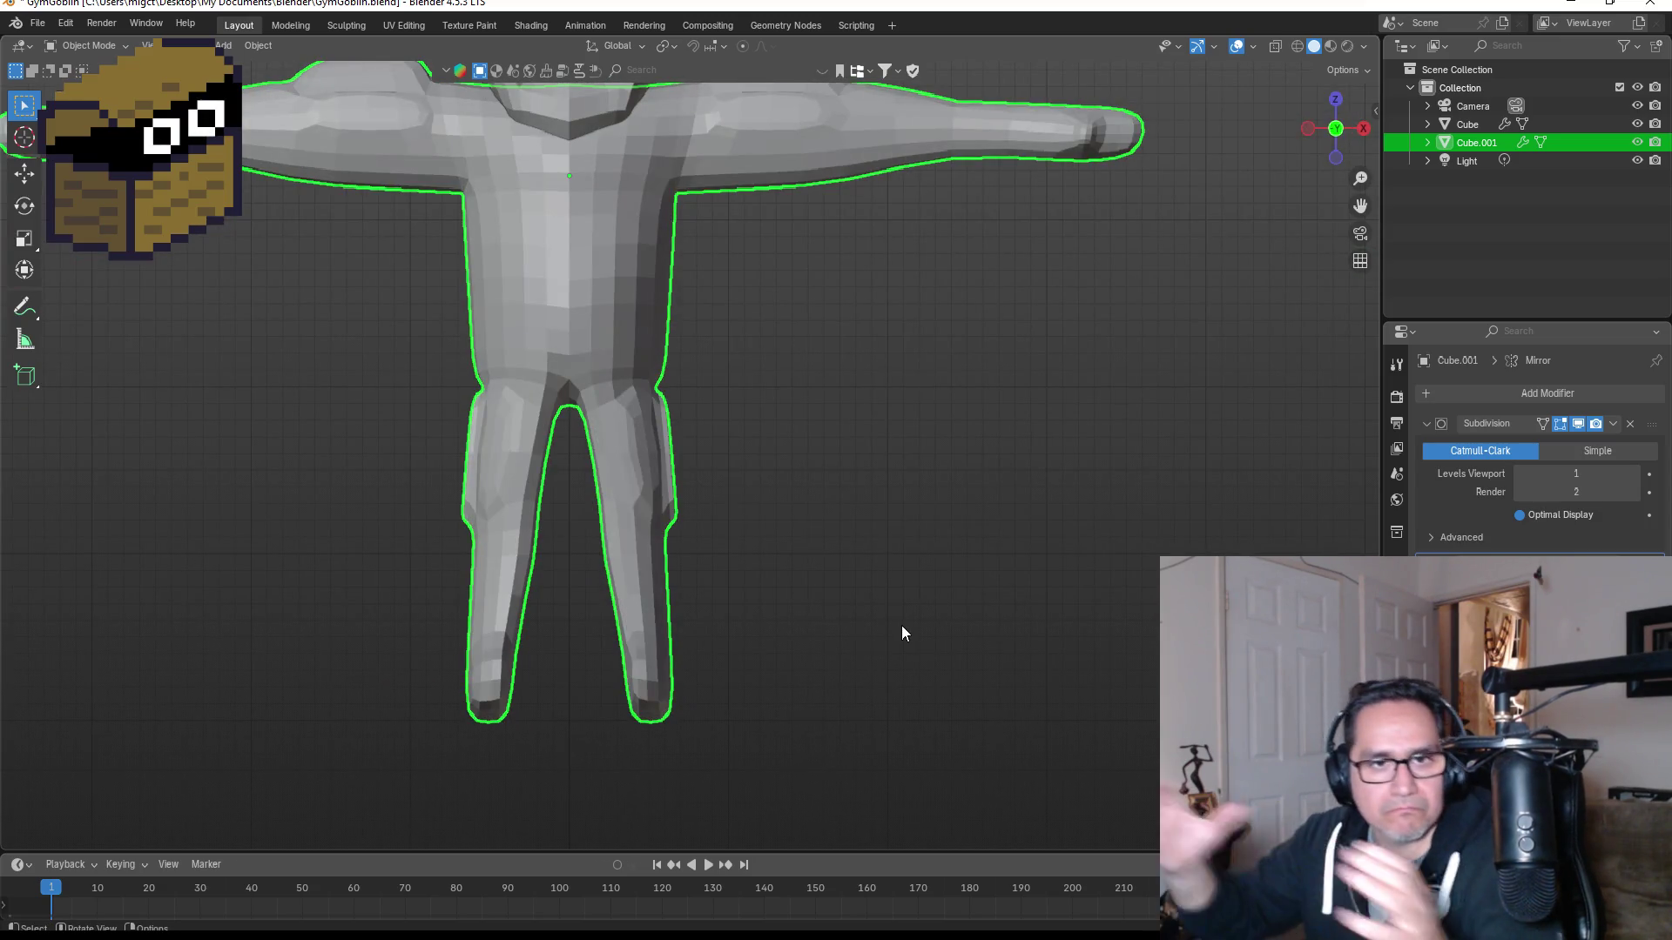
mouse_move(851, 671)
middle_mouse_down()
mouse_move(963, 669)
mouse_move(755, 673)
middle_mouse_up()
key("Tab")
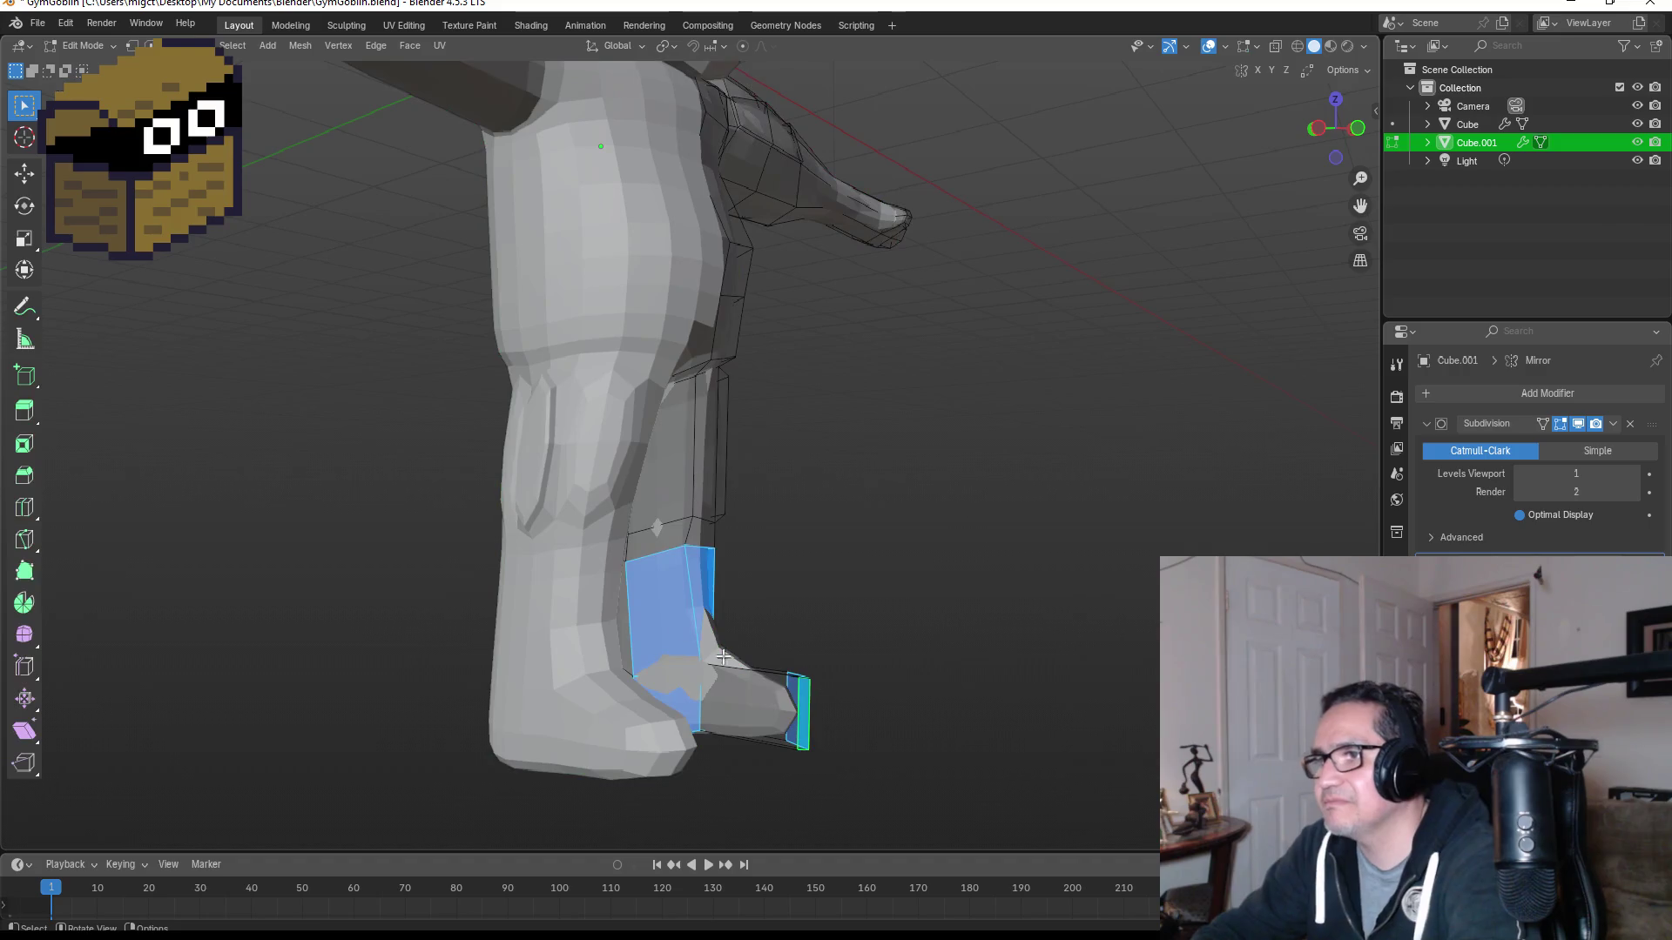
Step: Select a shin face, the face above it and the foot's faces
left_click(657, 600)
middle_click_drag(711, 595, 666, 589)
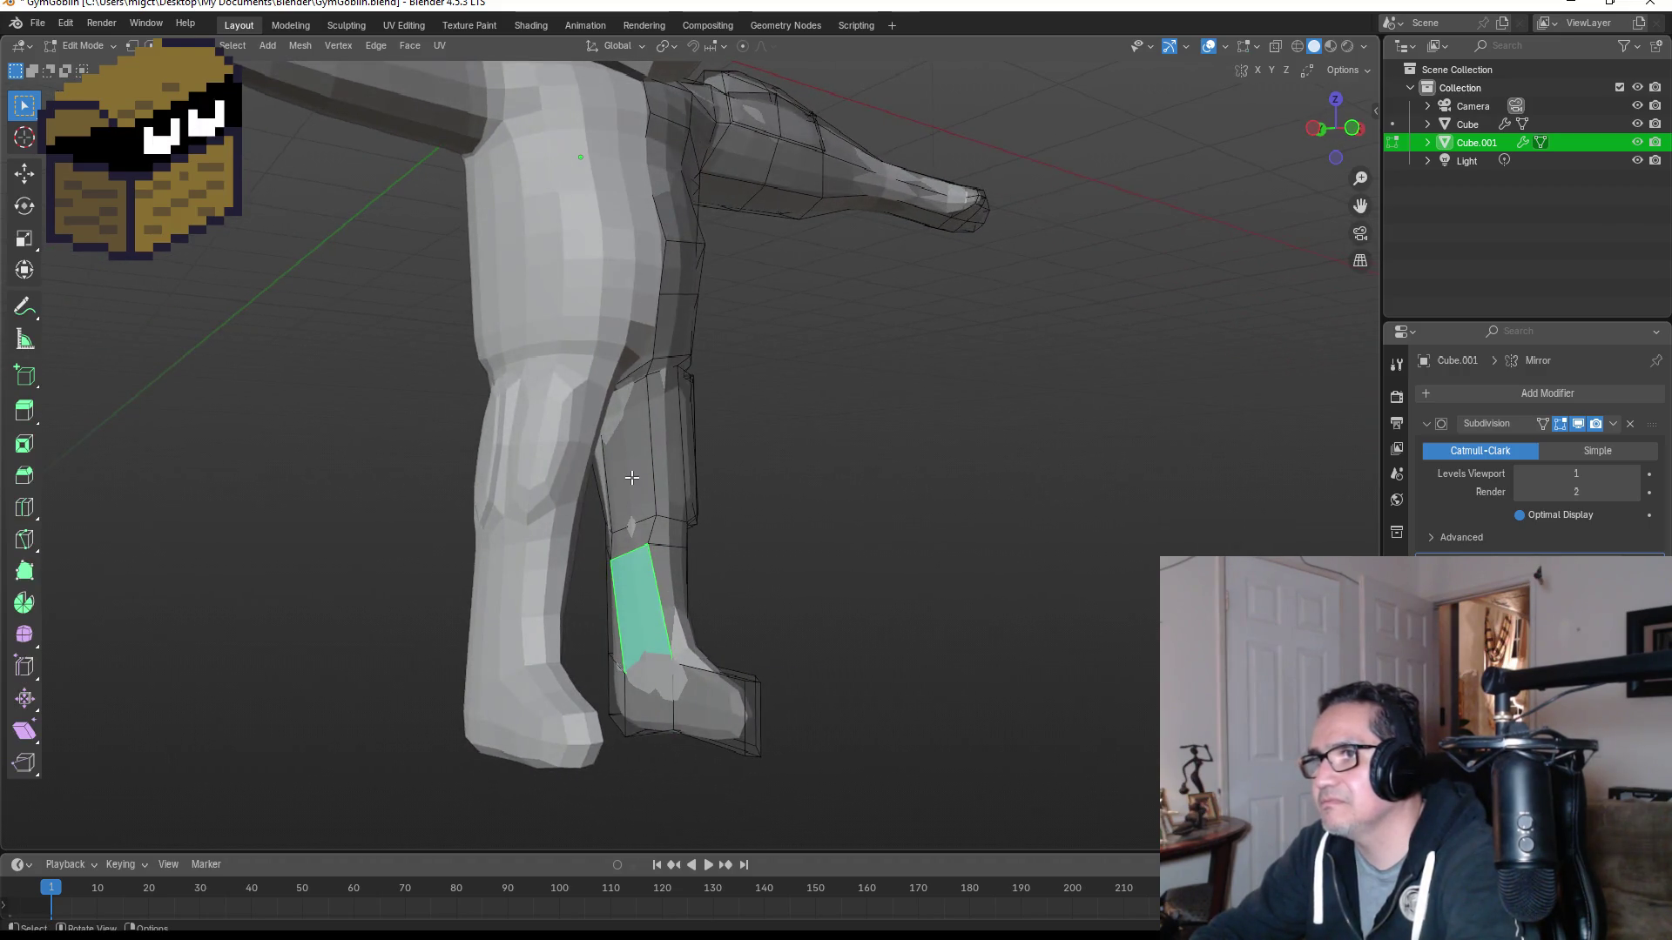
left_click(637, 532, "shift")
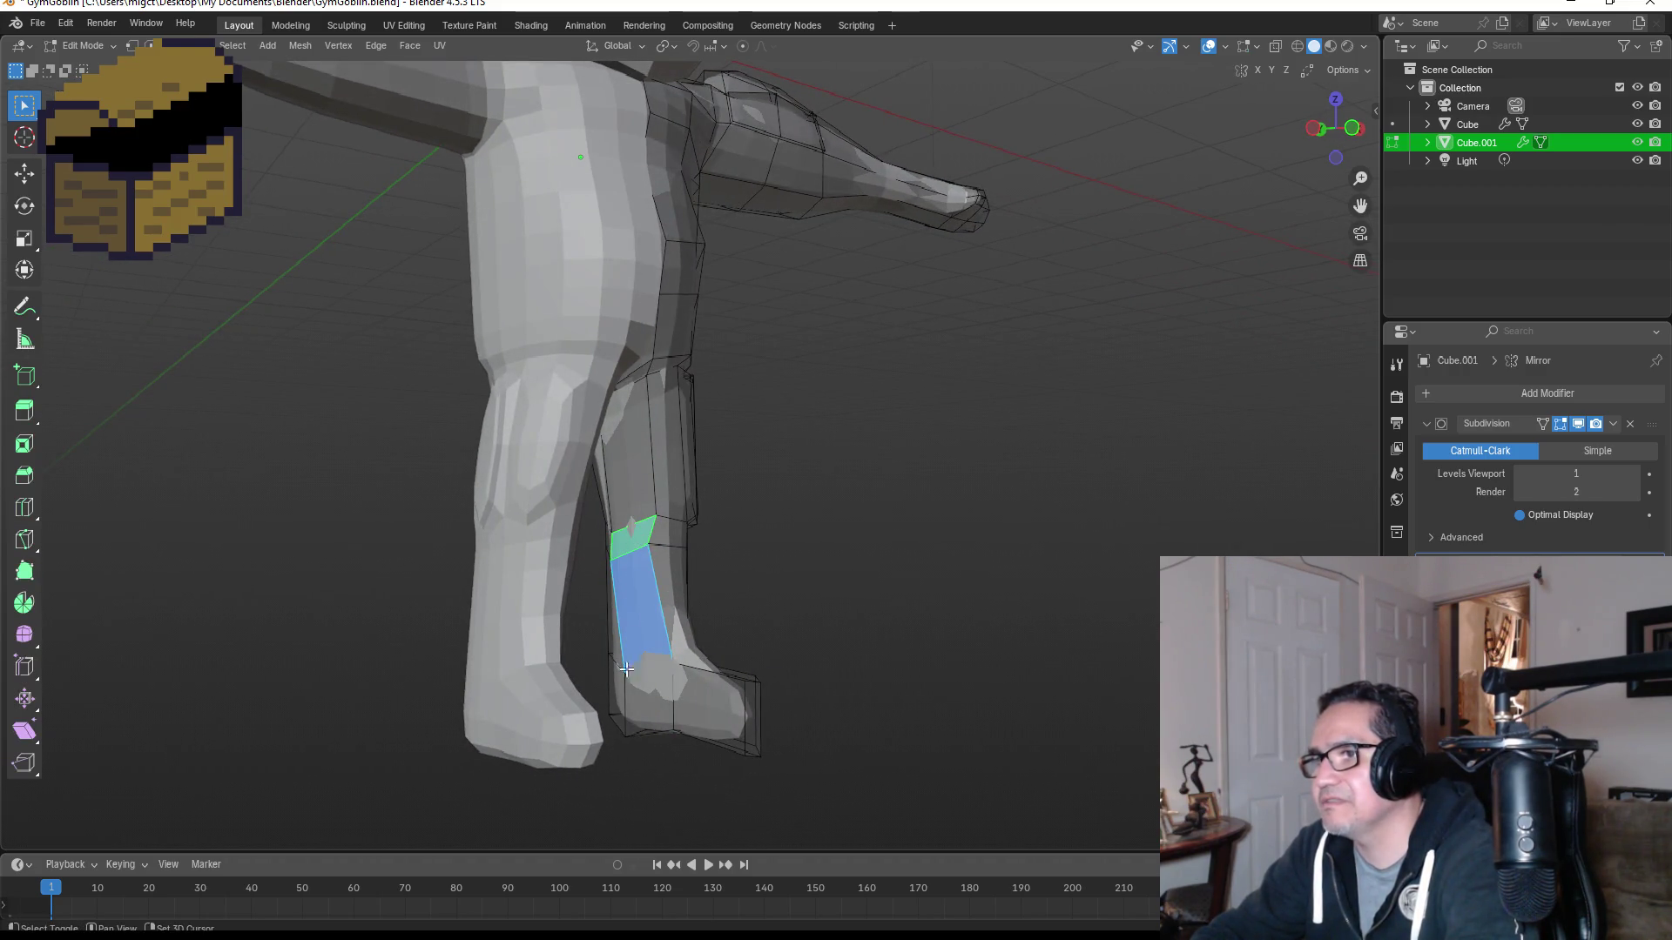
left_click_drag(599, 619, 760, 740, "shift")
mouse_move(876, 703)
middle_mouse_down()
mouse_move(761, 687)
mouse_move(787, 687)
mouse_move(694, 722)
middle_mouse_up()
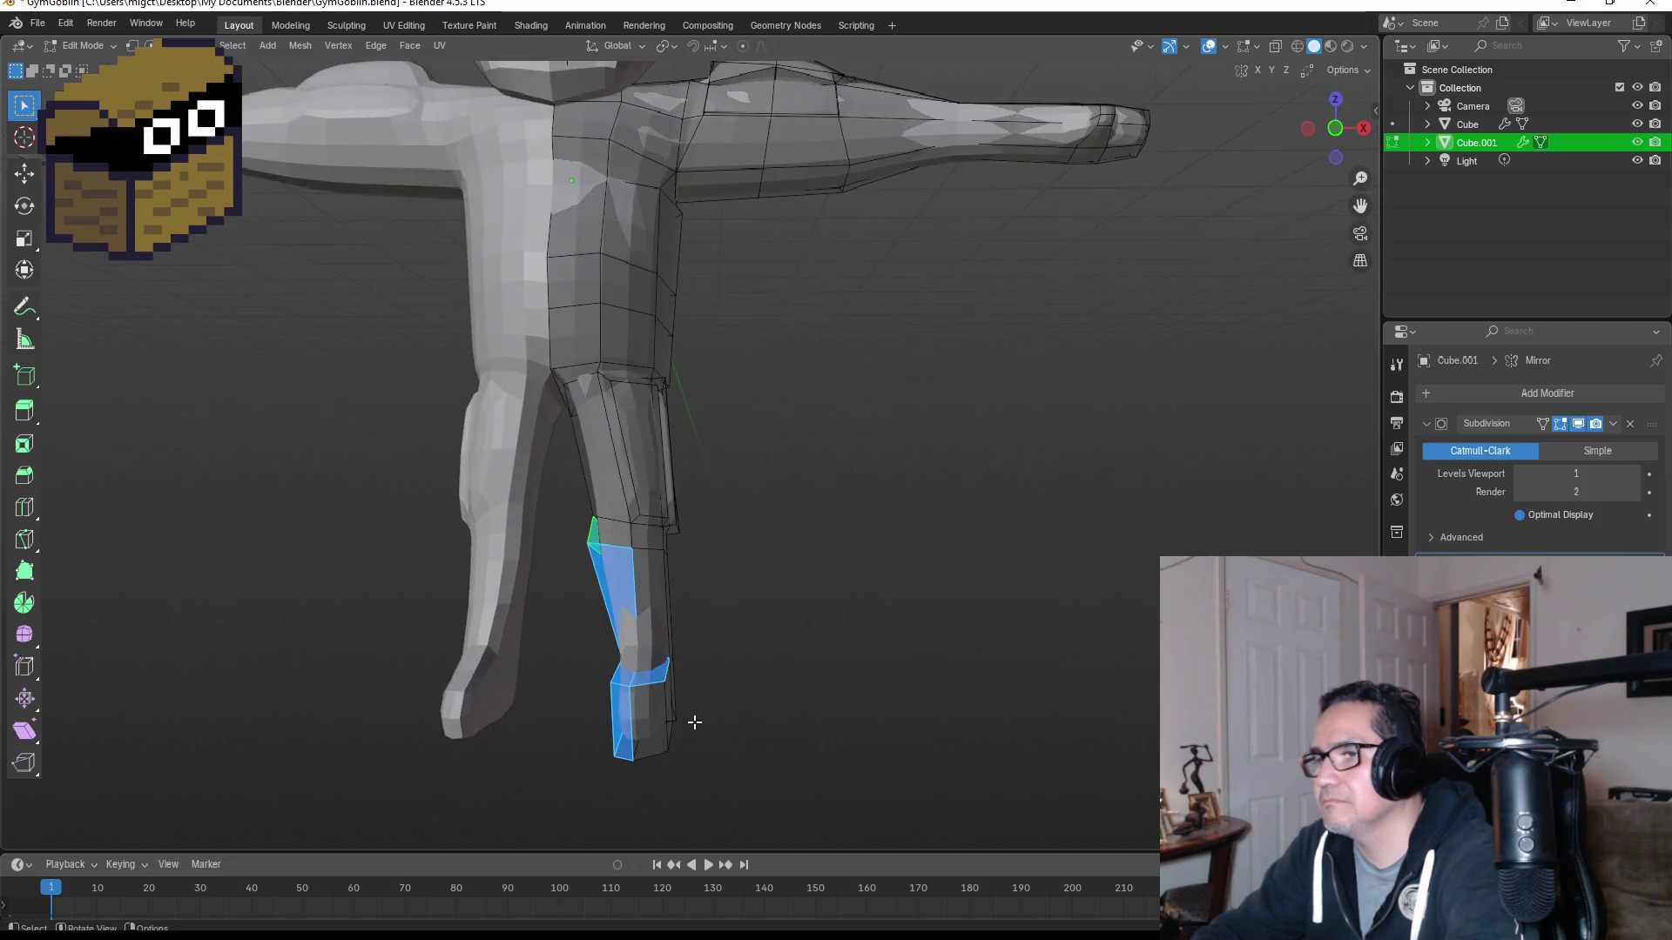
left_click(654, 676, "ctrl")
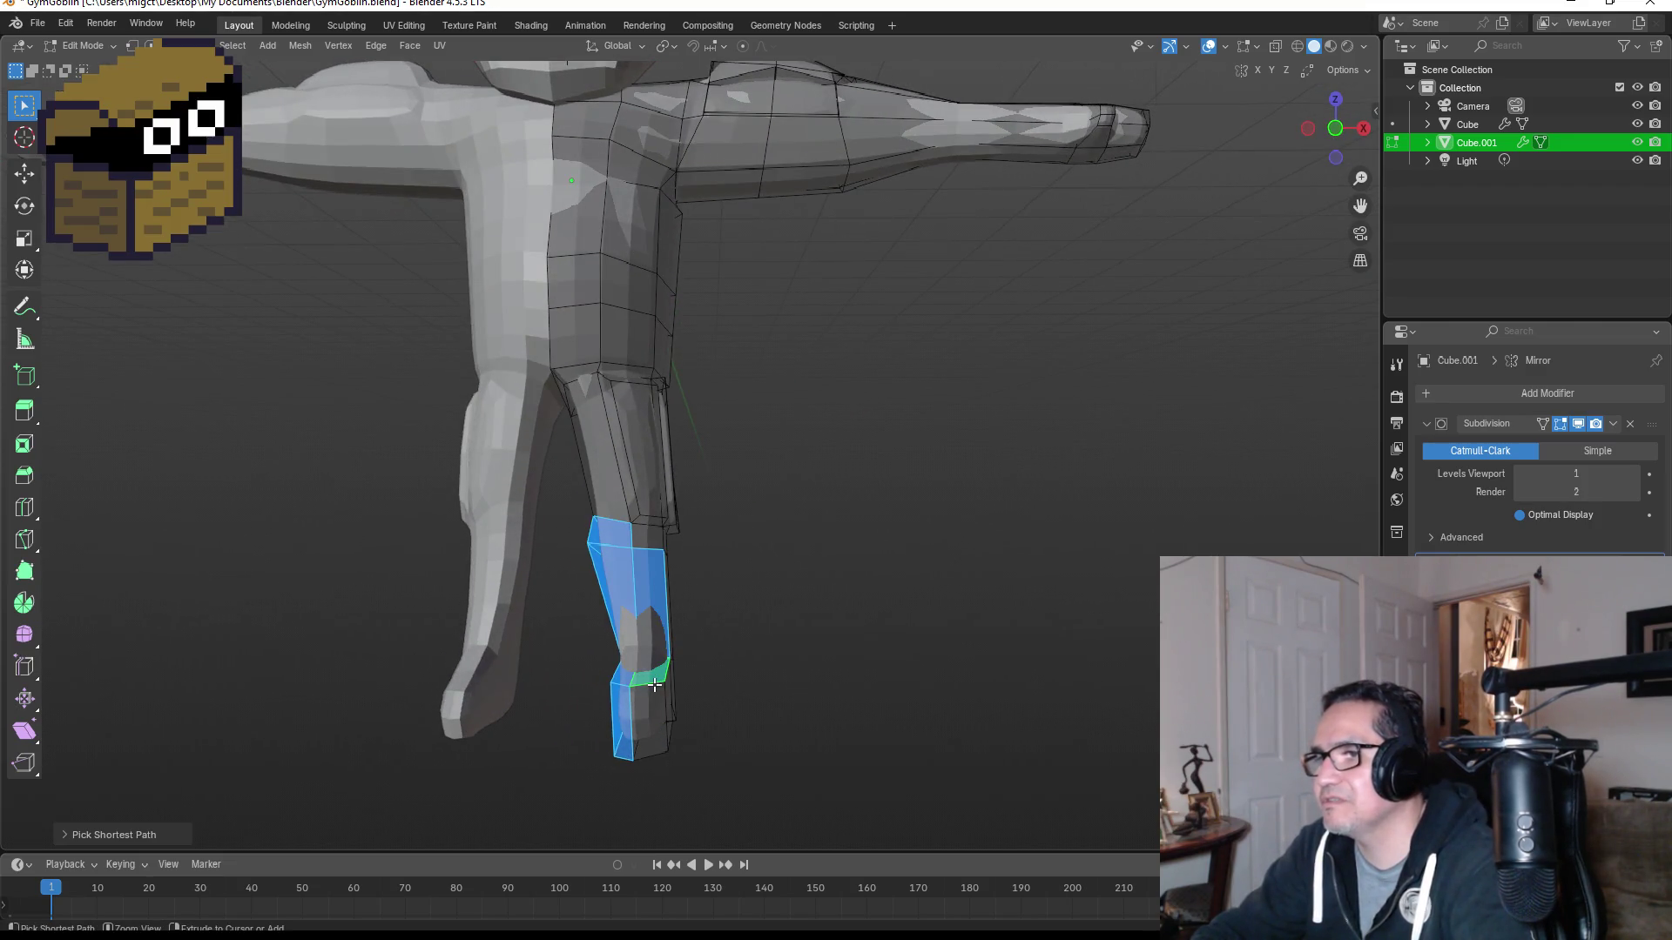
Step: Select the shin's side and back faces plus the foot top, and move them inward
mouse_move(655, 677)
middle_mouse_down()
mouse_move(709, 679)
mouse_move(687, 629)
middle_mouse_up()
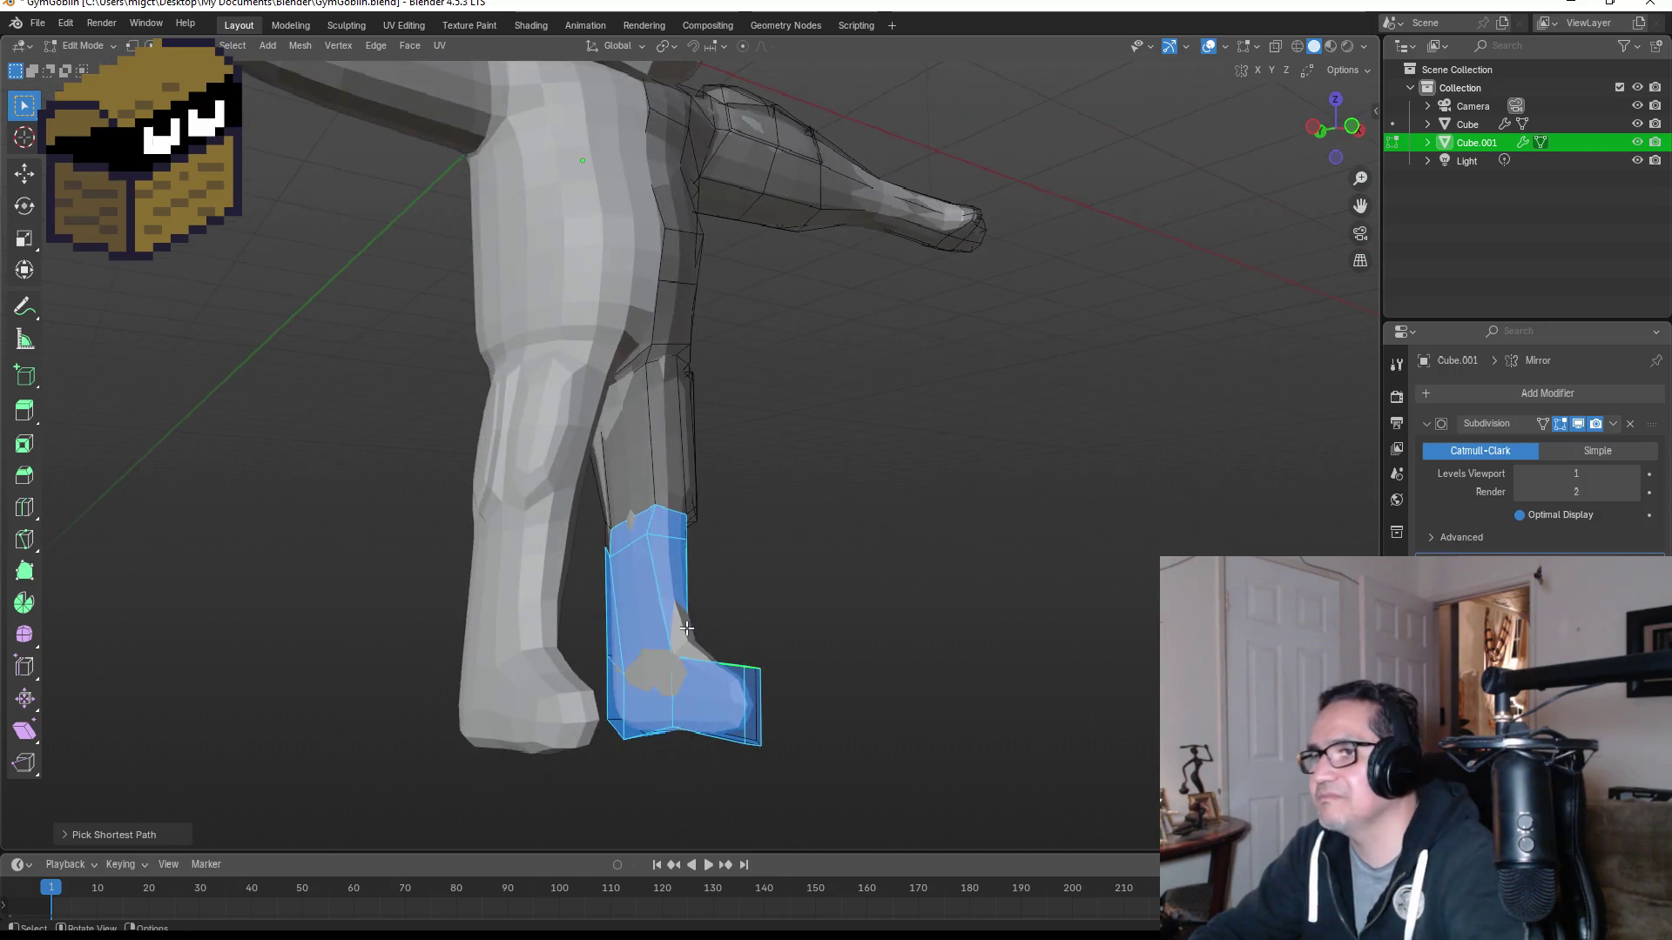
left_click(620, 598)
left_click(609, 666, "shift")
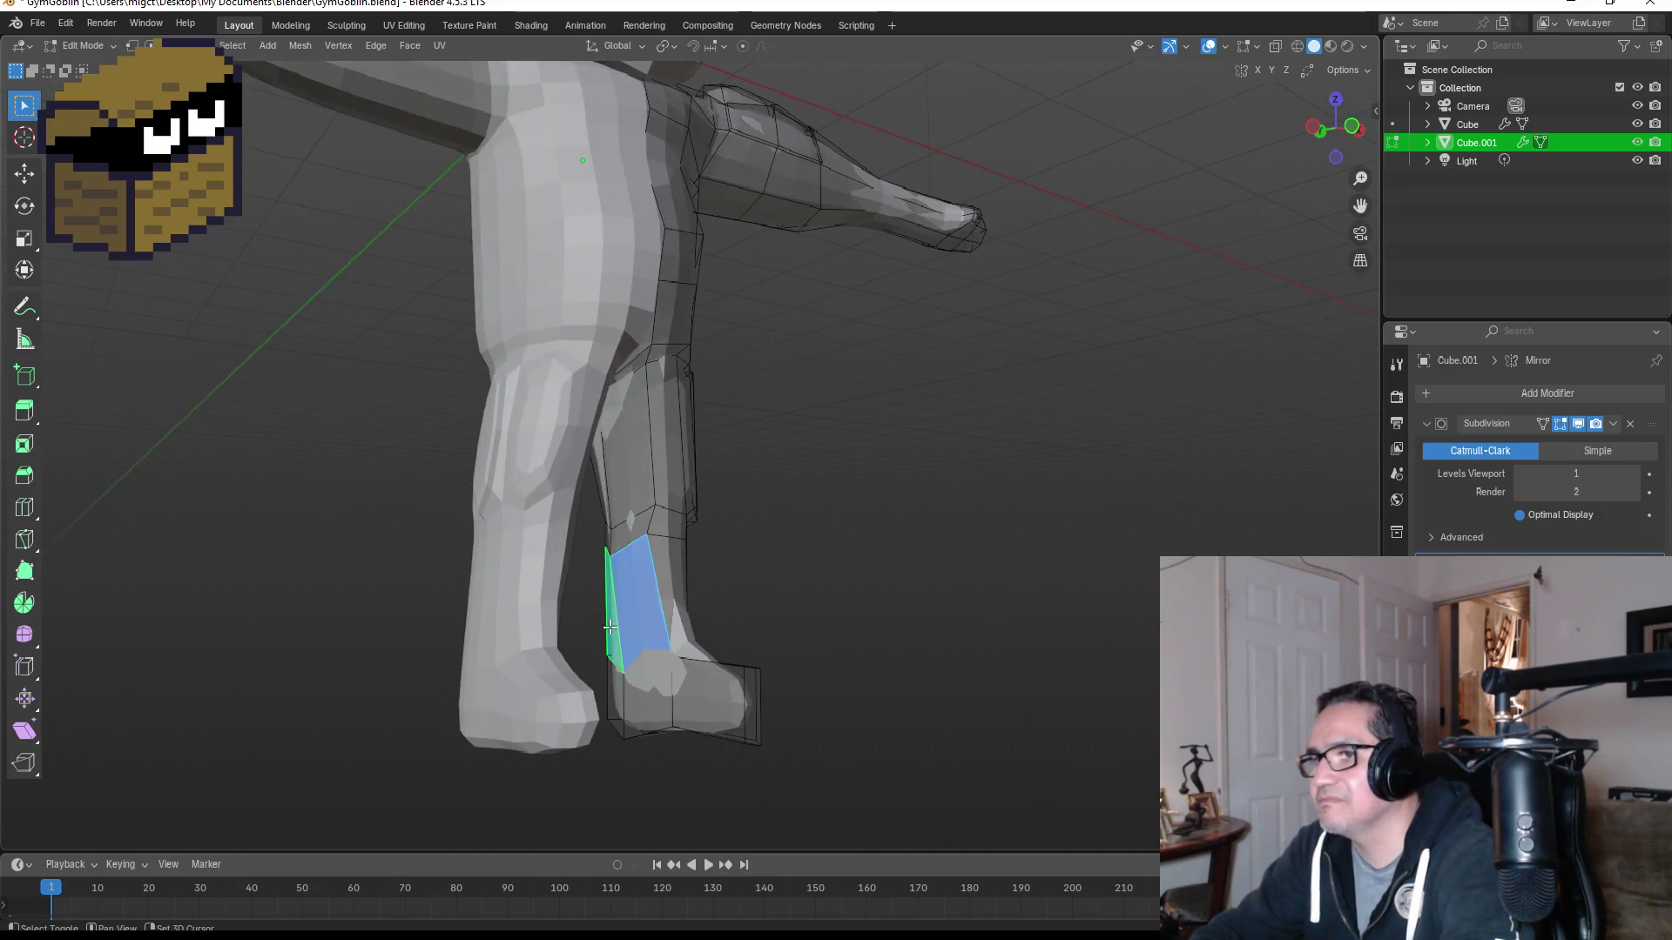
left_click(707, 701, "shift")
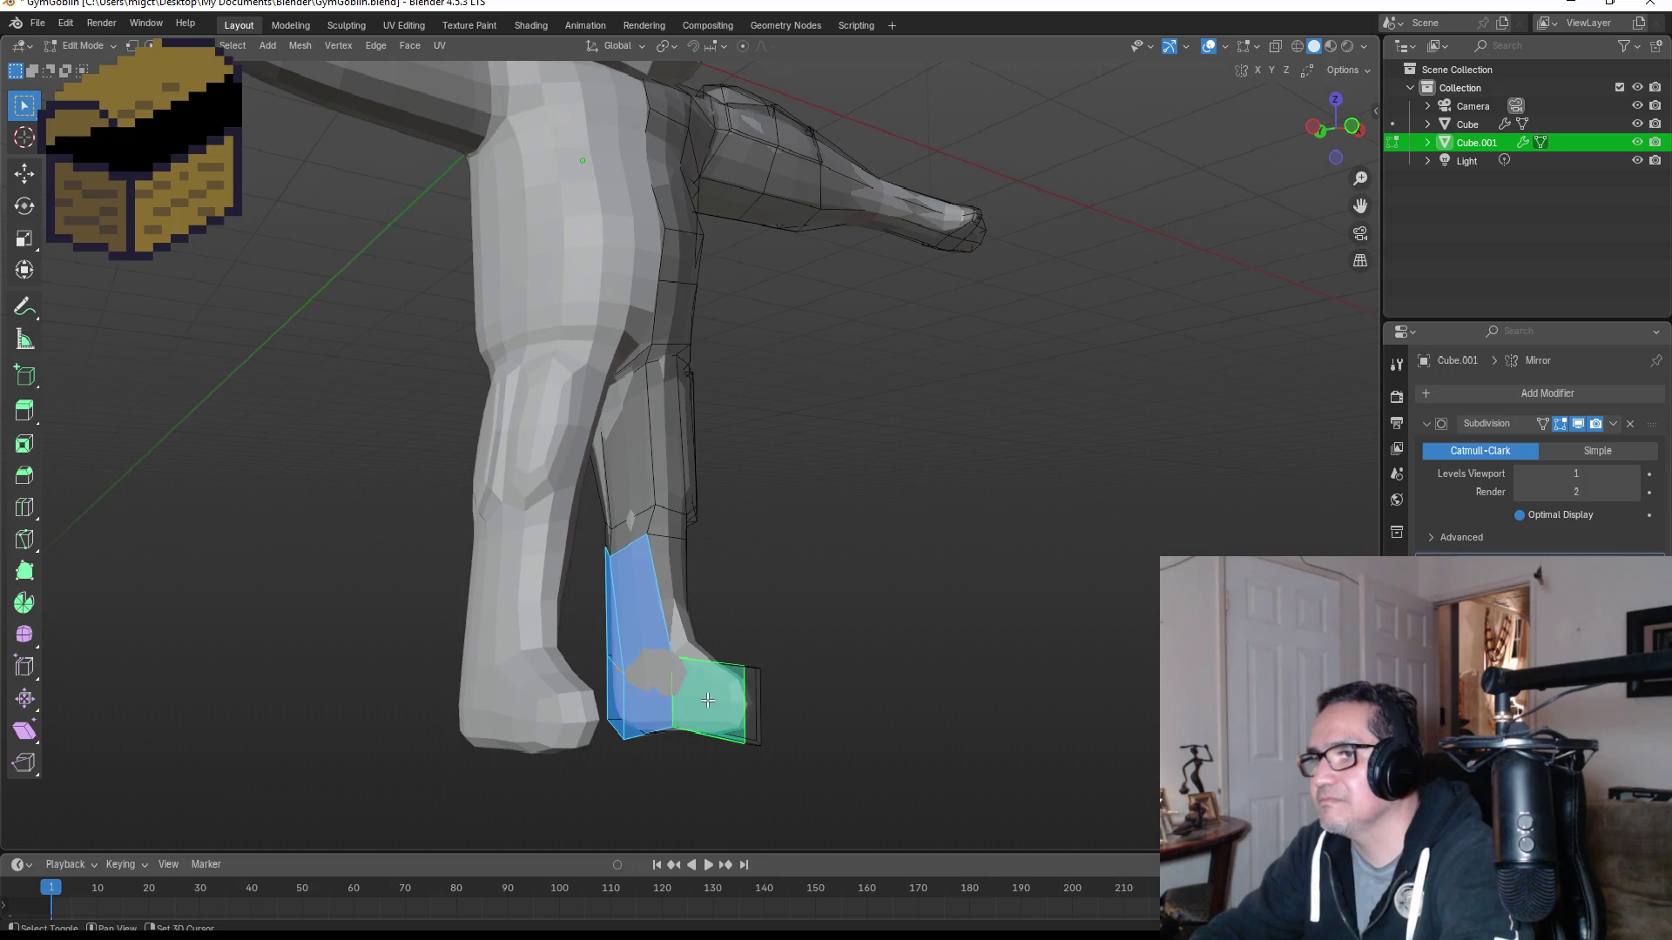
left_click(667, 602, "shift")
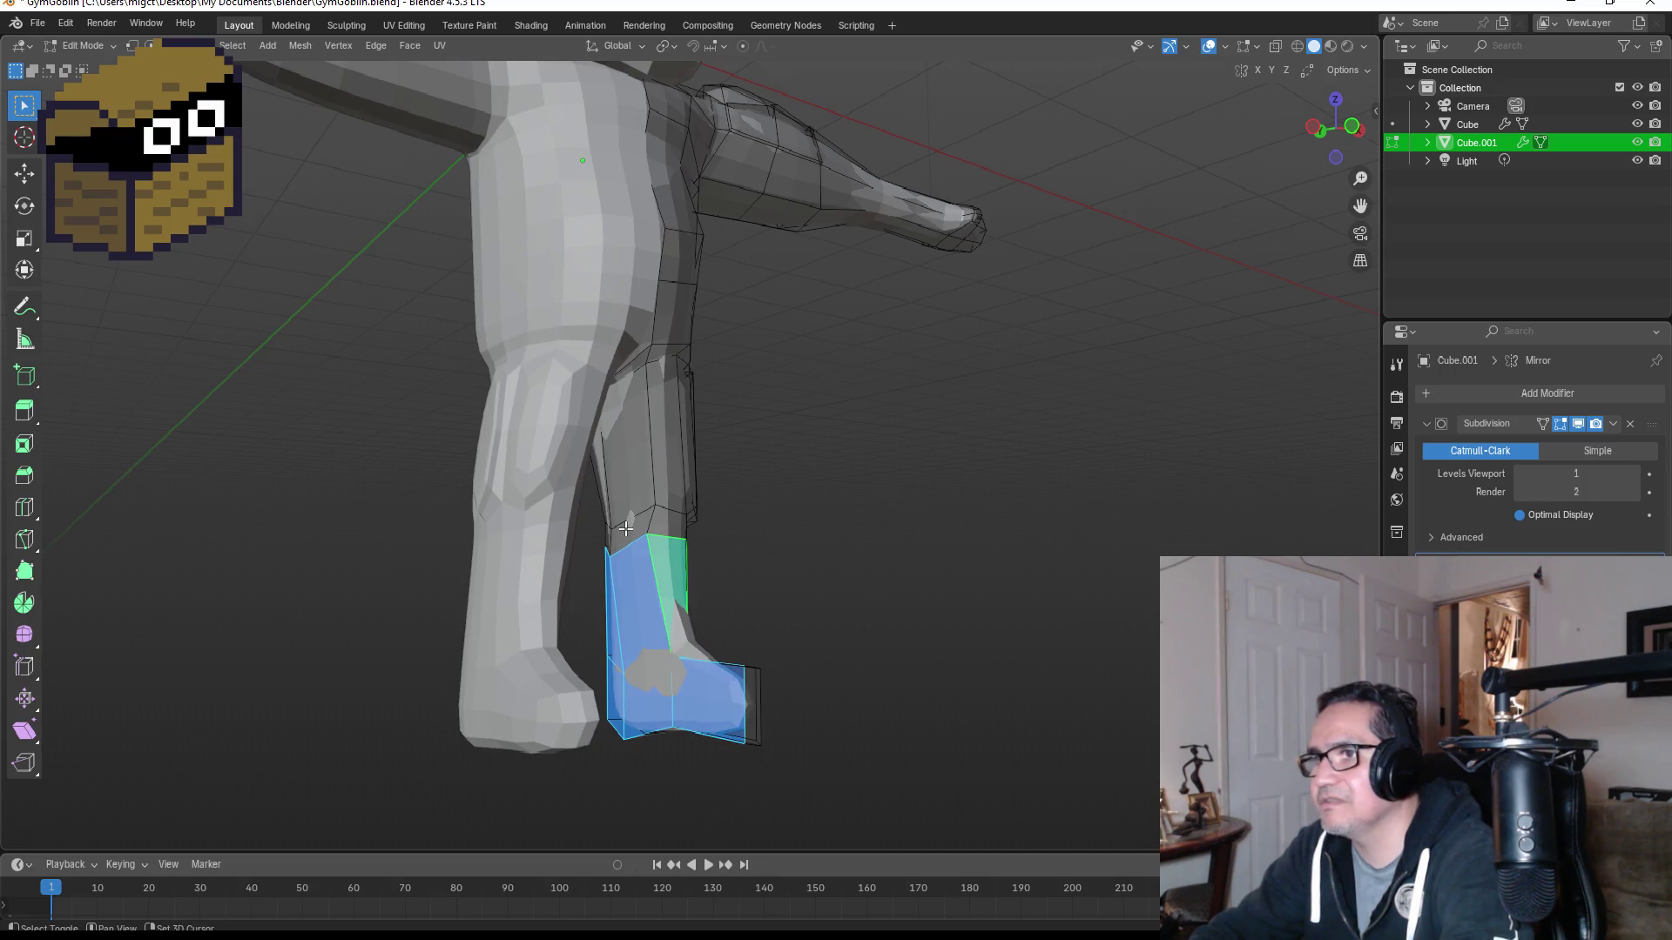
middle_click_drag(764, 554, 751, 563)
key("g")
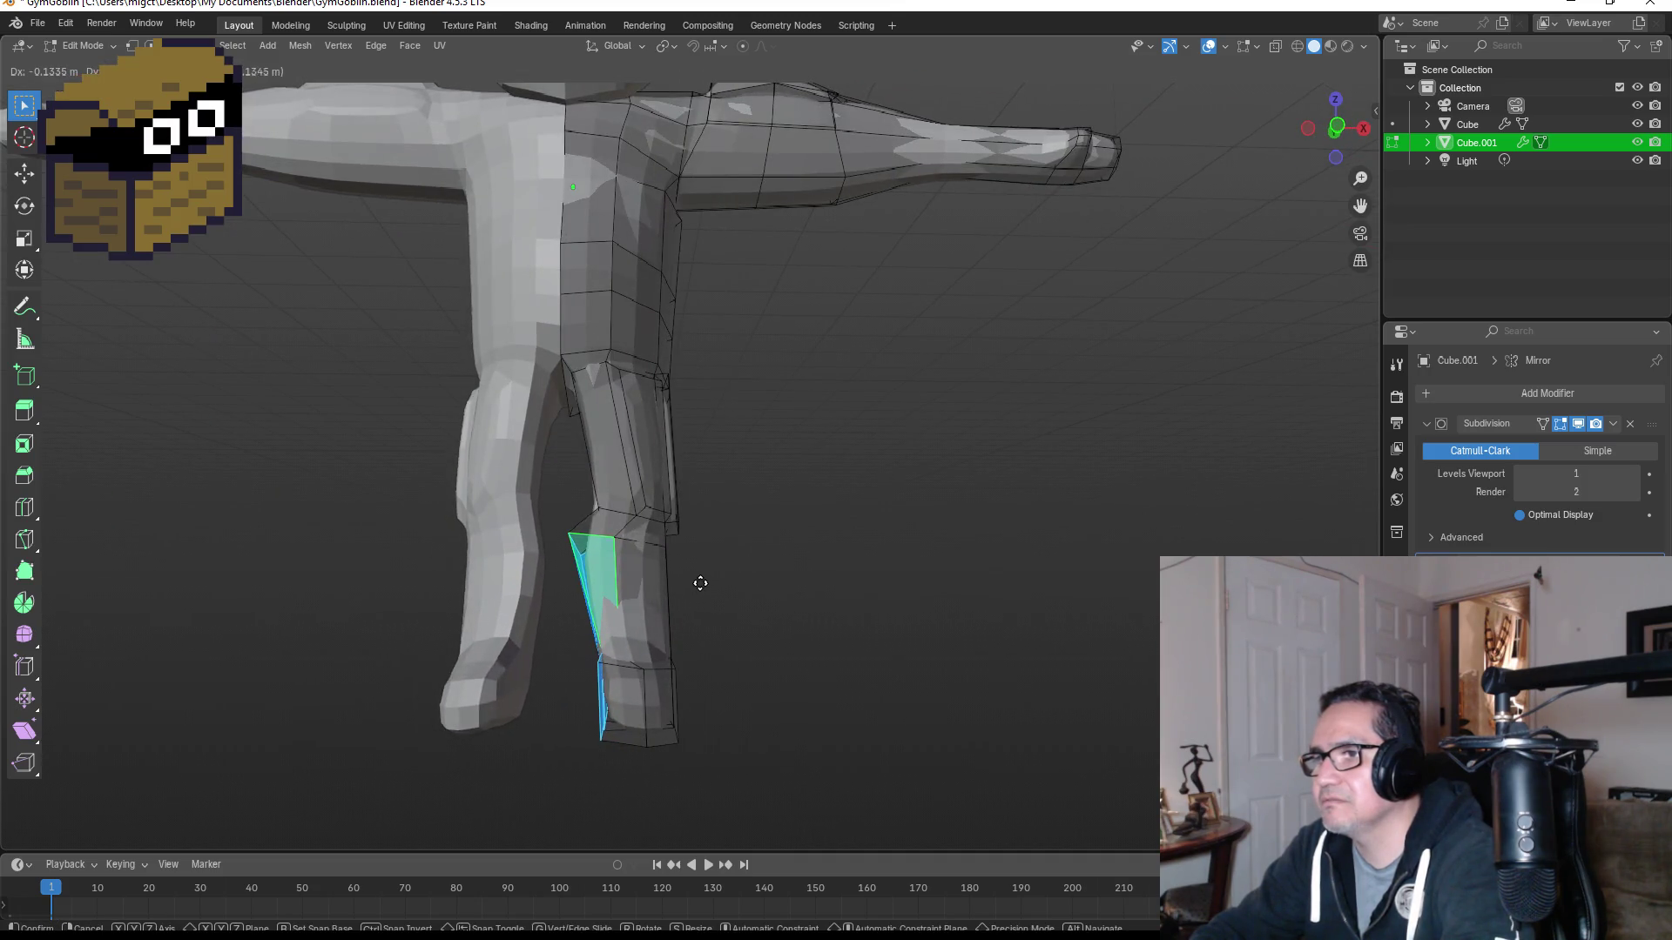
left_click(700, 584)
Step: Undo that move, then select the shin-boot seam faces and move them inward
middle_click_drag(701, 583, 795, 586)
key("ctrl+z")
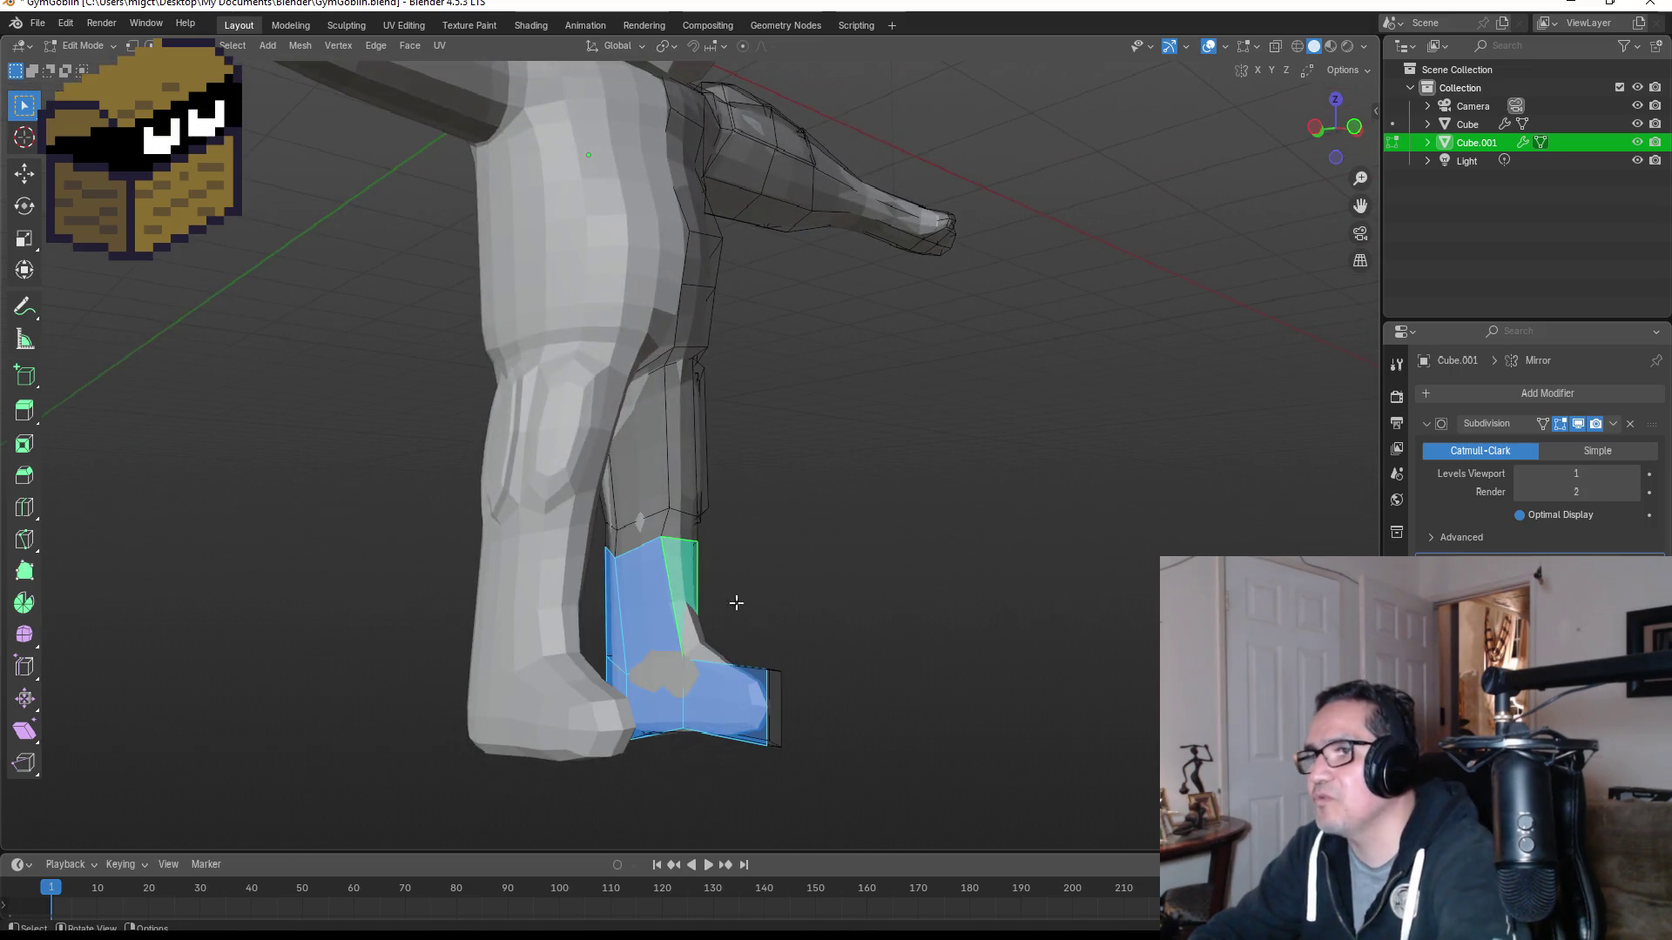
left_click(640, 446, "shift")
left_click(641, 531, "shift")
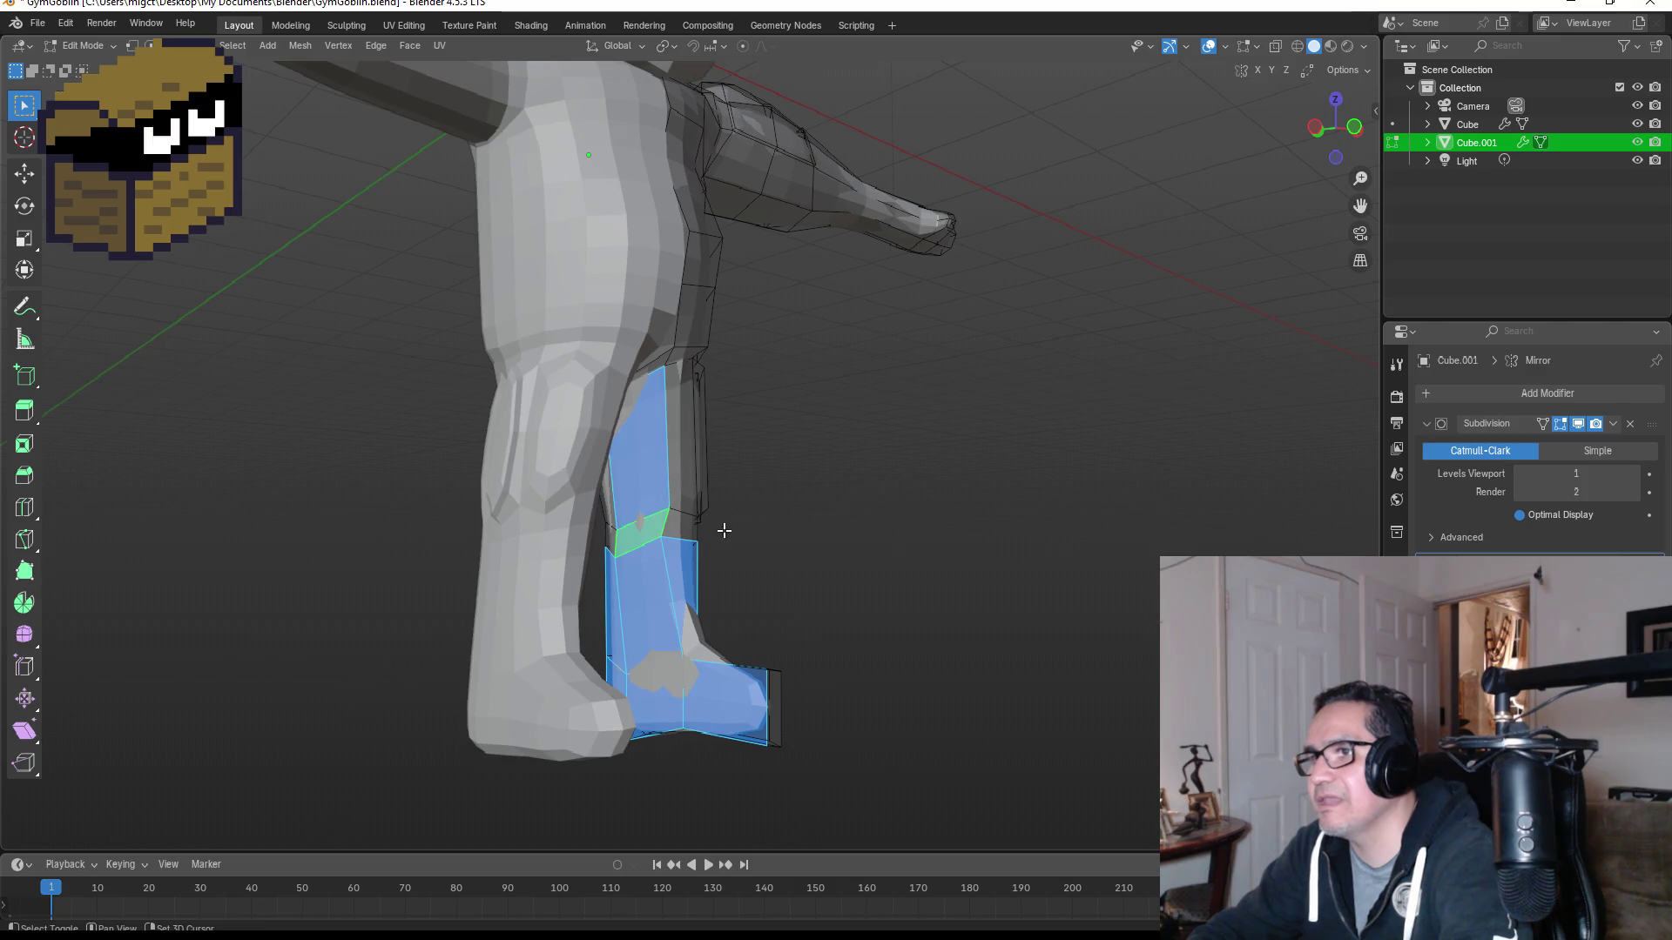
left_click(680, 528, "shift")
middle_click_drag(757, 514, 679, 515)
key("g")
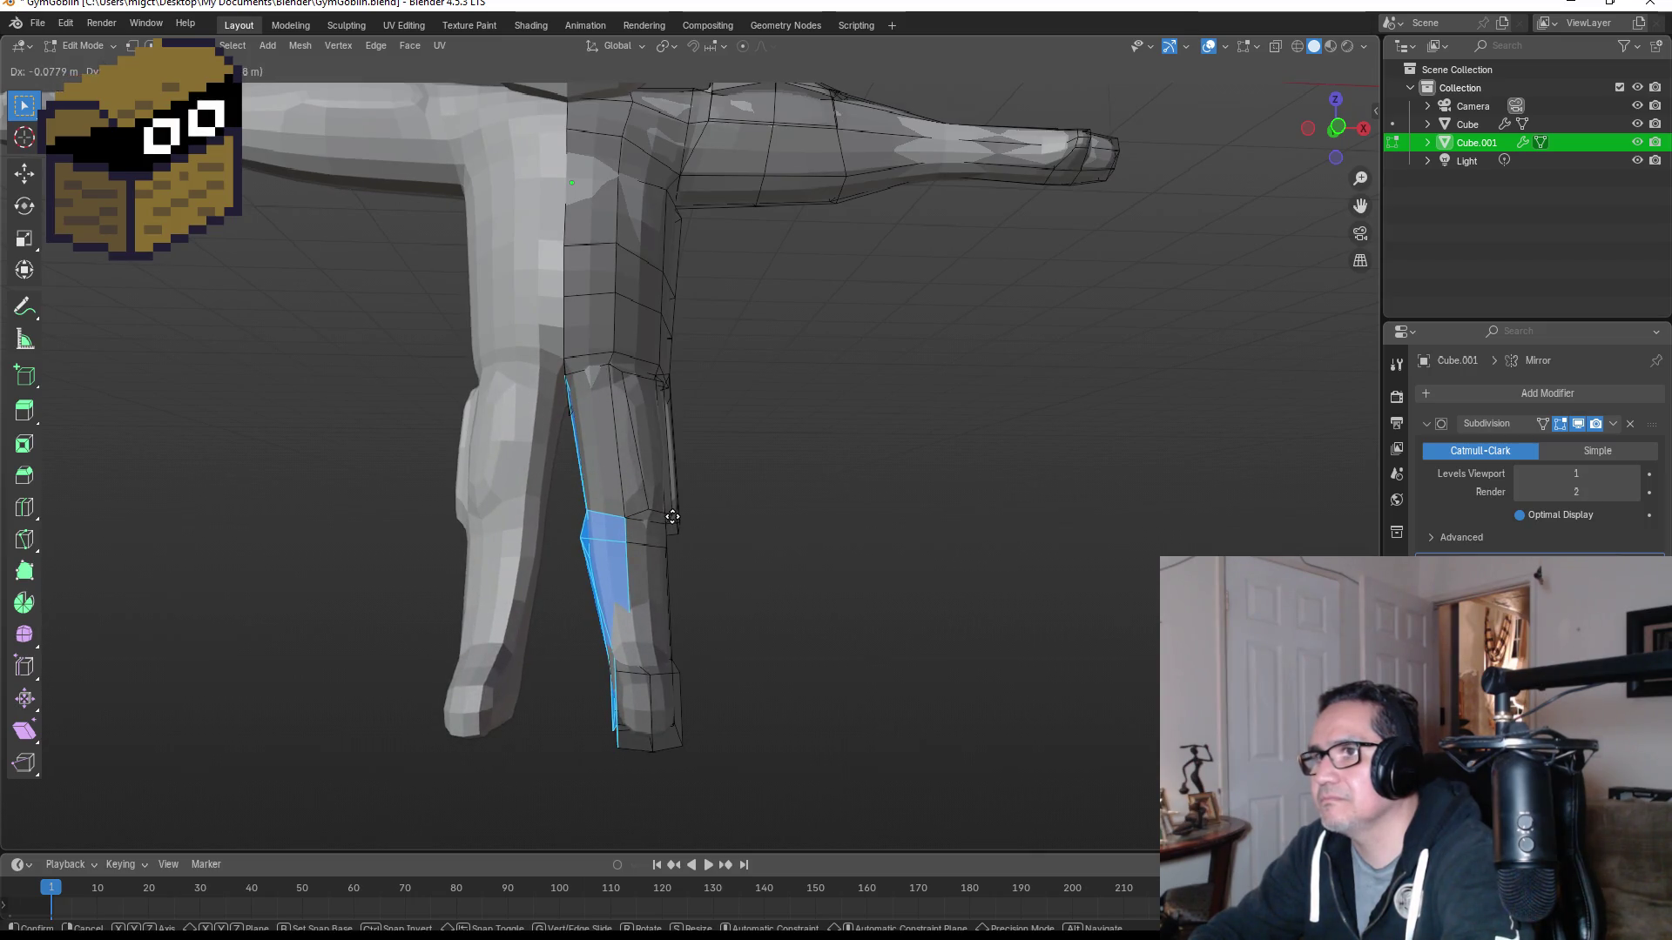
left_click(672, 515)
Step: Switch the viewport to wireframe shading and box-select all the foot faces
mouse_move(728, 523)
middle_mouse_down()
mouse_move(758, 522)
mouse_move(731, 534)
mouse_move(723, 745)
middle_mouse_up()
left_click(761, 709)
mouse_move(586, 639)
left_mouse_down()
mouse_move(723, 739)
mouse_move(740, 721)
left_mouse_up()
left_click(790, 700)
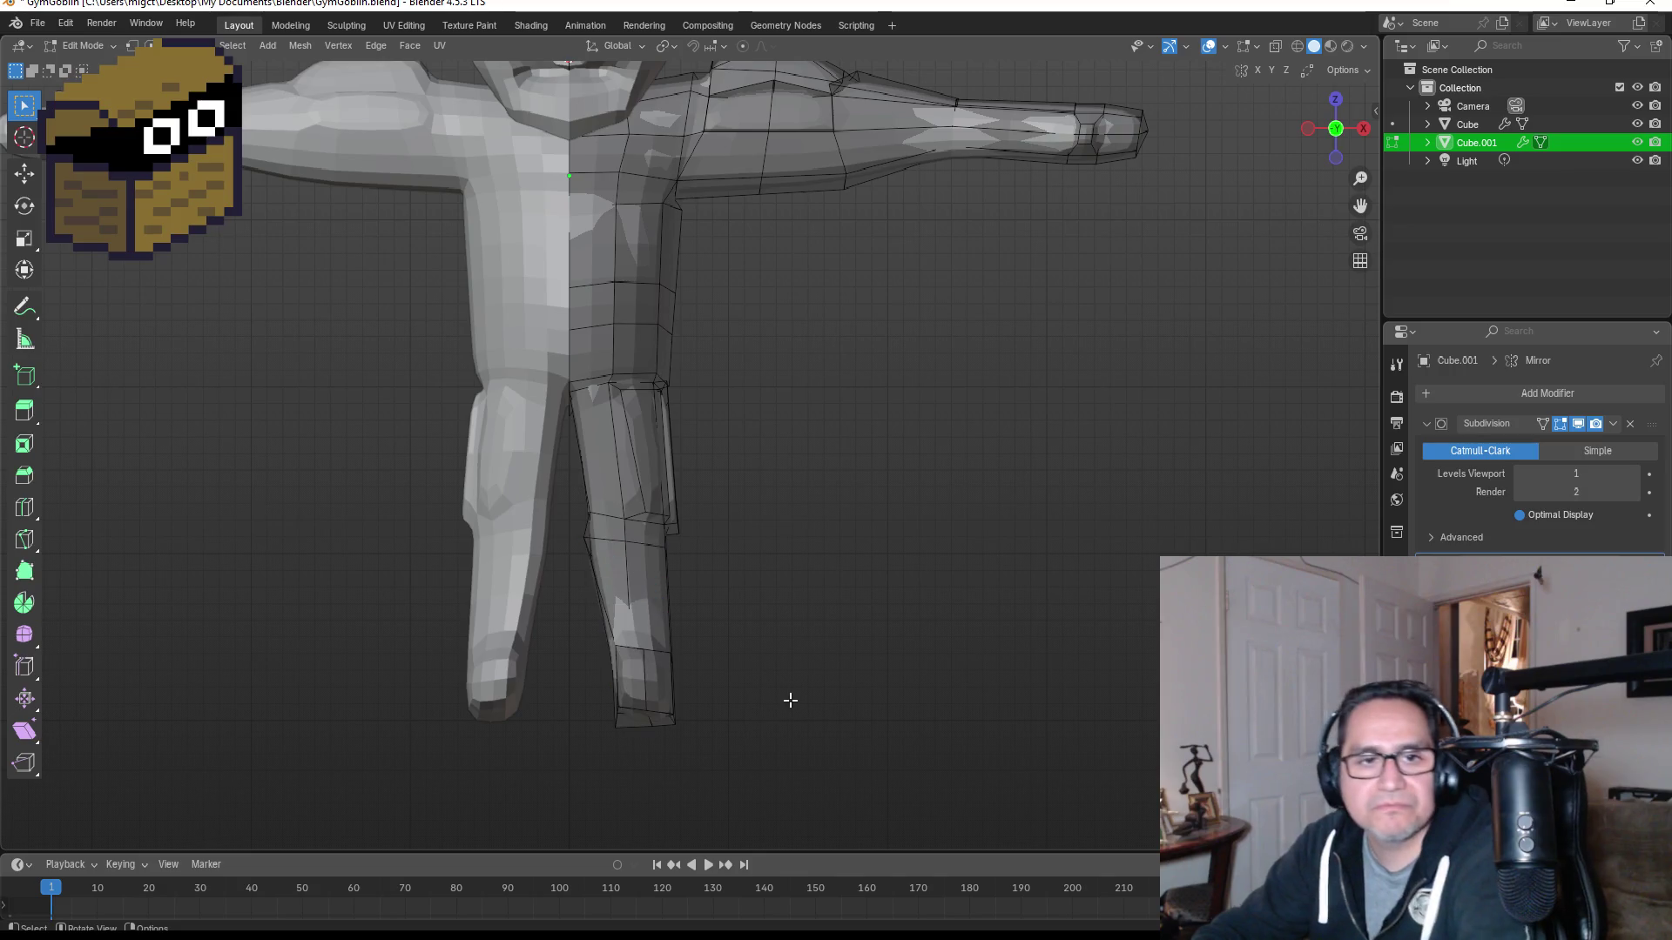
mouse_move(686, 718)
middle_mouse_down()
mouse_move(858, 671)
mouse_move(772, 687)
middle_mouse_up()
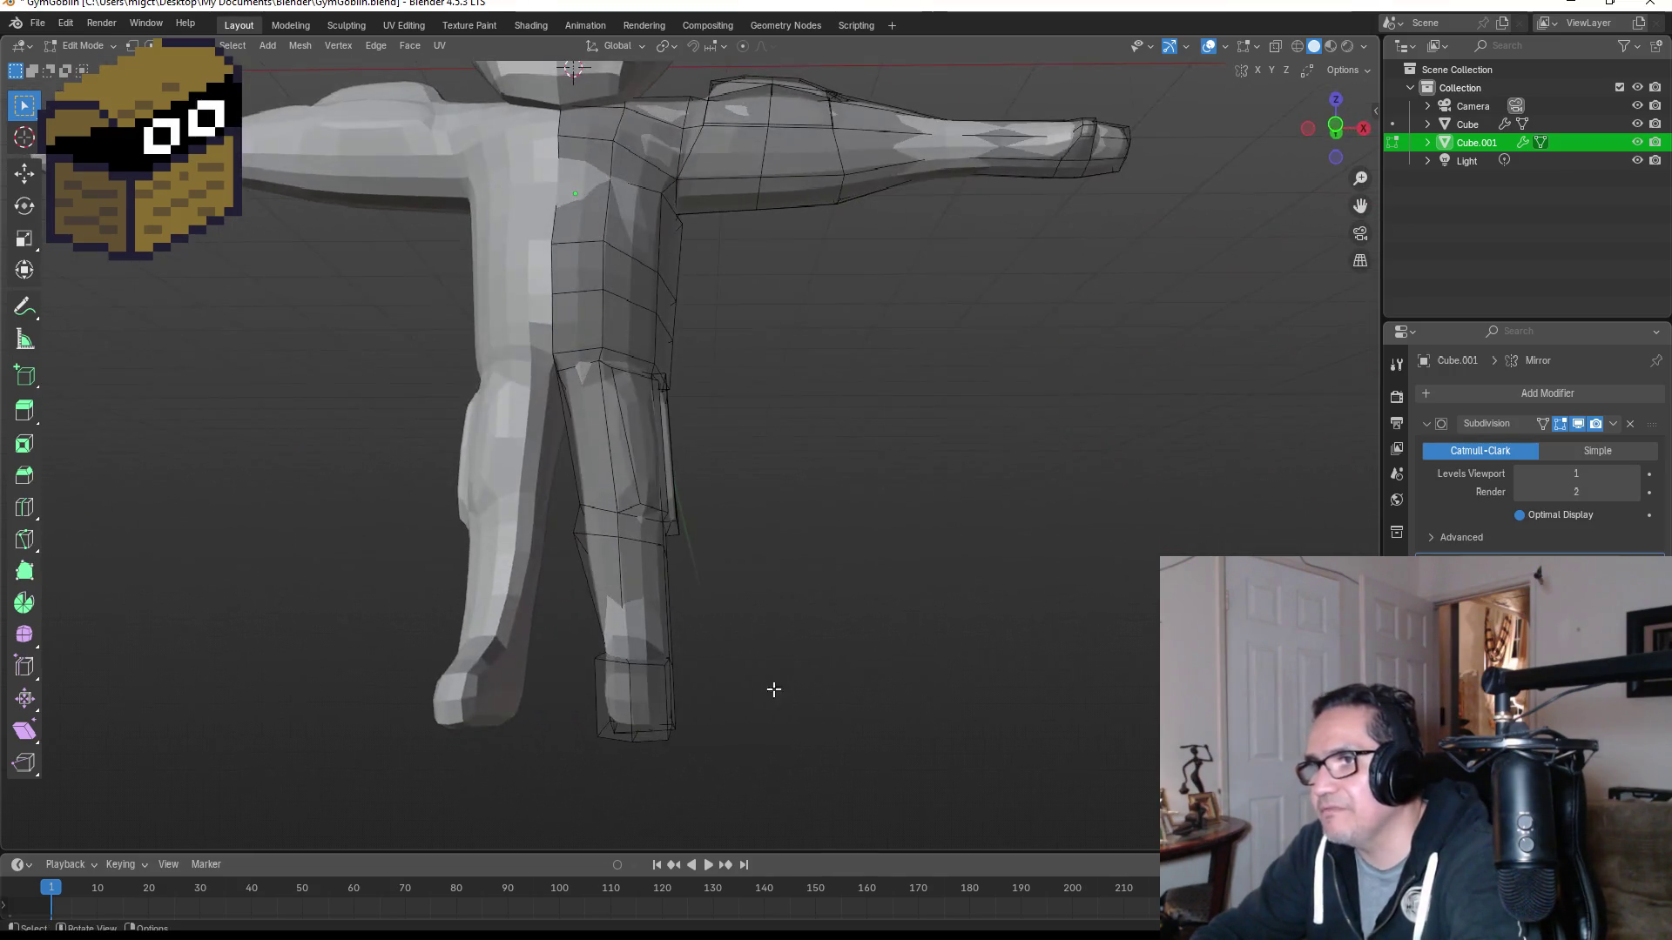
key("z")
left_click(640, 697)
left_click_drag(579, 672, 721, 754)
mouse_move(727, 743)
middle_mouse_down()
mouse_move(828, 709)
mouse_move(775, 724)
middle_mouse_up()
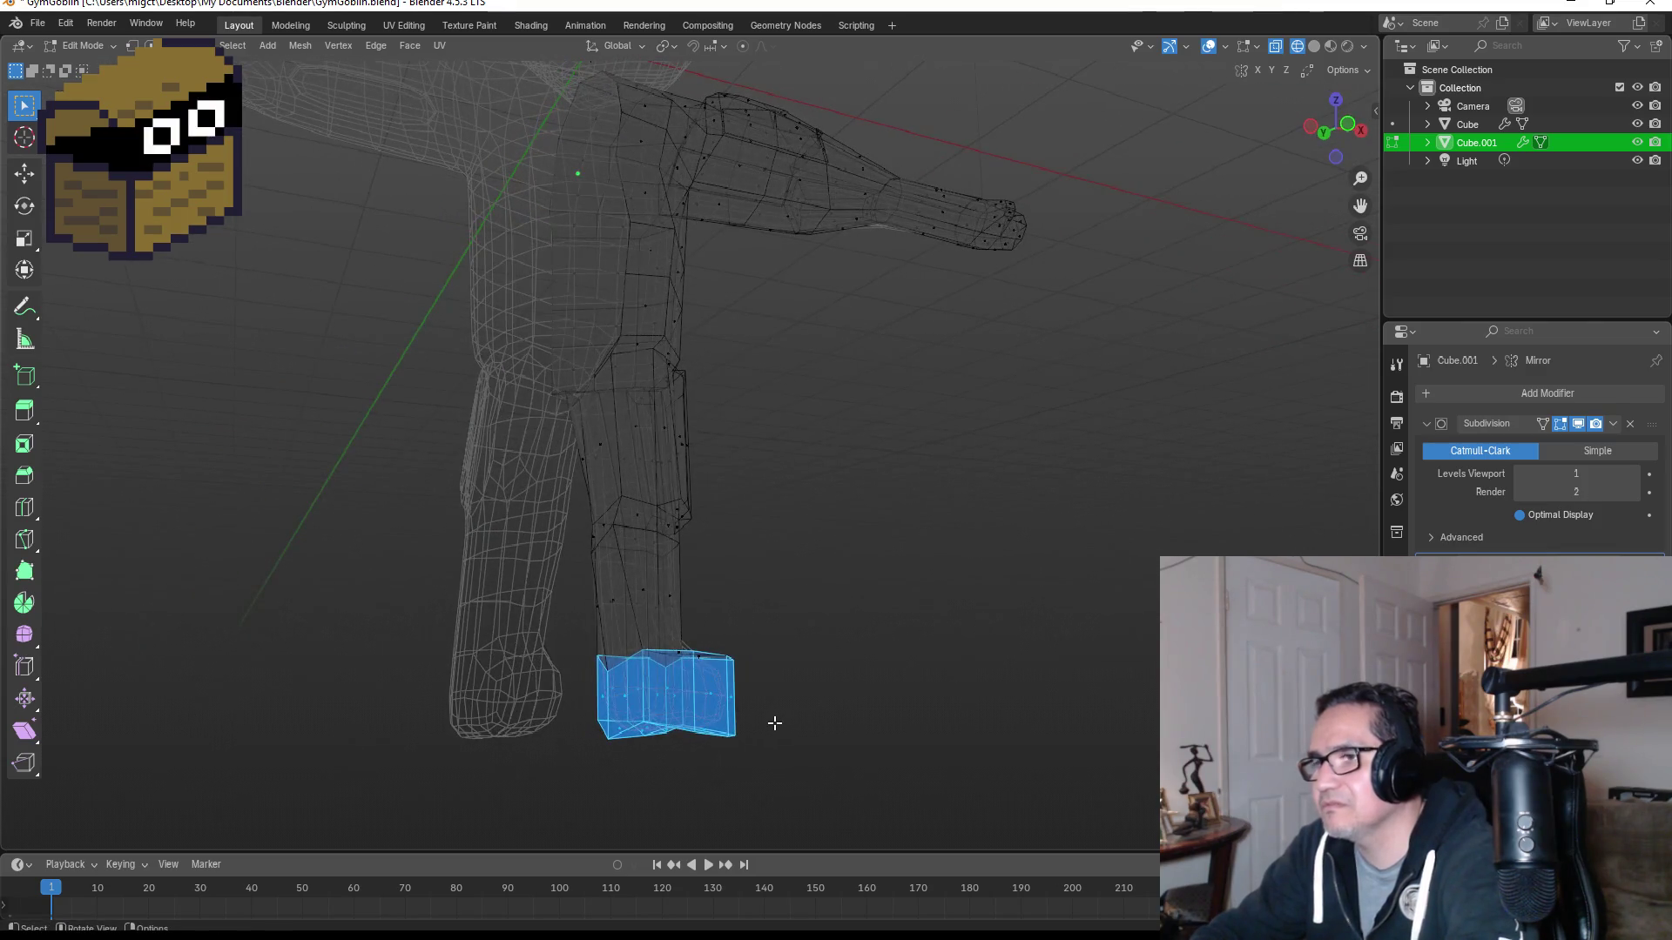
Step: Cancel a foot resize and select the foot's front and side faces instead
key("KP_1")
key("s")
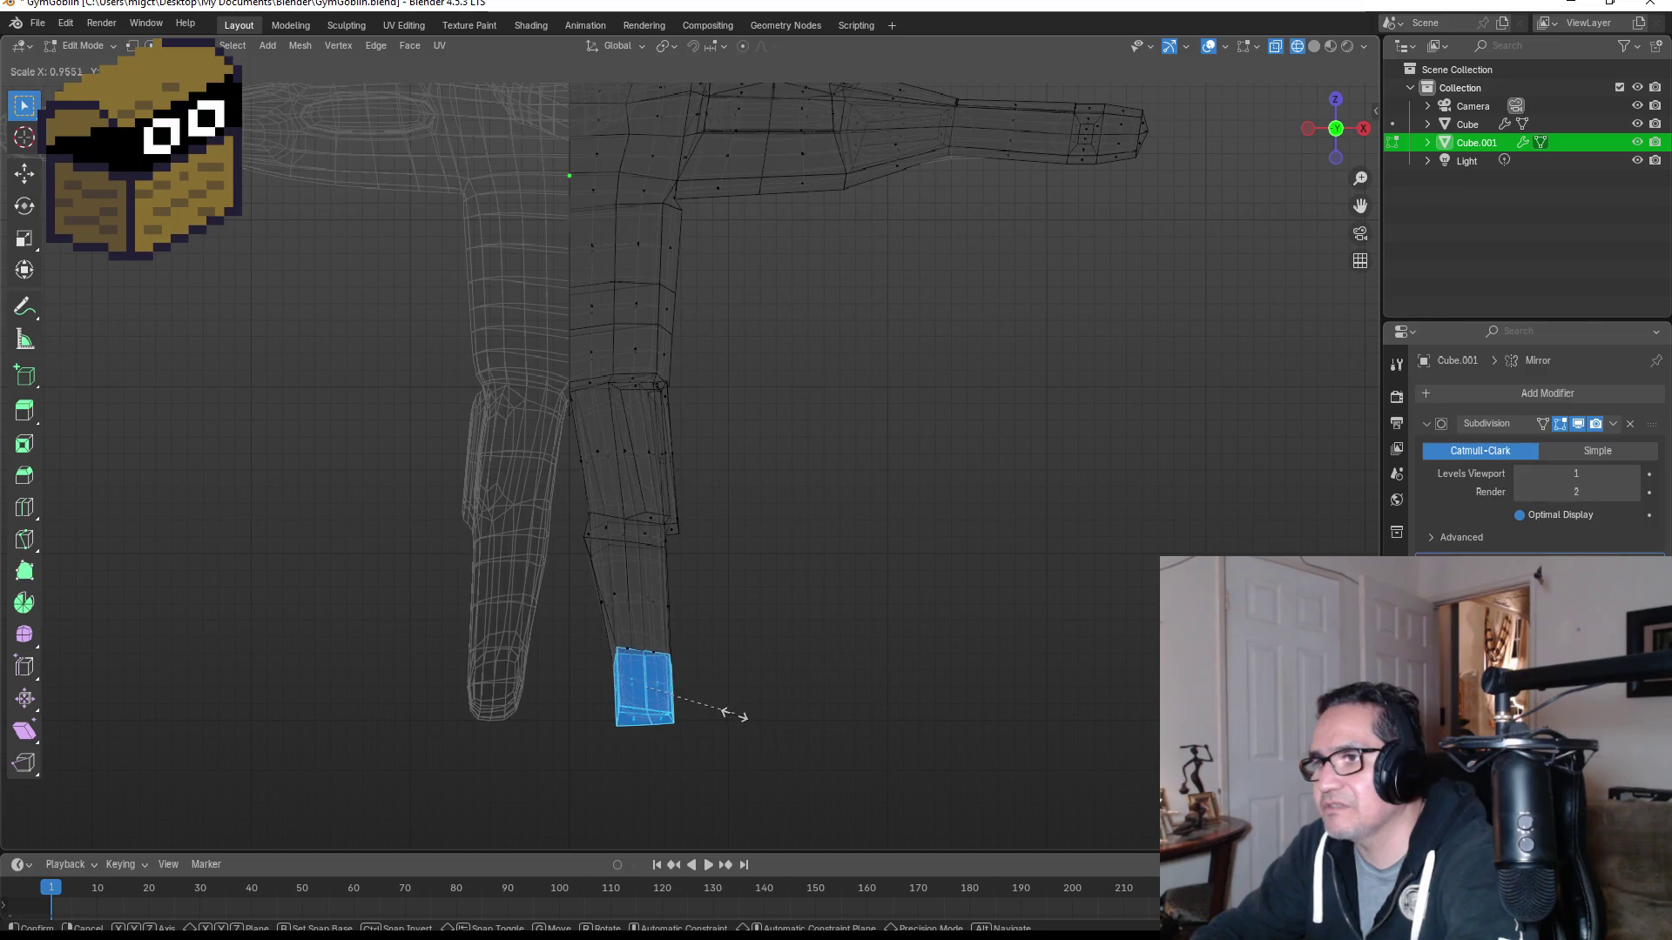
key("Escape")
mouse_move(755, 719)
middle_mouse_down()
mouse_move(775, 690)
mouse_move(654, 711)
middle_mouse_up()
left_click(654, 711)
left_click(665, 696)
left_click(627, 694, "shift")
Step: Move the selected foot faces in front orthographic view, then return to Object Mode
middle_click_drag(729, 687, 684, 687)
key("KP_3")
key("KP_1")
key("g")
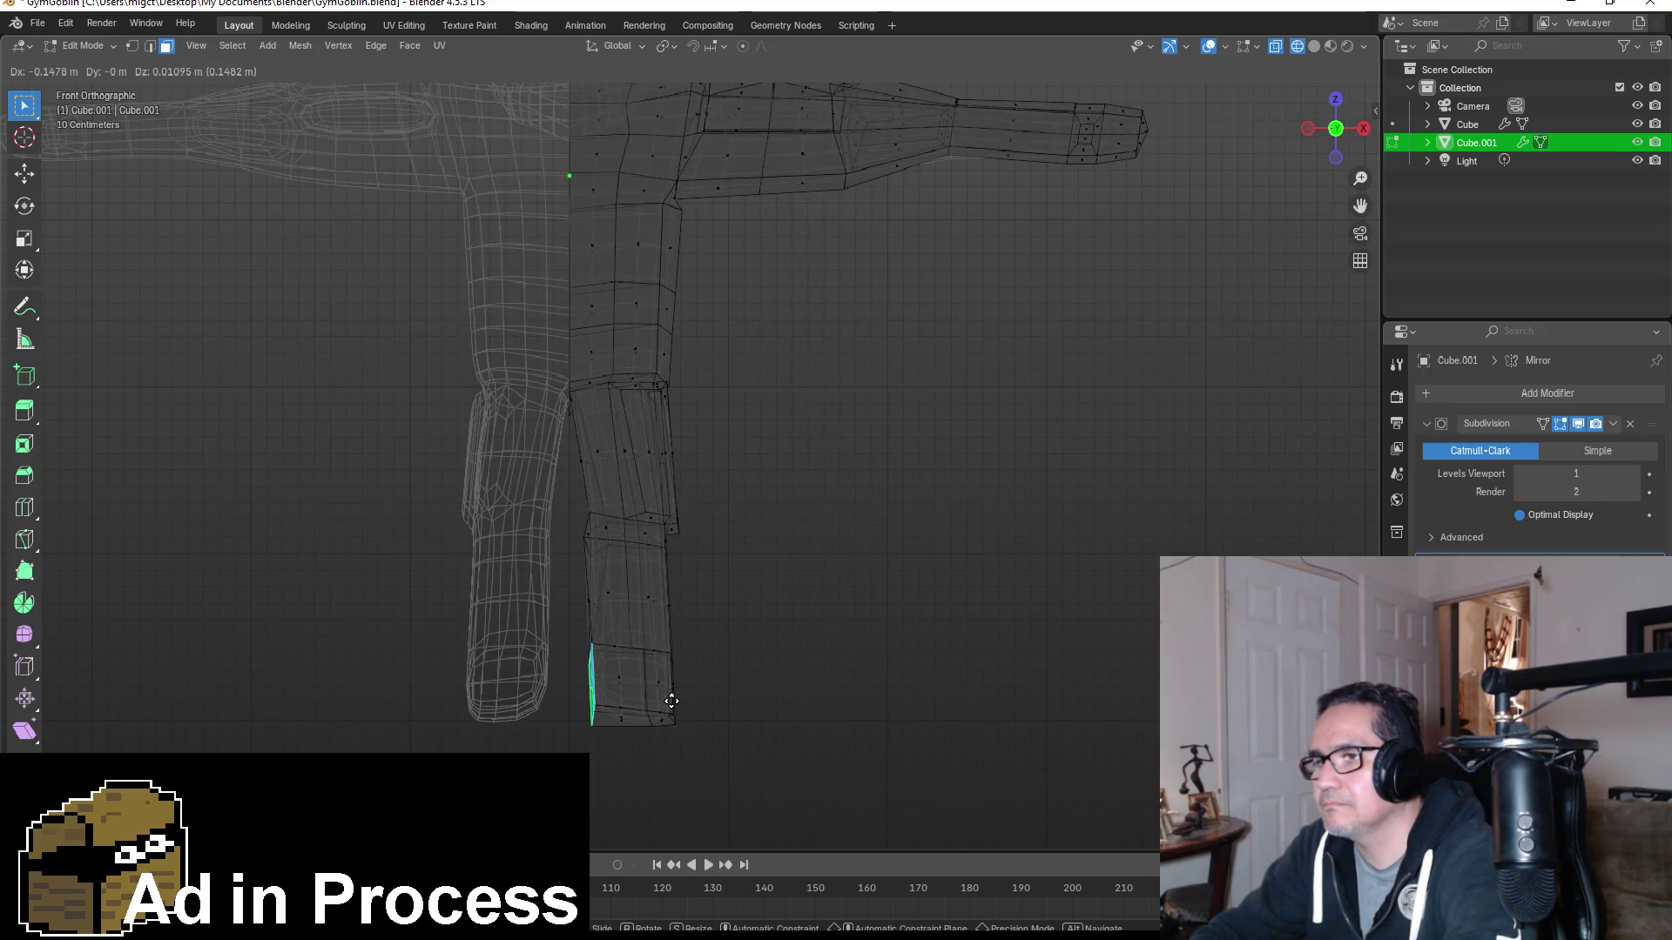
left_click(671, 708)
key("Tab")
middle_click_drag(891, 665, 821, 657)
key("KP_1")
scroll(831, 669, "down", 5)
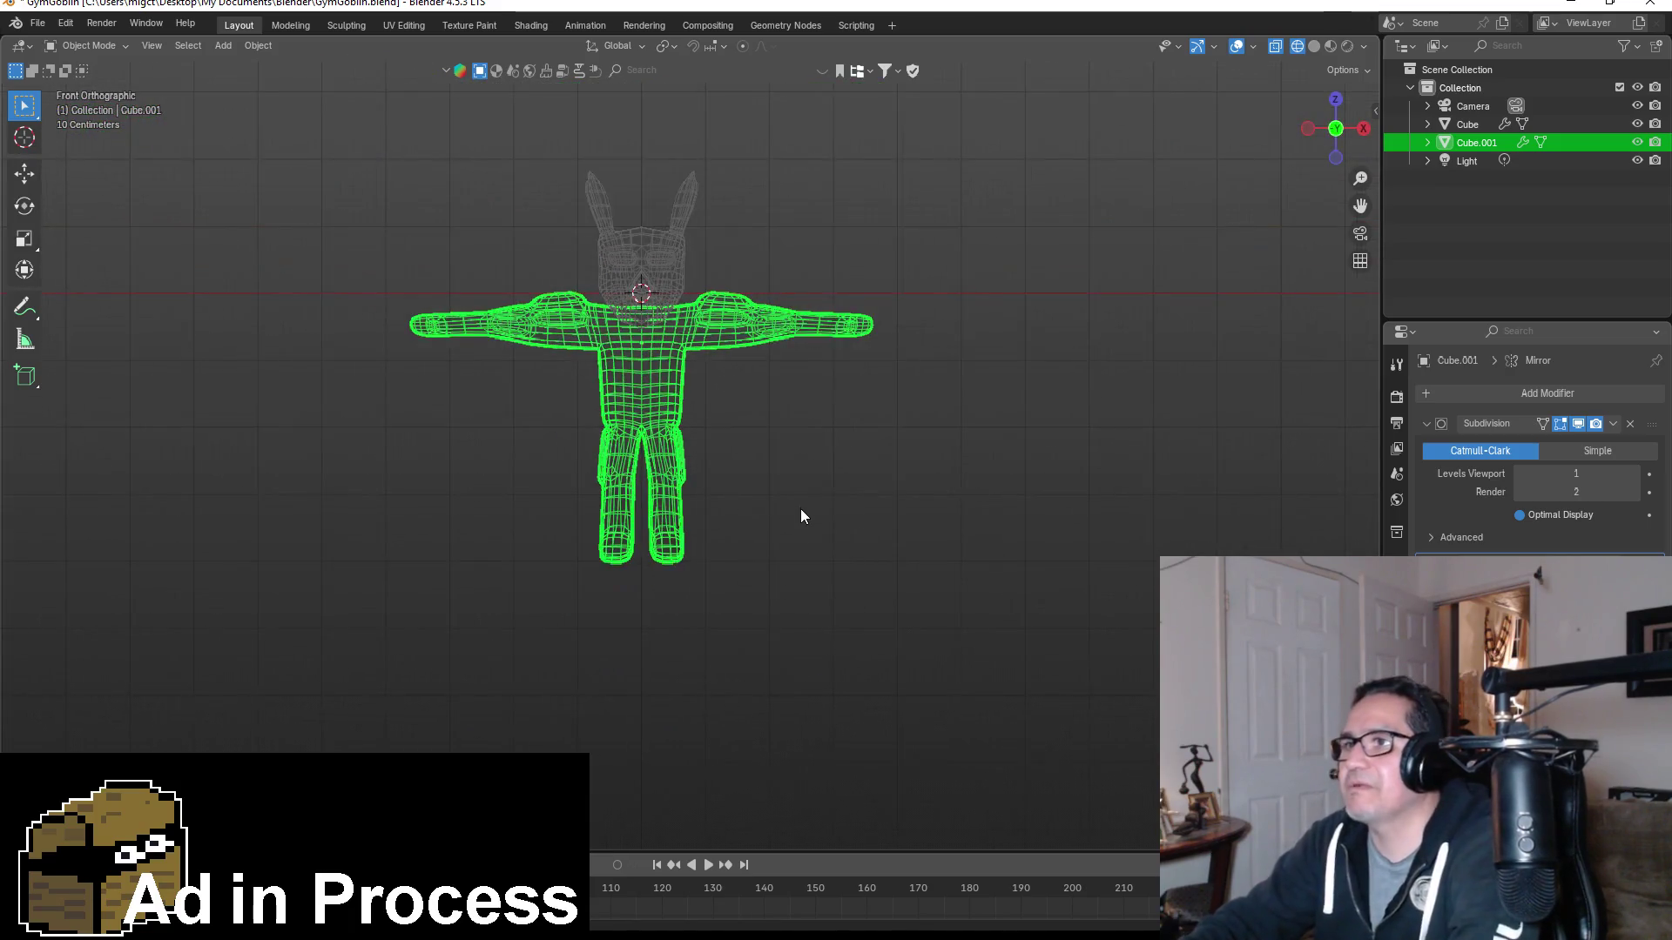
Step: Switch the viewport back to solid shading in Edit Mode
scroll(801, 514, "up", 2)
key("Tab")
key("z")
left_click(970, 533)
mouse_move(834, 478)
middle_mouse_down()
mouse_move(942, 449)
mouse_move(814, 454)
mouse_move(866, 467)
mouse_move(745, 479)
mouse_move(844, 491)
middle_mouse_up()
key("KP_1")
Step: In Object Mode, deselect the body and orbit to inspect it from several angles
key("Tab")
key("KP_1")
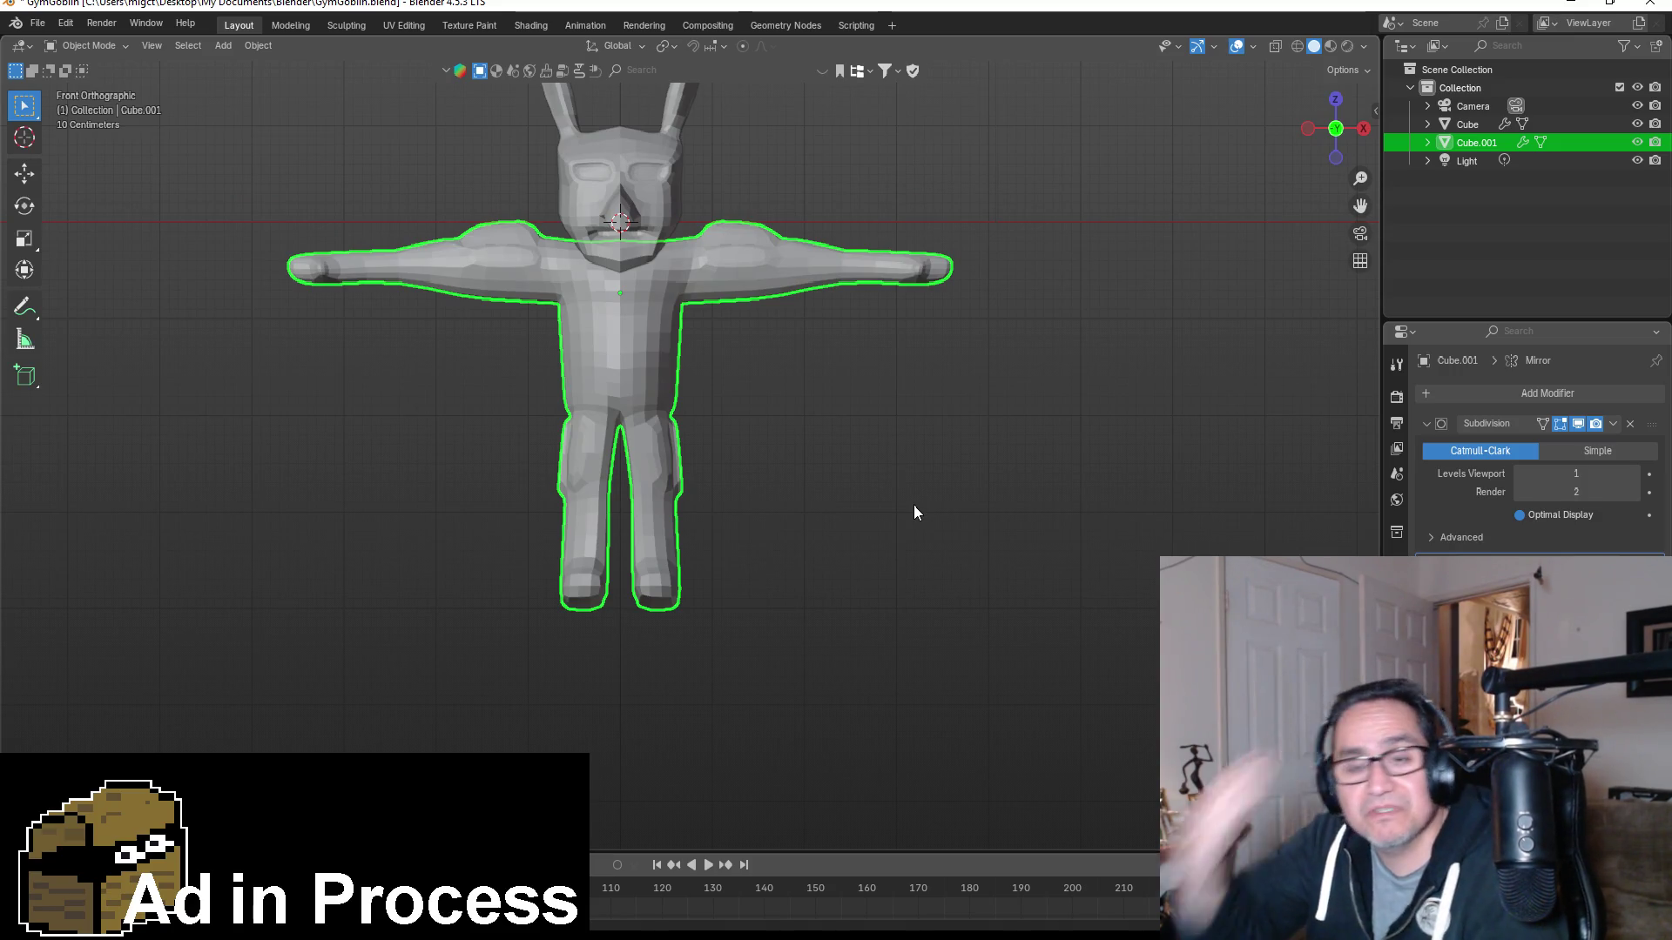
mouse_move(888, 381)
middle_mouse_down()
mouse_move(859, 504)
mouse_move(902, 447)
mouse_move(1038, 378)
mouse_move(1021, 414)
middle_mouse_up()
left_click(979, 464)
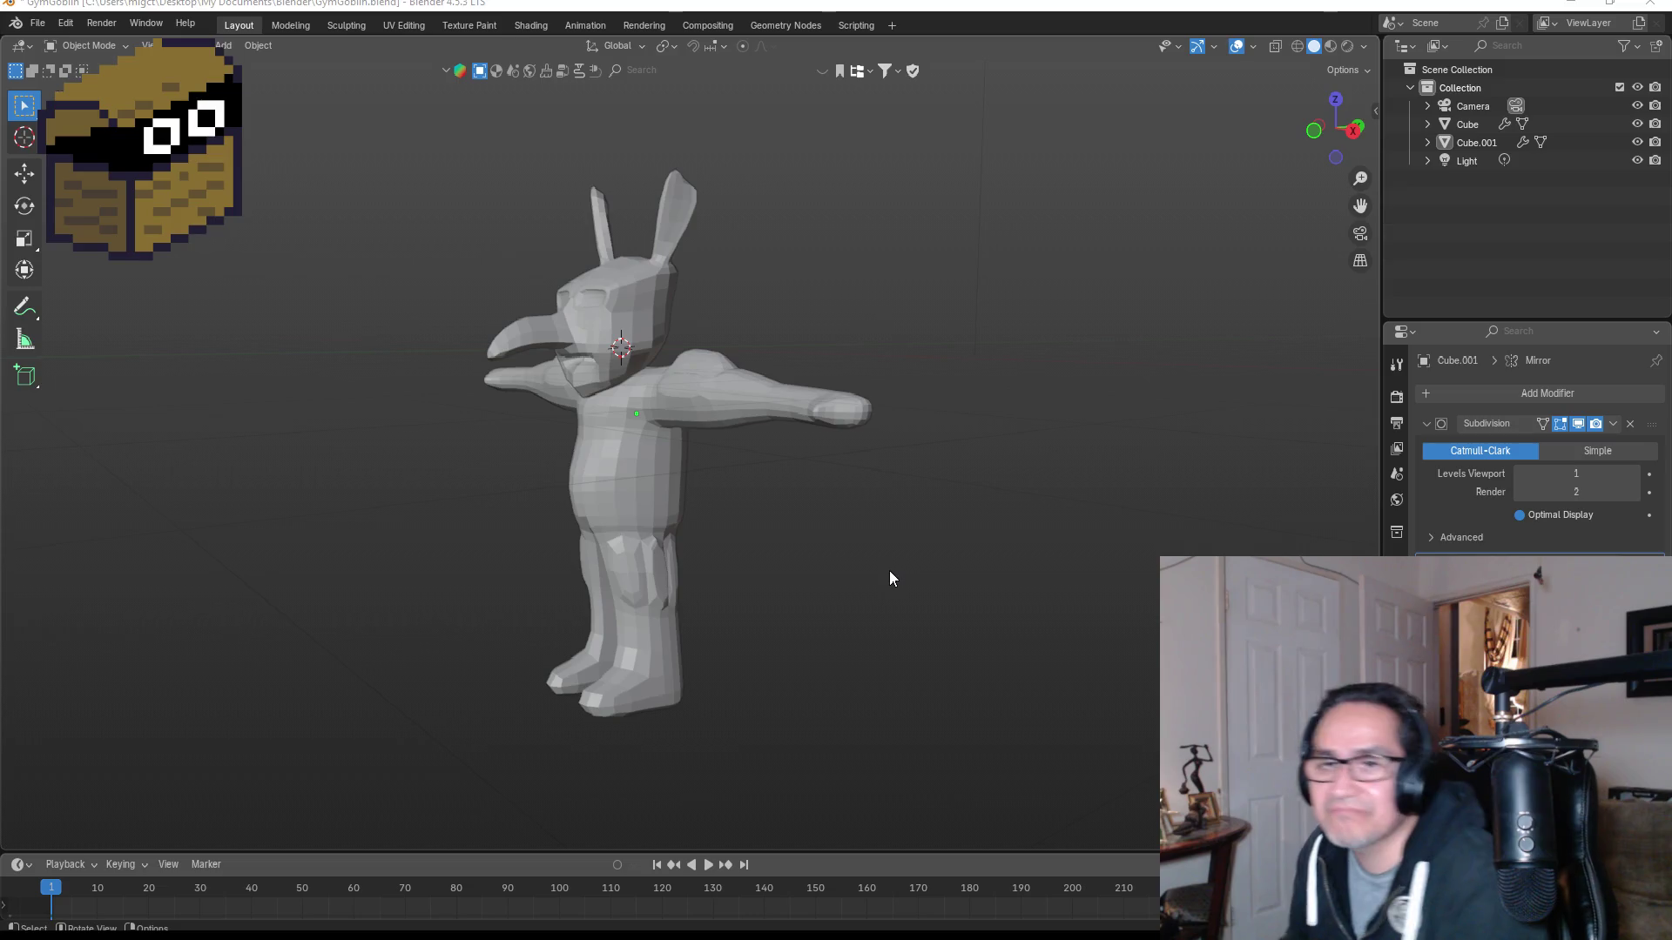
mouse_move(691, 399)
middle_mouse_down()
mouse_move(846, 341)
mouse_move(958, 356)
mouse_move(874, 385)
middle_mouse_up()
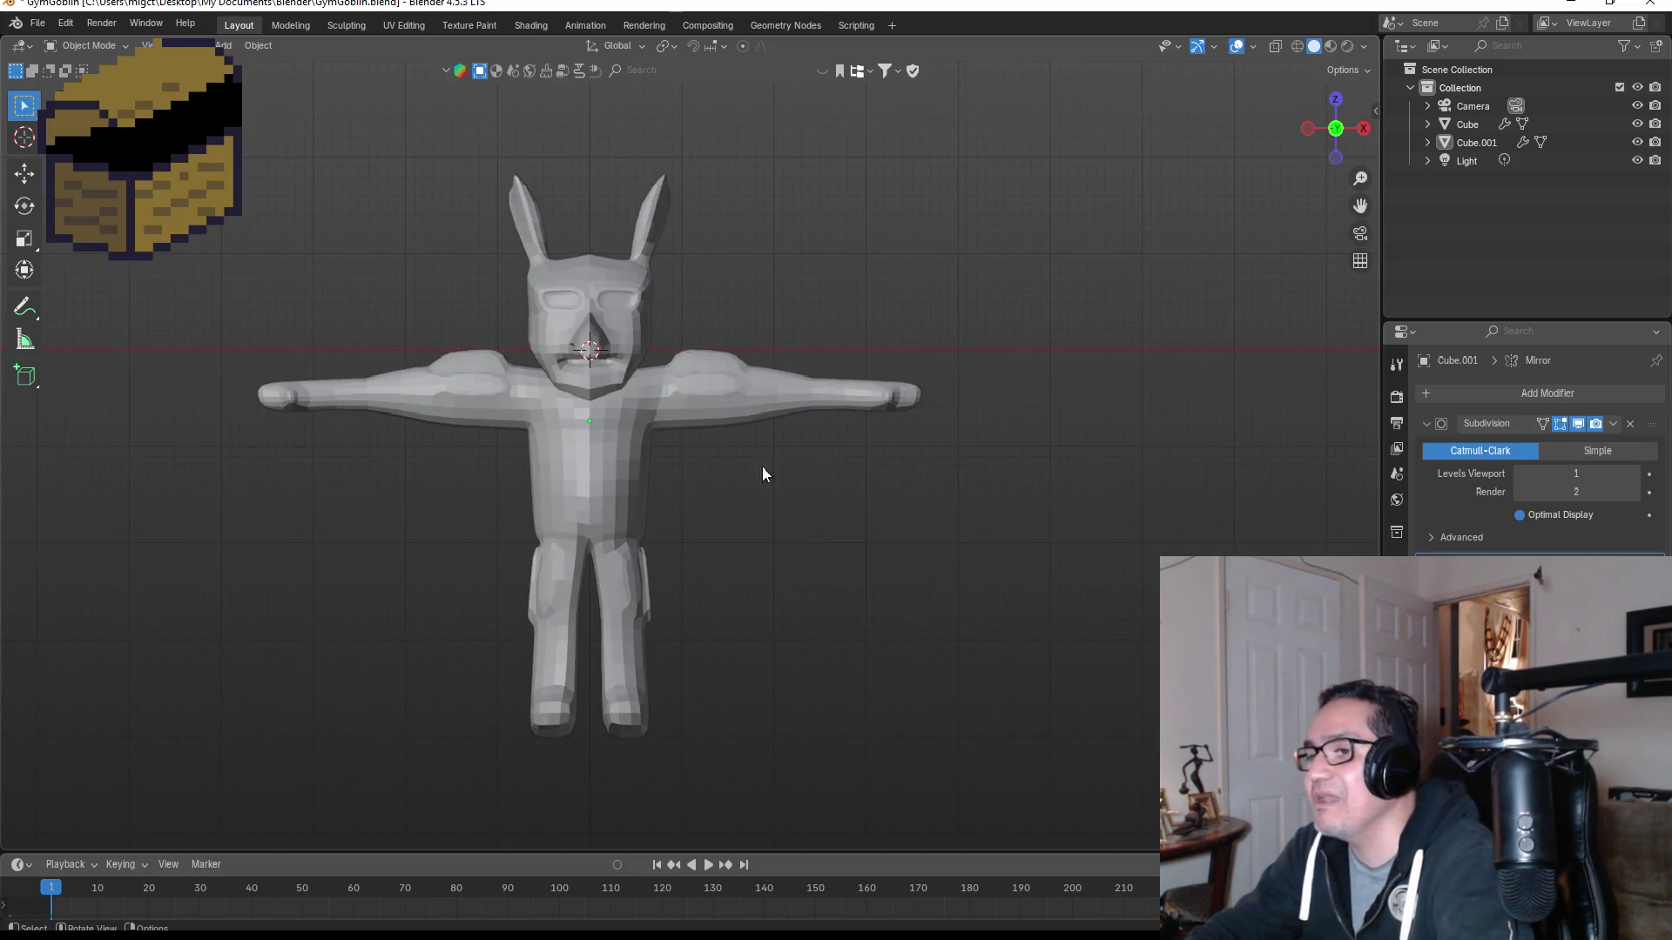
mouse_move(825, 525)
middle_mouse_down()
mouse_move(575, 505)
mouse_move(659, 533)
mouse_move(485, 522)
mouse_move(601, 537)
middle_mouse_up()
scroll(482, 590, "up", 5)
Step: Select the body, enter Edit Mode and move a lower-leg side face inward
mouse_move(407, 688)
middle_mouse_down("shift")
mouse_move(567, 552)
mouse_move(635, 577)
middle_mouse_up("shift")
left_click(640, 560)
key("Tab")
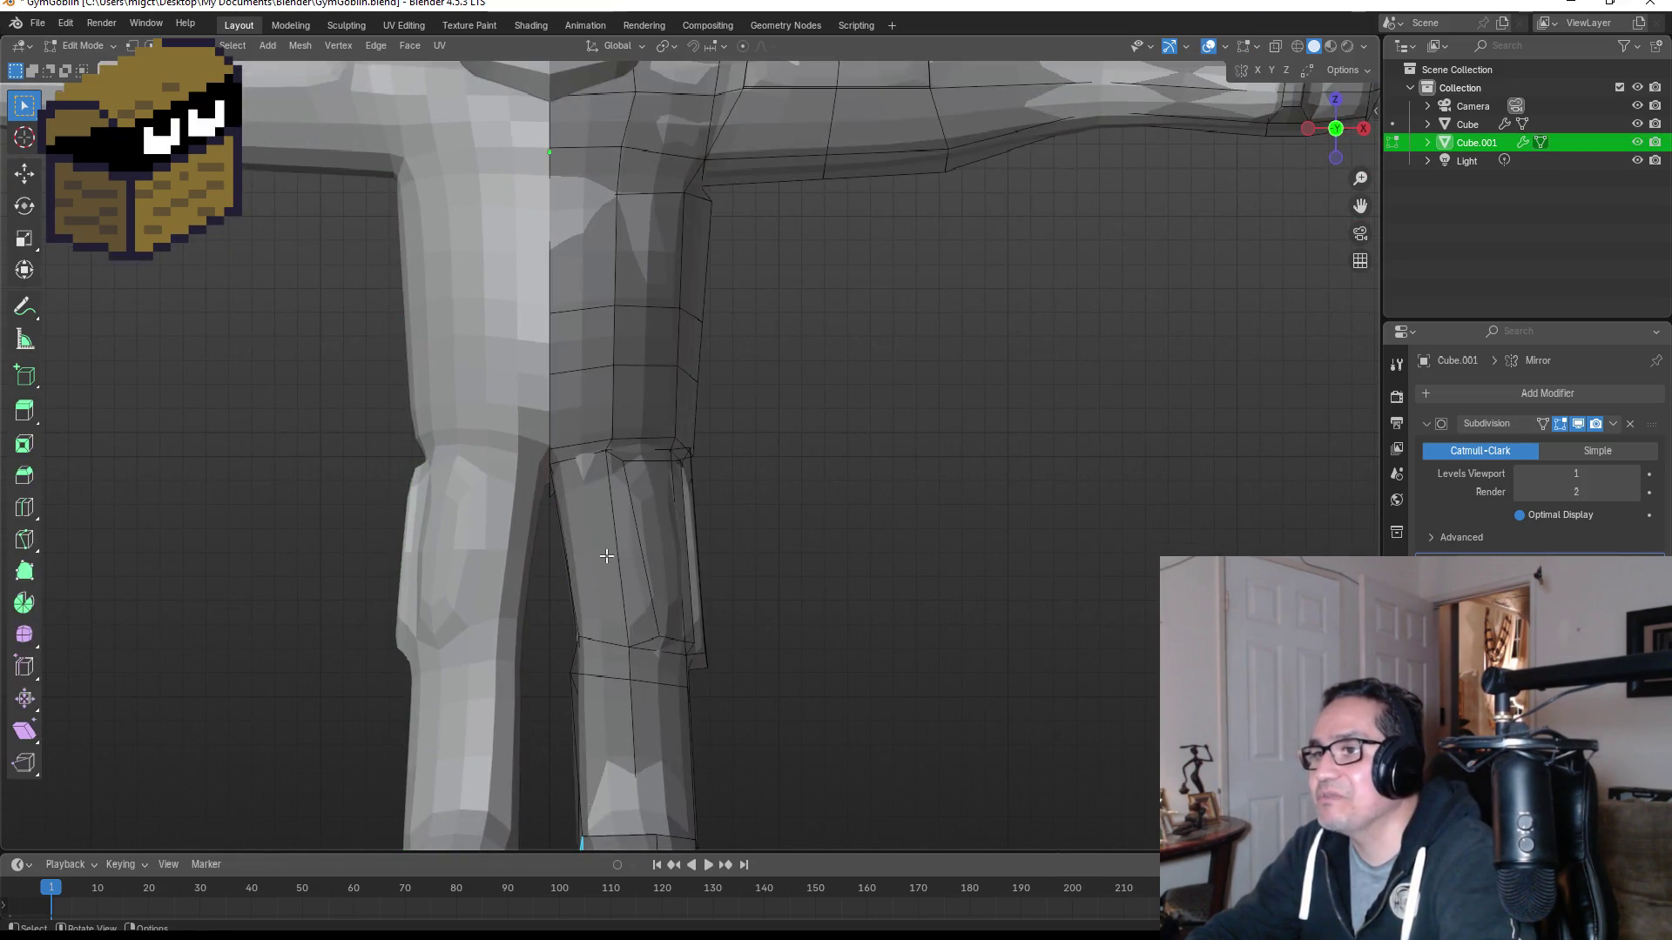
scroll(642, 559, "up", 3)
left_click(641, 563)
mouse_move(817, 575)
middle_mouse_down()
mouse_move(720, 541)
mouse_move(837, 539)
mouse_move(728, 545)
mouse_move(671, 577)
mouse_move(766, 595)
middle_mouse_up()
key("g")
left_click(777, 546)
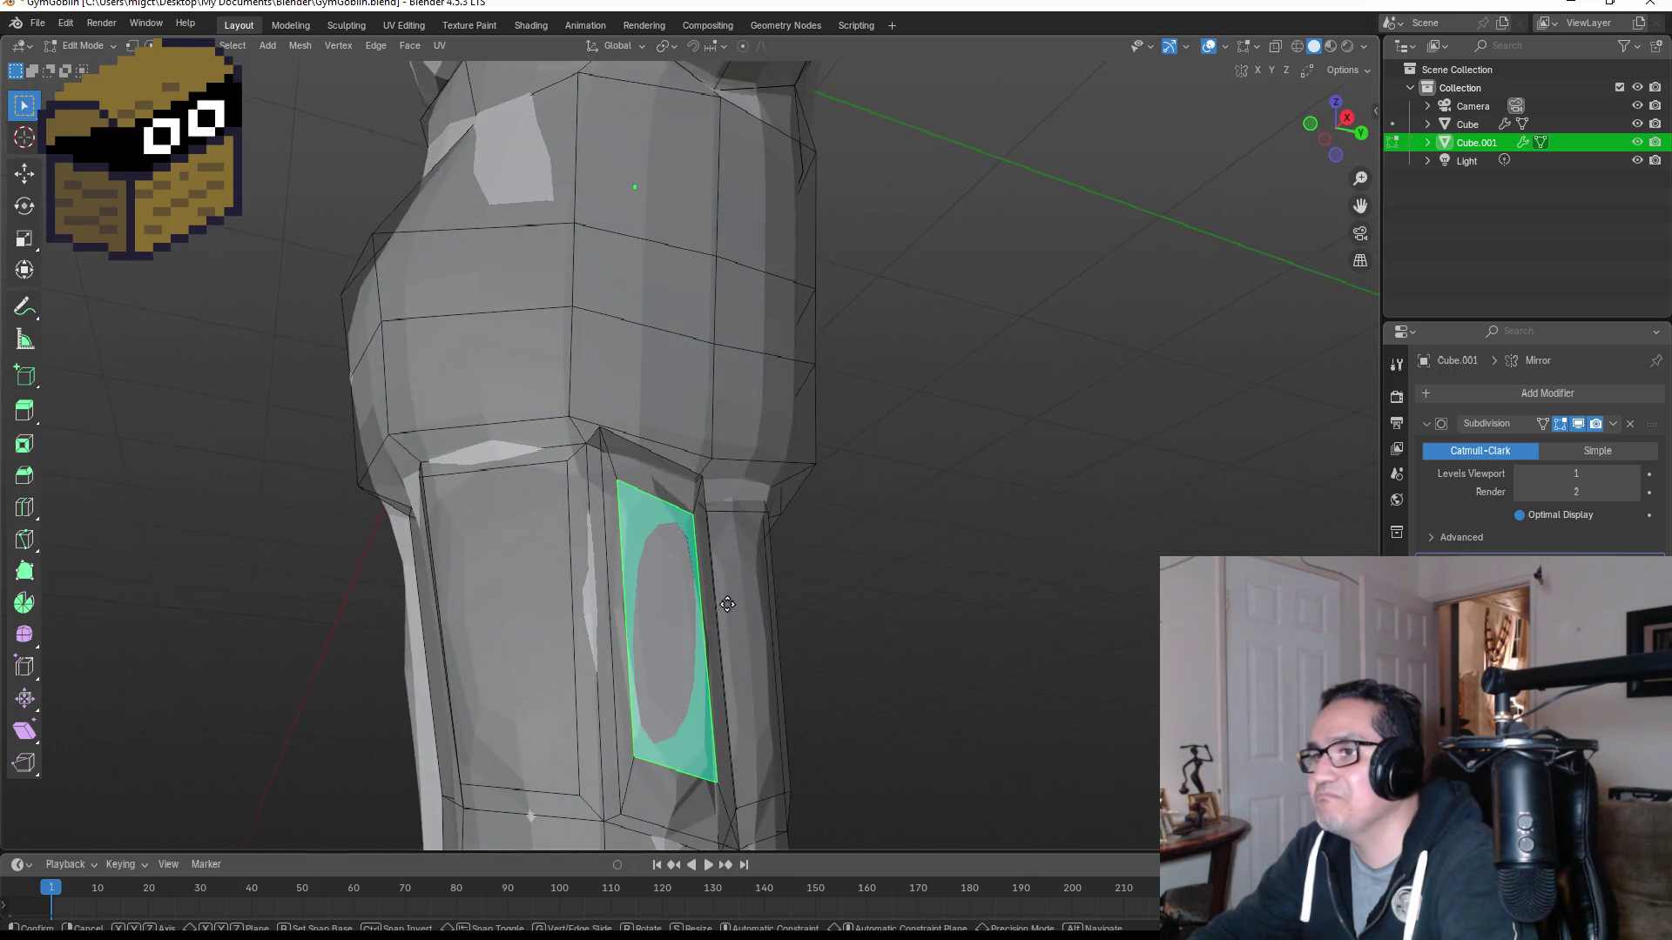
Step: Check the leg from front, right and back views and nudge the side edge slightly
middle_click_drag(1047, 604, 832, 655)
key("KP_1")
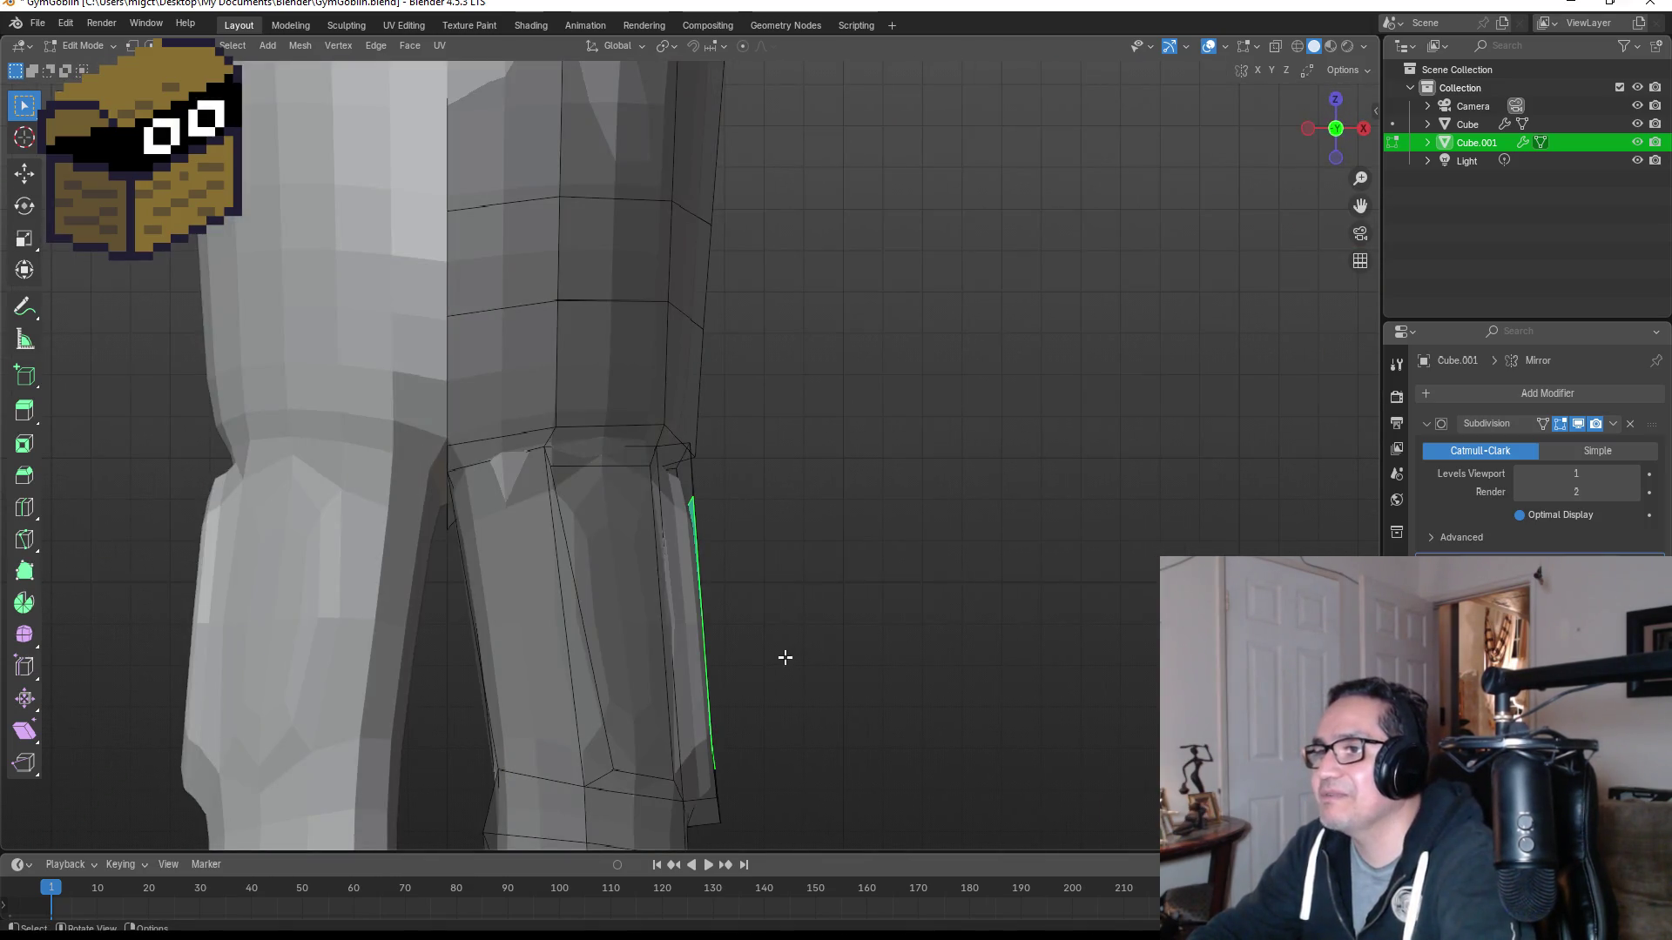
key("grave")
left_click(913, 656)
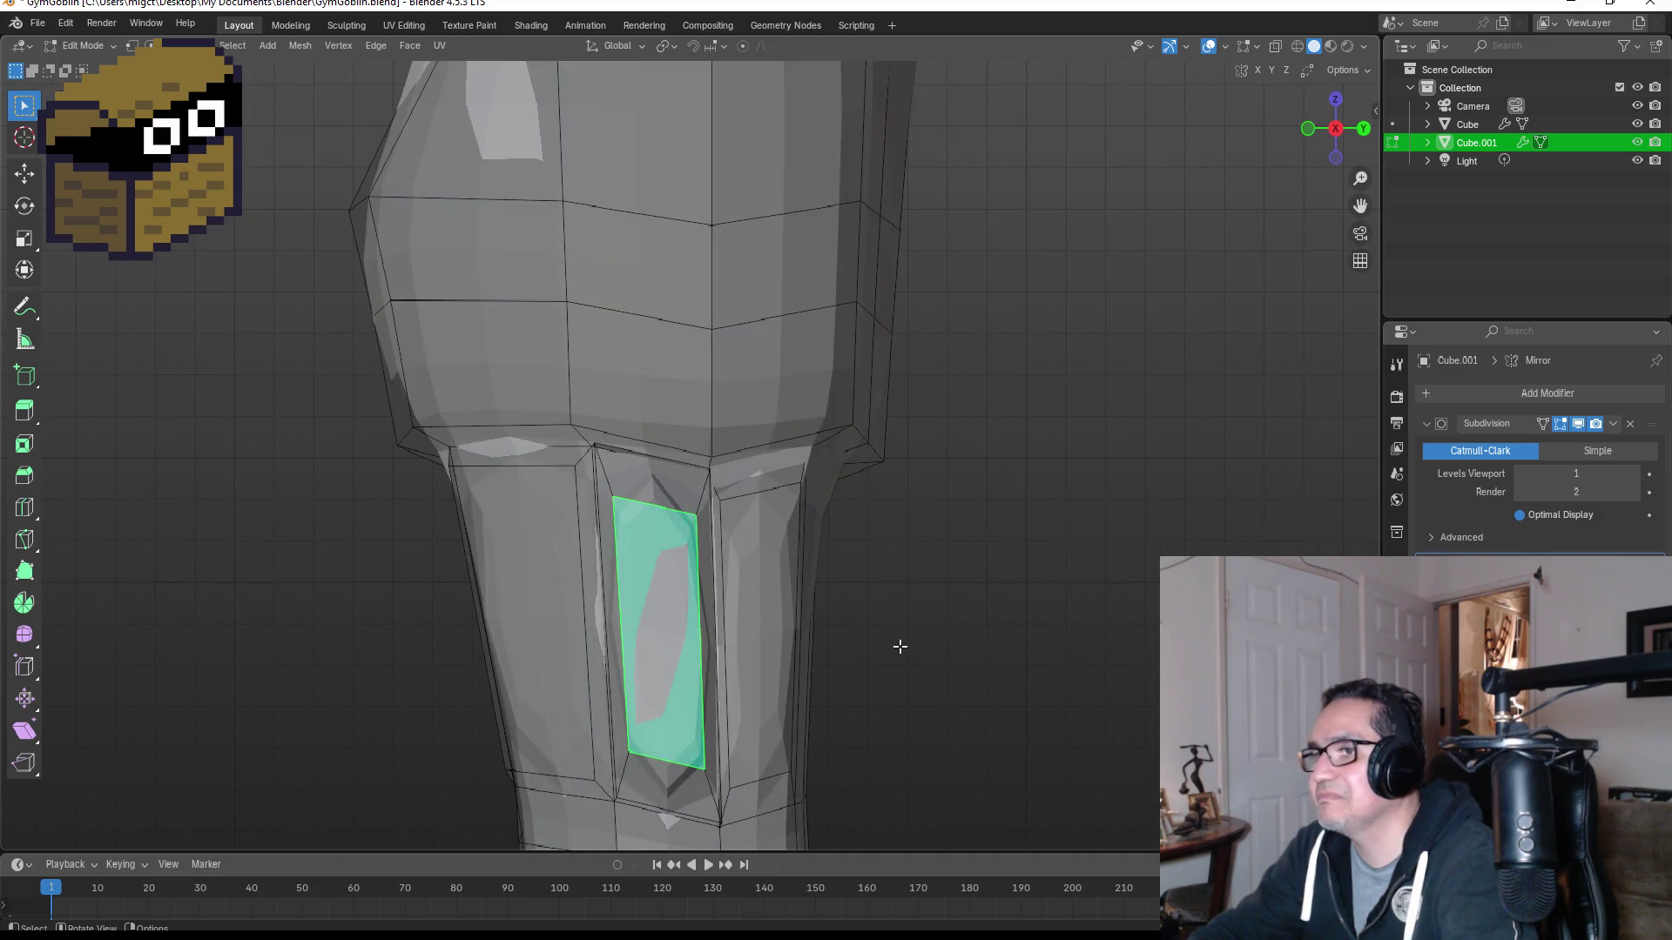
key("KP_1")
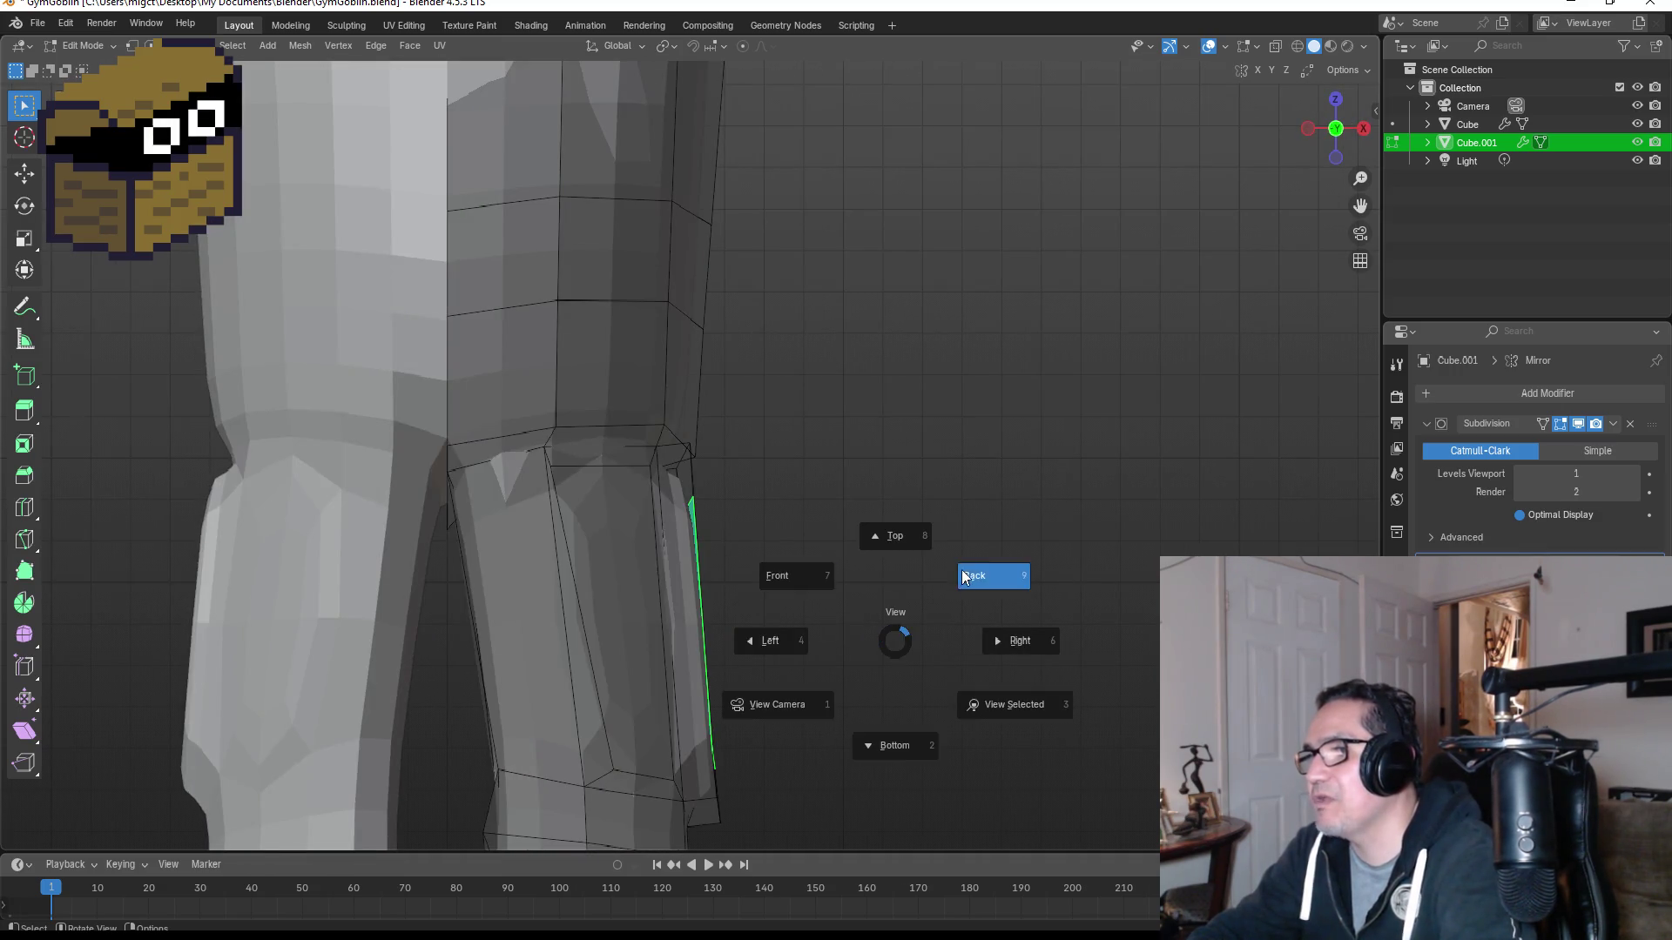
left_click(984, 577)
key("g")
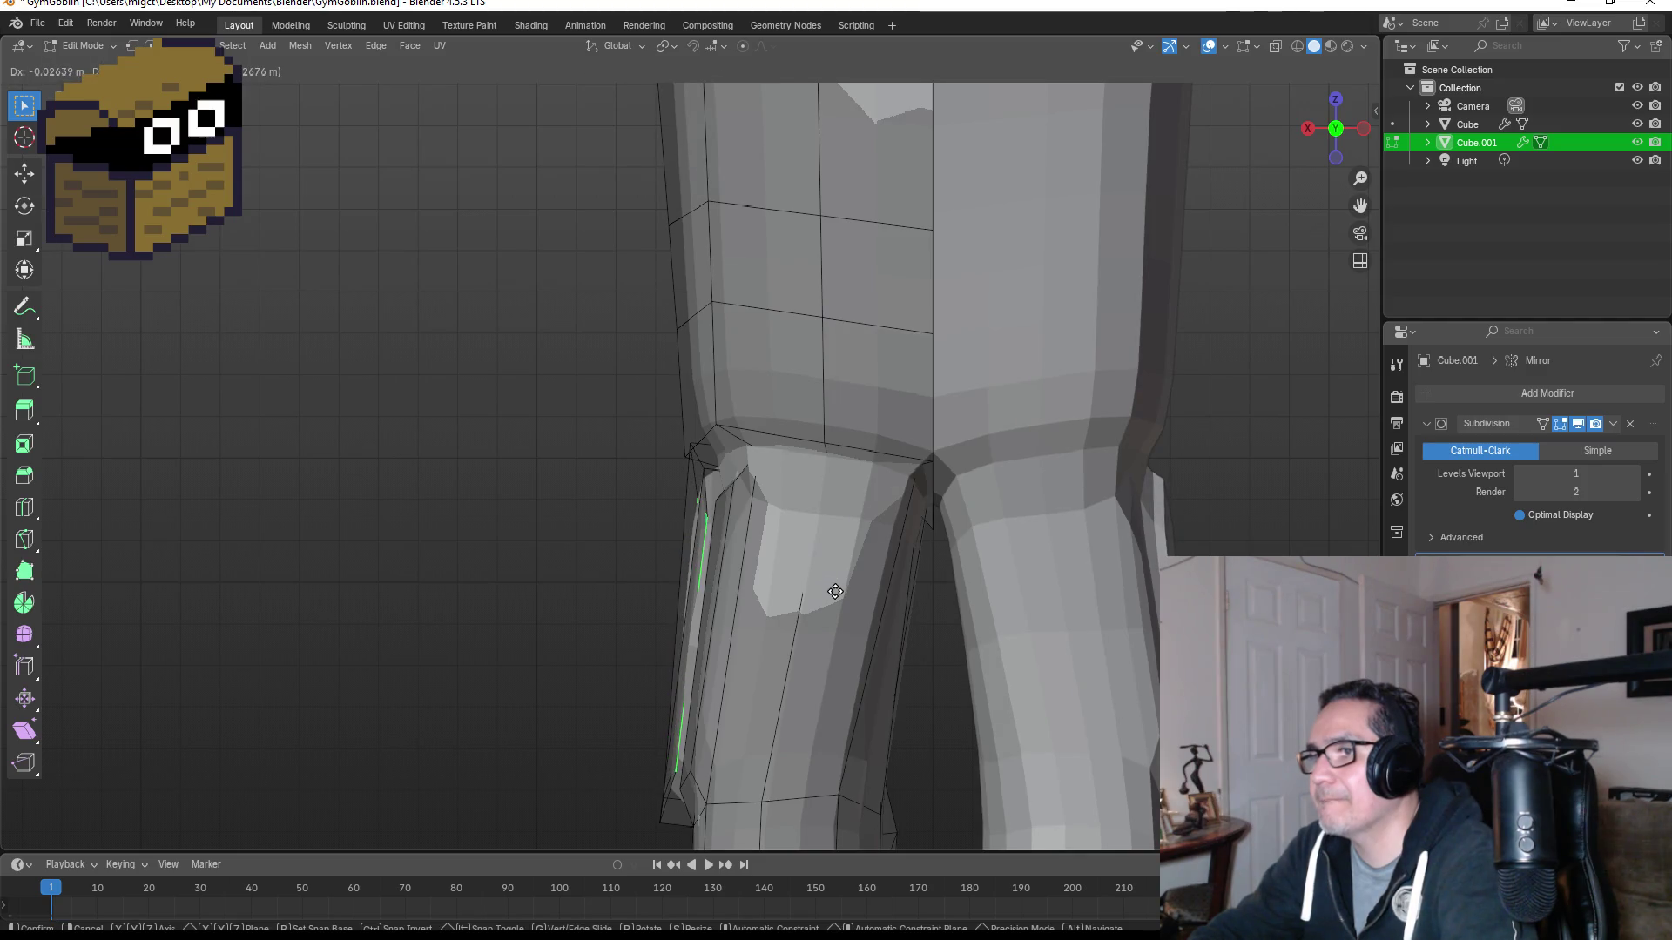
left_click(860, 600)
mouse_move(860, 600)
middle_mouse_down()
mouse_move(925, 597)
mouse_move(989, 560)
mouse_move(972, 554)
middle_mouse_up()
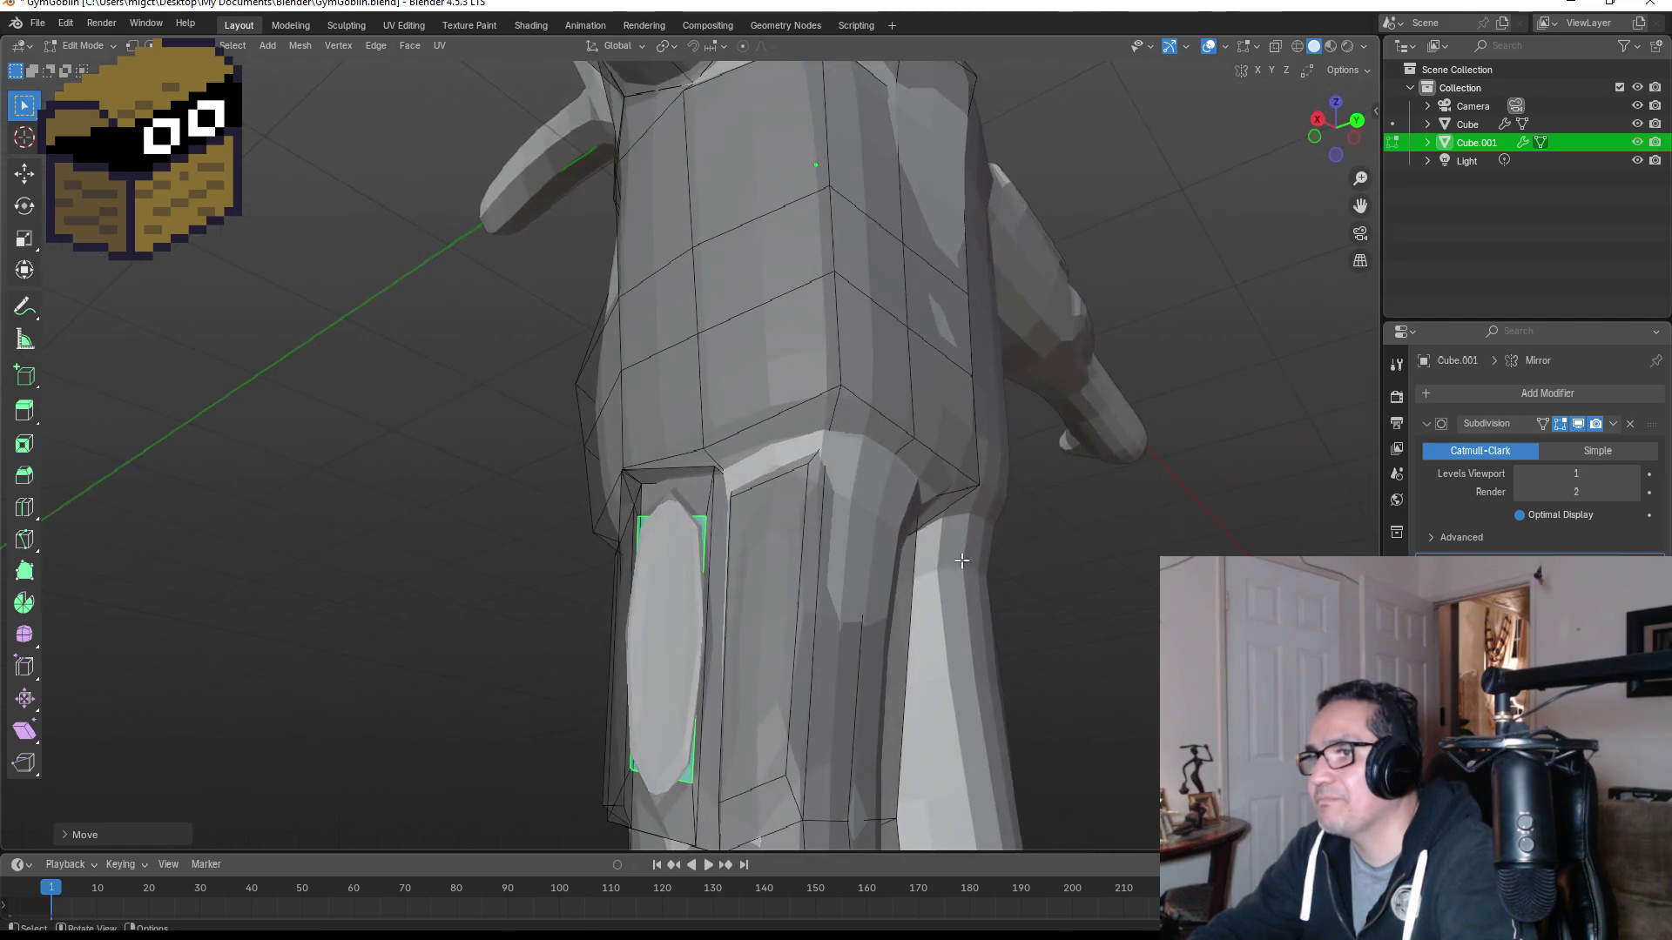
Step: Scale the oval side face of the leg into a narrow strip
left_click(754, 590)
left_click(669, 572)
key("s")
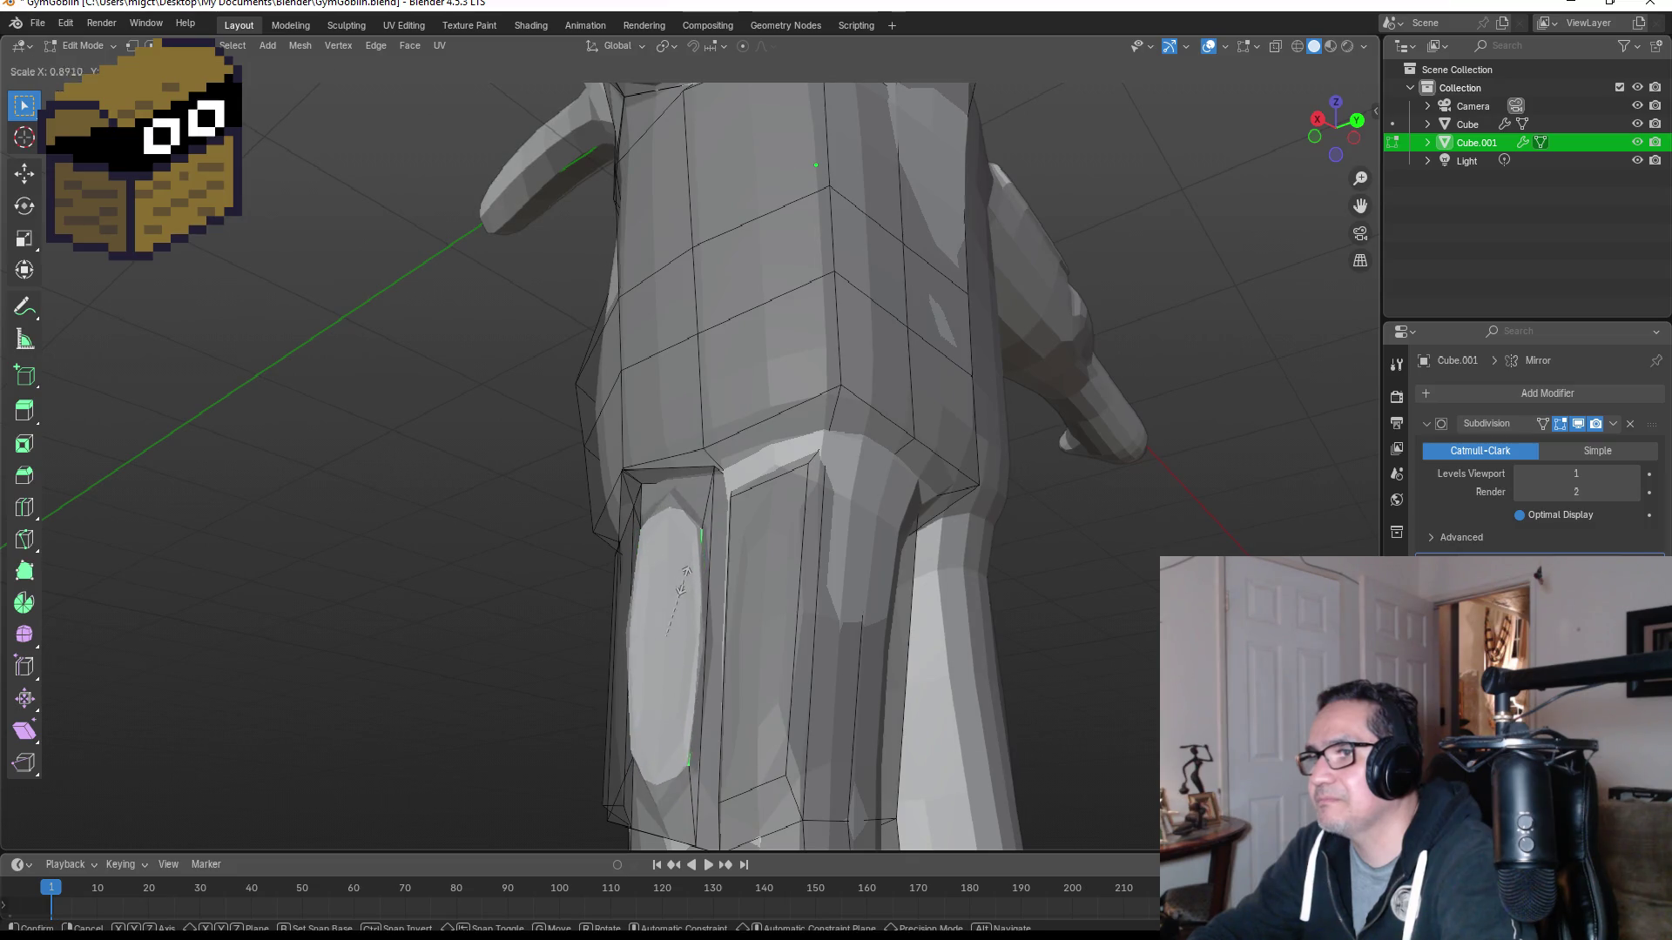
left_click(666, 629)
Step: Return to Object Mode and deselect the body to view the full character
left_click(760, 625)
mouse_move(760, 625)
middle_mouse_down()
mouse_move(762, 608)
mouse_move(1089, 642)
mouse_move(1019, 660)
middle_mouse_up()
scroll(762, 608, "down", 3)
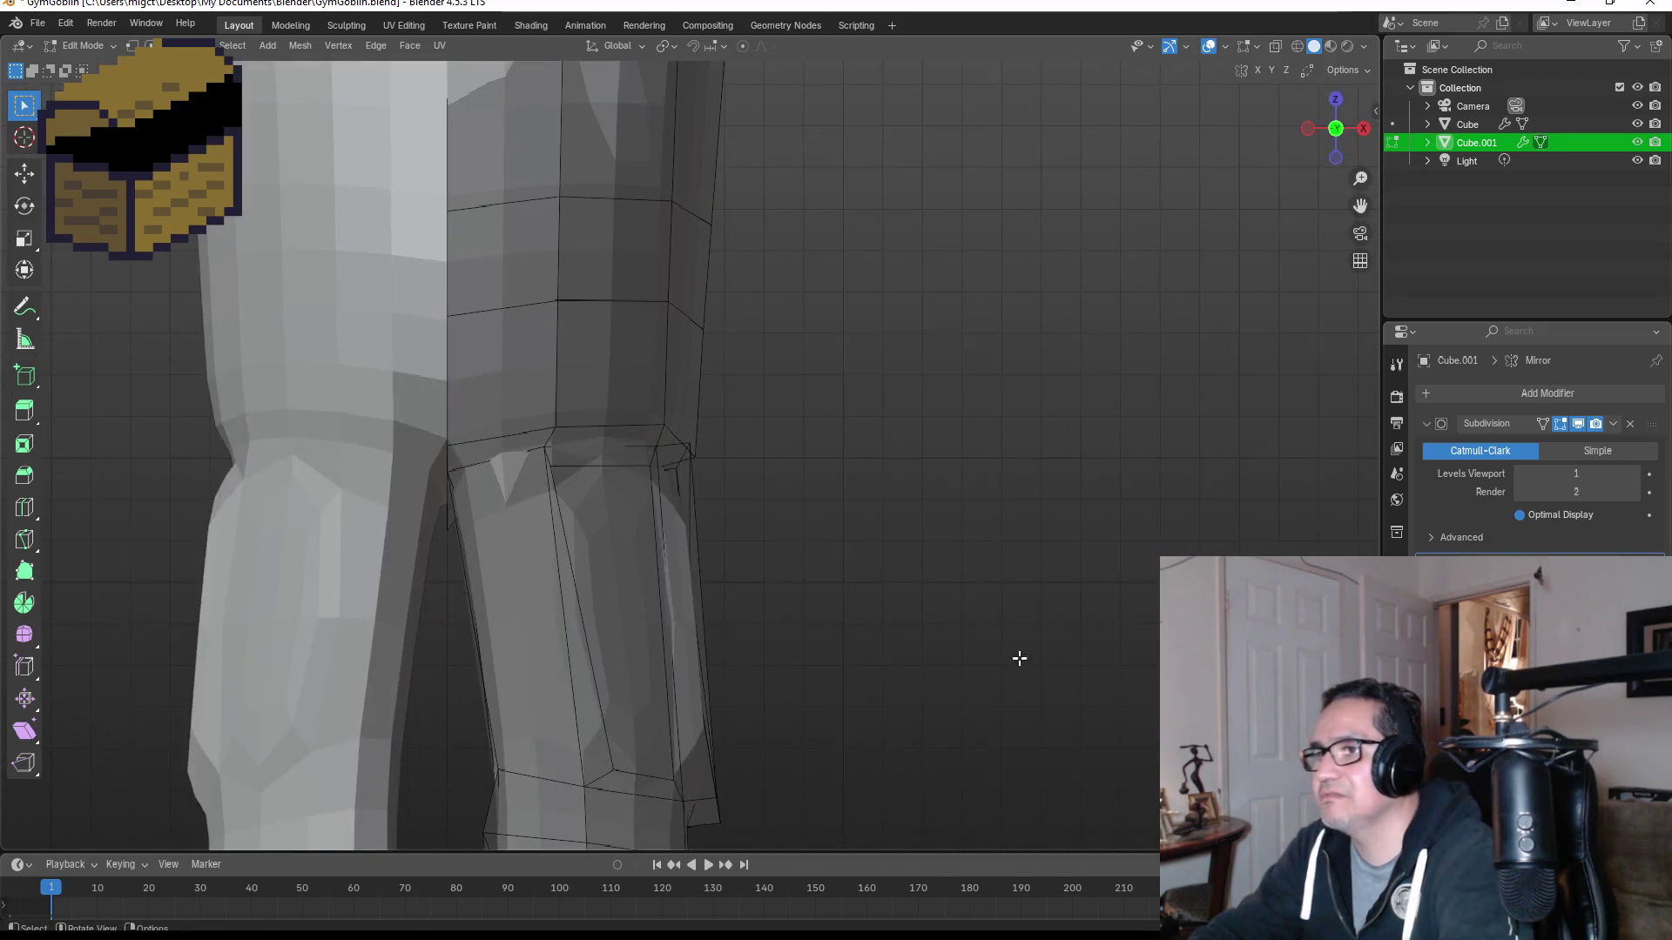
key("Tab")
scroll(963, 661, "down", 6)
left_click(723, 523)
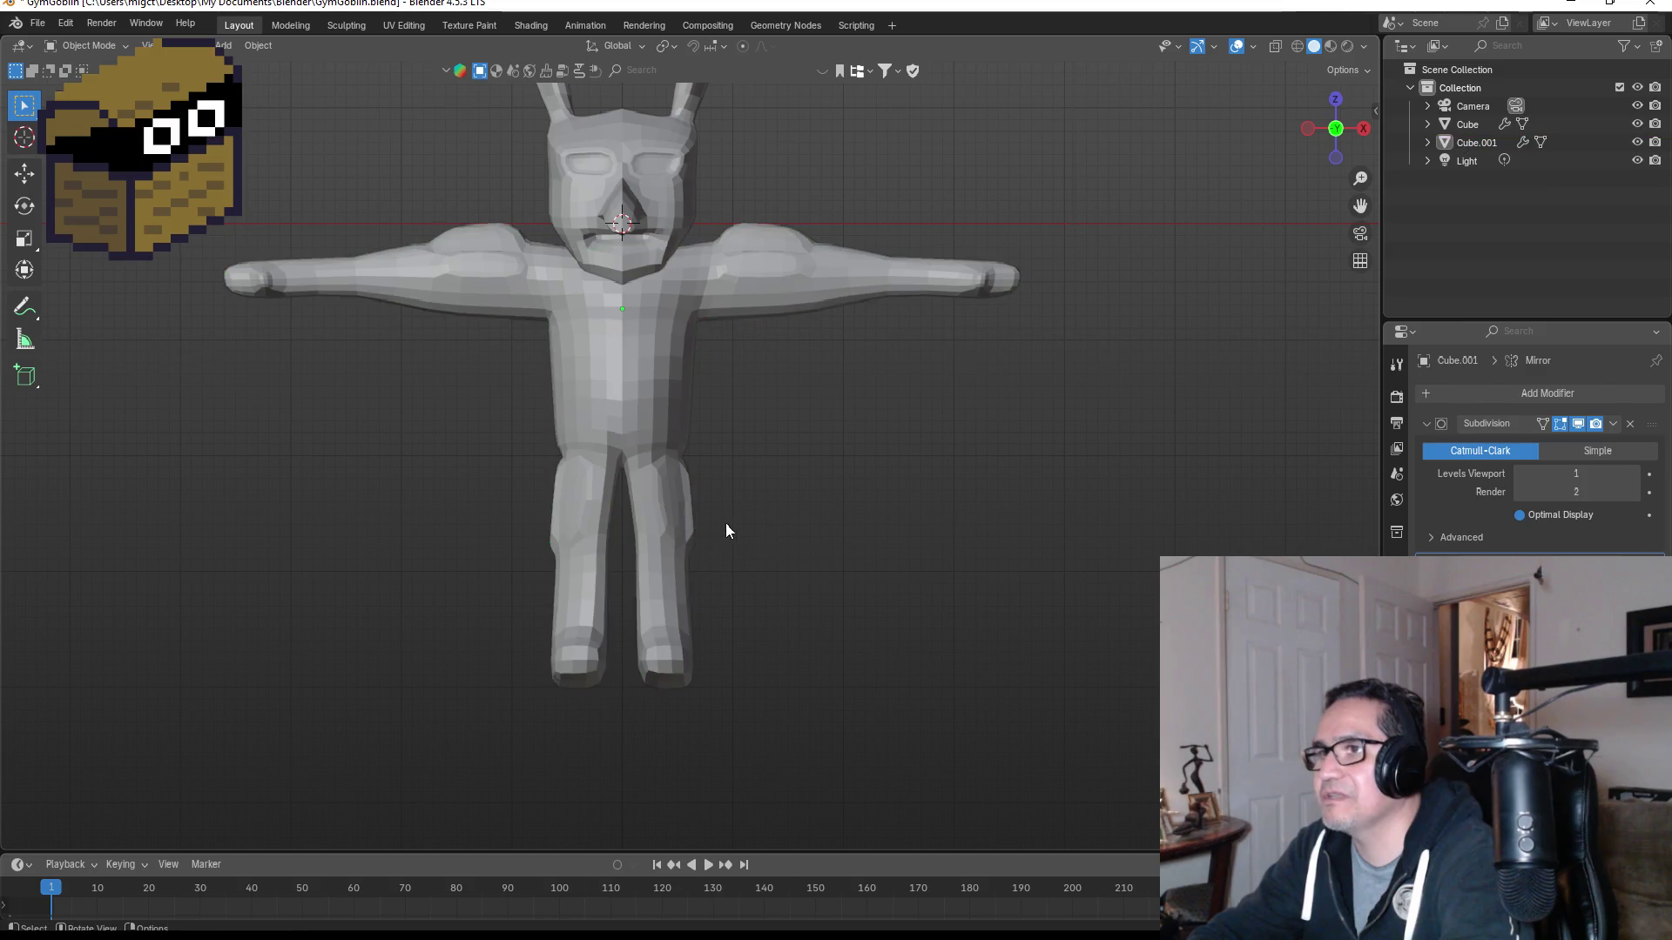
Step: Enter Edit Mode on the body and select the knee and lower-thigh faces of the leg panel
scroll(879, 450, "down", 2)
scroll(784, 459, "up", 6)
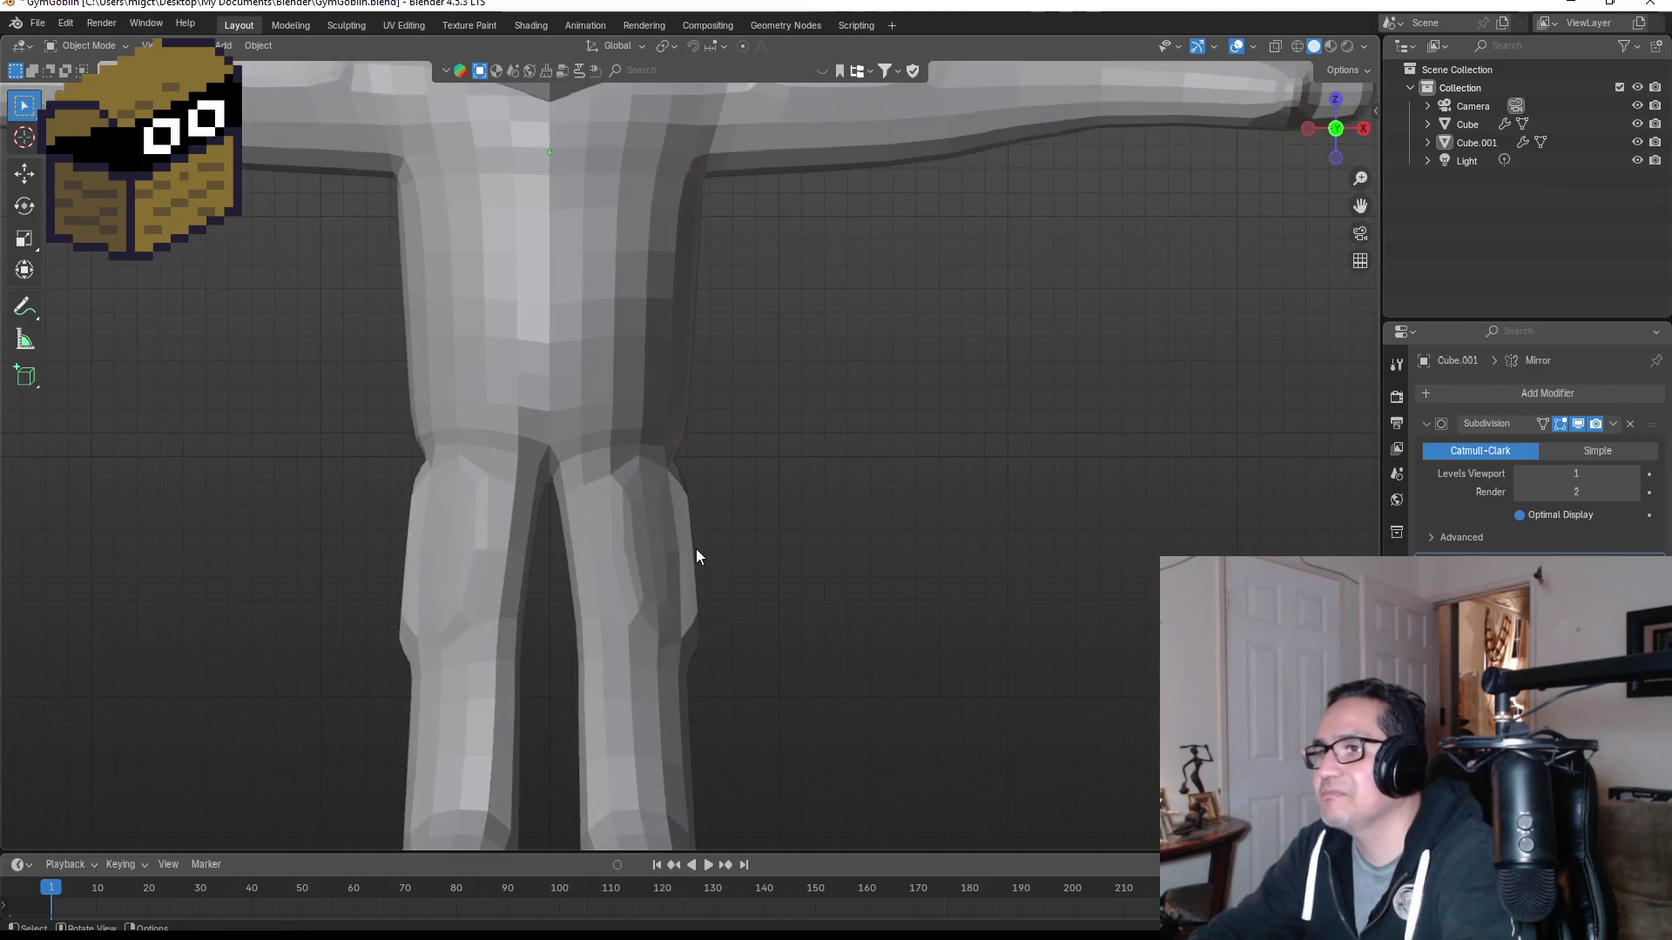
left_click(696, 546)
key("Tab")
left_click(688, 537)
middle_click_drag(791, 552, 667, 552)
left_click(667, 552)
middle_click_drag(784, 540, 687, 541)
left_click(673, 504)
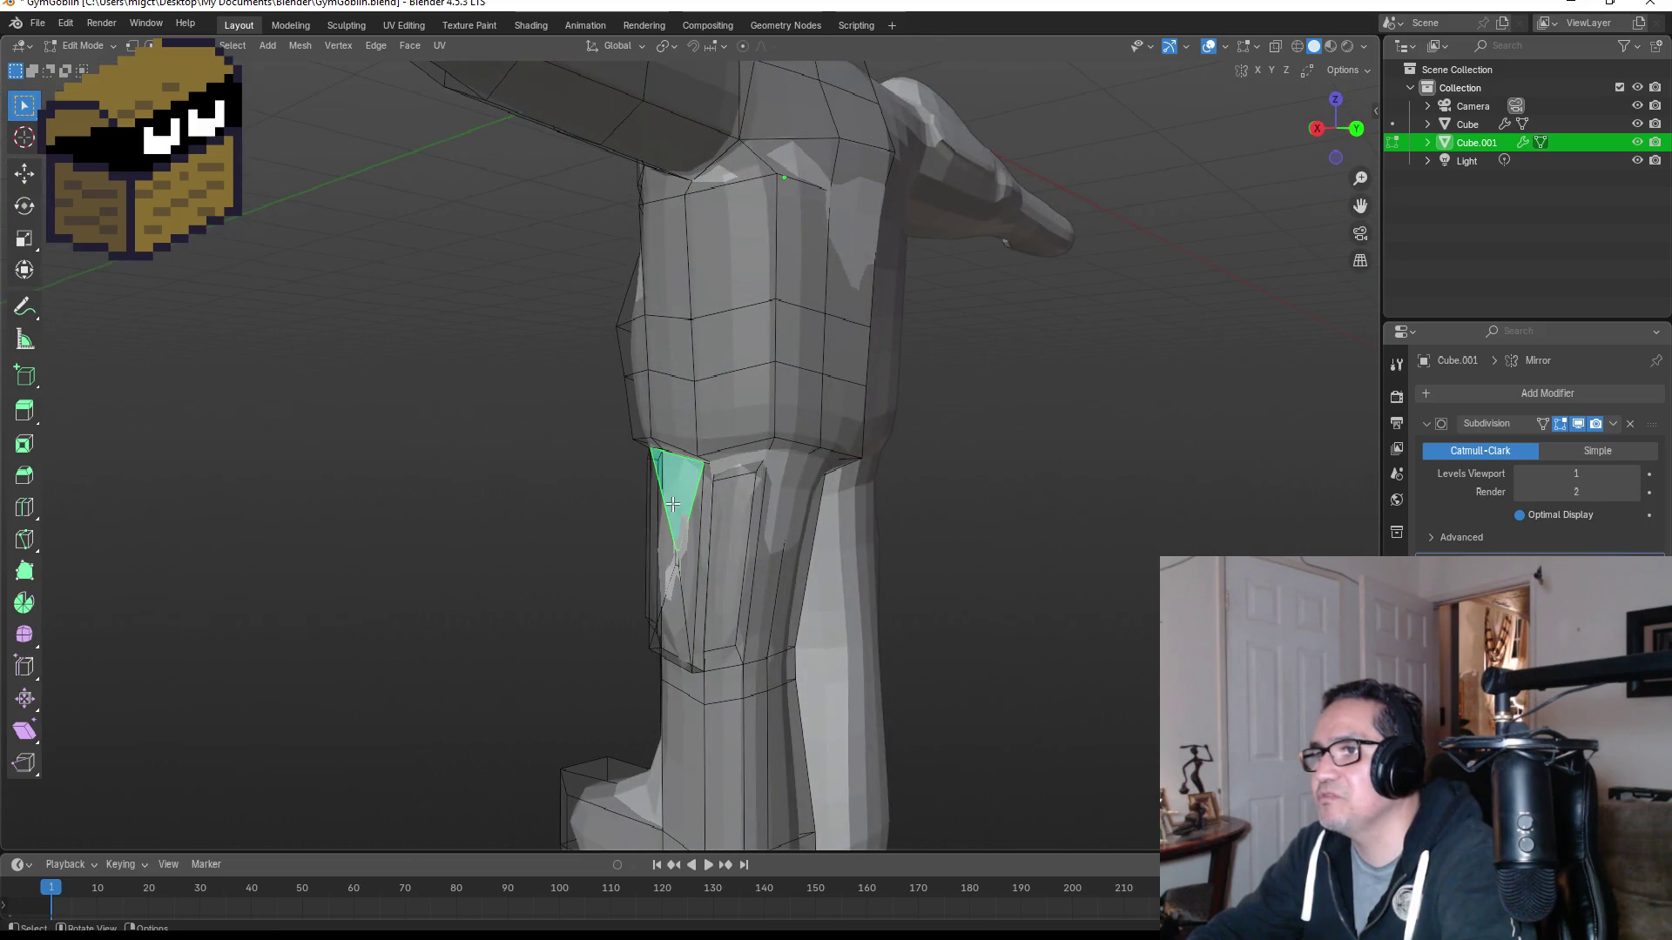
left_click(682, 571, "shift")
middle_click_drag(781, 580, 777, 575)
key("Tab")
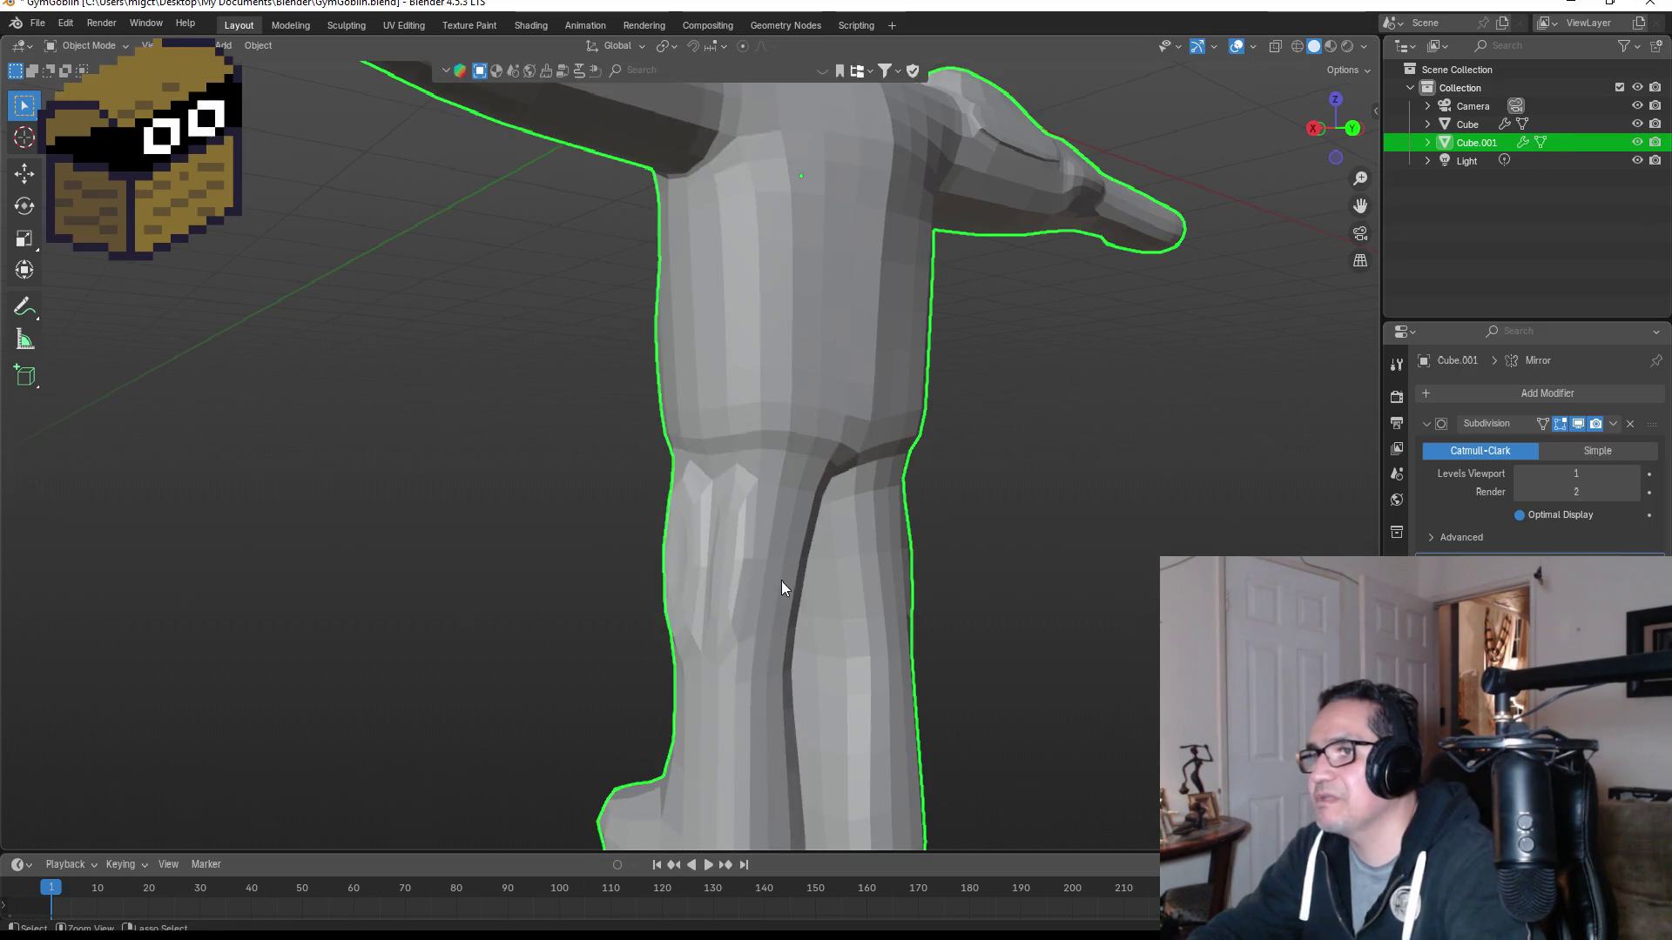
Step: Select the leg panel's outer side face and move it inward to slim the shin armour
left_click(781, 589, "shift")
left_click(771, 589, "shift")
key("Tab")
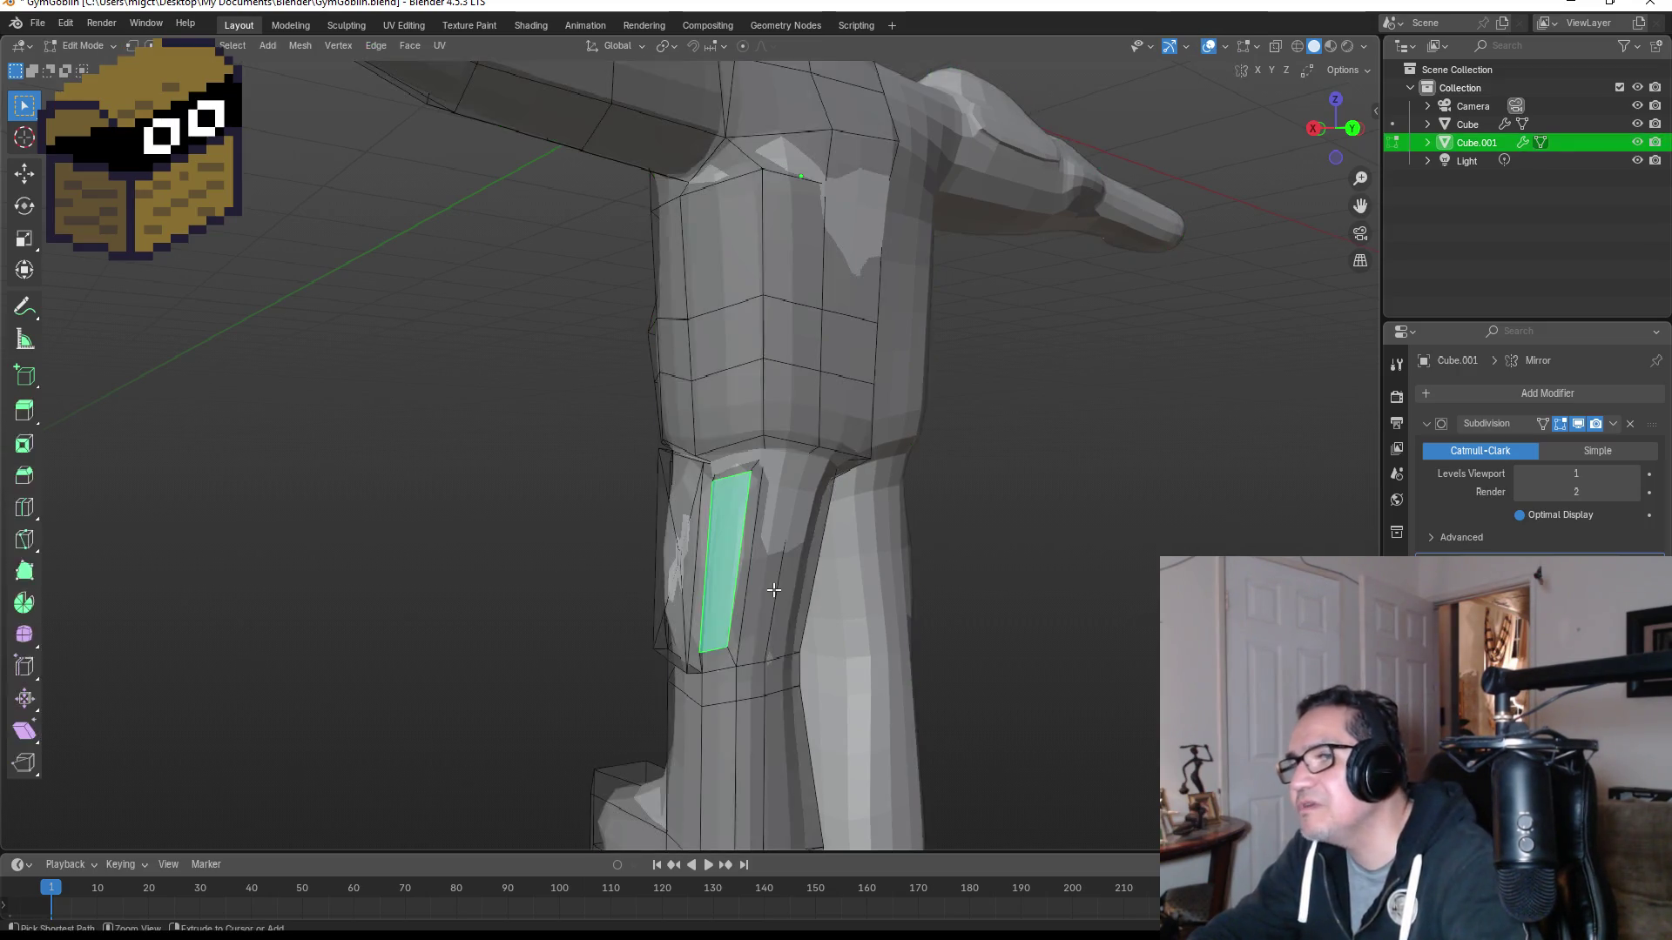
key("ctrl+z")
key("ctrl+z")
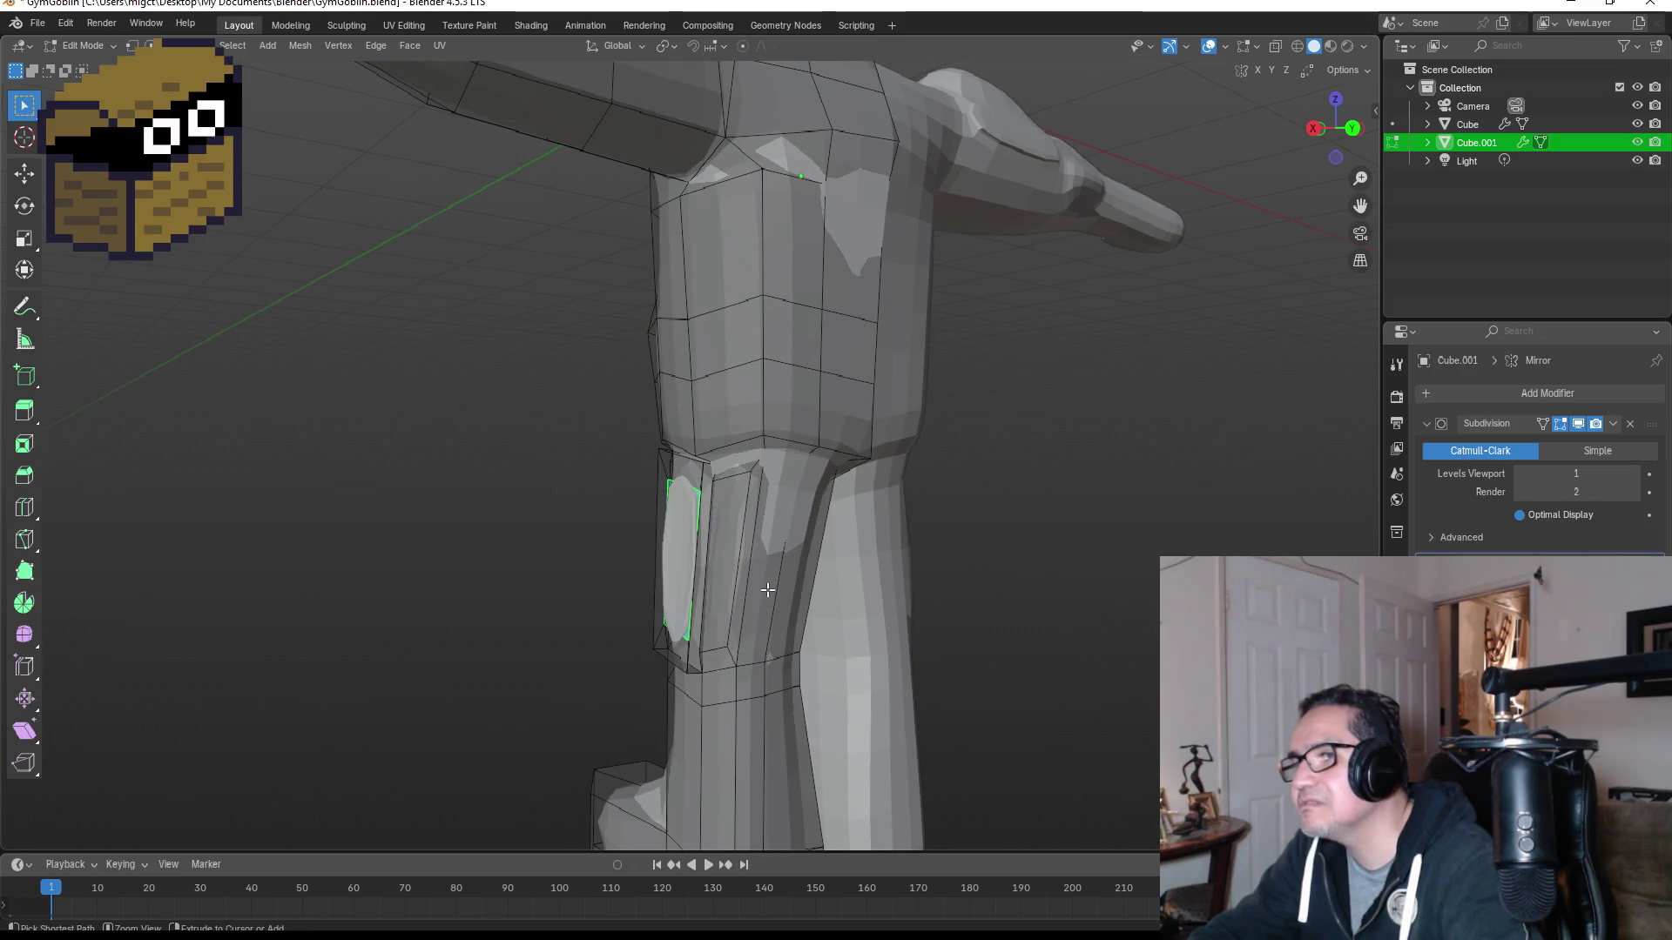
scroll(770, 591, "up", 2)
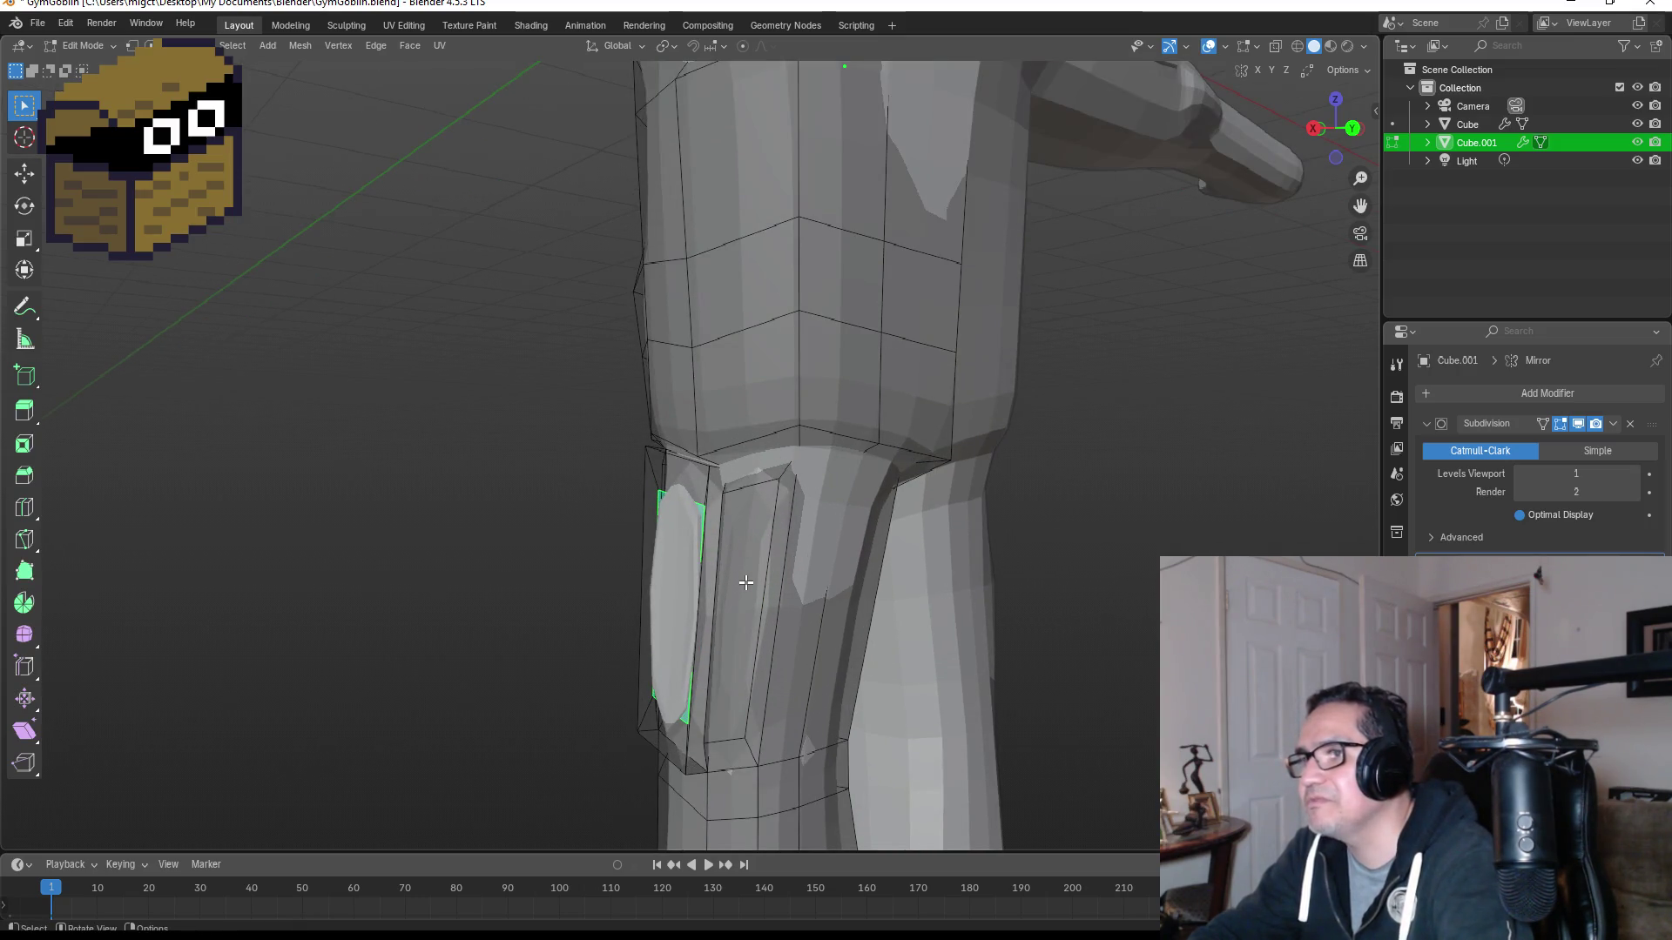
left_click(754, 585, "ctrl")
key("ctrl+z")
key("ctrl+z")
key("g")
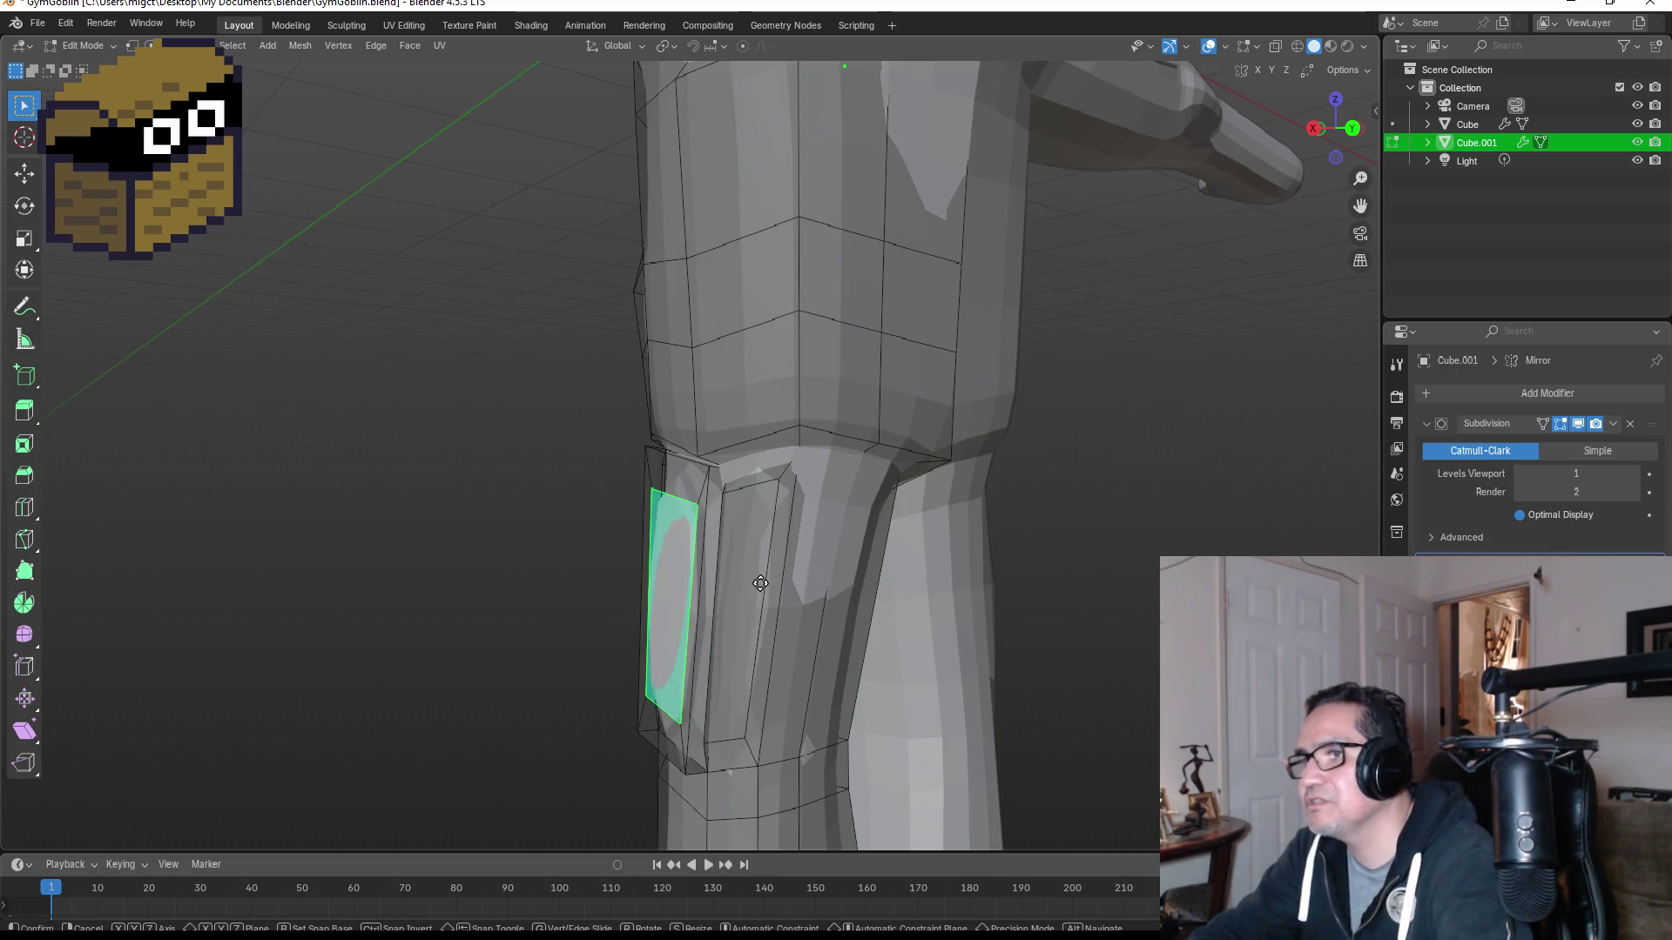
left_click(768, 583)
Step: Return to Object Mode, deselect the body and view the whole character at three-quarter angle
mouse_move(766, 579)
middle_mouse_down()
mouse_move(1016, 589)
mouse_move(990, 588)
middle_mouse_up()
key("Tab")
scroll(957, 588, "down", 6)
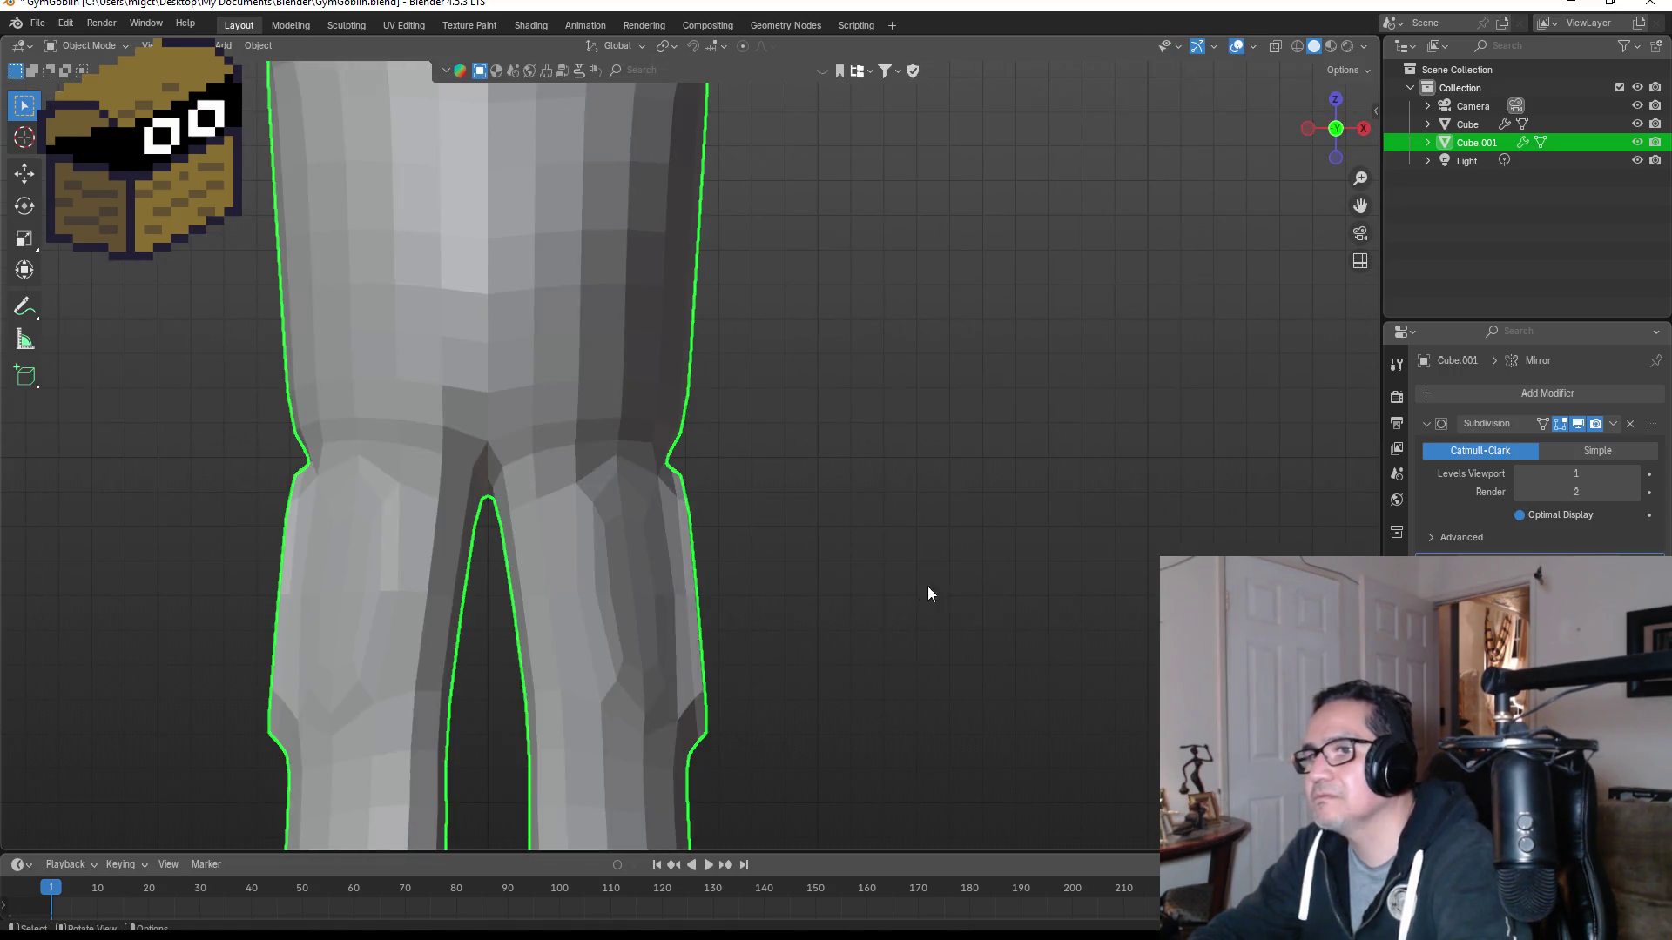
left_click(906, 593)
mouse_move(619, 625)
middle_mouse_down()
mouse_move(997, 490)
mouse_move(670, 499)
middle_mouse_up()
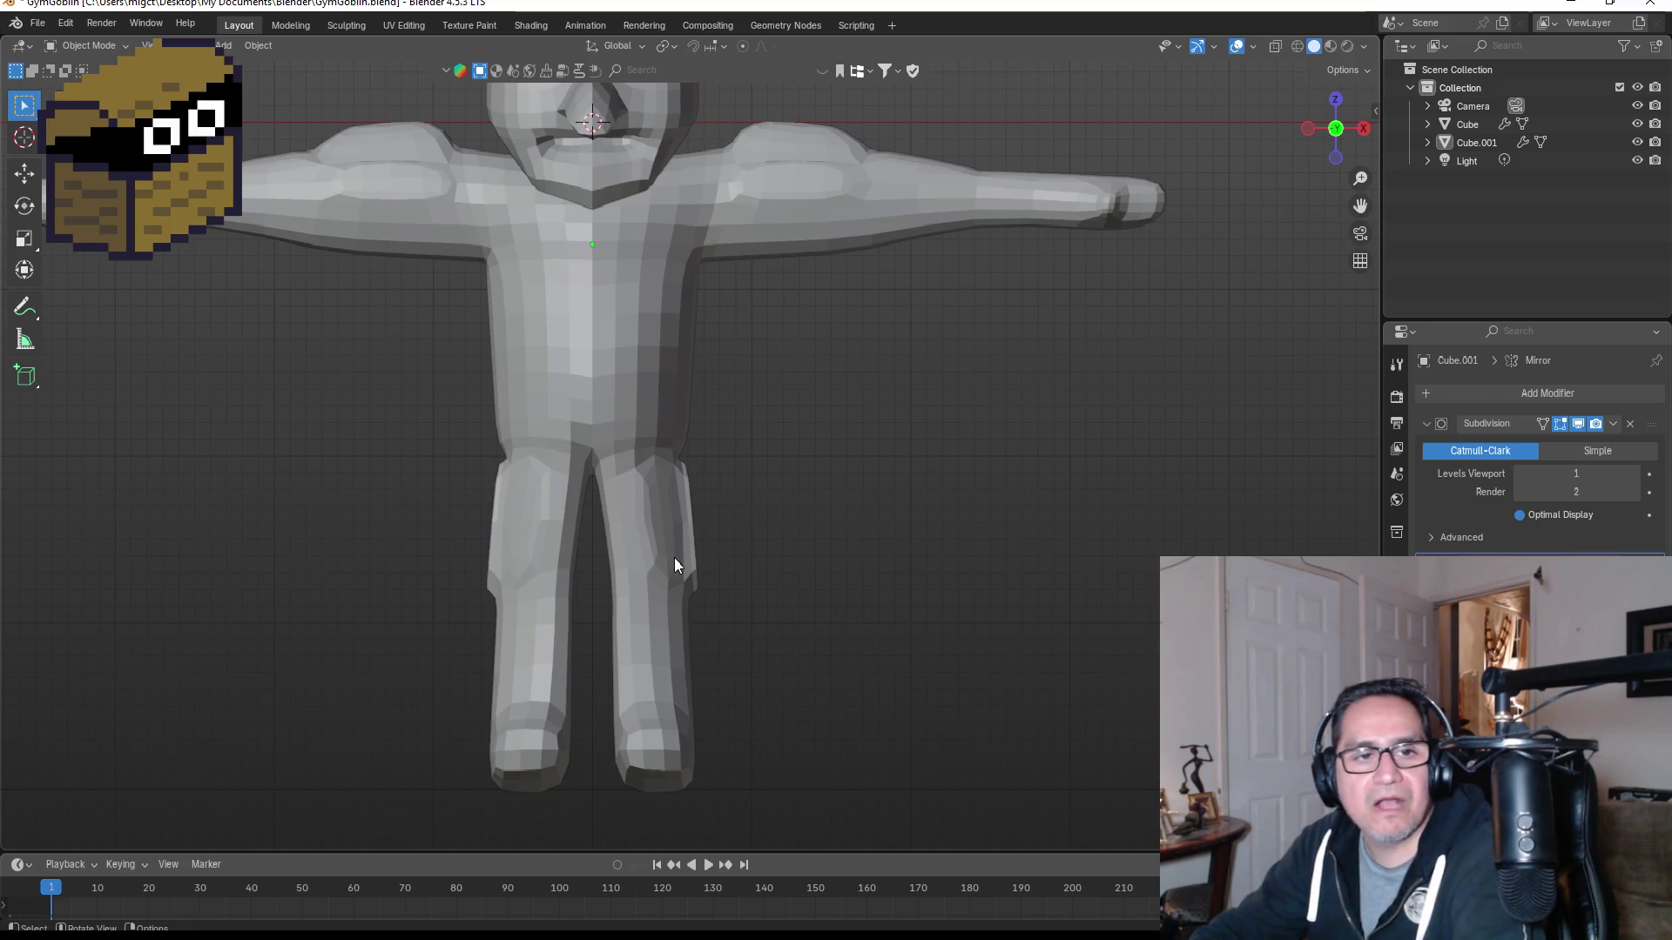
left_click(697, 557)
key("Tab")
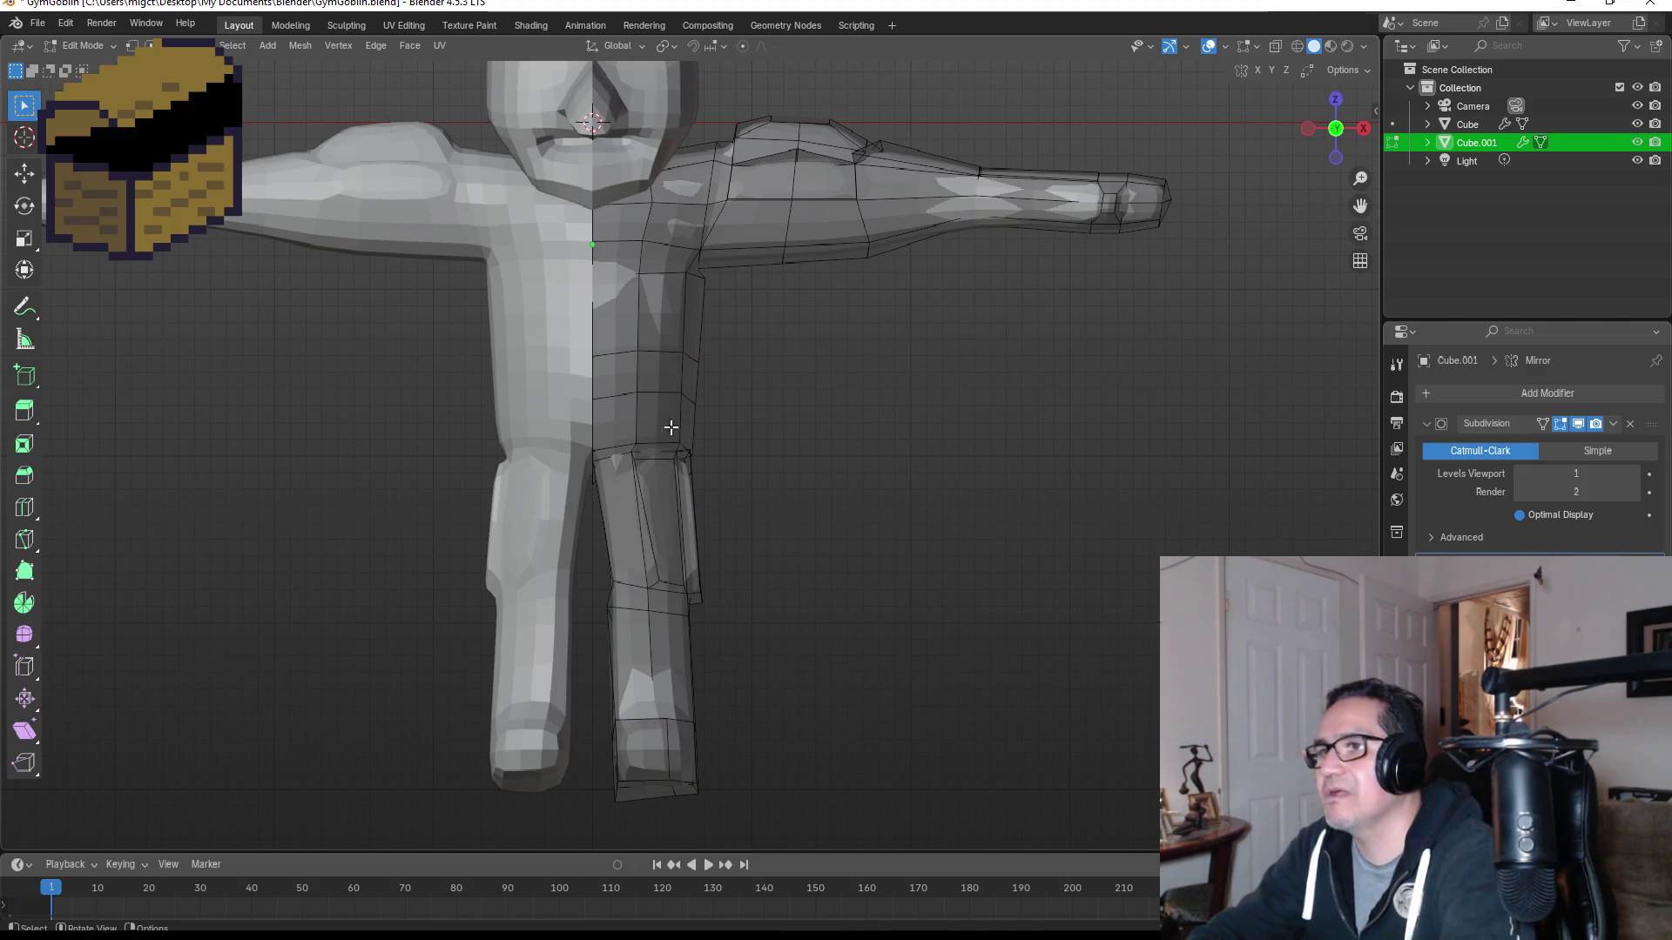
mouse_move(882, 431)
middle_mouse_down()
mouse_move(754, 436)
mouse_move(763, 458)
middle_mouse_up()
mouse_move(867, 423)
middle_mouse_down()
mouse_move(762, 452)
mouse_move(801, 485)
mouse_move(940, 485)
mouse_move(928, 462)
mouse_move(713, 425)
middle_mouse_up()
key("Tab")
scroll(783, 483, "down", 4)
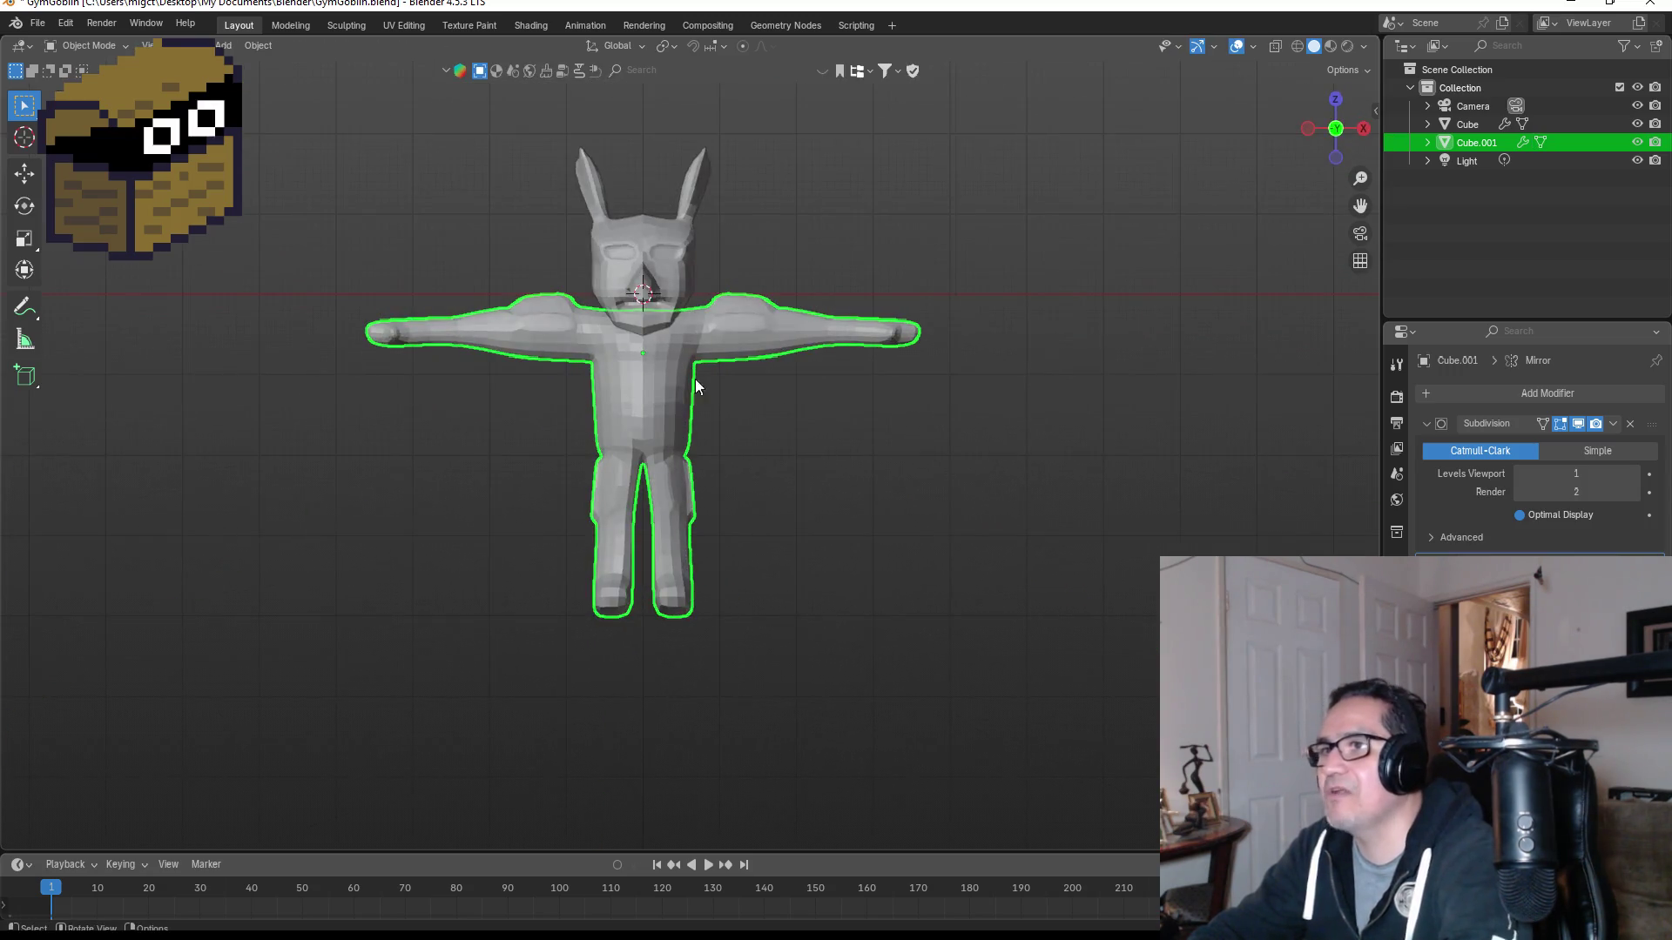
left_click(661, 223)
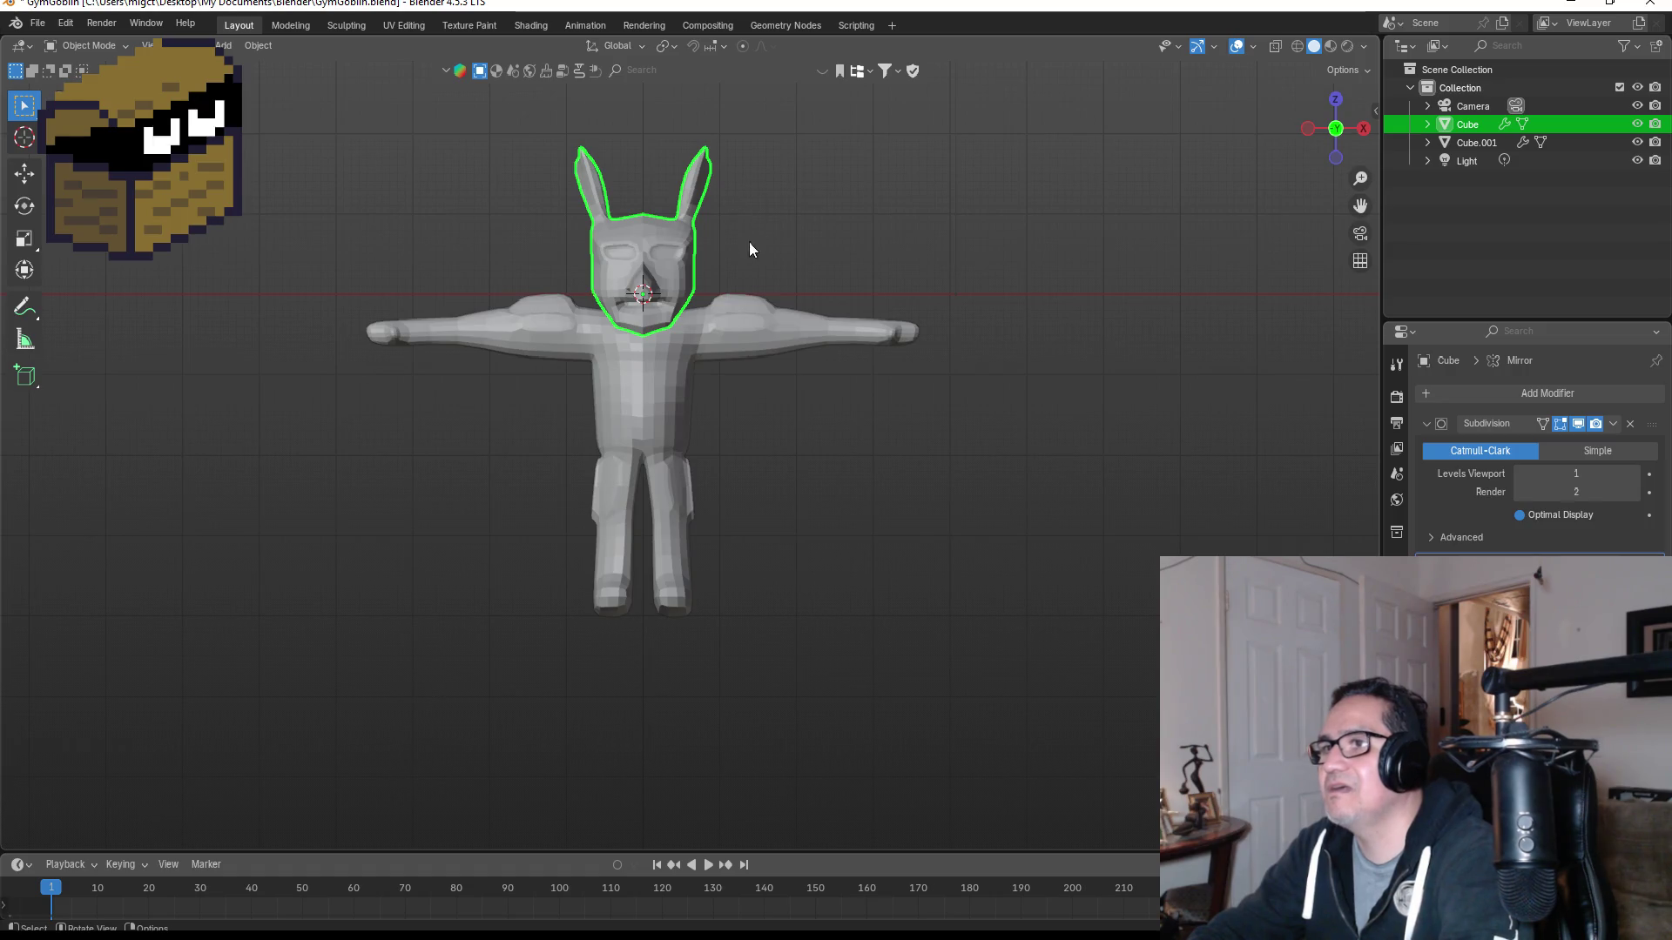
left_click(671, 371)
Step: Apply Shade Auto Smooth to the body mesh Cube.001 and orbit to inspect the arm
right_click(672, 372)
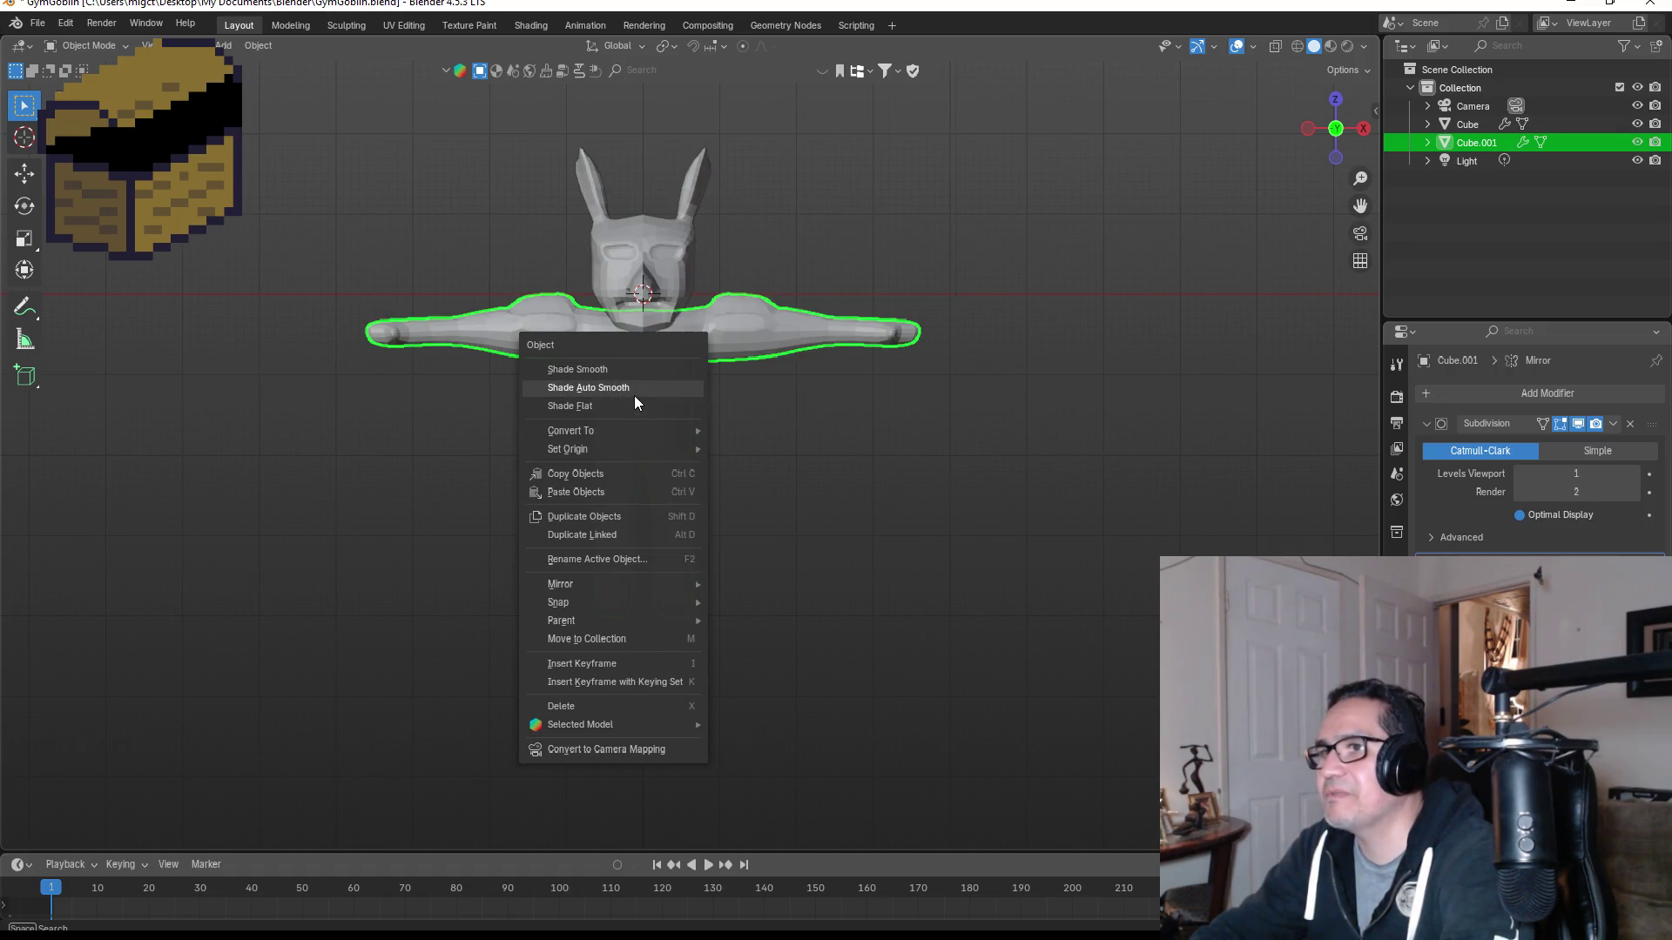
left_click(636, 388)
mouse_move(853, 390)
middle_mouse_down()
mouse_move(601, 452)
mouse_move(850, 451)
mouse_move(829, 334)
middle_mouse_up()
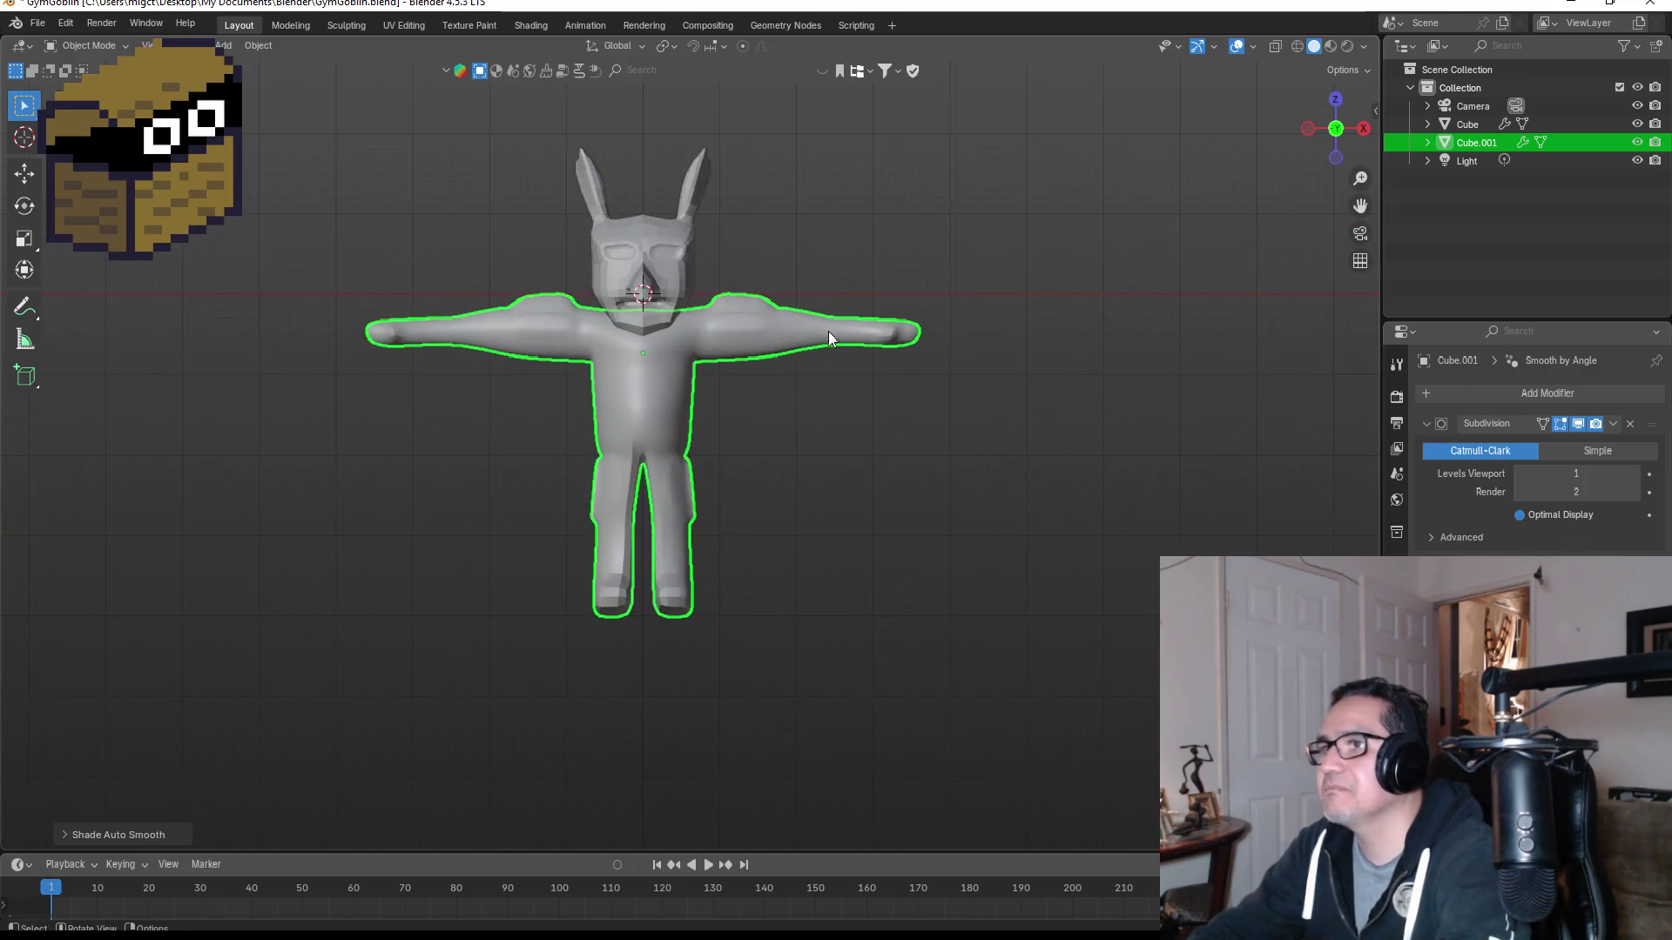
middle_click_drag(791, 352, 829, 387)
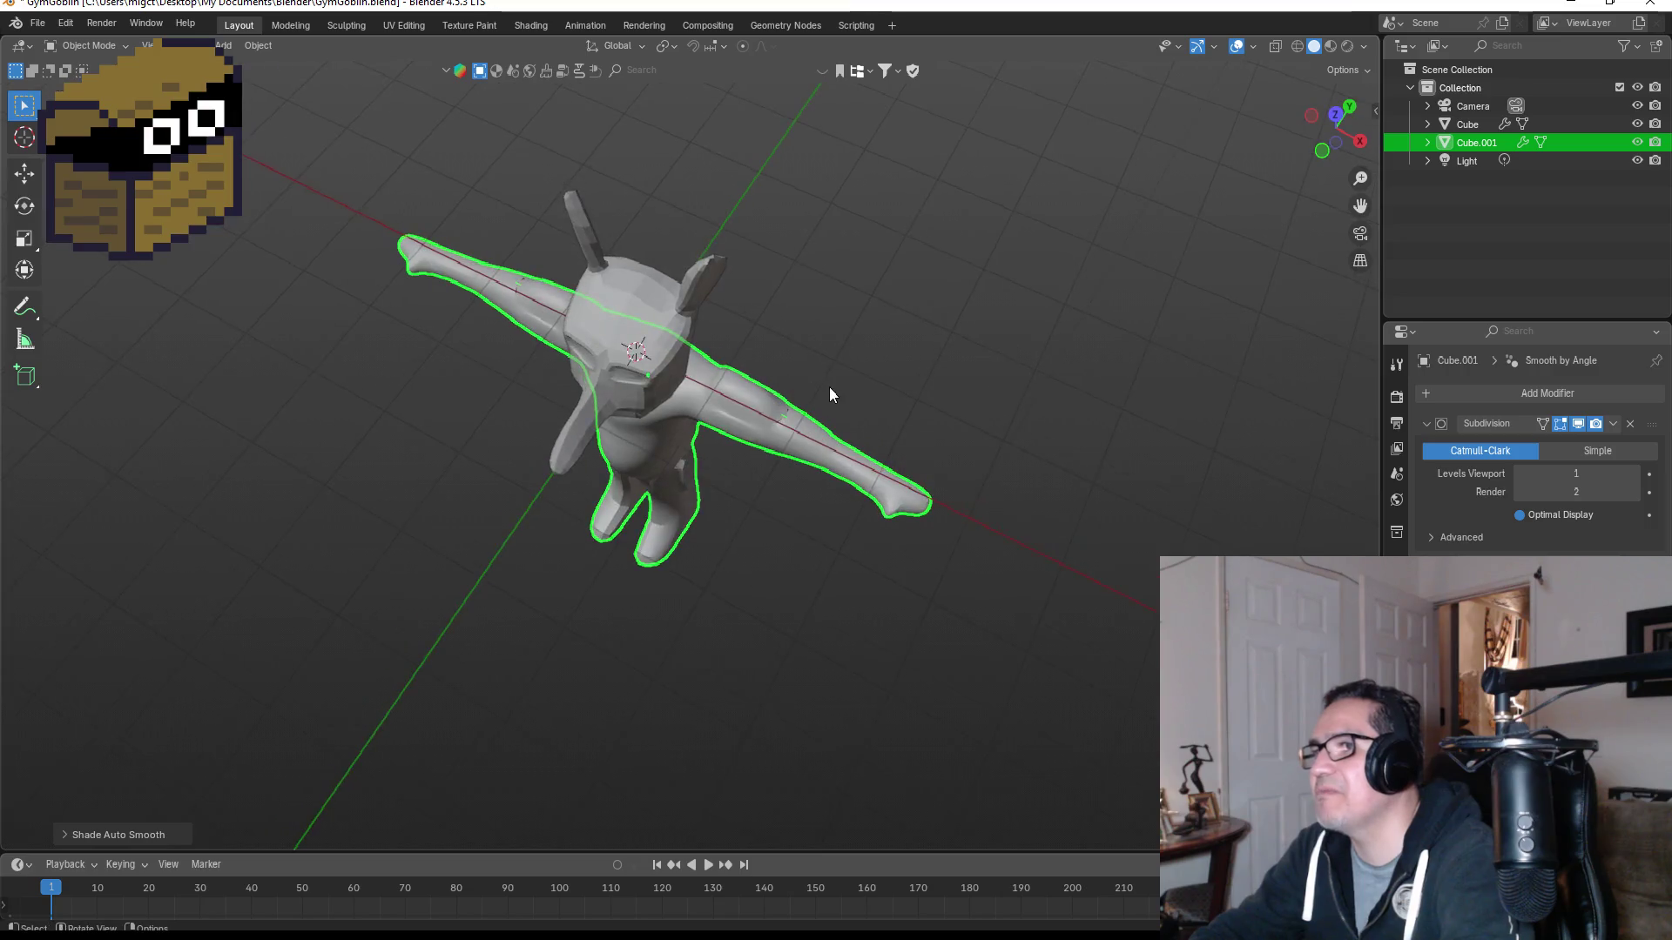
scroll(829, 387, "up", 8)
scroll(1011, 418, "down", 3)
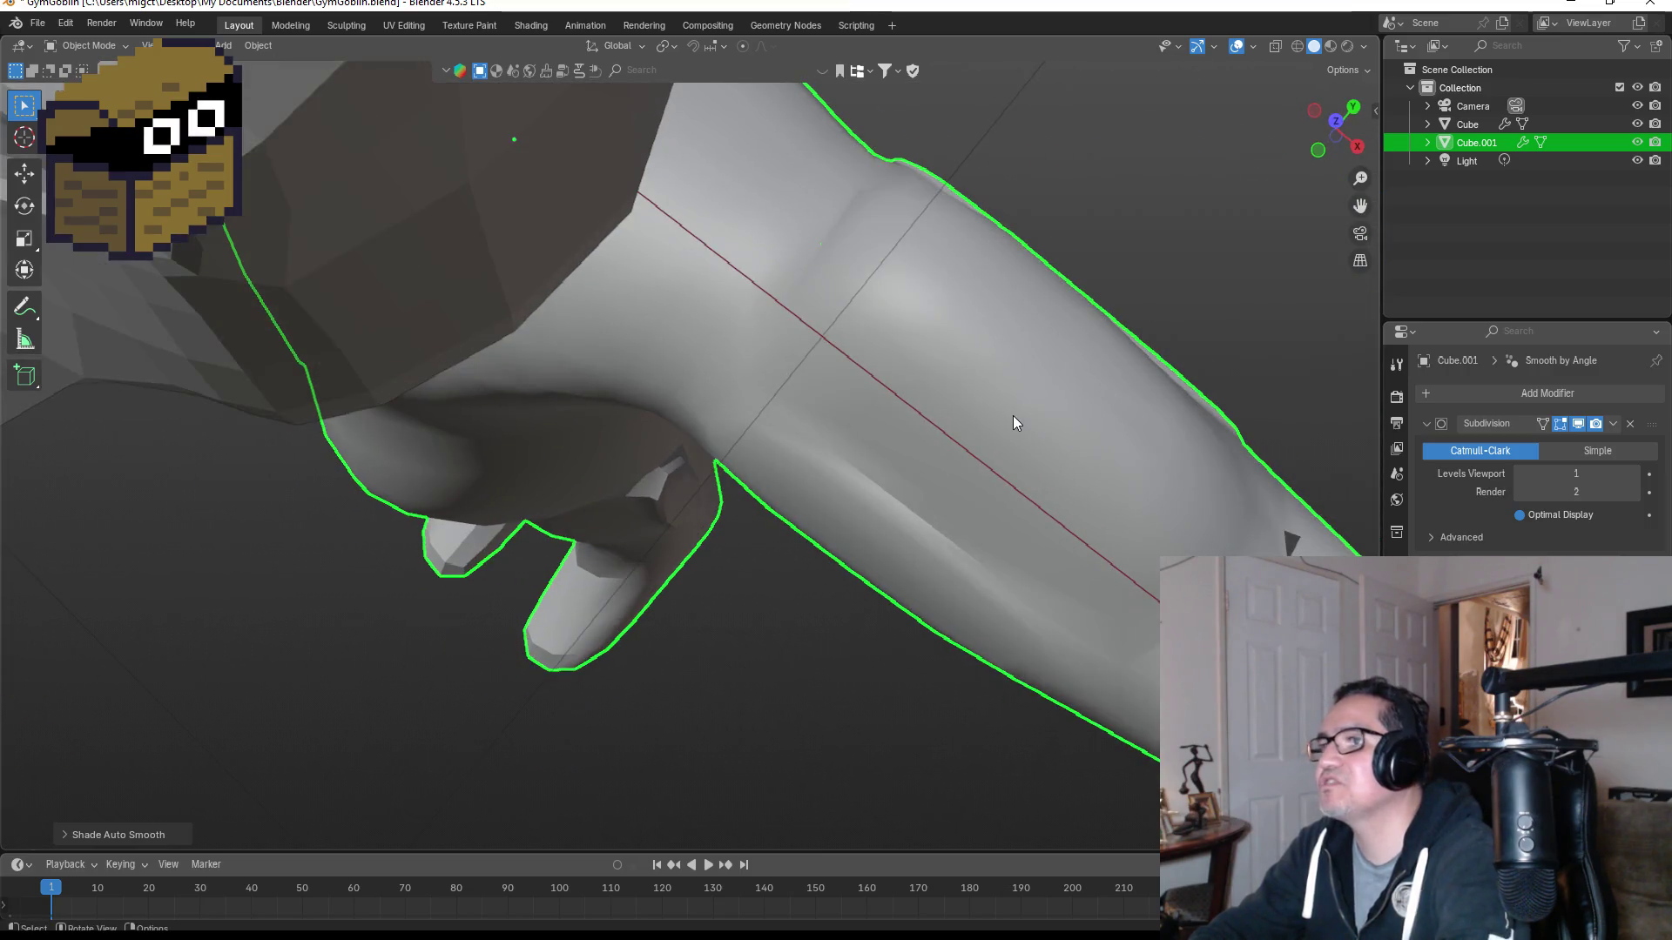
Step: Check the smoothed body from front and perspective views, then enter Edit Mode on it
key("KP_1")
scroll(1011, 418, "down", 3)
mouse_move(1016, 220)
middle_mouse_down()
mouse_move(963, 298)
mouse_move(866, 365)
mouse_move(821, 448)
middle_mouse_up()
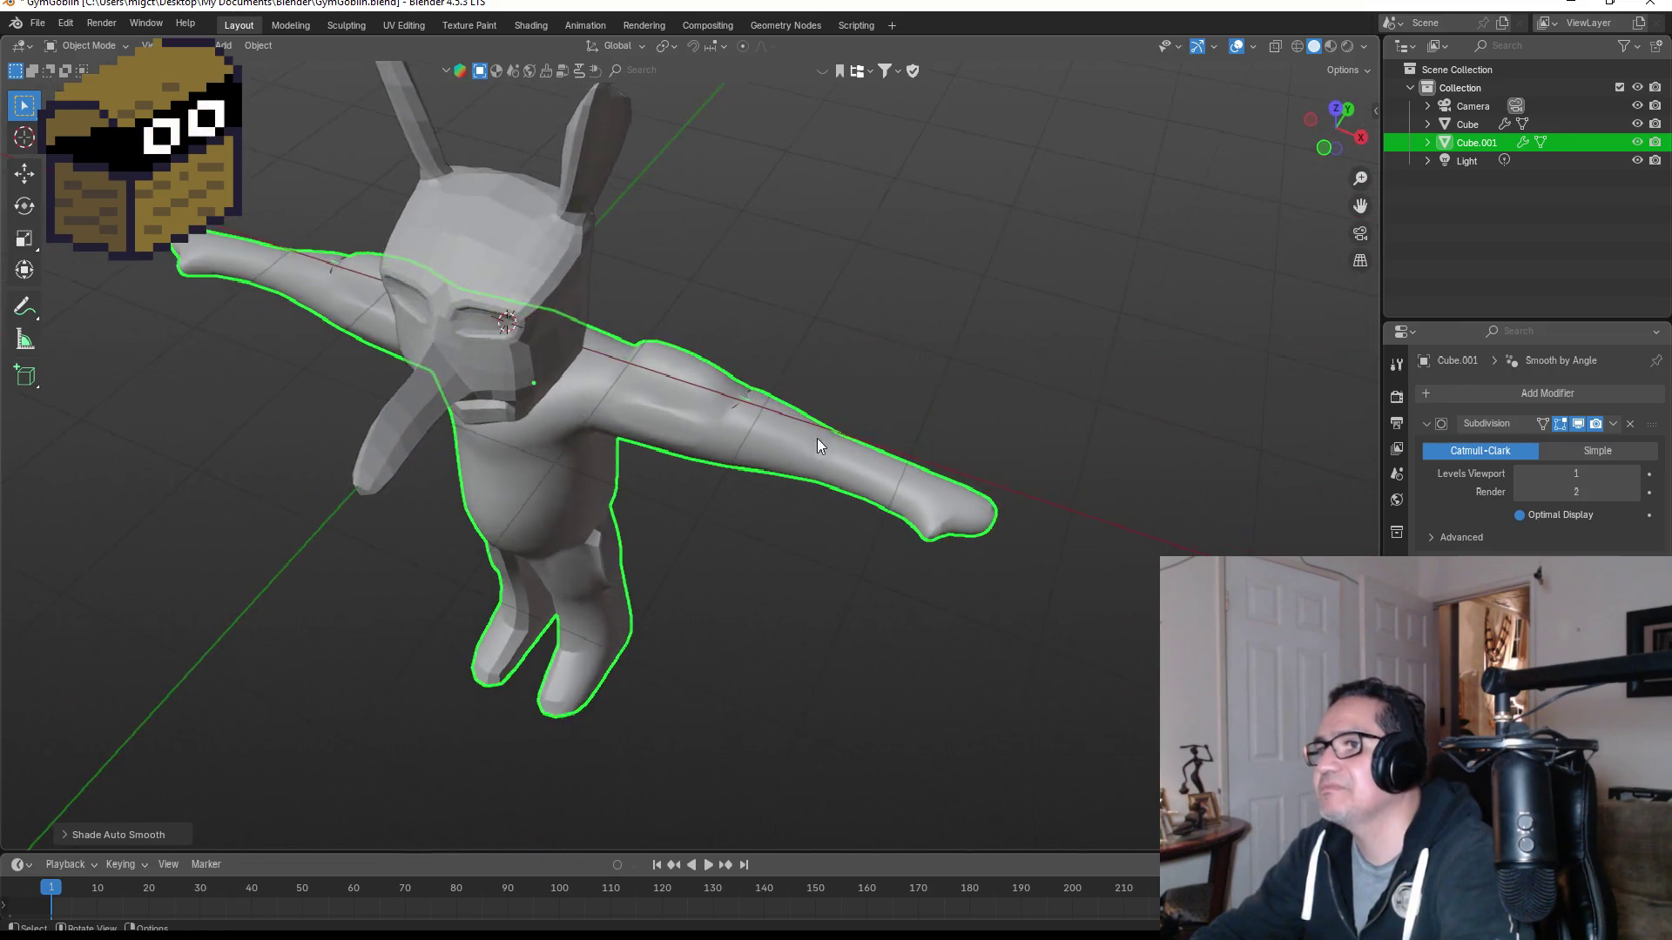
scroll(822, 427, "up", 8)
key("Tab")
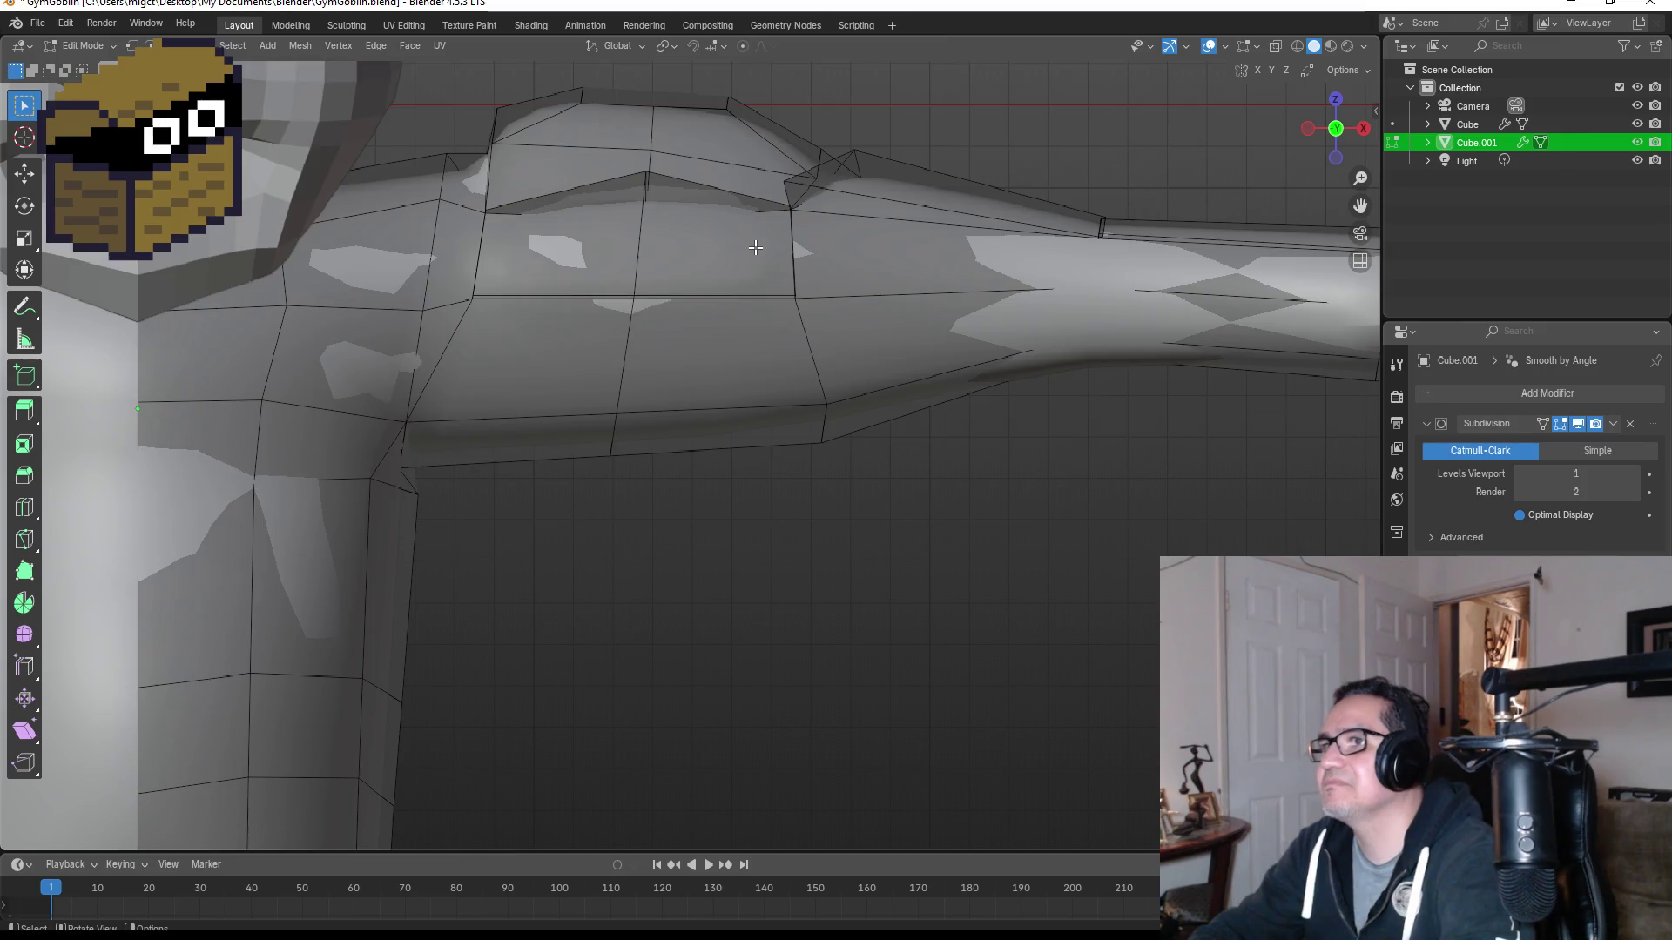
Step: Select the shoulder-top faces and grow the selection to the surrounding faces
scroll(747, 266, "down", 3)
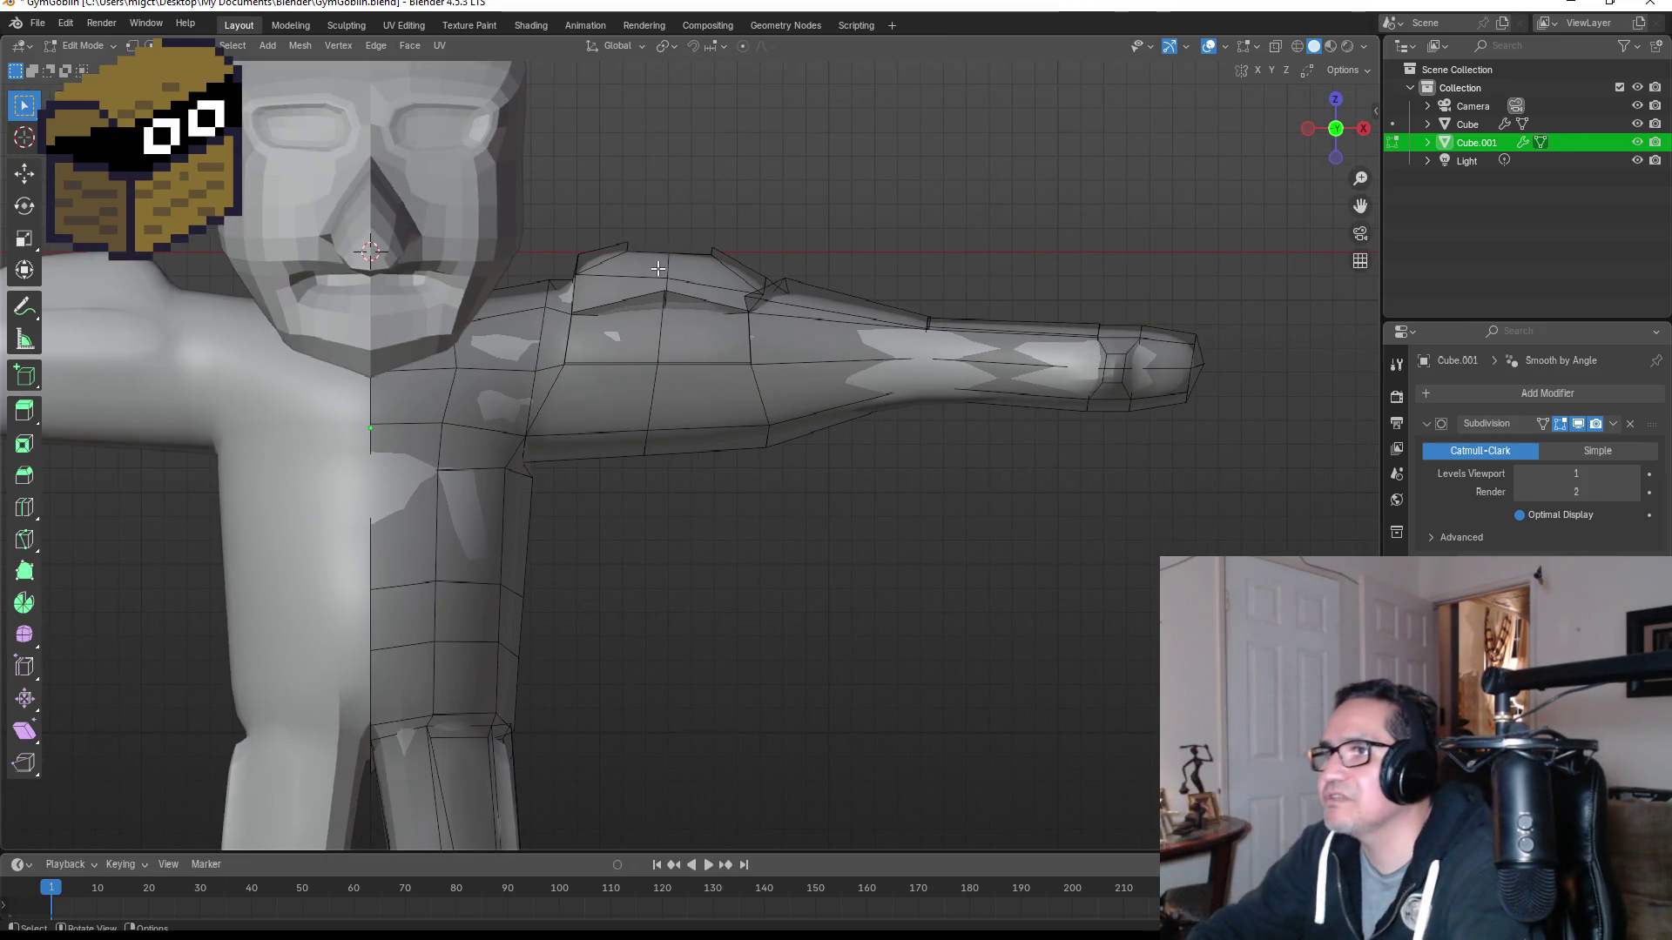
middle_click_drag(680, 252, 707, 493, "shift")
left_click(701, 493)
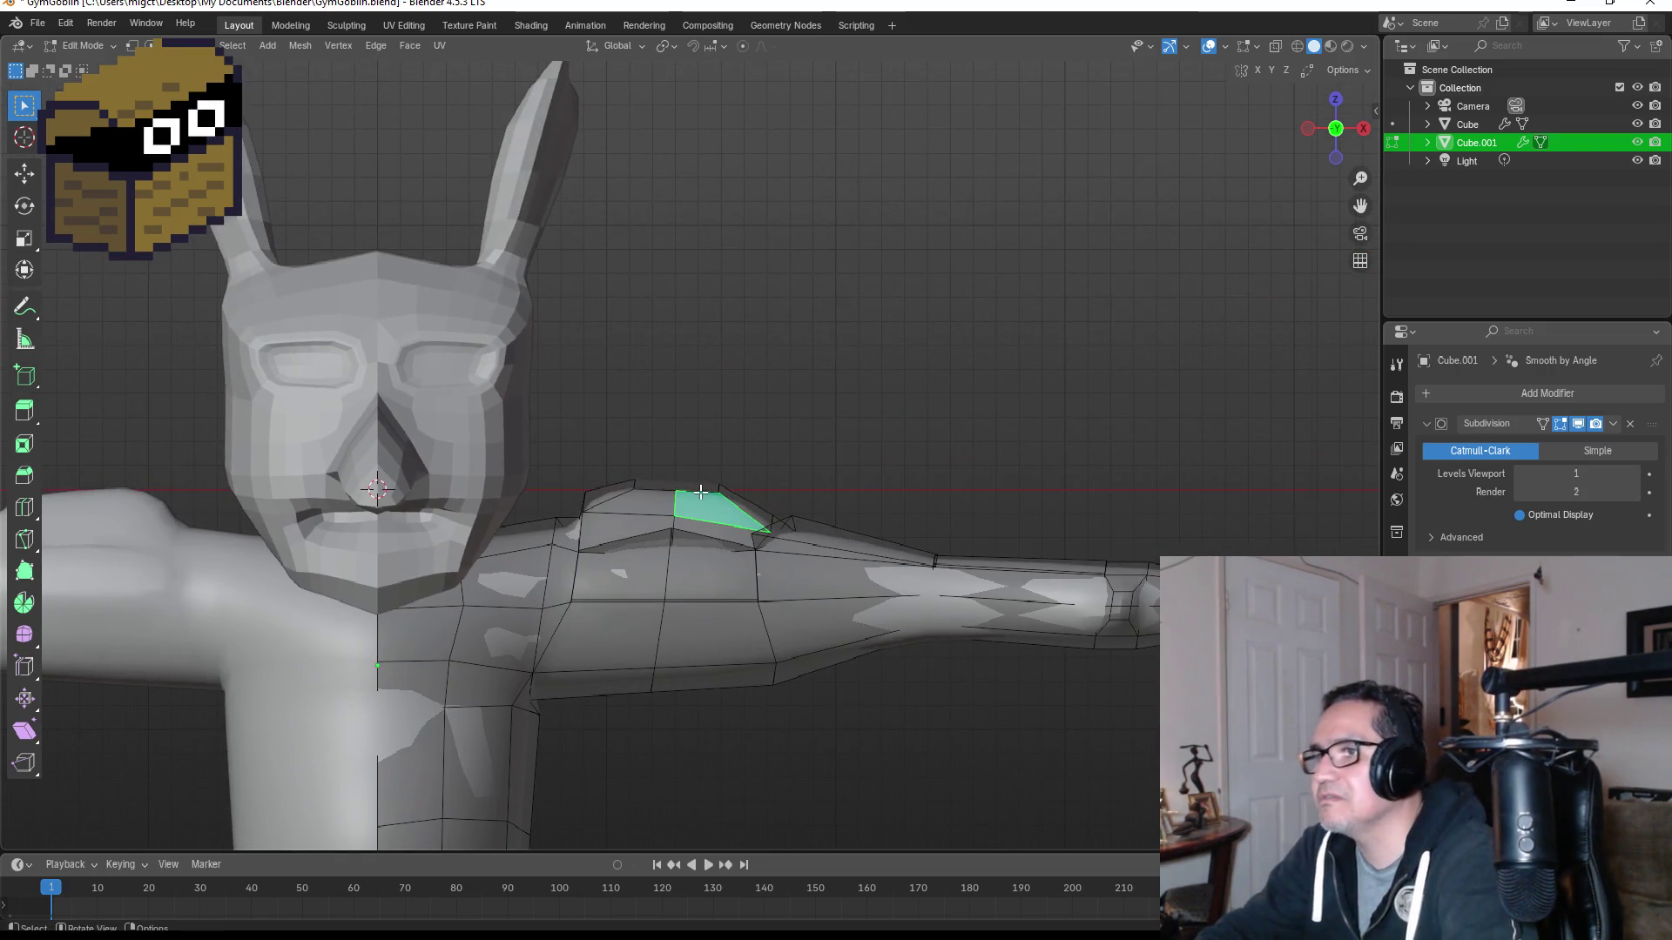
left_click(651, 502)
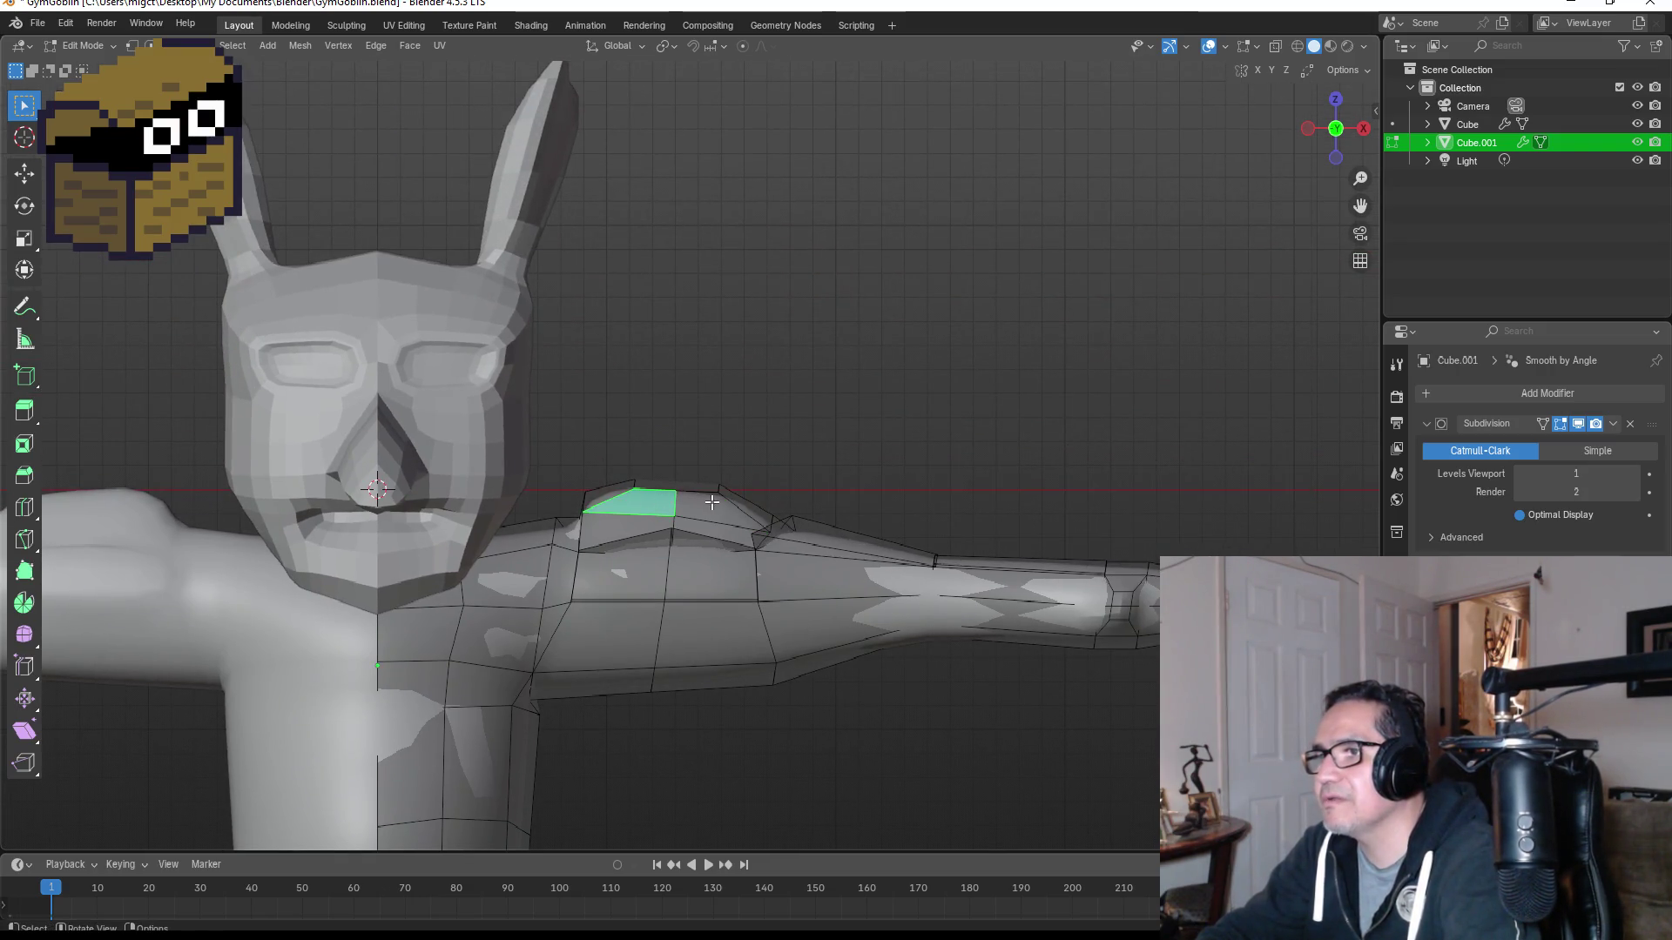
left_click(713, 502)
key("ctrl+KP_Add")
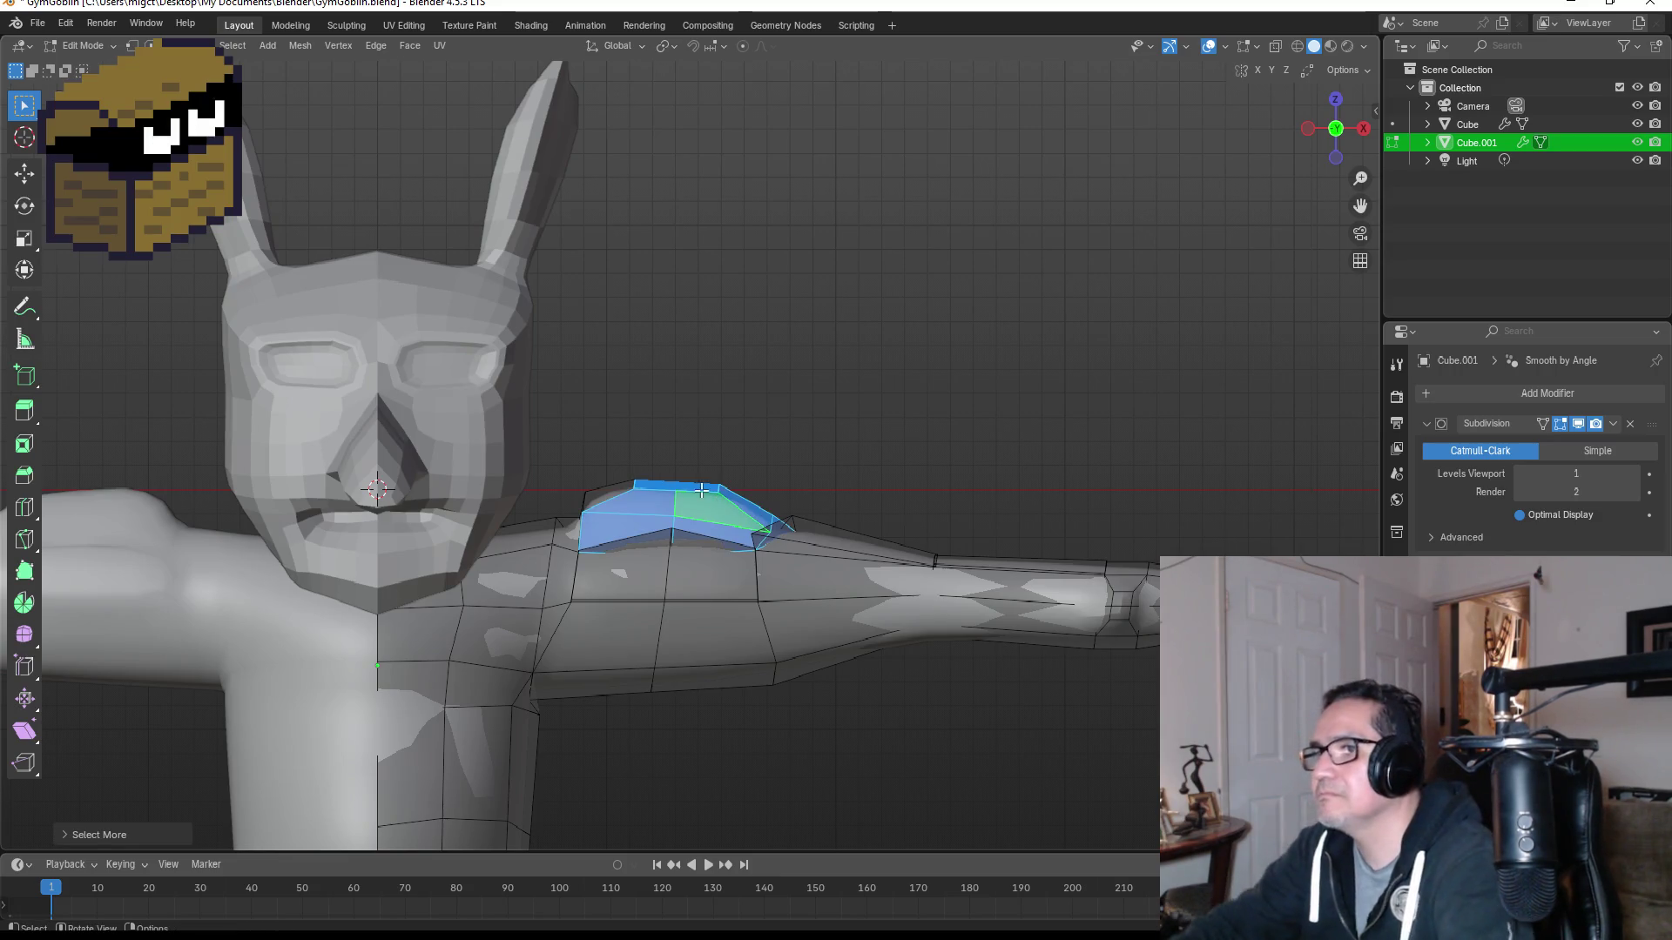
left_click(615, 483, "shift")
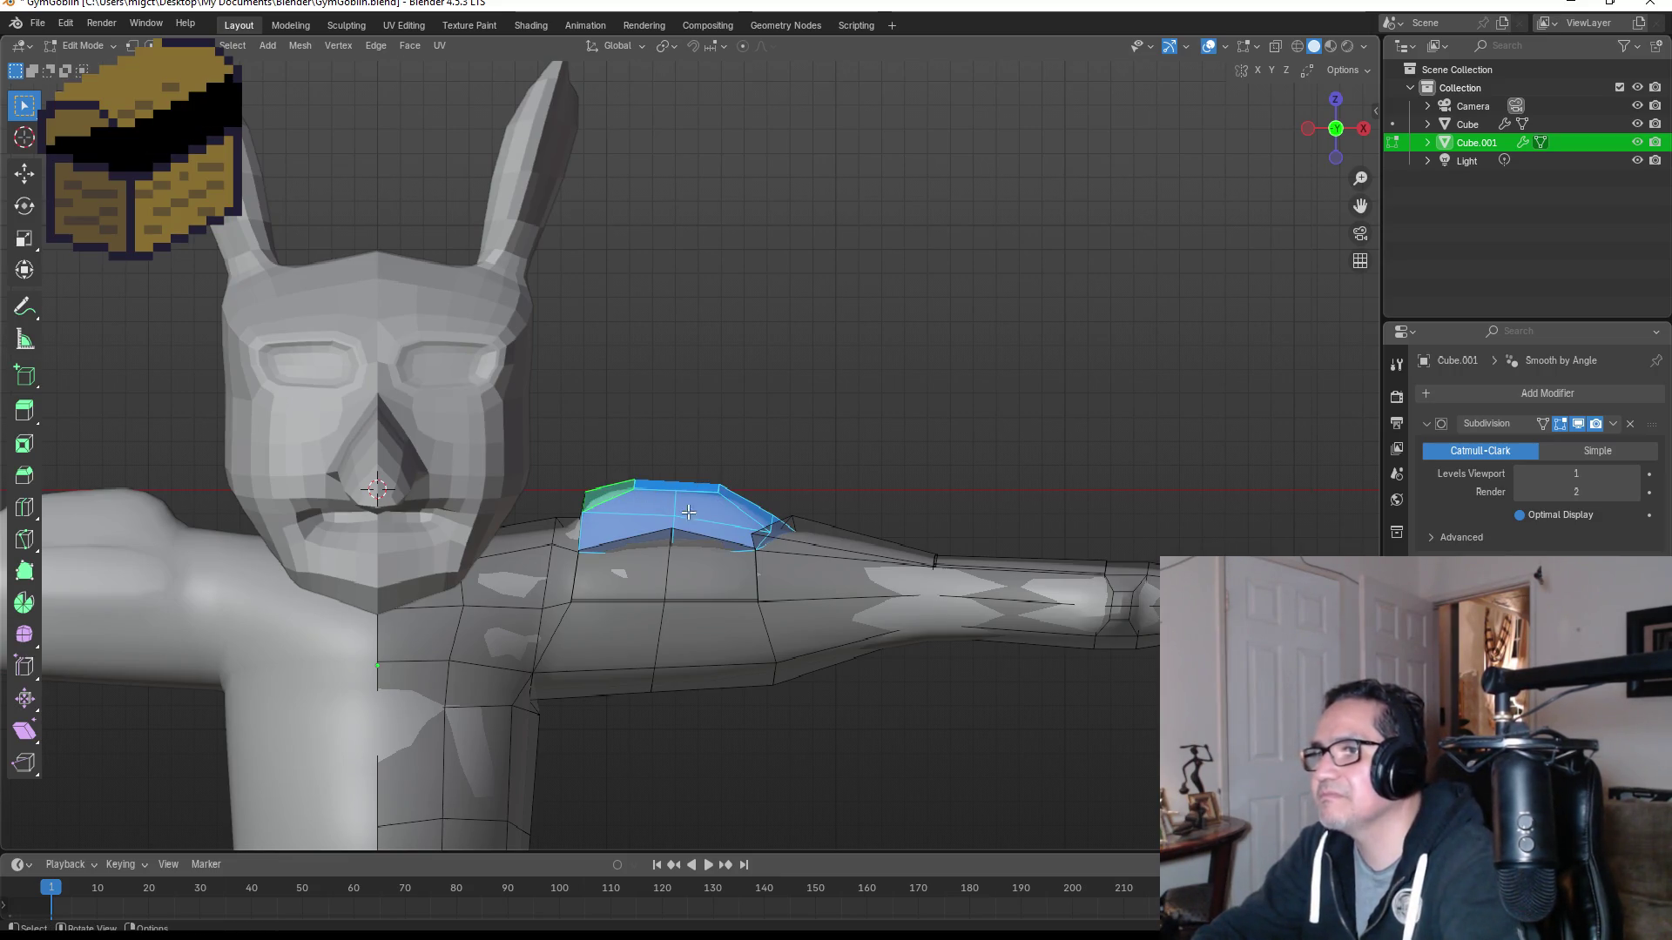
Step: Scale the shoulder faces down to about 0.72, then deselect and leave Edit Mode
key("g")
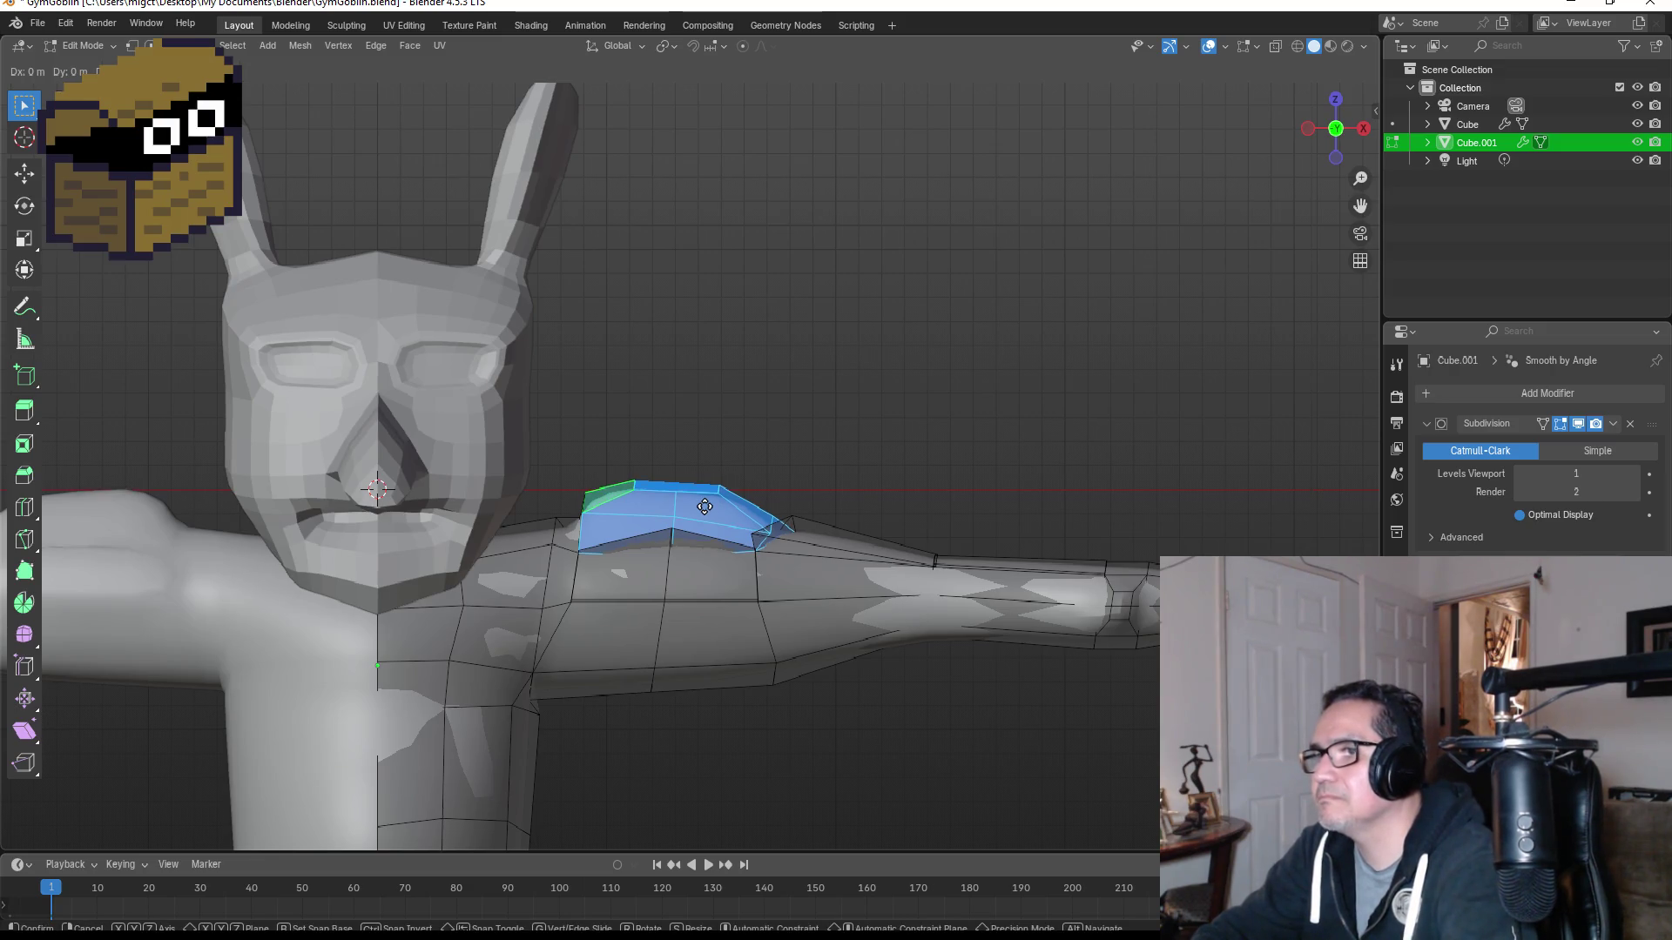
key("Escape")
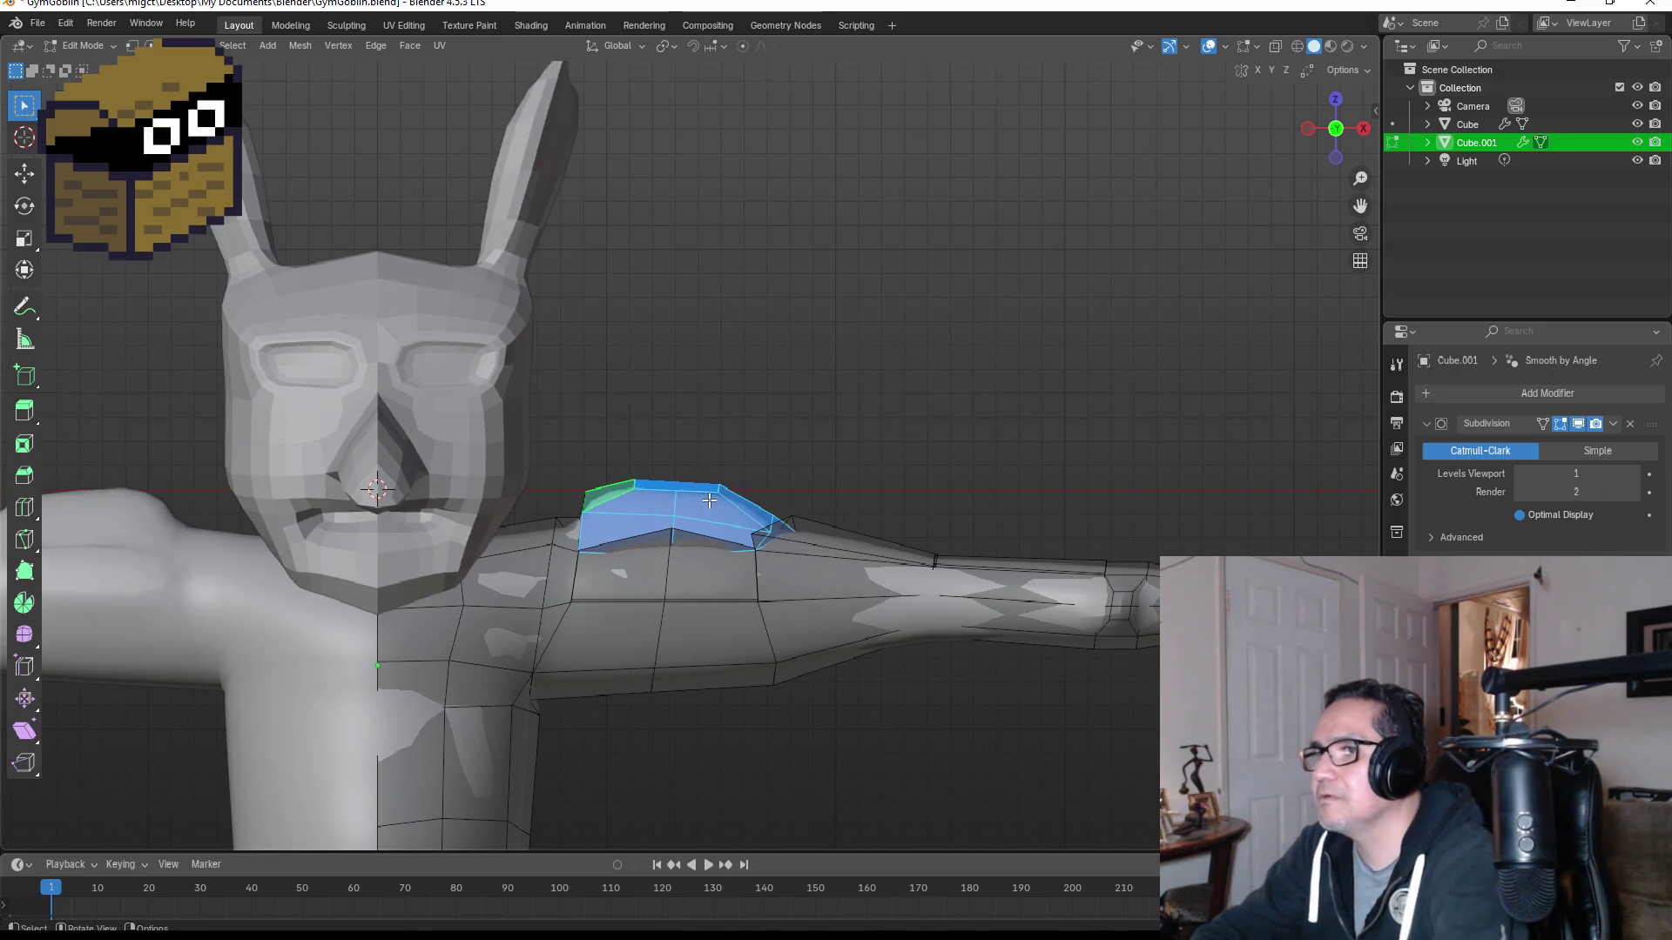
key("s")
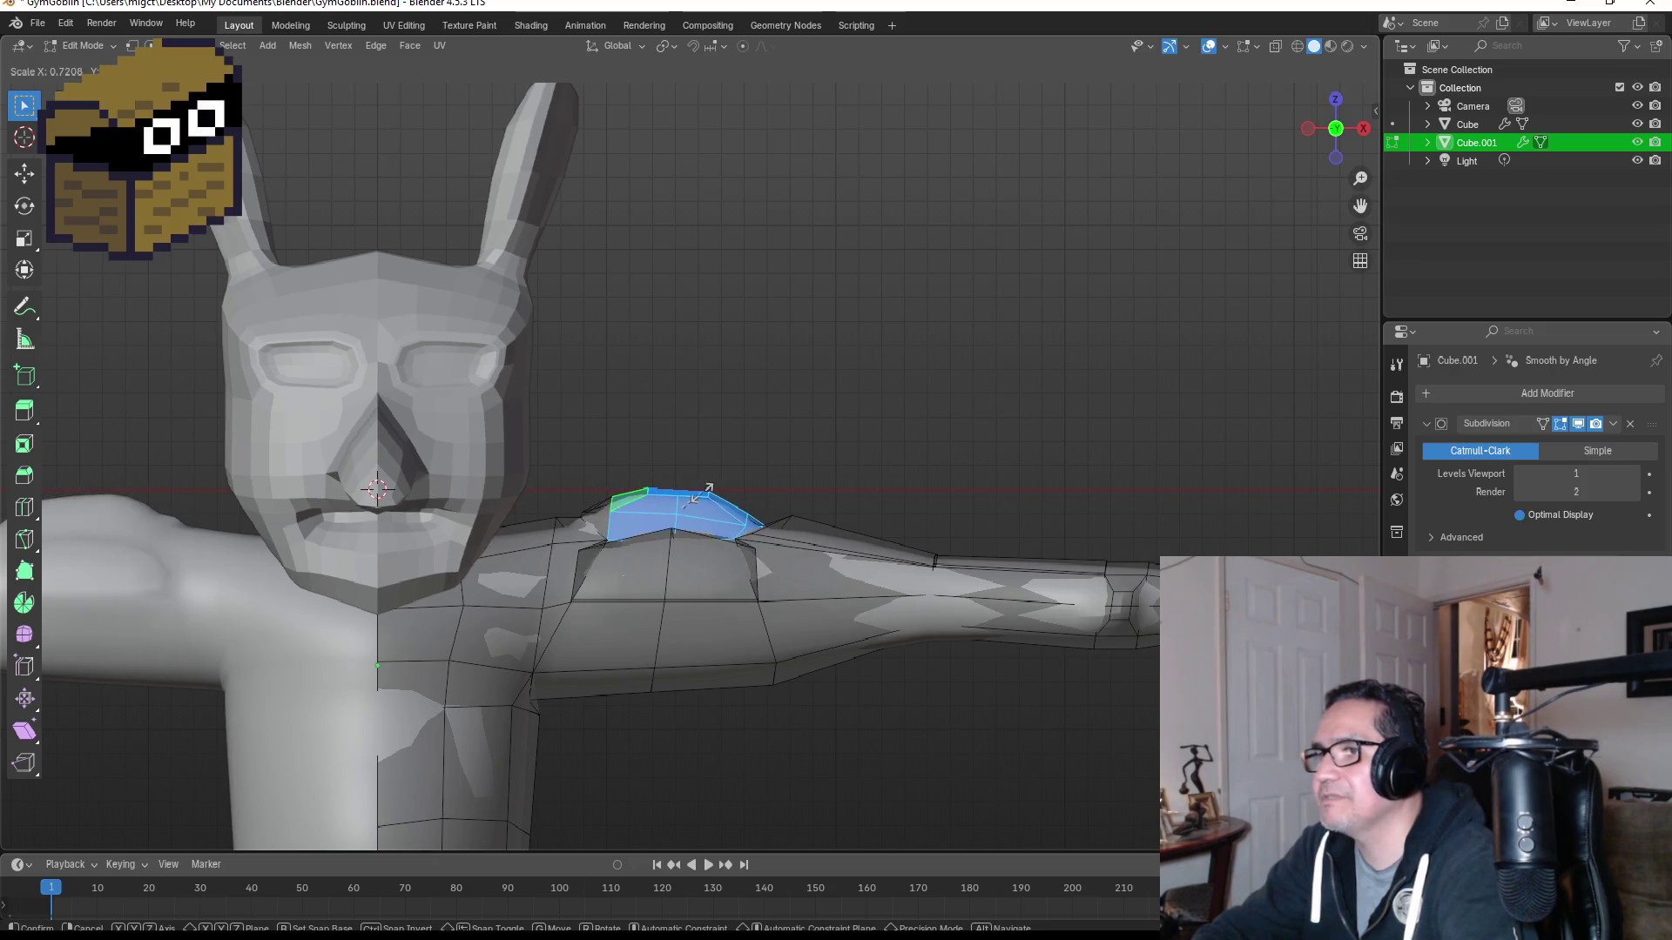
left_click(707, 489)
left_click(824, 454)
key("Tab")
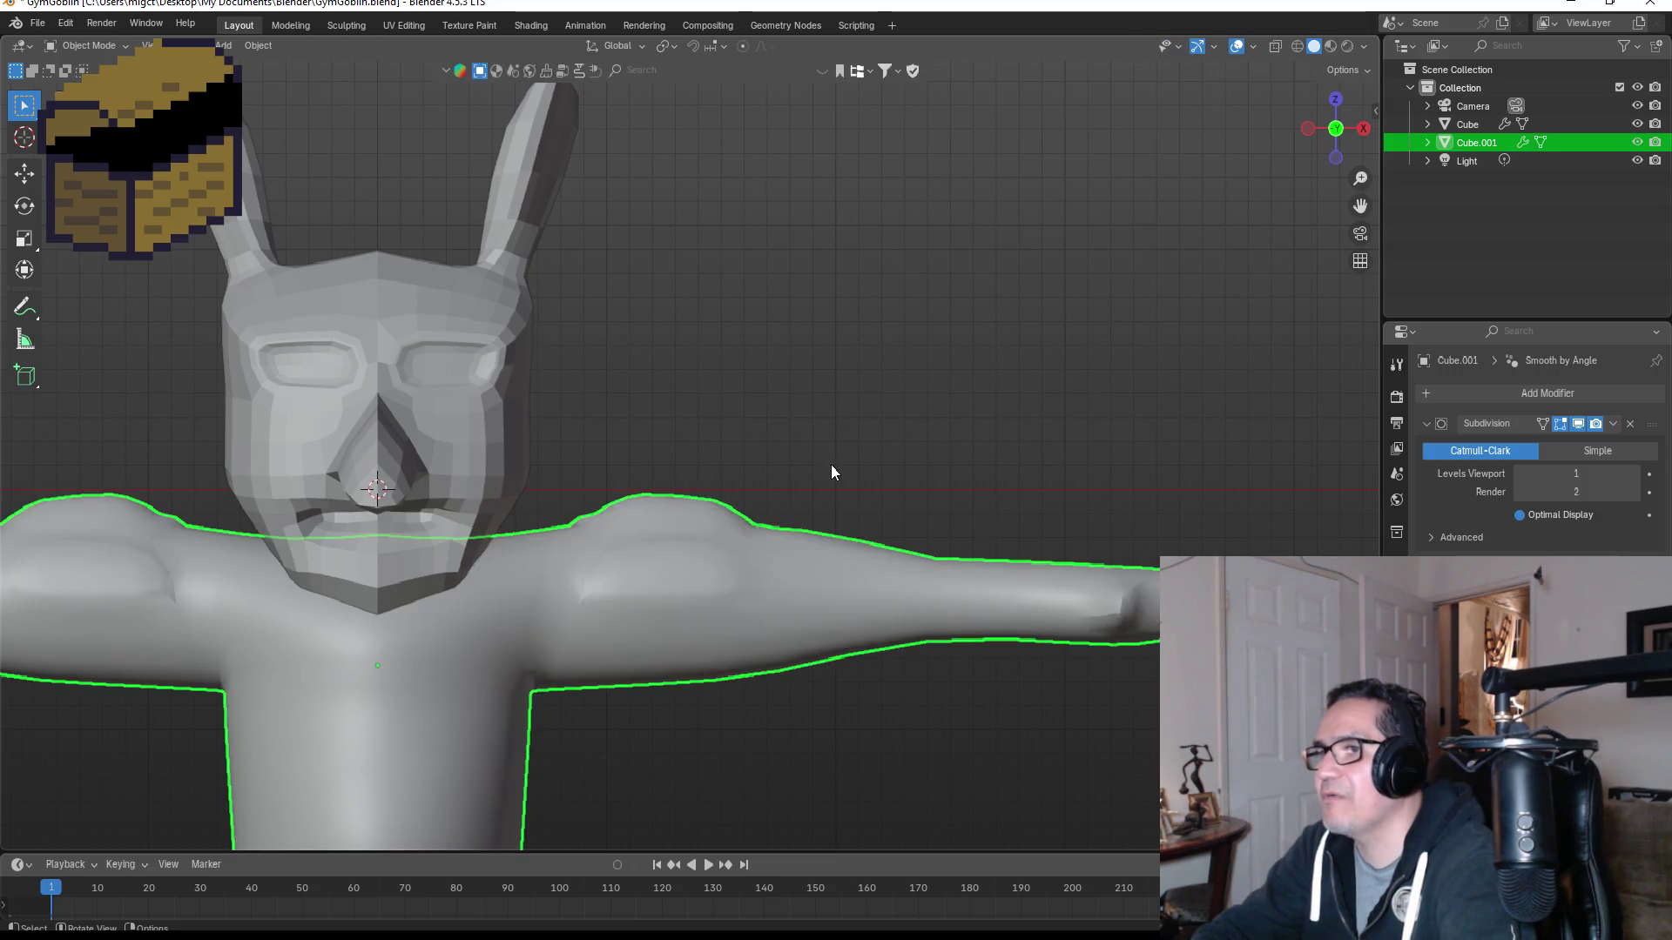
Step: Shrink two neighbouring upper-arm faces by scaling, then return to Object Mode
mouse_move(876, 460)
middle_mouse_down()
mouse_move(865, 476)
mouse_move(739, 487)
mouse_move(630, 477)
middle_mouse_up()
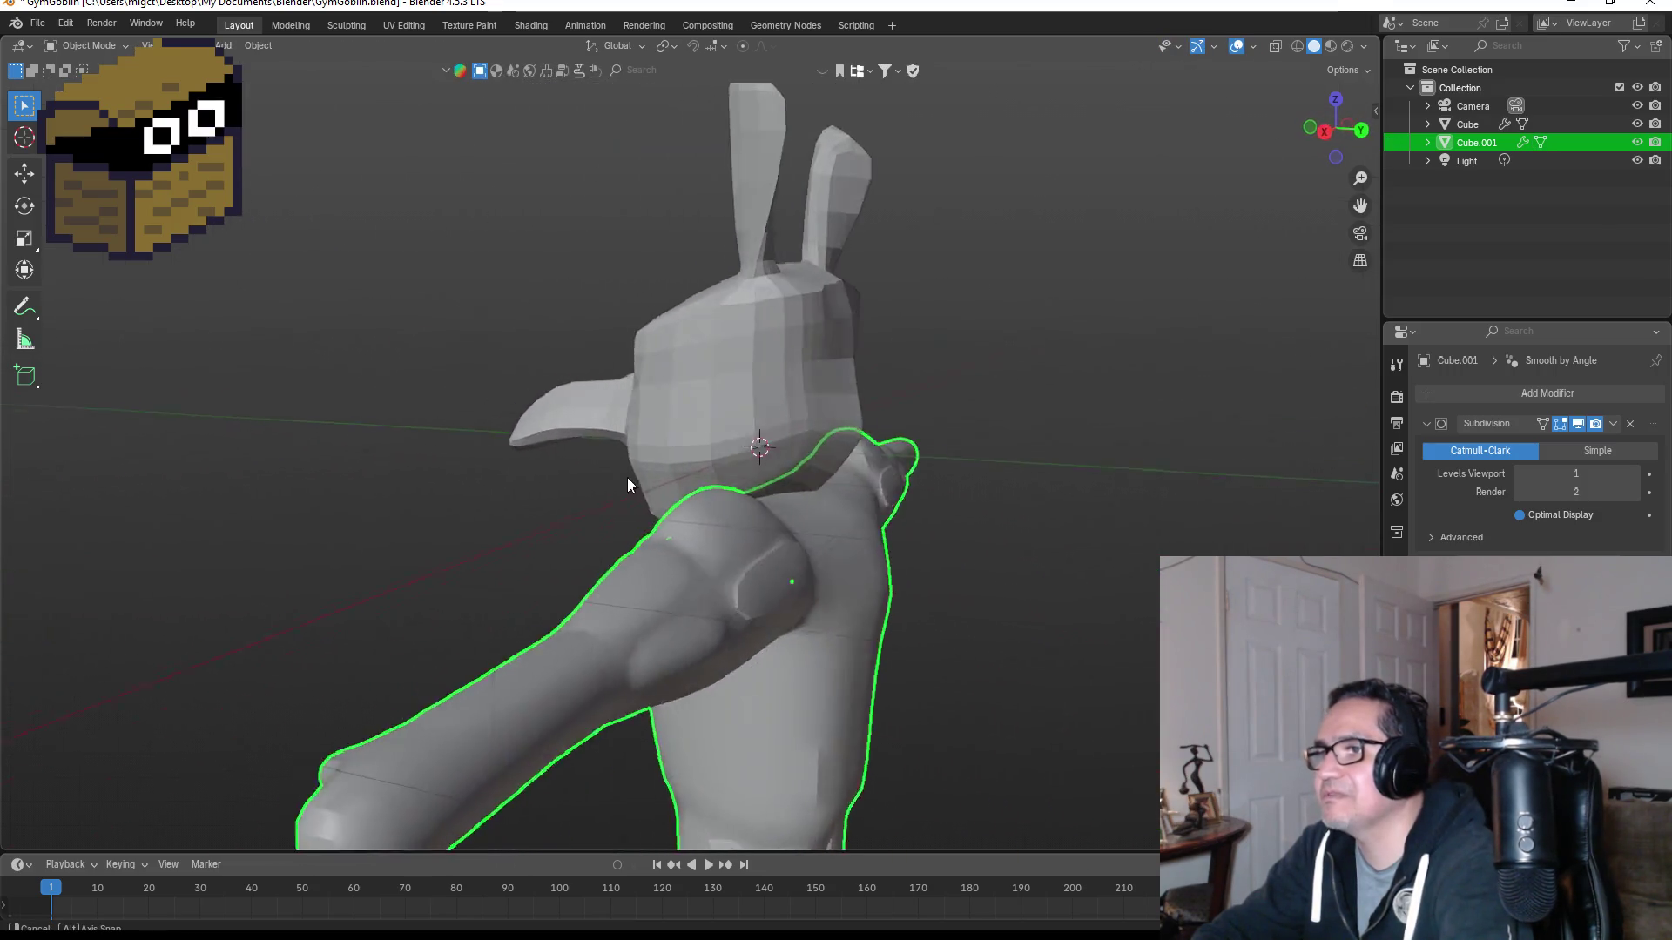
key("KP_1")
mouse_move(900, 488)
middle_mouse_down()
mouse_move(625, 472)
mouse_move(794, 638)
middle_mouse_up()
key("Tab")
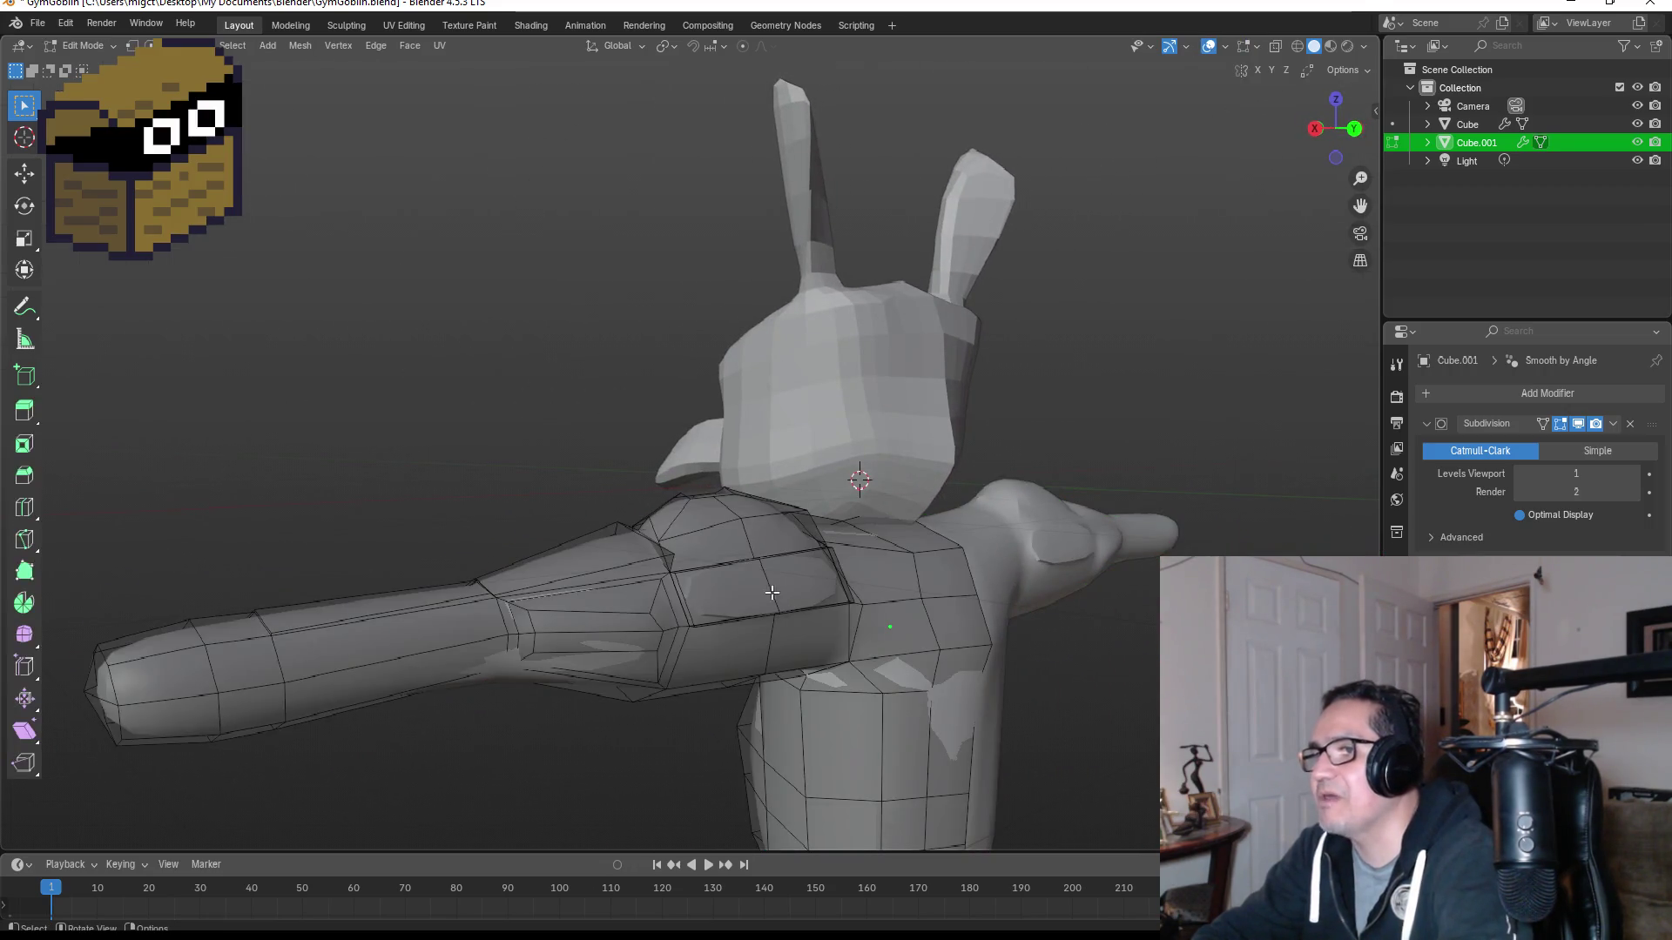
left_click(744, 594)
left_click(817, 581, "shift")
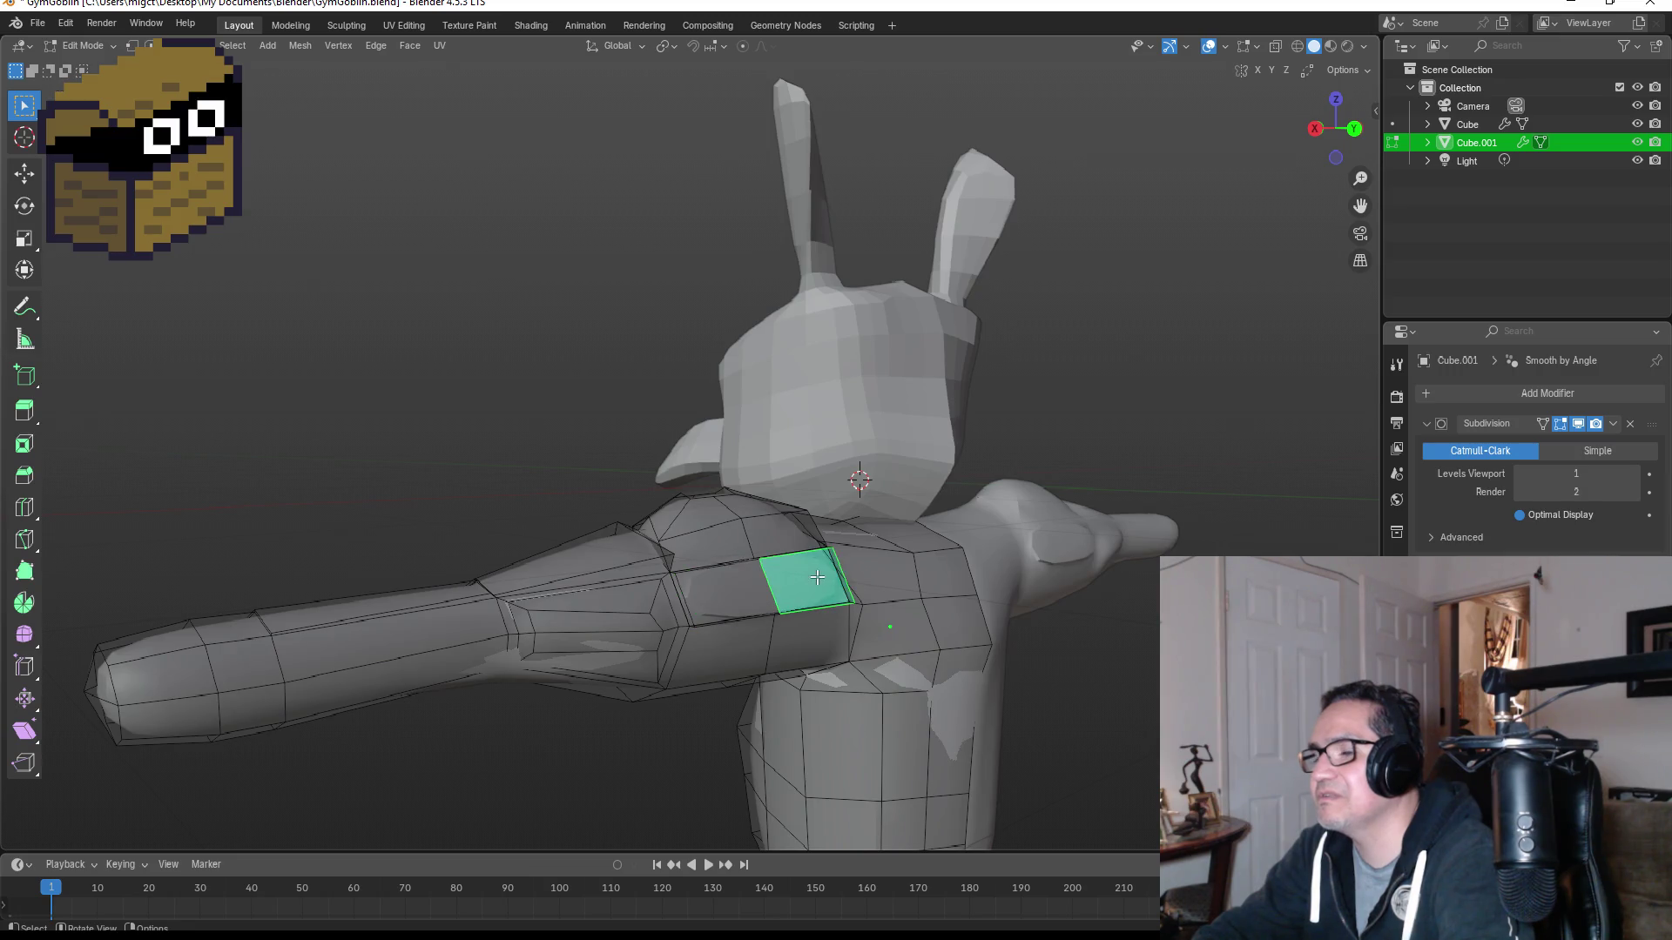
key("s")
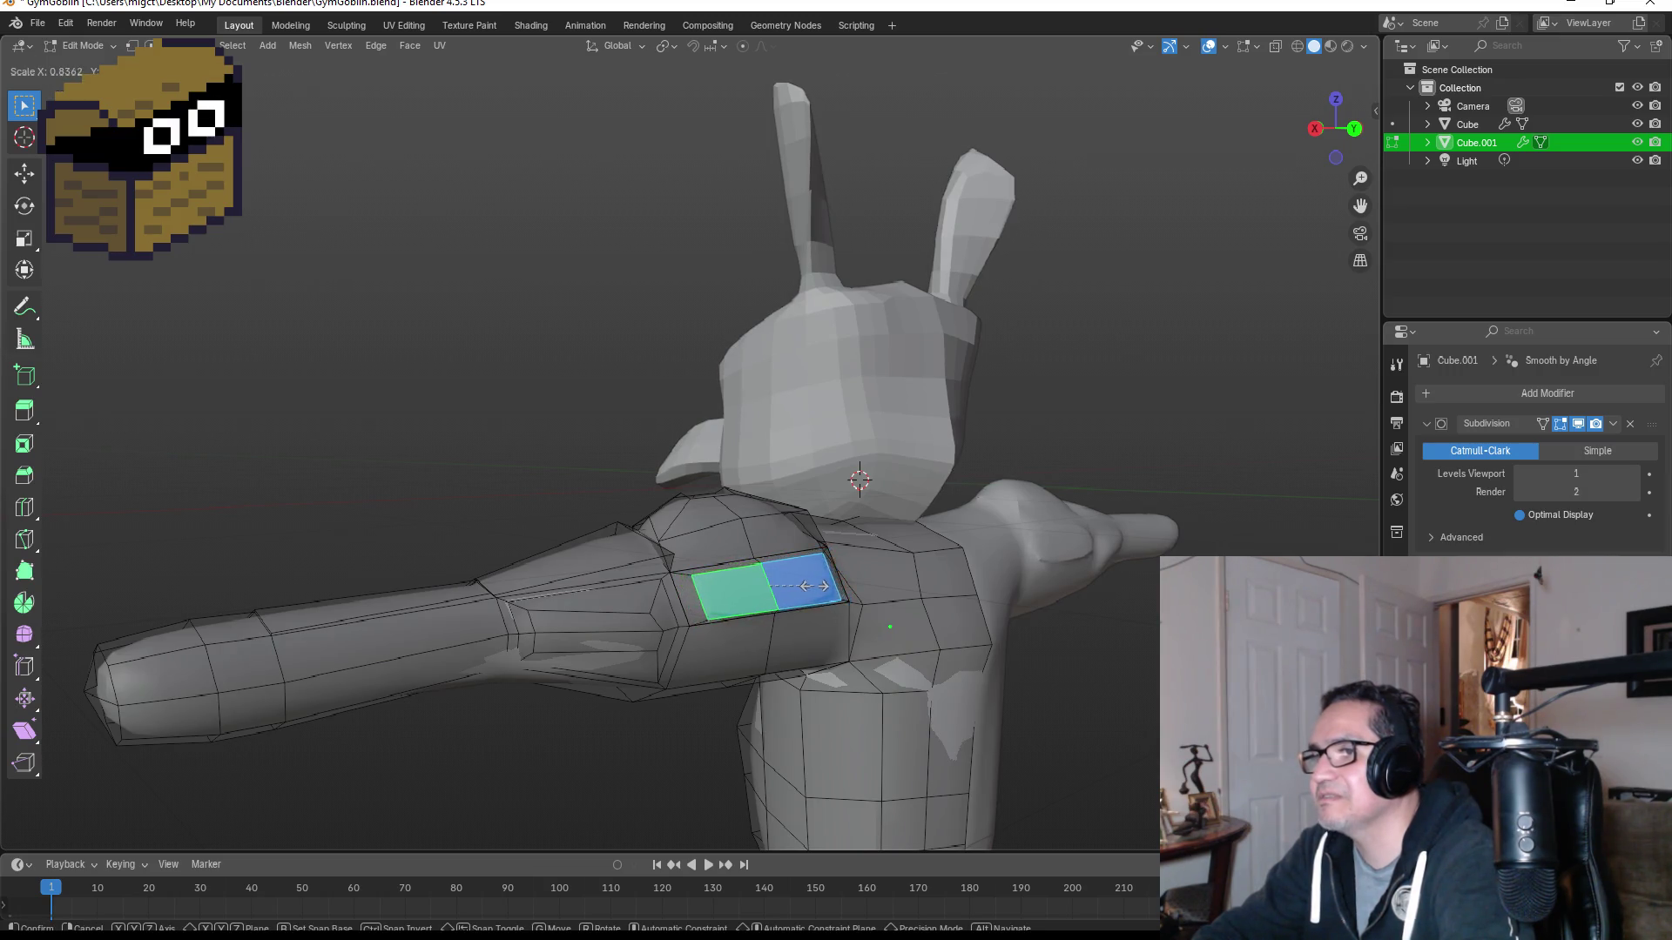
left_click(806, 586)
key("Tab")
Step: Inspect the arm from the front, then switch to the right side view
mouse_move(872, 608)
middle_mouse_down()
mouse_move(940, 588)
mouse_move(776, 578)
mouse_move(834, 592)
middle_mouse_up()
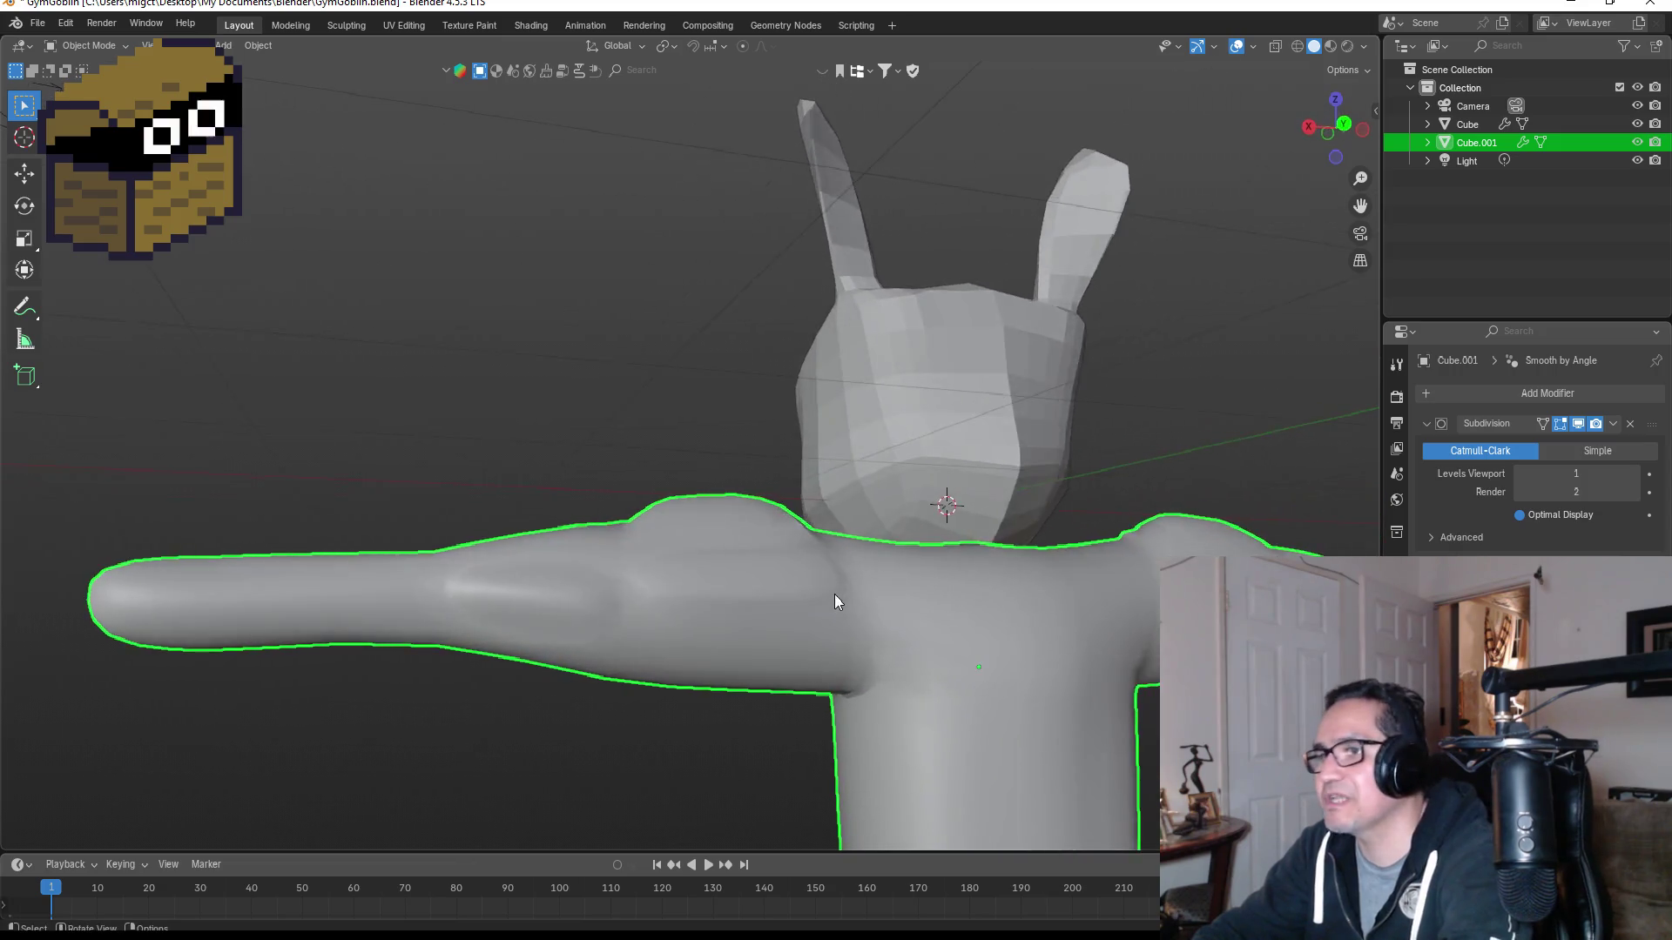
key("KP_1")
mouse_move(989, 526)
middle_mouse_down()
mouse_move(664, 524)
mouse_move(694, 582)
middle_mouse_up()
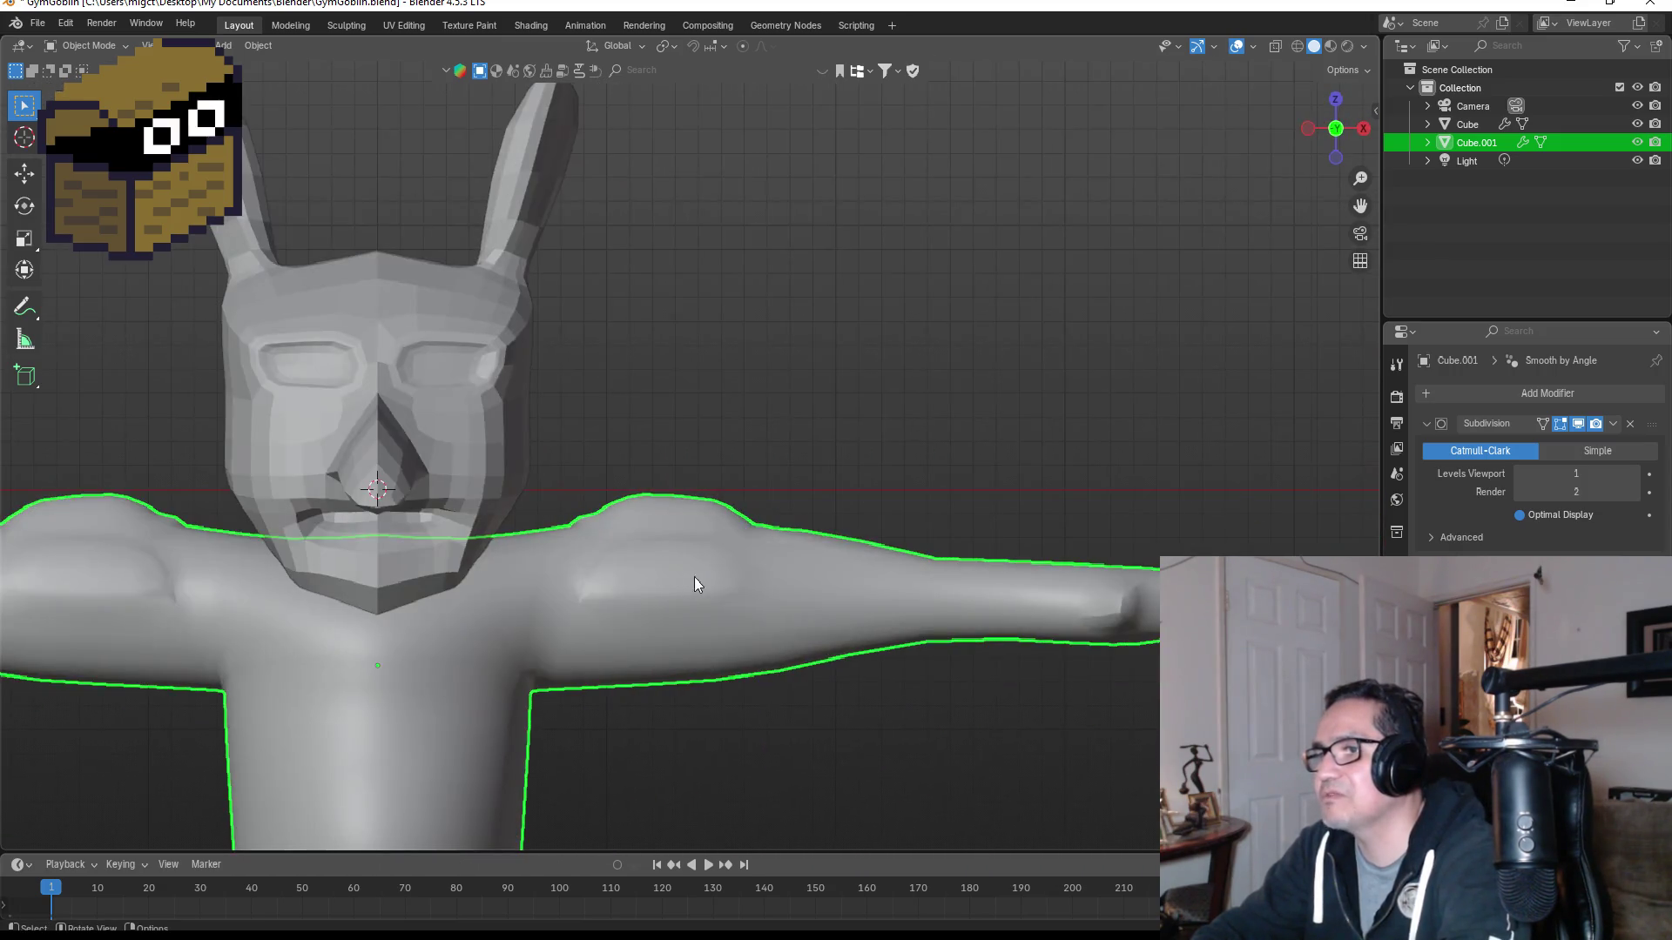
key("KP_3")
key("grave")
left_click(913, 544)
scroll(754, 583, "up", 1)
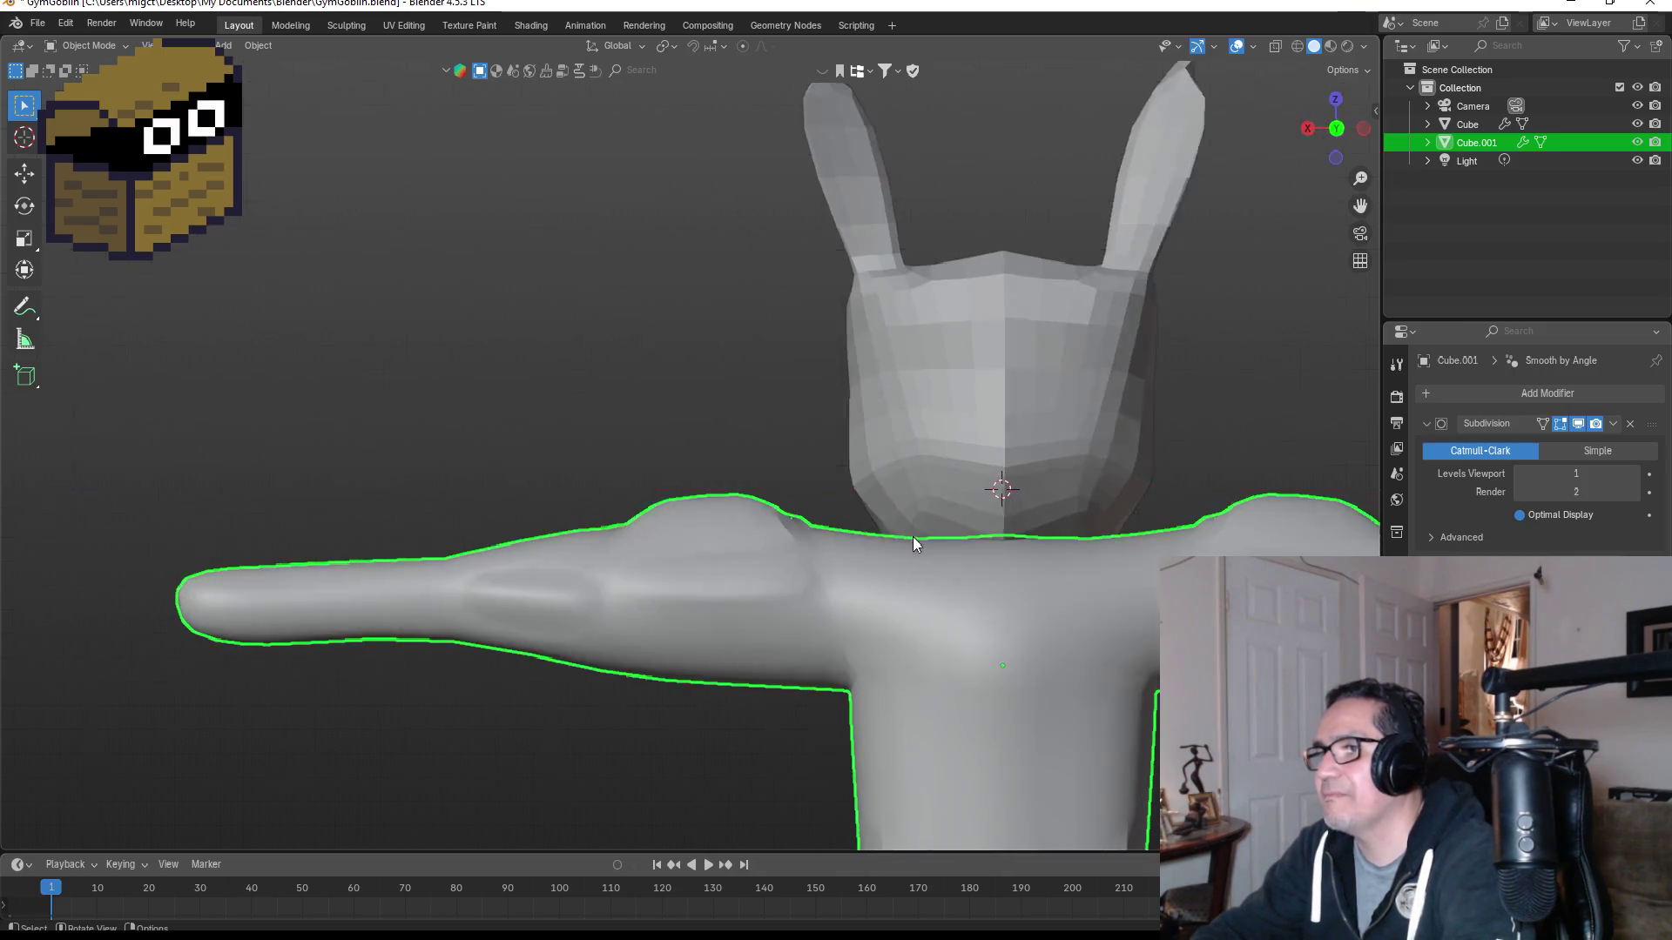
scroll(744, 593, "up", 3)
Step: Move an upper-arm face along the arm and narrow it along the X axis
key("Tab")
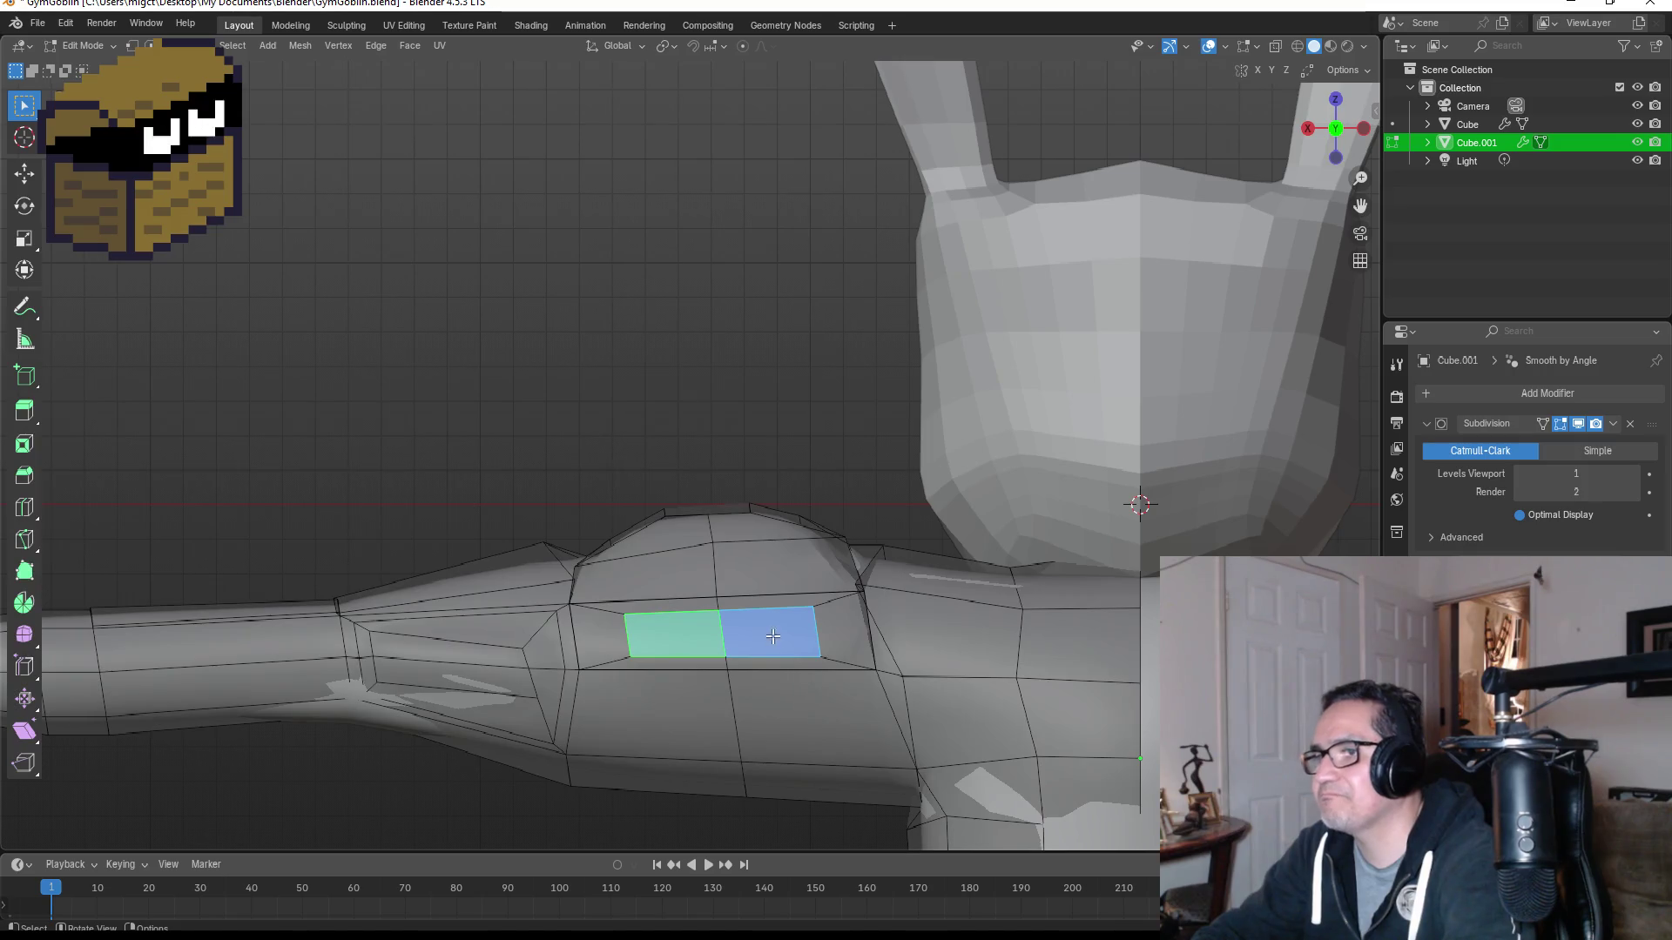
left_click(791, 642)
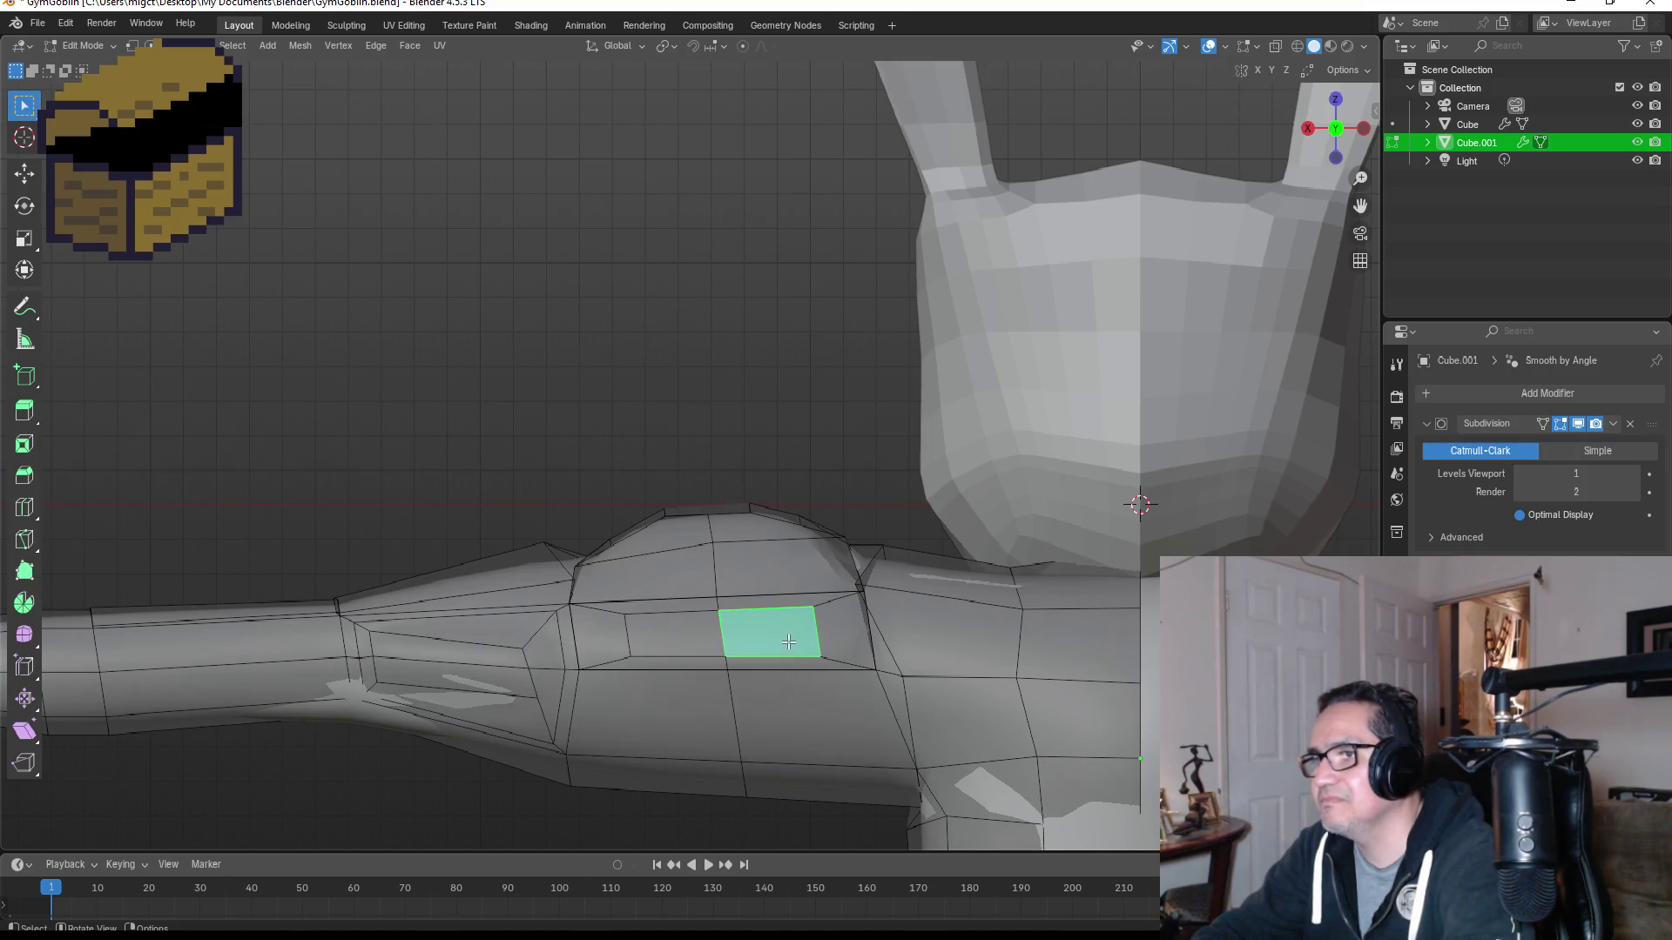
left_click_drag(808, 625, 835, 627)
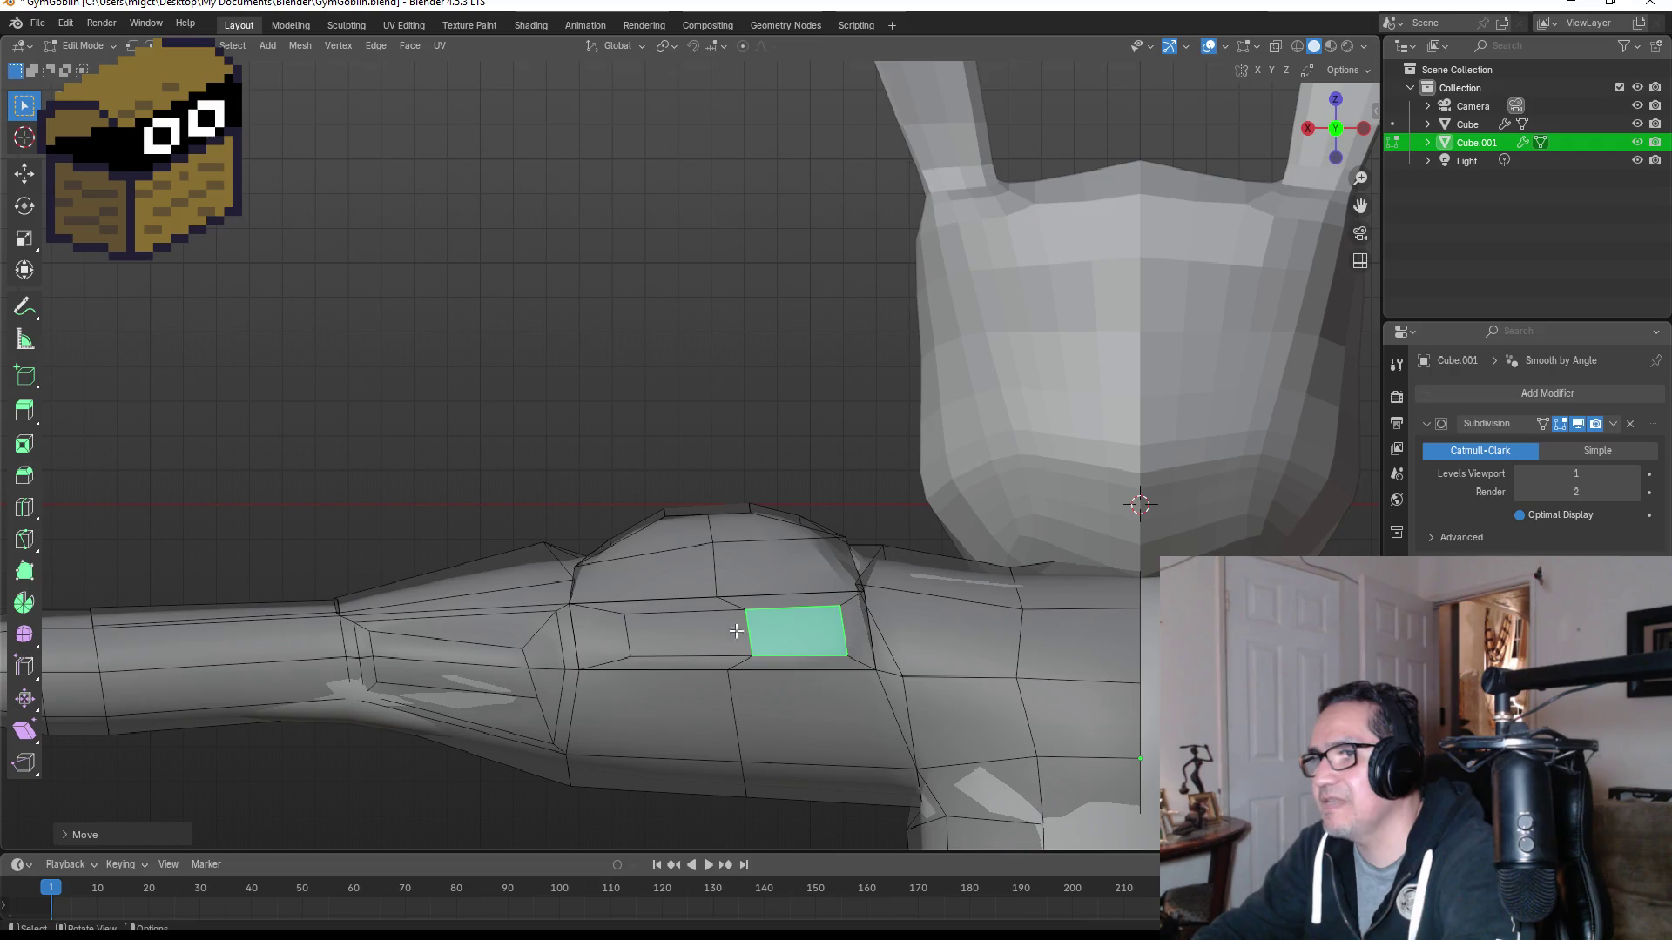
key("ctrl+z")
middle_click_drag(659, 627, 817, 637)
key("ctrl+shift+z")
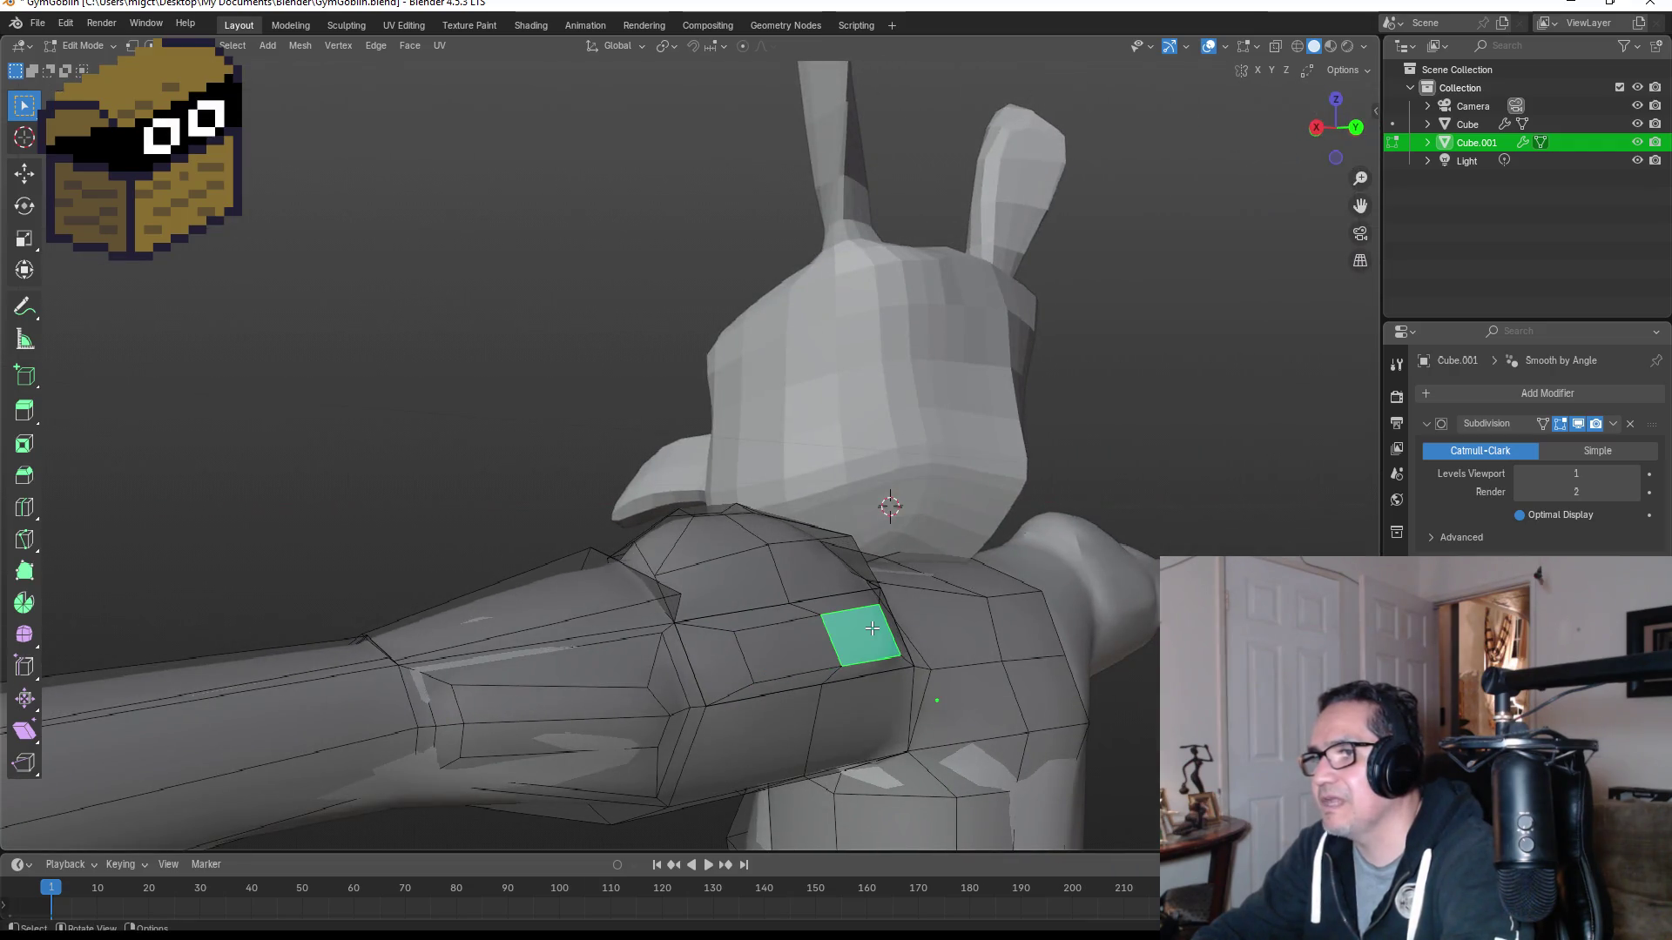
key("s")
key("x")
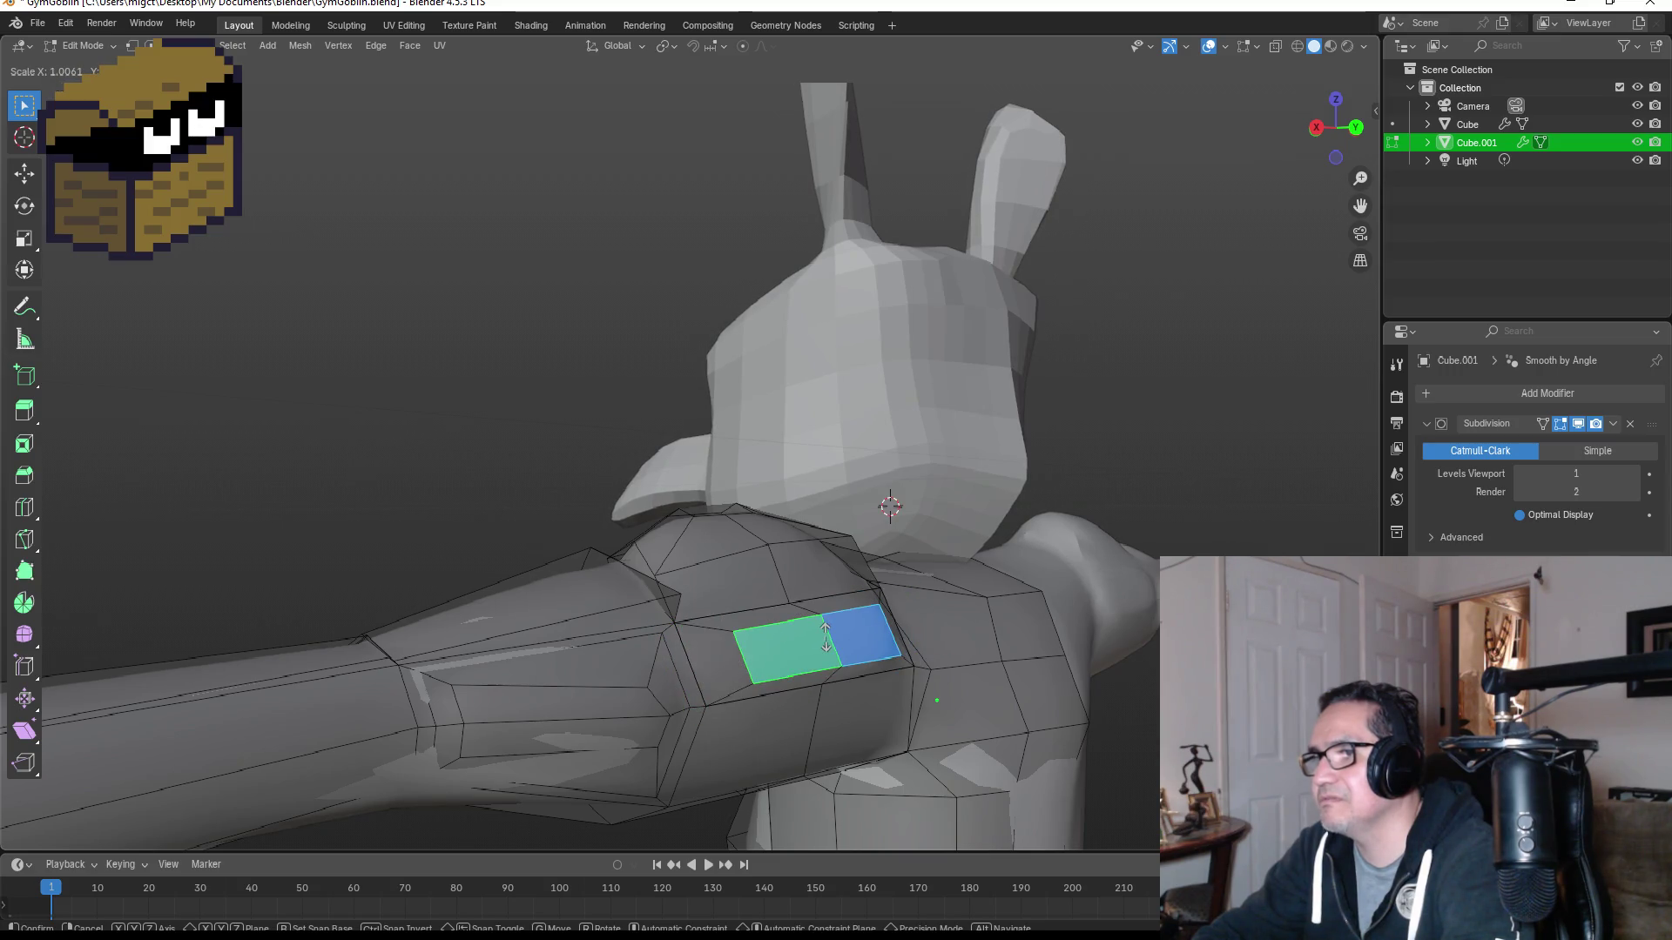
left_click(826, 638)
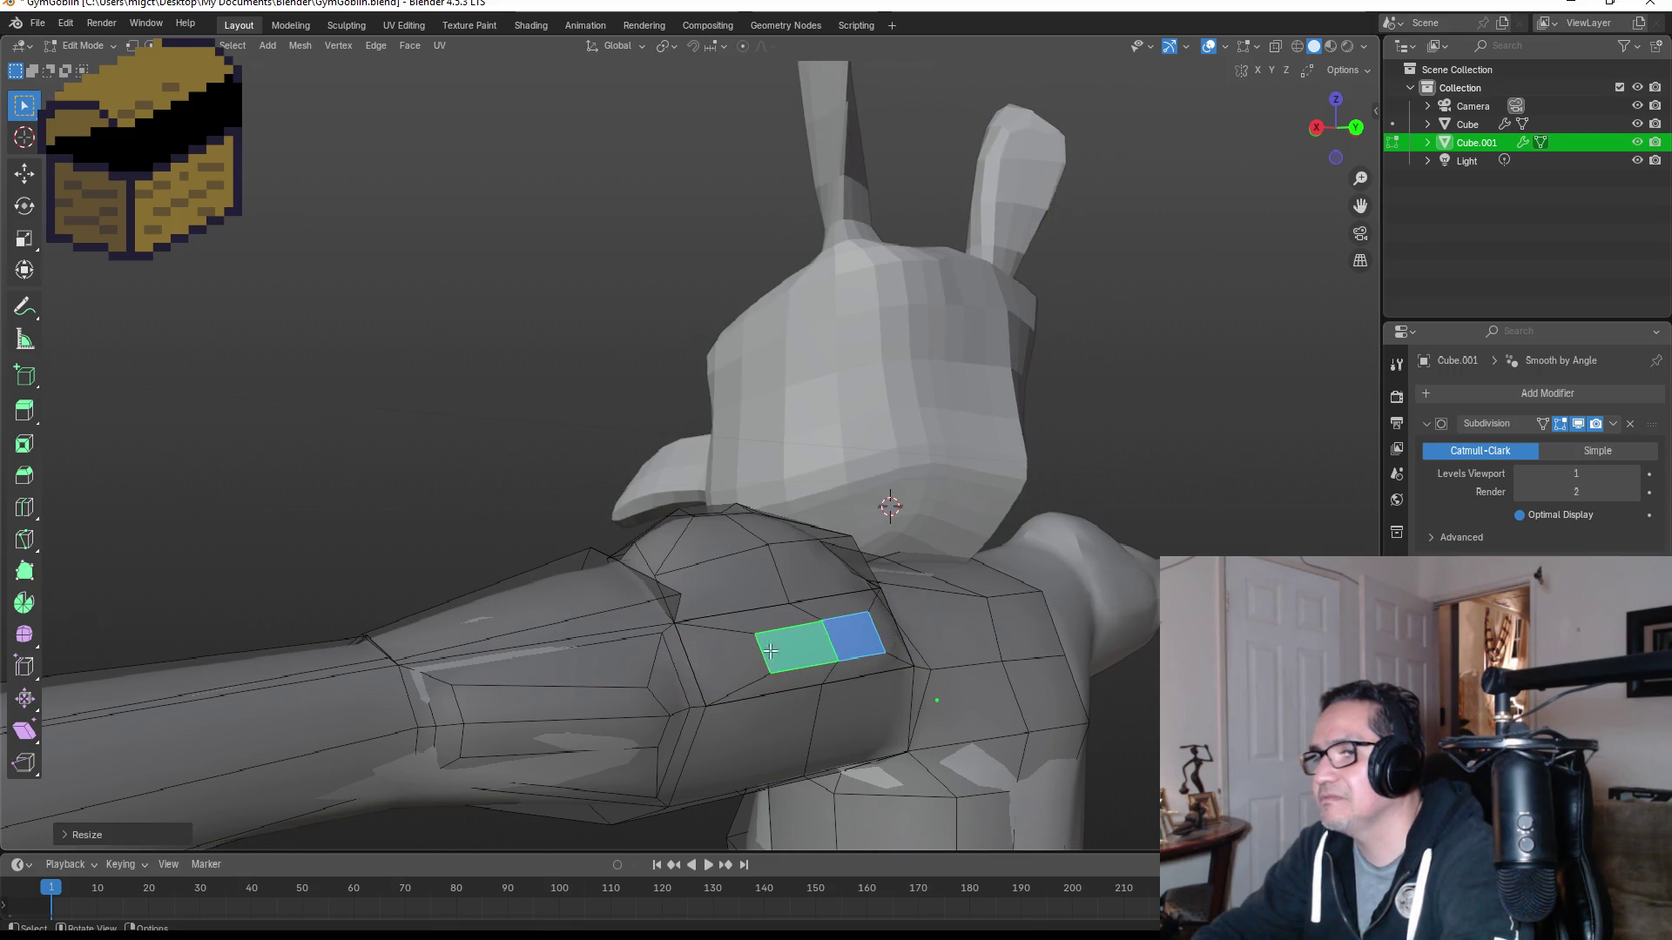
Step: Return to Object Mode in front view and recentre the character
left_click(592, 681)
key("KP_1")
key("Tab")
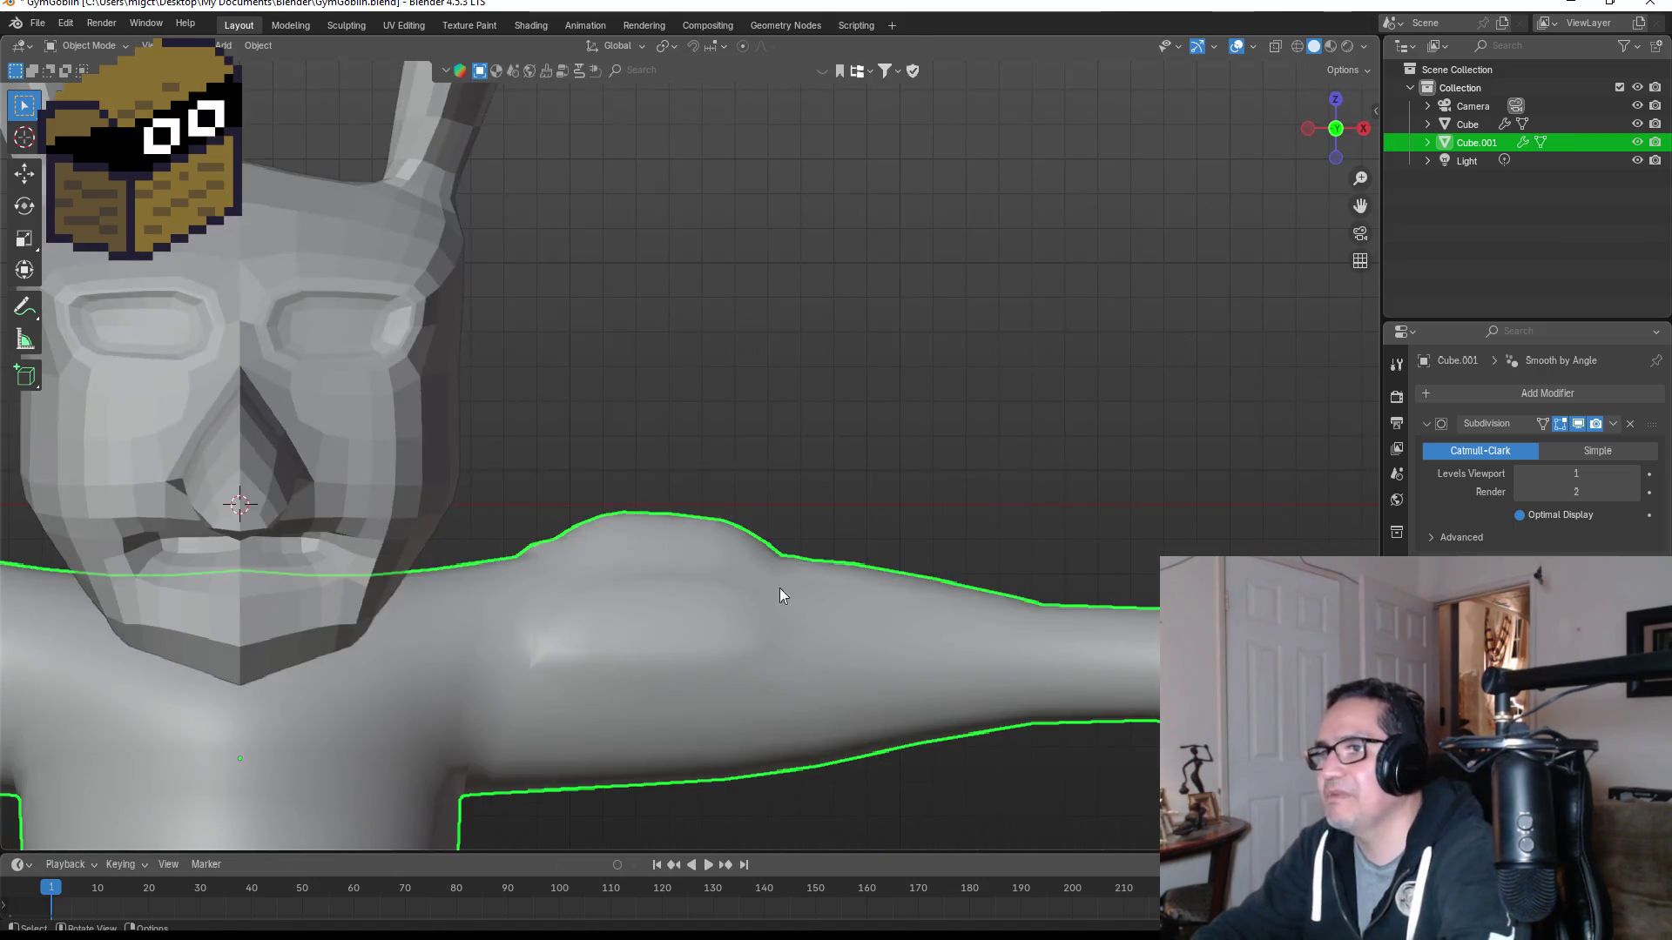
scroll(784, 601, "down", 4)
scroll(740, 523, "up", 4)
scroll(697, 486, "up", 2)
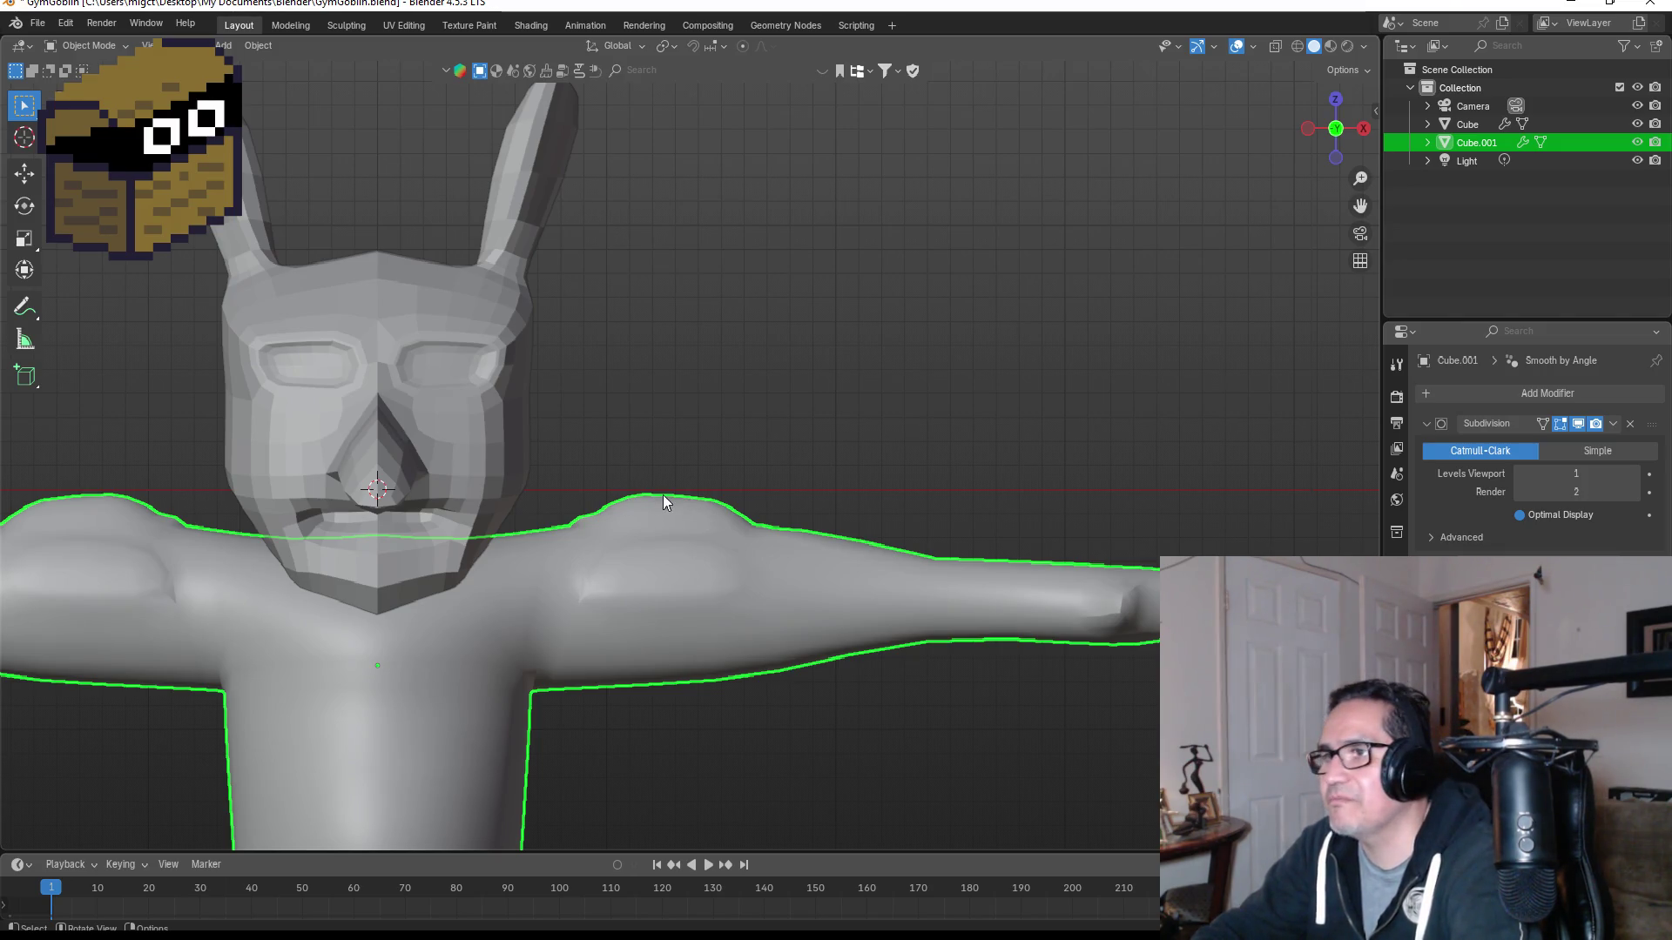
middle_click_drag(638, 503, 698, 515, "shift")
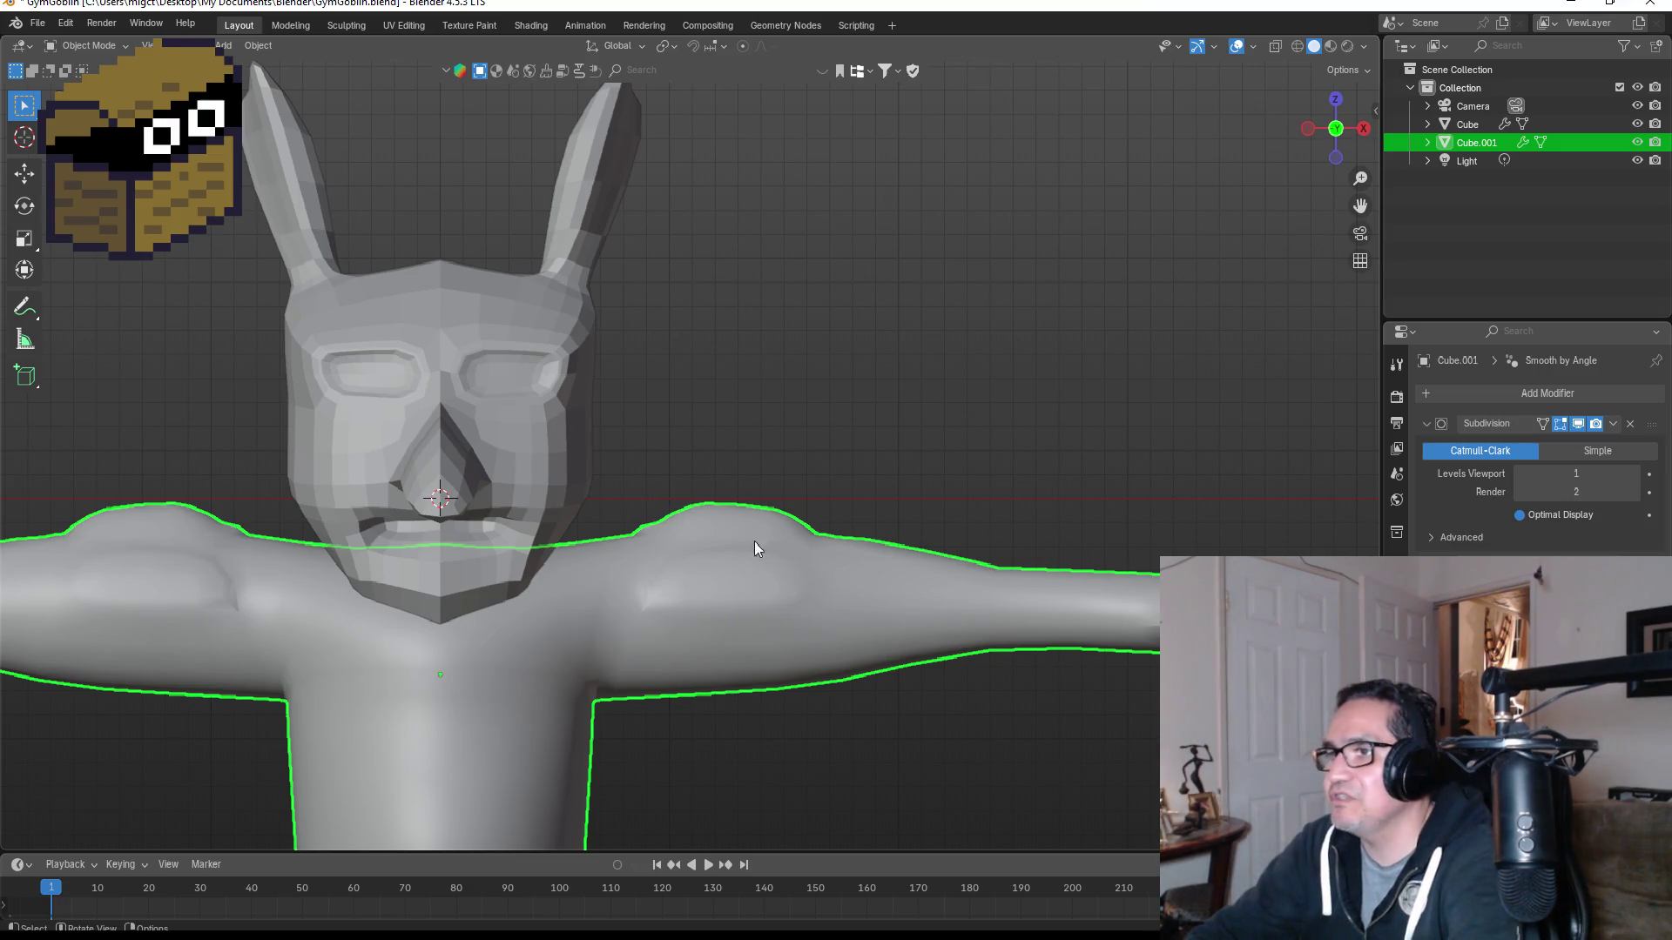
Step: Nudge a face at the arm's outer edge beside the shoulder pad, then return to Object Mode
scroll(947, 494, "up", 3)
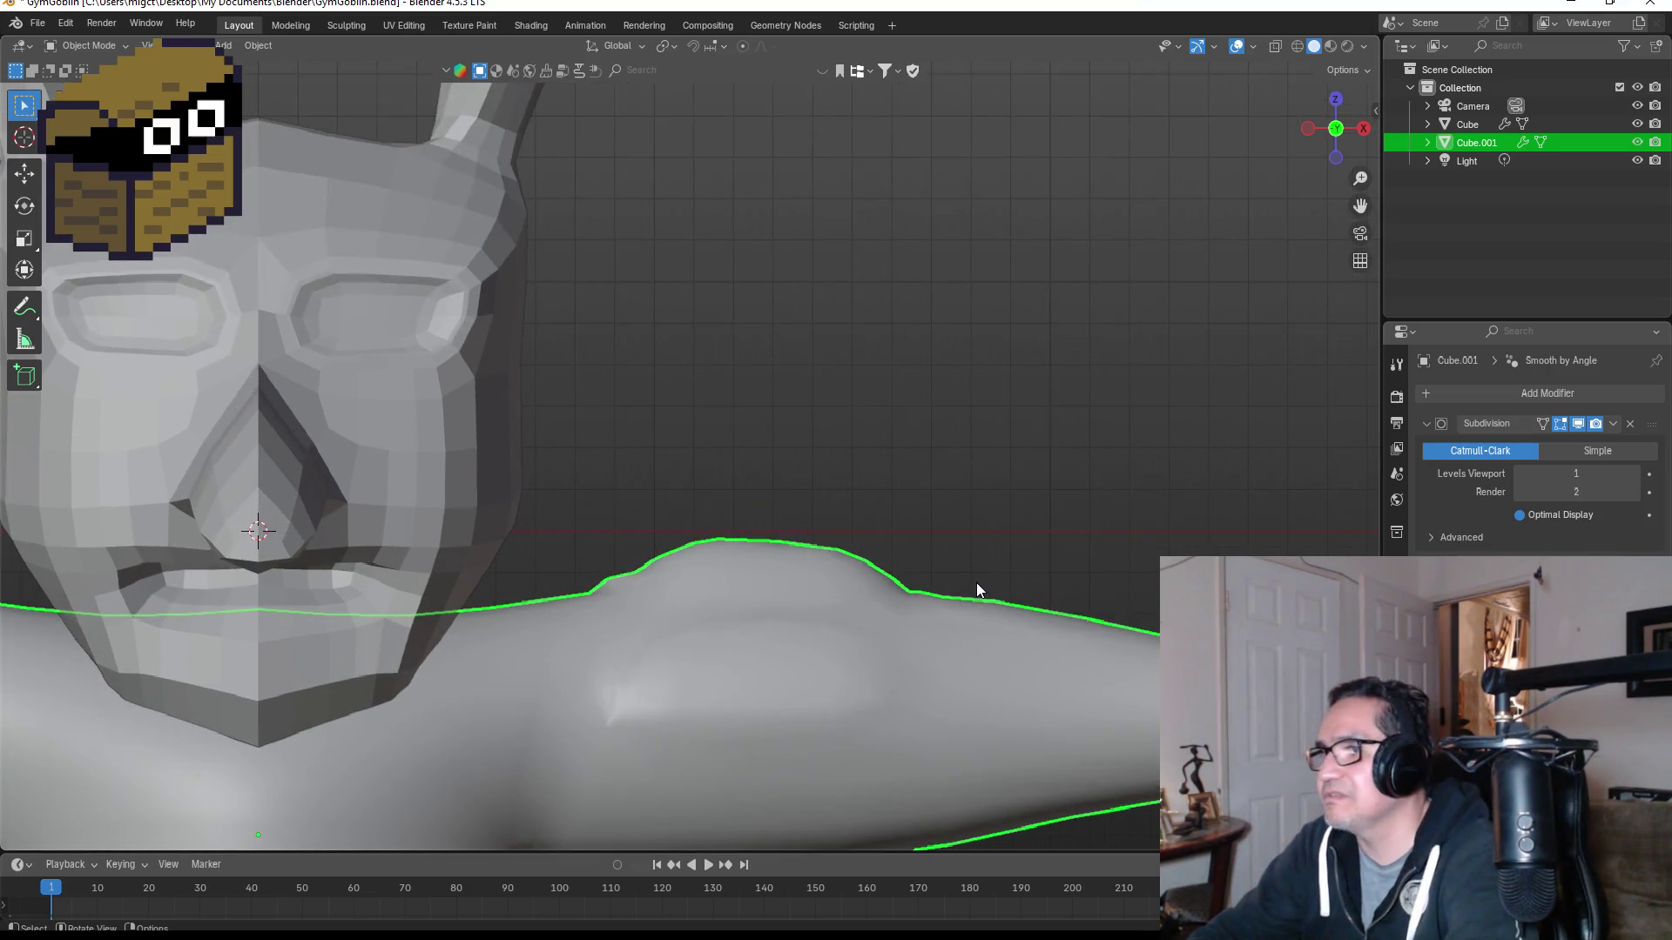
key("Tab")
mouse_move(1006, 651)
middle_mouse_down()
mouse_move(1109, 619)
mouse_move(1097, 625)
middle_mouse_up()
left_click(1039, 632)
key("g")
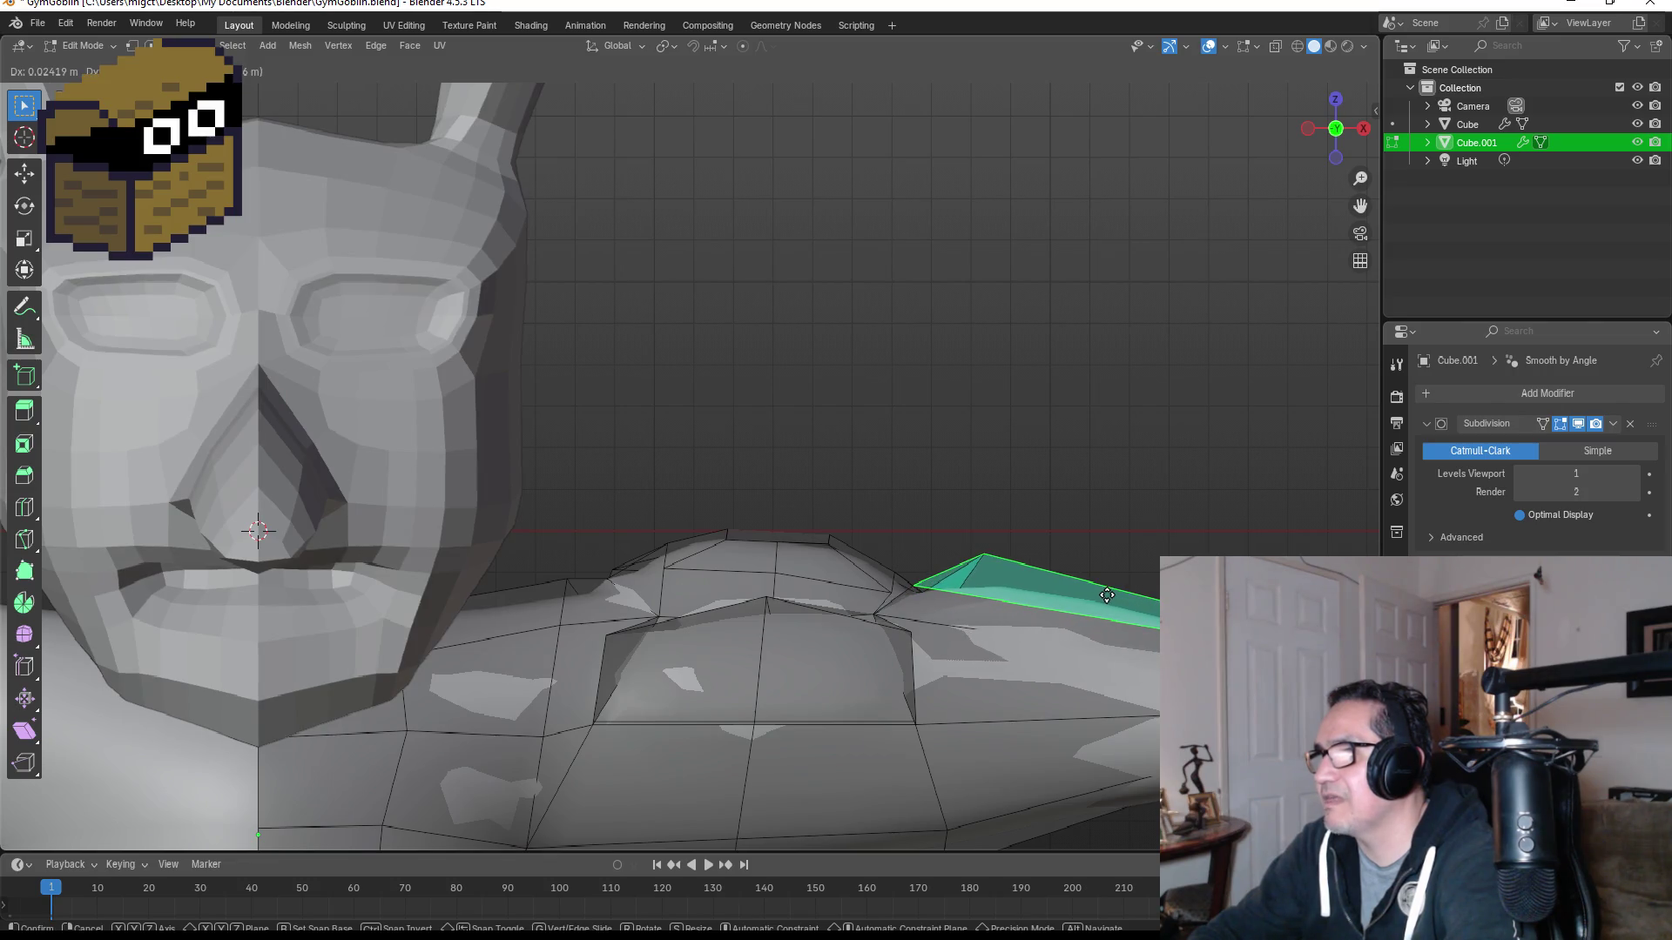
left_click(1108, 592)
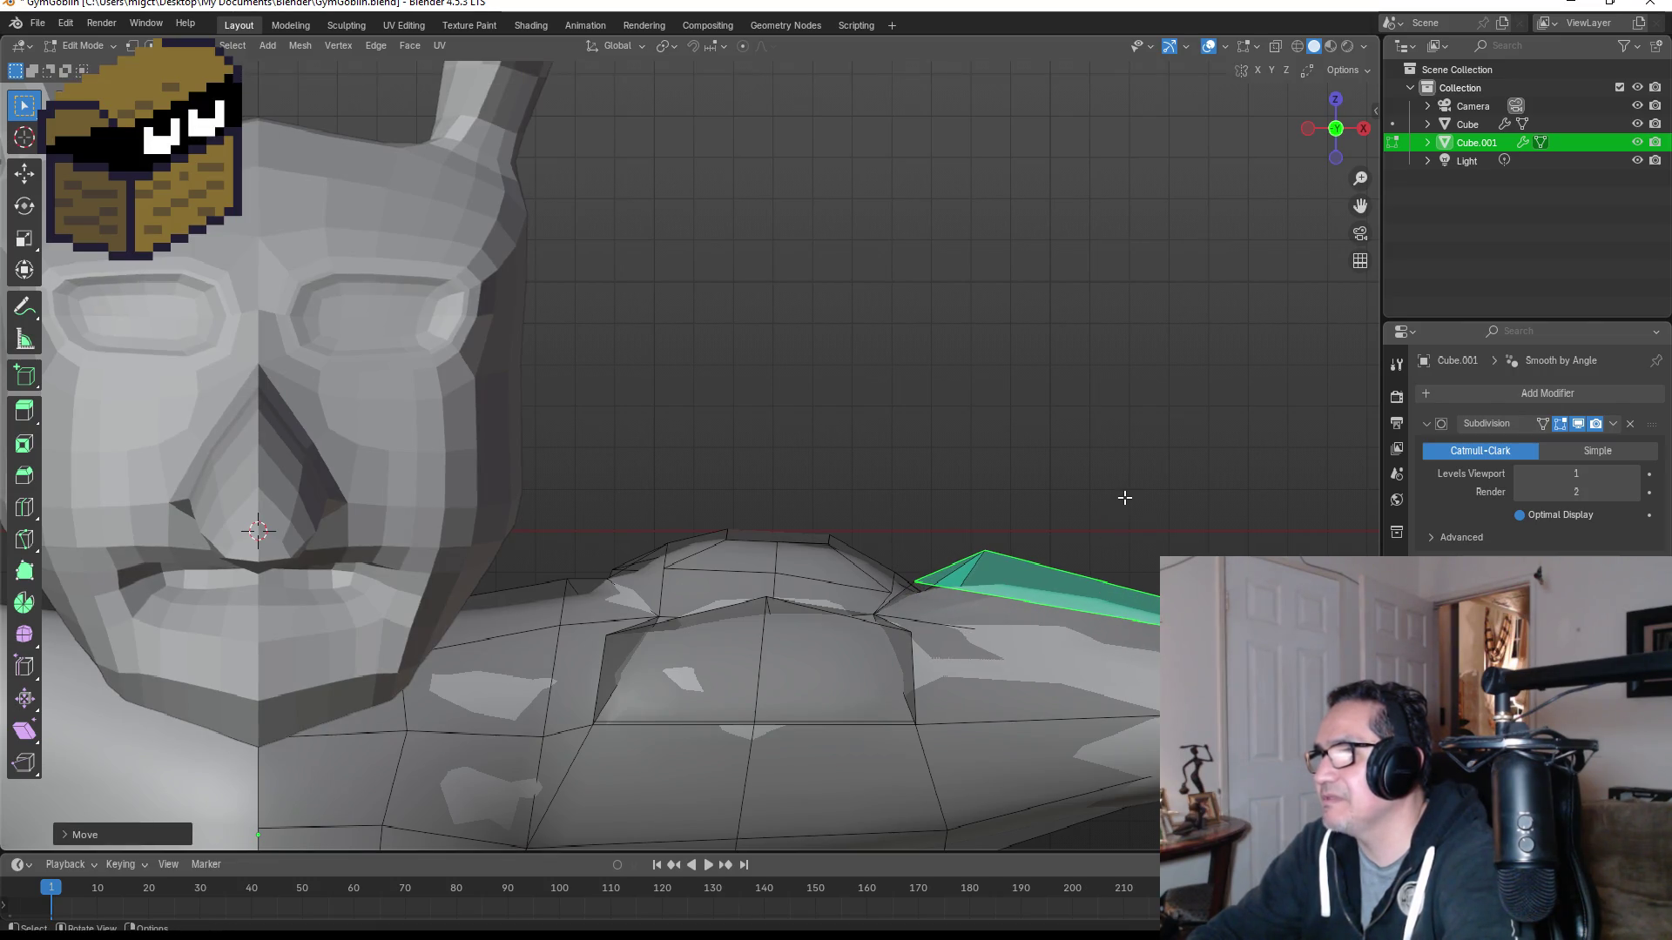
key("Tab")
scroll(1118, 530, "down", 5)
scroll(820, 667, "down", 3)
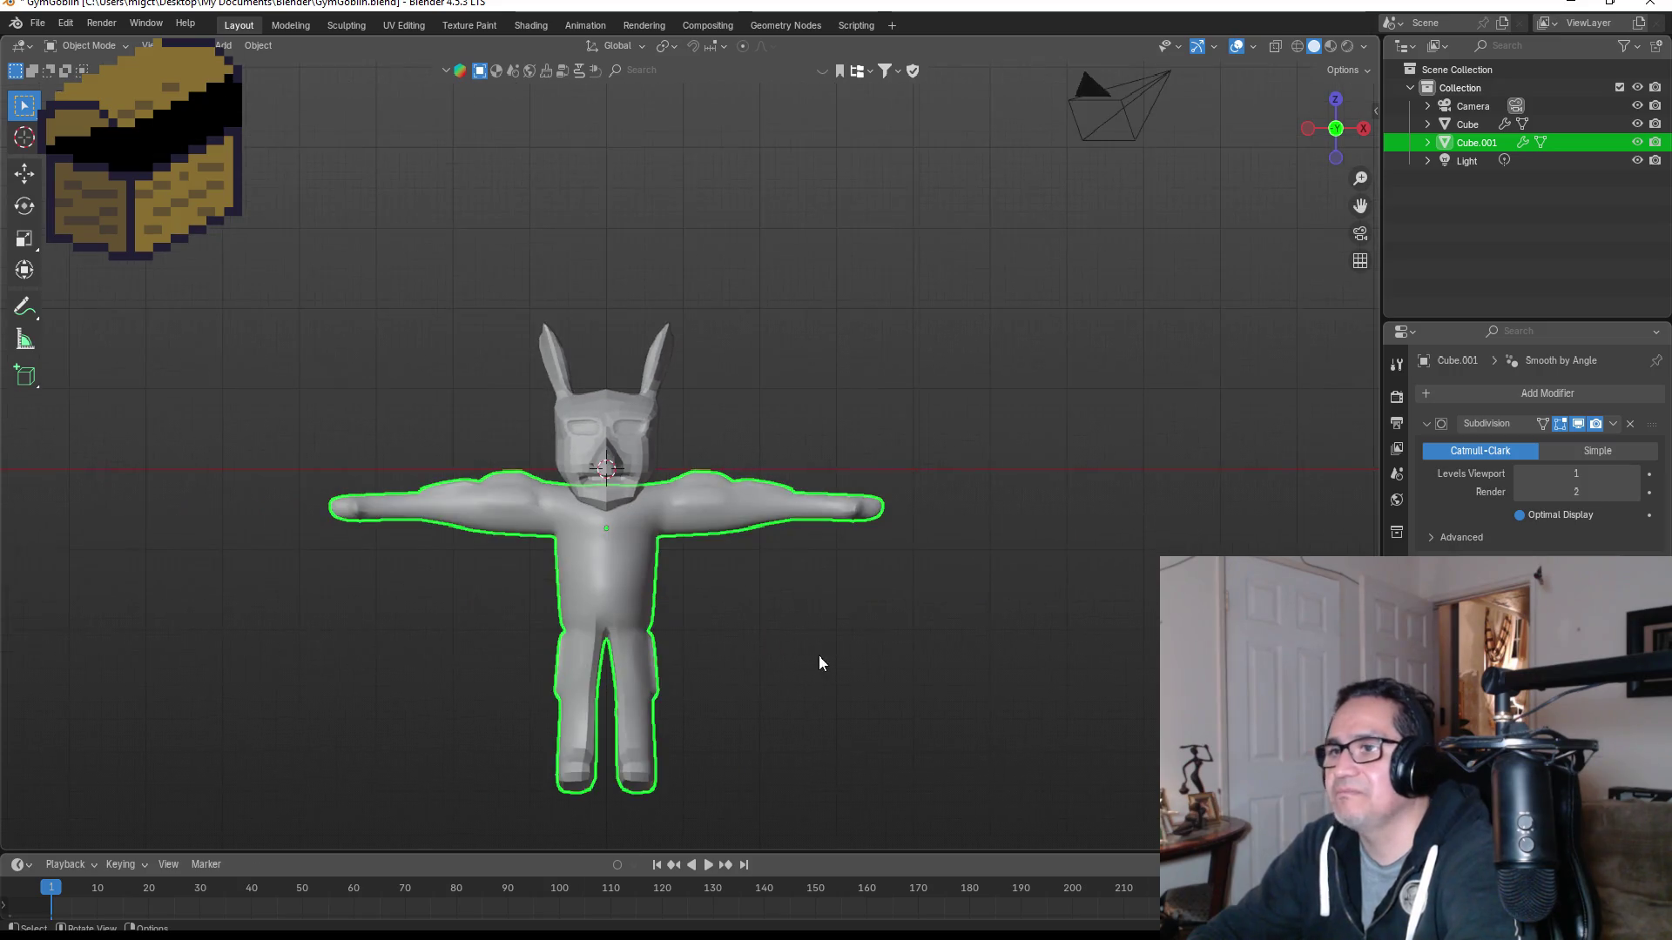
Step: Orbit and zoom toward the head and select the head mesh Cube
mouse_move(1050, 546)
middle_mouse_down()
mouse_move(747, 571)
mouse_move(824, 550)
mouse_move(870, 560)
middle_mouse_up()
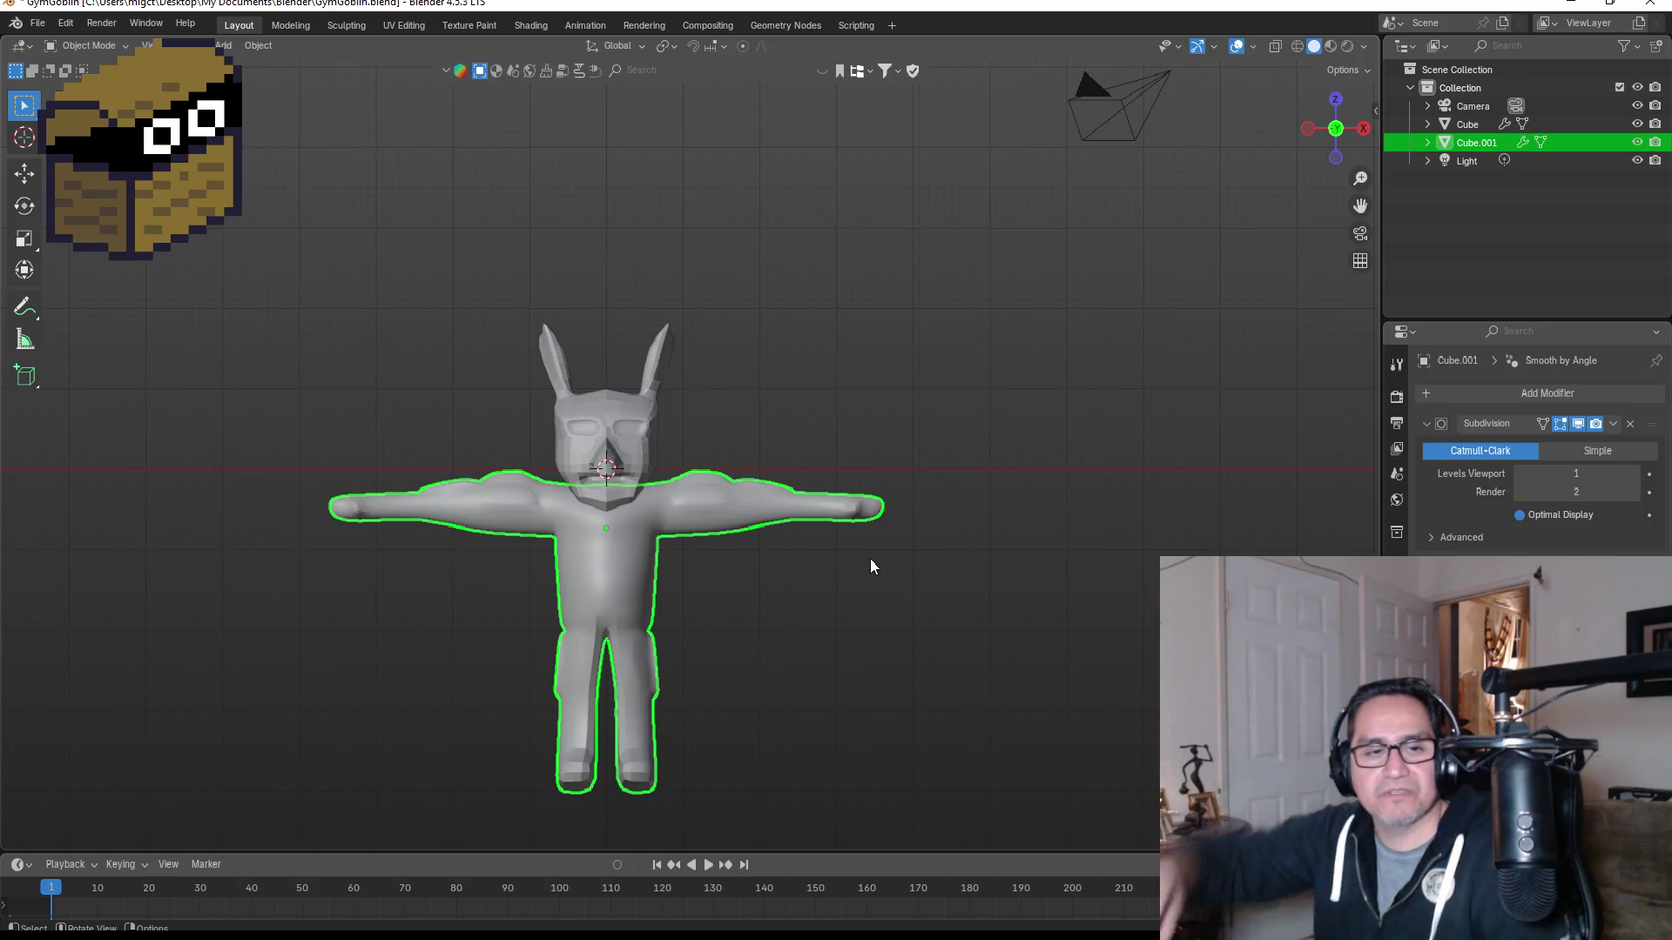
scroll(728, 558, "up", 2)
scroll(726, 552, "down", 4)
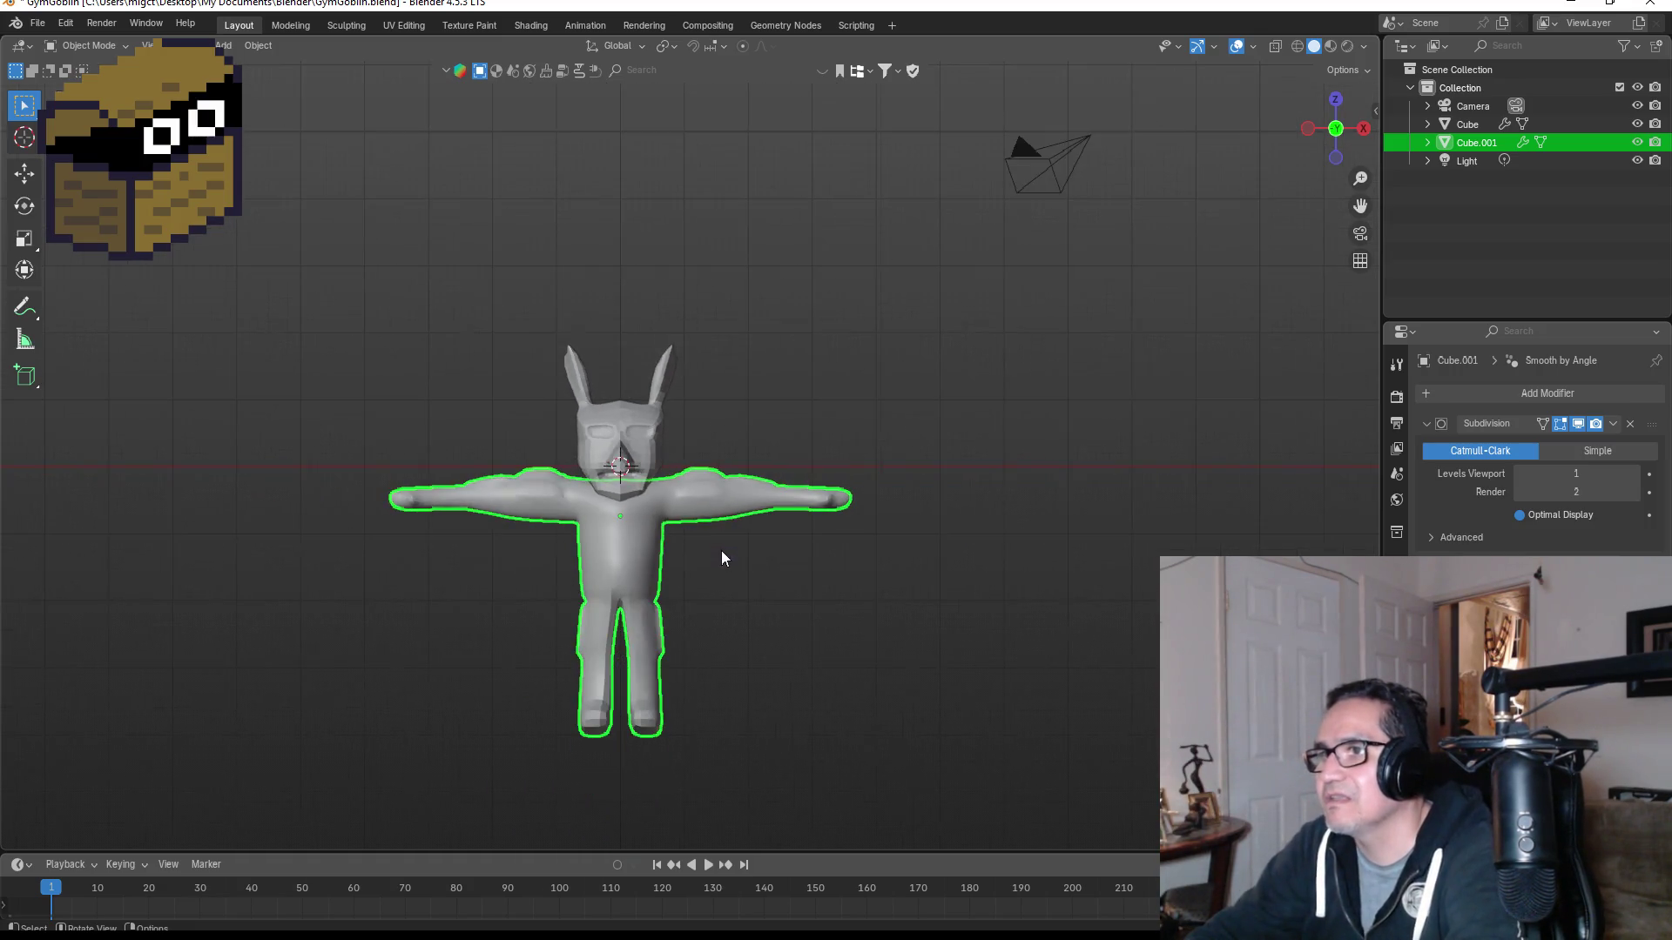
mouse_move(787, 391)
middle_mouse_down()
mouse_move(646, 394)
mouse_move(634, 418)
middle_mouse_up()
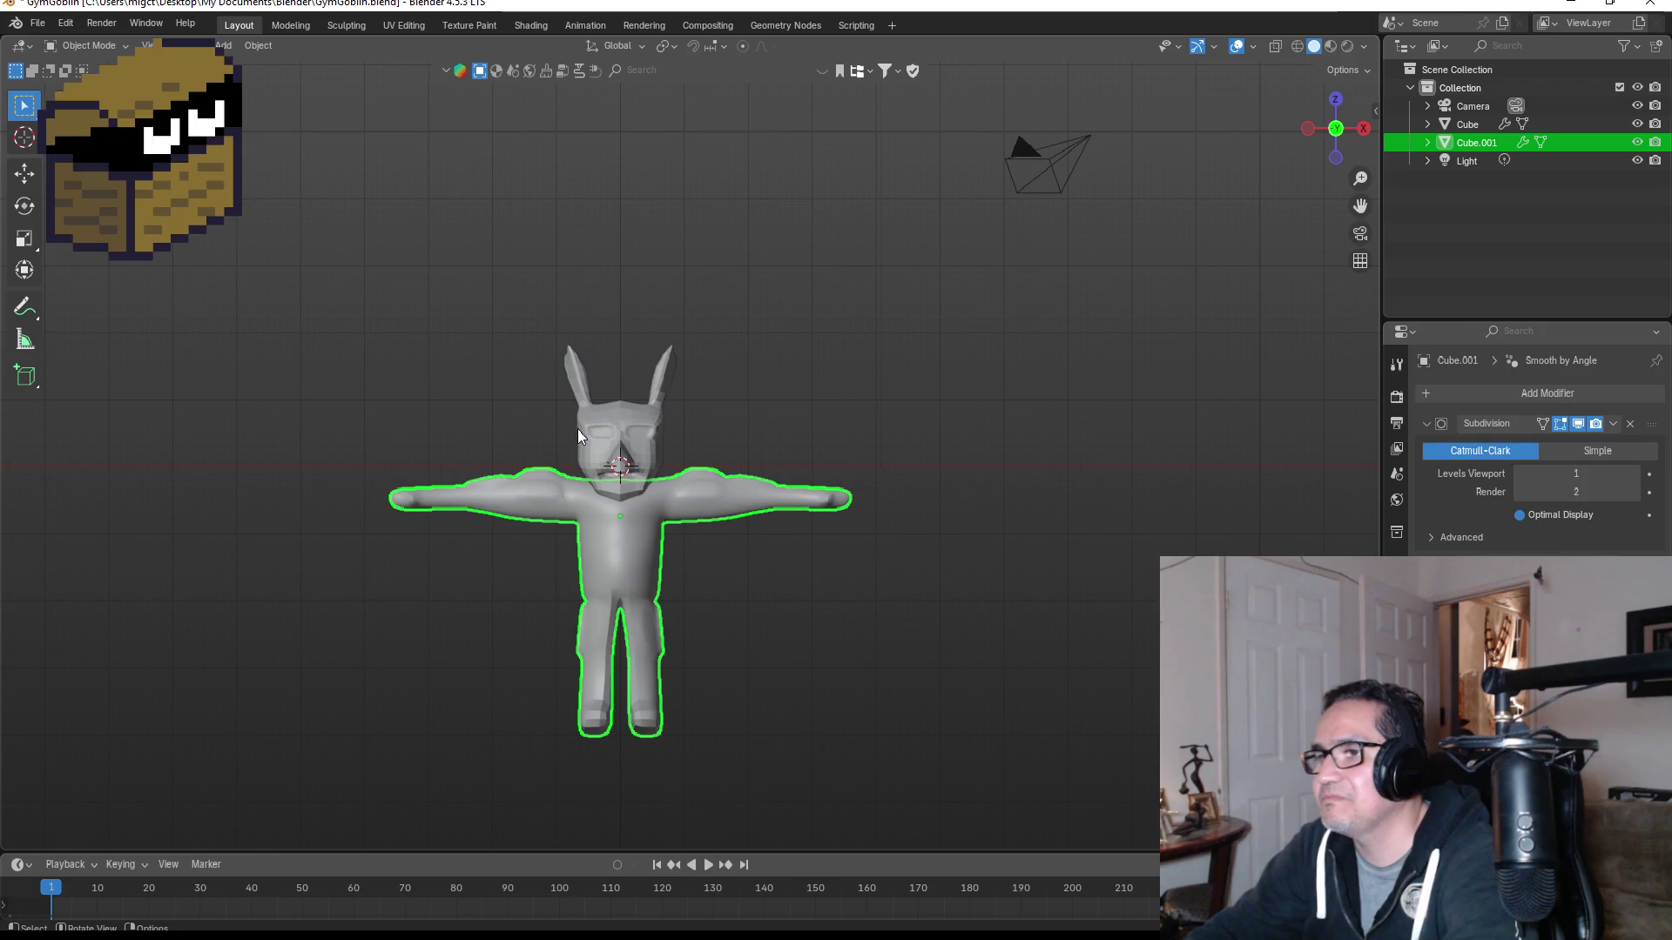
scroll(688, 539, "up", 3)
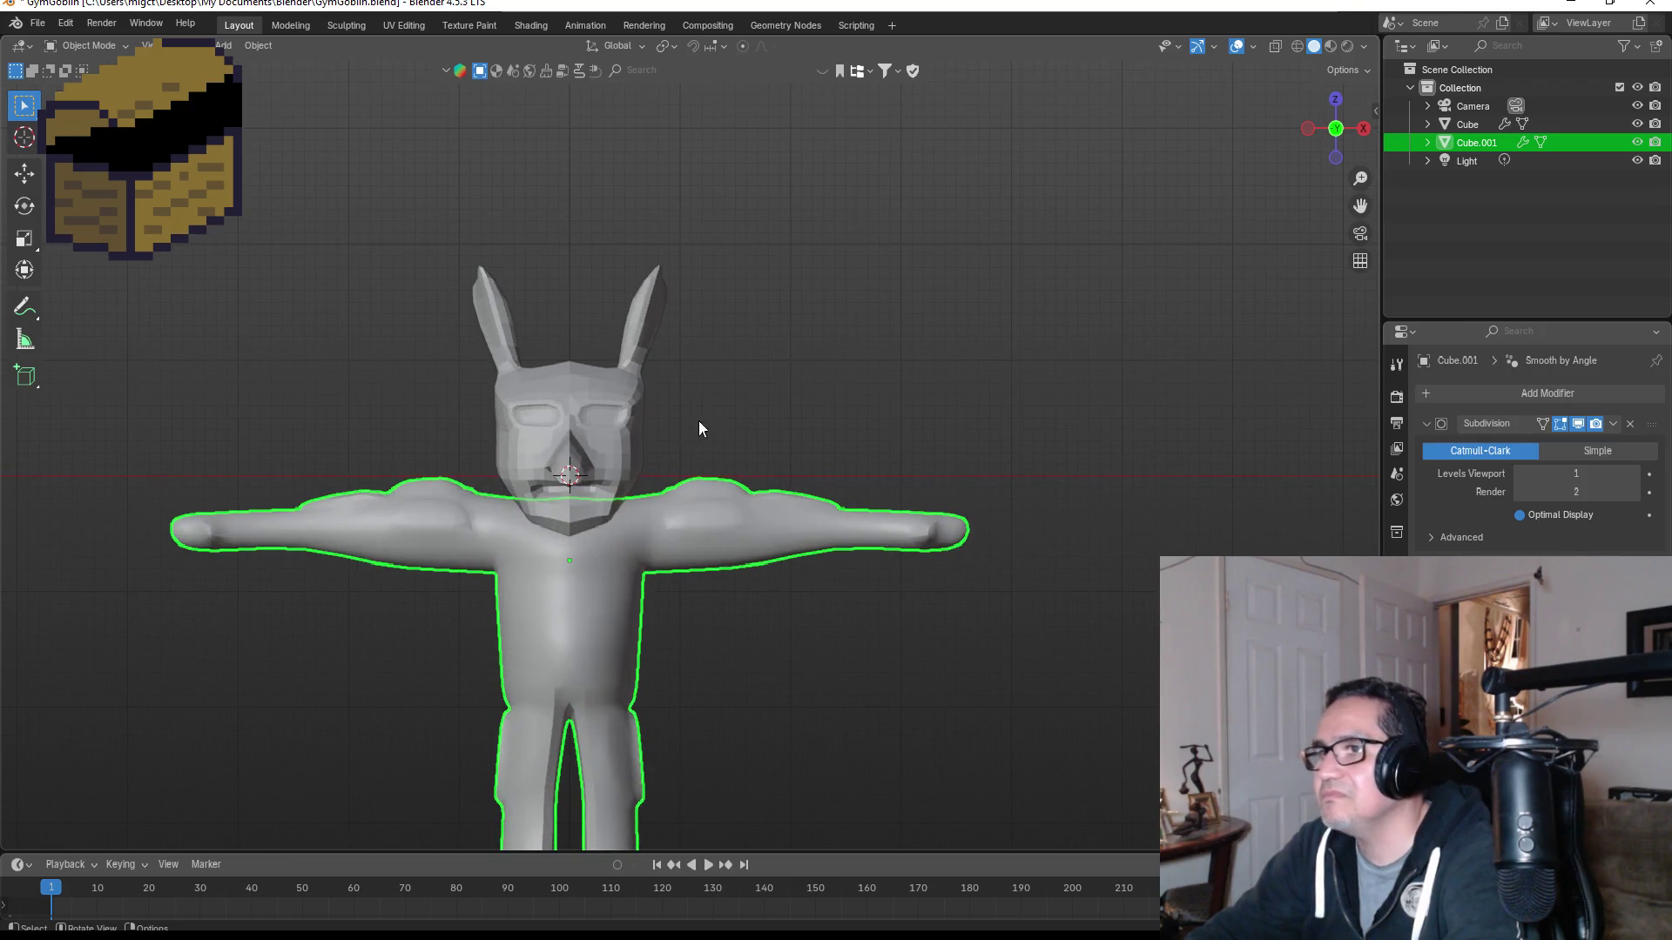
scroll(679, 414, "up", 3)
left_click(540, 358)
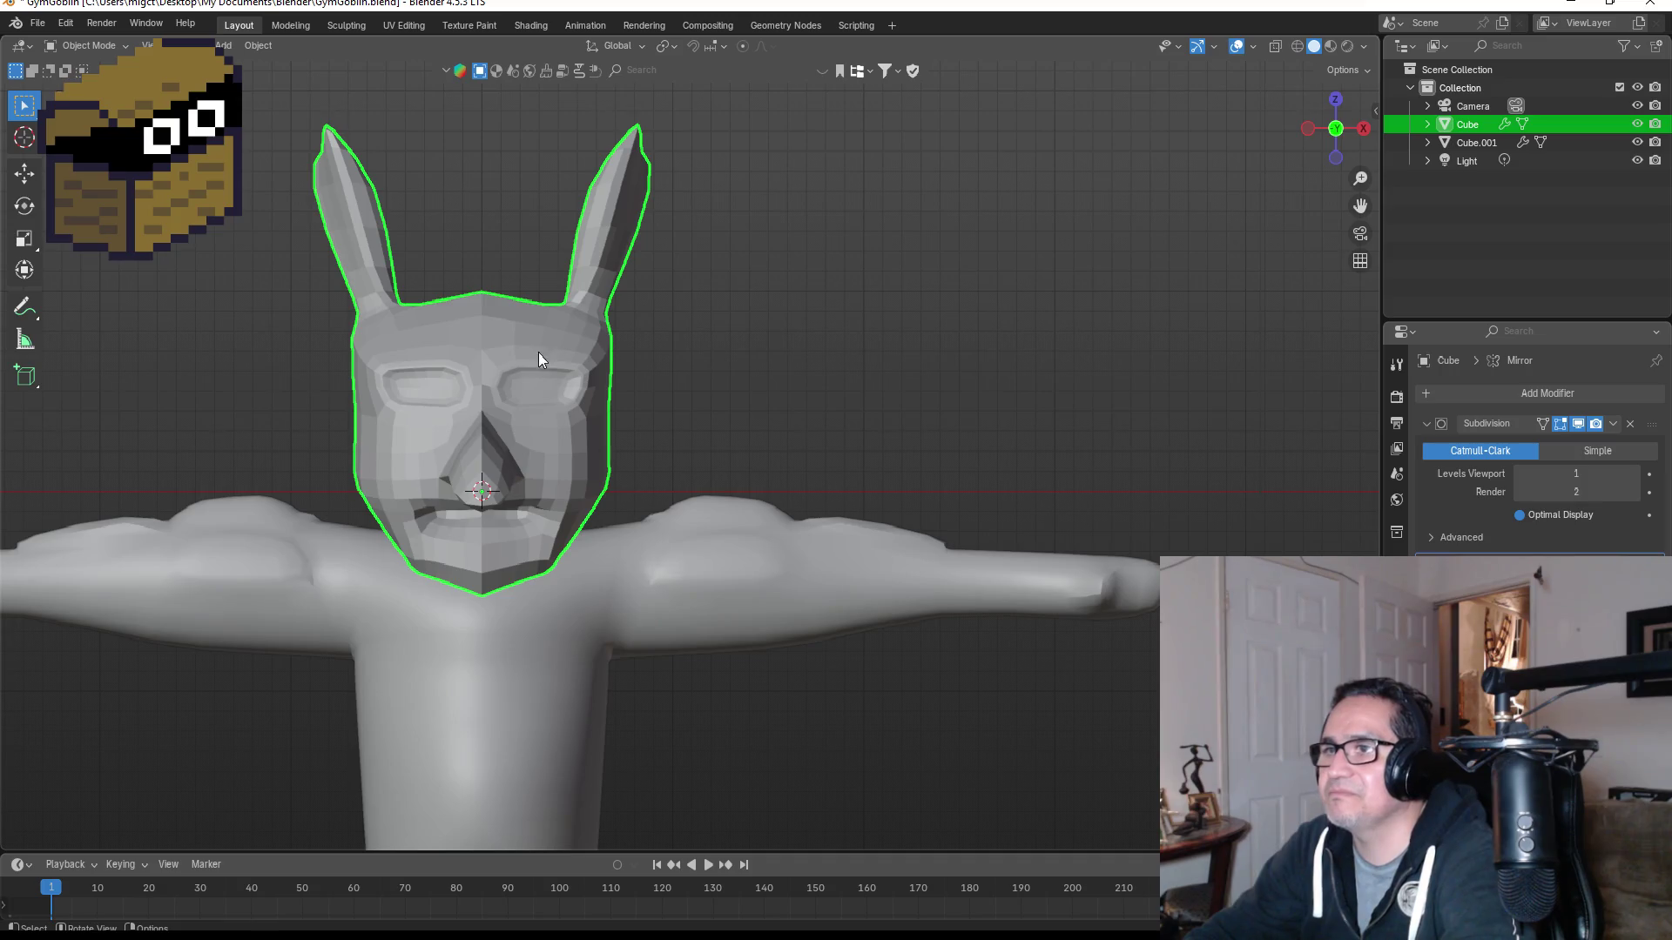
Step: Apply Shade Auto Smooth to the head and check it from front and angled views
right_click(538, 357)
left_click(498, 348)
middle_click_drag(832, 369, 635, 378)
key("KP_1")
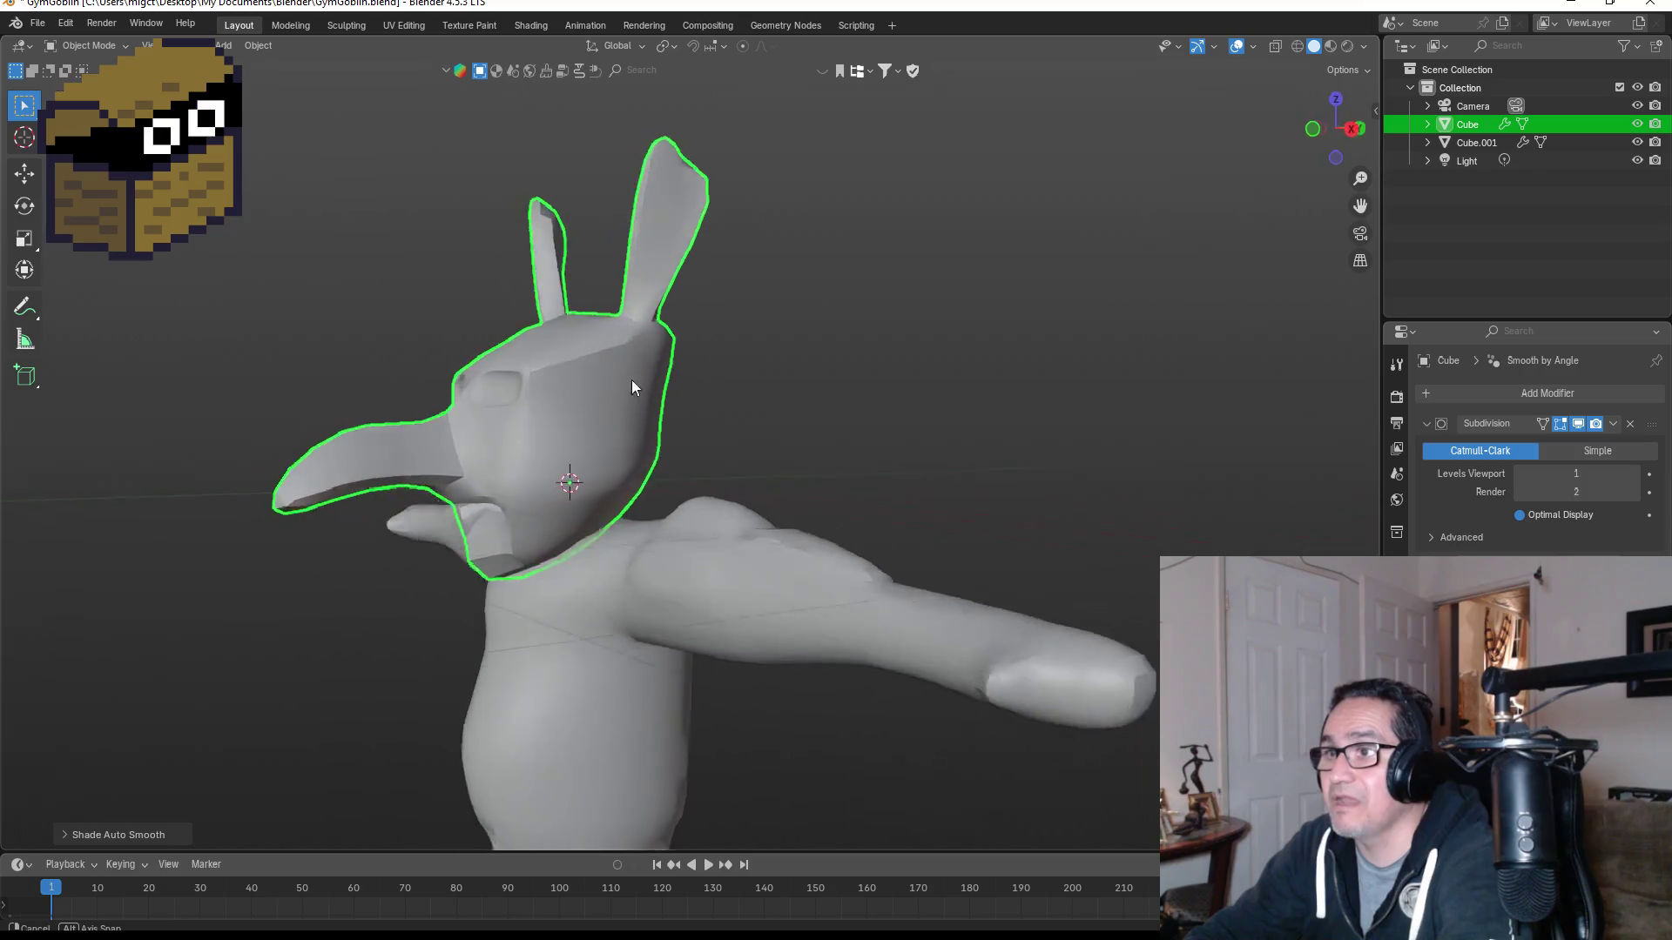
key("KP_1")
mouse_move(603, 207)
middle_mouse_down()
mouse_move(738, 237)
mouse_move(587, 244)
middle_mouse_up()
key("KP_1")
mouse_move(776, 207)
middle_mouse_down()
mouse_move(675, 250)
mouse_move(787, 366)
mouse_move(673, 396)
mouse_move(855, 314)
mouse_move(1026, 335)
mouse_move(746, 399)
middle_mouse_up()
Step: In Edit Mode, move one ear face to begin sharpening the ear
key("Tab")
left_click(599, 384)
middle_click_drag(673, 336, 634, 310)
key("g")
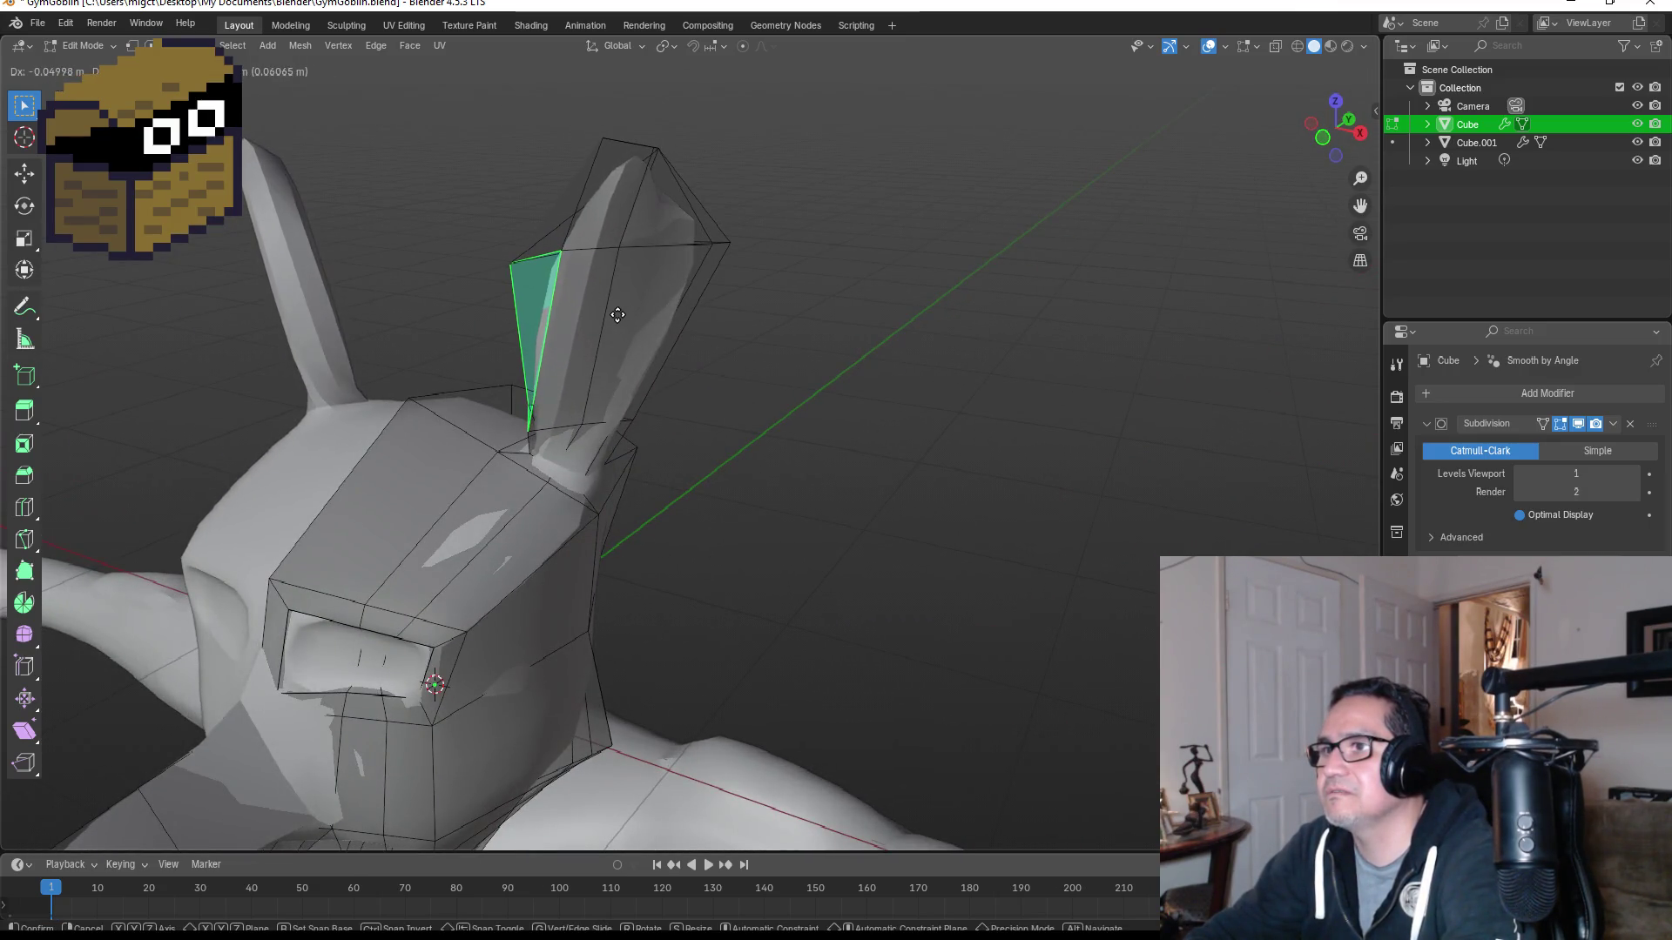
left_click(603, 315)
Step: Move the ear's front and neighbouring faces into a pointed tip, then return to Object Mode
middle_click_drag(757, 291, 687, 307)
left_click(652, 308)
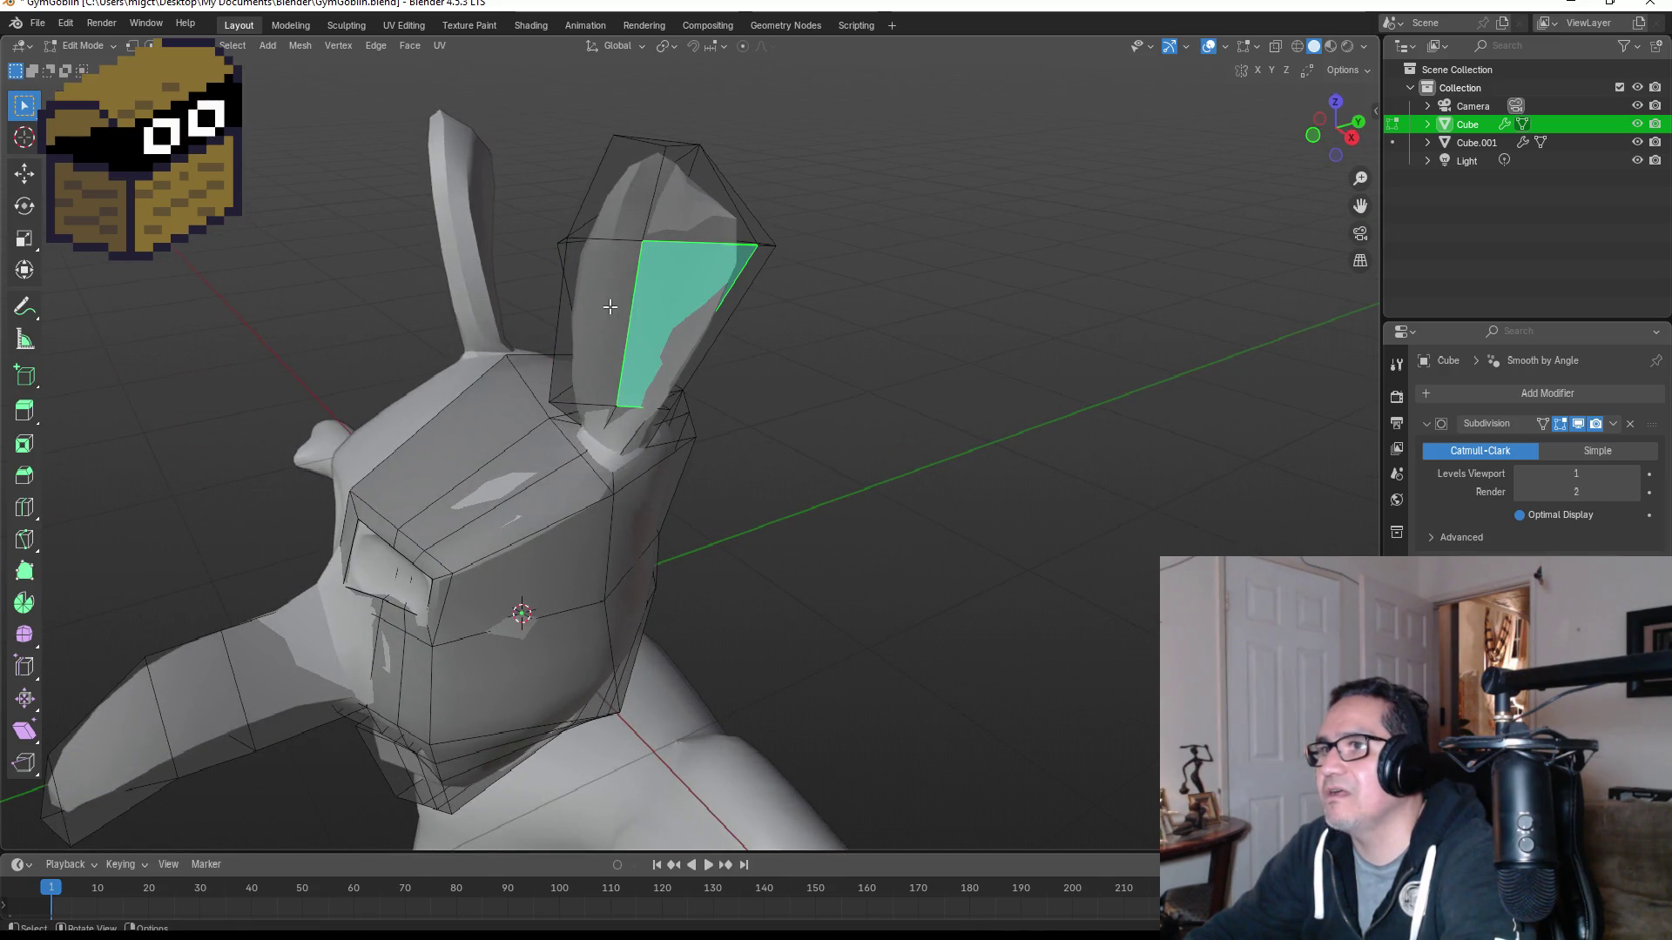
left_click(589, 313, "shift")
mouse_move(858, 310)
middle_mouse_down()
mouse_move(789, 319)
mouse_move(1063, 283)
mouse_move(691, 230)
mouse_move(761, 175)
mouse_move(828, 175)
mouse_move(729, 267)
middle_mouse_up()
key("g")
left_click(795, 318)
left_click(624, 202)
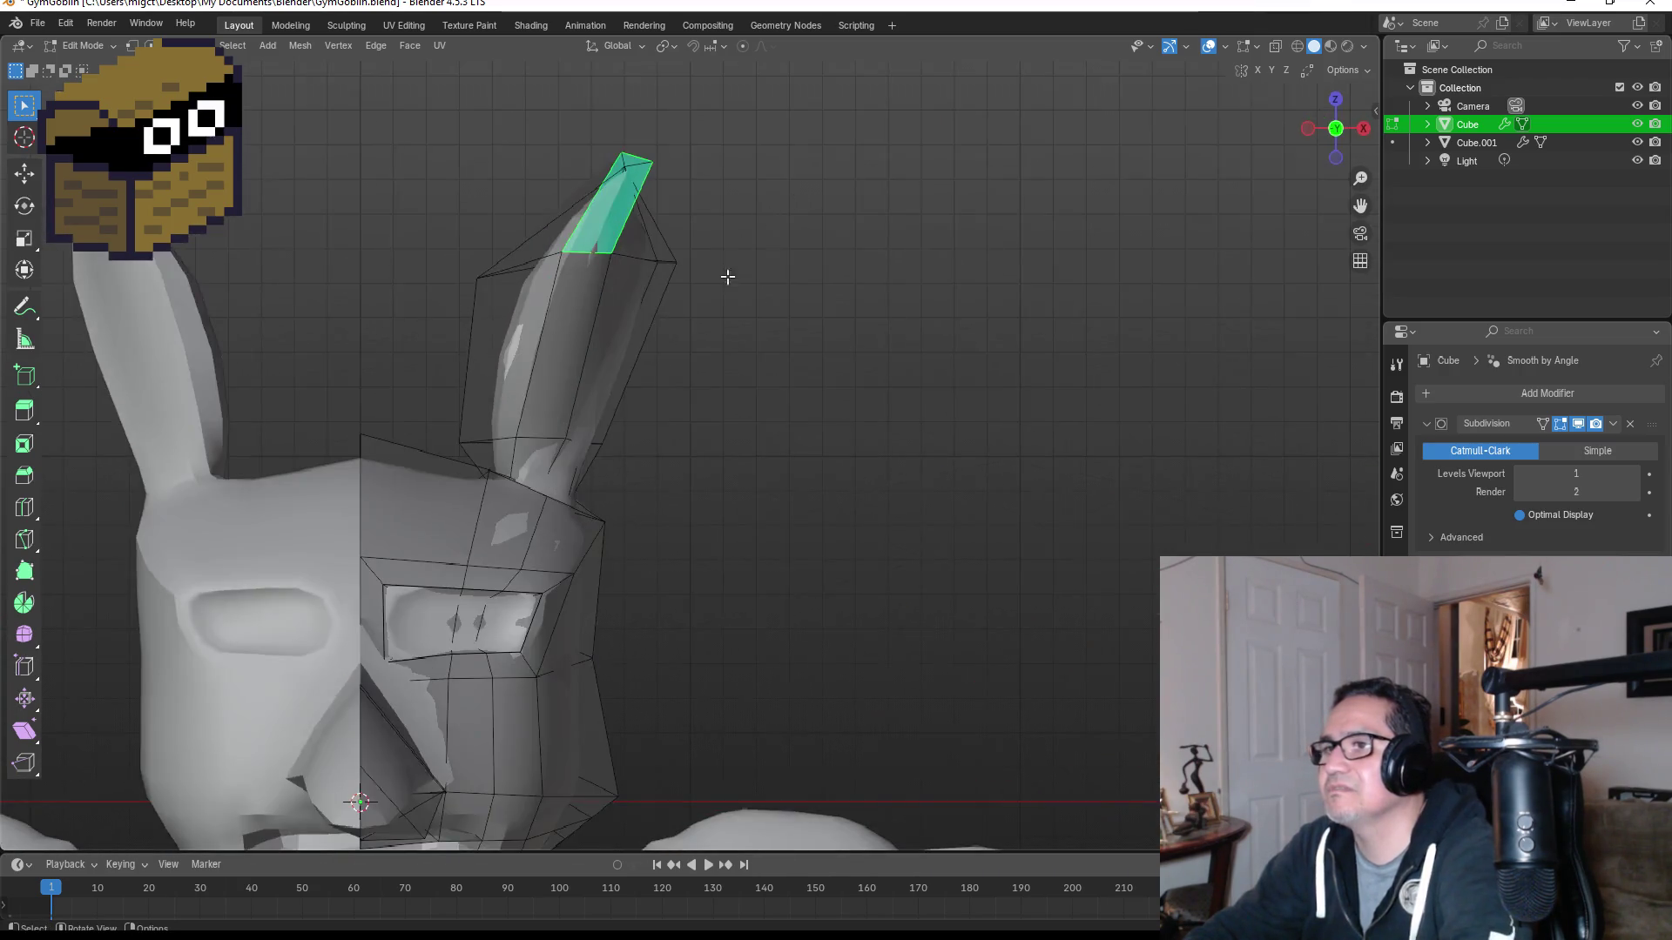
scroll(730, 267, "down", 4)
key("Tab")
scroll(681, 381, "up", 3)
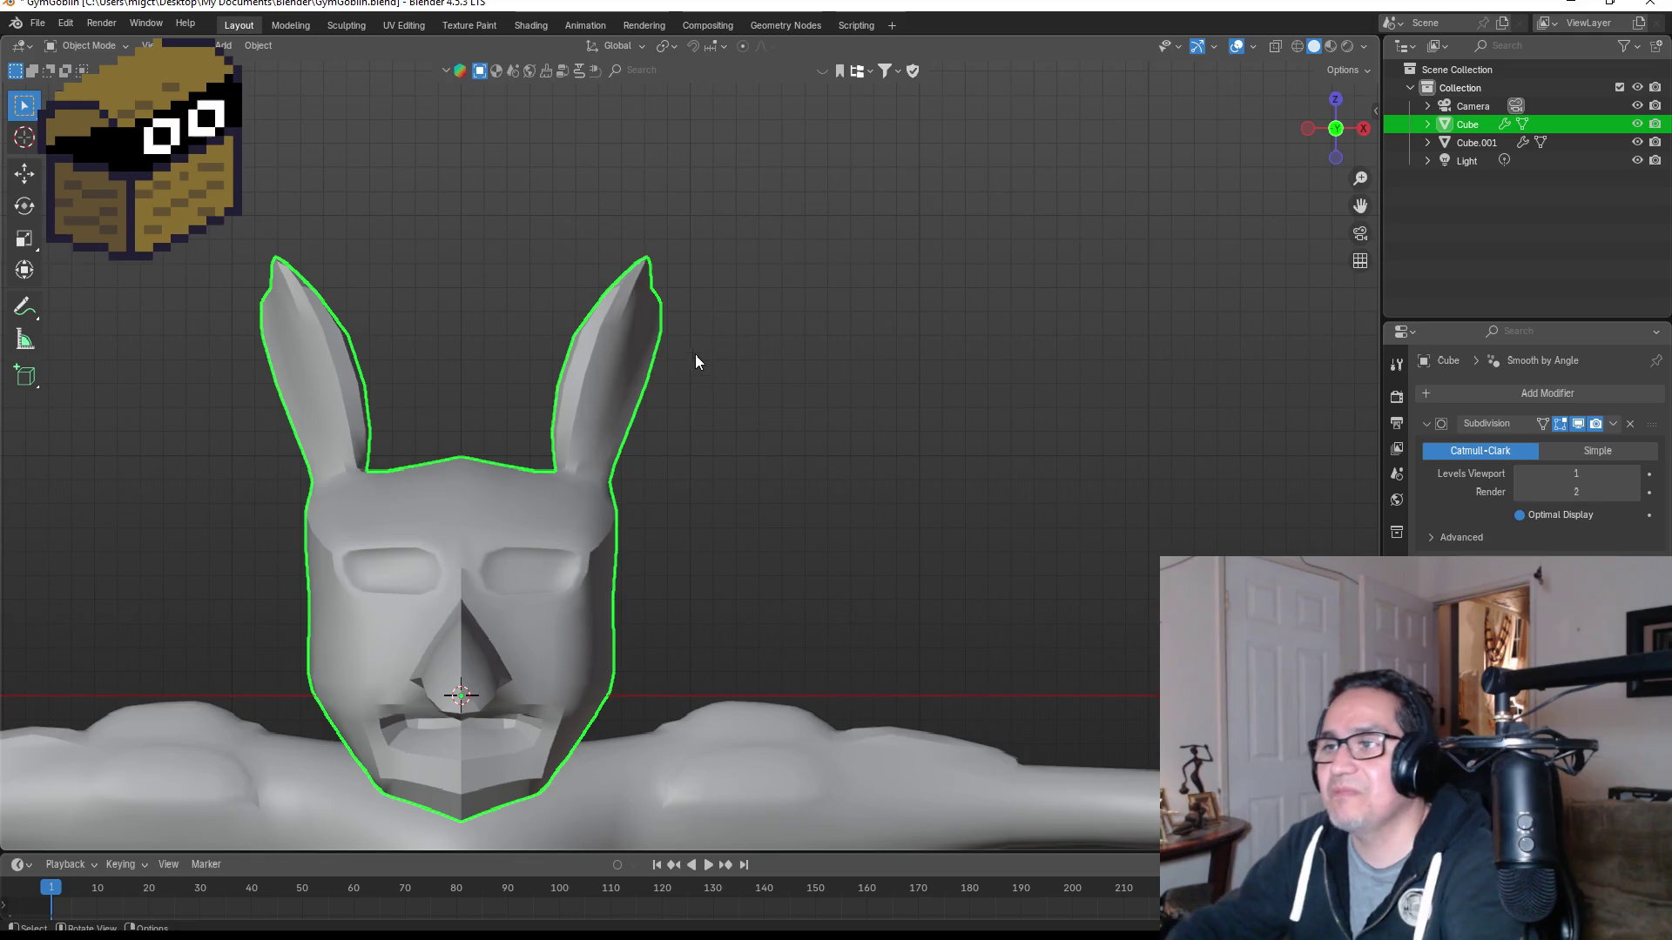
Step: Toggle the perspective/orthographic view, centre the head, and start a Win+Shift+S screen capture
key("KP_5")
key("KP_5")
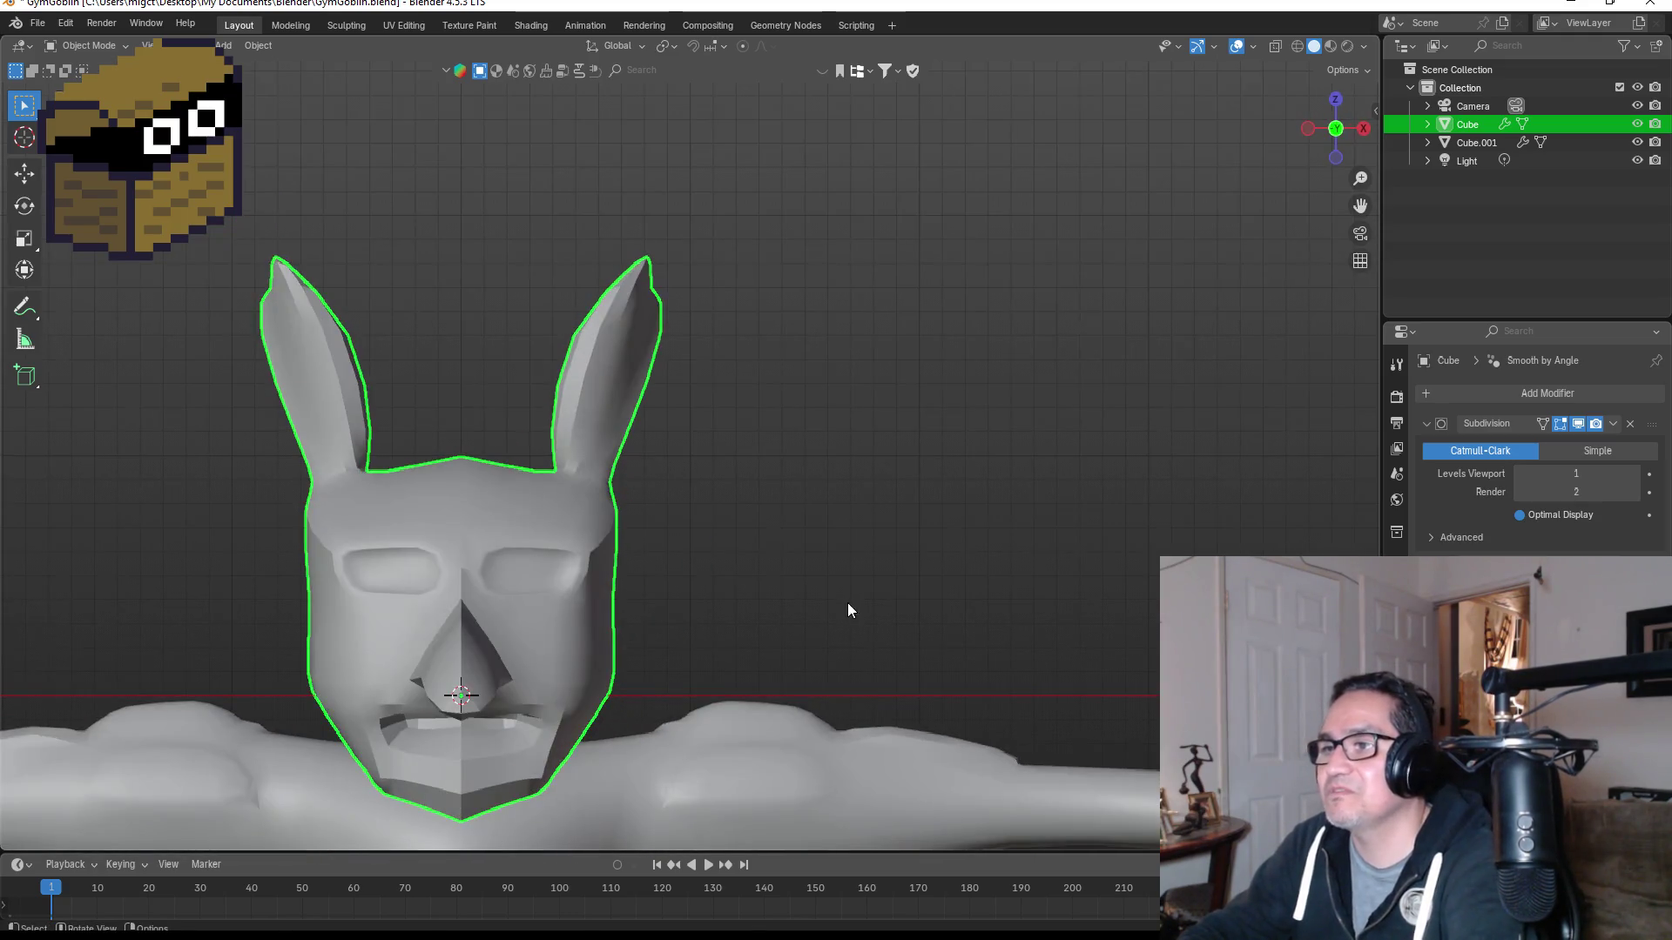
middle_click_drag(806, 595, 1240, 541, "shift")
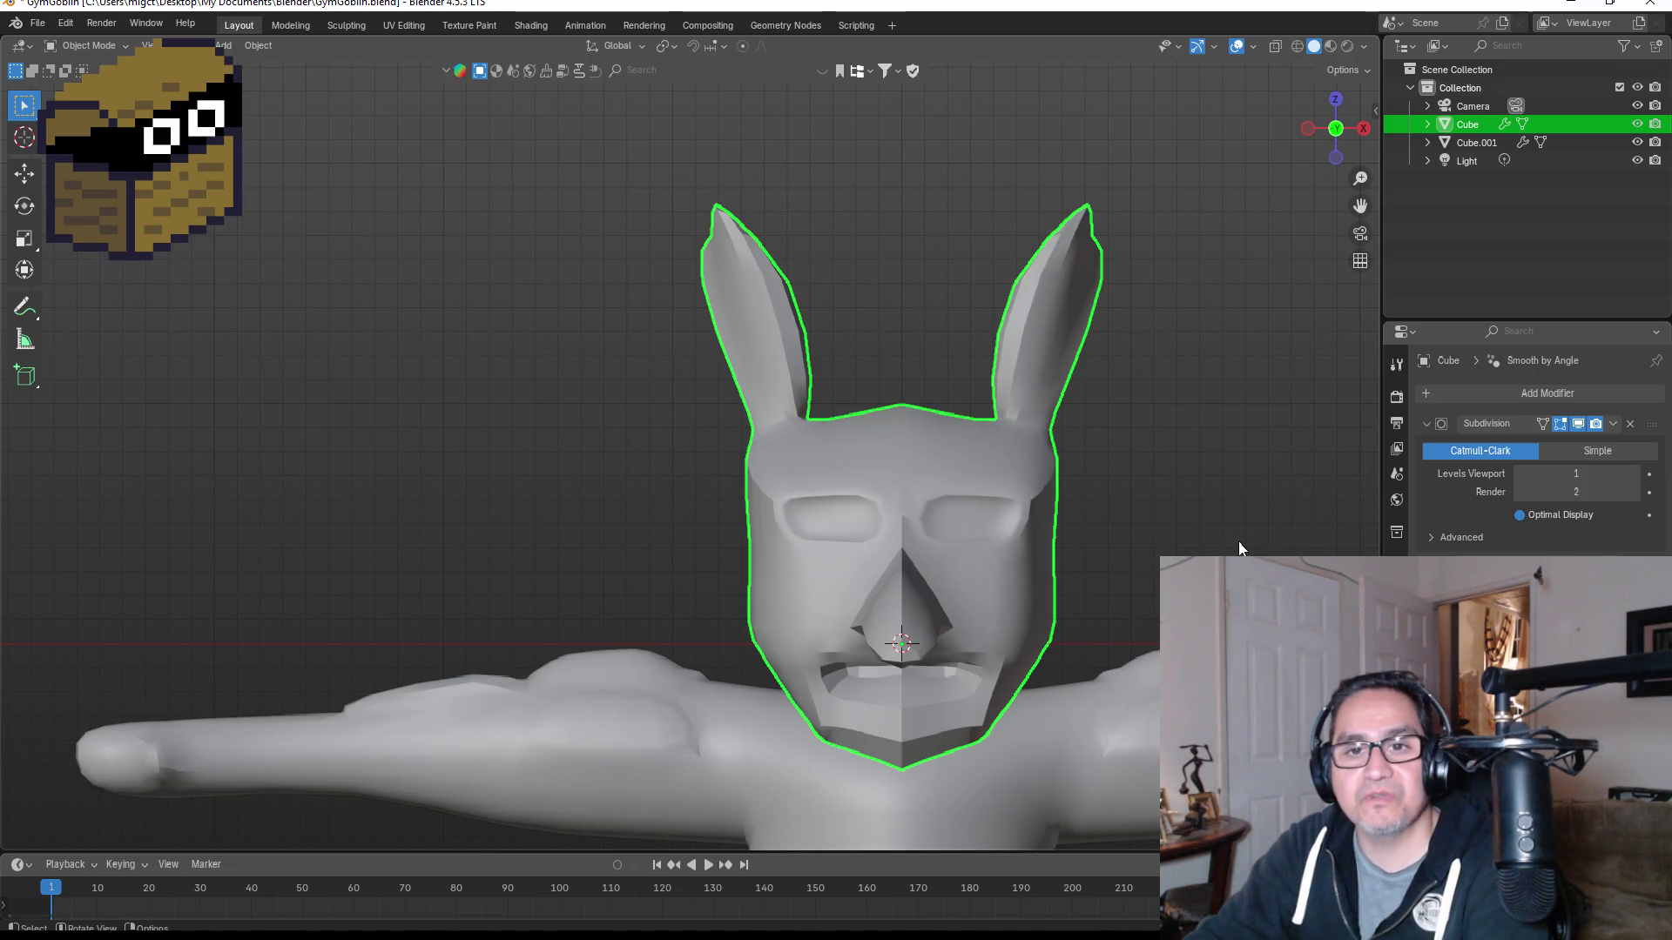
key("super+shift+s")
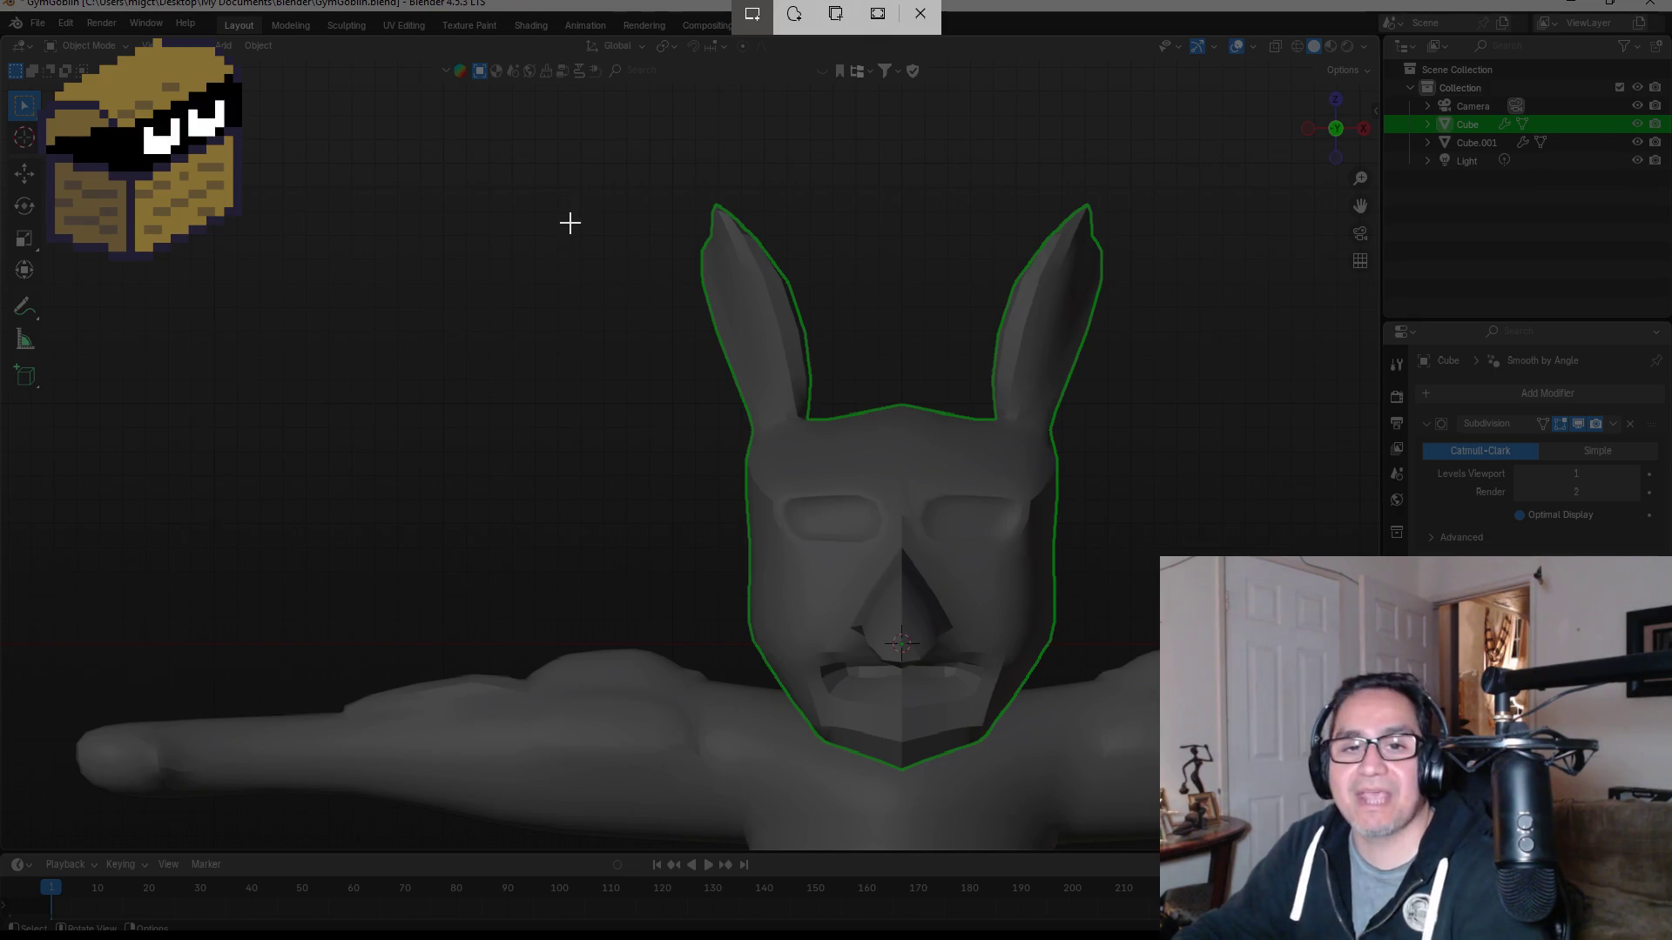
Step: Capture the full screen, view the snip maximized in Snip & Sketch, then return to Blender
key("Escape")
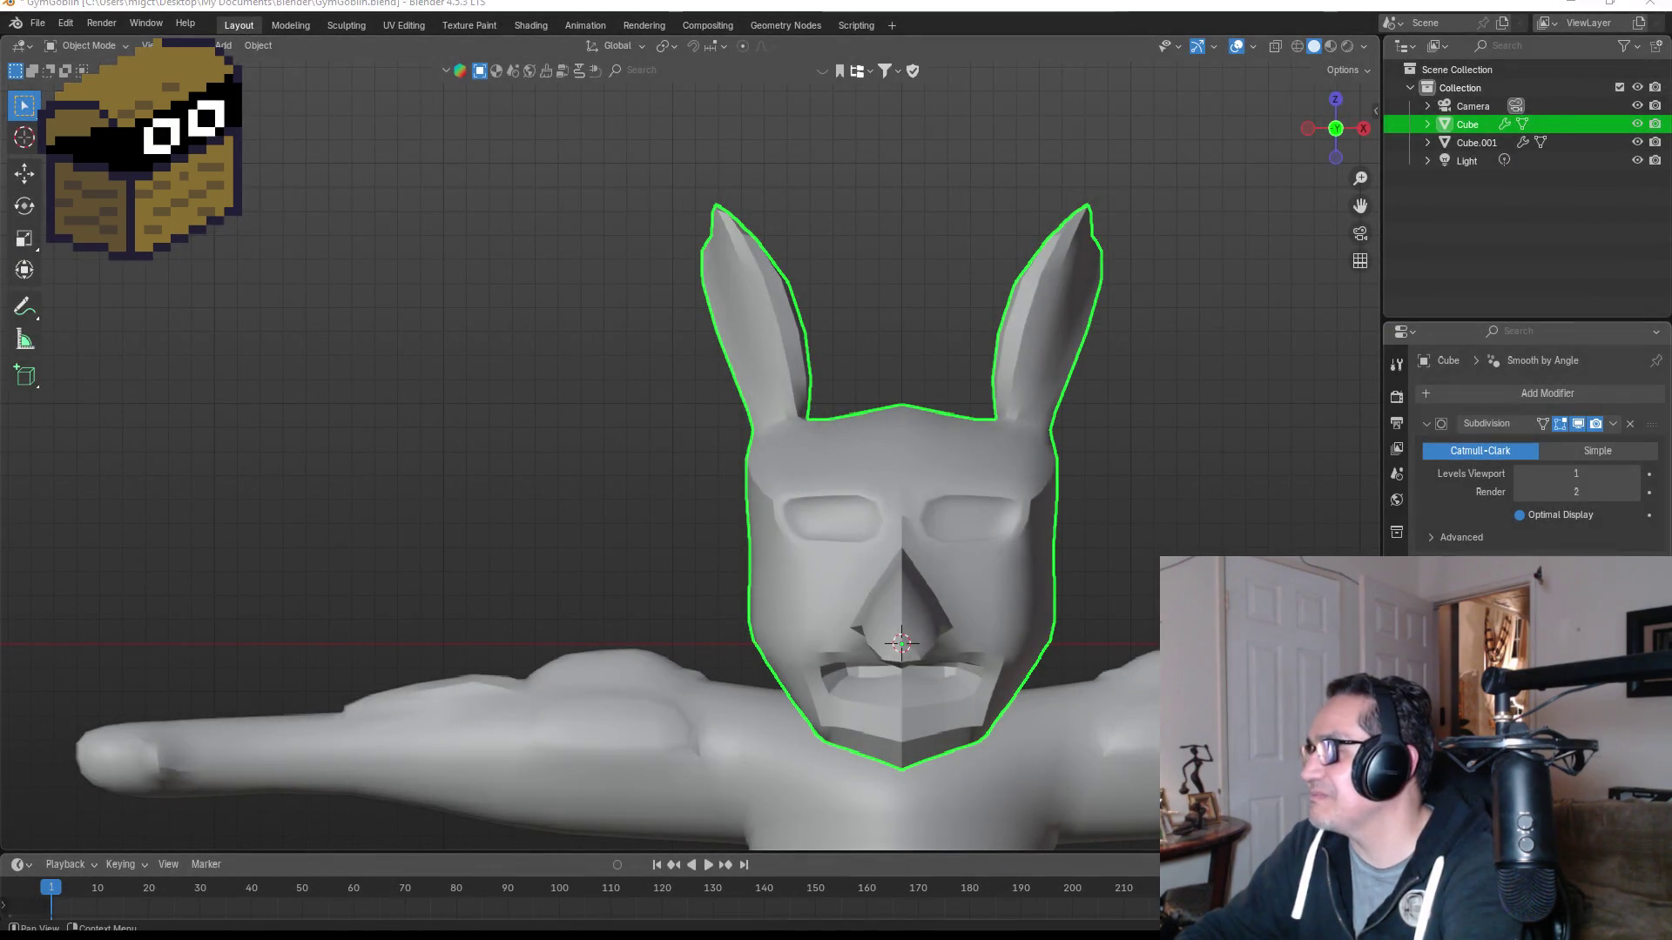
left_click(1176, 305)
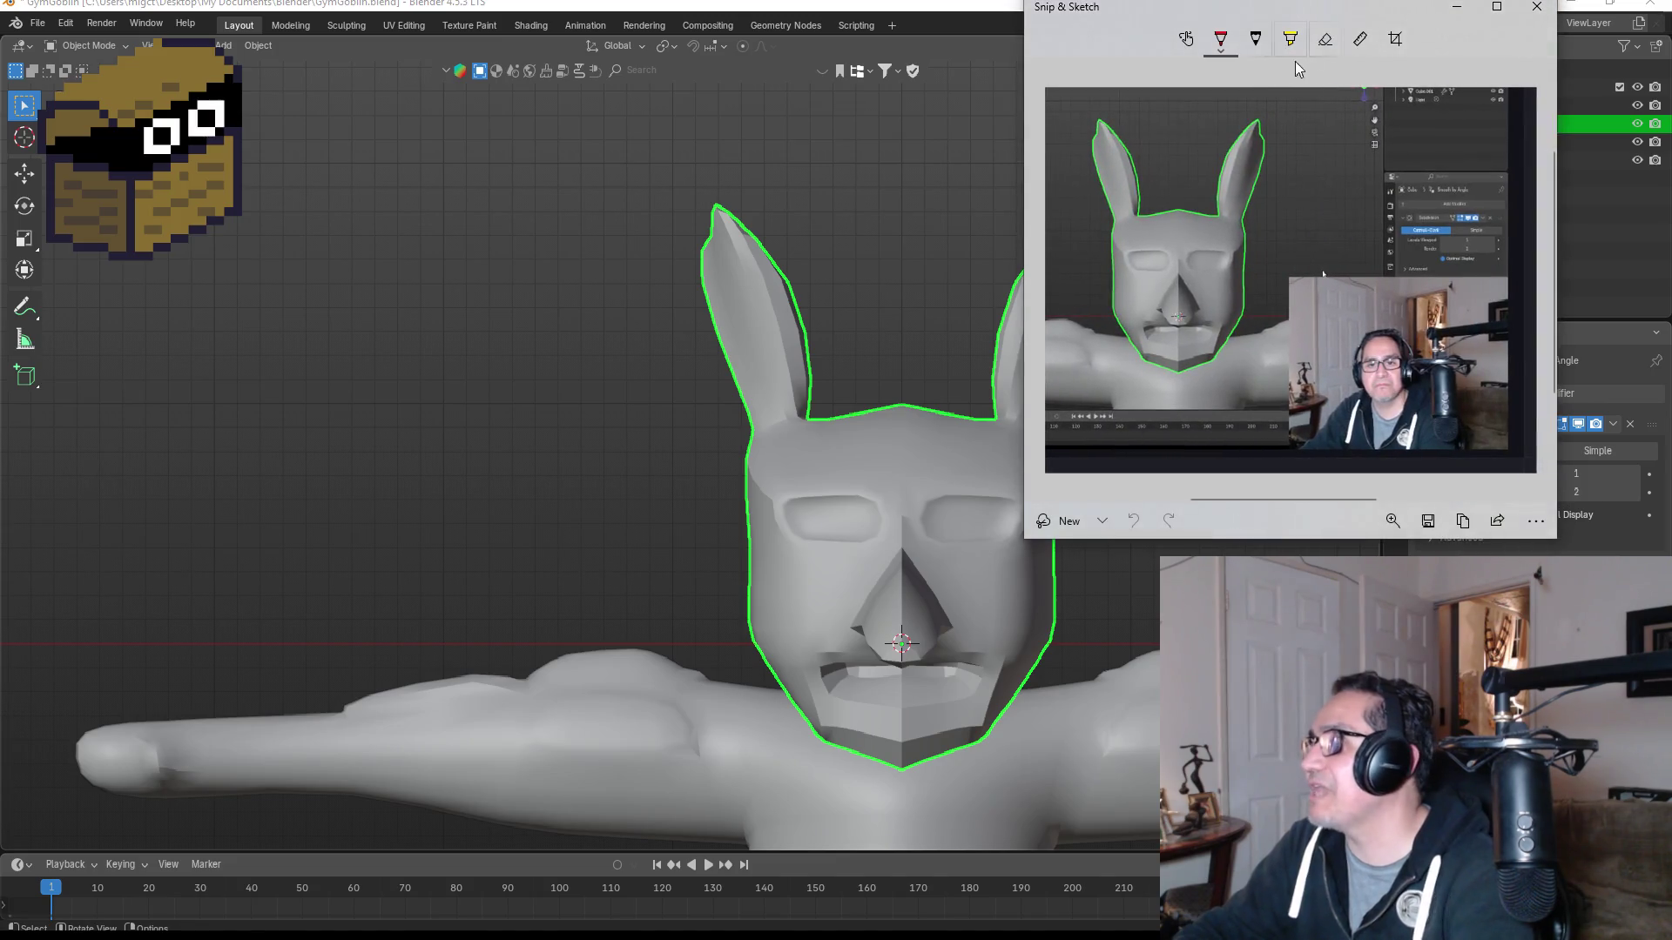
mouse_move(1348, 15)
left_mouse_down()
mouse_move(1230, 17)
mouse_move(804, 150)
left_mouse_up()
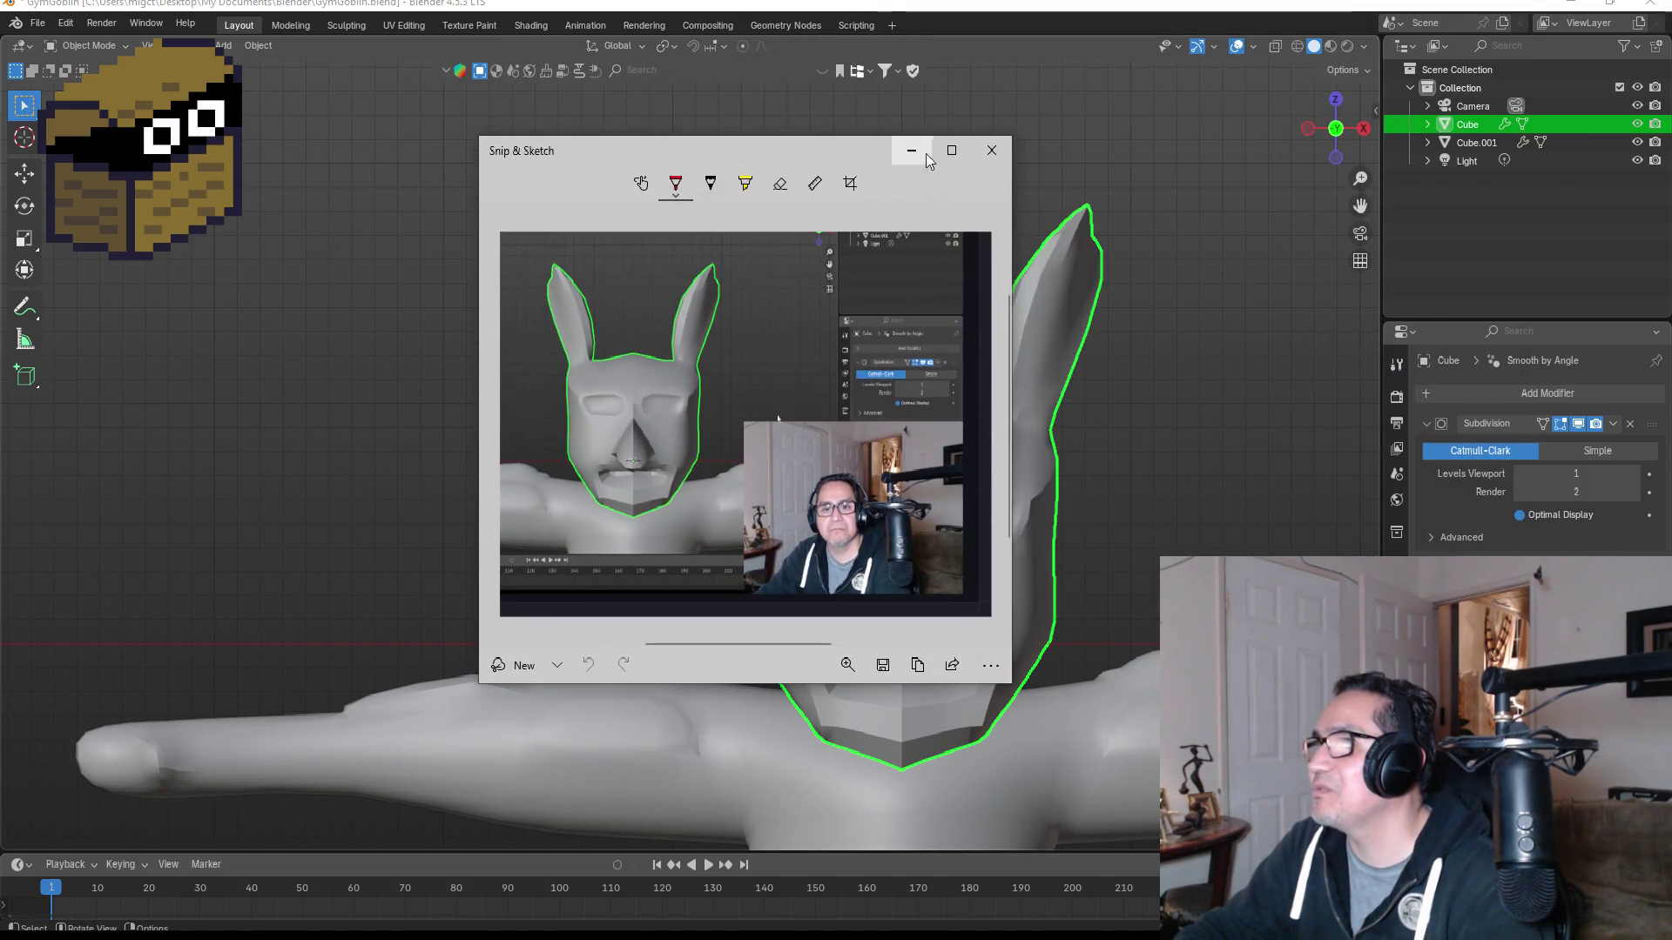
left_click(953, 151)
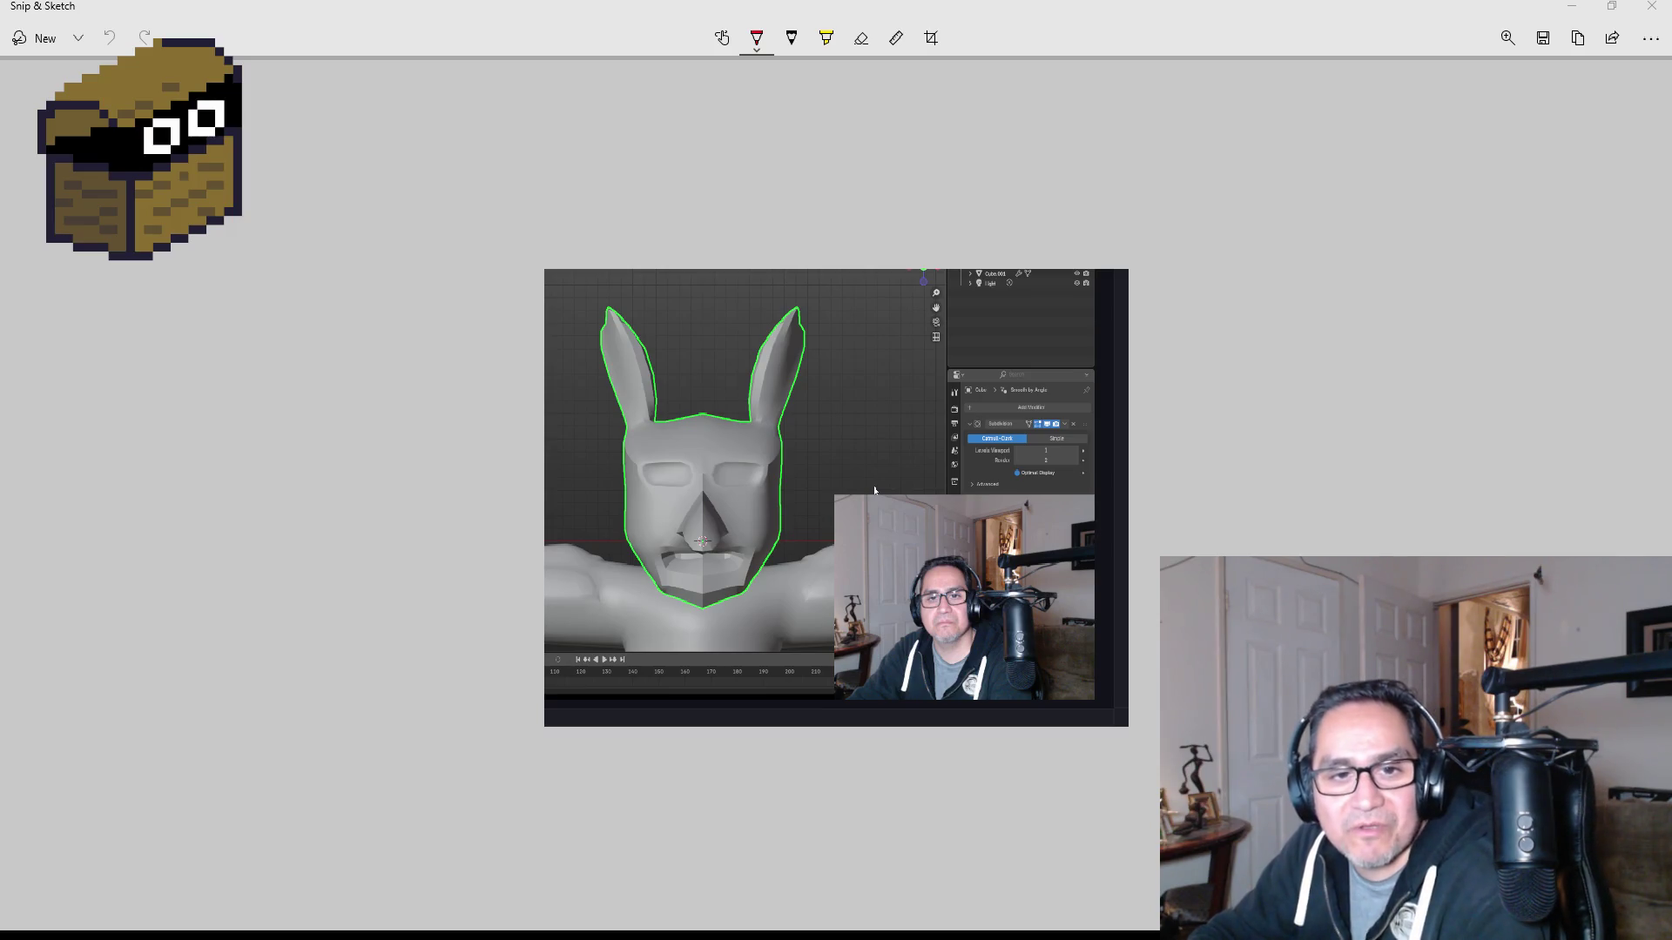
key("alt+Tab")
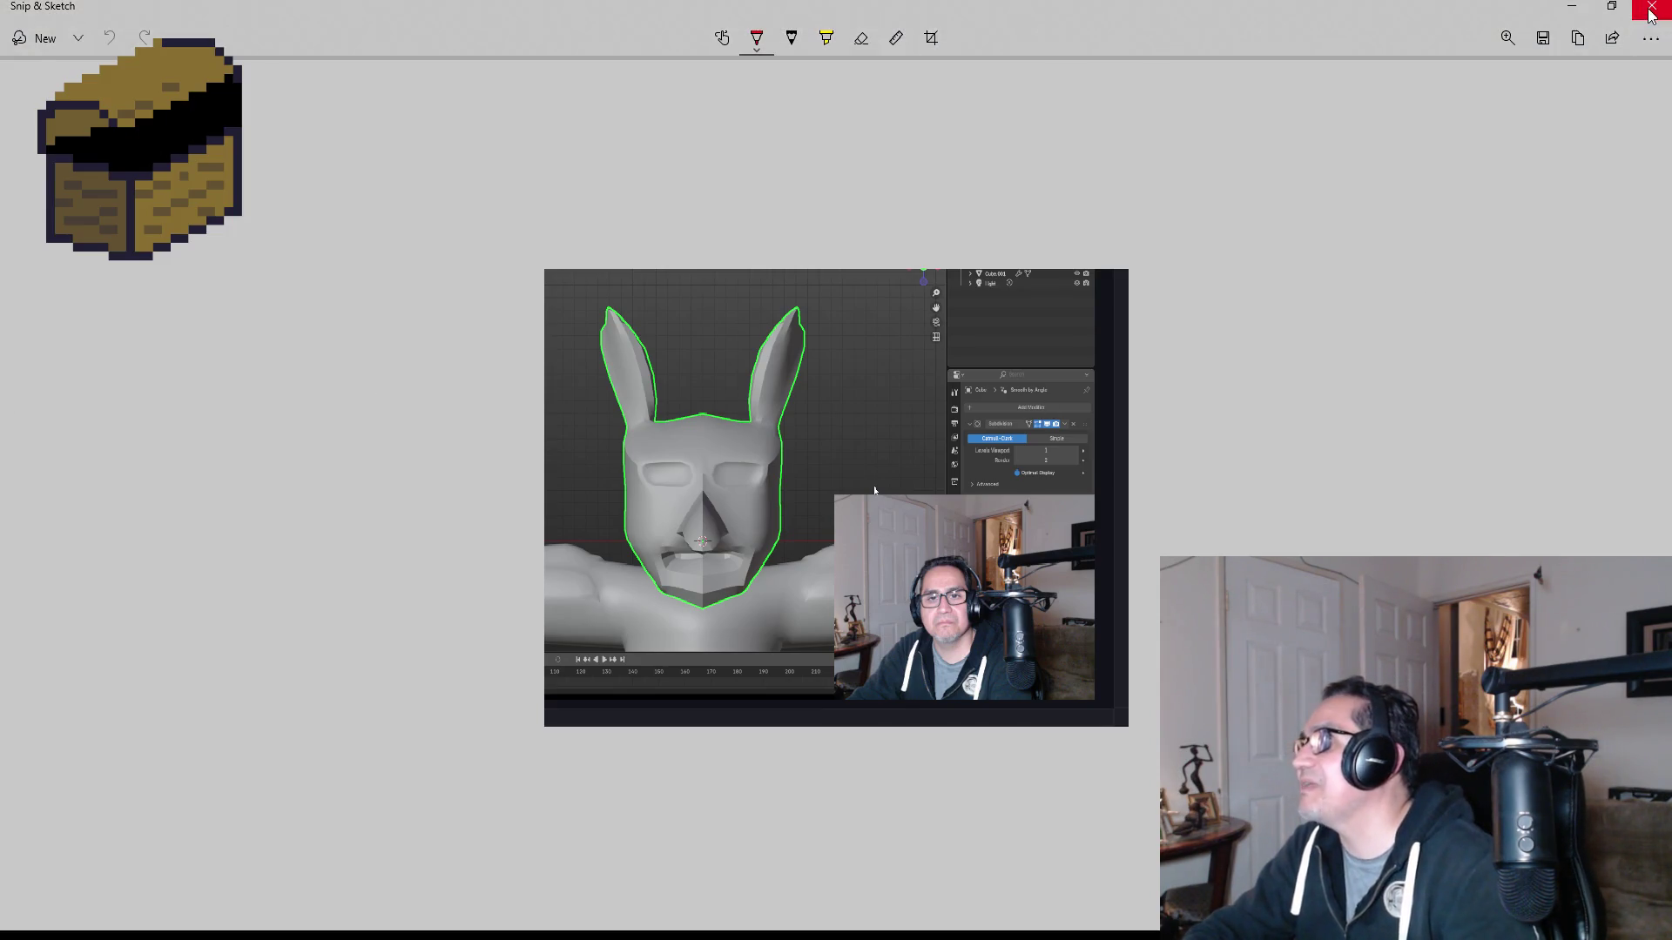
key("alt+Tab")
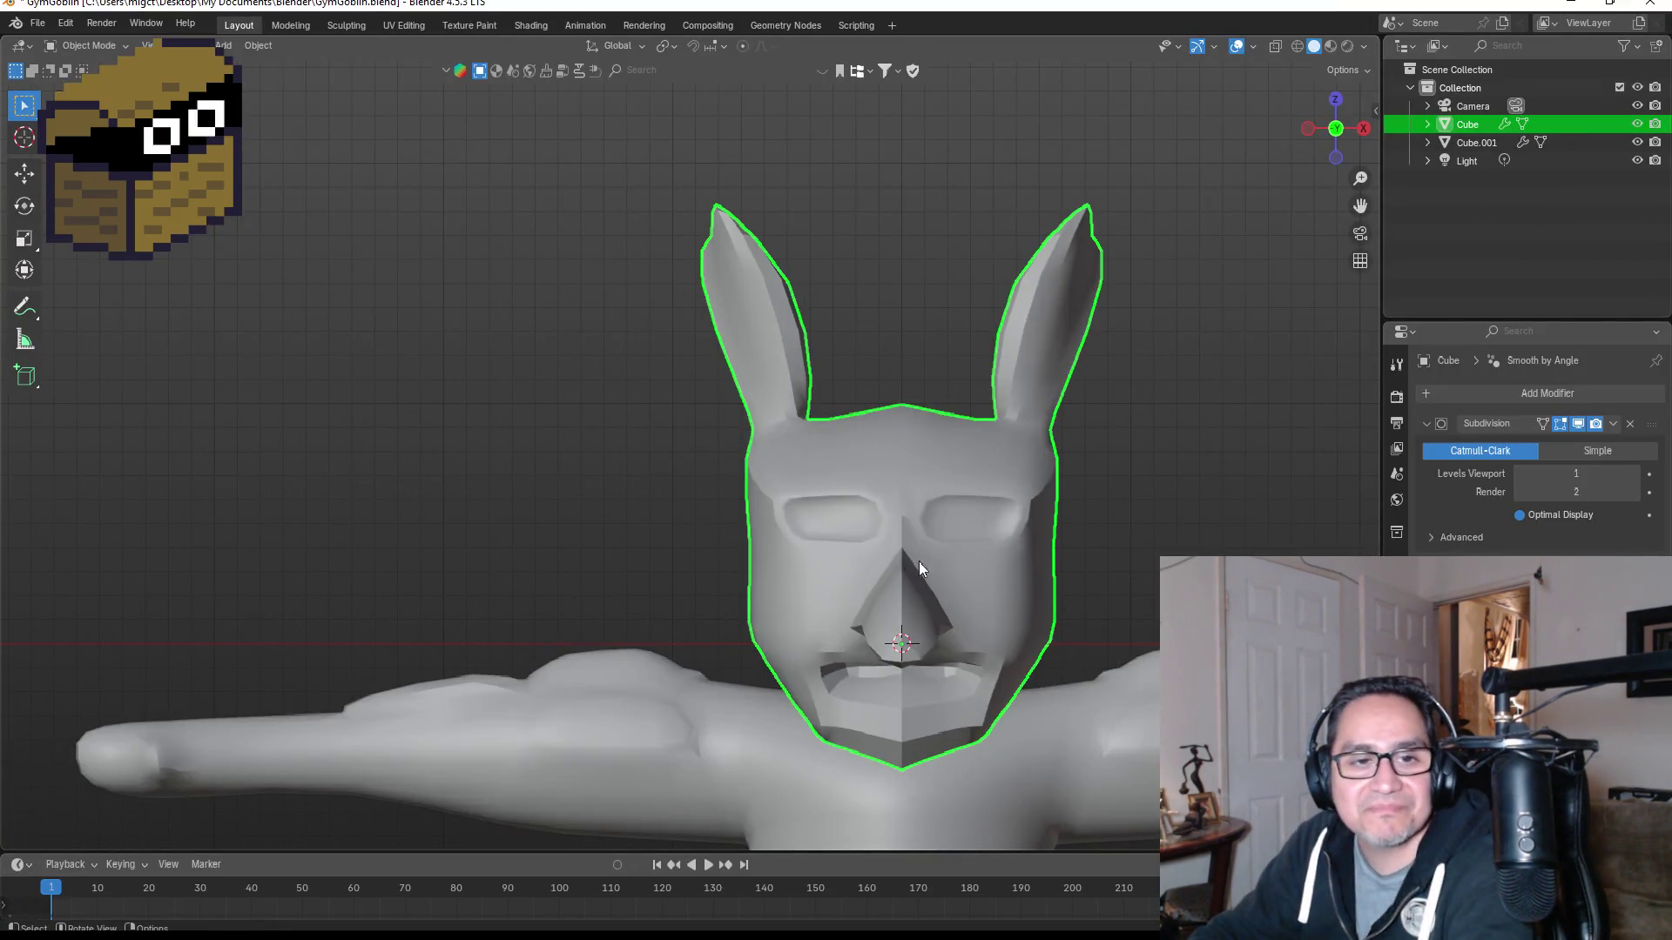
Step: Move three top-of-head vertices near the ear base down and inward to reshape the skull
mouse_move(1196, 494)
middle_mouse_down()
mouse_move(949, 401)
mouse_move(838, 399)
mouse_move(831, 420)
middle_mouse_up()
key("KP_1")
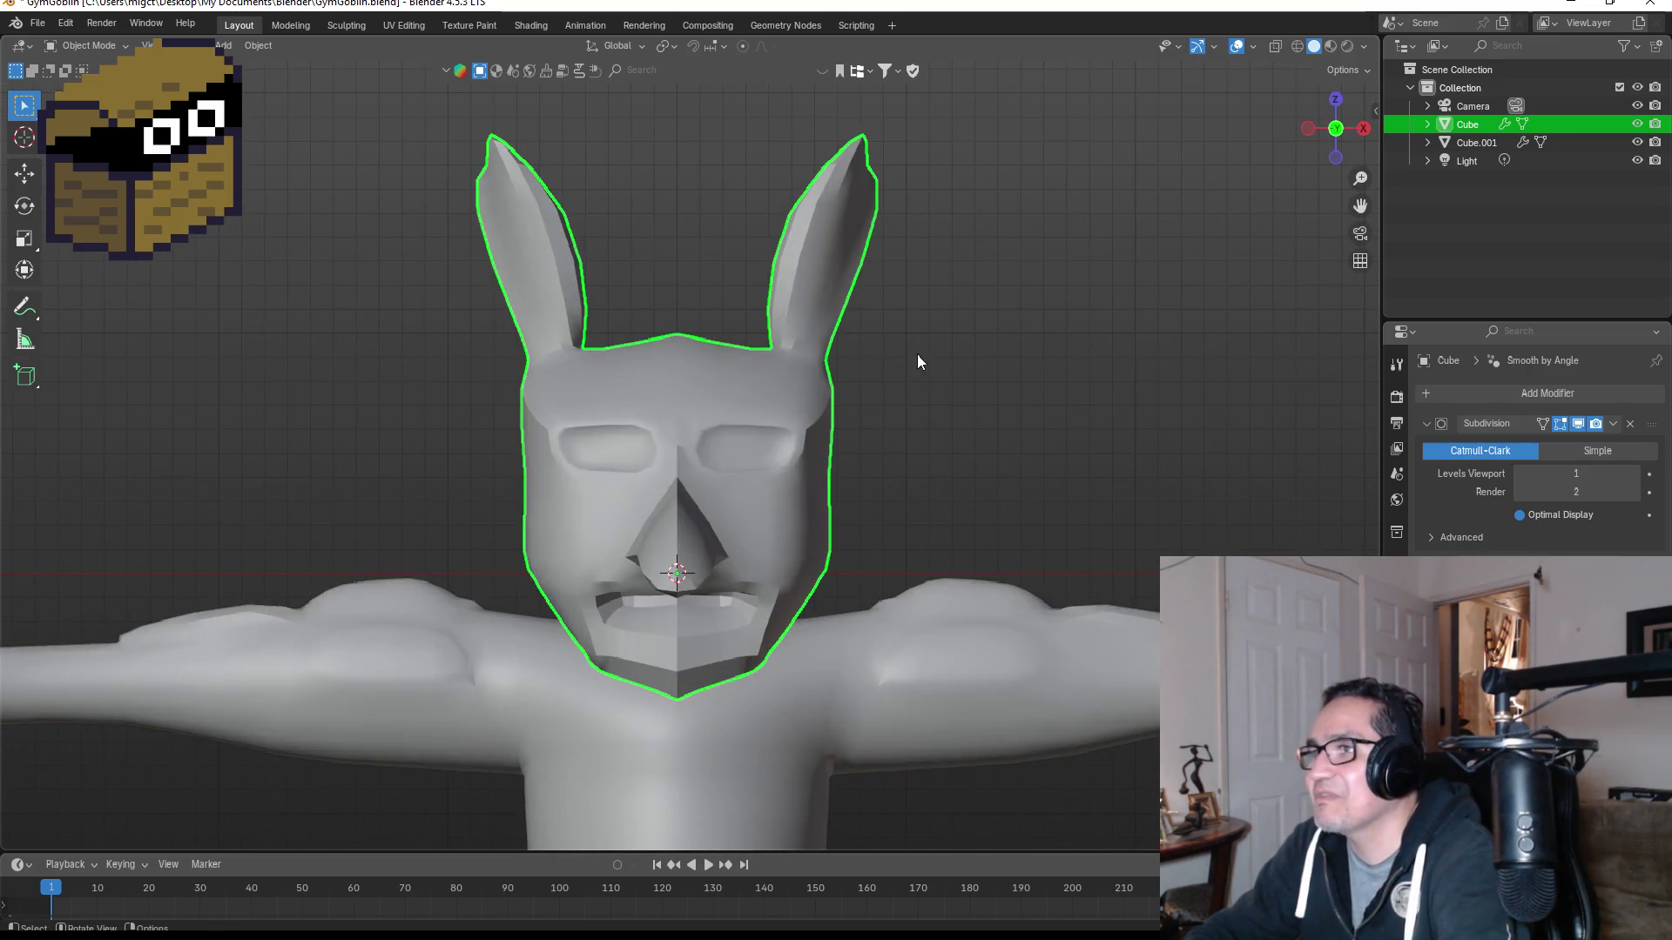
scroll(920, 323, "up", 3)
scroll(946, 352, "down", 4)
mouse_move(1060, 313)
middle_mouse_down()
mouse_move(859, 340)
mouse_move(818, 383)
mouse_move(978, 372)
mouse_move(961, 380)
middle_mouse_up()
middle_click_drag(1113, 309, 1000, 406)
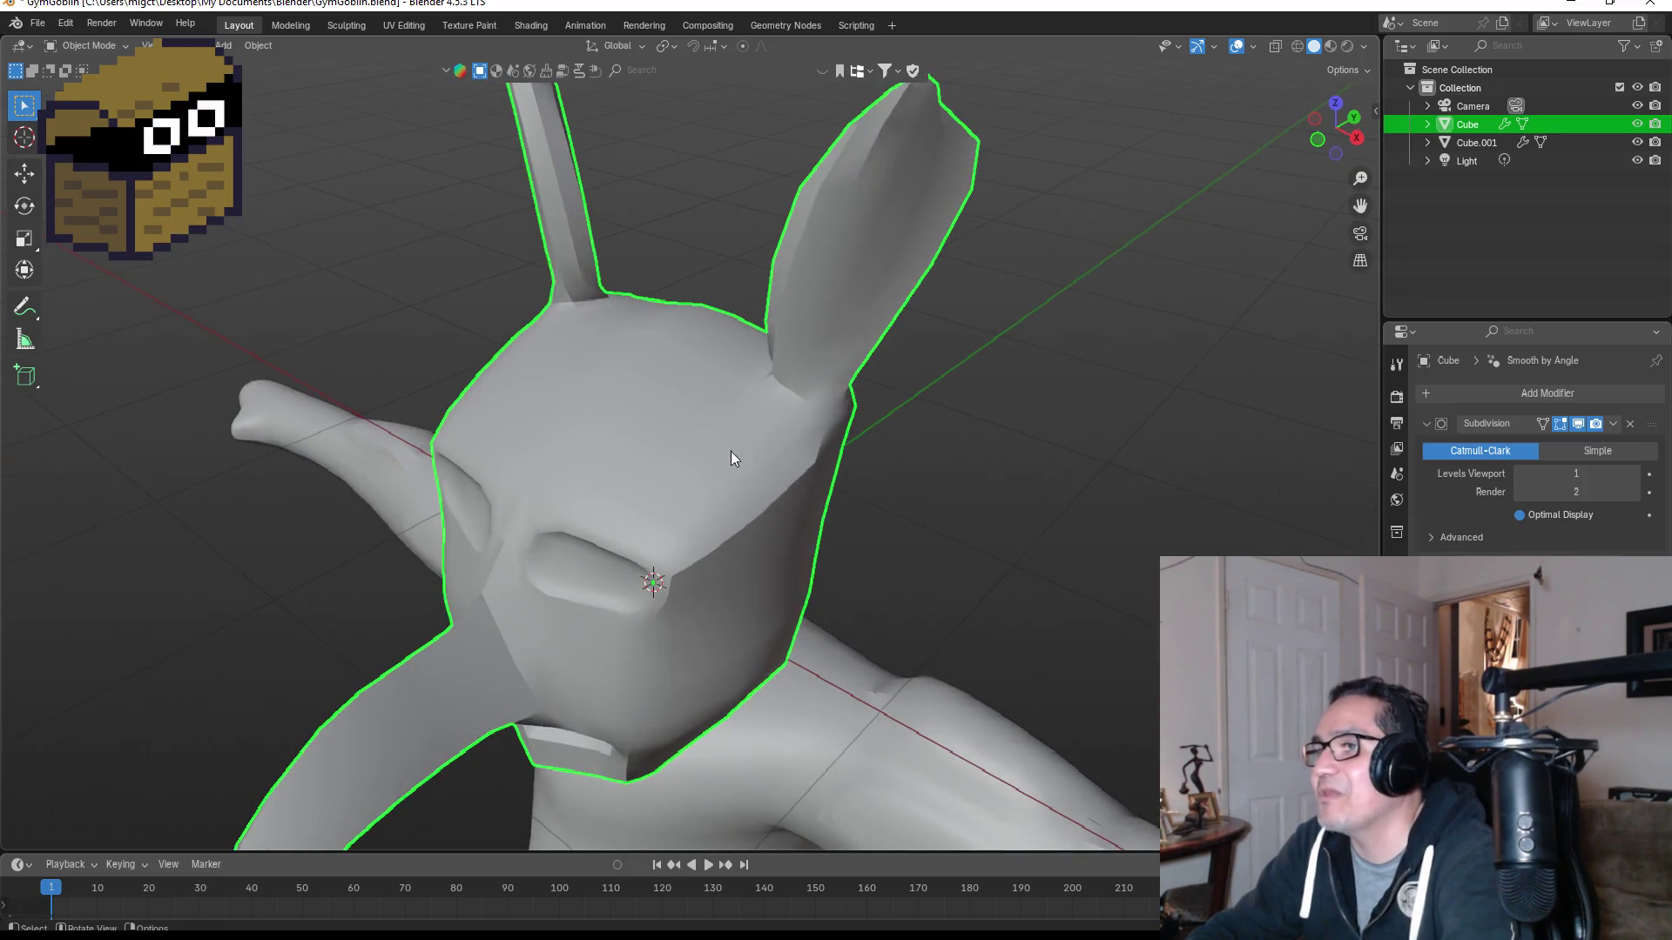
key("Tab")
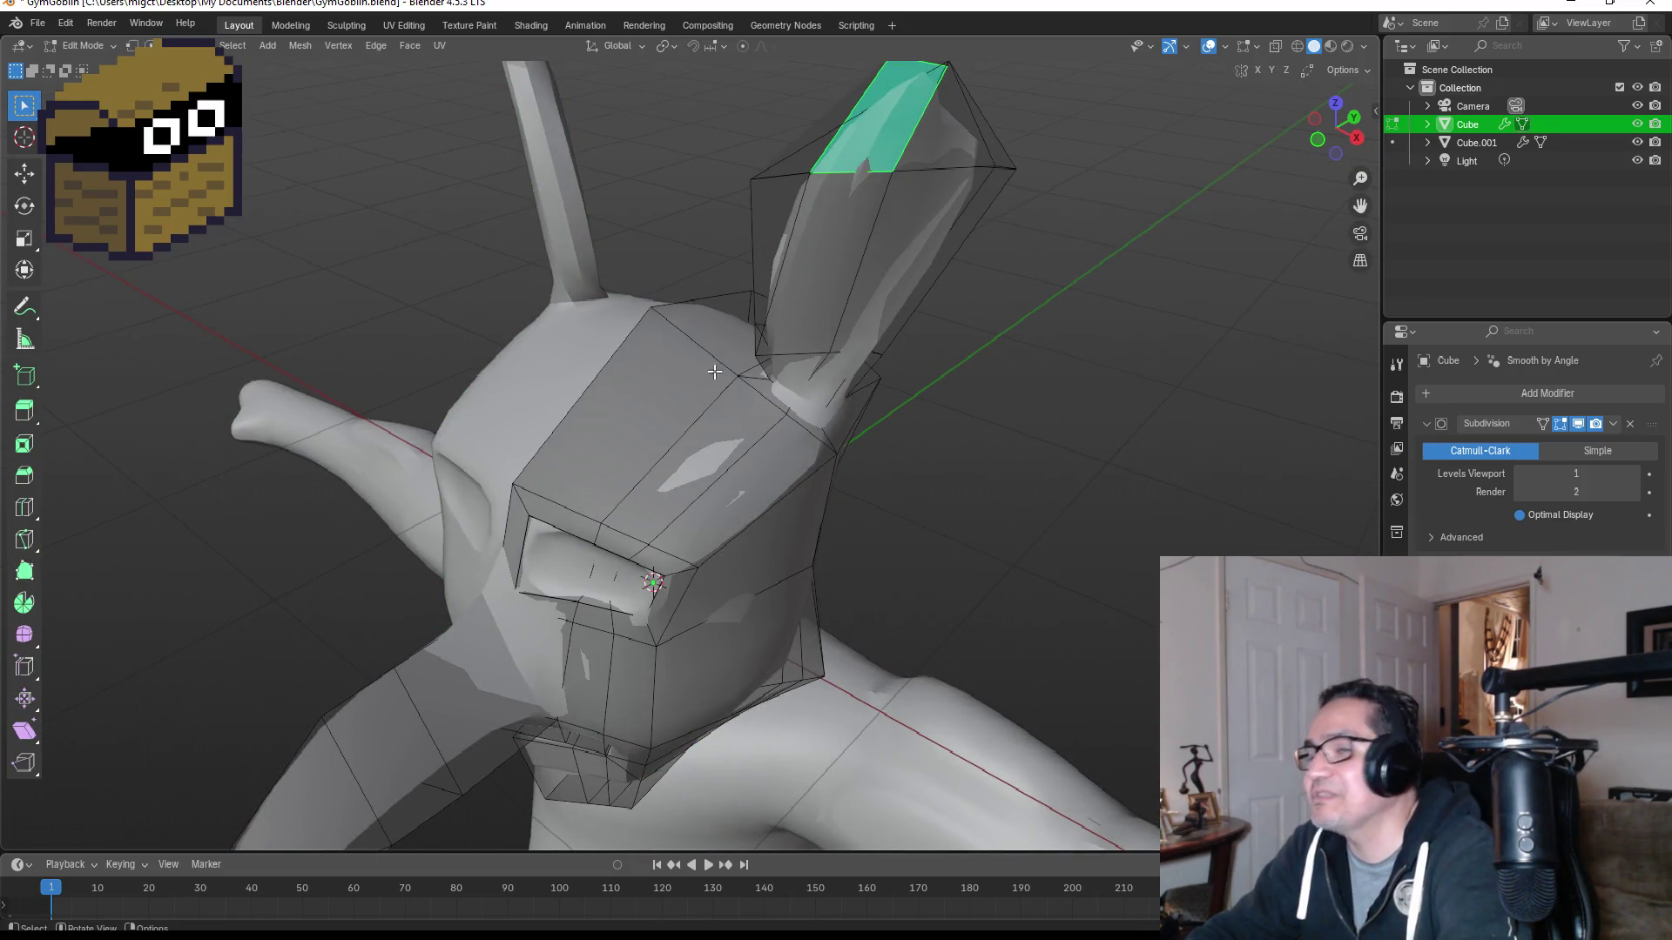
key("1")
left_click_drag(729, 376, 788, 442)
key("g")
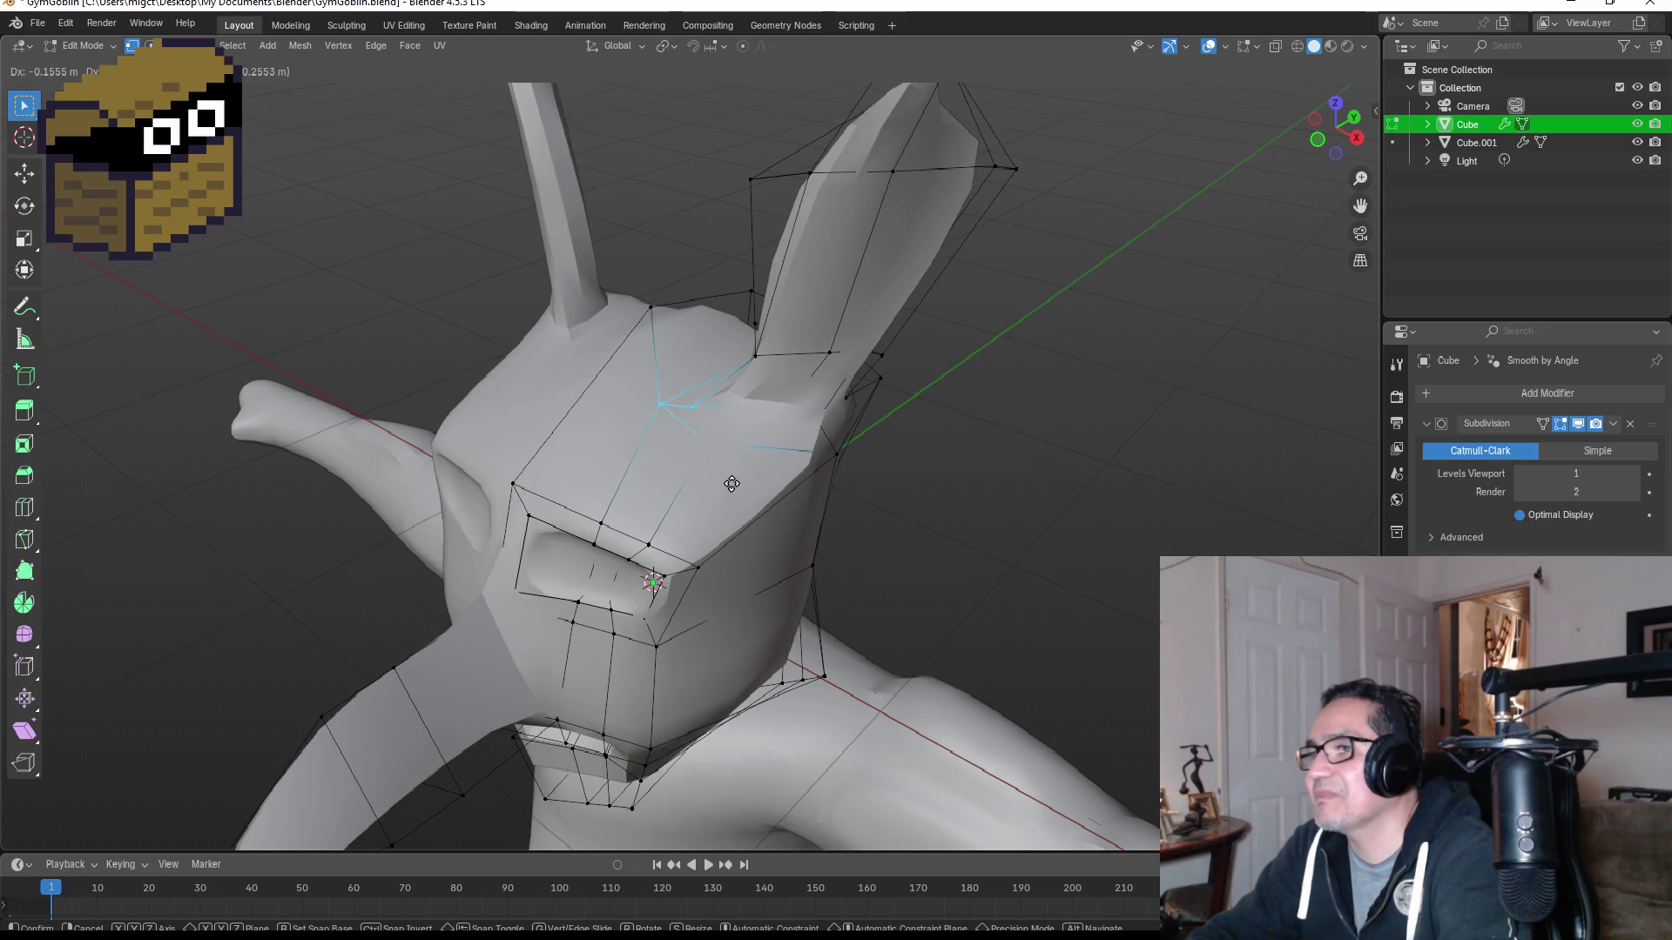
left_click(735, 455)
mouse_move(885, 463)
middle_mouse_down()
mouse_move(970, 388)
mouse_move(1027, 403)
mouse_move(967, 410)
mouse_move(1004, 421)
mouse_move(952, 440)
mouse_move(1052, 418)
mouse_move(801, 546)
middle_mouse_up()
key("Tab")
scroll(801, 547, "down", 1)
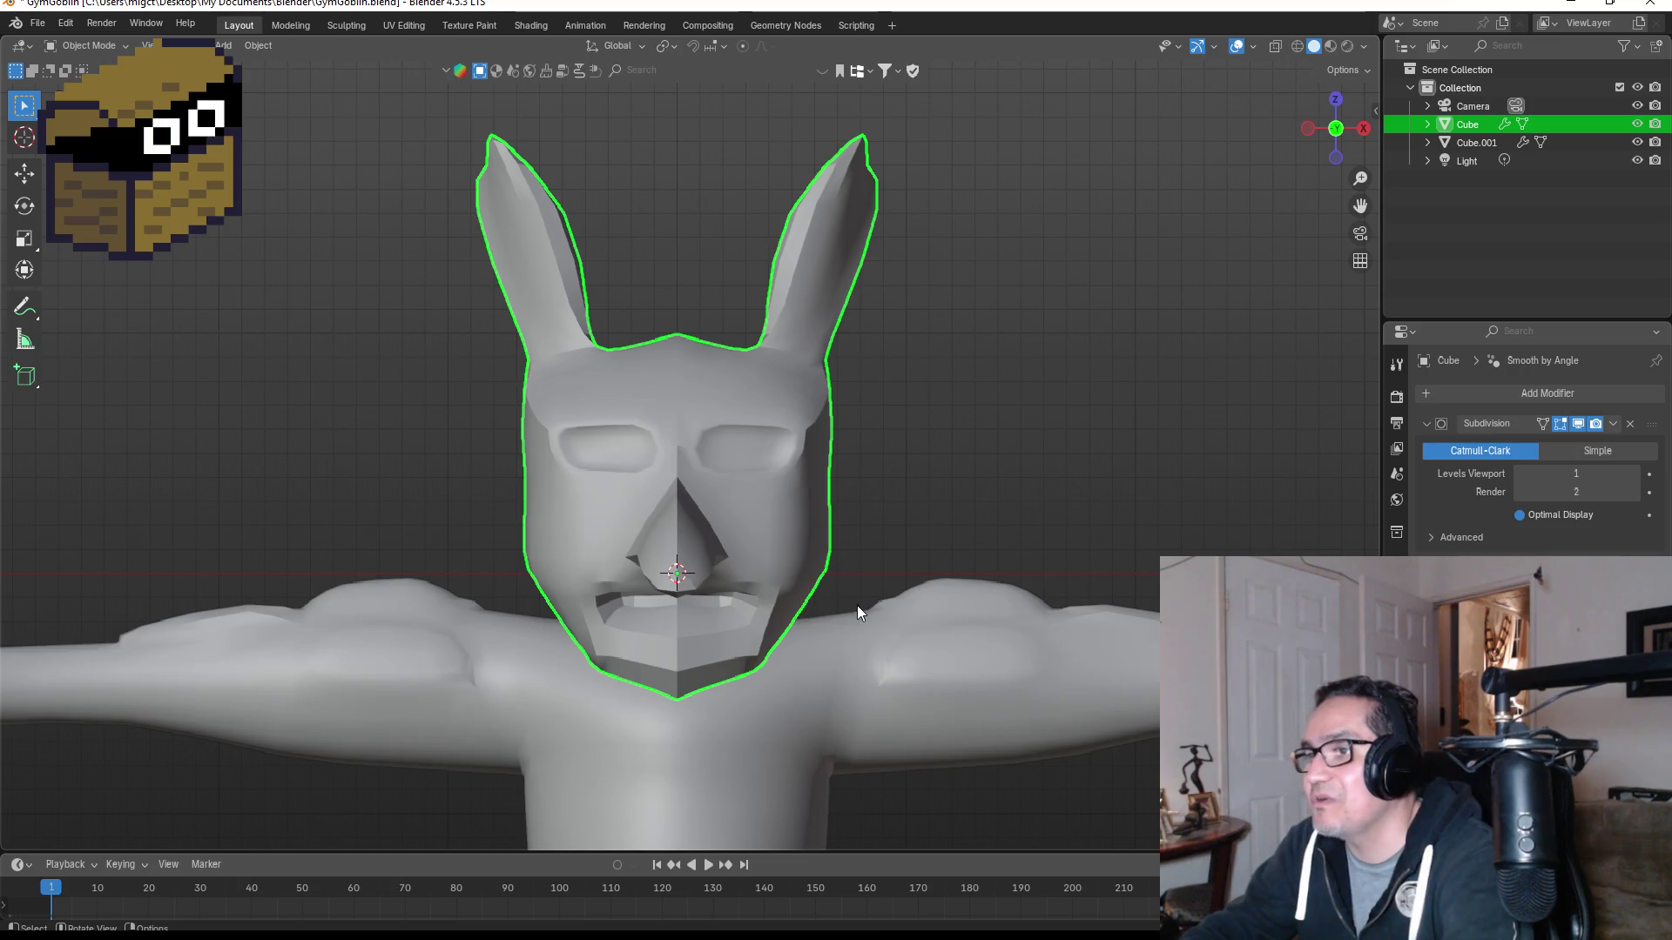
Step: Raise the chin's bottom centre vertex upward
scroll(856, 612, "up", 5)
key("Tab")
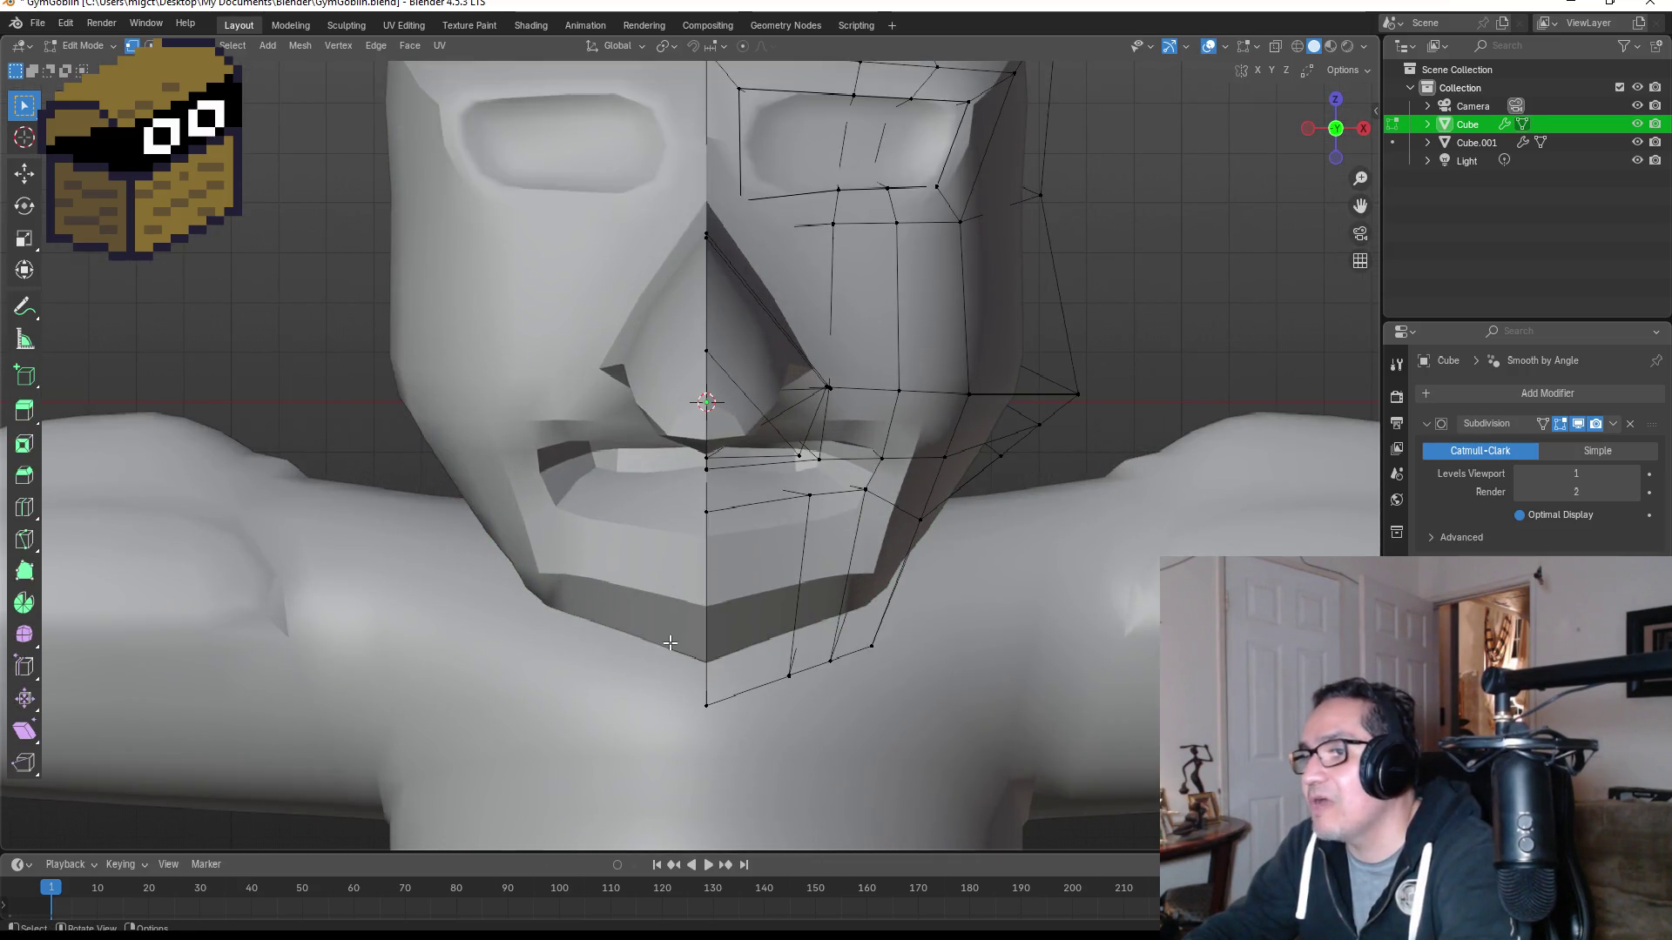
left_click(706, 727)
key("g")
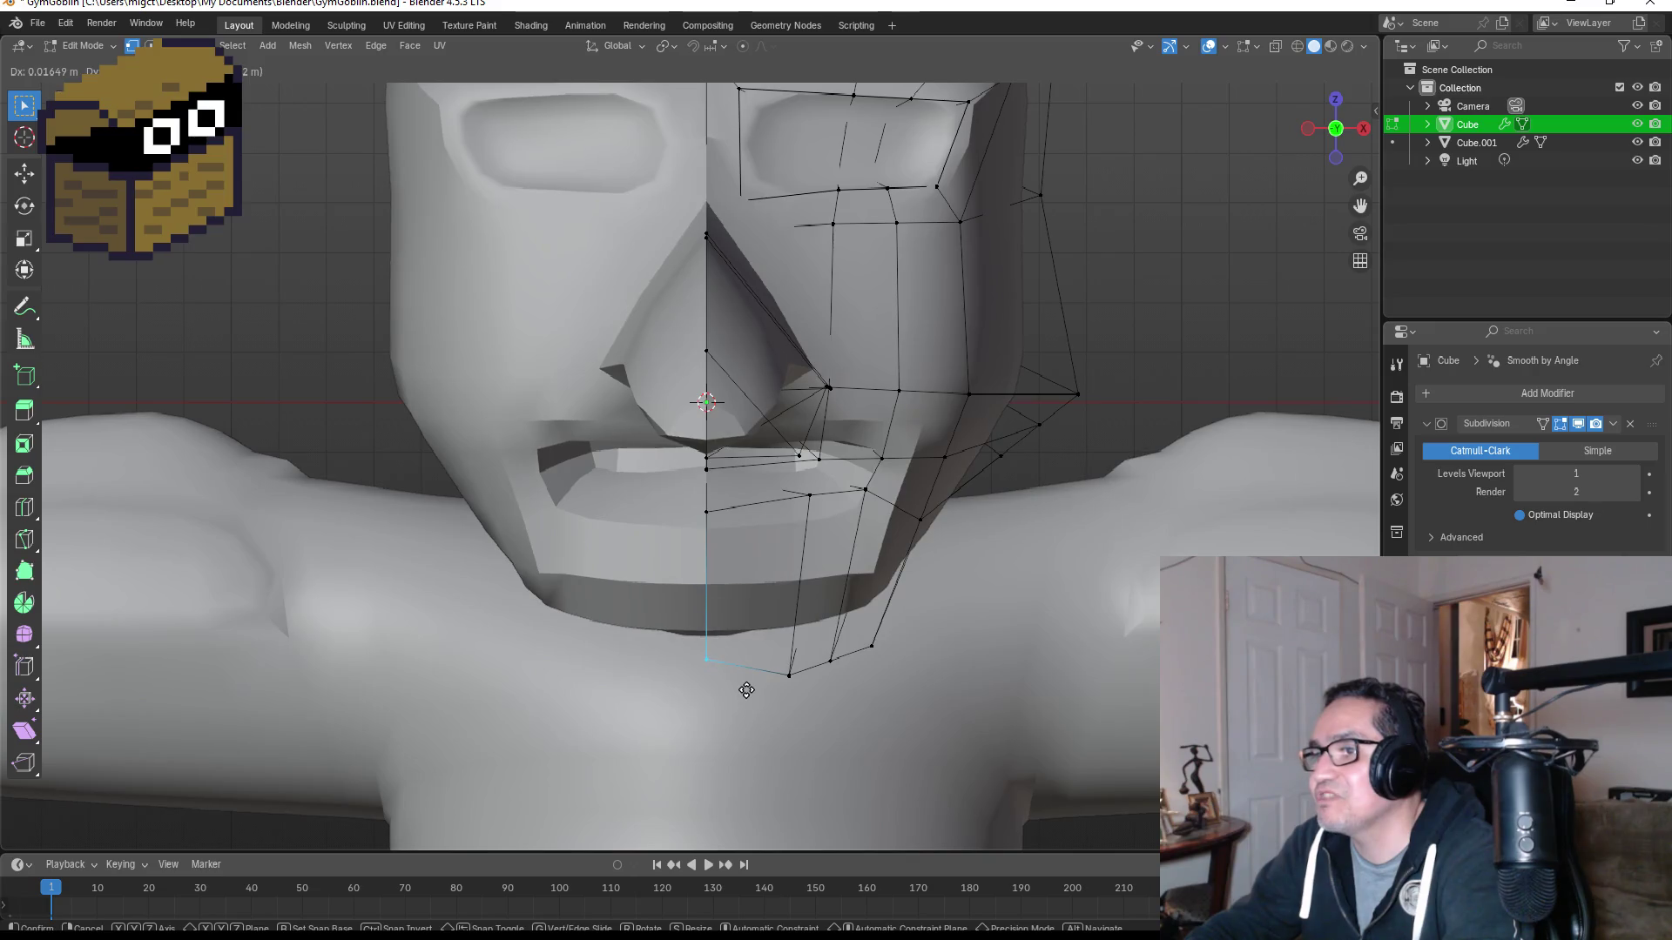
left_click(747, 691)
scroll(925, 597, "down", 4)
key("Tab")
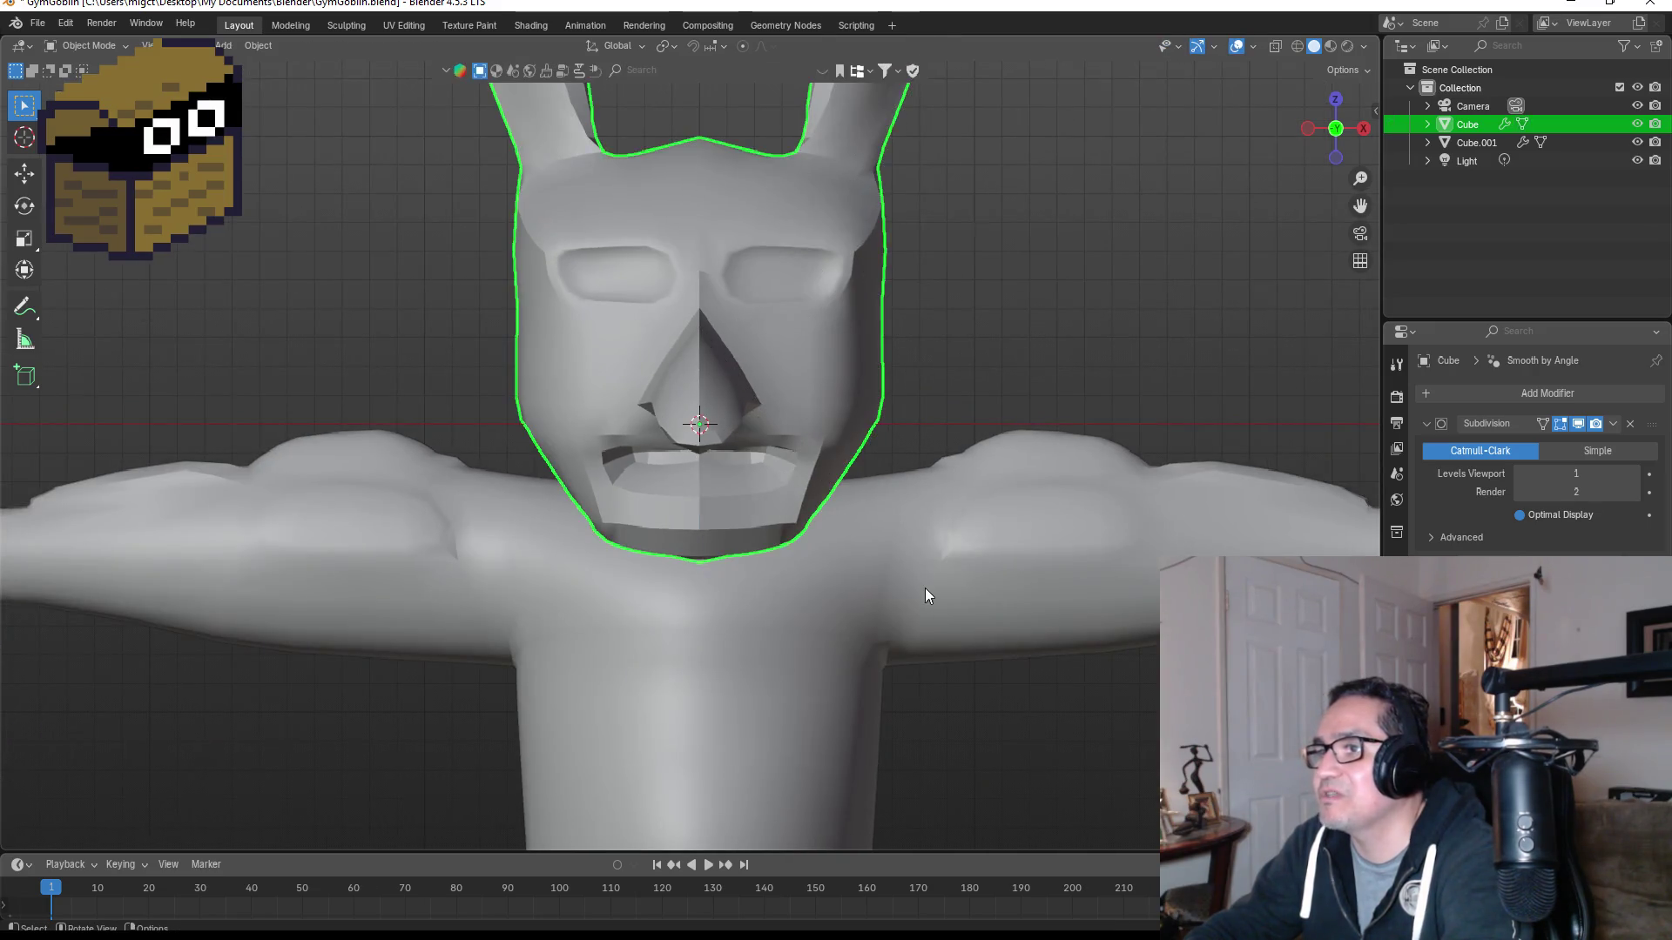
Step: Move the lower chin vertex beside the centre into its new position
key("Tab")
scroll(715, 617, "up", 5)
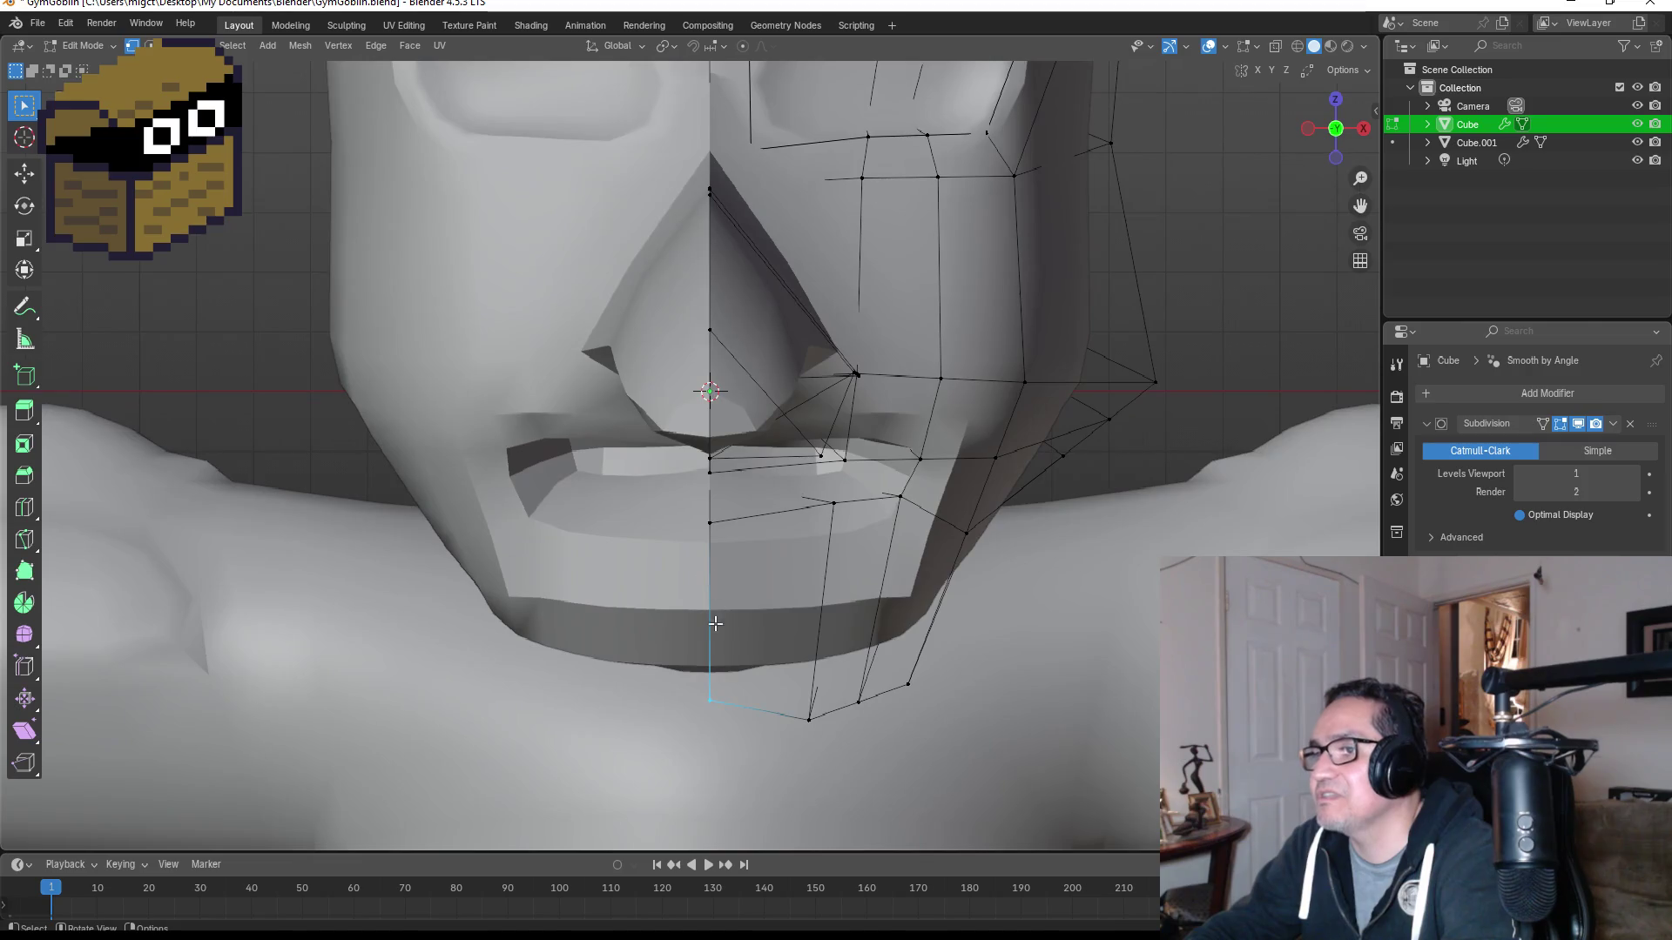
left_click(809, 718)
key("g")
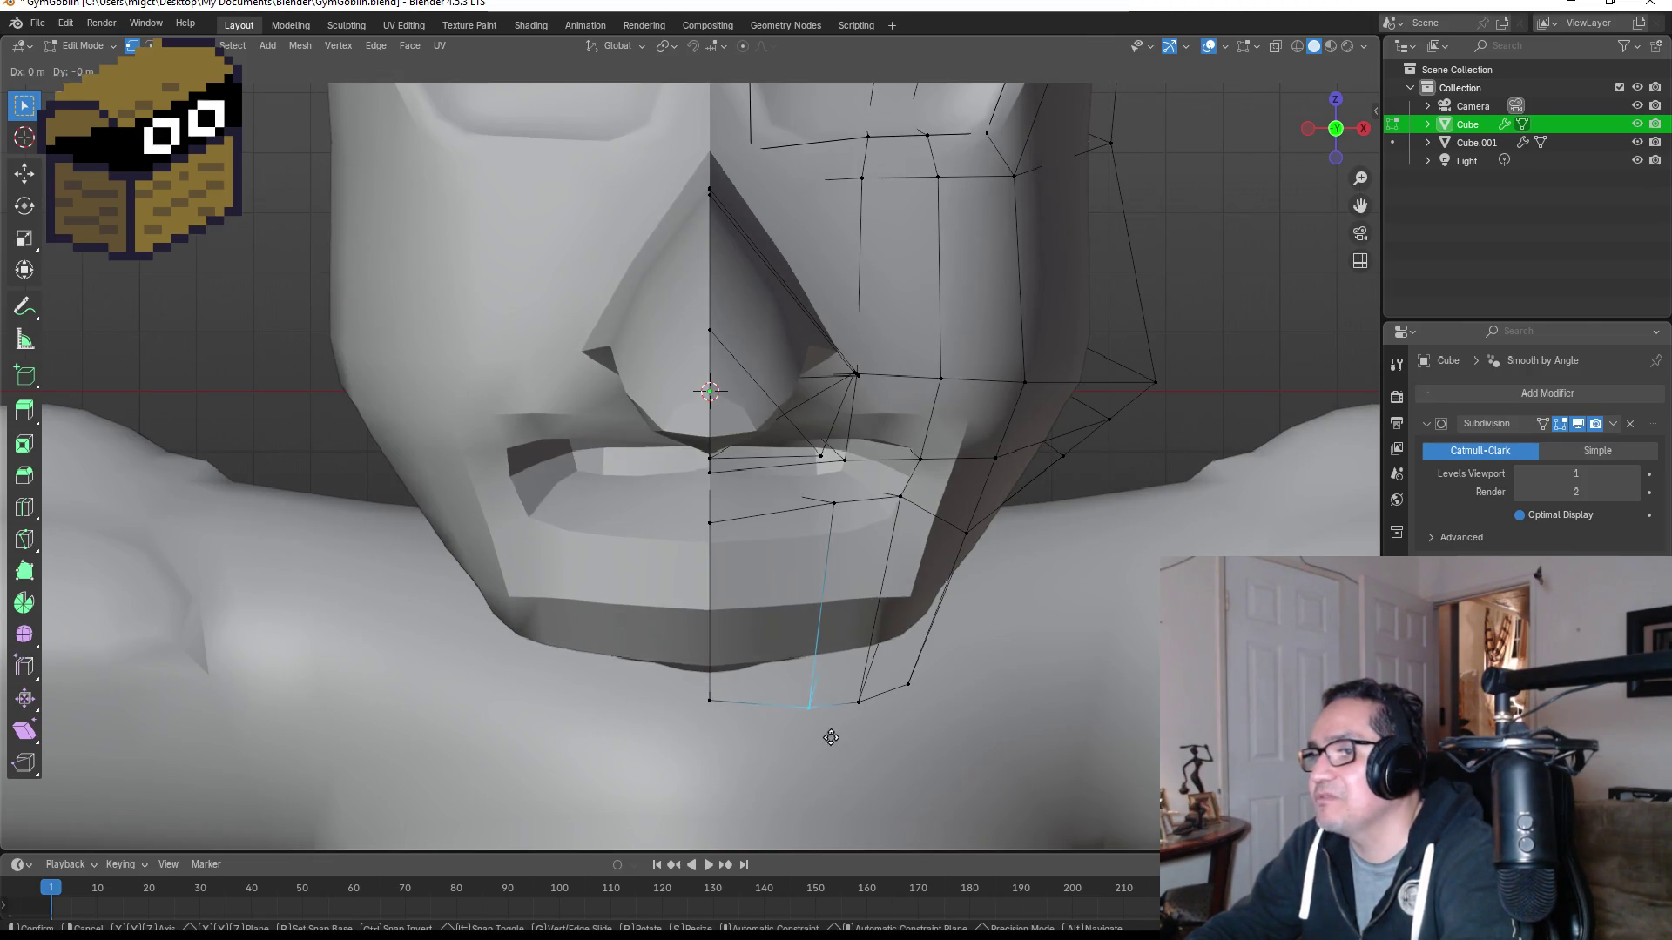
left_click(832, 744)
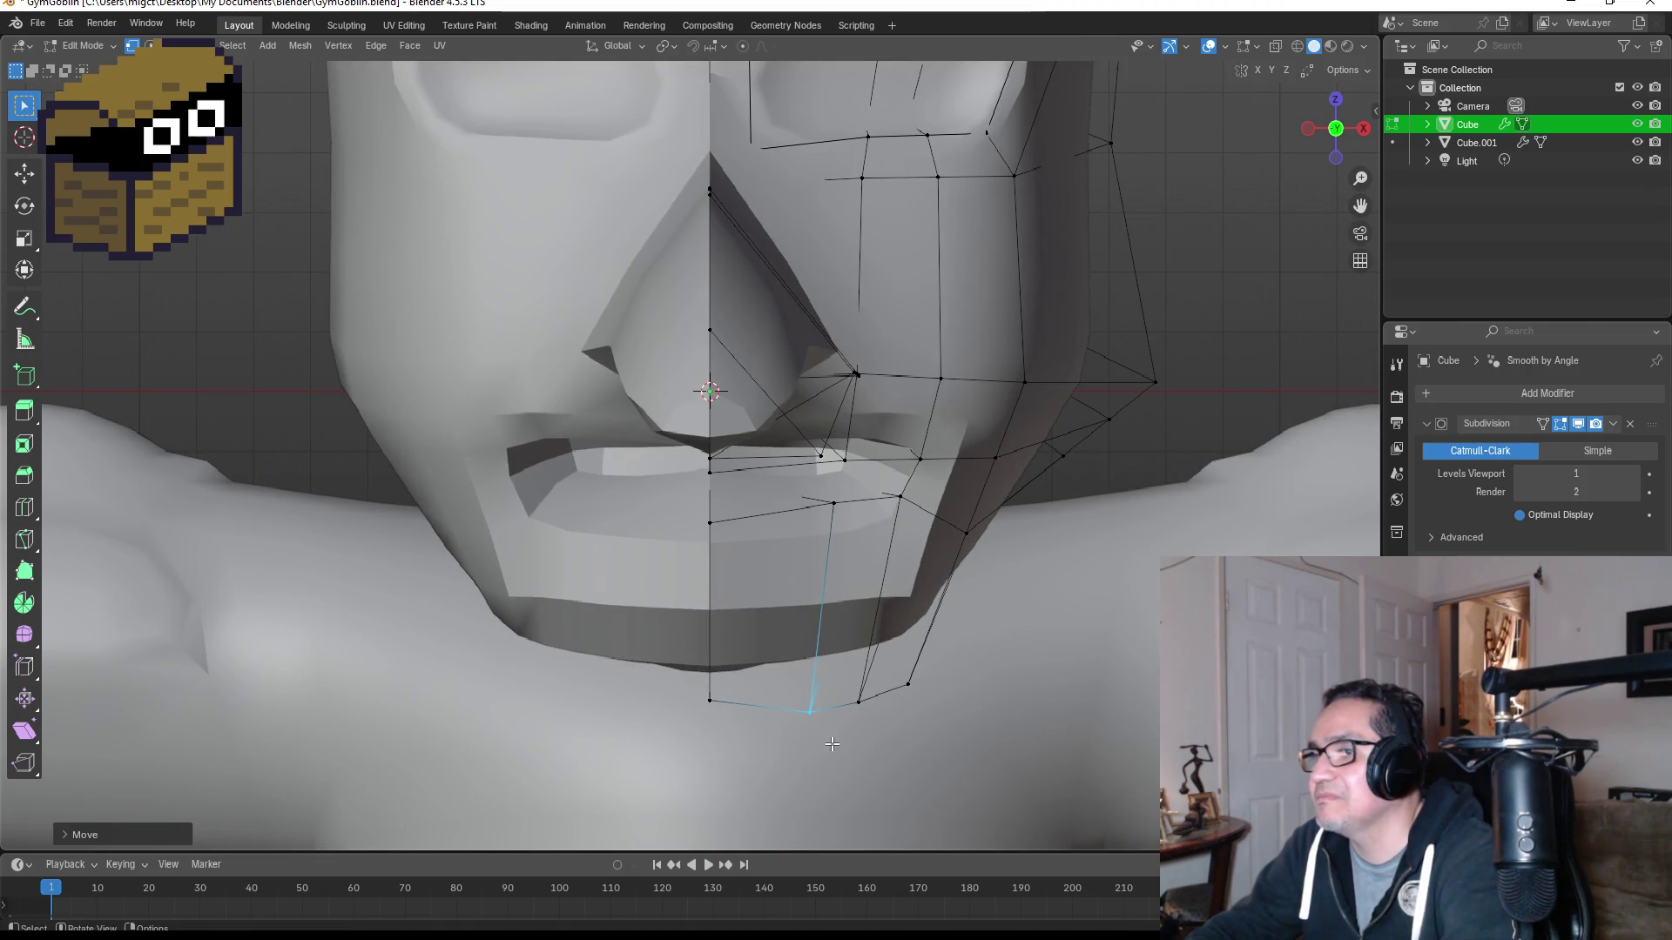
Step: Clear the vertex selection and inspect the reshaped chin from below, front and side
mouse_move(842, 679)
middle_mouse_down()
mouse_move(724, 509)
mouse_move(579, 540)
mouse_move(549, 578)
mouse_move(545, 396)
middle_mouse_up()
key("b")
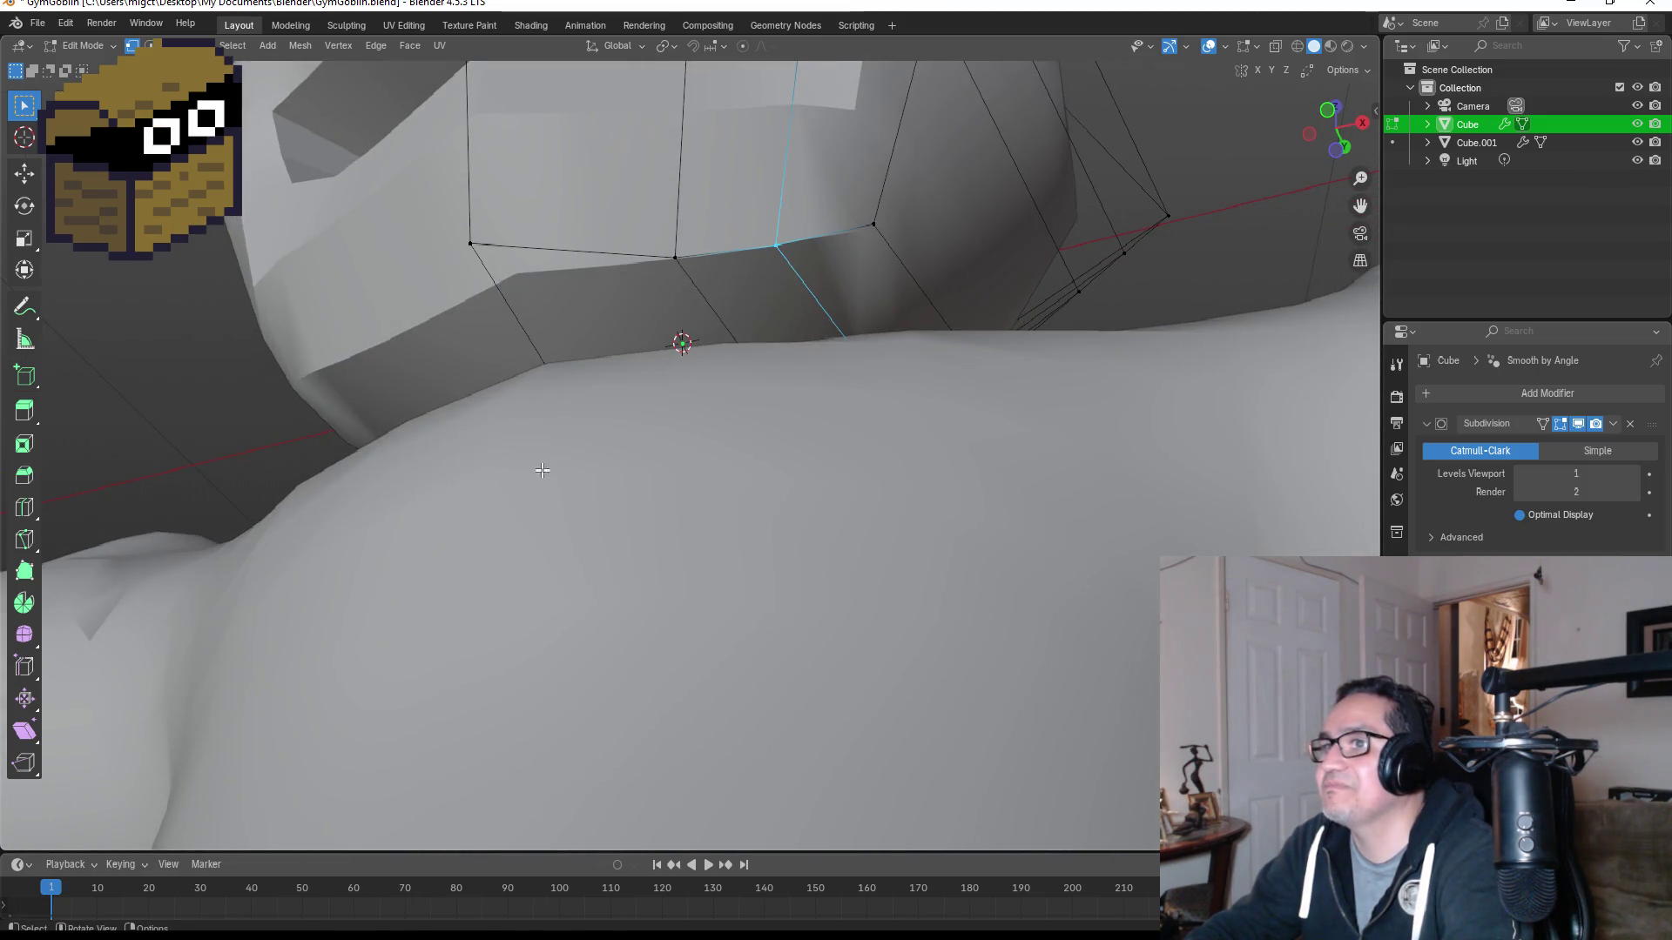
left_click_drag(546, 396, 621, 468)
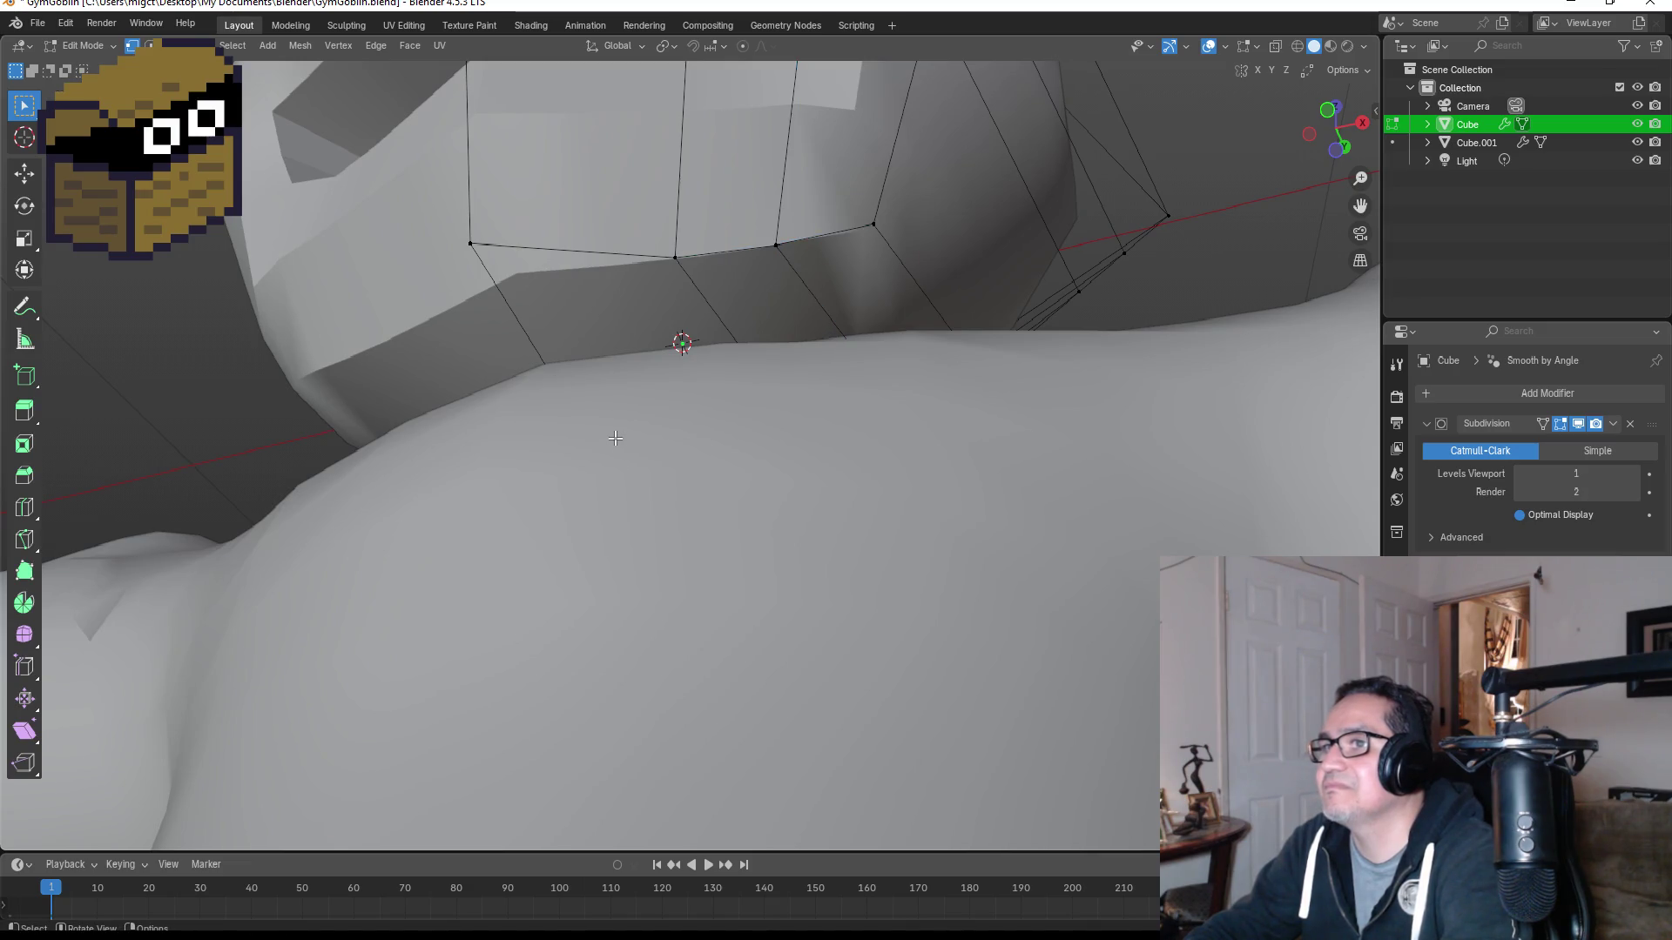
key("KP_1")
key("Tab")
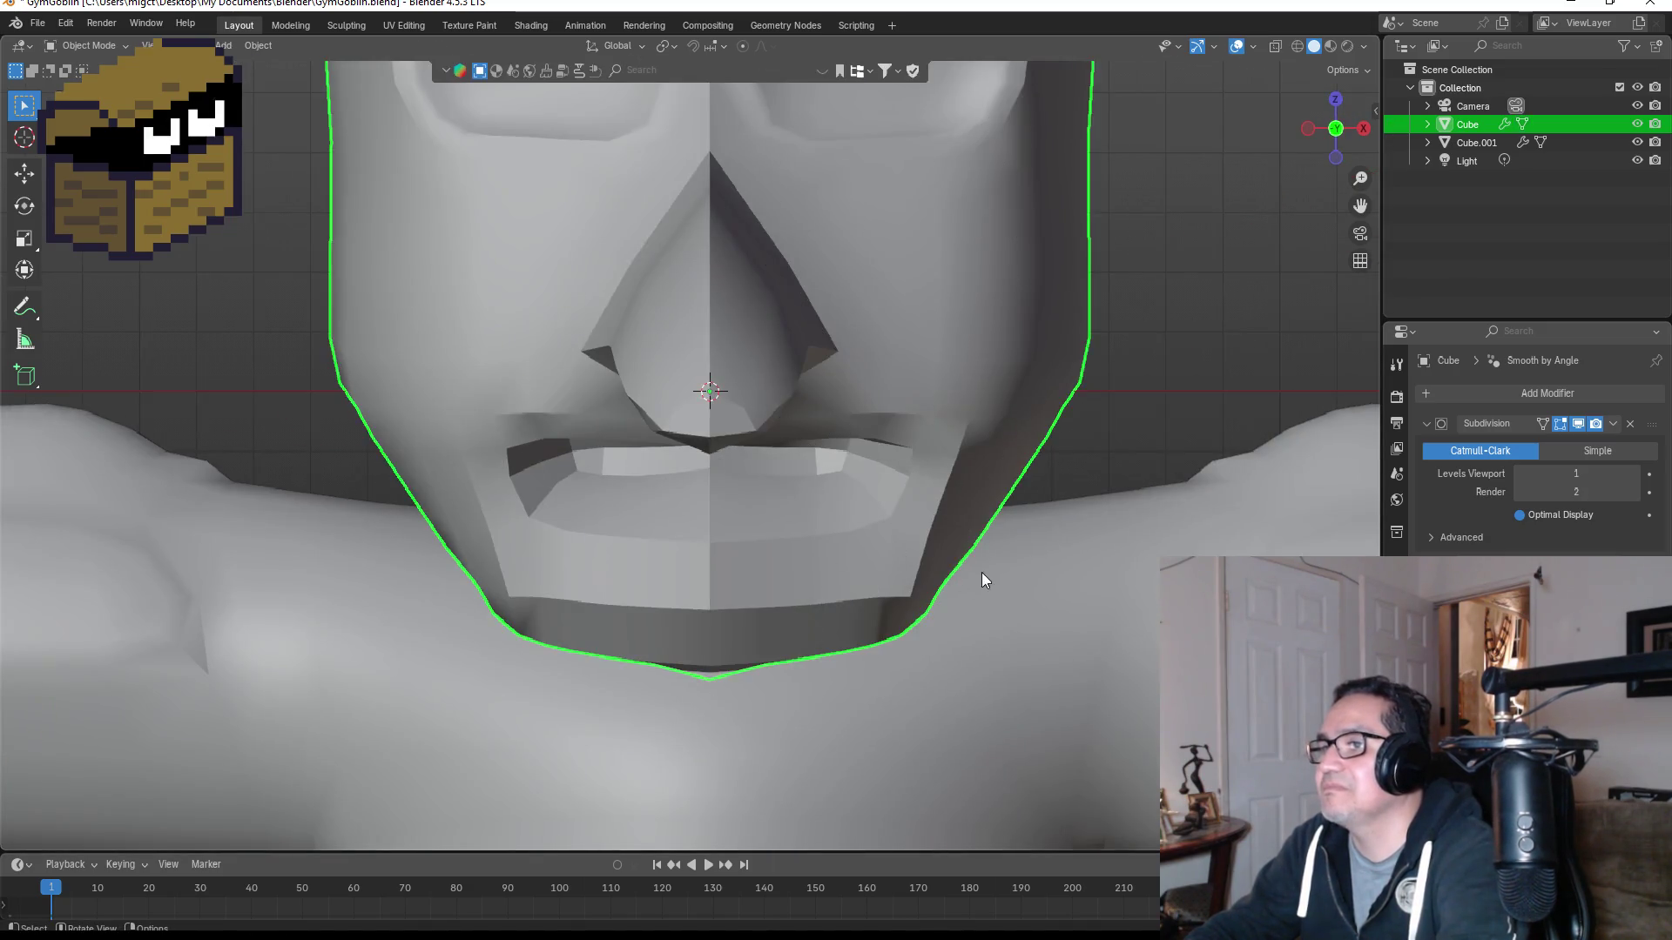
scroll(979, 572, "down", 4)
scroll(883, 469, "down", 4)
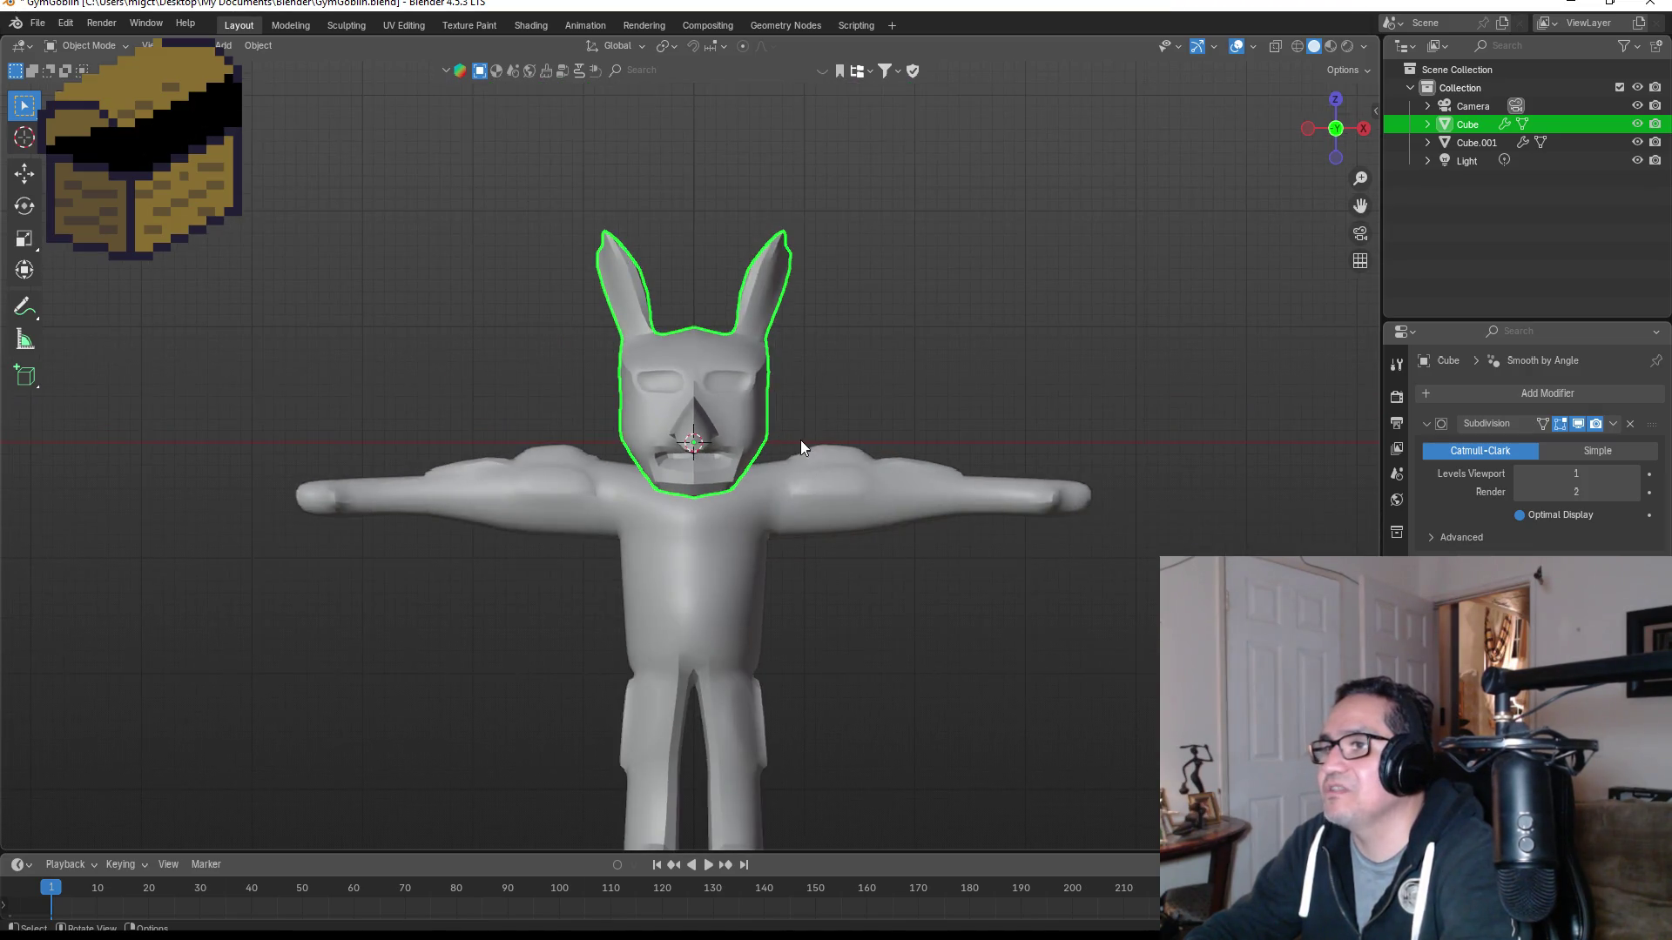
scroll(824, 515, "up", 3)
middle_click_drag(888, 415, 921, 392)
key("KP_1")
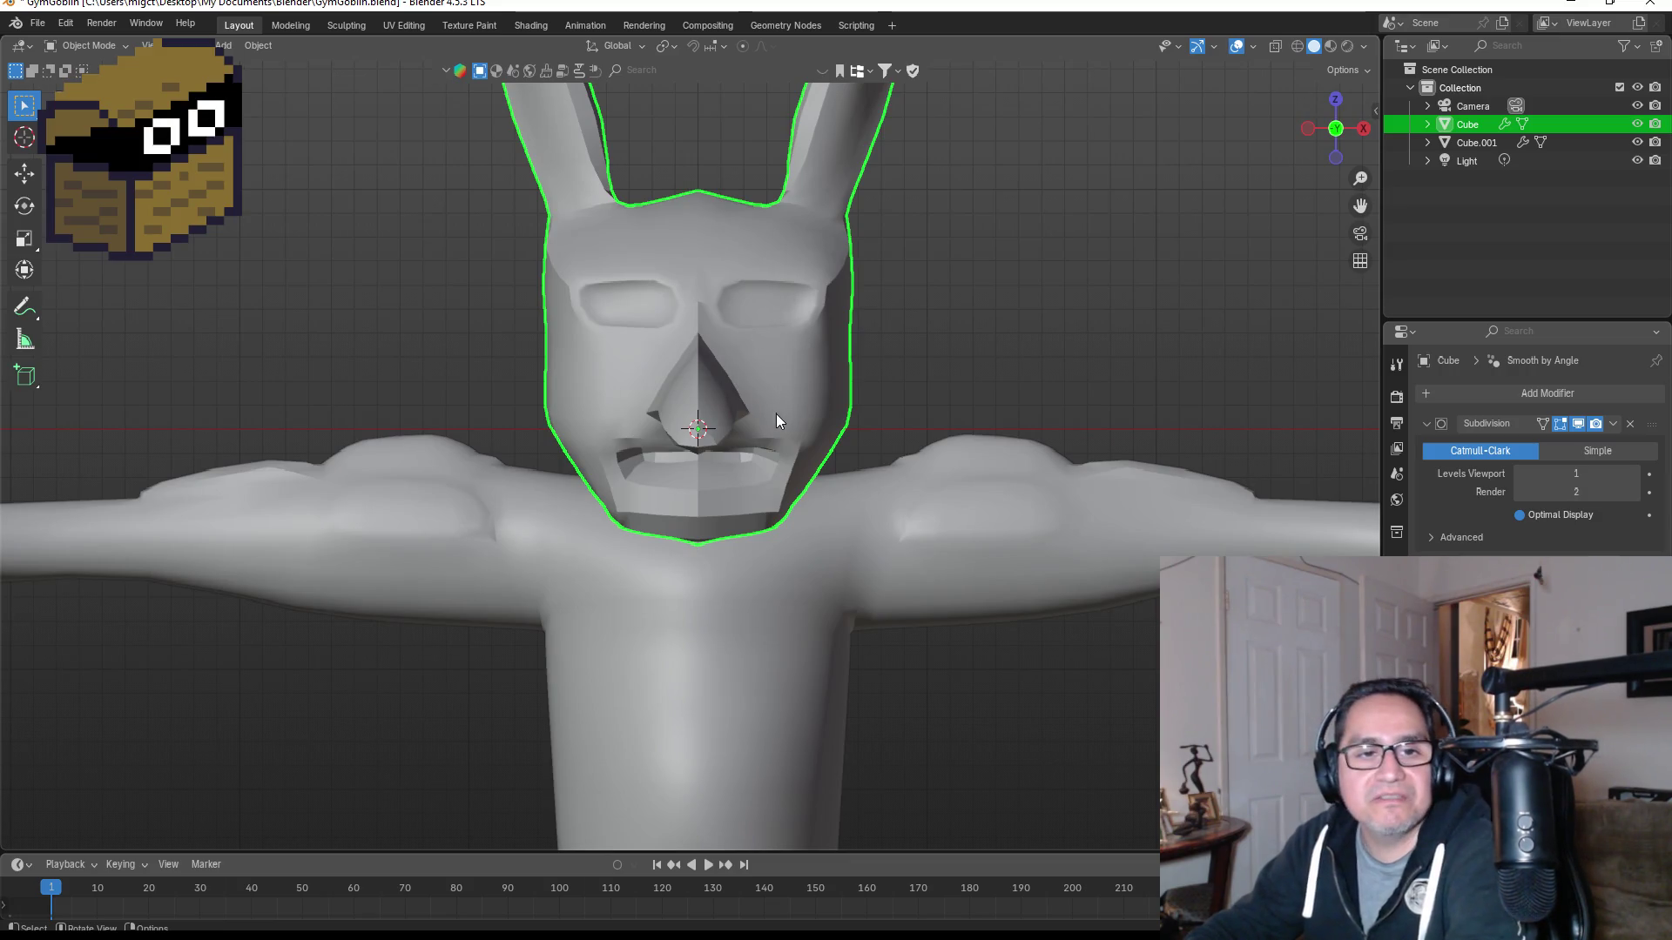
Step: Save the GymGoblin.blend file via File > Save
left_click(37, 24)
left_click(66, 141)
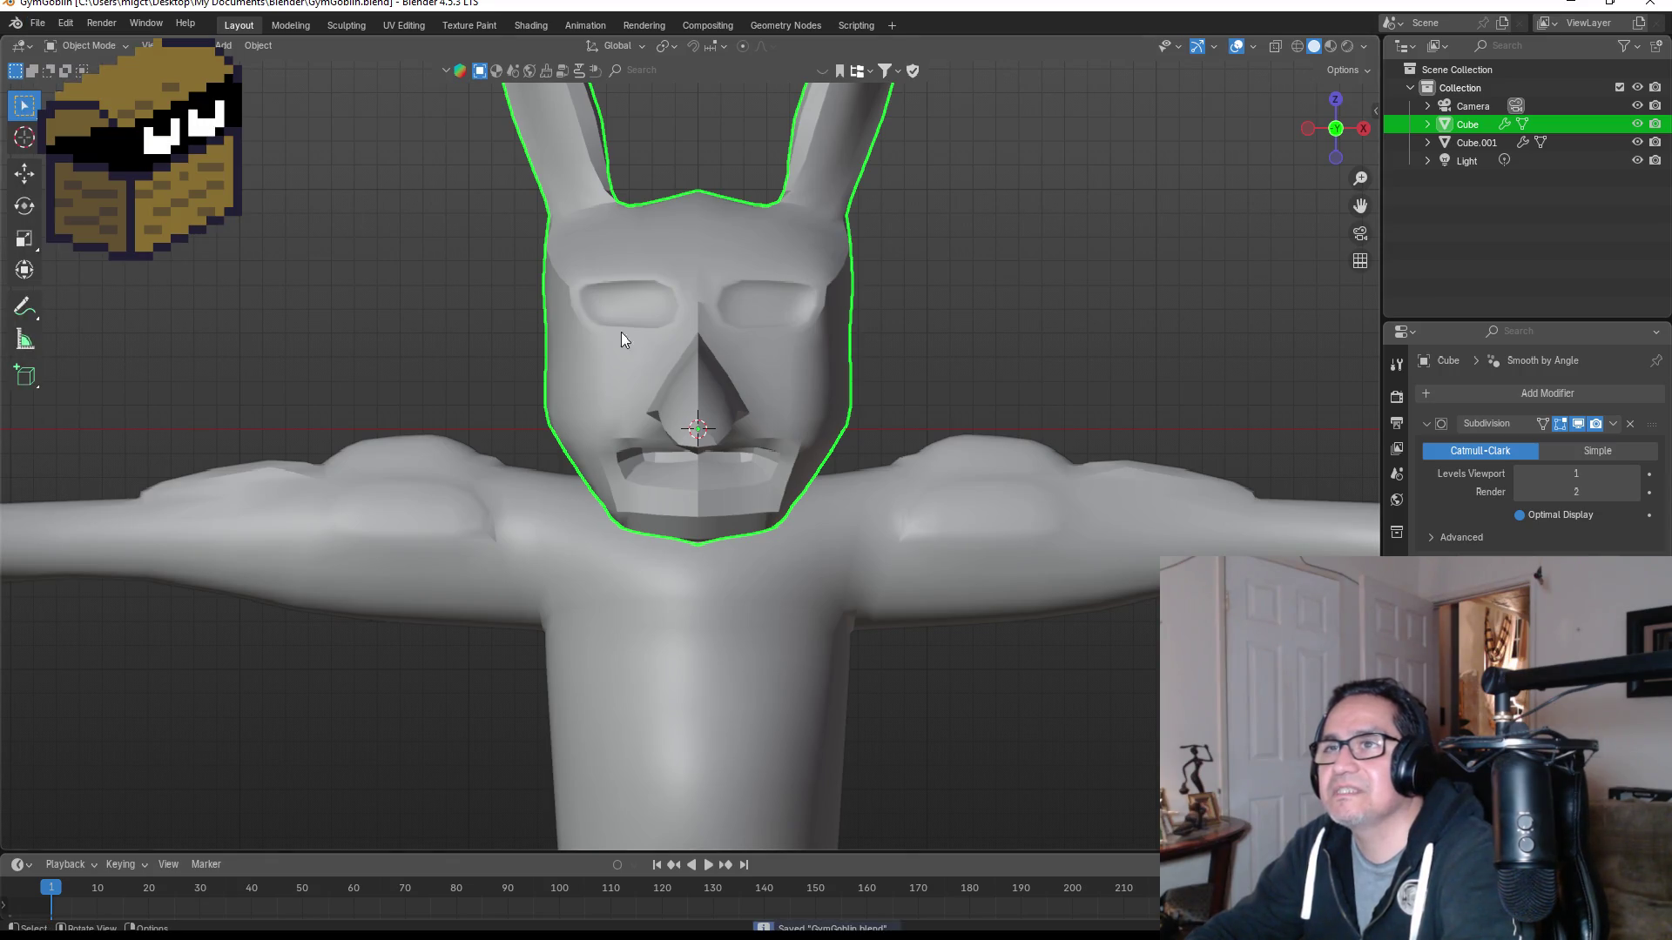
scroll(859, 390, "up", 4)
scroll(855, 238, "down", 2)
Step: Deselect the head and orbit around the figure to a side view of the head
key("Tab")
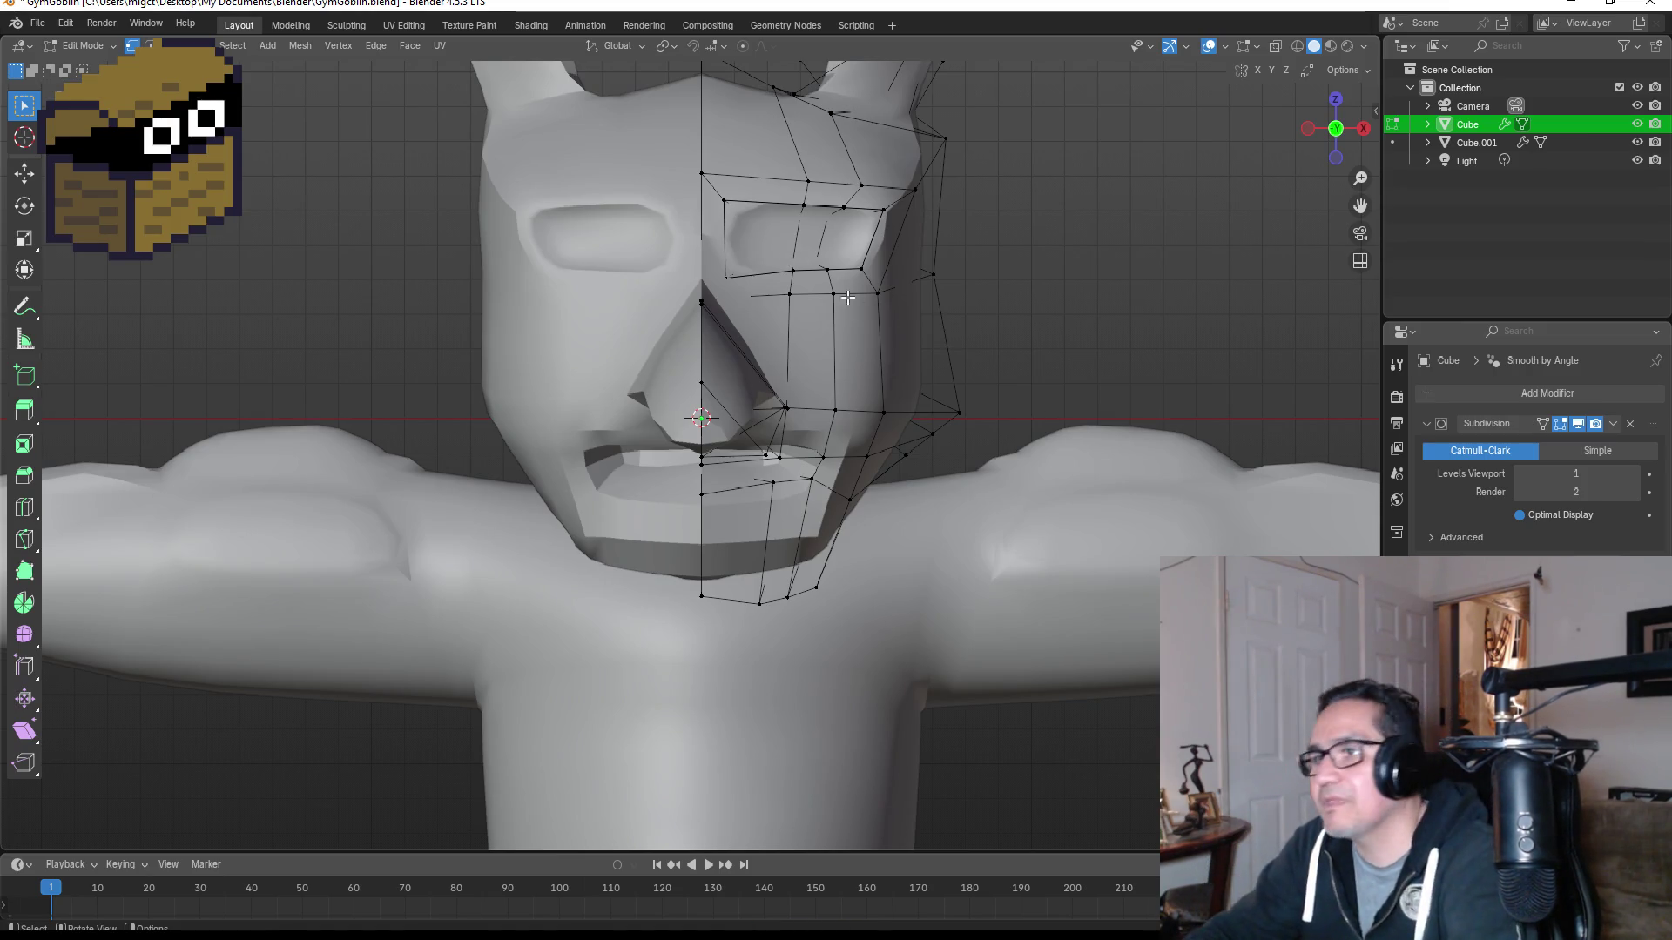
key("Tab")
scroll(808, 448, "up", 2)
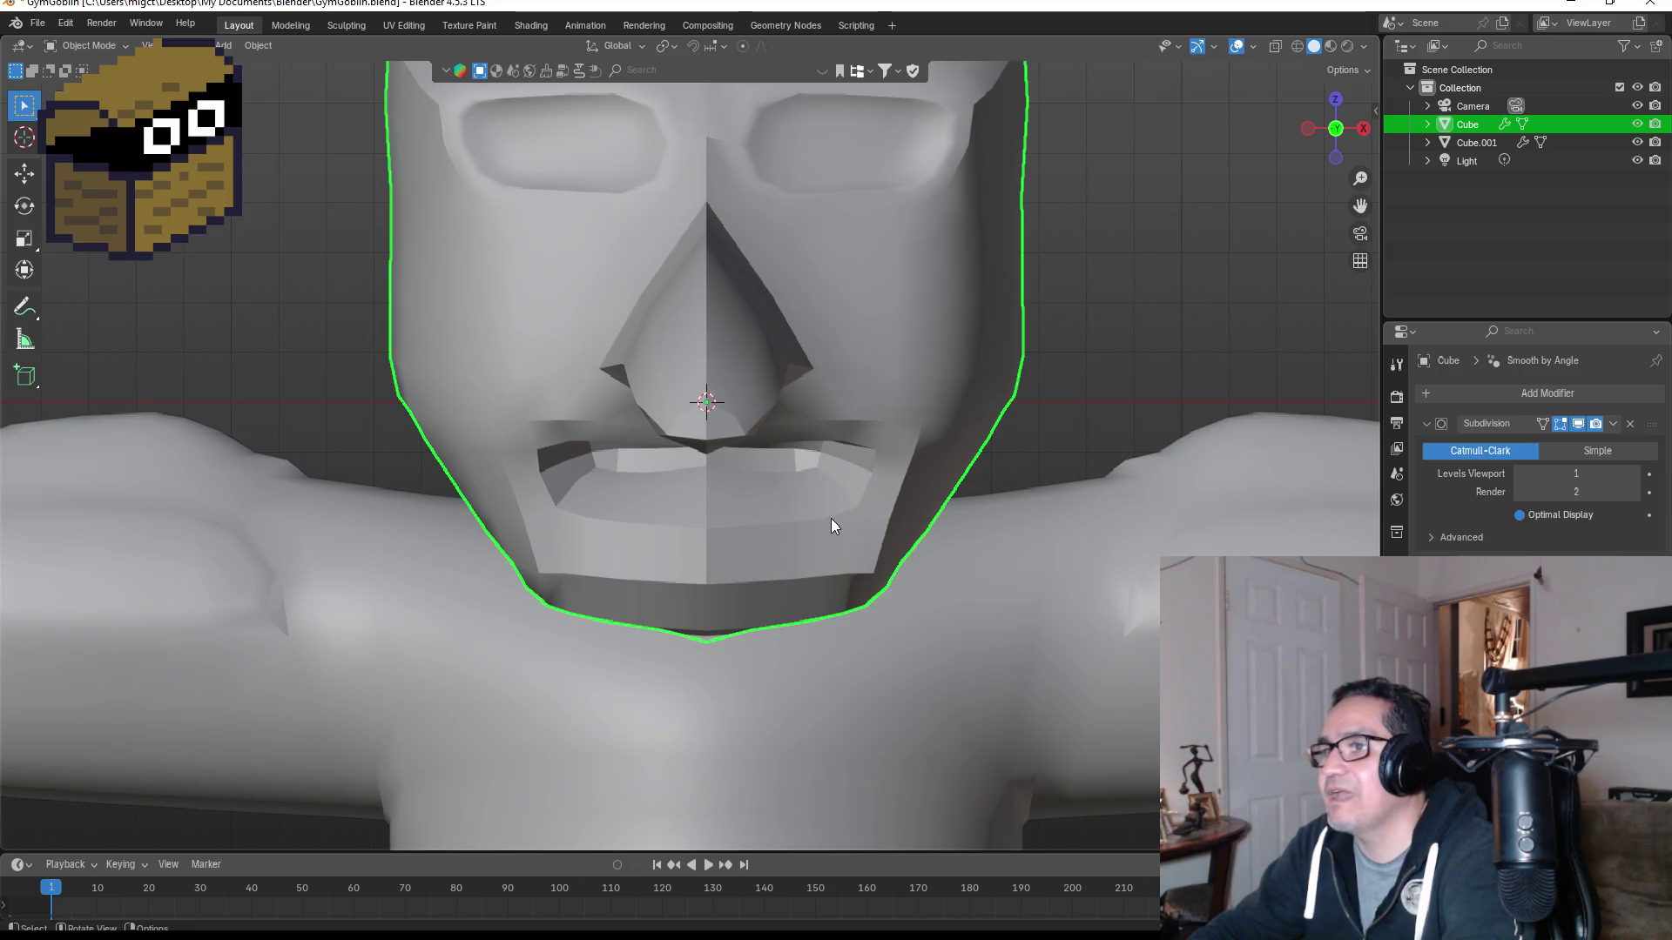
scroll(1139, 283, "down", 6)
left_click(891, 295)
mouse_move(890, 295)
middle_mouse_down()
mouse_move(967, 310)
mouse_move(847, 332)
mouse_move(1162, 328)
mouse_move(969, 245)
middle_mouse_up()
scroll(968, 247, "up", 2)
middle_click_drag(1089, 246, 890, 316)
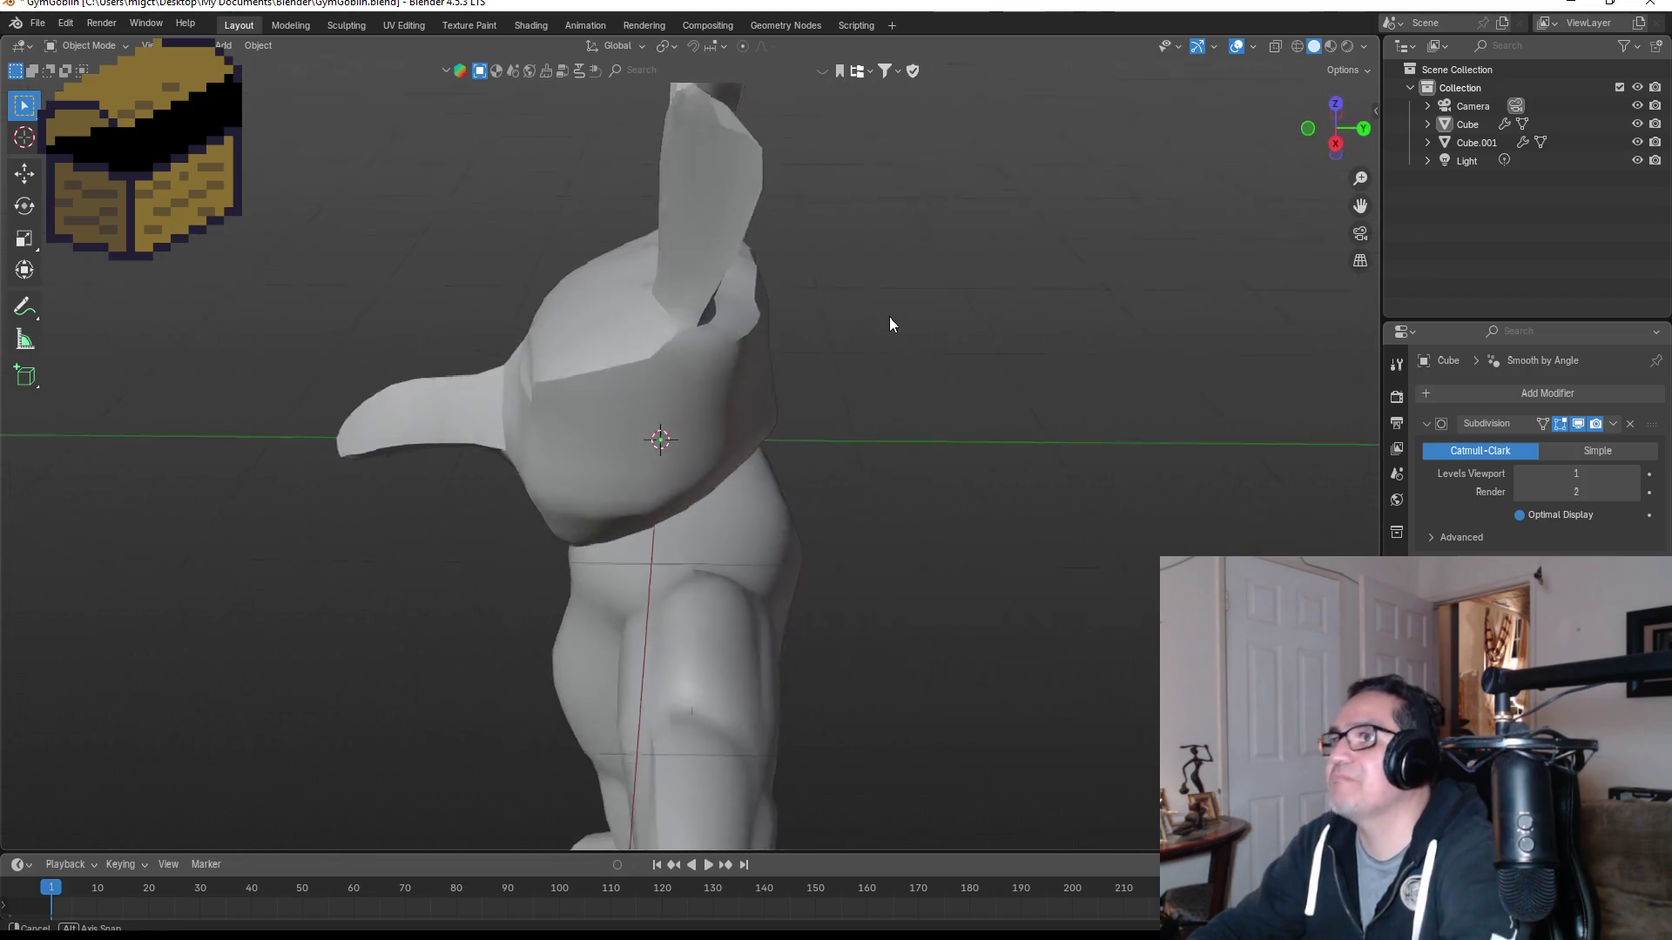
Step: Select the ear-tip vertices and move them up and outward
left_click(740, 222)
key("Tab")
middle_click_drag(741, 222, 822, 210)
left_click_drag(808, 87, 897, 117)
key("g")
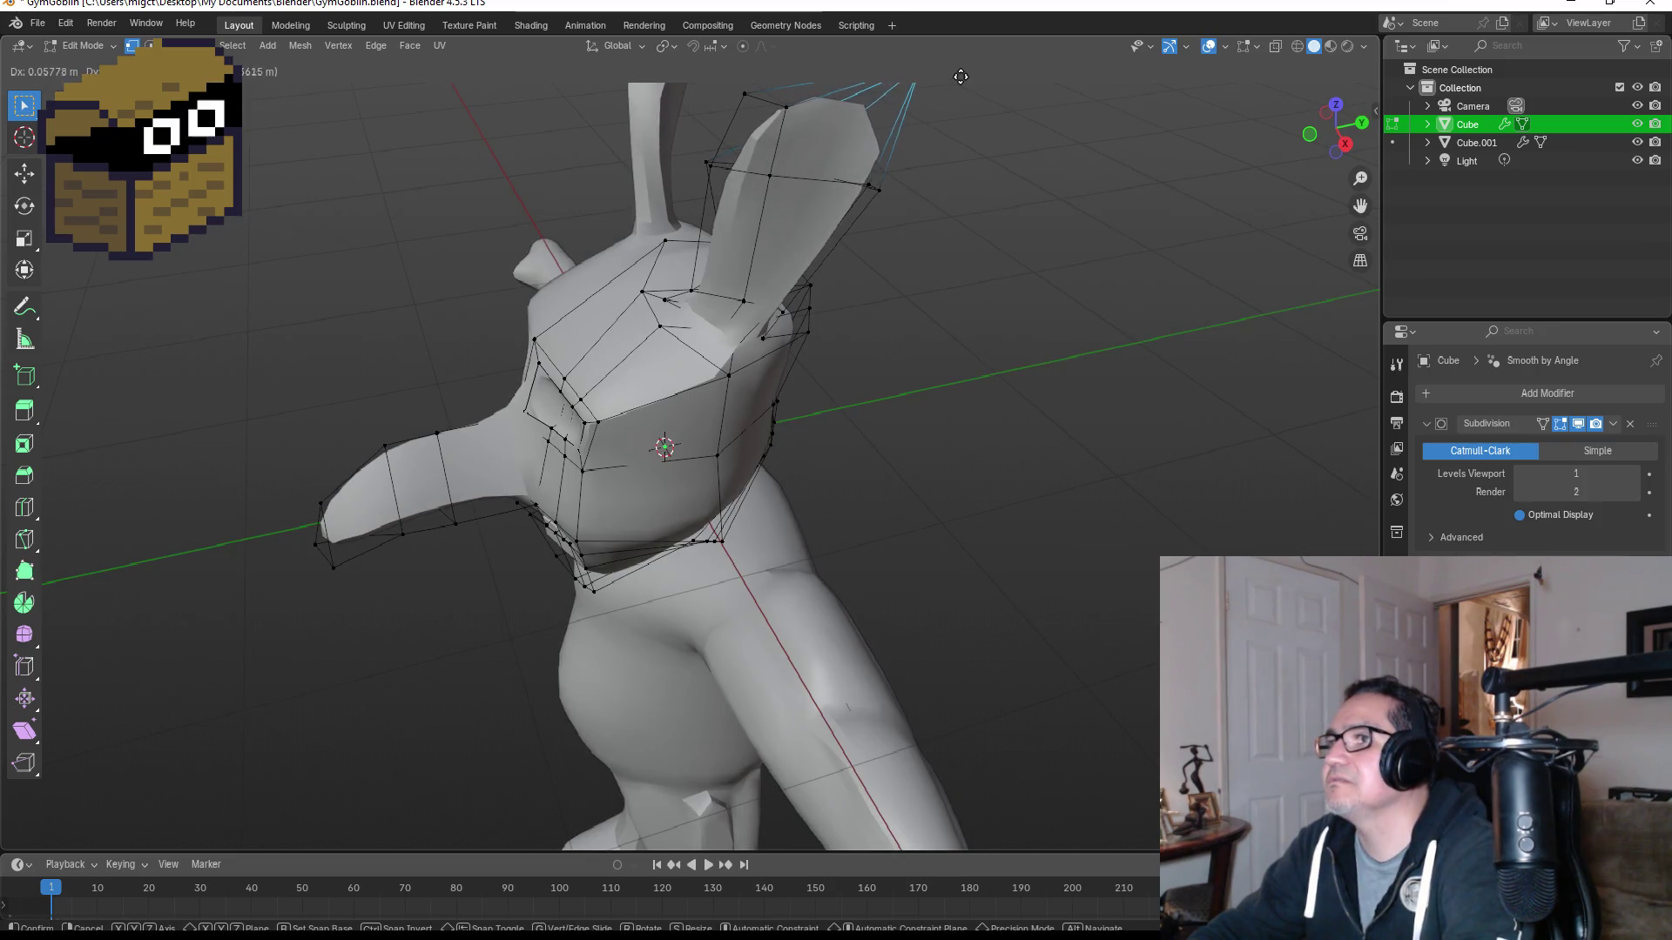
left_click(958, 154)
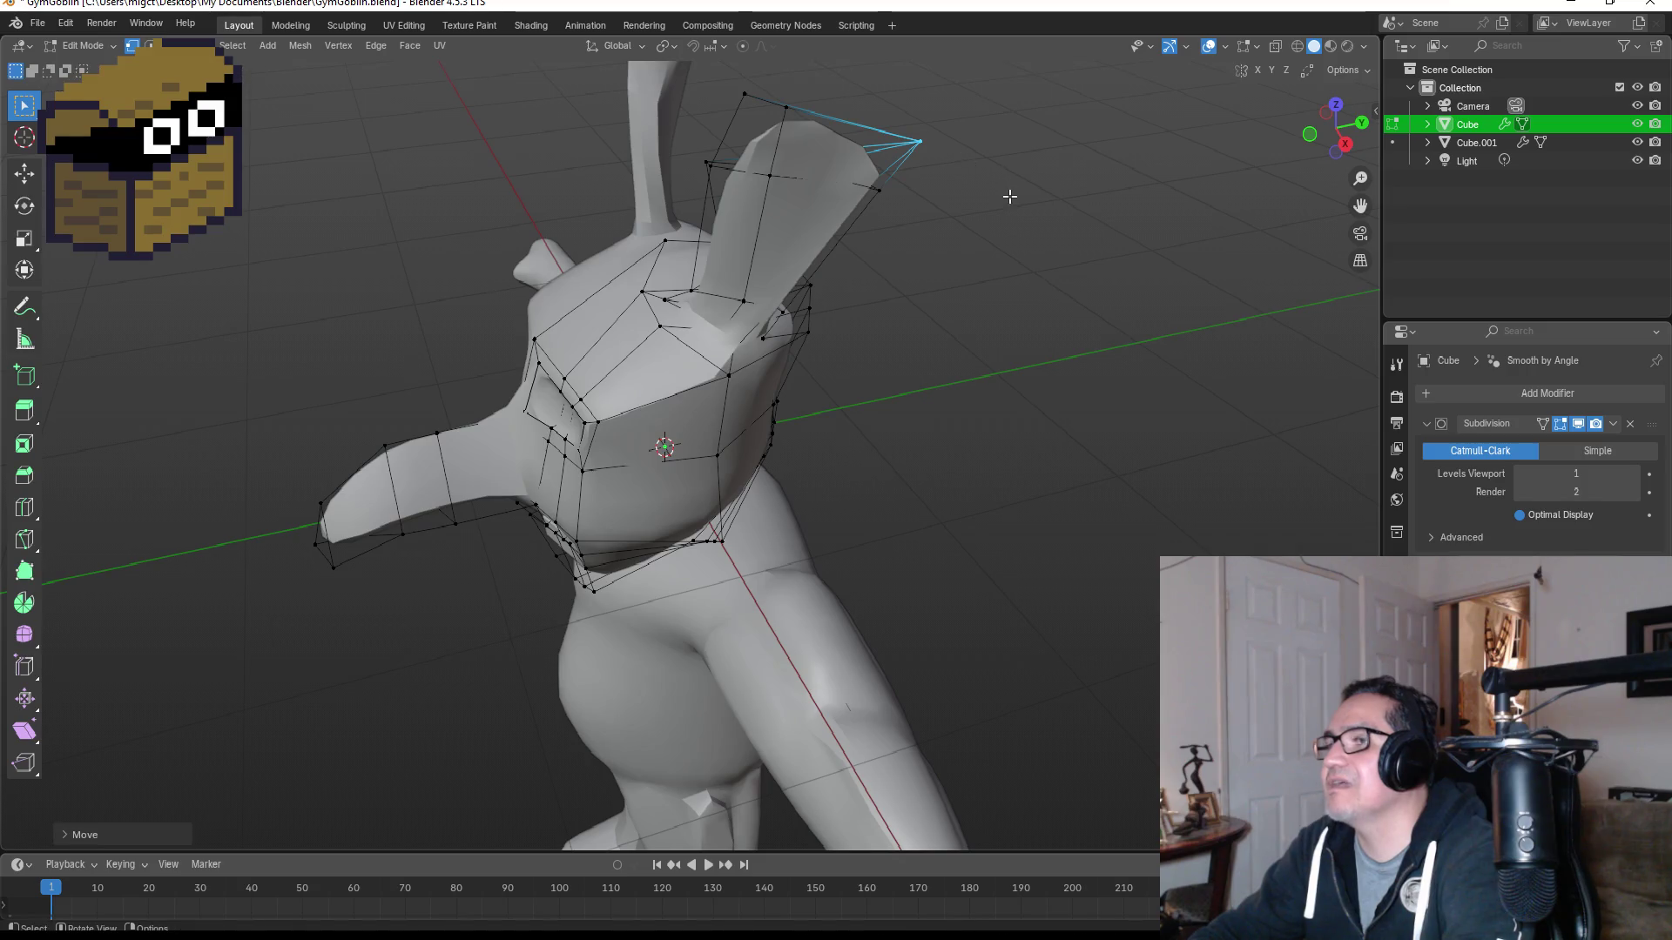
Step: Inspect the ear from front and angled views, ending in the right-side view
key("KP_1")
key("Tab")
middle_click_drag(979, 231, 819, 274)
key("KP_1")
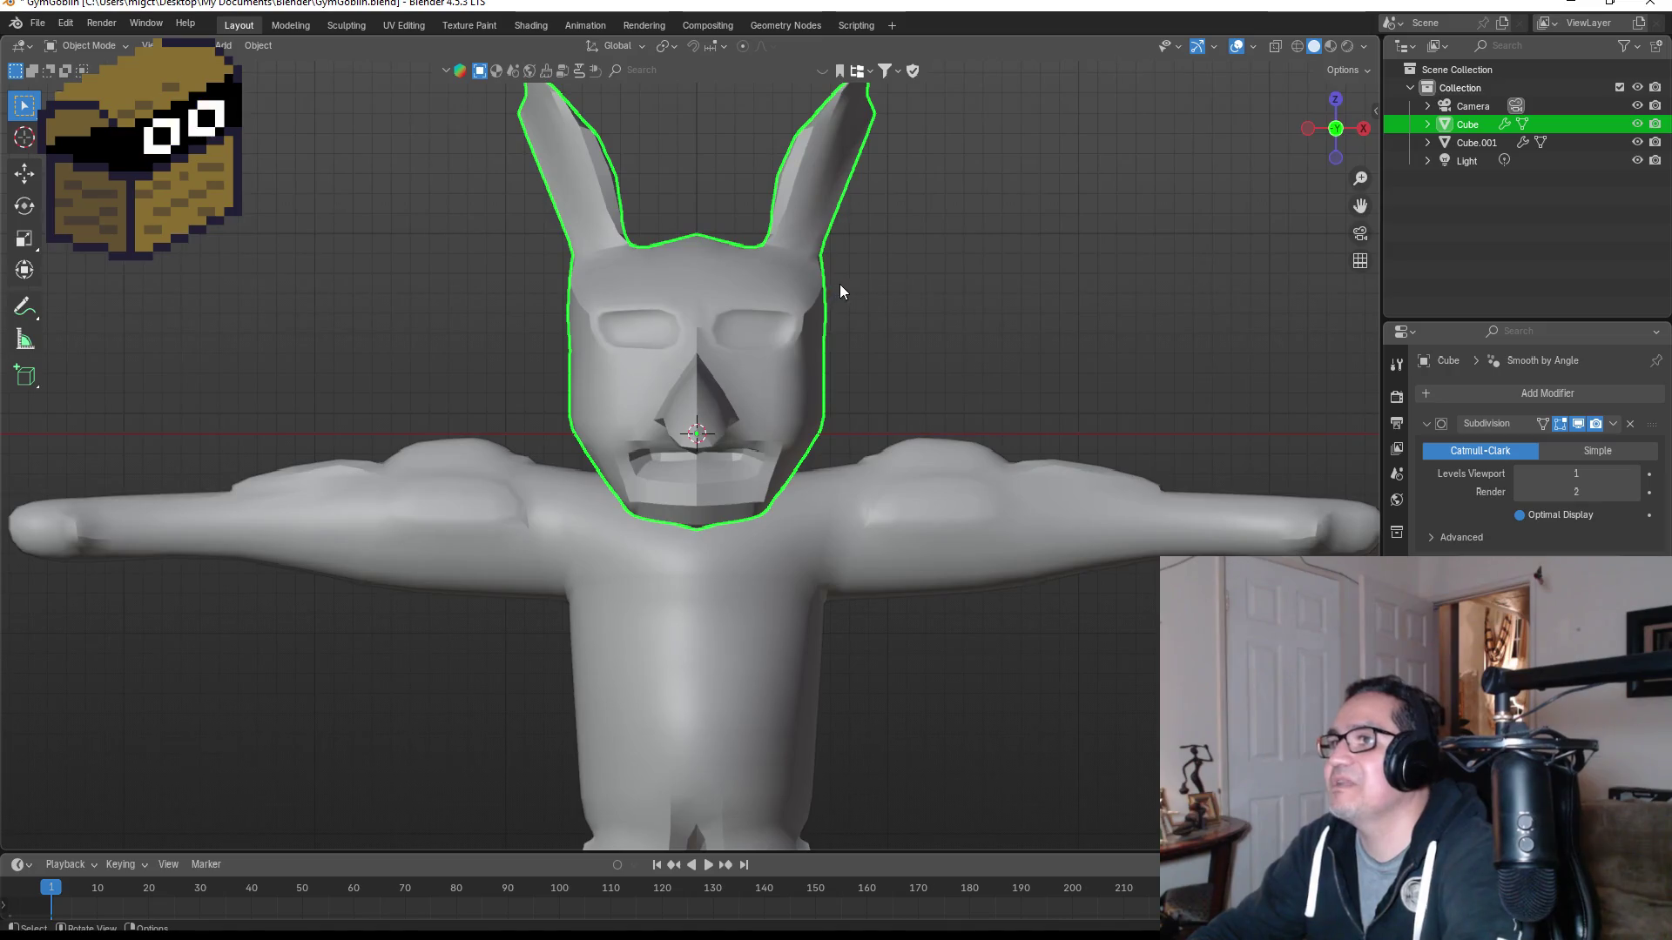
mouse_move(885, 411)
middle_mouse_down()
mouse_move(708, 420)
mouse_move(723, 400)
middle_mouse_up()
key("KP_1")
key("KP_3")
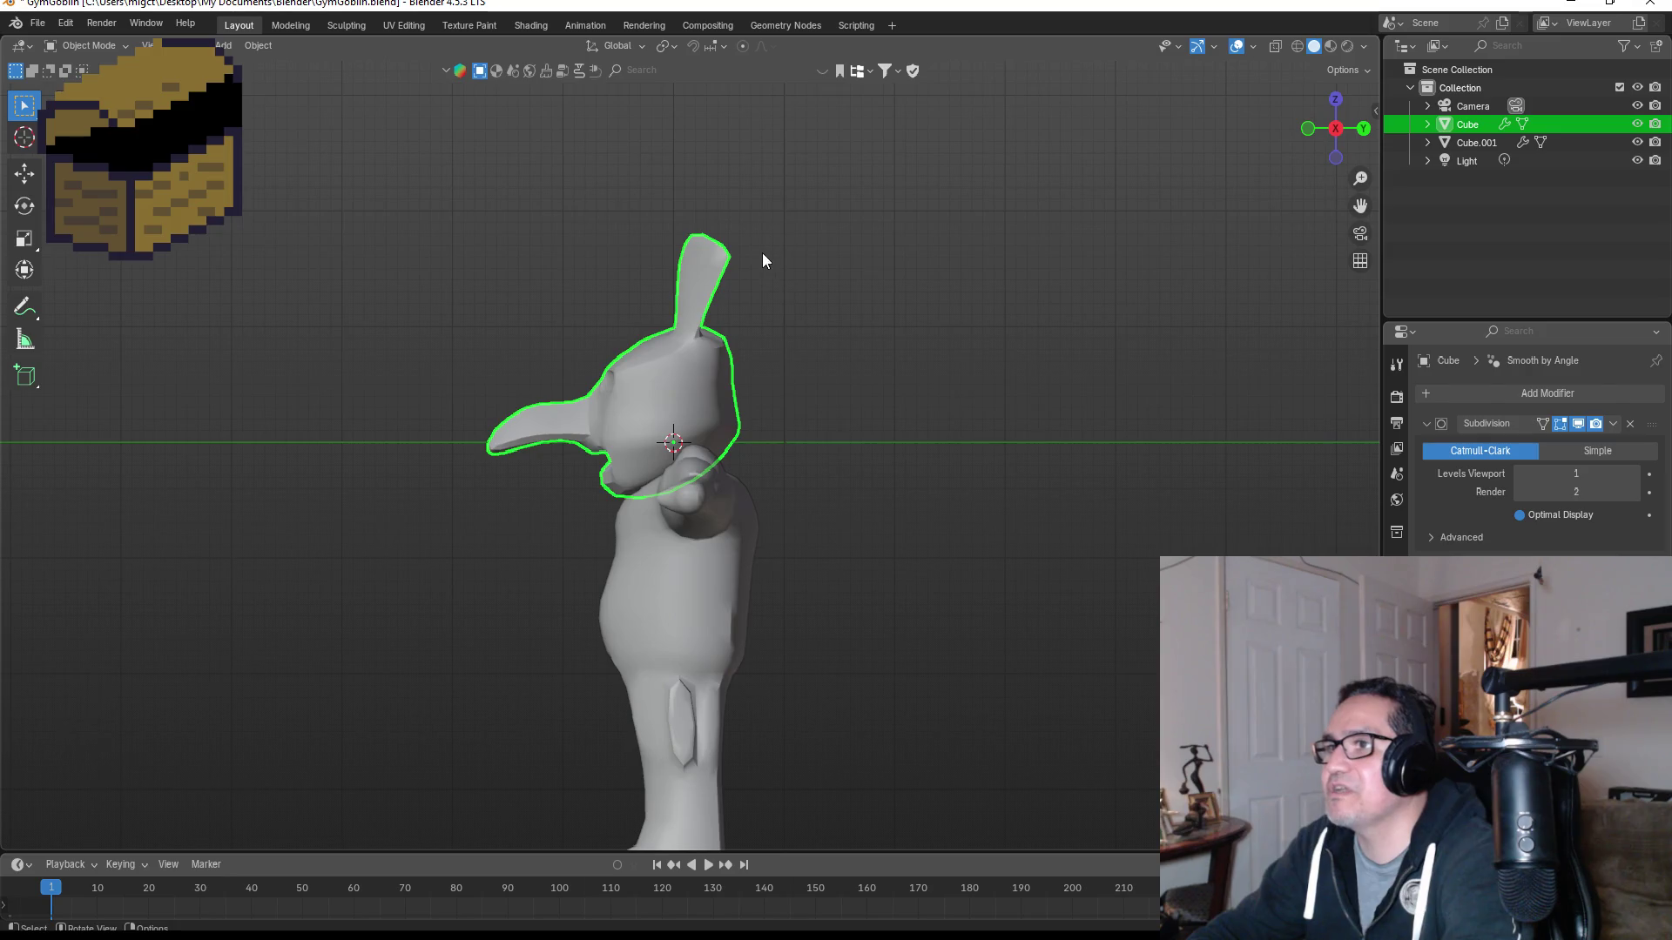
Step: In side wireframe view, select the ear tip and the ring below it and raise them higher
key("Tab")
left_click_drag(653, 201, 785, 251)
key("g")
right_click(782, 256)
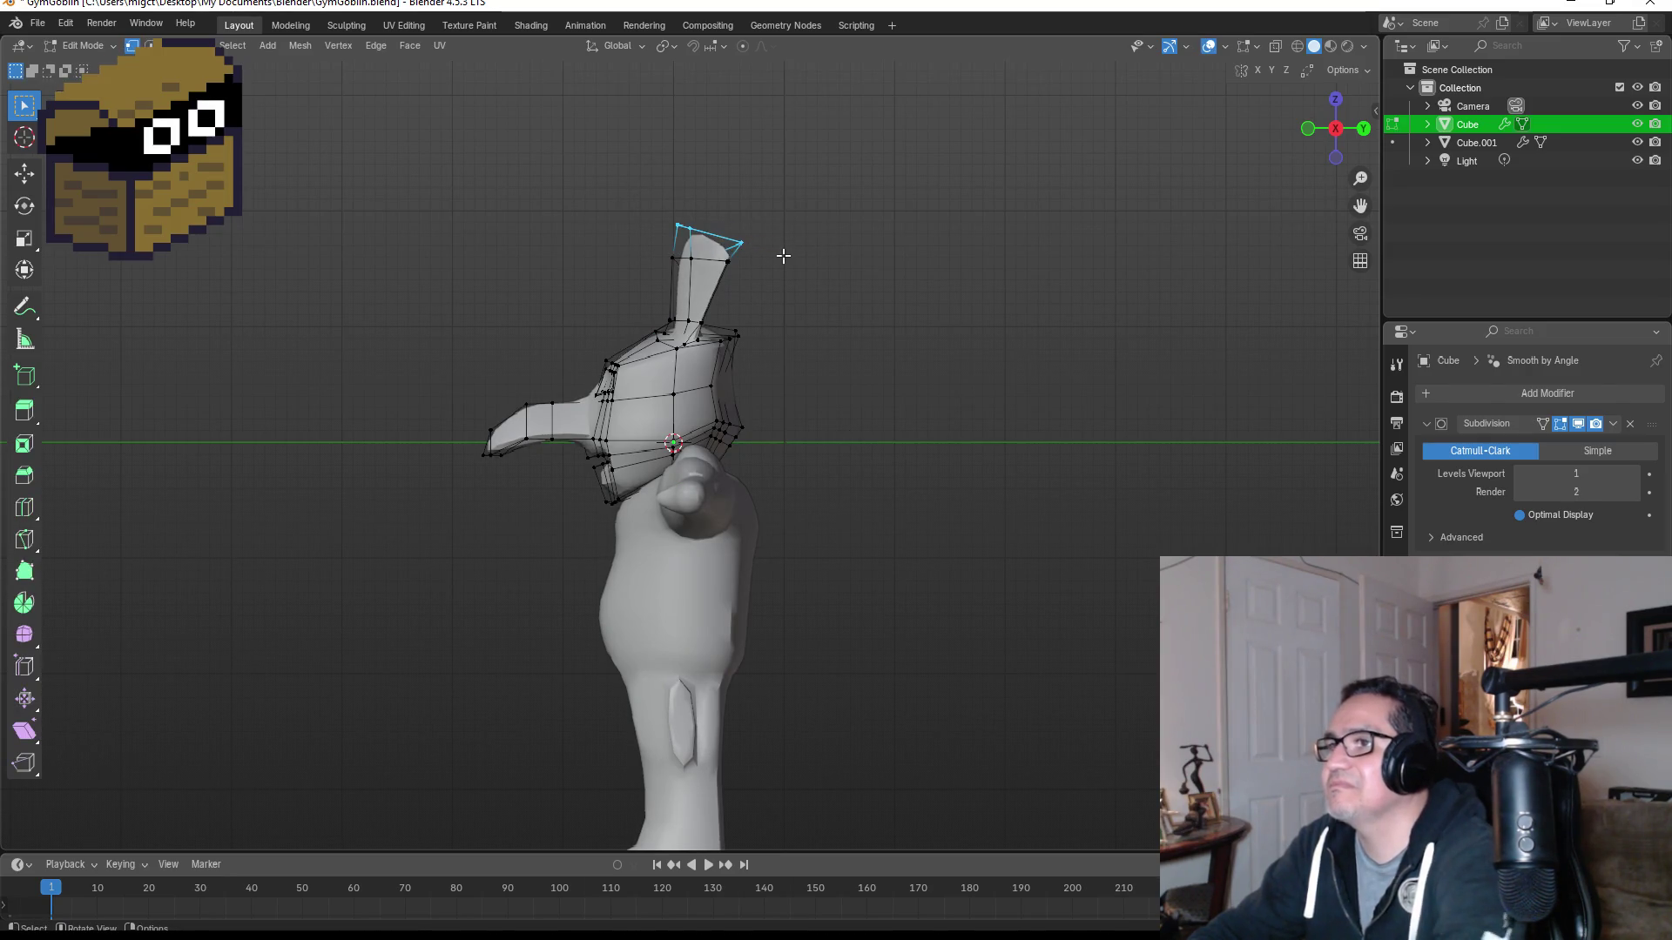
left_click_drag(618, 209, 803, 290)
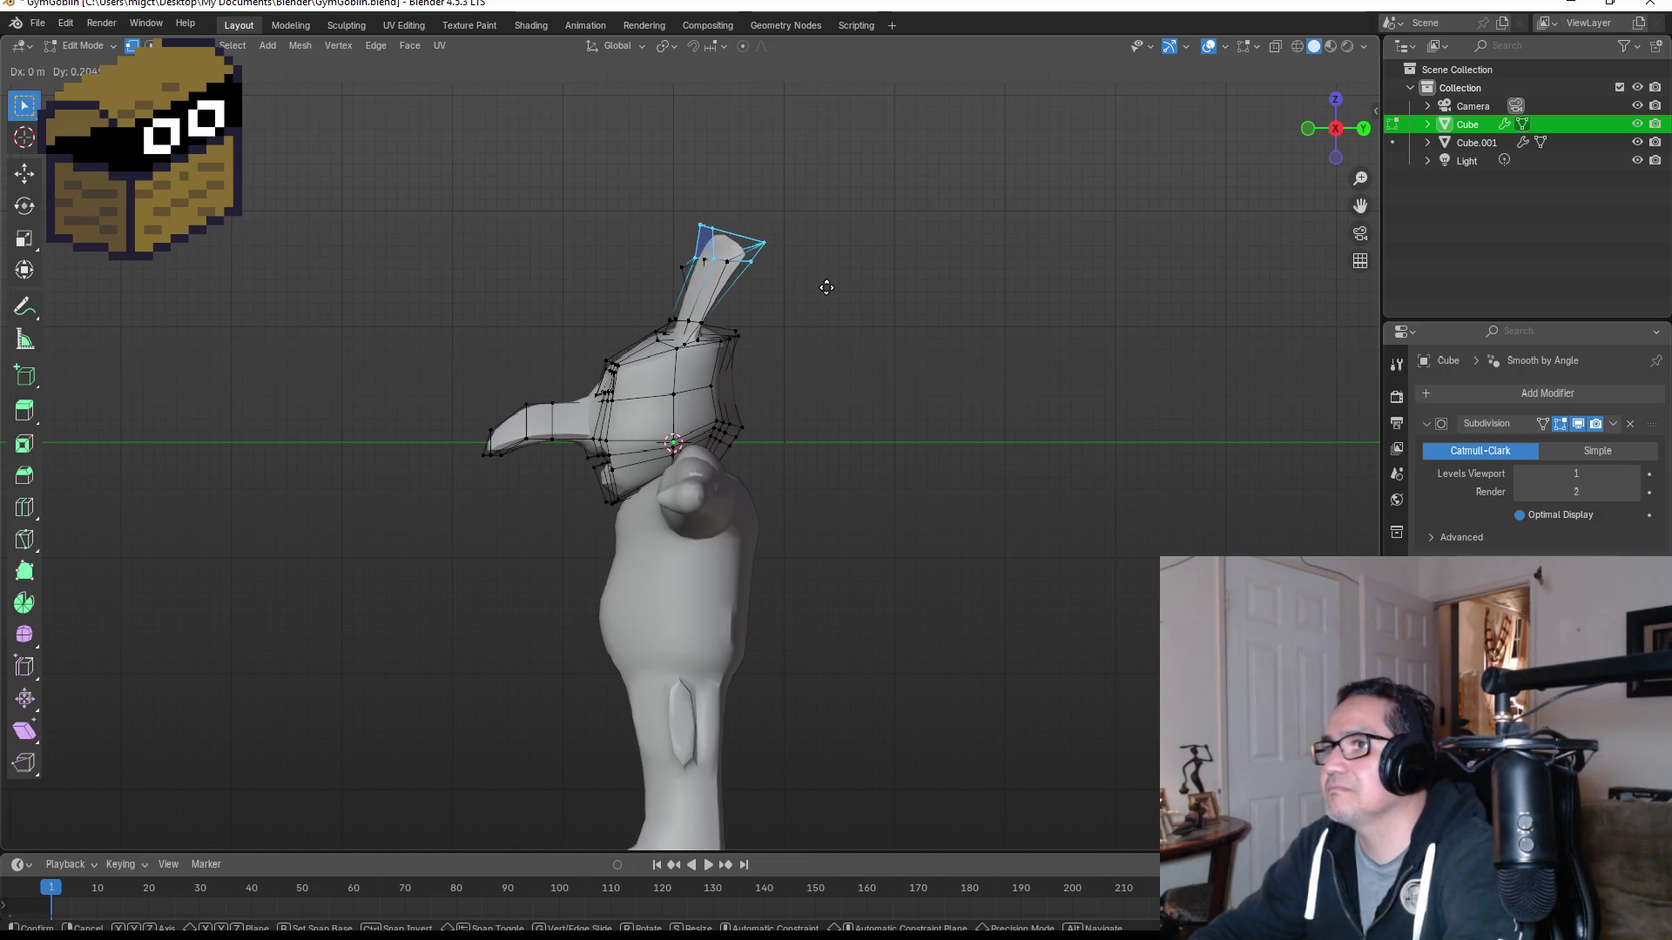
key("z")
left_click(615, 304)
left_click_drag(635, 208, 812, 288)
key("g")
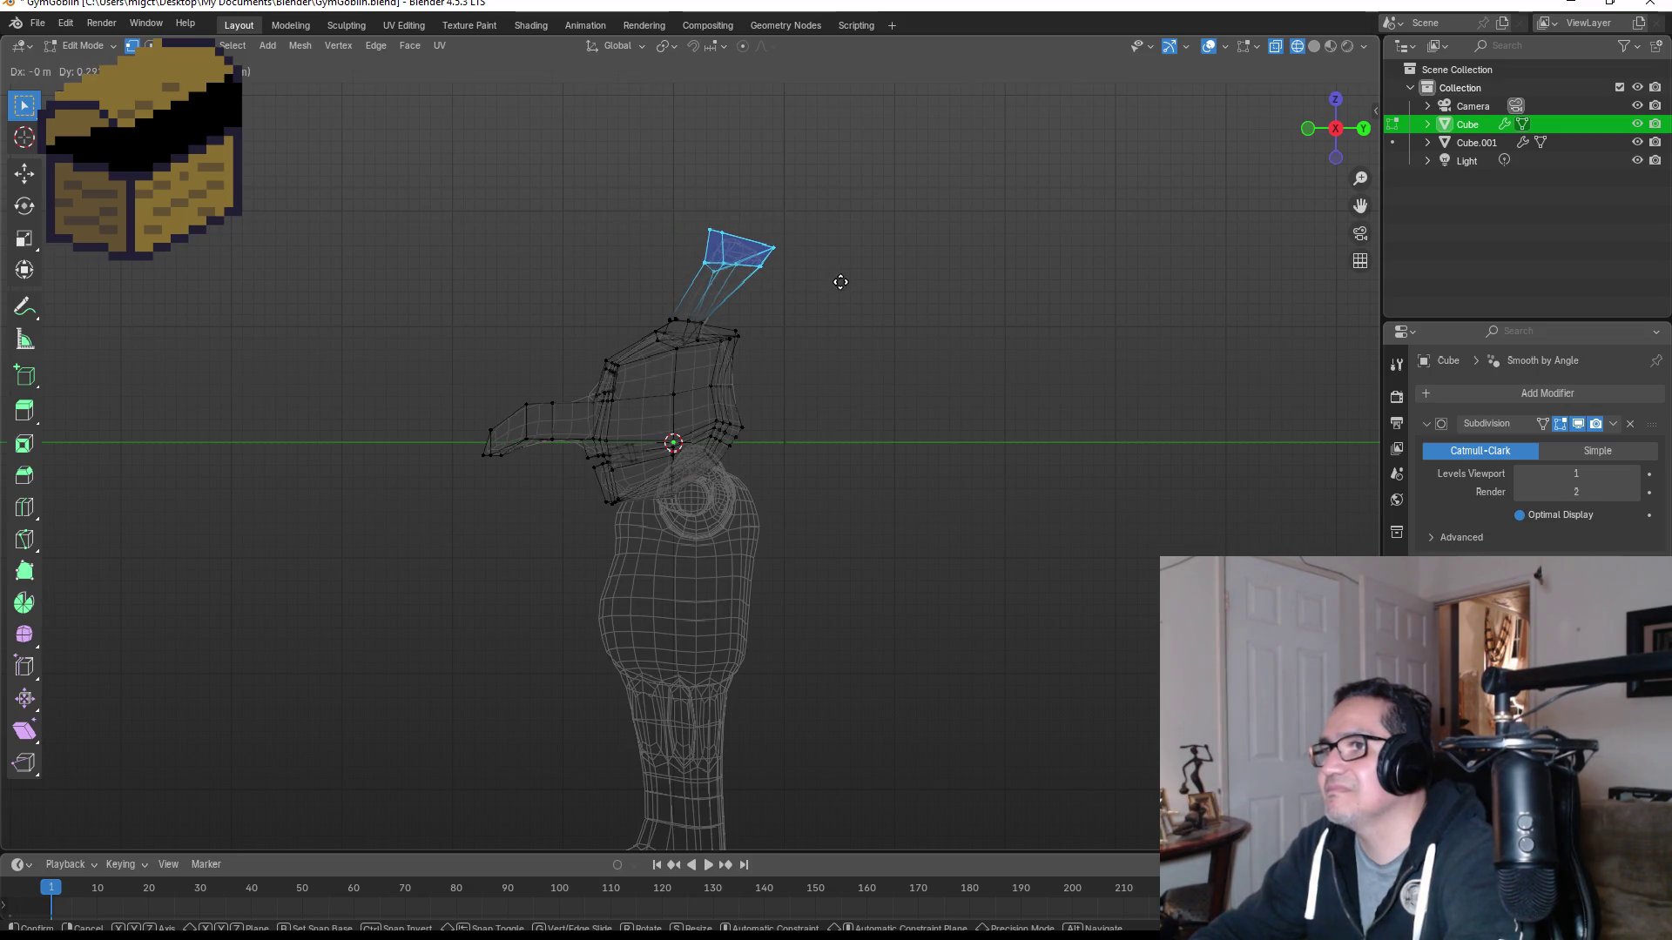
left_click(840, 282)
mouse_move(903, 302)
middle_mouse_down()
mouse_move(1105, 339)
mouse_move(1070, 338)
middle_mouse_up()
key("Tab")
Step: Return to solid shading and front view, then re-enter Edit Mode on the head
key("z")
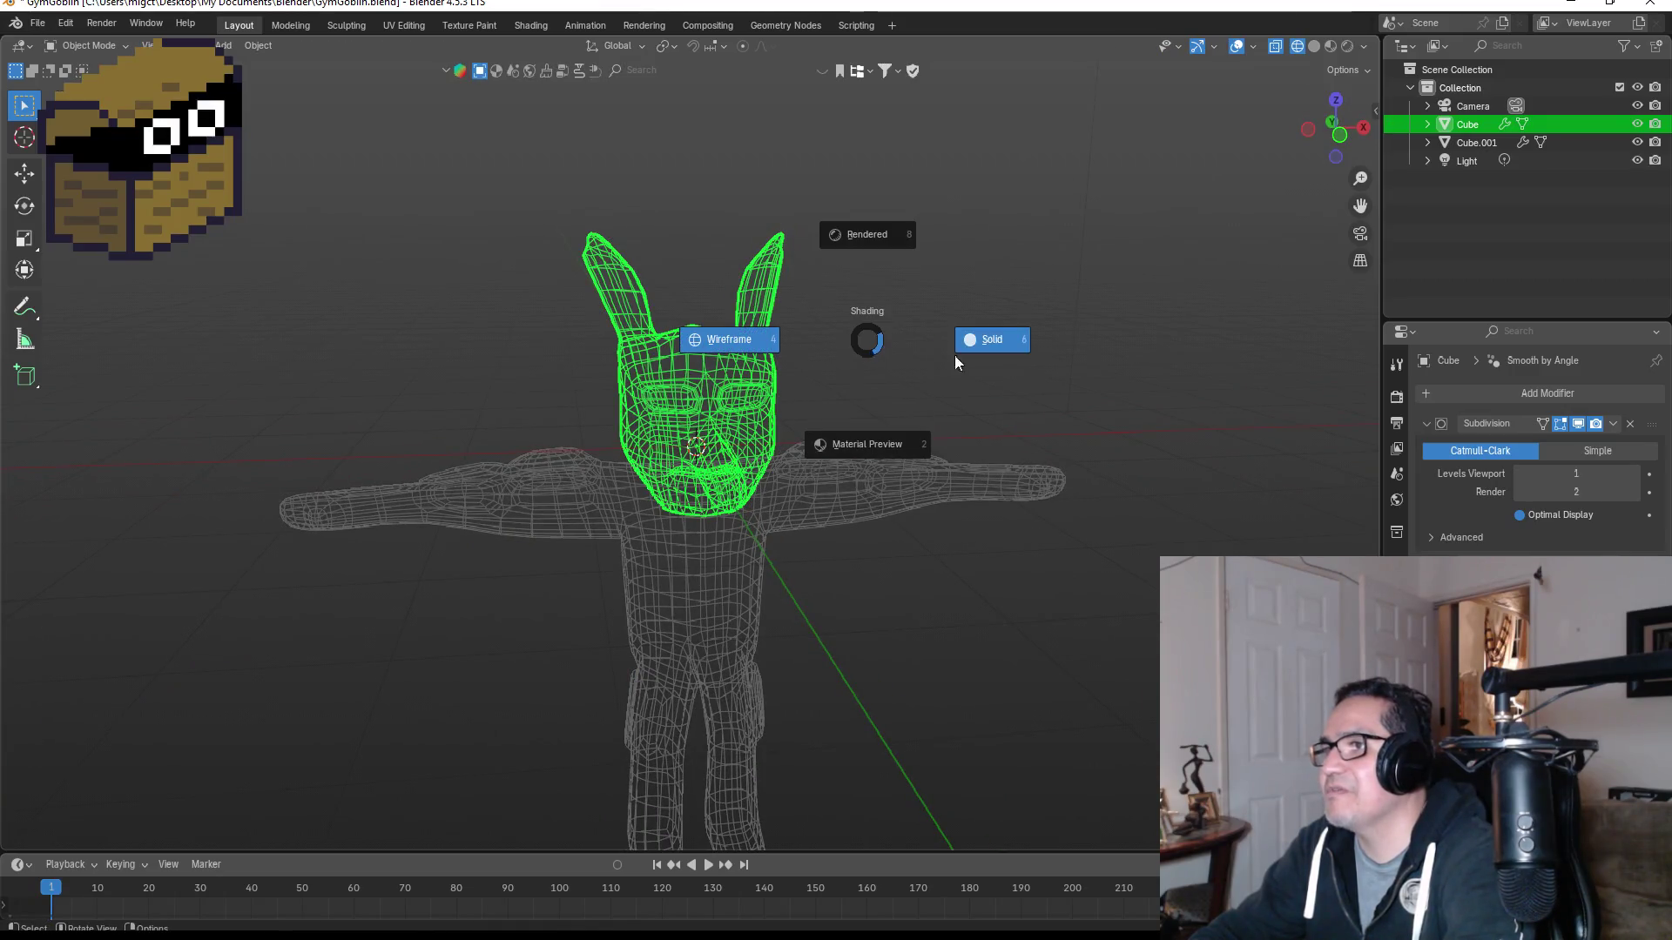
left_click(978, 341)
mouse_move(1012, 329)
middle_mouse_down()
mouse_move(827, 316)
mouse_move(829, 270)
mouse_move(717, 282)
middle_mouse_up()
key("KP_1")
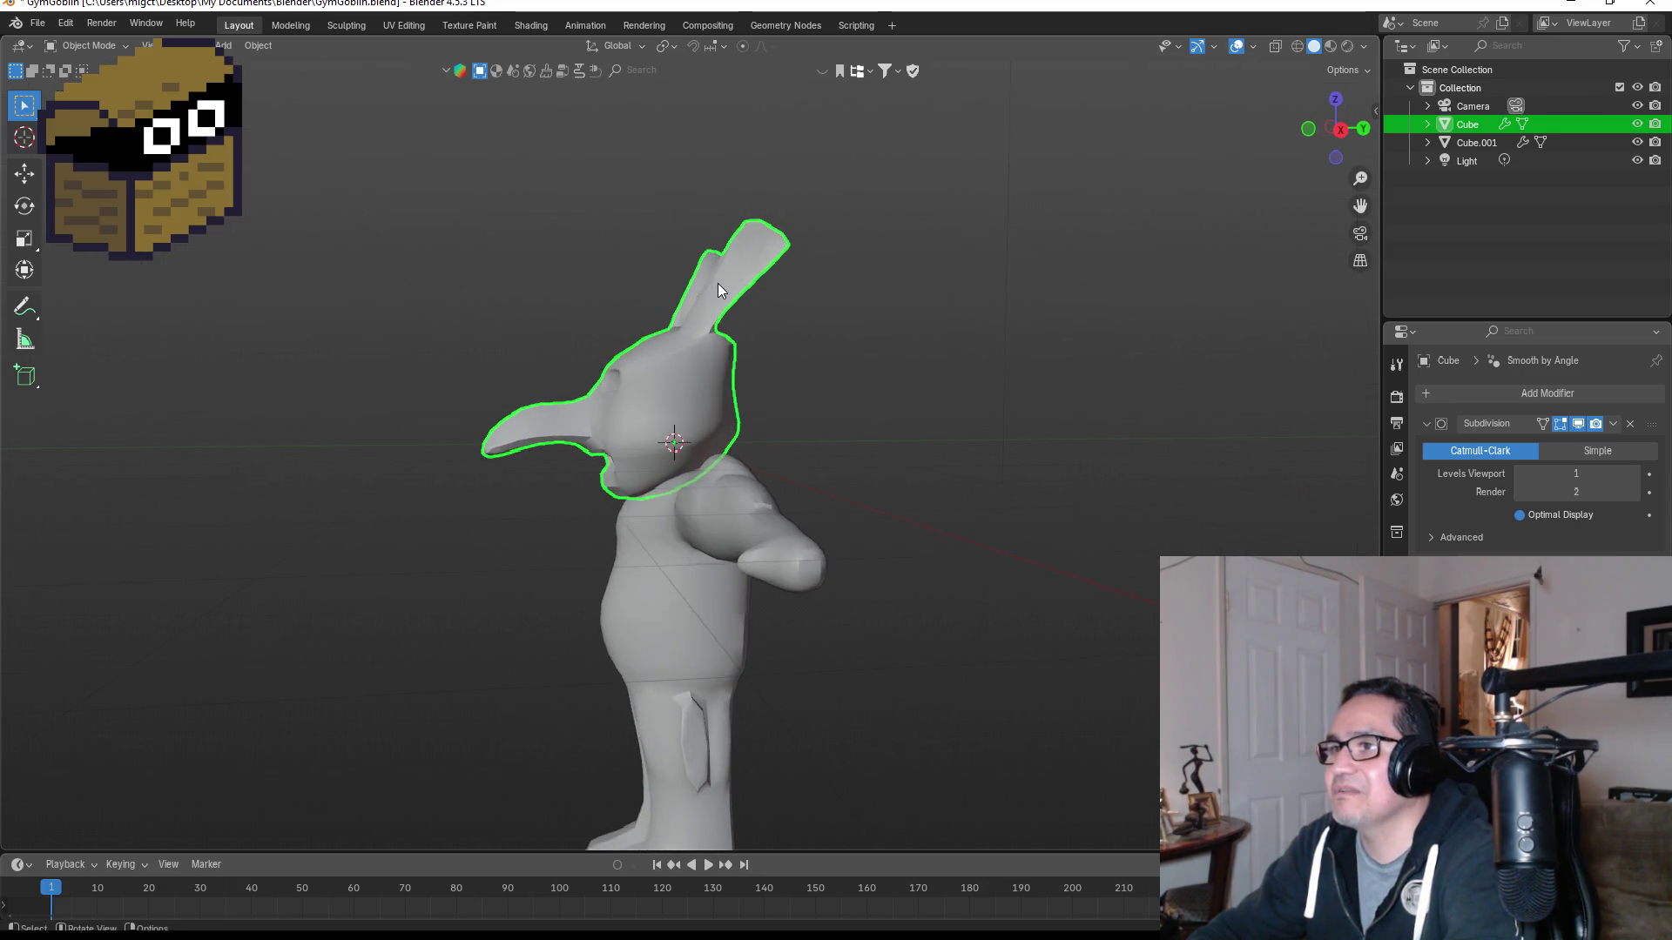
key("Tab")
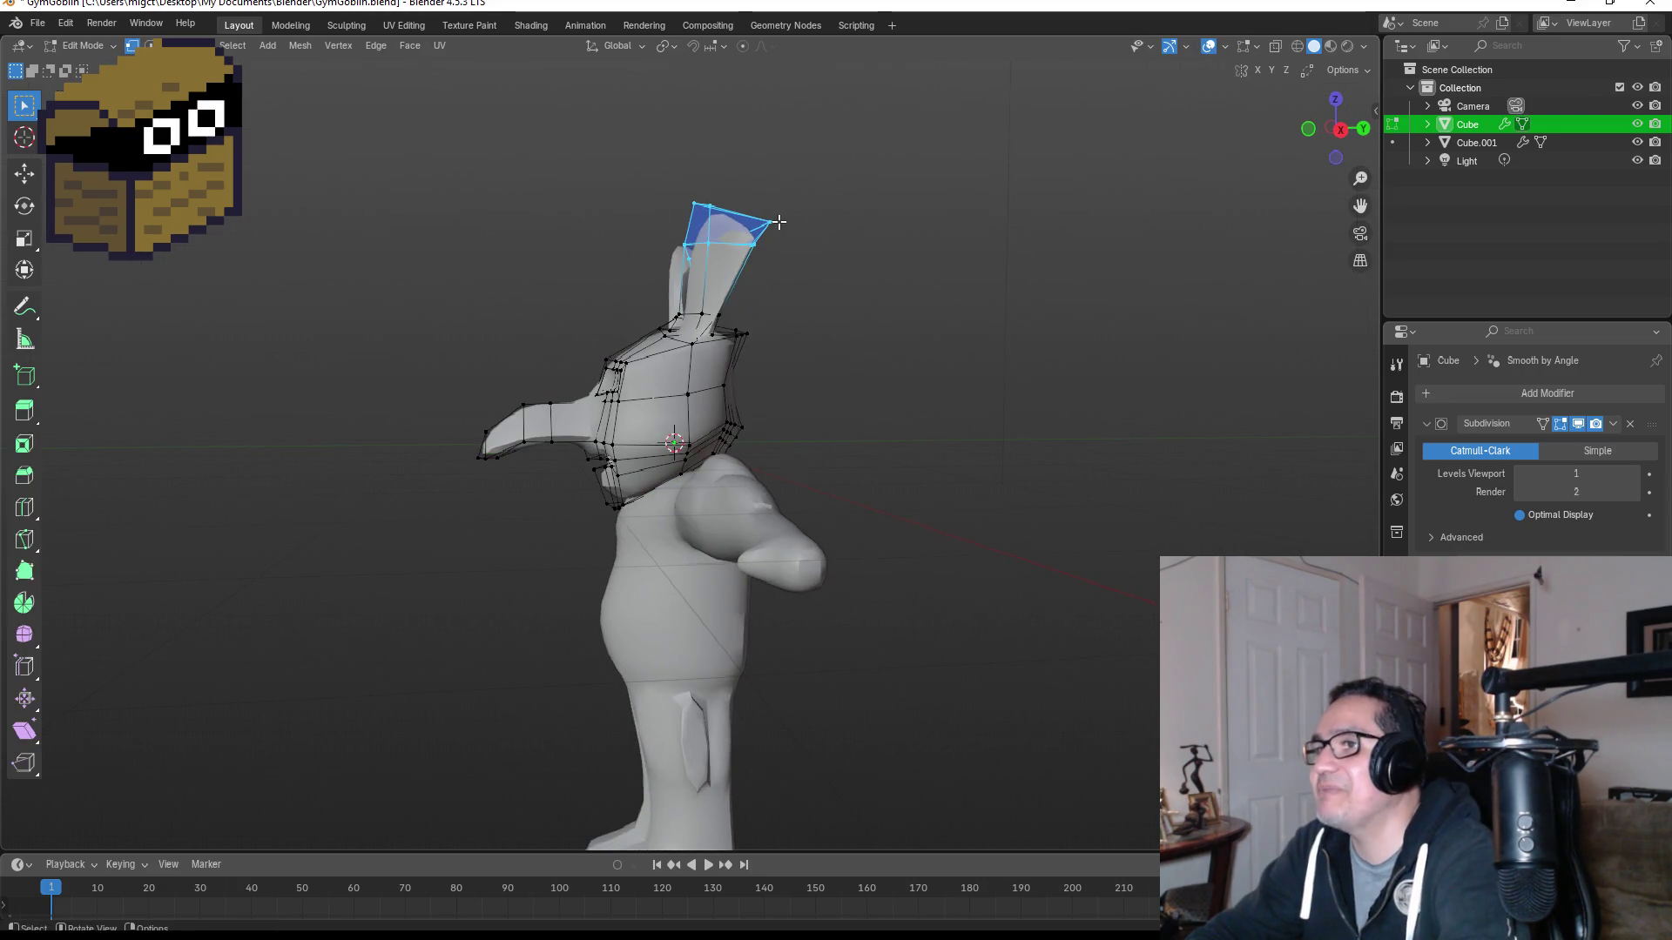
Step: Select all ear-tip vertices in wireframe and move them outward into a sharper point
left_click(772, 223)
mouse_move(730, 215)
left_mouse_down()
mouse_move(820, 286)
mouse_move(831, 274)
left_mouse_up()
key("z")
left_click(699, 265)
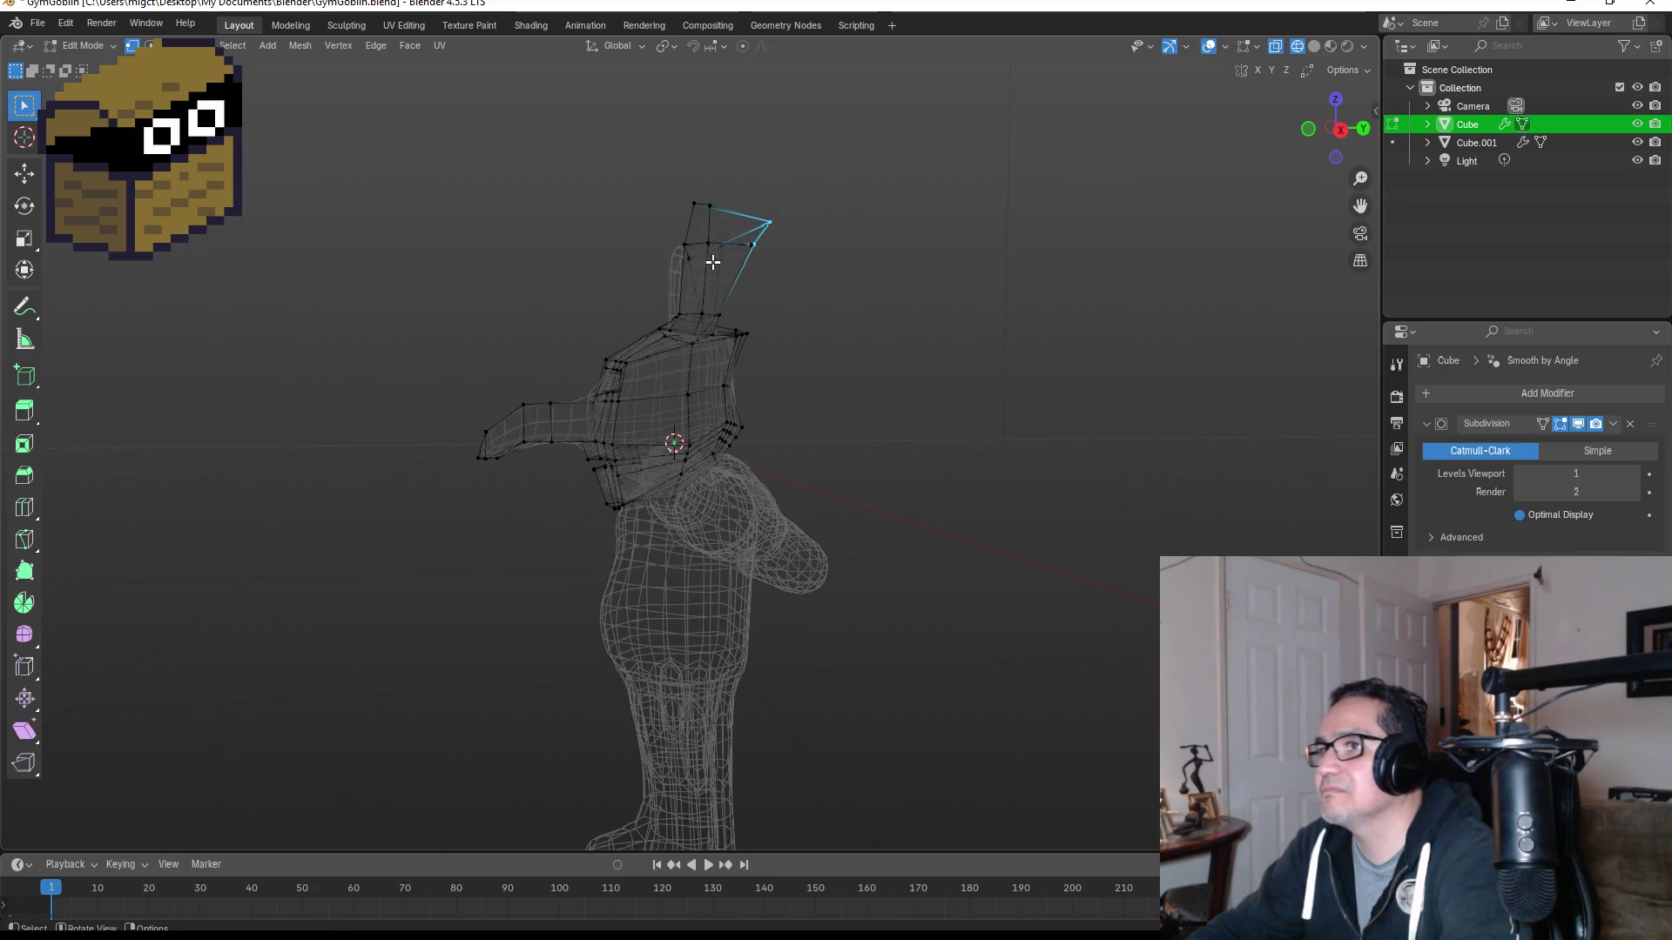
left_click_drag(735, 199, 831, 285)
key("g")
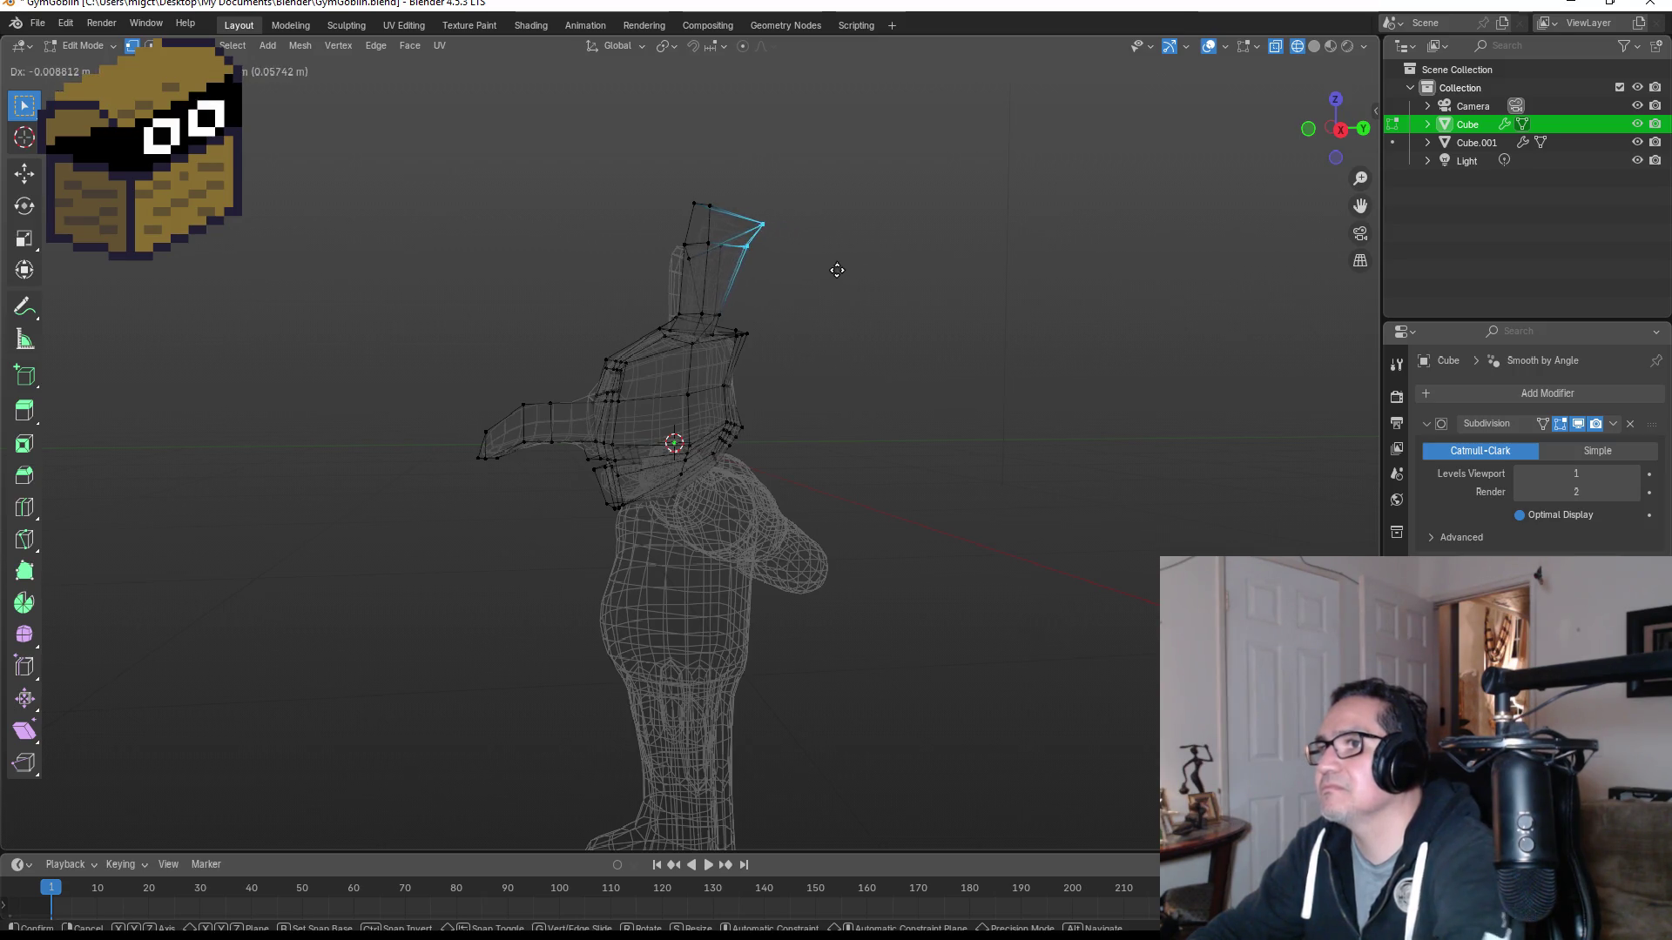
left_click(832, 267)
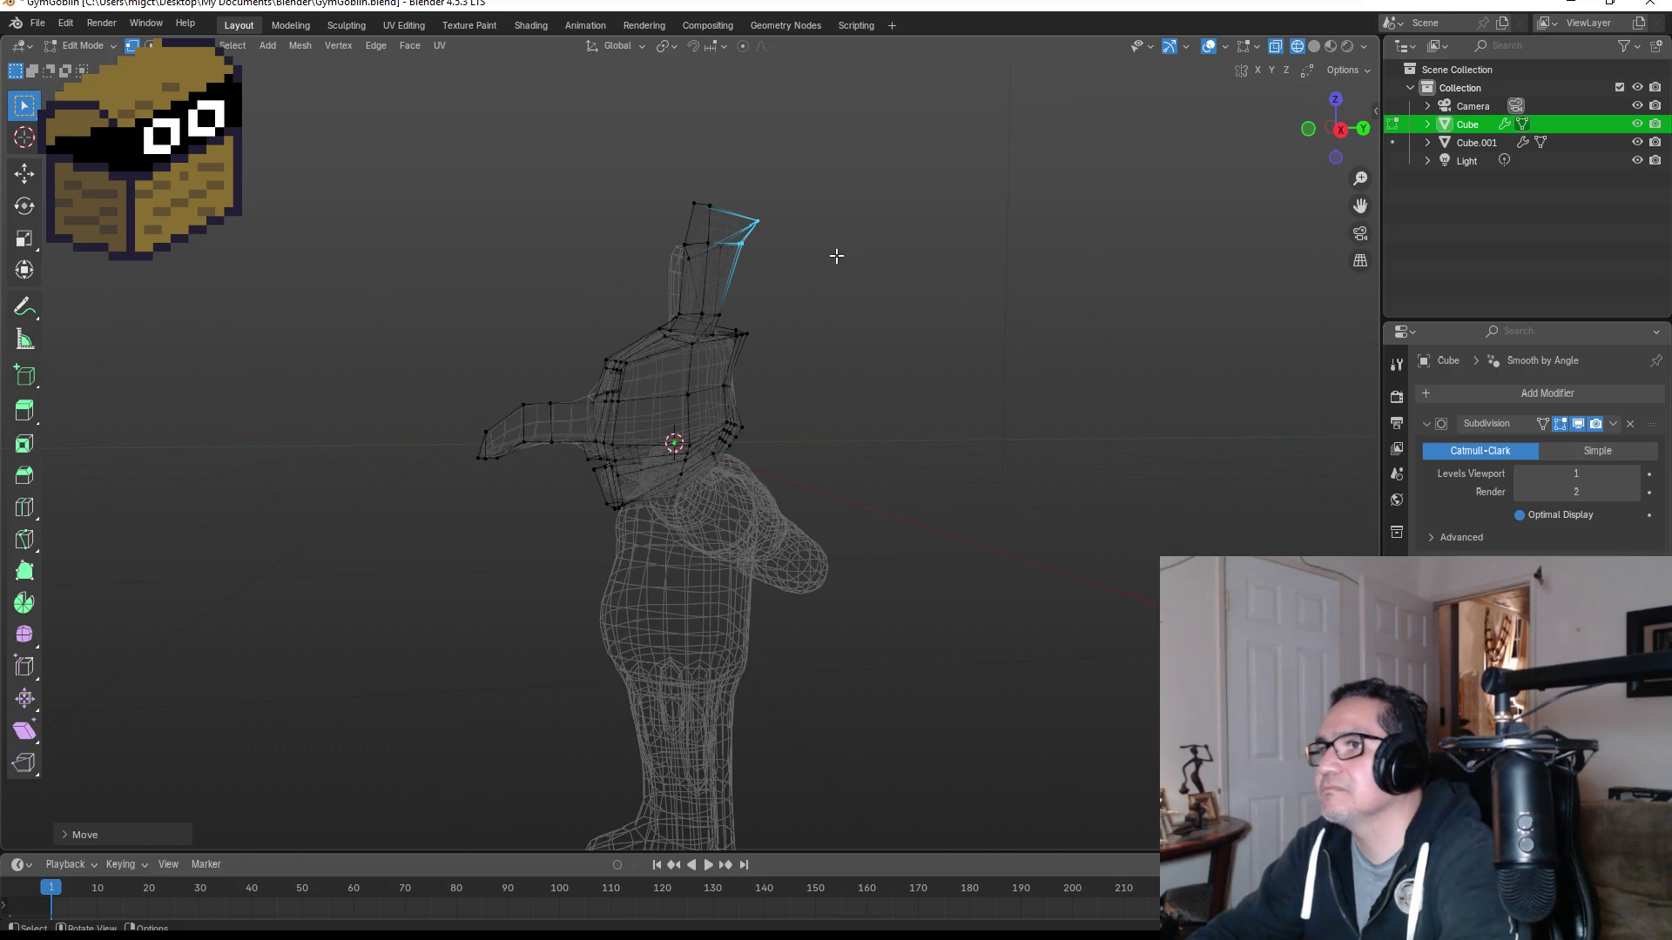
key("Tab")
middle_click_drag(850, 256, 979, 287, "alt")
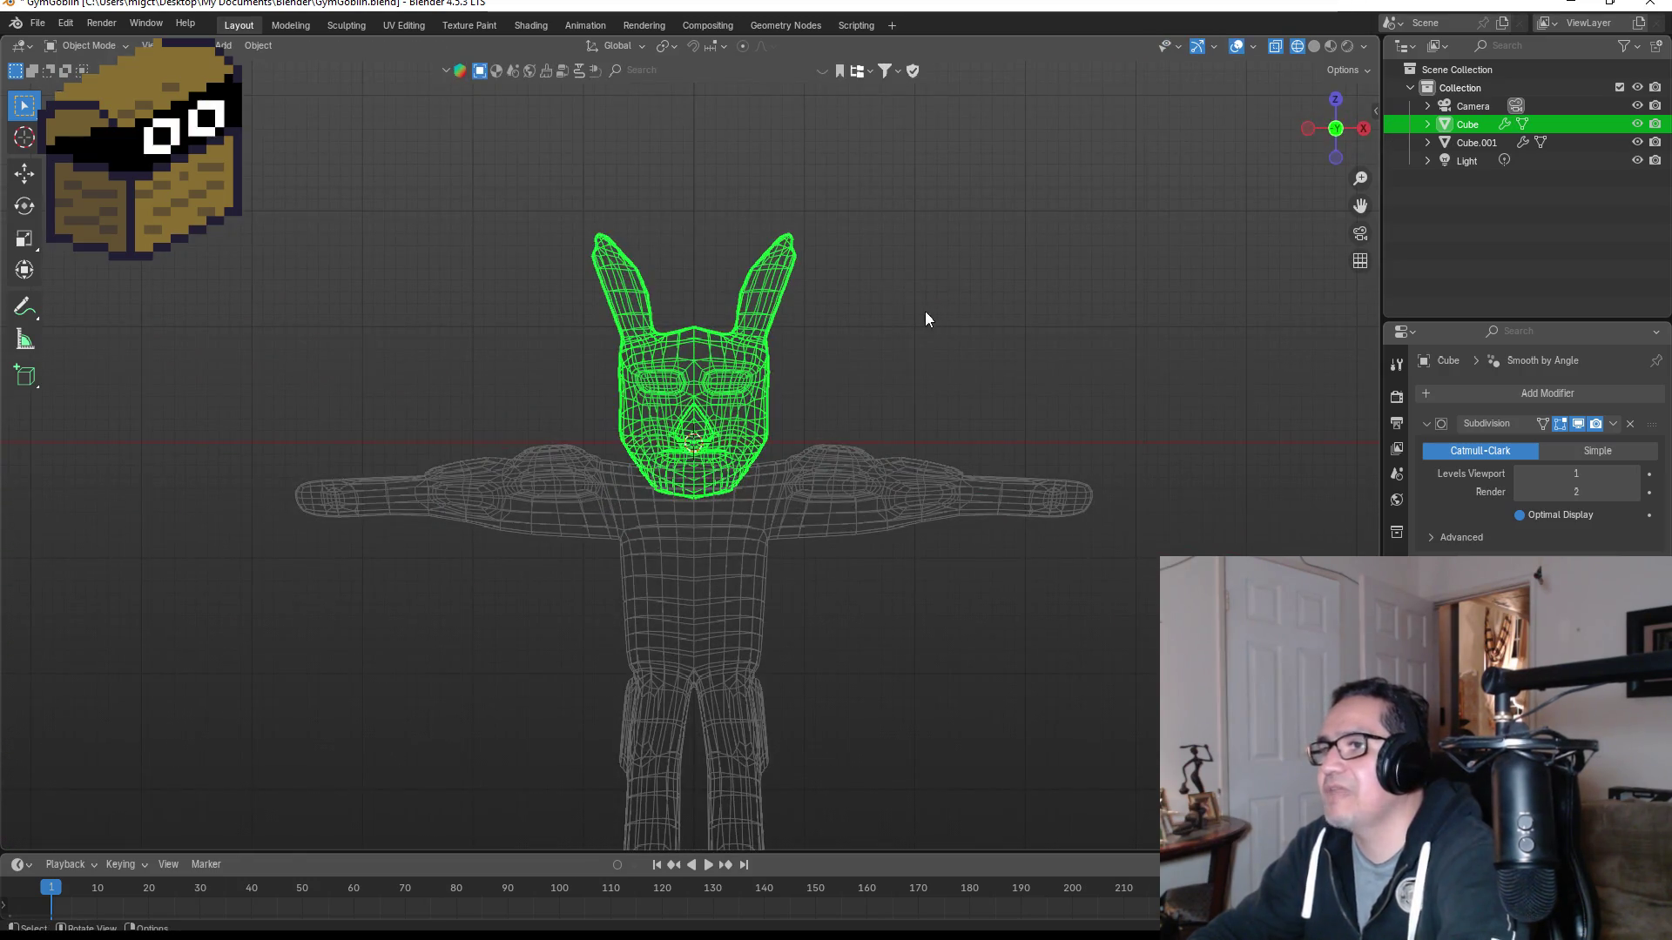
key("Tab")
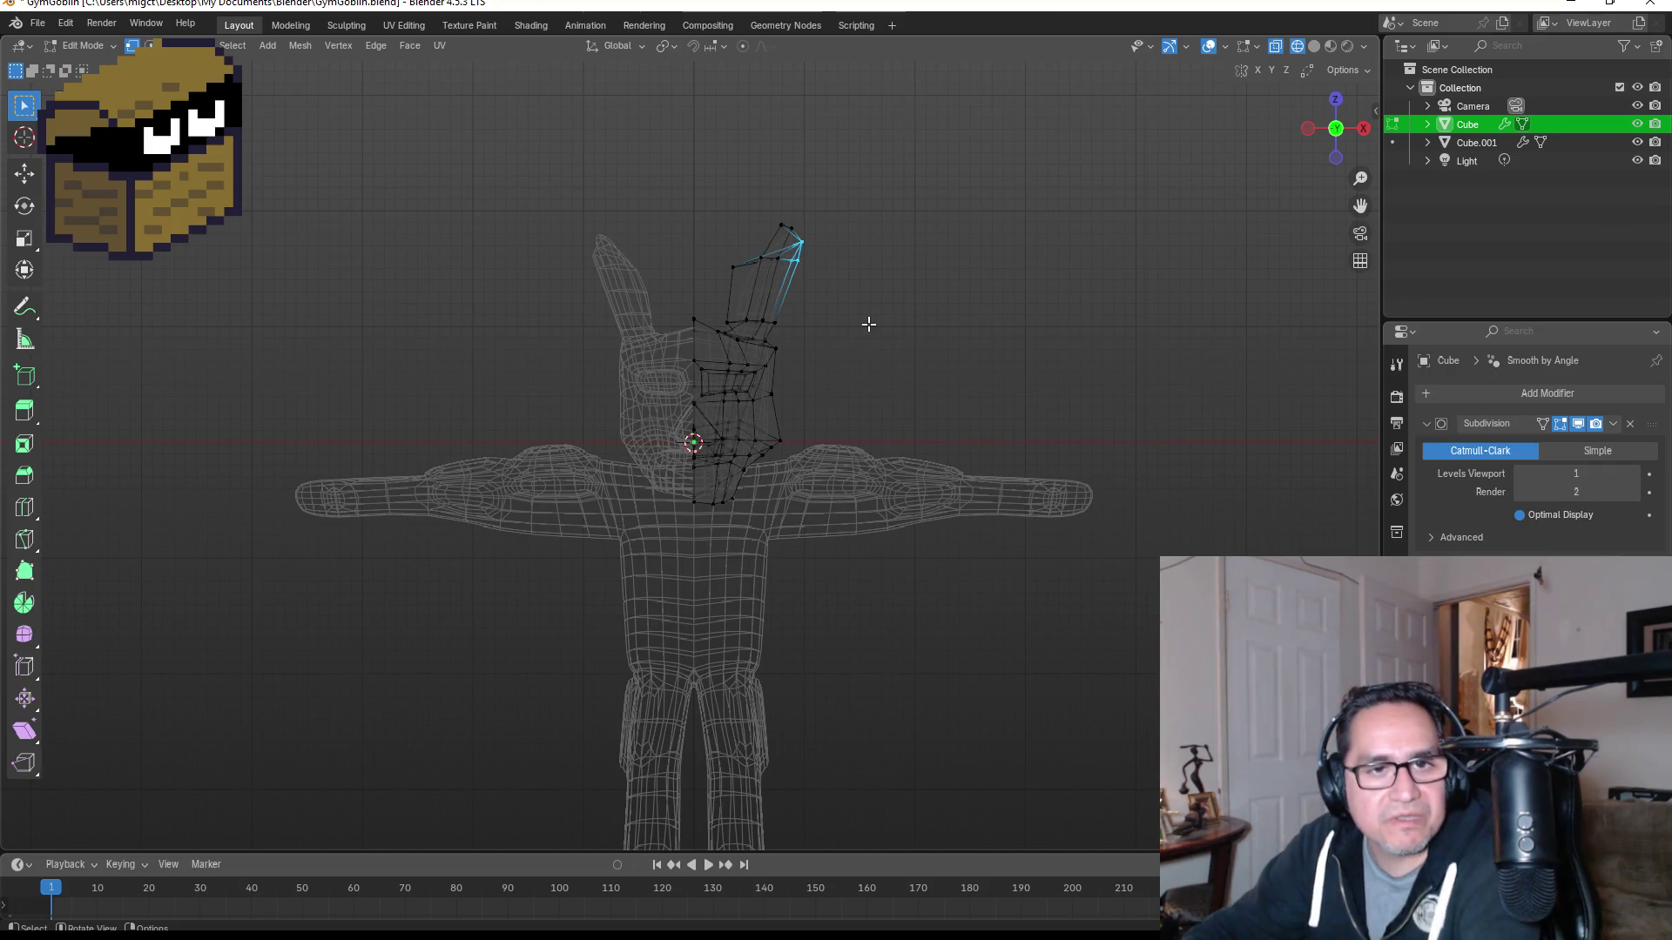
scroll(926, 489, "up", 3)
Step: Restore solid shading and nudge a lower-lip vertex to refine the mouth shape
key("z")
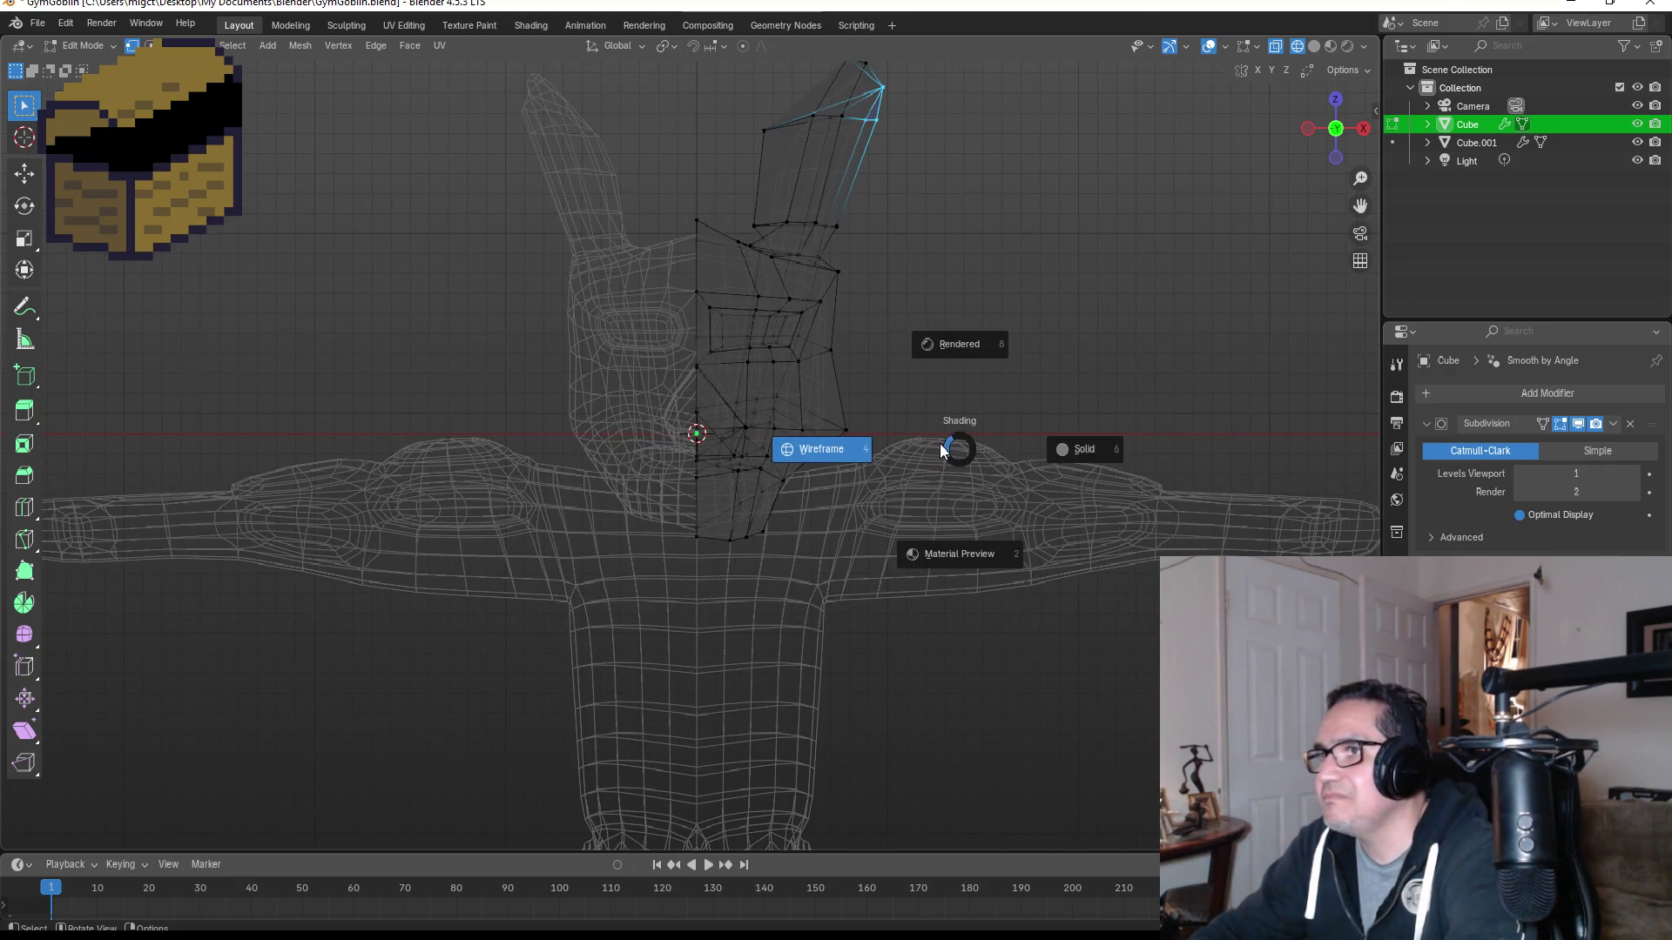
left_click(1061, 452)
mouse_move(996, 336)
middle_mouse_down()
mouse_move(989, 287)
mouse_move(1033, 314)
mouse_move(1037, 262)
middle_mouse_up()
scroll(990, 336, "up", 4)
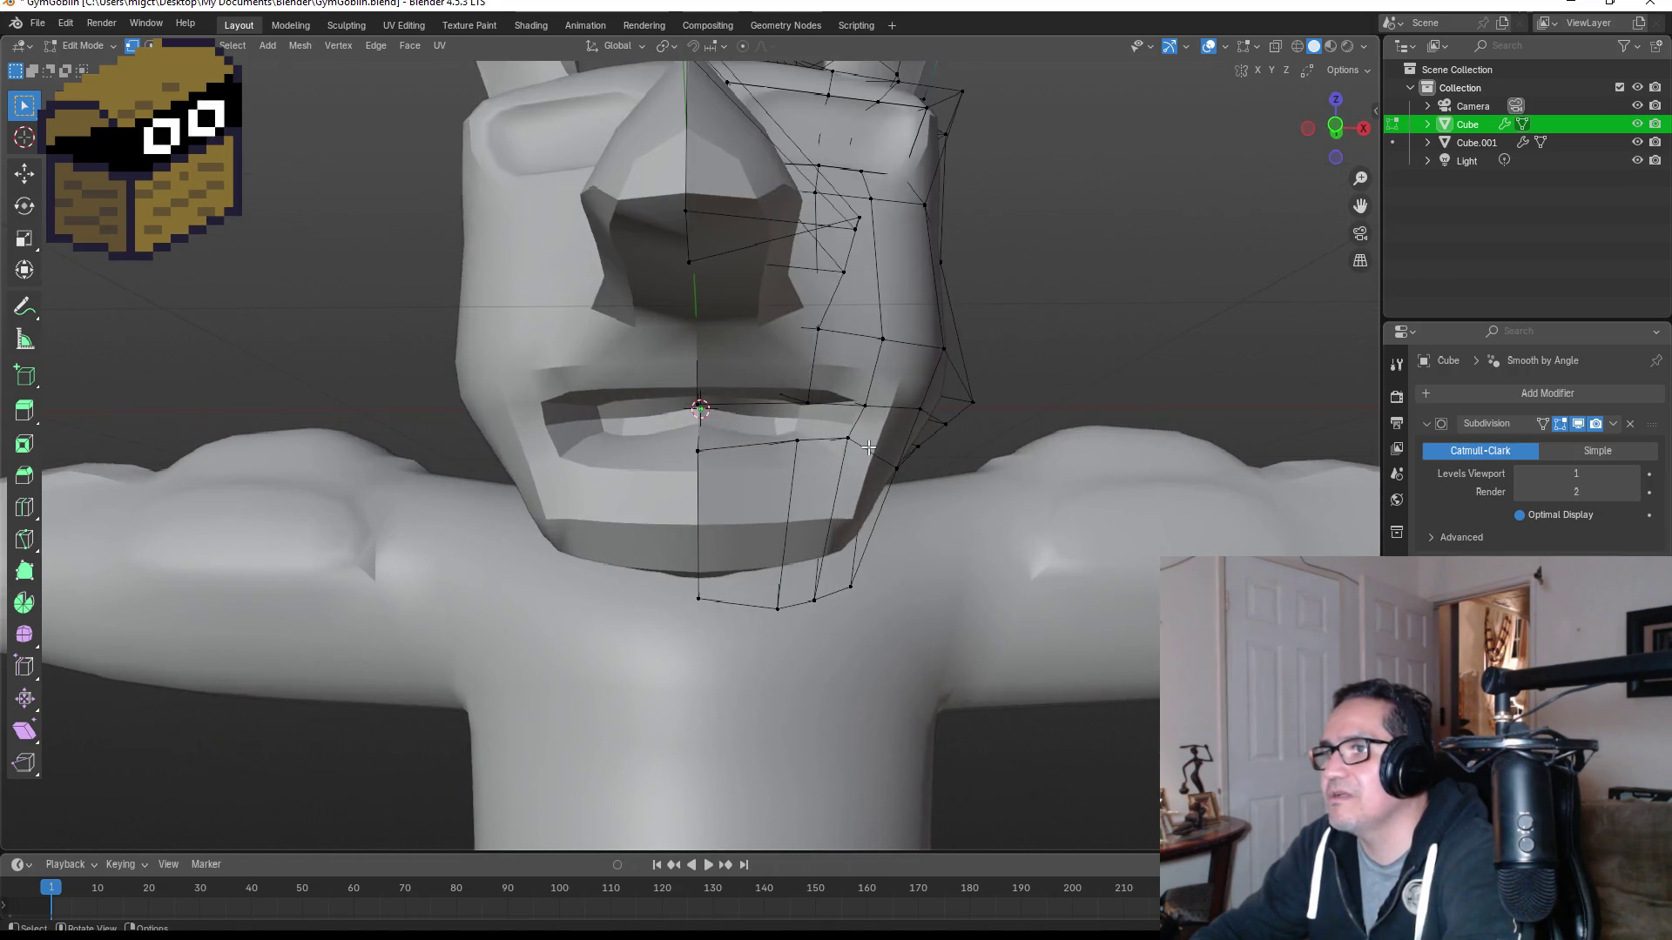
left_click(703, 444)
key("g")
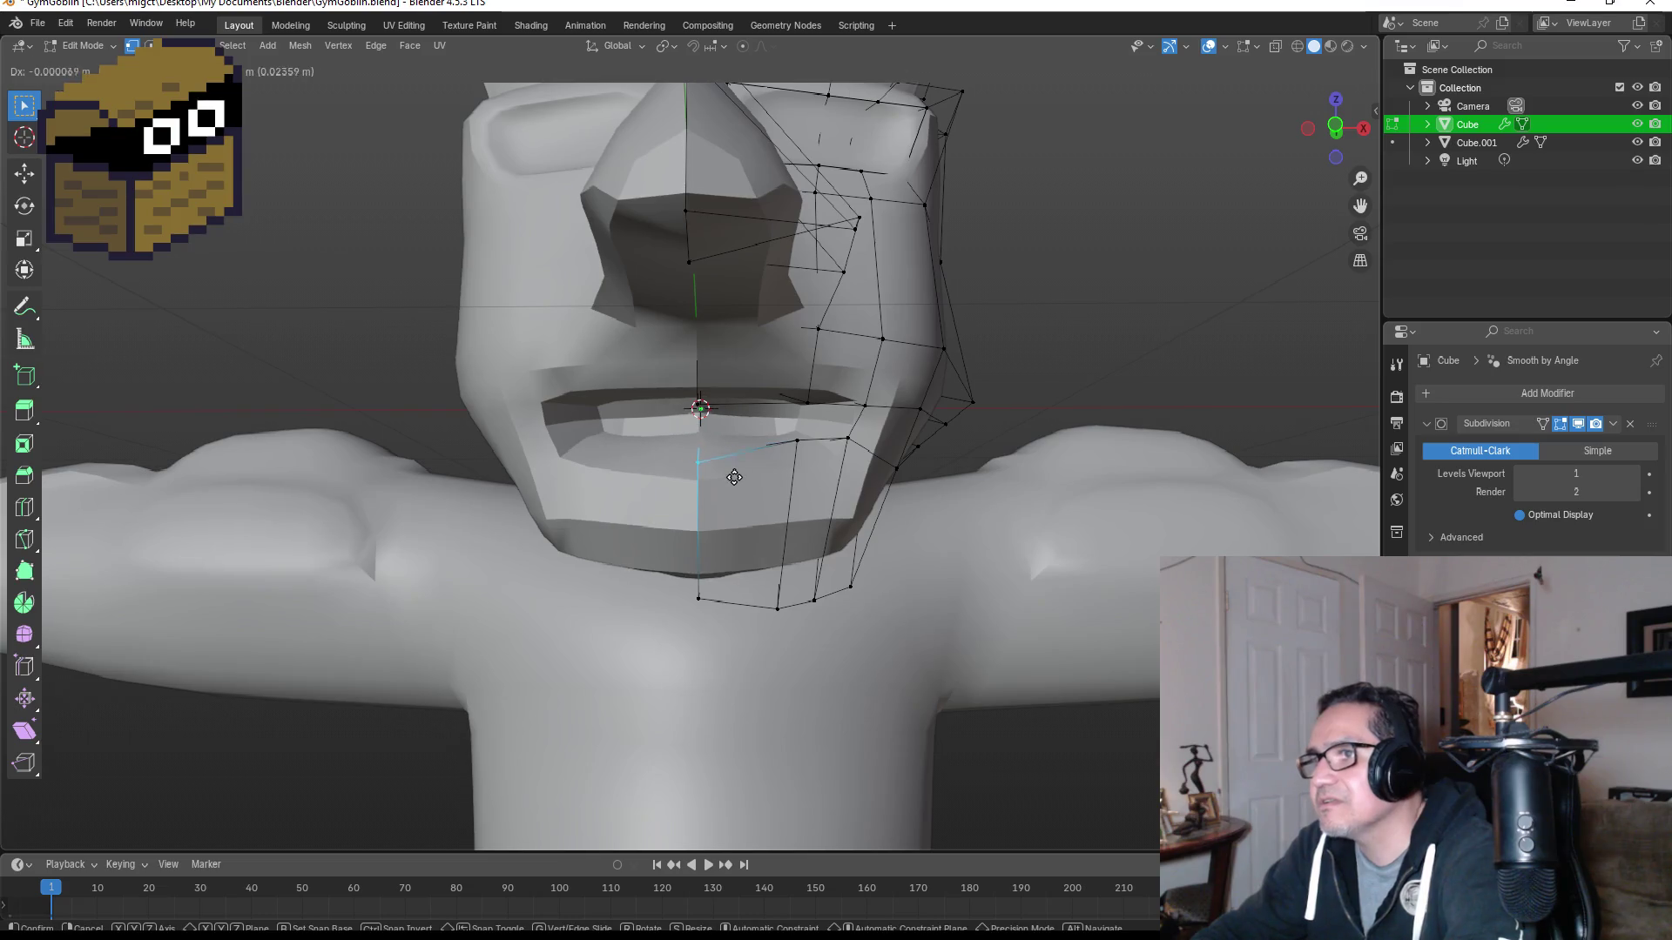
left_click(735, 480)
scroll(856, 483, "down", 3)
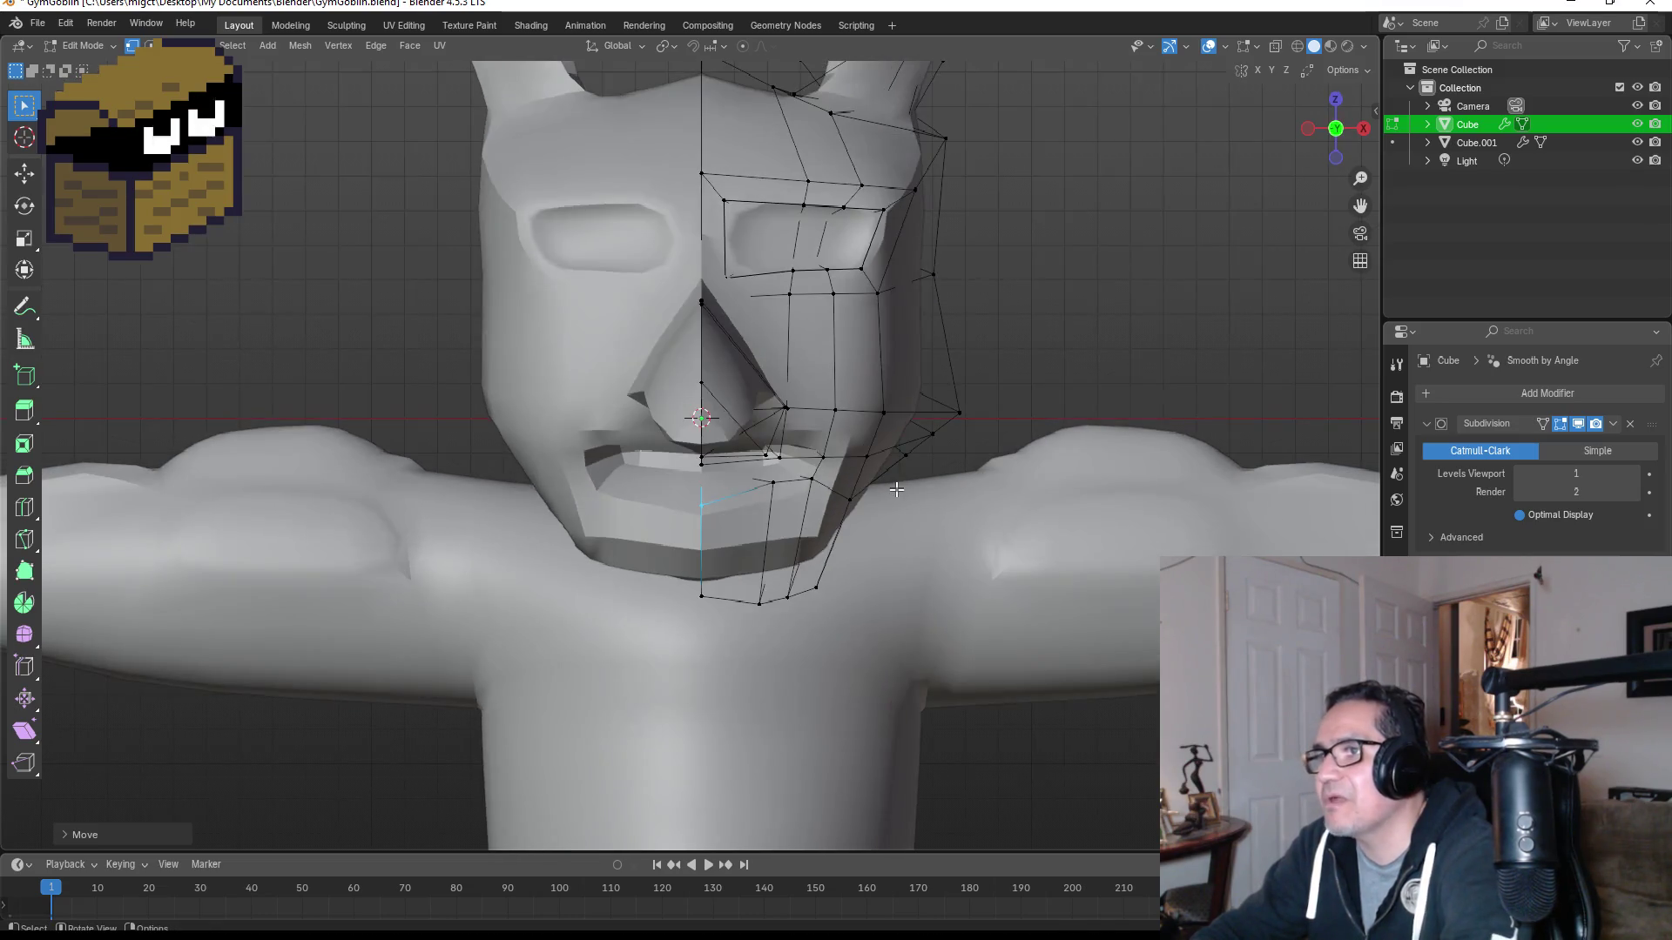
key("Tab")
Step: Check the mouth from side and angled views, then deselect the head
middle_click_drag(1078, 365, 1024, 359)
key("KP_1")
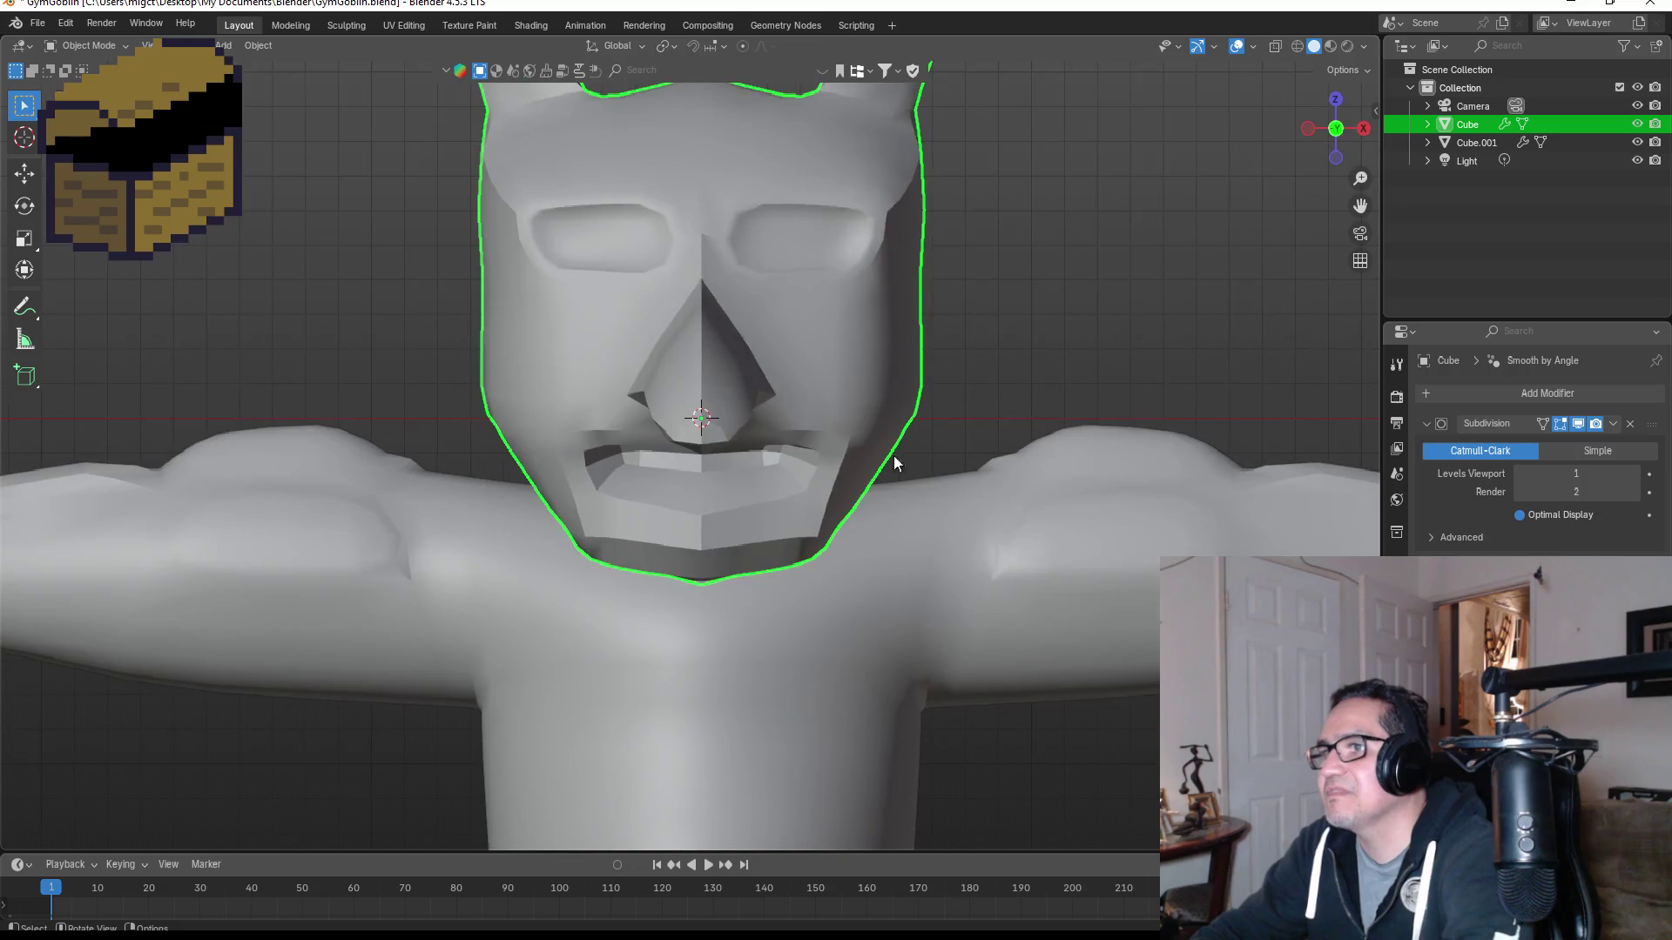
mouse_move(792, 488)
middle_mouse_down()
mouse_move(755, 452)
mouse_move(668, 478)
middle_mouse_up()
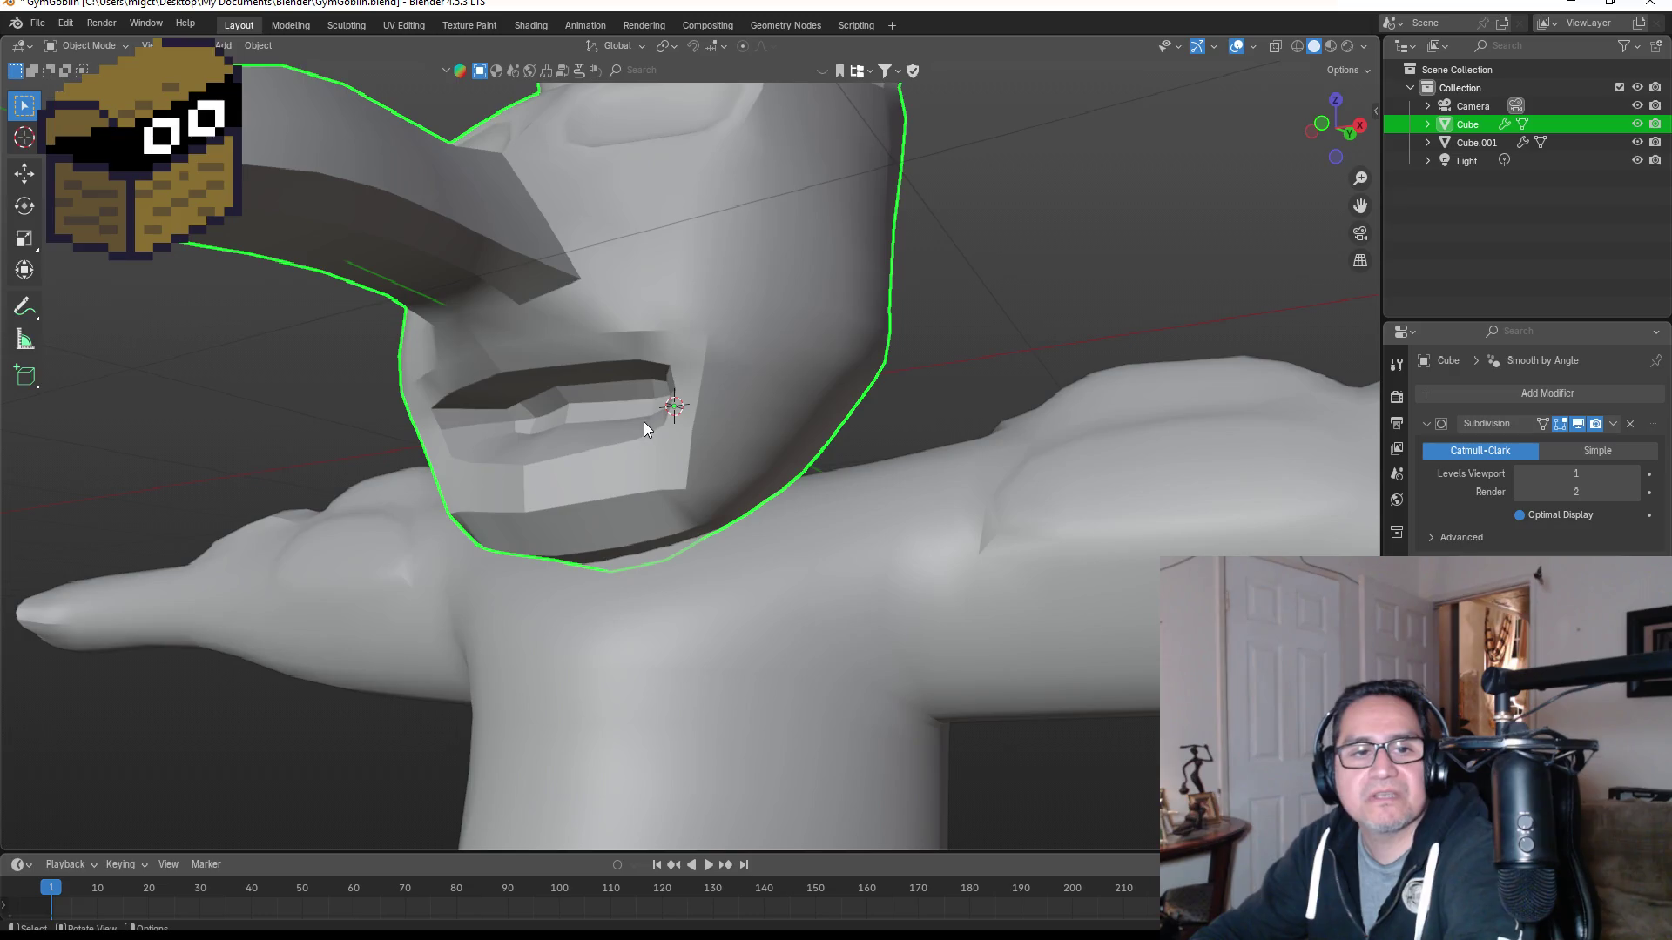
key("KP_1")
scroll(953, 405, "down", 2)
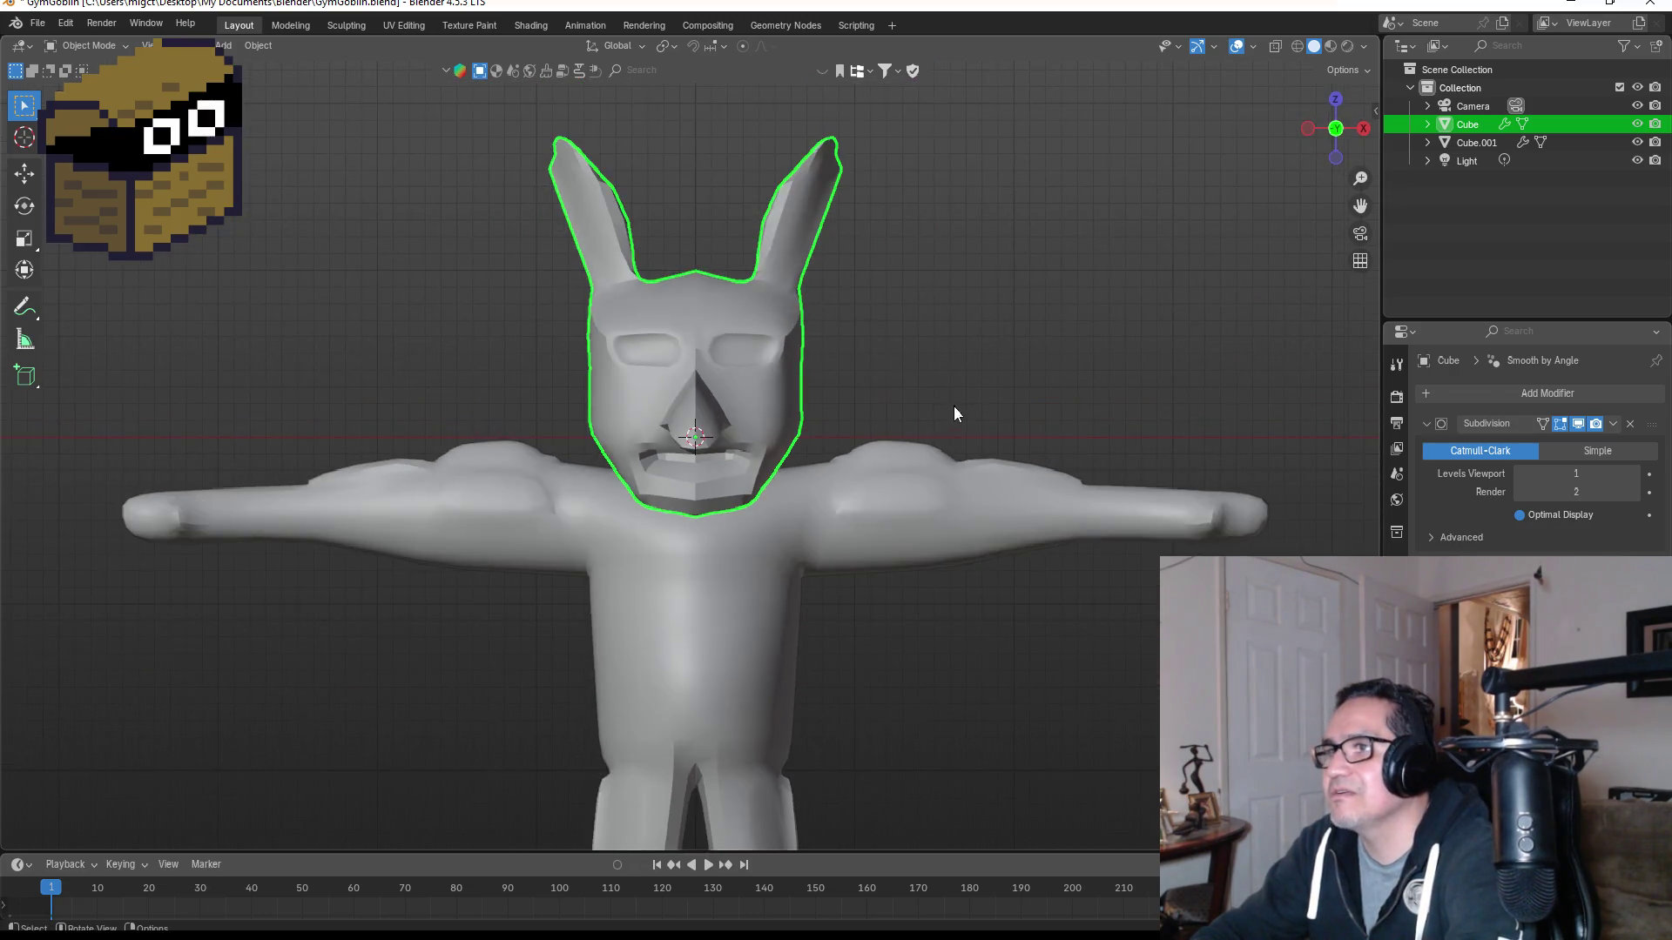
left_click(937, 363)
key("shift+a")
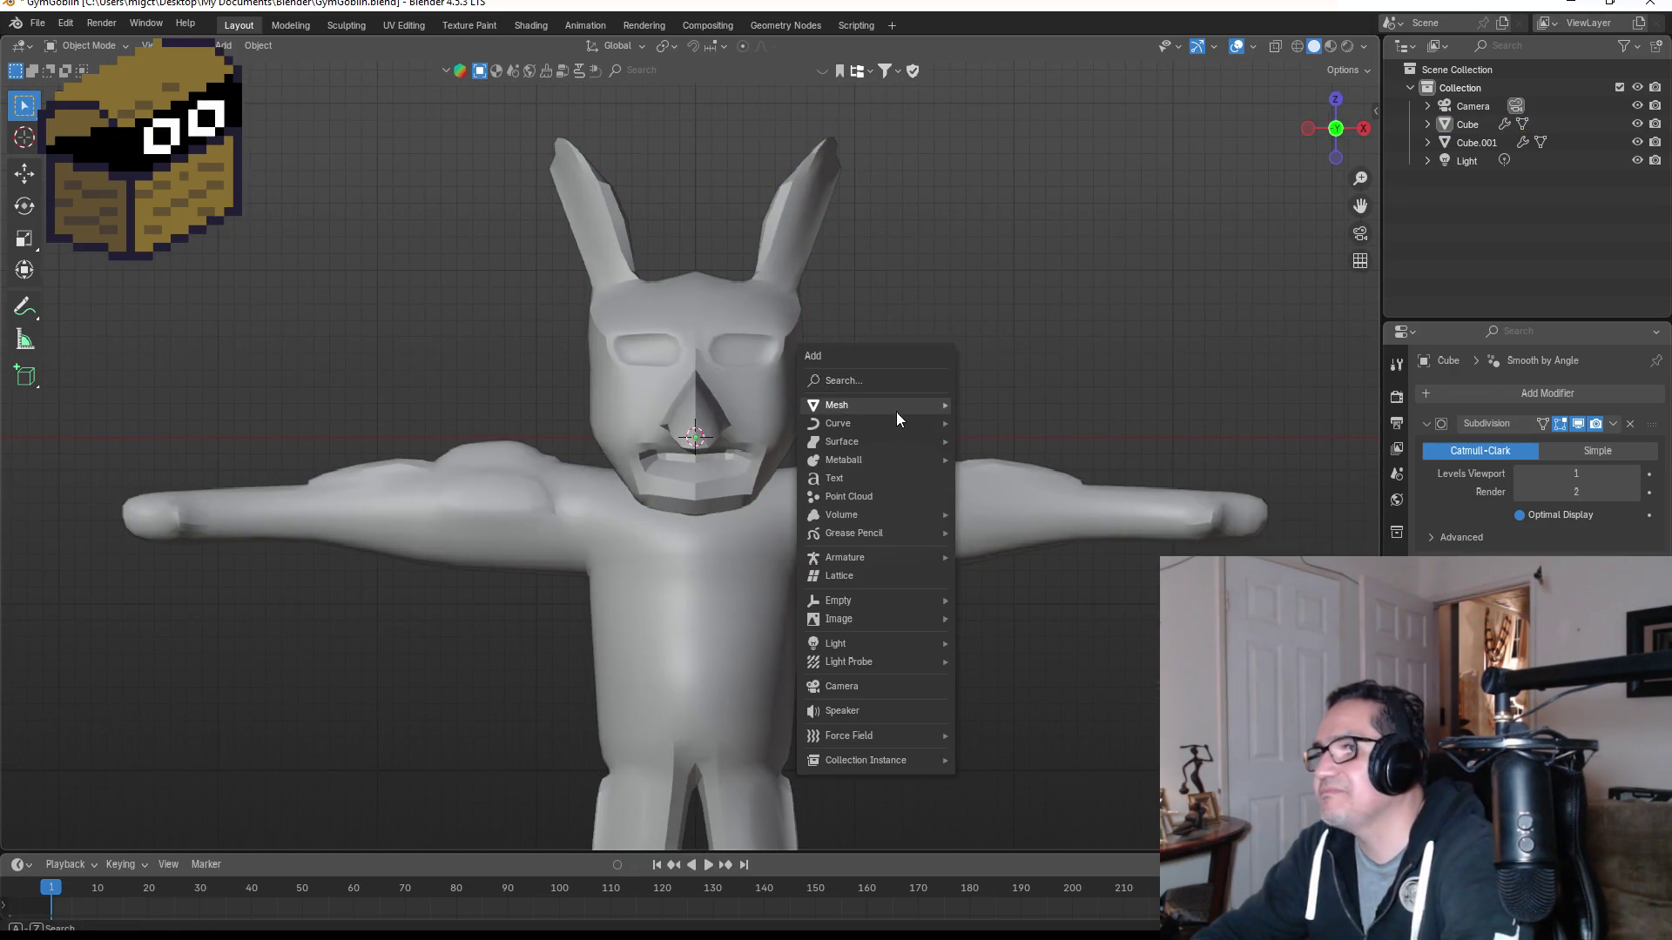
Step: Add a cube mesh, scale it down and move it near the mouth
key("Escape")
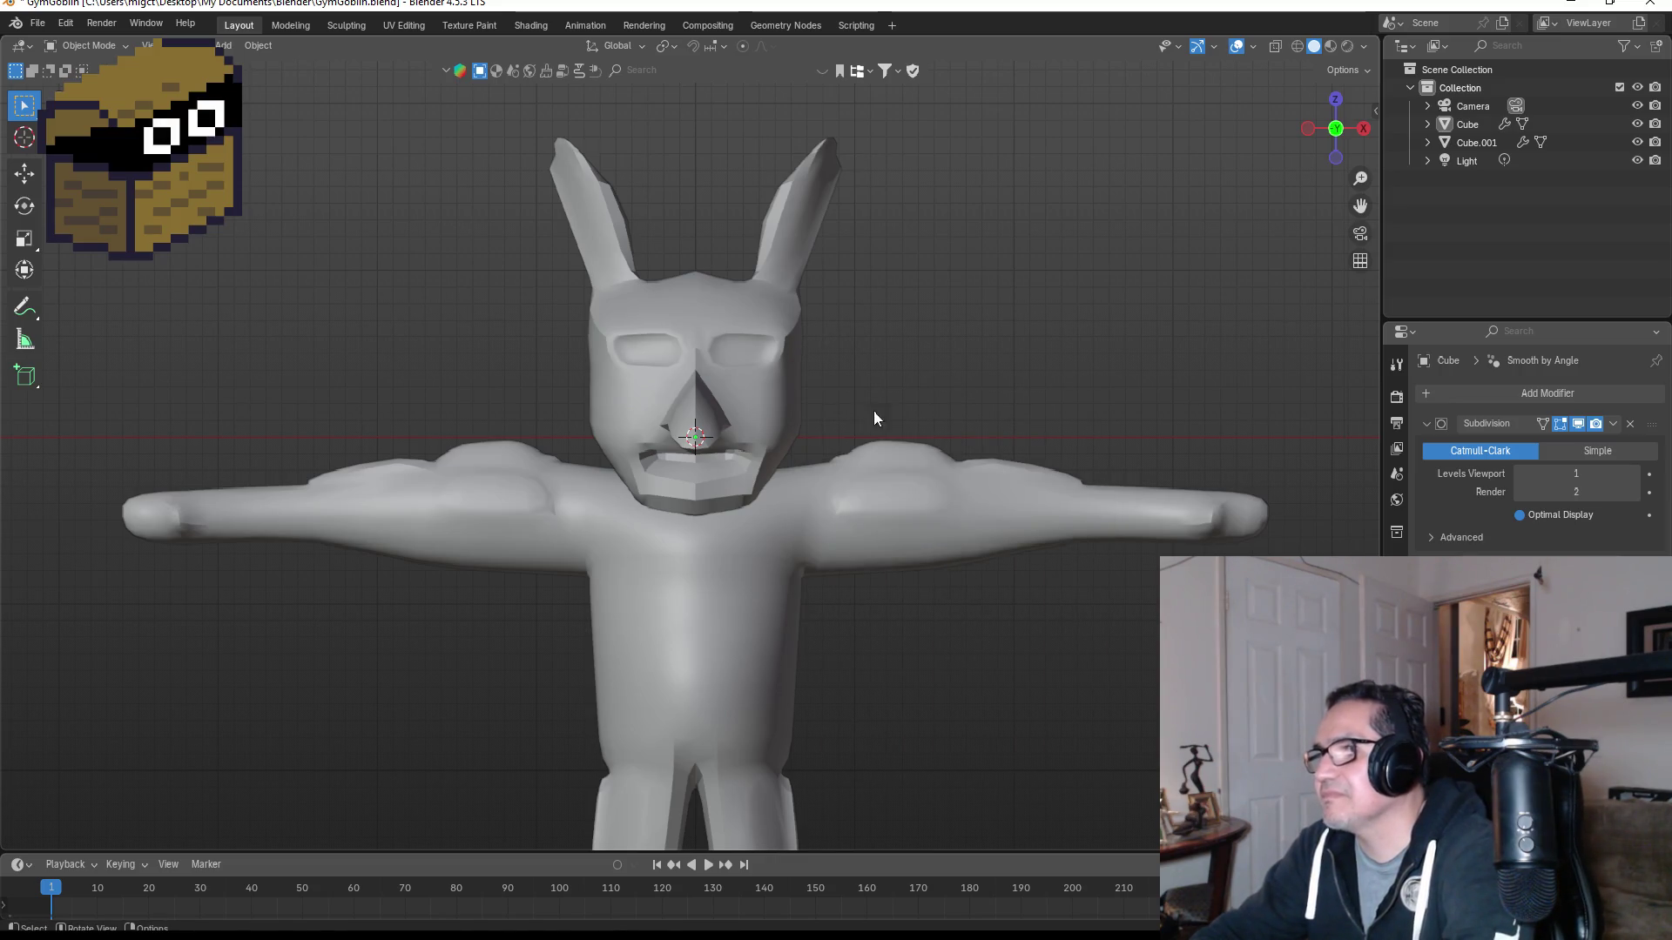
key("shift+a")
mouse_move(911, 429)
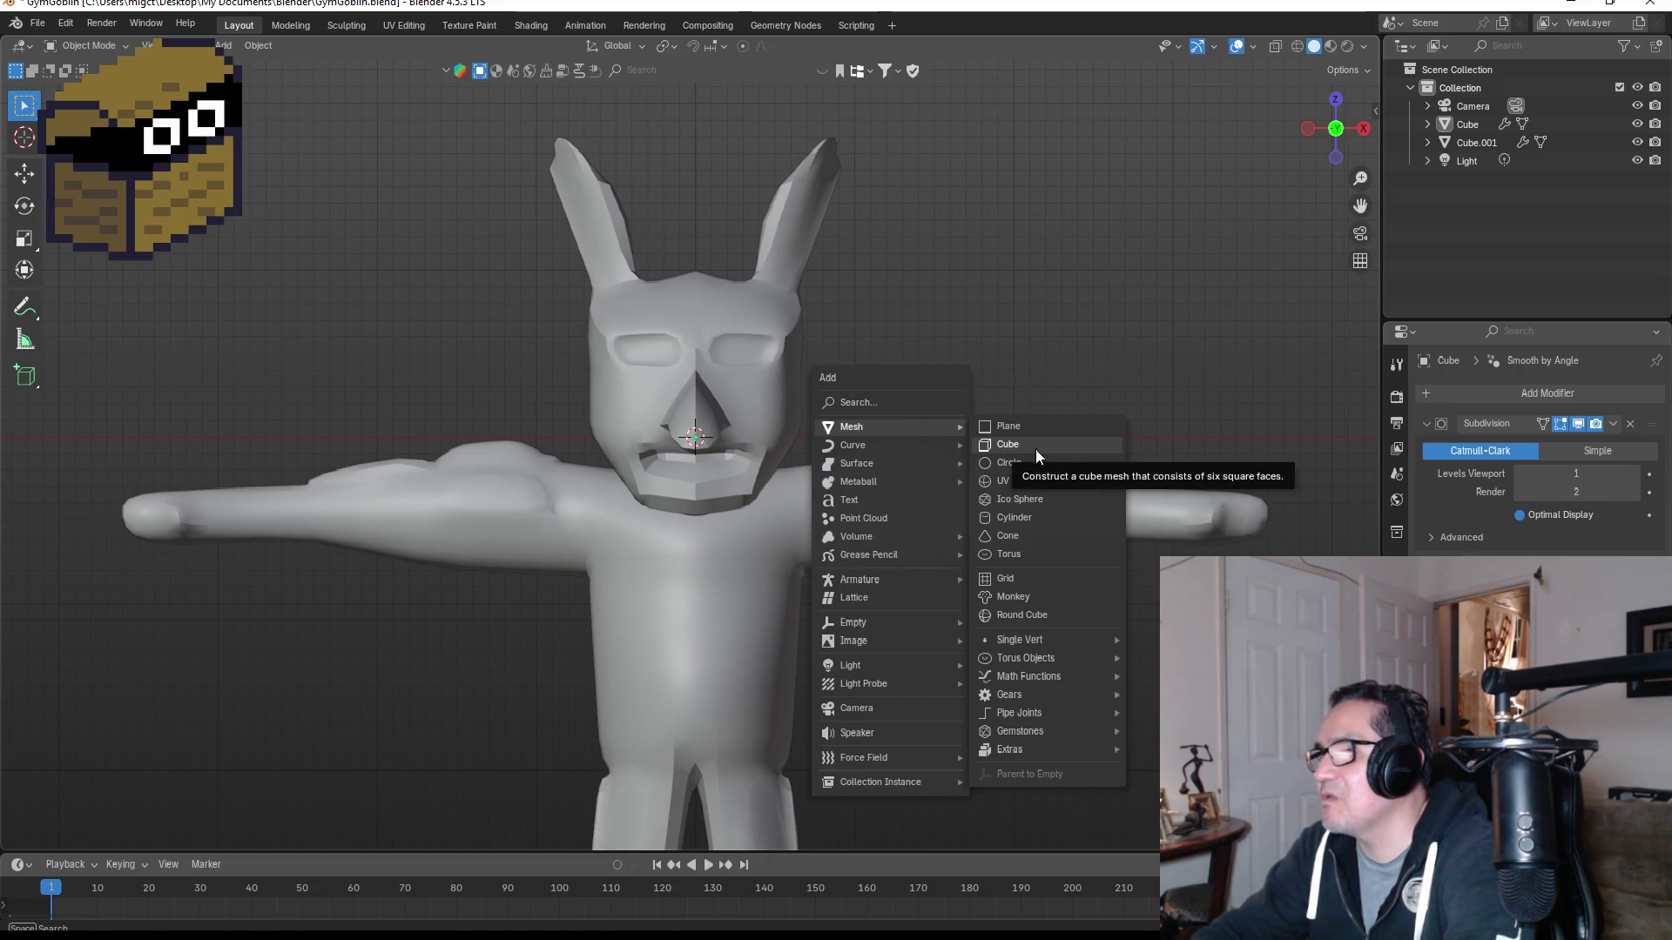
left_click(1028, 442)
key("s")
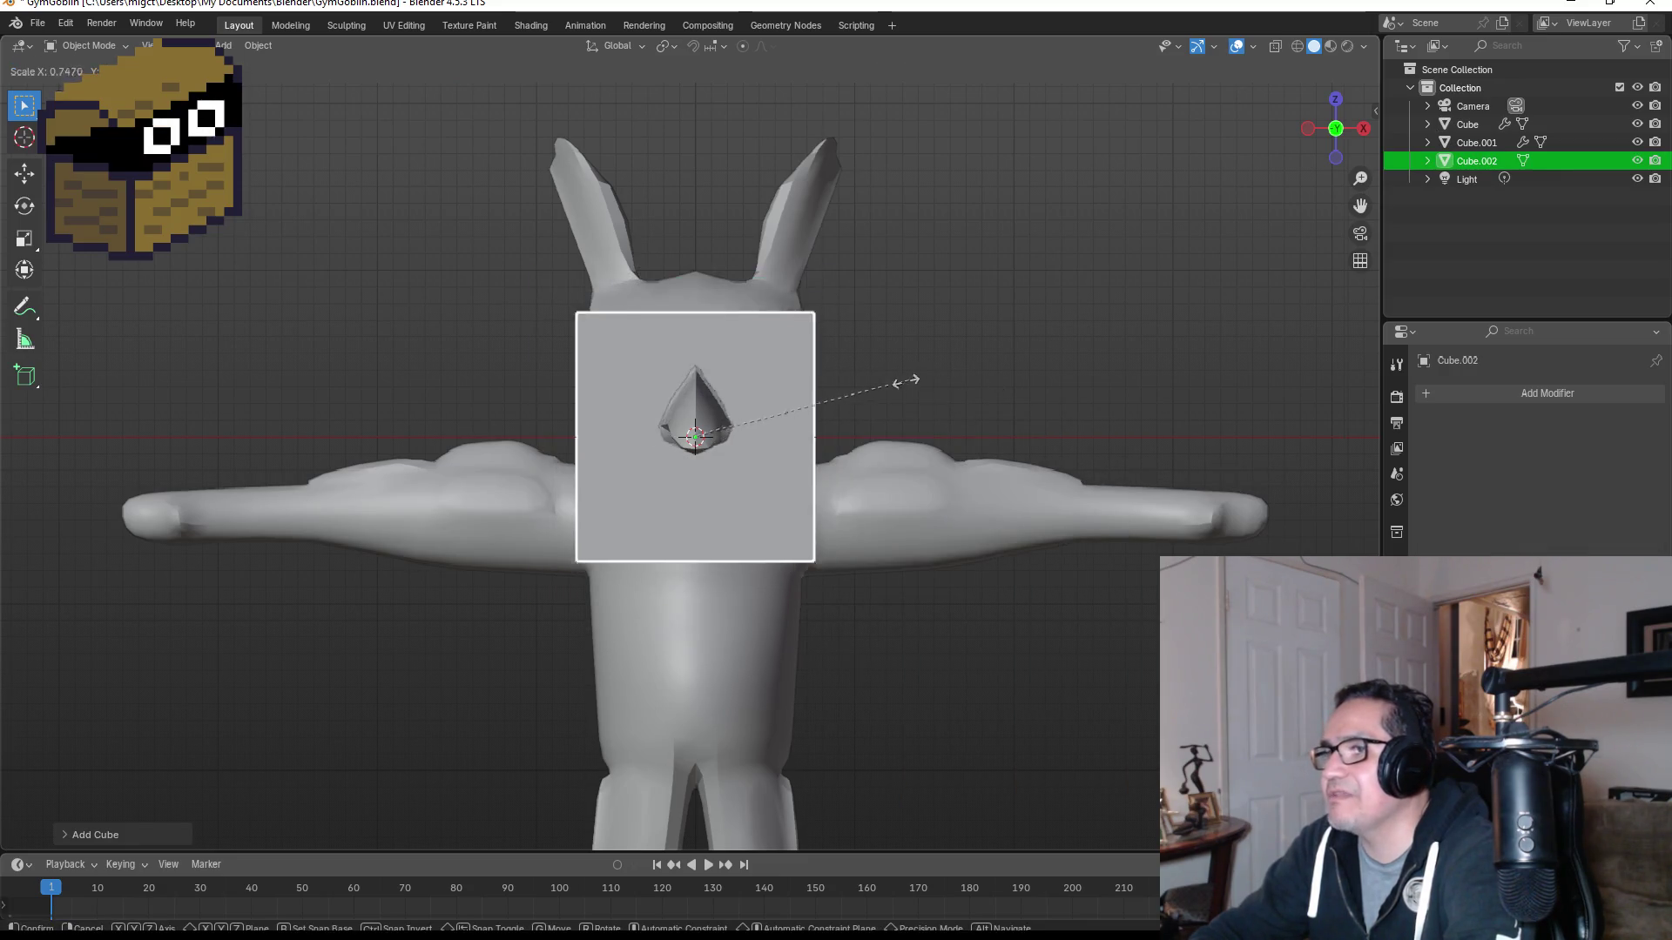
left_click(747, 433)
key("g")
left_click(786, 466)
Step: Slide the cube along Y to the lower lip in side view and shrink it further
mouse_move(963, 385)
middle_mouse_down()
mouse_move(901, 362)
mouse_move(775, 380)
mouse_move(760, 406)
middle_mouse_up()
key("g")
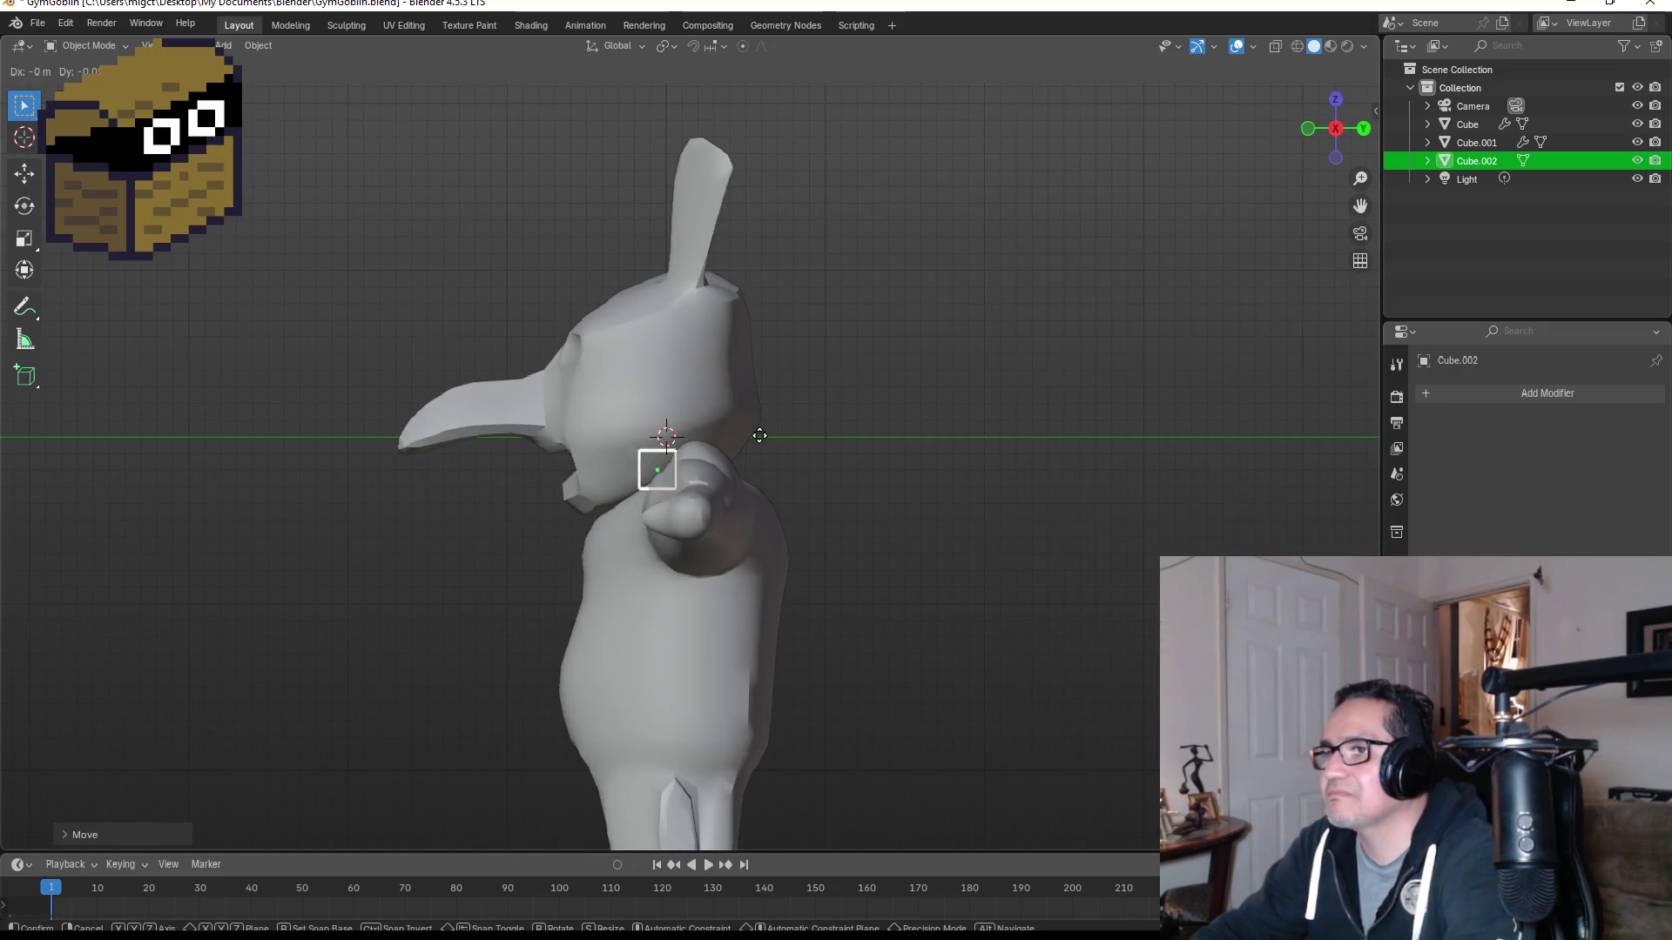
key("y")
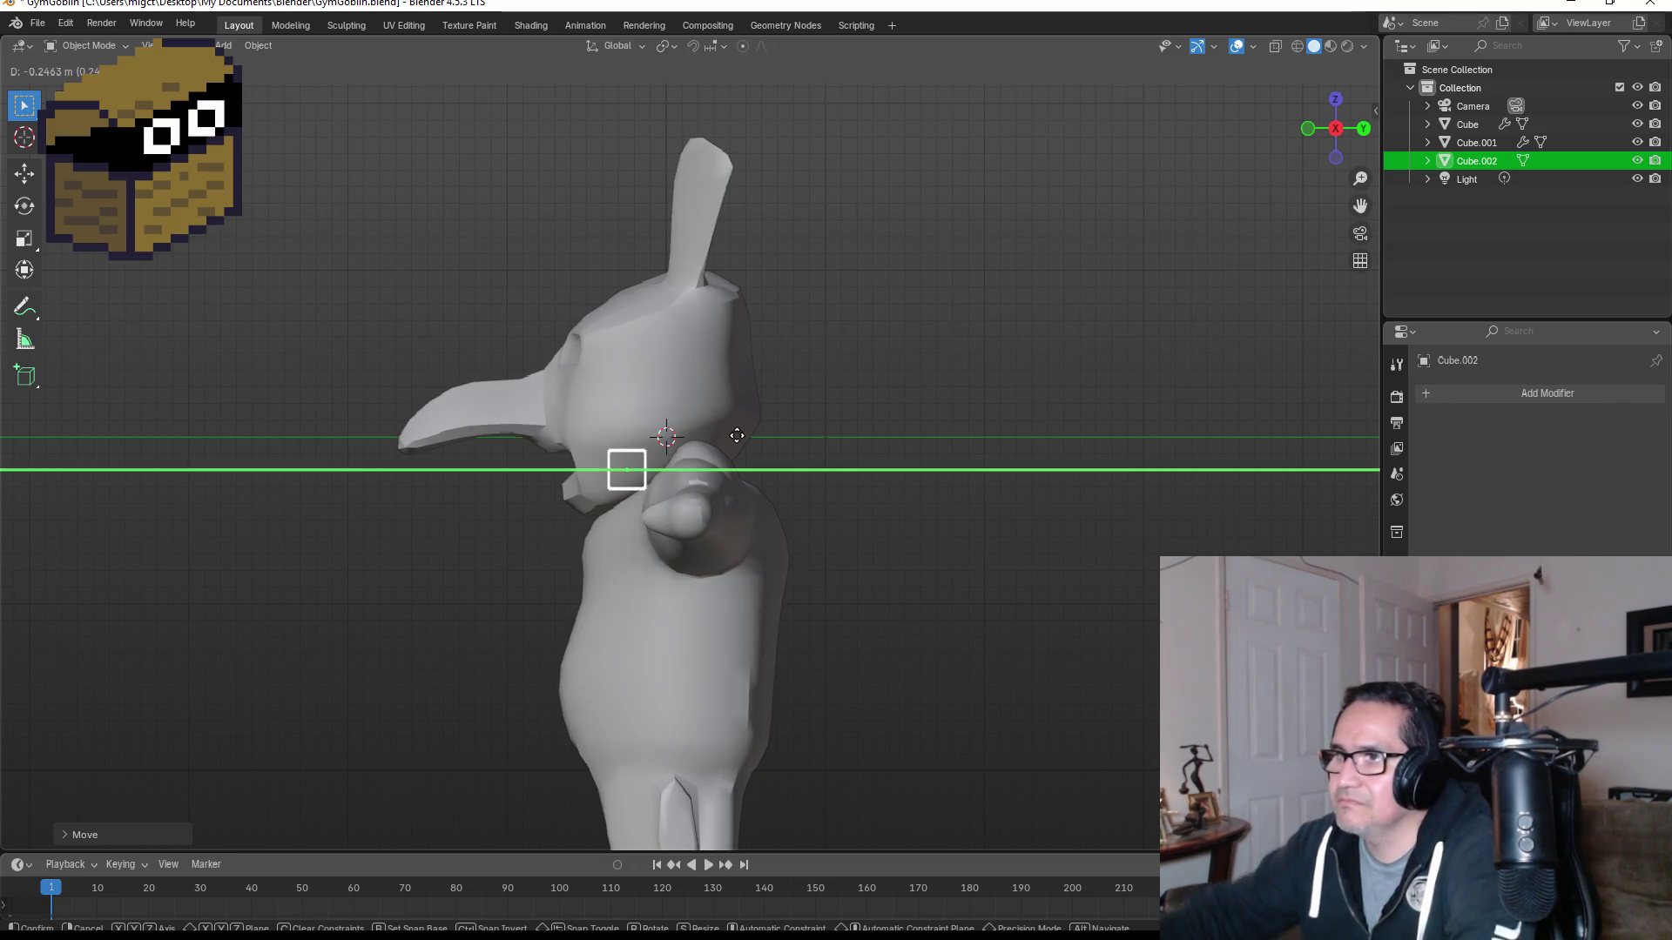
left_click(682, 455)
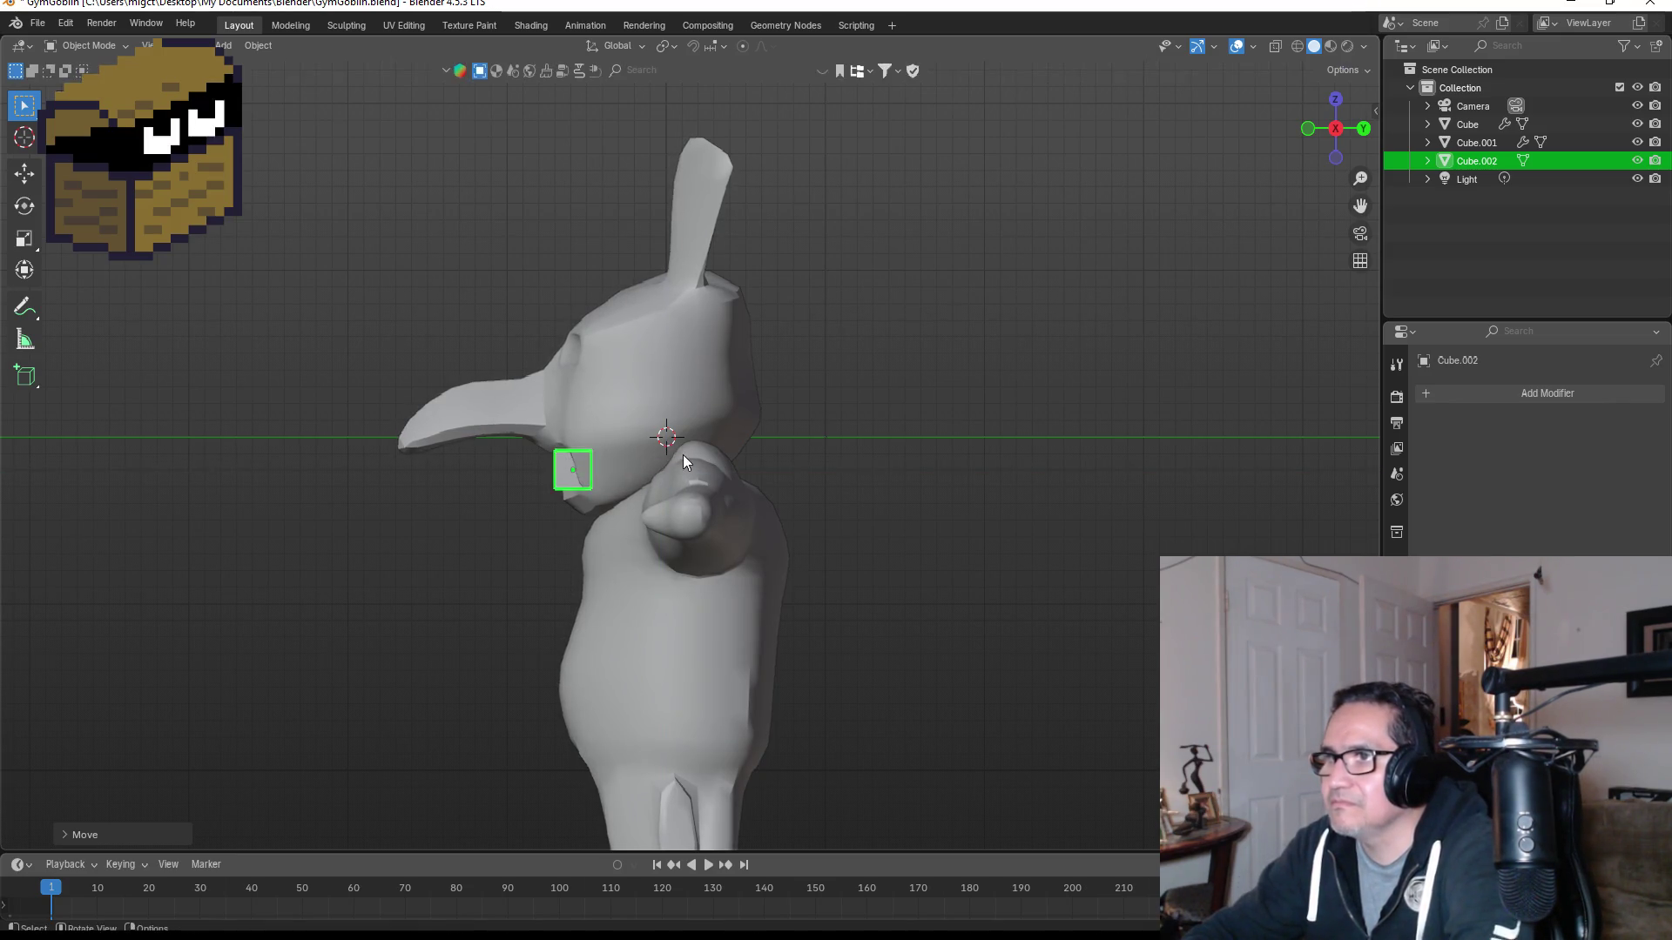
key("KP_1")
key("s")
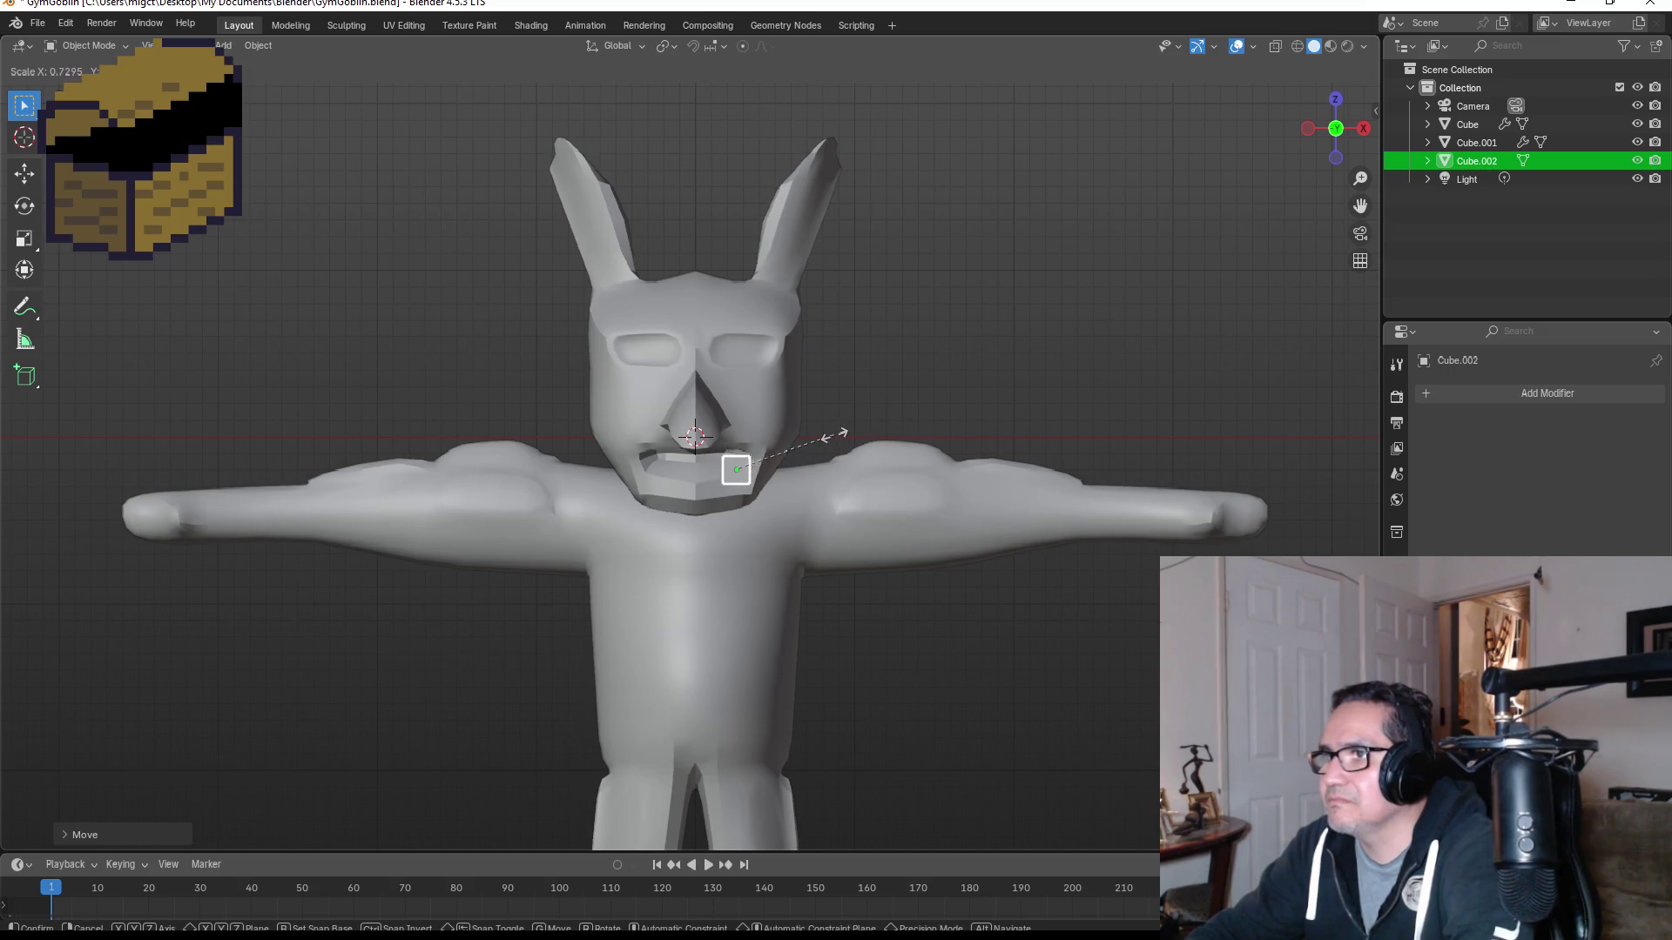
left_click(823, 441)
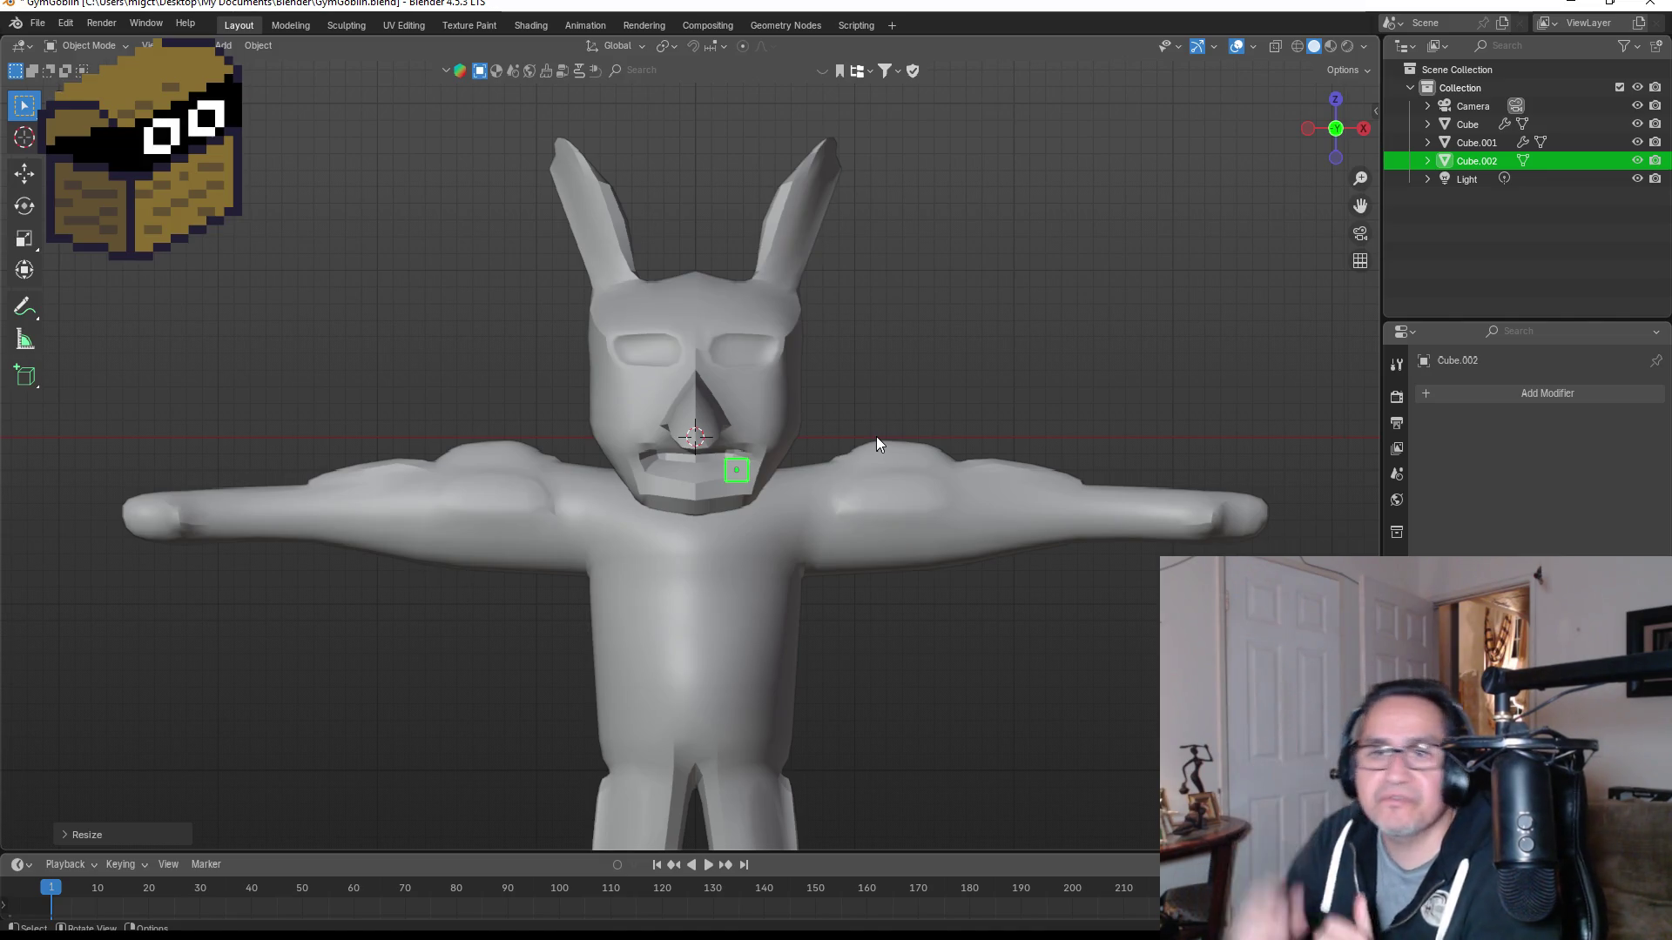
scroll(705, 519, "up", 4)
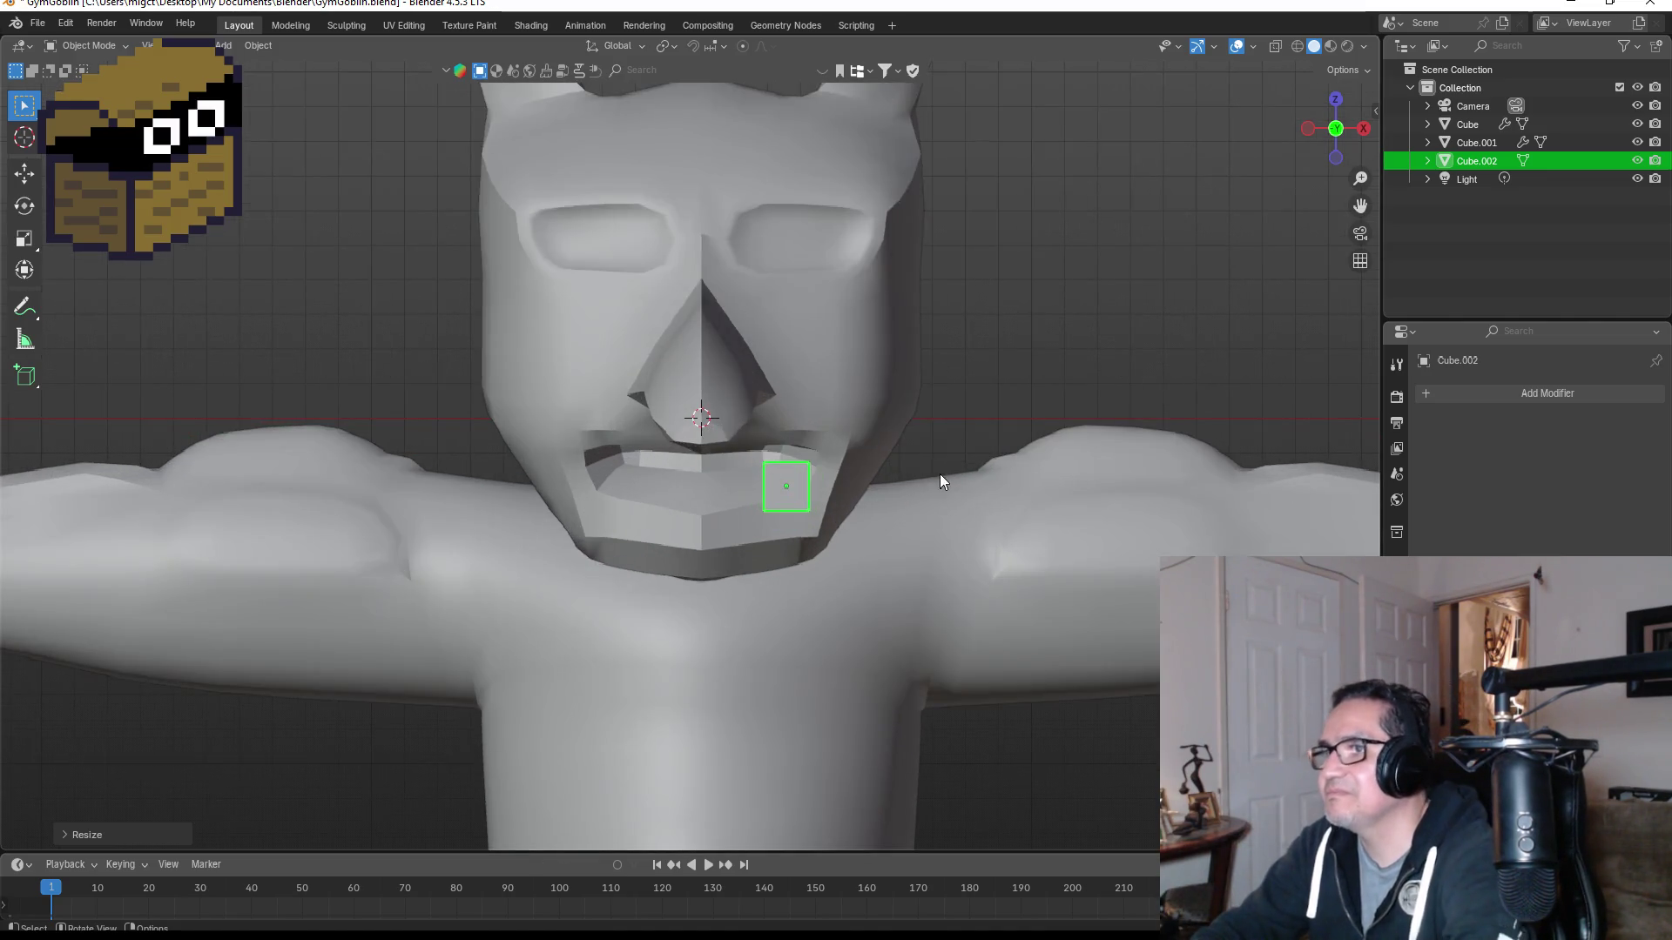
Step: Add a Subdivision Surface modifier to the tusk cube
left_click(1480, 395)
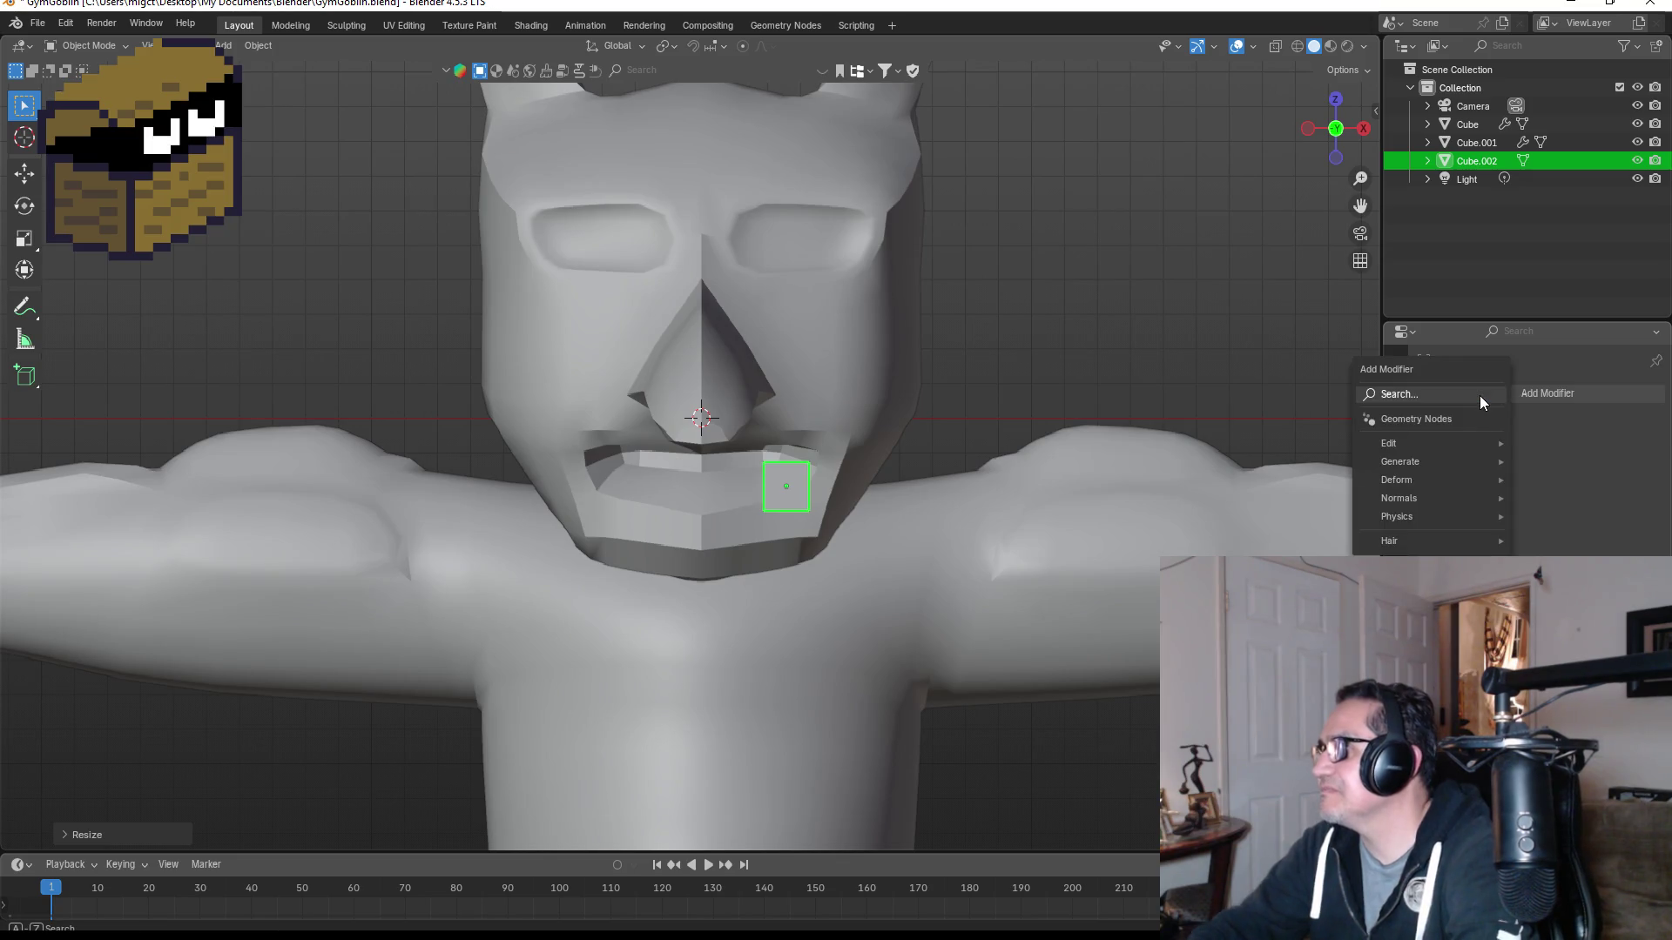
type("mod")
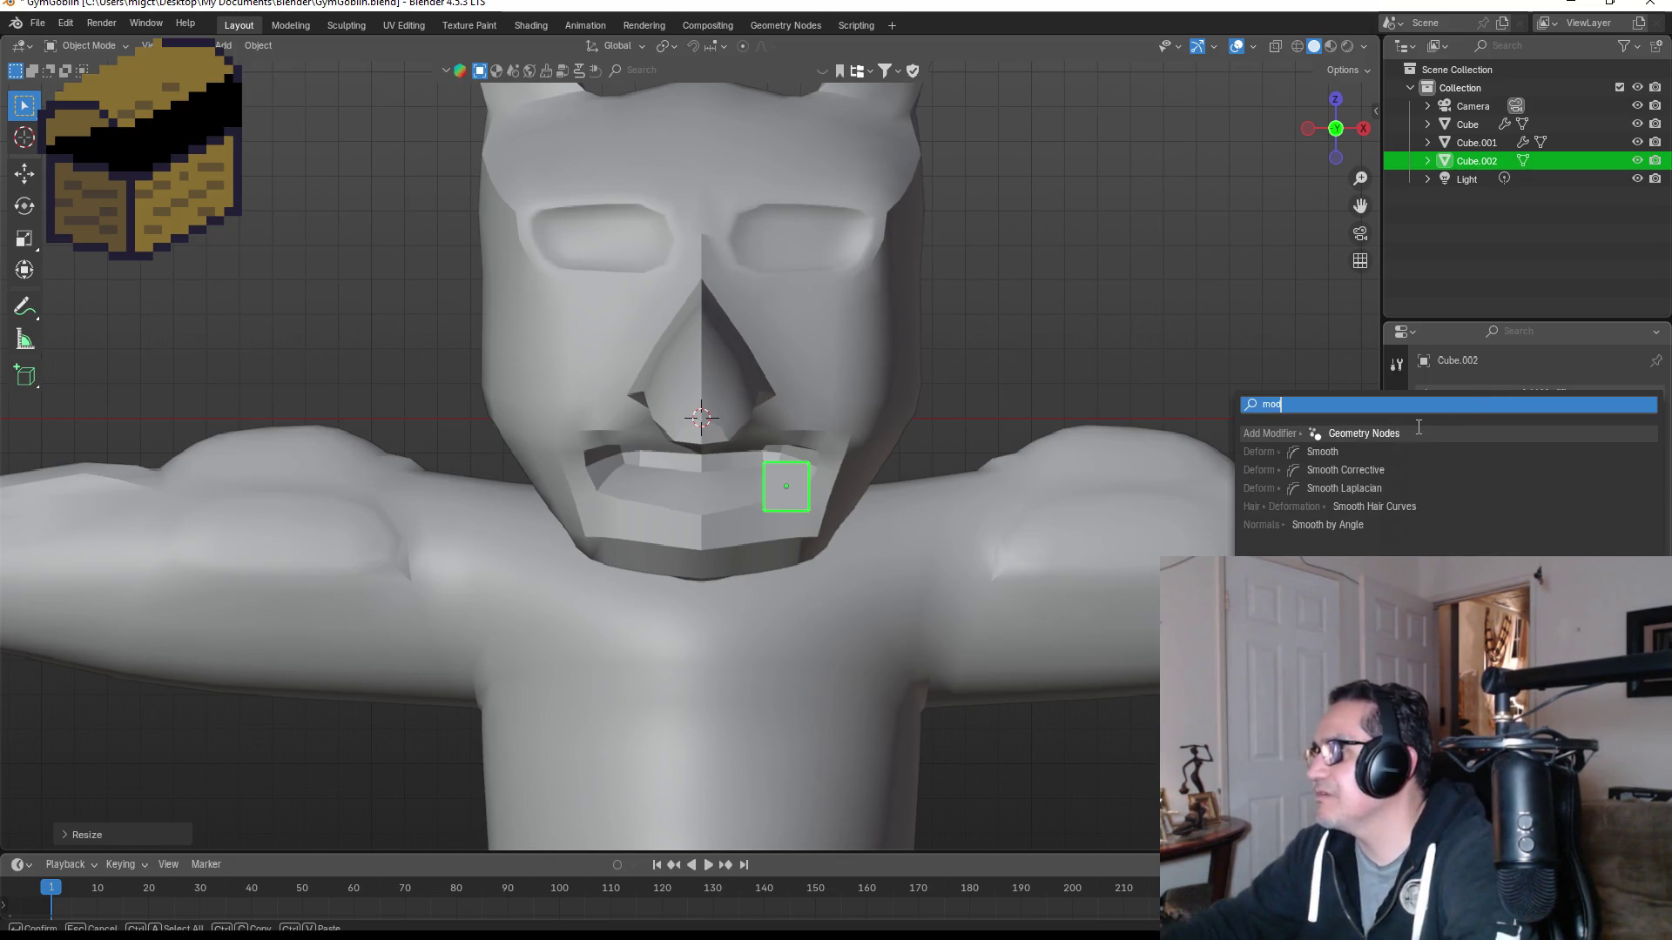
key("BackSpace")
key("BackSpace")
key("BackSpace")
type("su")
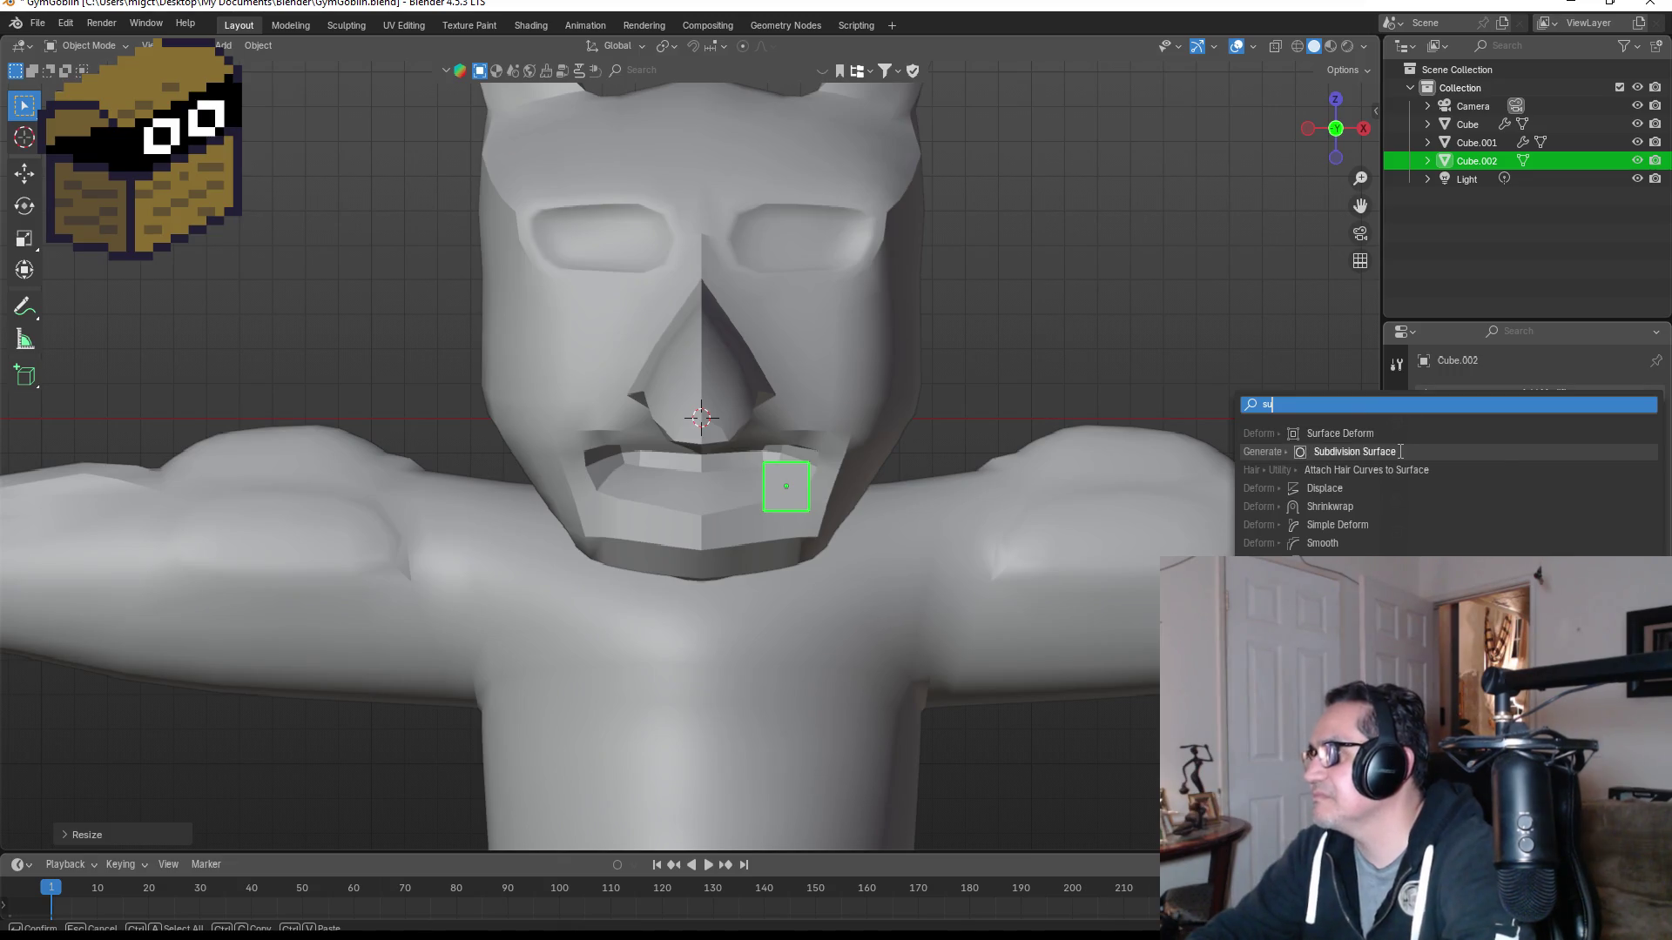
left_click(1401, 451)
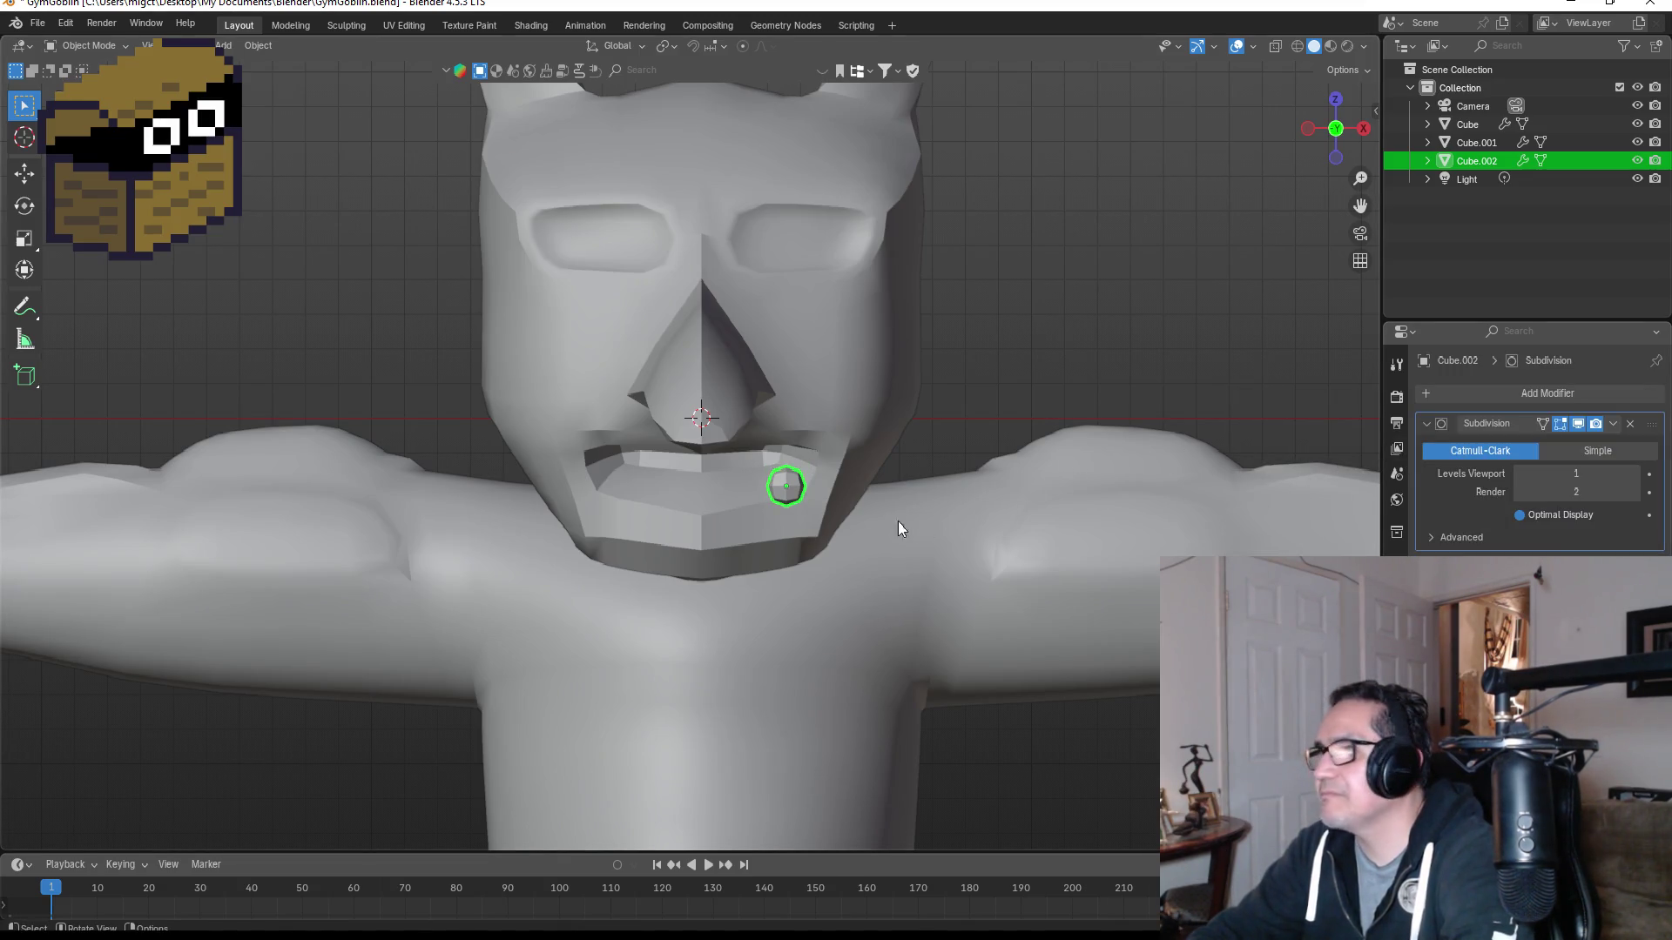
Step: In Edit Mode, add a centred edge loop across the tusk and switch to wireframe view
key("Tab")
scroll(921, 465, "up", 2)
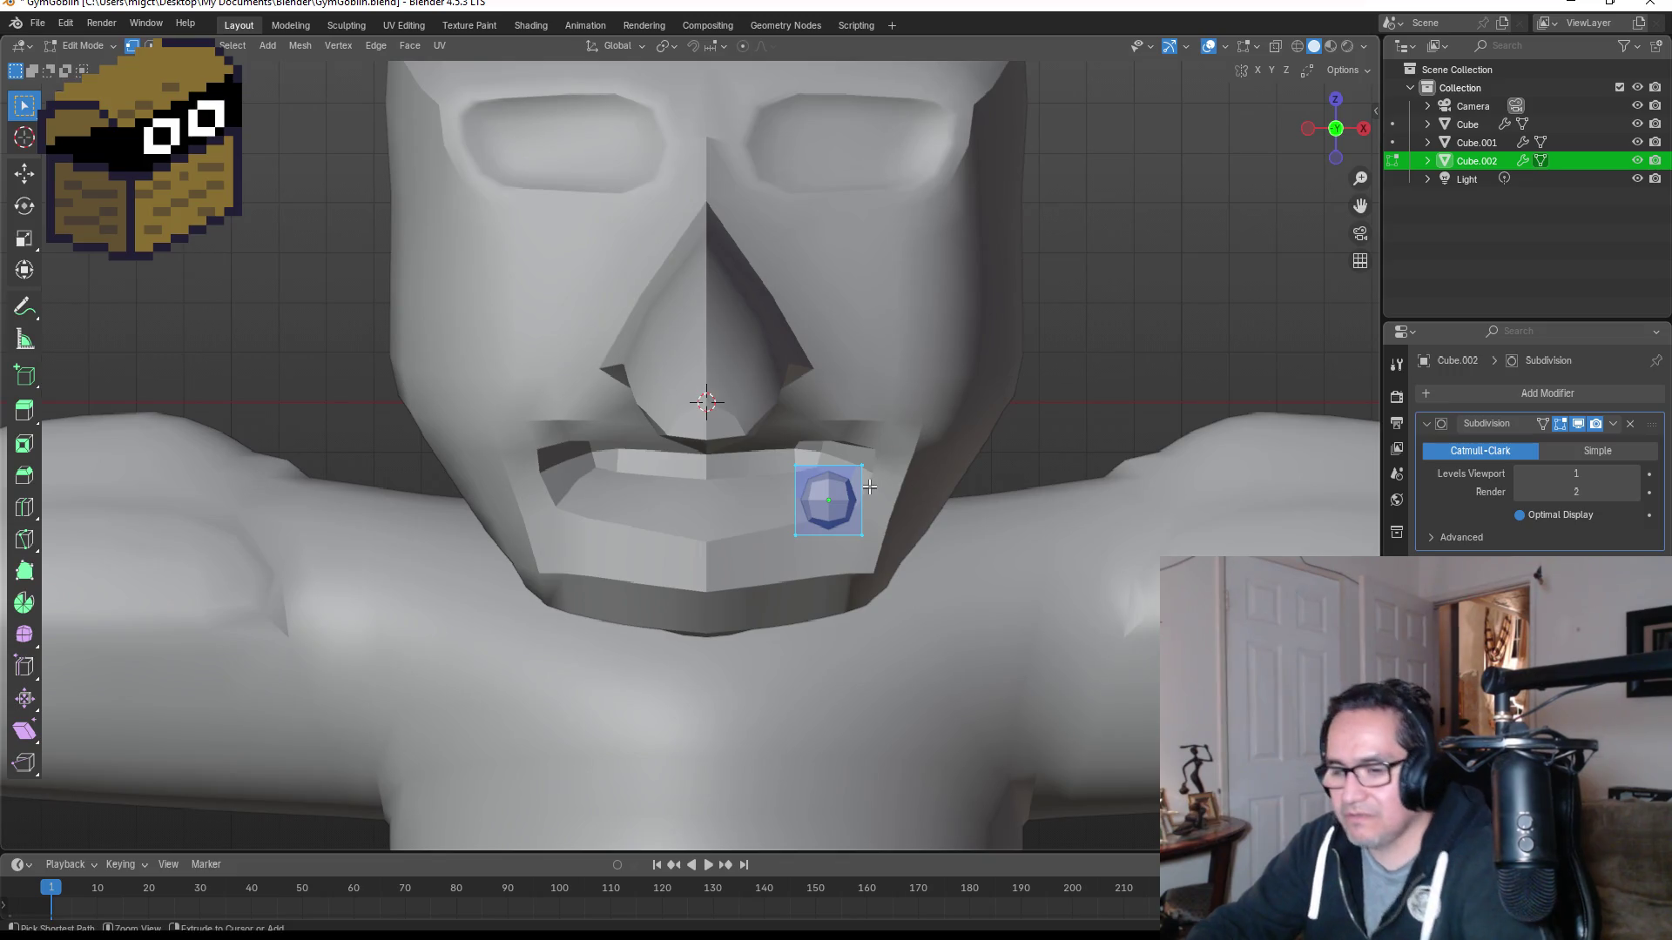
key("ctrl+r")
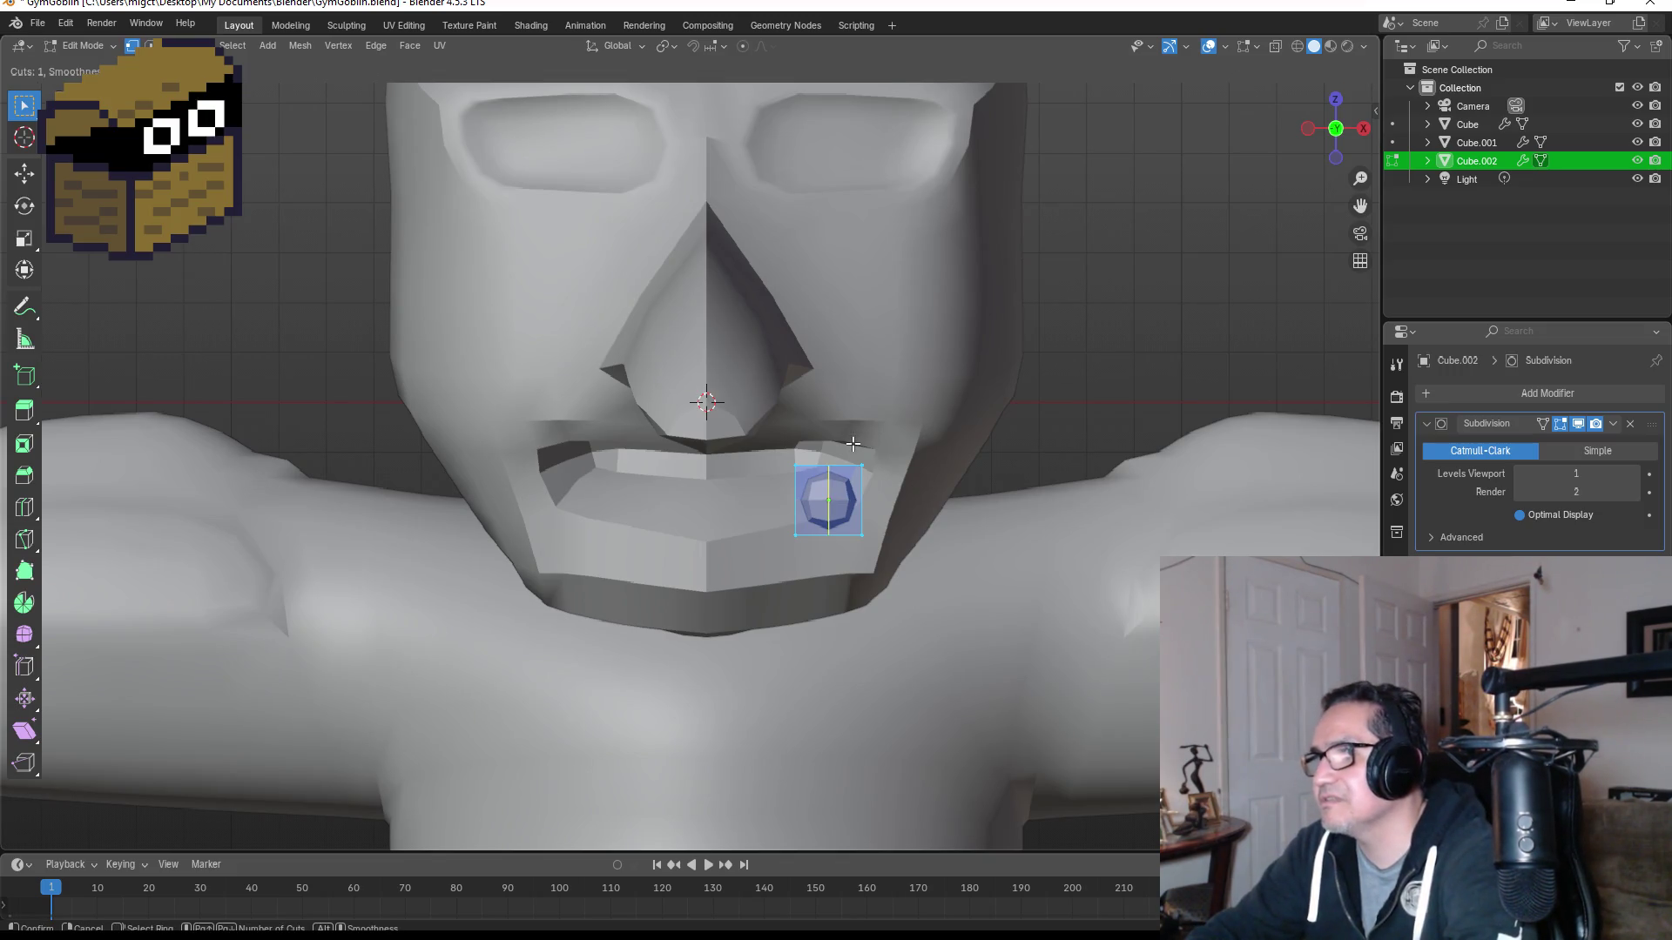
left_click(853, 444)
right_click(852, 449)
left_click_drag(782, 443, 849, 485)
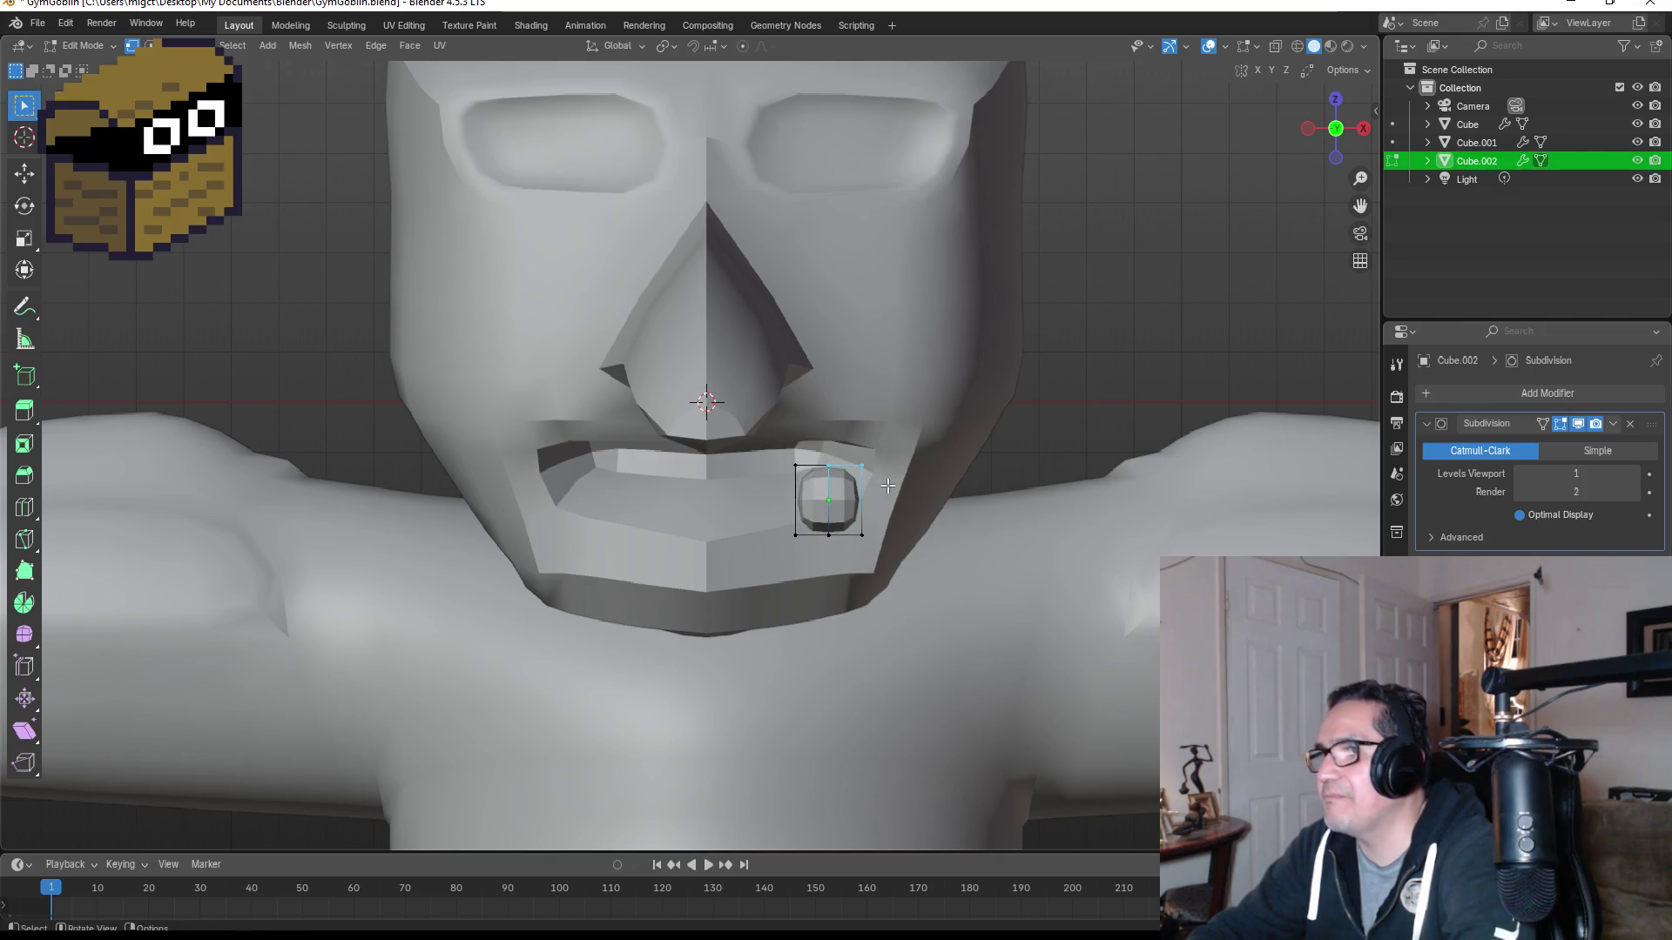
key("z")
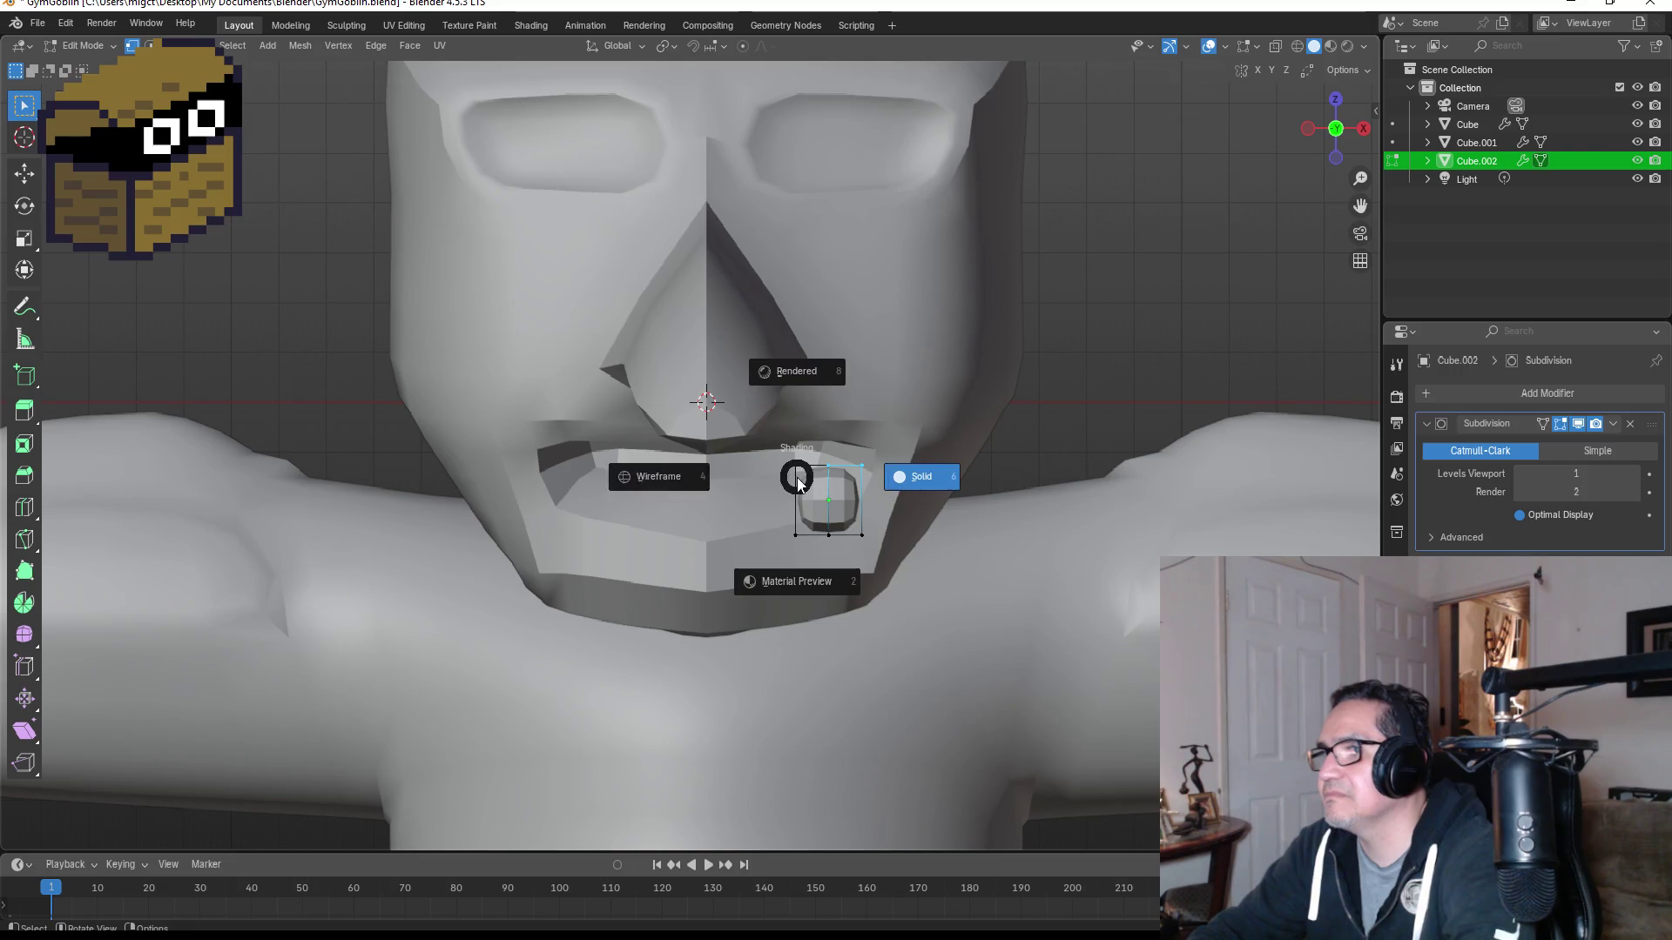
left_click(810, 475)
Step: Lower the tusk's top-right vertices, then raise one vertically into a pointed tip
left_click_drag(827, 435, 889, 484)
key("g")
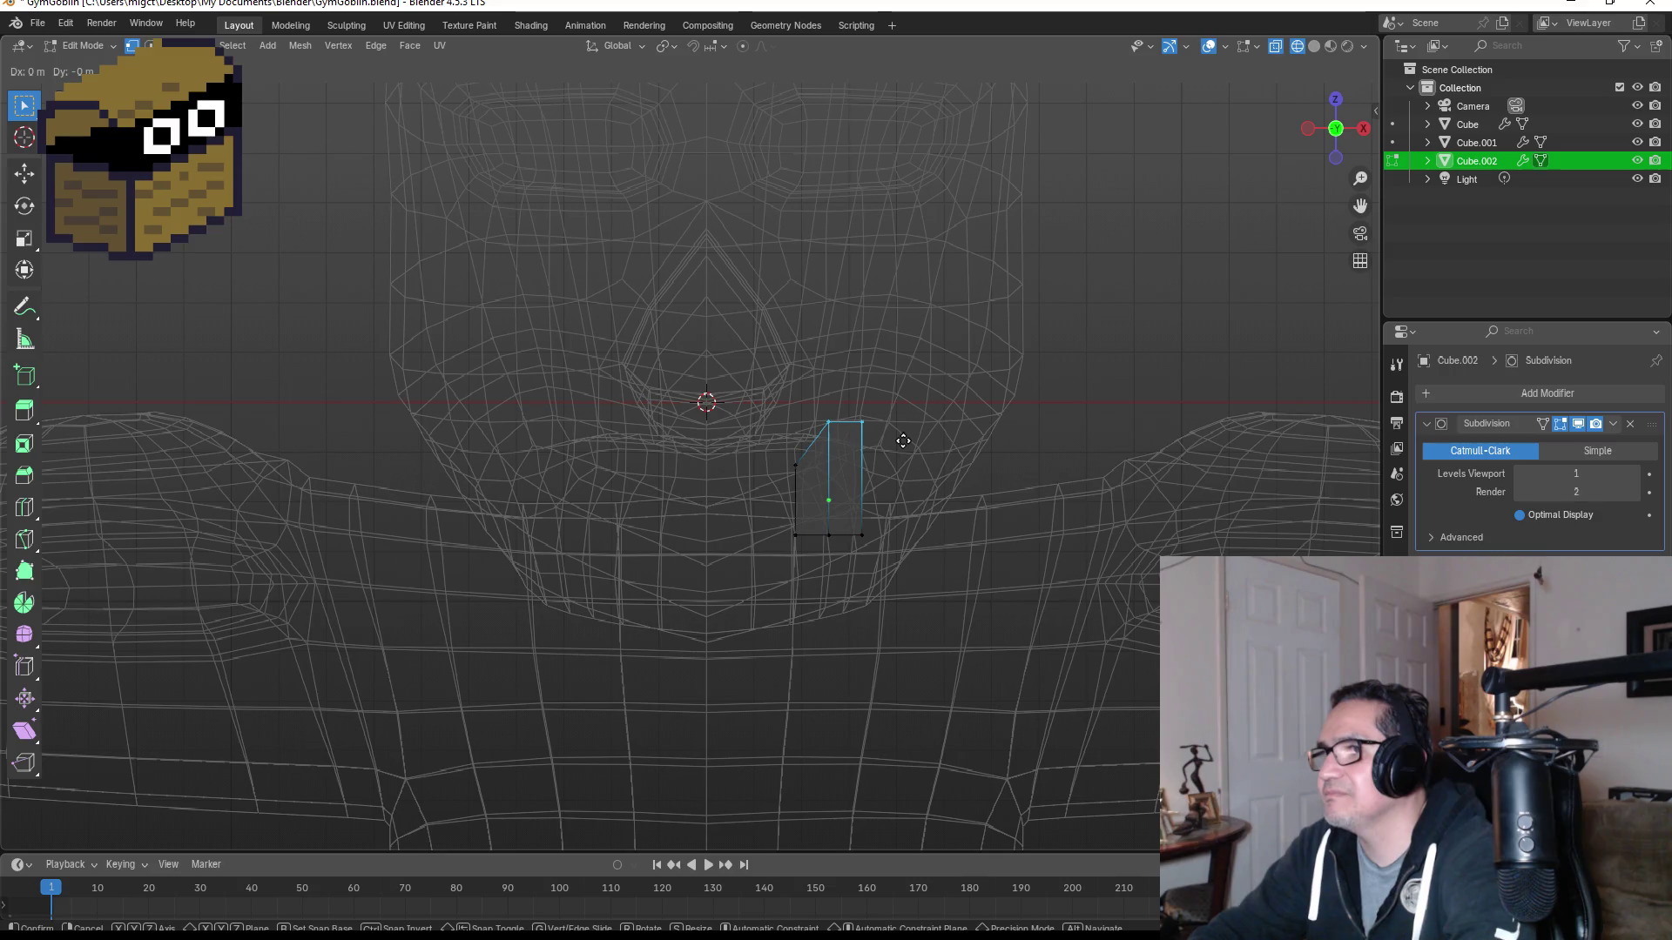
left_click(902, 459)
key("g")
key("z")
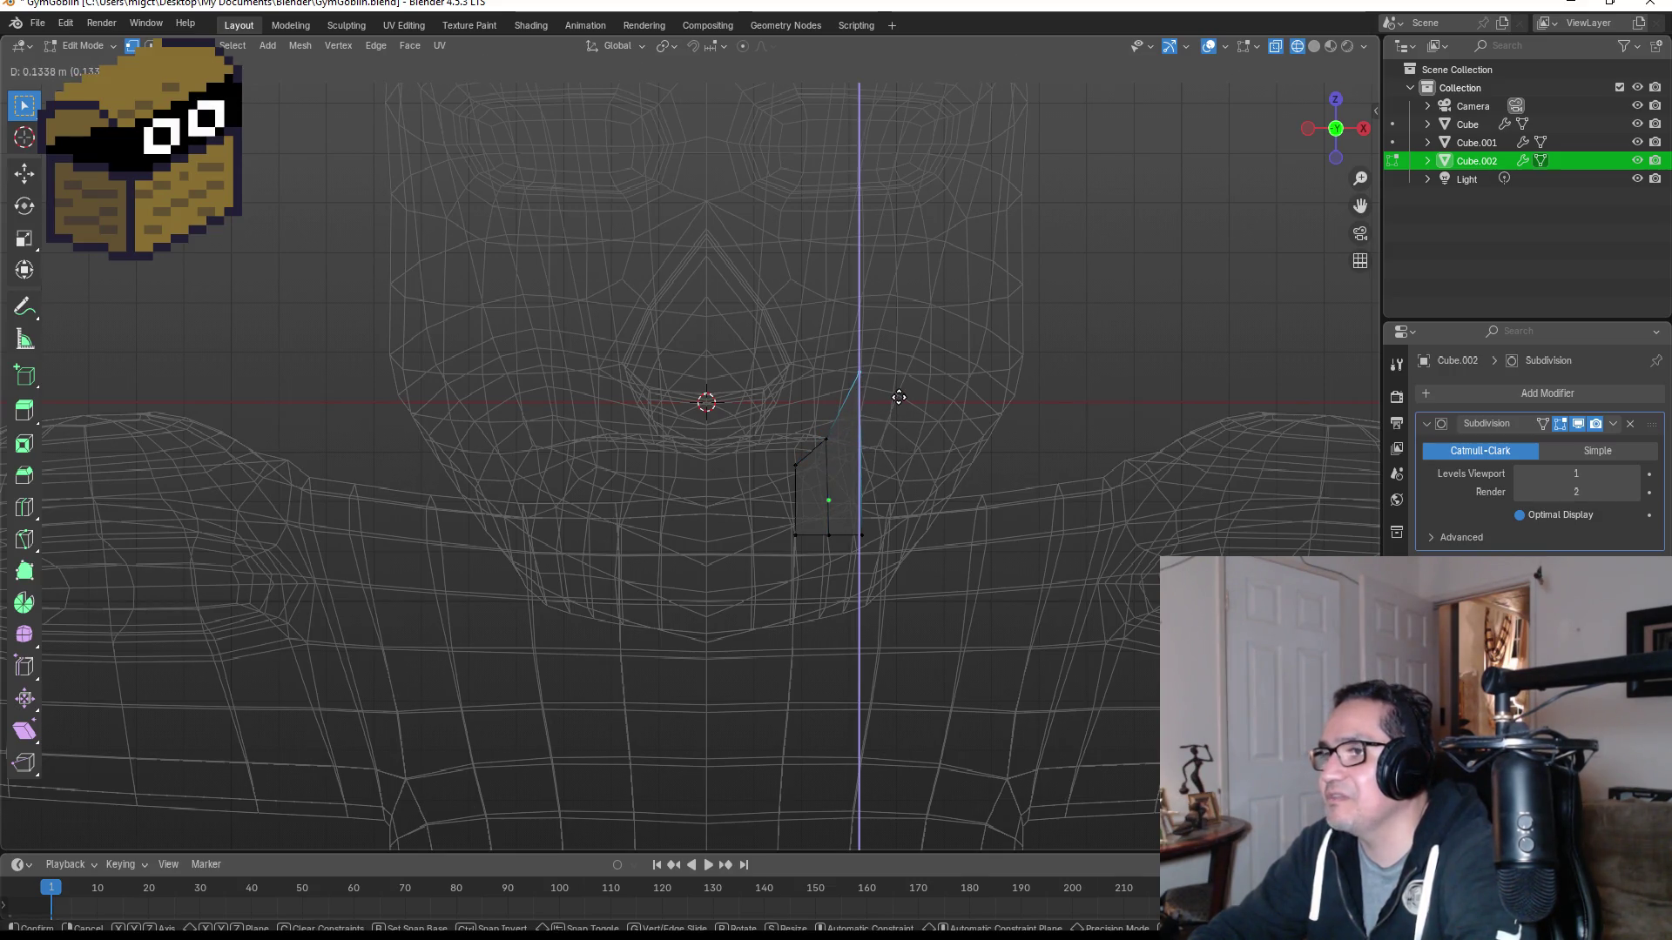
left_click(899, 397)
Step: Shift the tusk's left face to the right to narrow it
left_click_drag(761, 427, 825, 537)
left_click_drag(772, 438, 814, 546)
left_click_drag(761, 419, 839, 545)
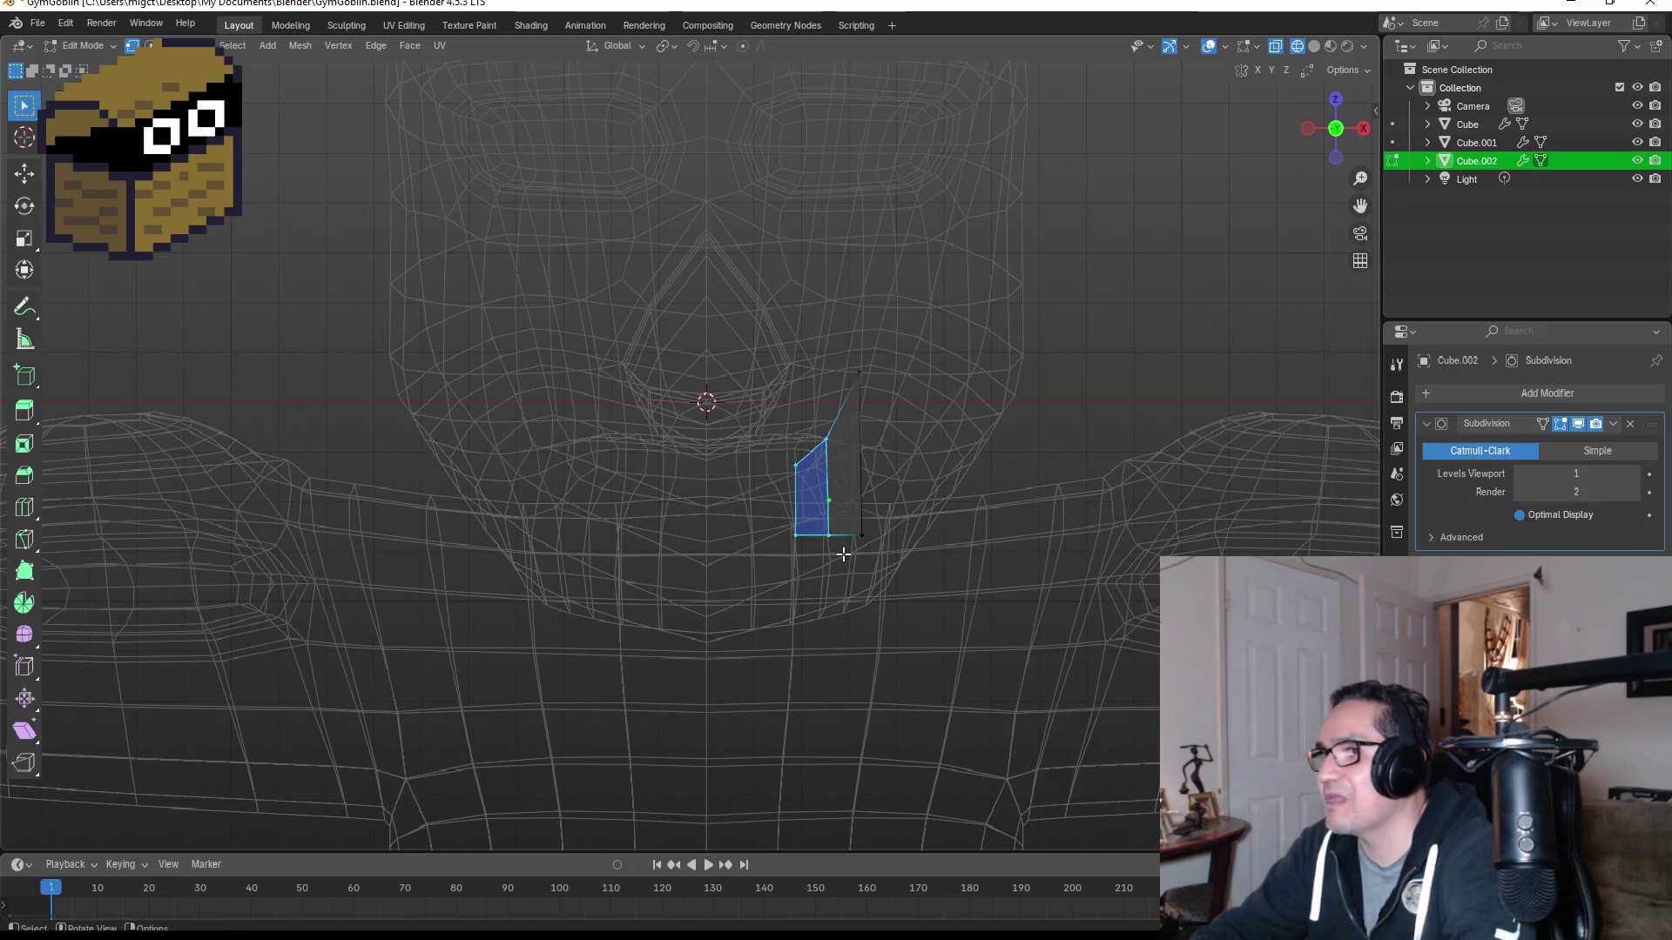
key("g")
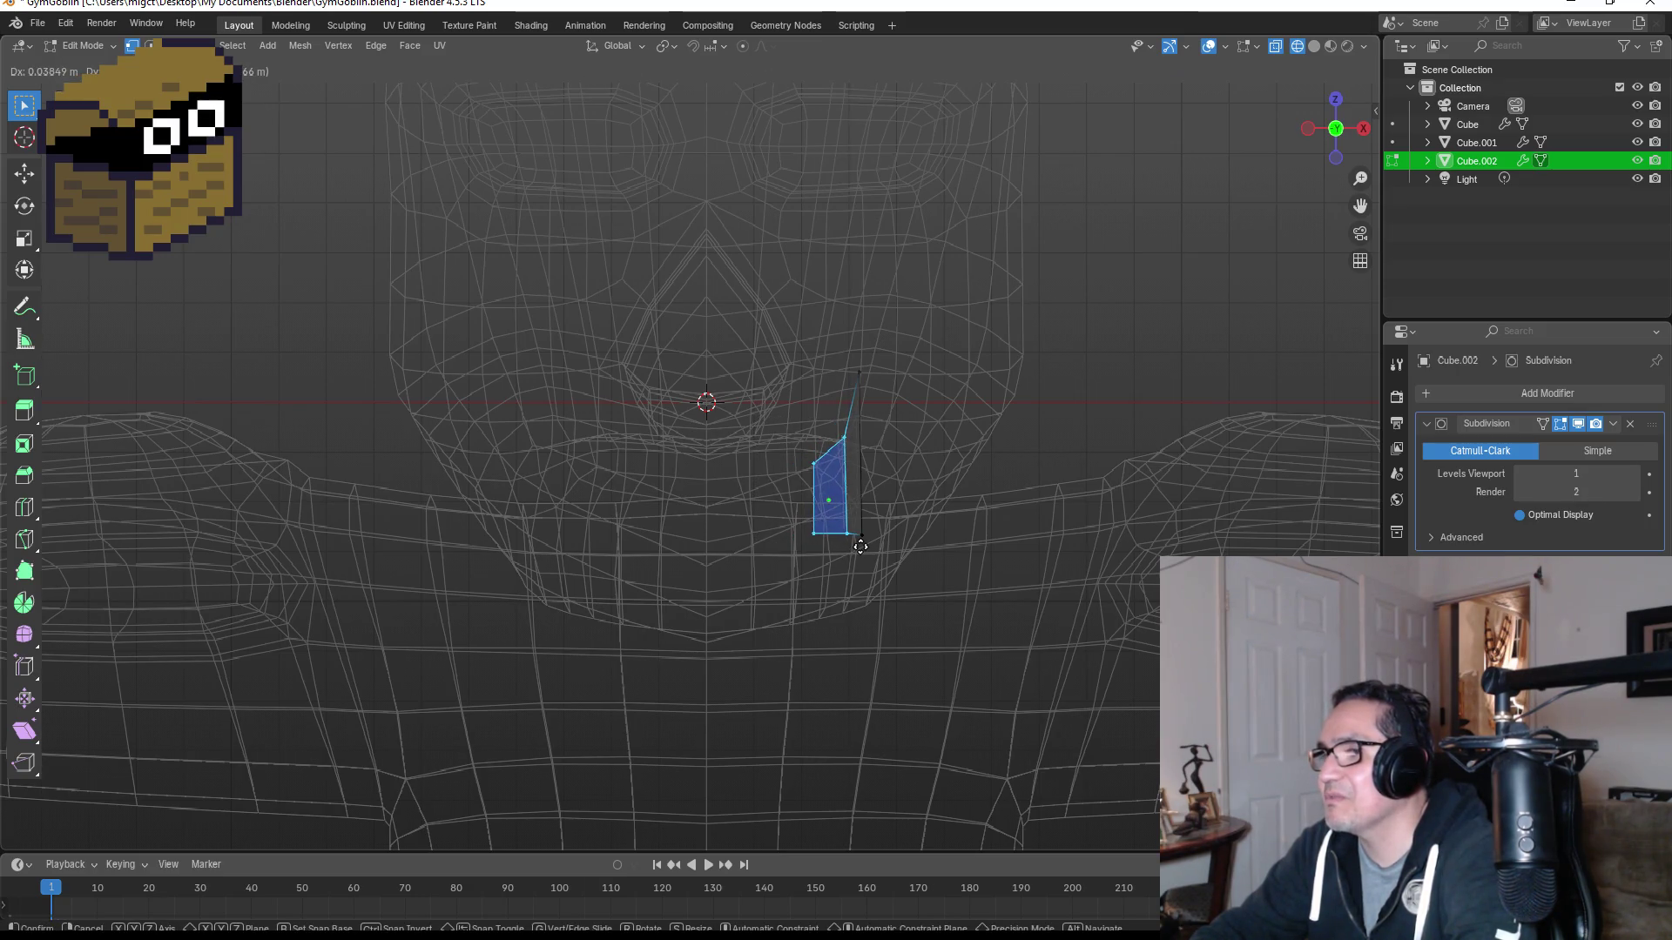
left_click(855, 548)
Step: Reposition the left edge and remaining vertices to finish the taper, then leave Edit Mode
left_click_drag(763, 436, 829, 551)
key("g")
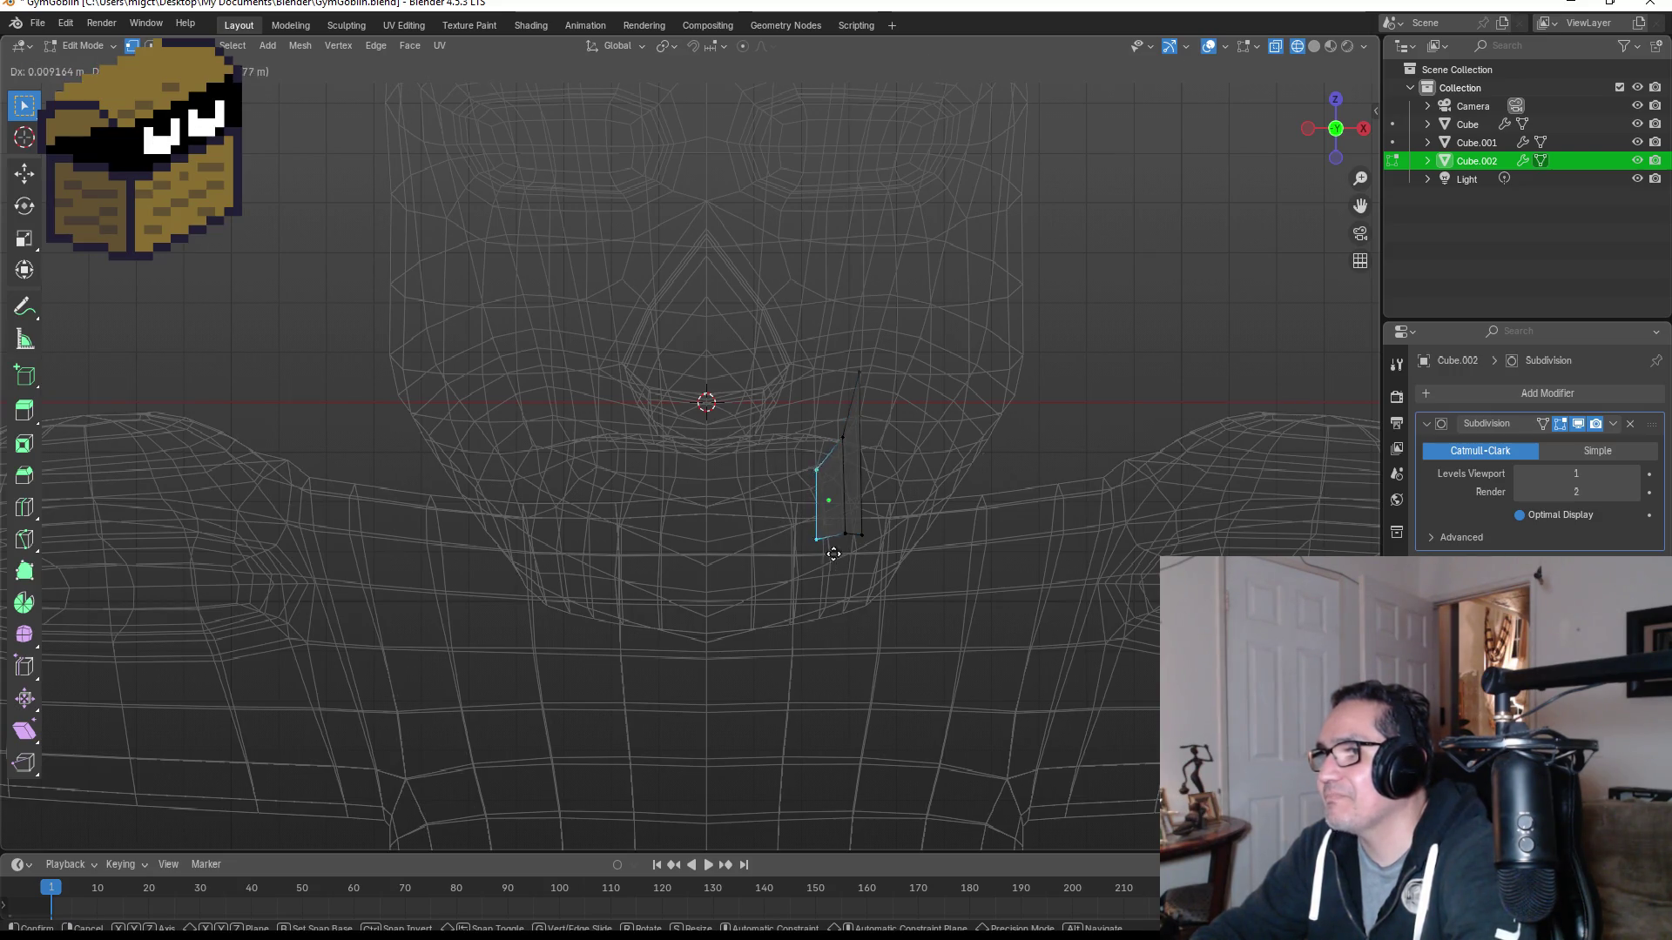
left_click(817, 489)
key("g")
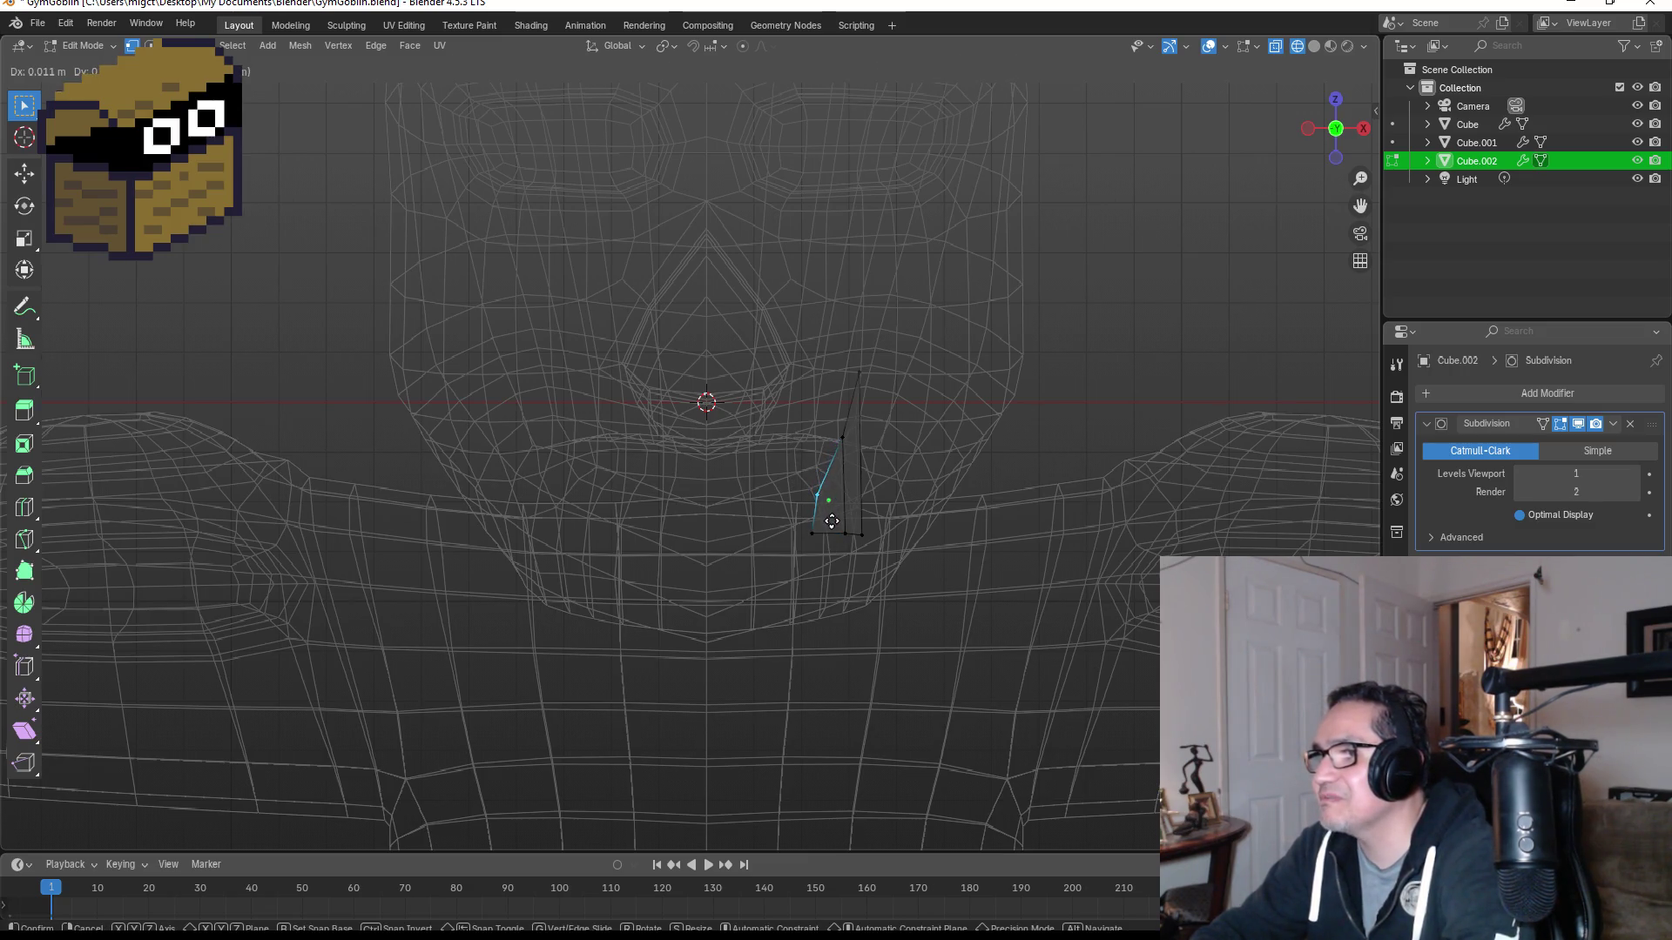
left_click(831, 526)
key("Tab")
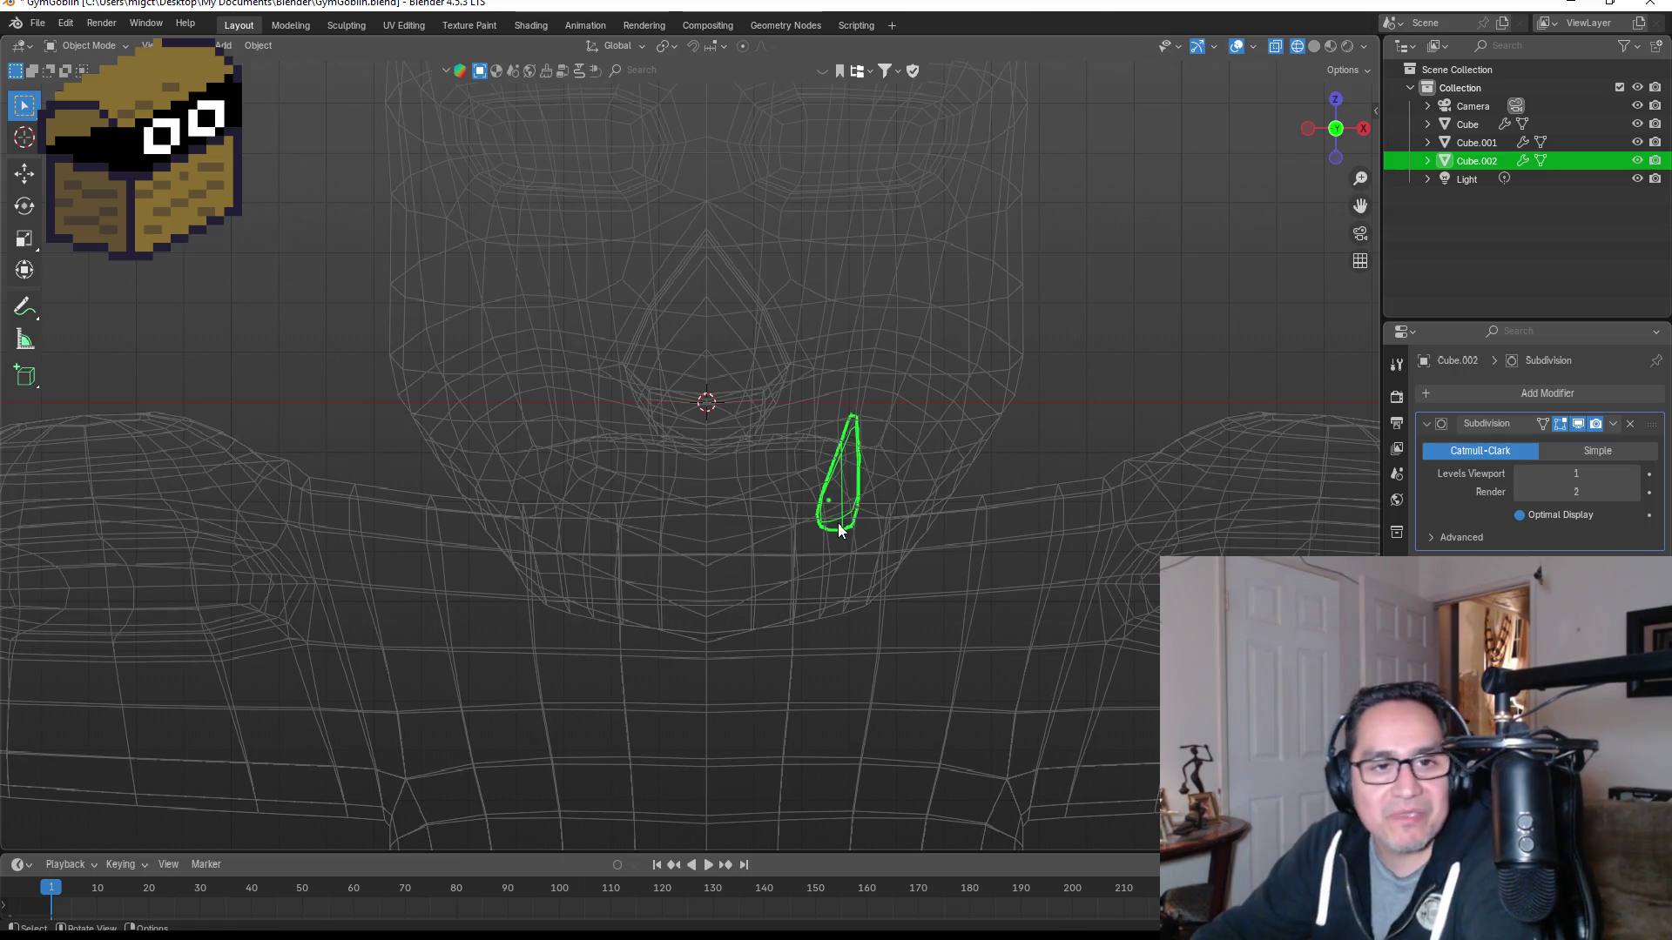
Step: Restore solid shading and move the tusk into the lower lip from a three-quarter view
key("z")
left_click(1062, 439)
mouse_move(1068, 416)
middle_mouse_down()
mouse_move(1001, 416)
mouse_move(965, 447)
middle_mouse_up()
mouse_move(659, 533)
middle_mouse_down()
mouse_move(698, 489)
mouse_move(745, 360)
middle_mouse_up()
middle_click_drag(865, 325, 541, 400)
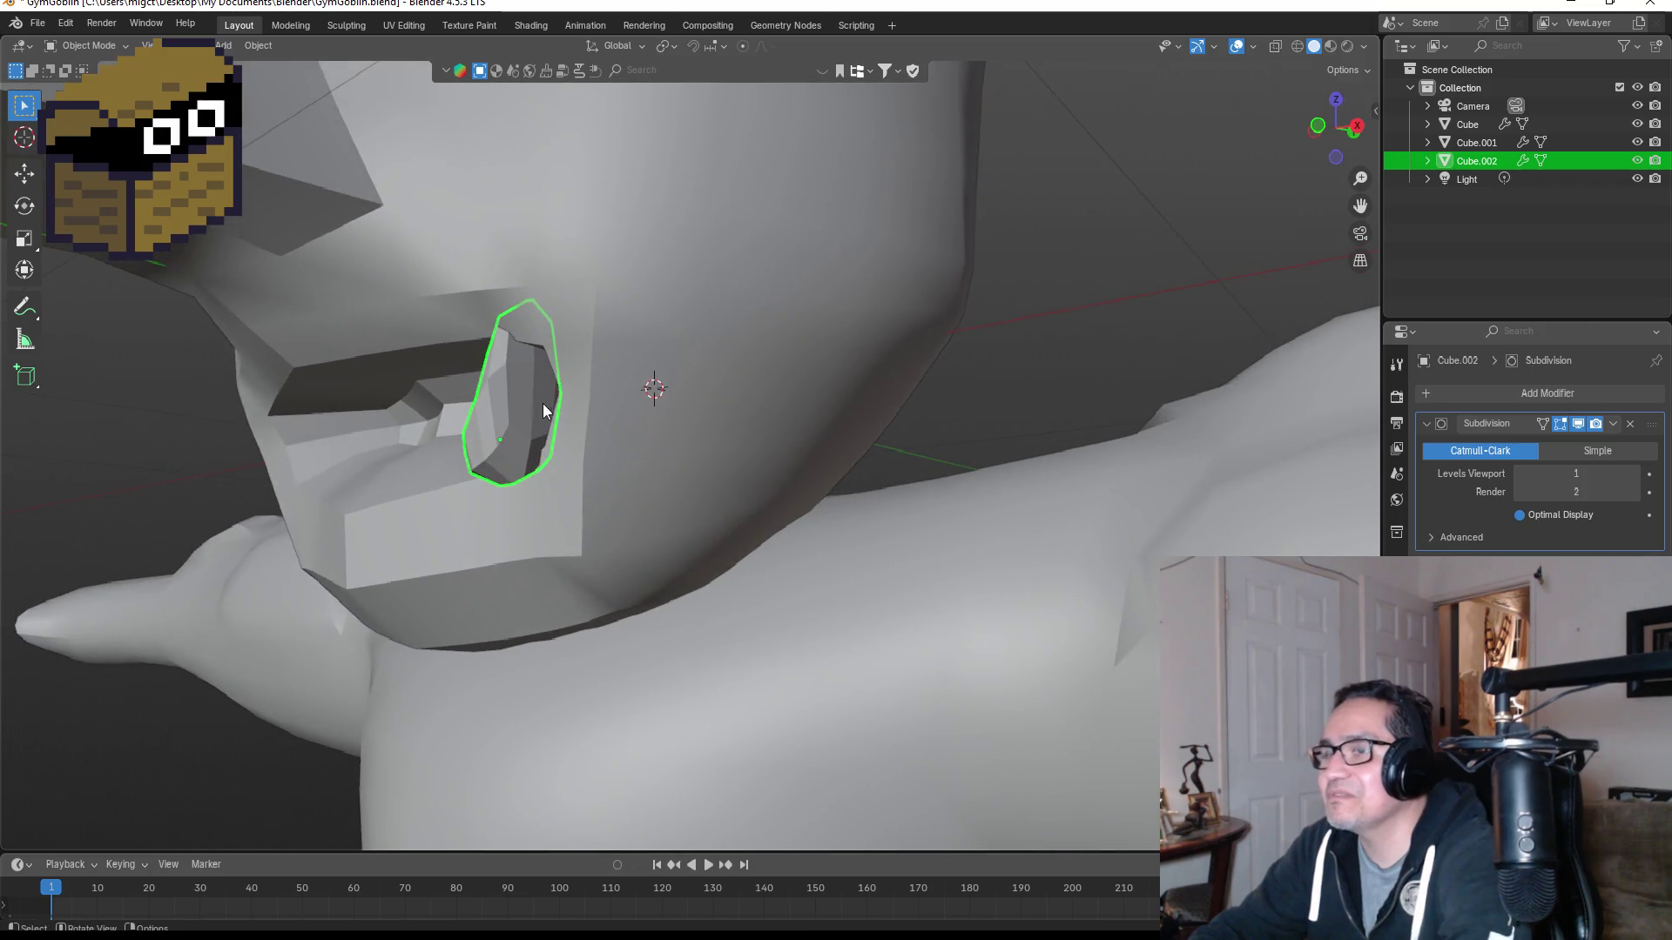
key("g")
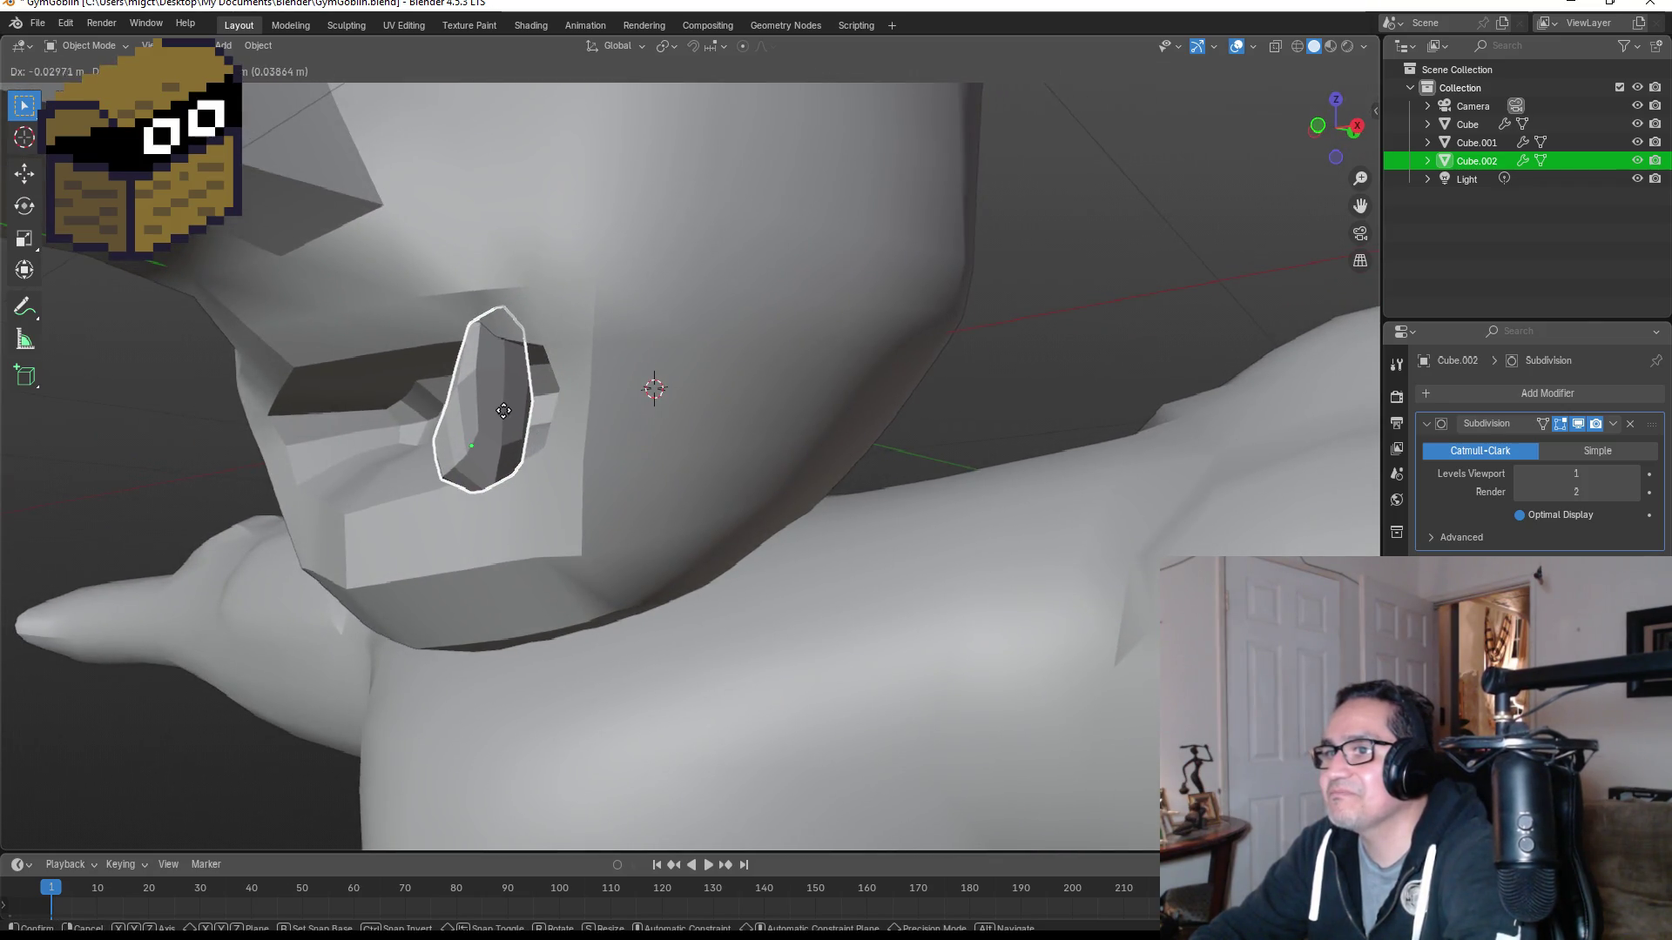
left_click(555, 406)
Step: Select the head and switch to the right side view
mouse_move(555, 406)
middle_mouse_down()
mouse_move(716, 393)
mouse_move(1058, 466)
middle_mouse_up()
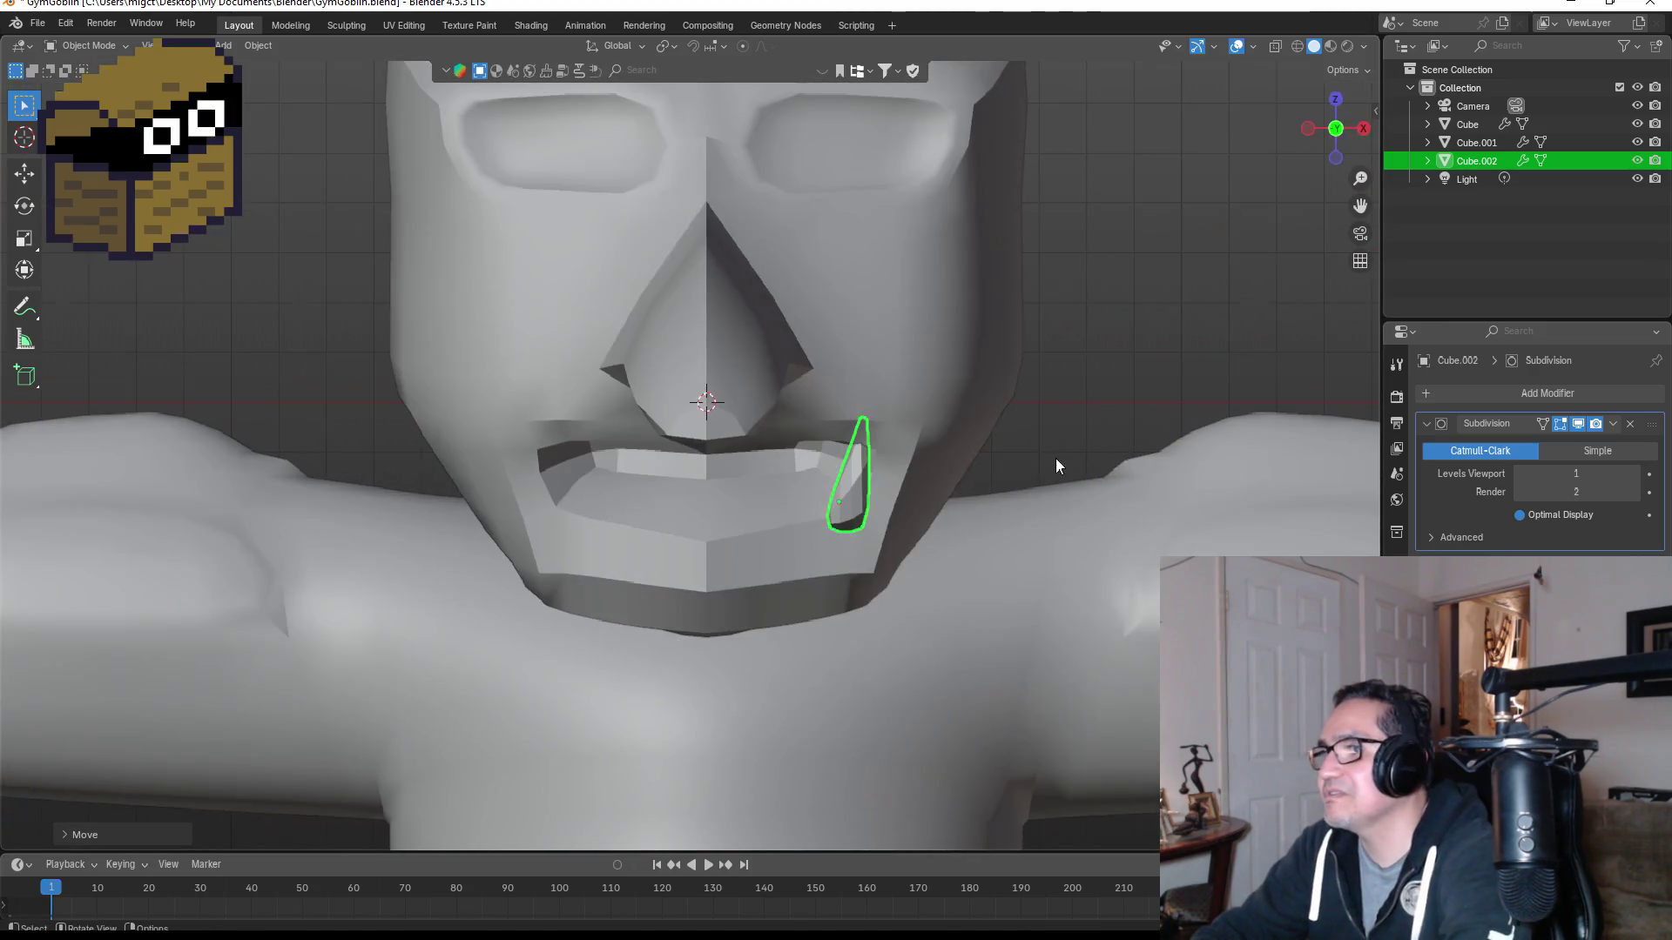
scroll(907, 527, "up", 1)
mouse_move(954, 500)
middle_mouse_down()
mouse_move(949, 474)
mouse_move(520, 587)
middle_mouse_up()
left_click(516, 609)
key("KP_3")
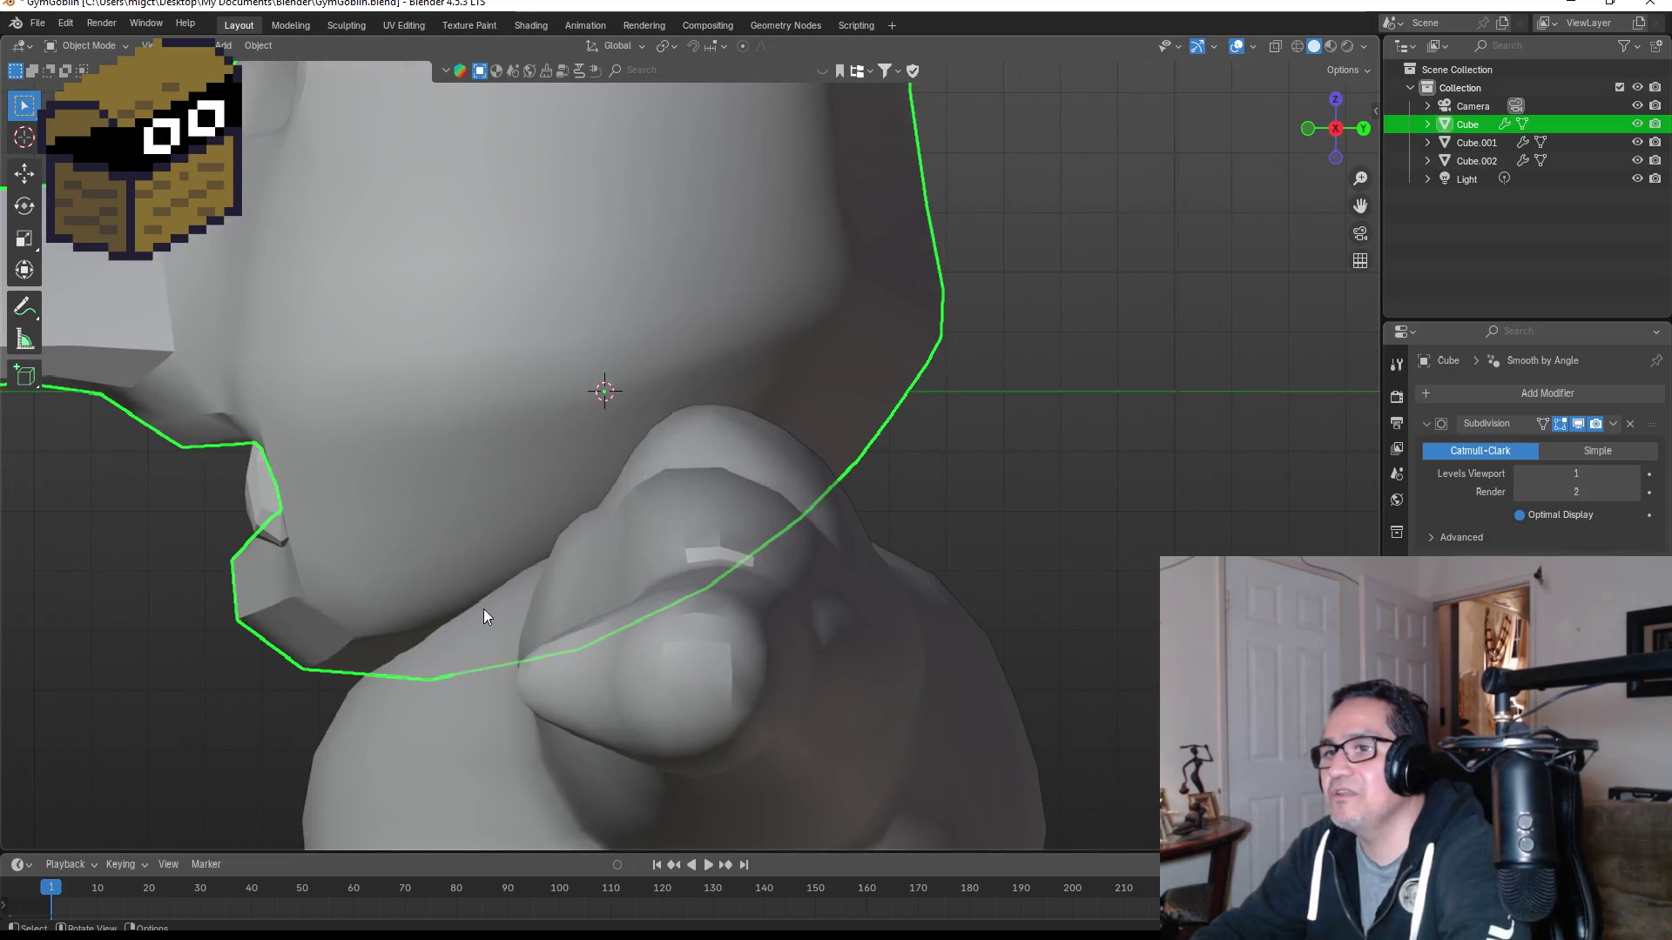
Step: Move the tusk up out of the mouth to clear the jaw
key("Tab")
middle_click_drag(145, 521, 305, 462)
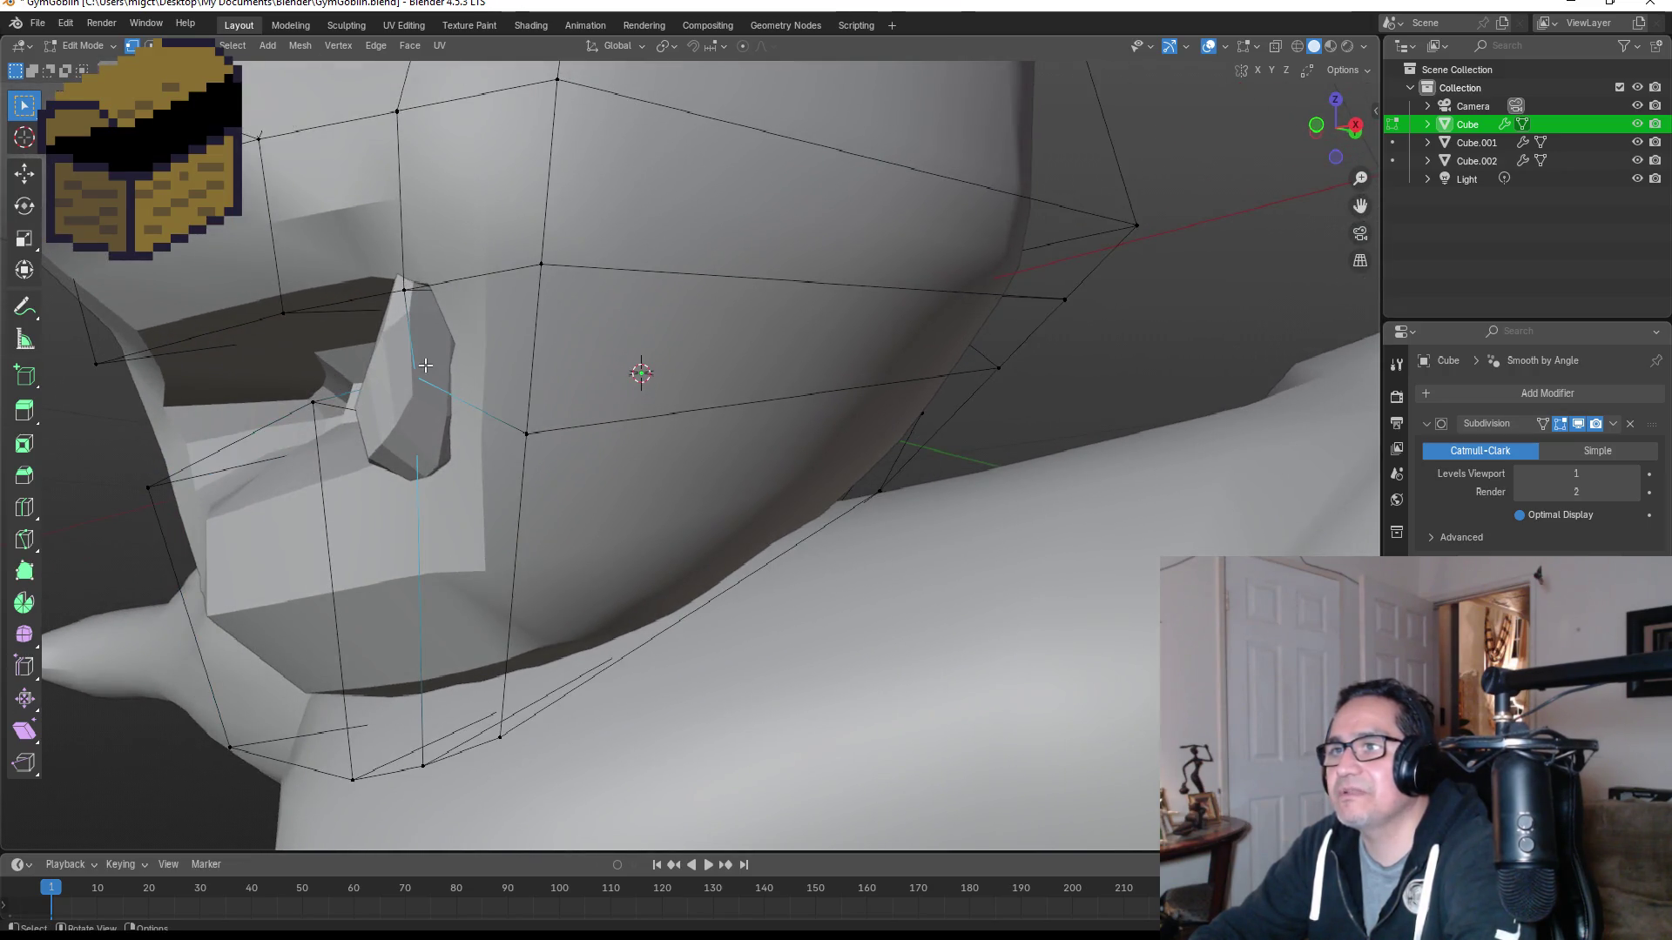
key("Tab")
left_click(401, 365)
mouse_move(401, 366)
left_mouse_down()
mouse_move(964, 275)
mouse_move(1083, 312)
left_mouse_up()
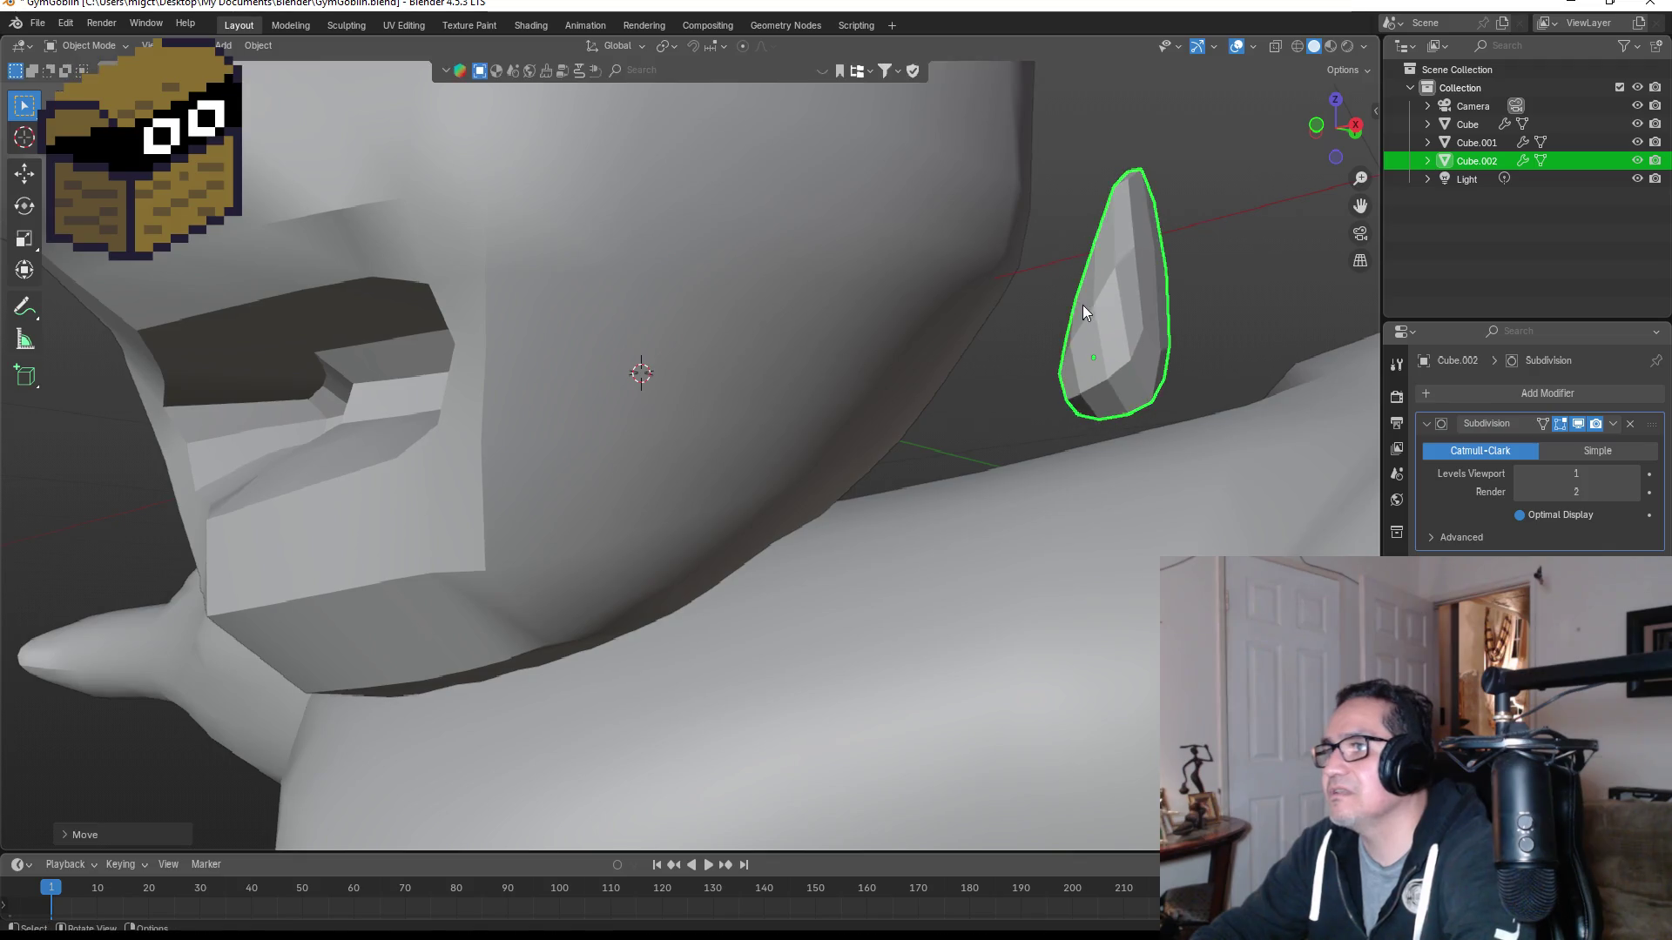
Step: In wireframe right view, push the head's front jaw vertices forward and down
middle_click_drag(493, 452, 310, 515, "alt")
left_click(253, 579)
key("Tab")
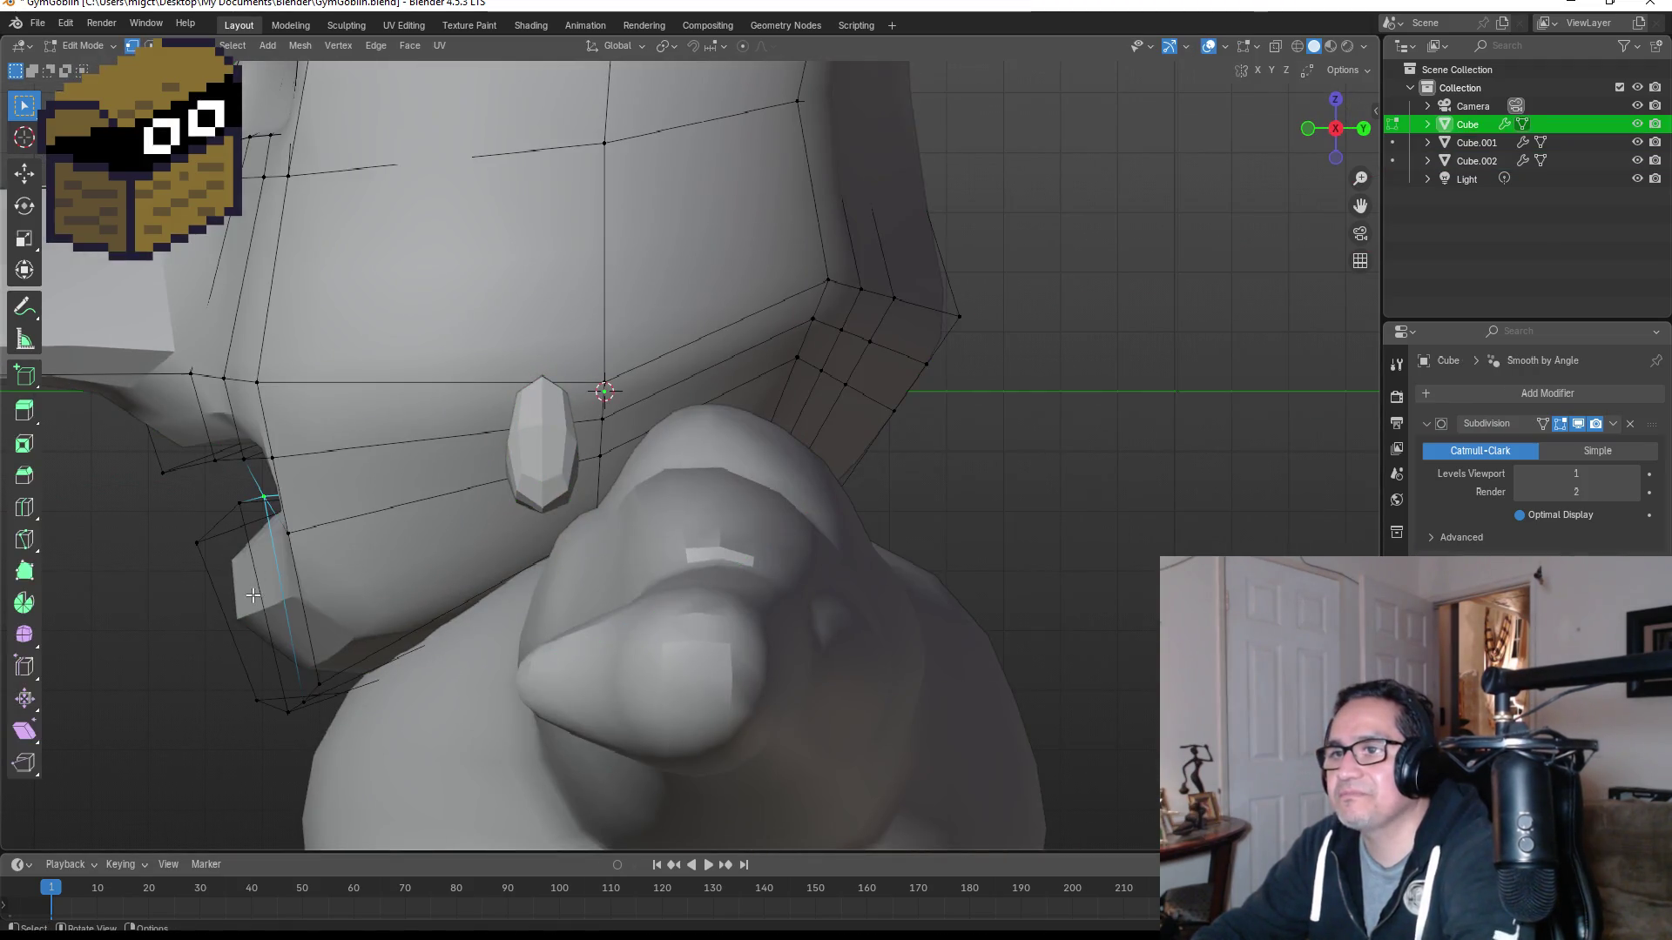
left_click_drag(109, 483, 336, 616)
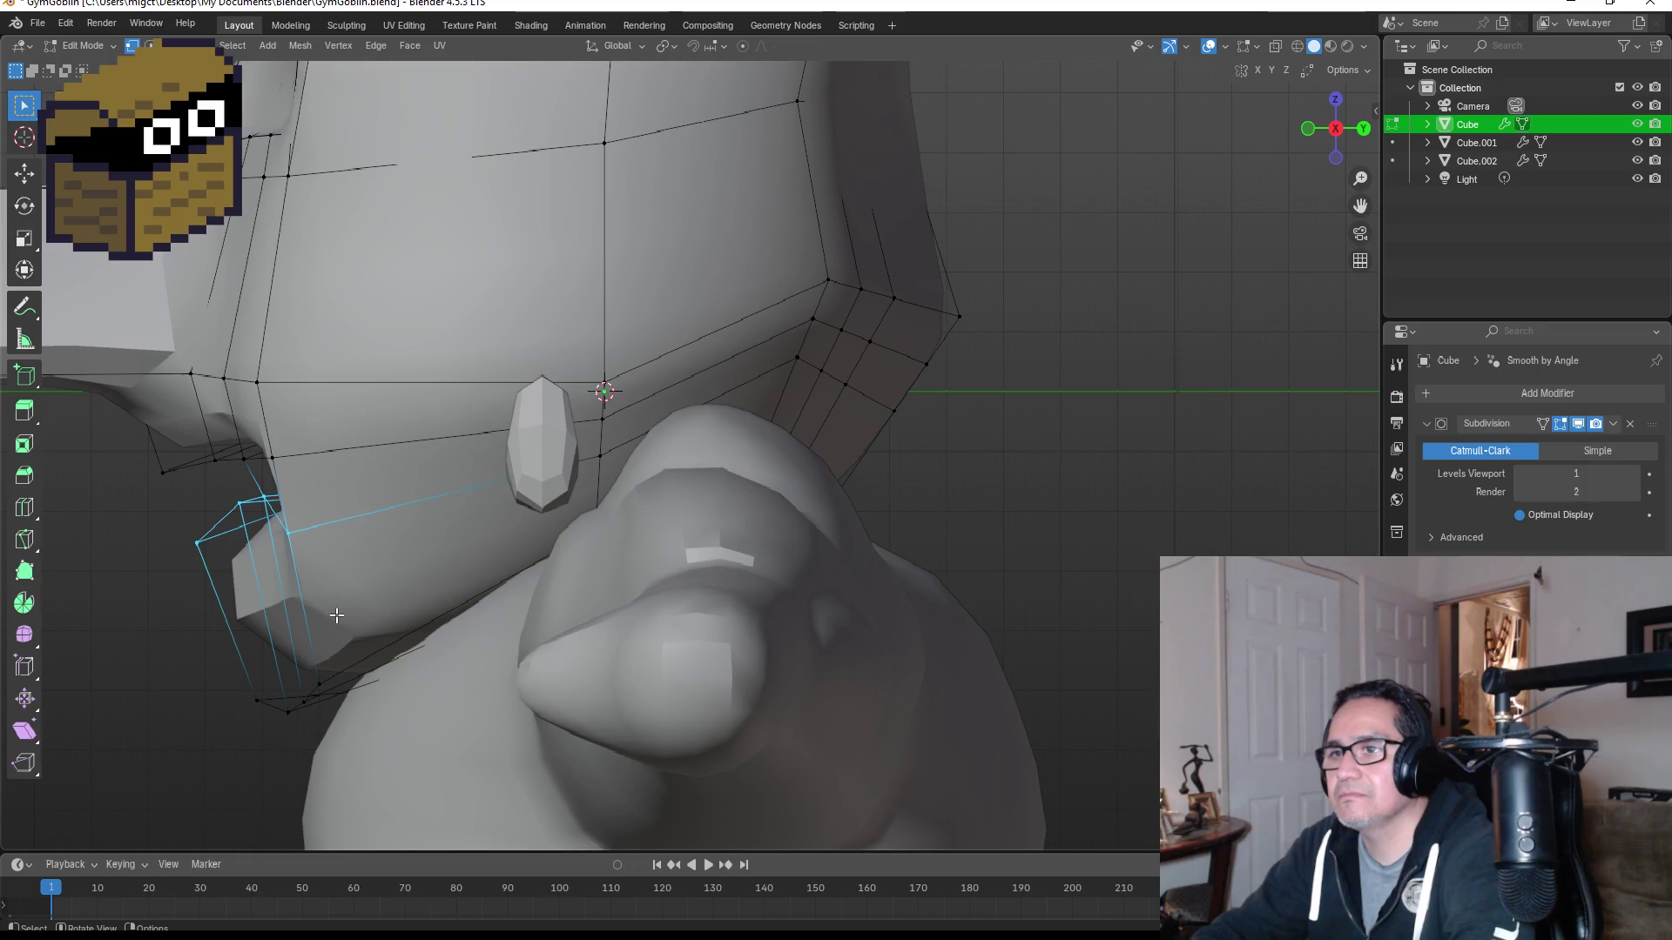
key("z")
left_click(195, 607)
left_click_drag(157, 484, 330, 614)
key("g")
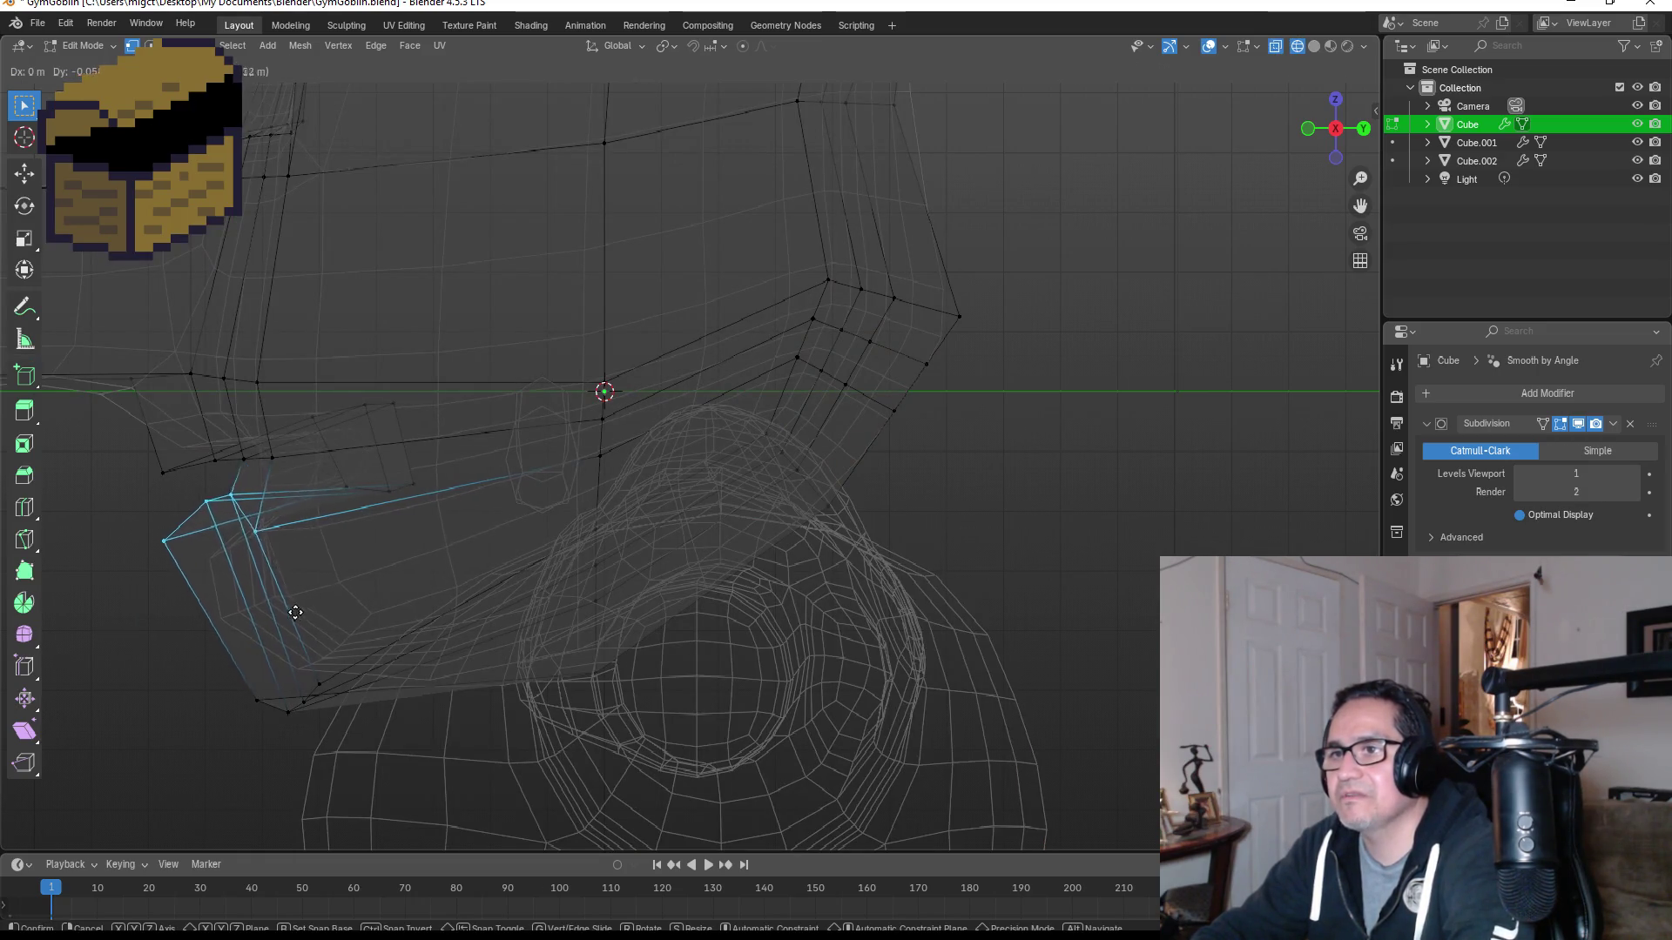
left_click(221, 671)
key("KP_1")
key("Tab")
Step: Orbit to an angled view of the head and restore solid shading
mouse_move(1075, 562)
middle_mouse_down()
mouse_move(885, 540)
mouse_move(981, 548)
middle_mouse_up()
key("z")
left_click(1058, 523)
scroll(1001, 535, "down", 2)
scroll(775, 519, "up", 2)
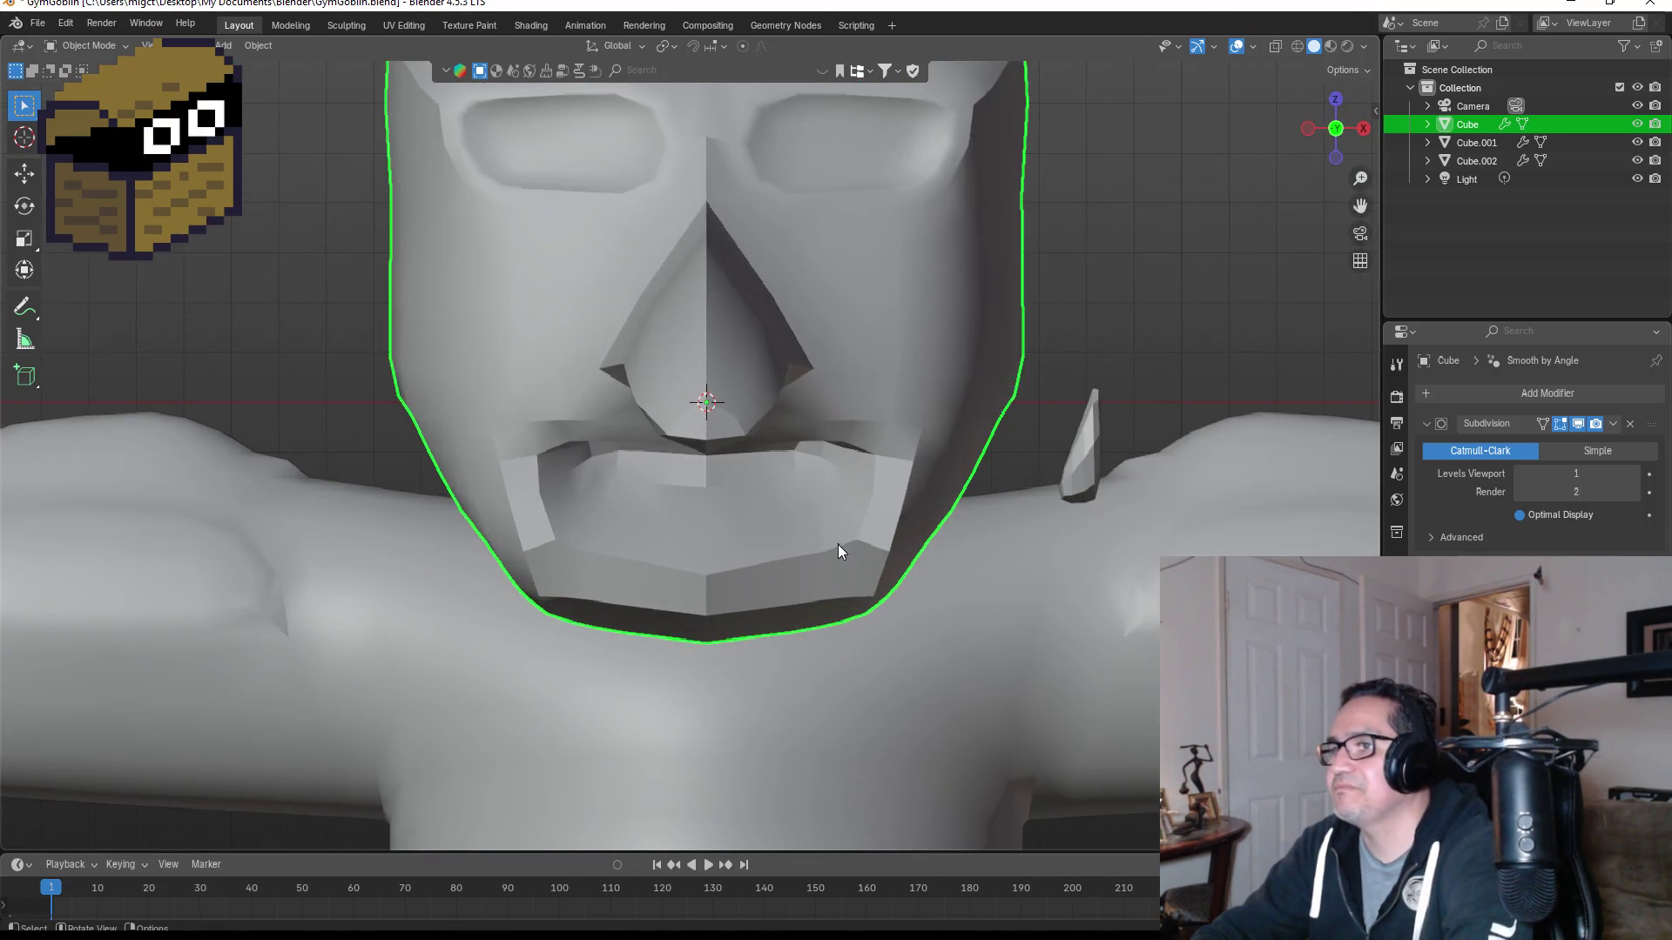
Step: Lift the chin faces straight up along Z, then return to Object Mode
key("Tab")
left_click_drag(674, 520, 948, 680)
key("g")
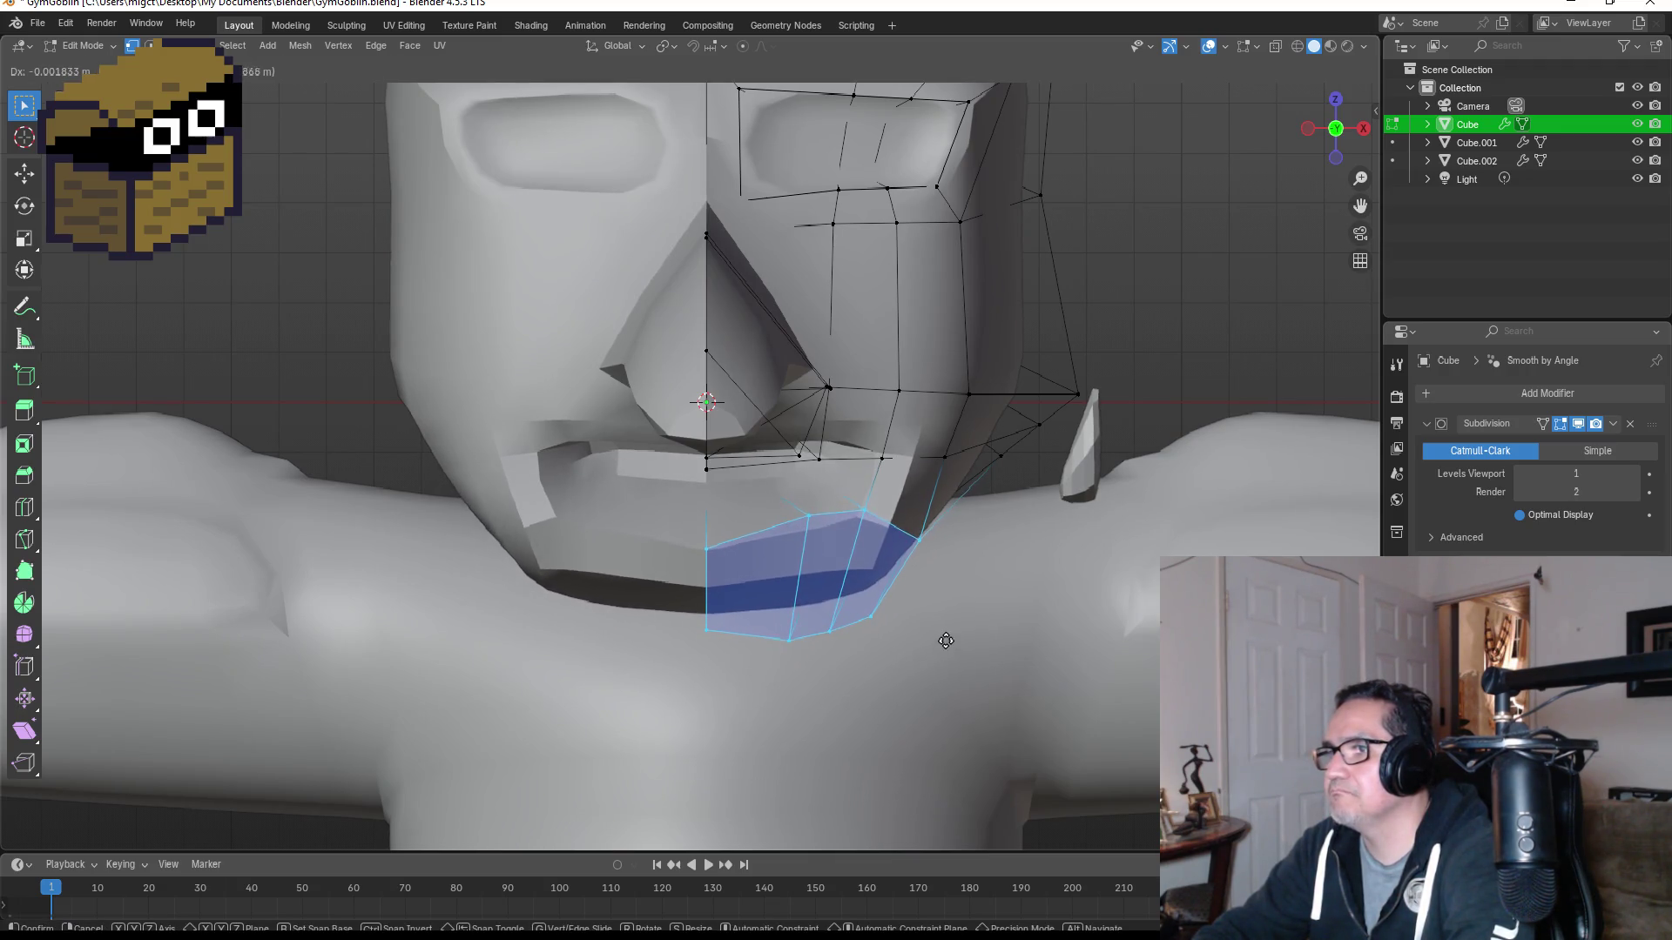
key("z")
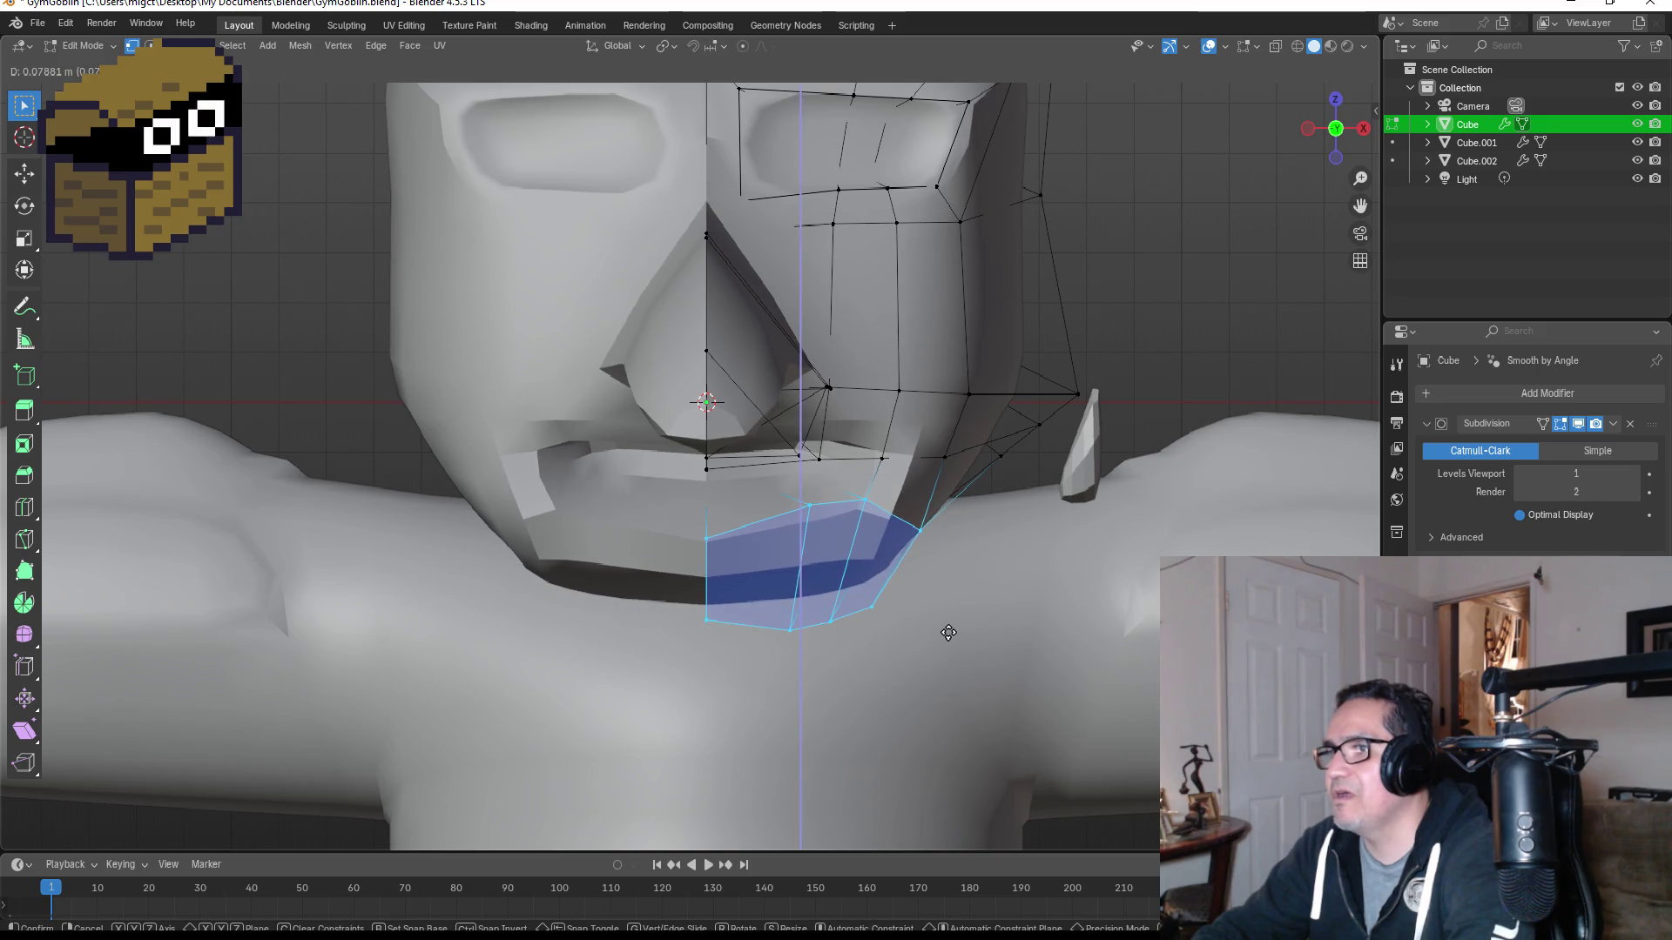
left_click(948, 633)
key("KP_3")
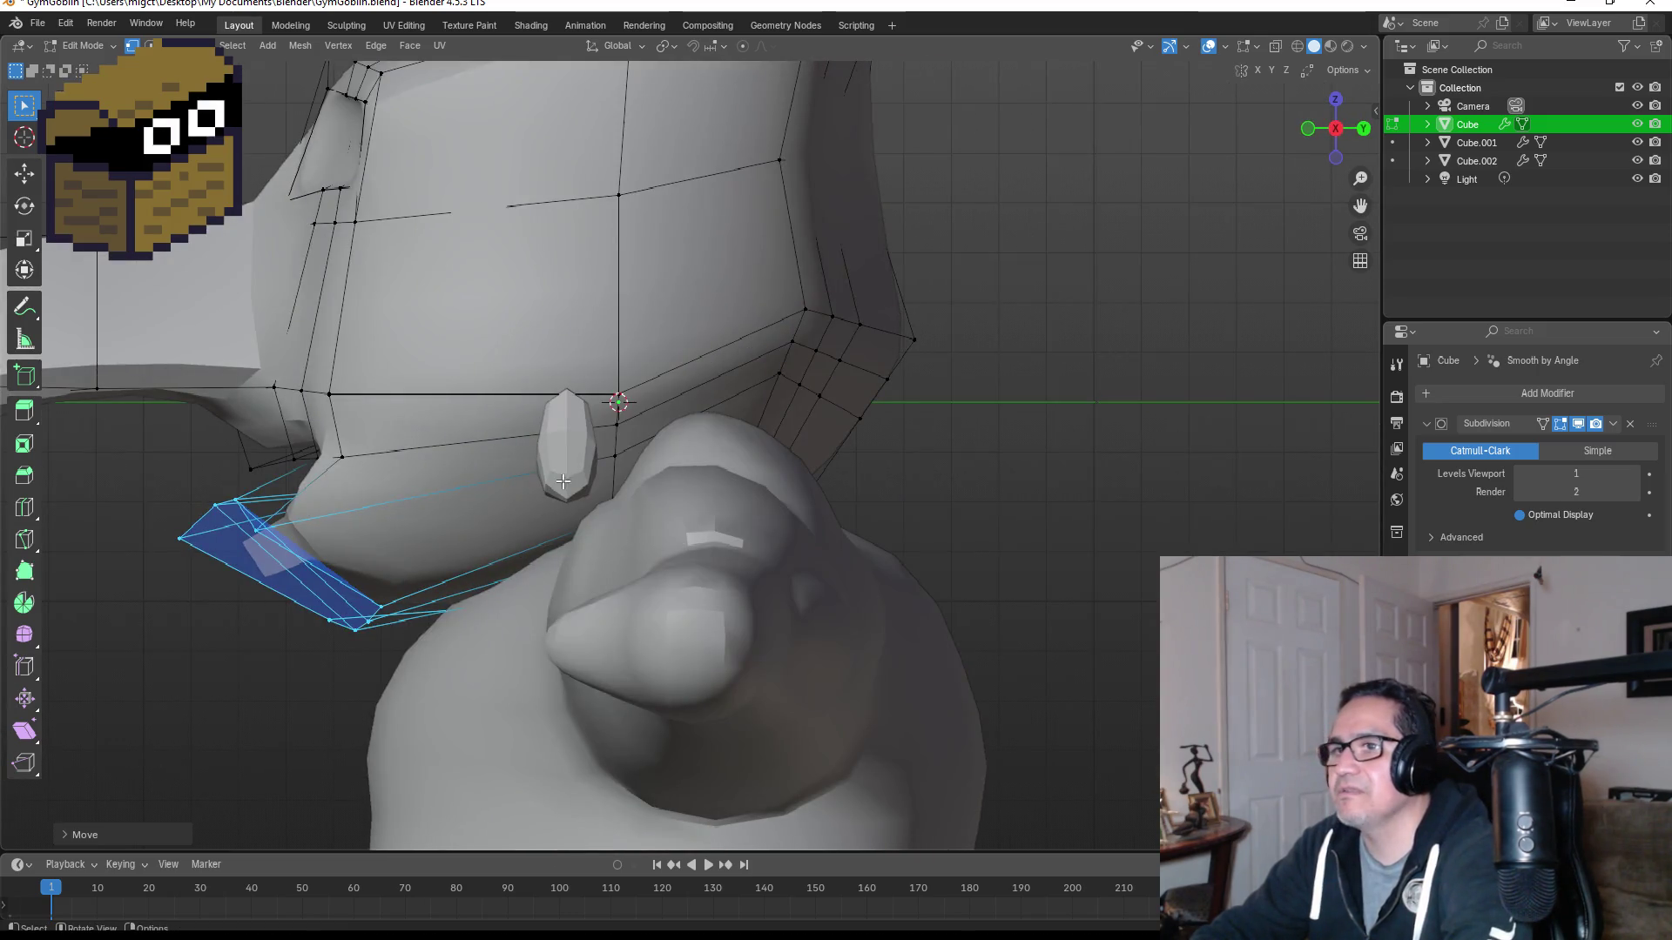
key("Tab")
left_click(587, 453, "shift")
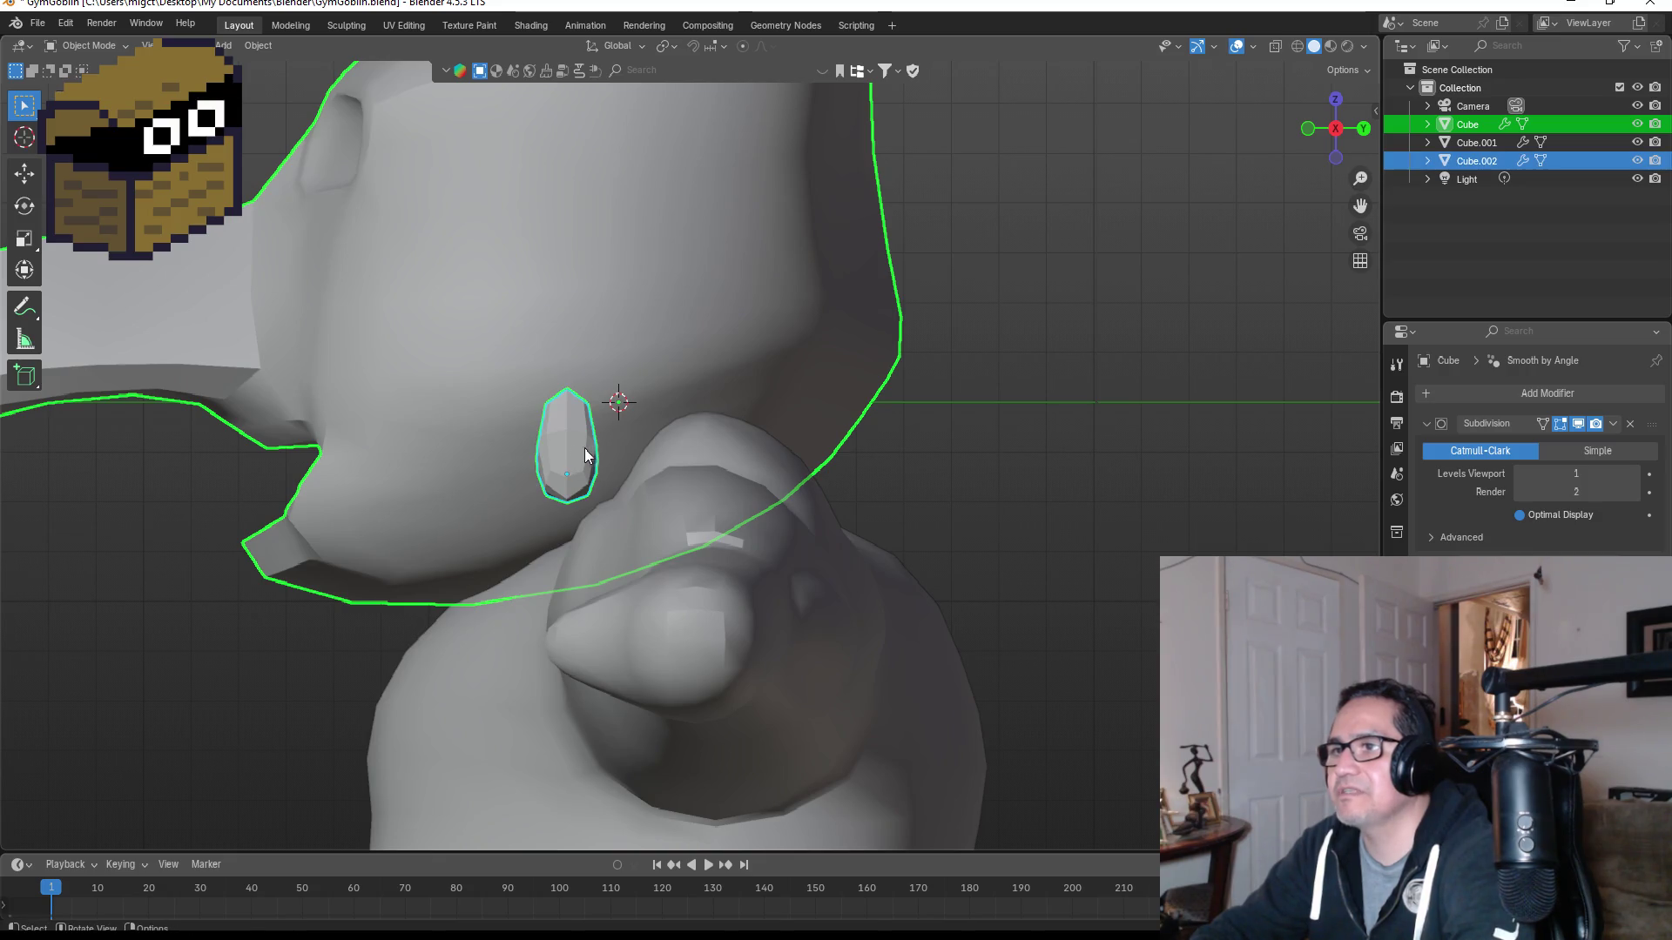
Step: Select only the tusk and move it forward in side view
key("g")
key("Escape")
left_click(568, 446)
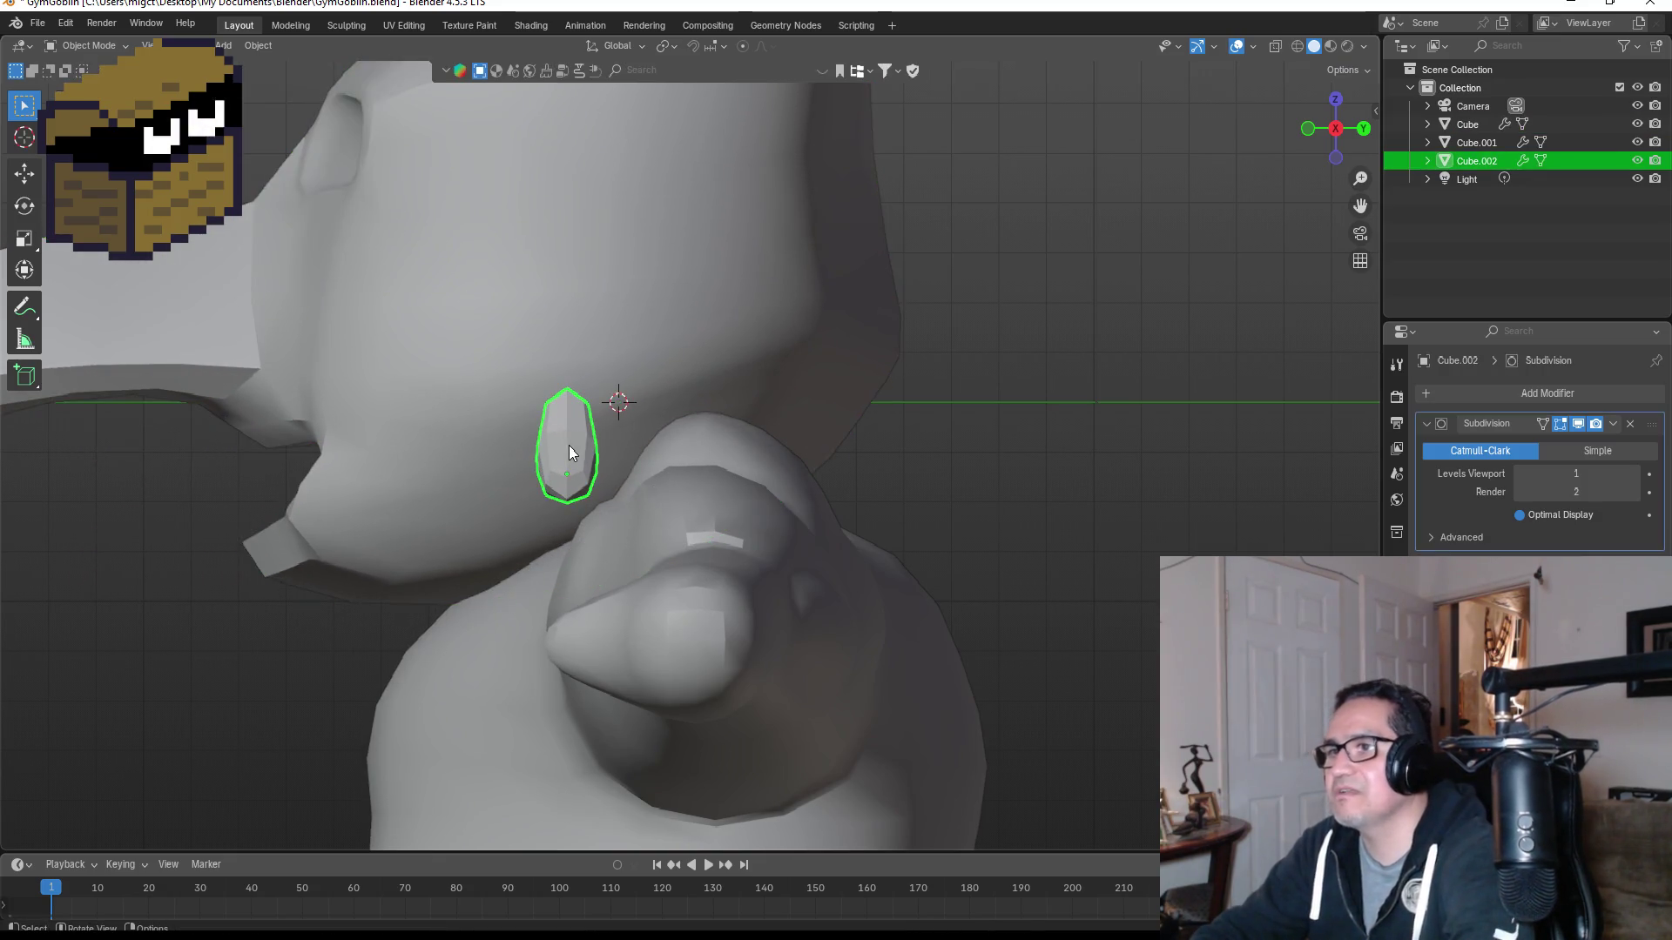
key("g")
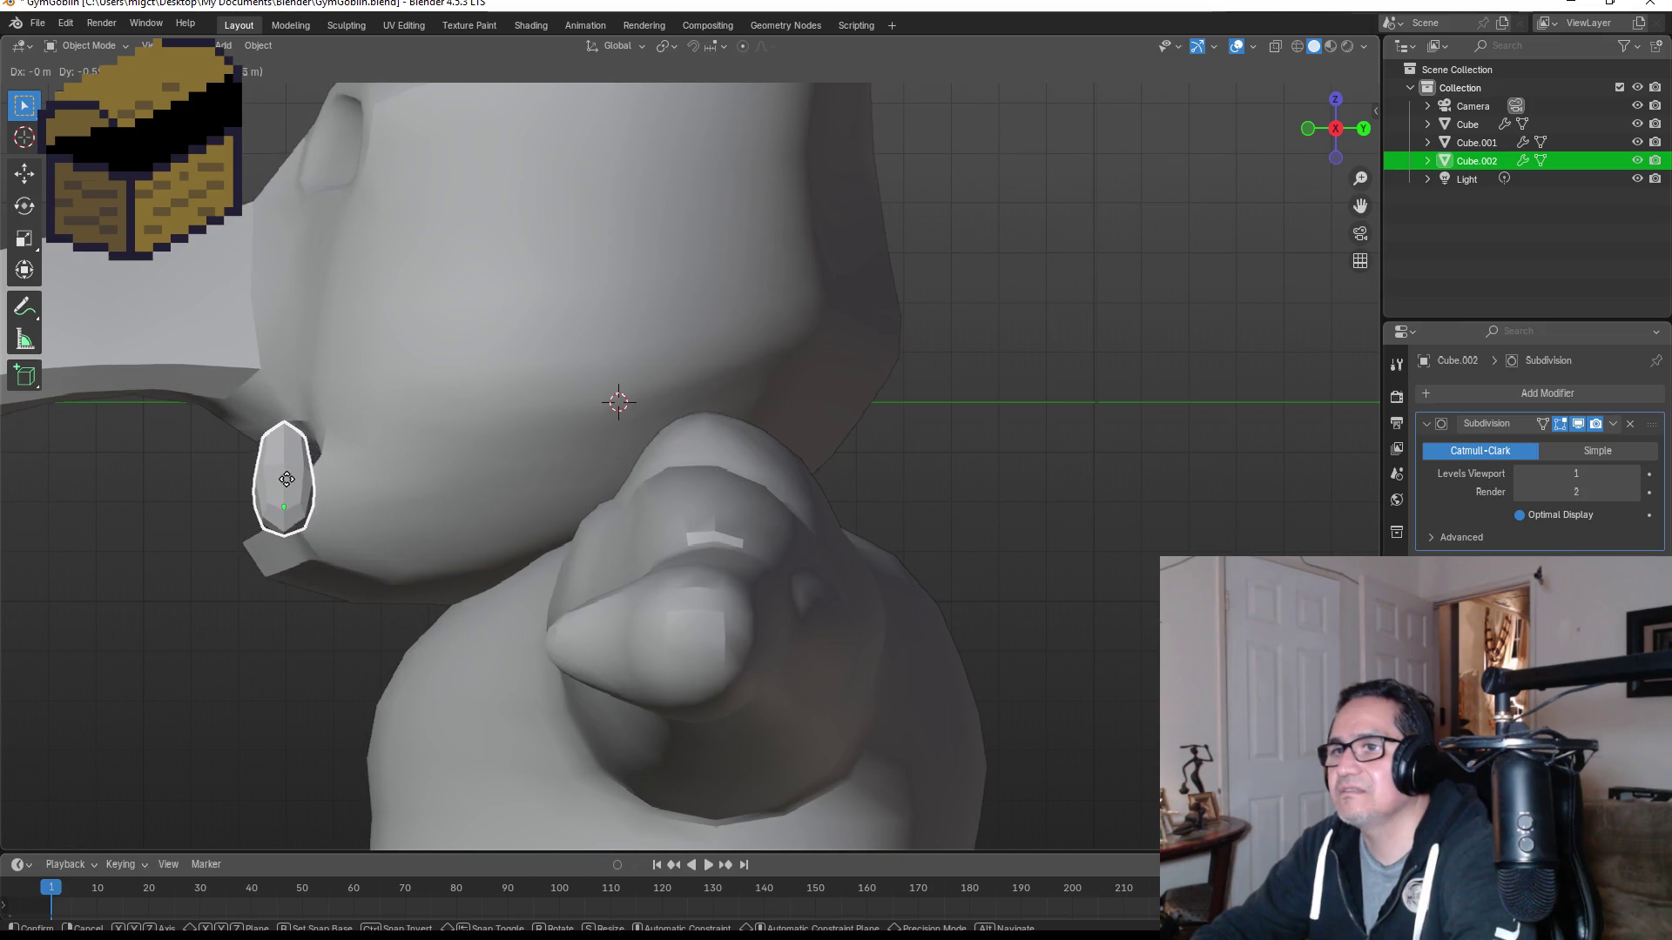
left_click(279, 494)
Step: In front view, slide the tusk along X to the lower-lip corner
key("KP_1")
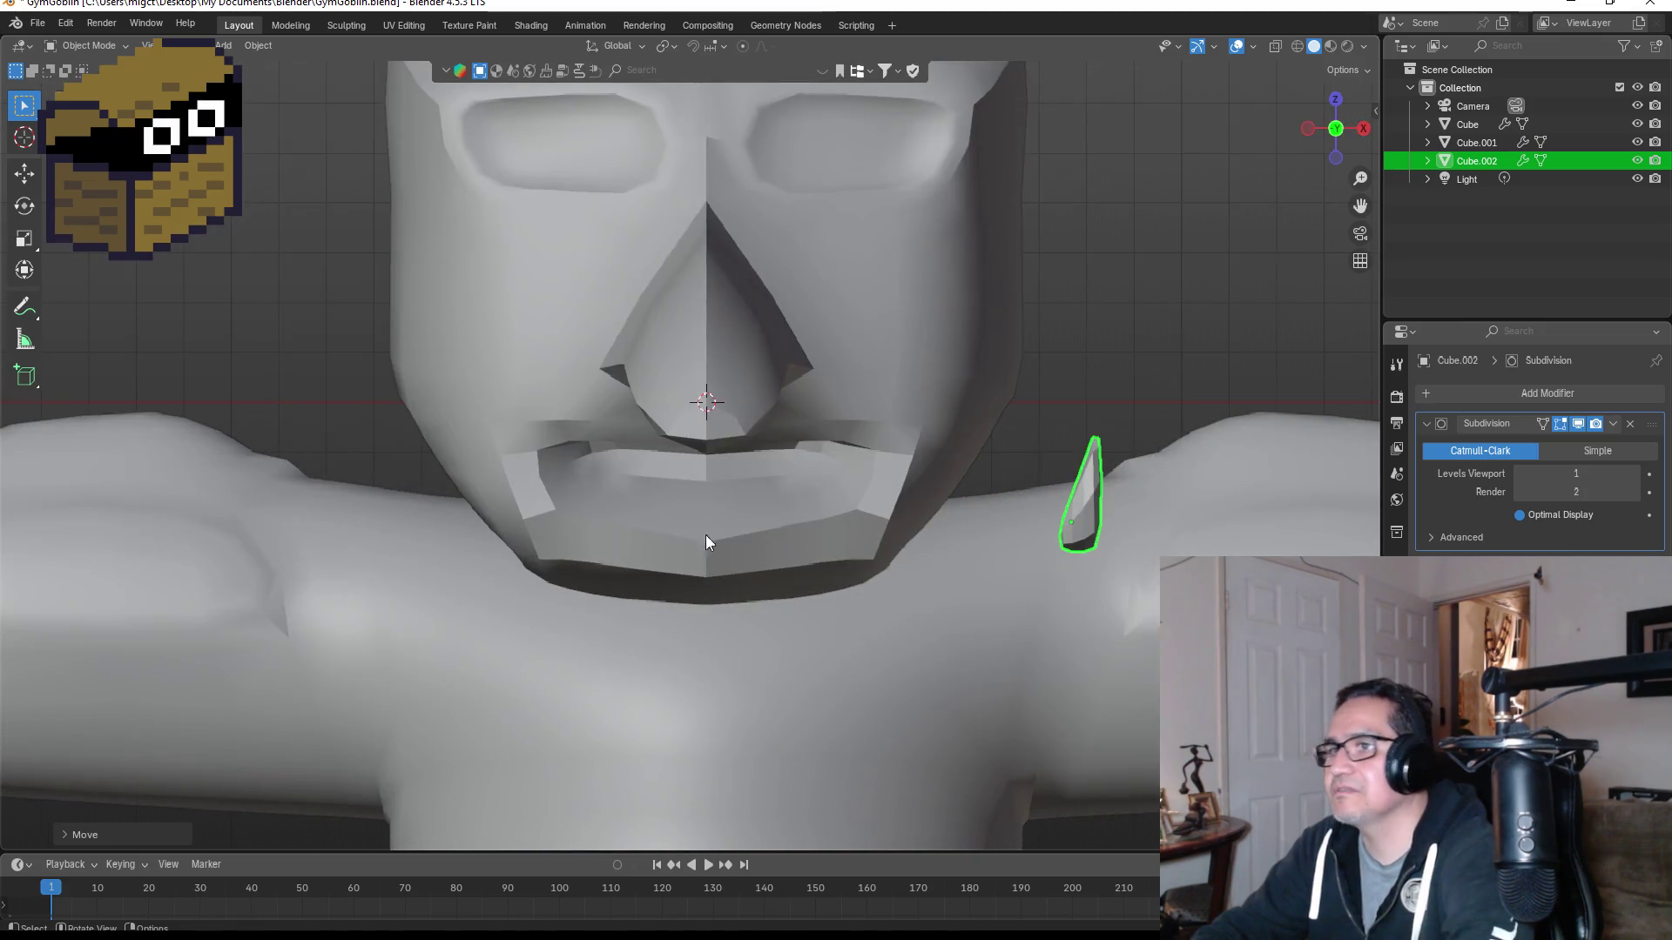
key("g")
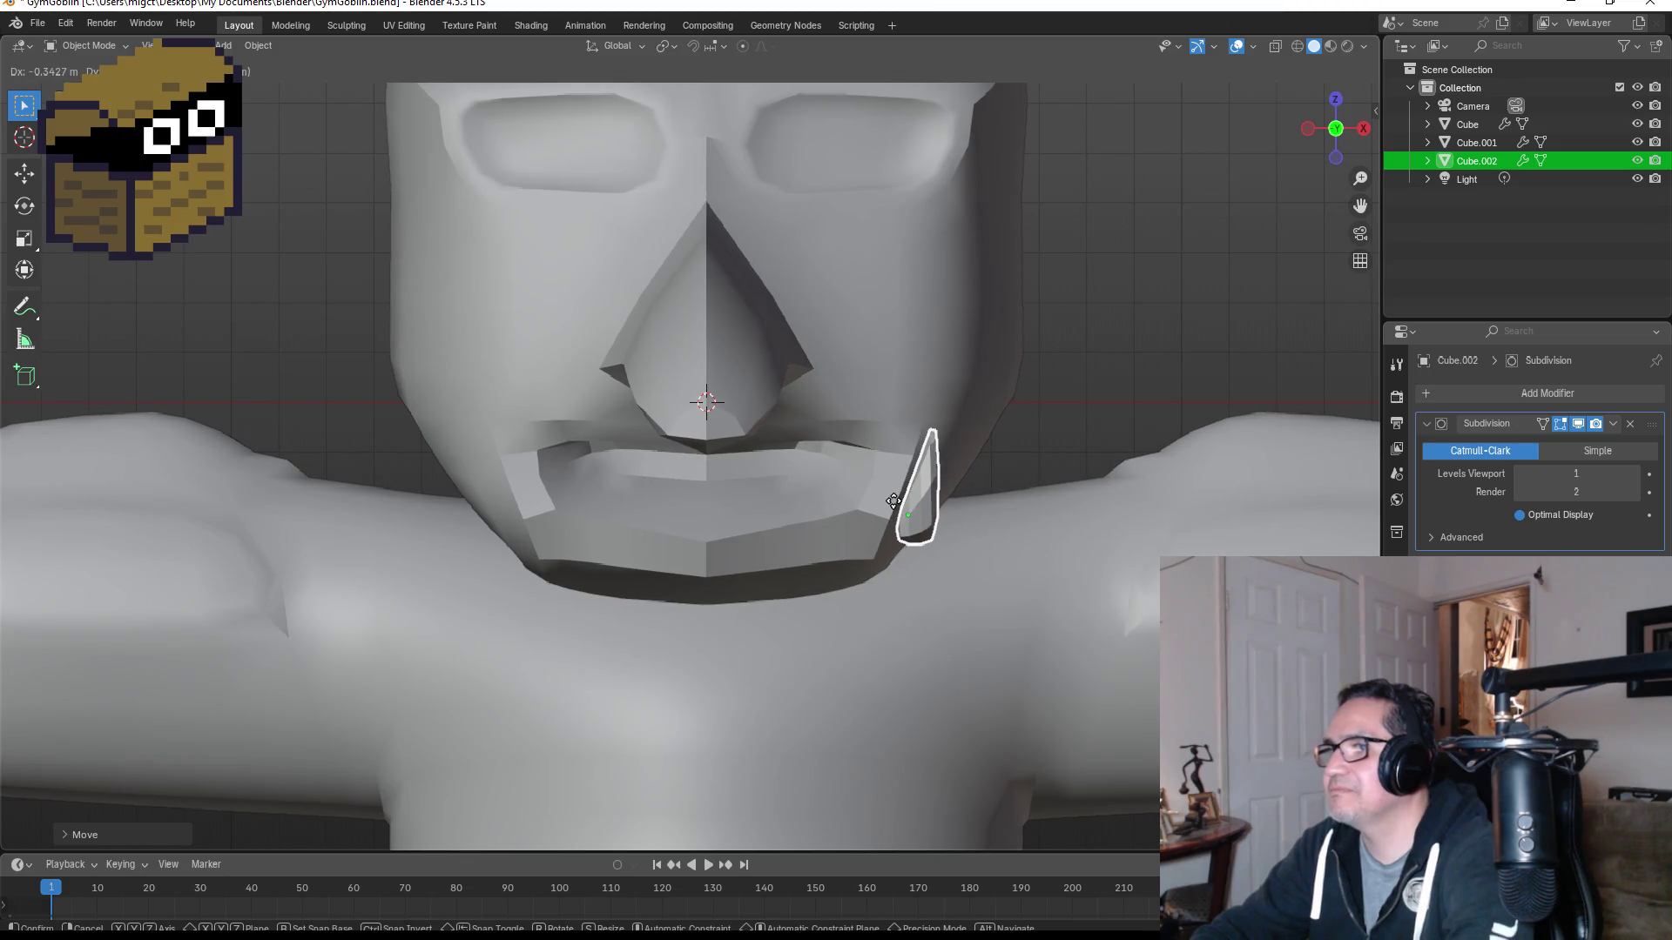
key("x")
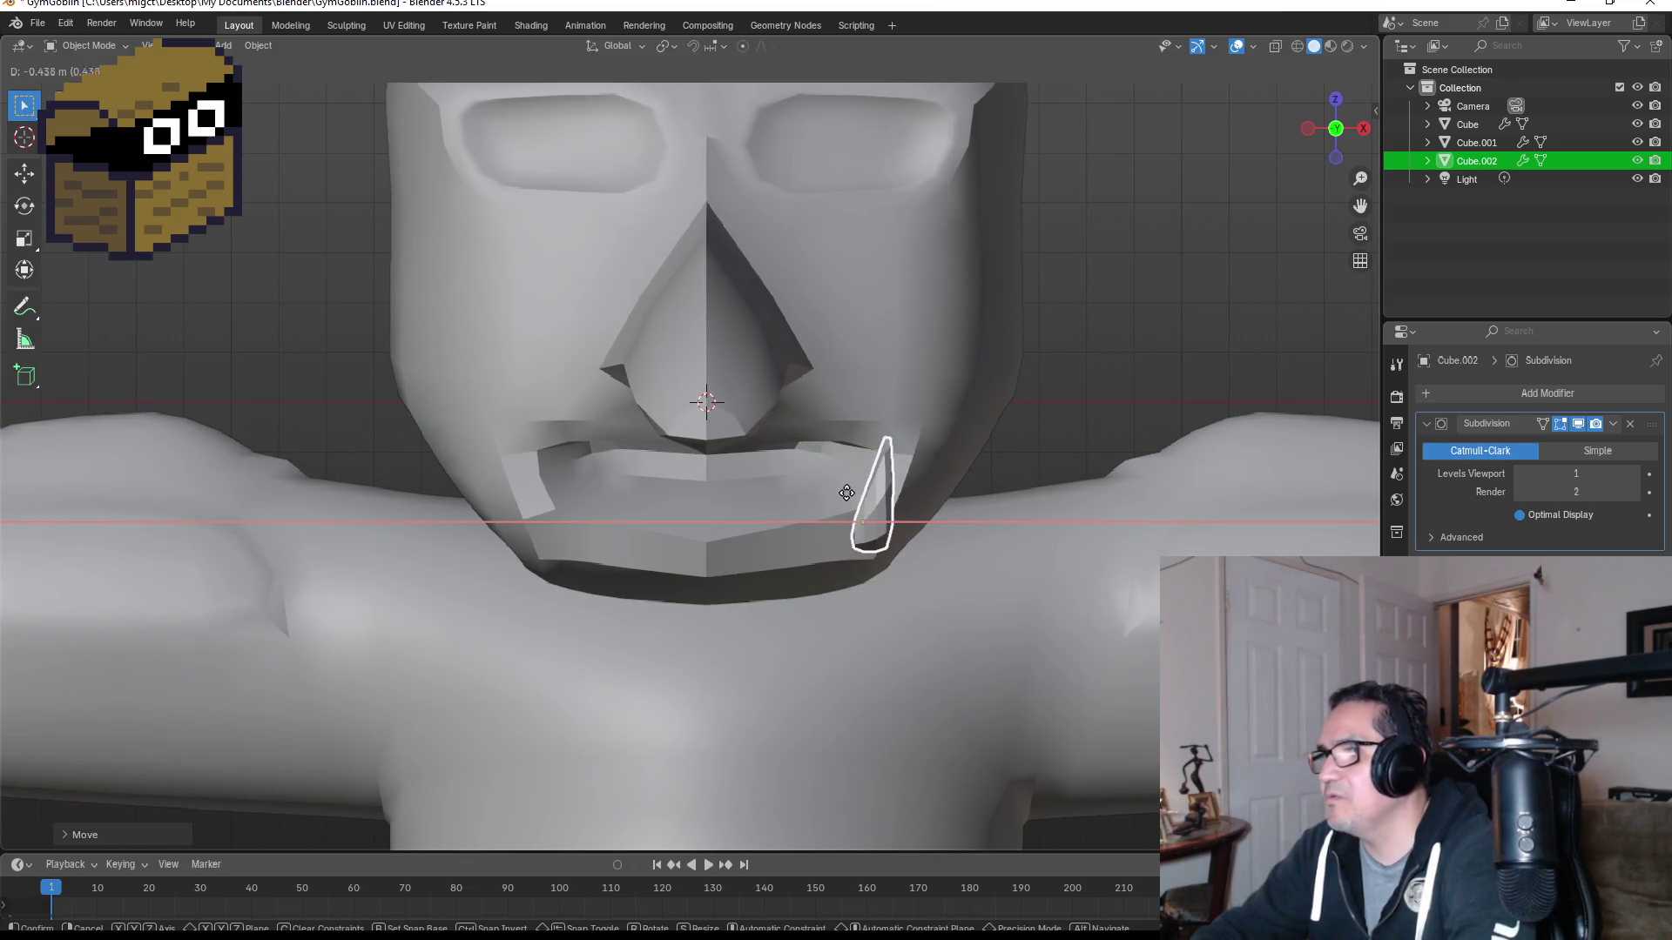
left_click(832, 498)
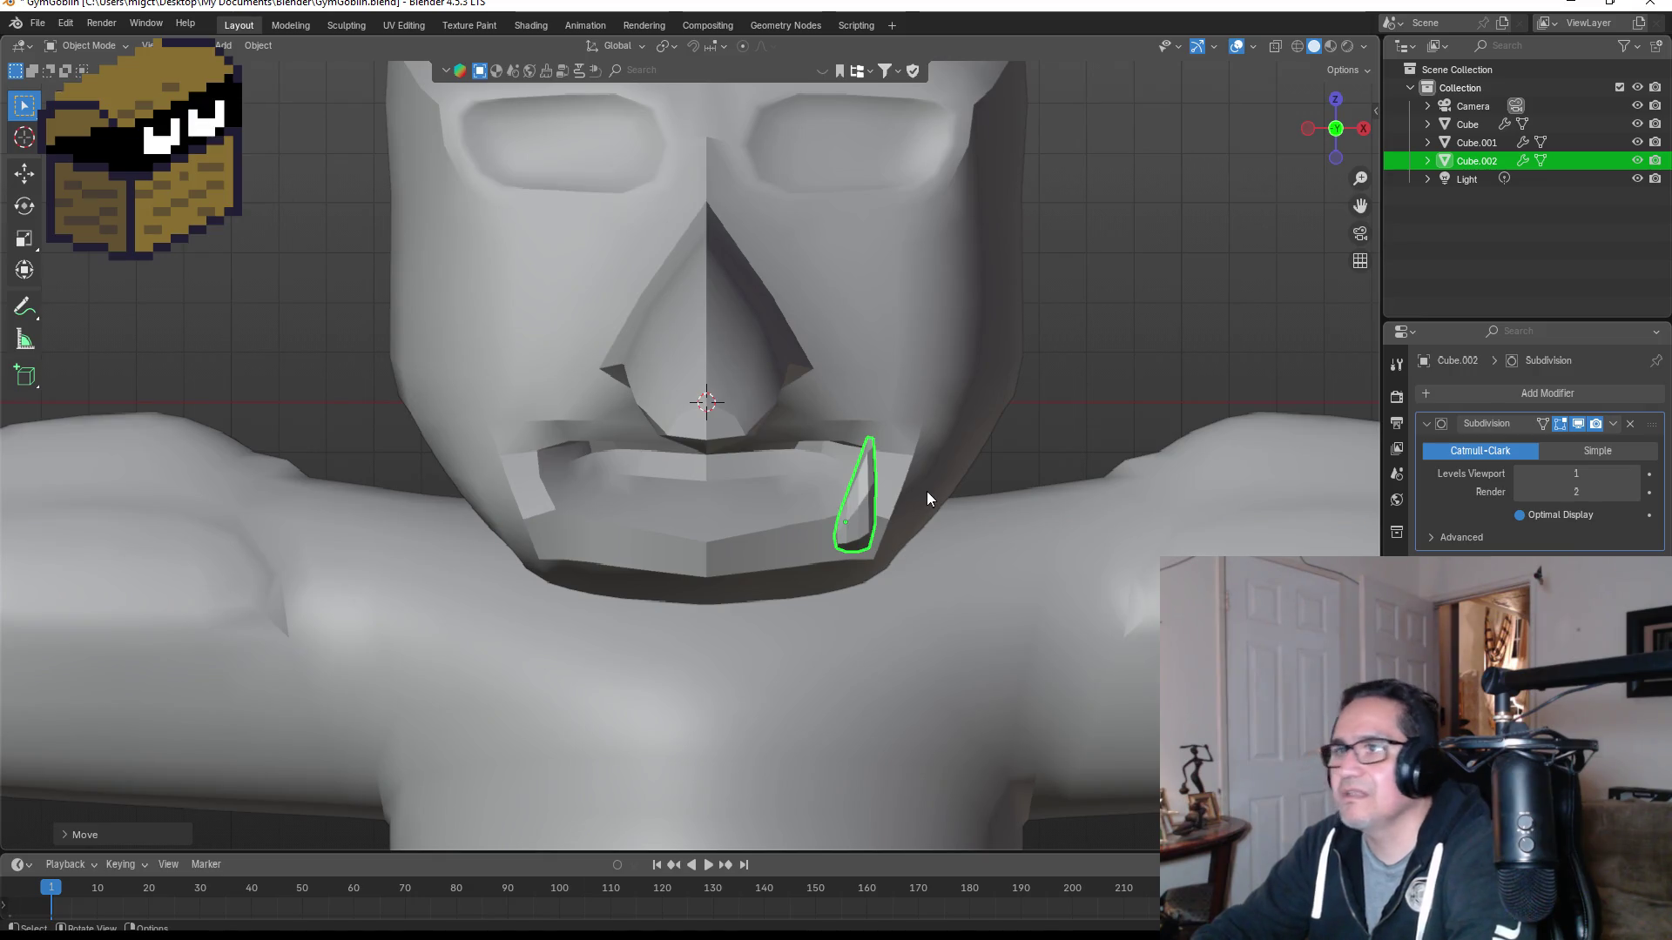
scroll(979, 344, "up", 6)
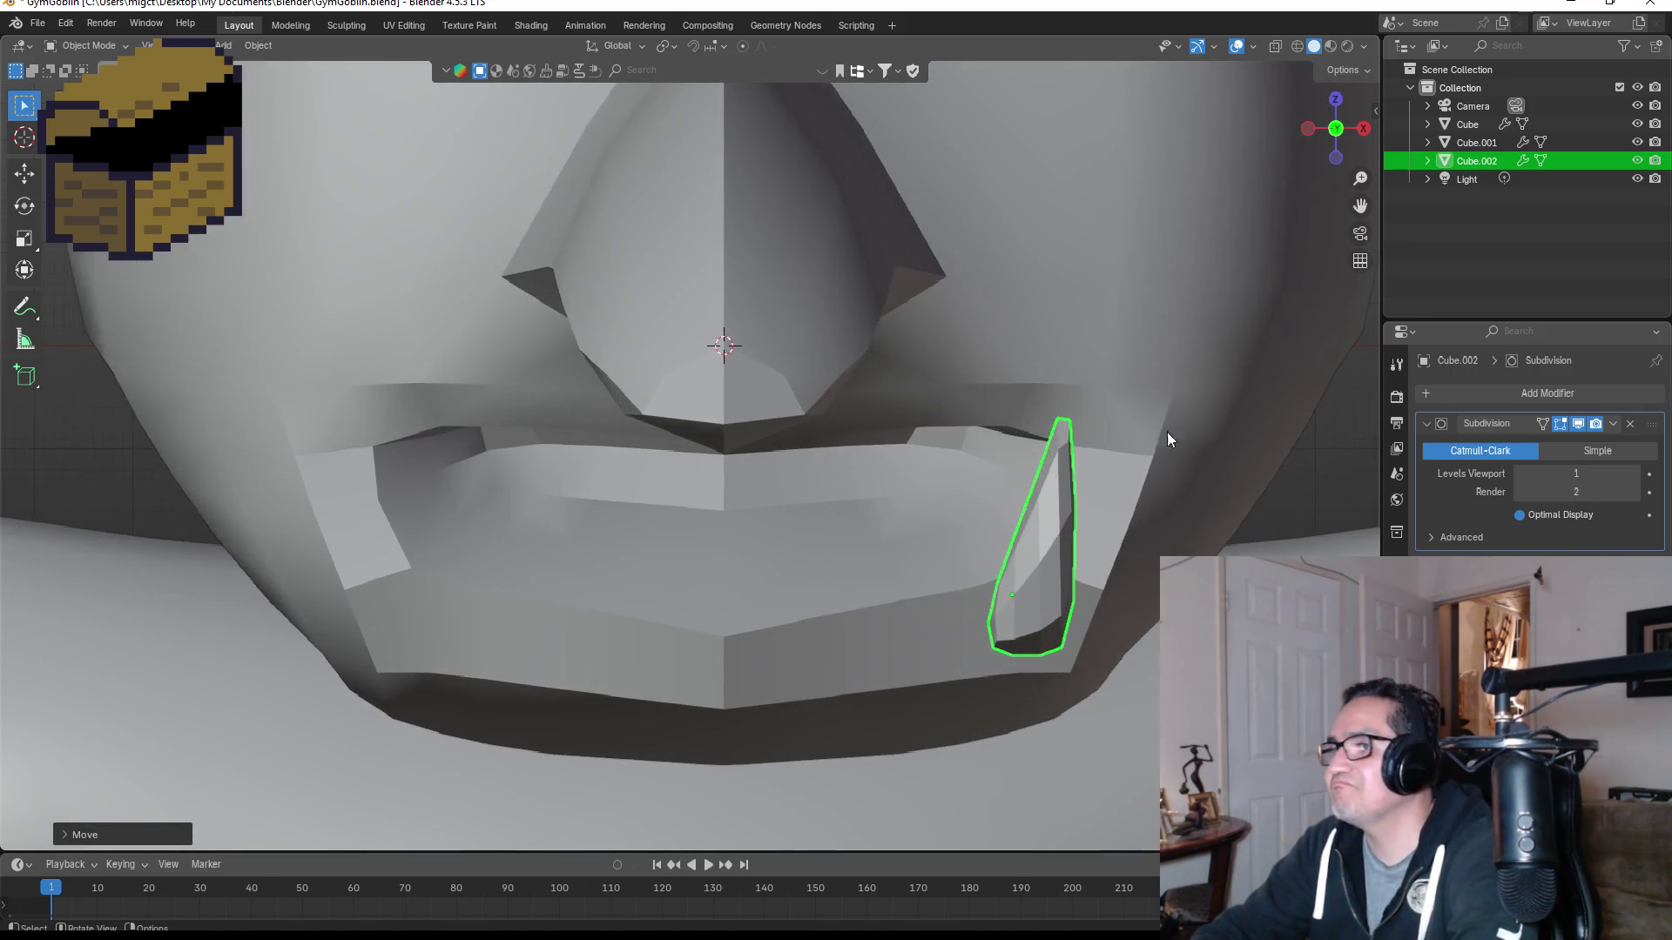